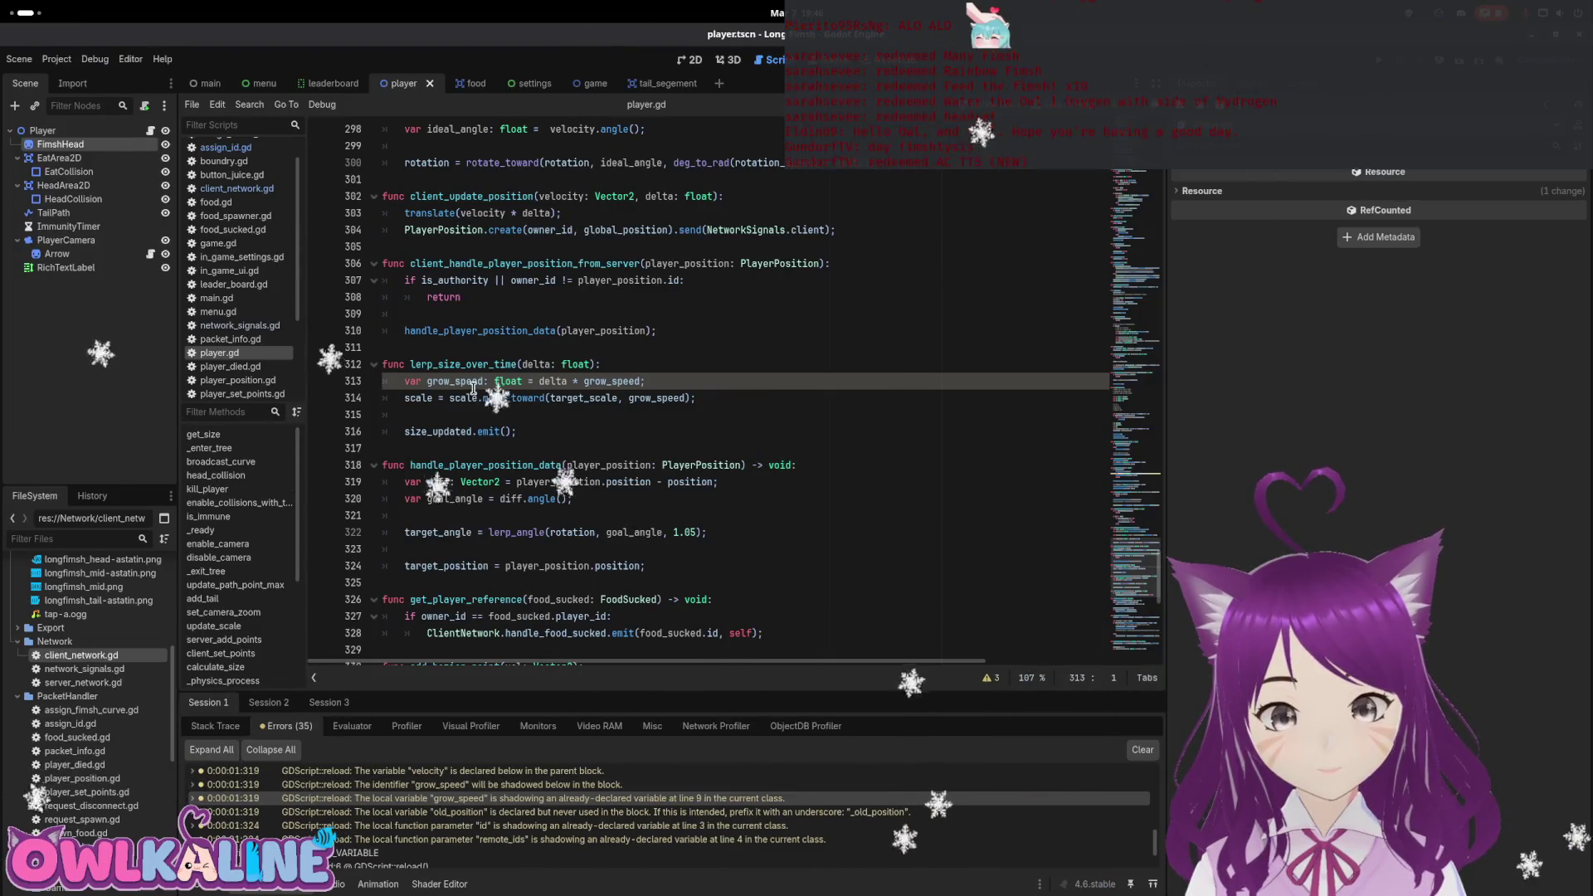
# - Try commenting out the exported grow_speed on line 9, then undo it
pyautogui.scroll(20, 627, 427)
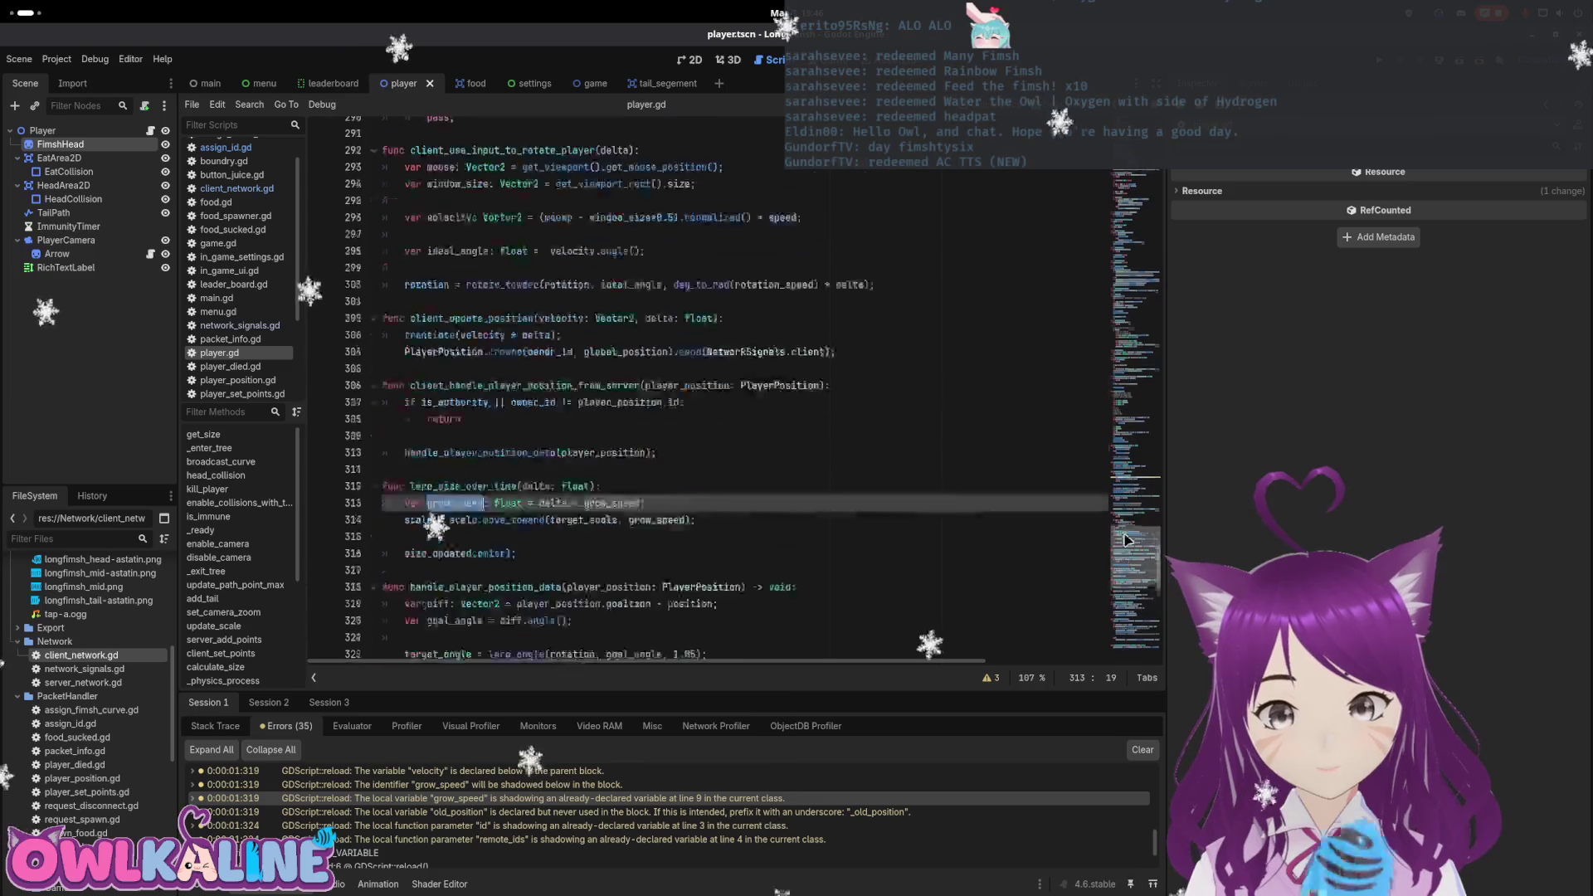
pyautogui.scroll(5, 627, 427)
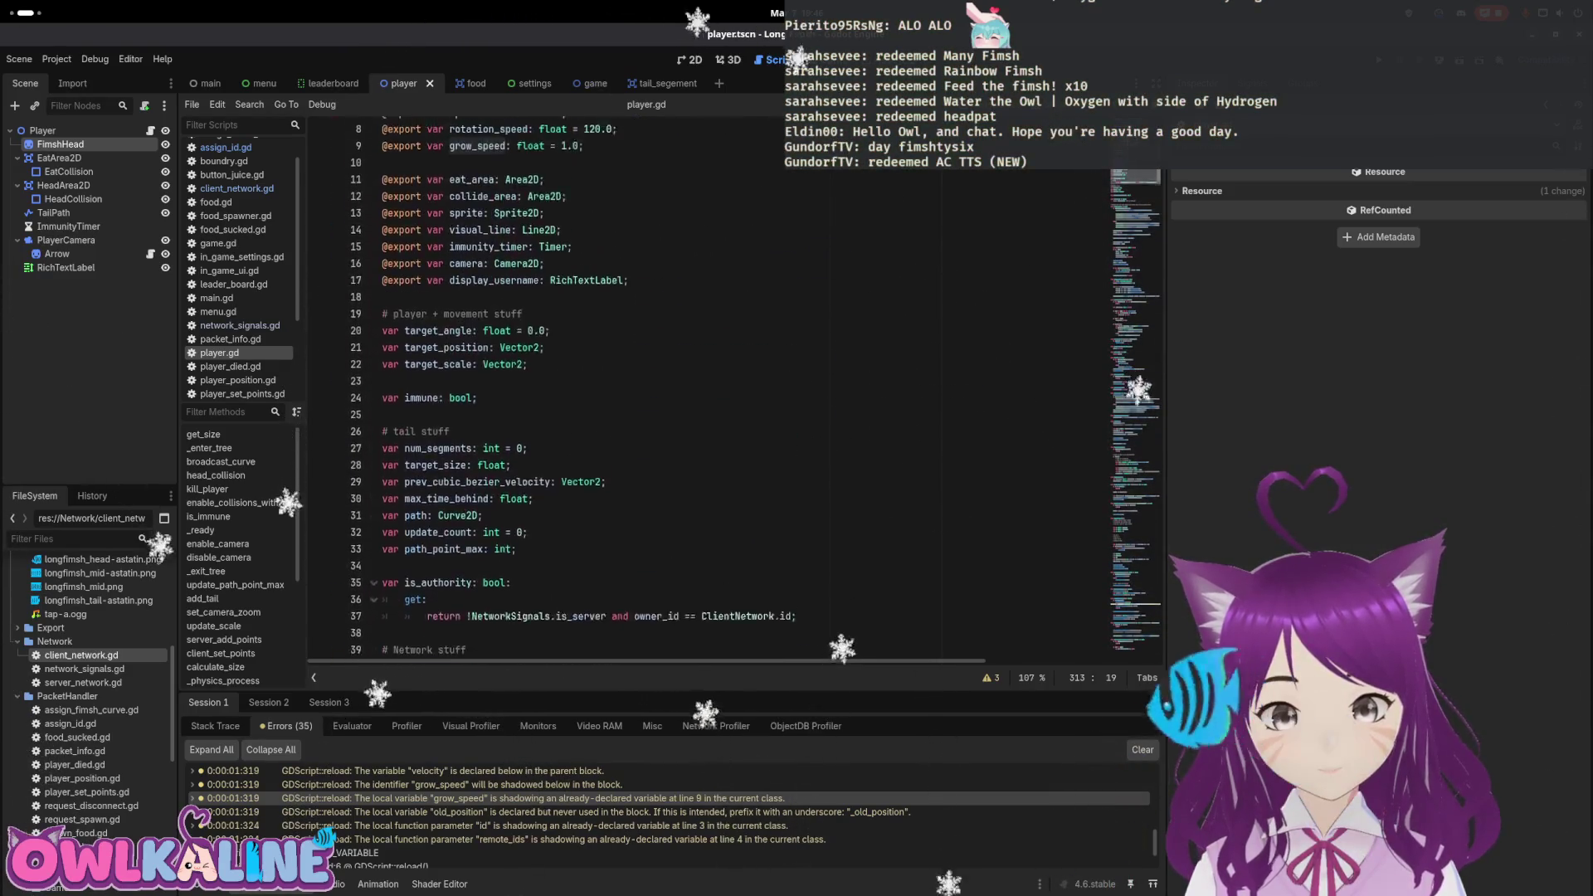
pyautogui.scroll(-1, 627, 390)
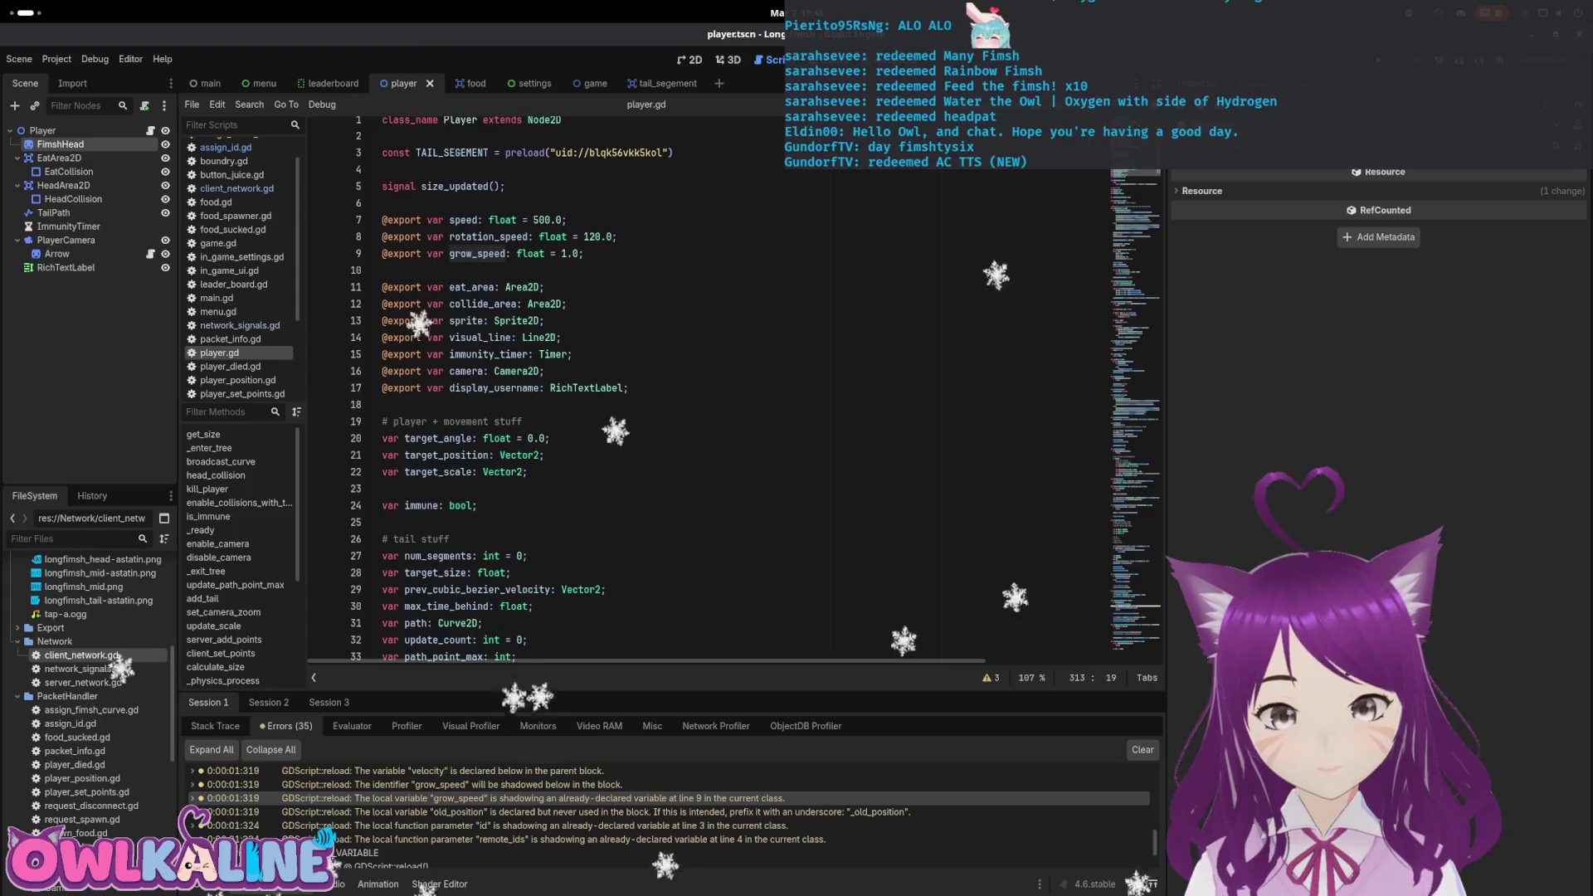
pyautogui.click(395, 257)
pyautogui.write('#')
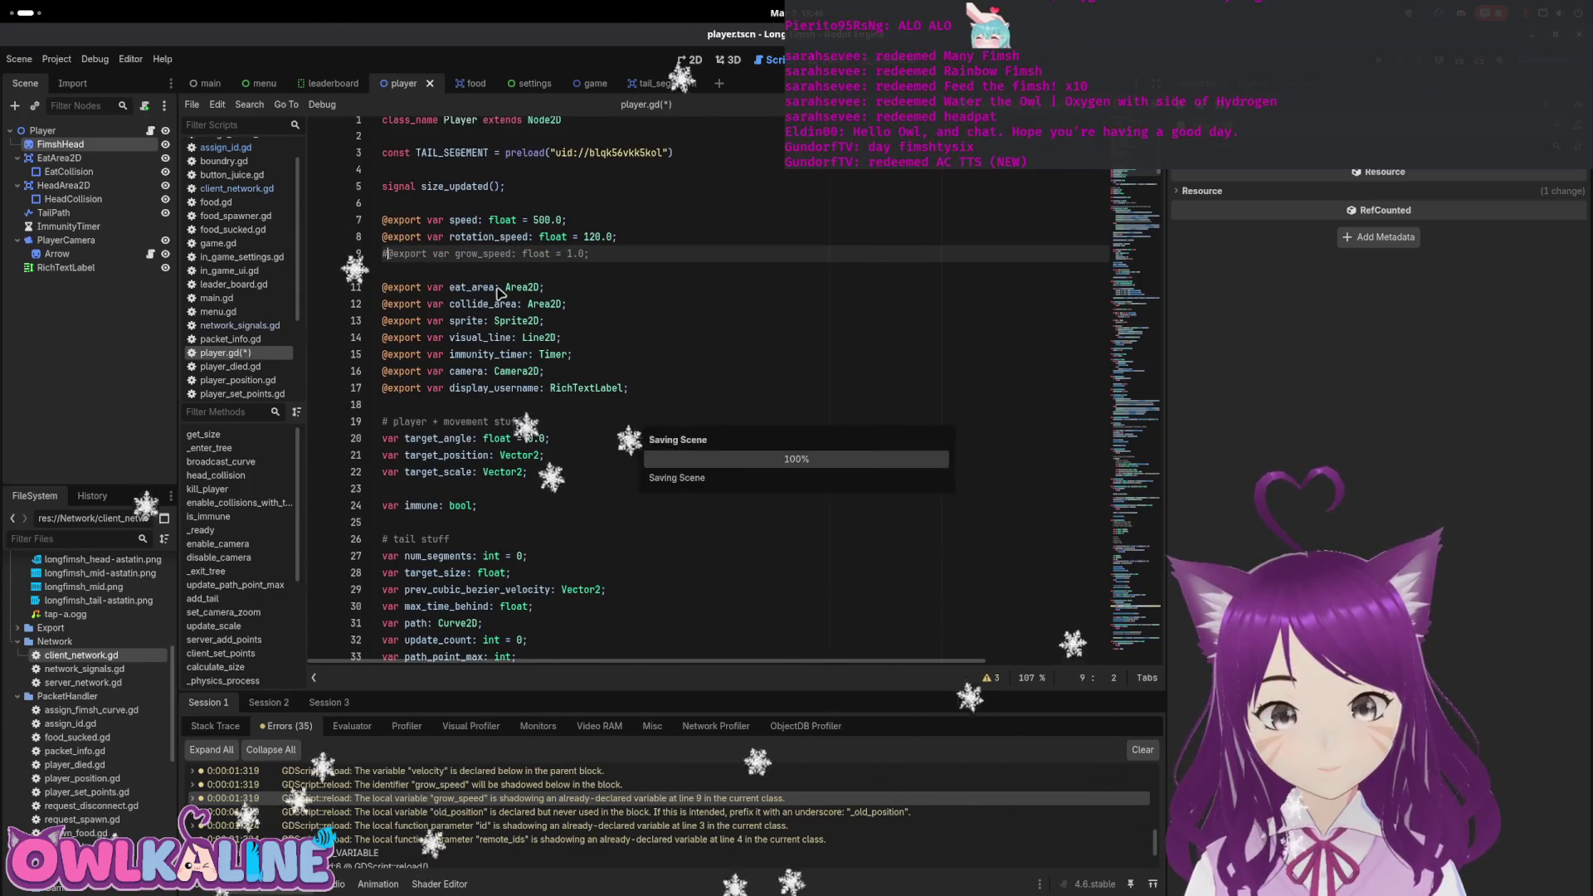
pyautogui.click(1097, 473)
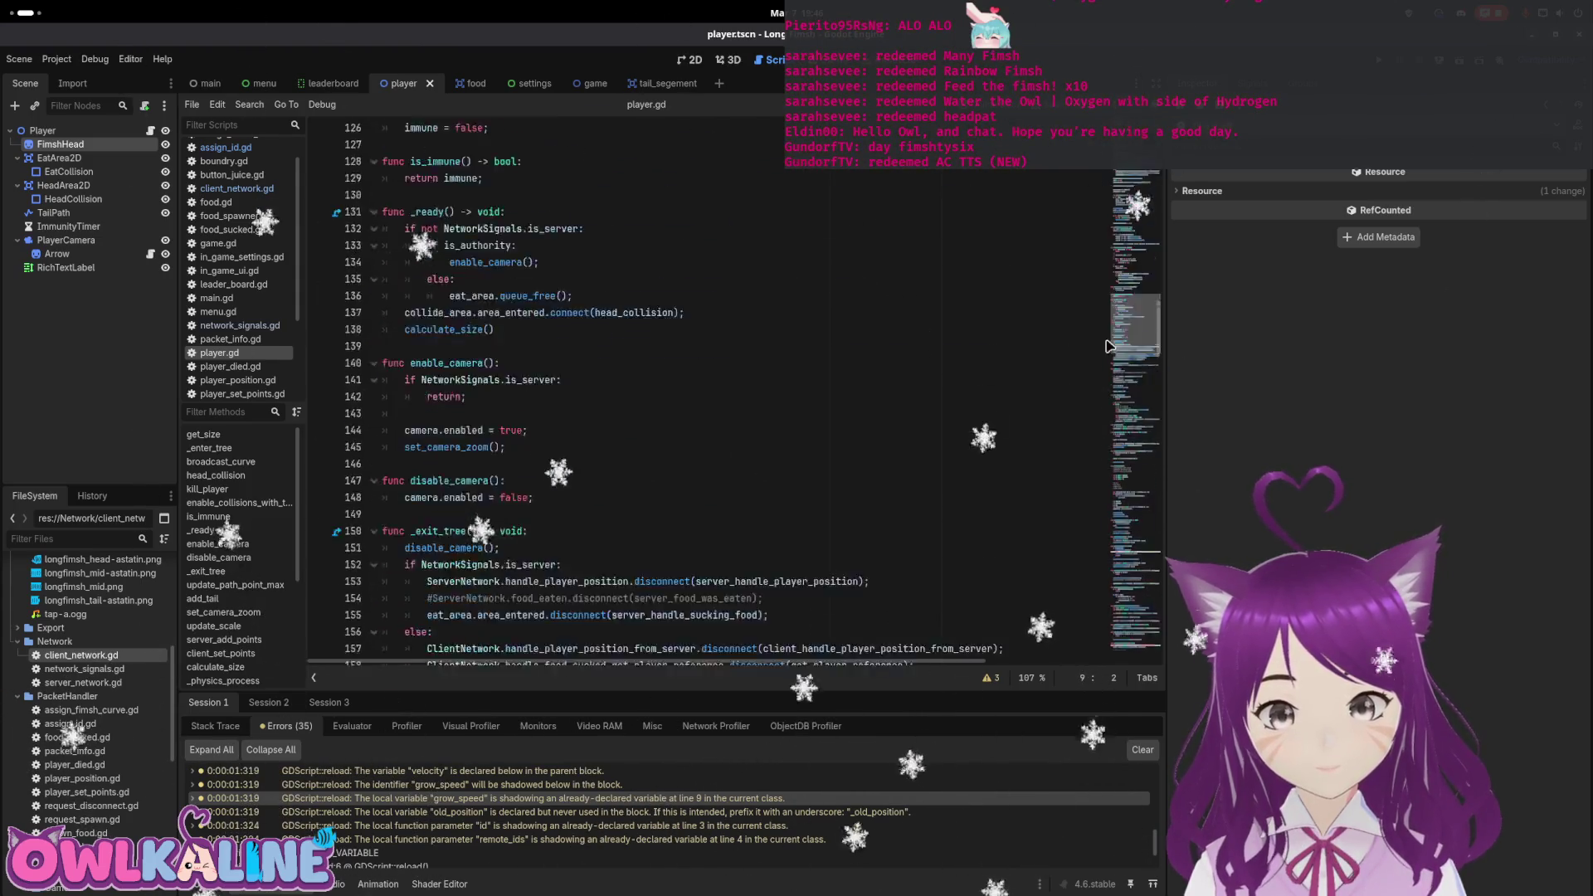
pyautogui.click(567, 788)
pyautogui.scroll(1, 567, 790)
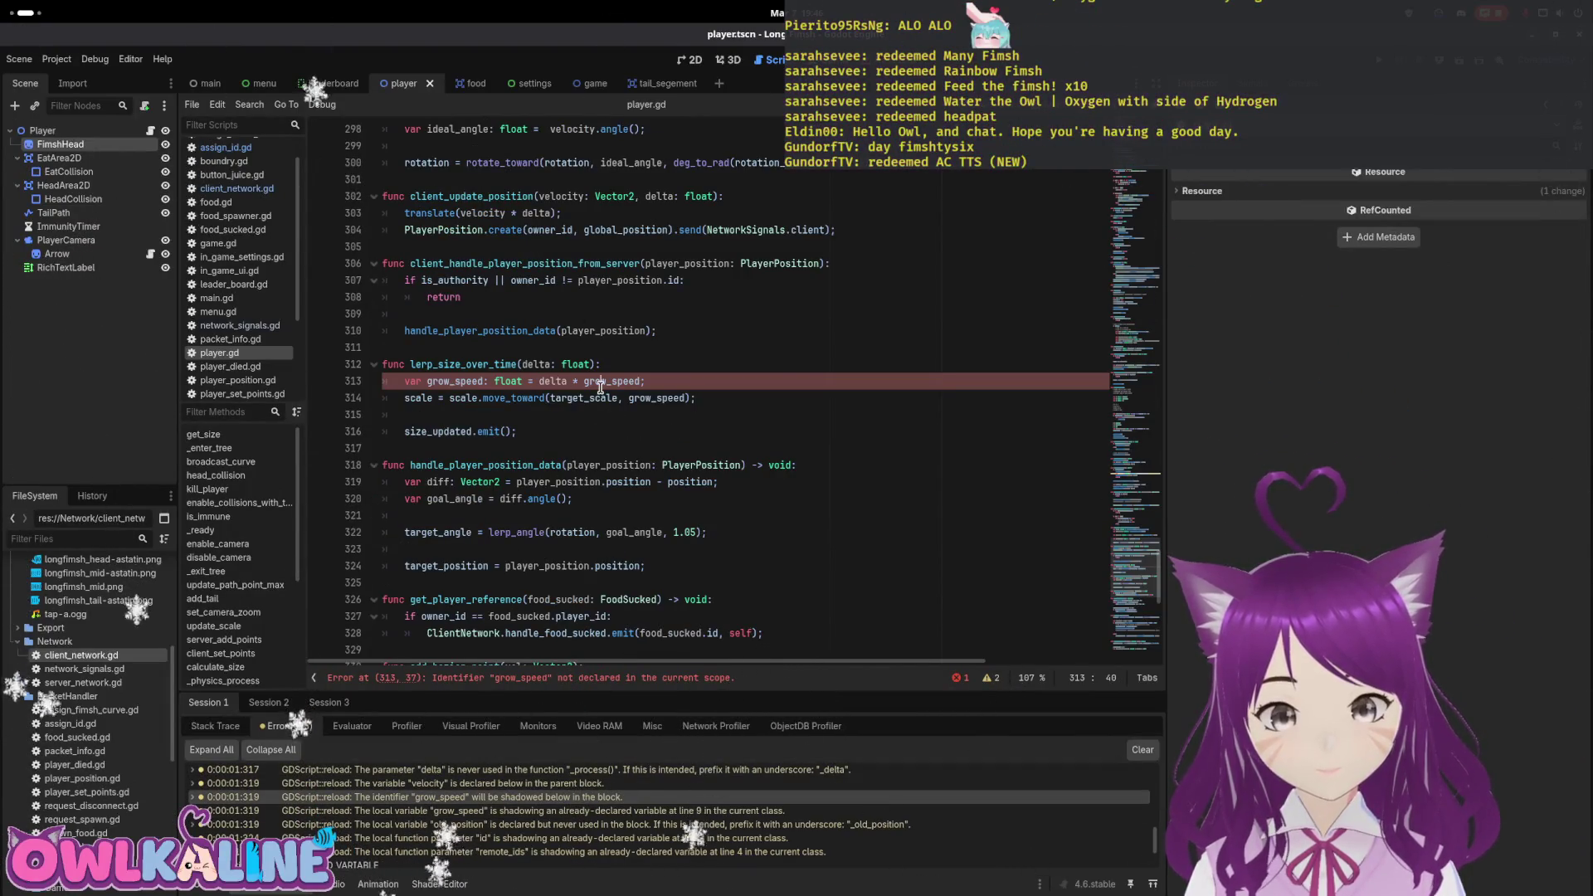
pyautogui.hotkey('ctrl', 'z')
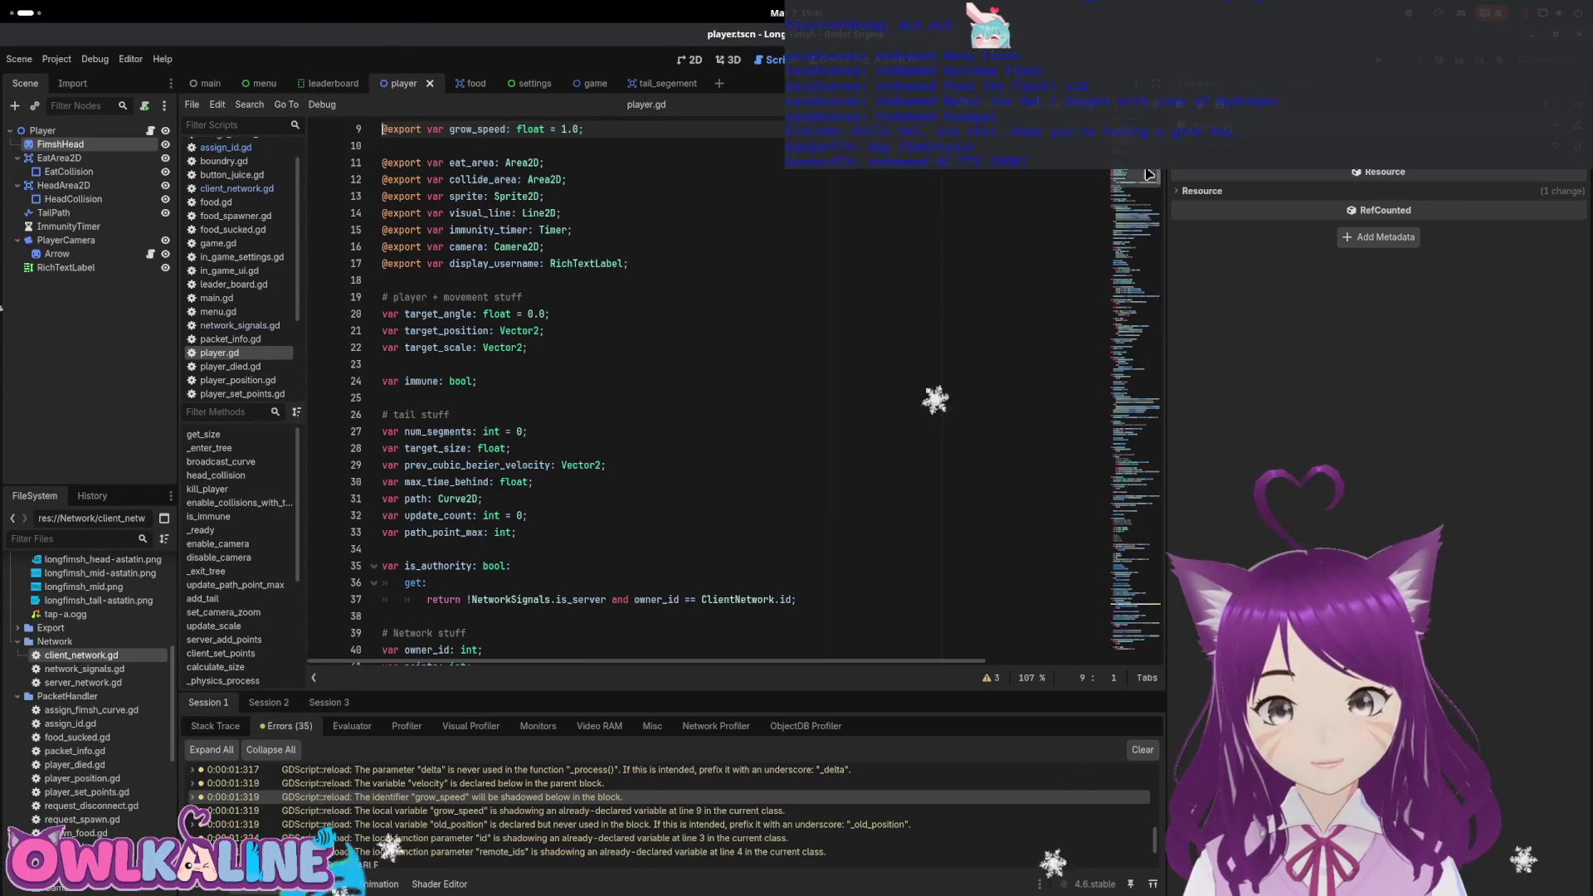
# - Rename the local grow_speed on lines 313–314 to grow_speed_lerp
pyautogui.moveTo(1150, 174)
pyautogui.mouseDown()
pyautogui.moveTo(1108, 456)
pyautogui.moveTo(1068, 570)
pyautogui.mouseUp()
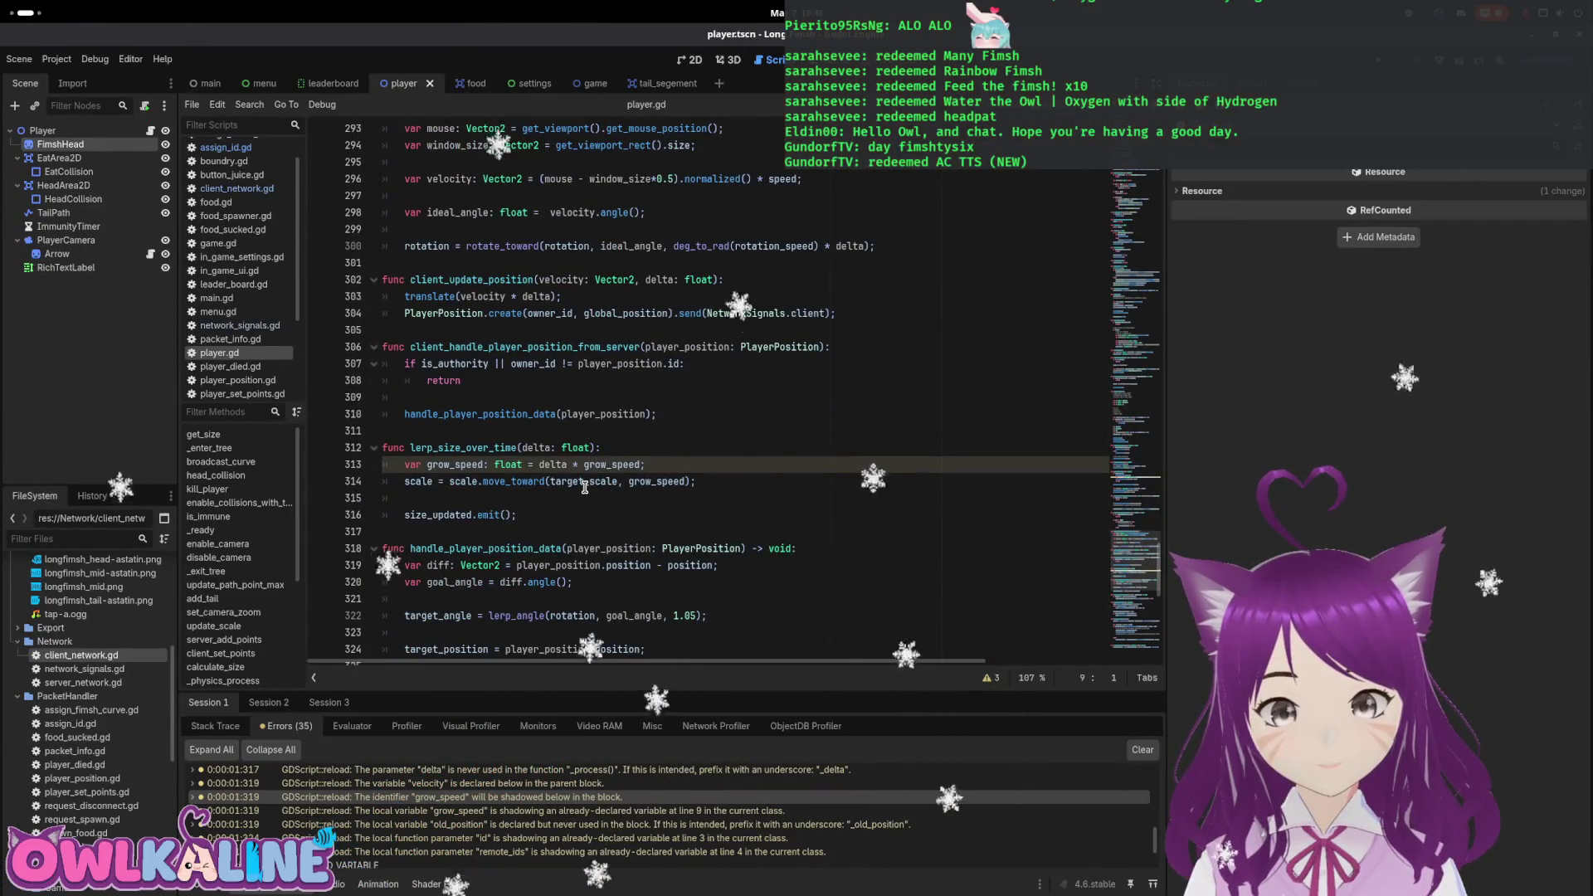
pyautogui.click(483, 466)
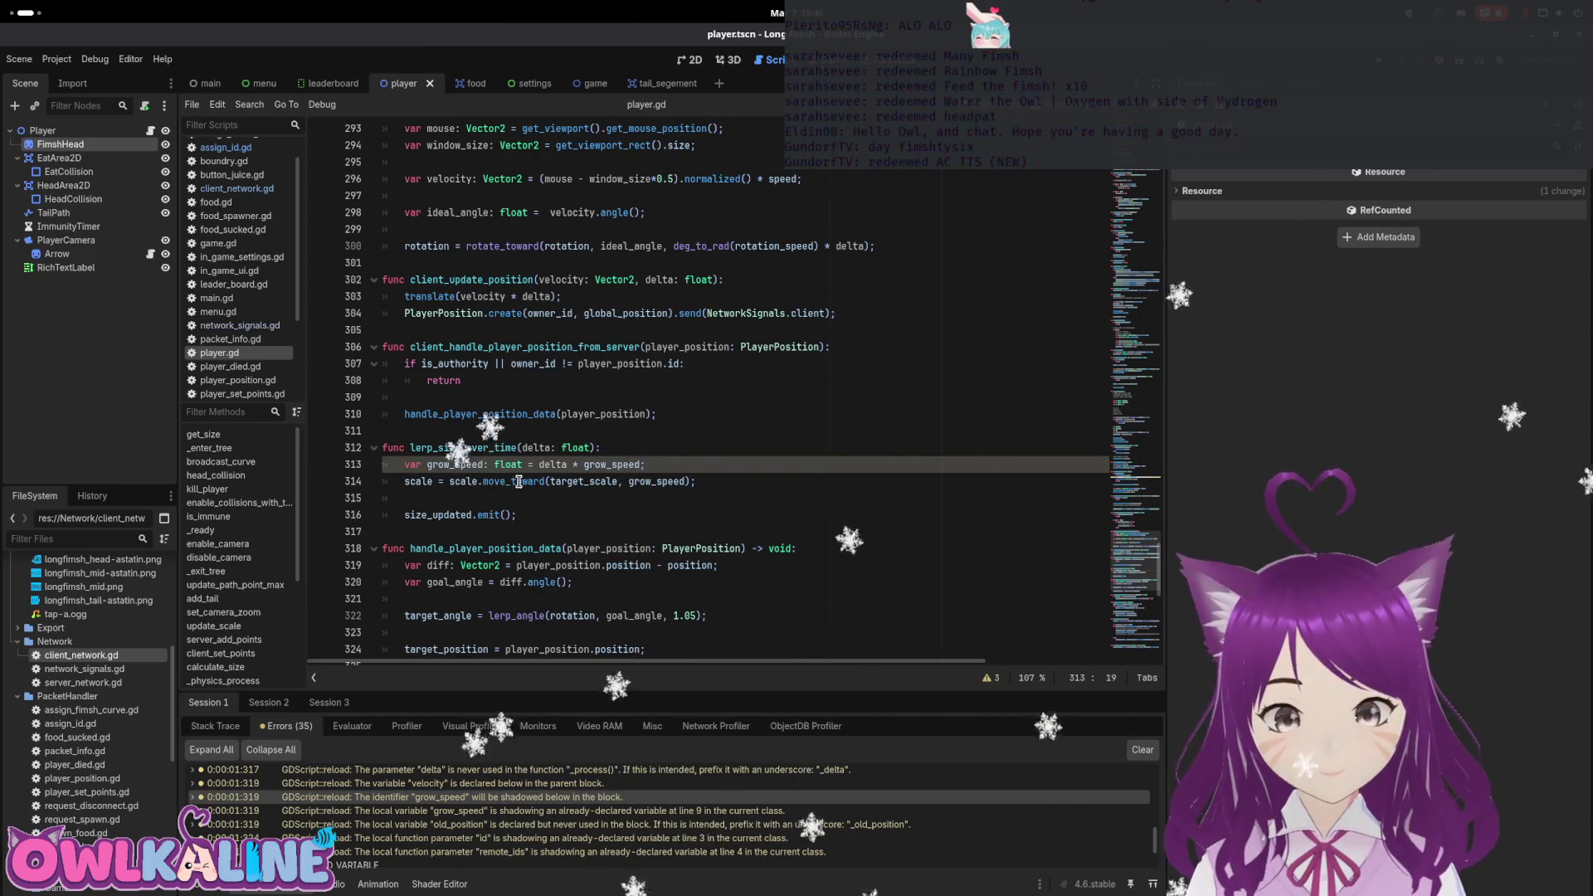
pyautogui.moveTo(519, 482)
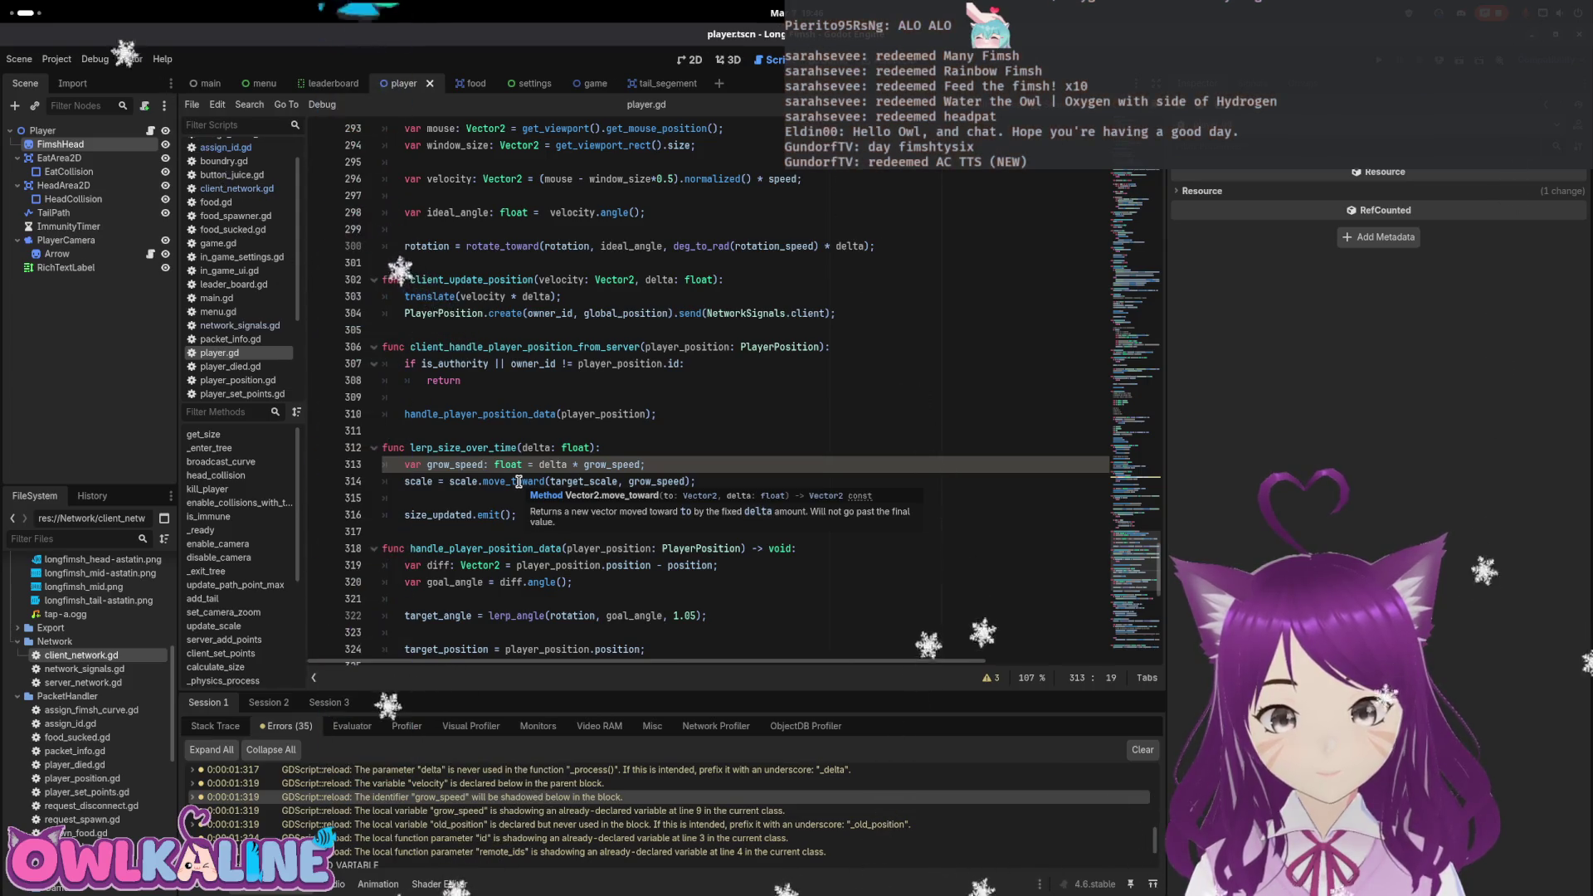
pyautogui.write('_lerp')
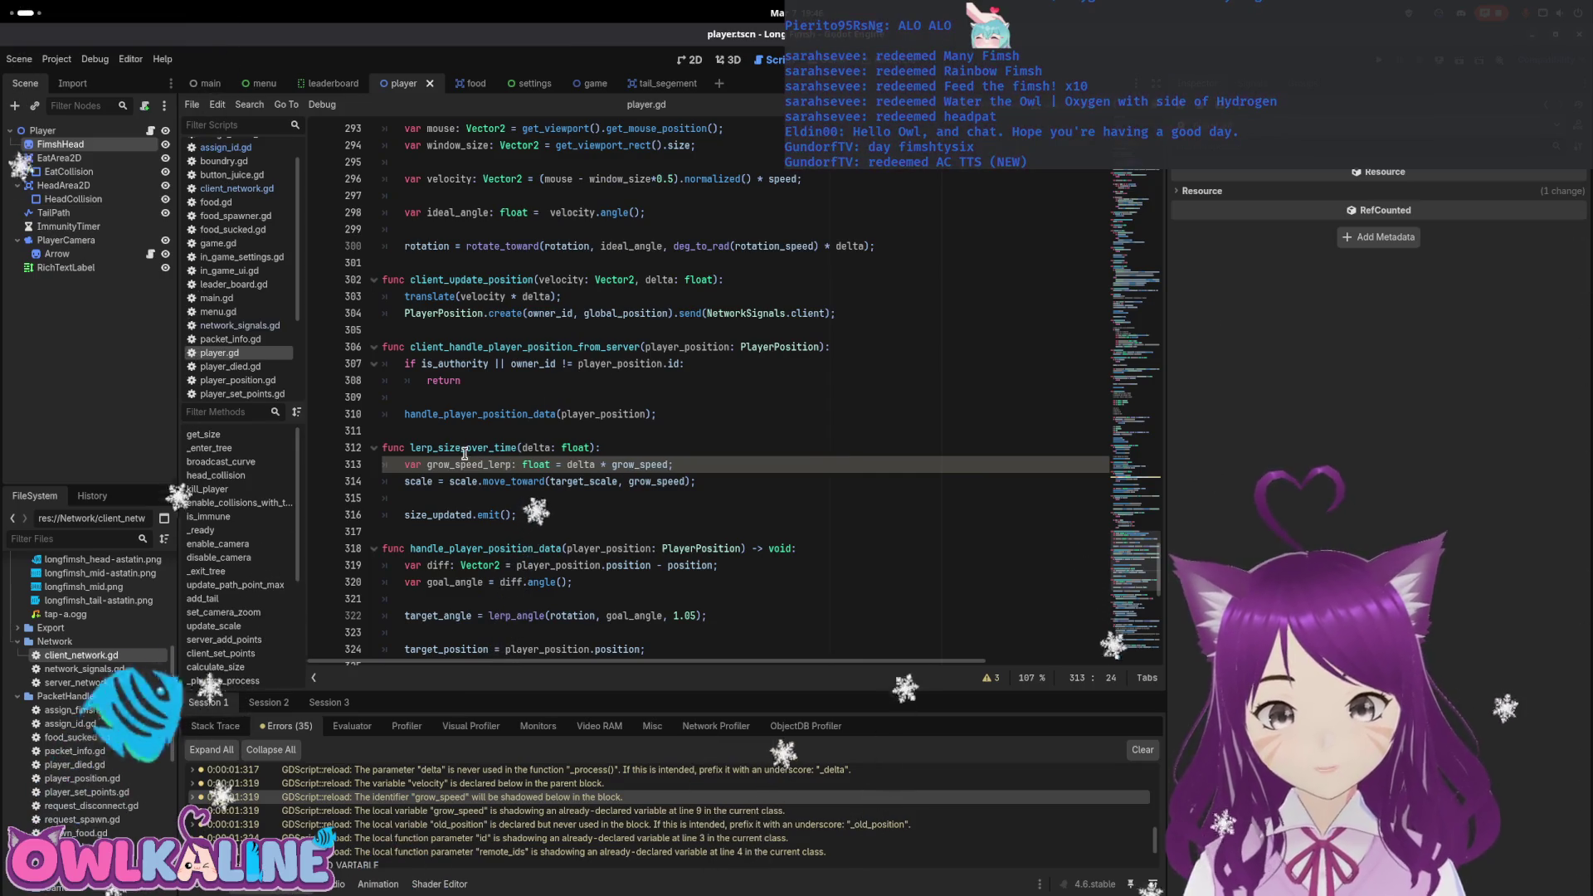
pyautogui.doubleClick(656, 481)
pyautogui.write('grow_speed_lerp')
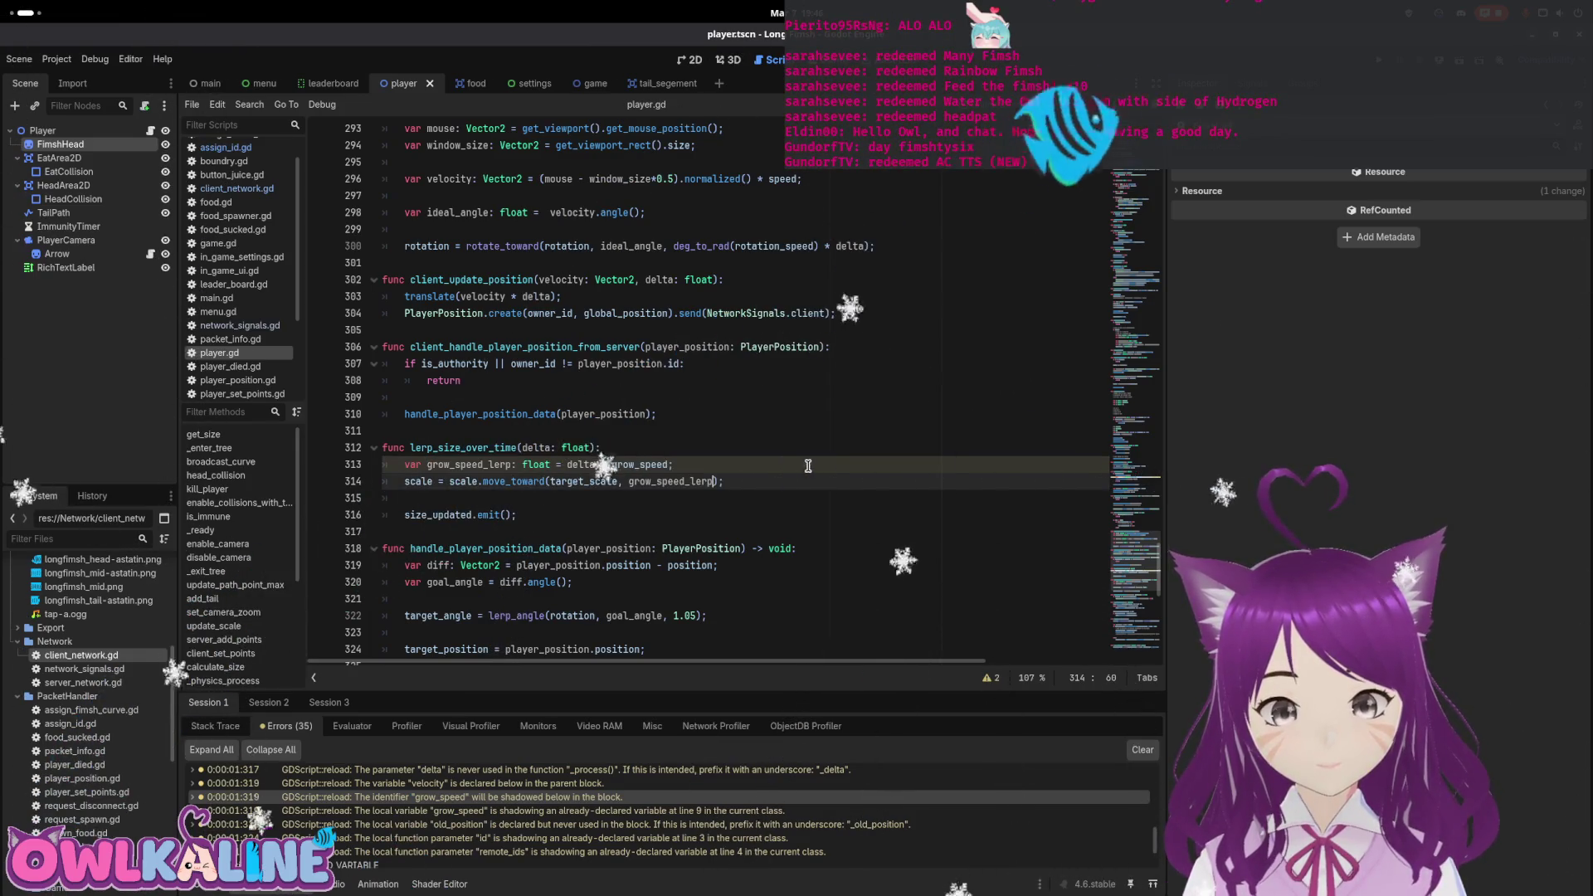
pyautogui.scroll(-2, 714, 523)
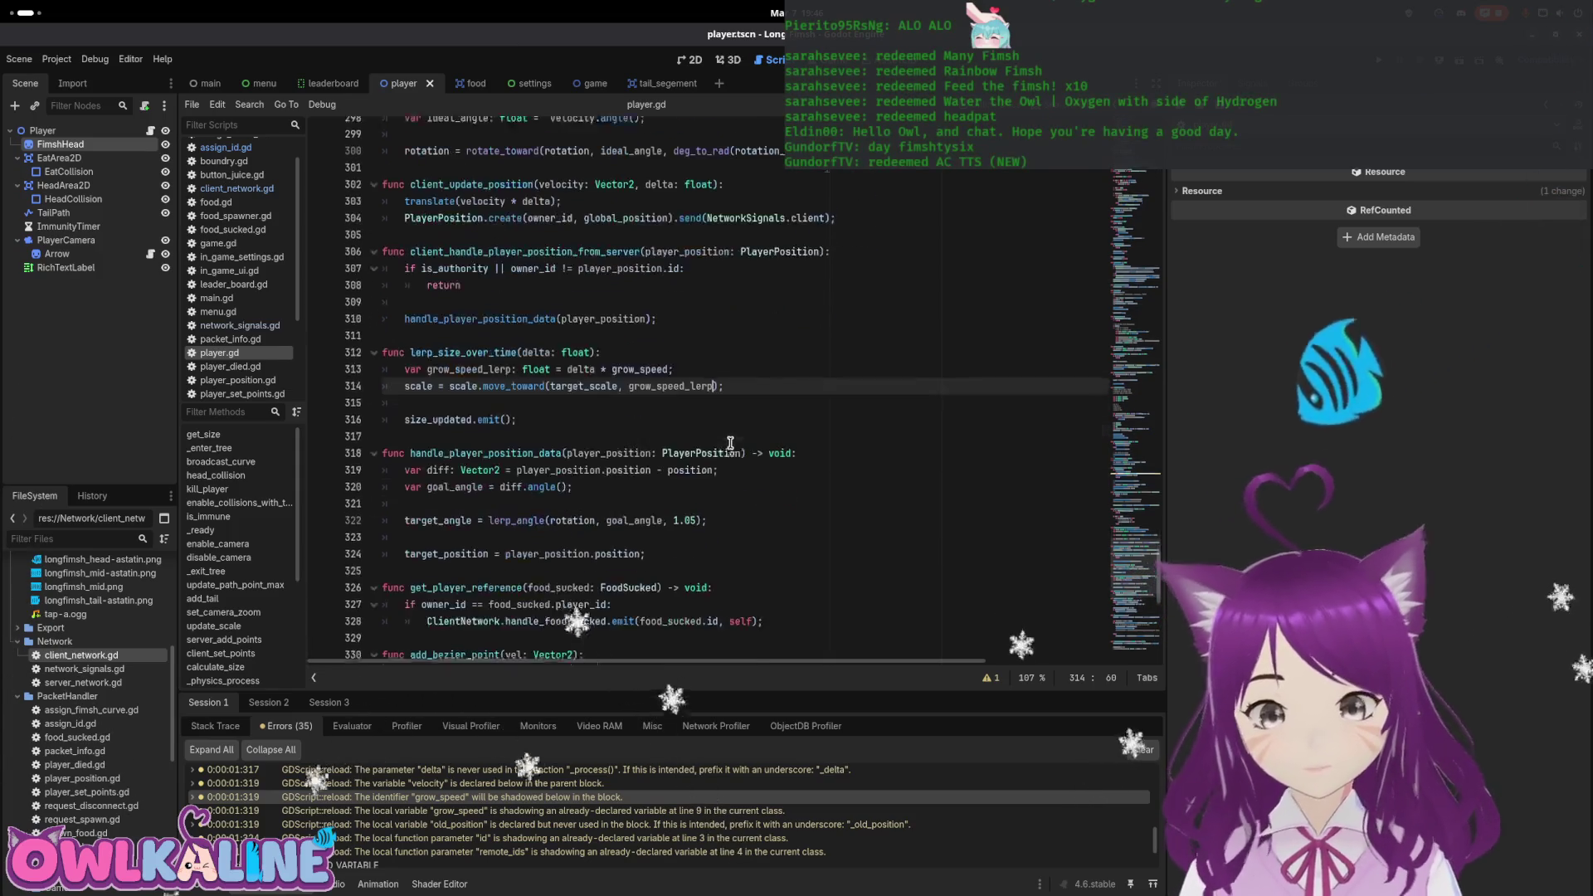
pyautogui.click(598, 784)
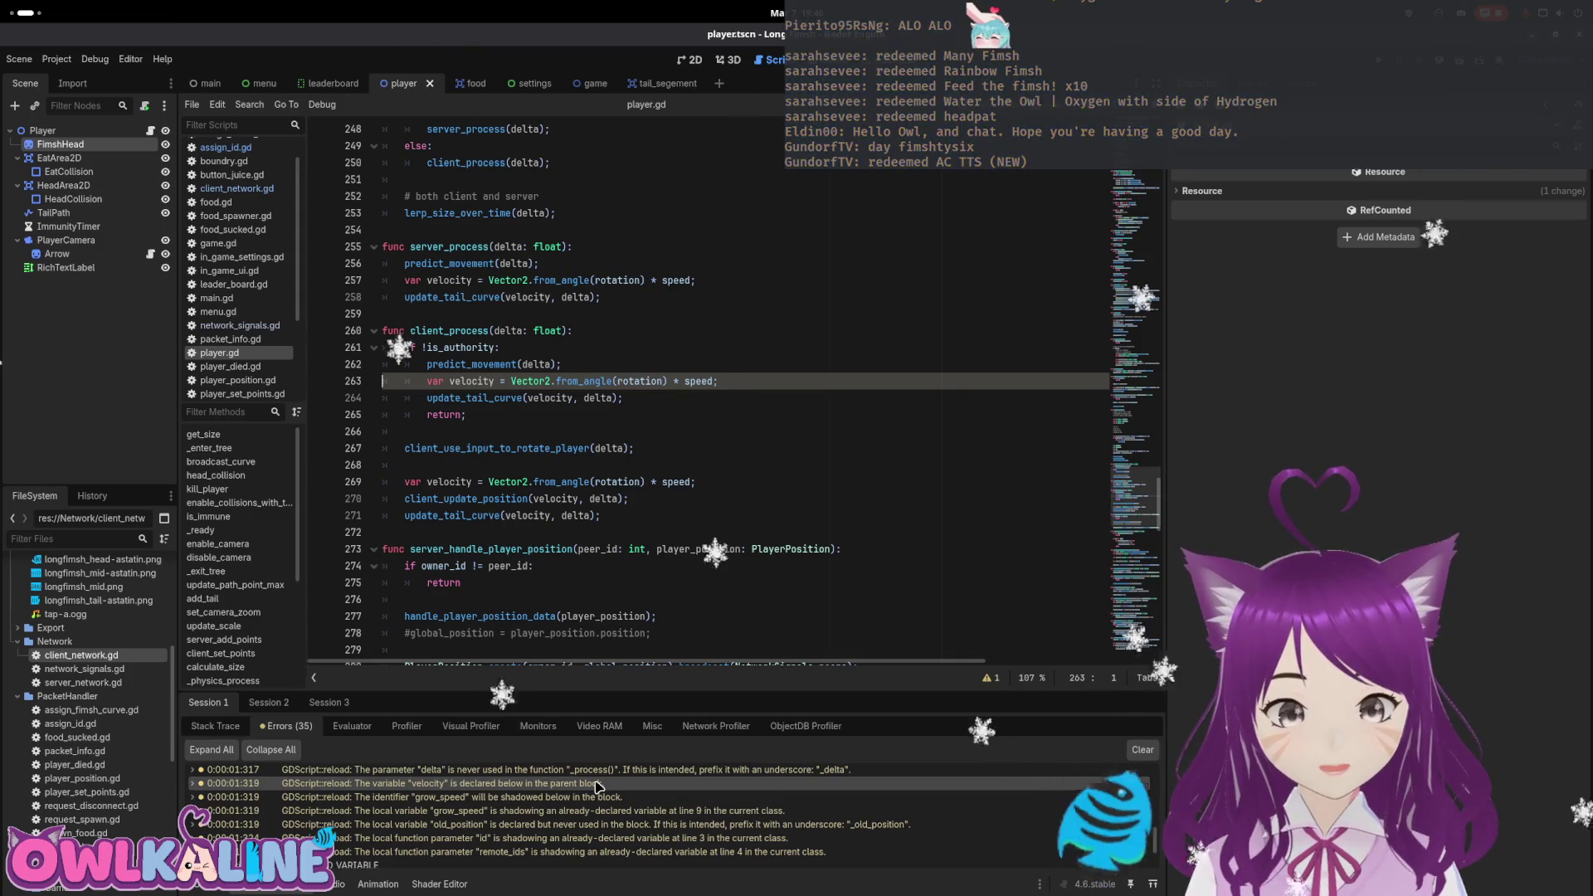
# - Rename client_process's early velocity to predicted_velocity on lines 263–264
pyautogui.click(463, 392)
pyautogui.click(455, 382)
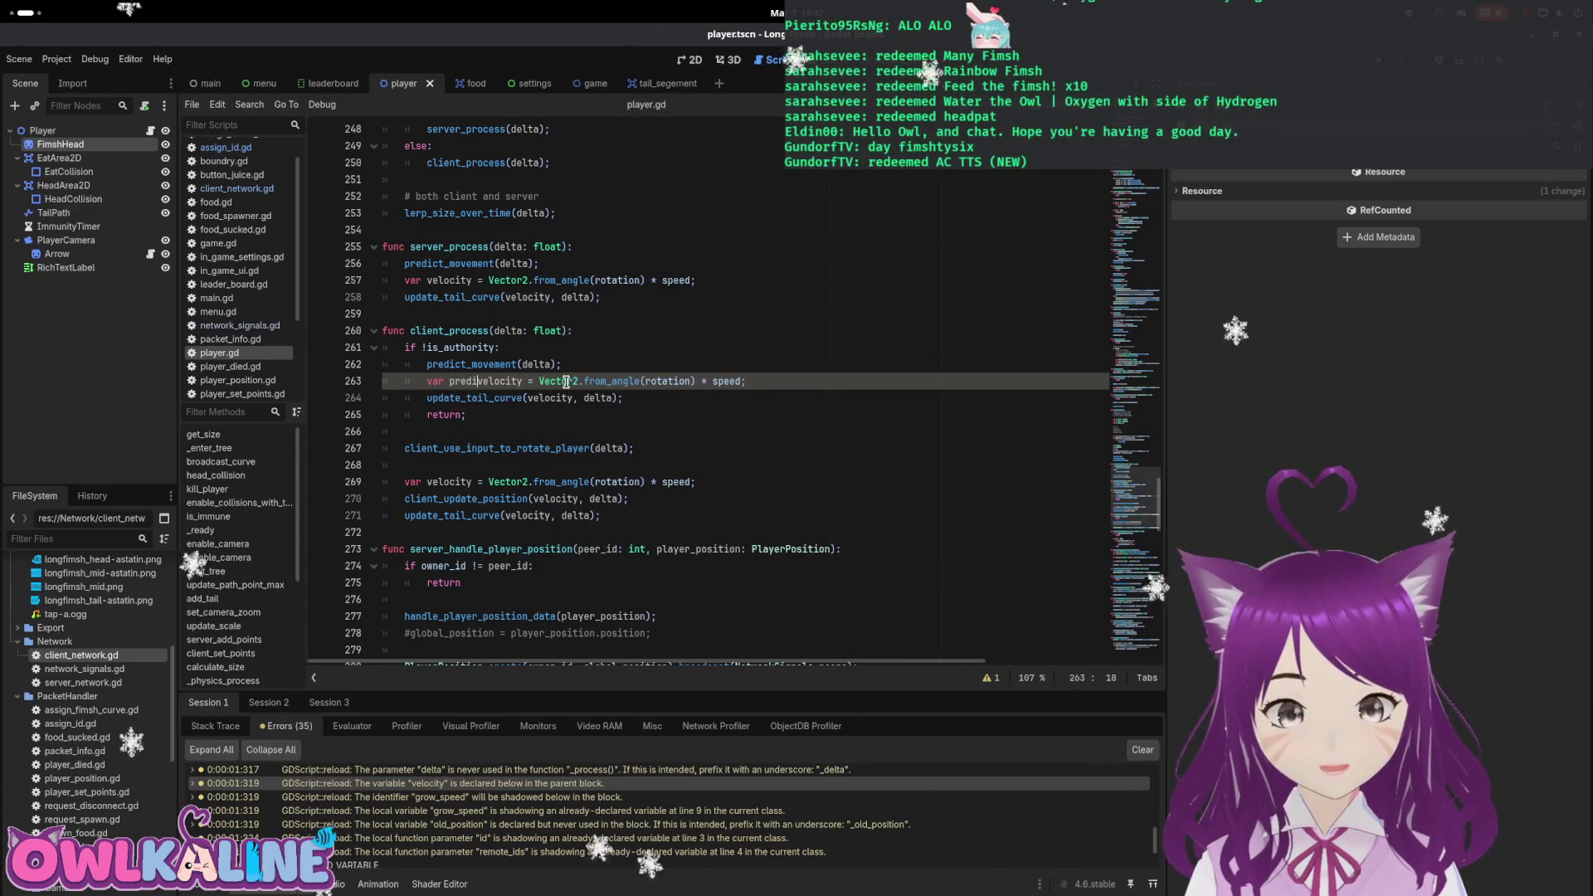
pyautogui.write('cted_')
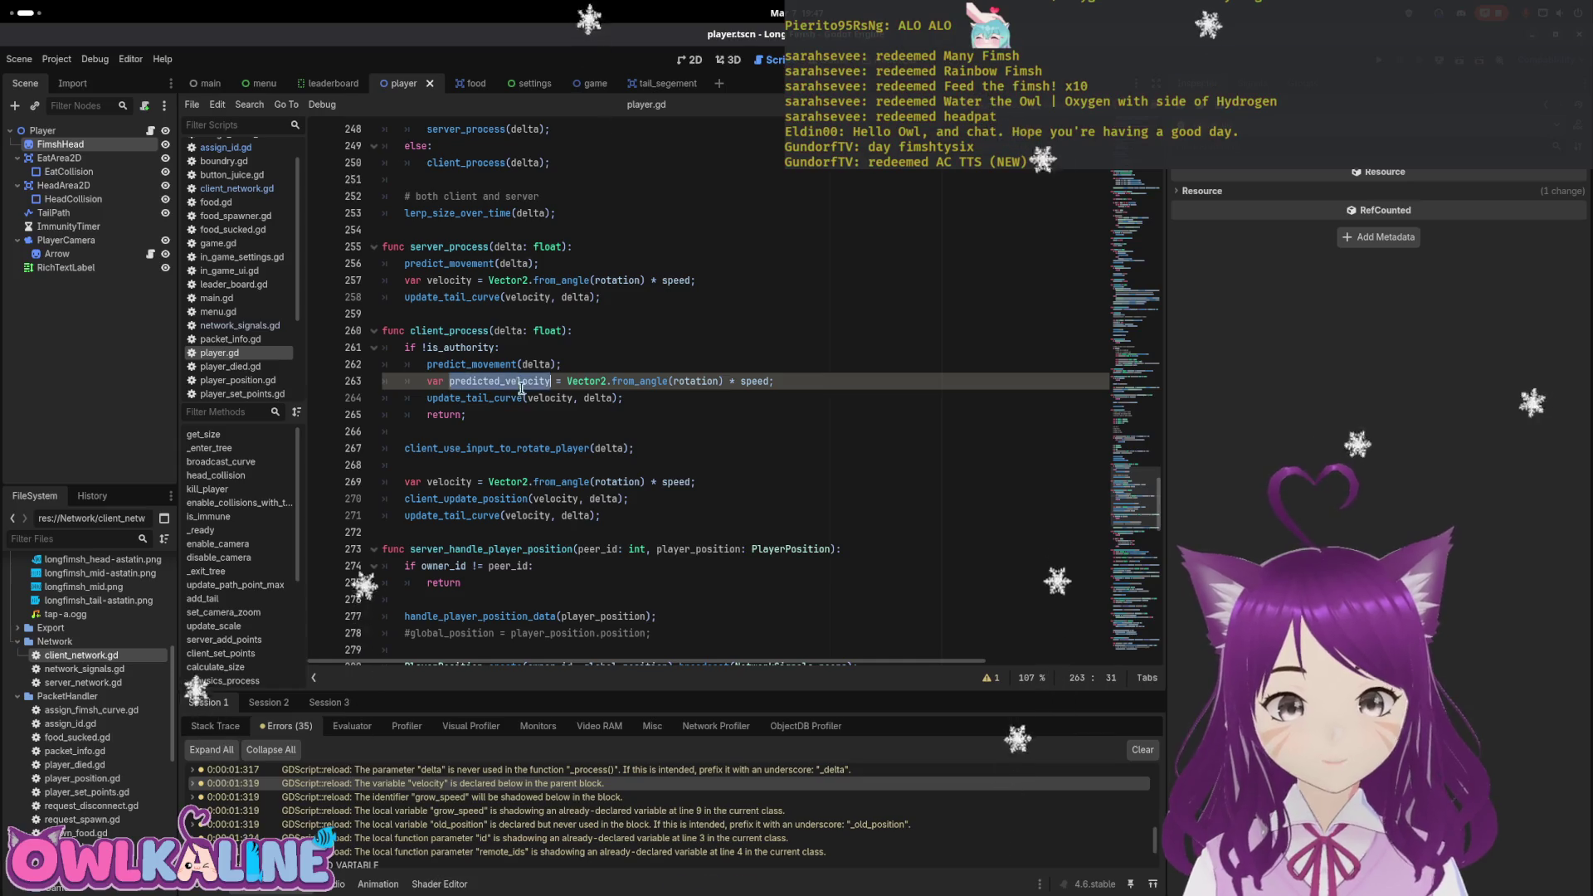
pyautogui.doubleClick(535, 399)
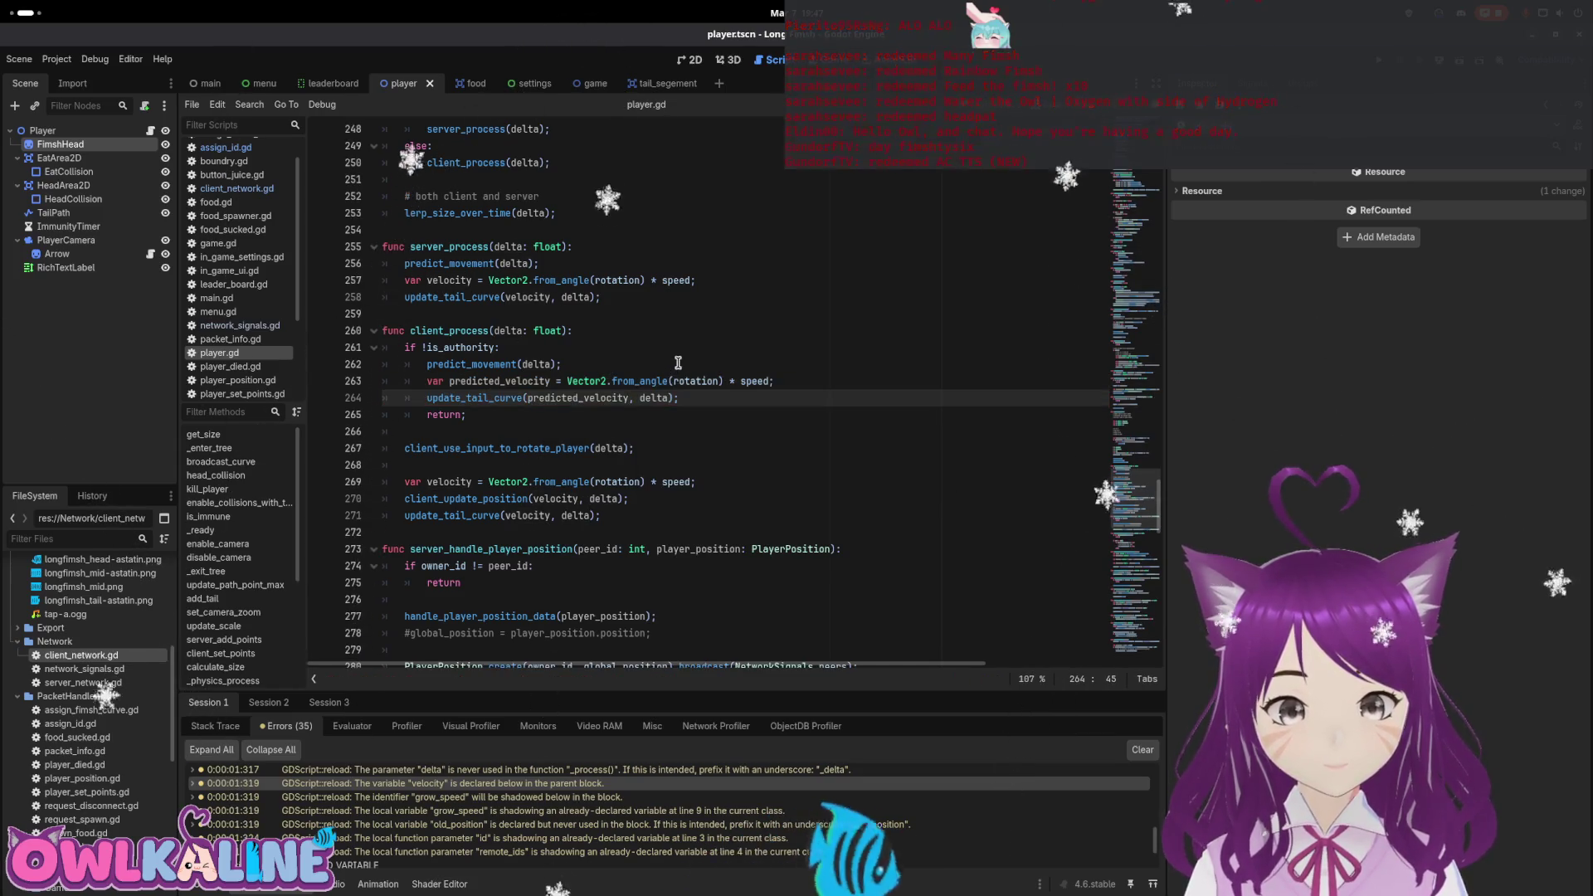
pyautogui.scroll(1, 685, 761)
# - Delete the empty _process function and its comment from wall.gd
pyautogui.click(614, 807)
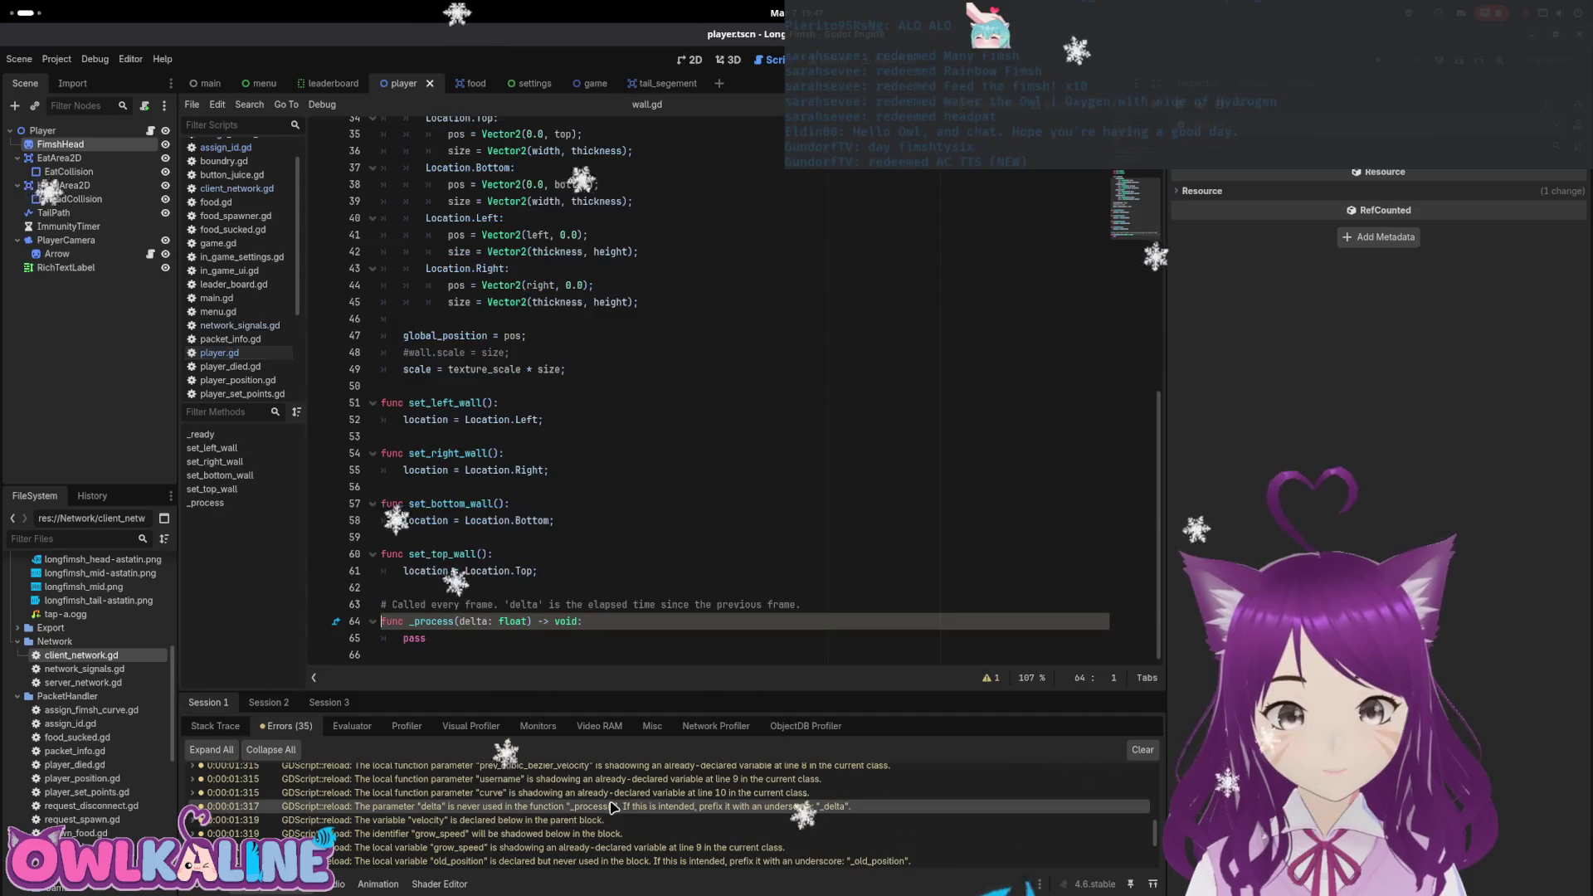
pyautogui.moveTo(390, 616); pyautogui.dragTo(379, 599)
pyautogui.press('BackSpace')
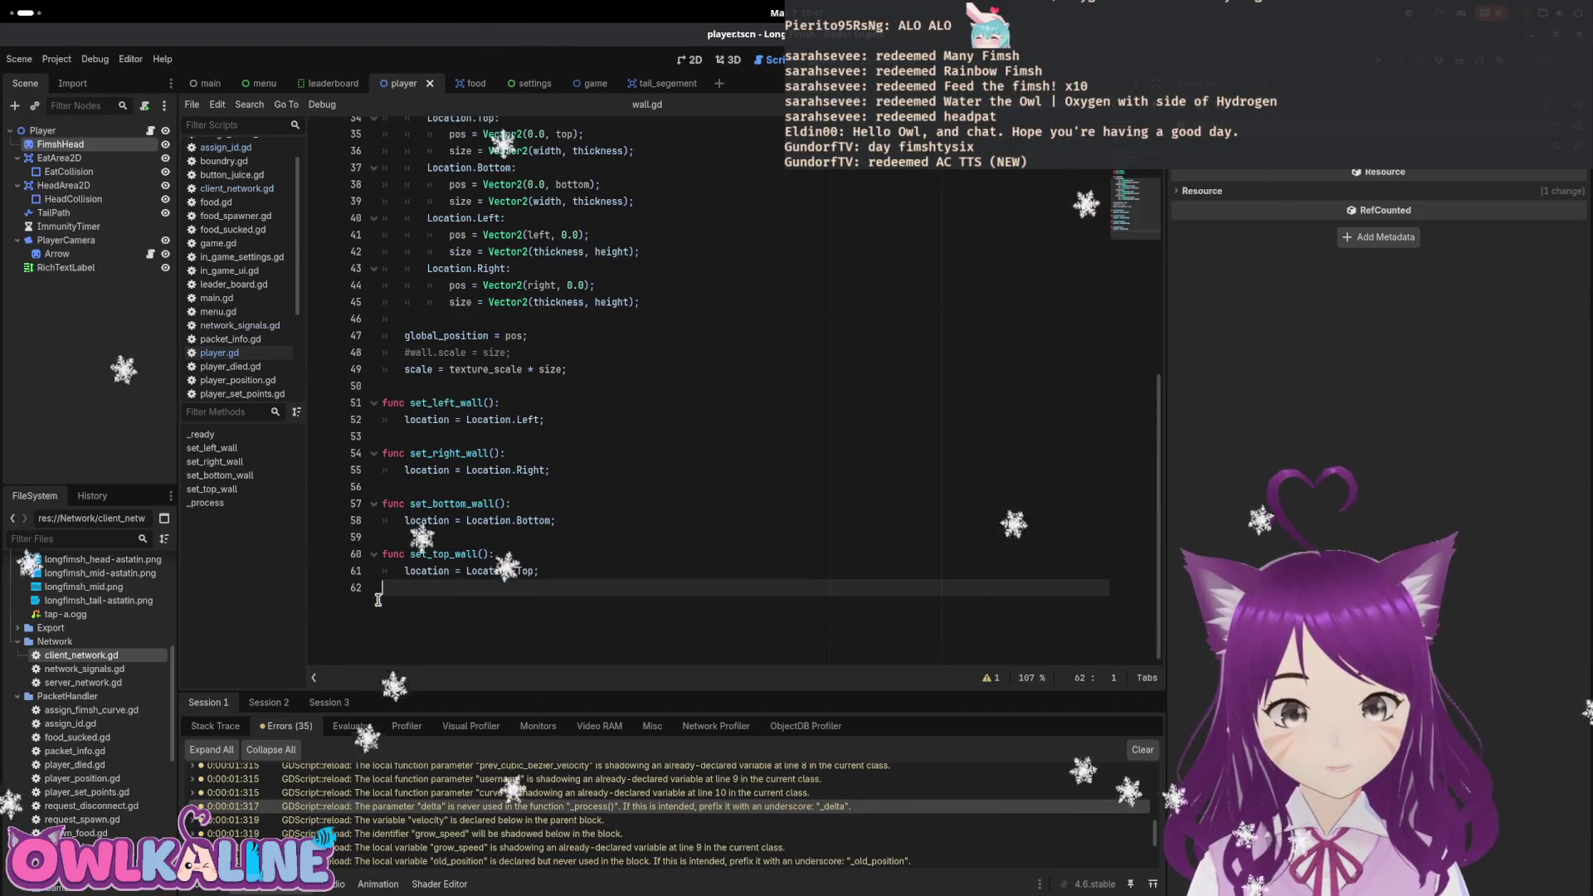
pyautogui.click(510, 794)
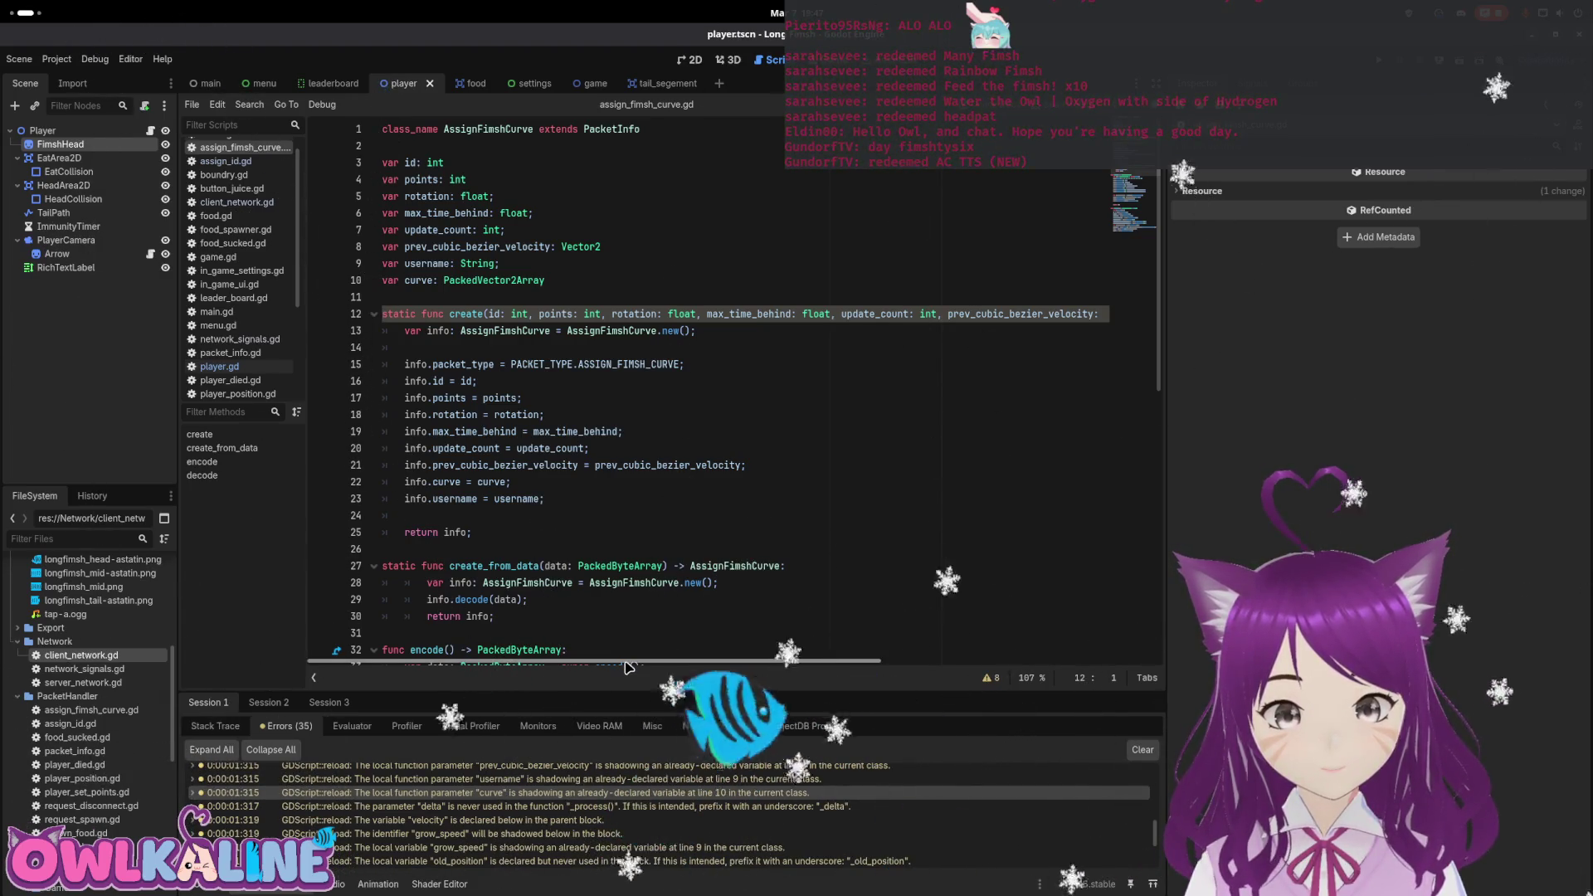
# - Prefix create()'s id, rotation, max_time_behind, update_count and curve parameters with new_, and save
pyautogui.moveTo(624, 664)
pyautogui.mouseDown()
pyautogui.moveTo(913, 667)
pyautogui.moveTo(553, 661)
pyautogui.mouseUp()
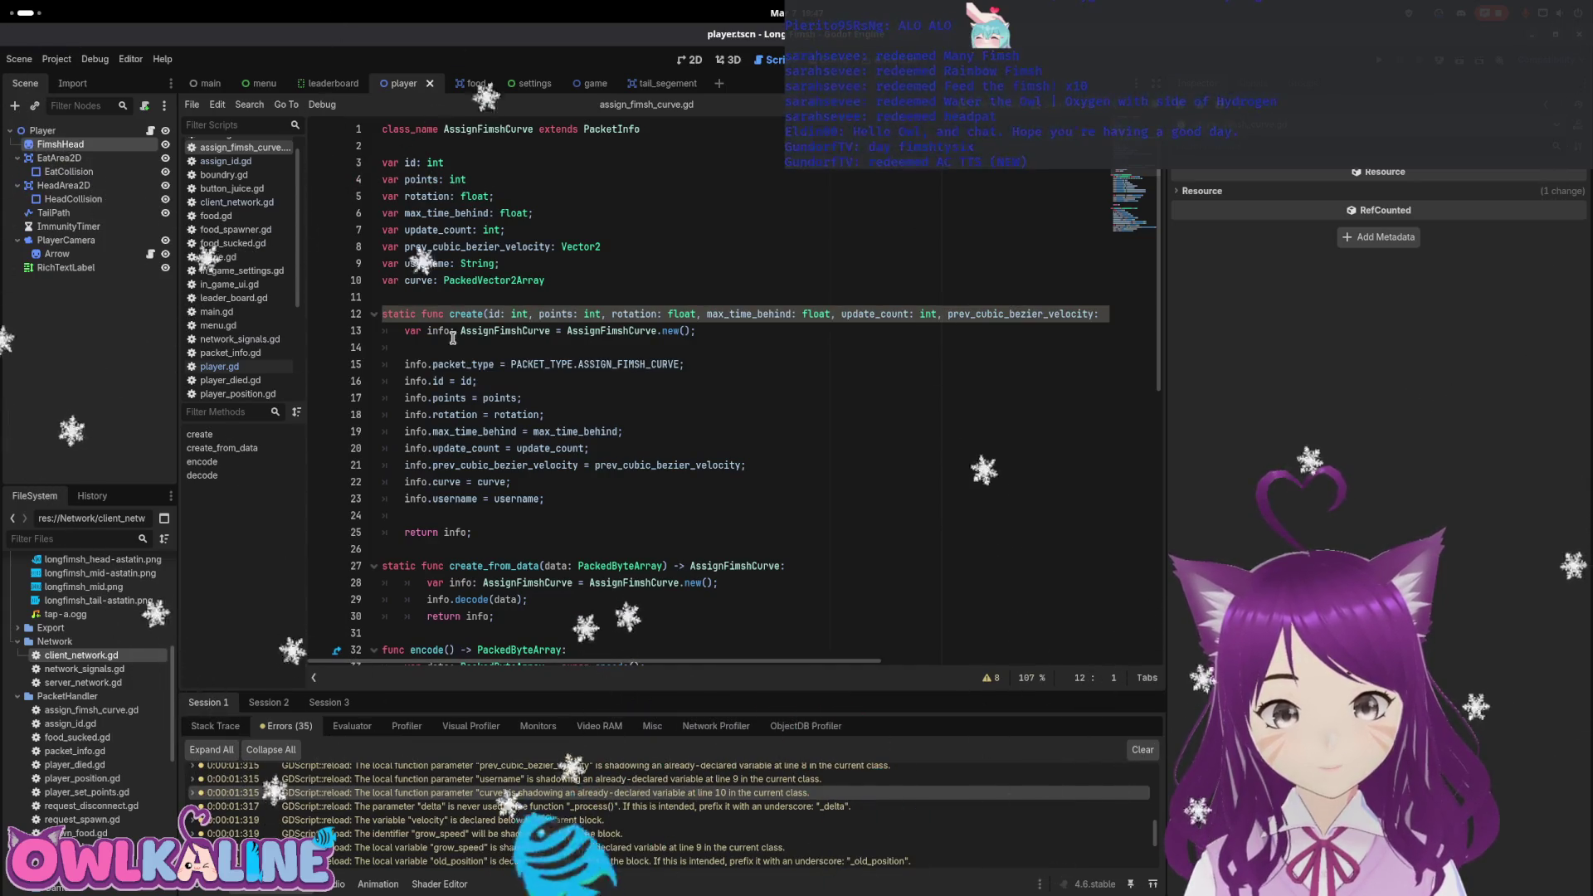
pyautogui.click(483, 314)
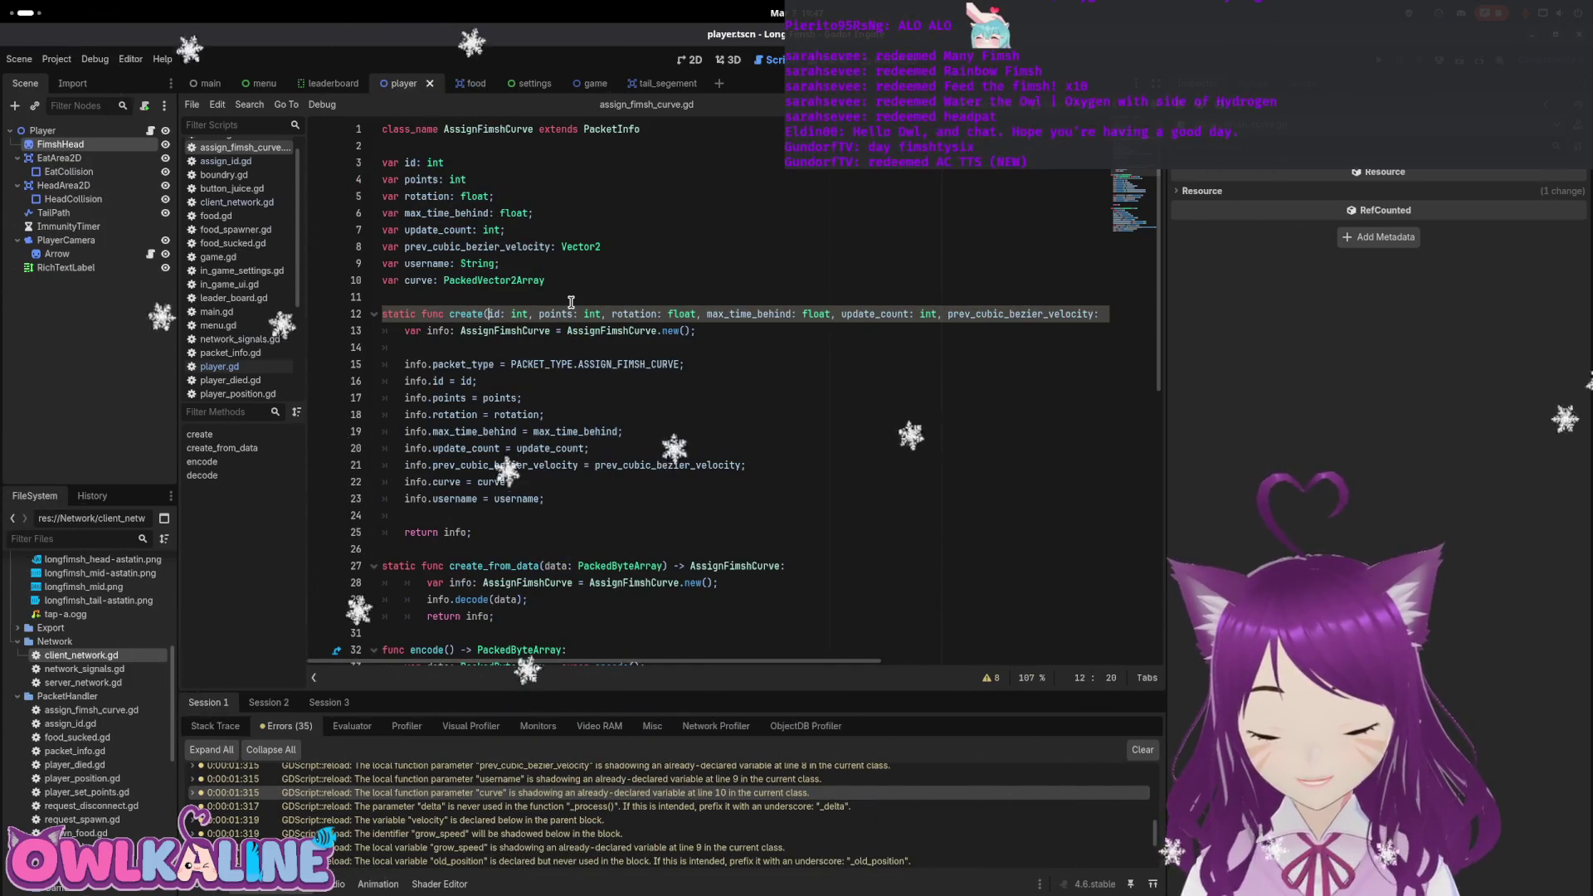
pyautogui.write('new_')
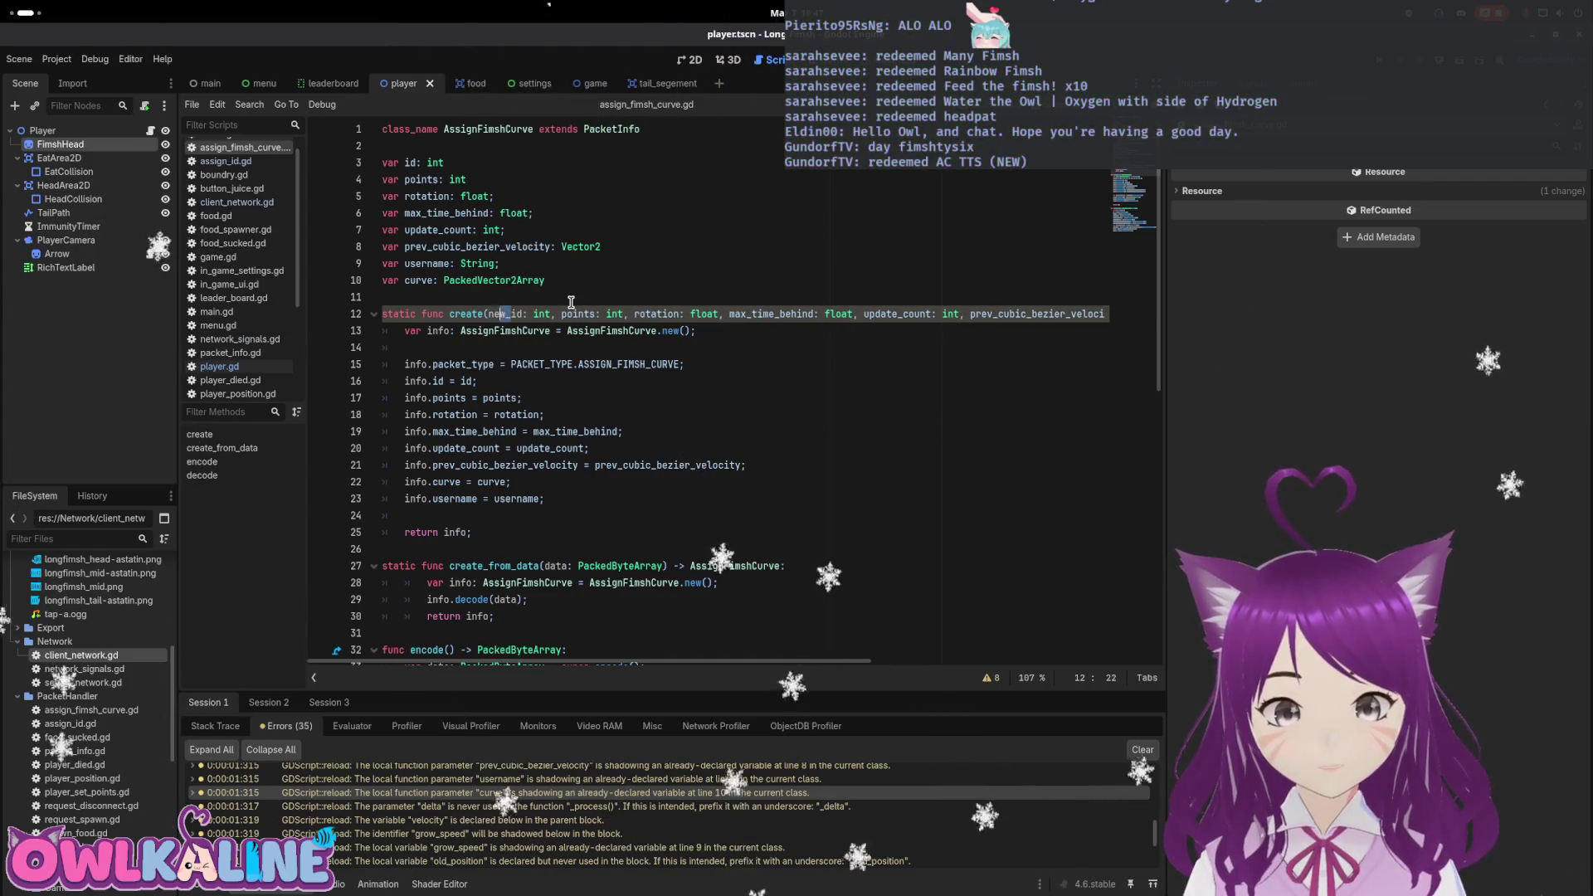
pyautogui.click(652, 313)
pyautogui.write('new_')
pyautogui.click(768, 313)
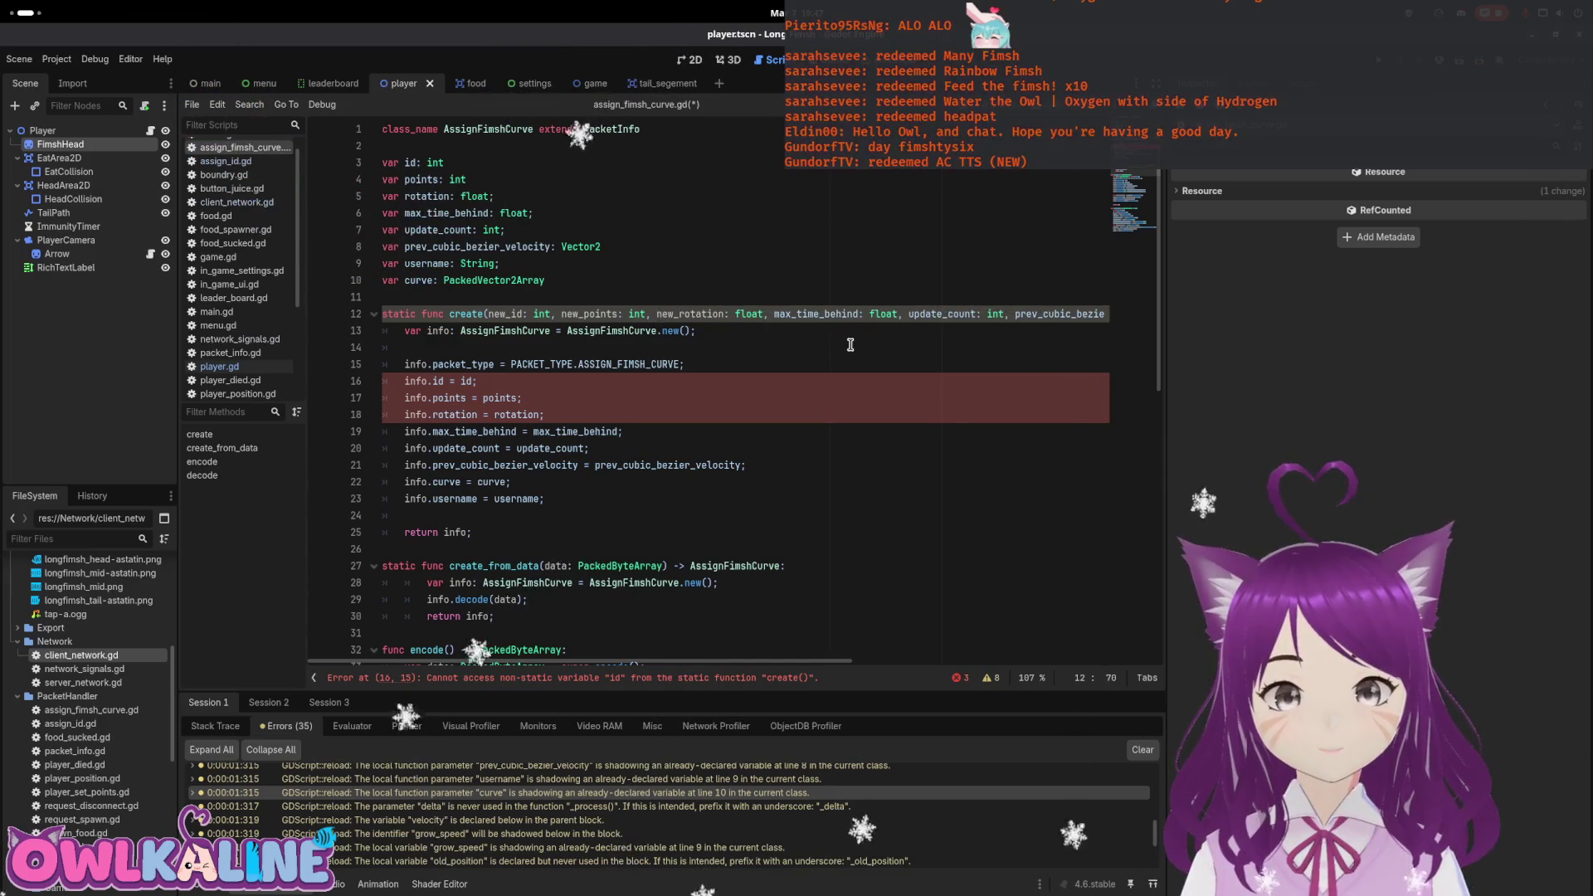
pyautogui.press('BackSpace')
pyautogui.press('BackSpace')
pyautogui.press('BackSpace')
pyautogui.press('Right')
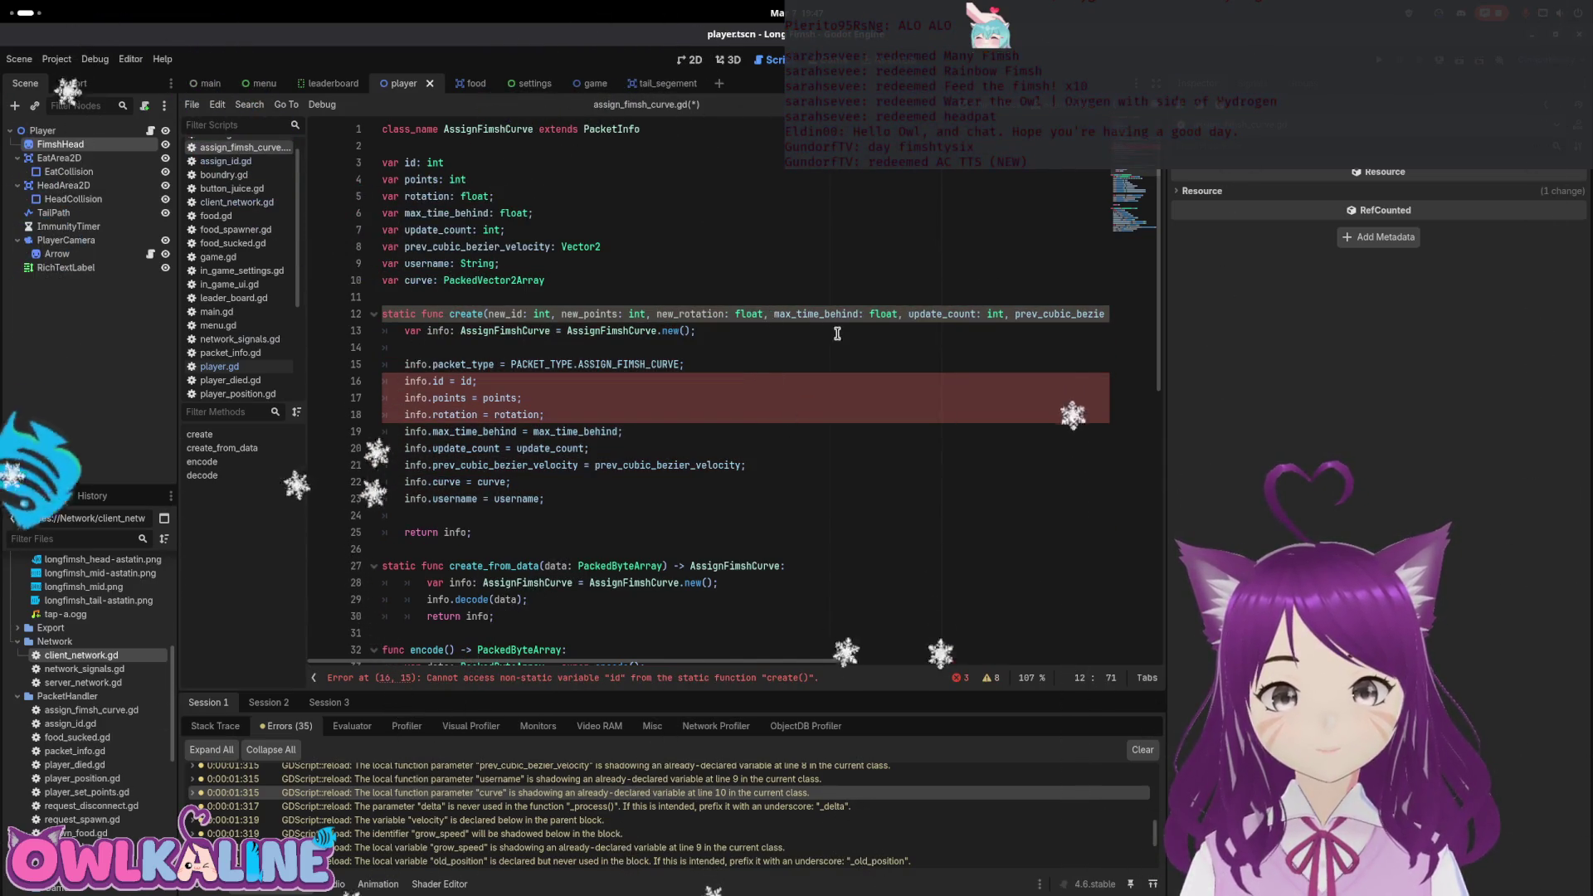
pyautogui.click(928, 314)
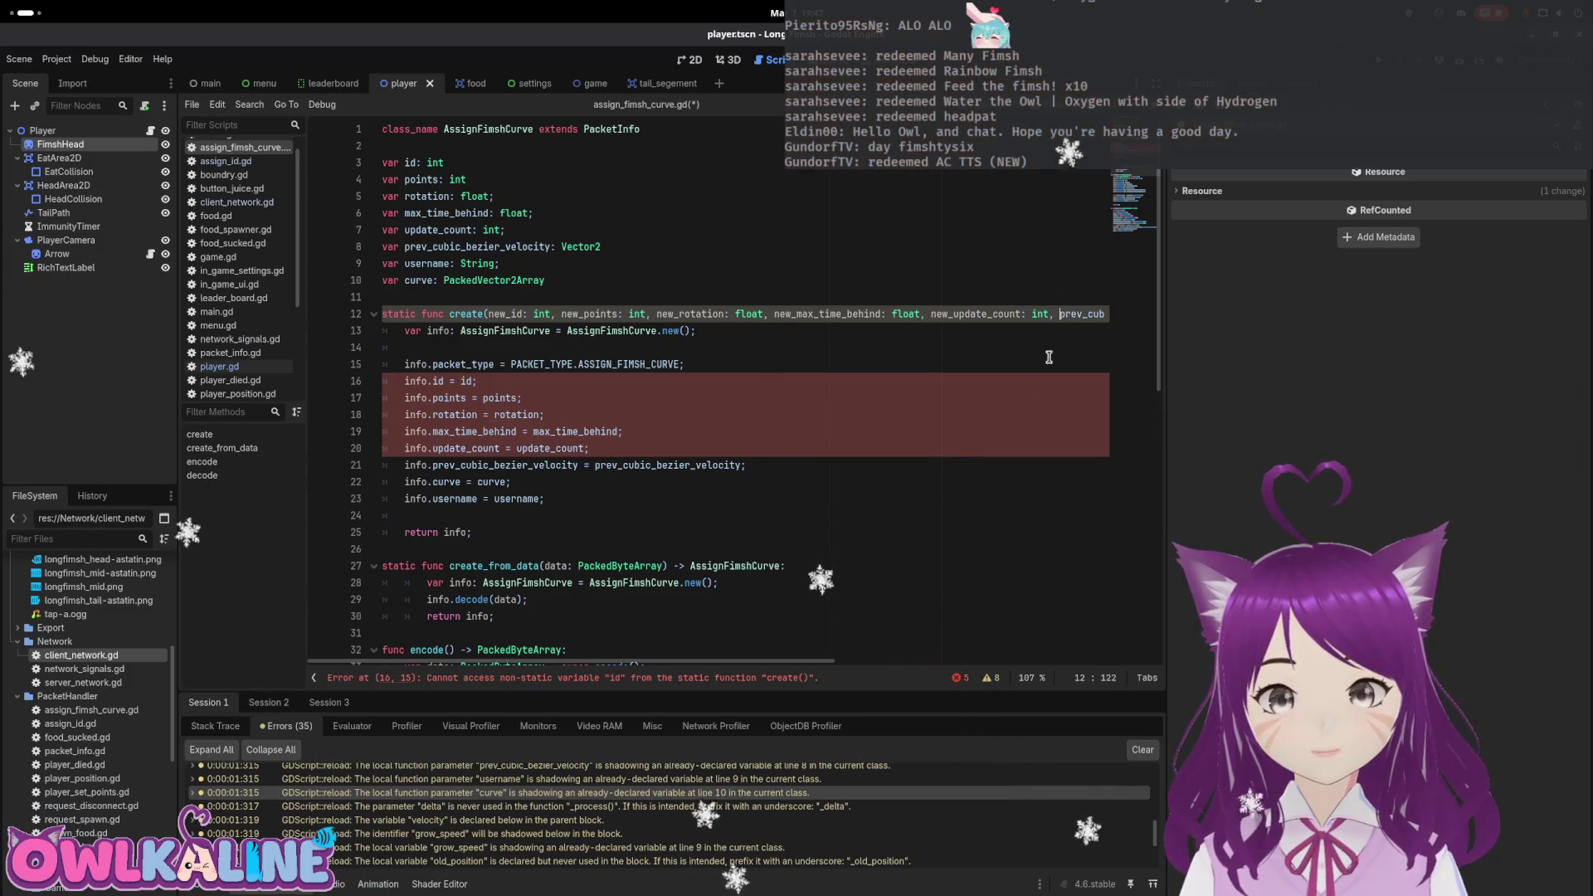
pyautogui.moveTo(763, 664); pyautogui.dragTo(944, 664)
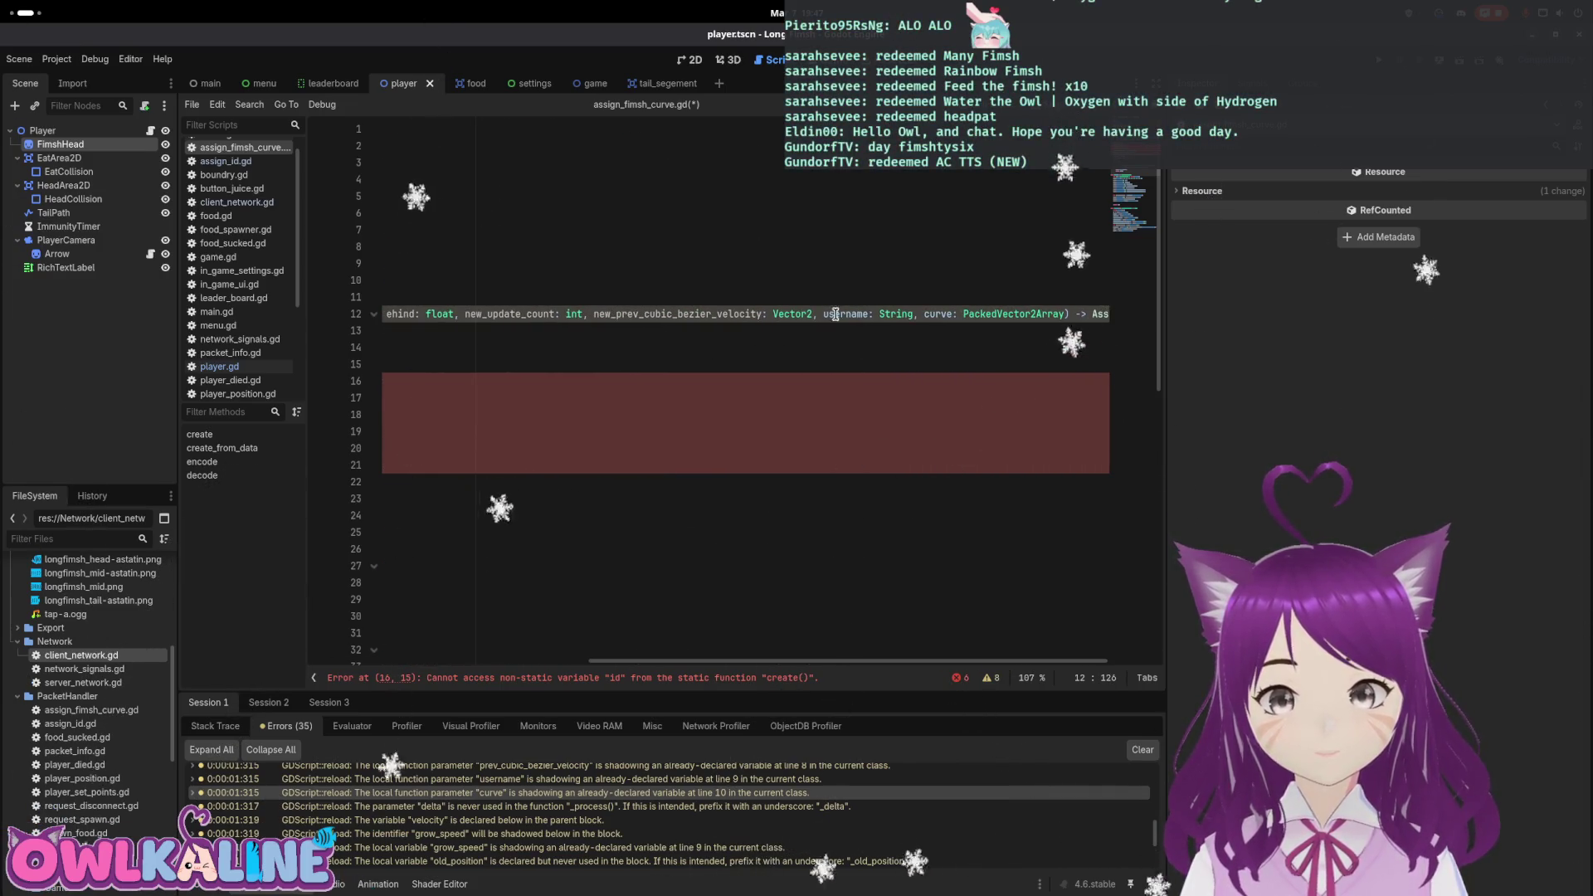
pyautogui.click(945, 314)
pyautogui.write('new_')
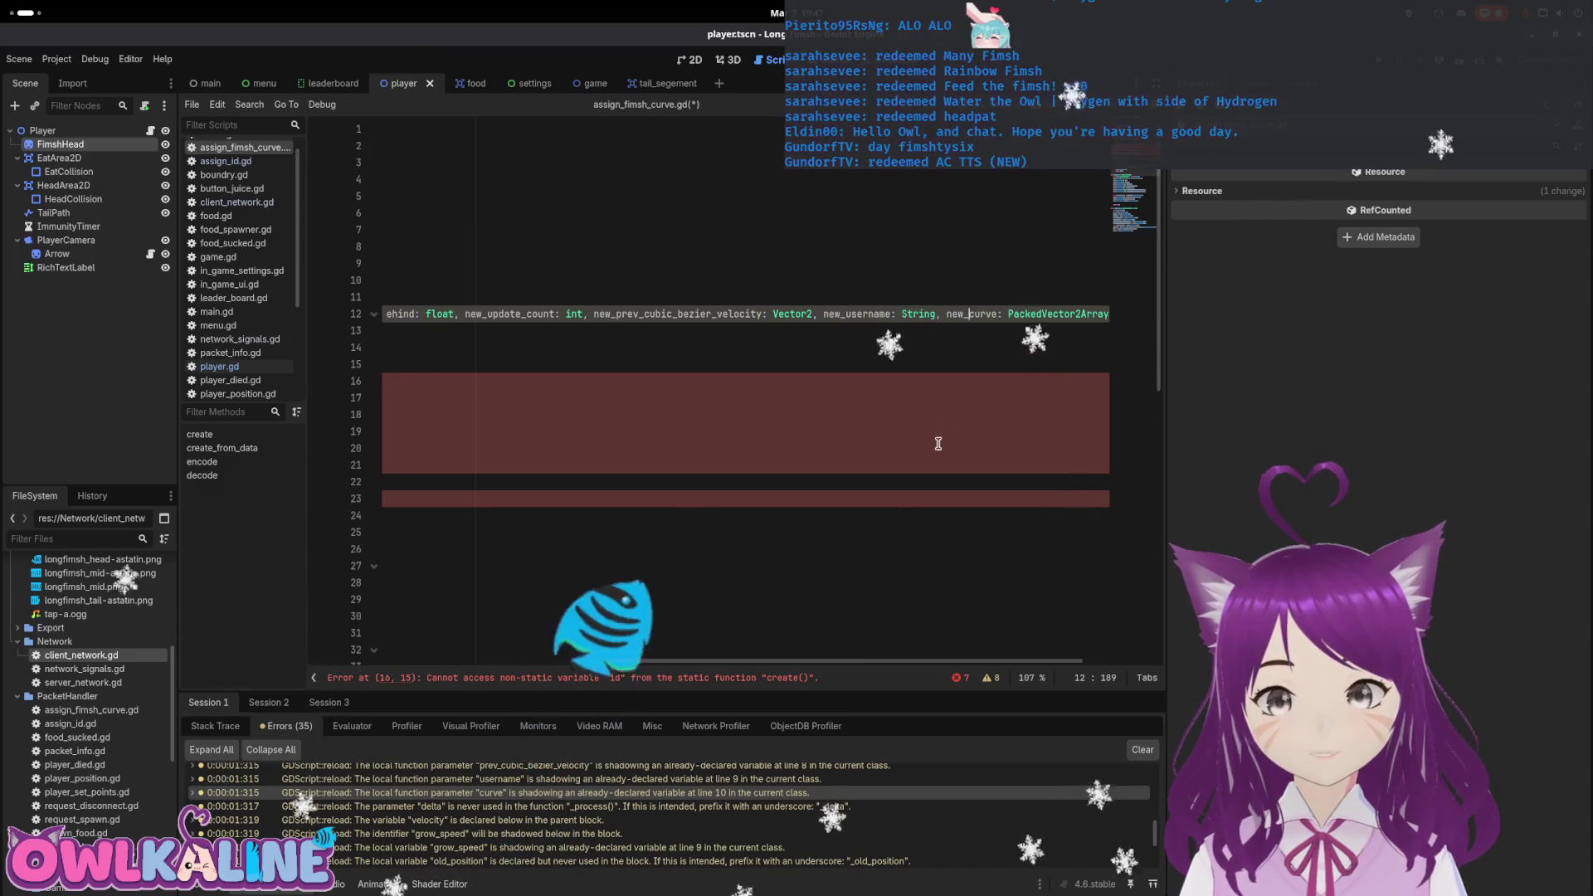
pyautogui.hotkey('ctrl', 's')
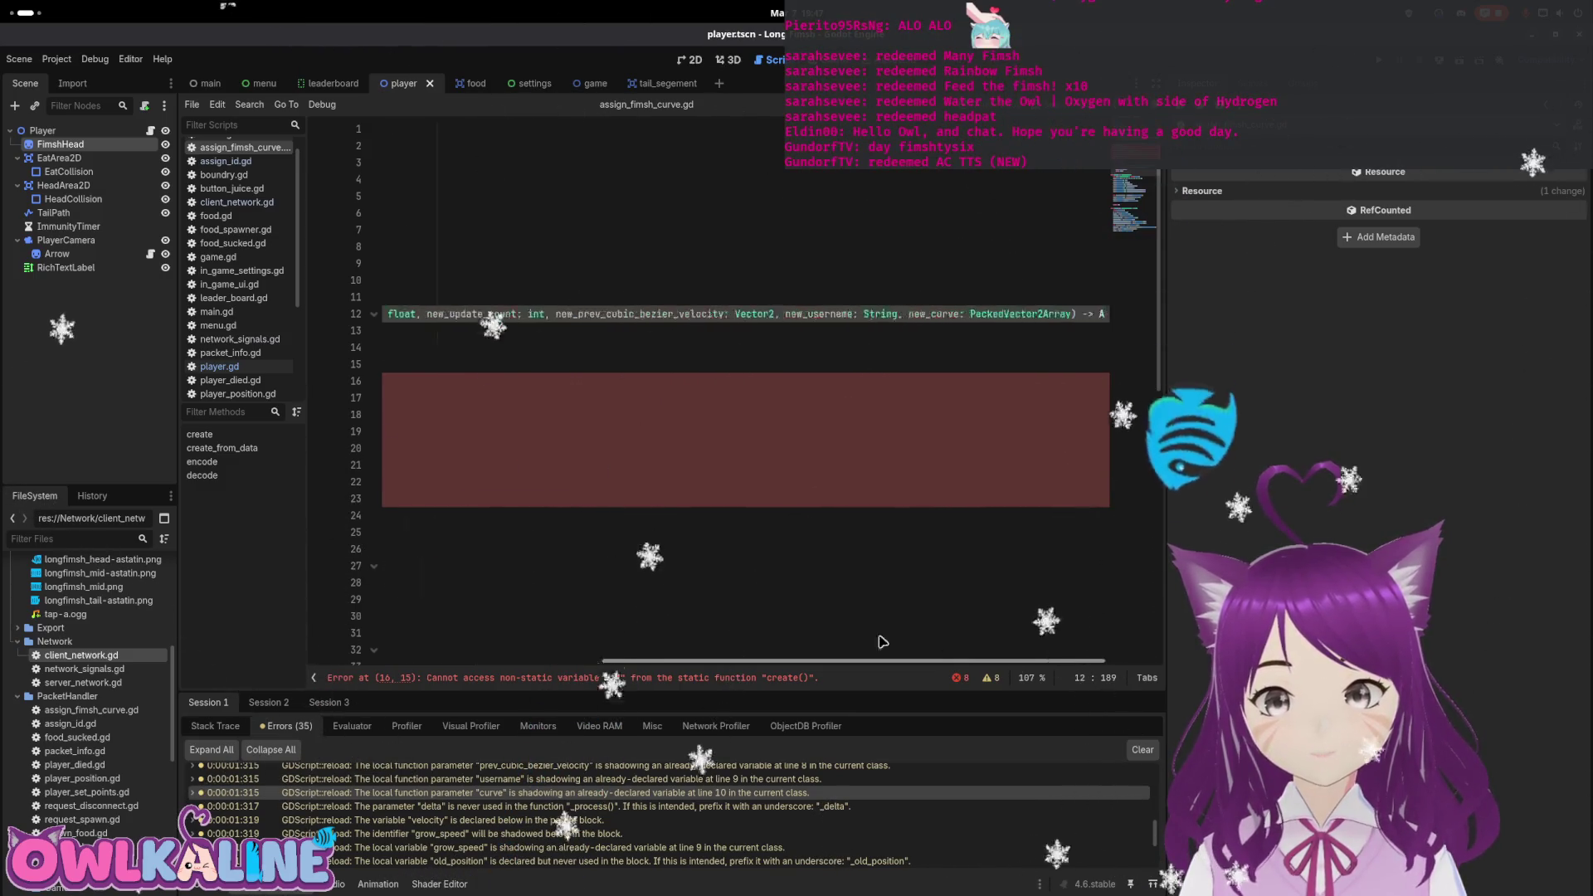
# - Prefix the id, rotation and max_time_behind assignments on lines 16–19 with new_
pyautogui.moveTo(878, 661); pyautogui.dragTo(531, 660)
pyautogui.press('super')
pyautogui.press('super')
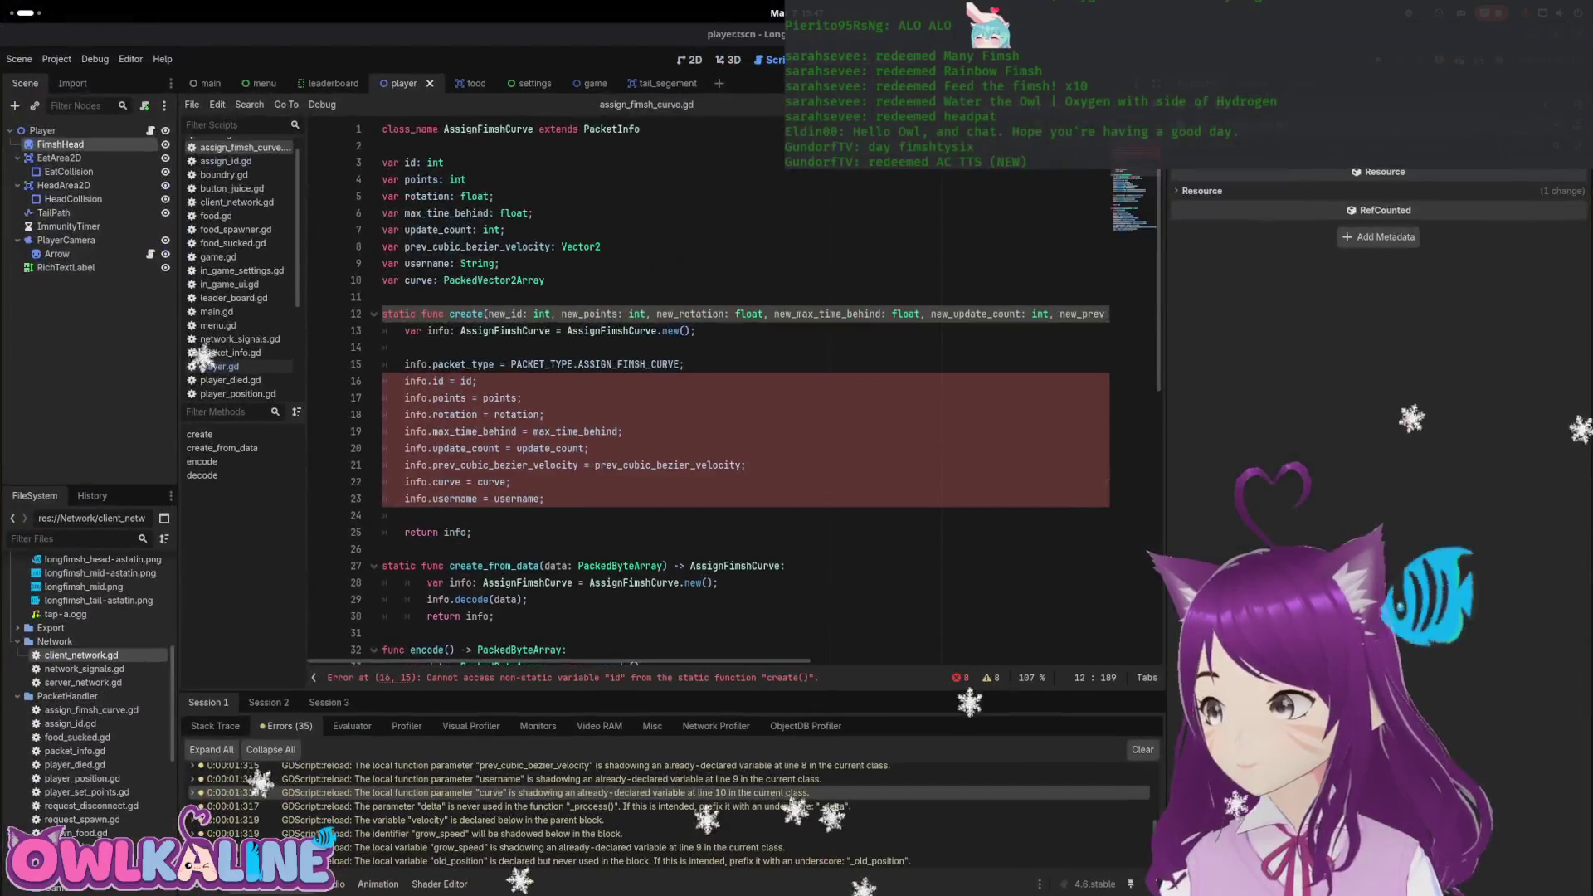
pyautogui.press('super')
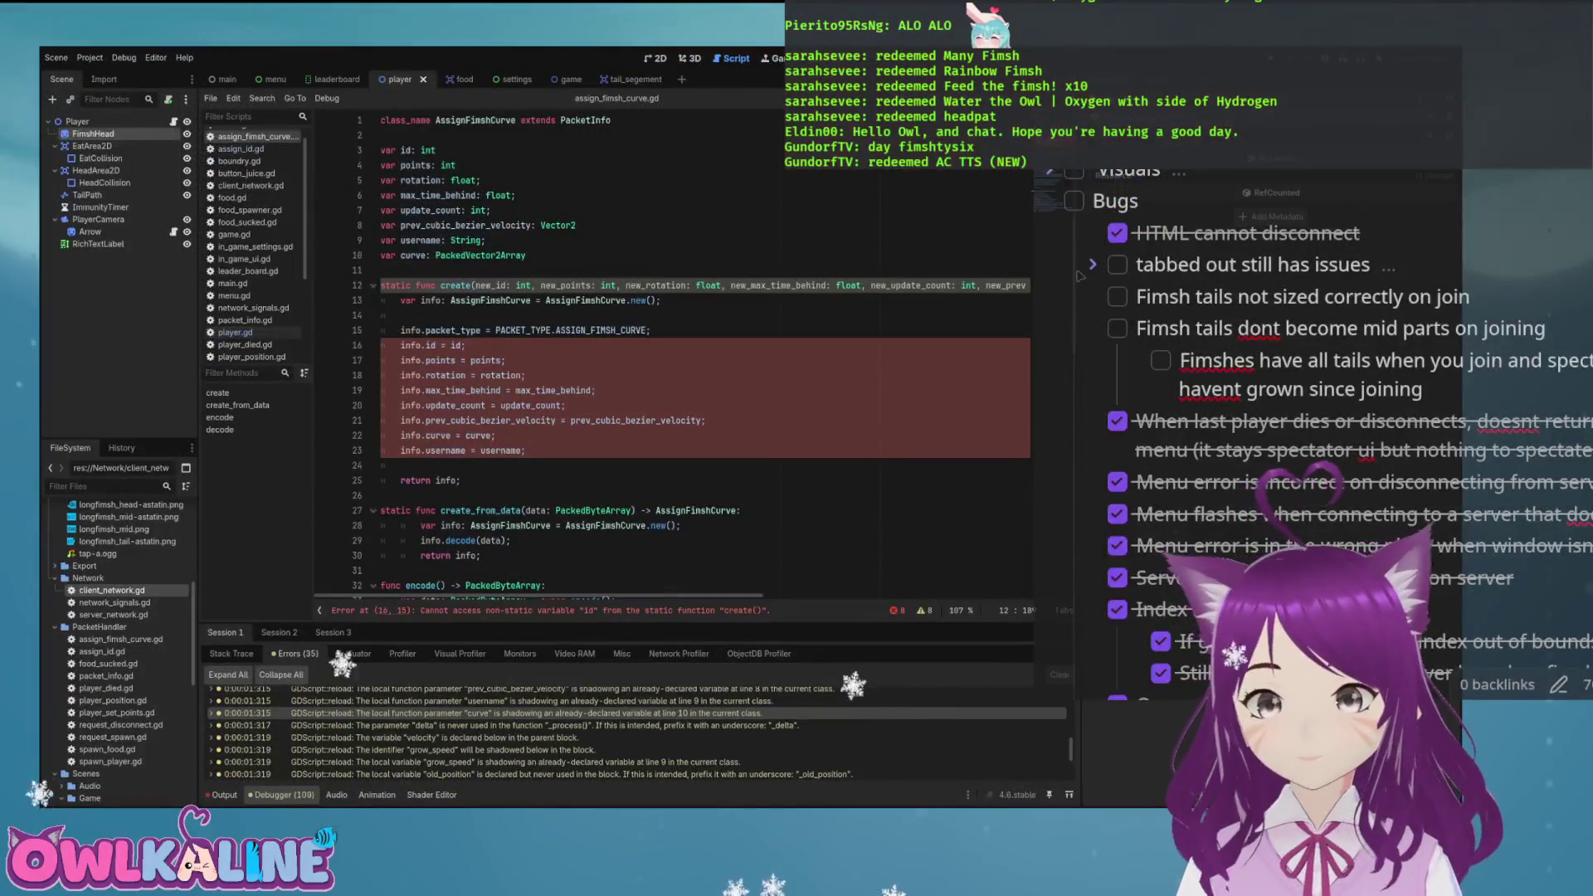
pyautogui.click(441, 345)
pyautogui.write('new_')
pyautogui.press('Down')
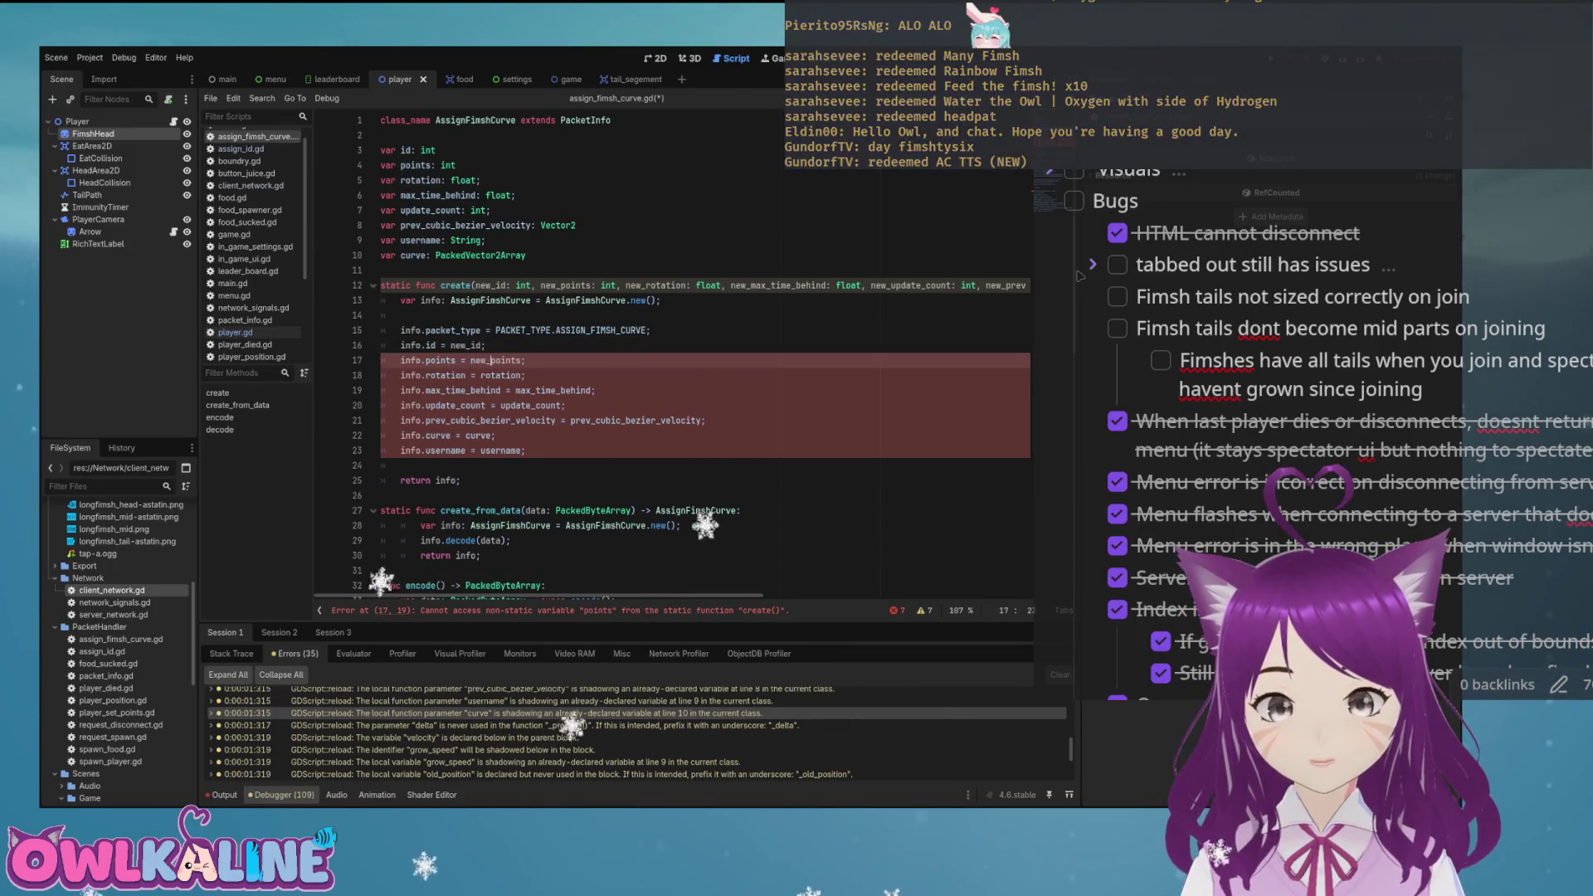
pyautogui.click(480, 375)
pyautogui.write('new_')
pyautogui.click(516, 390)
pyautogui.write('new_')
# - Prefix the remaining update_count, velocity, curve and username assignments on lines 20–23 with new_
pyautogui.click(501, 405)
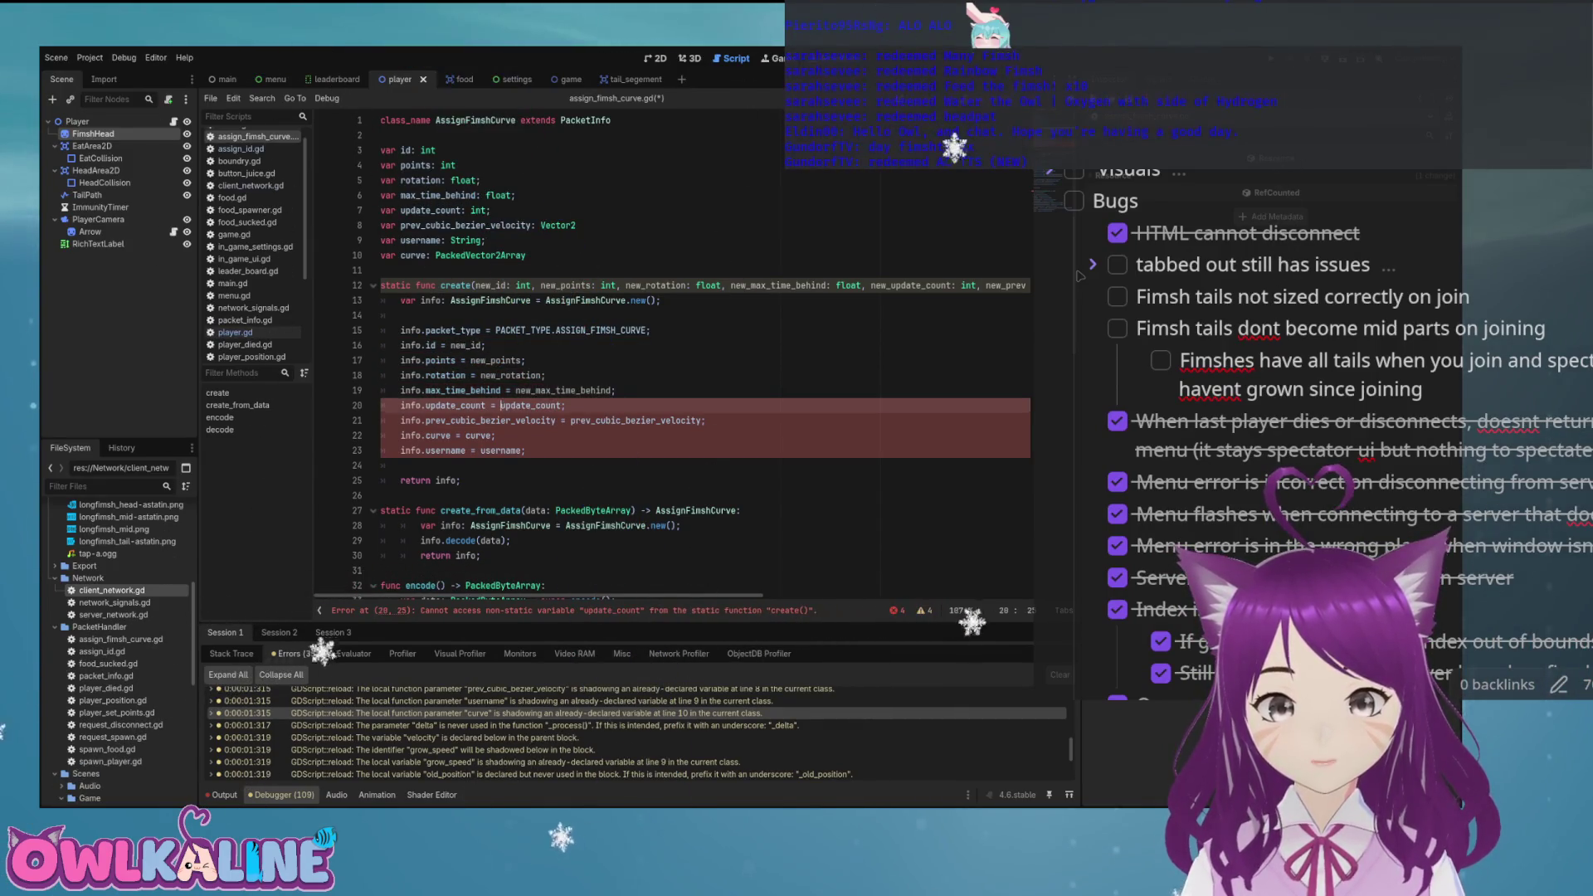
pyautogui.click(570, 420)
pyautogui.click(467, 436)
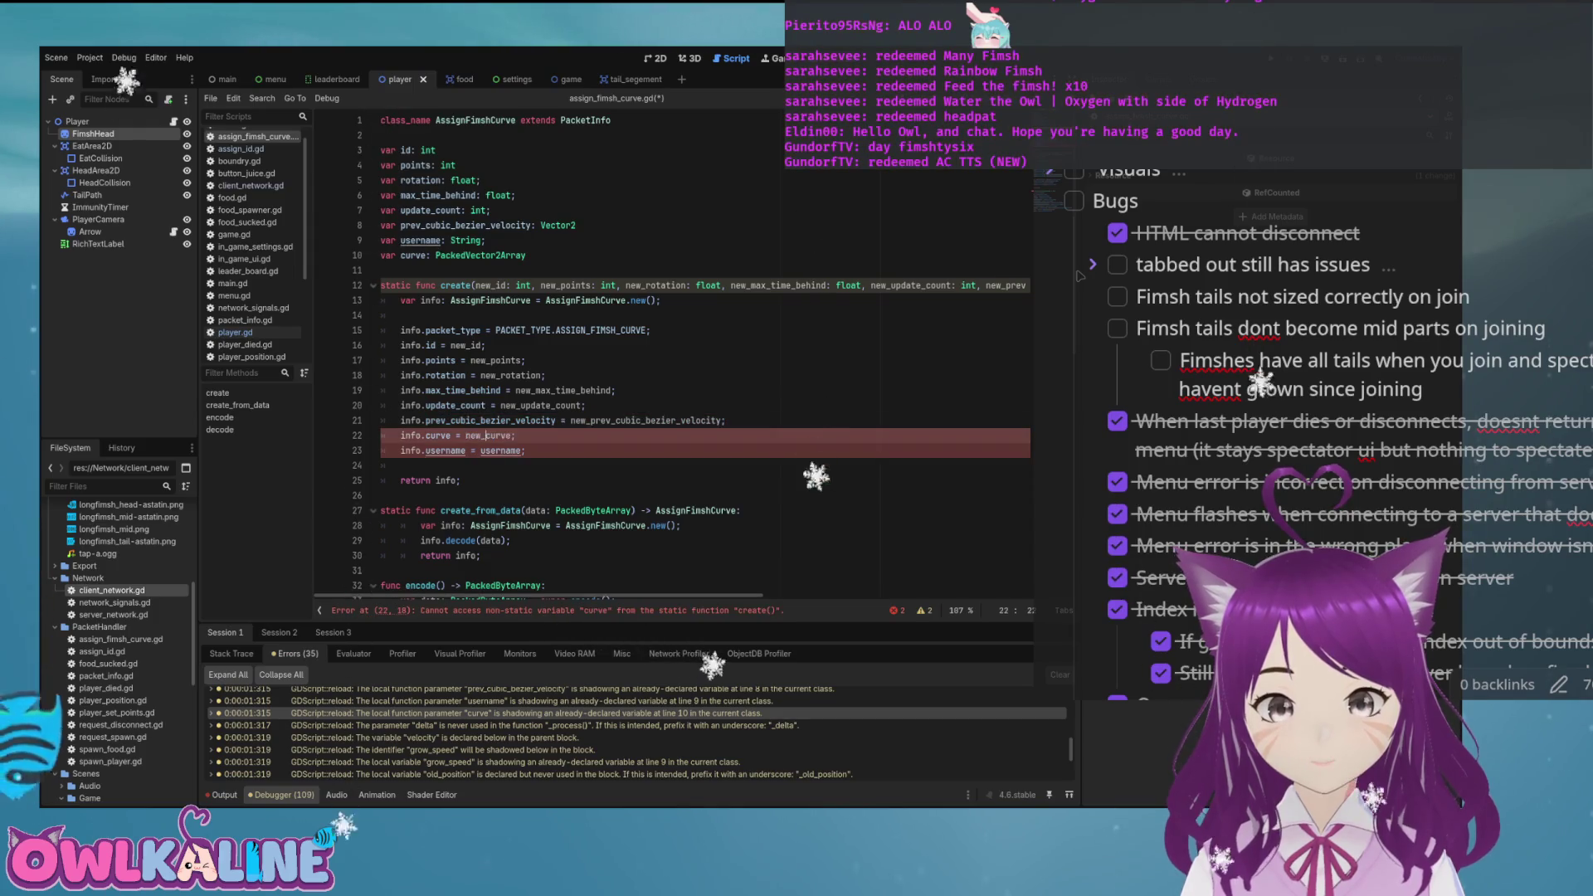
pyautogui.write('new_')
pyautogui.click(480, 451)
pyautogui.click(516, 436)
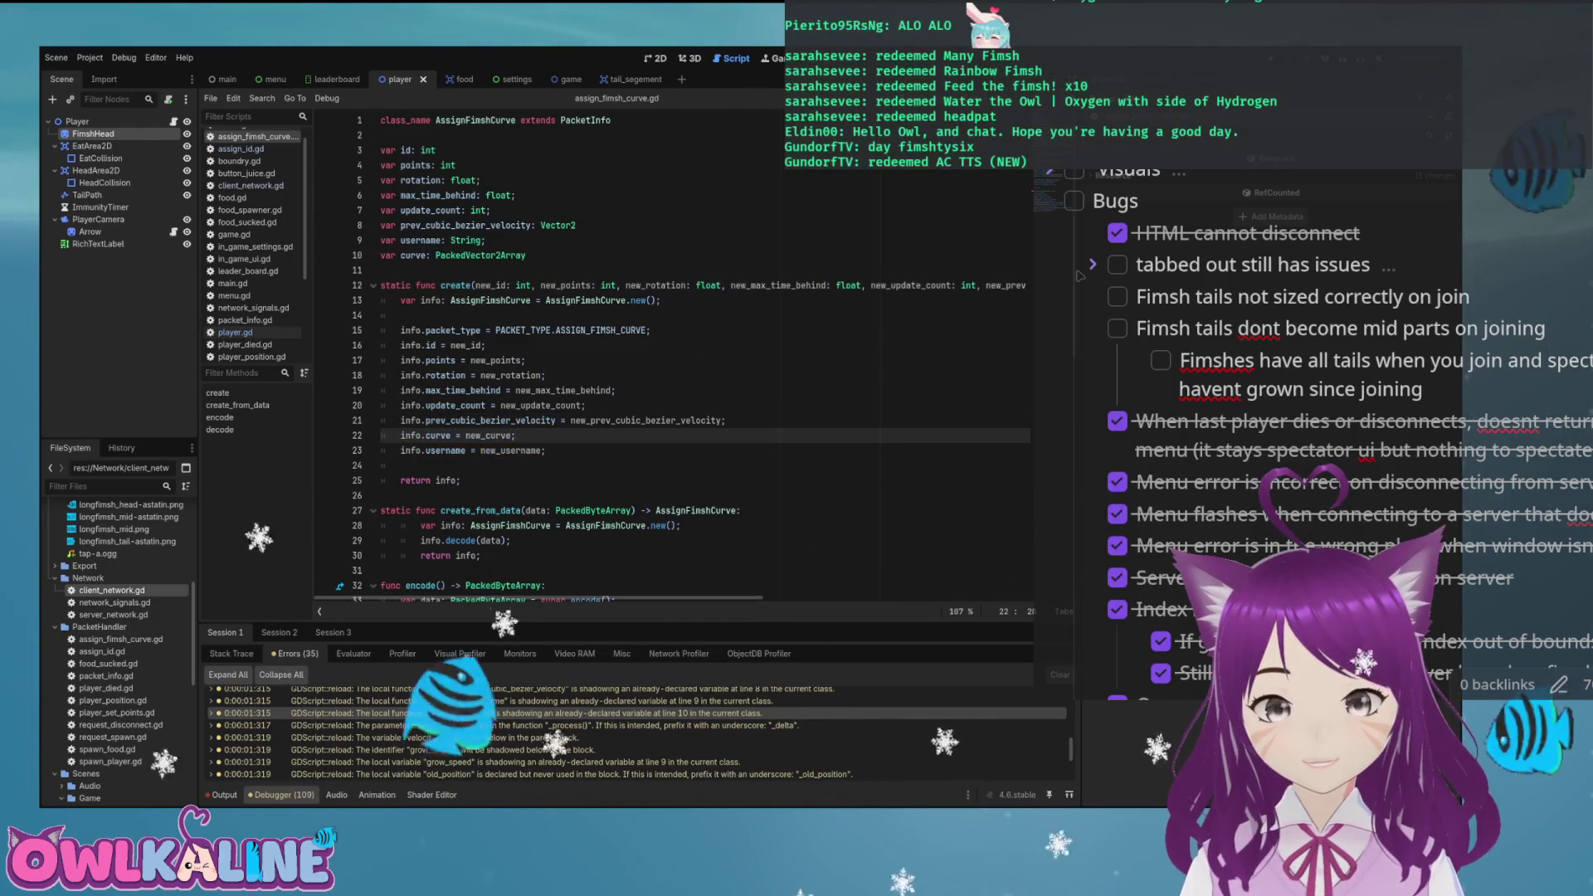
pyautogui.click(581, 284)
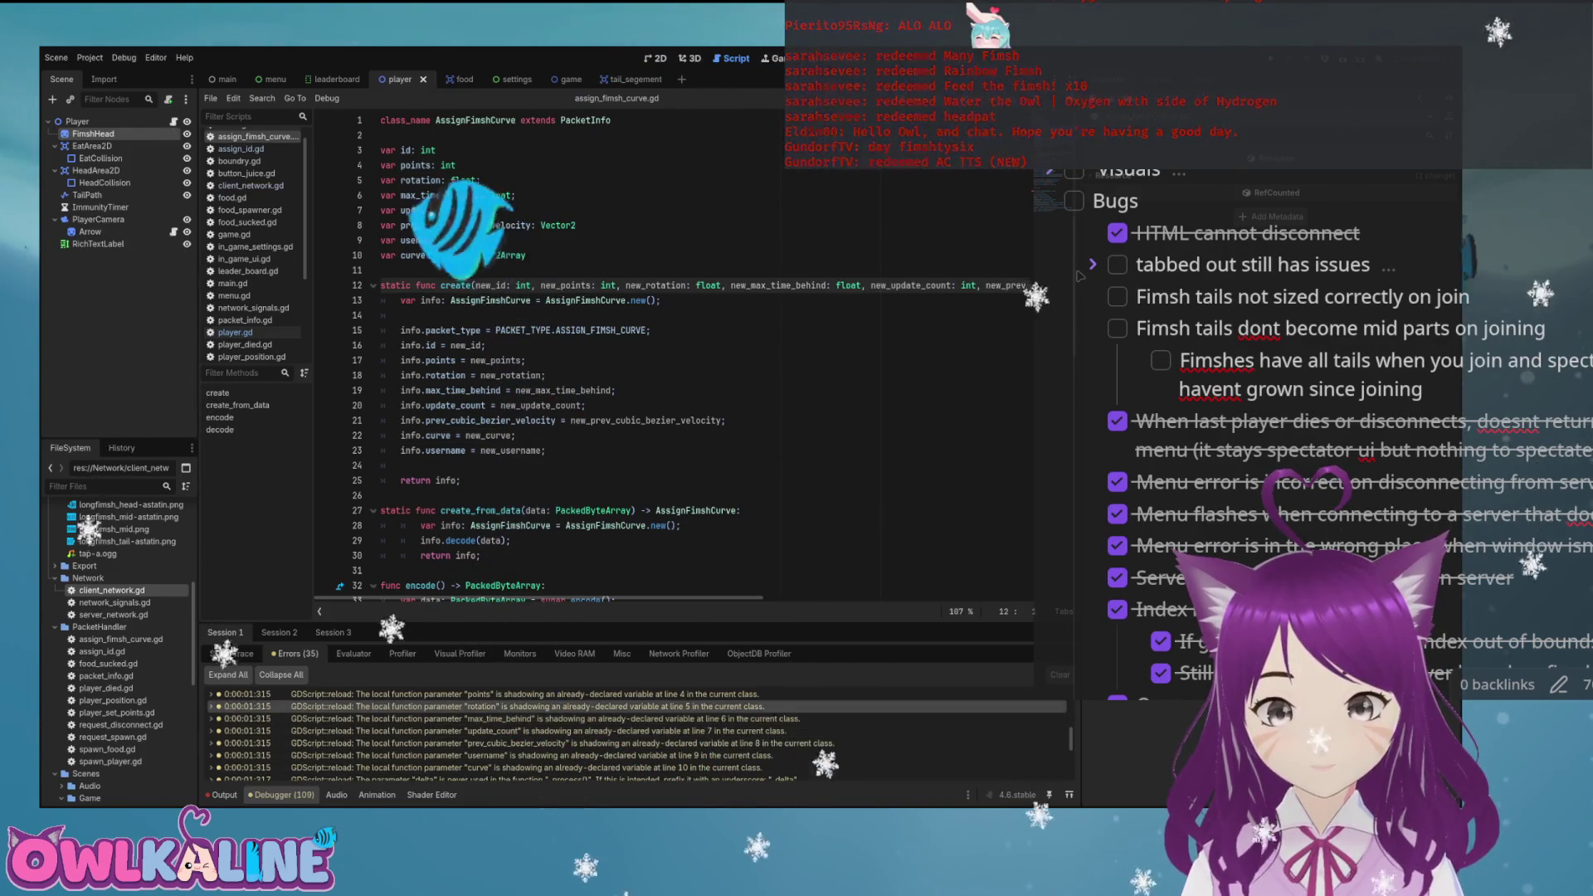
pyautogui.click(531, 713)
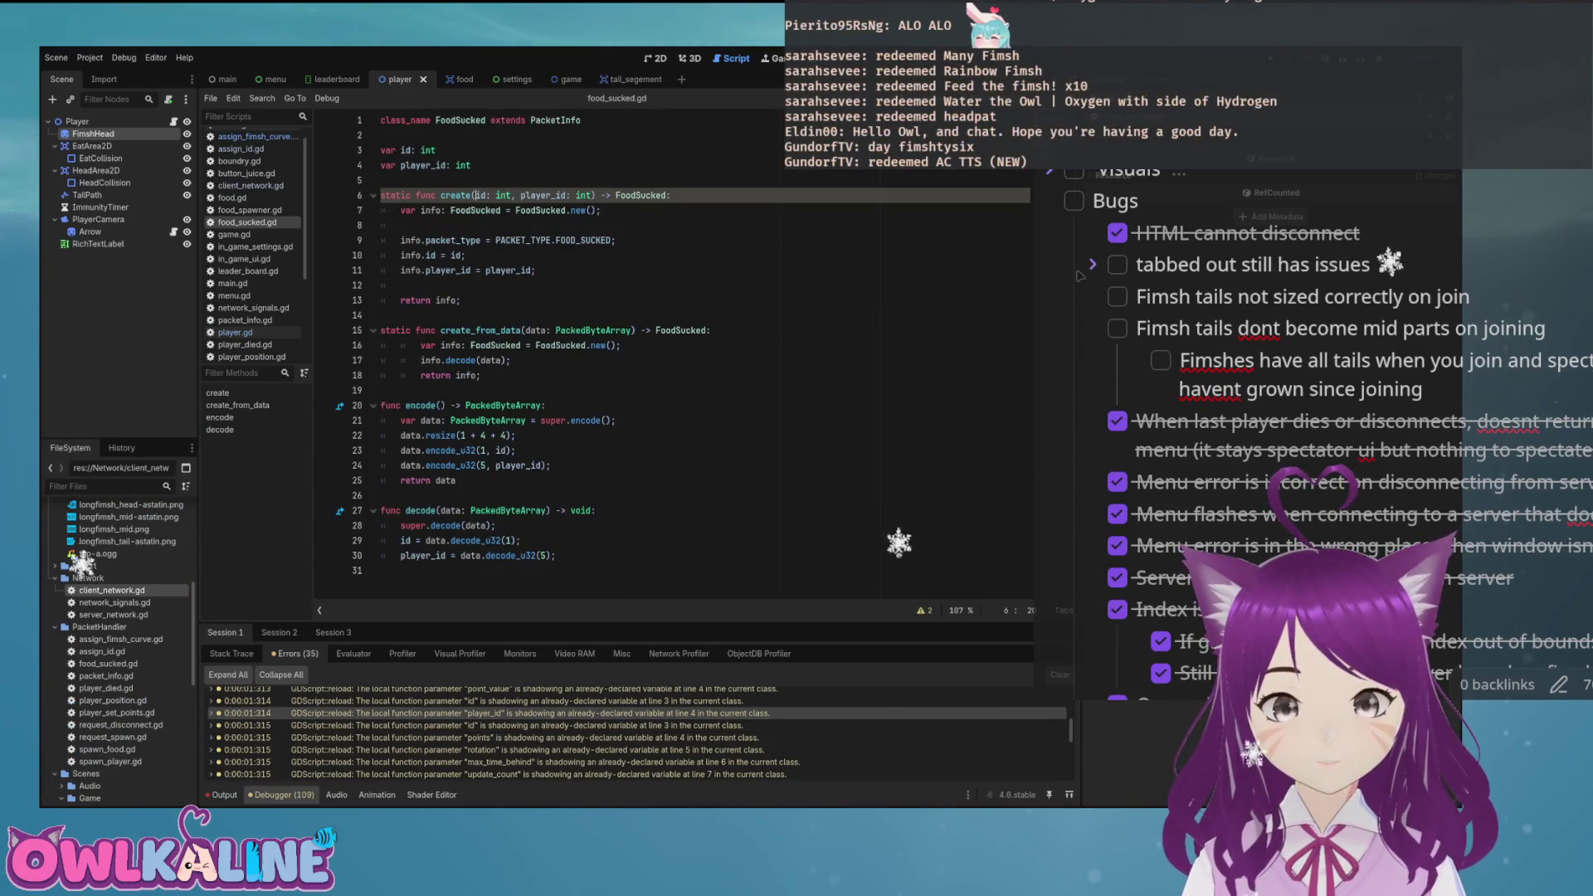
# - Switch food_sucked.gd's create() to new_id and new_player_id, and save
pyautogui.write('new_')
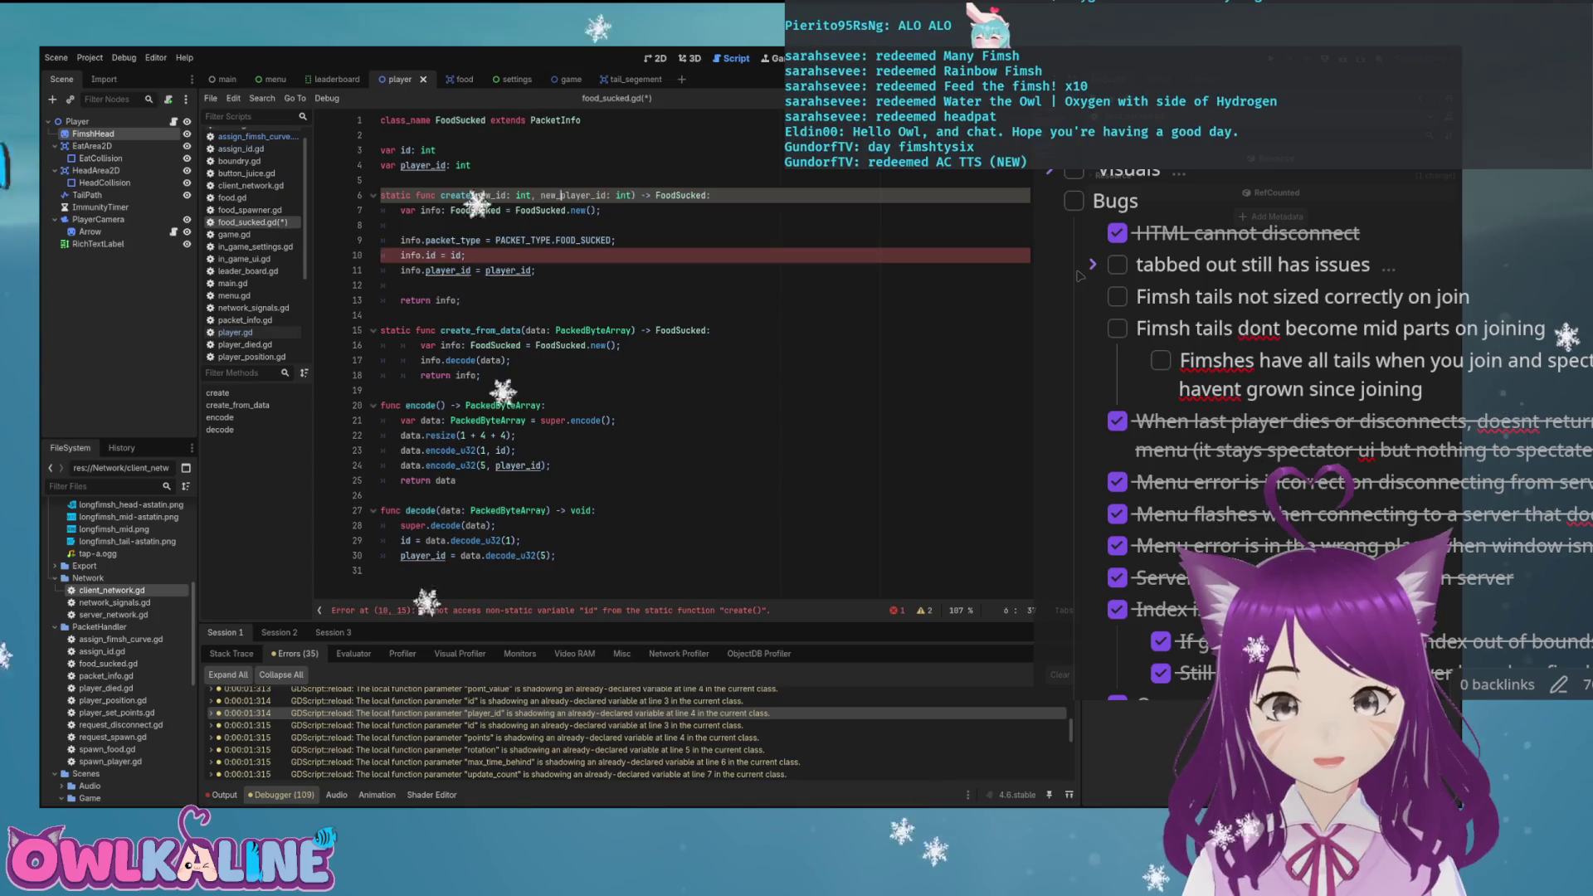
pyautogui.write('new_')
pyautogui.write('new_')
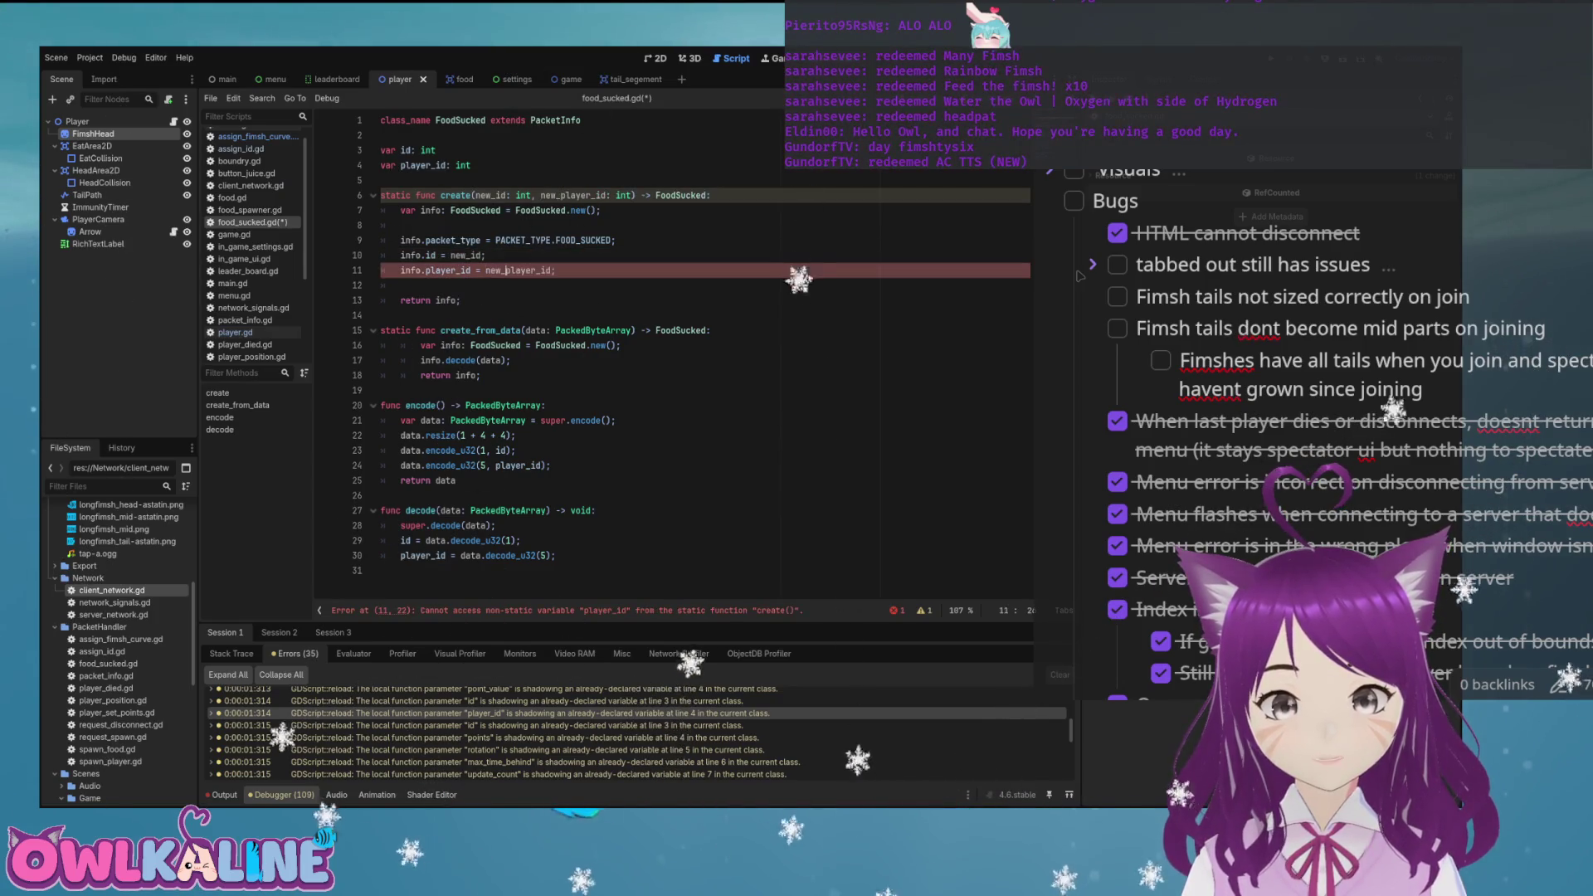
pyautogui.hotkey('ctrl', 's')
pyautogui.scroll(1, 531, 714)
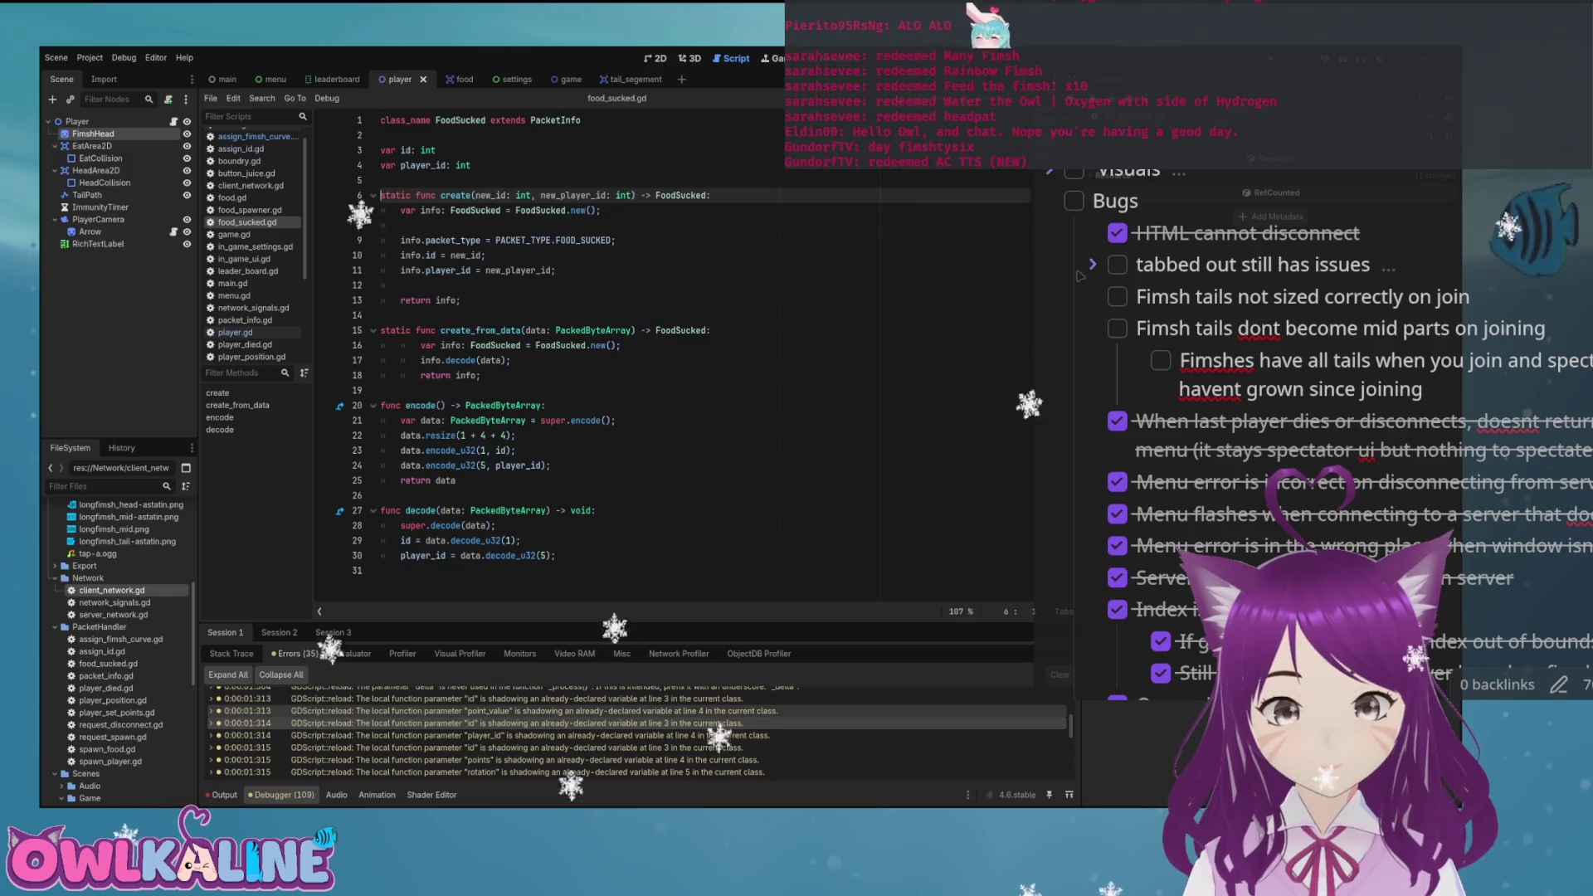
pyautogui.click(531, 711)
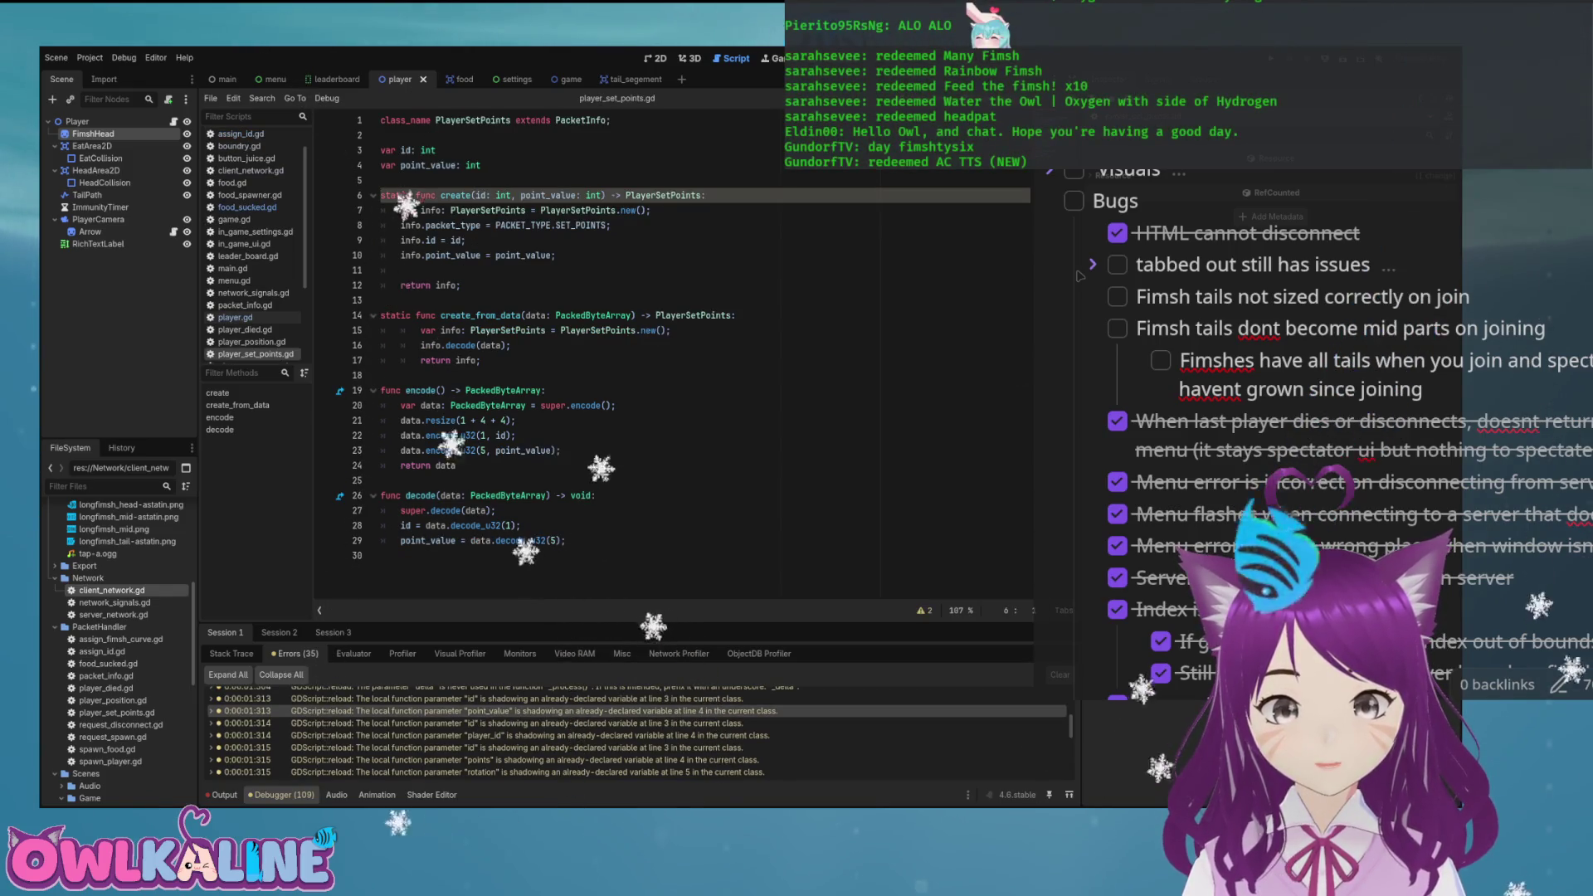
# - In player_set_points.gd, rename create()'s id parameter and its assignment to new_id
pyautogui.click(473, 195)
pyautogui.write('new_')
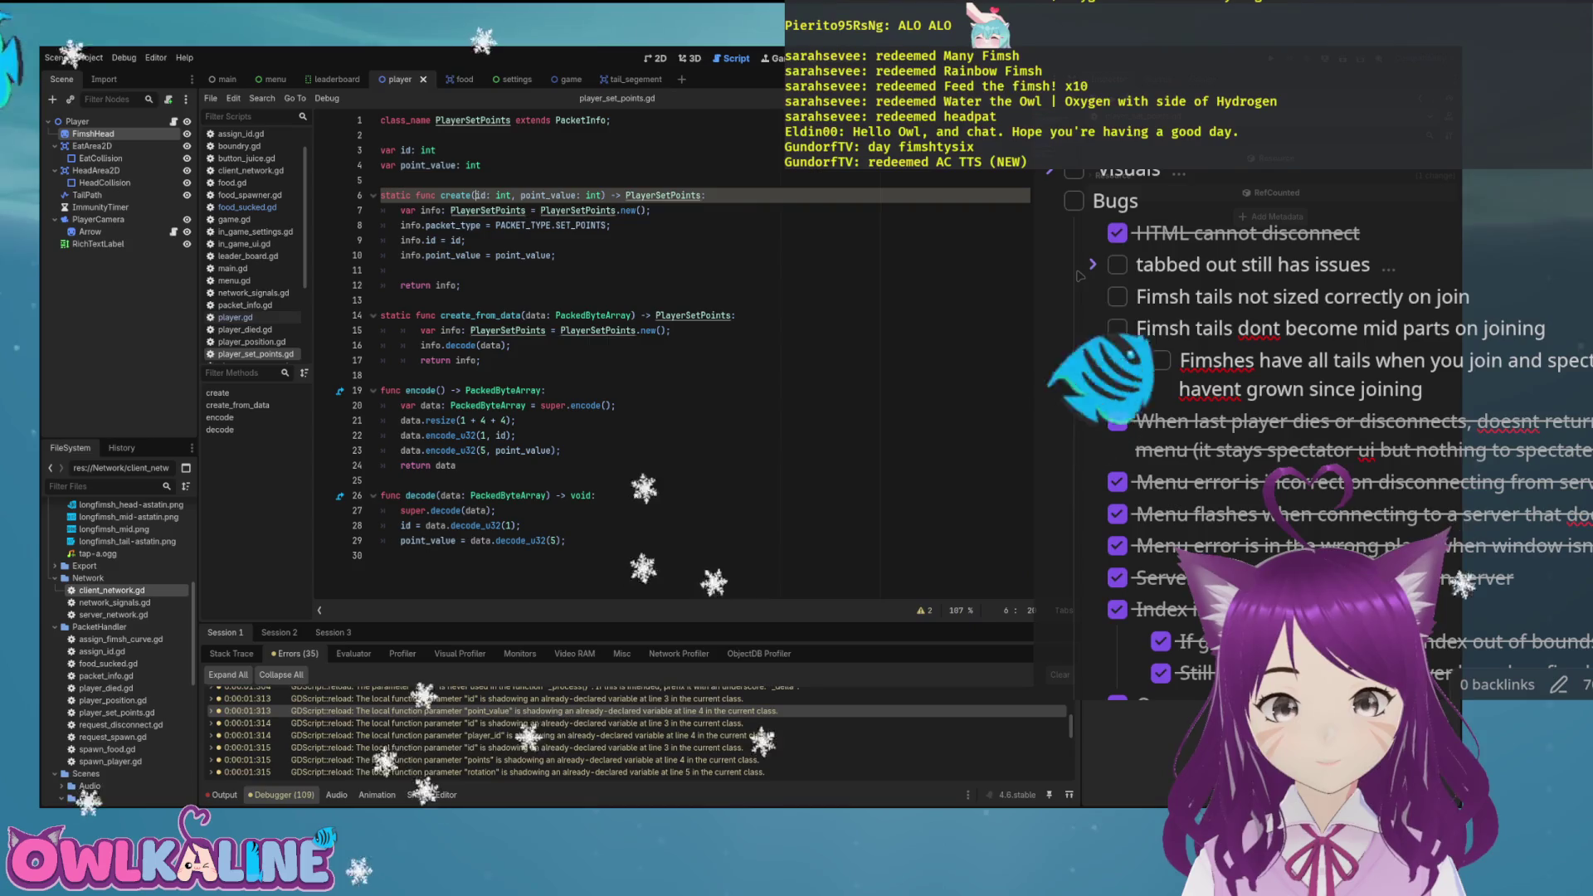
pyautogui.click(450, 240)
pyautogui.write('new_')
pyautogui.click(496, 255)
# - Prefix the point_value assignment in player_set_points.gd with new_
pyautogui.write('new_')
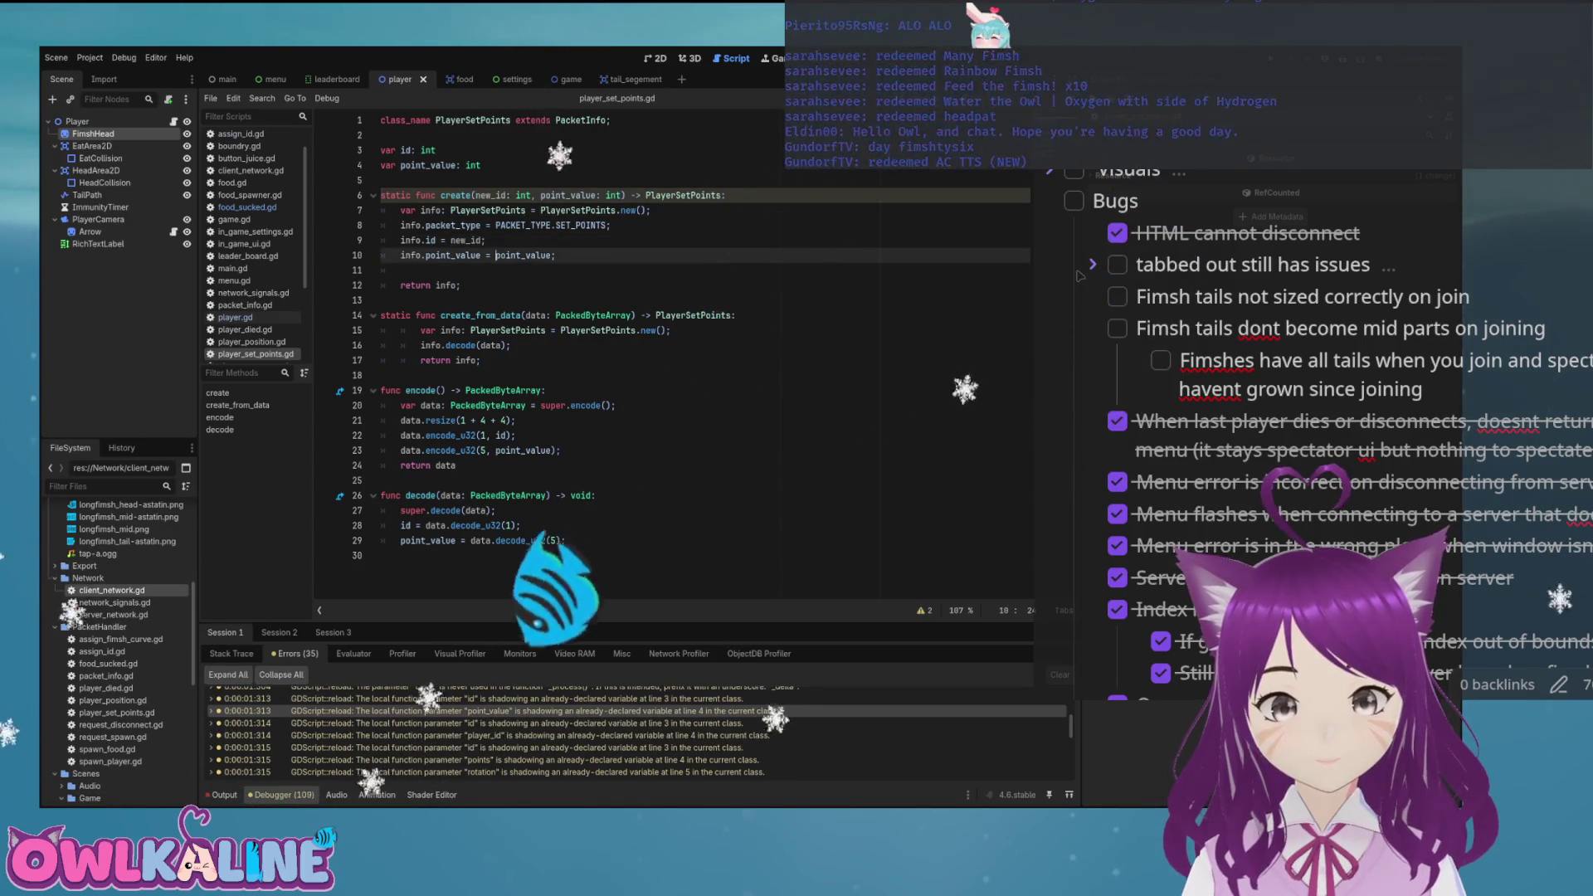
pyautogui.click(541, 195)
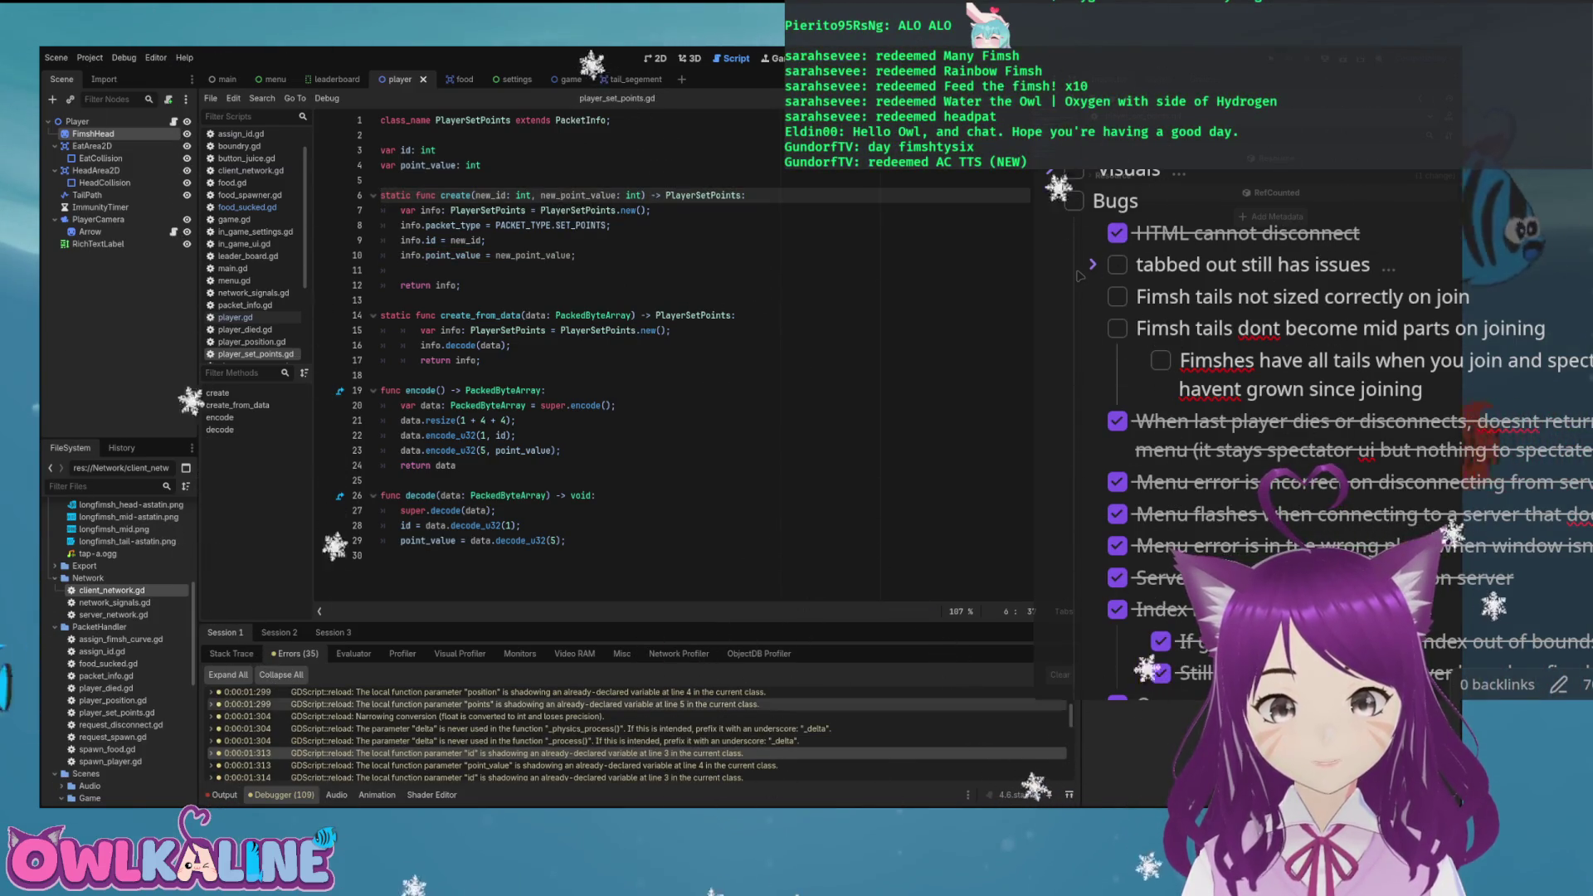
pyautogui.click(539, 740)
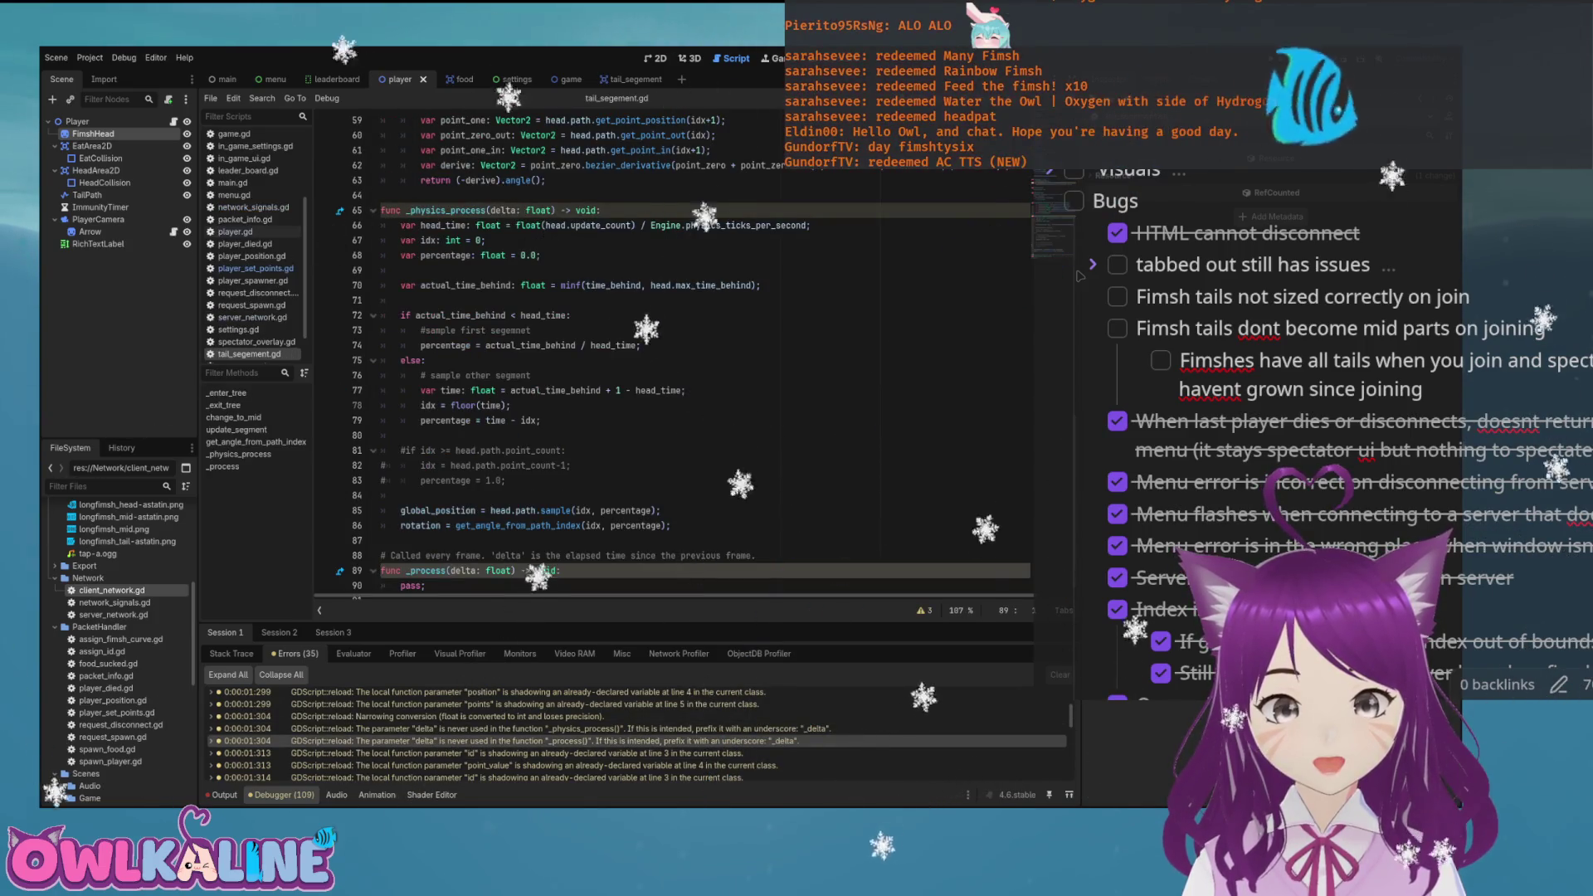
# - Delete tail_segement.gd's empty _process, rename _physics_process's delta to _delta, and save
pyautogui.moveTo(425, 570); pyautogui.dragTo(387, 540)
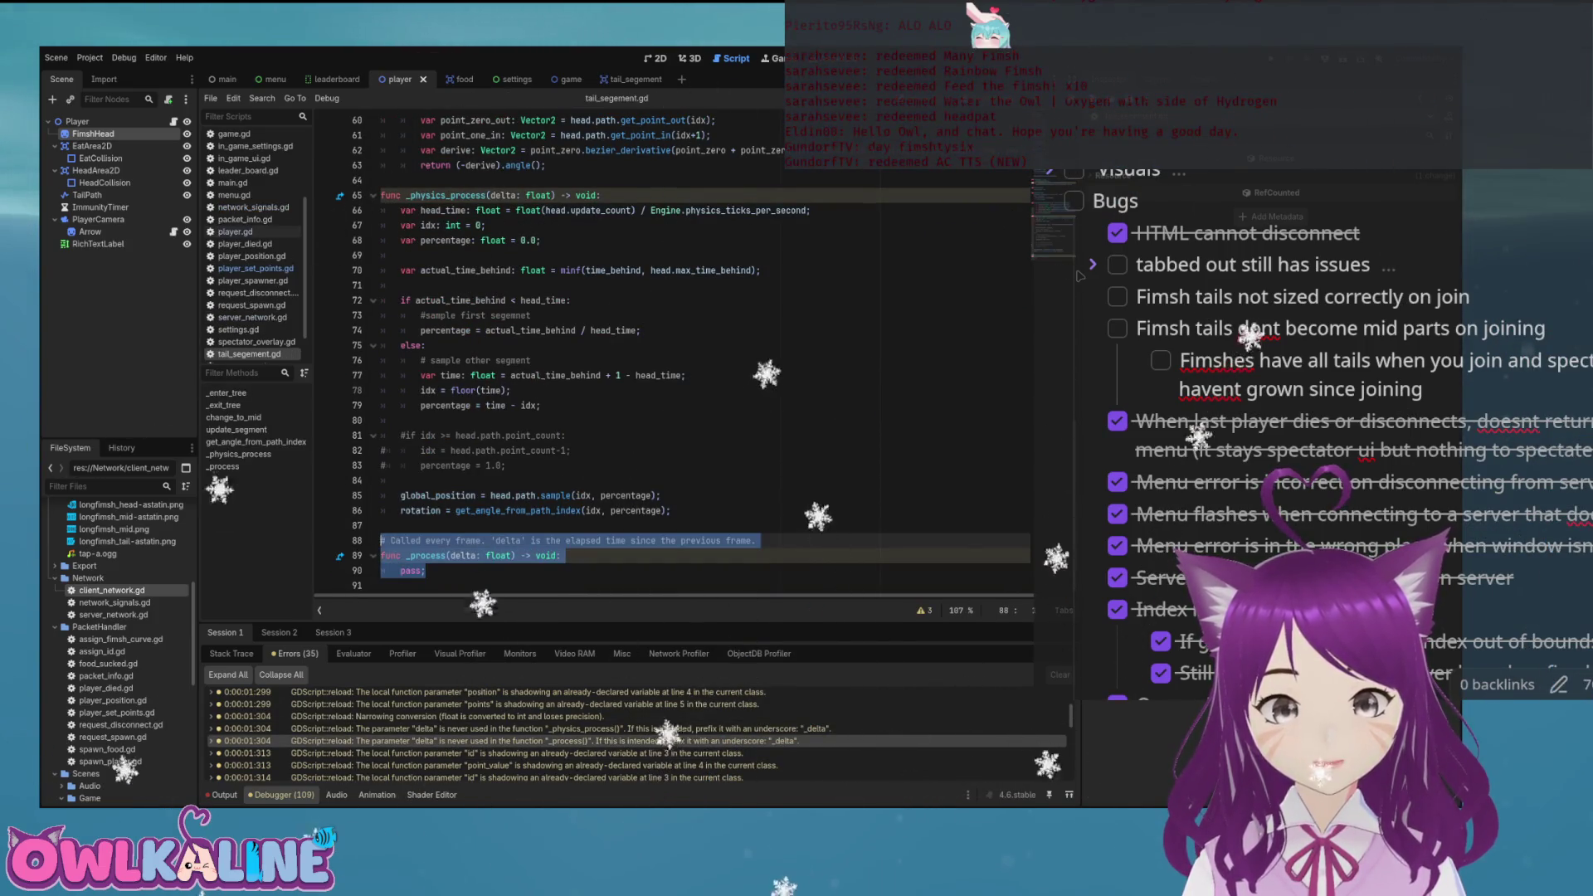
pyautogui.press('BackSpace')
pyautogui.press('BackSpace')
pyautogui.press('BackSpace')
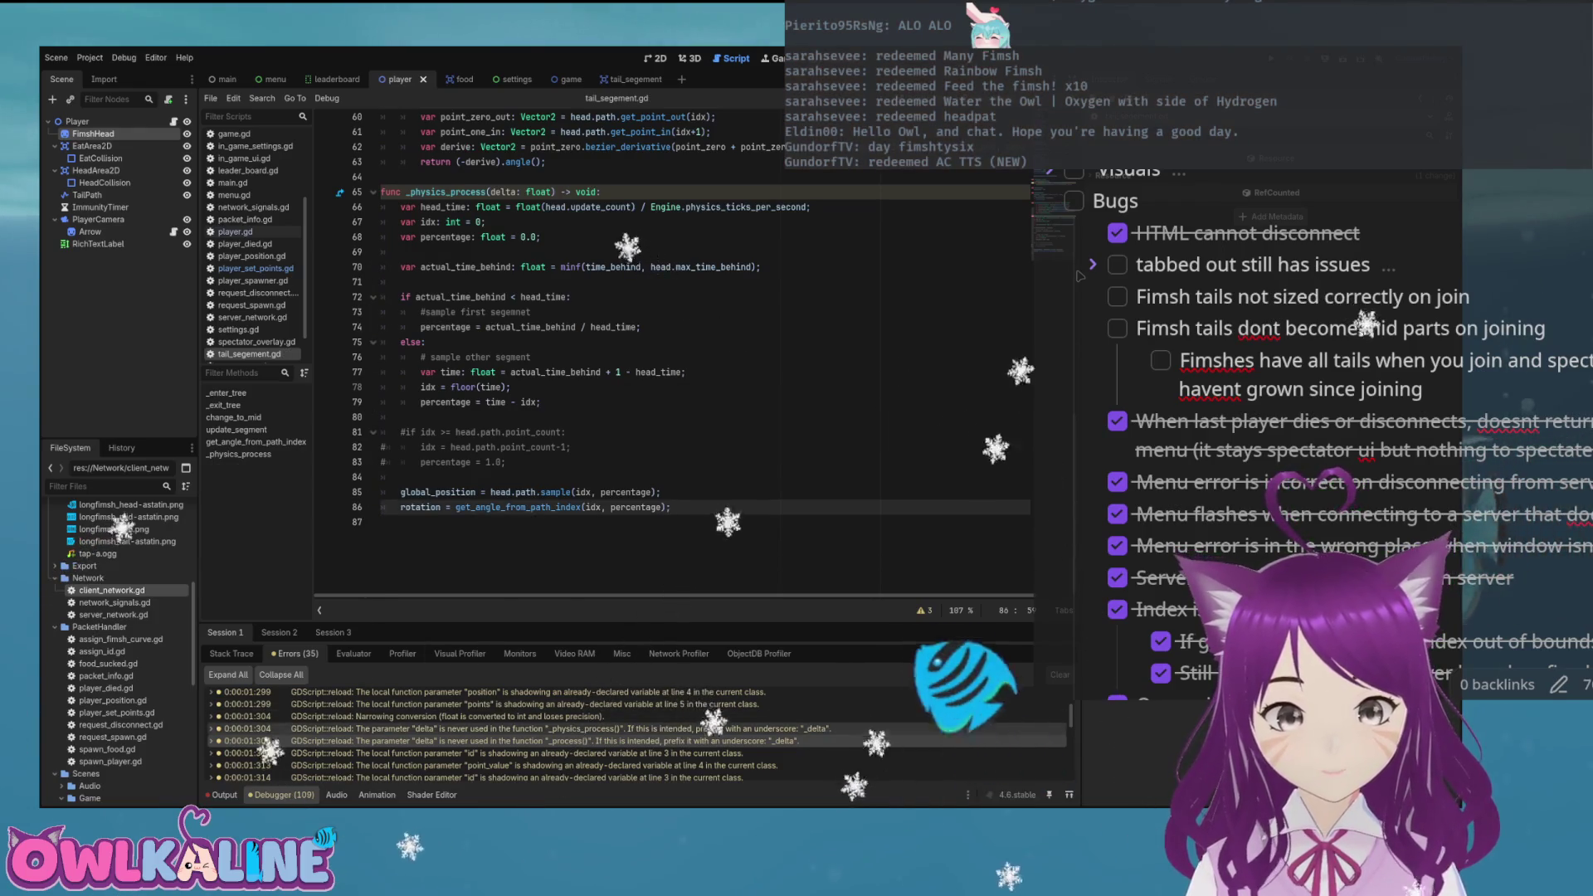
pyautogui.click(498, 729)
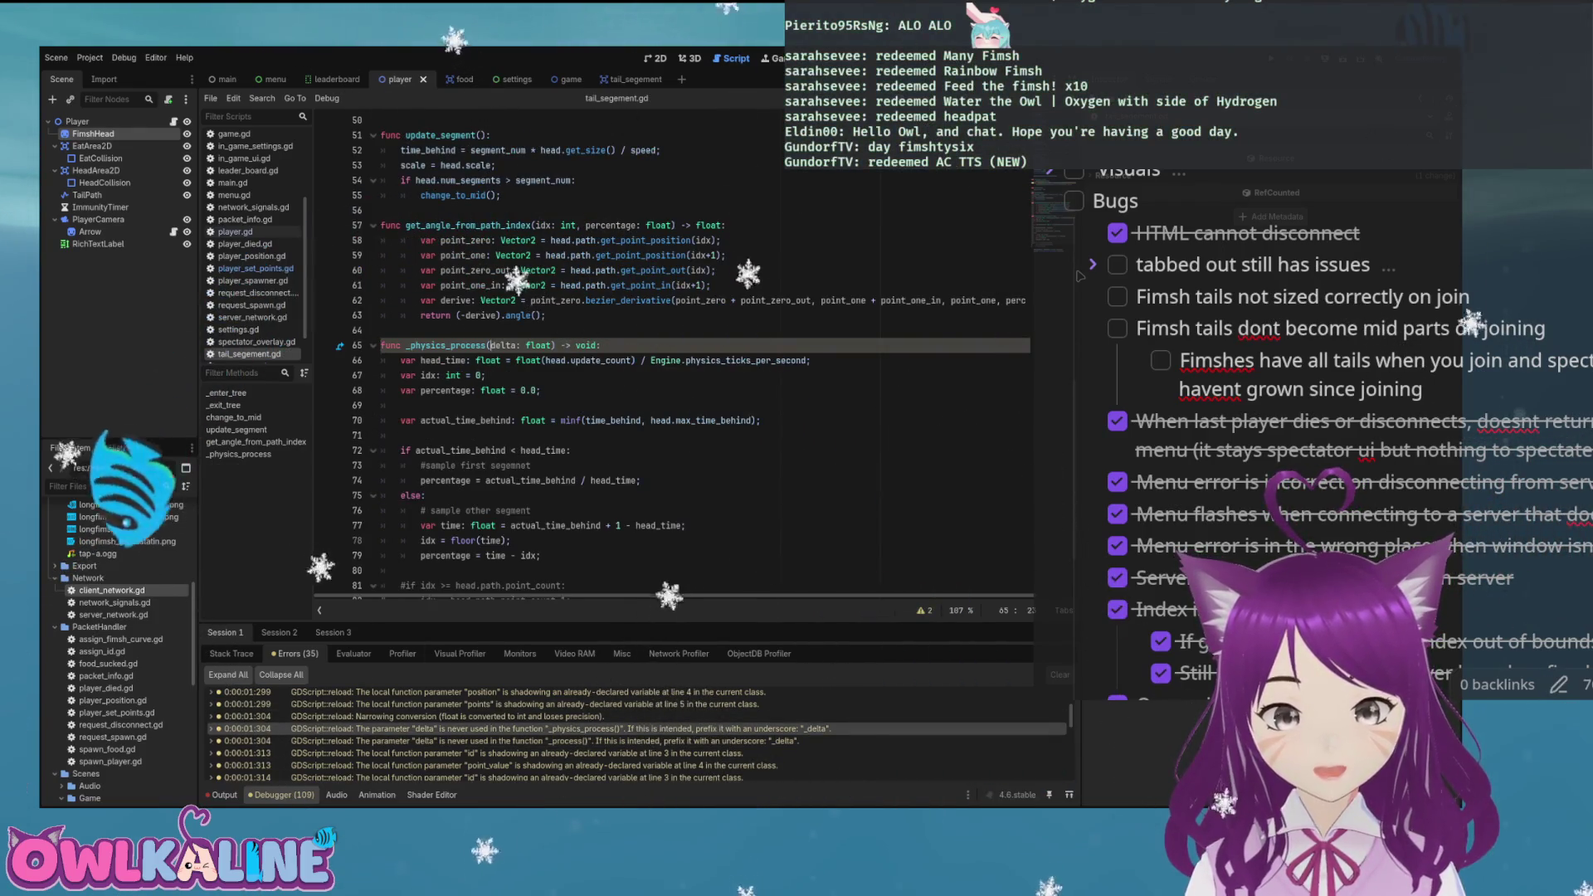
pyautogui.write('_')
pyautogui.hotkey('ctrl', 's')
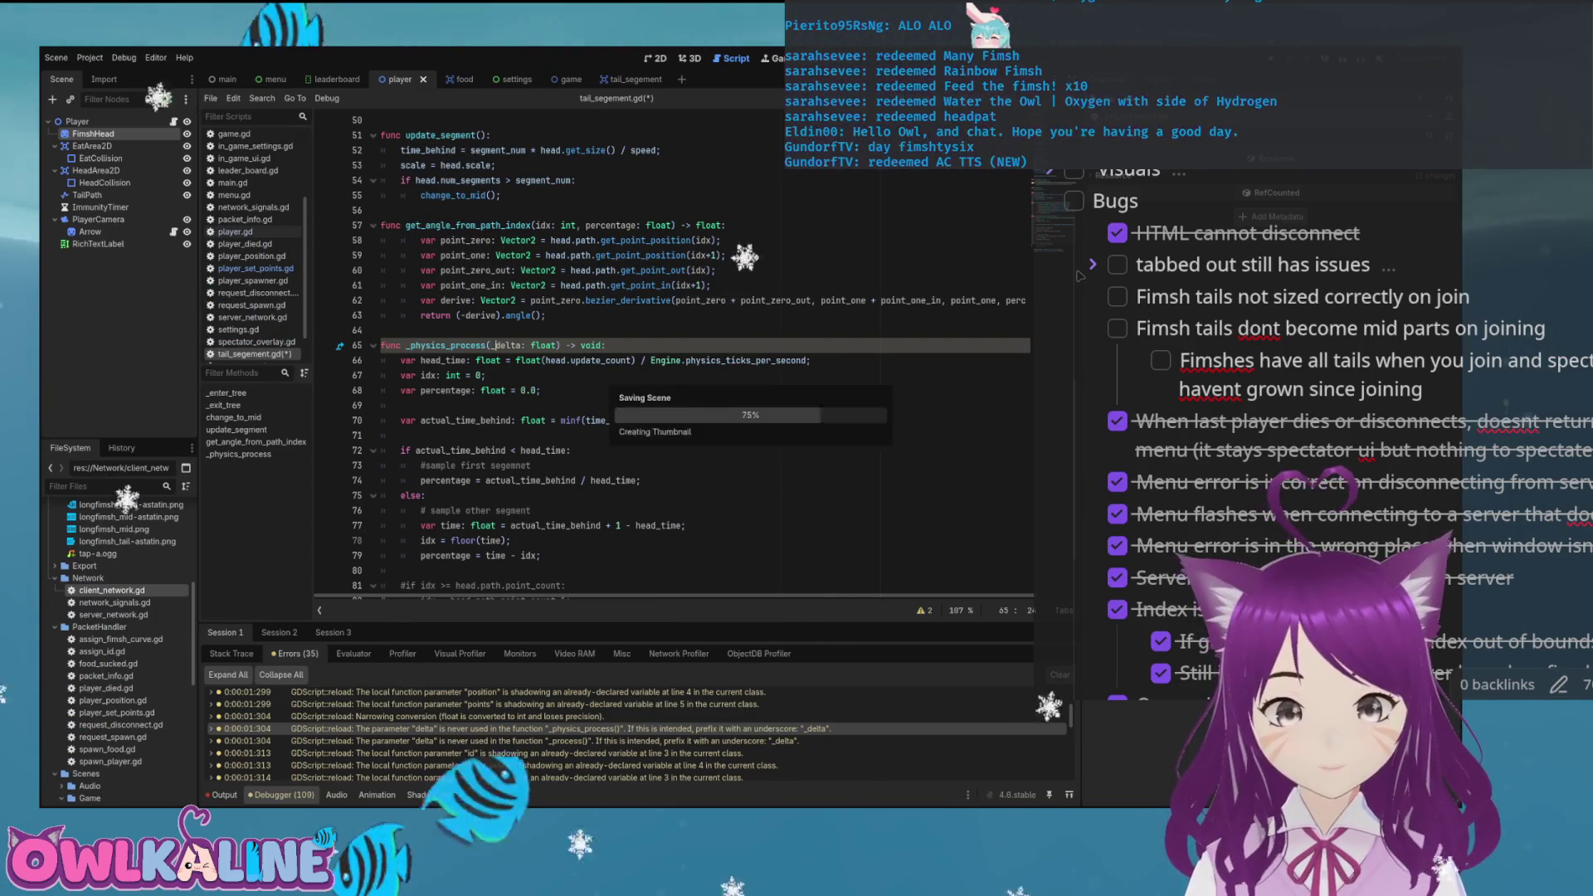
pyautogui.press('Up')
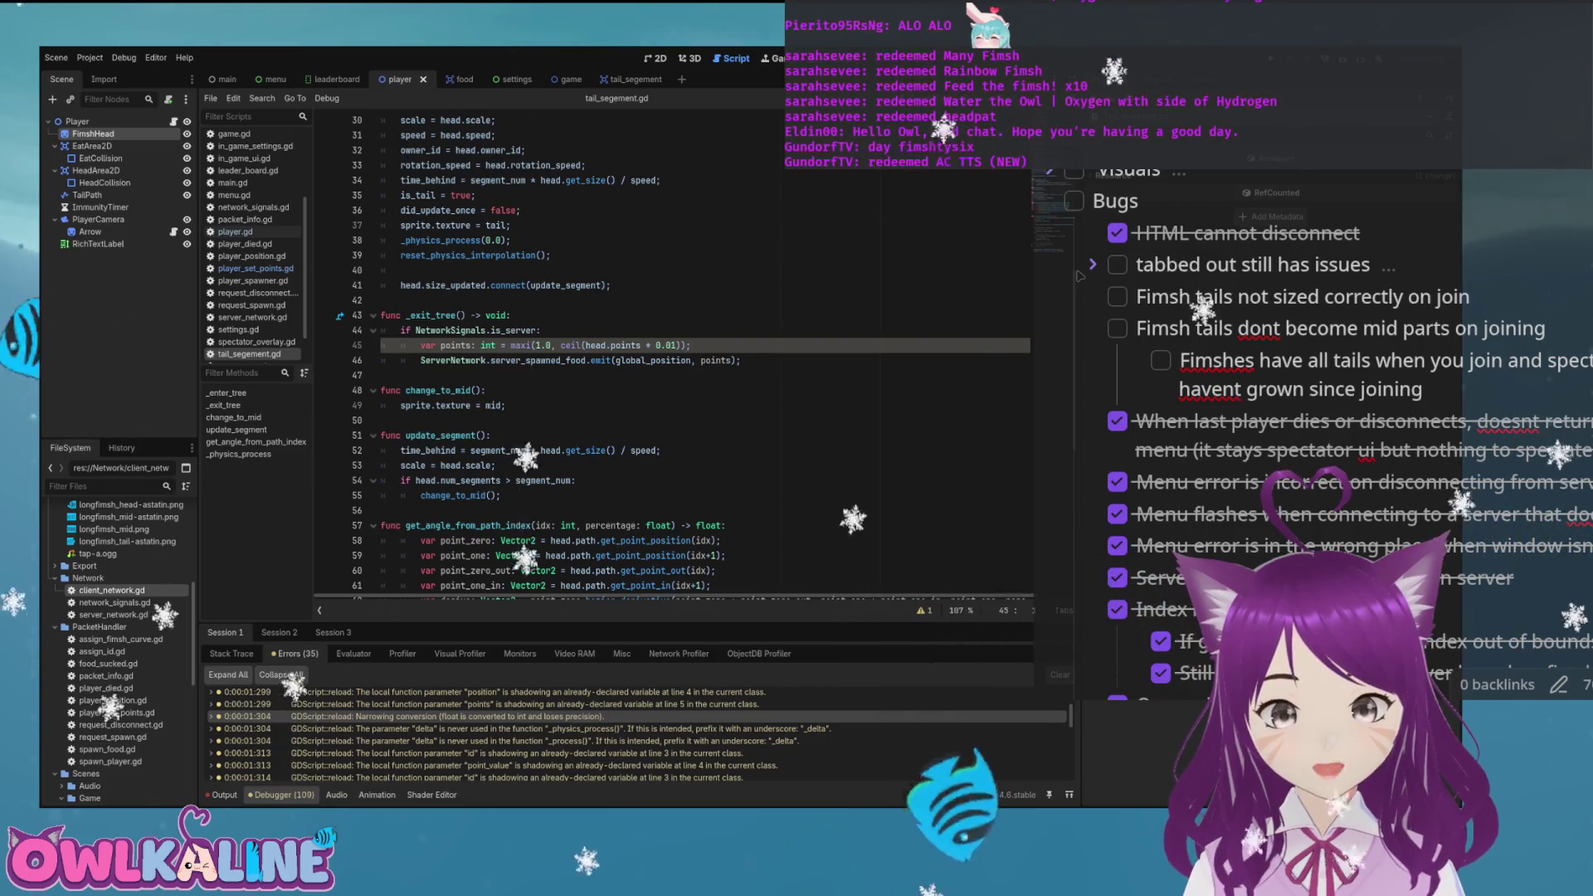
# - Wrap head.points in float() inside ceil() on line 45 of tail_segement.gd and save
pyautogui.press('Up')
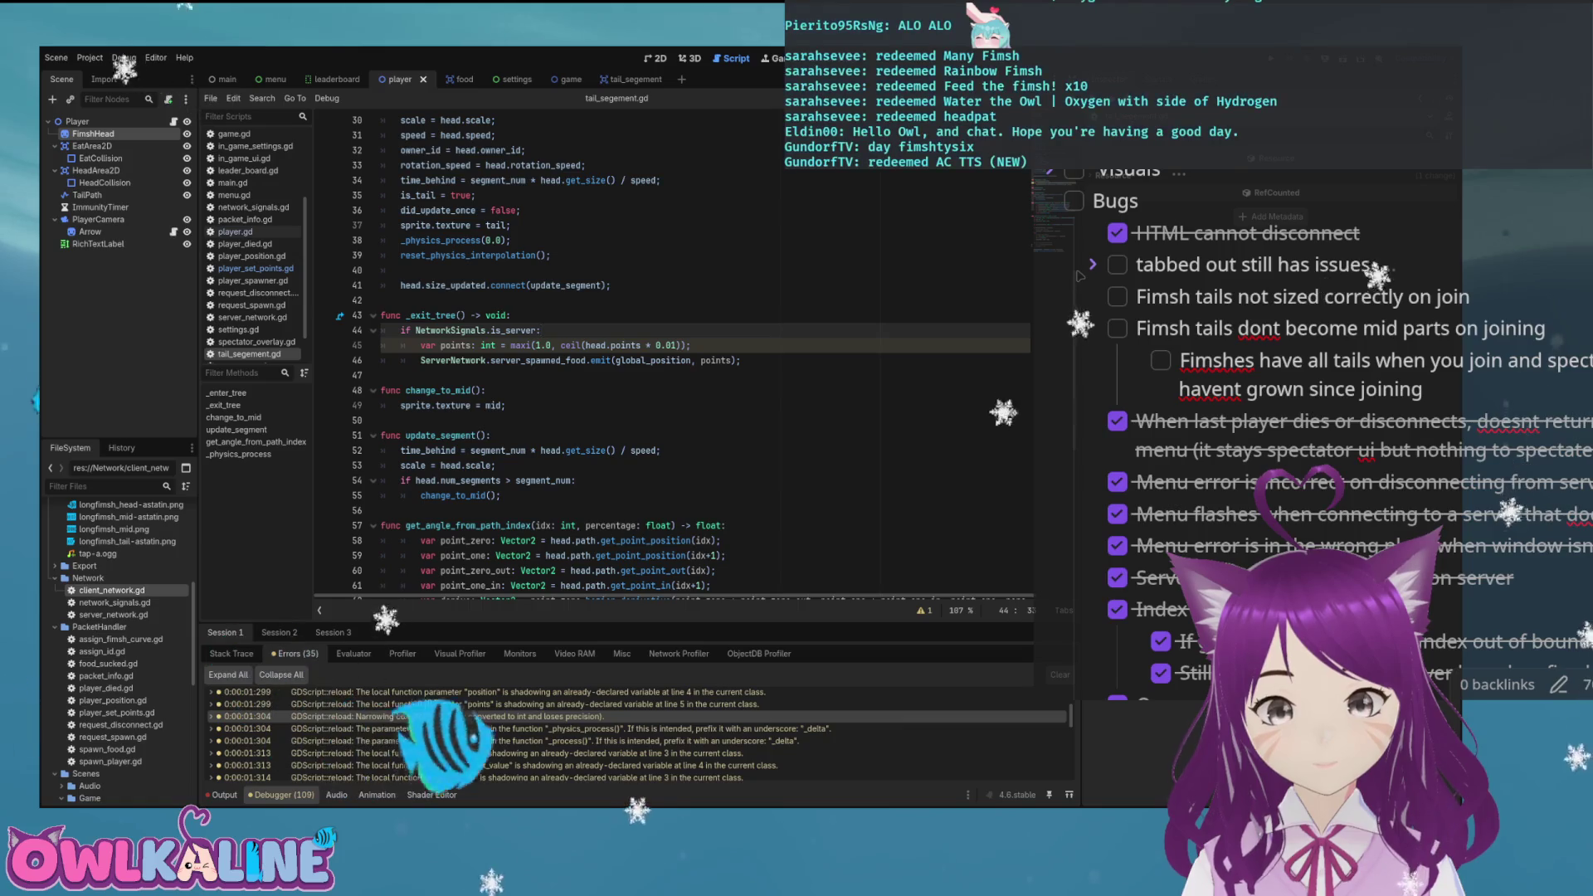
pyautogui.click(582, 345)
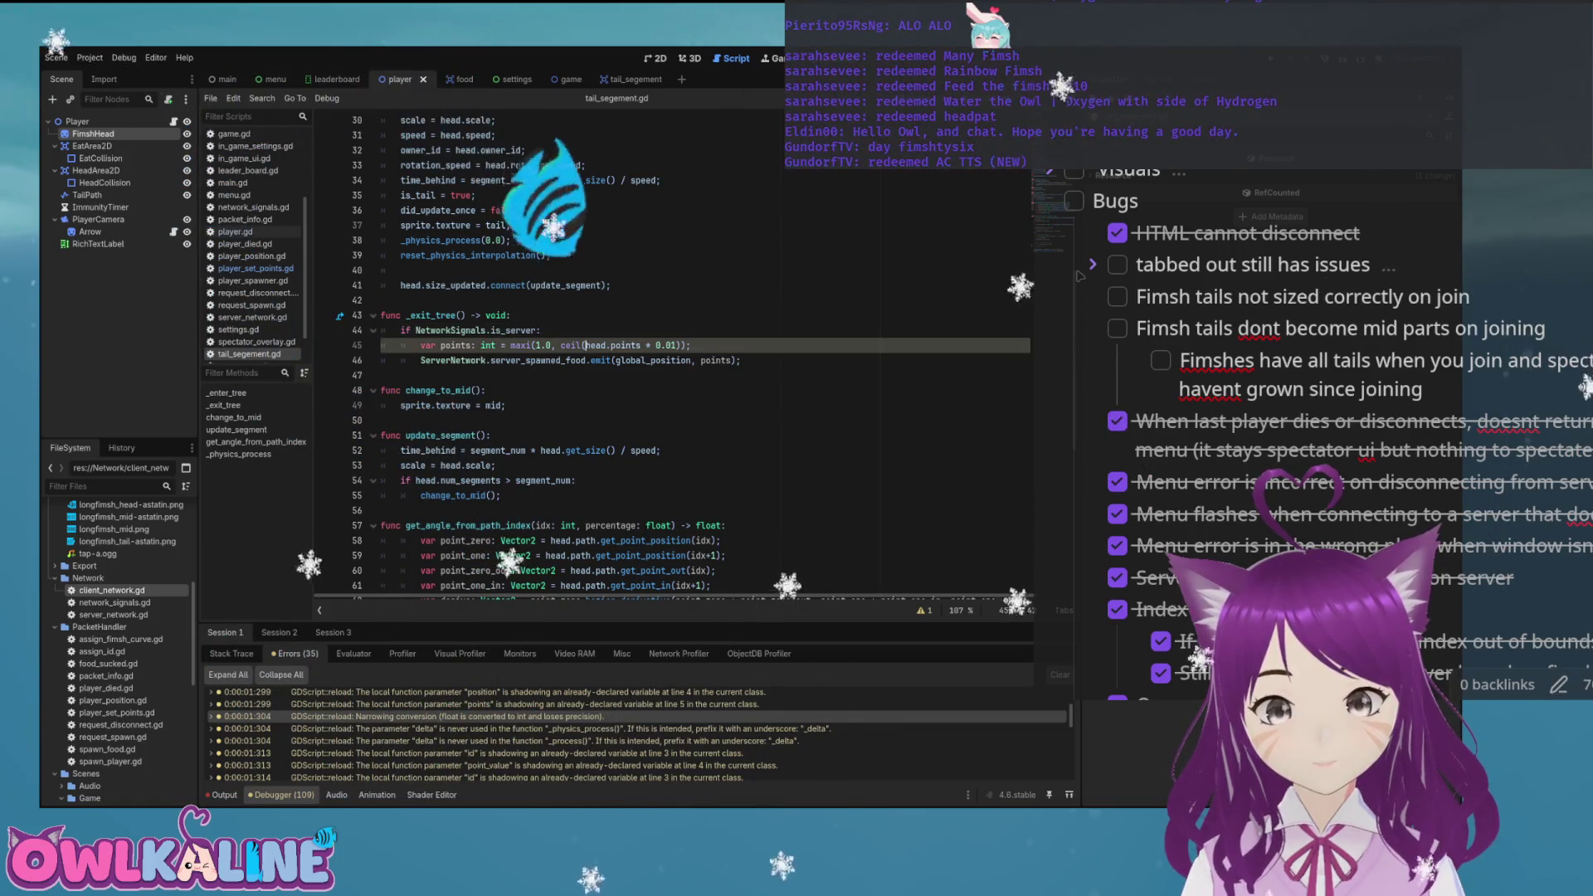
pyautogui.write('float(')
pyautogui.press('Right')
pyautogui.press('Right')
pyautogui.press('Right')
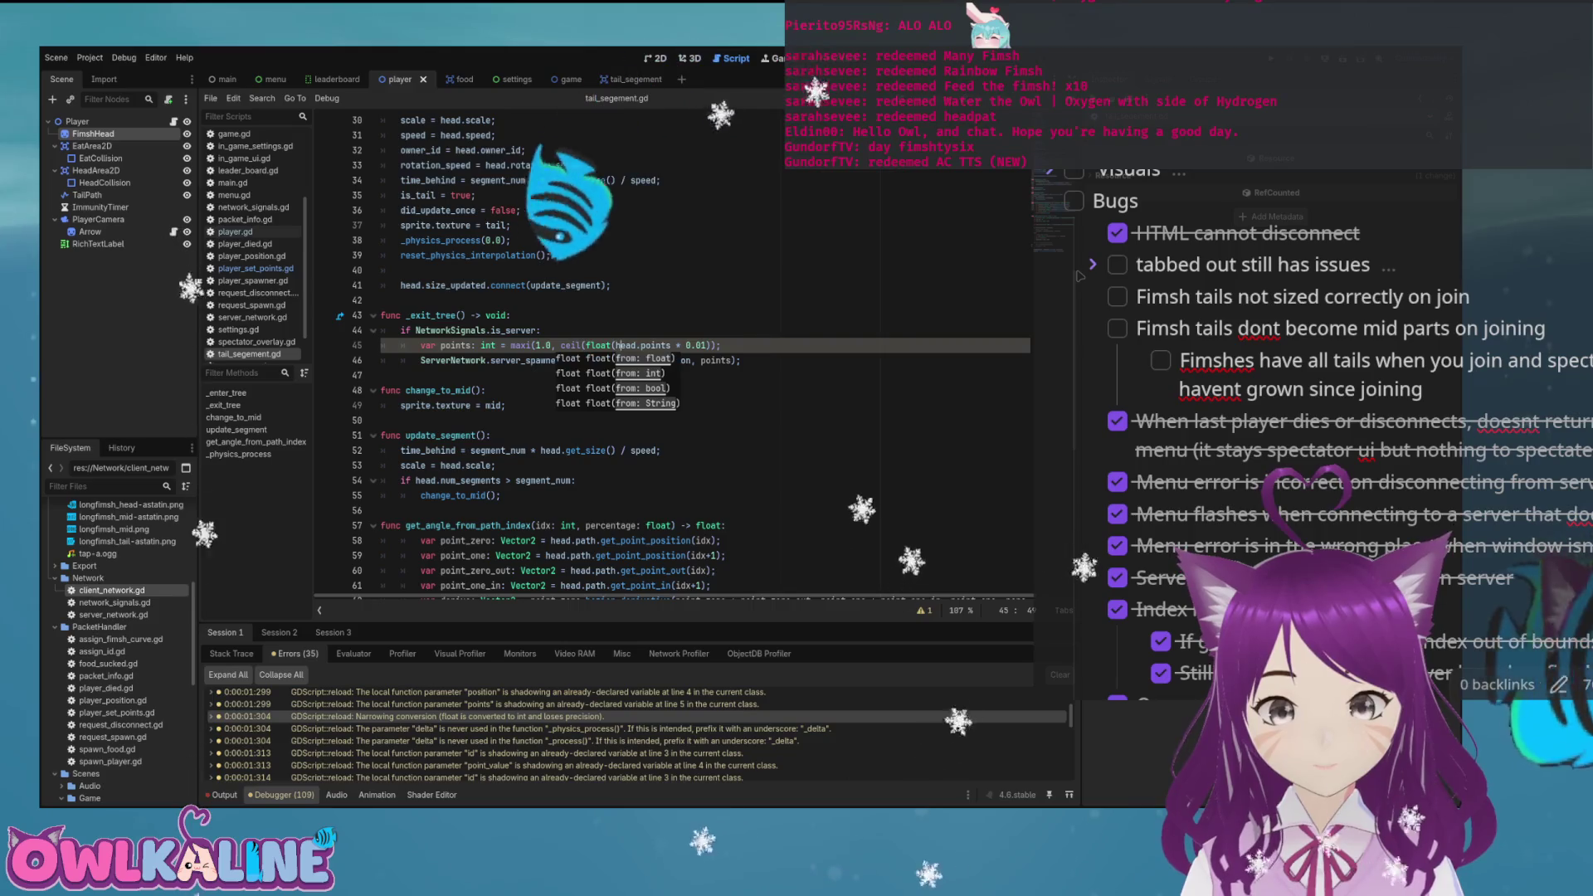
pyautogui.hotkey('ctrl', 's')
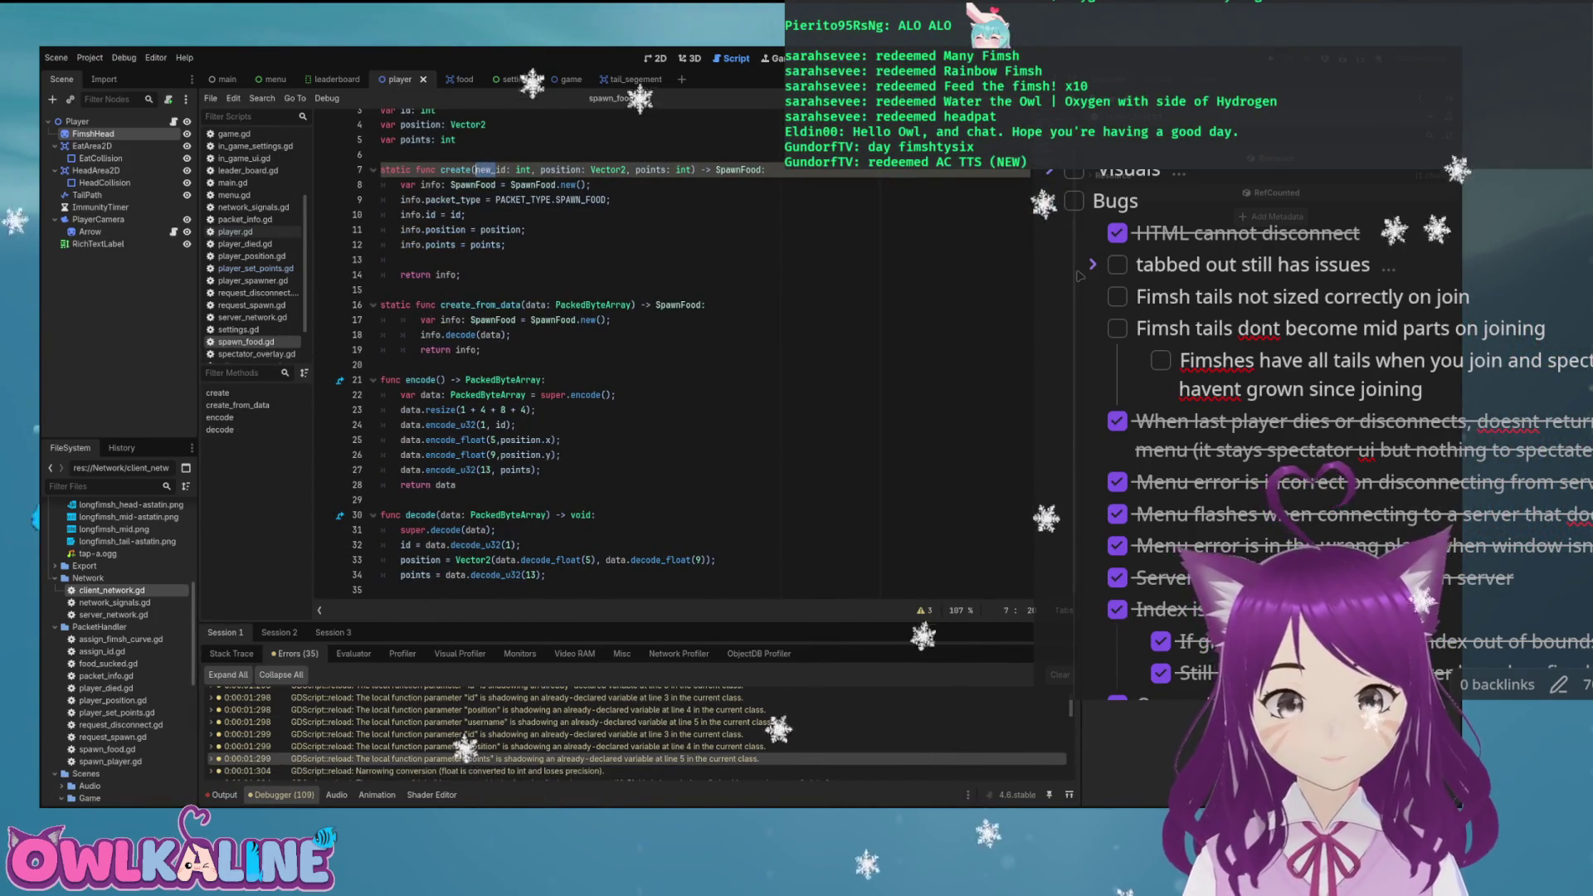
# - In spawn_food.gd, prefix create()'s position and points parameters and assignments with new_, then save
pyautogui.click(541, 169)
pyautogui.write('new_')
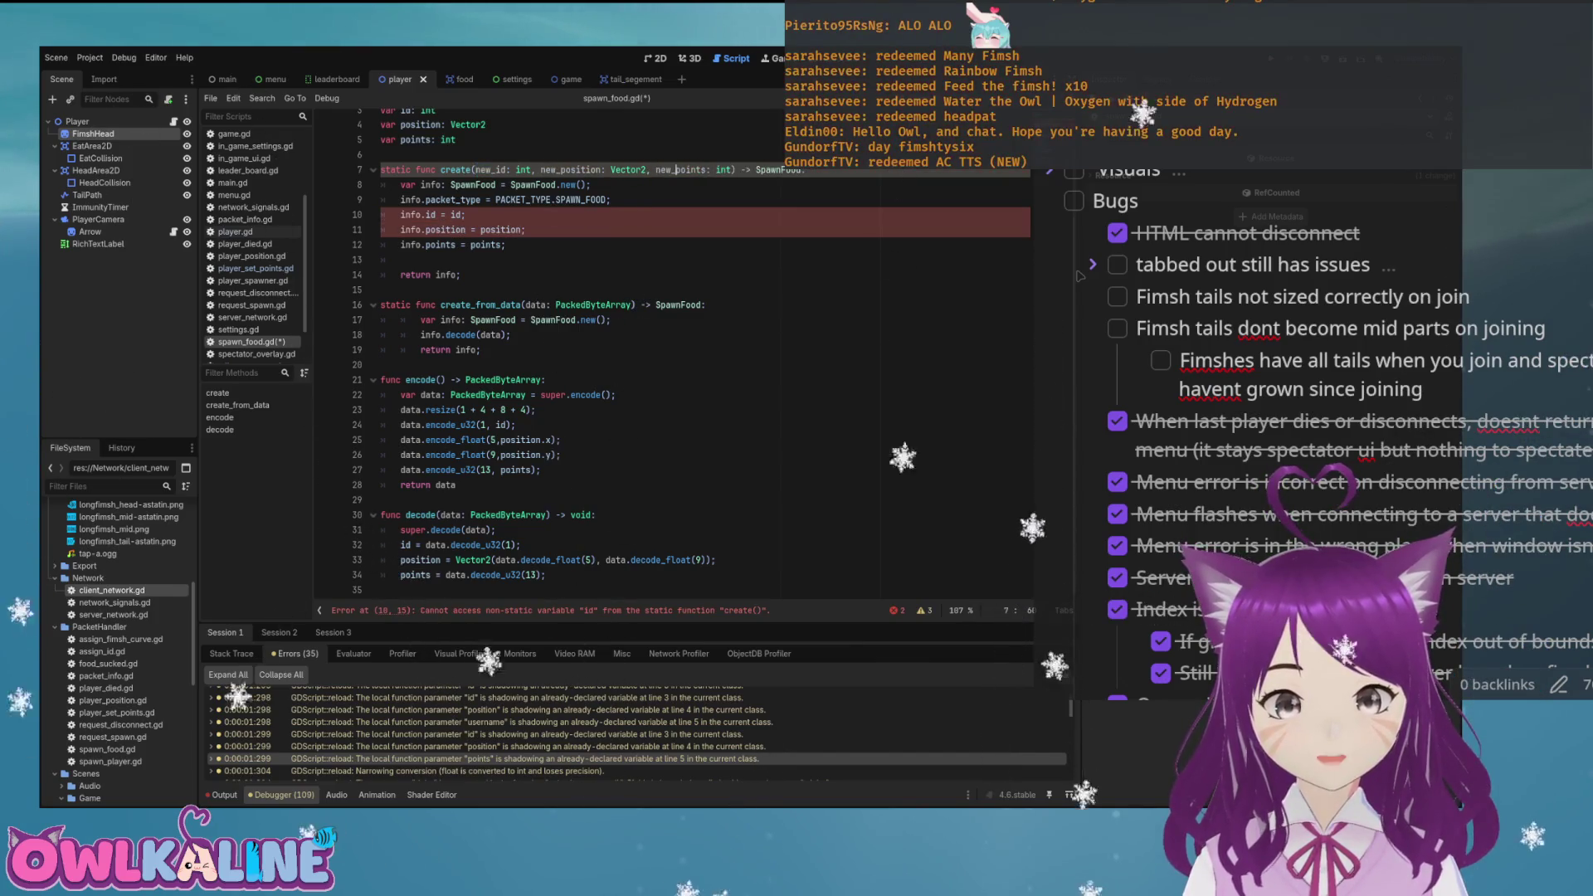
pyautogui.click(480, 230)
pyautogui.write('new_')
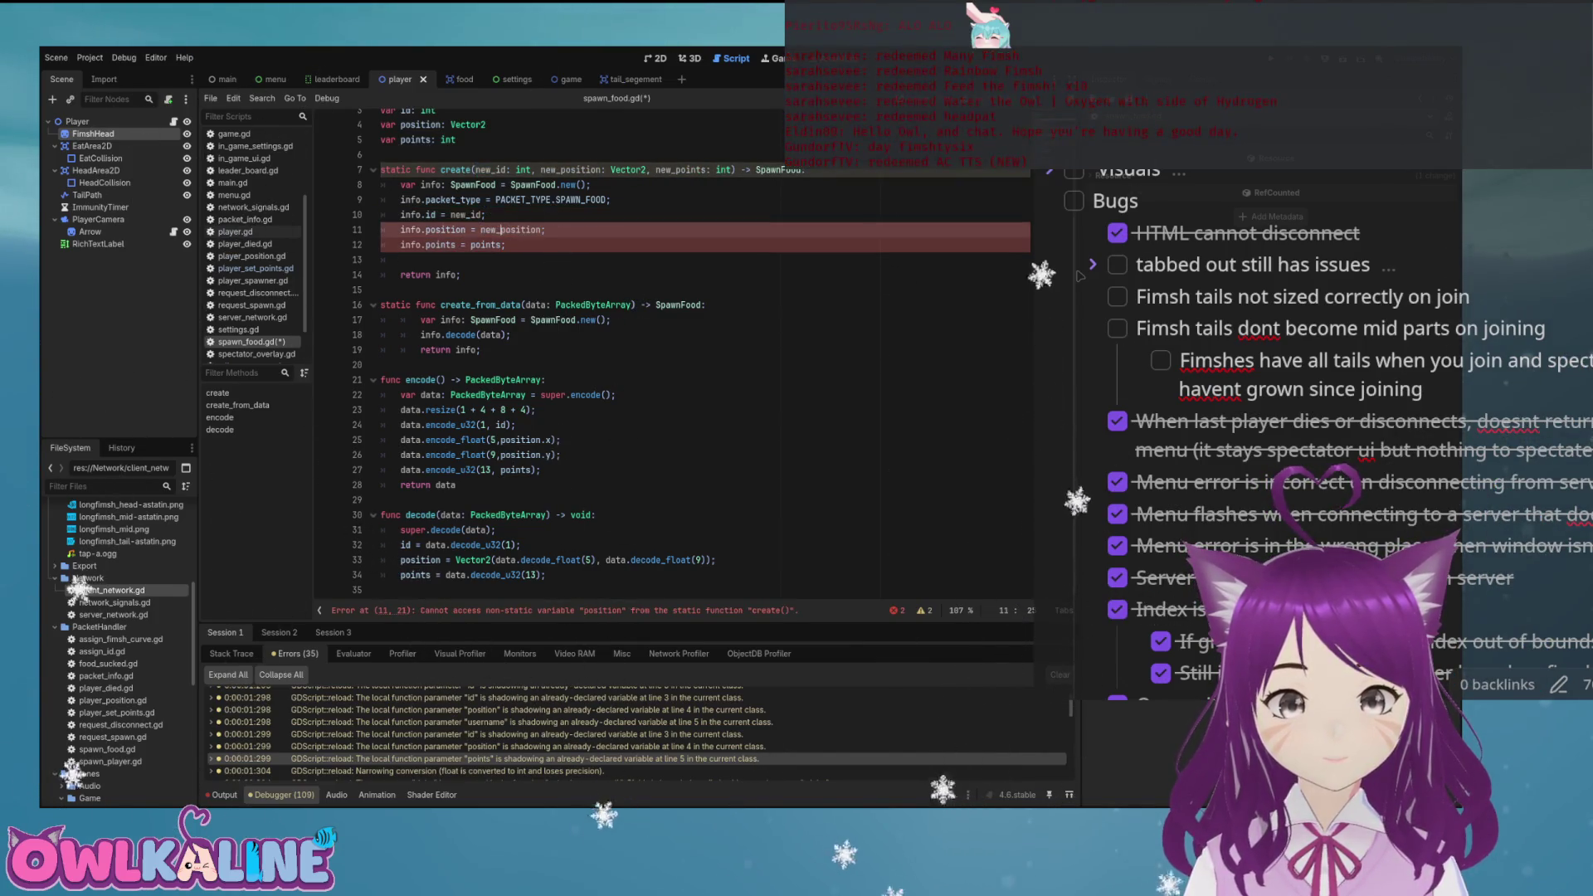
pyautogui.scroll(1, 664, 332)
pyautogui.click(381, 180)
pyautogui.write('new_')
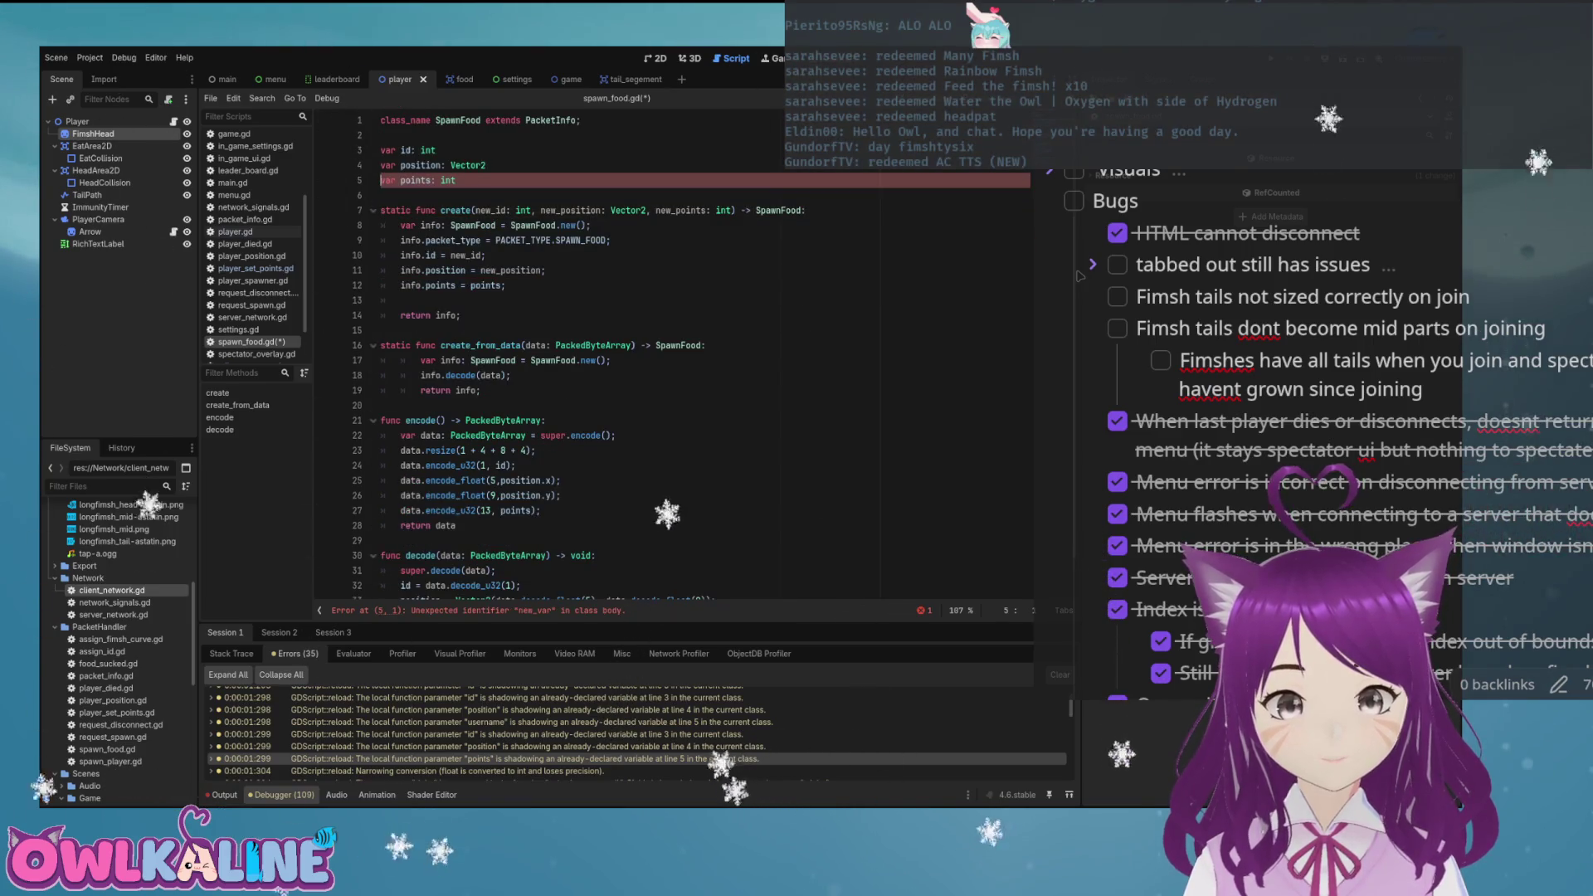
pyautogui.click(471, 284)
pyautogui.write('new_')
pyautogui.hotkey('ctrl', 's')
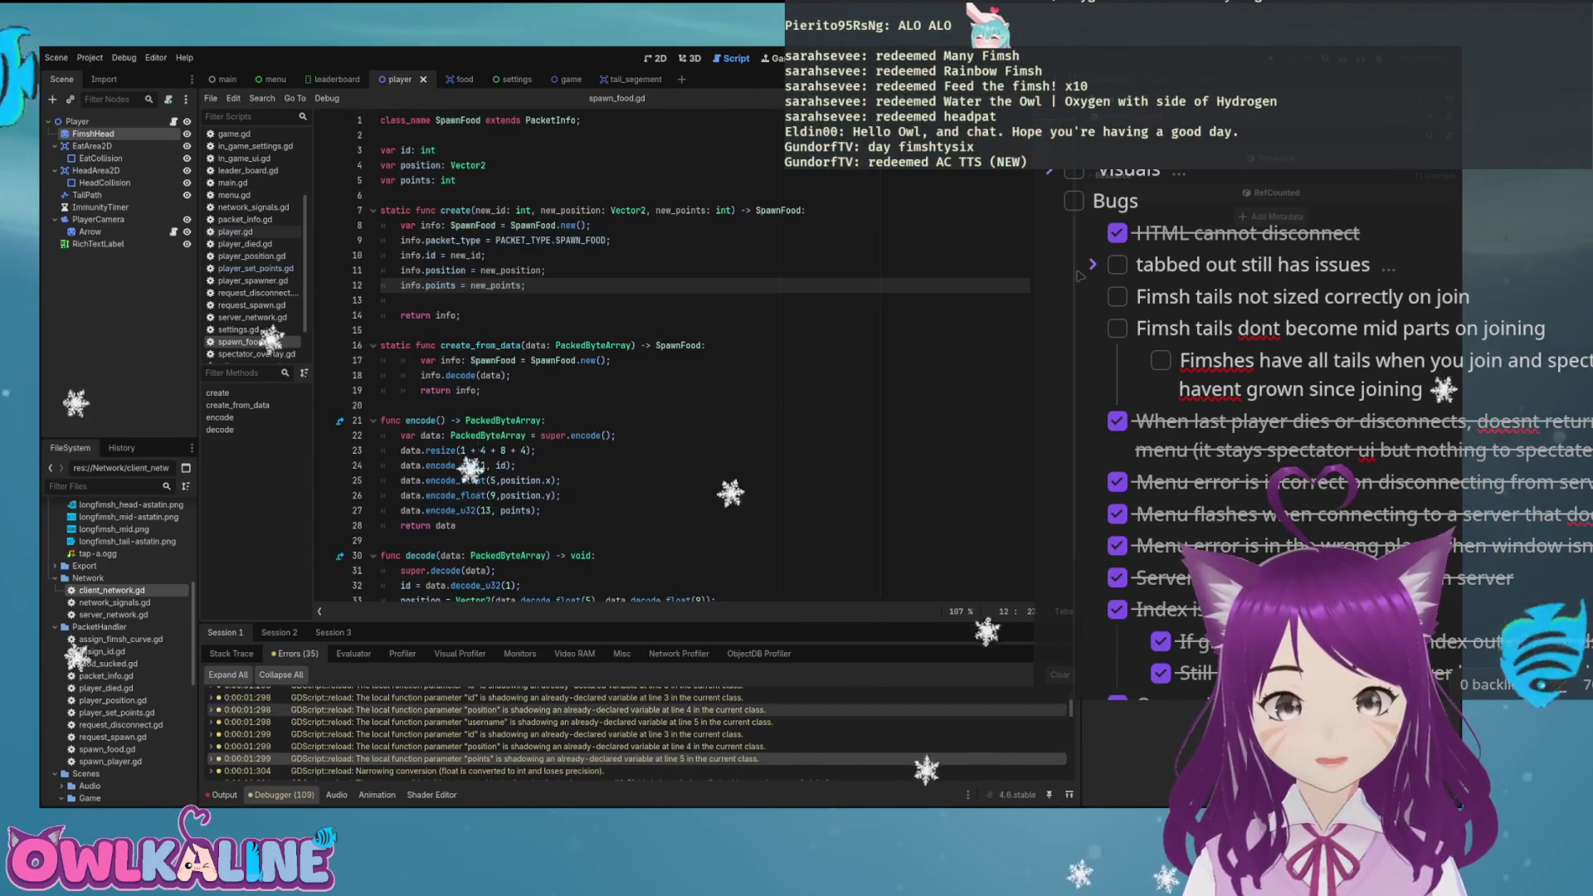
# - In spawn_player.gd, prefix the username parameter and the position and username assignments with new_
pyautogui.click(514, 734)
pyautogui.click(515, 722)
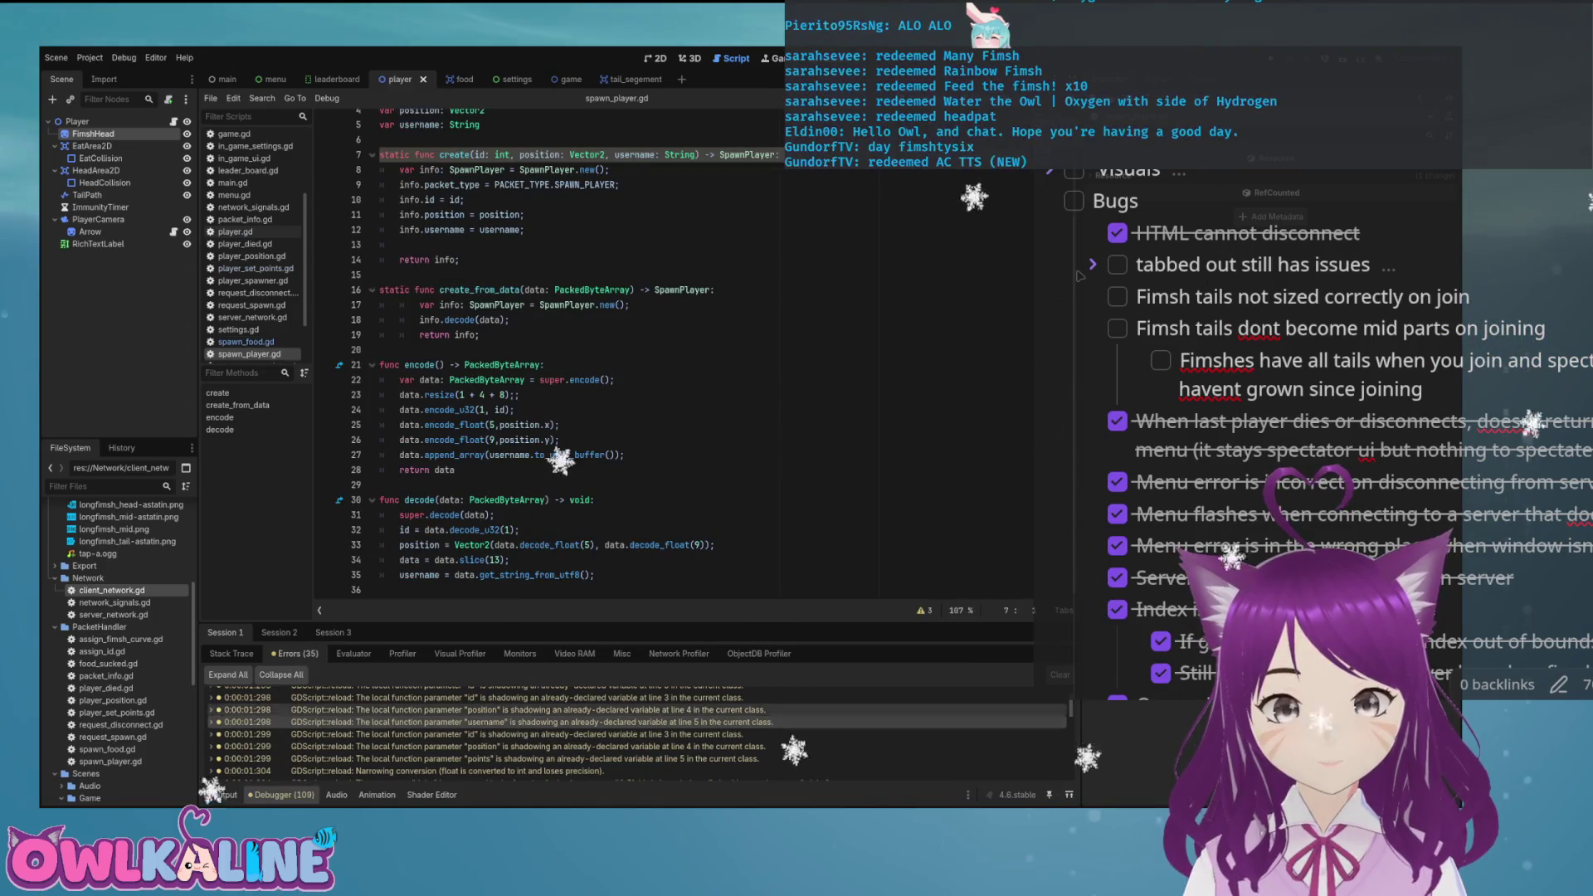
pyautogui.click(476, 154)
pyautogui.click(615, 154)
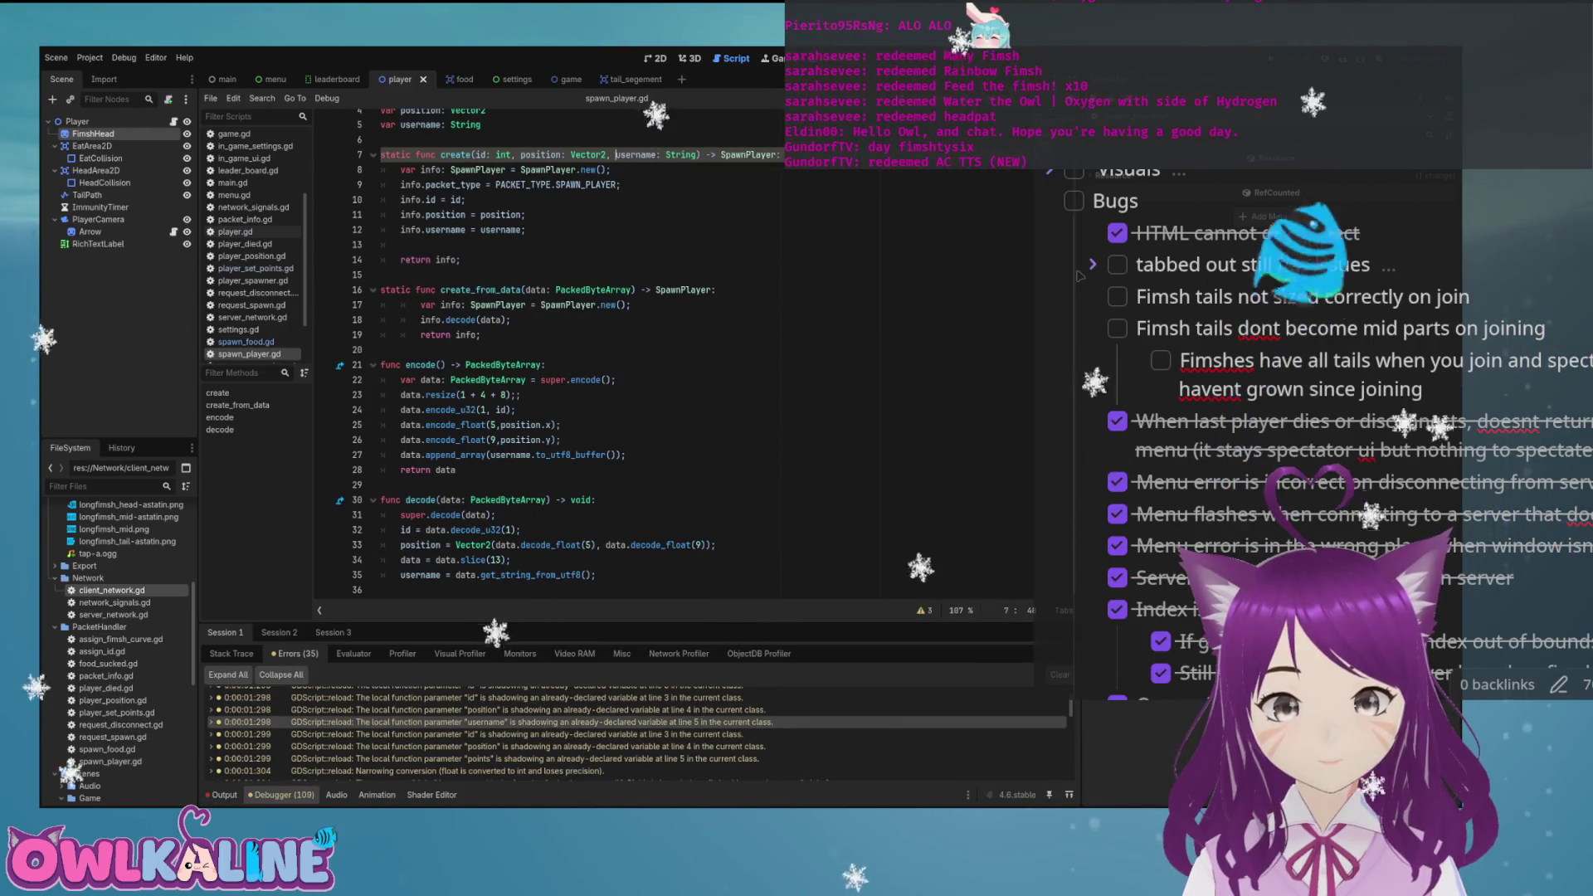
pyautogui.write('new_')
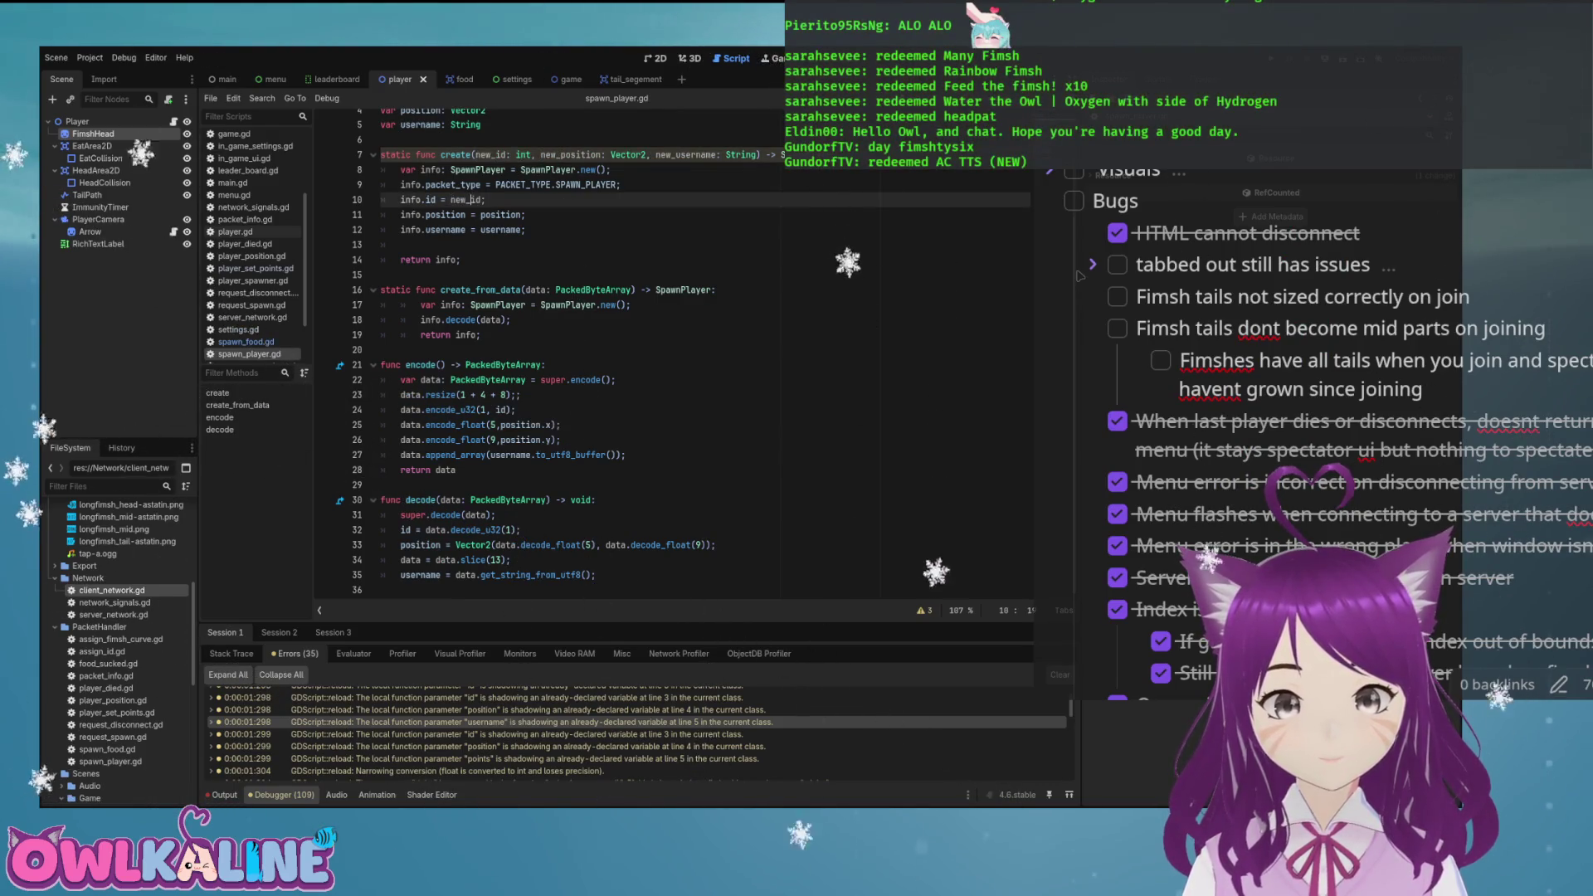
pyautogui.press('Down')
pyautogui.press('End')
pyautogui.hotkey('ctrl', 'Left')
pyautogui.write('new_')
pyautogui.press('Down')
pyautogui.press('End')
pyautogui.hotkey('ctrl', 'Left')
pyautogui.write('new_')
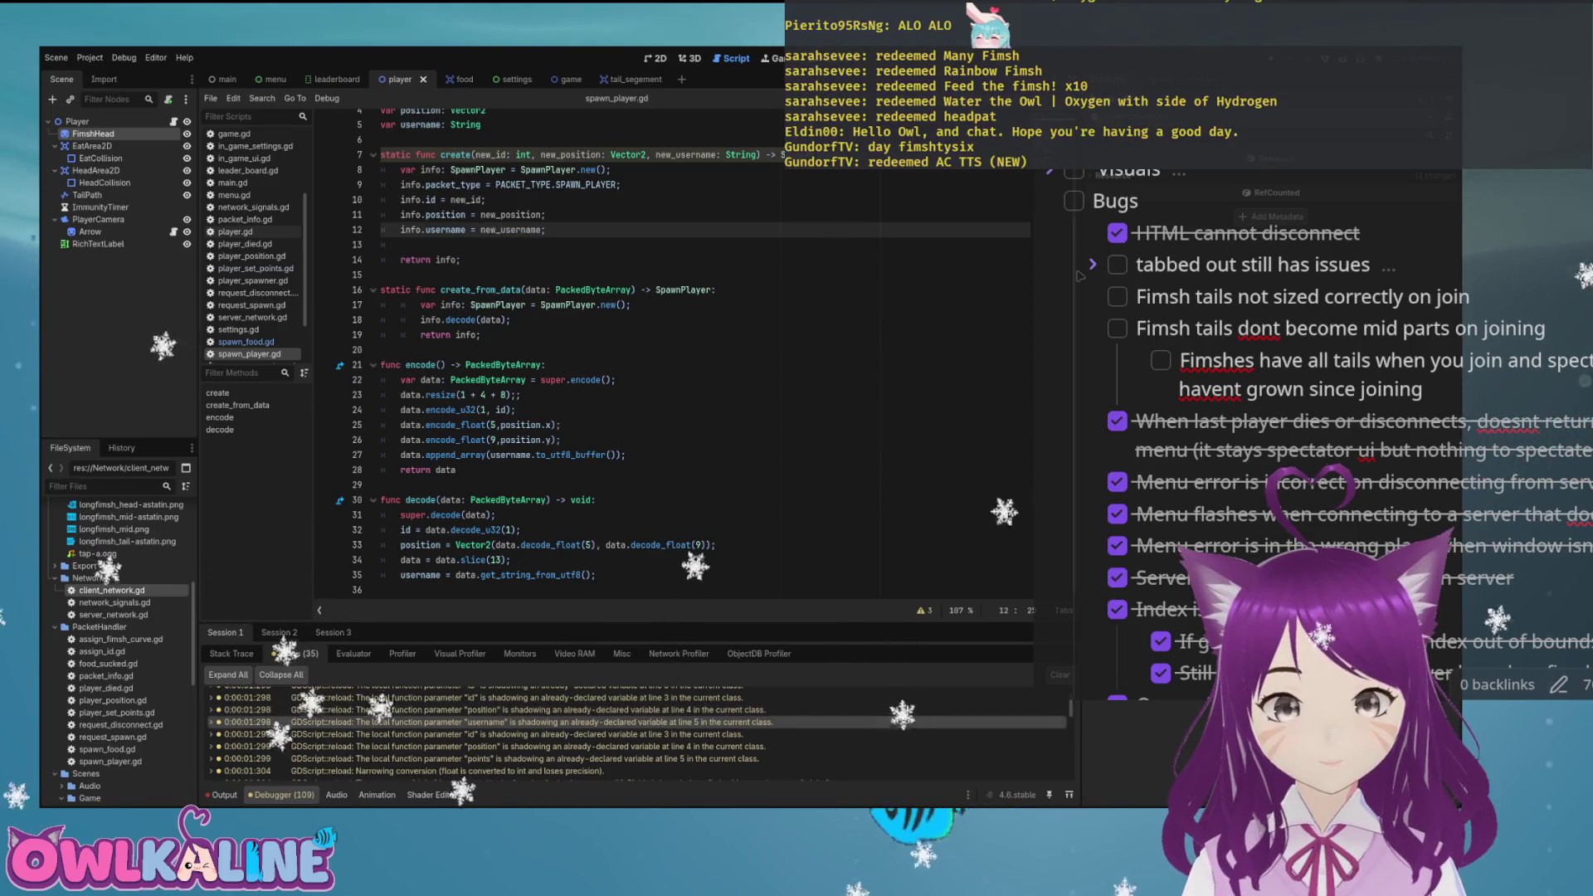
# - In player_died.gd, rename create()'s id parameter to new_id
pyautogui.click(246, 243)
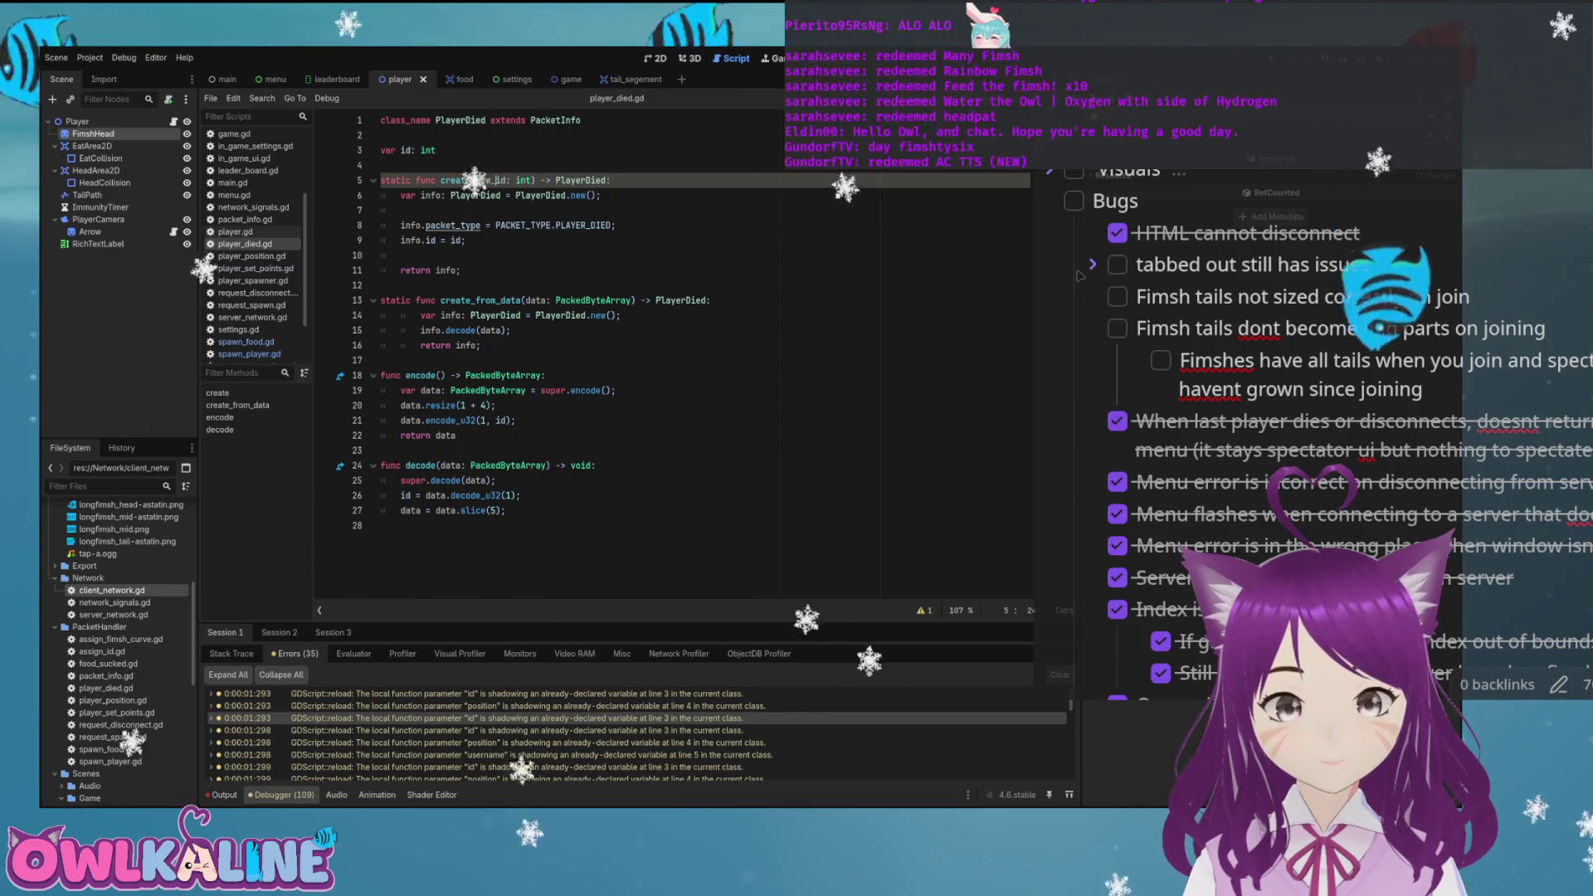
pyautogui.hotkey('ctrl', 'Right')
pyautogui.hotkey('ctrl', 'Right')
pyautogui.hotkey('ctrl', 'Right')
pyautogui.write('new_')
pyautogui.press('Down')
pyautogui.press('Down')
pyautogui.press('Down')
pyautogui.press('End')
pyautogui.hotkey('ctrl', 'Left')
pyautogui.write('new_')
# - In player_position.gd, switch create() to new_id and new_position parameters and assignments
pyautogui.click(252, 255)
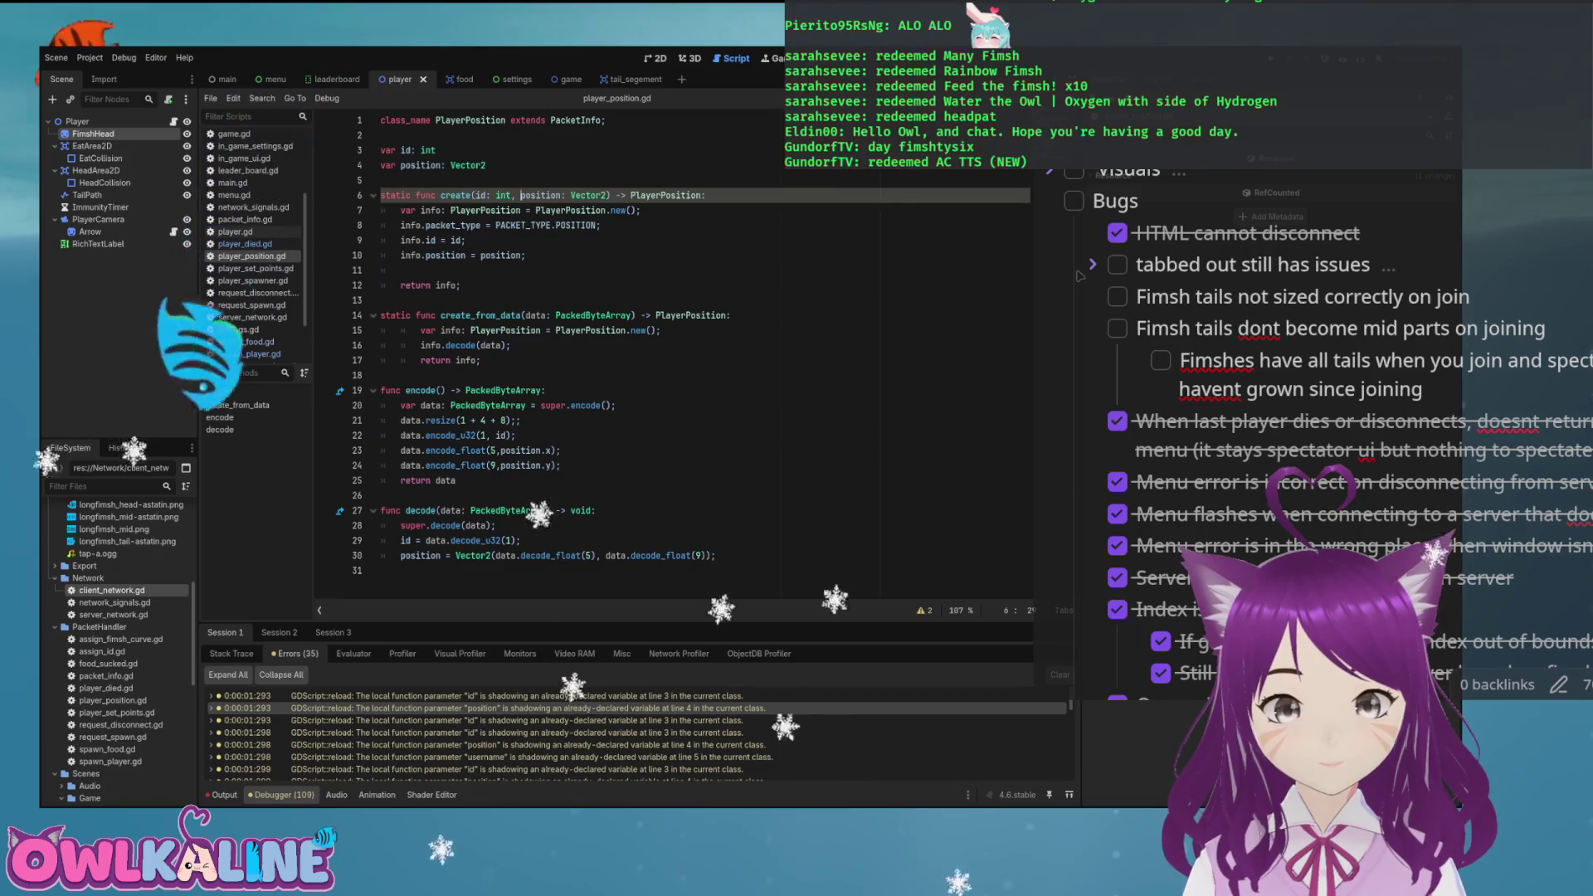
pyautogui.write('new_')
pyautogui.click(485, 195)
pyautogui.write('new_')
pyautogui.click(451, 240)
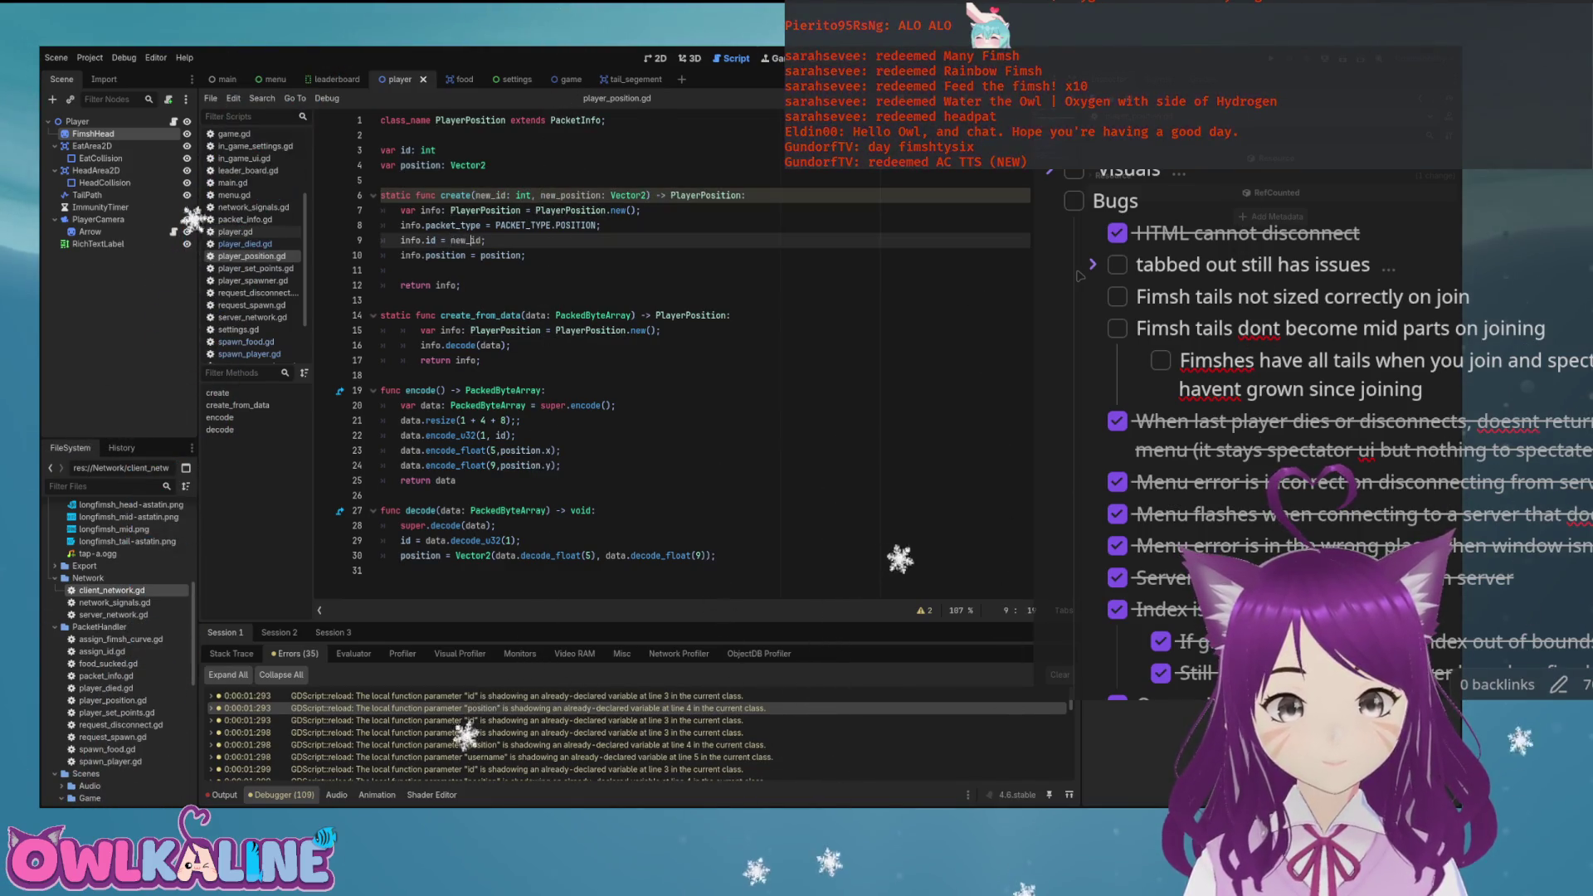
pyautogui.click(480, 255)
pyautogui.write('new_')
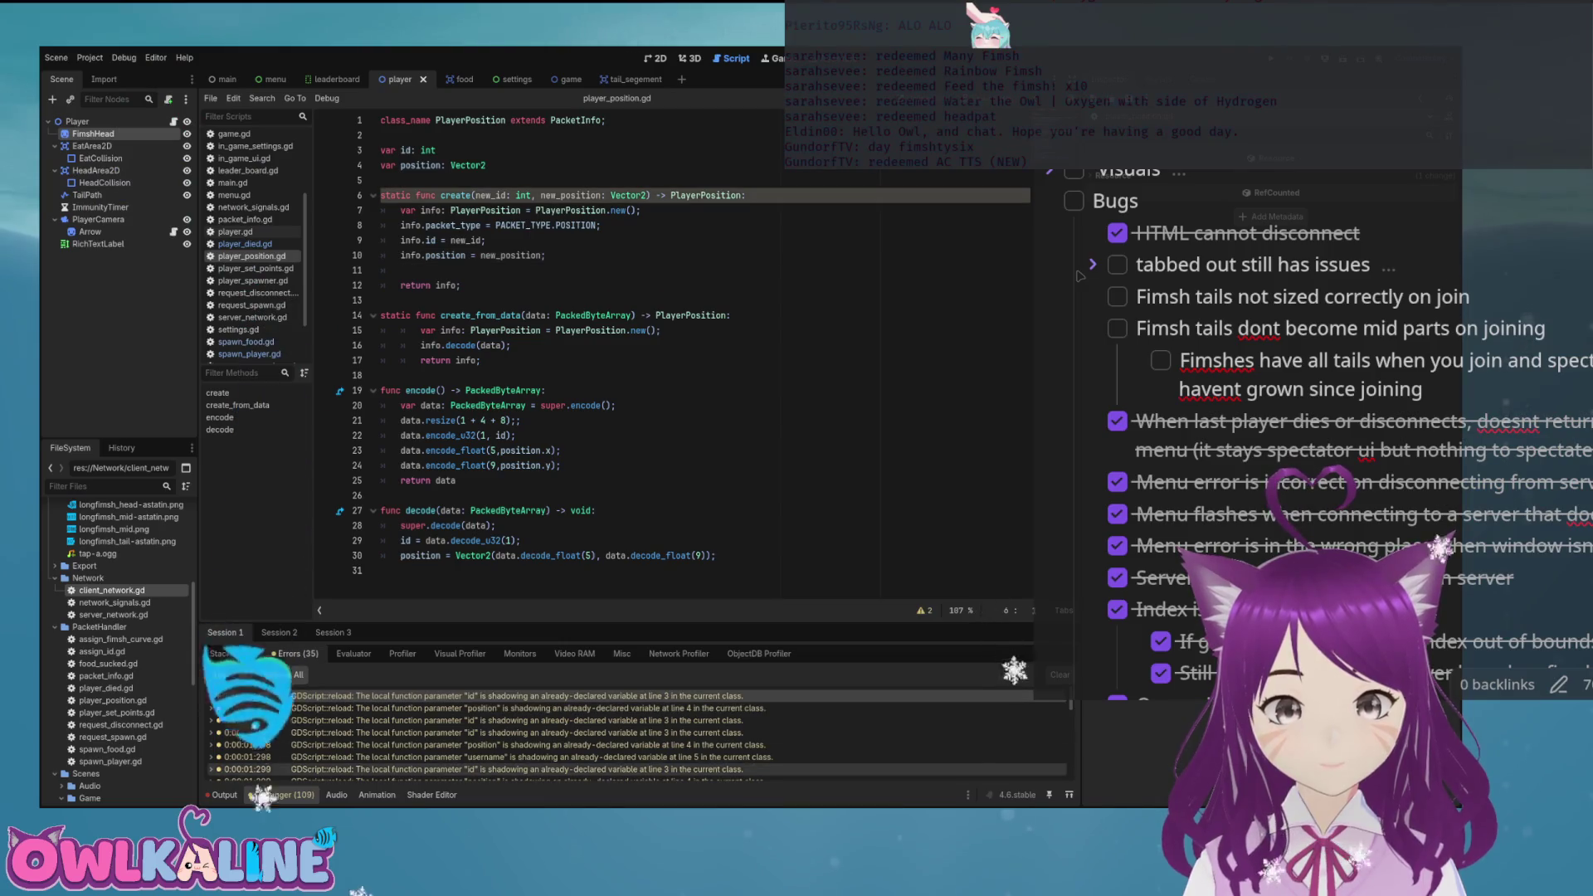
pyautogui.click(487, 240)
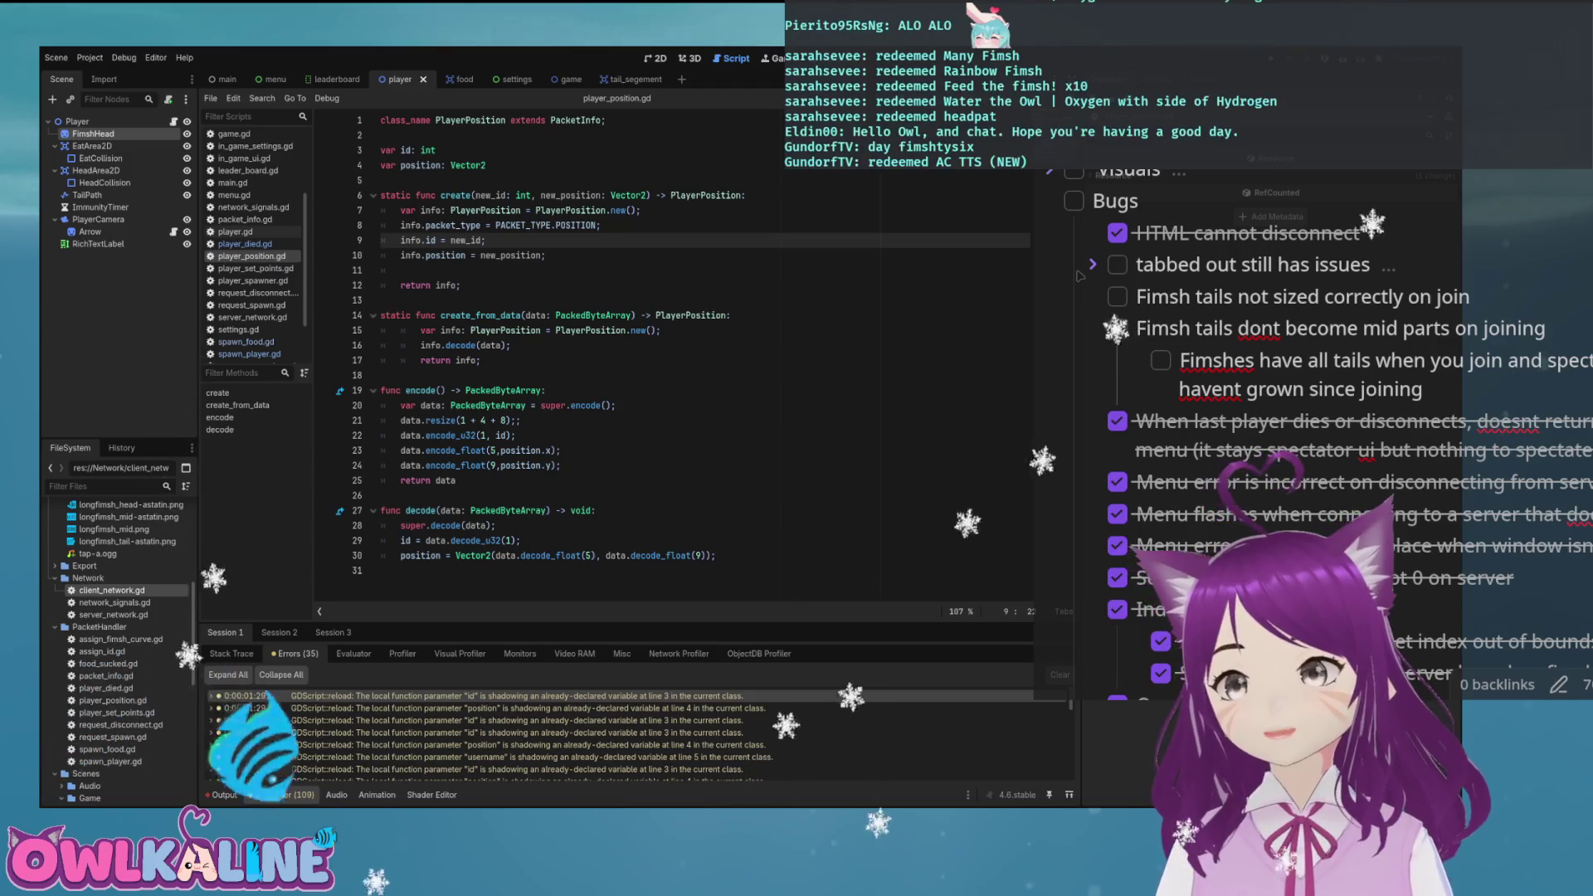
pyautogui.press('F5')
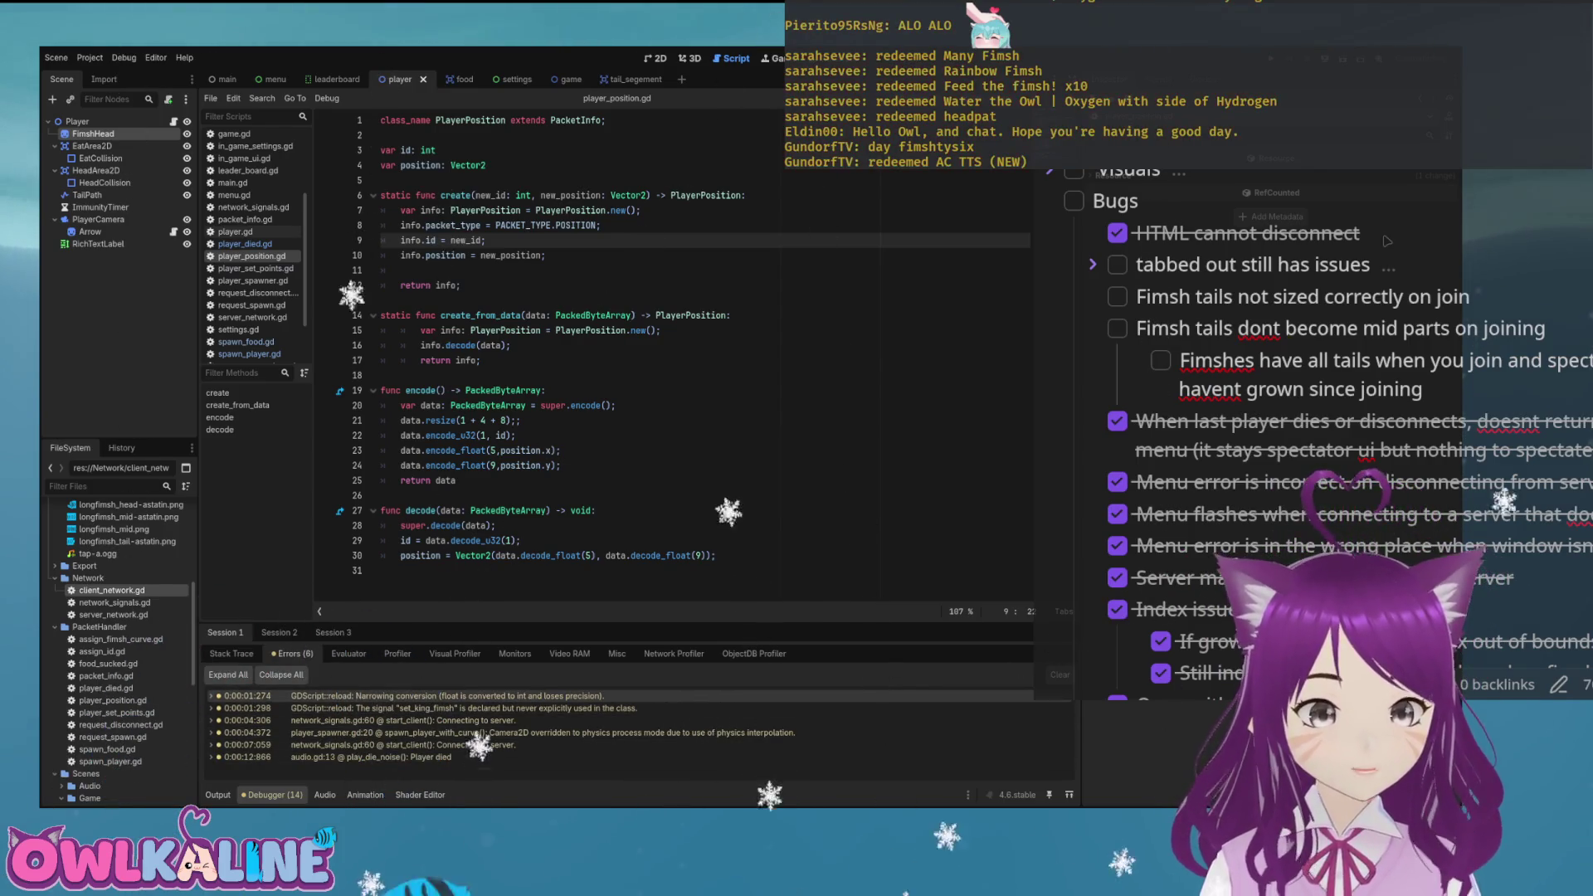
pyautogui.click(249, 353)
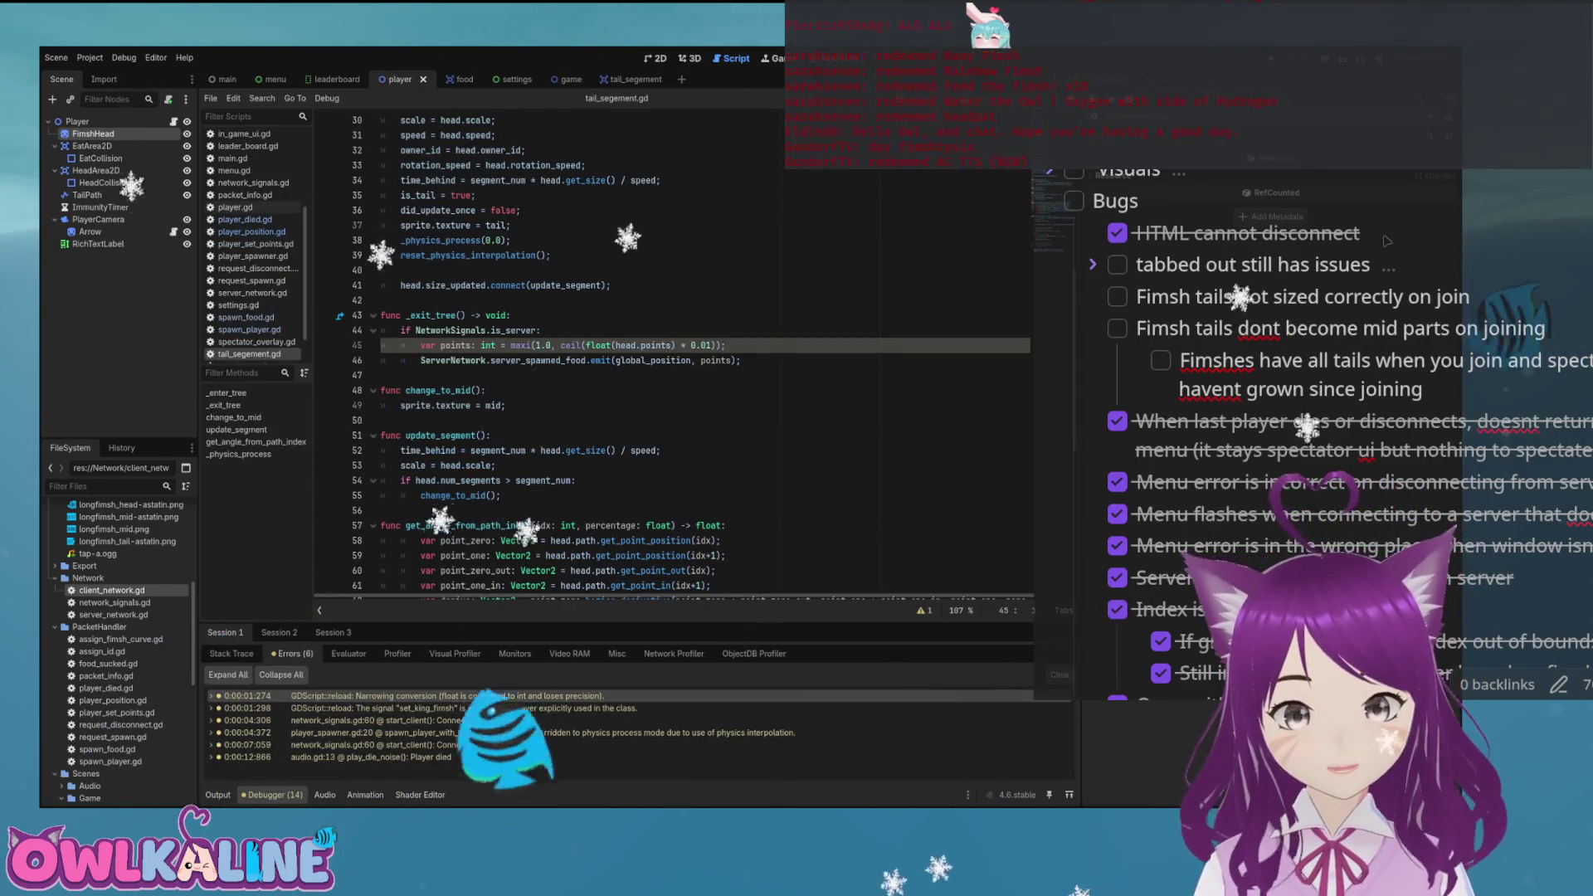
pyautogui.press('Return')
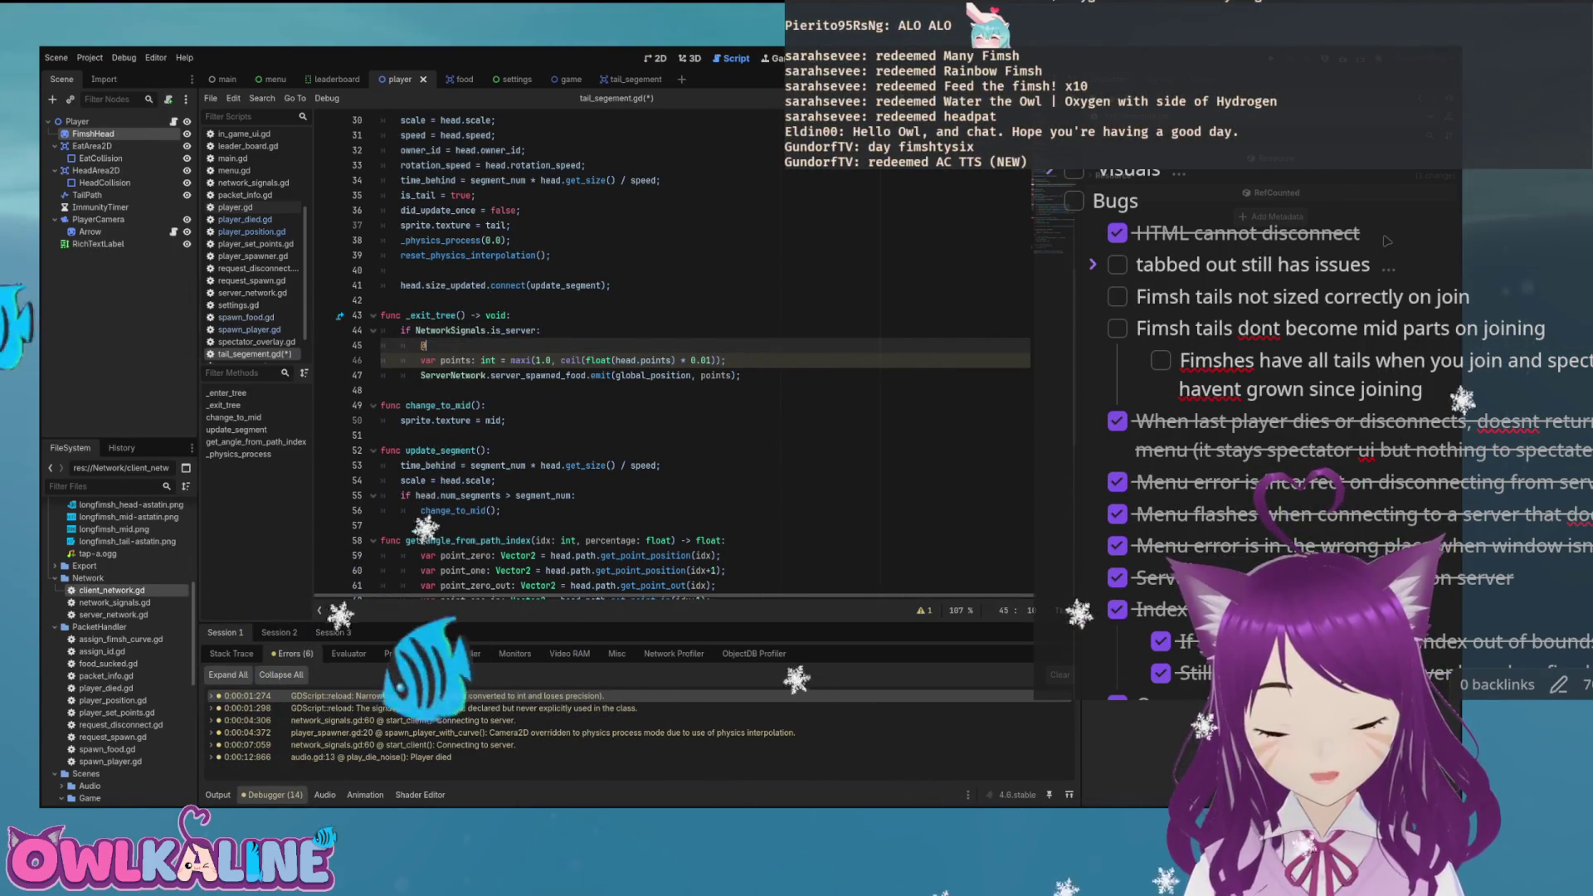
pyautogui.write('@warning_ignore(')
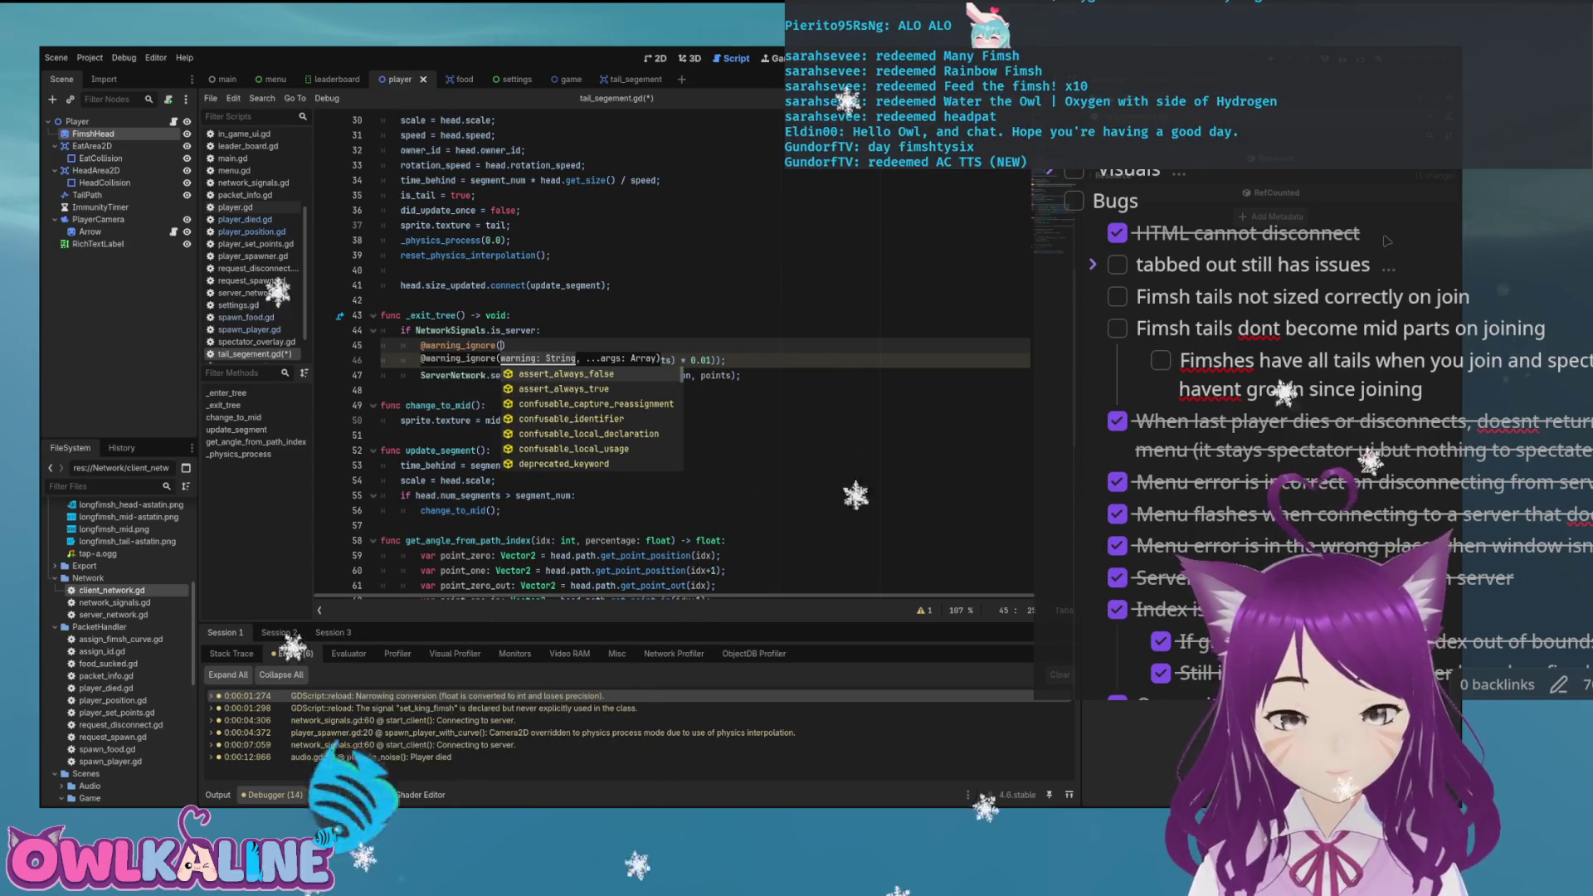
pyautogui.press('Down')
pyautogui.press('Down')
pyautogui.press('Down')
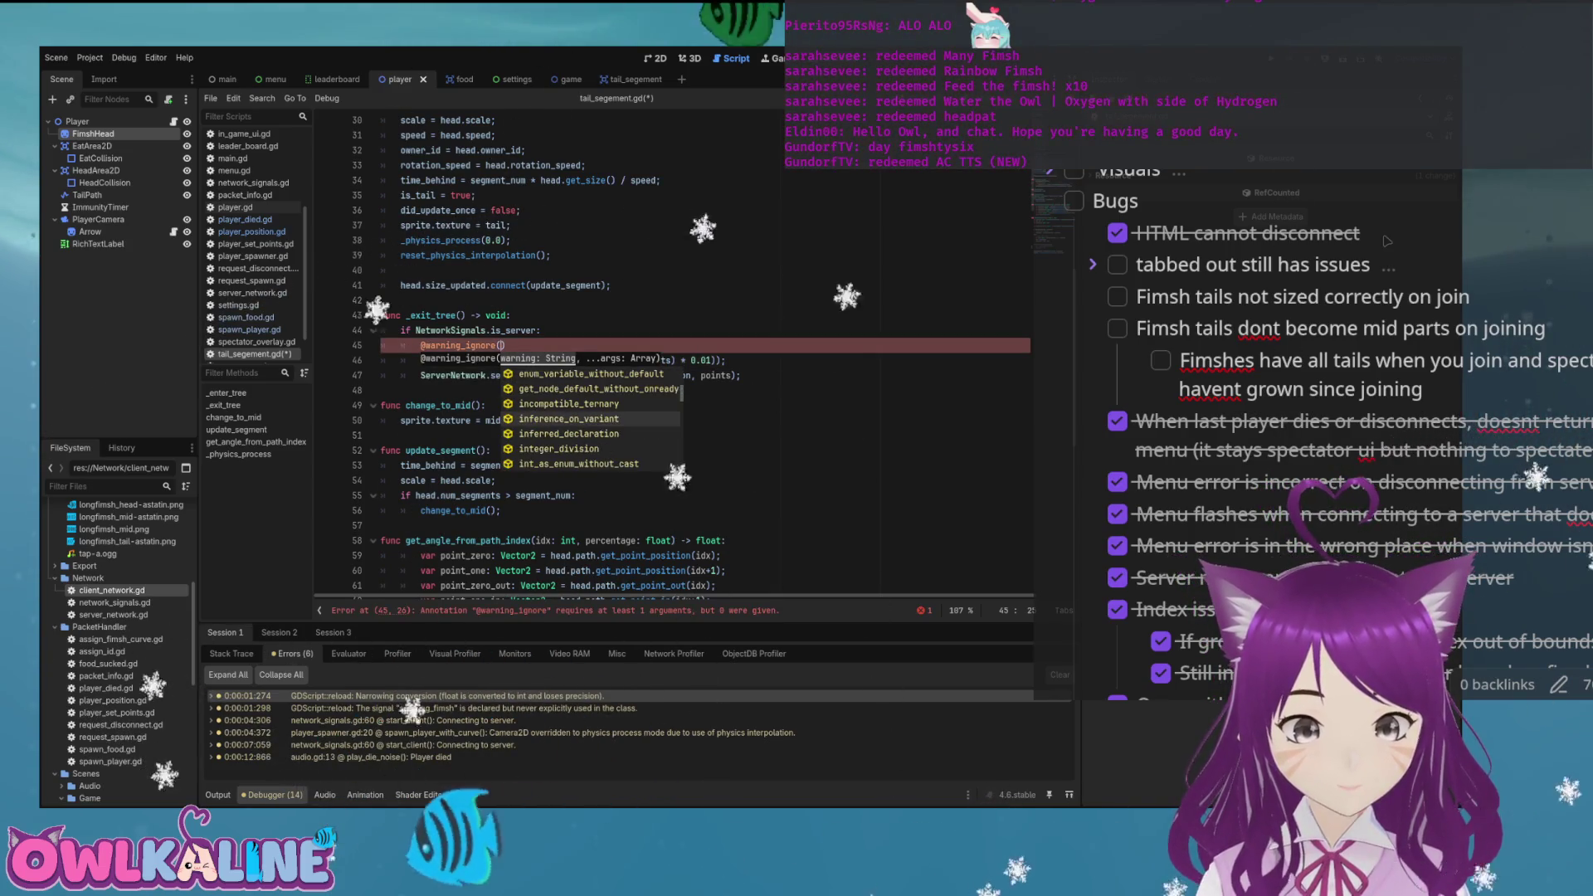
pyautogui.press('Down')
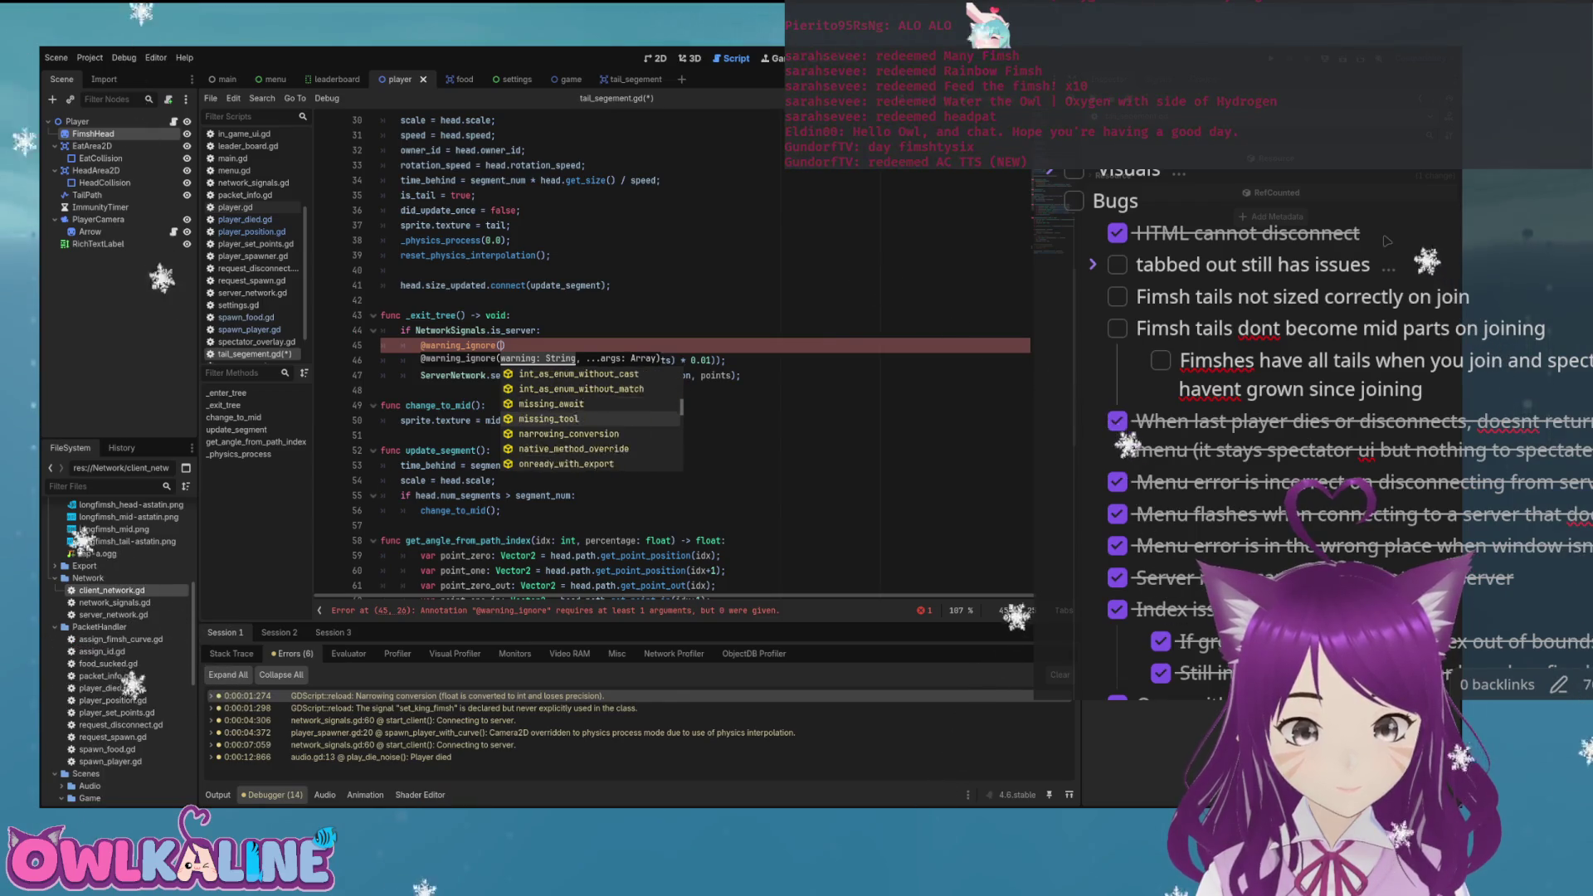
pyautogui.press('Return')
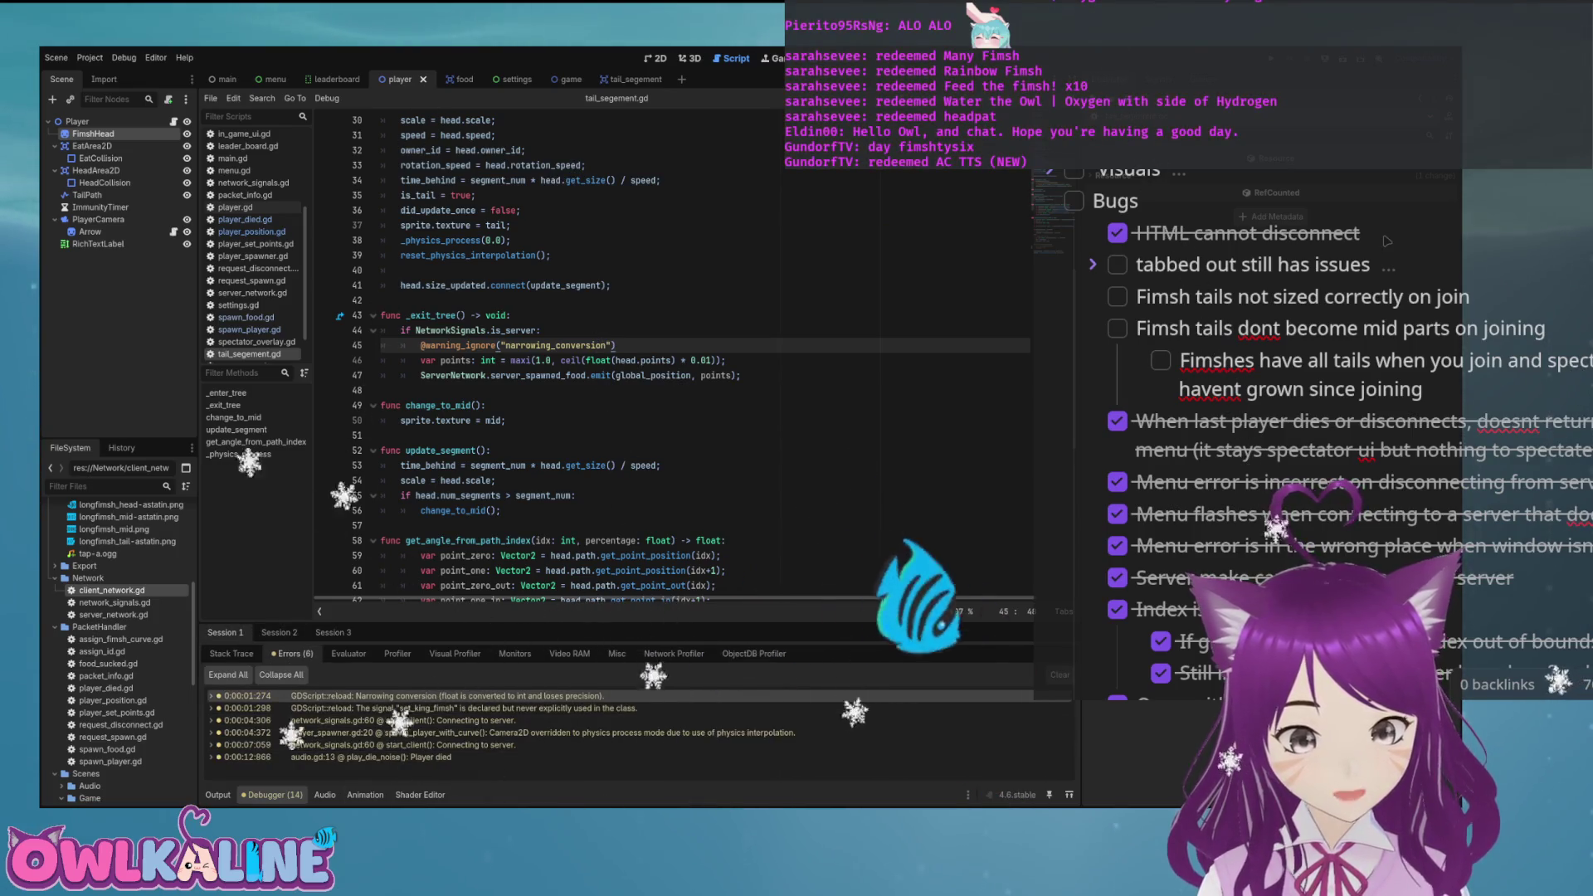
# - Show the latest run's Output log and move the caret between lines 49 and 37
pyautogui.press('F5')
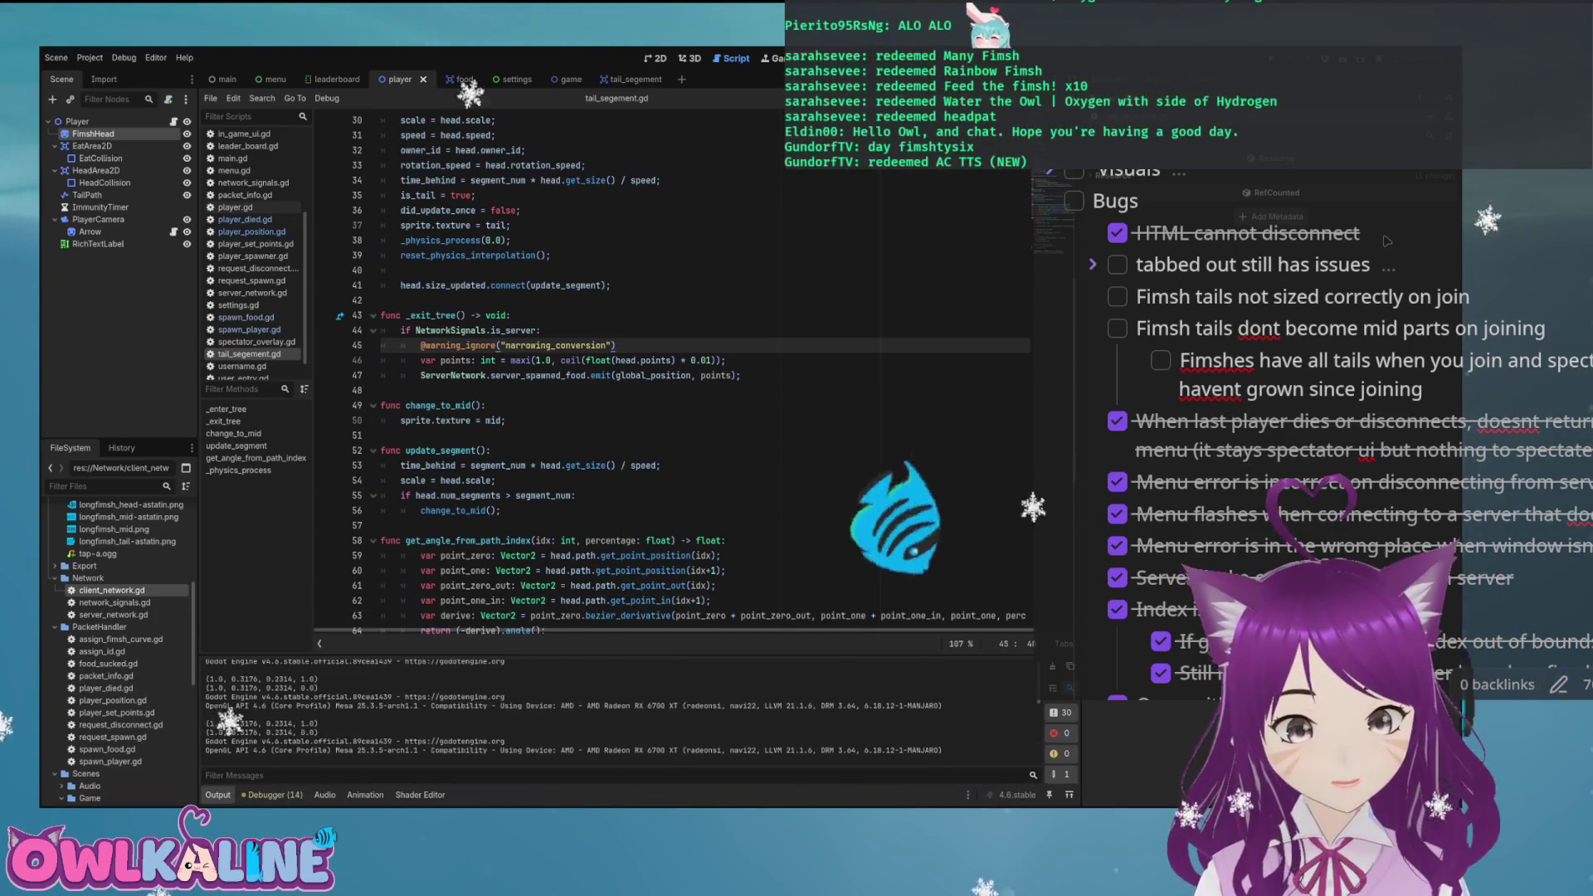
pyautogui.press('Down')
pyautogui.press('Down')
pyautogui.press('Down')
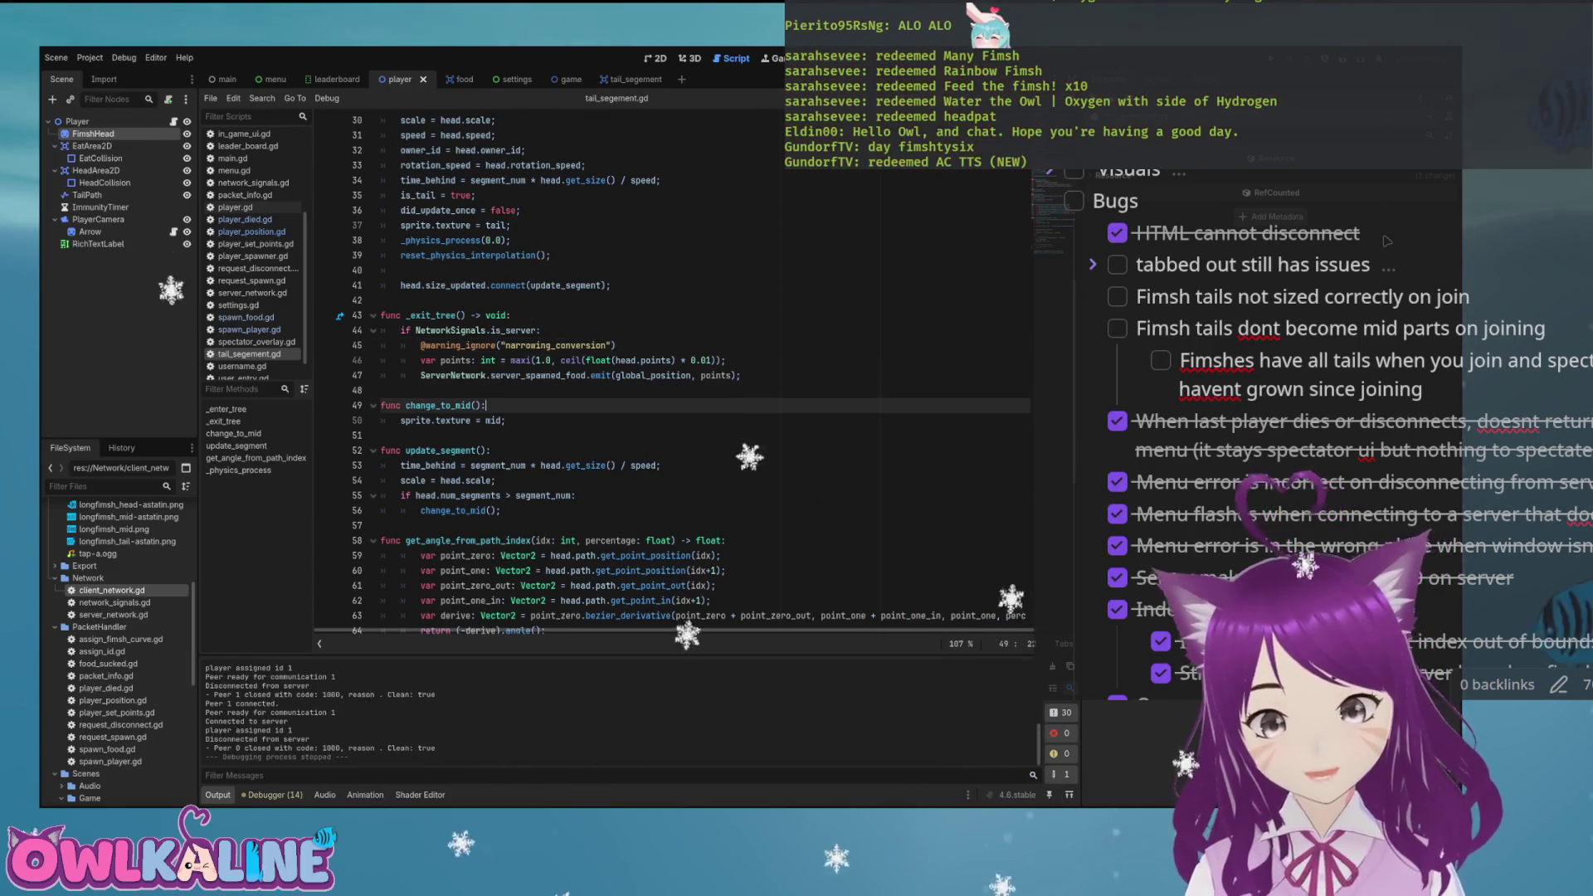
pyautogui.press('Up')
pyautogui.press('Up')
pyautogui.press('Up')
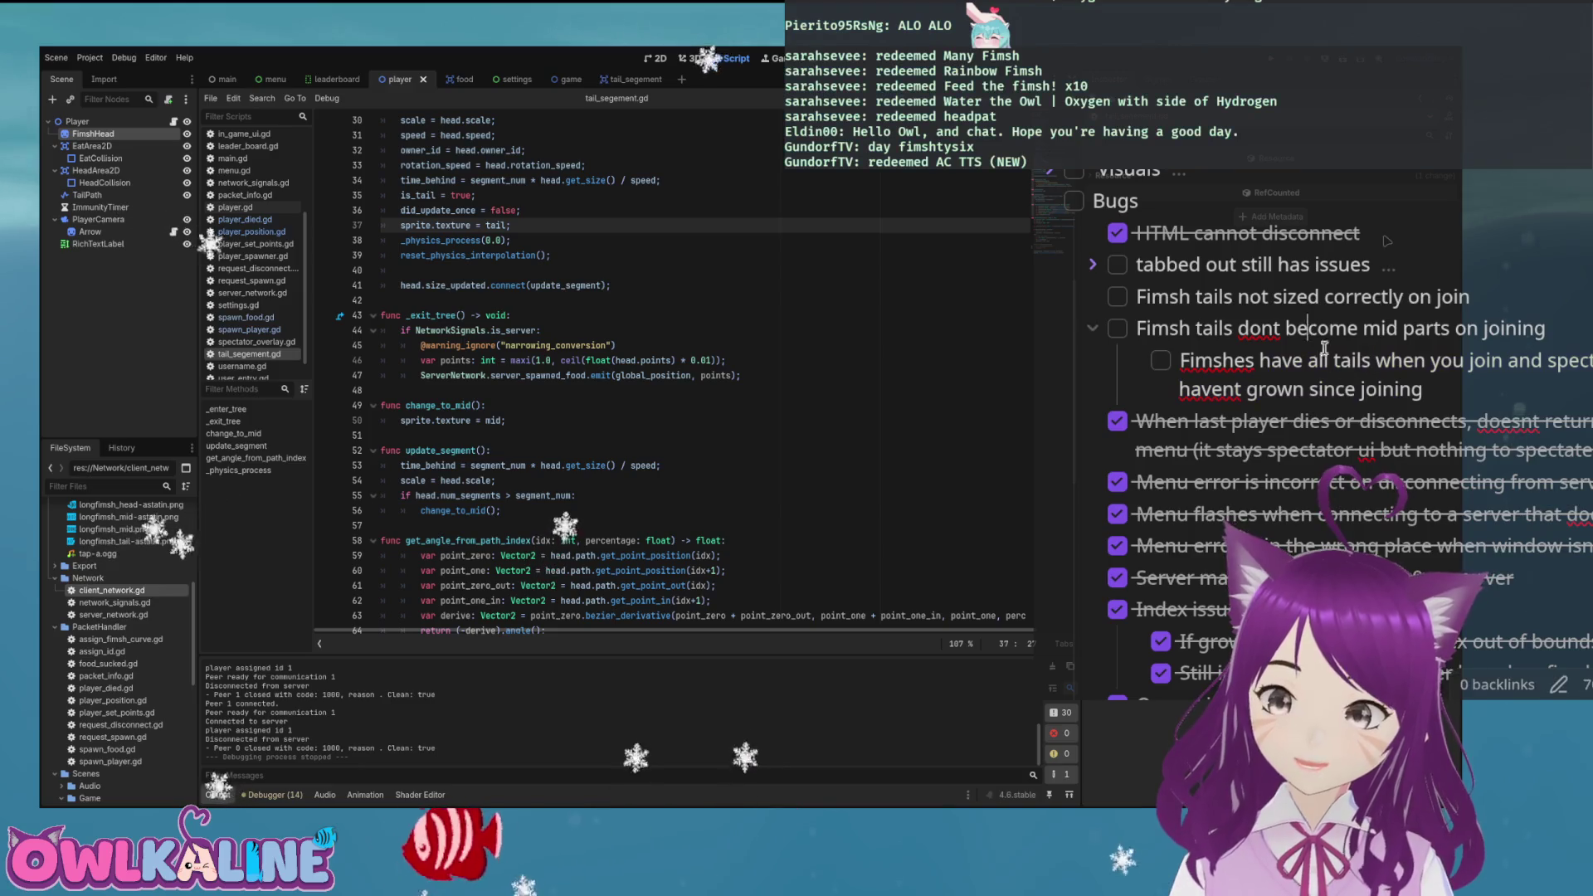
# - Add a new line to the bug notes near the tails-not-sized and mid-parts entries
pyautogui.click(1317, 306)
pyautogui.press('Escape')
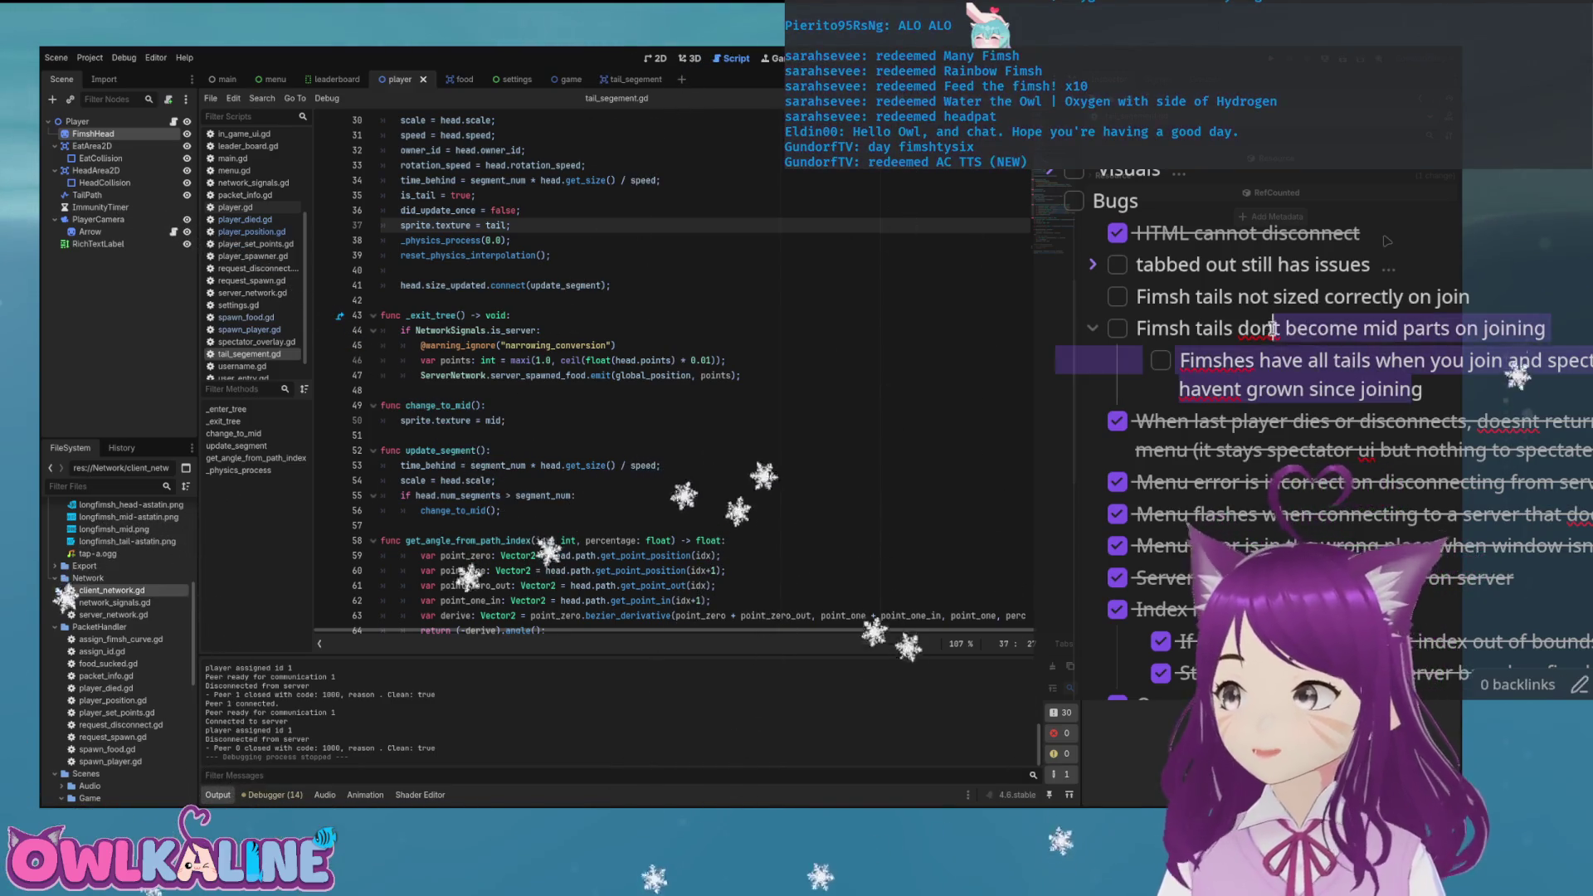
pyautogui.press('Up')
pyautogui.press('Return')
pyautogui.click(1345, 389)
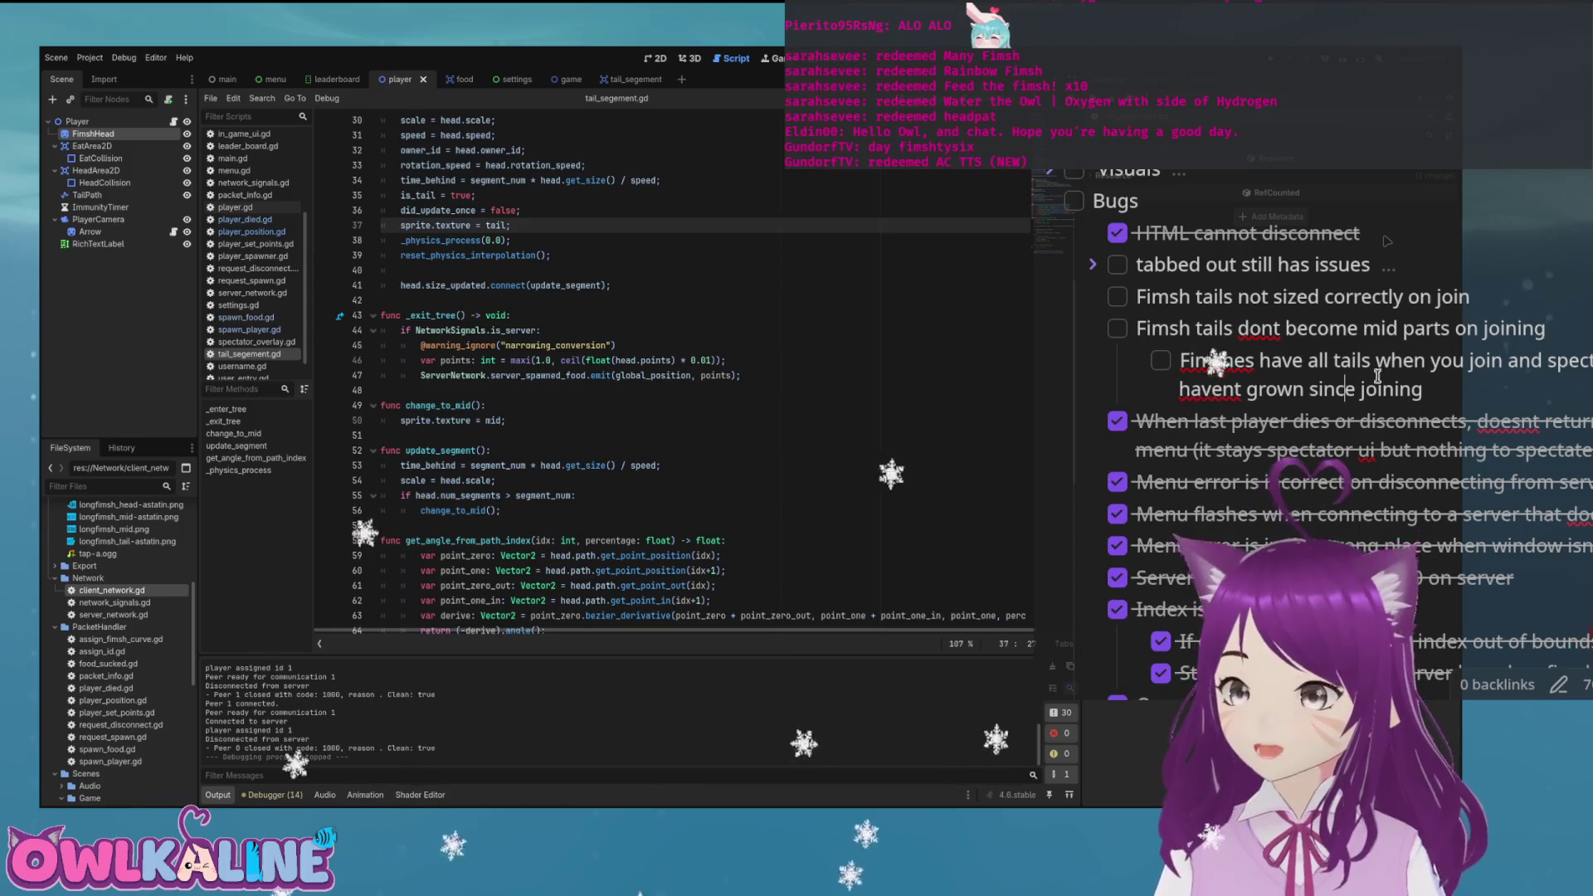
# - Open player.gd, go to its last line, and run the project
pyautogui.click(382, 300)
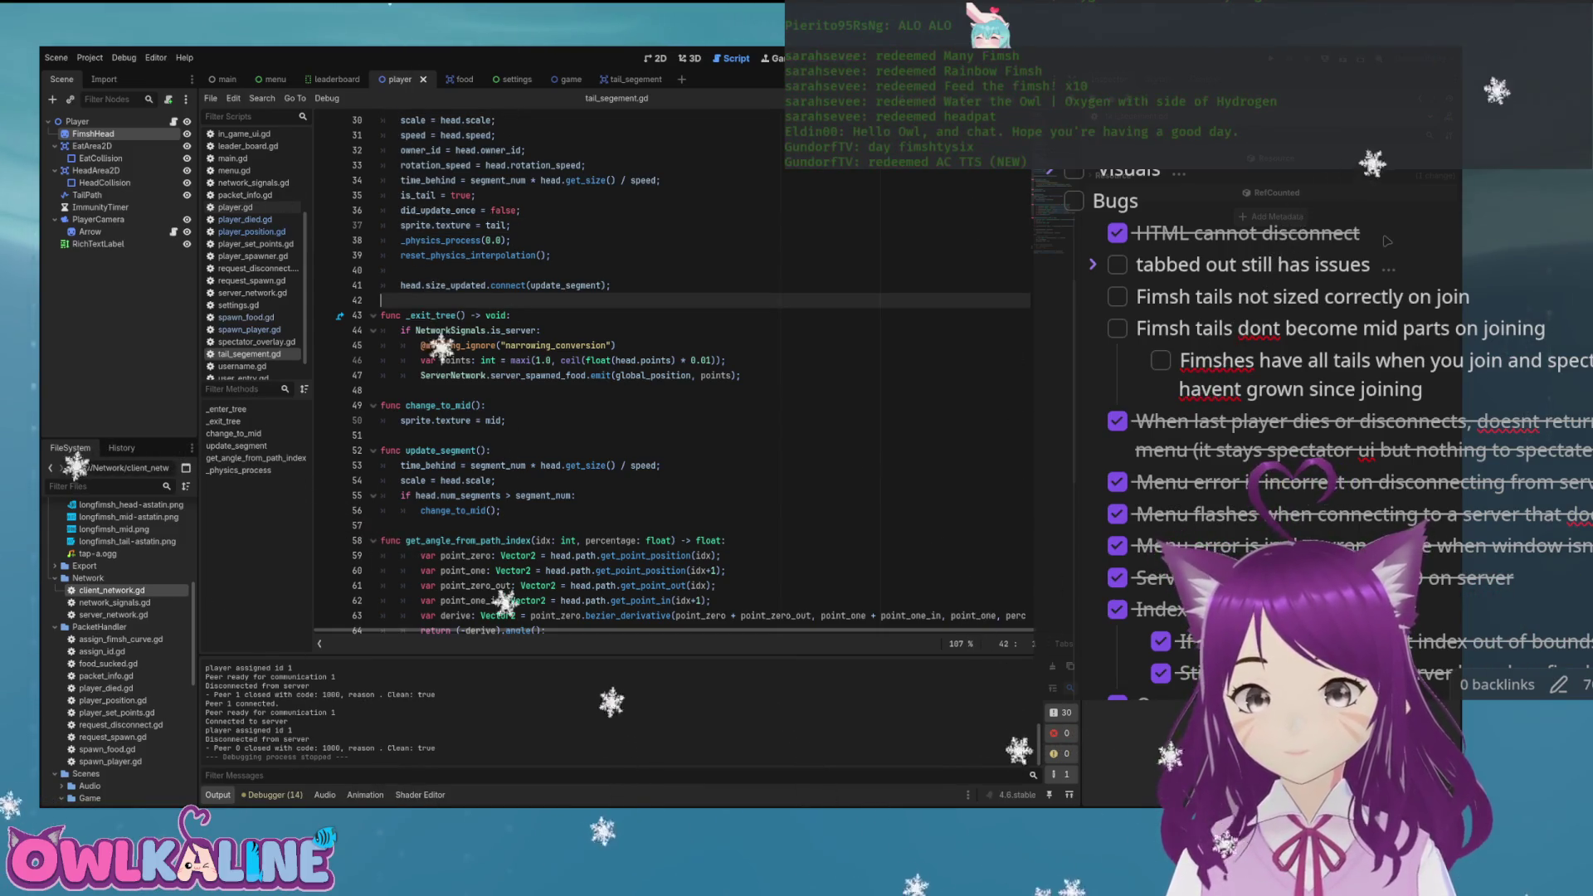
pyautogui.scroll(-8, 672, 374)
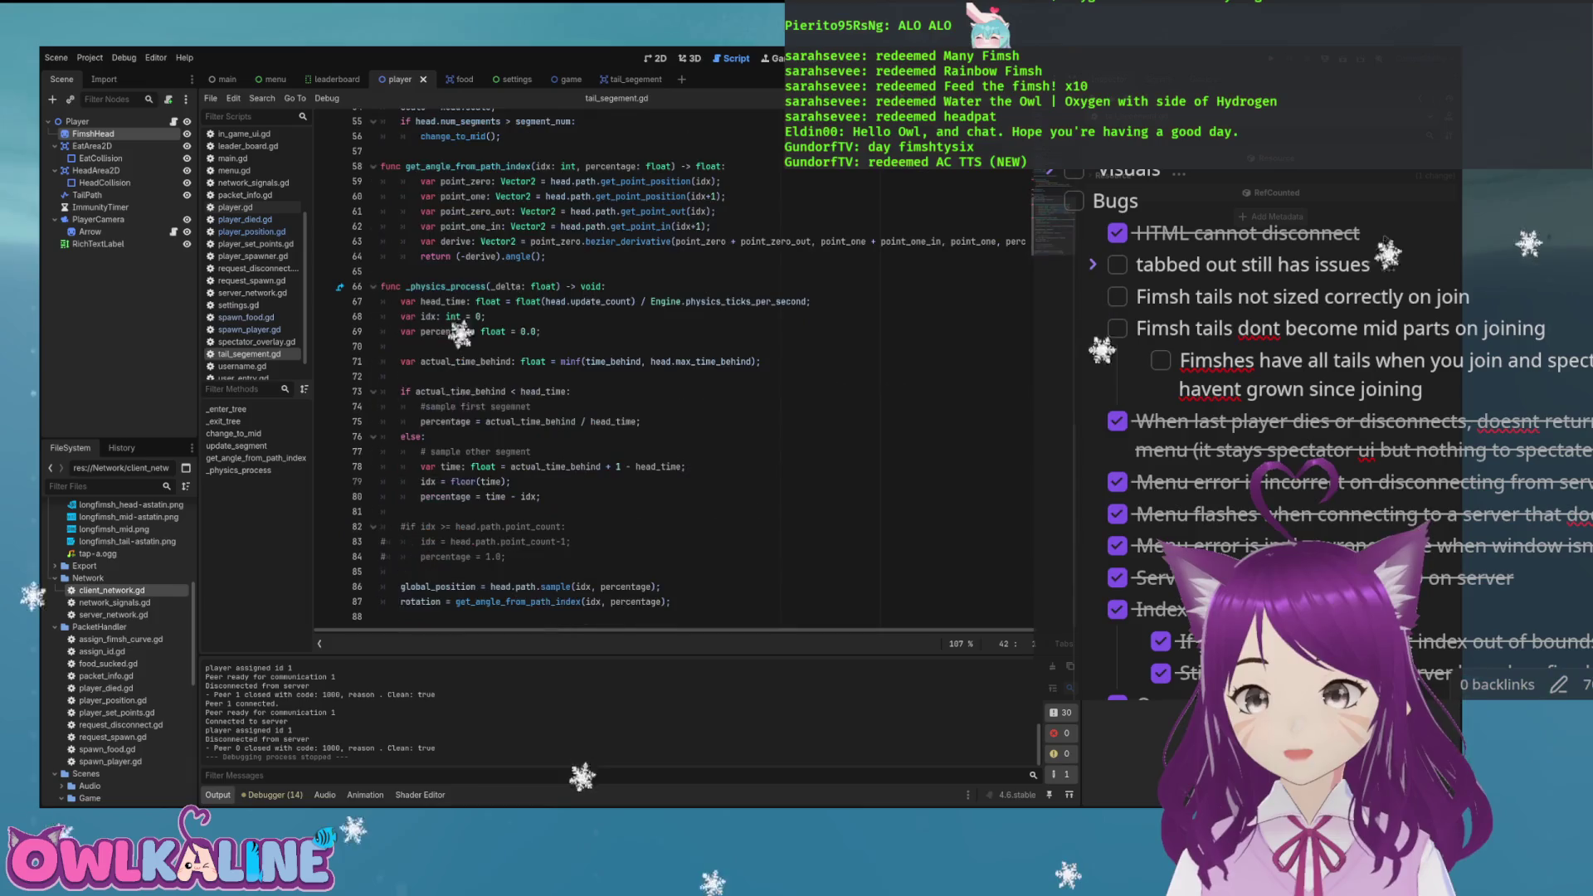
pyautogui.click(235, 206)
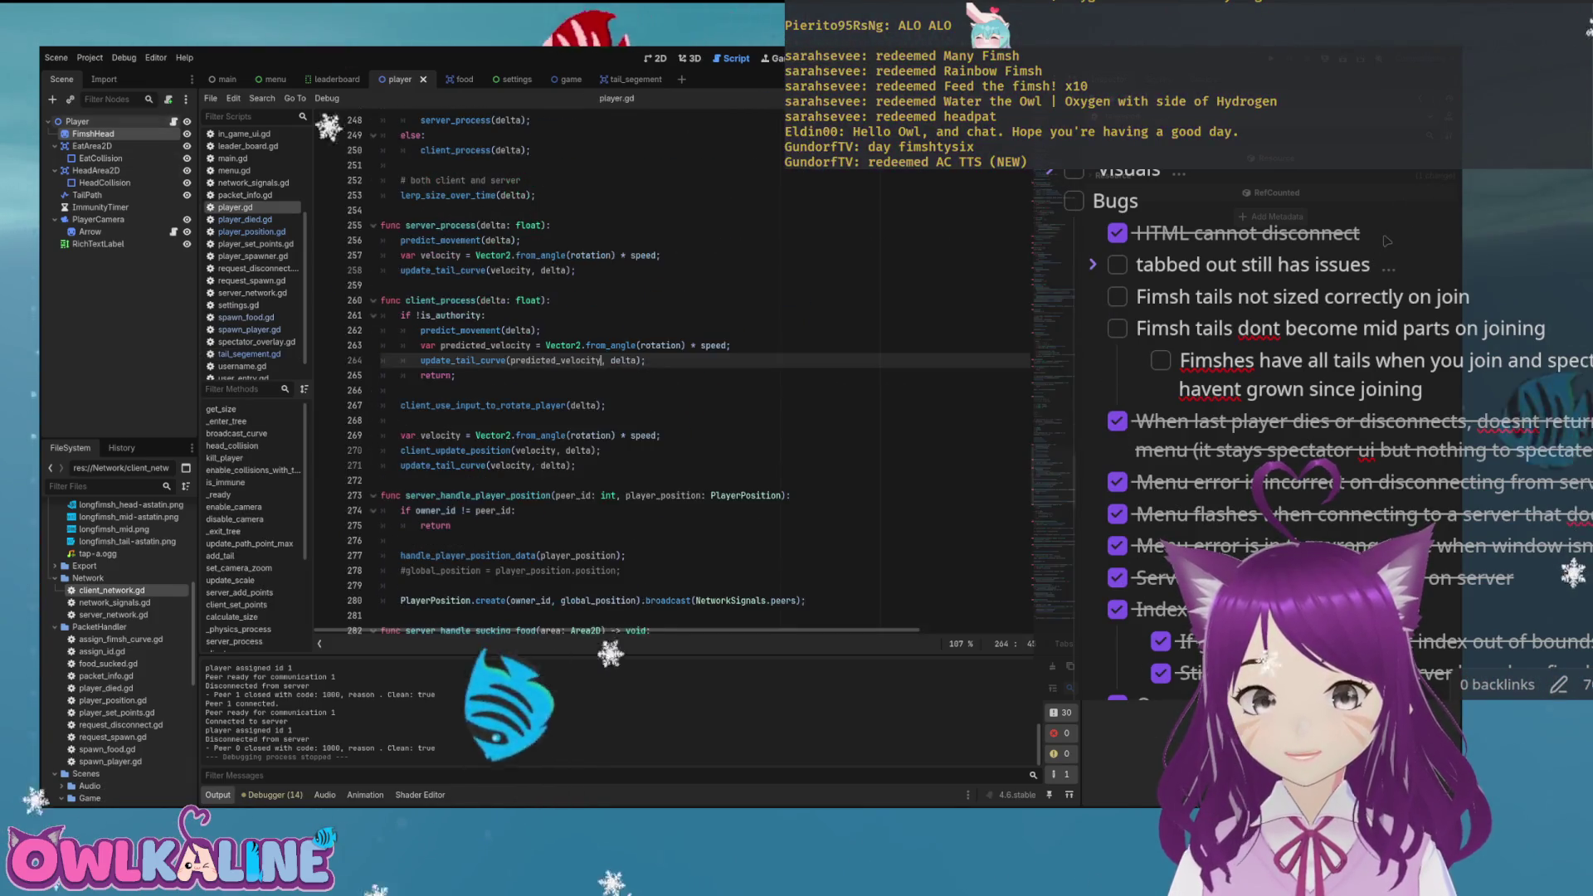
pyautogui.scroll(-15, 672, 373)
pyautogui.click(401, 601)
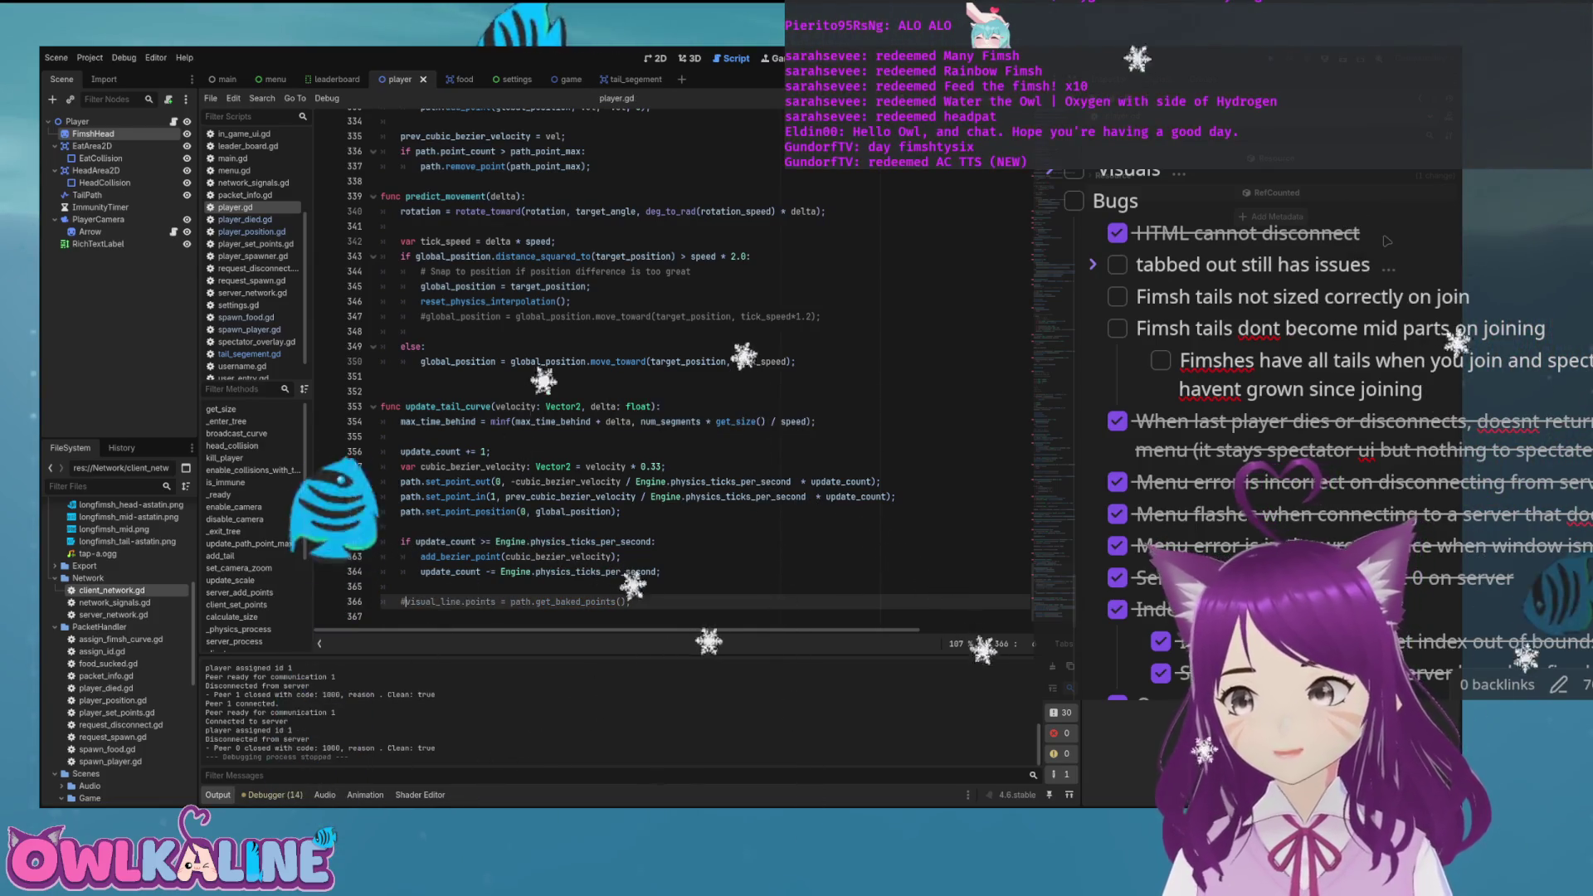
pyautogui.press('F5')
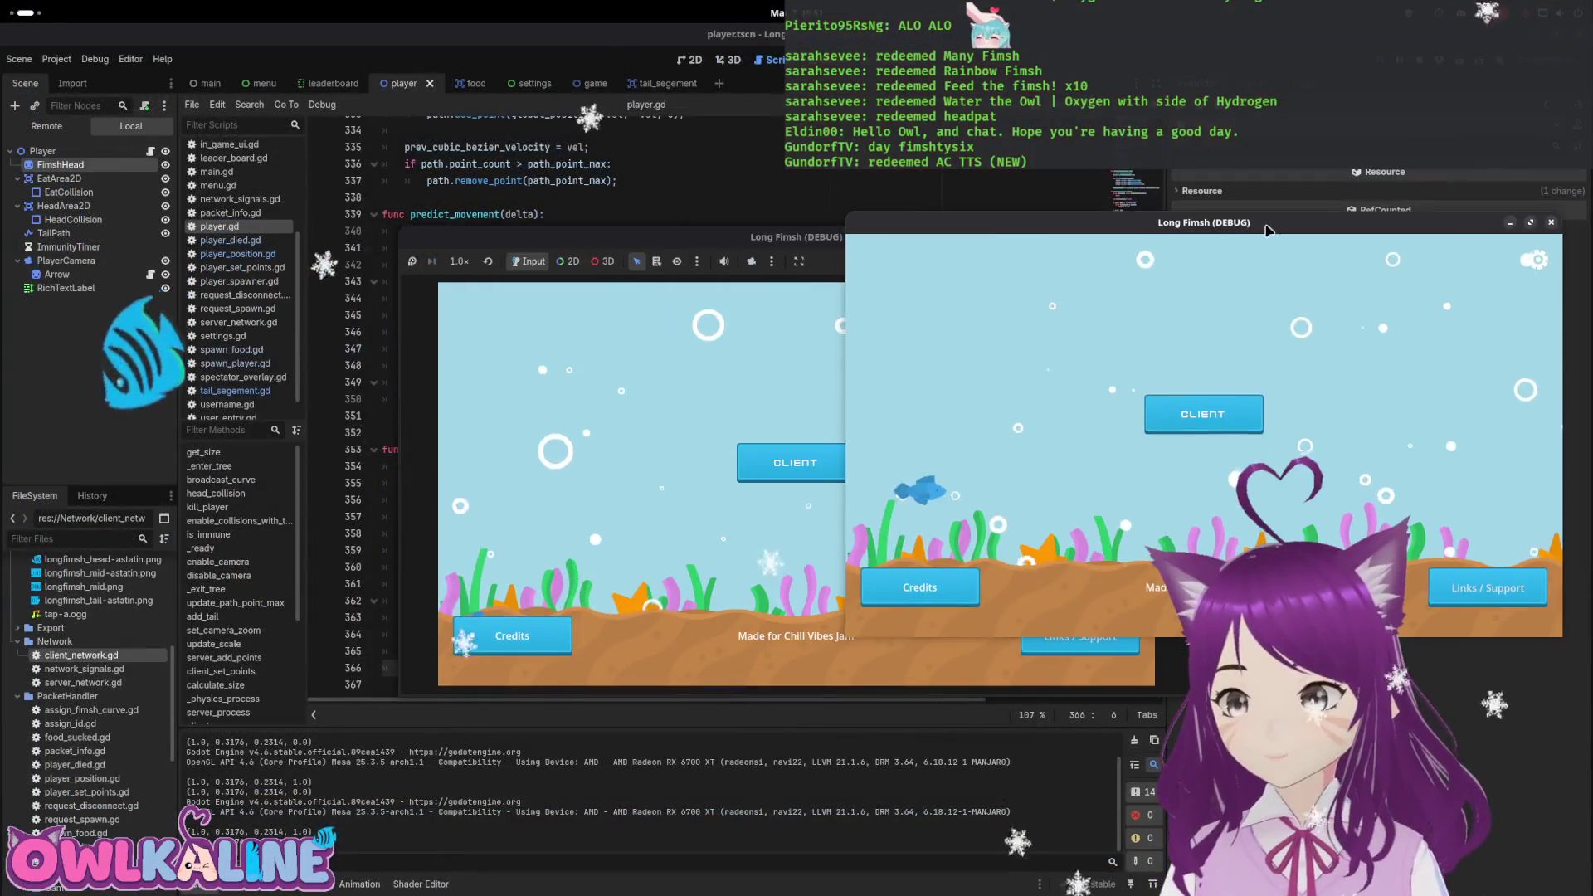
# - Join the server as CLIENT in both game windows, play, then exit fullscreen with F11
pyautogui.click(1184, 423)
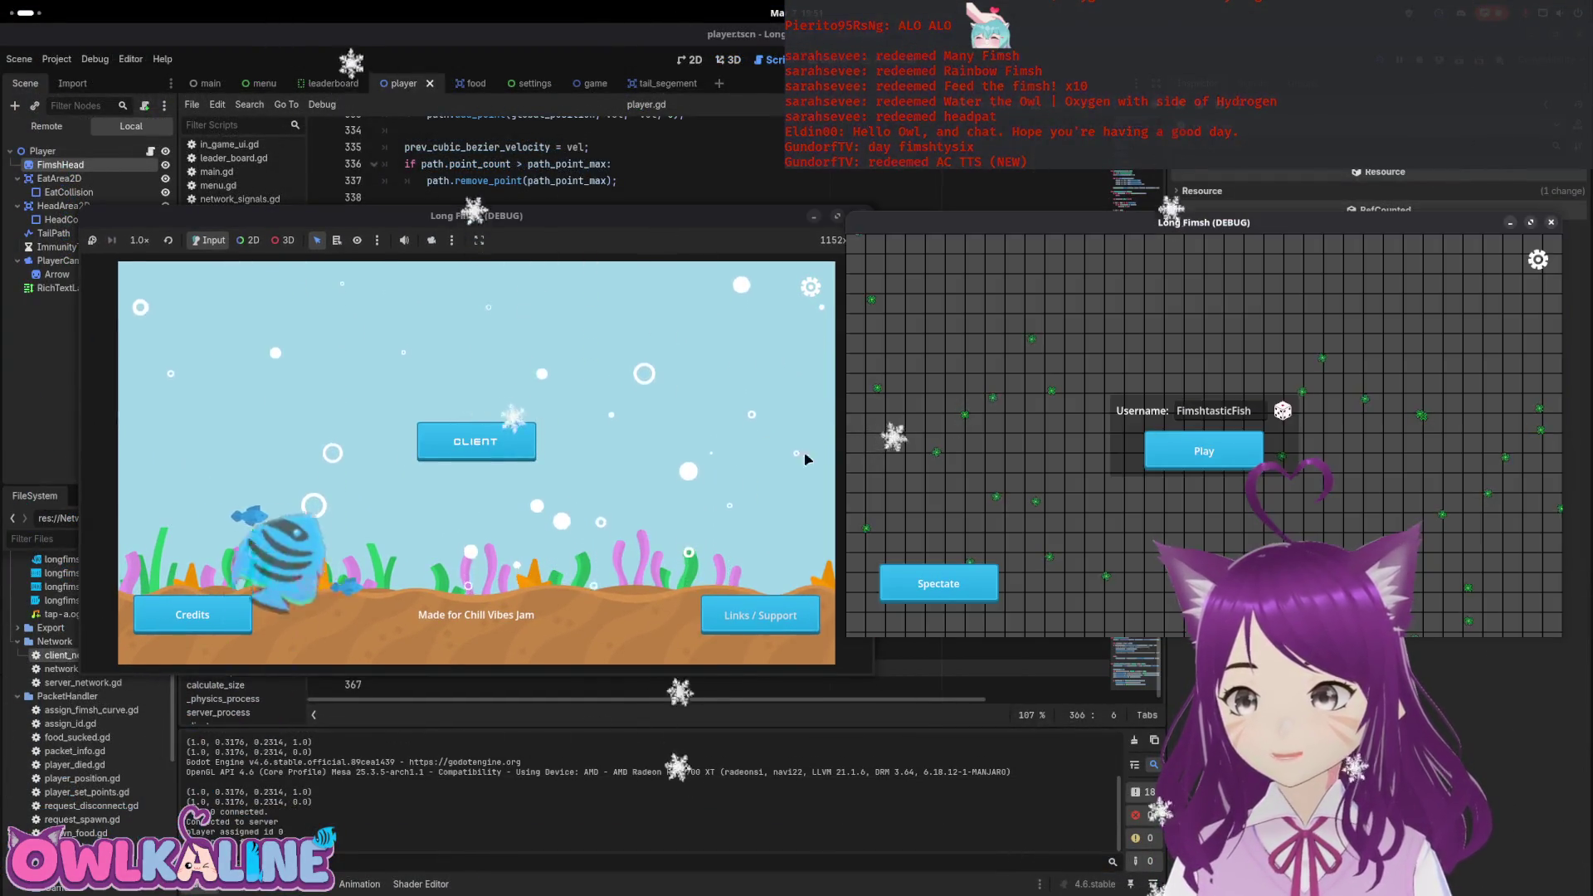
pyautogui.click(477, 442)
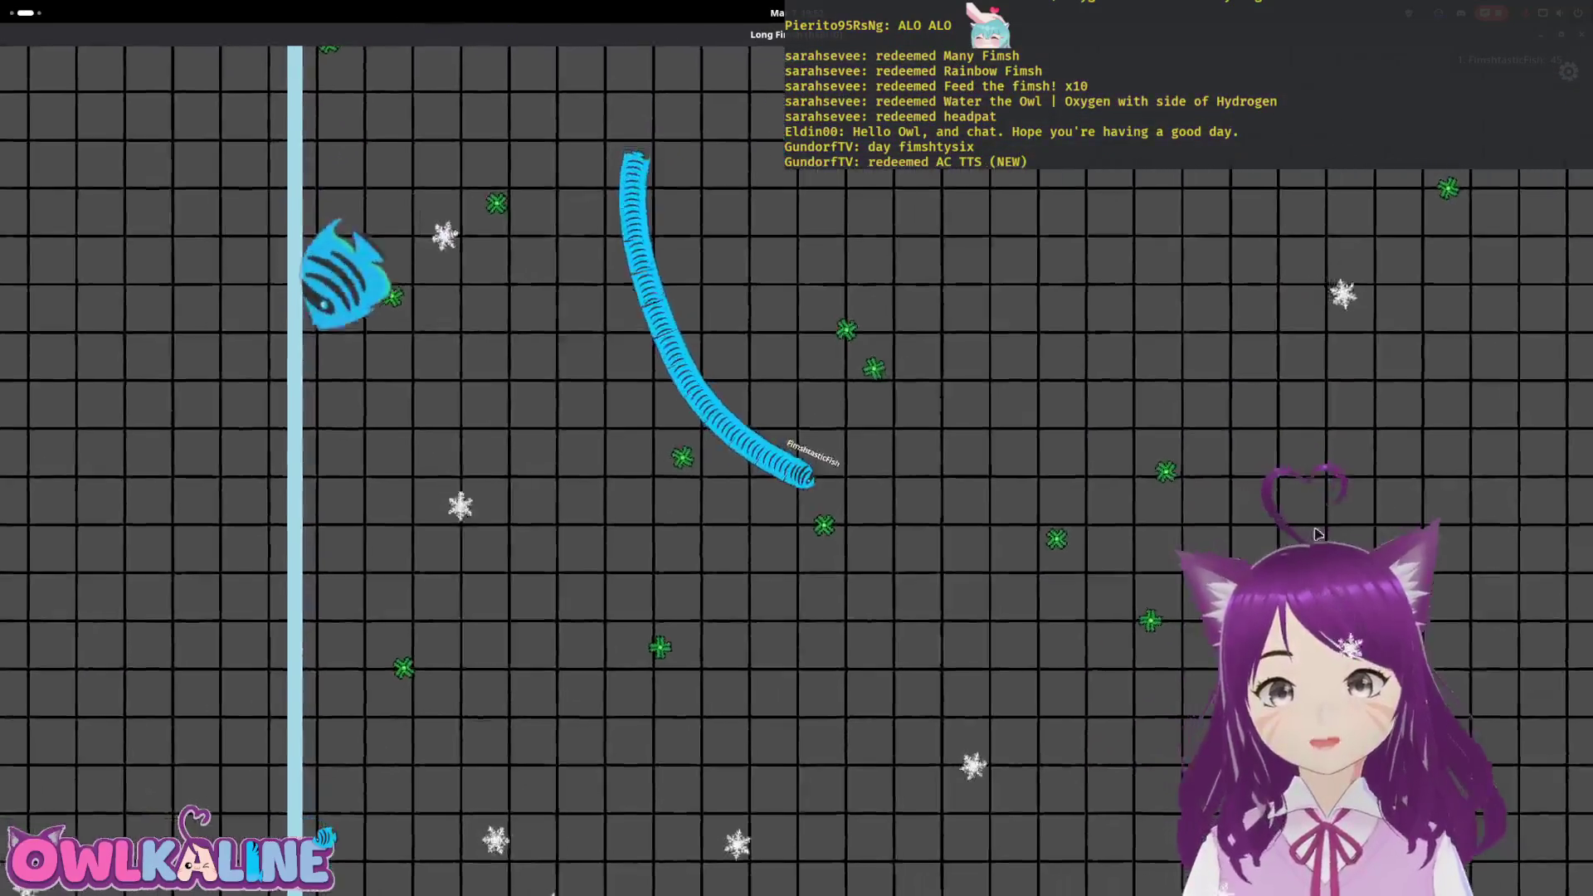
pyautogui.press('F11')
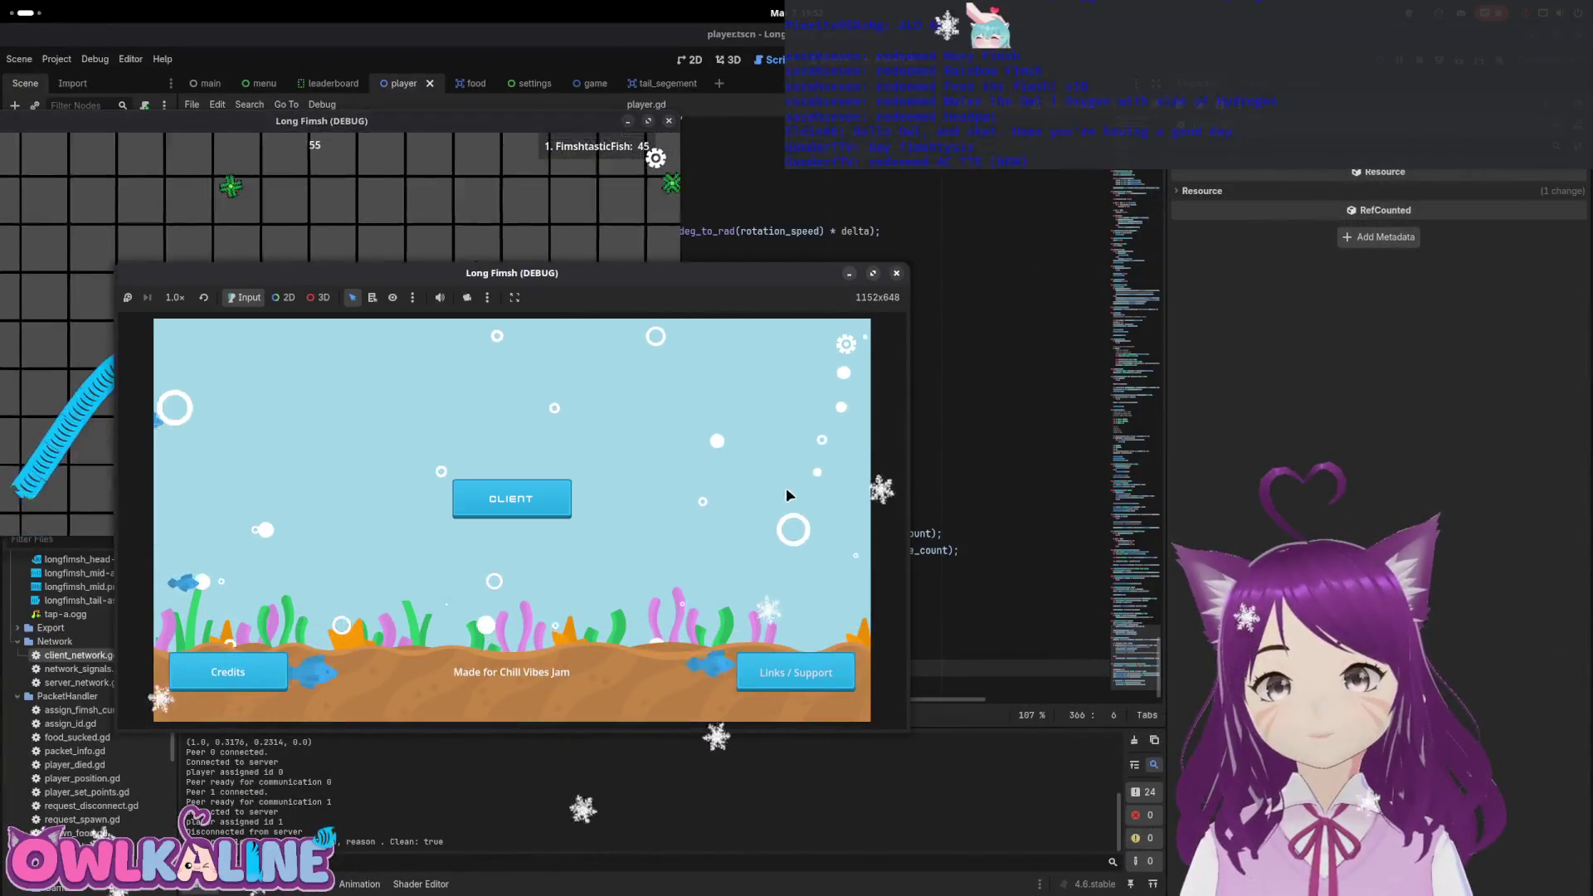
# - Move the second game window aside, join it as client, then stop the game with F8 and show all open windows
pyautogui.moveTo(752, 282); pyautogui.dragTo(1367, 297)
pyautogui.click(1220, 538)
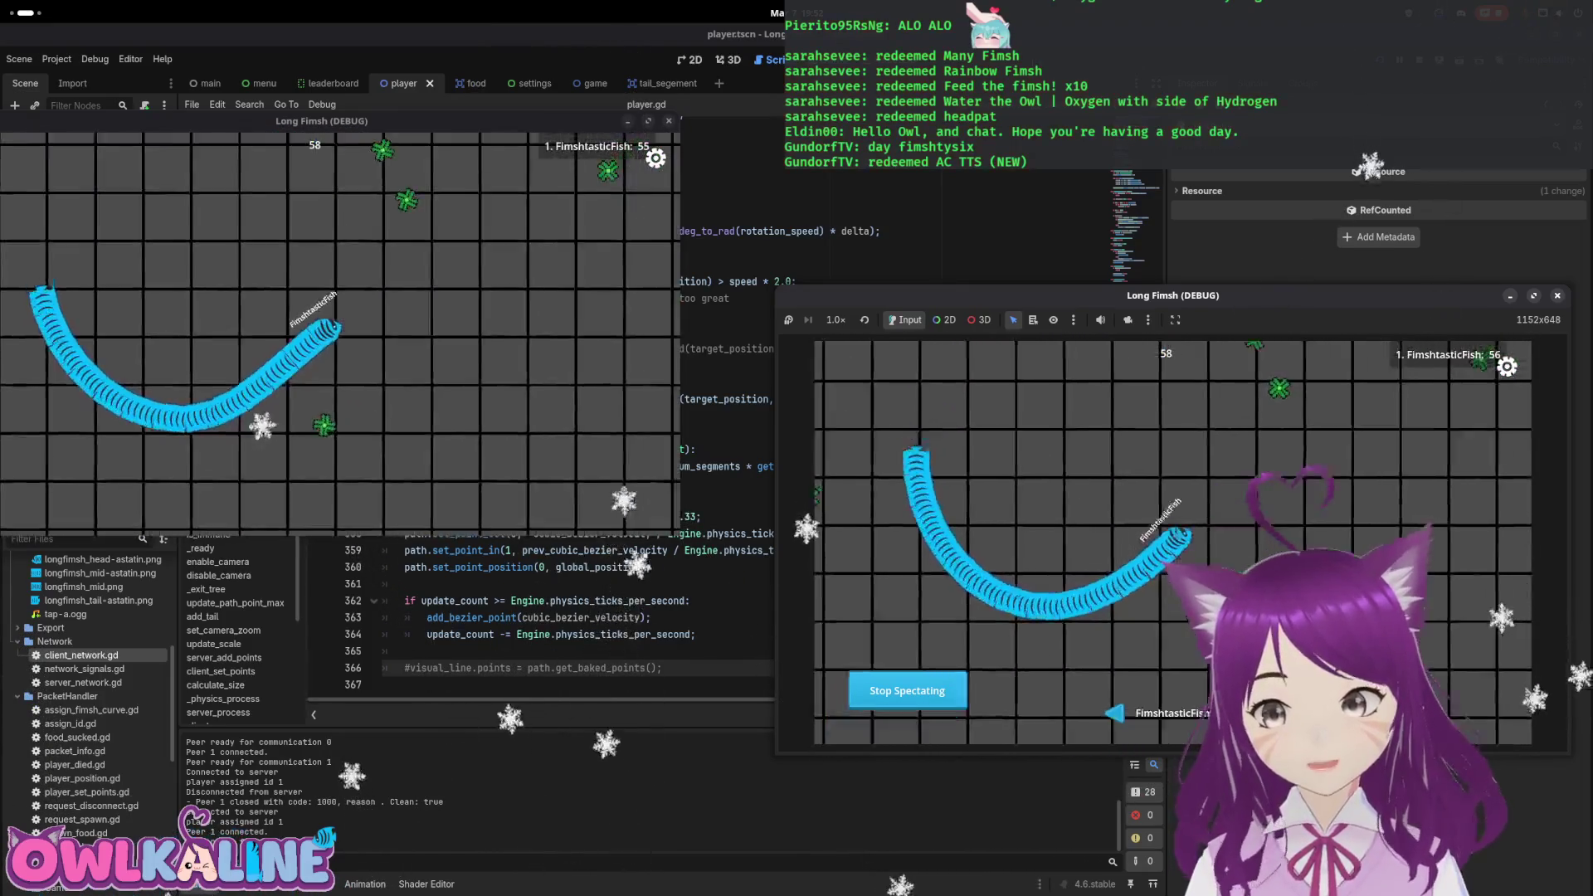
pyautogui.press('F8')
pyautogui.press('super')
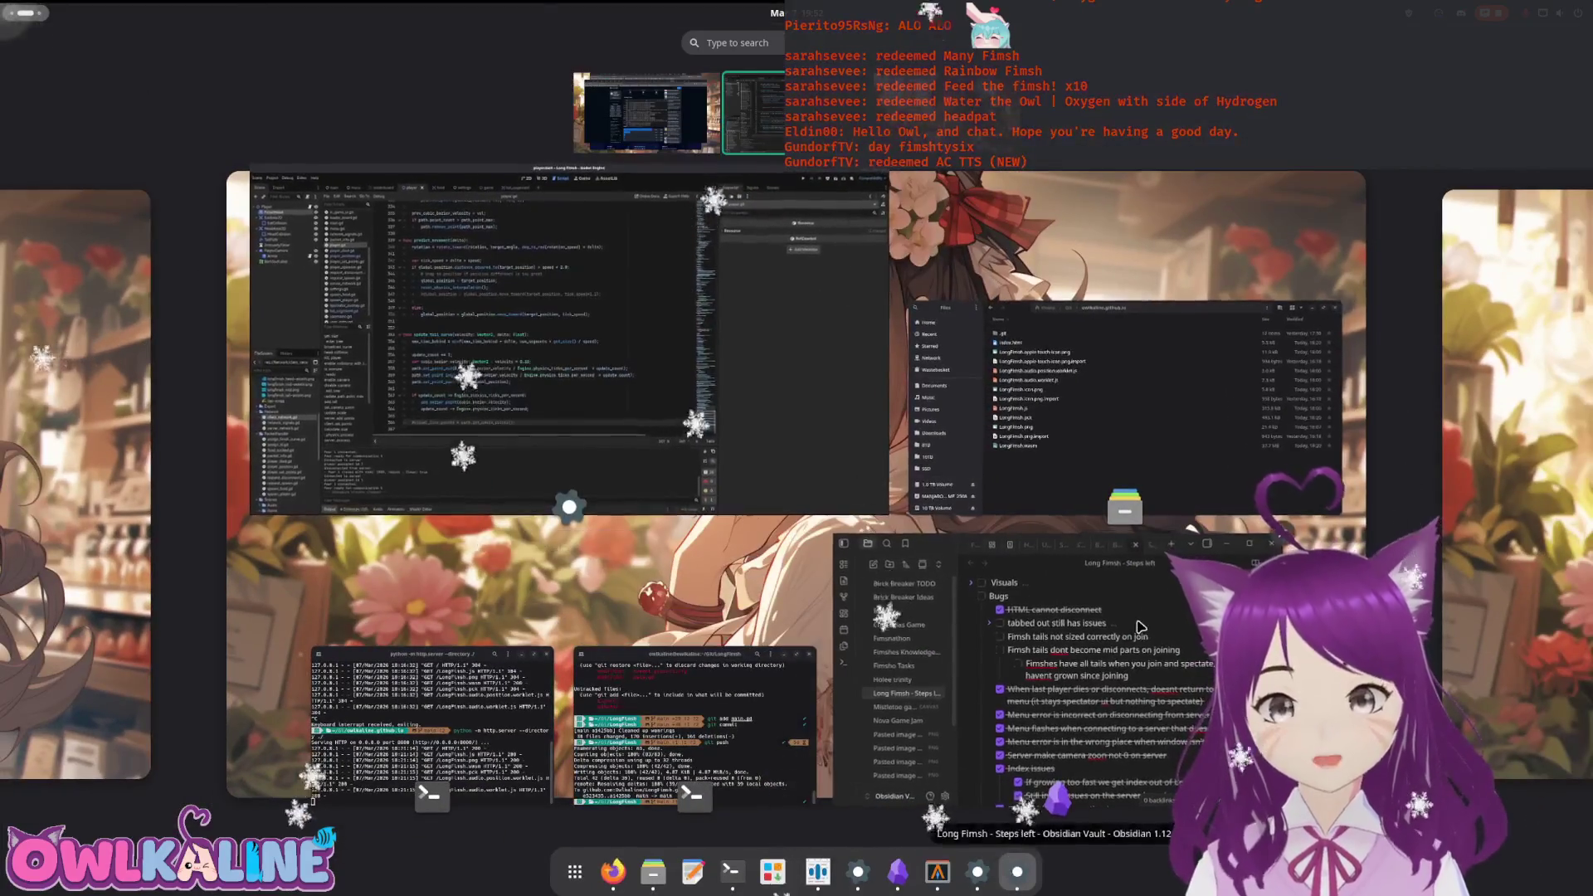
# - In the Obsidian steps-left note, check off the tails-on-join sub-task and collapse the Bugs and Visuals sections
pyautogui.click(1140, 627)
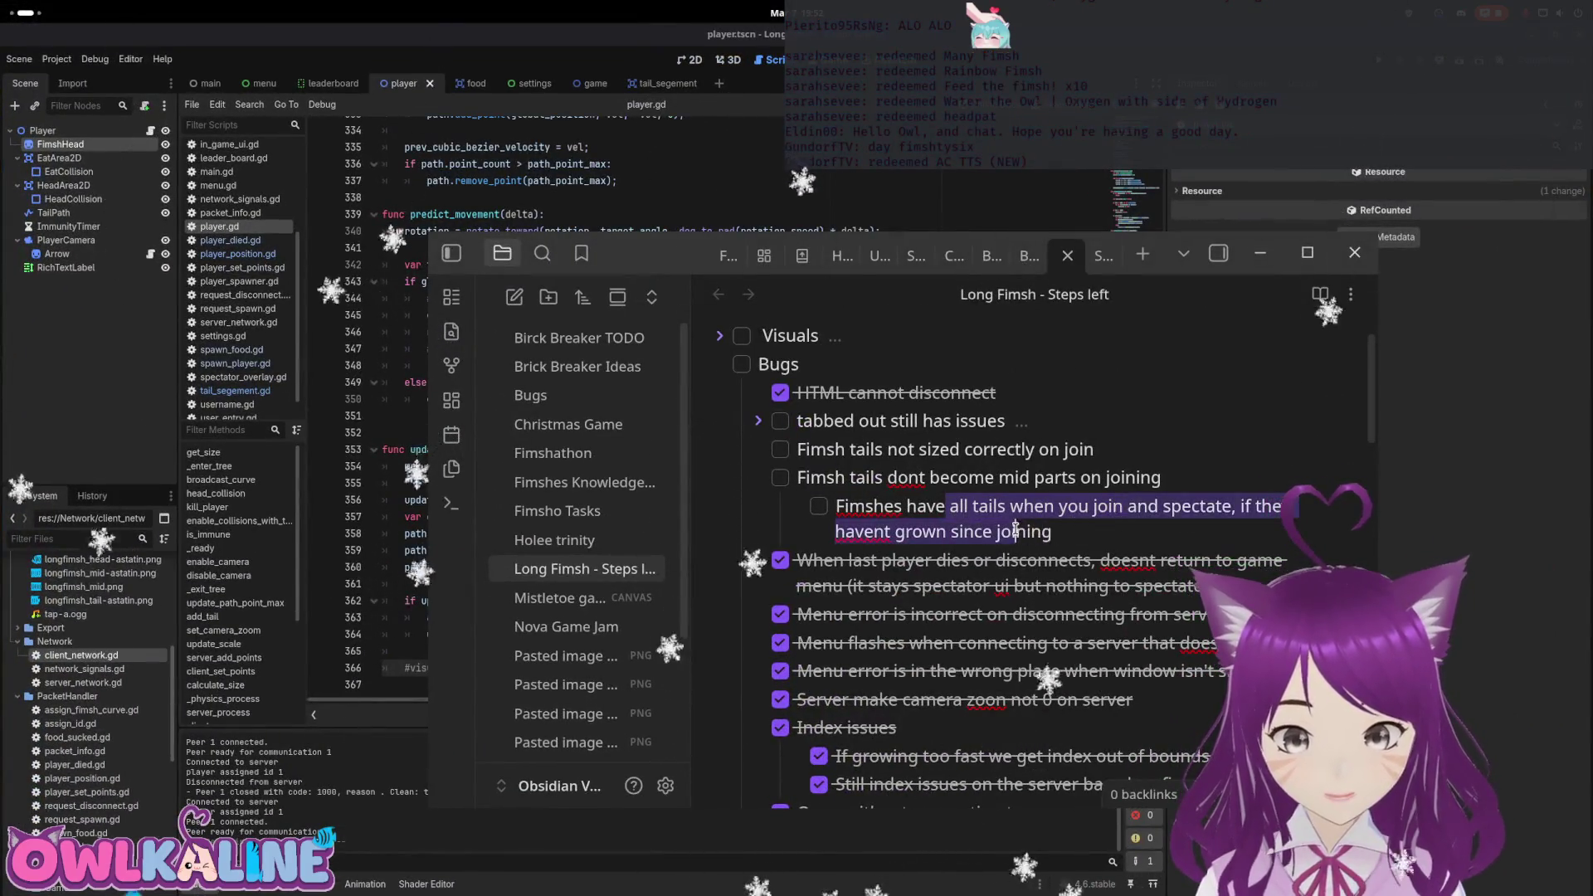
pyautogui.click(819, 506)
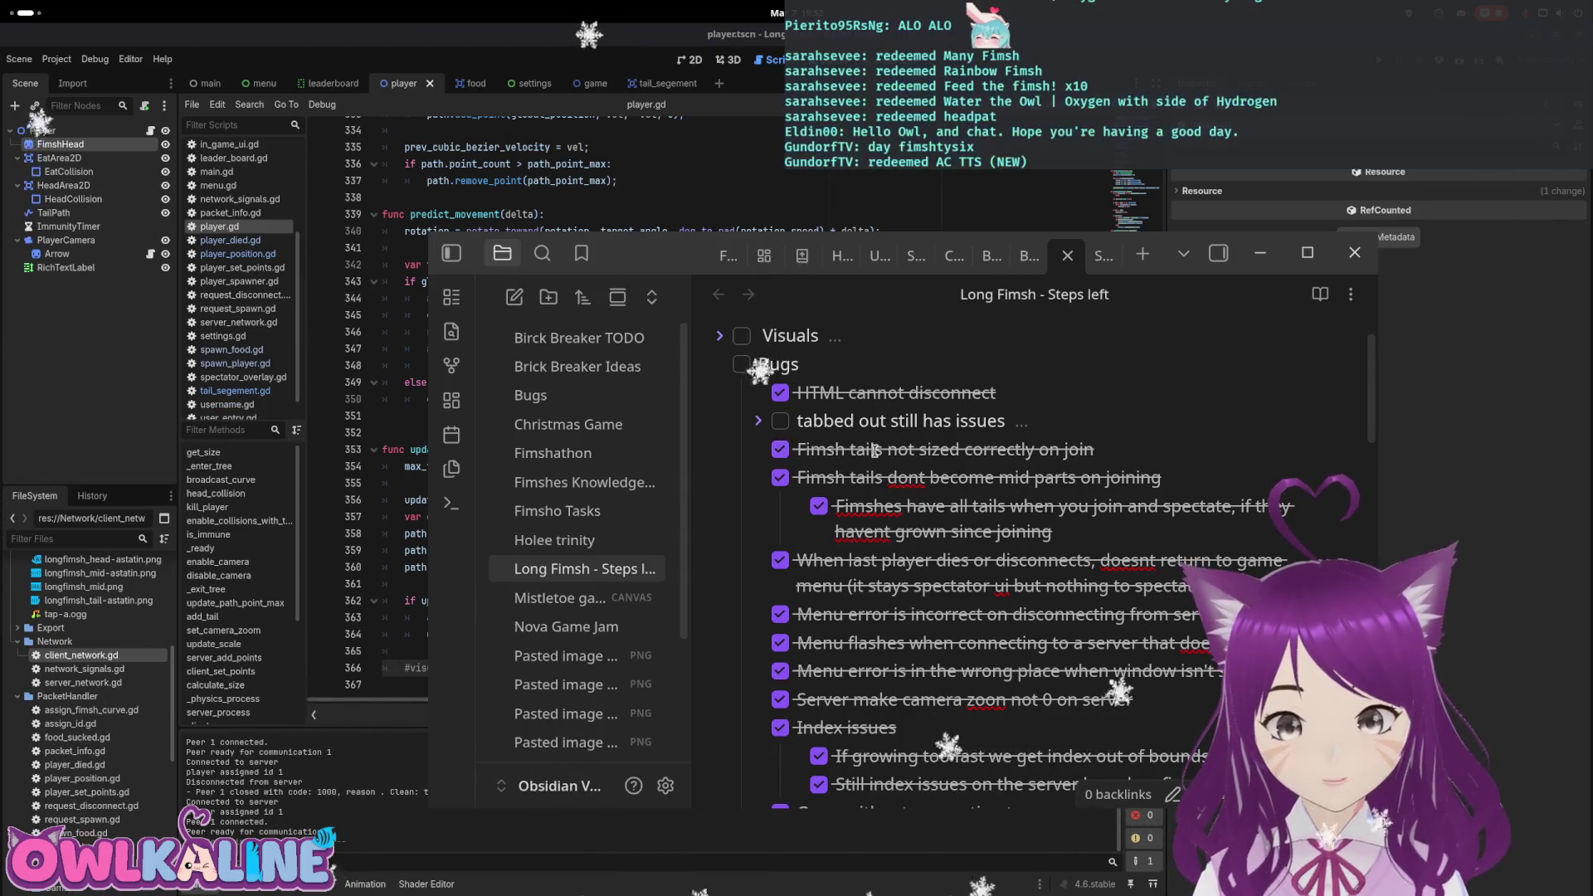
pyautogui.click(761, 477)
pyautogui.scroll(-5, 881, 537)
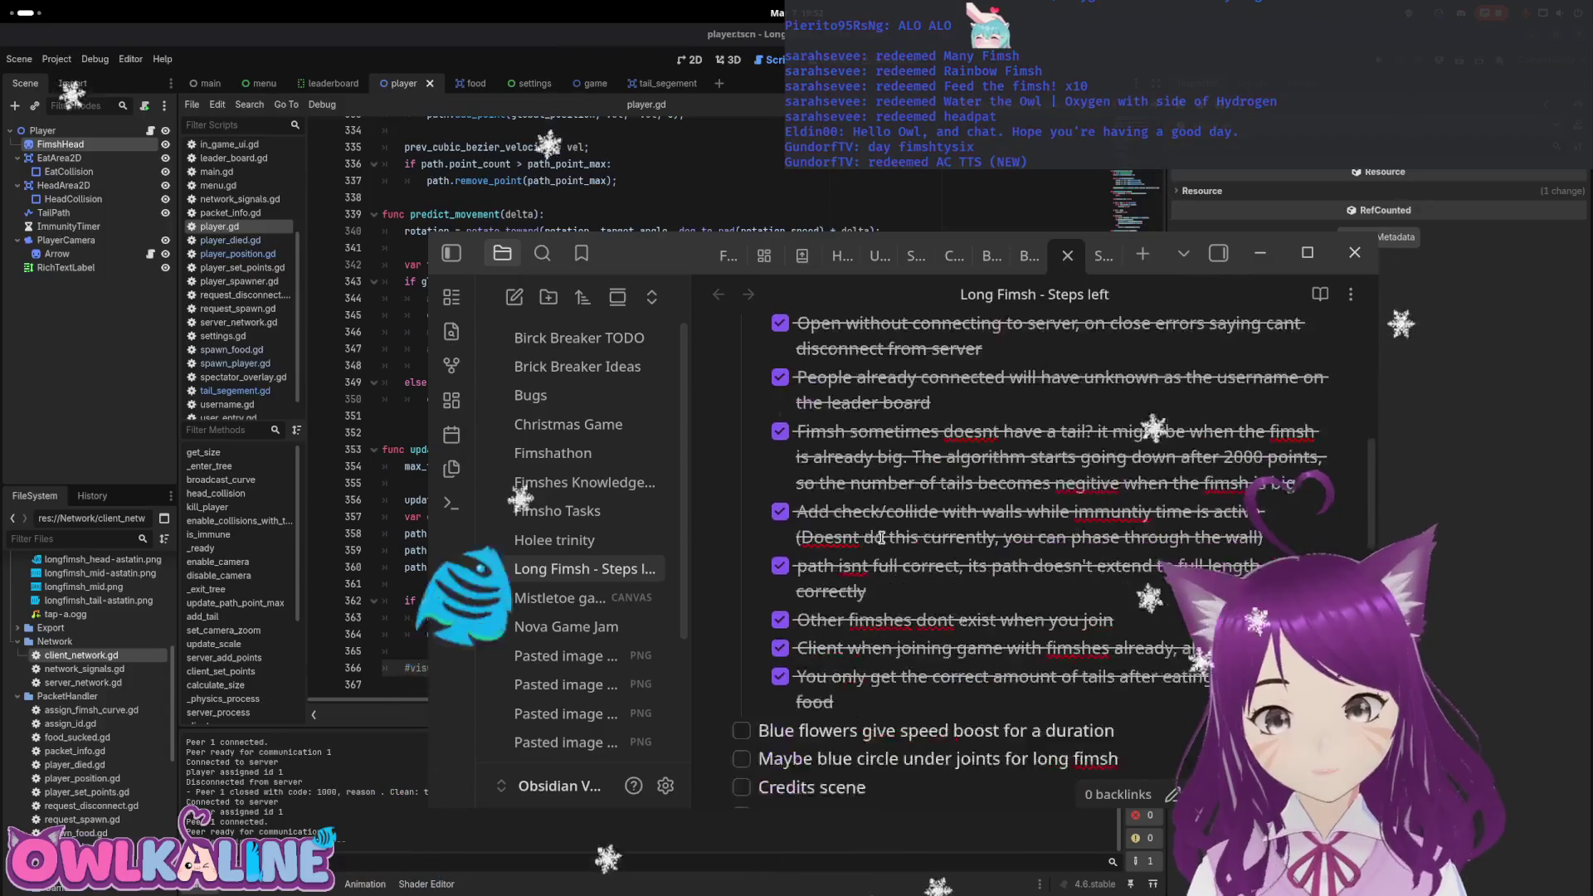
pyautogui.scroll(4, 882, 538)
pyautogui.scroll(3, 882, 538)
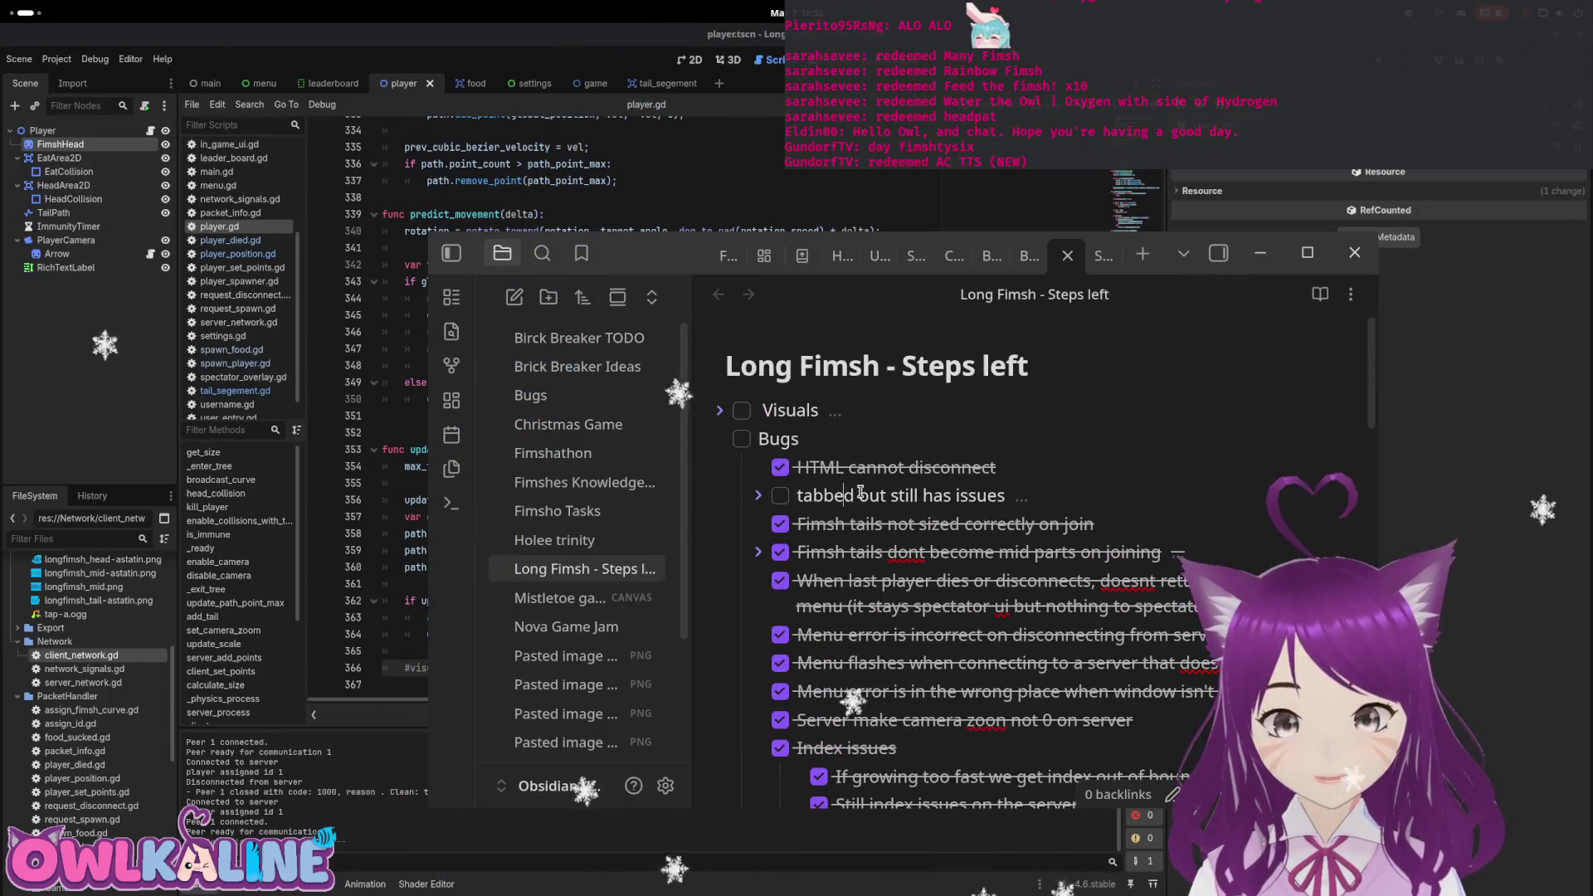
pyautogui.click(719, 442)
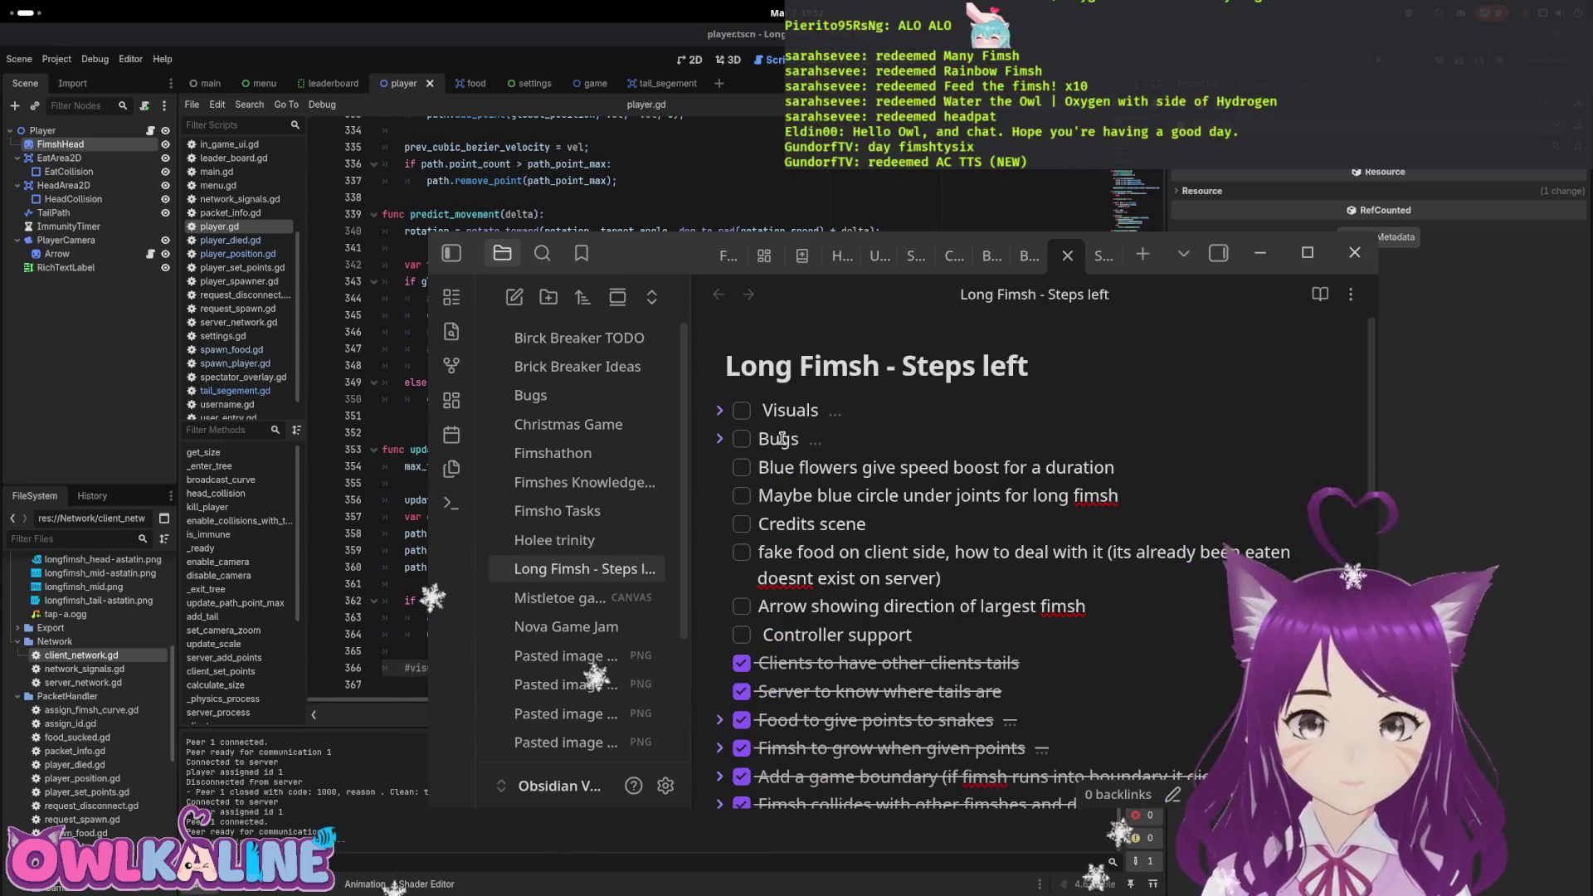
pyautogui.click(720, 410)
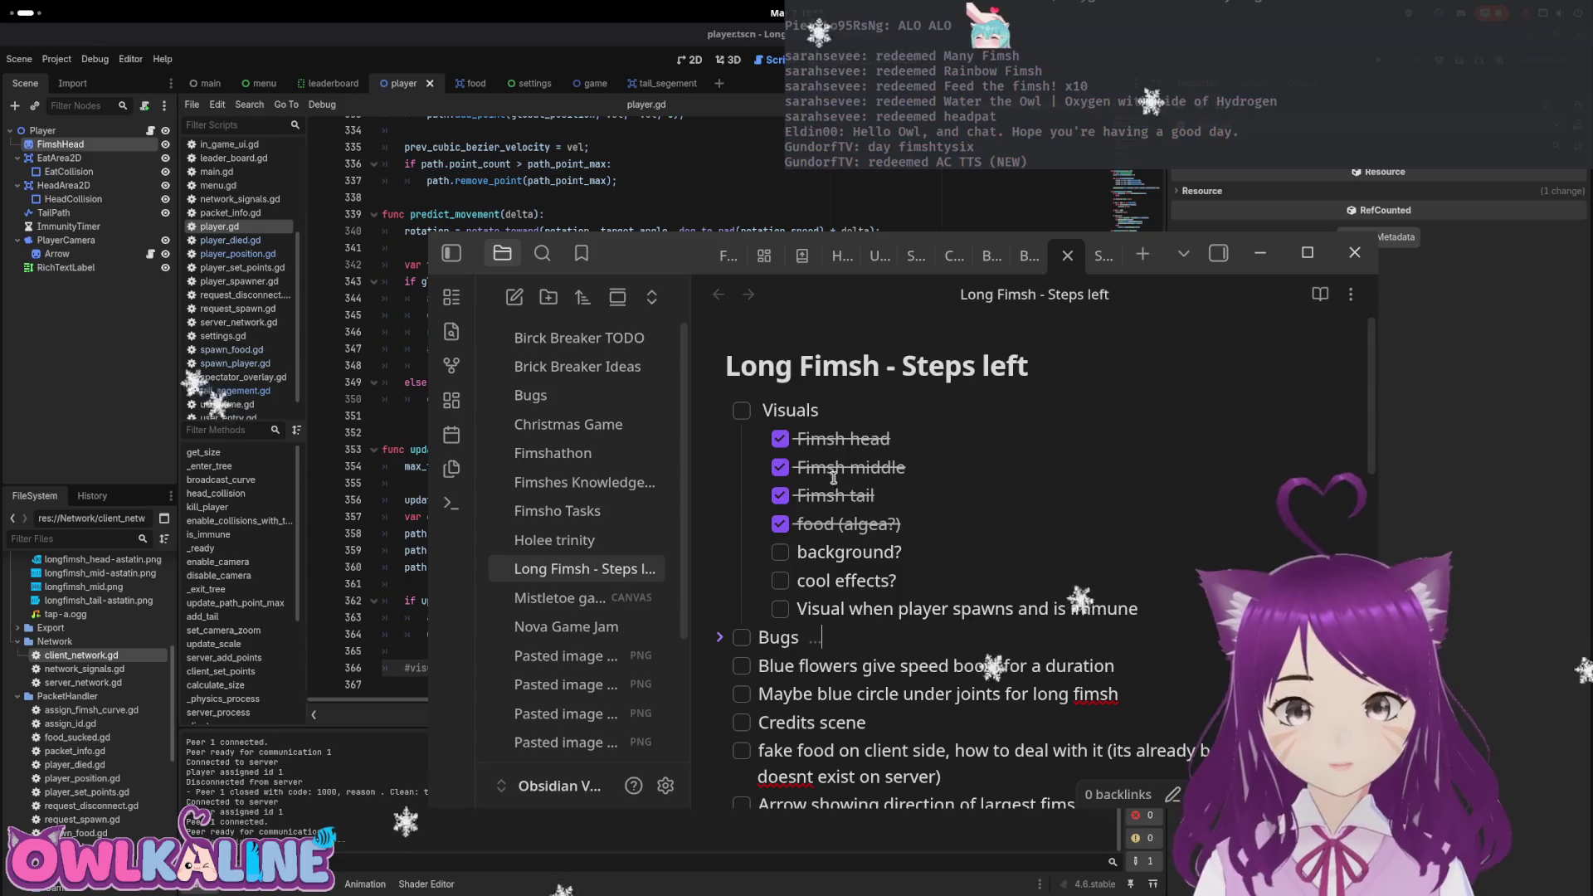
pyautogui.click(719, 411)
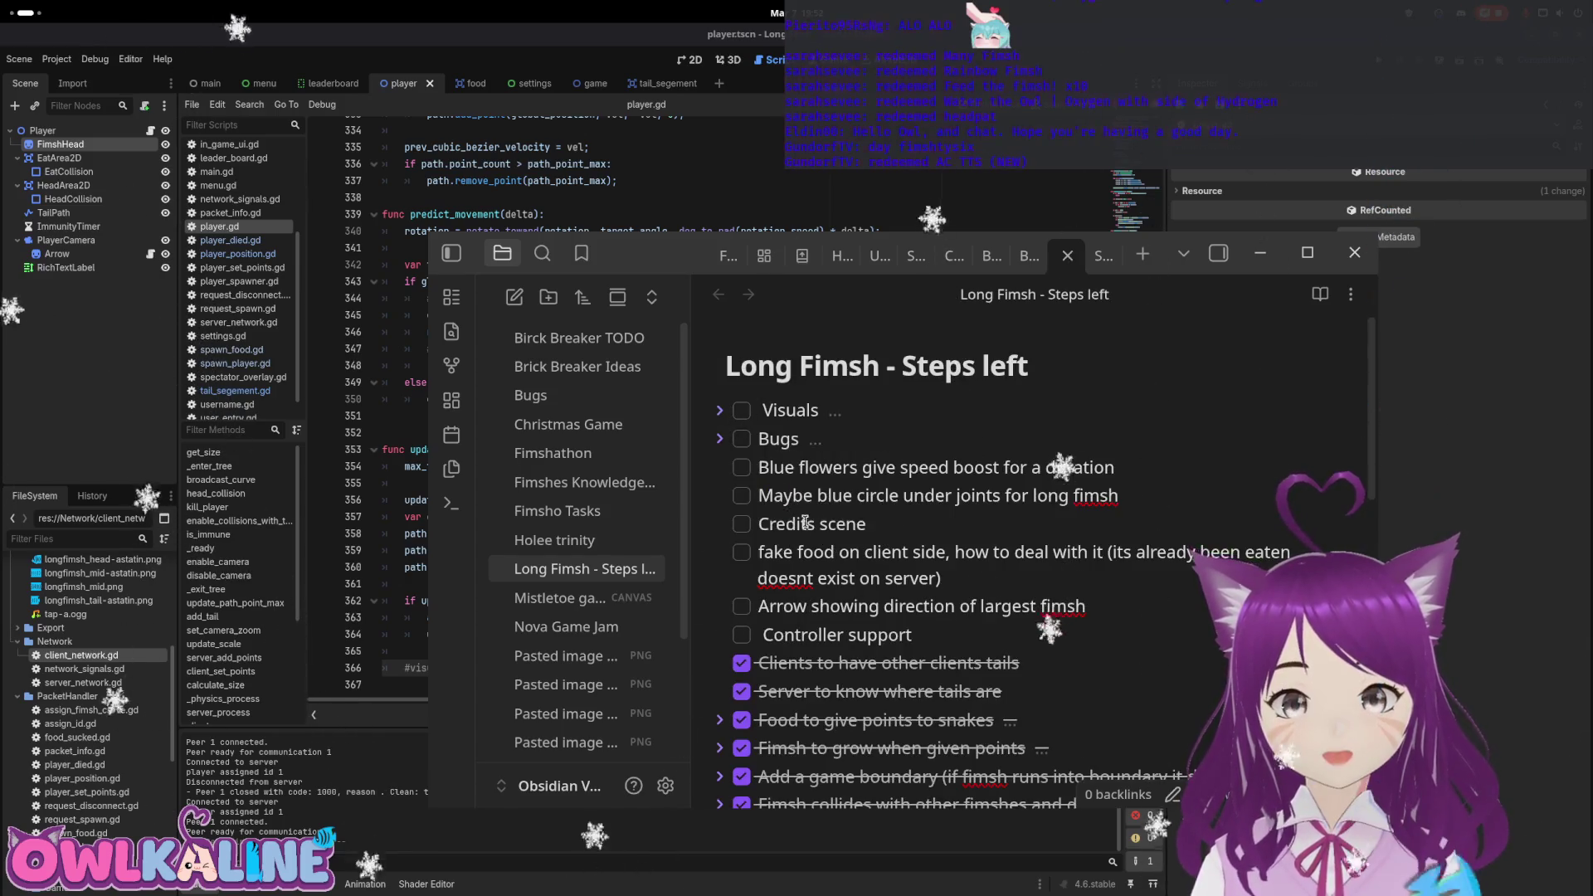
# - Delete the blue-circle and fake-food task lines, then return to the Godot editor
pyautogui.moveTo(776, 496)
pyautogui.mouseDown()
pyautogui.moveTo(1029, 493)
pyautogui.moveTo(756, 493)
pyautogui.mouseUp()
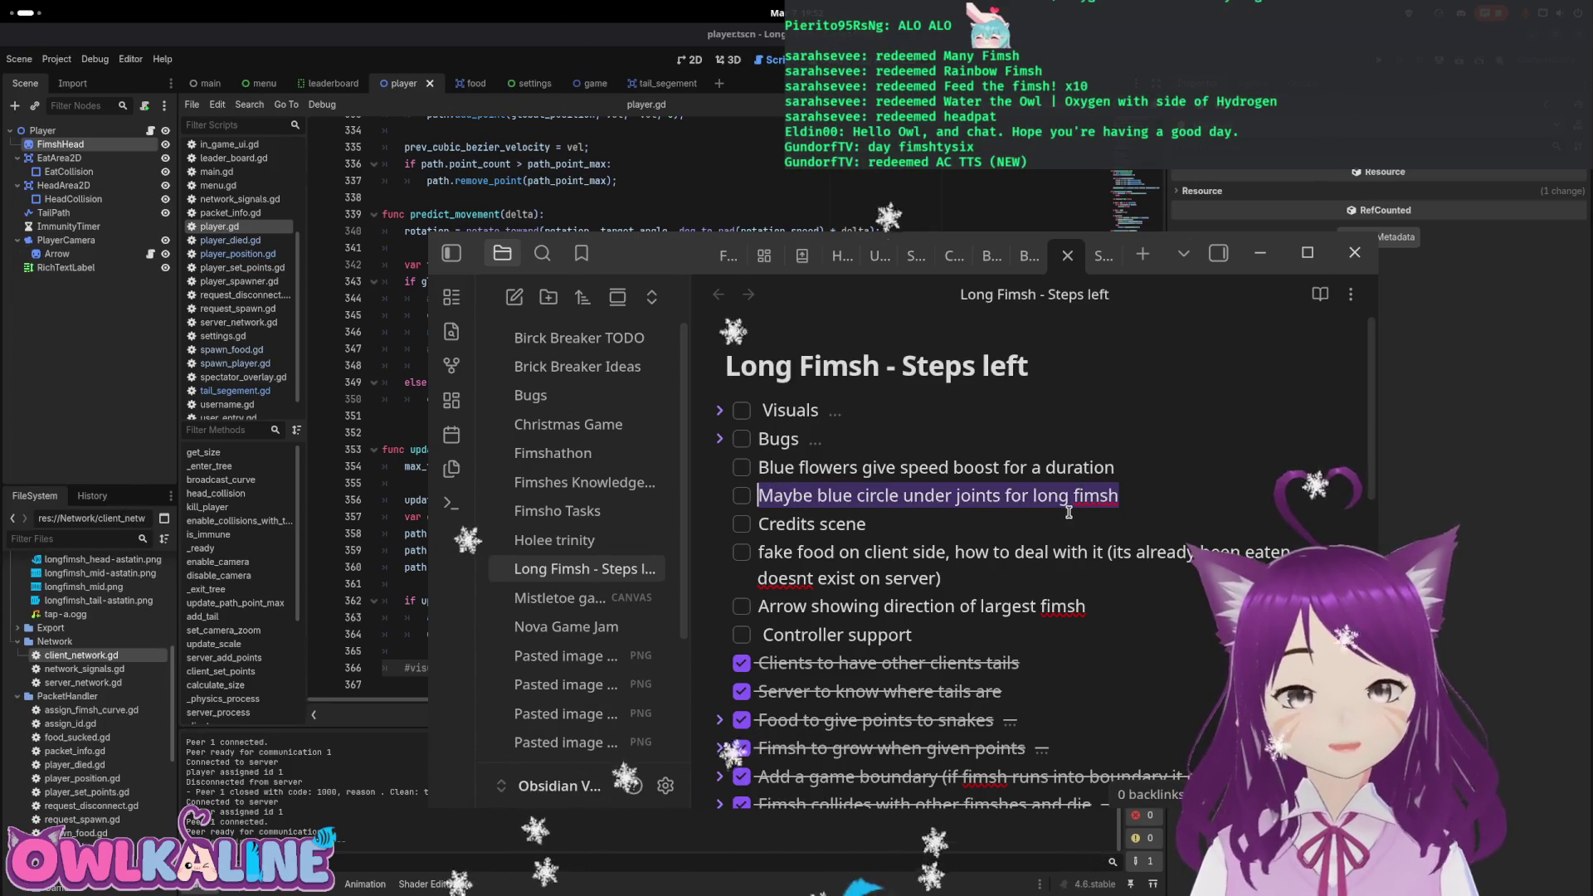
pyautogui.press('BackSpace')
pyautogui.press('BackSpace')
pyautogui.press('BackSpace')
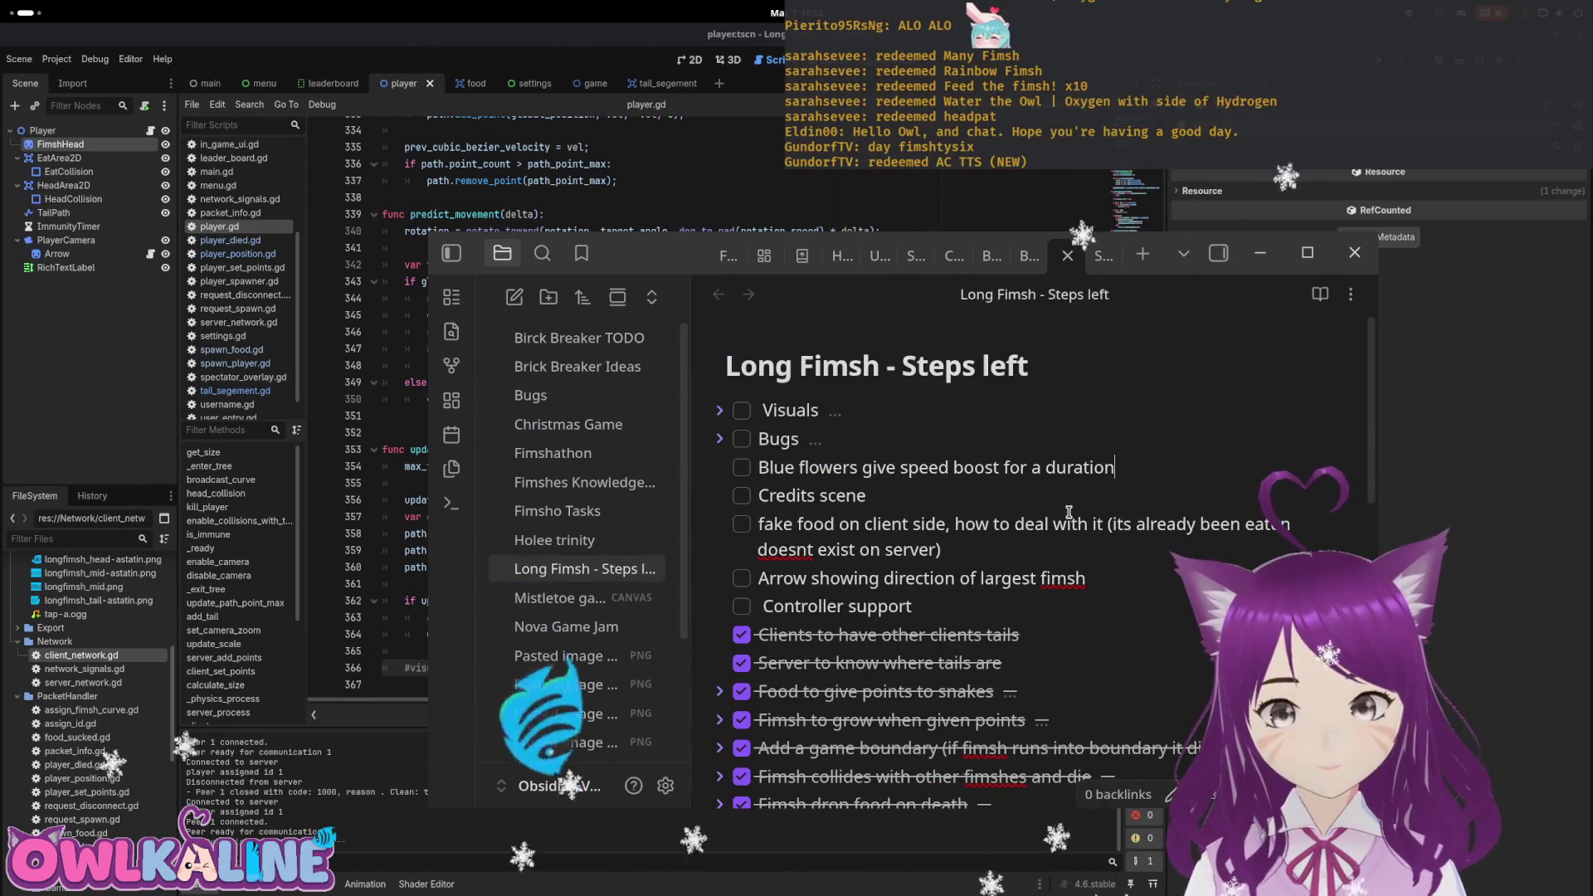
pyautogui.tripleClick(900, 528)
pyautogui.click(833, 523)
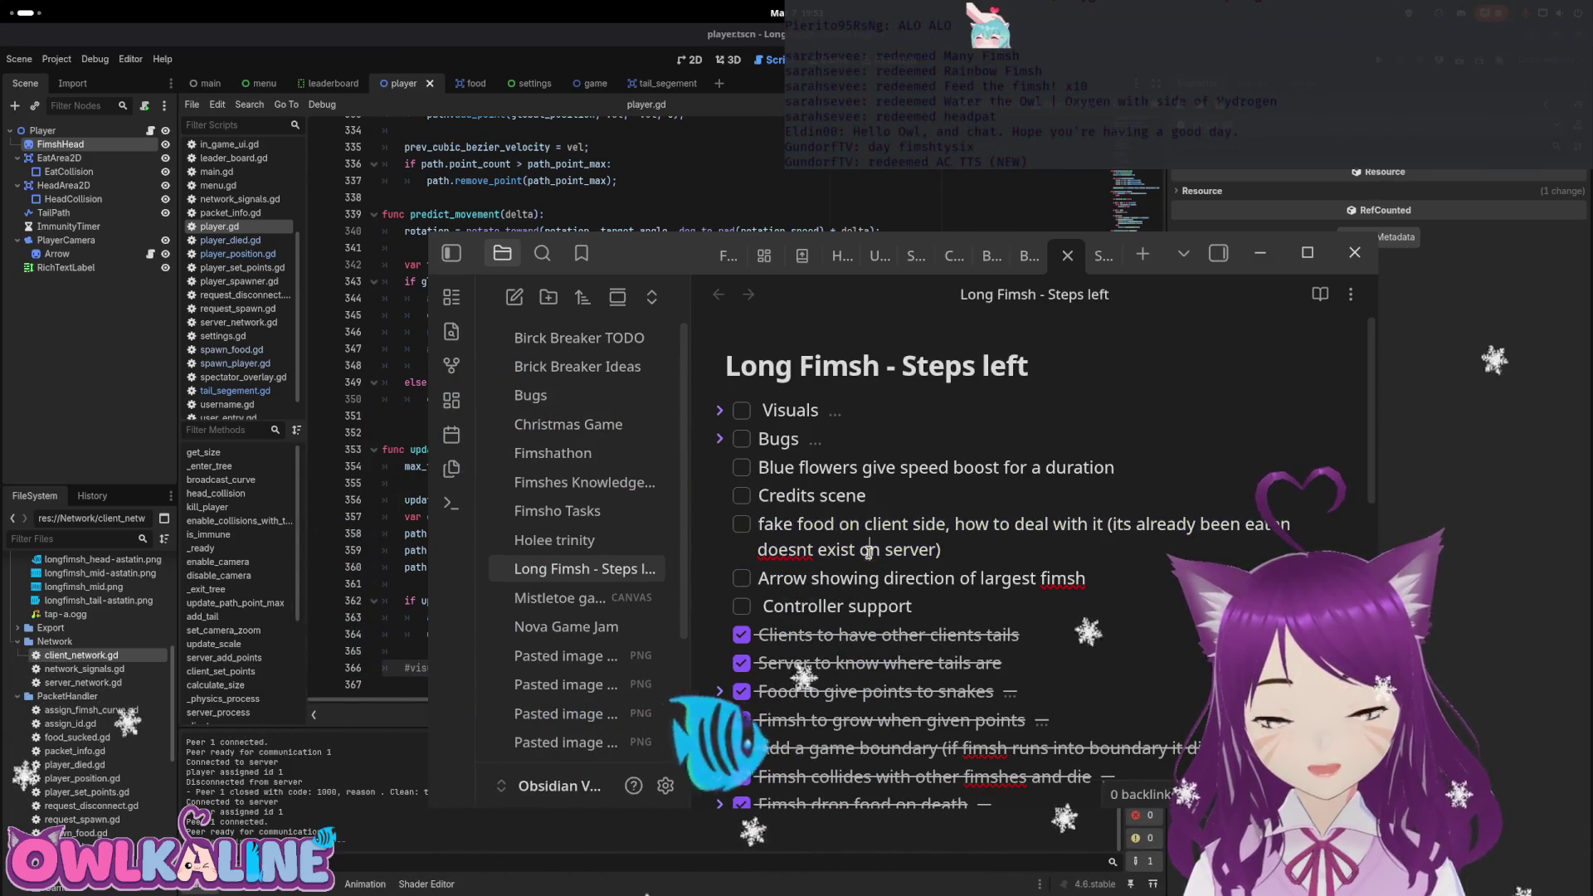
pyautogui.tripleClick(755, 523)
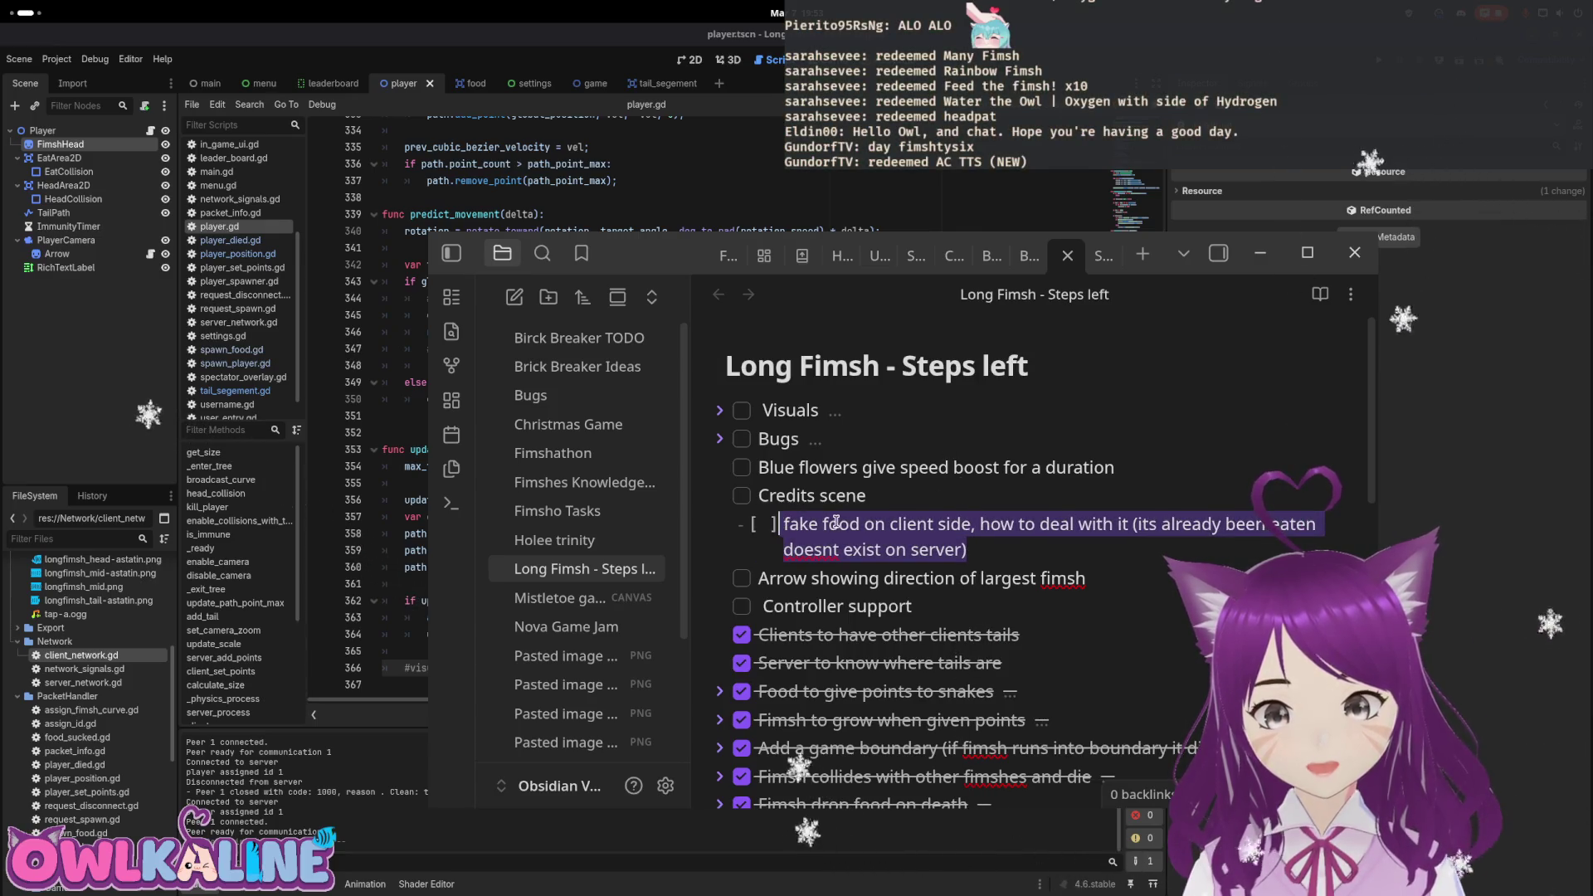
pyautogui.moveTo(836, 521); pyautogui.dragTo(714, 516)
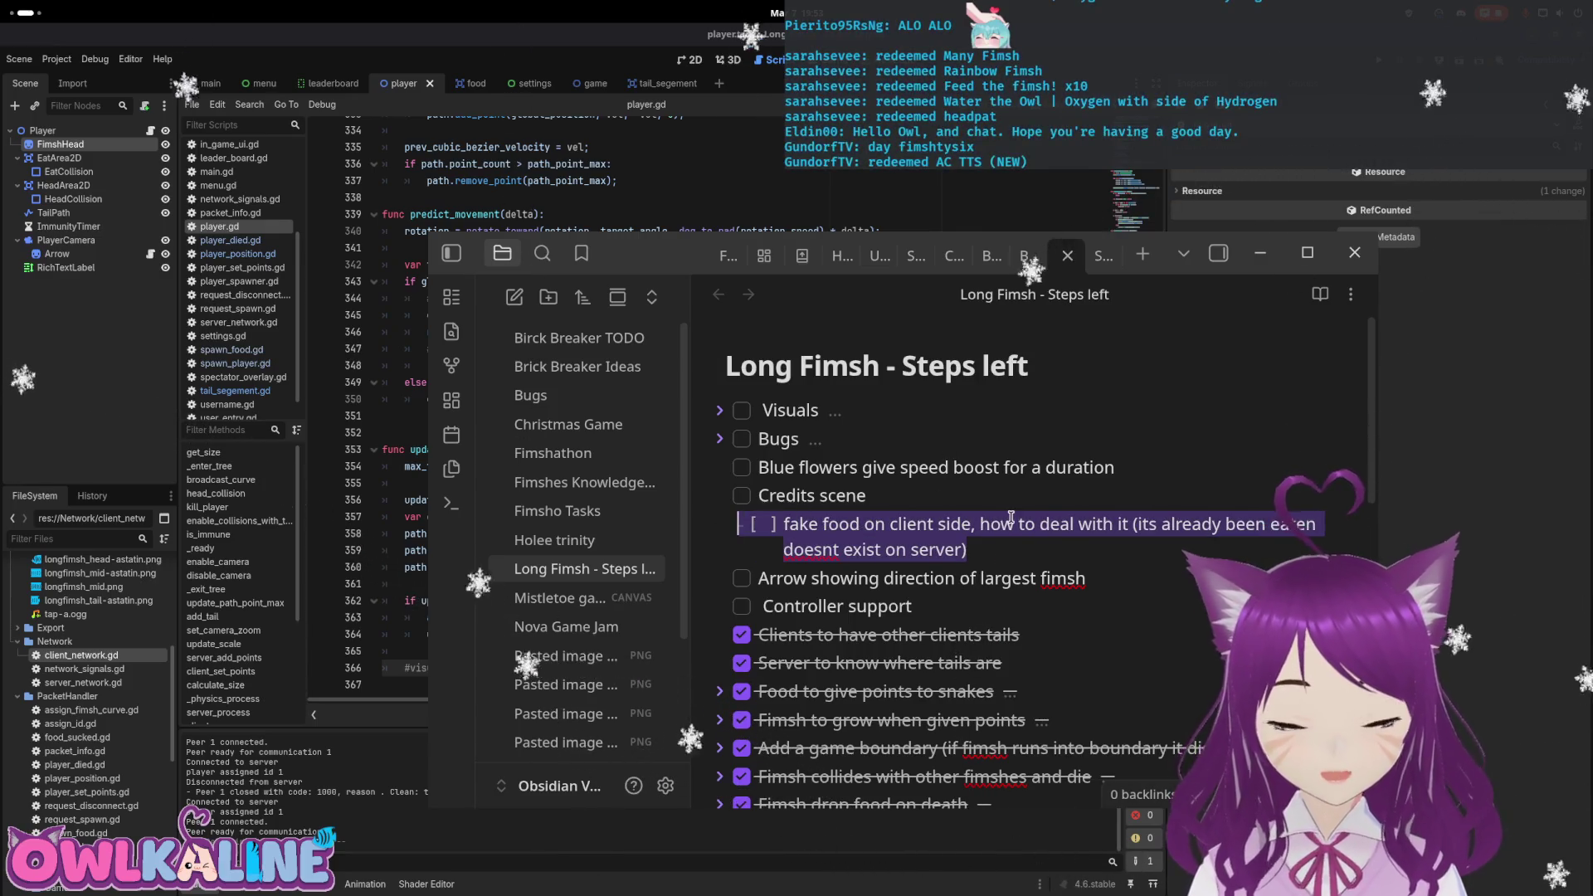
pyautogui.press('BackSpace')
pyautogui.press('BackSpace')
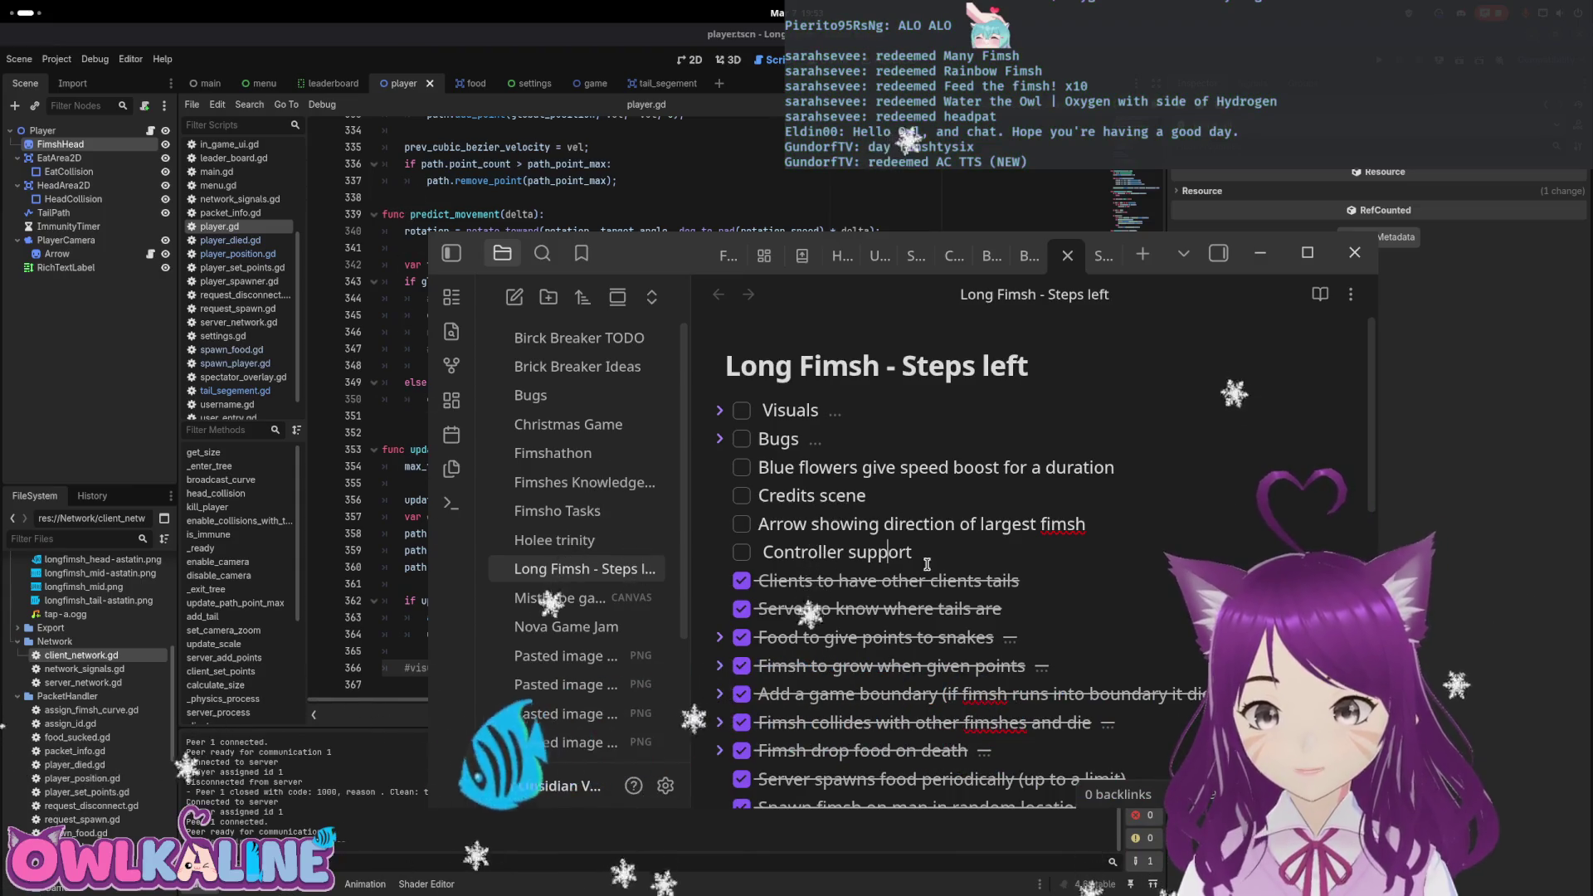
pyautogui.click(1444, 527)
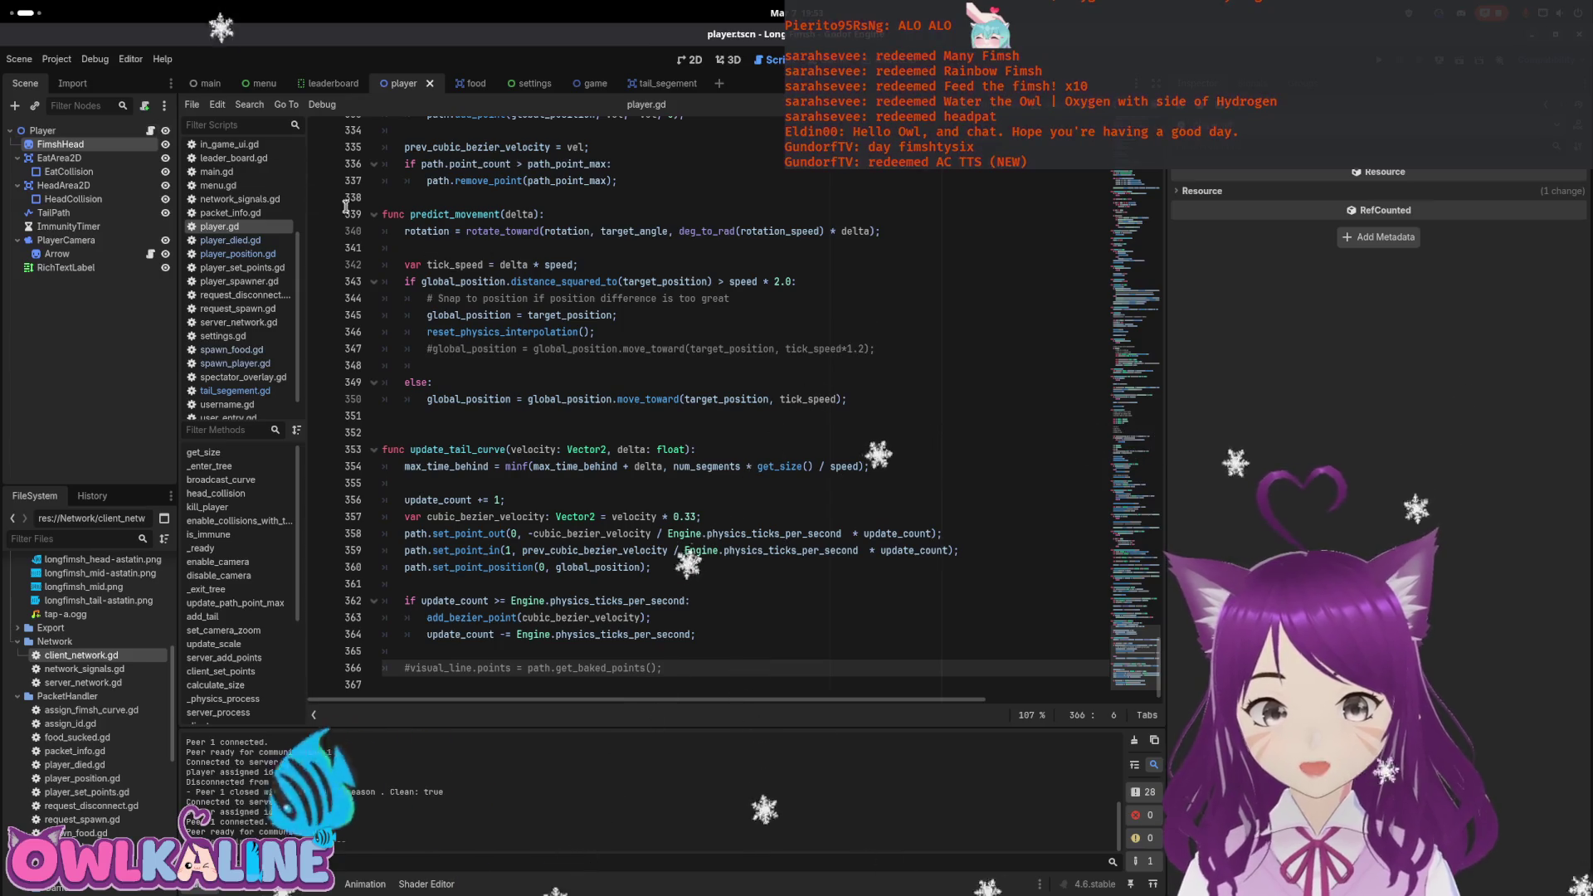
# - Scroll through player.gd to review the mouse-driven rotation code
pyautogui.click(644, 352)
pyautogui.scroll(1, 1139, 529)
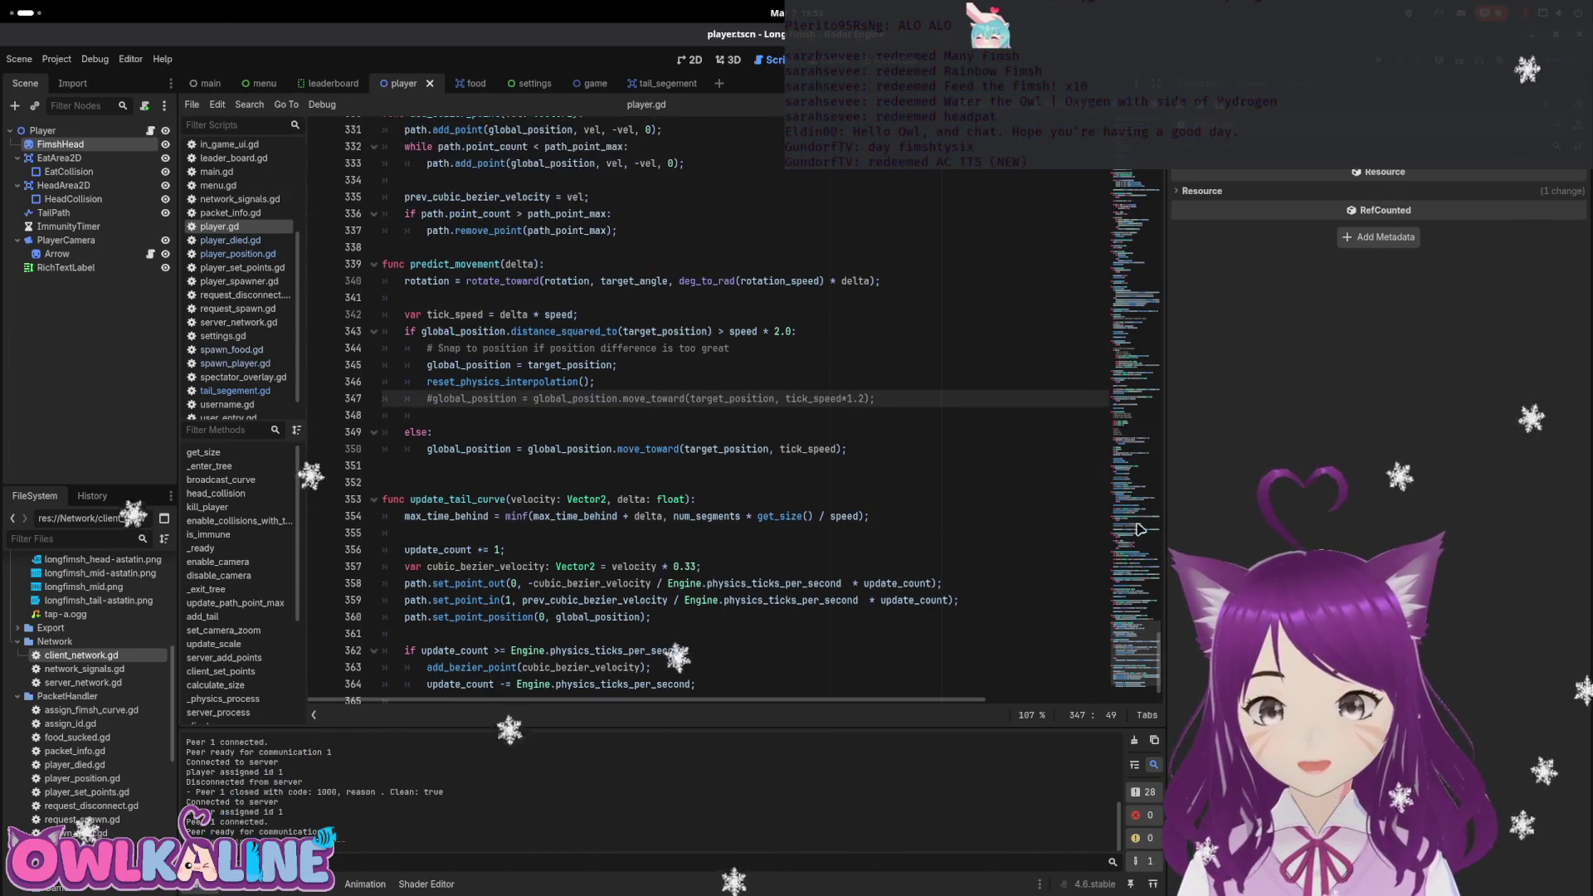
pyautogui.moveTo(1156, 661); pyautogui.dragTo(1100, 361)
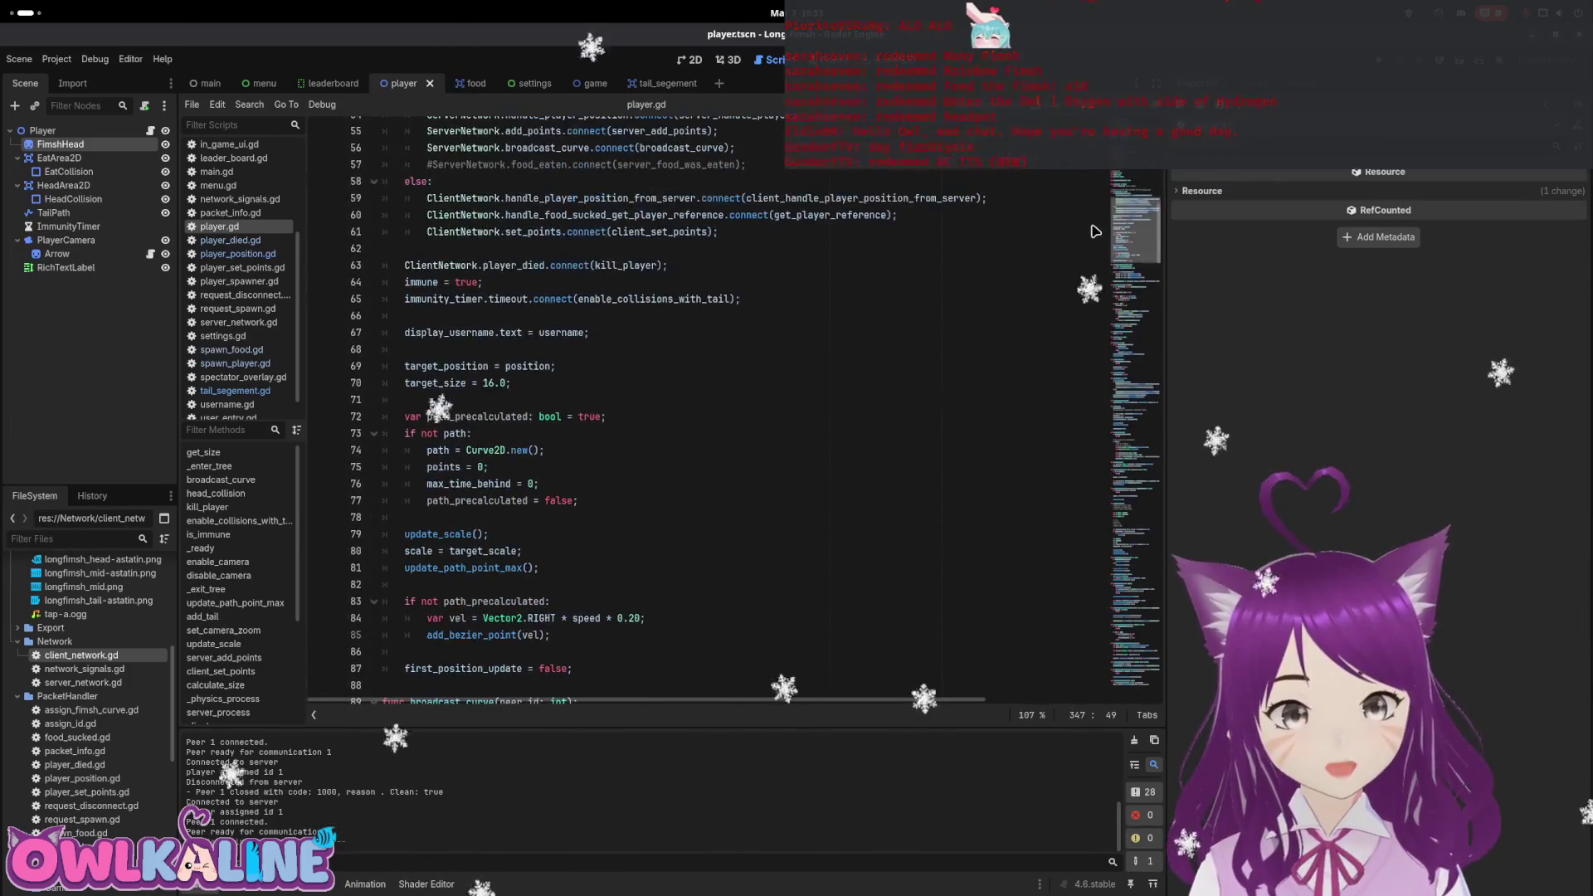
pyautogui.scroll(1, 890, 297)
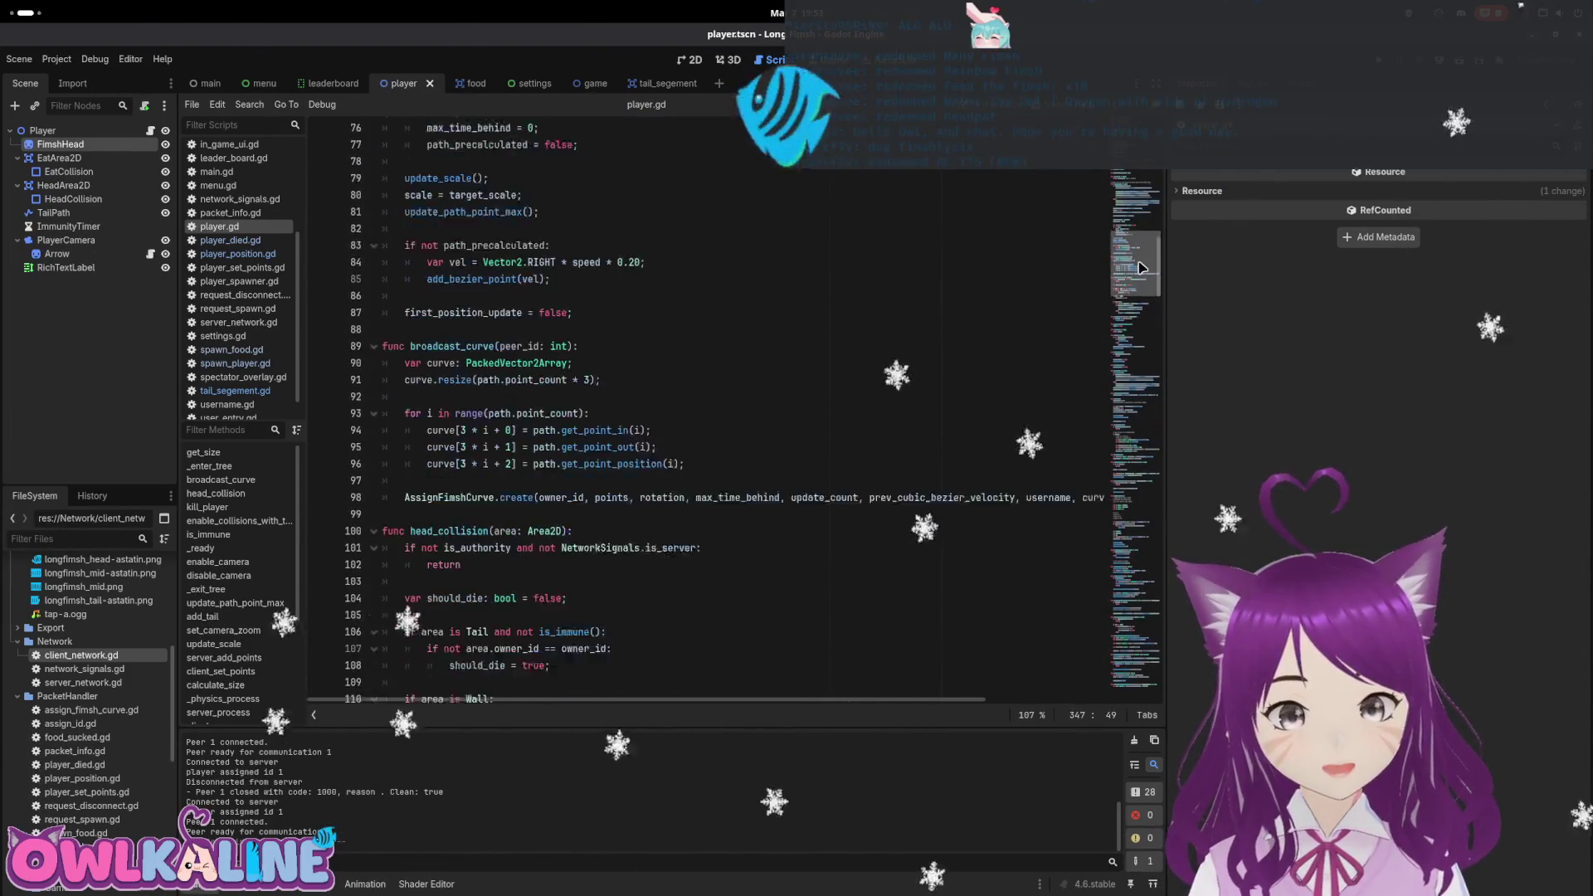
pyautogui.moveTo(1141, 267); pyautogui.dragTo(1019, 557)
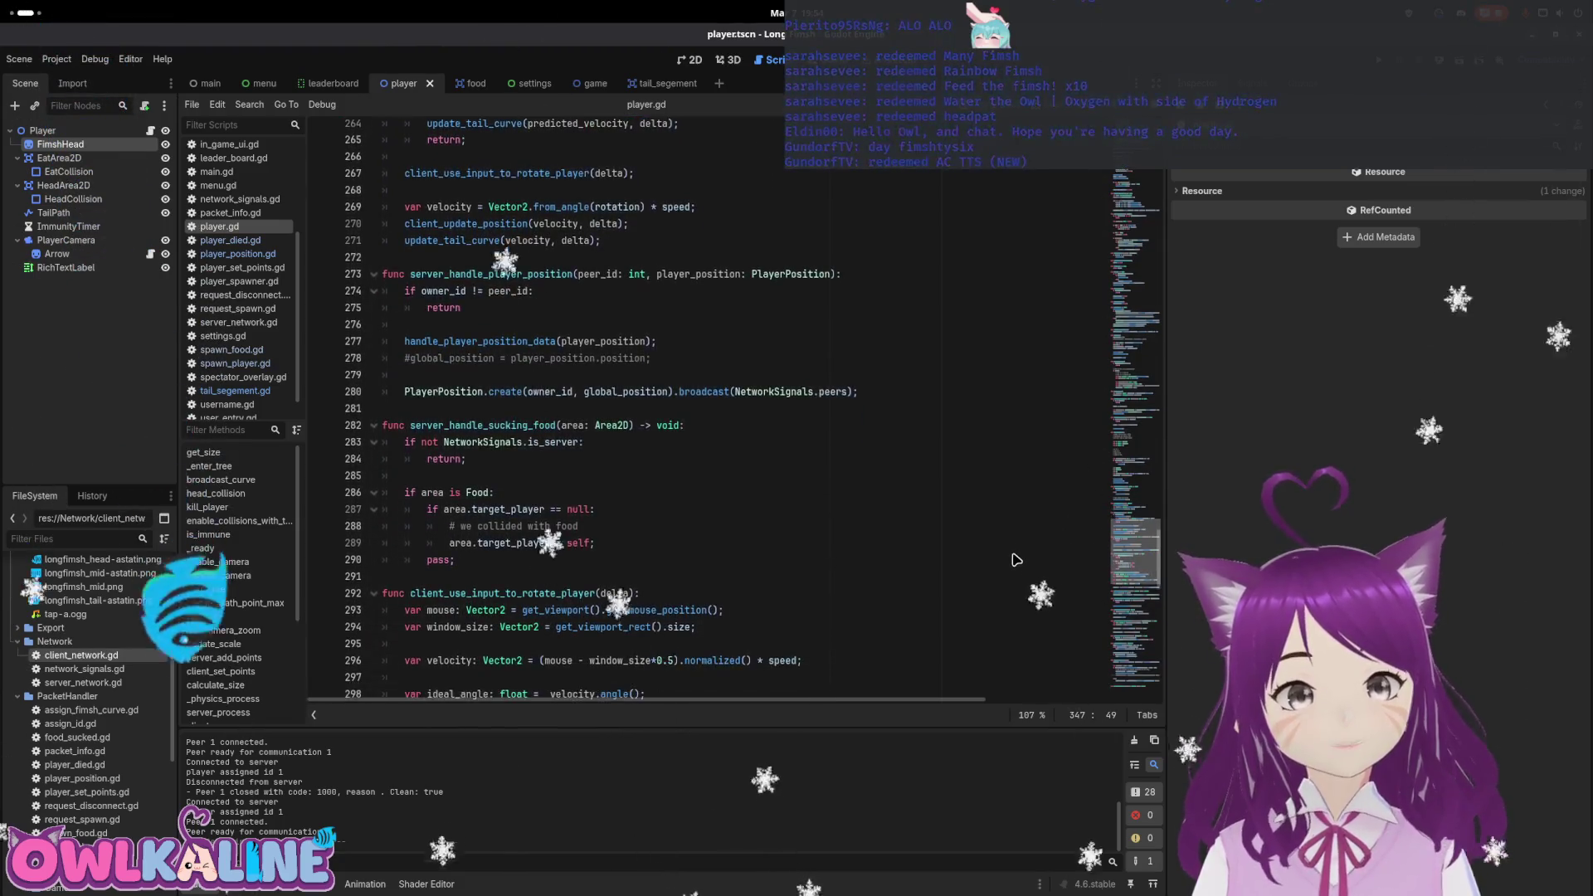
pyautogui.scroll(-4, 1010, 559)
pyautogui.scroll(-1, 1000, 577)
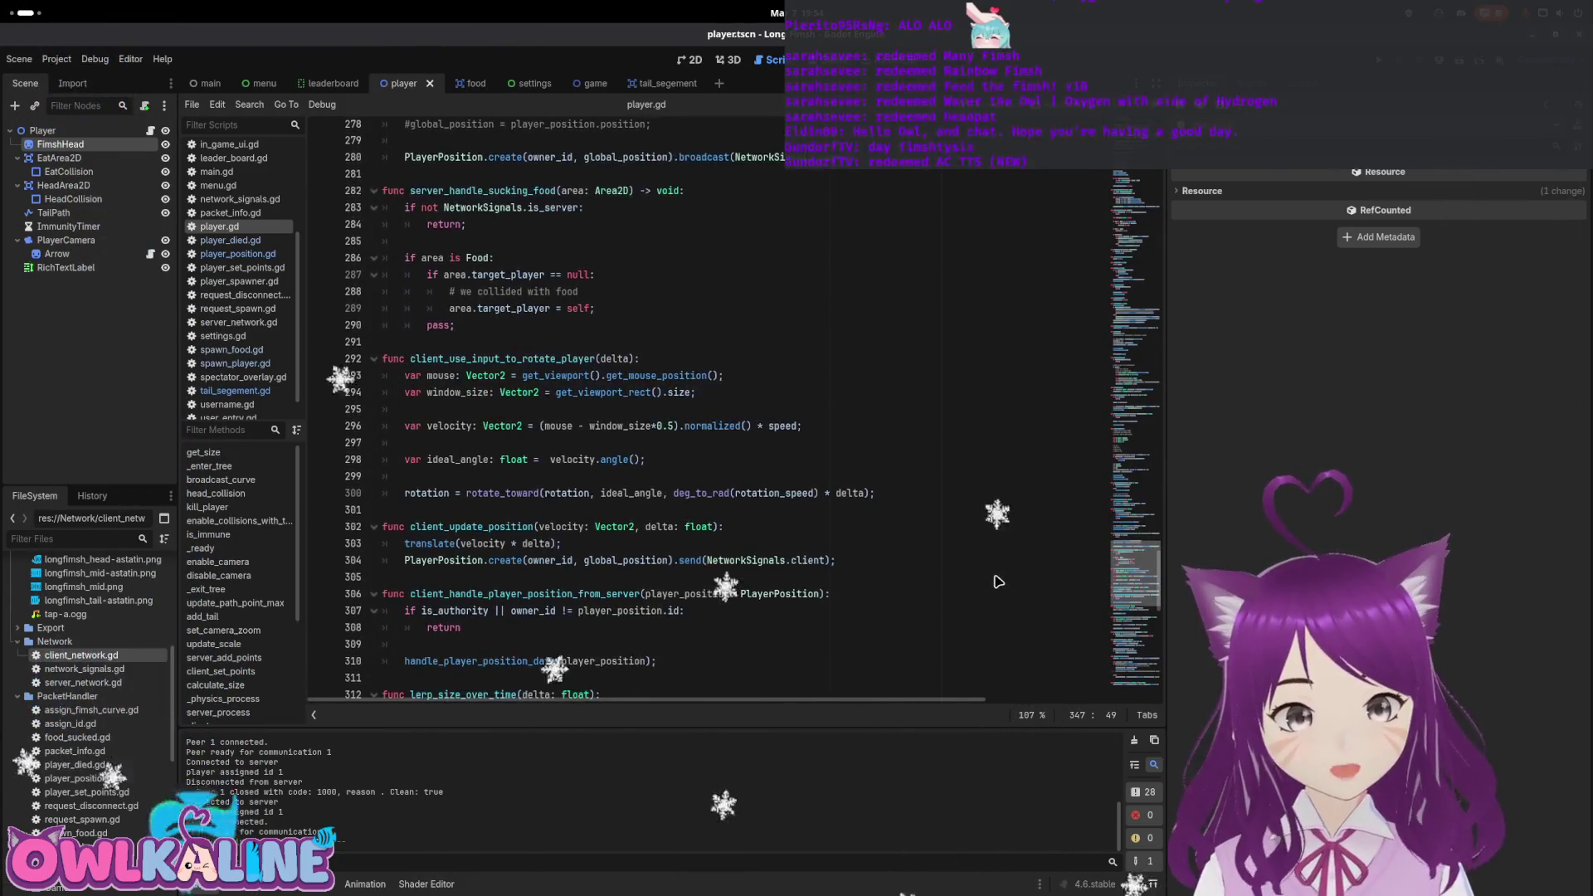
pyautogui.scroll(-3, 998, 582)
pyautogui.scroll(3, 993, 584)
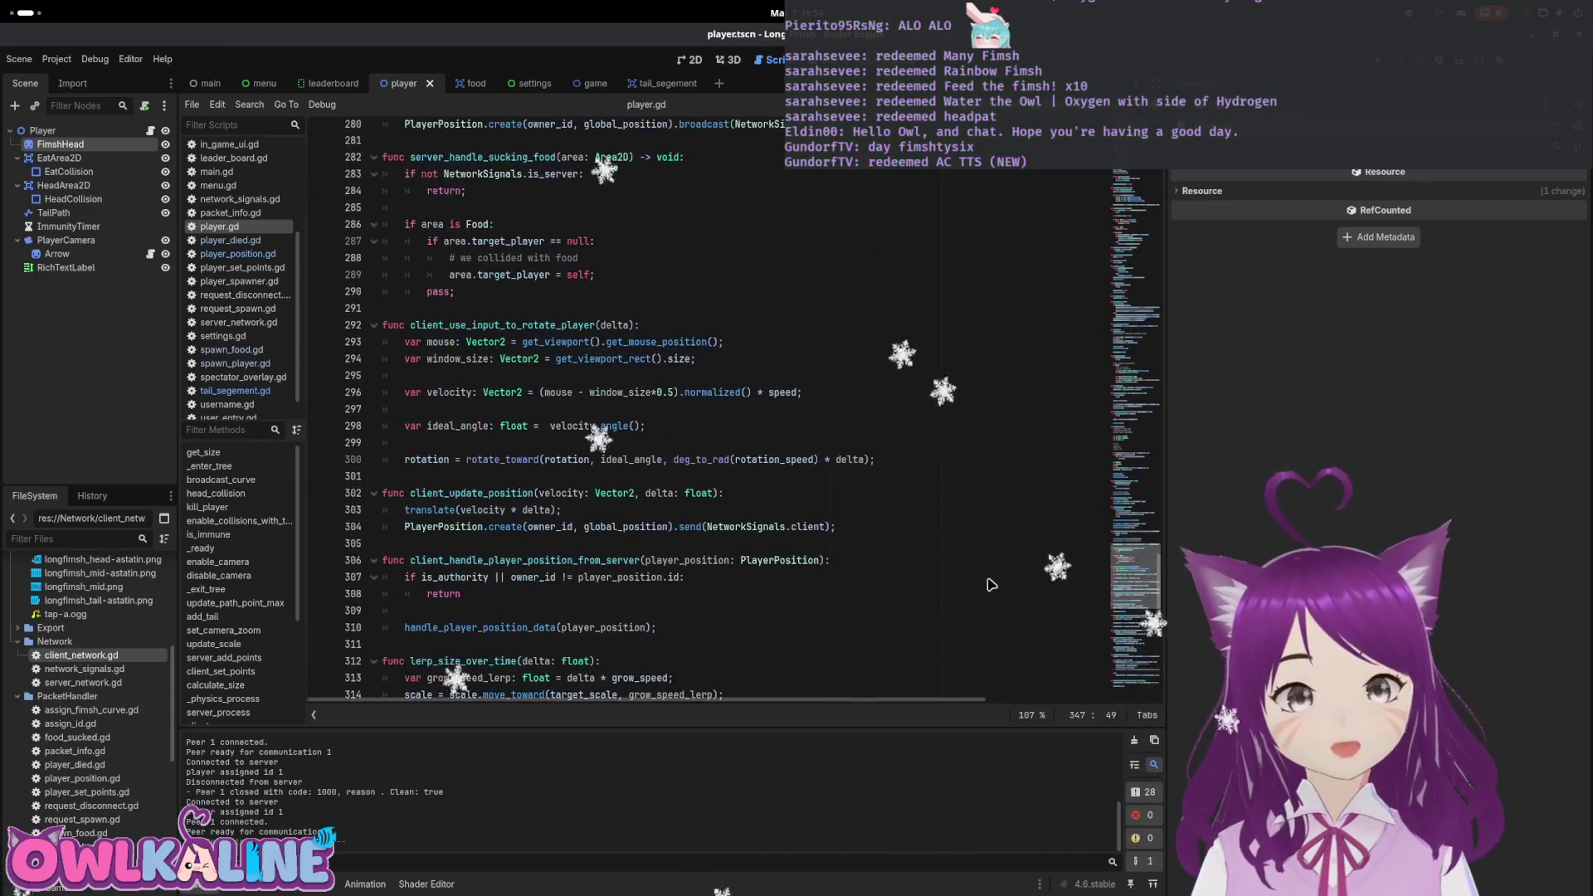
# - Select client_use_input_to_rotate_player, put the caret at the end of line 292, then open the Project menu
pyautogui.doubleClick(490, 324)
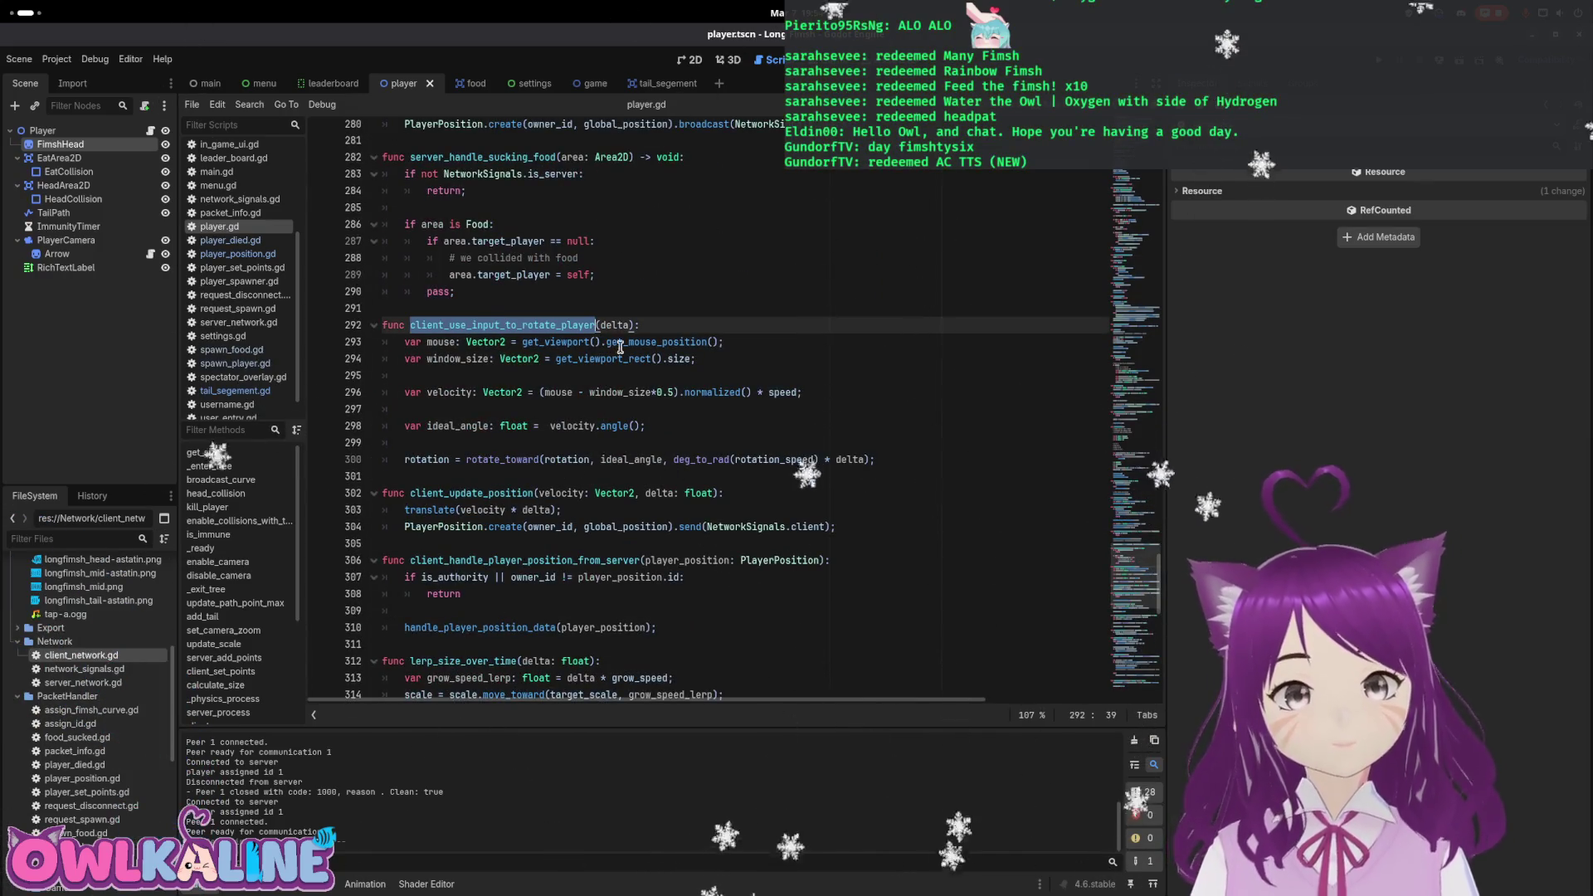
pyautogui.click(546, 370)
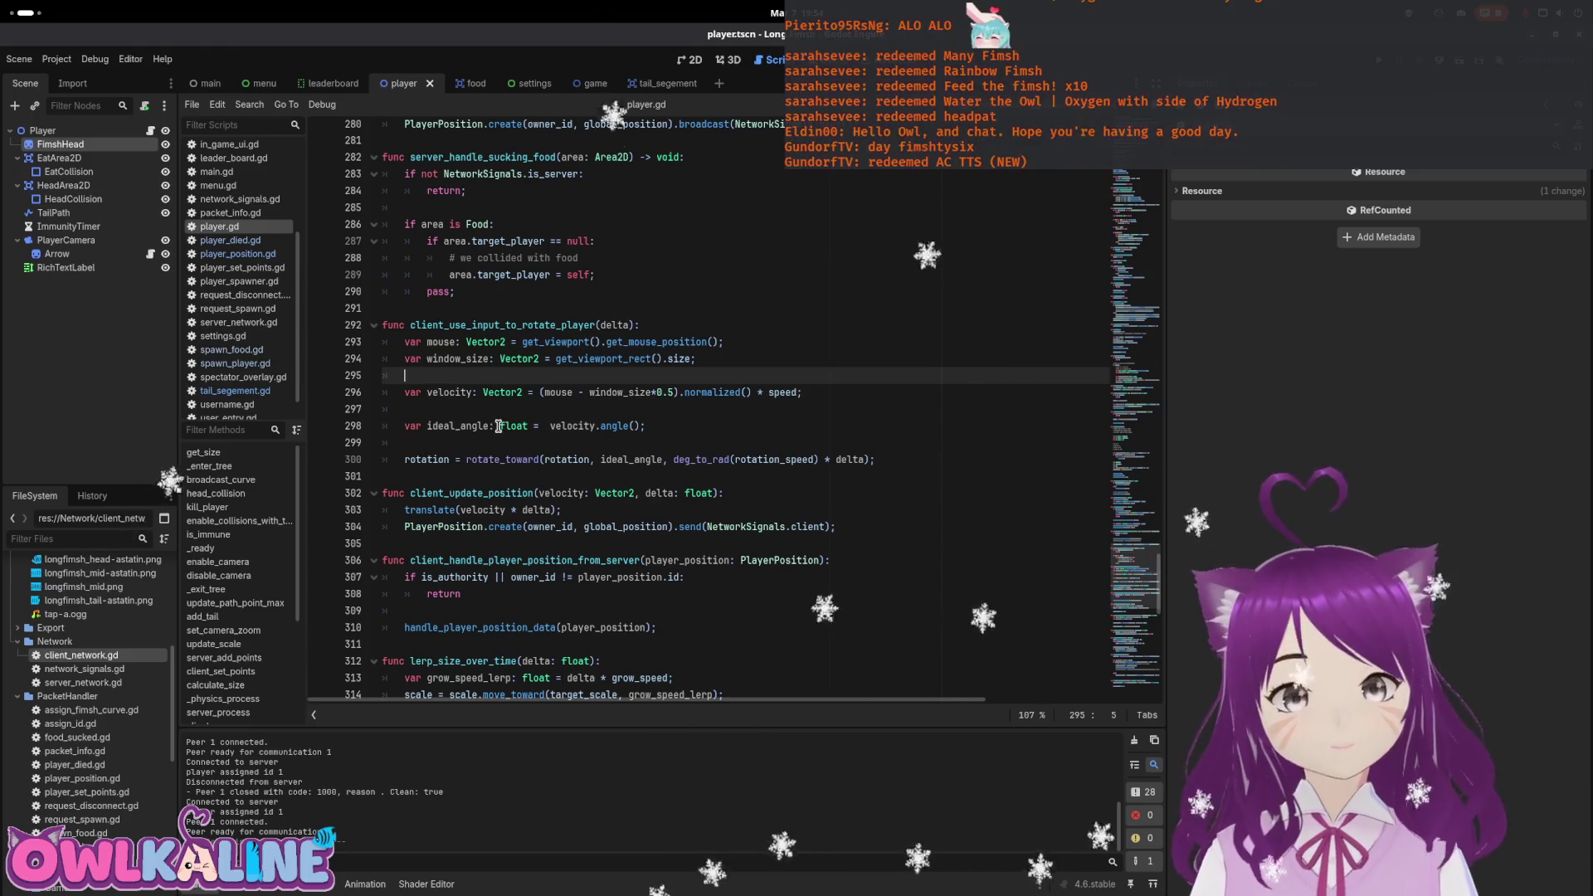
pyautogui.click(672, 328)
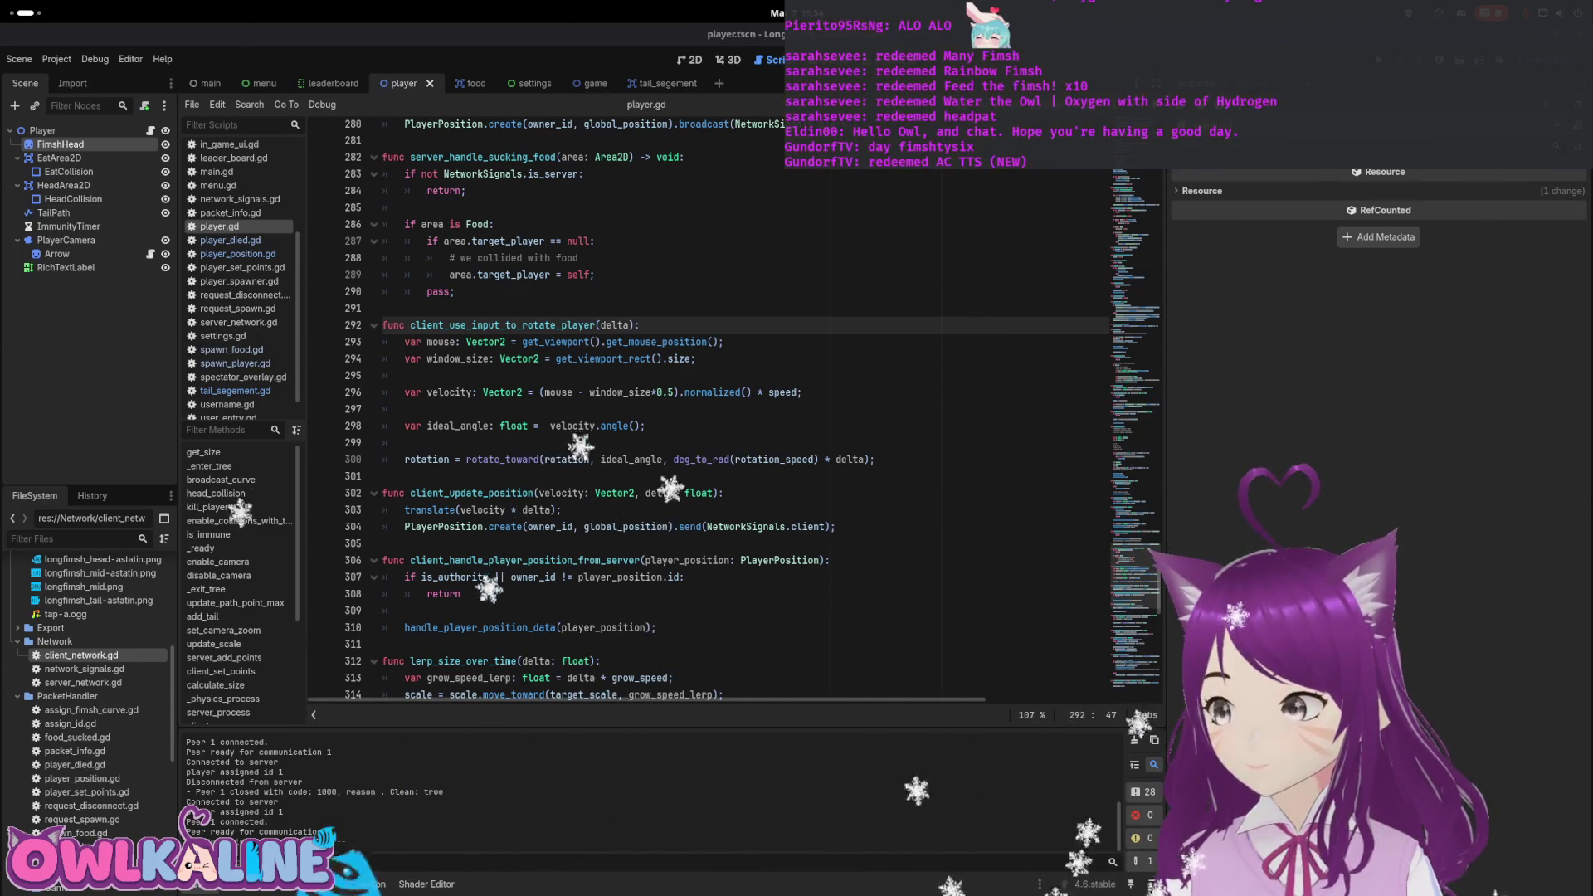
pyautogui.click(90, 60)
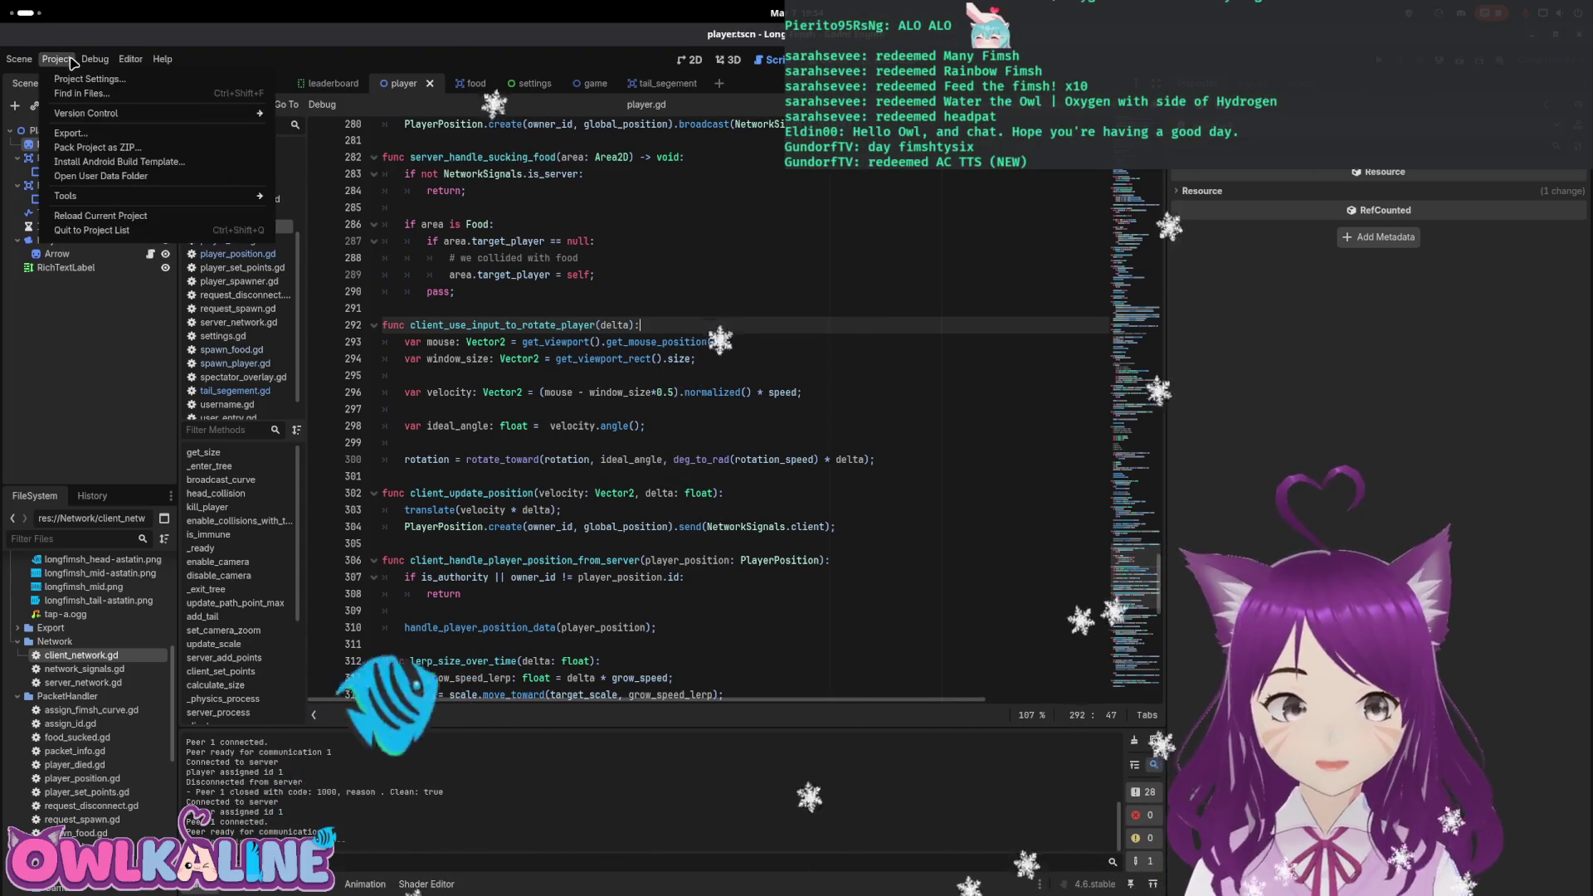
# - Open Project Settings on the Input Map with the built-in ui_ actions shown
pyautogui.click(110, 81)
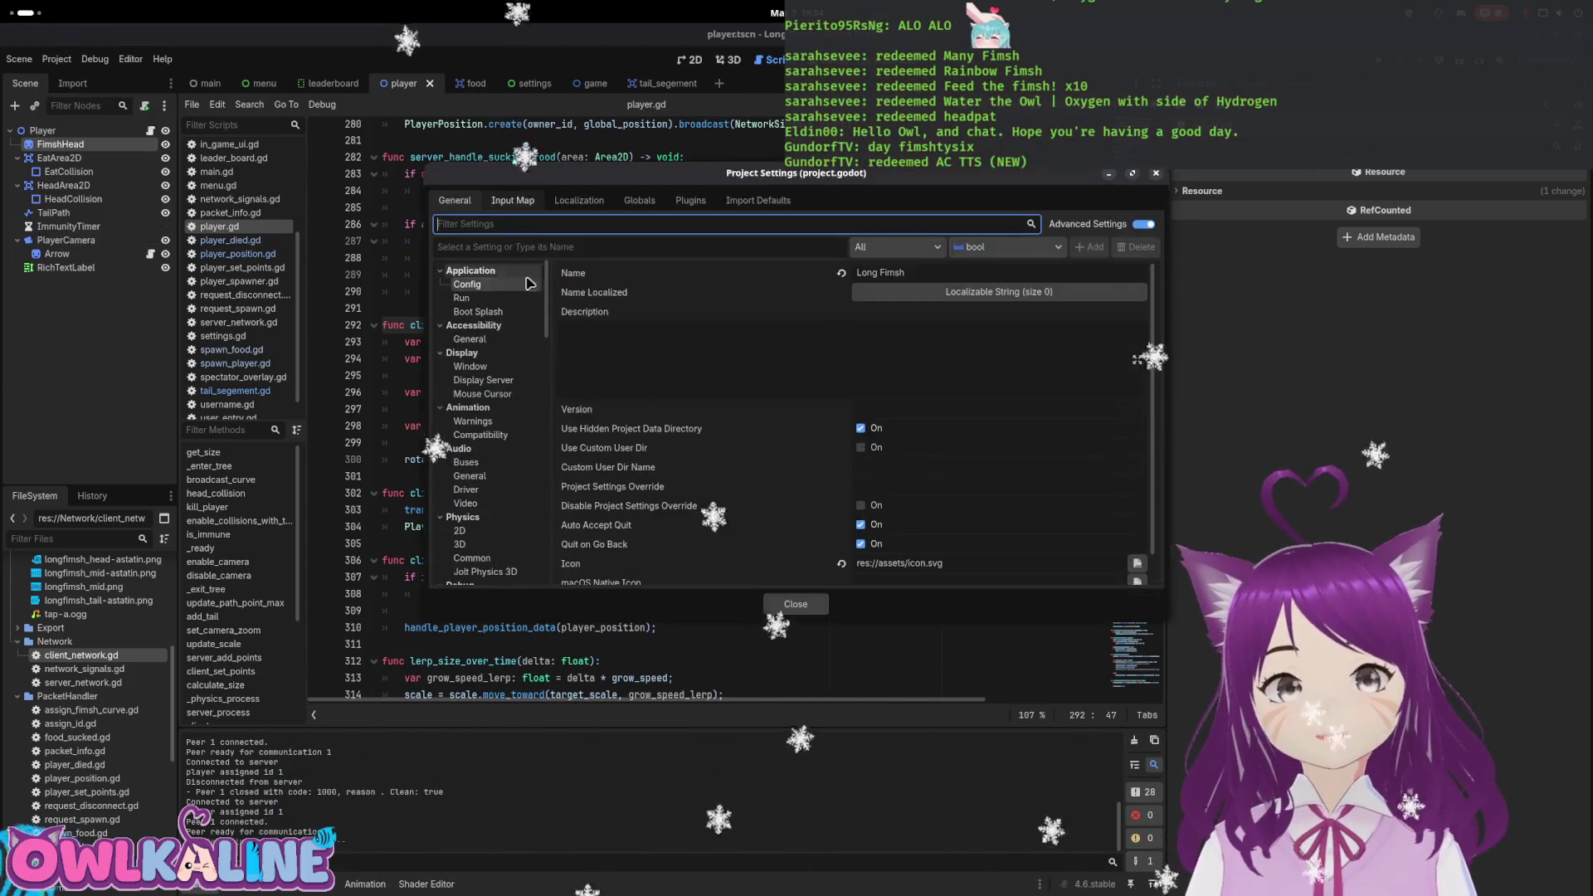
pyautogui.click(525, 203)
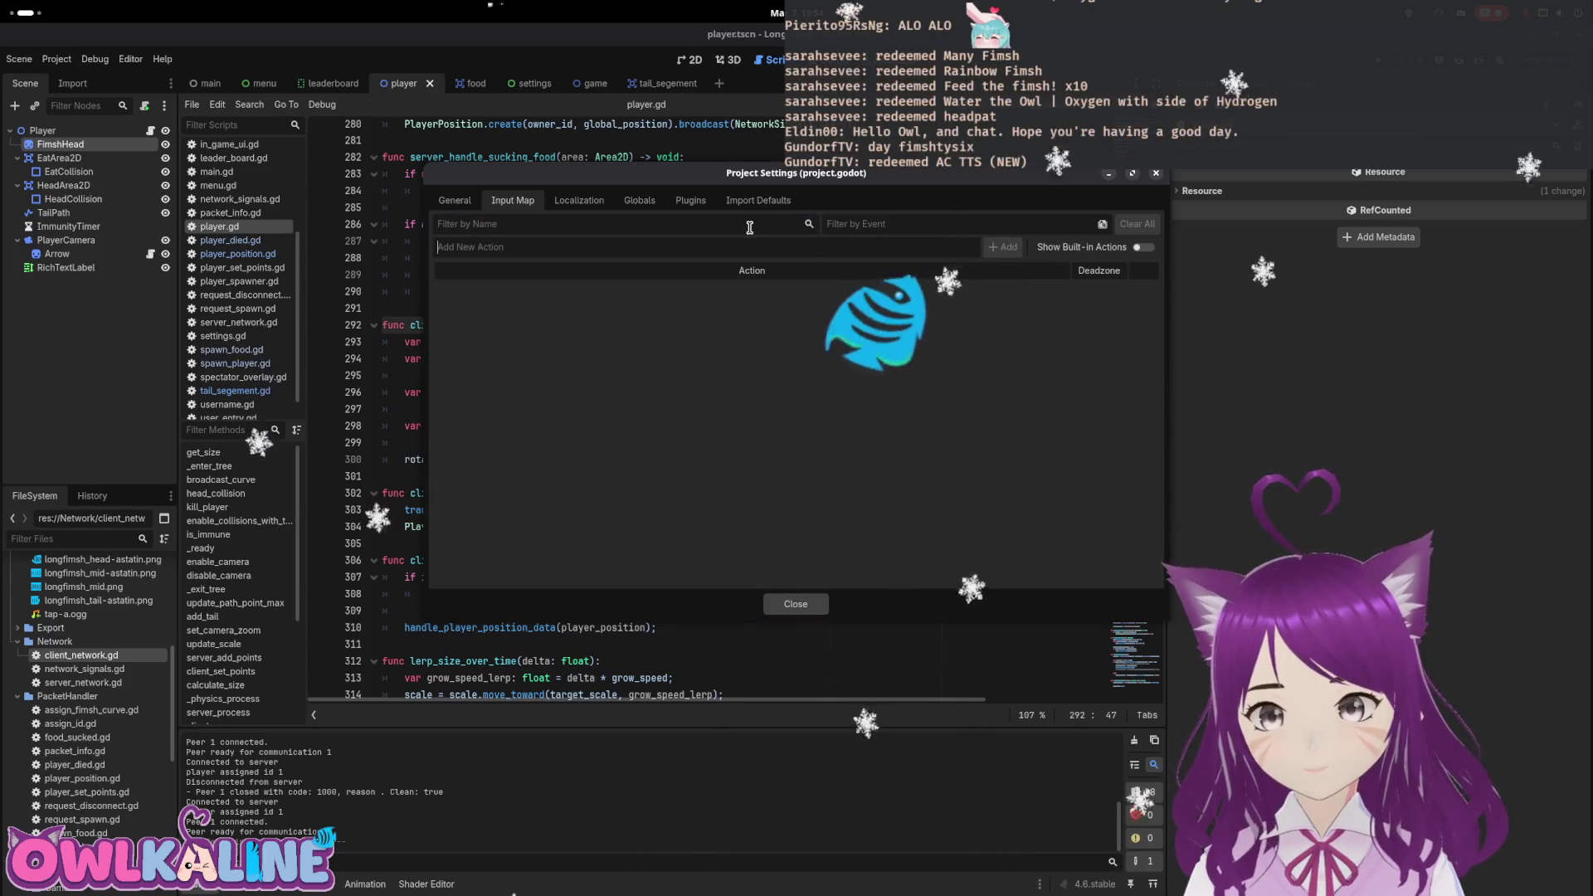
pyautogui.click(1137, 249)
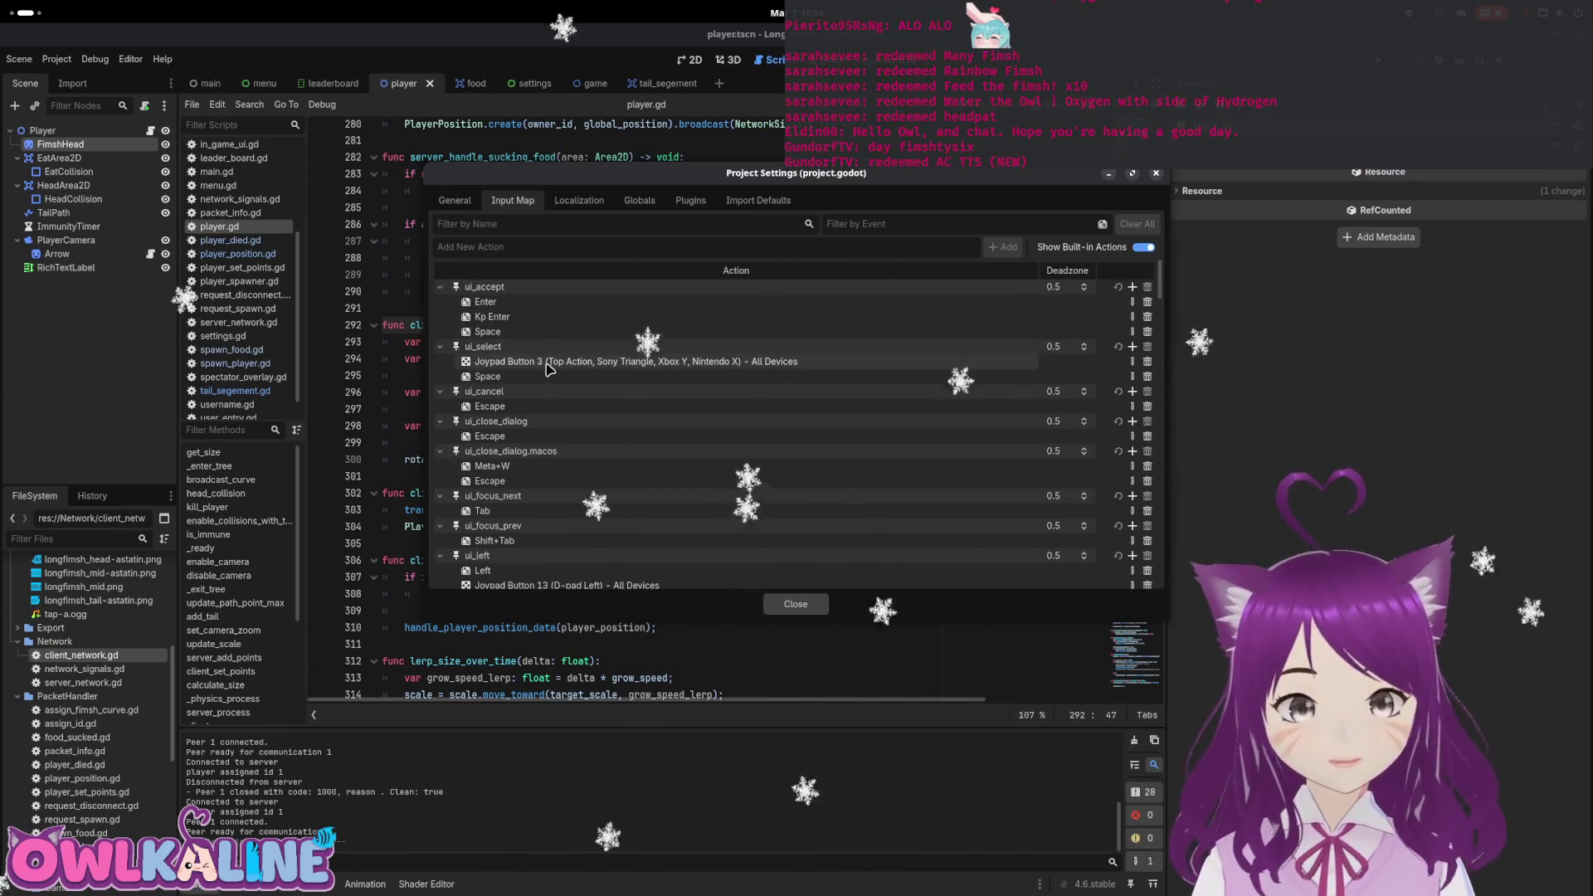
# - Scroll through the built-in actions, close Project Settings and show the overview of all open windows
pyautogui.scroll(-1, 594, 335)
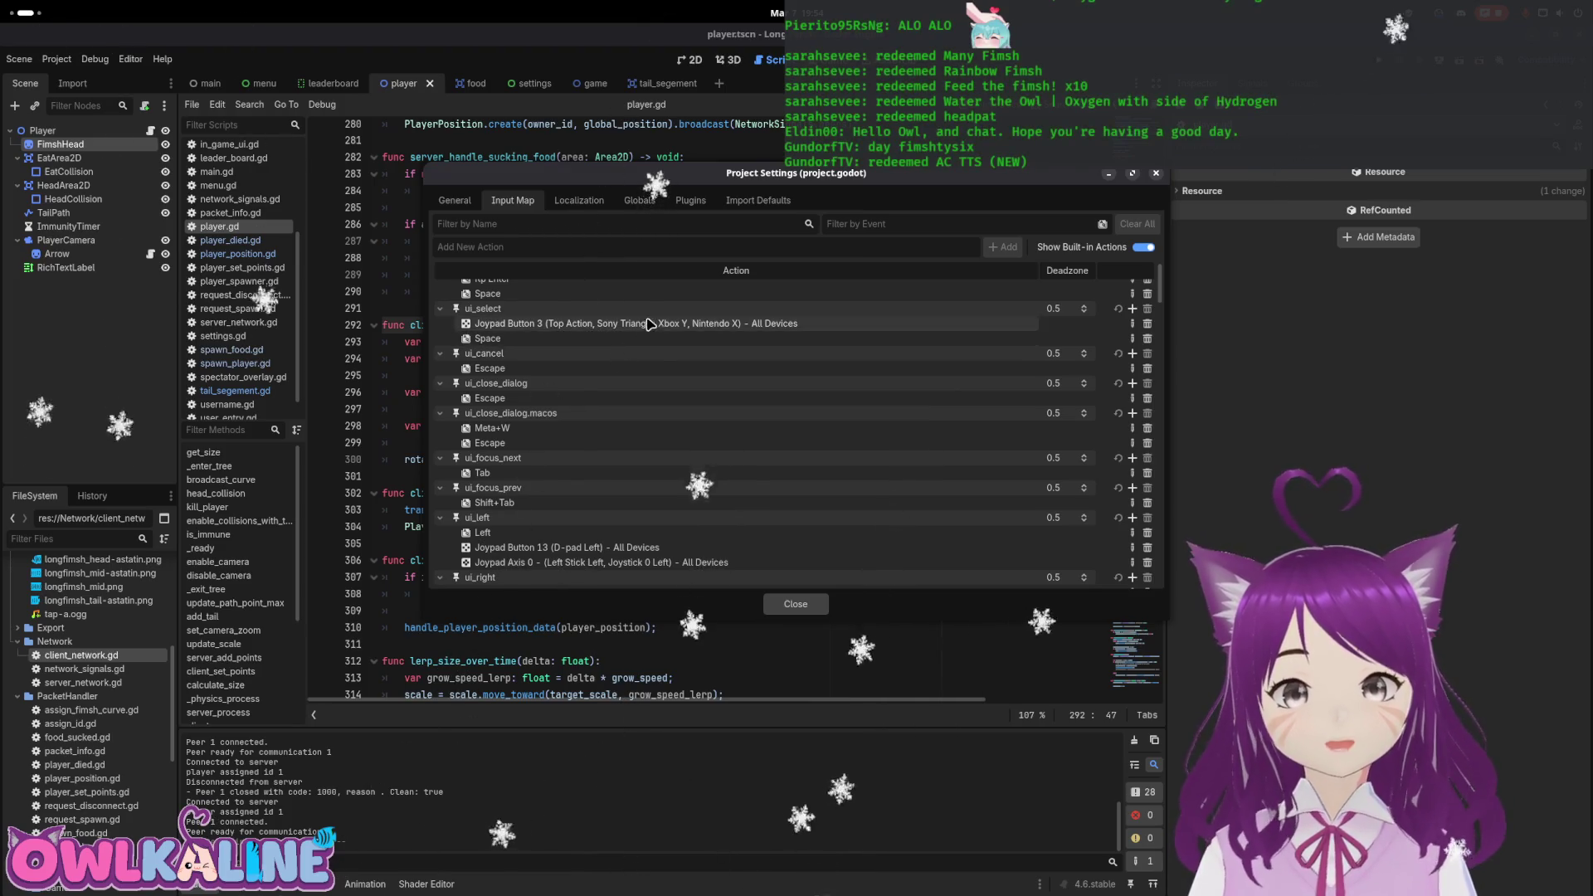
pyautogui.scroll(-1, 630, 390)
pyautogui.scroll(-8, 664, 395)
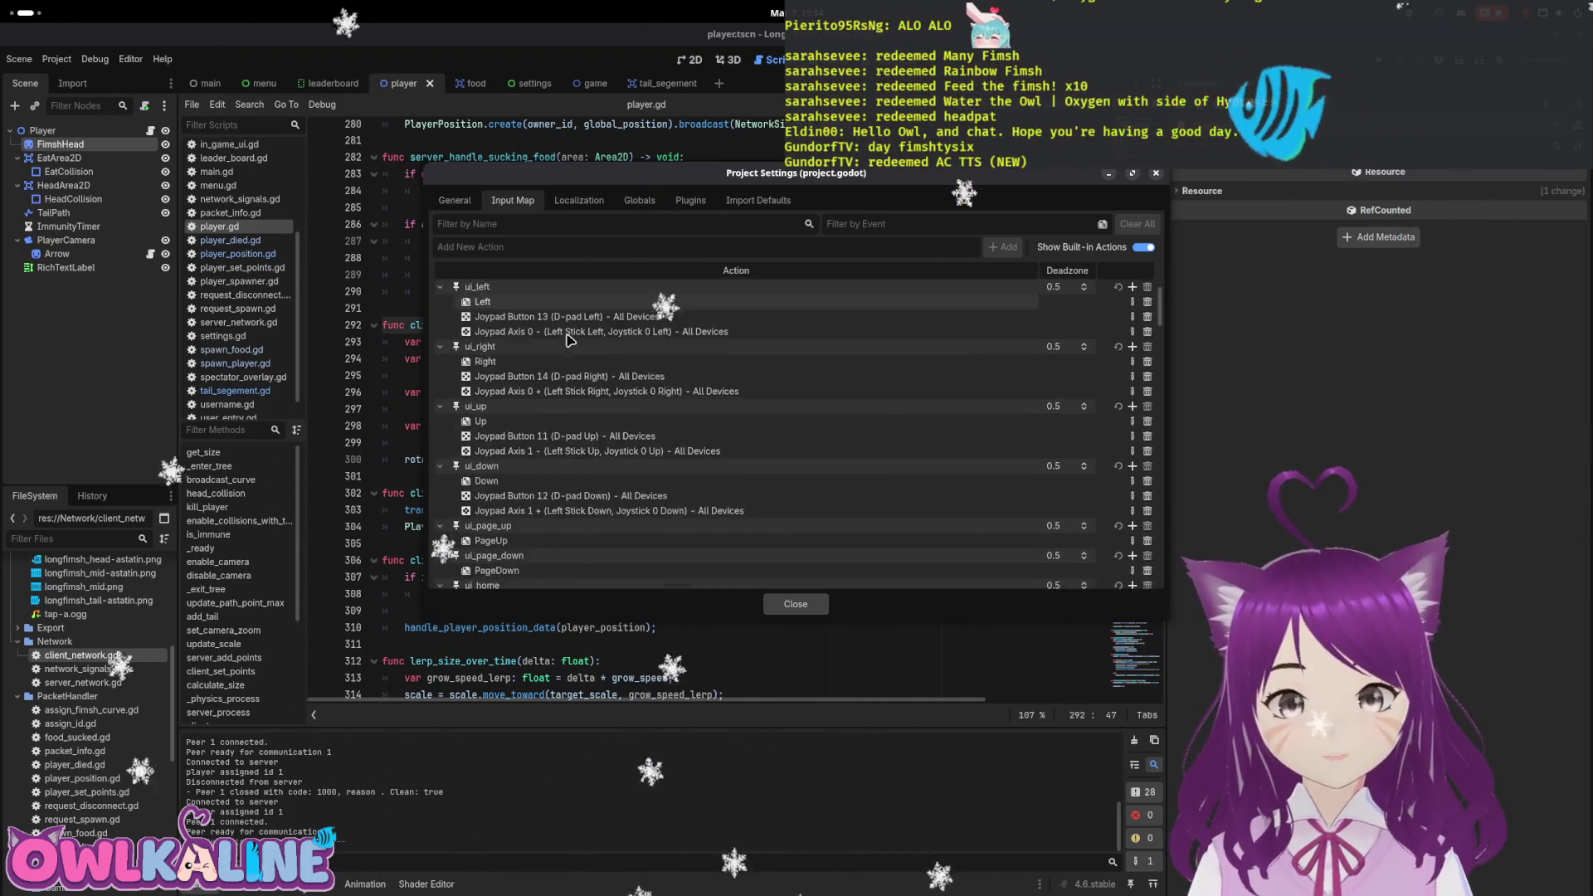
pyautogui.scroll(-20, 704, 398)
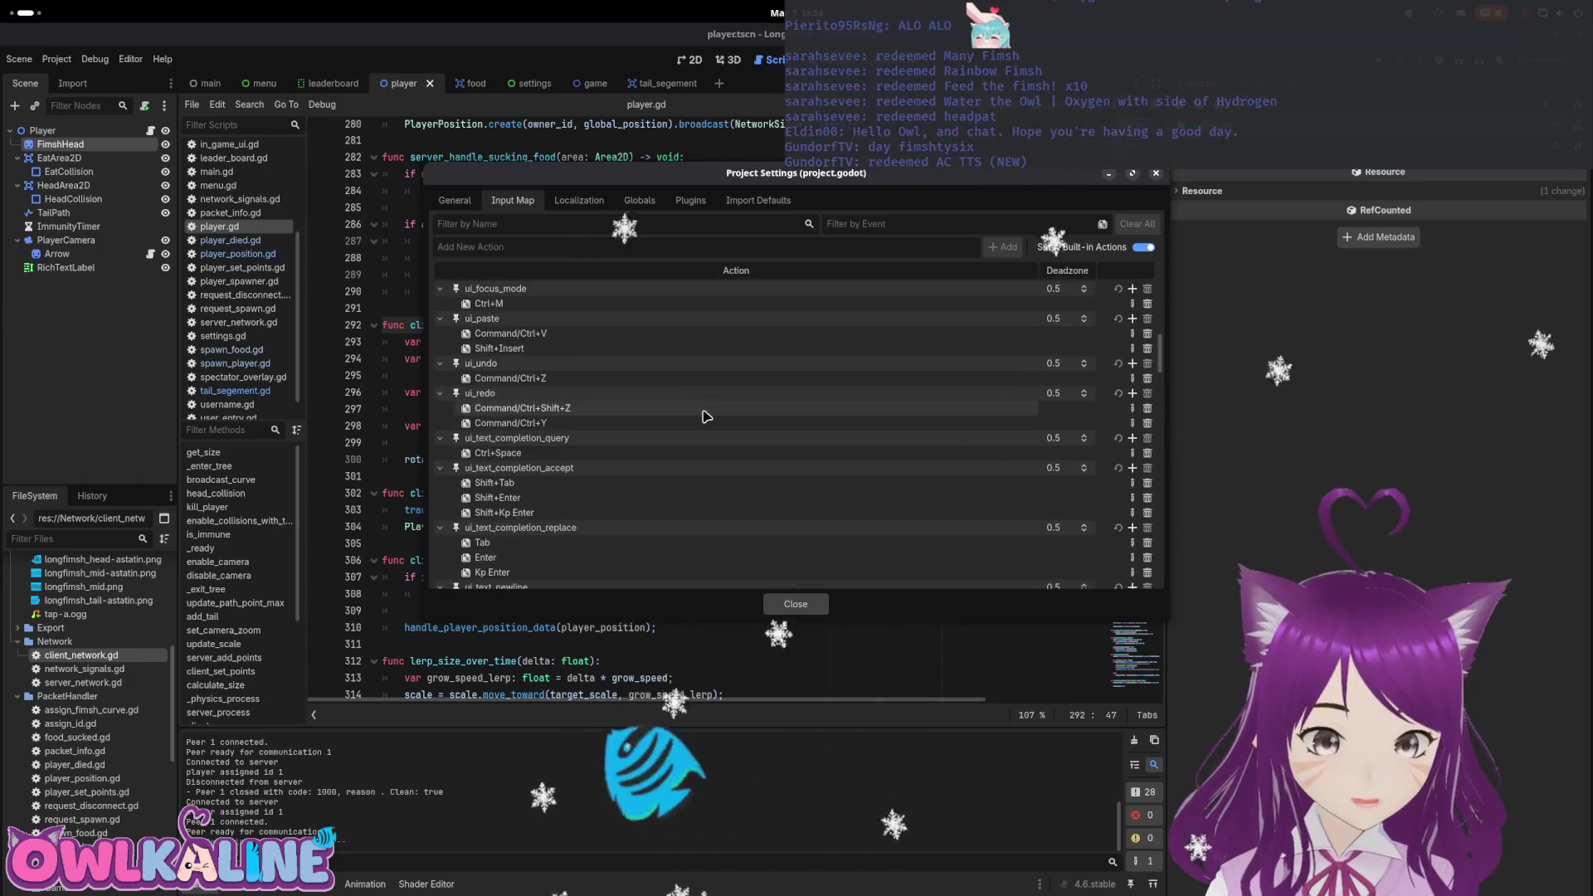
pyautogui.scroll(15, 703, 417)
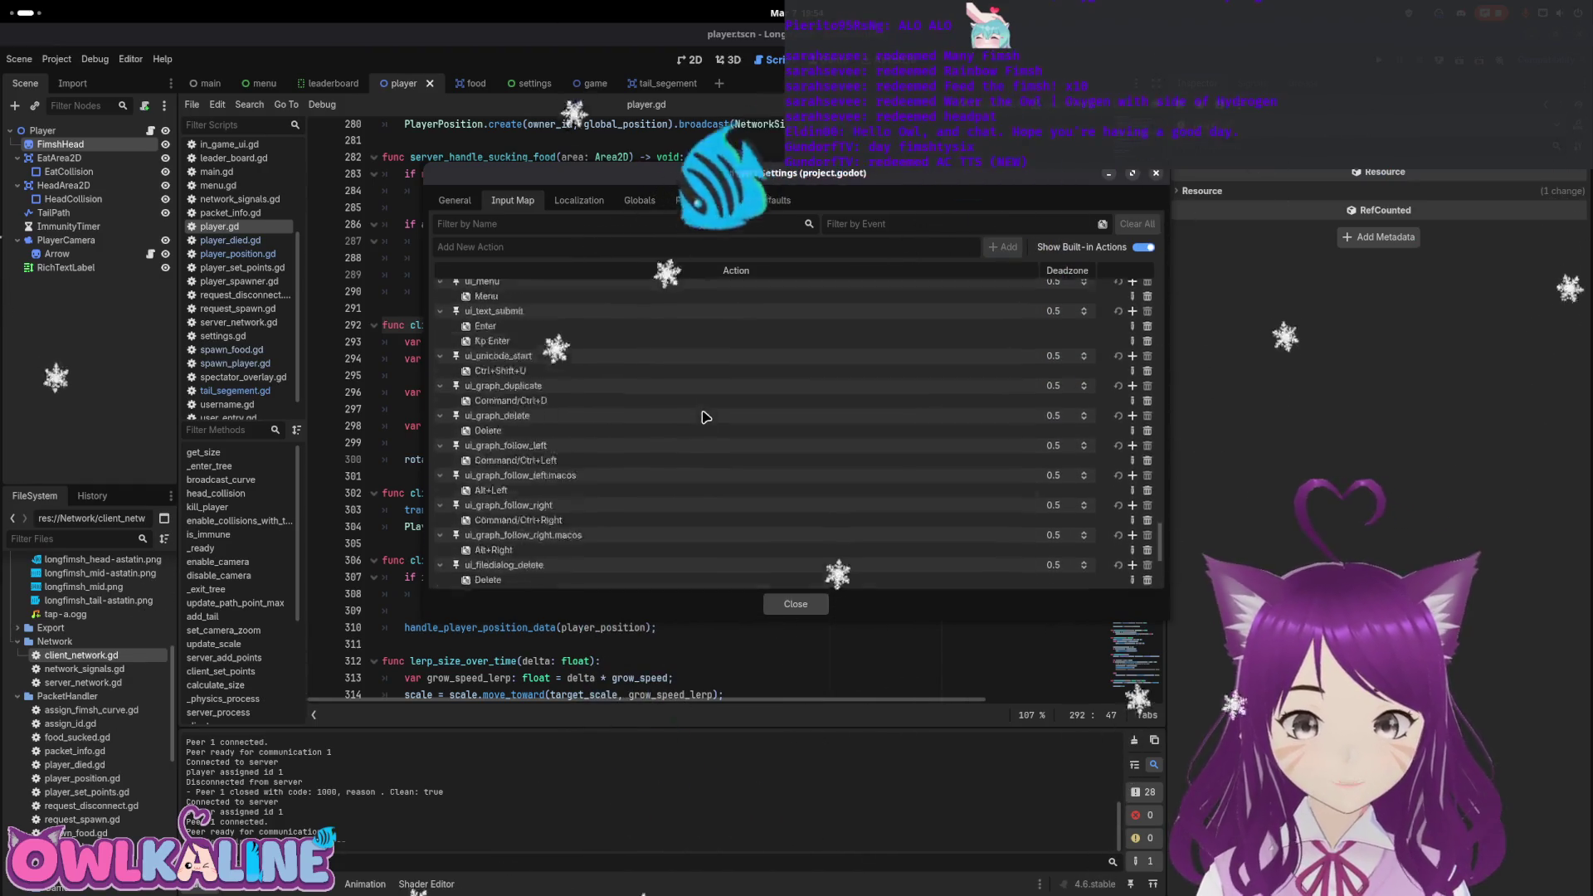
pyautogui.scroll(10, 703, 422)
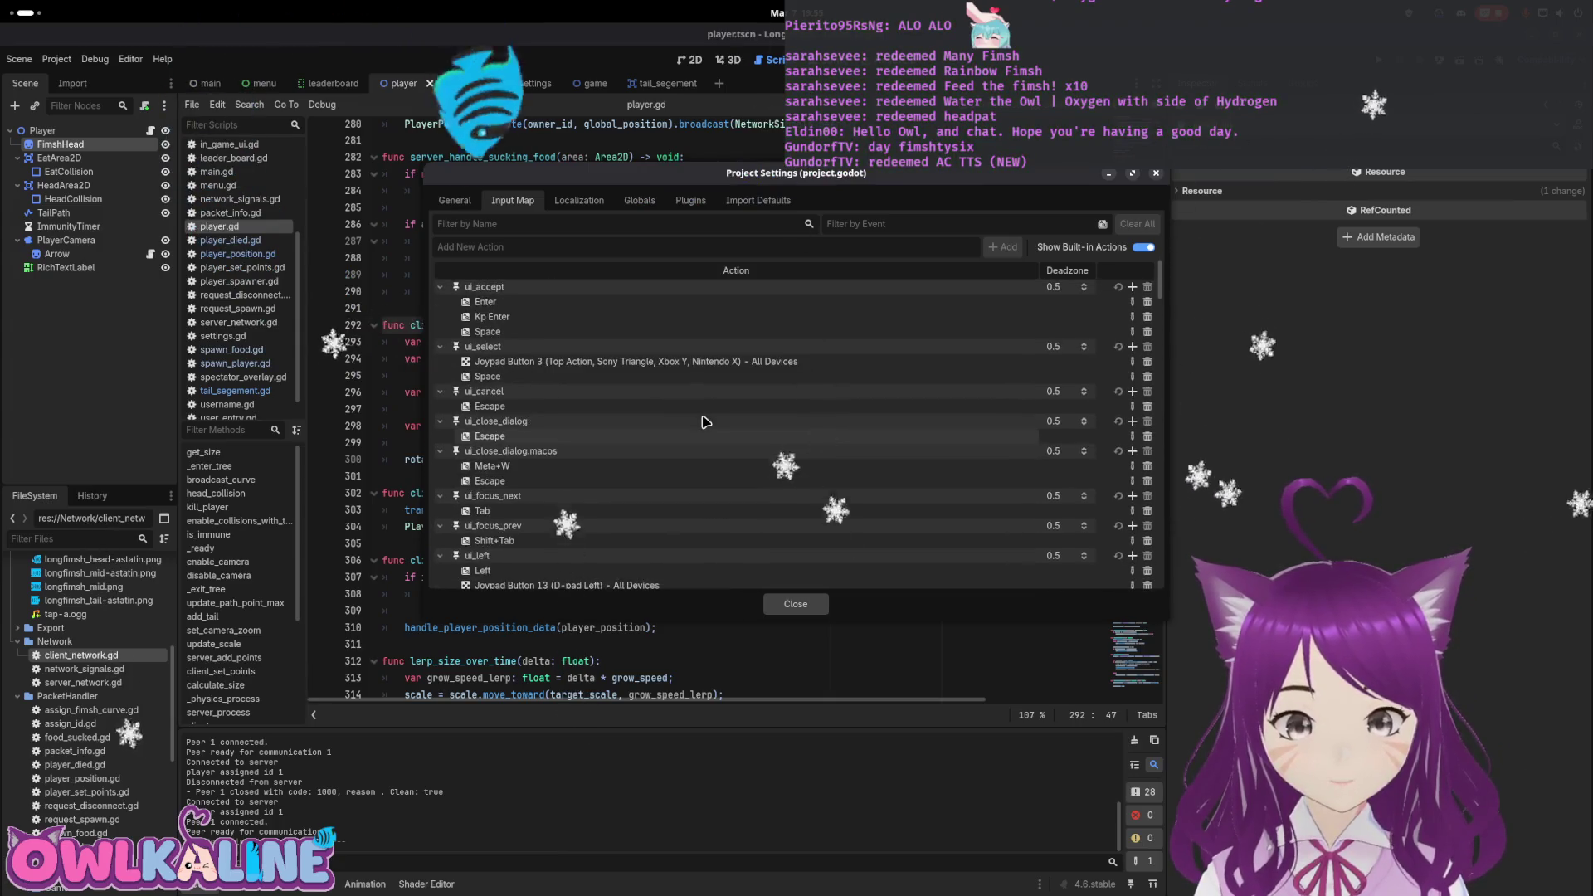
pyautogui.click(1155, 174)
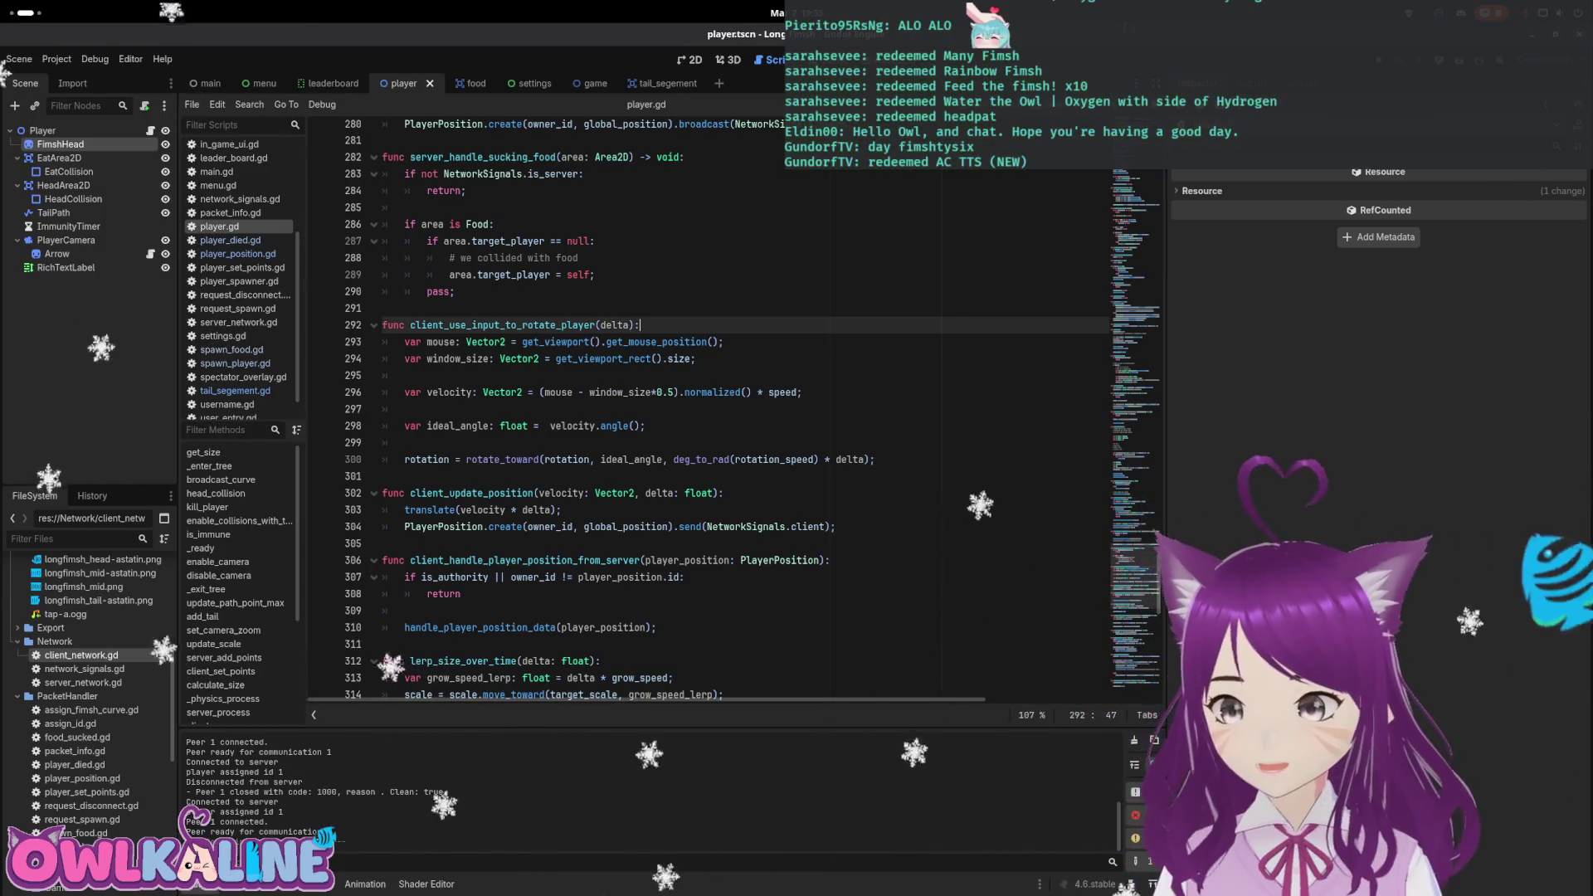
pyautogui.press('super')
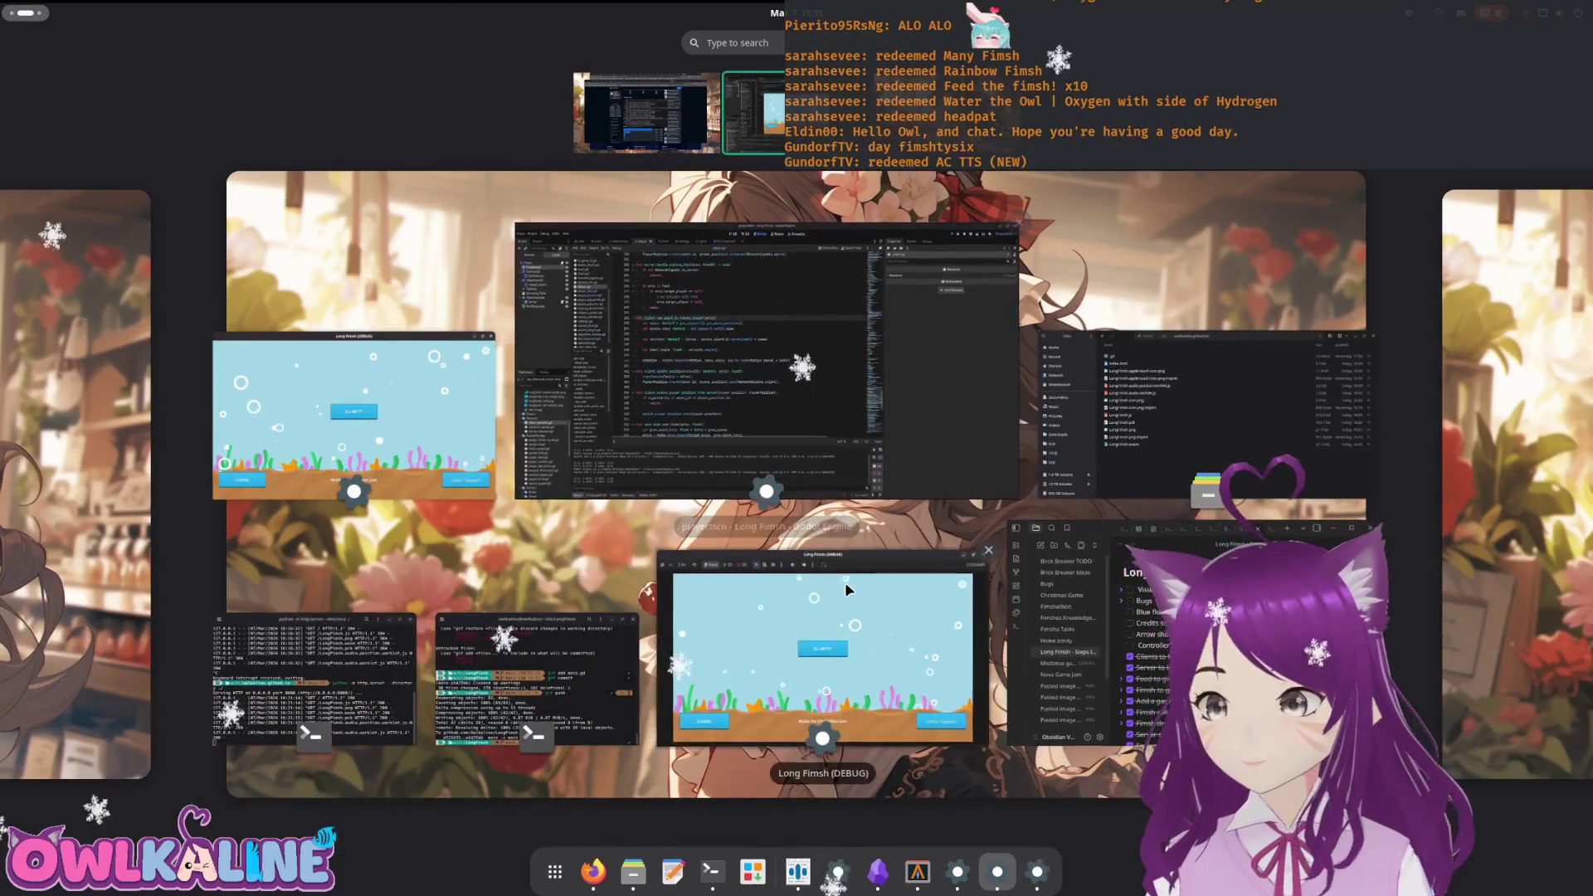
# - Close the running Long Fimsh (DEBUG) game window and reopen the Project menu in the editor
pyautogui.click(845, 586)
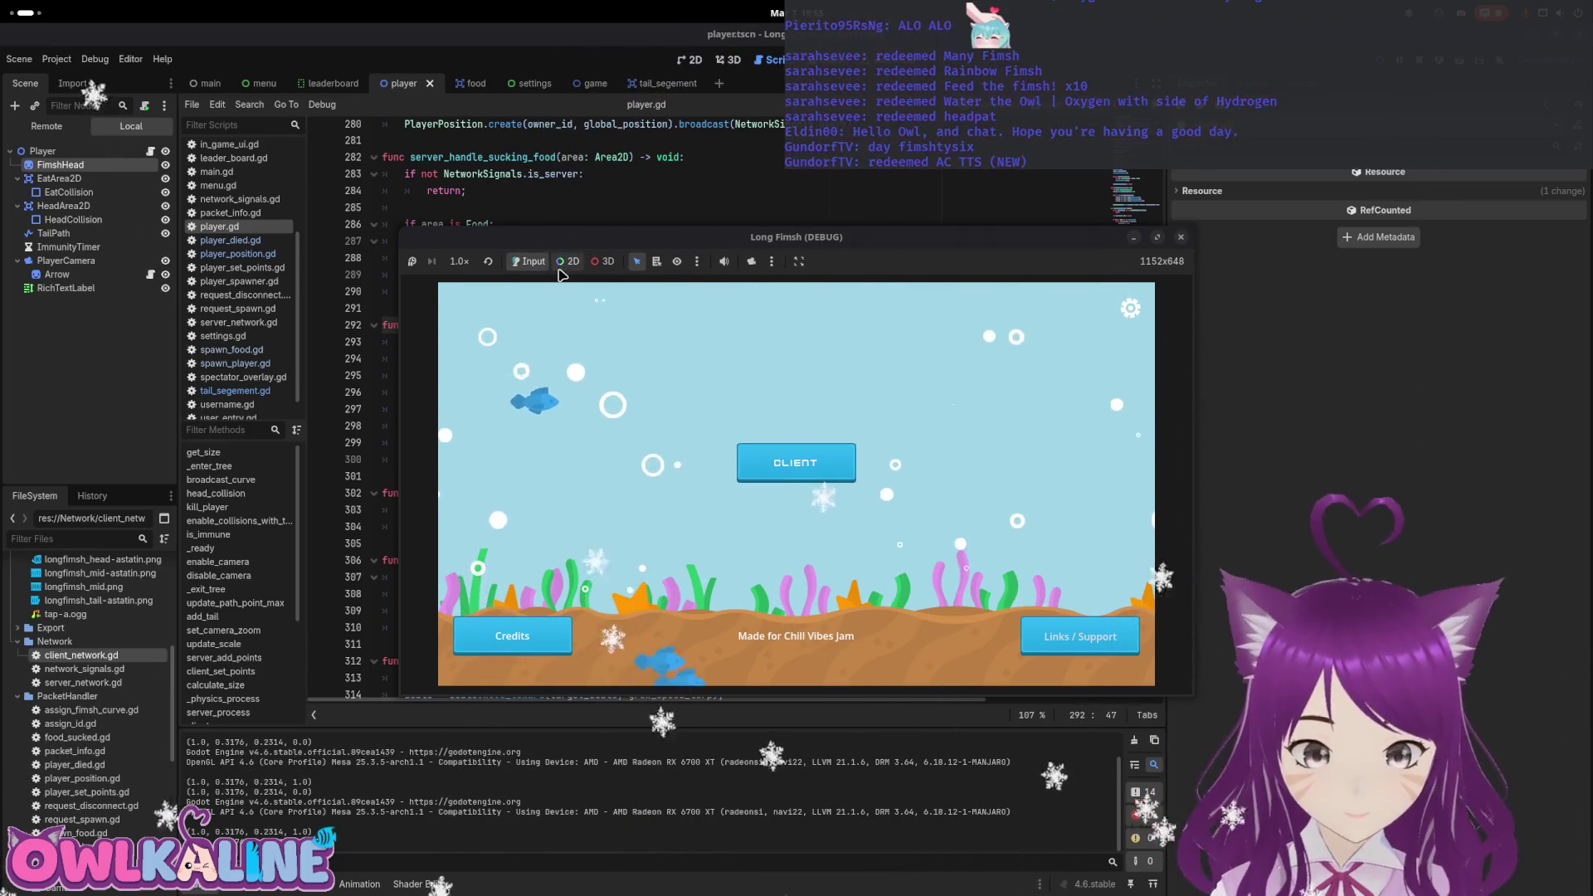
pyautogui.click(1181, 237)
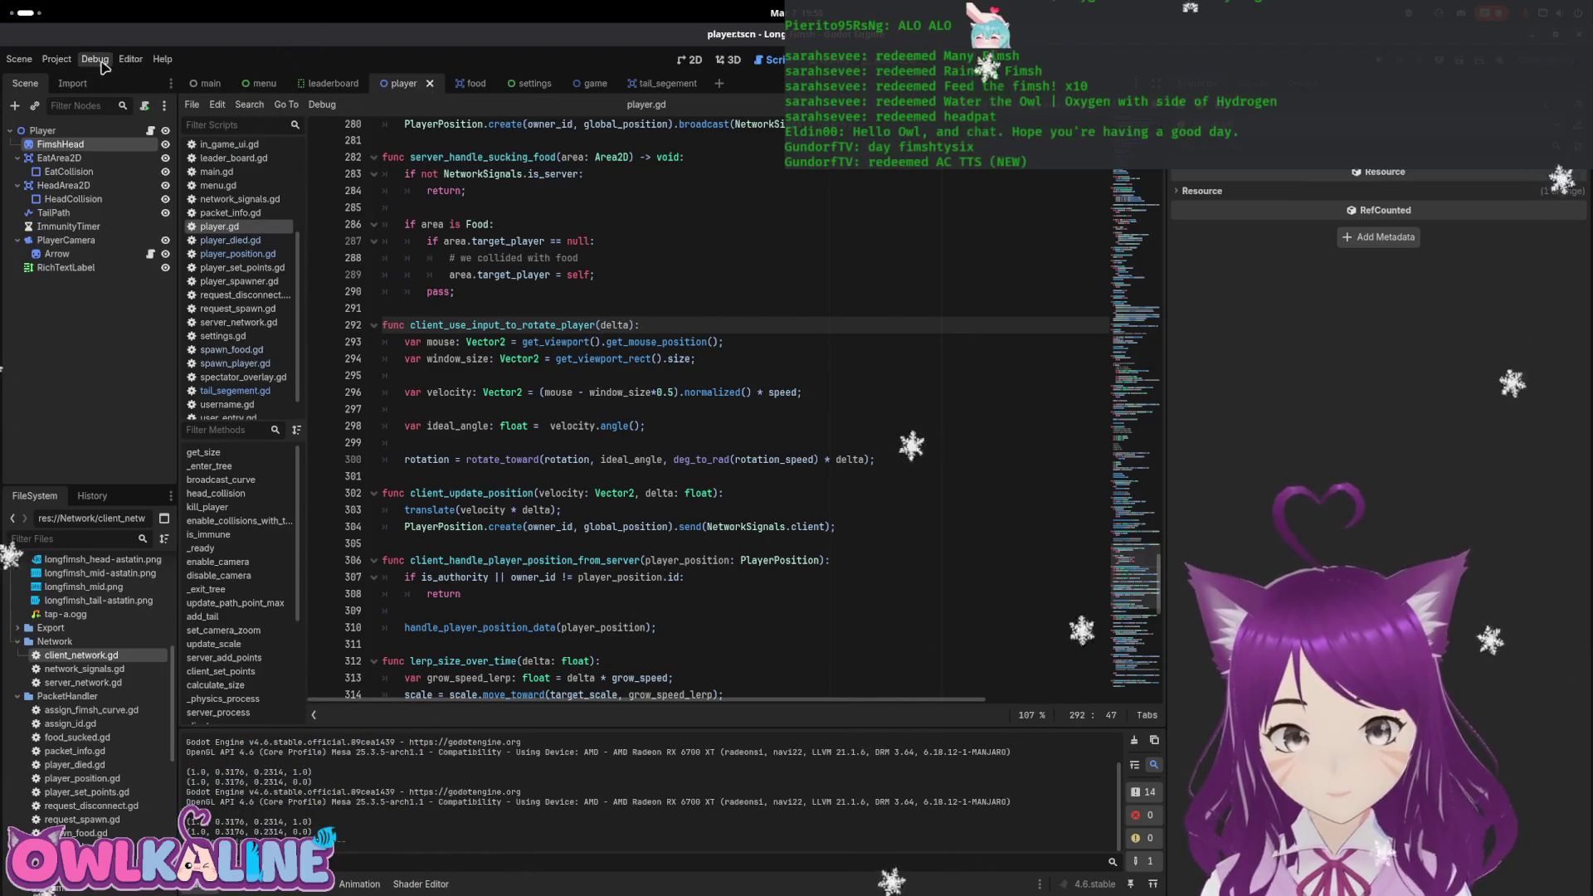
pyautogui.click(56, 59)
# - Open the Input Map, hide the built-in actions, and browse the other Project Settings pages such as Autoload
pyautogui.click(83, 80)
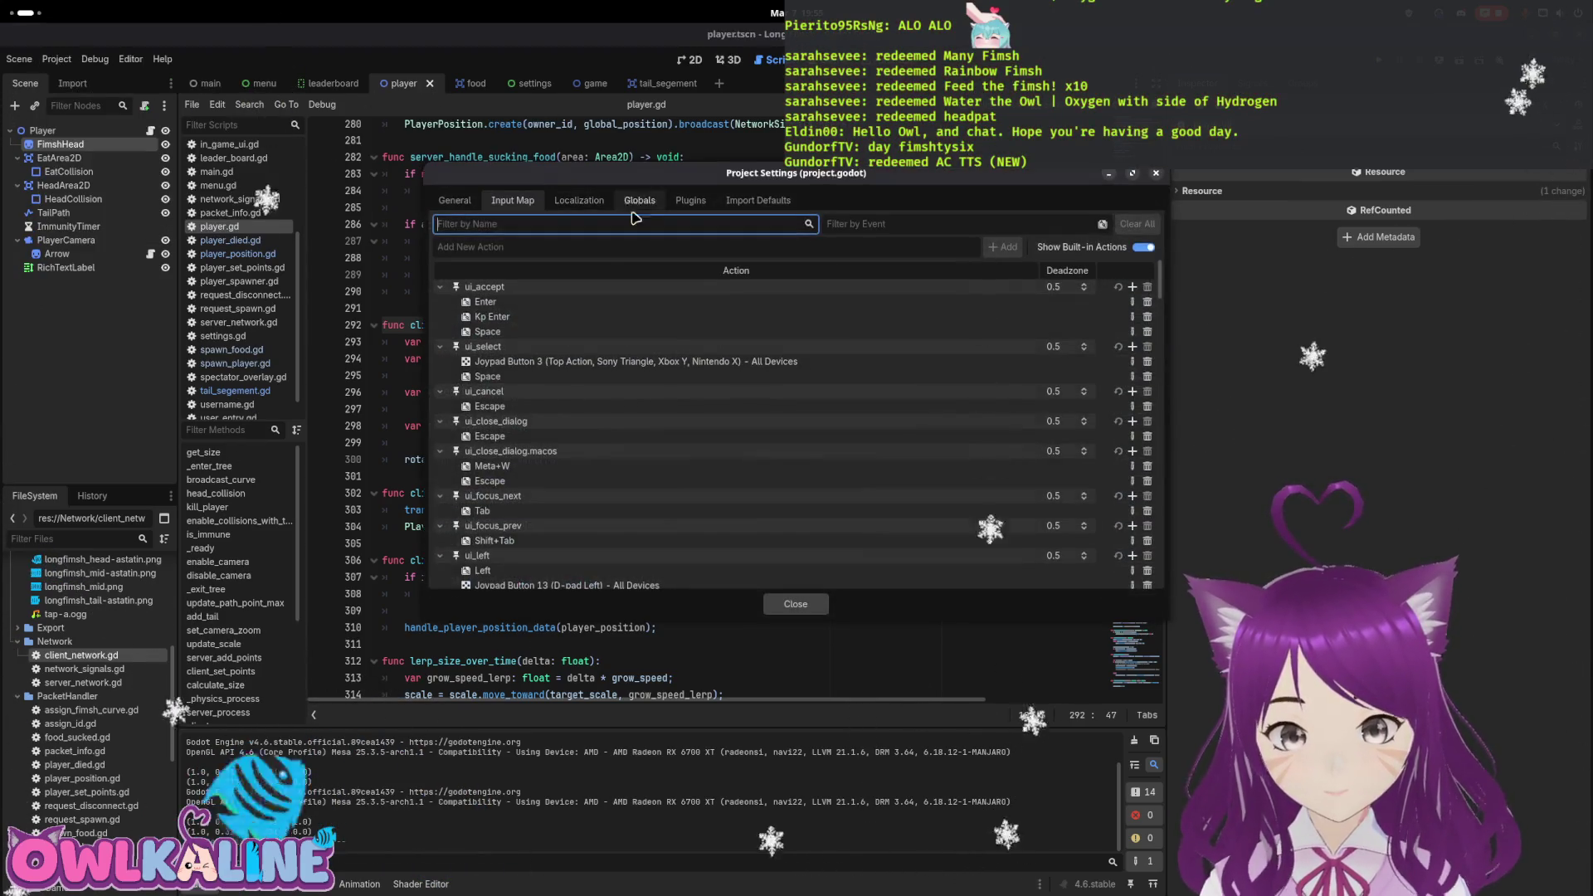
pyautogui.scroll(-3, 626, 375)
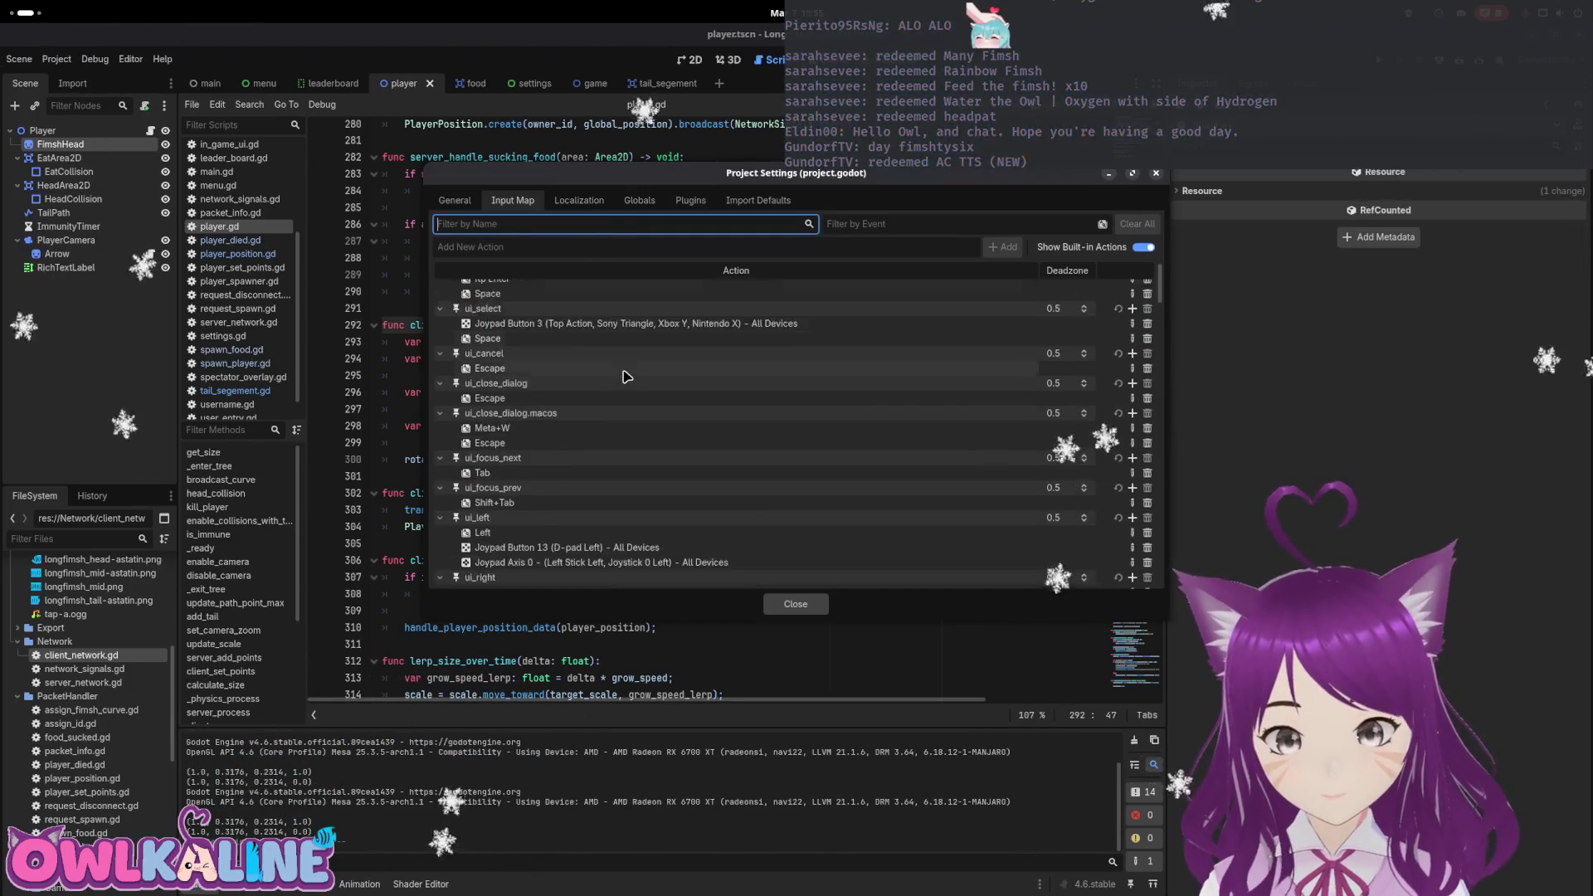
pyautogui.scroll(3, 626, 376)
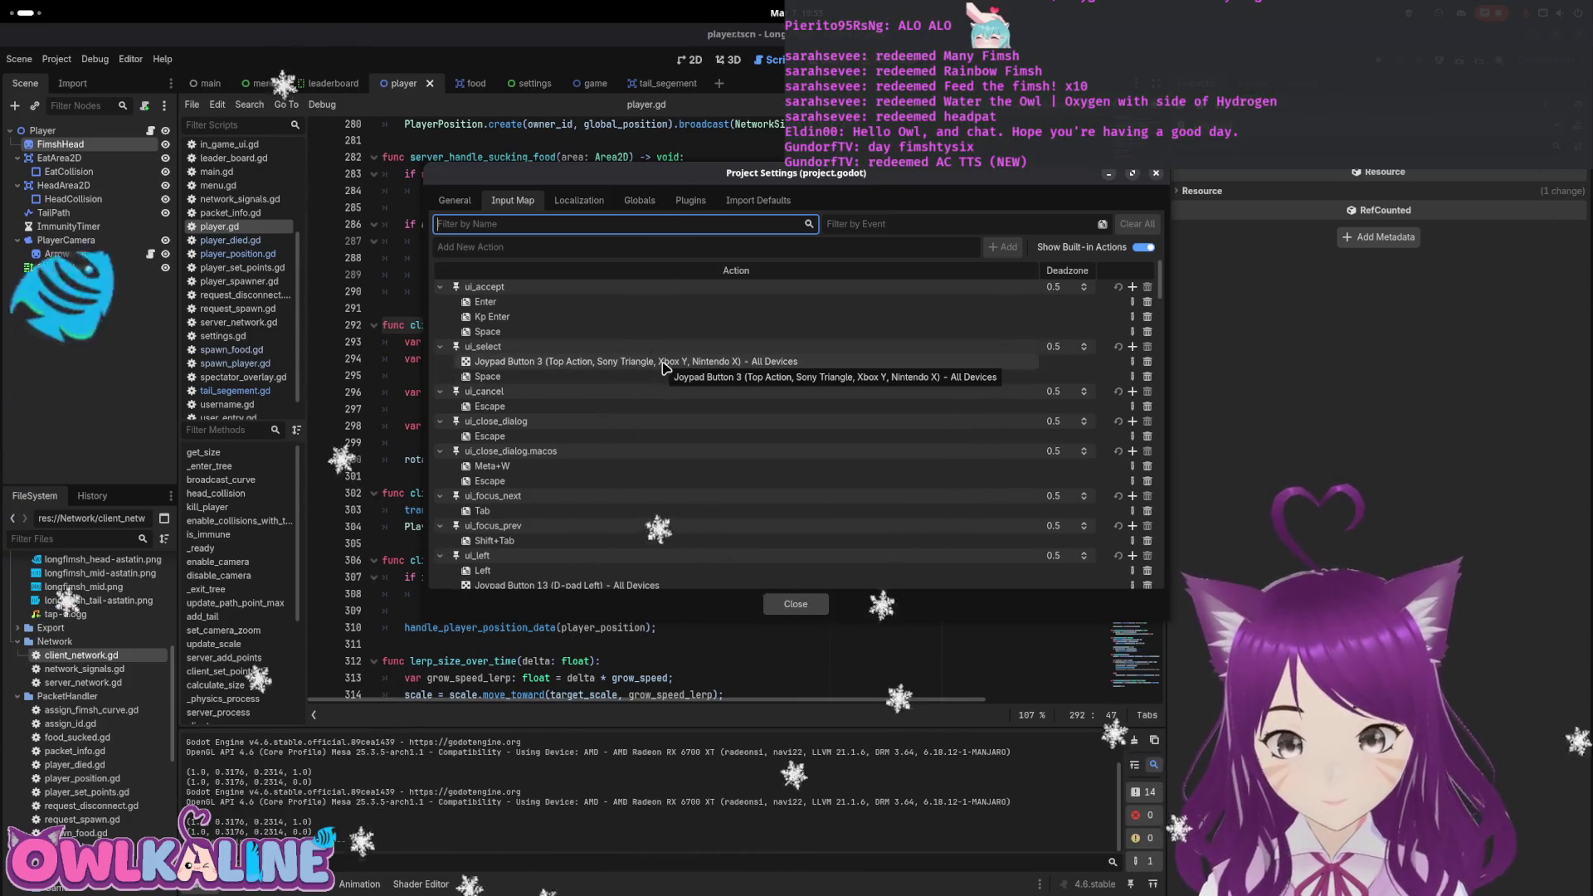
pyautogui.scroll(-10, 675, 440)
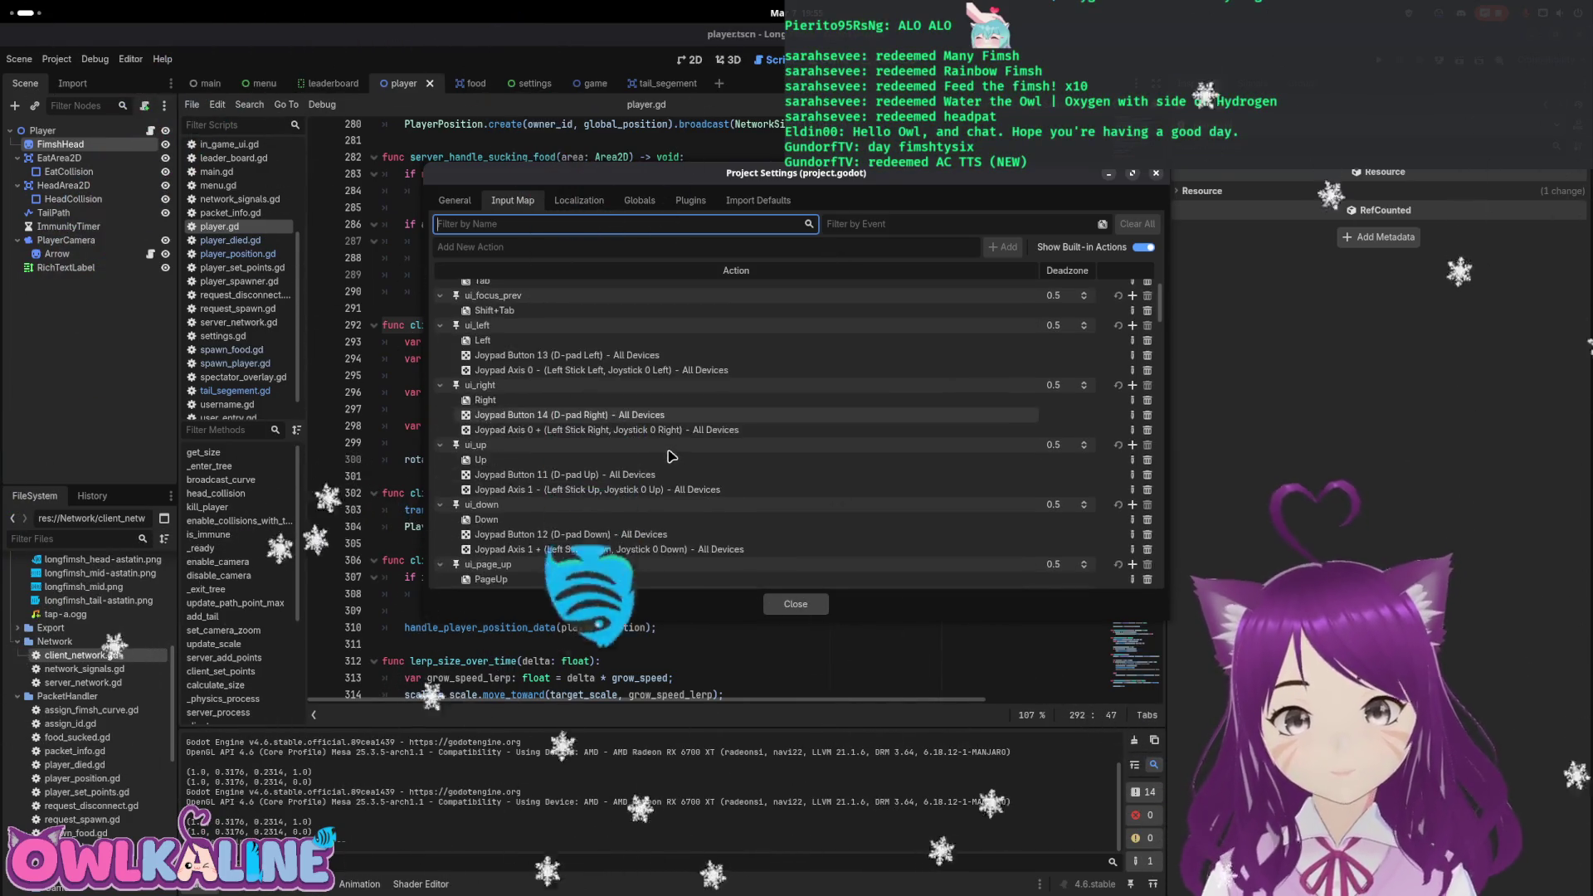
pyautogui.scroll(-15, 672, 456)
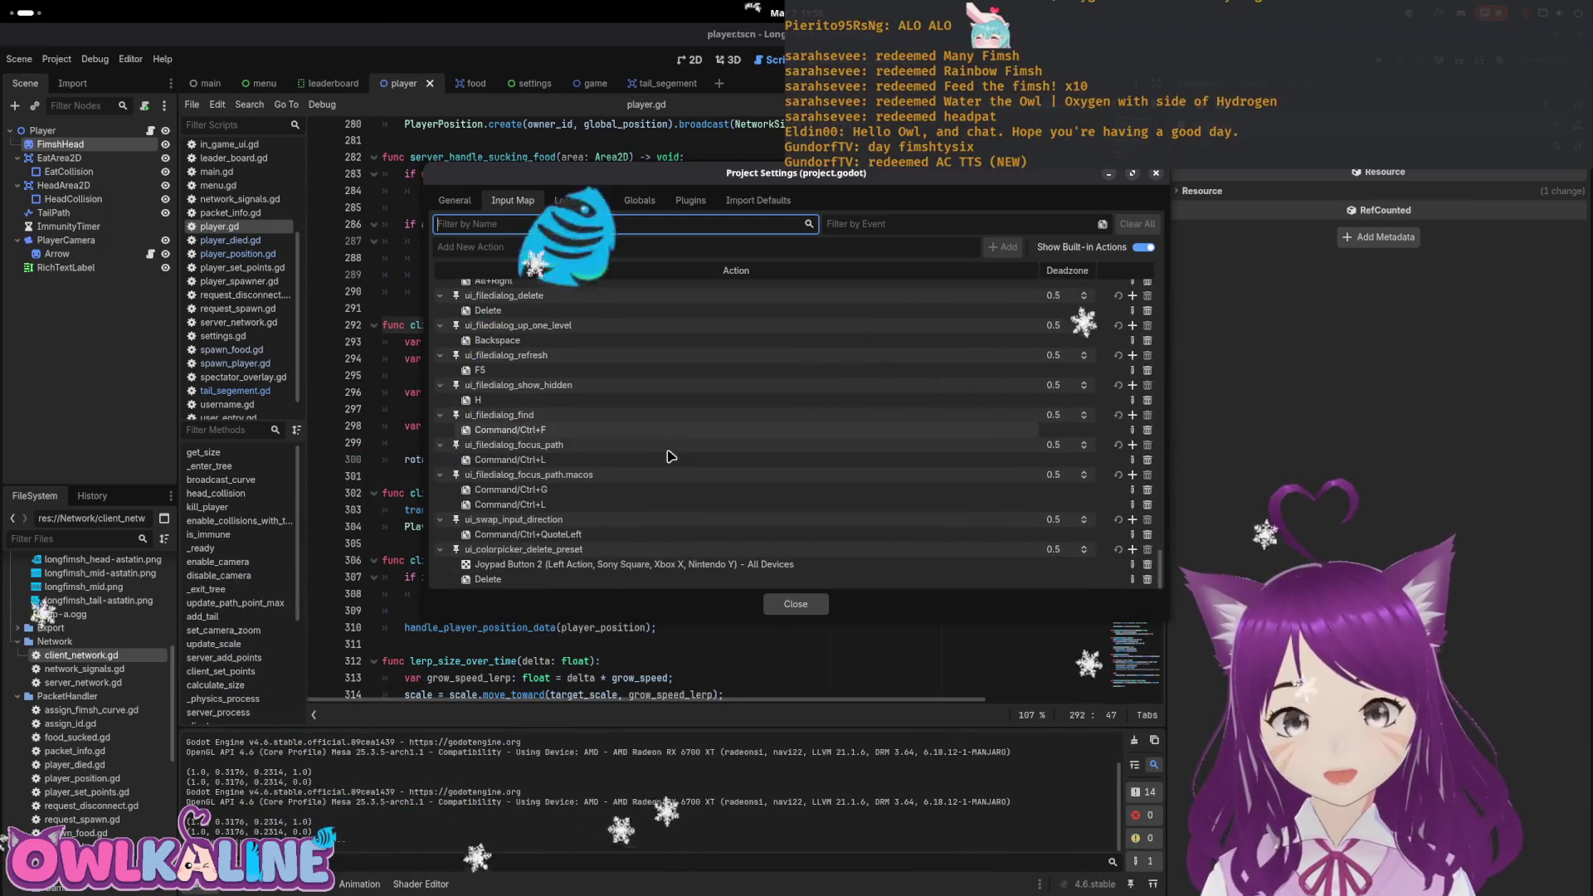
pyautogui.click(1143, 247)
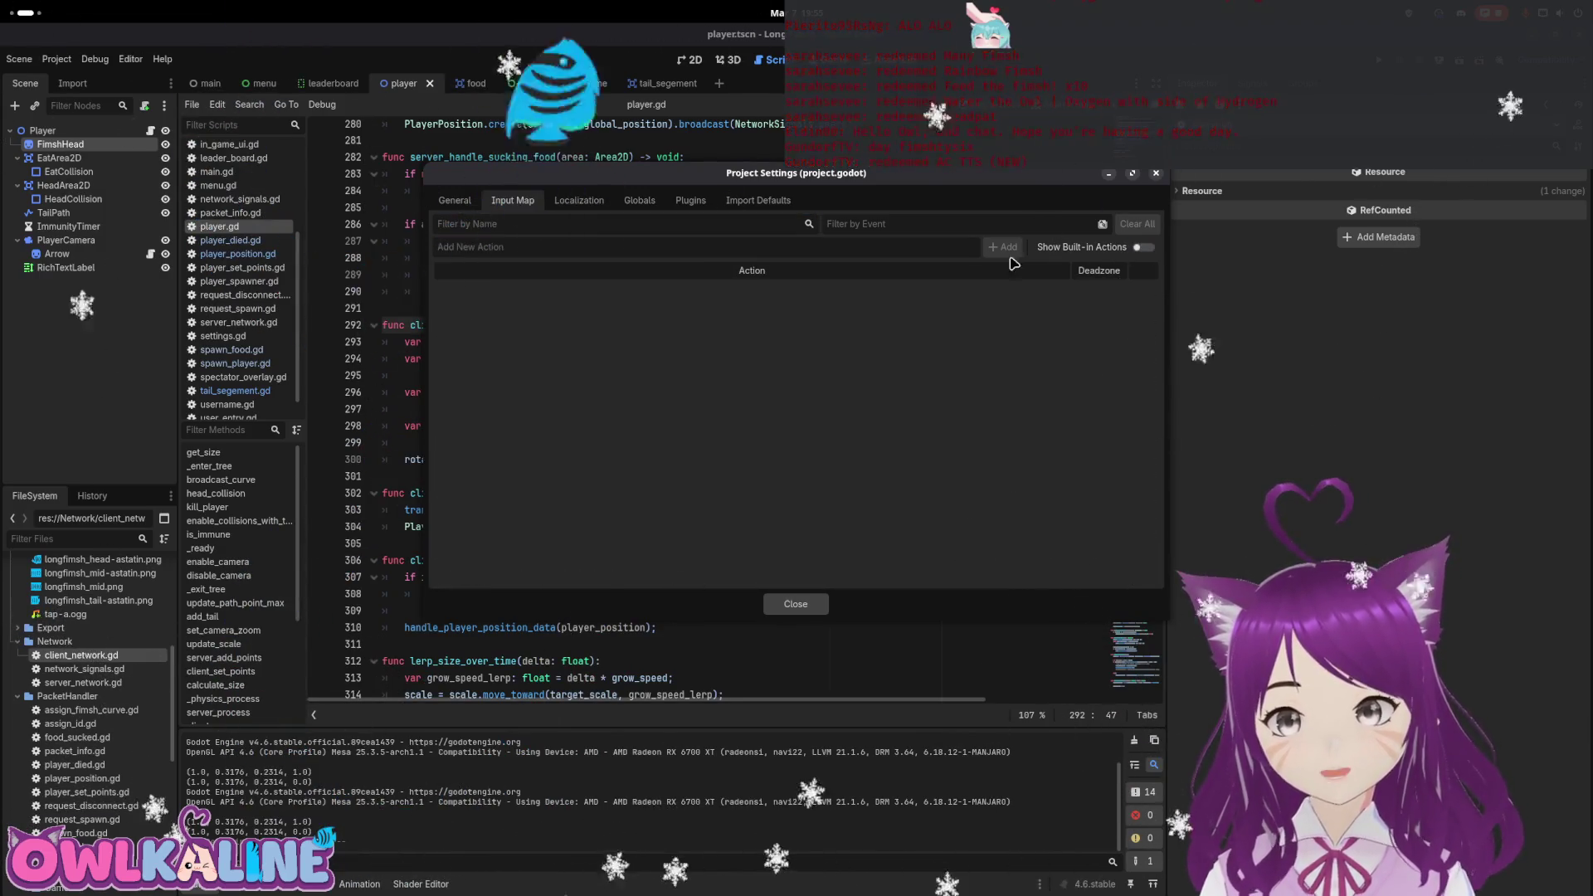
pyautogui.click(579, 200)
pyautogui.click(640, 200)
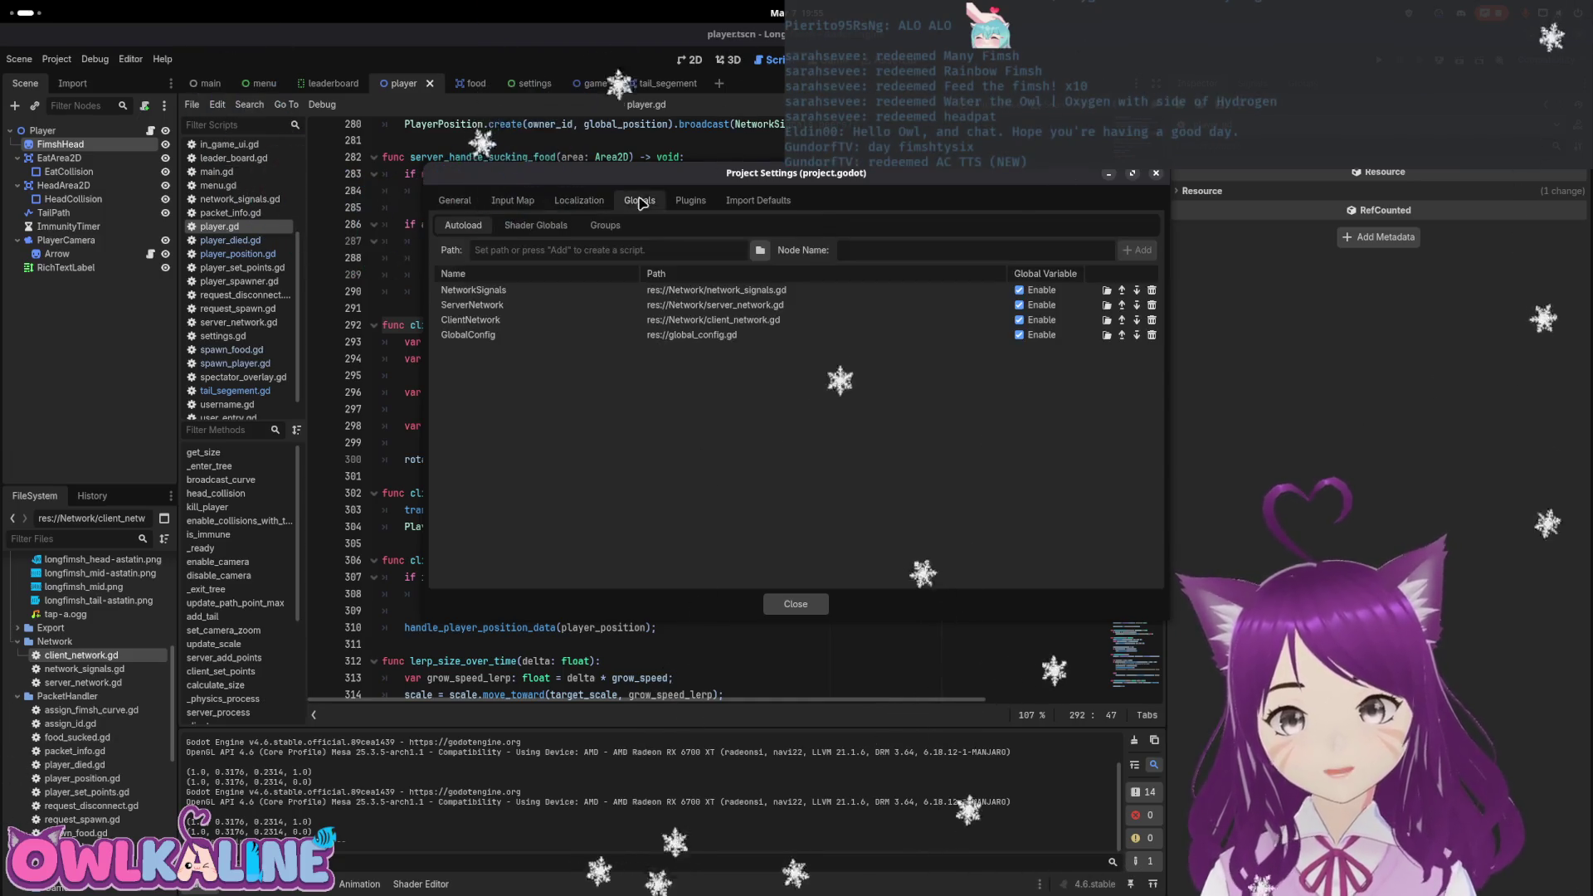
pyautogui.click(704, 201)
pyautogui.click(758, 199)
pyautogui.click(512, 200)
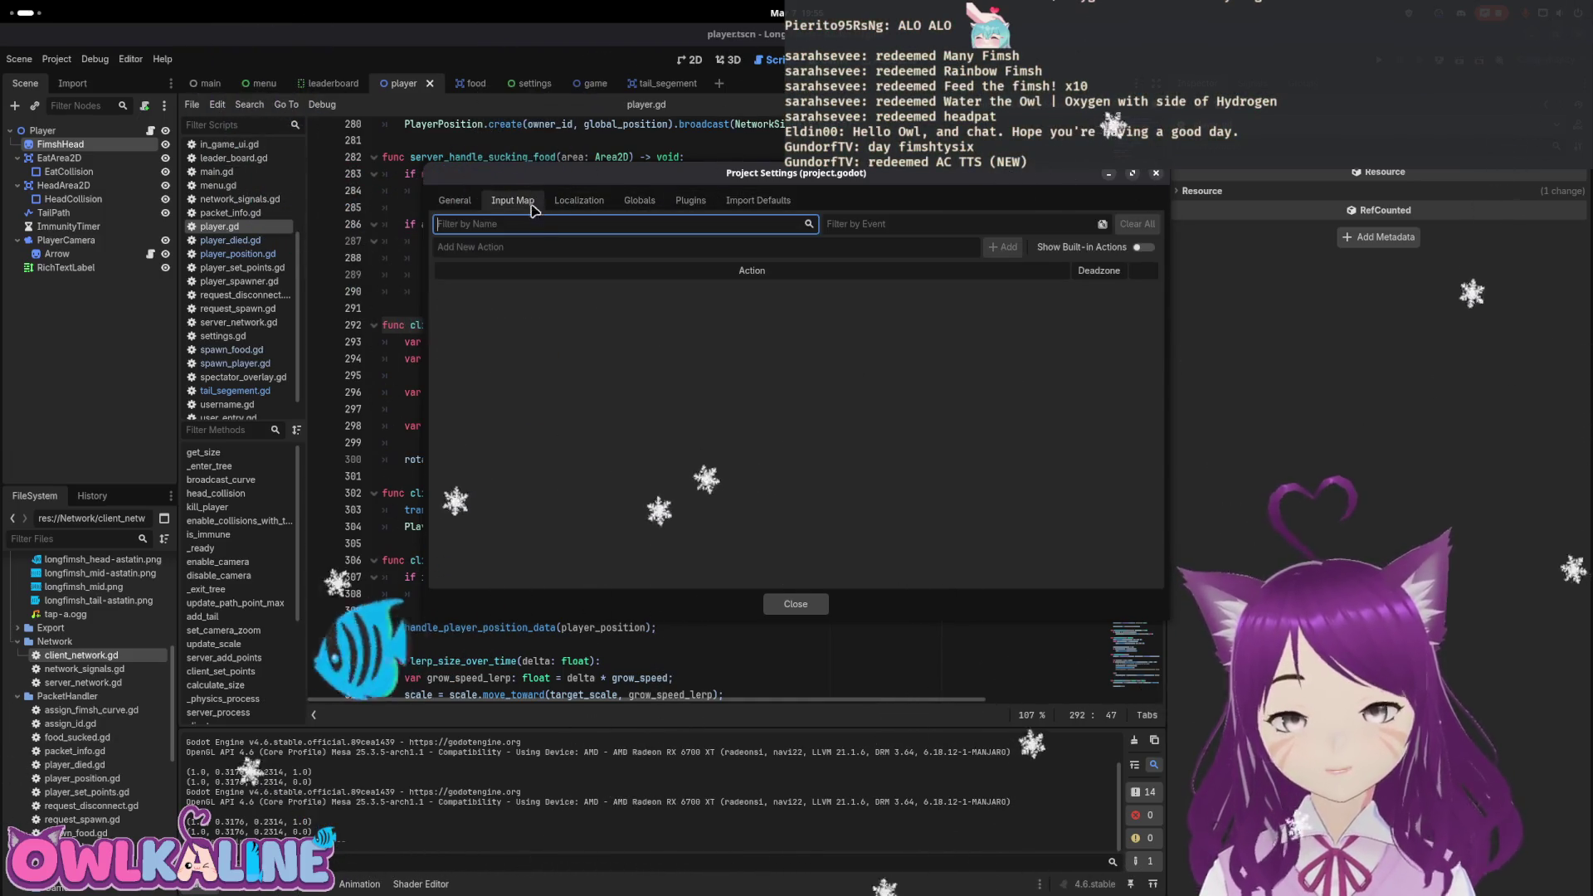
# - Filter the Input Map actions by the name 'move', finding no custom move actions
pyautogui.click(549, 222)
pyautogui.write('mo')
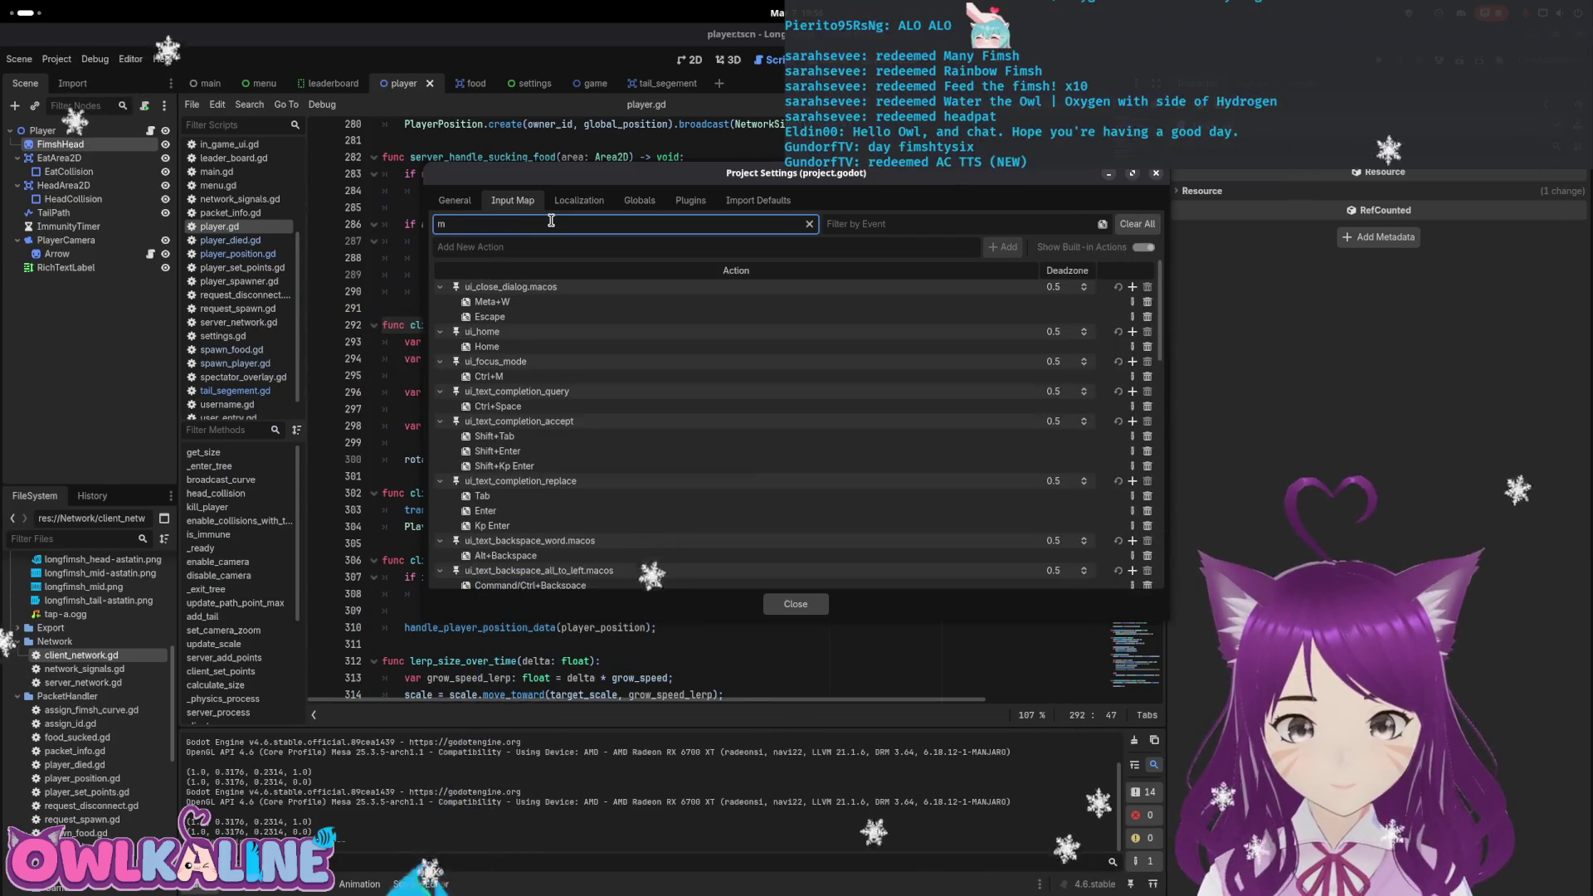
pyautogui.write('v')
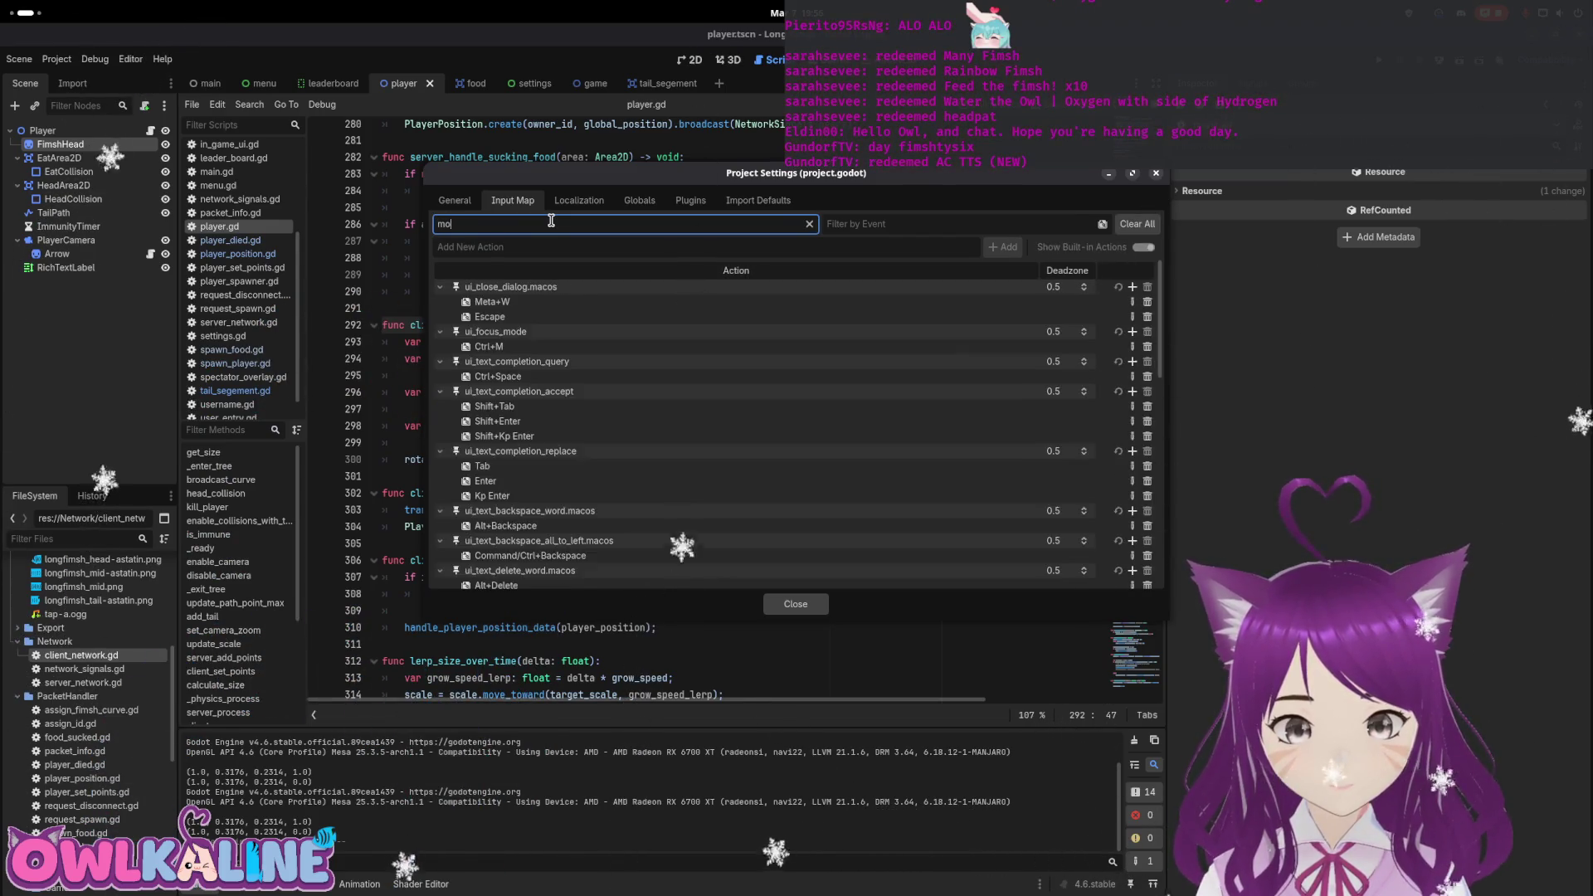
pyautogui.press('BackSpace')
pyautogui.press('BackSpace')
pyautogui.press('BackSpace')
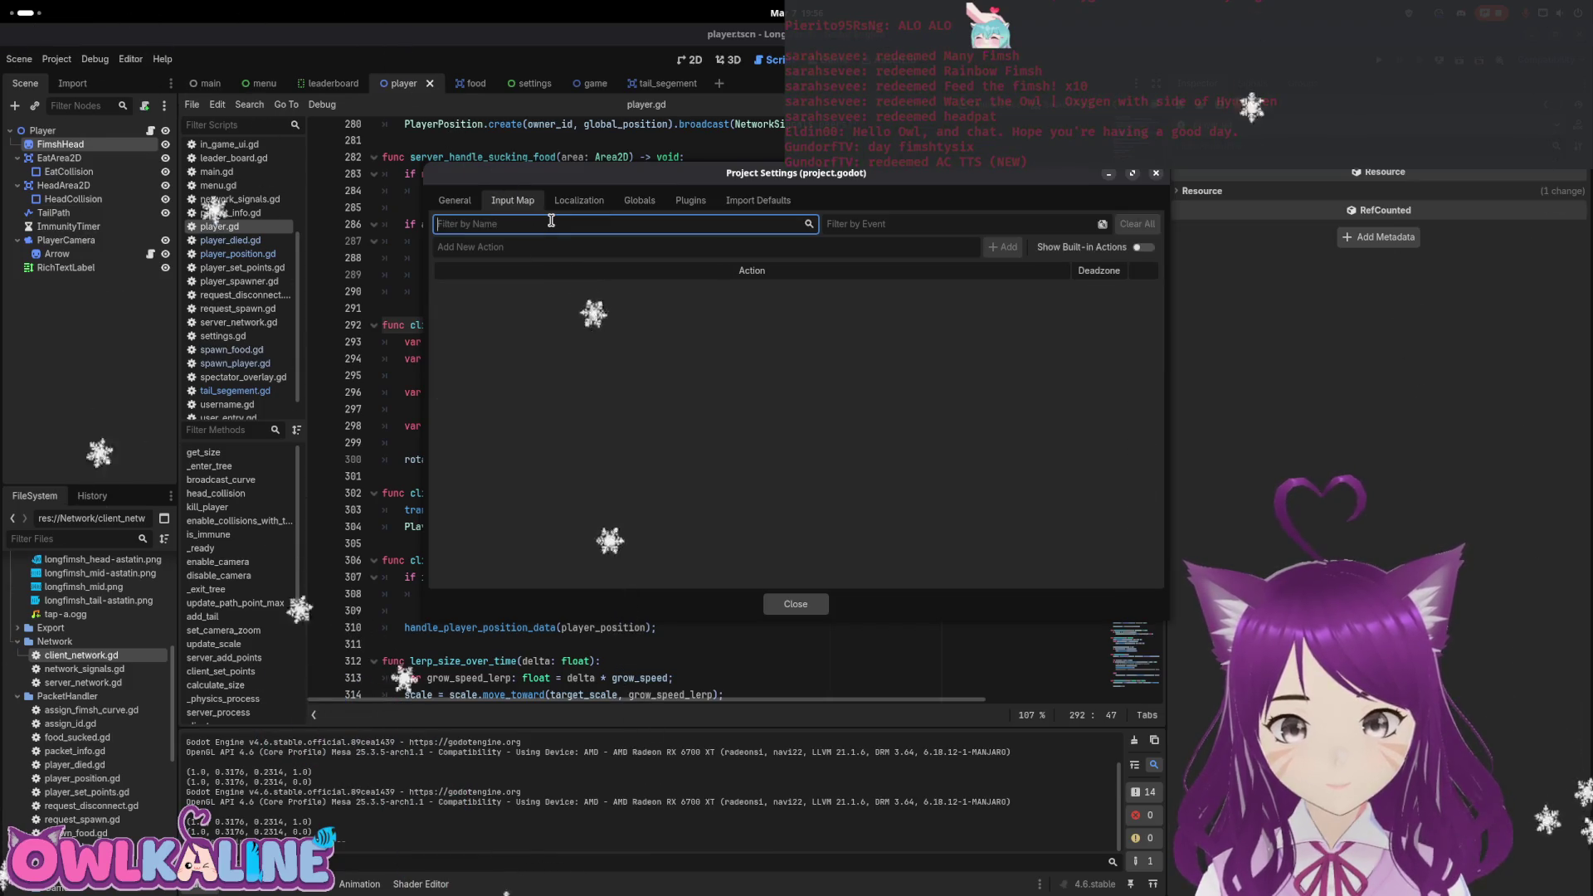
pyautogui.write('a')
pyautogui.press('BackSpace')
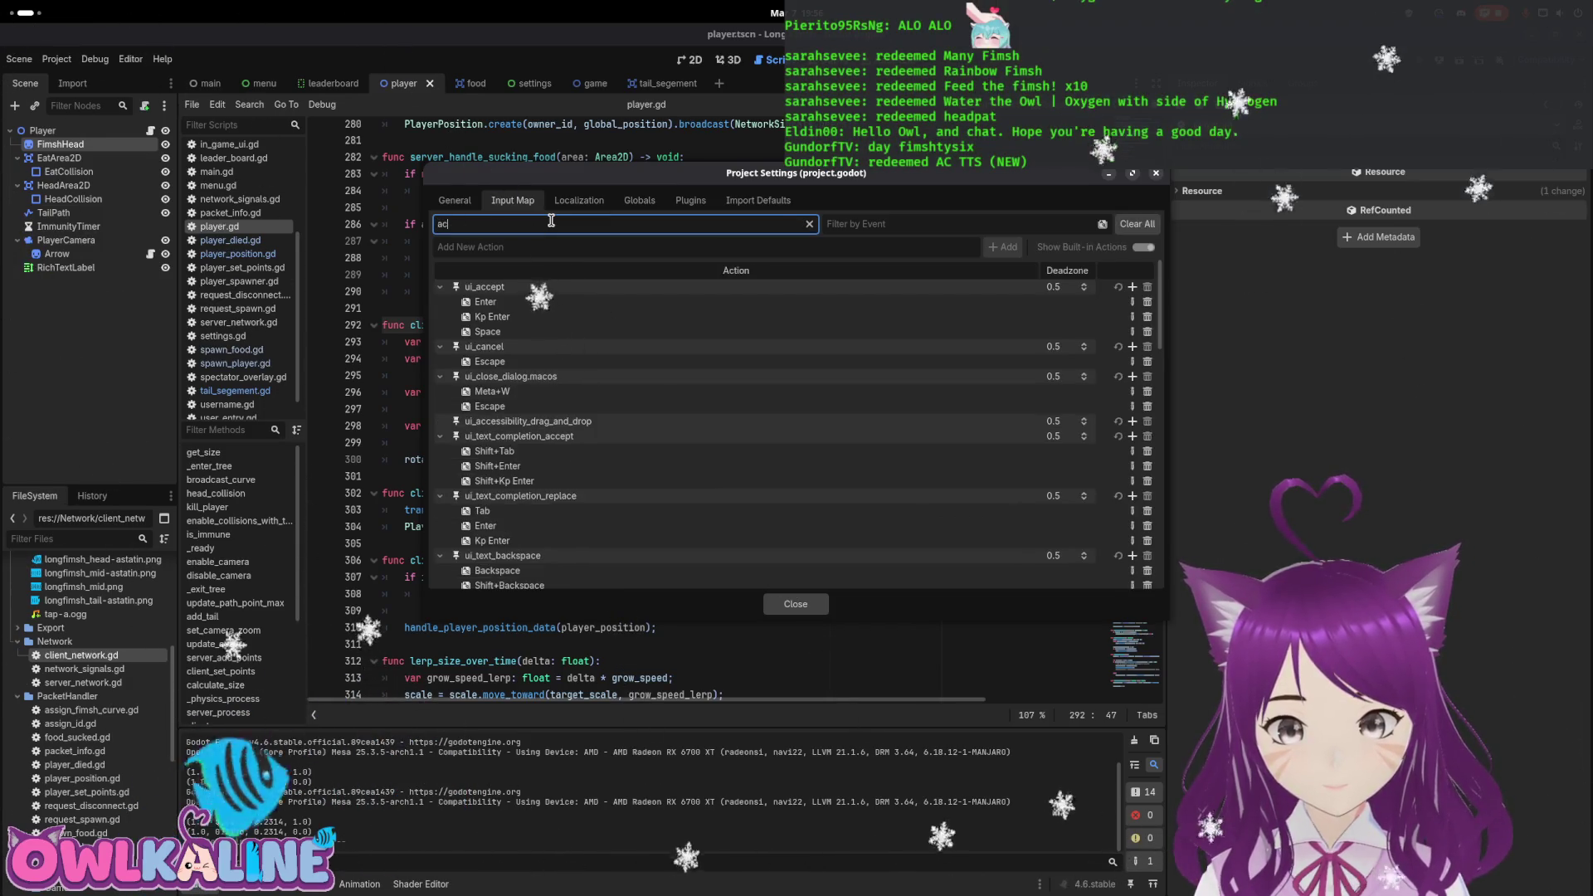
pyautogui.write('move')
pyautogui.press('BackSpace')
pyautogui.press('BackSpace')
pyautogui.press('BackSpace')
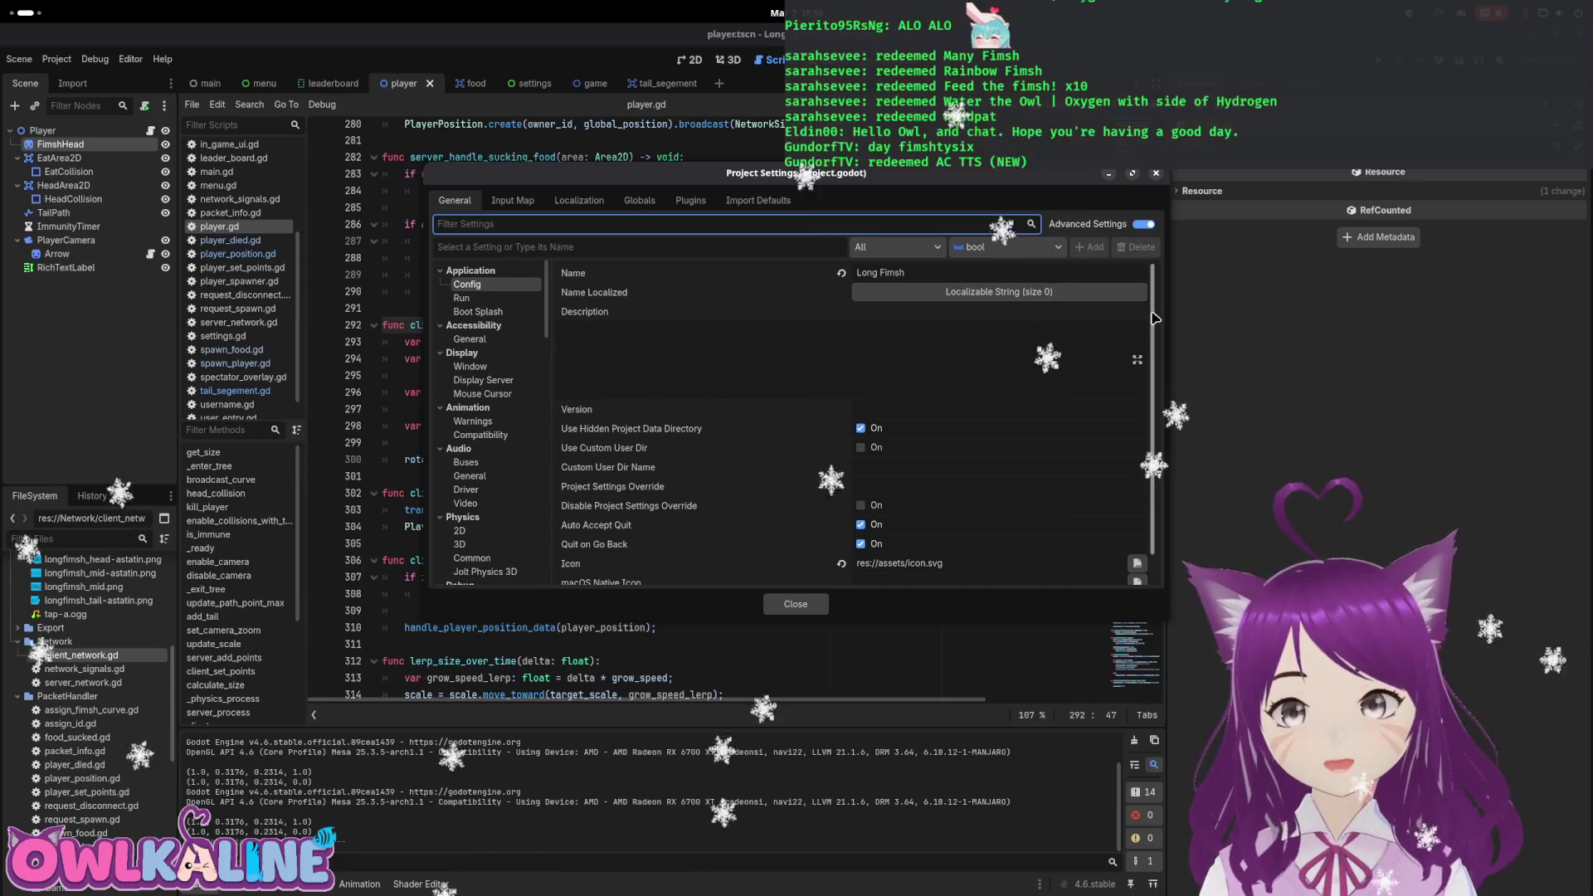
# - Show the Application > Run settings with res://main.tscn as the main scene
pyautogui.scroll(-1, 1152, 349)
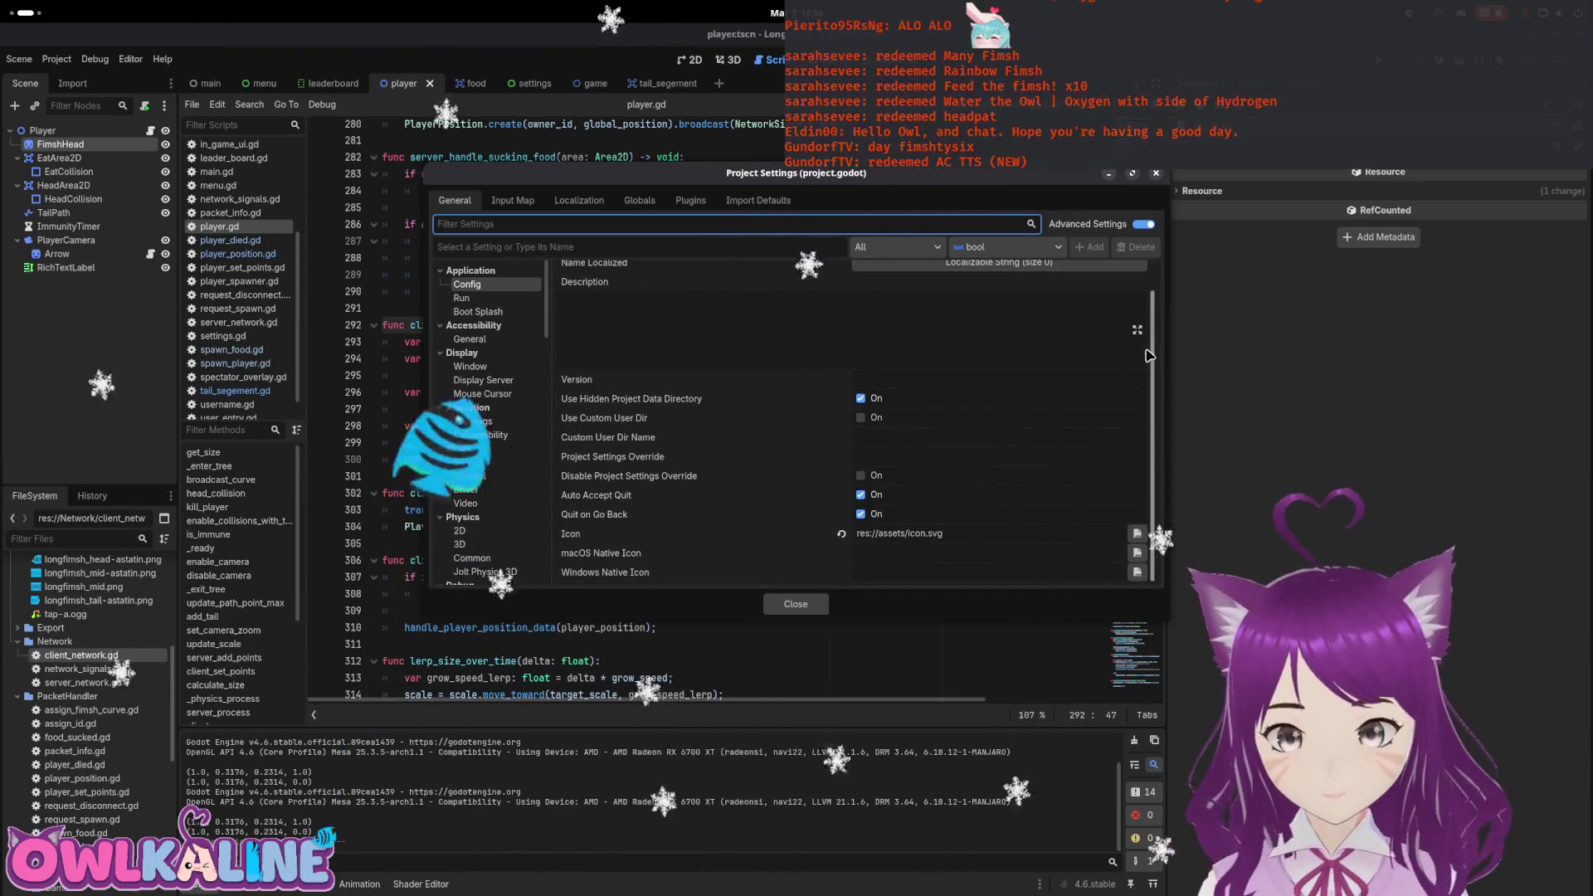
pyautogui.scroll(1, 1145, 332)
pyautogui.scroll(-1, 1155, 387)
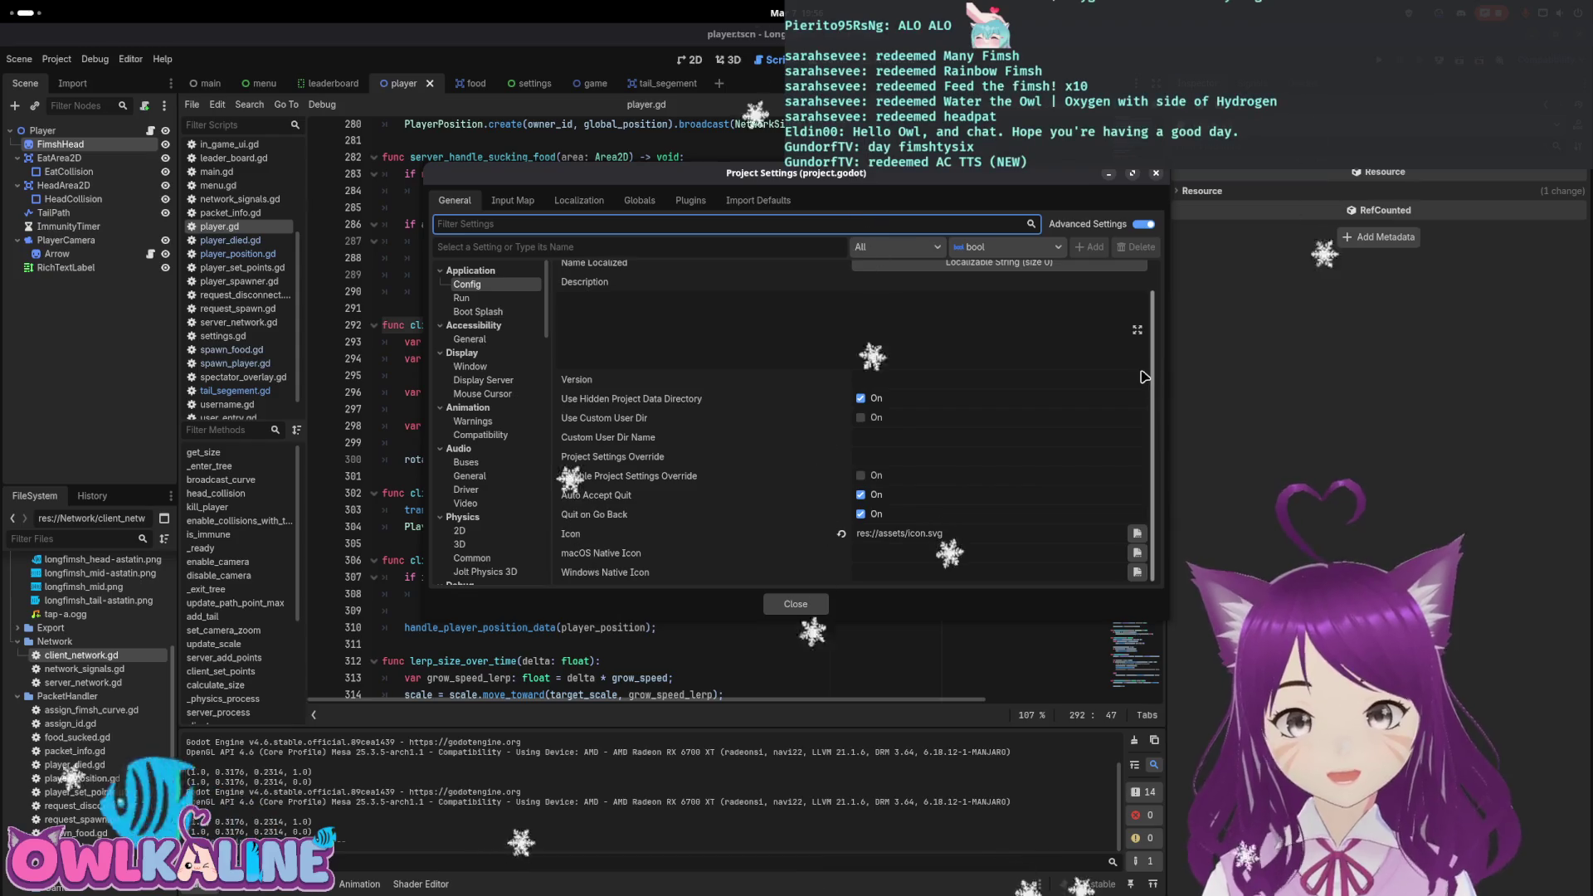
pyautogui.scroll(2, 1145, 322)
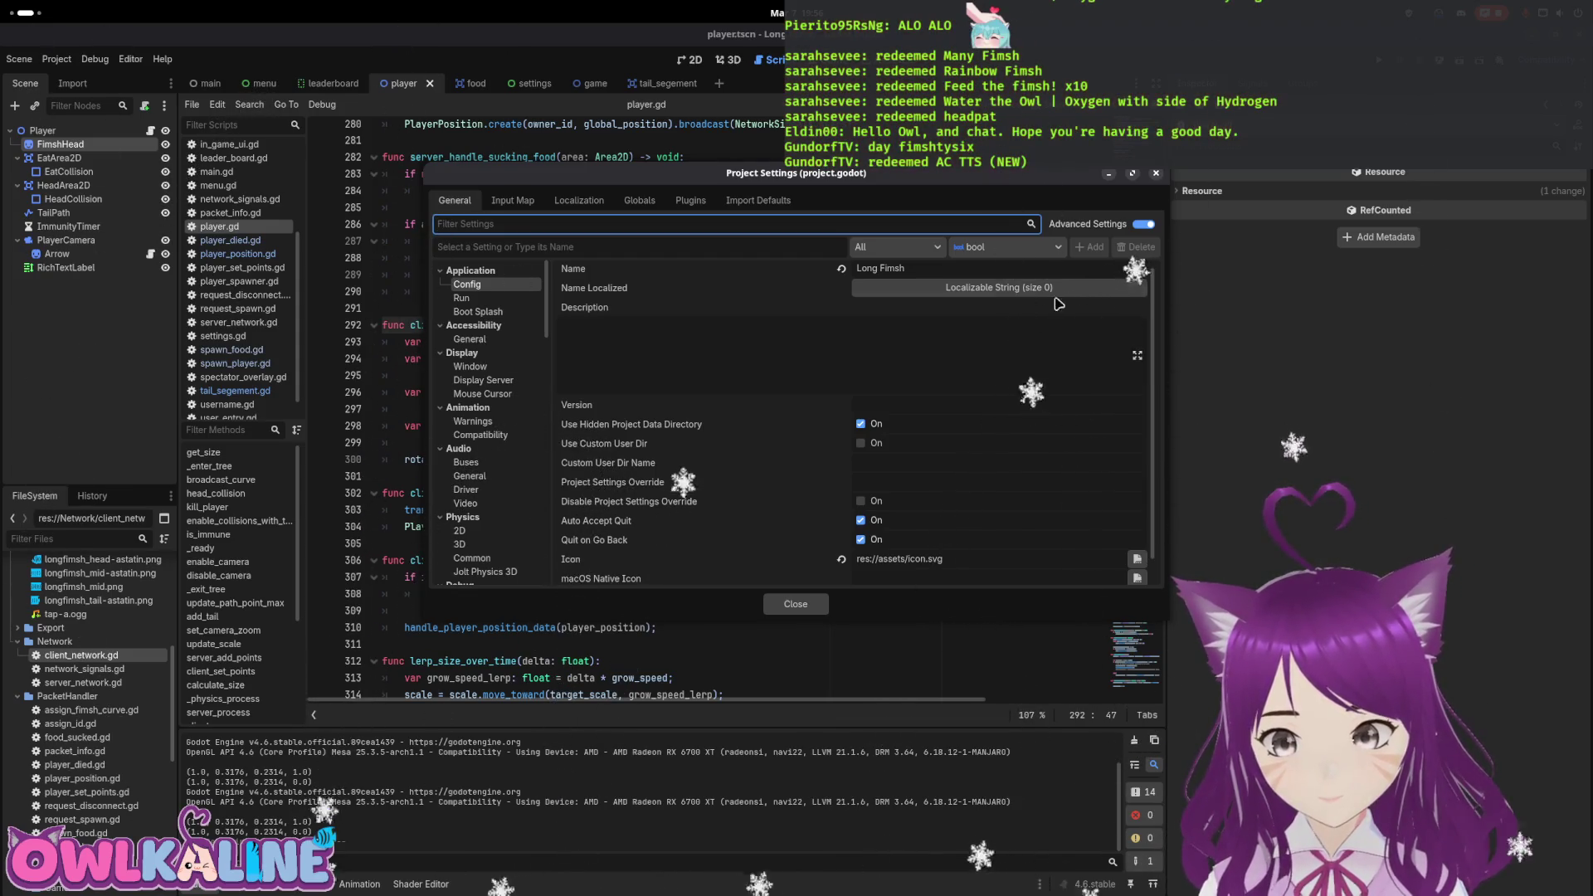
pyautogui.click(461, 298)
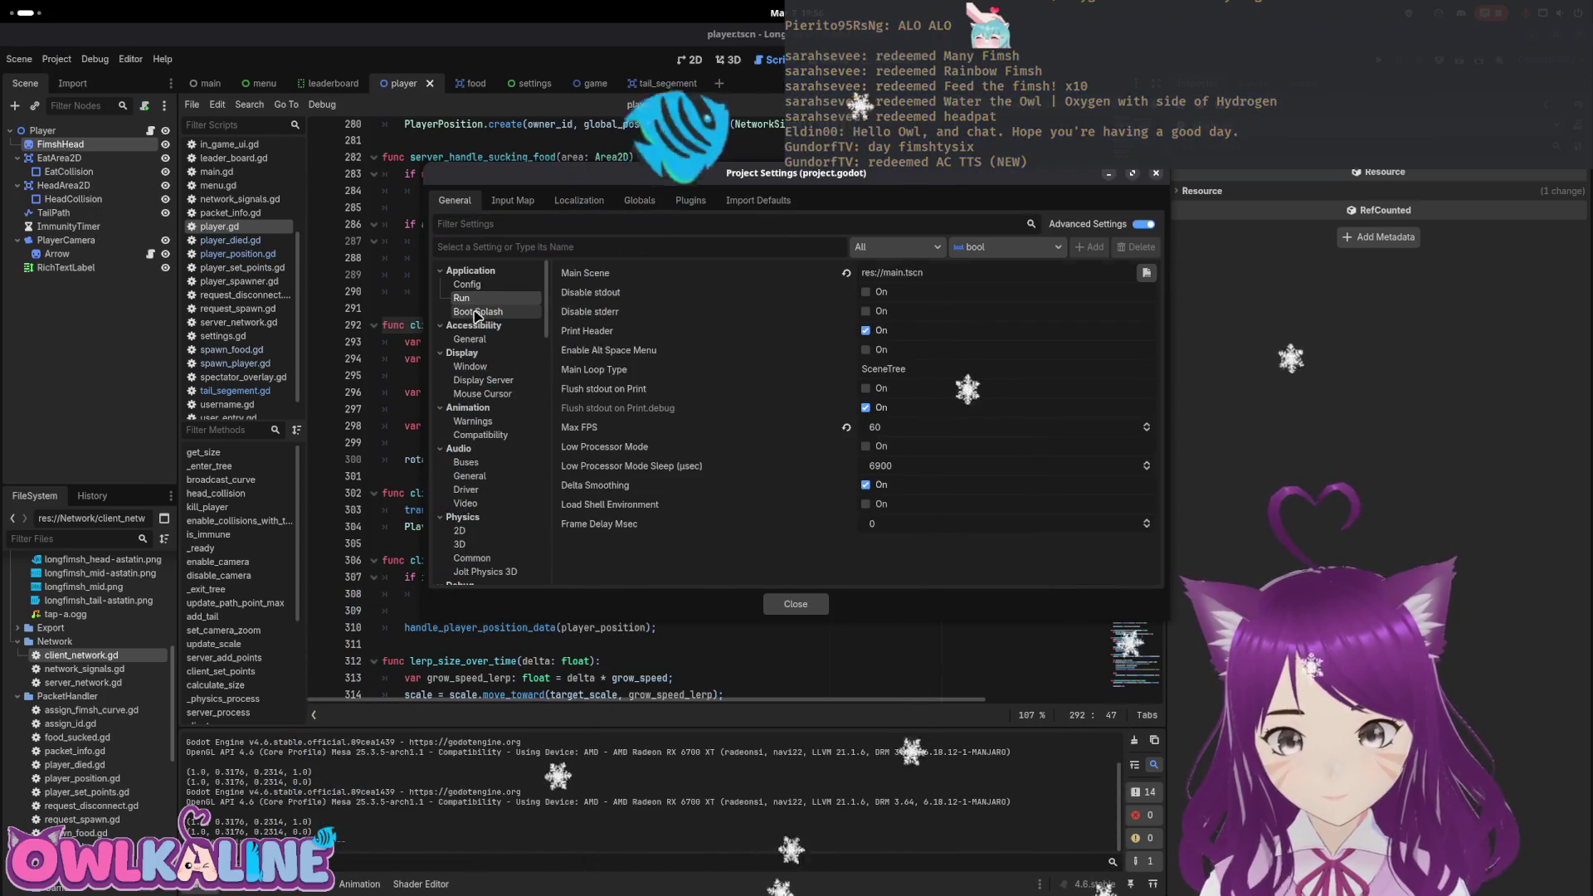
# - Scroll the section list down to Input Devices and view the Pointing settings
pyautogui.scroll(-5, 481, 370)
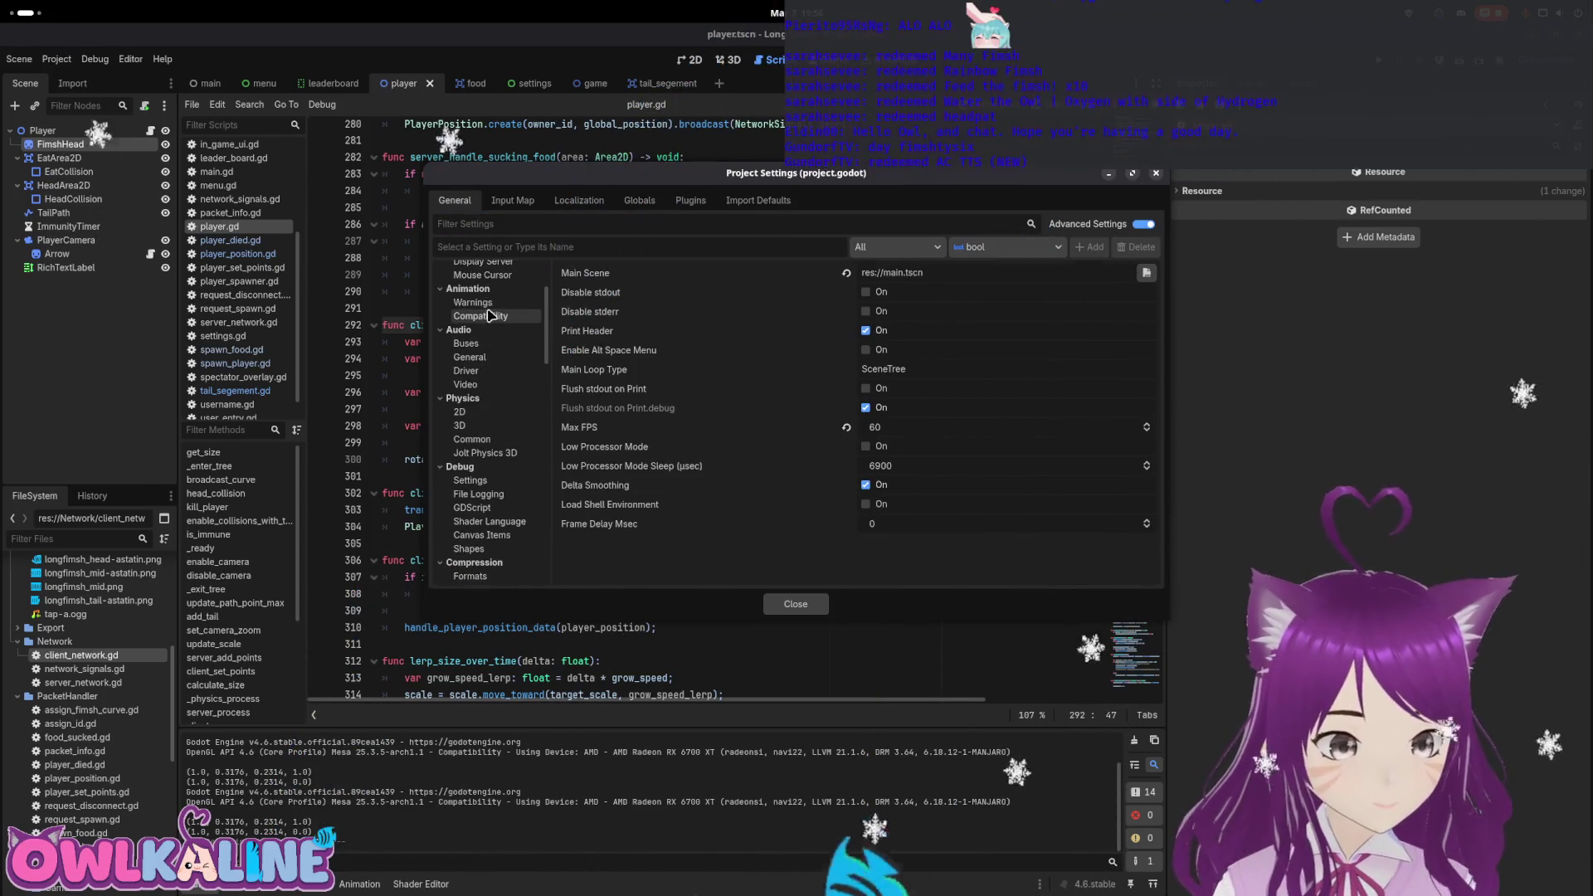
pyautogui.scroll(3, 489, 345)
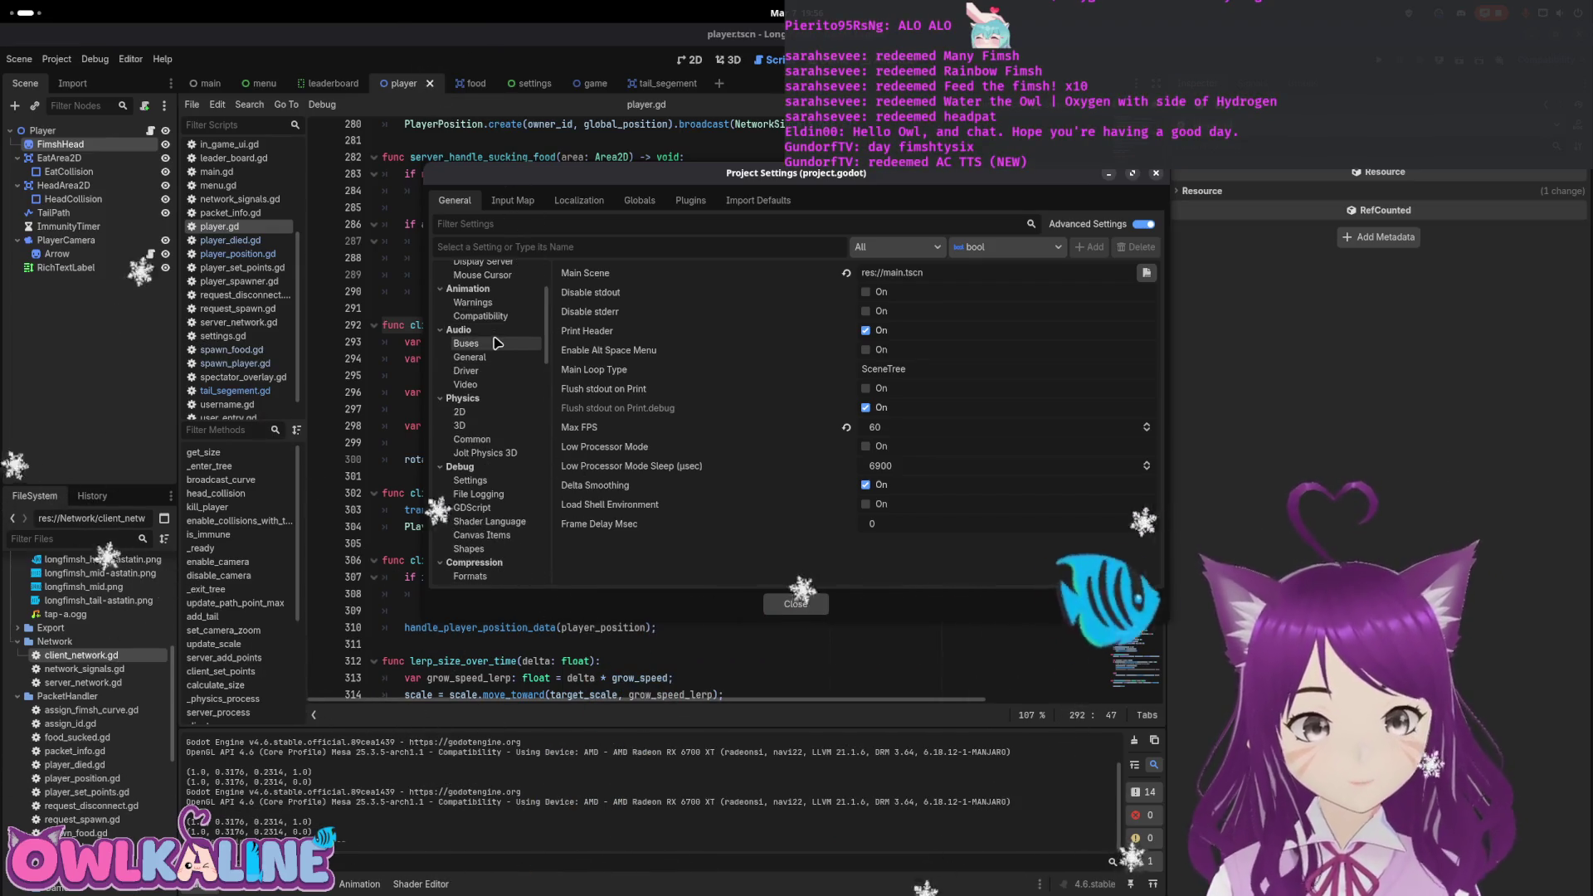
pyautogui.scroll(-3, 495, 373)
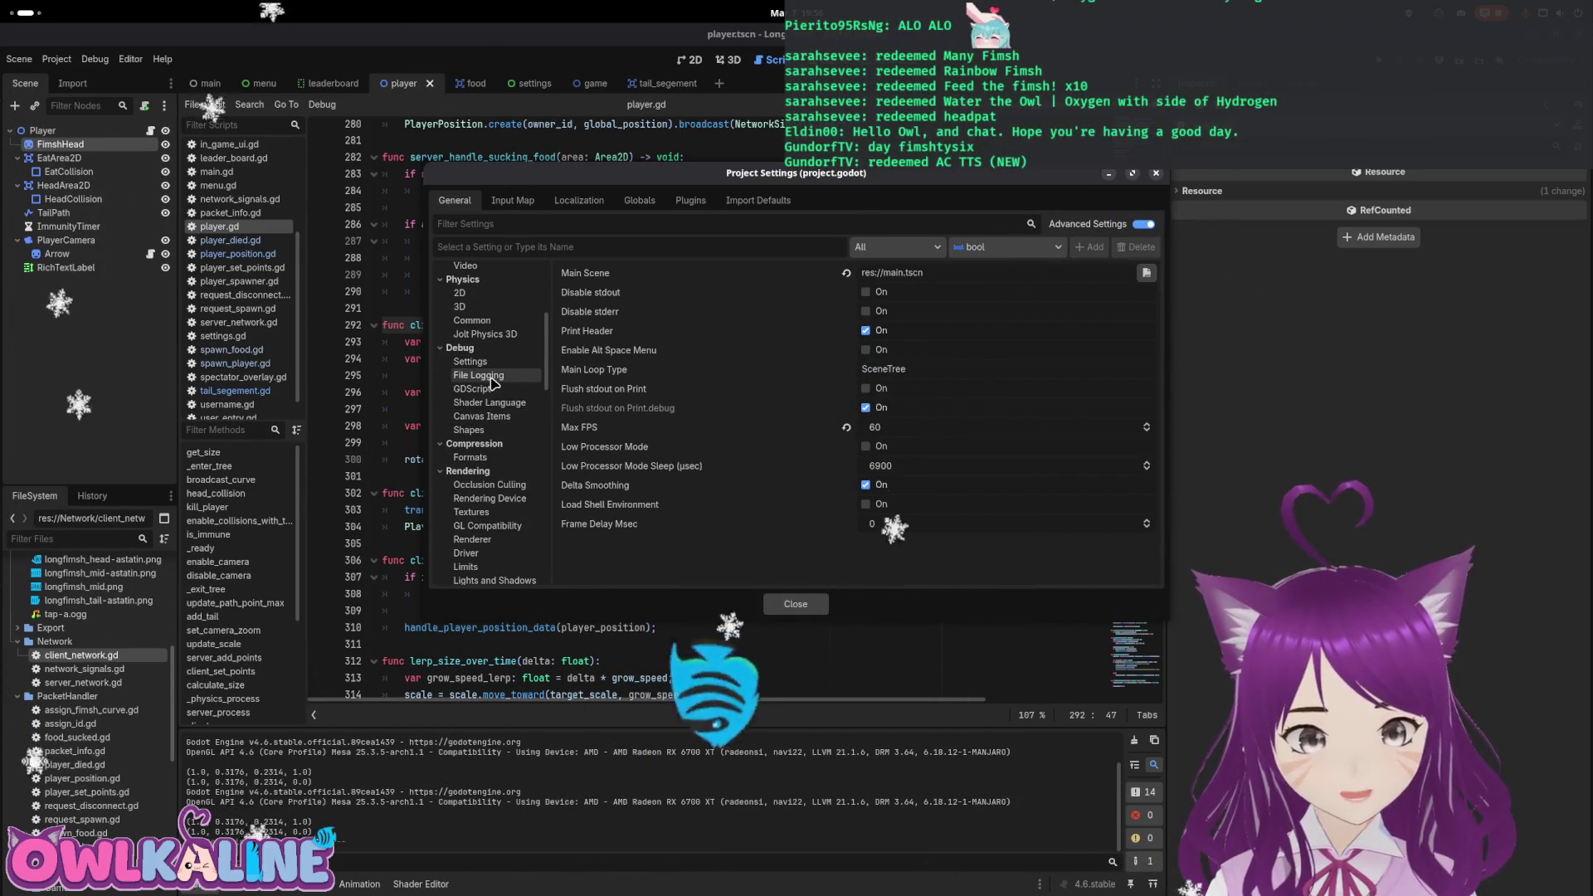
pyautogui.scroll(-3, 489, 439)
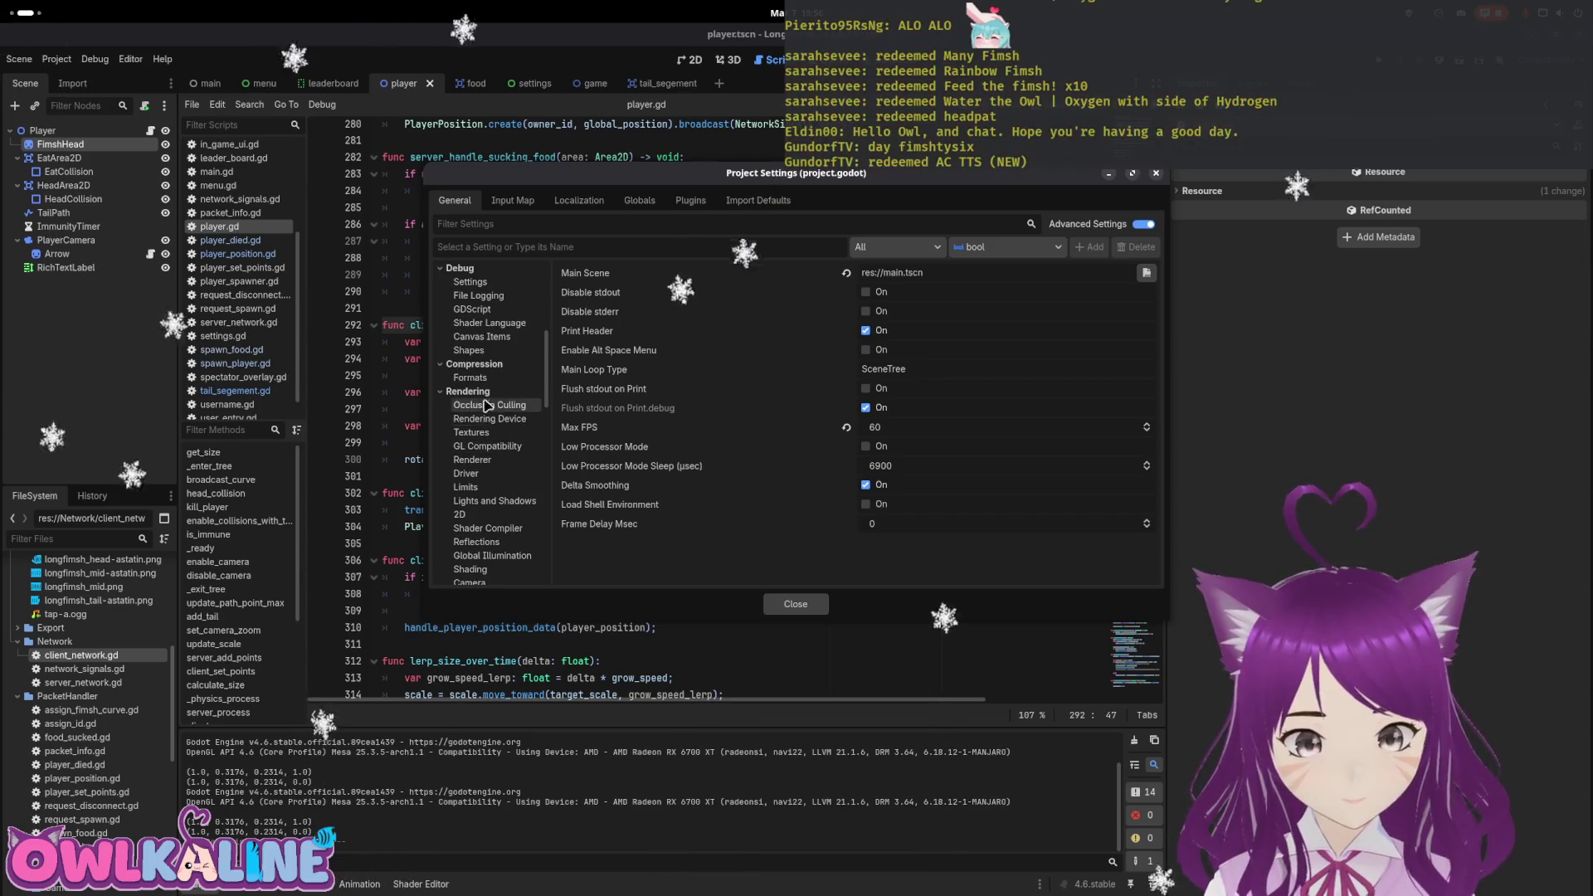
pyautogui.scroll(-7, 490, 428)
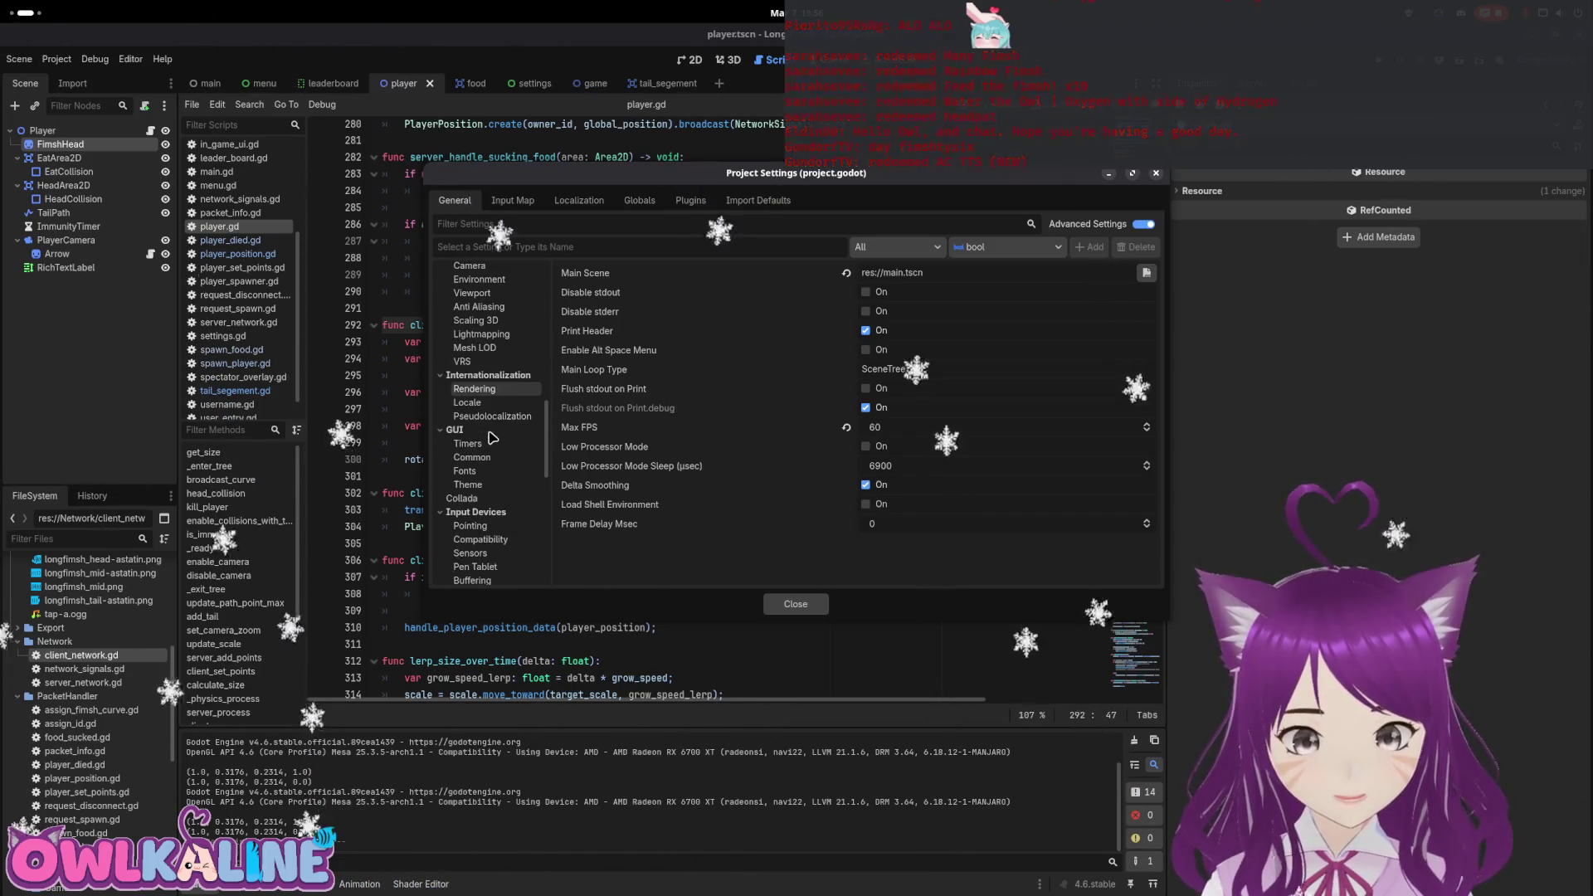
pyautogui.scroll(-3, 500, 430)
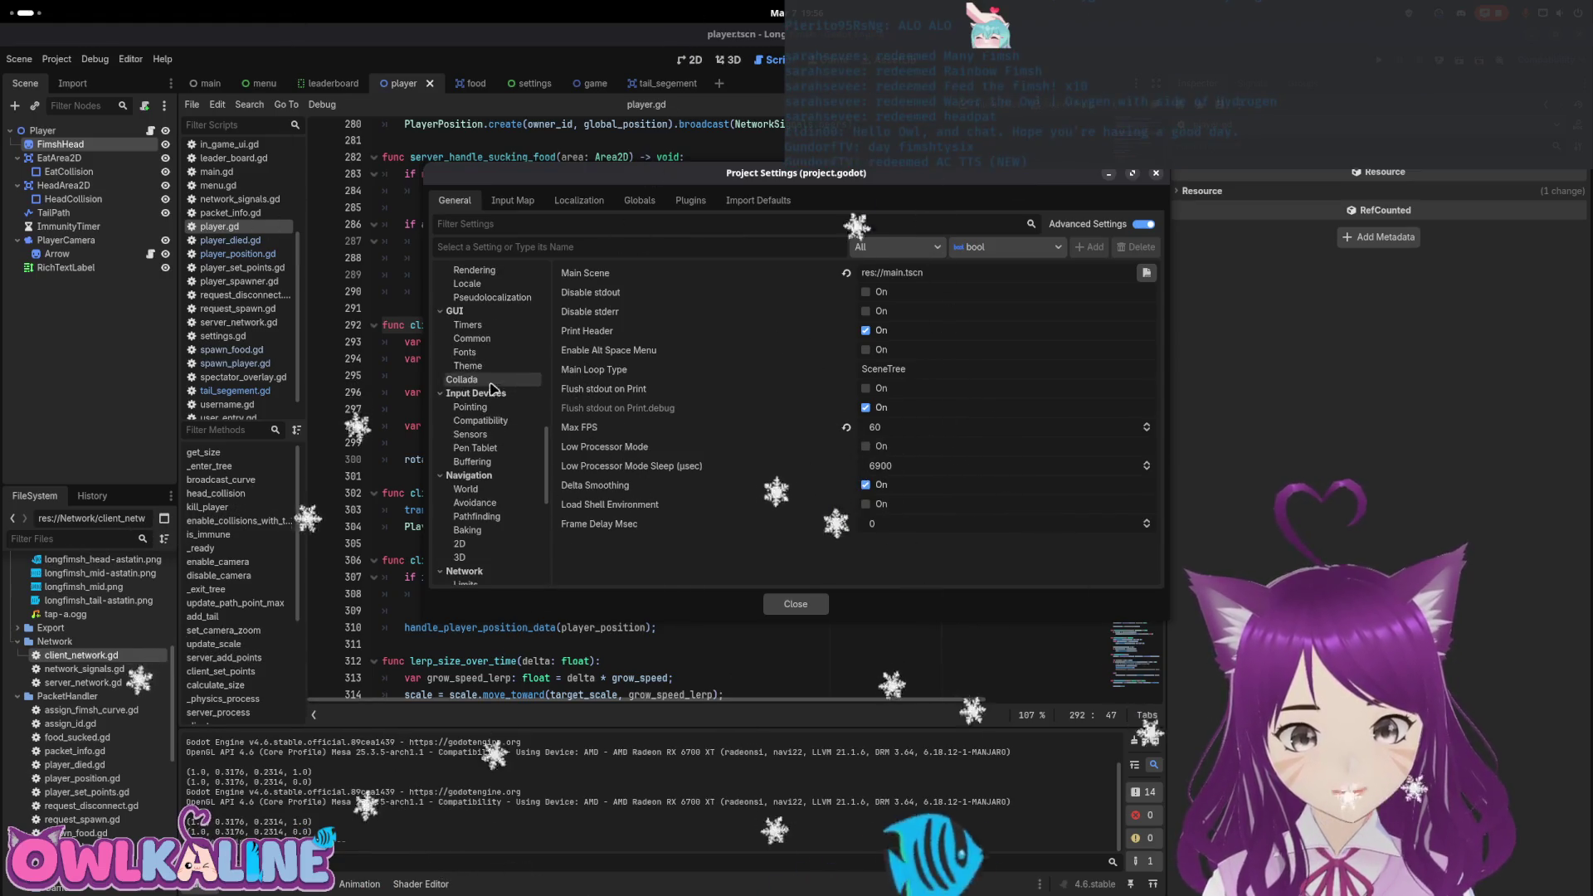
pyautogui.scroll(-2, 499, 345)
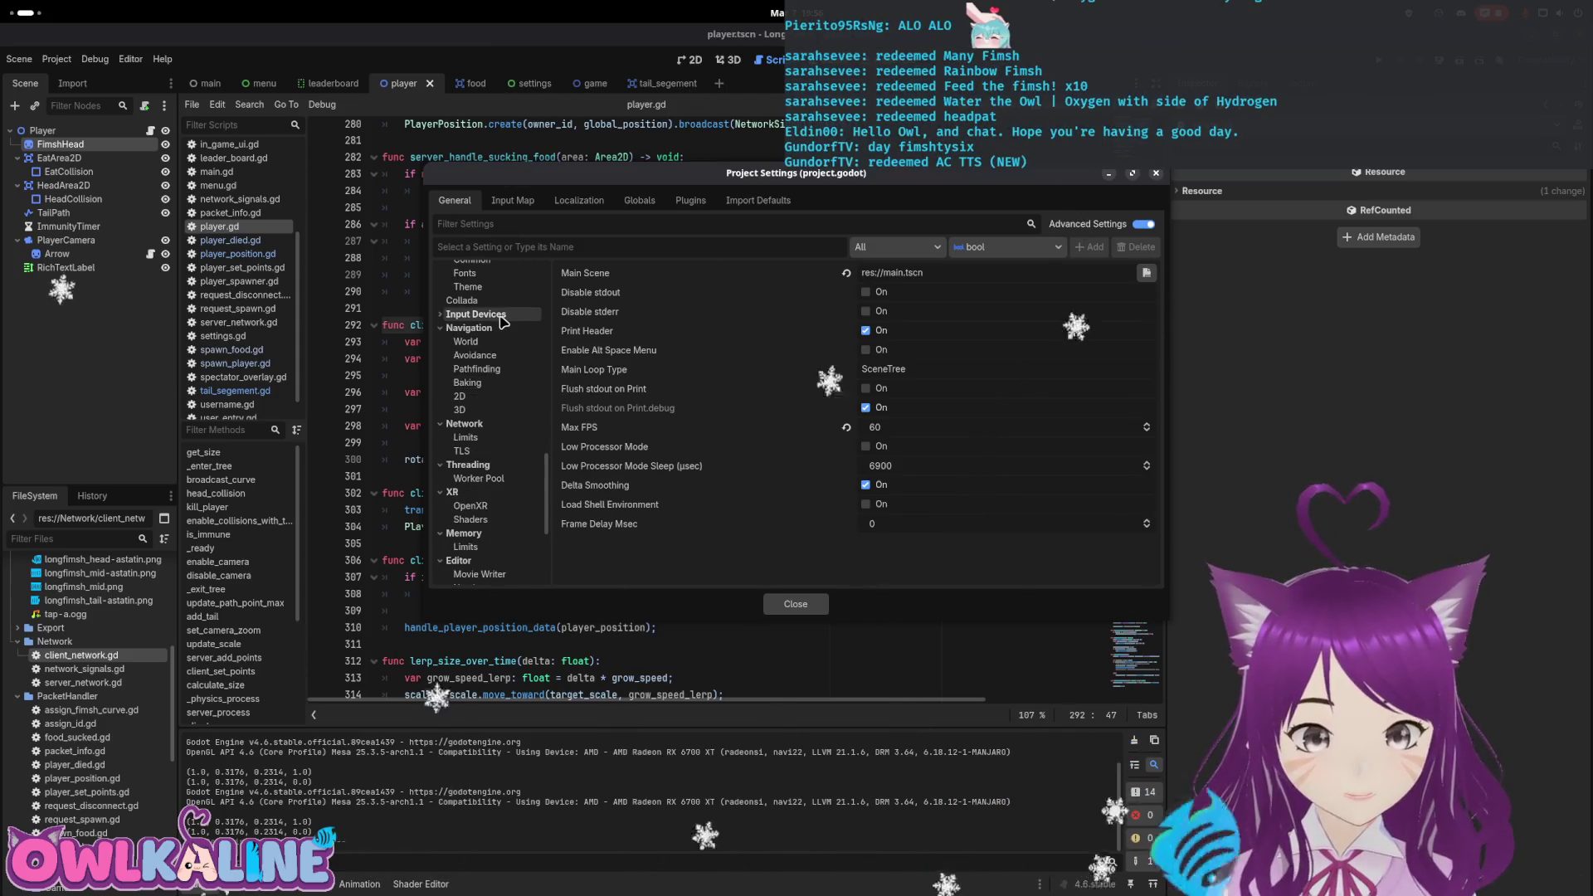
pyautogui.click(498, 331)
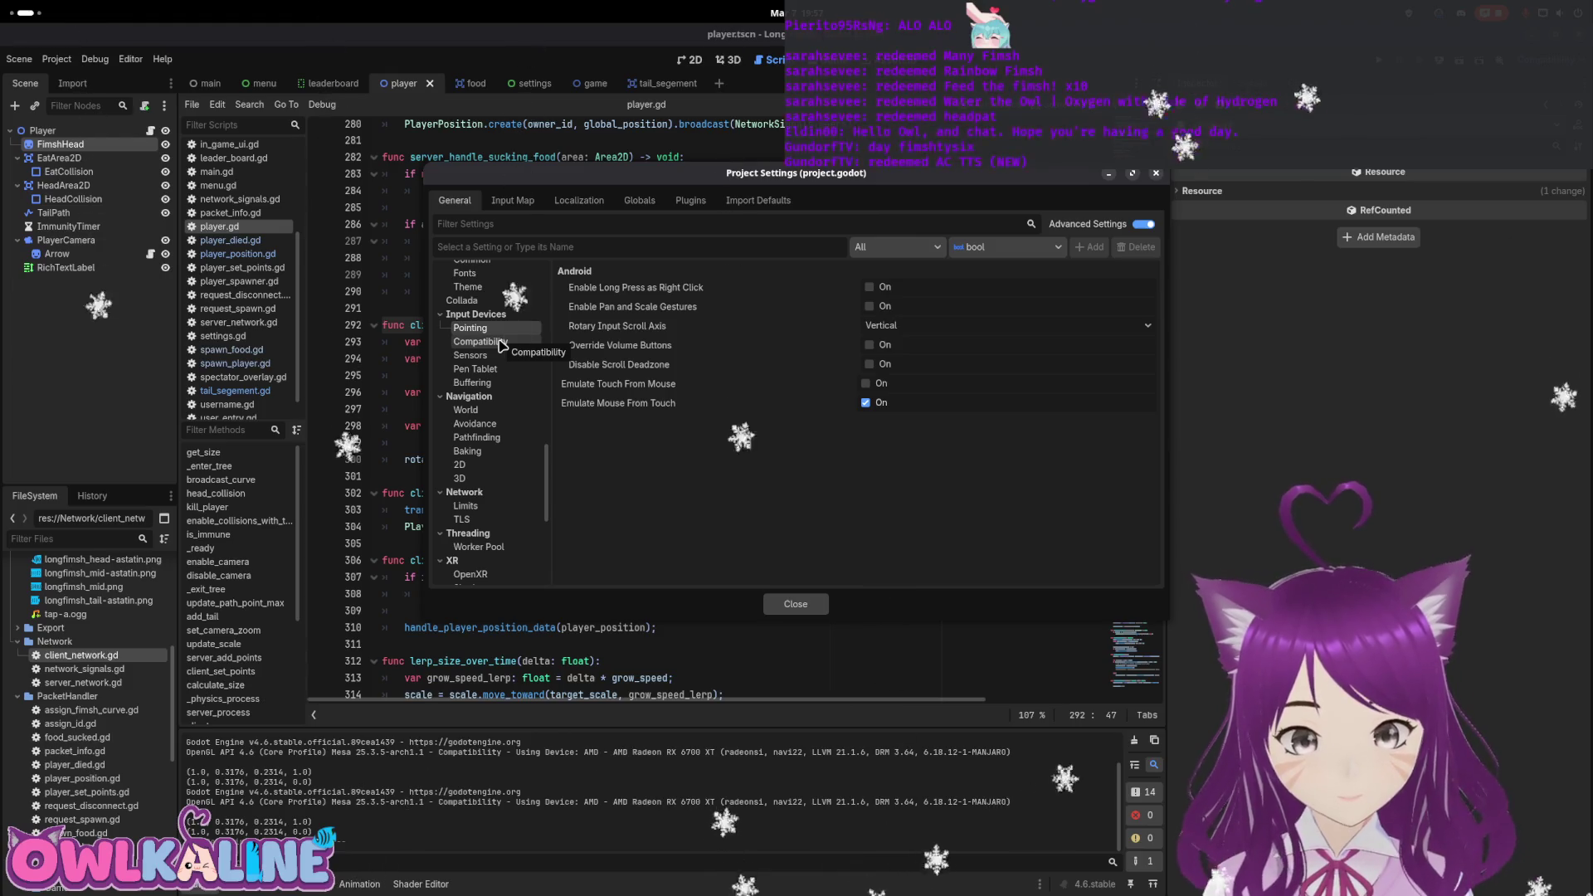
# - View the Input Devices Compatibility, Sensors, Pen Tablet and Buffering settings pages
pyautogui.click(500, 343)
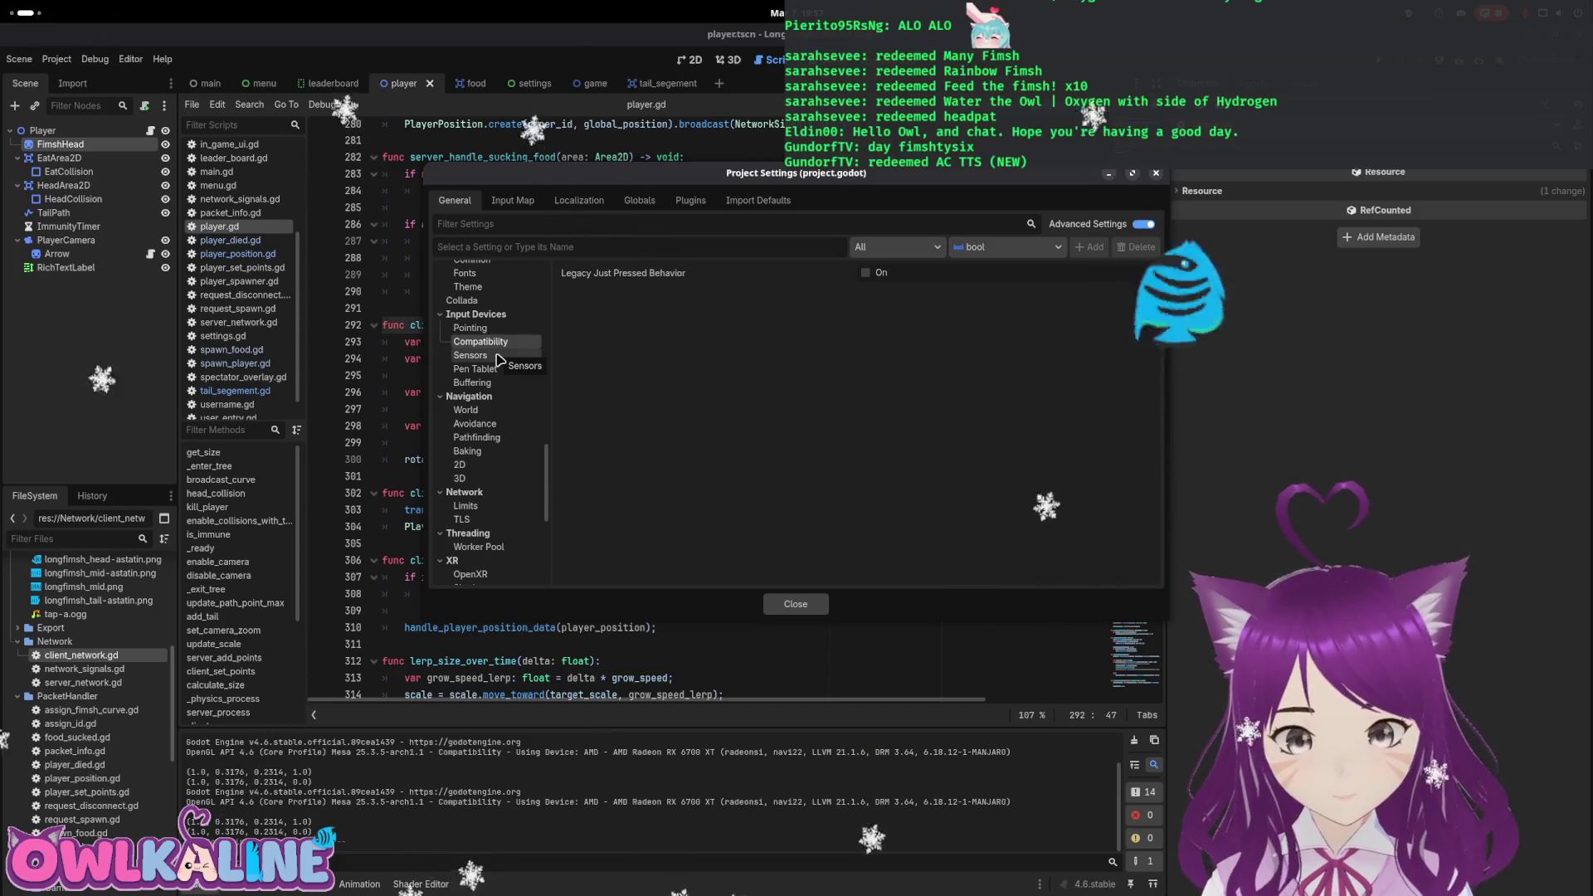
pyautogui.click(499, 357)
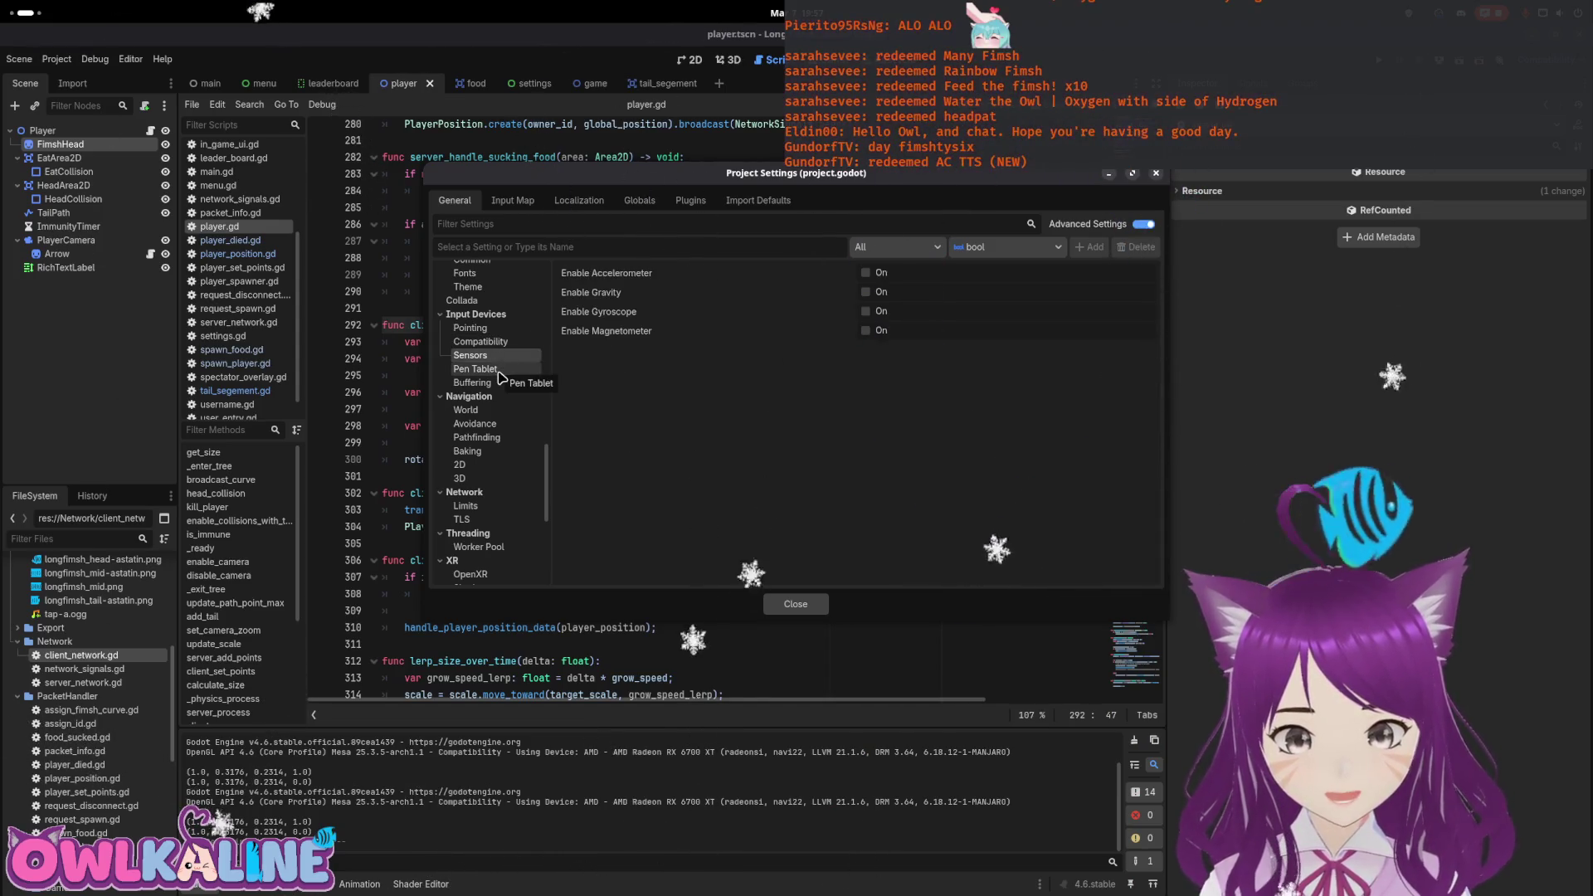
pyautogui.click(500, 372)
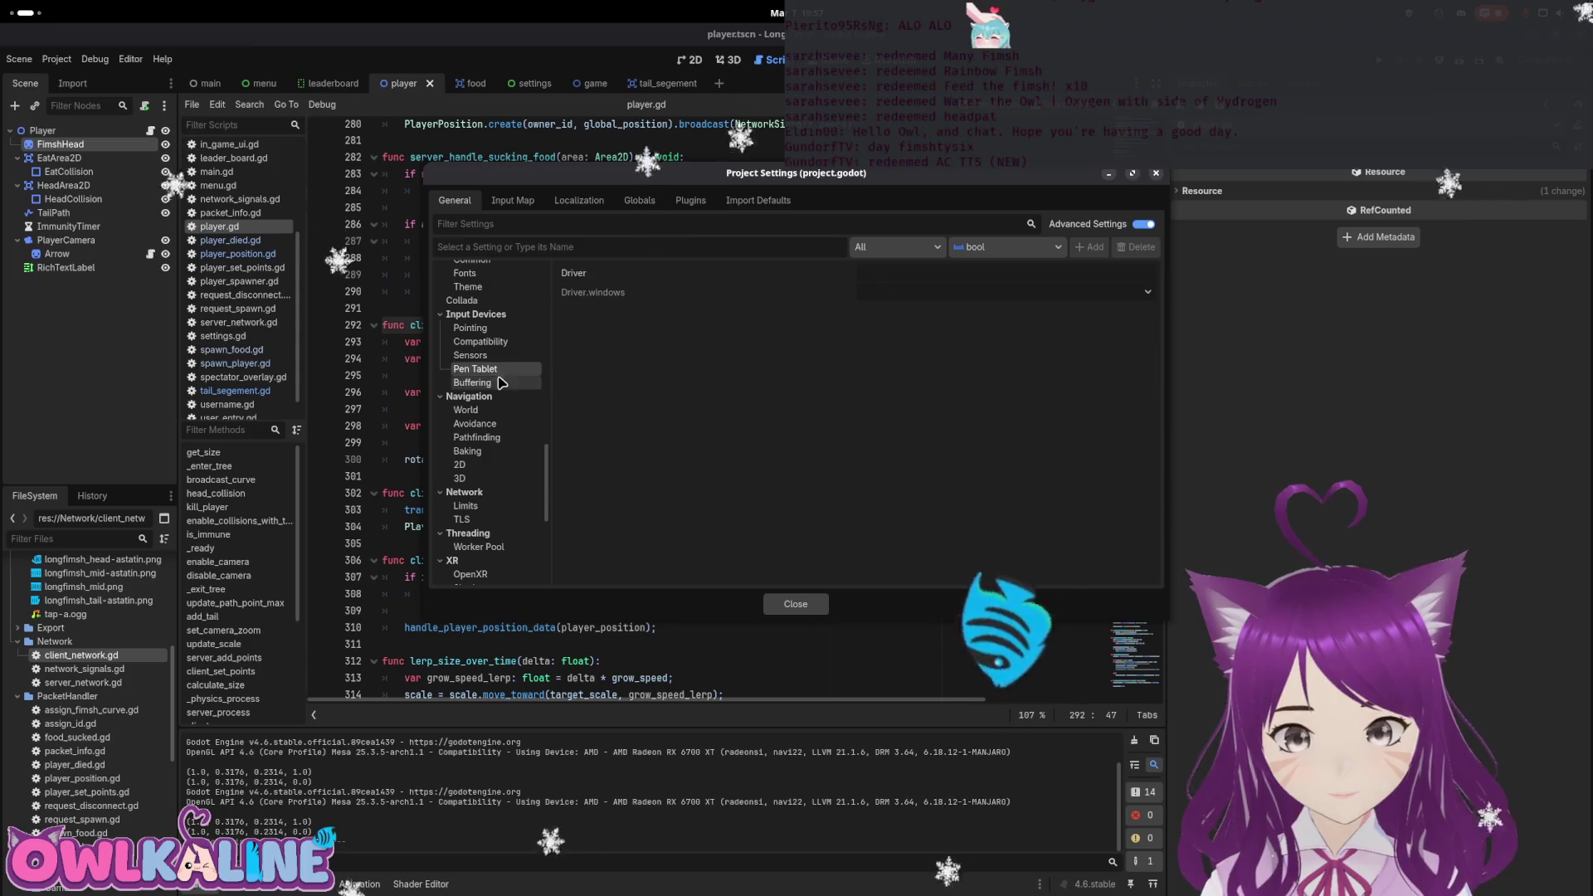
pyautogui.click(501, 384)
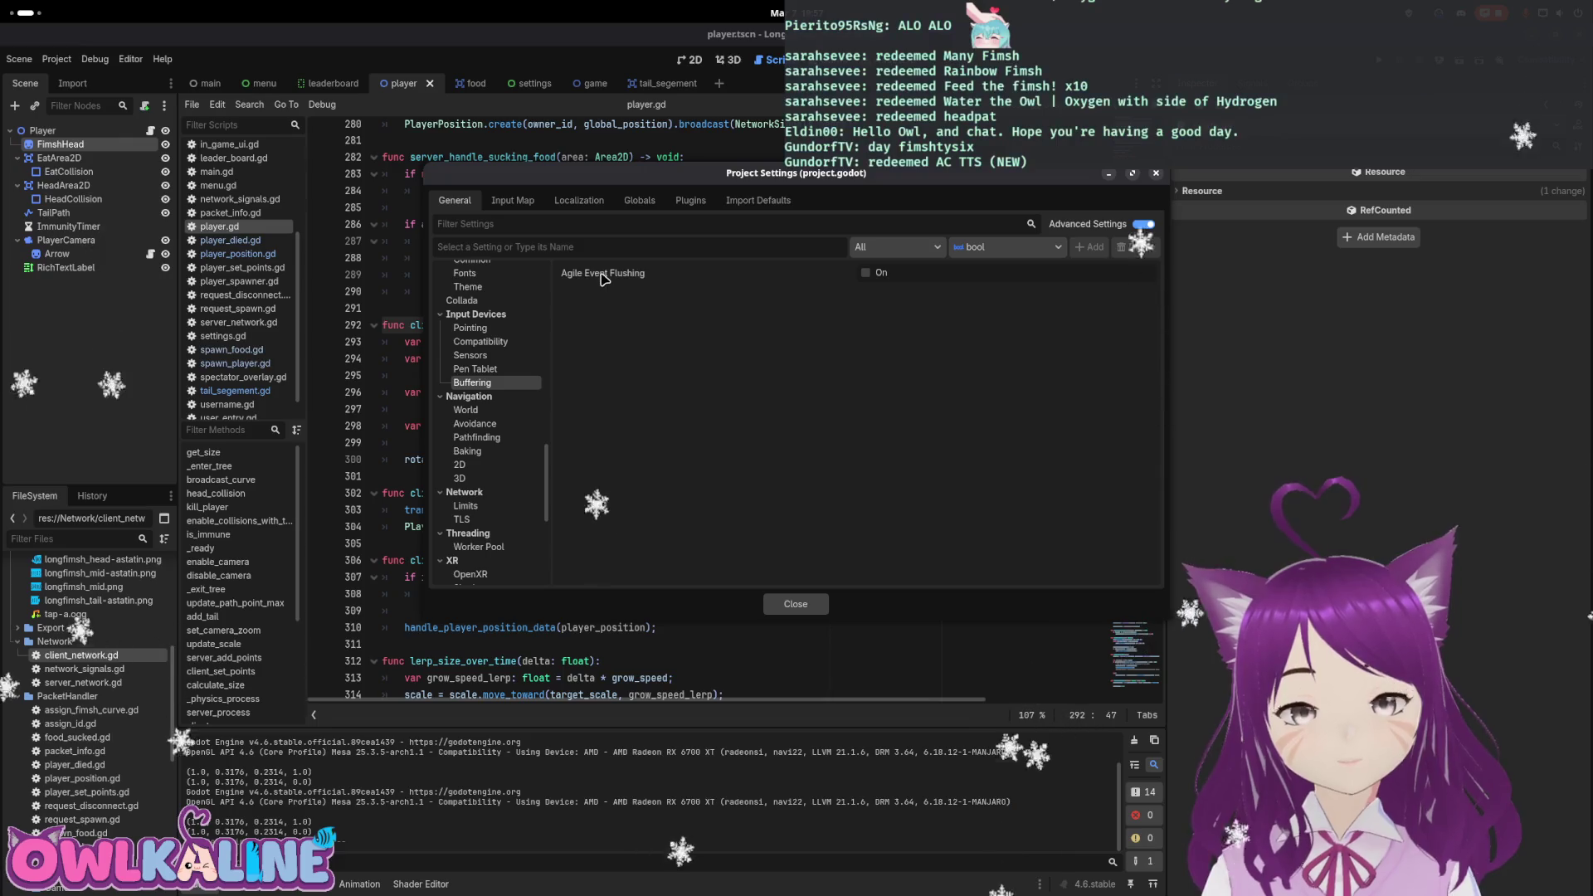
pyautogui.moveTo(602, 278)
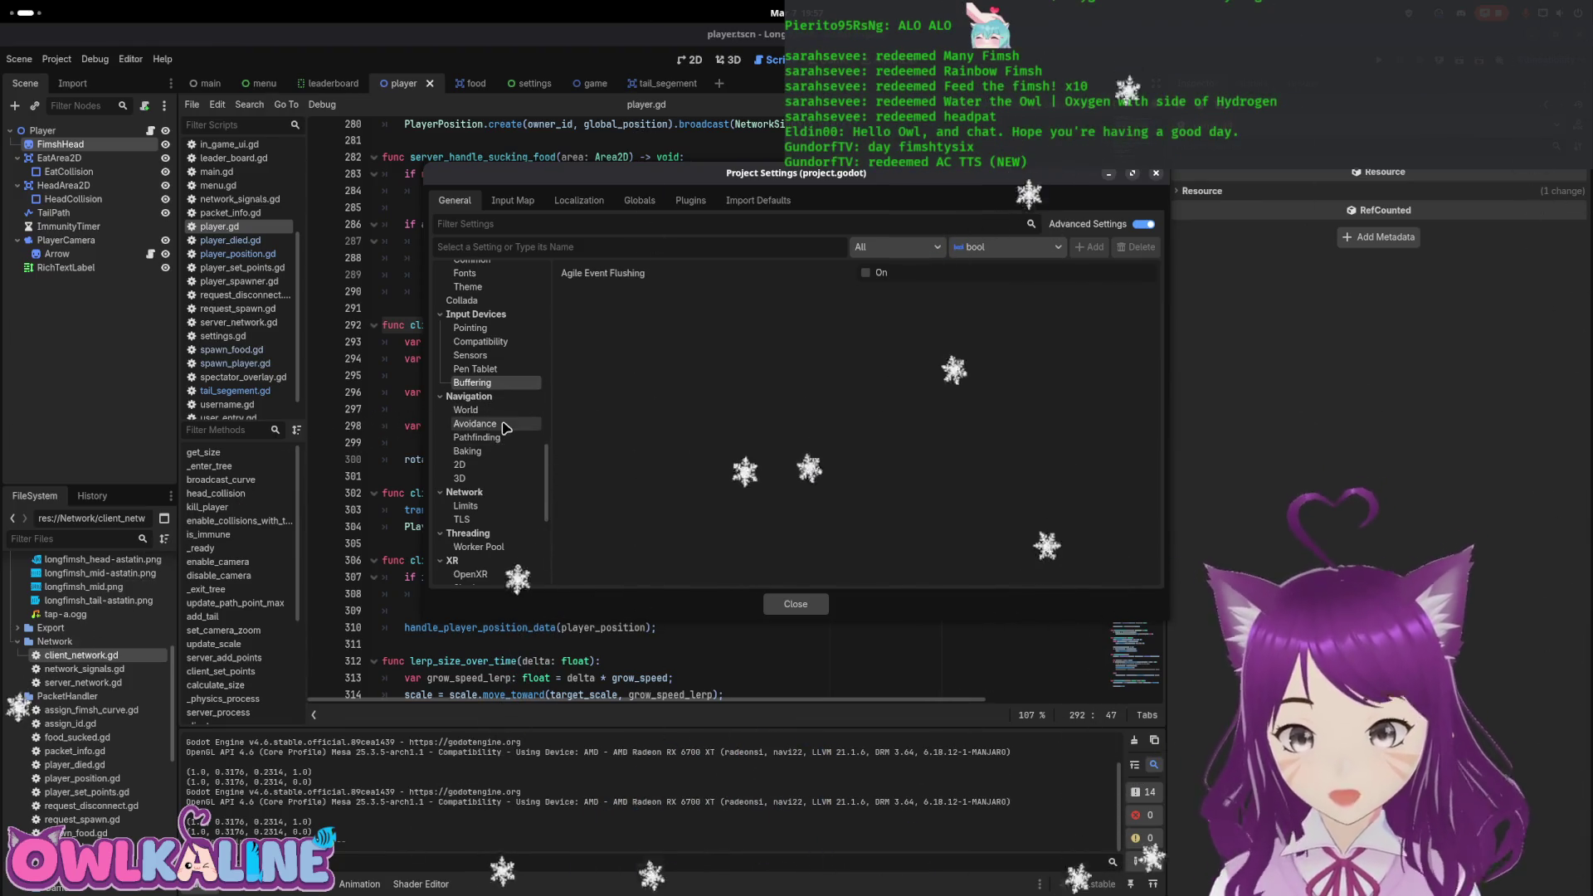
# - View the Navigation > 2D settings, then close Project Settings
pyautogui.scroll(-5, 503, 427)
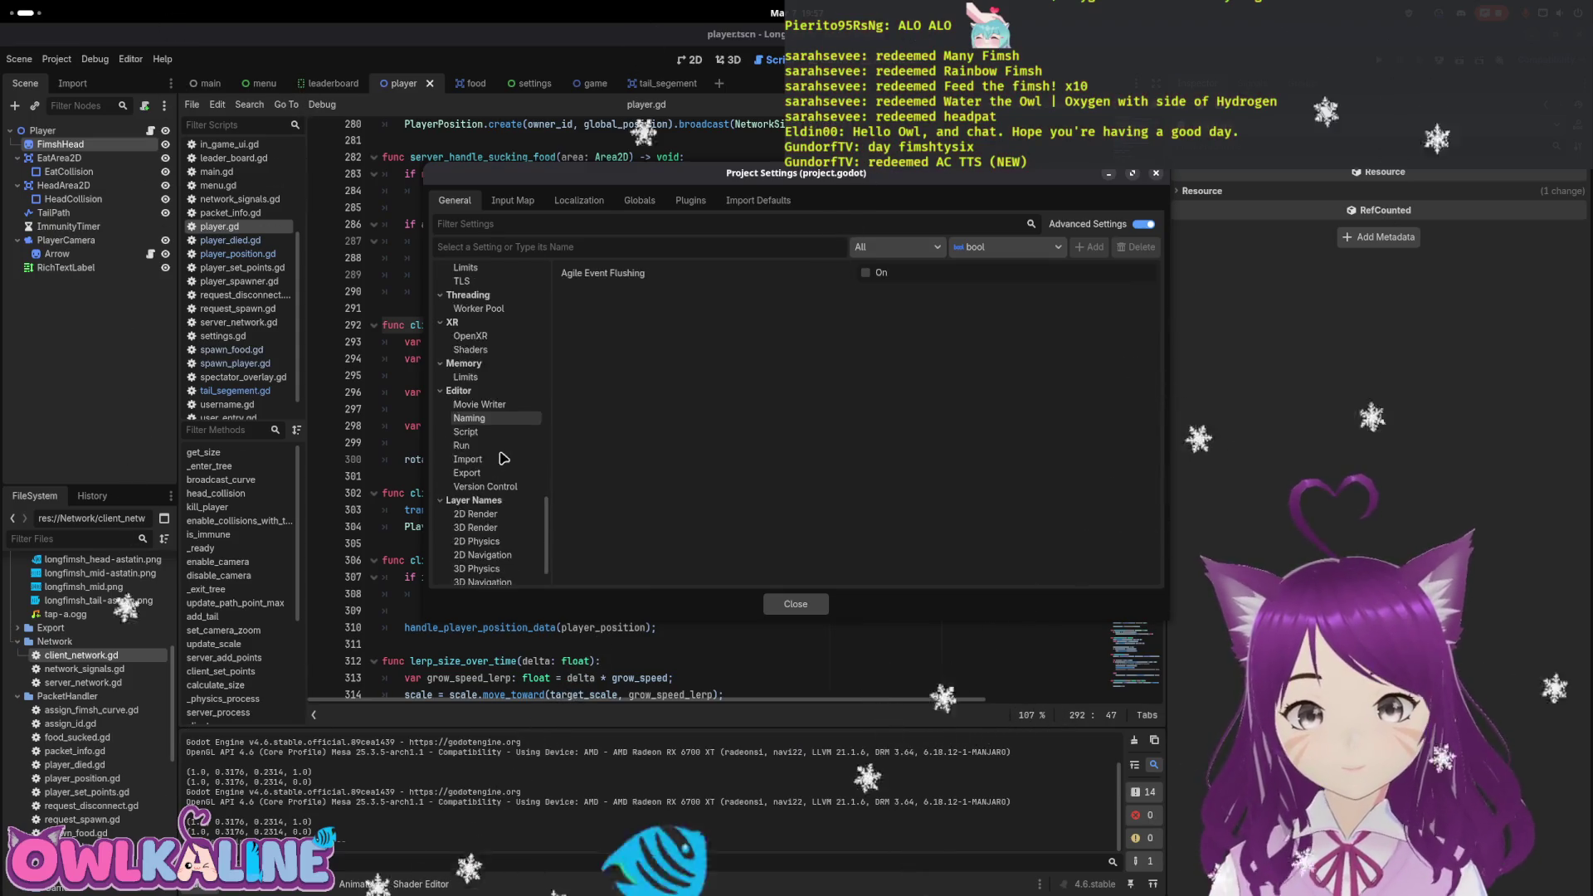
pyautogui.scroll(5, 503, 458)
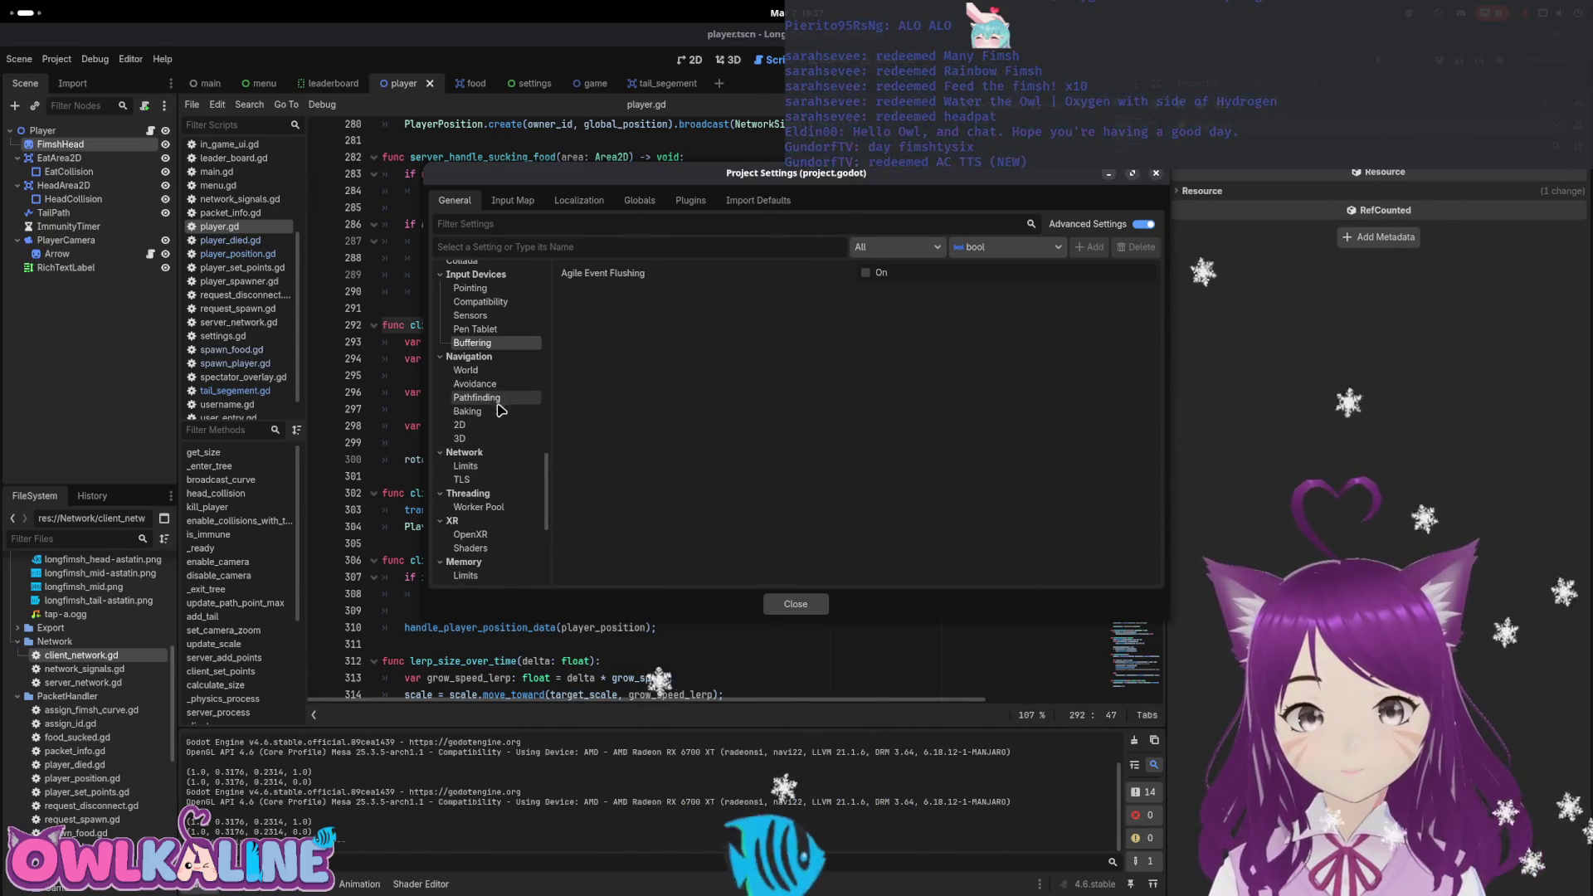
pyautogui.scroll(-2, 498, 423)
pyautogui.click(481, 386)
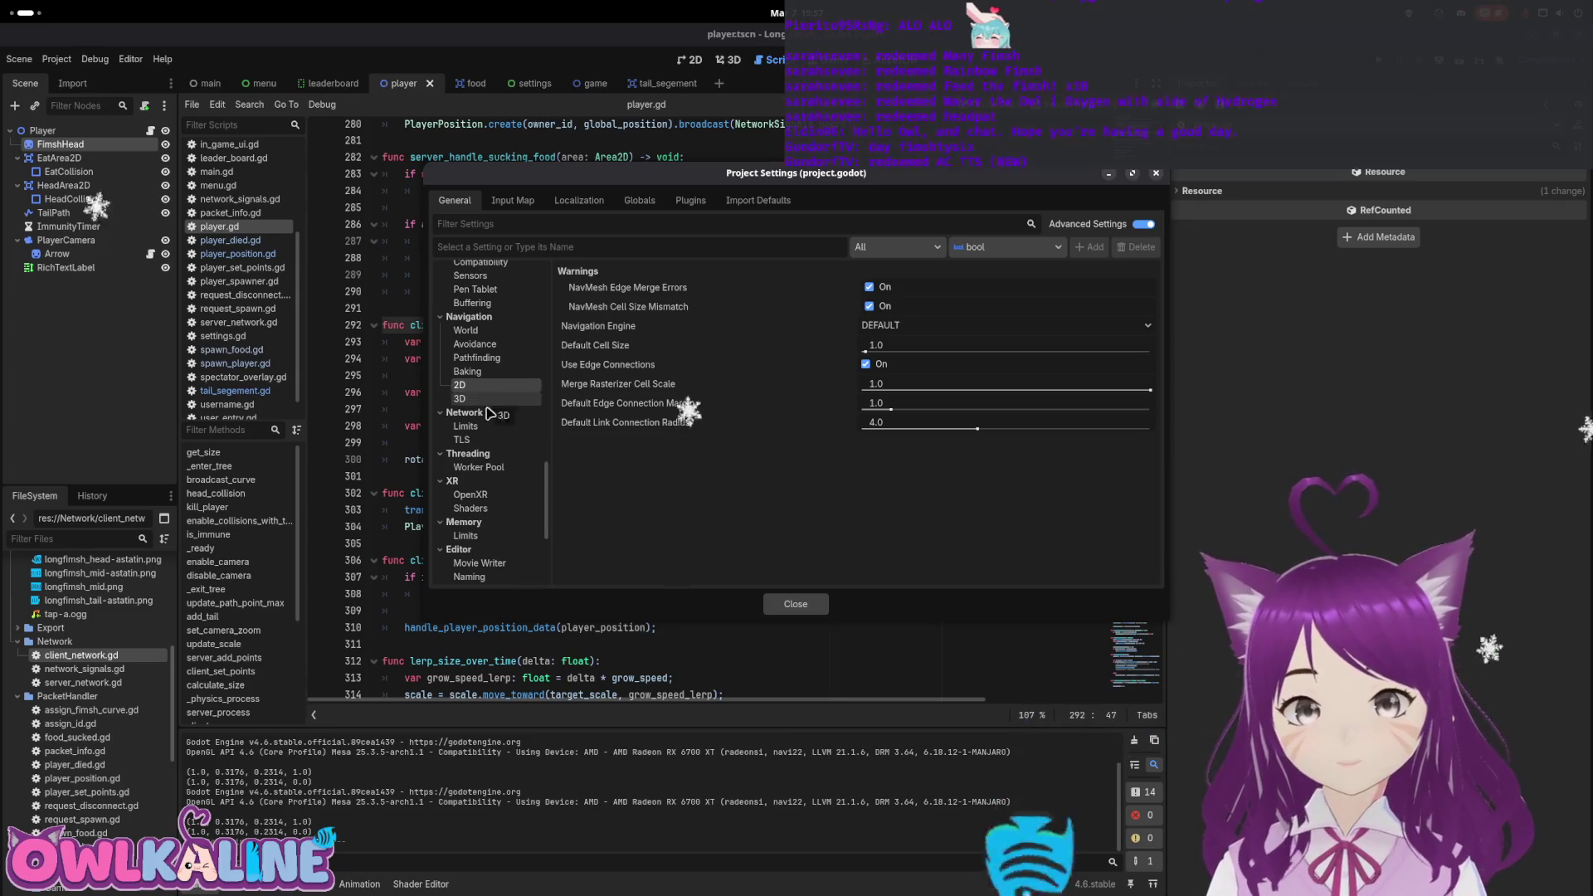
pyautogui.scroll(-5, 496, 493)
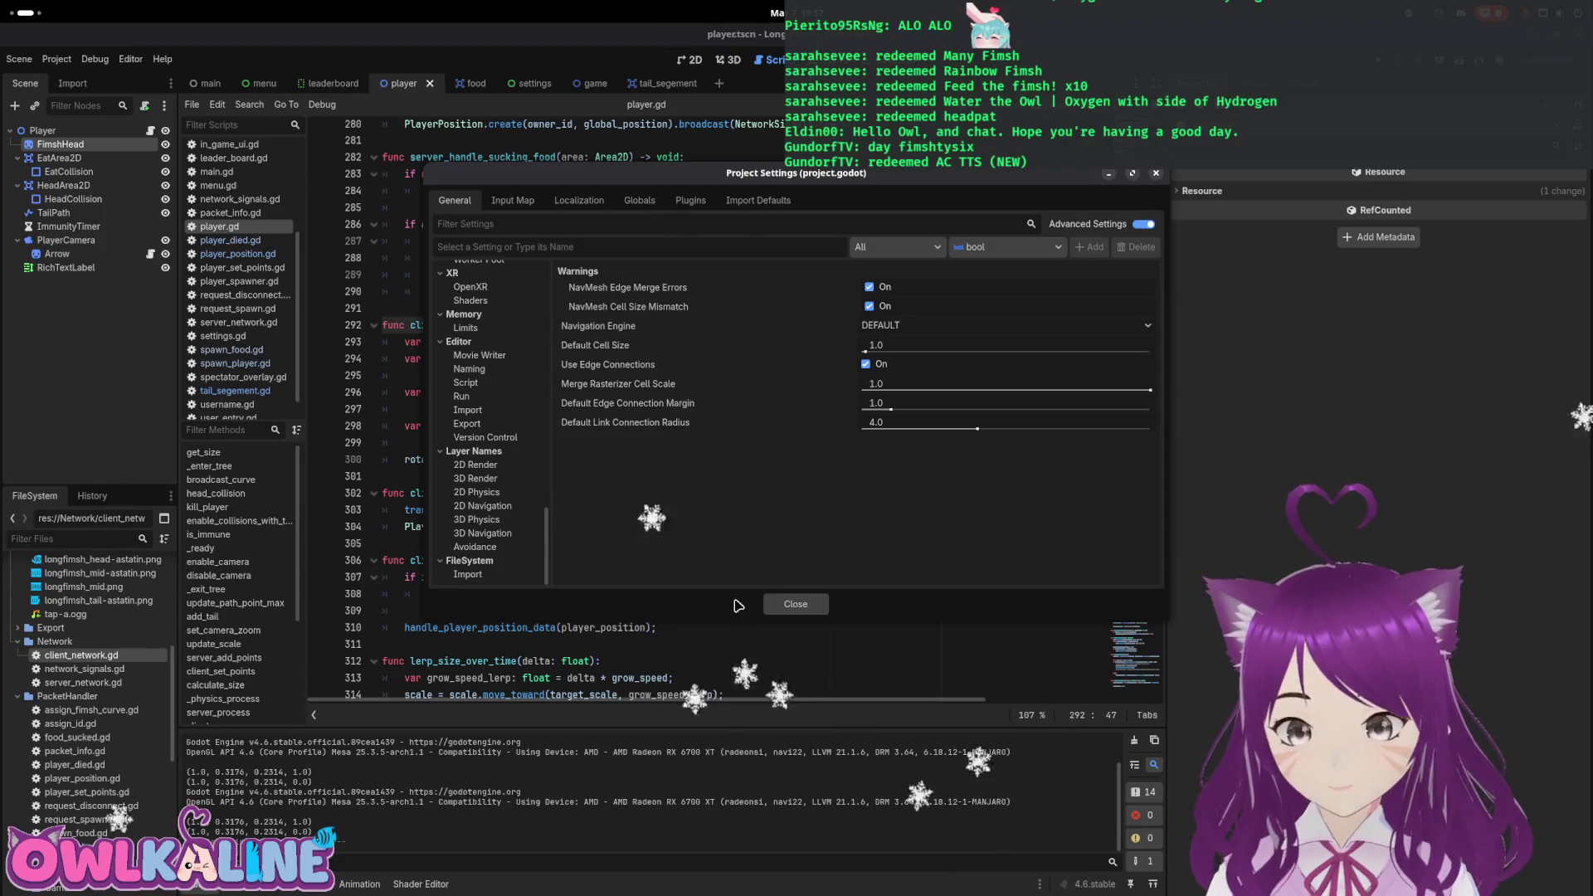
pyautogui.click(789, 606)
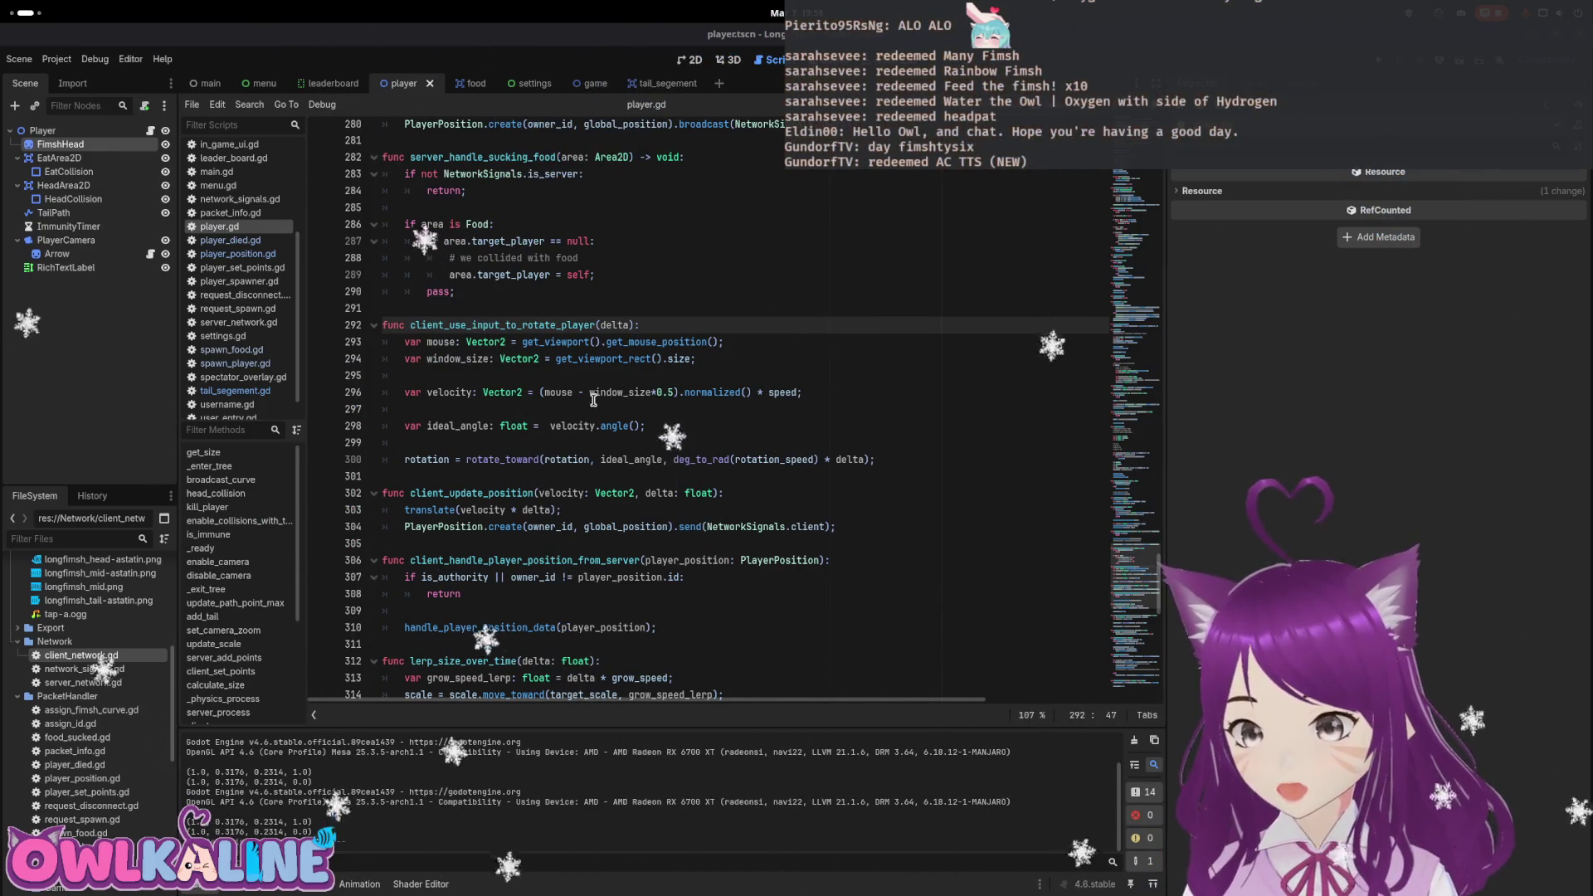
# - Insert a new blank line 293 directly under the client_use_input_to_rotate_player header
pyautogui.click(673, 312)
pyautogui.click(685, 325)
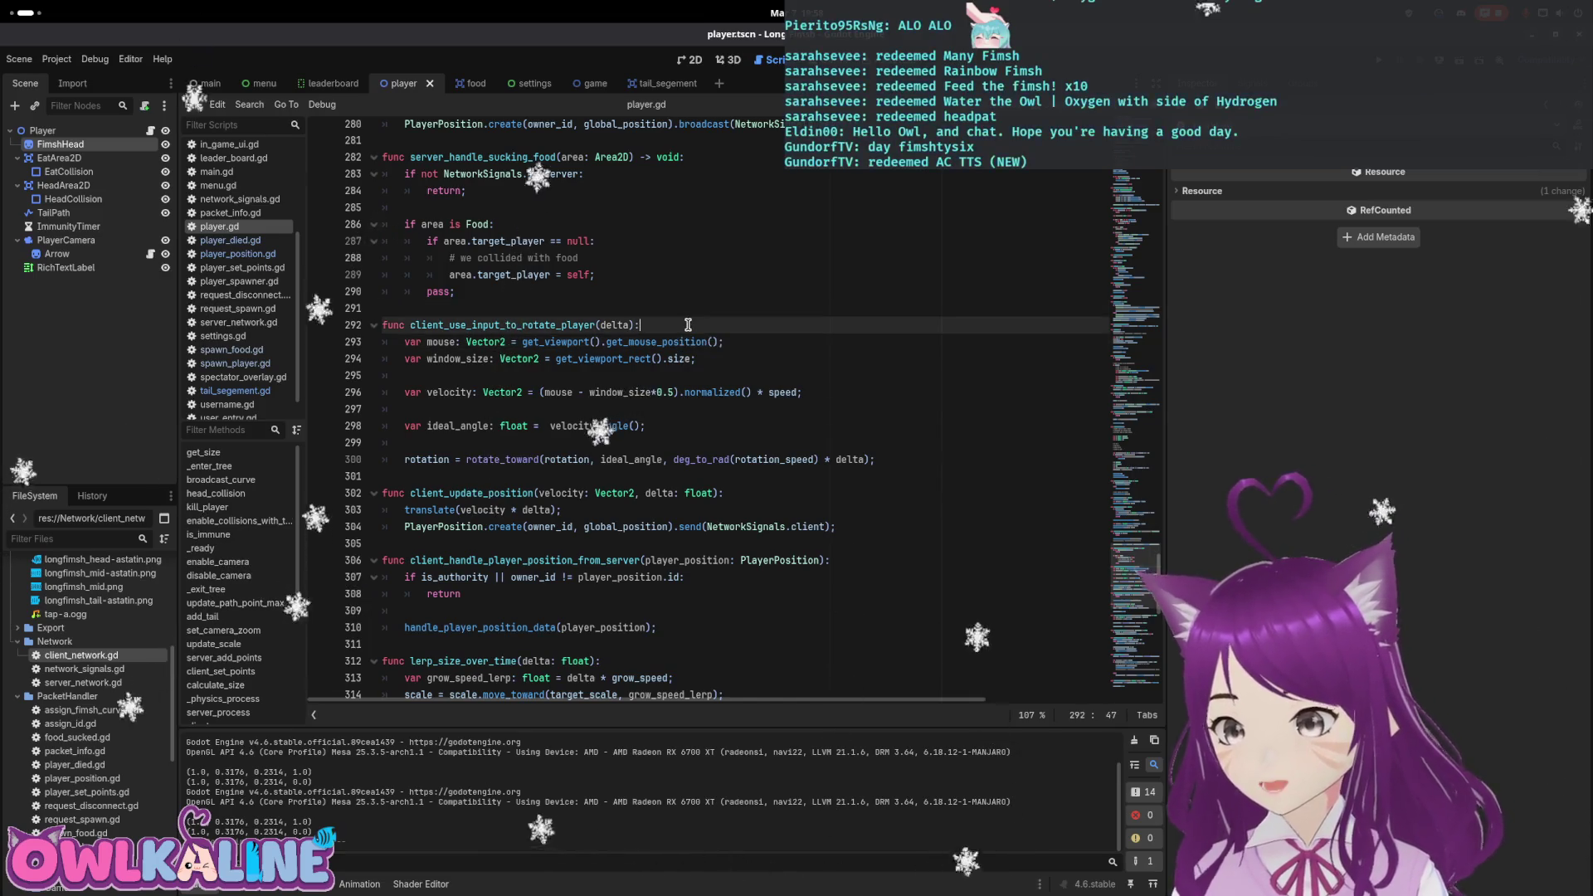
pyautogui.press('Return')
pyautogui.press('Return')
pyautogui.press('Up')
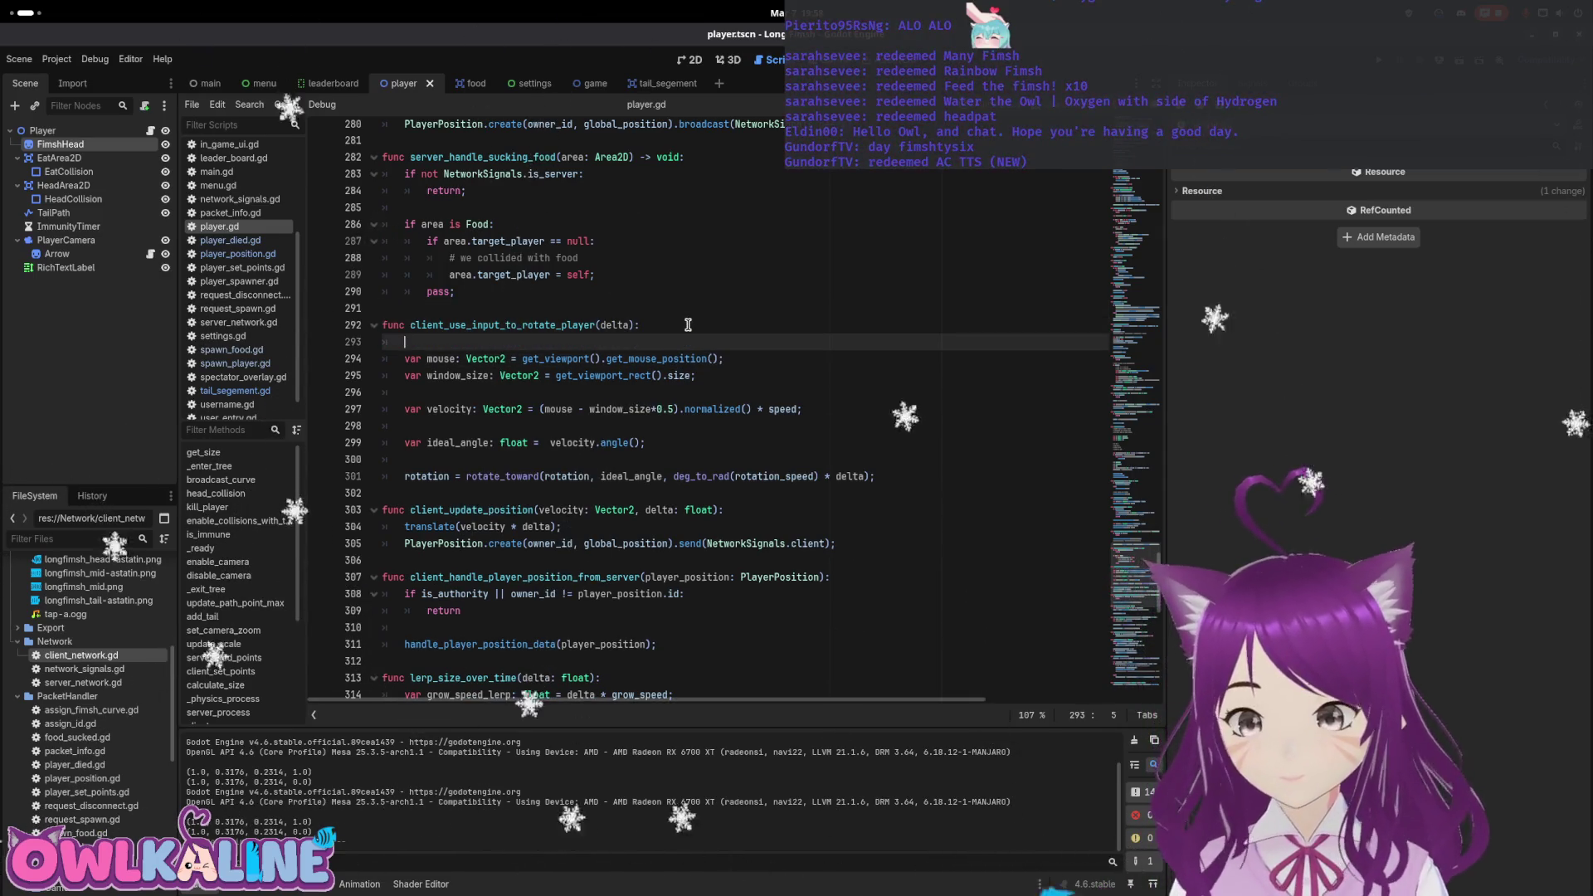
# - Write Input.get_vector("move_left", "move_right", "move_forward", "move_back") on line 293 and save player.gd
pyautogui.write('Input.get_')
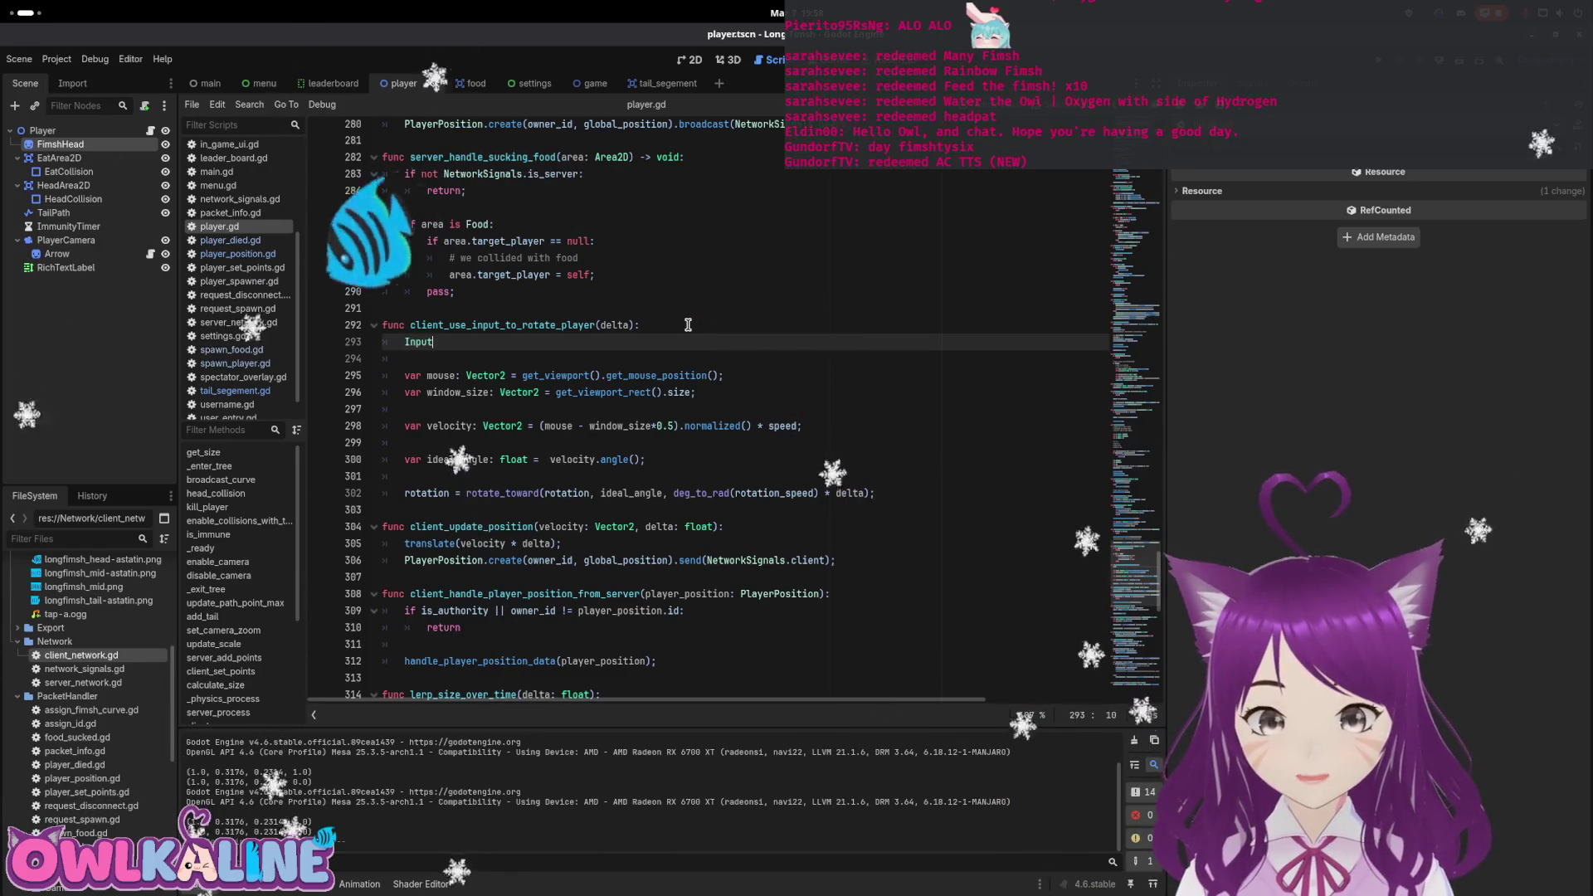
pyautogui.write('vec')
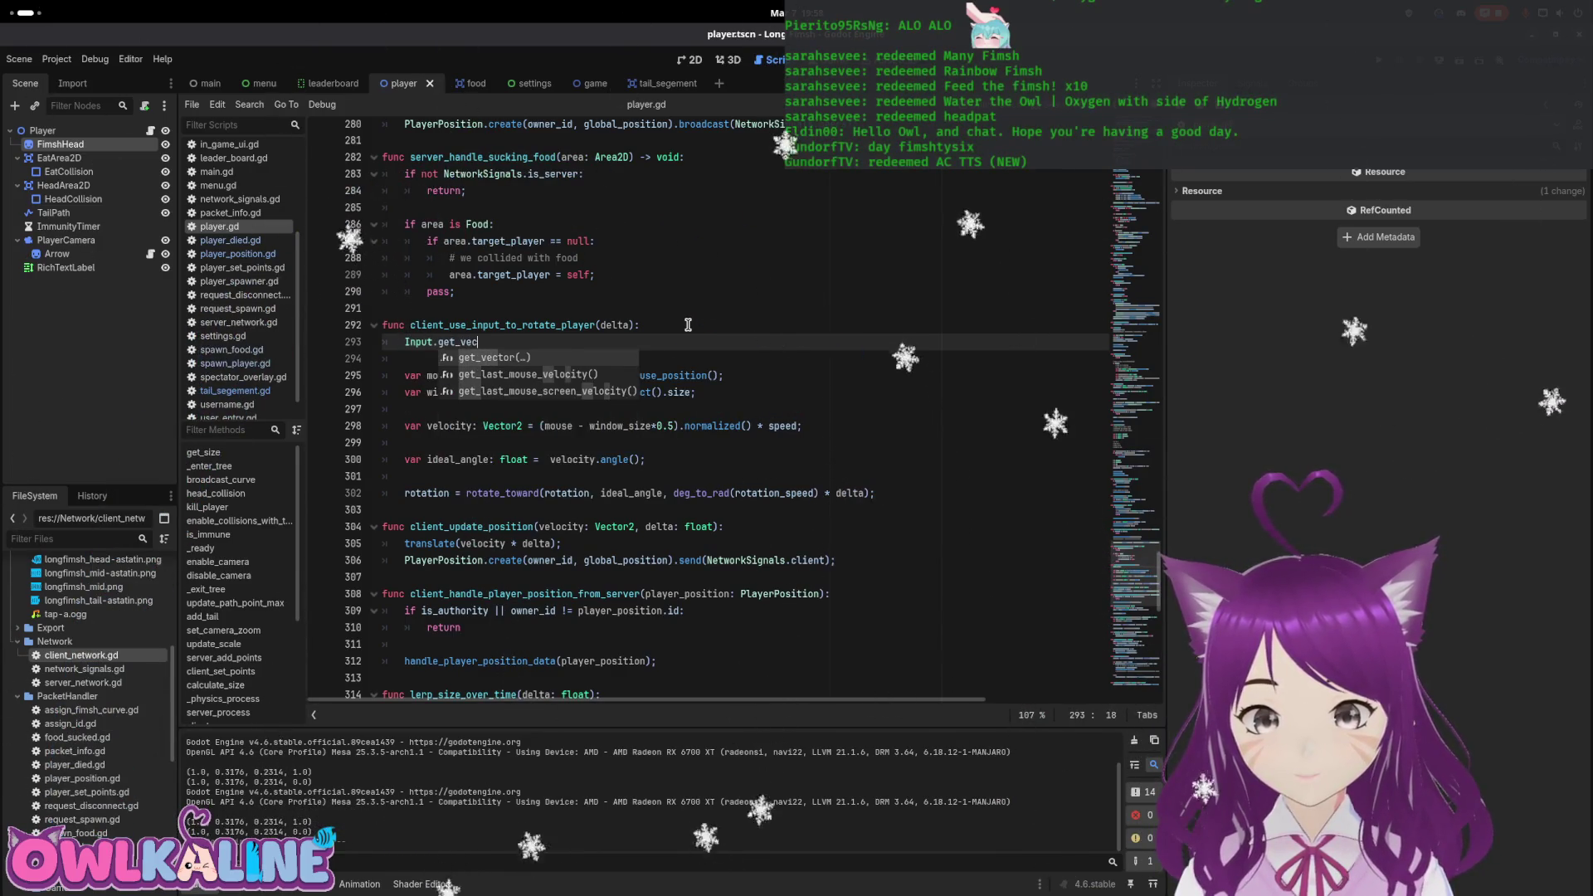
pyautogui.press('Return')
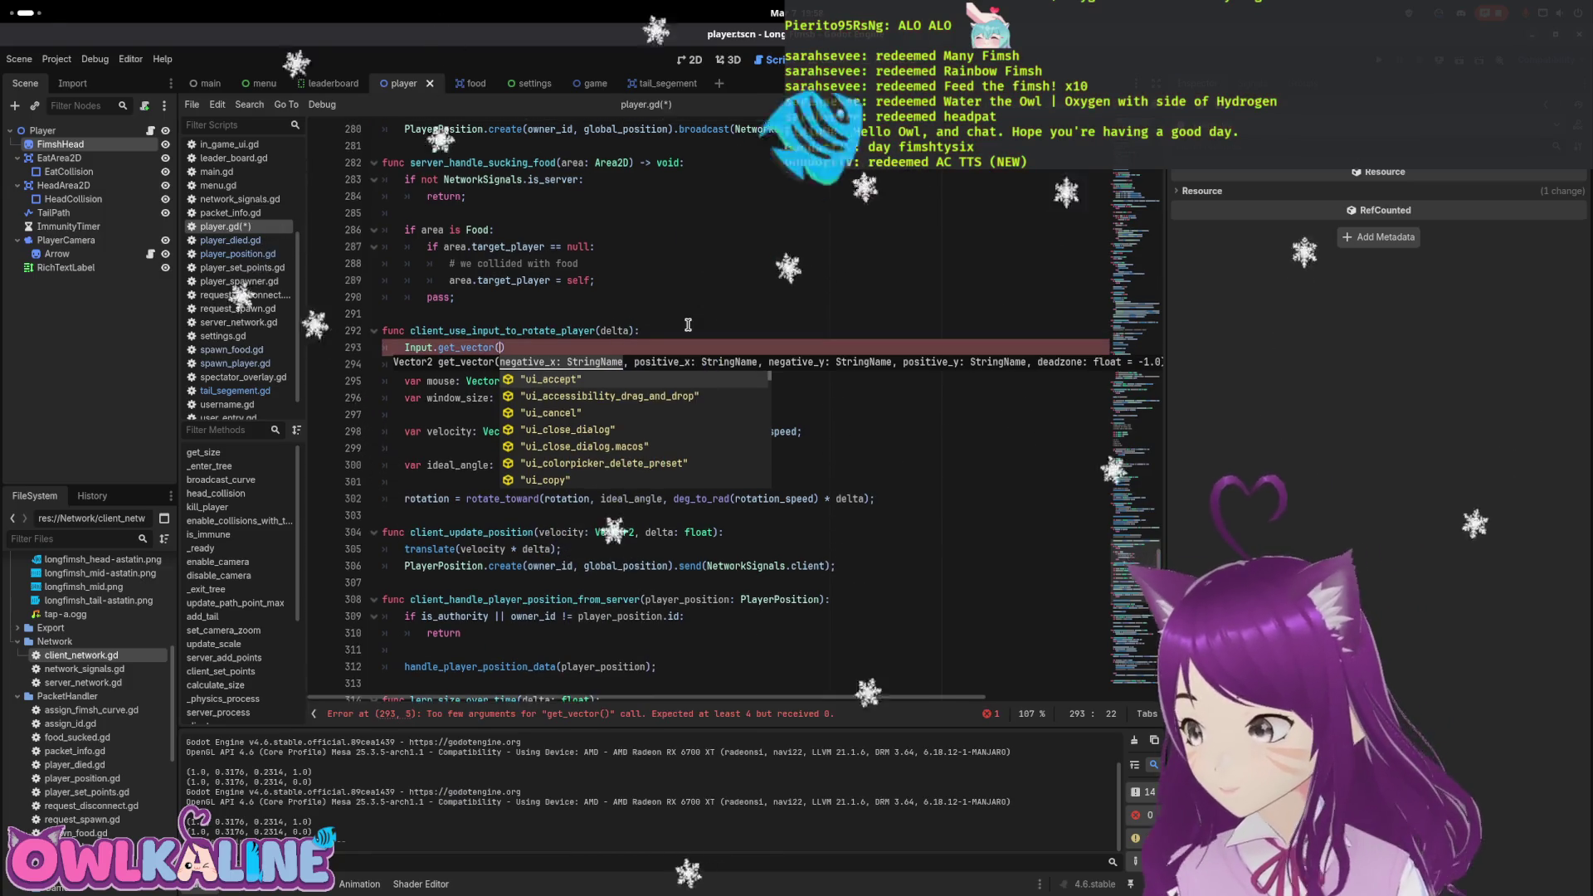
pyautogui.write('"')
pyautogui.write('move')
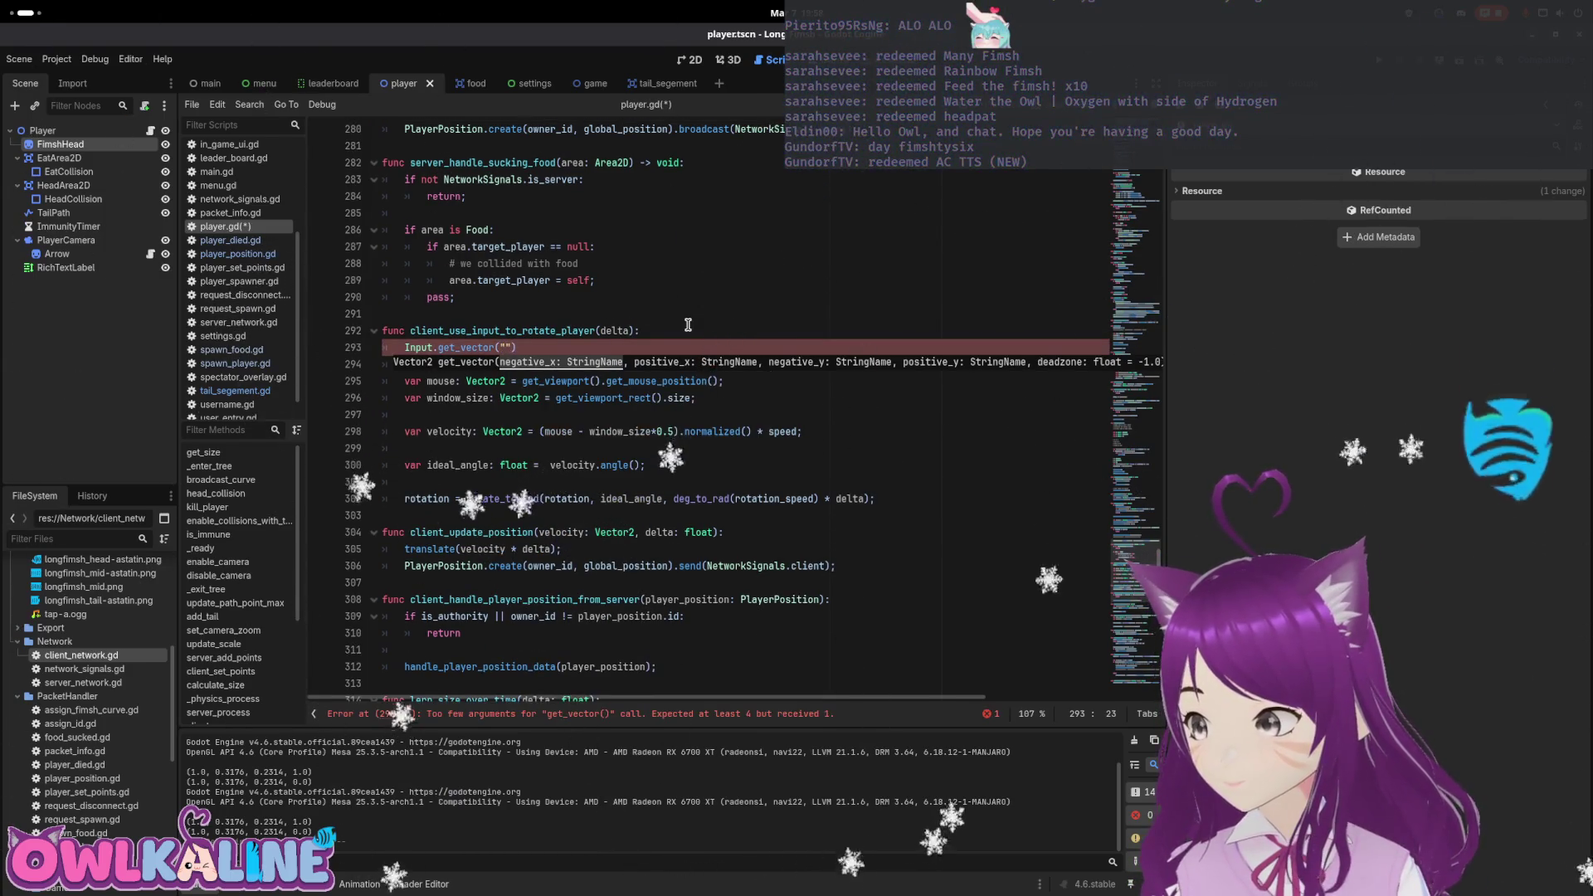
pyautogui.write('_left", "')
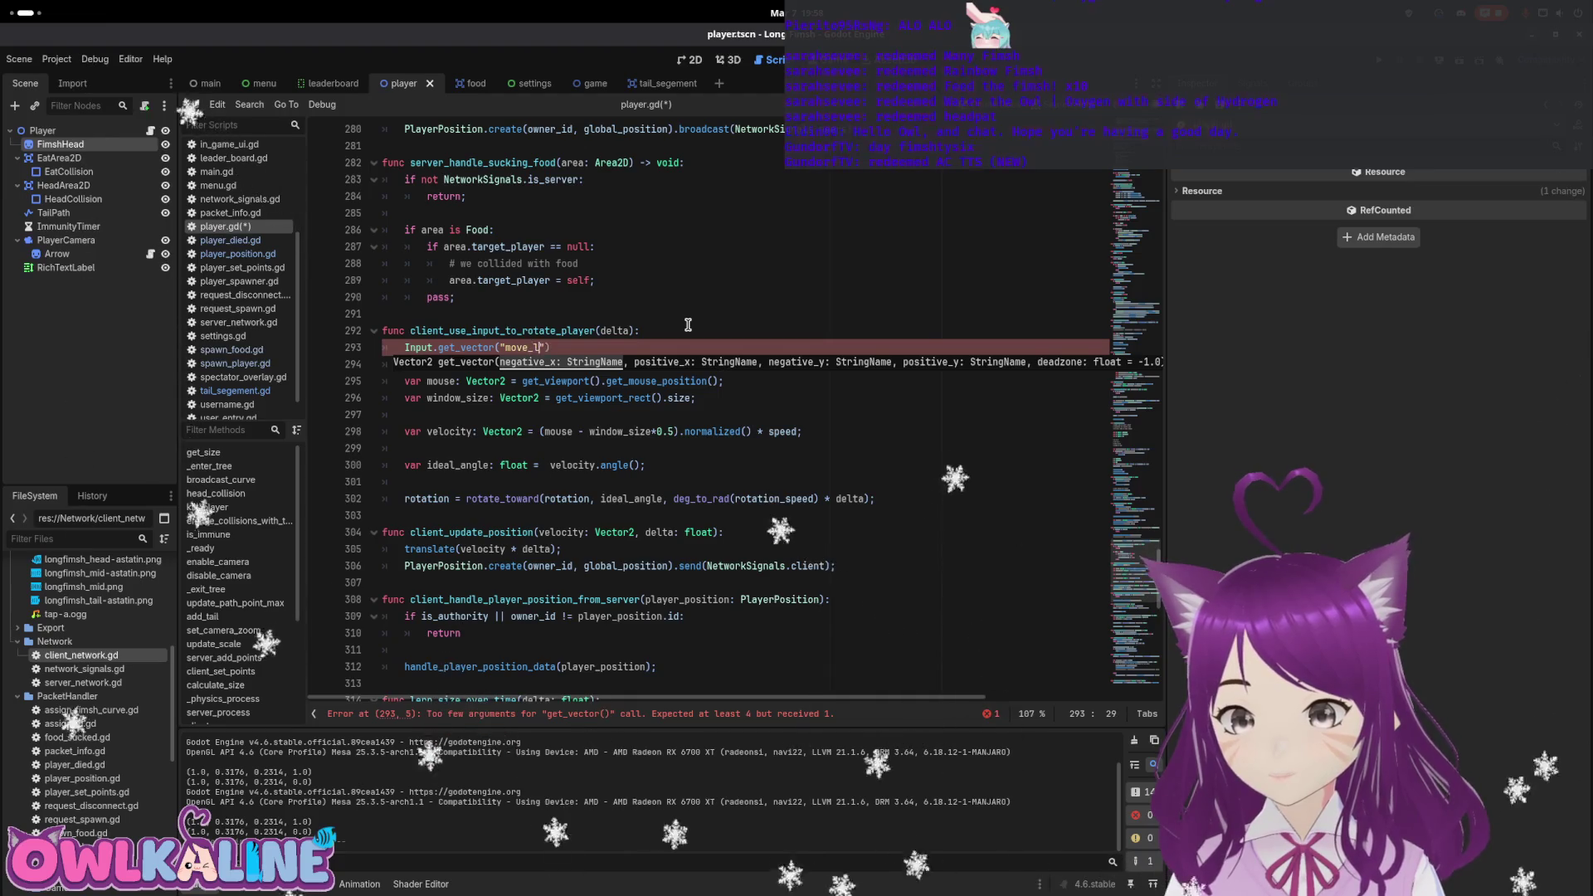
pyautogui.write('move_right"')
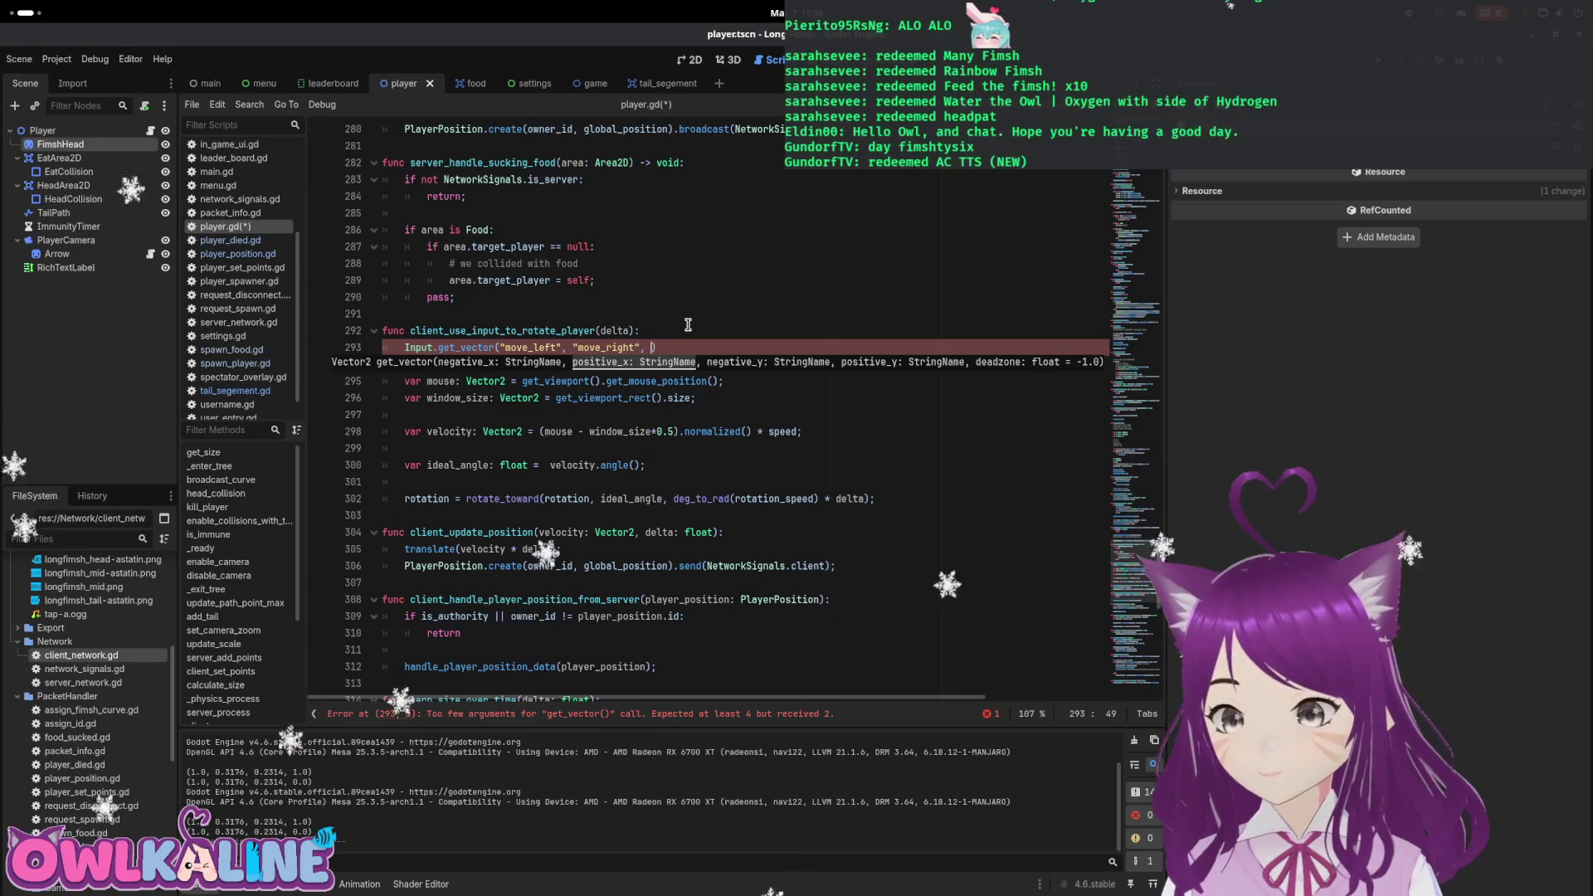
pyautogui.write(', "m')
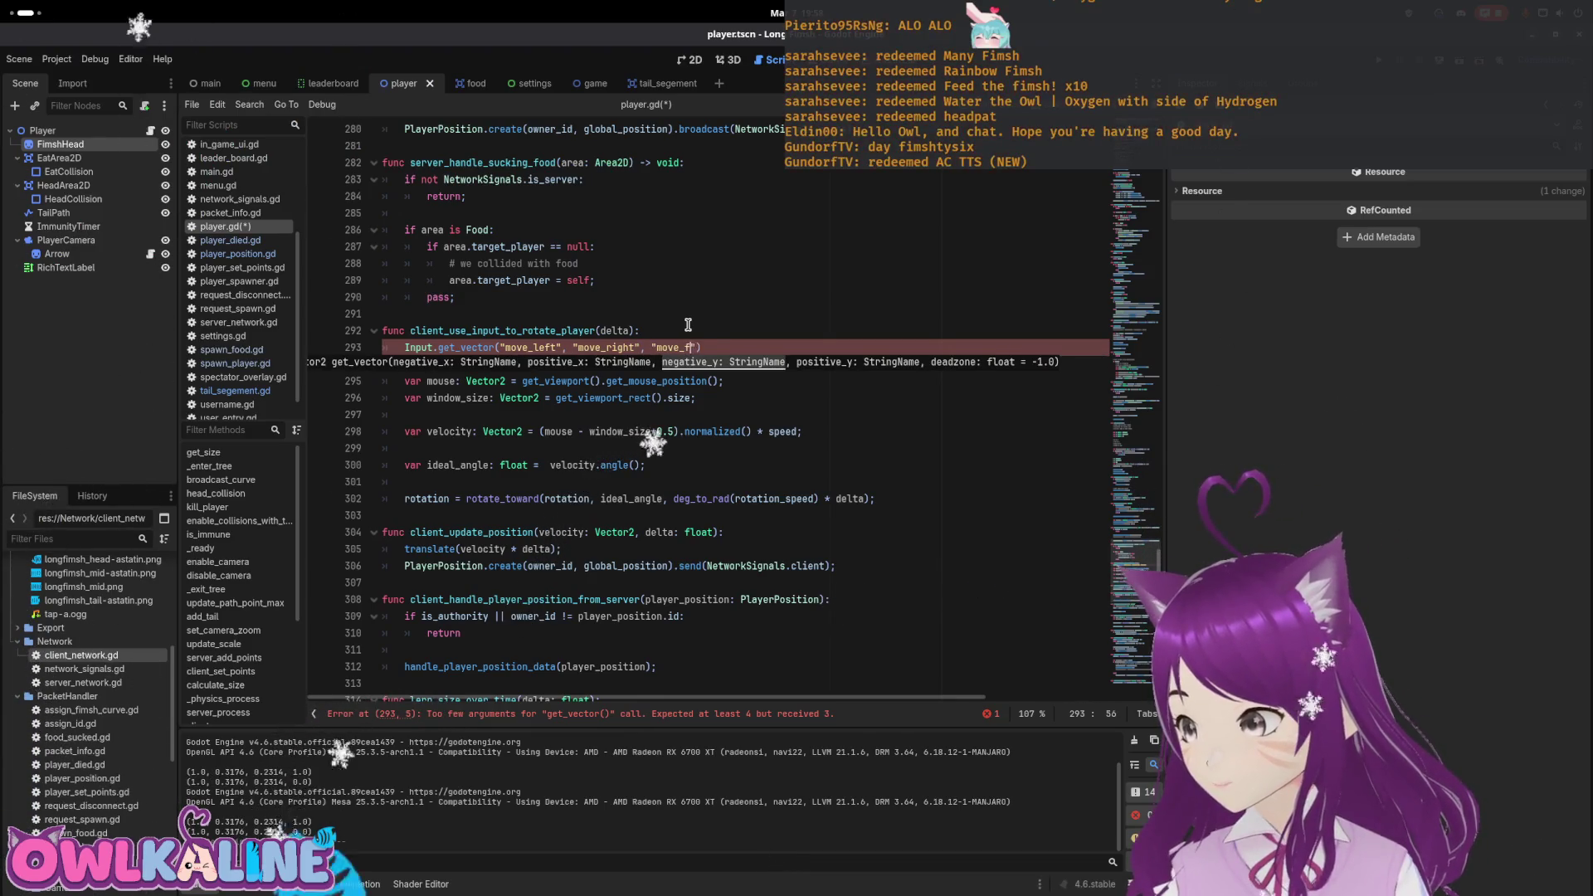
pyautogui.write('ove_forward", ')
pyautogui.write('"move_b')
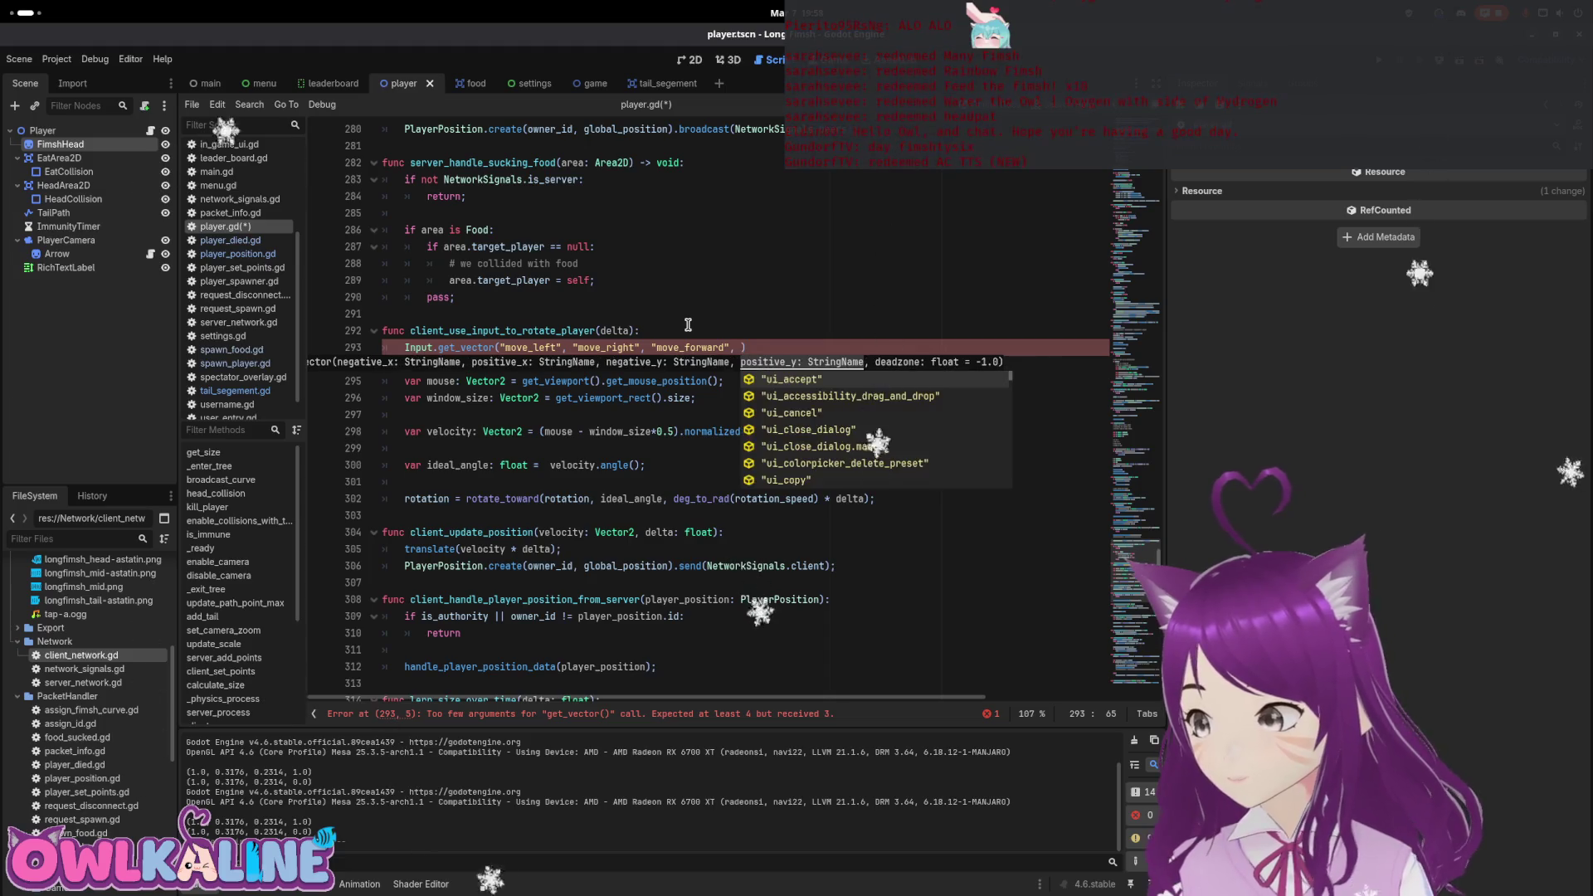
pyautogui.write('ack");')
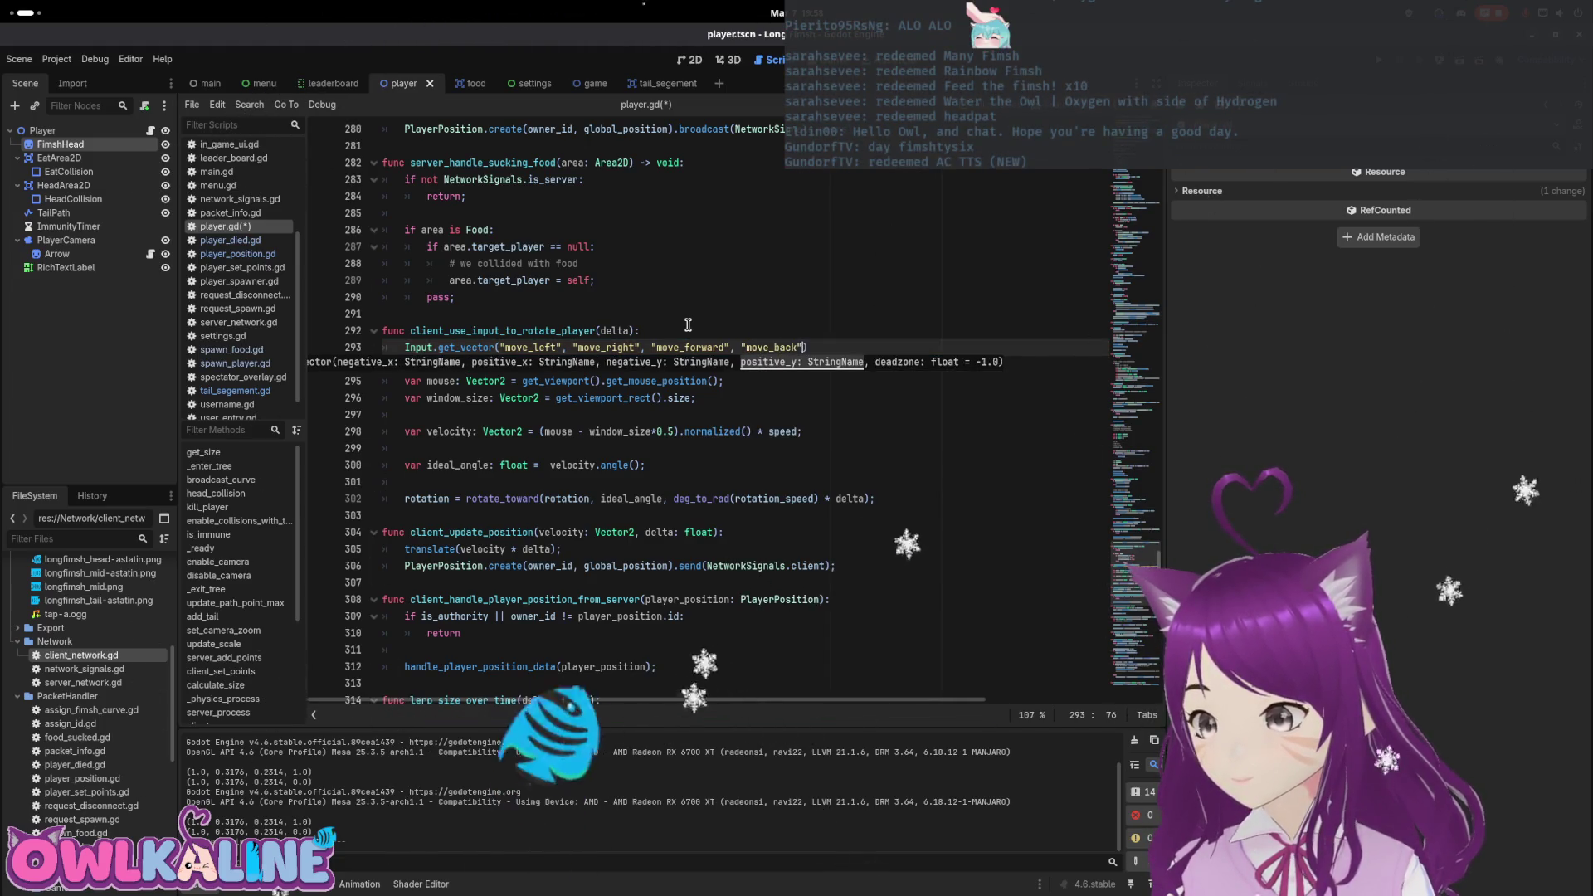
pyautogui.hotkey('ctrl', 's')
pyautogui.press('Home')
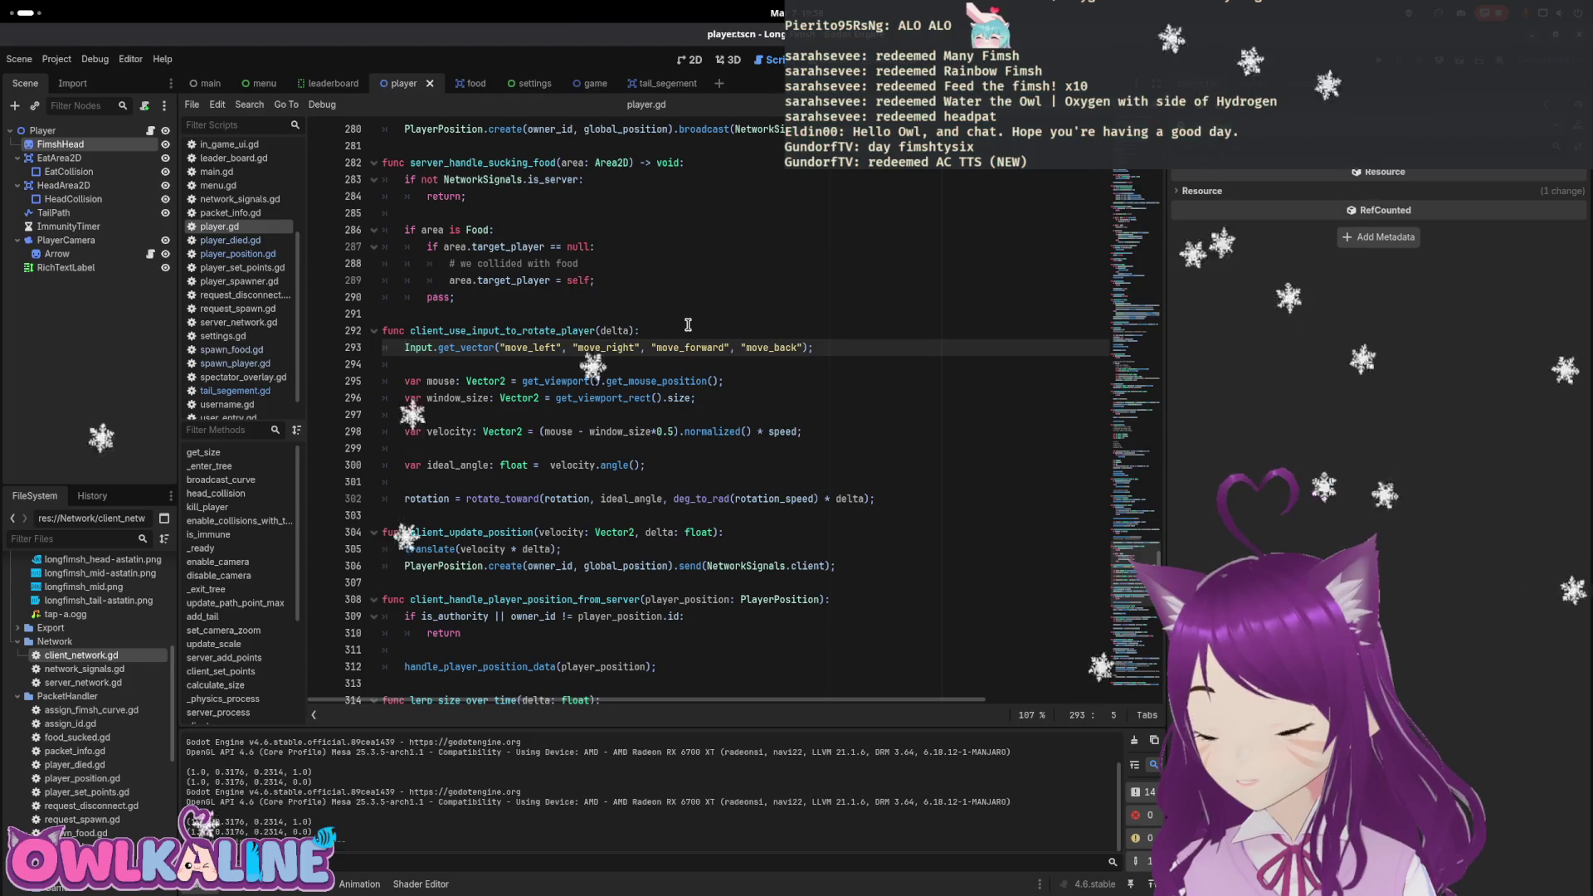
# - Assign that call to 'var direction: Vector2' and save player.gd again
pyautogui.write('var ')
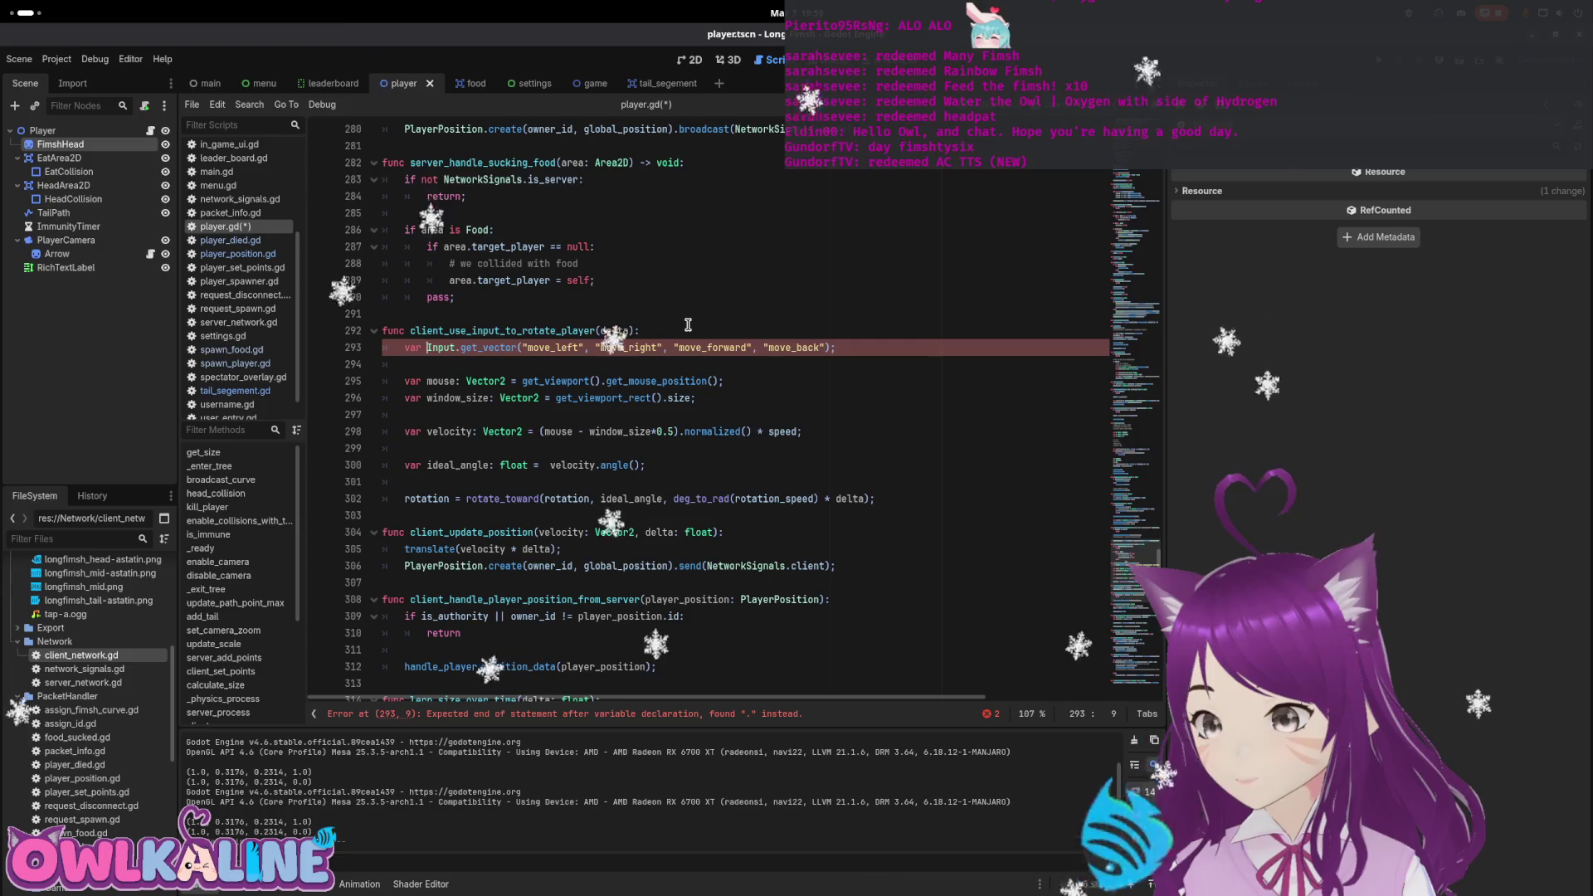
pyautogui.write('direction =')
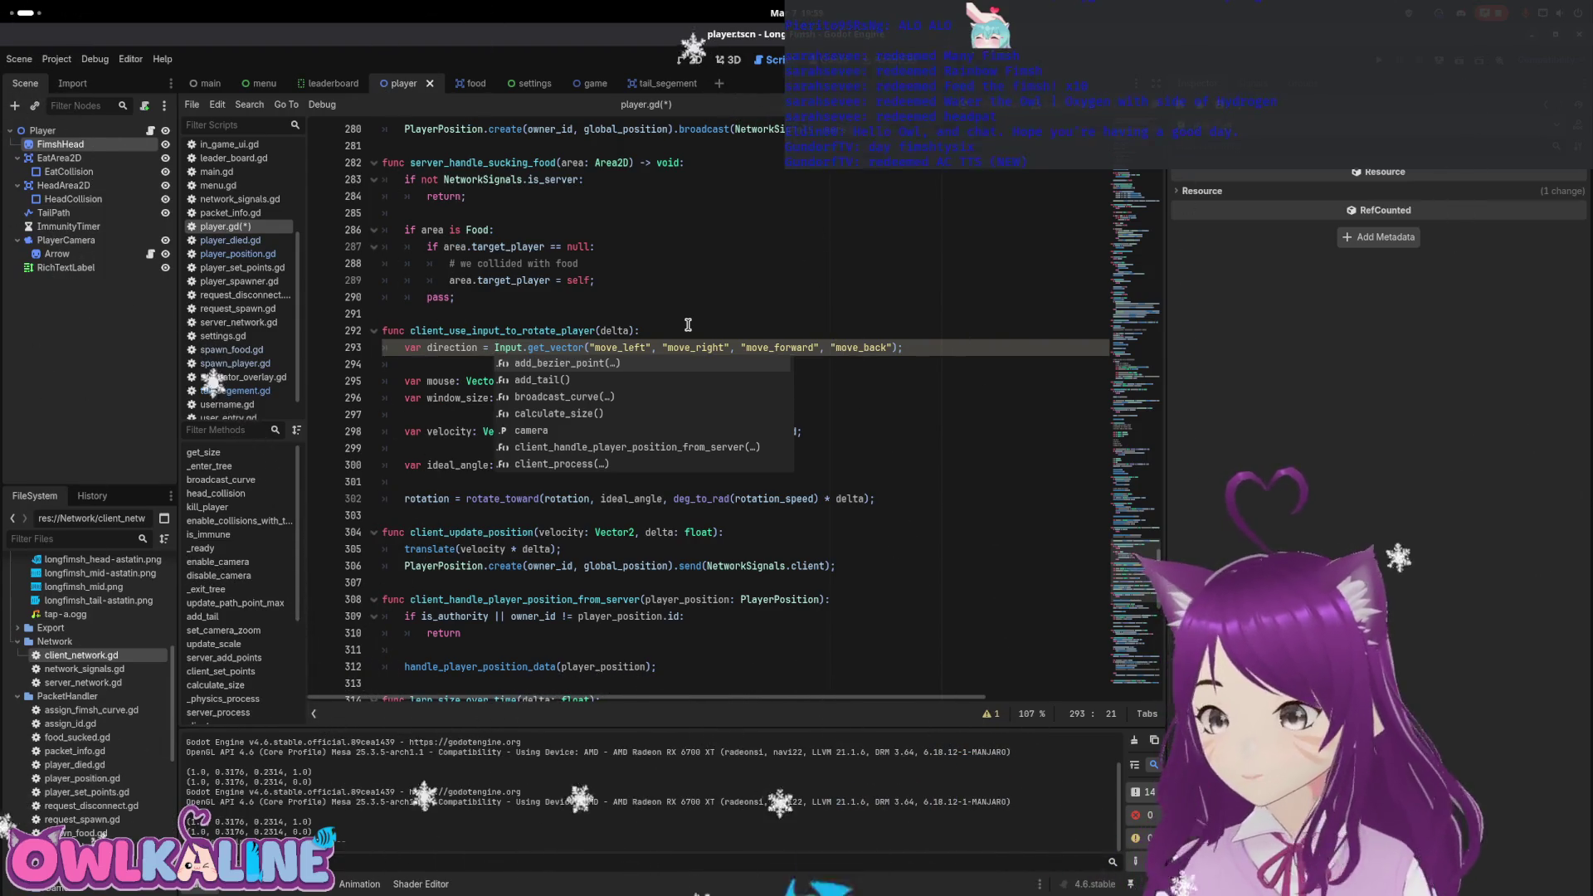
pyautogui.press('Left')
pyautogui.press('Left')
pyautogui.press('Left')
pyautogui.press('Right')
pyautogui.write(': Vector2')
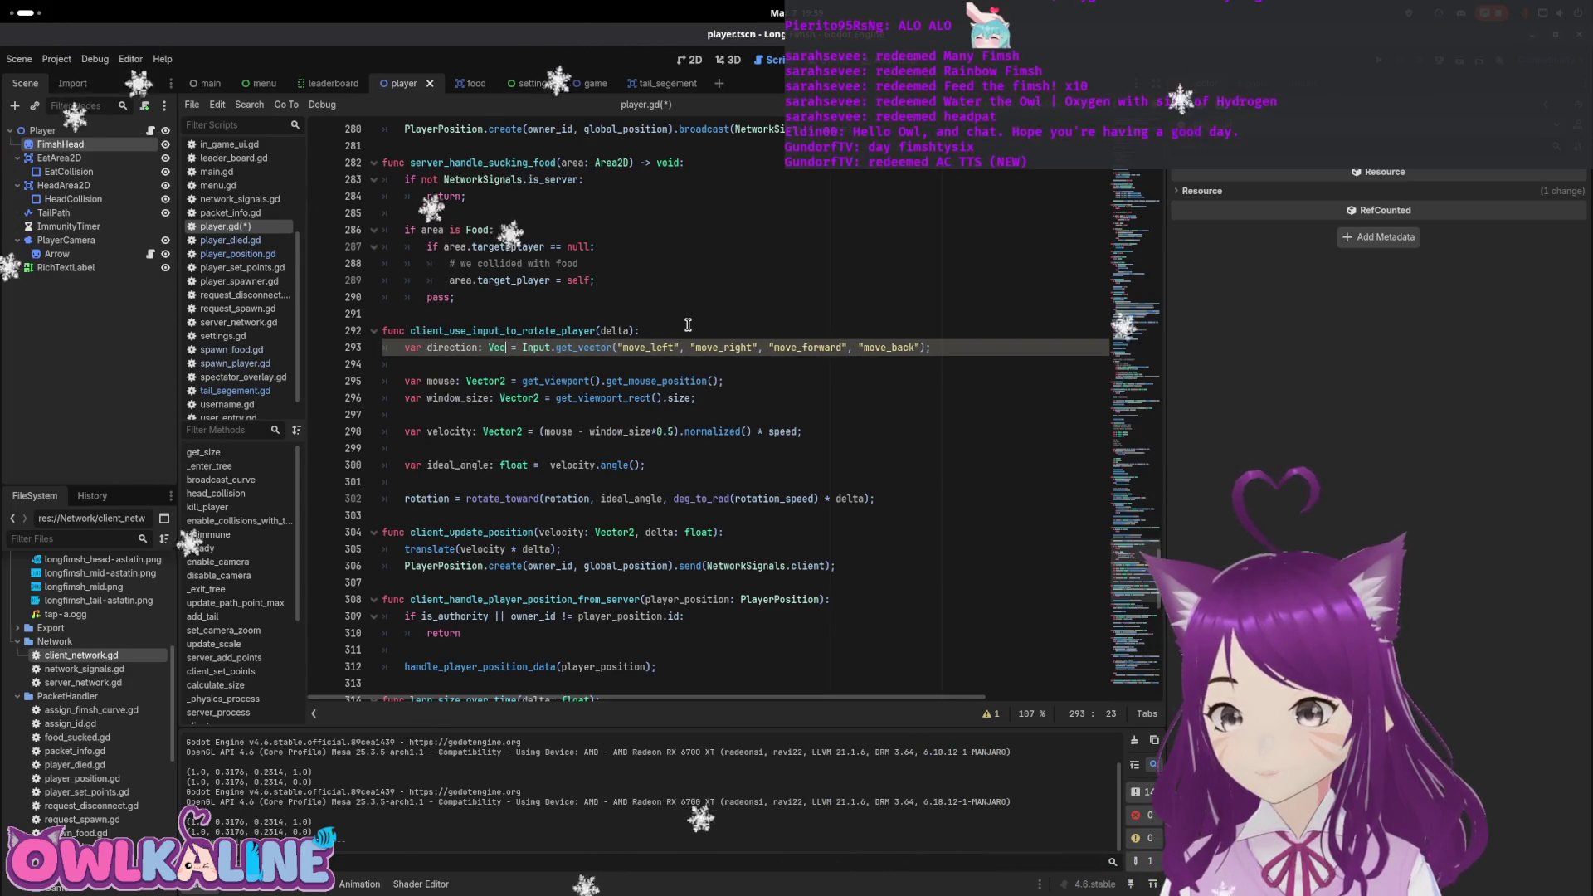
pyautogui.hotkey('ctrl', 's')
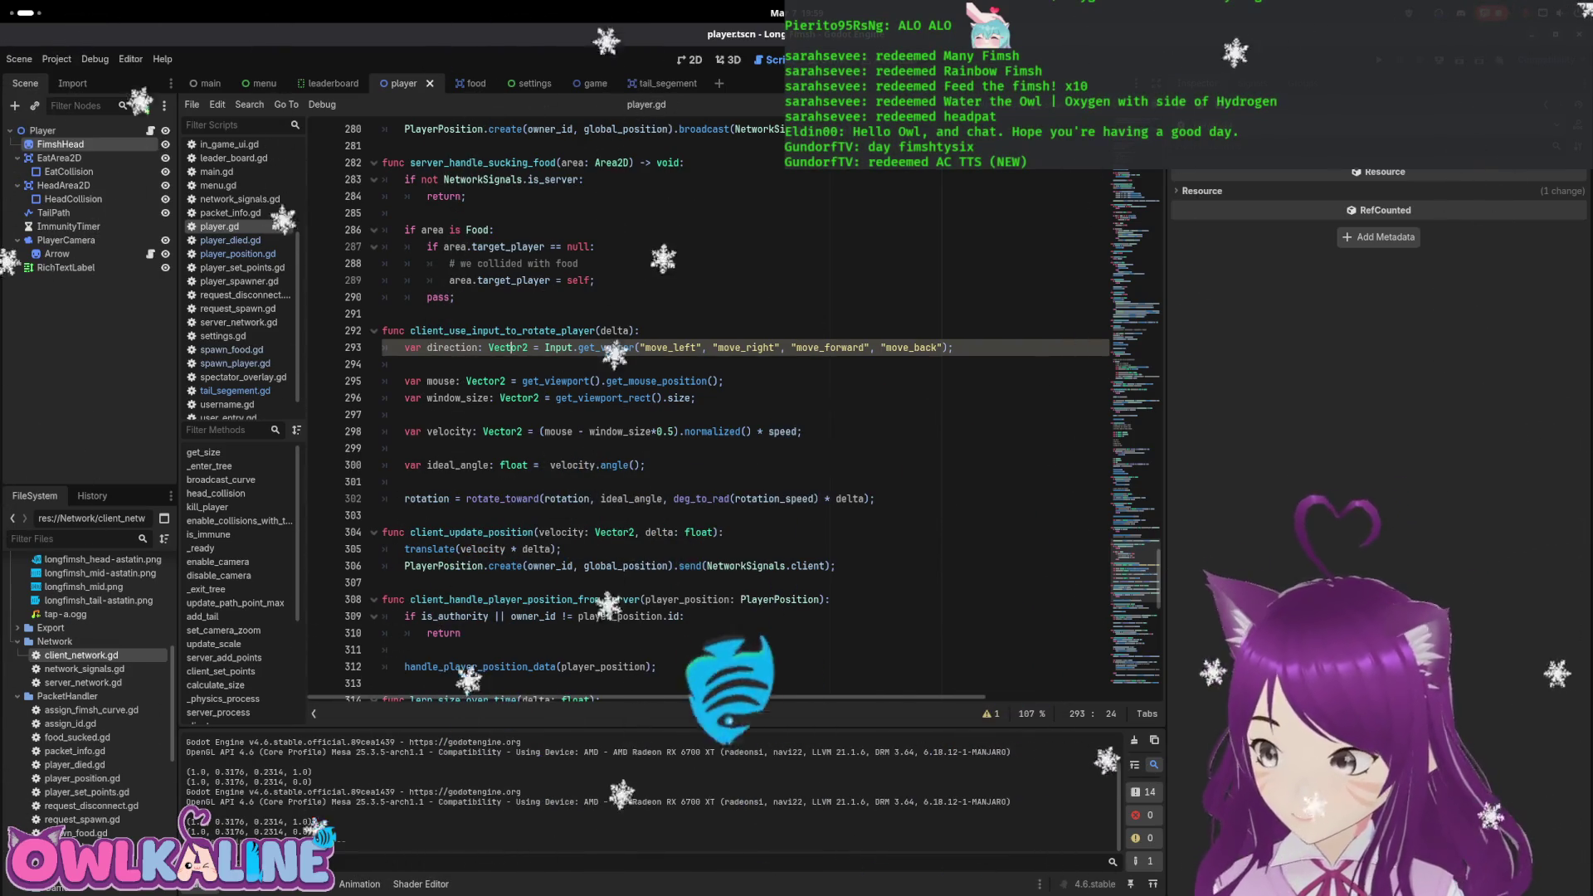
pyautogui.click(450, 344)
# - Rename direction to velocity on the movement line and comment out the mouse-position line
pyautogui.doubleClick(452, 344)
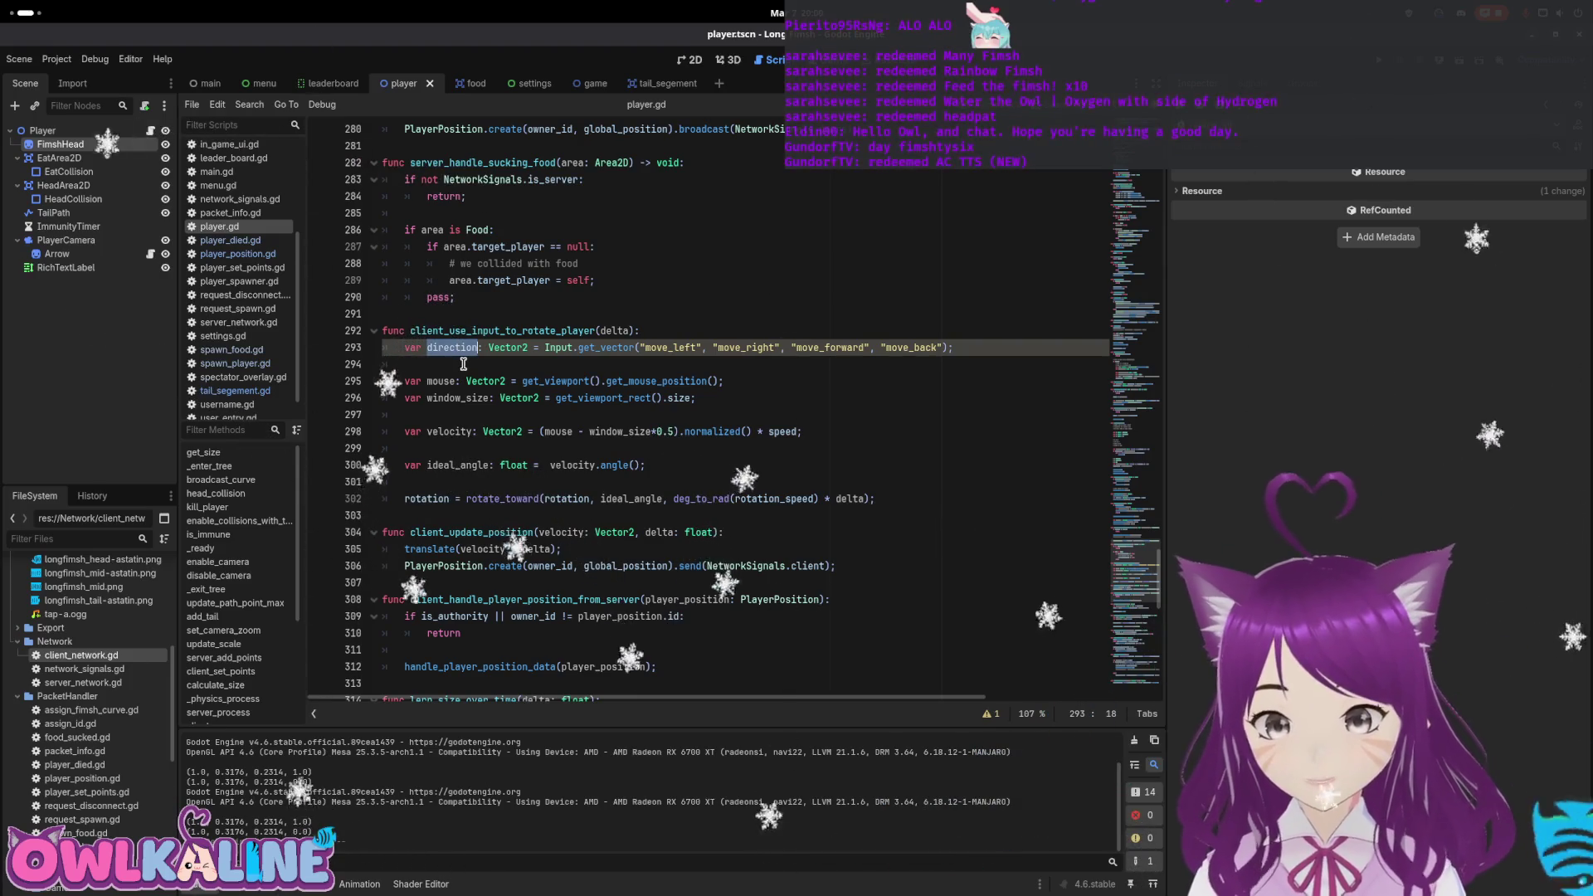
pyautogui.write('velocity')
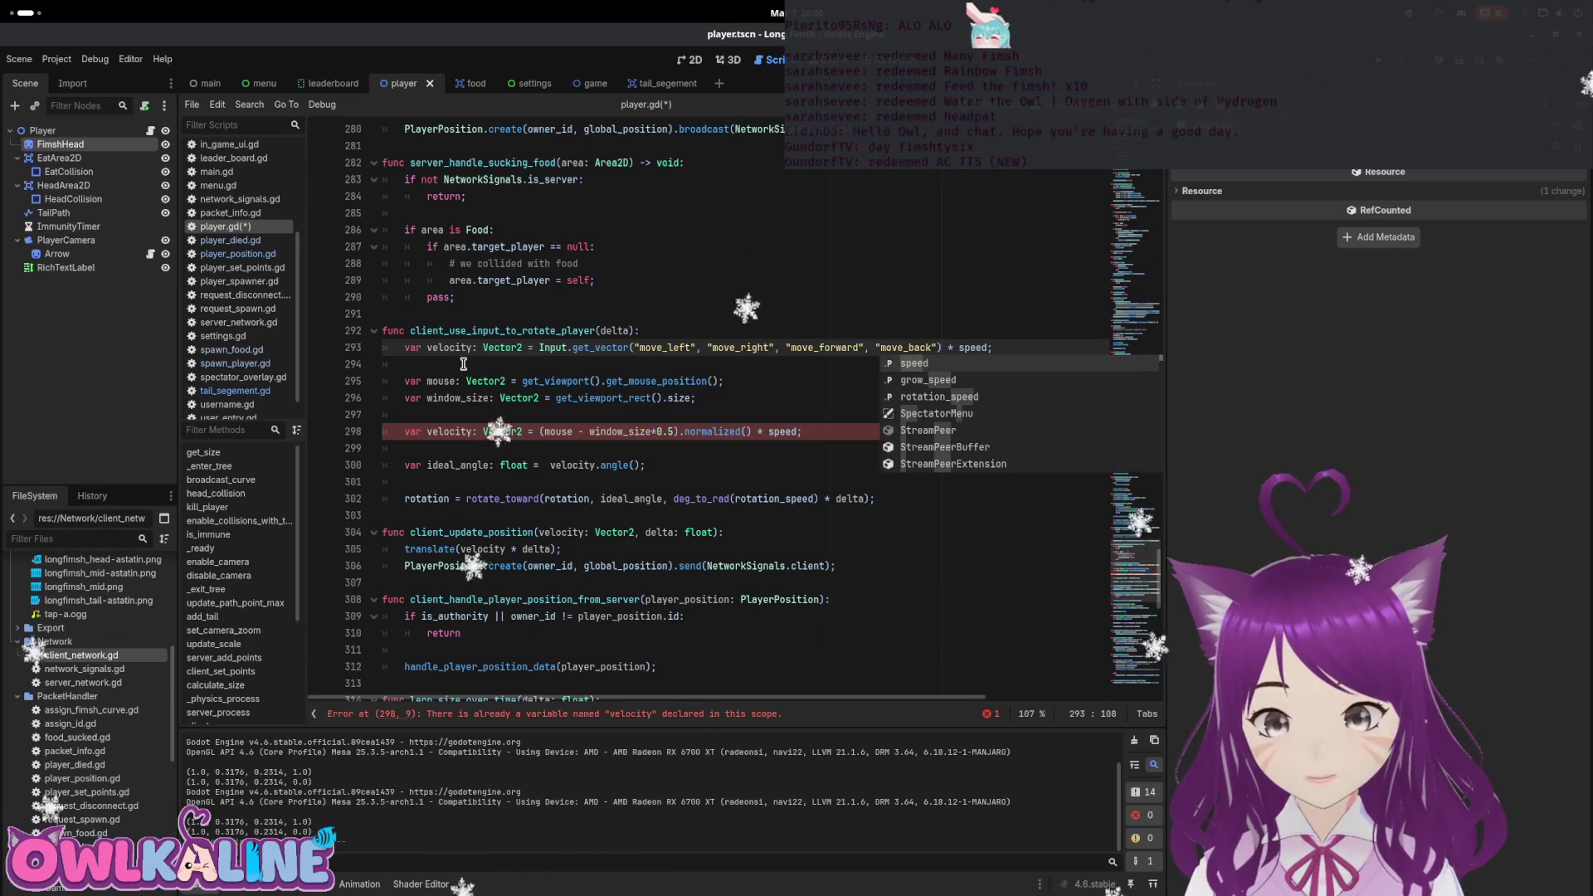
pyautogui.press('Escape')
pyautogui.press('Down')
pyautogui.press('Down')
pyautogui.press('Down')
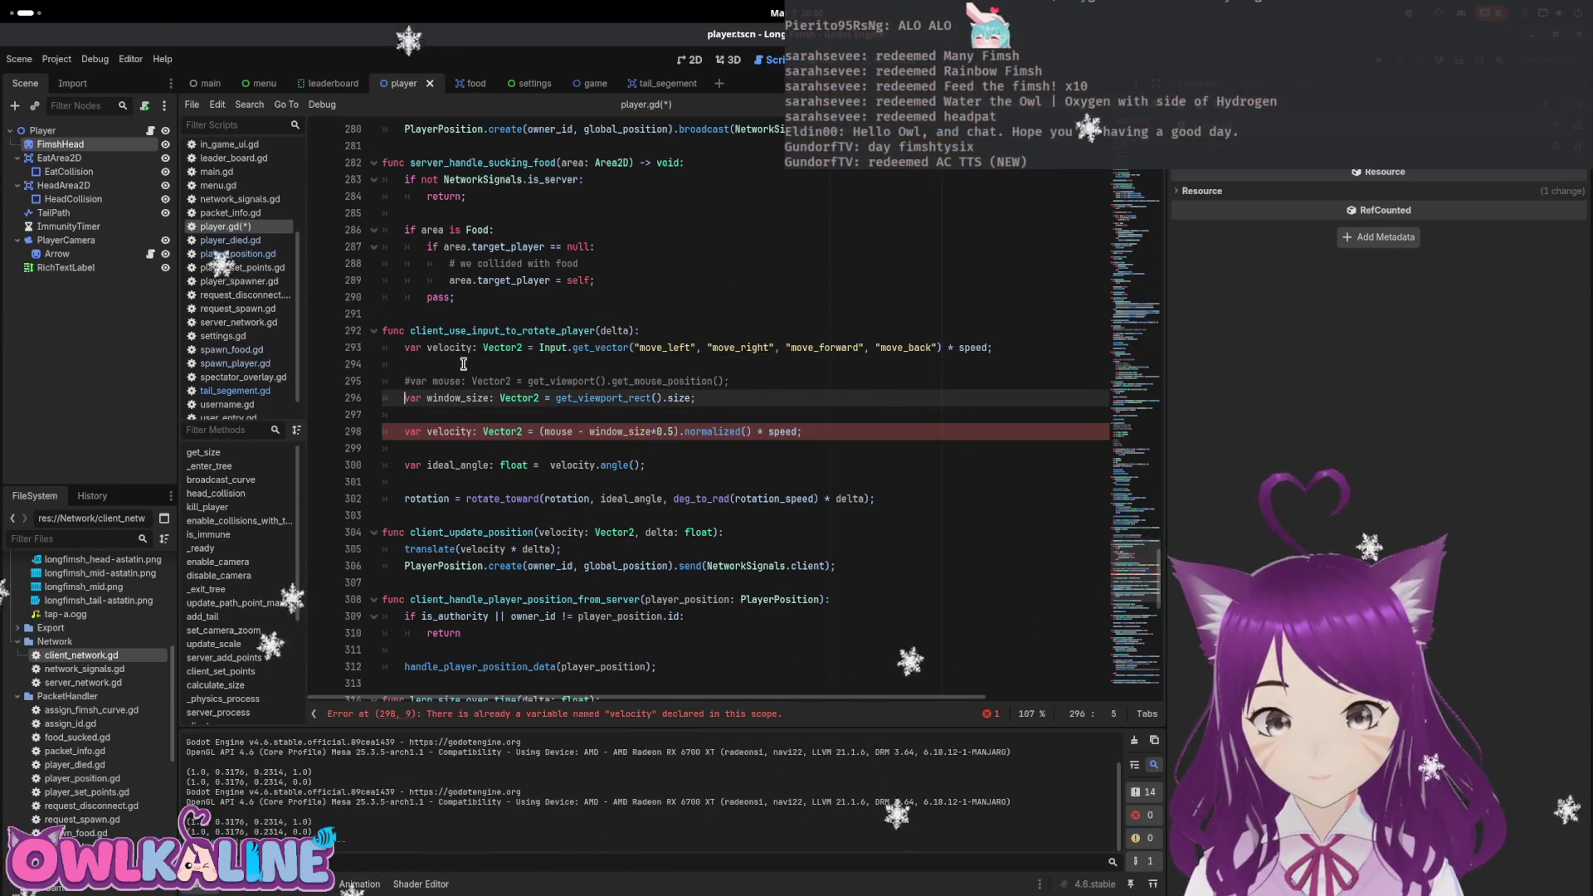
pyautogui.write('#')
pyautogui.press('Down')
pyautogui.press('Down')
# - Save player.gd and run the project with F5 to test the game
pyautogui.hotkey('ctrl', 's')
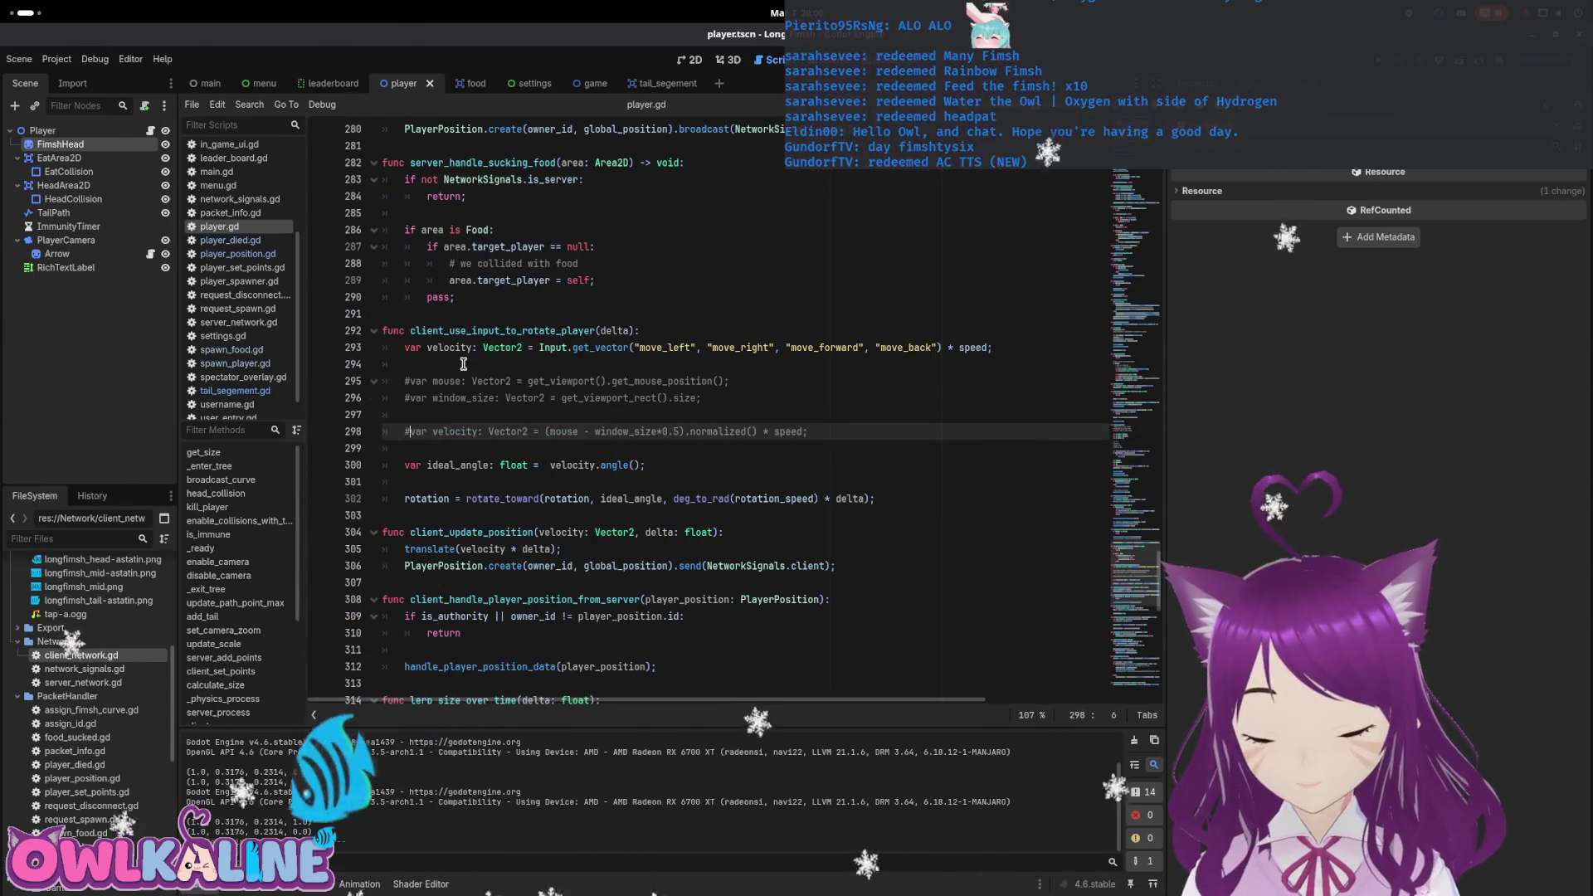
pyautogui.click(483, 366)
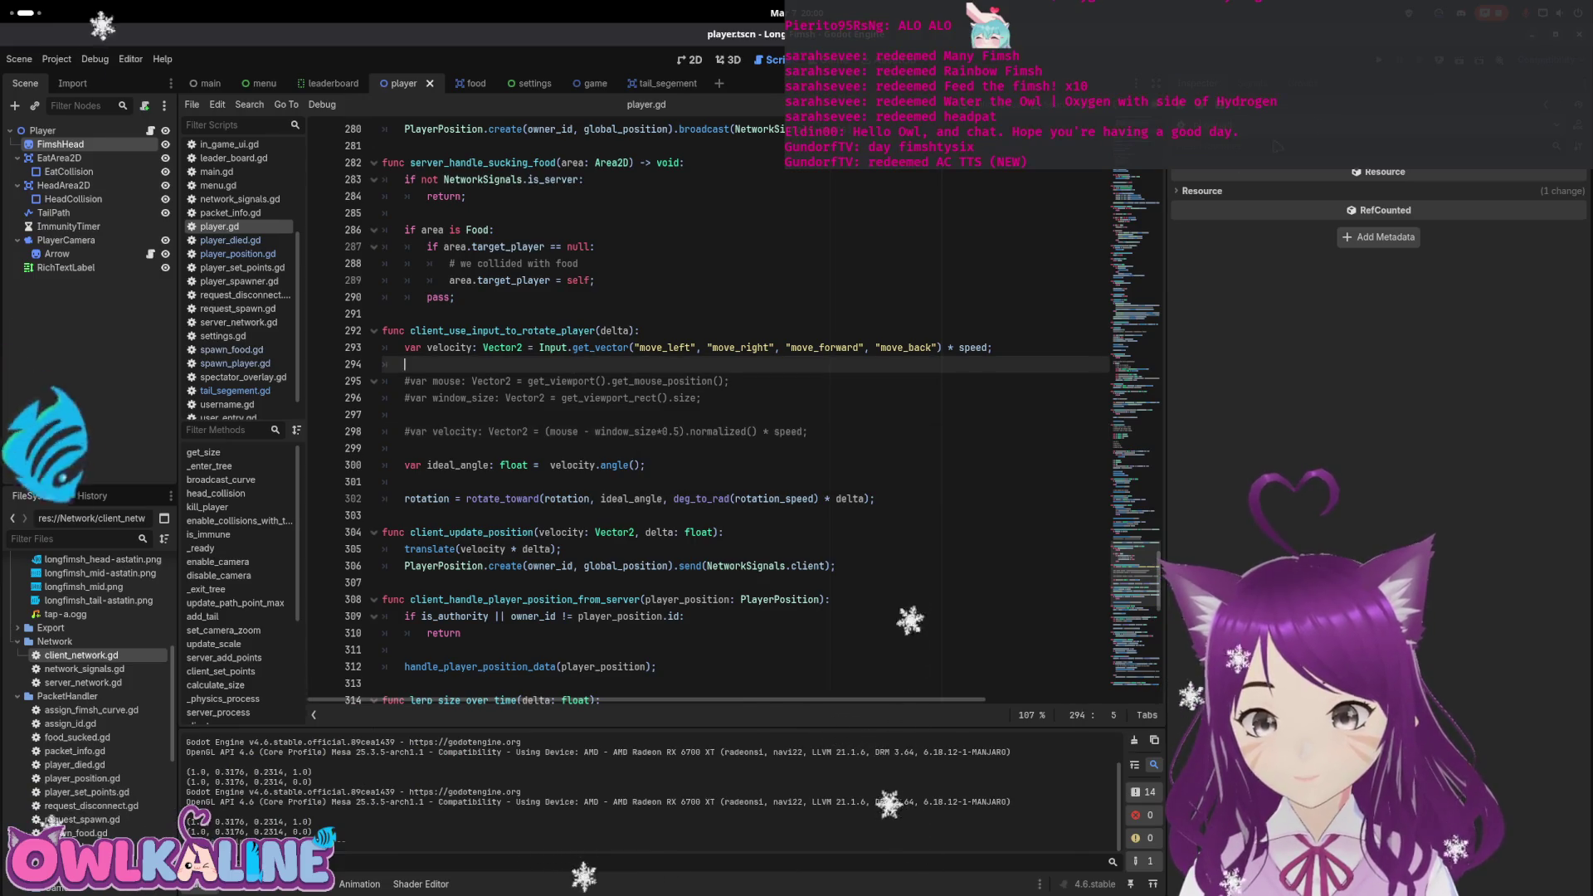
pyautogui.press('F5')
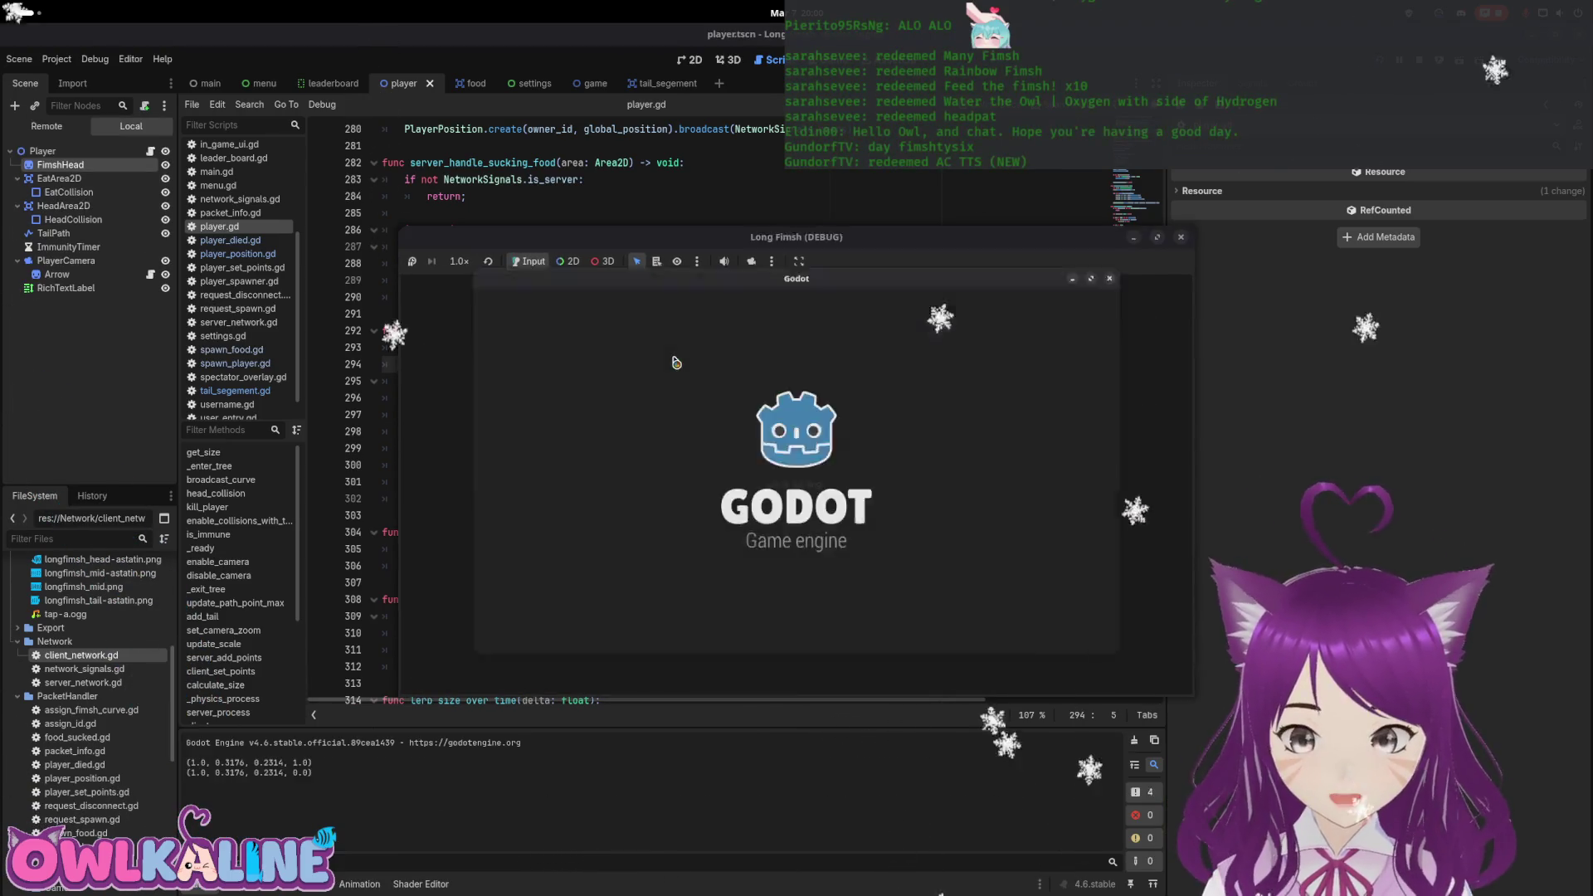
# - Separate the two game windows, join the second as a client, then stop the project
pyautogui.moveTo(667, 243); pyautogui.dragTo(421, 243)
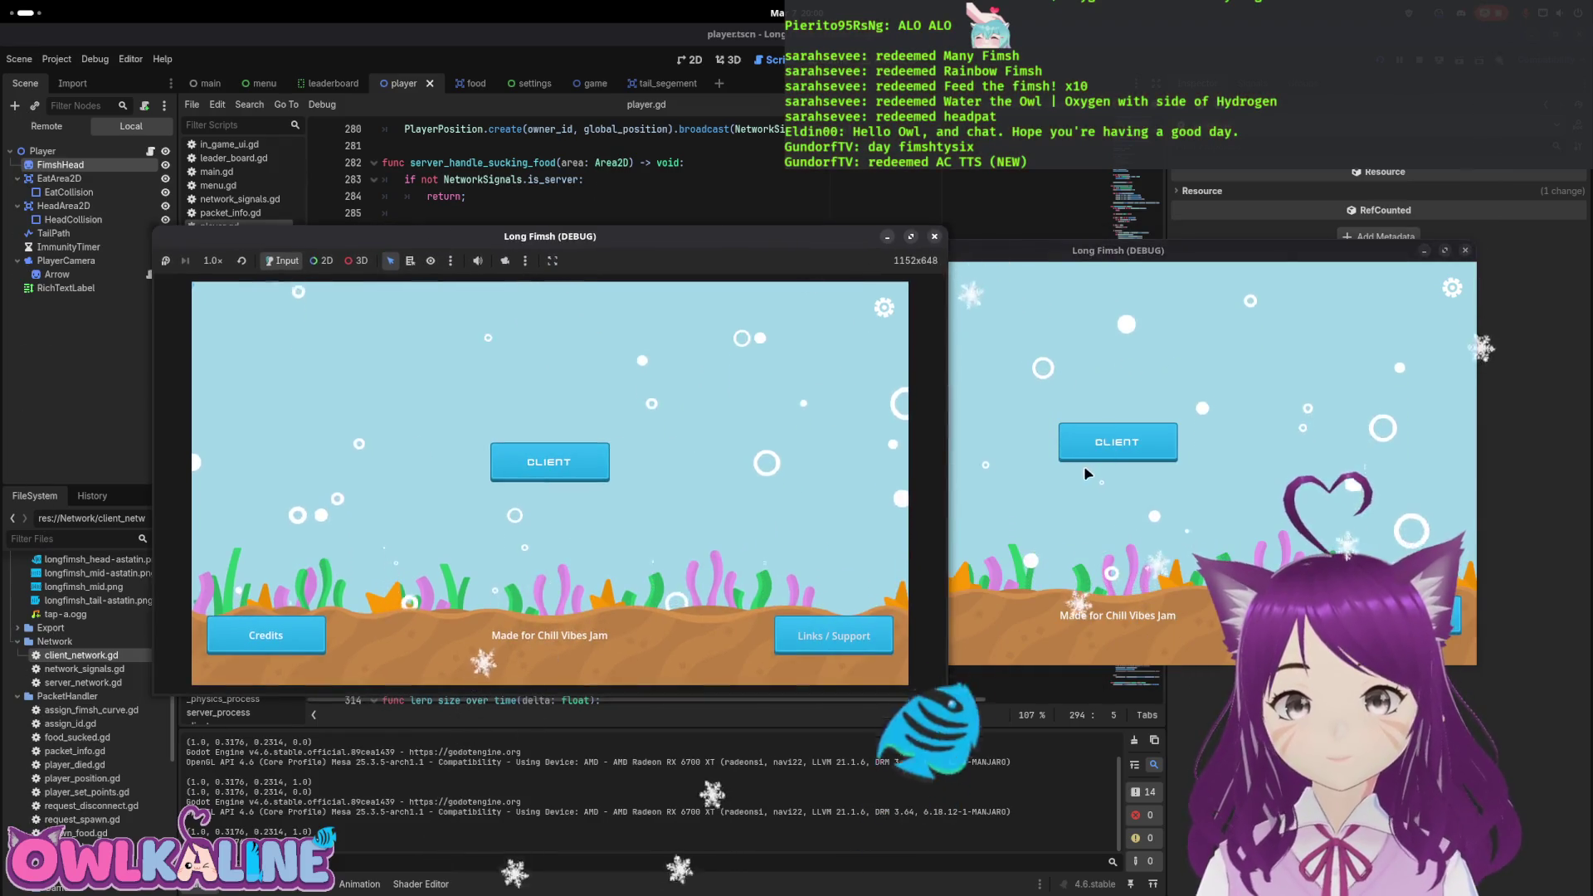
pyautogui.click(1087, 448)
pyautogui.click(1089, 471)
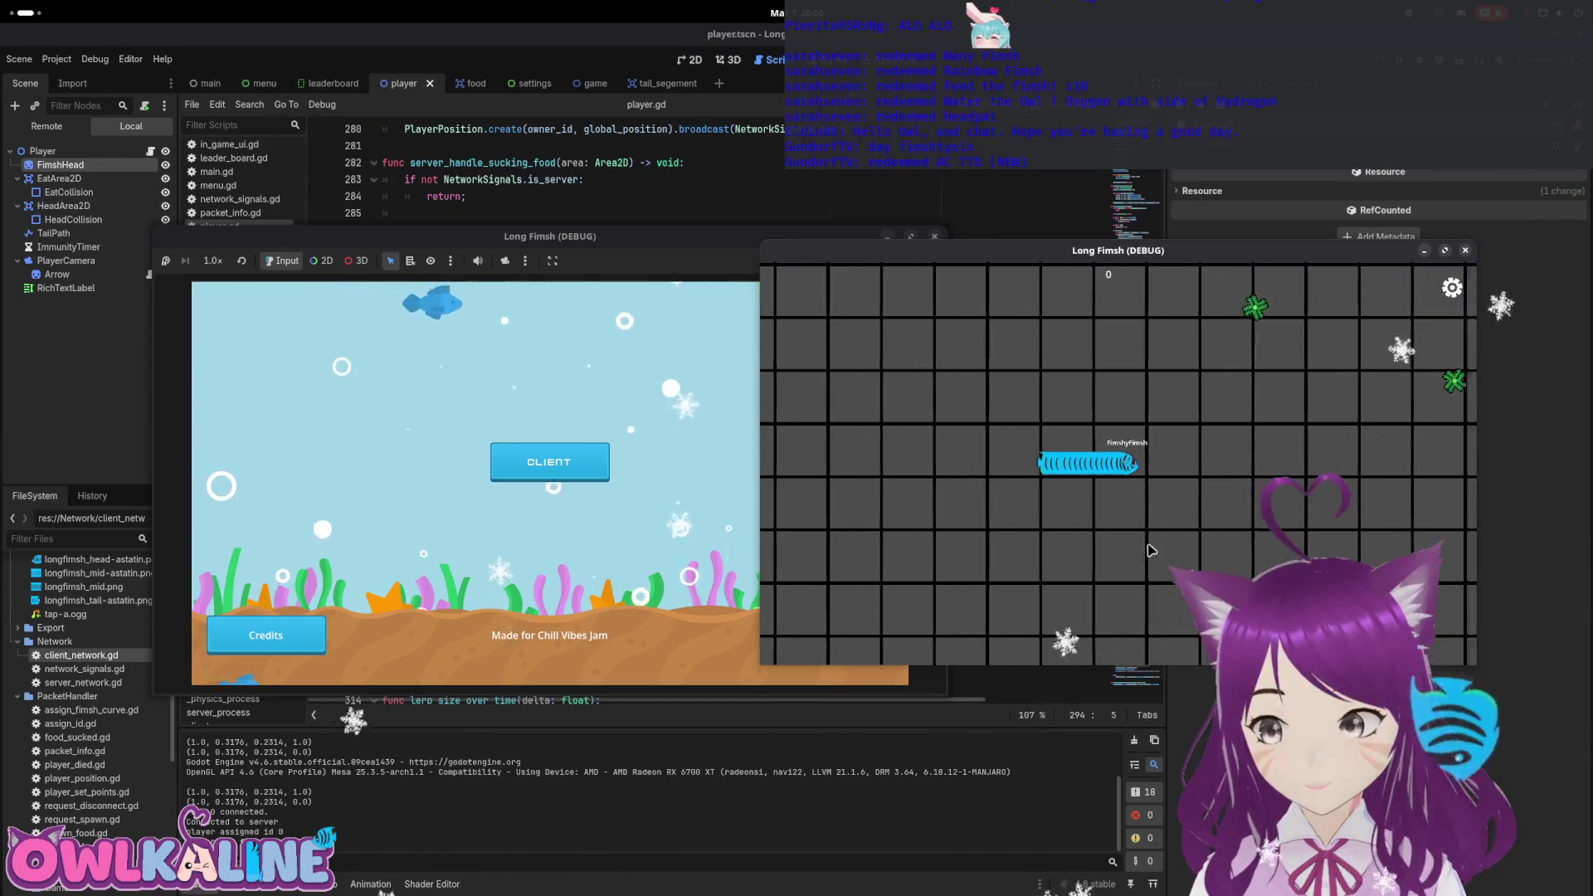
pyautogui.press('F8')
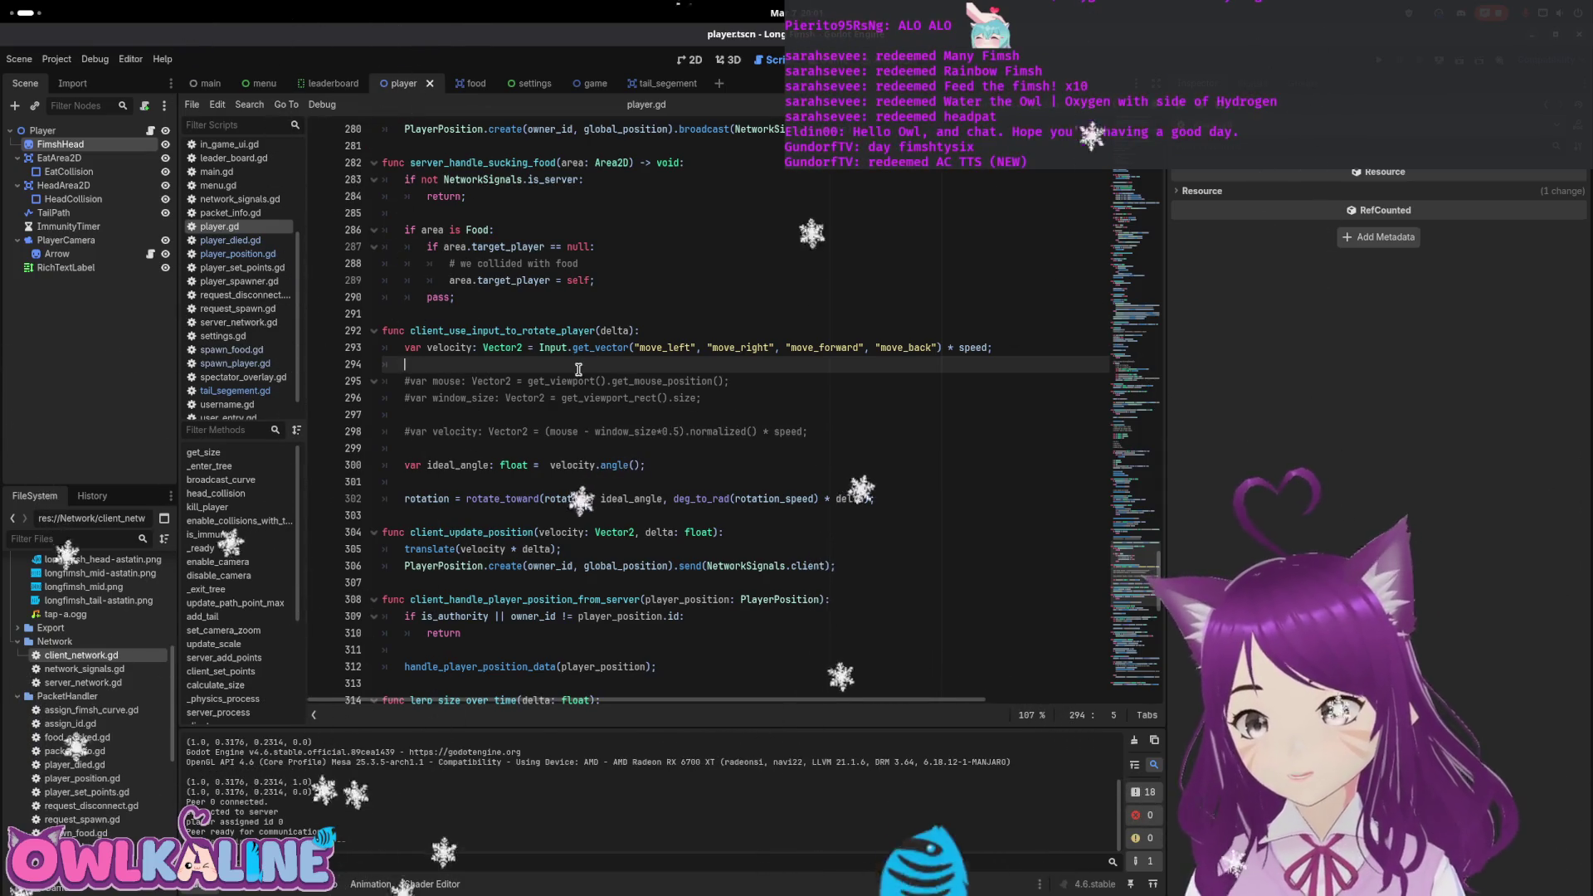
# - Save the scene and open the Input Map in Project Settings, trying its key filter
pyautogui.hotkey('ctrl', 's')
pyautogui.click(56, 59)
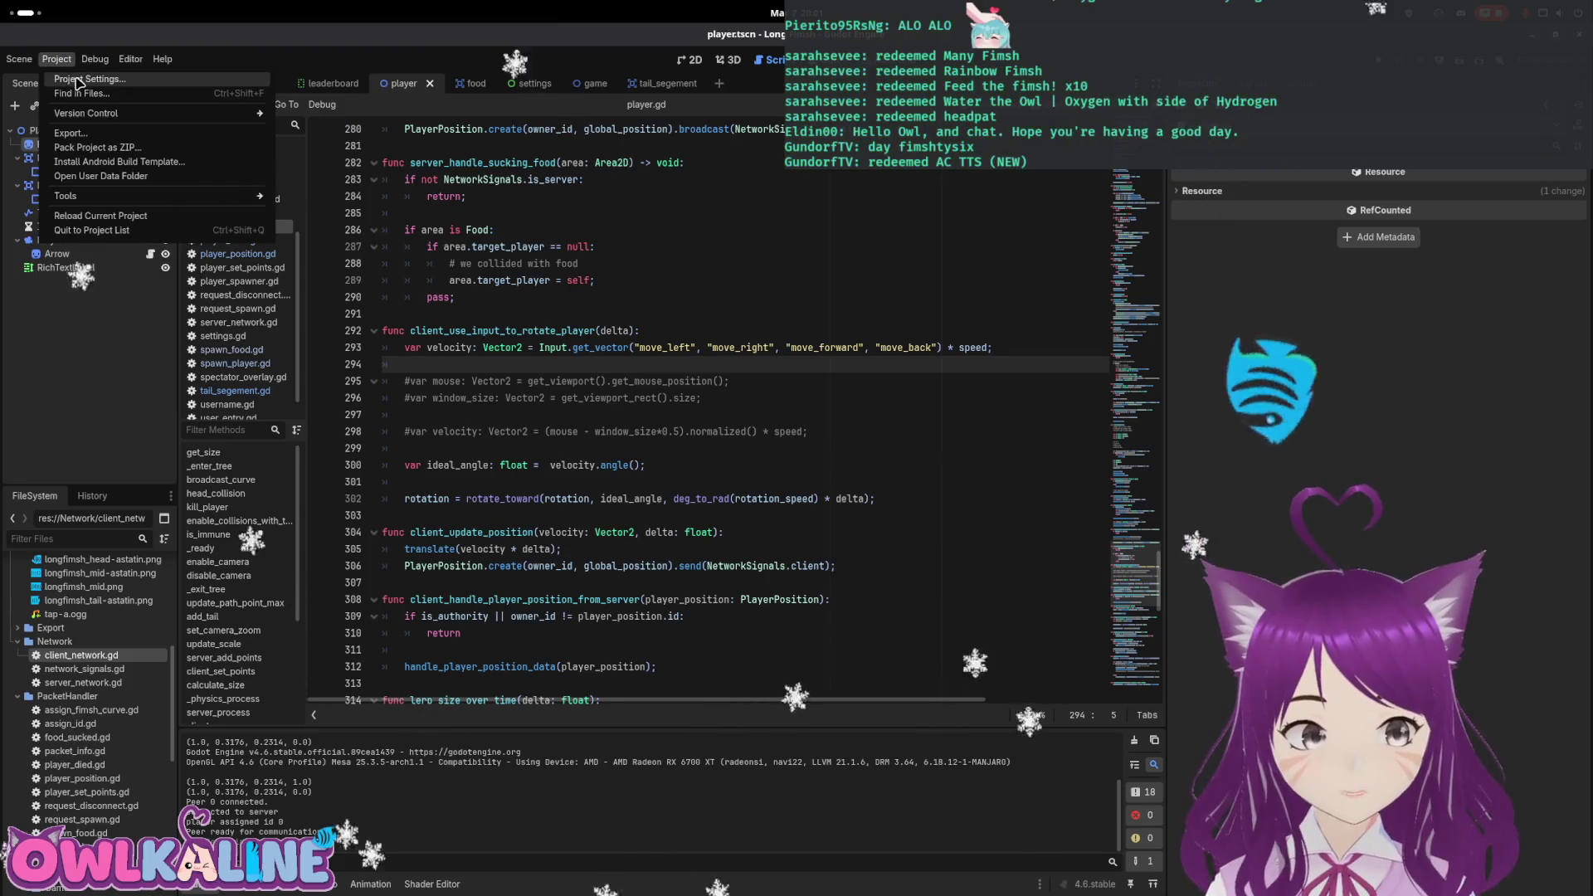
pyautogui.click(91, 80)
pyautogui.click(512, 200)
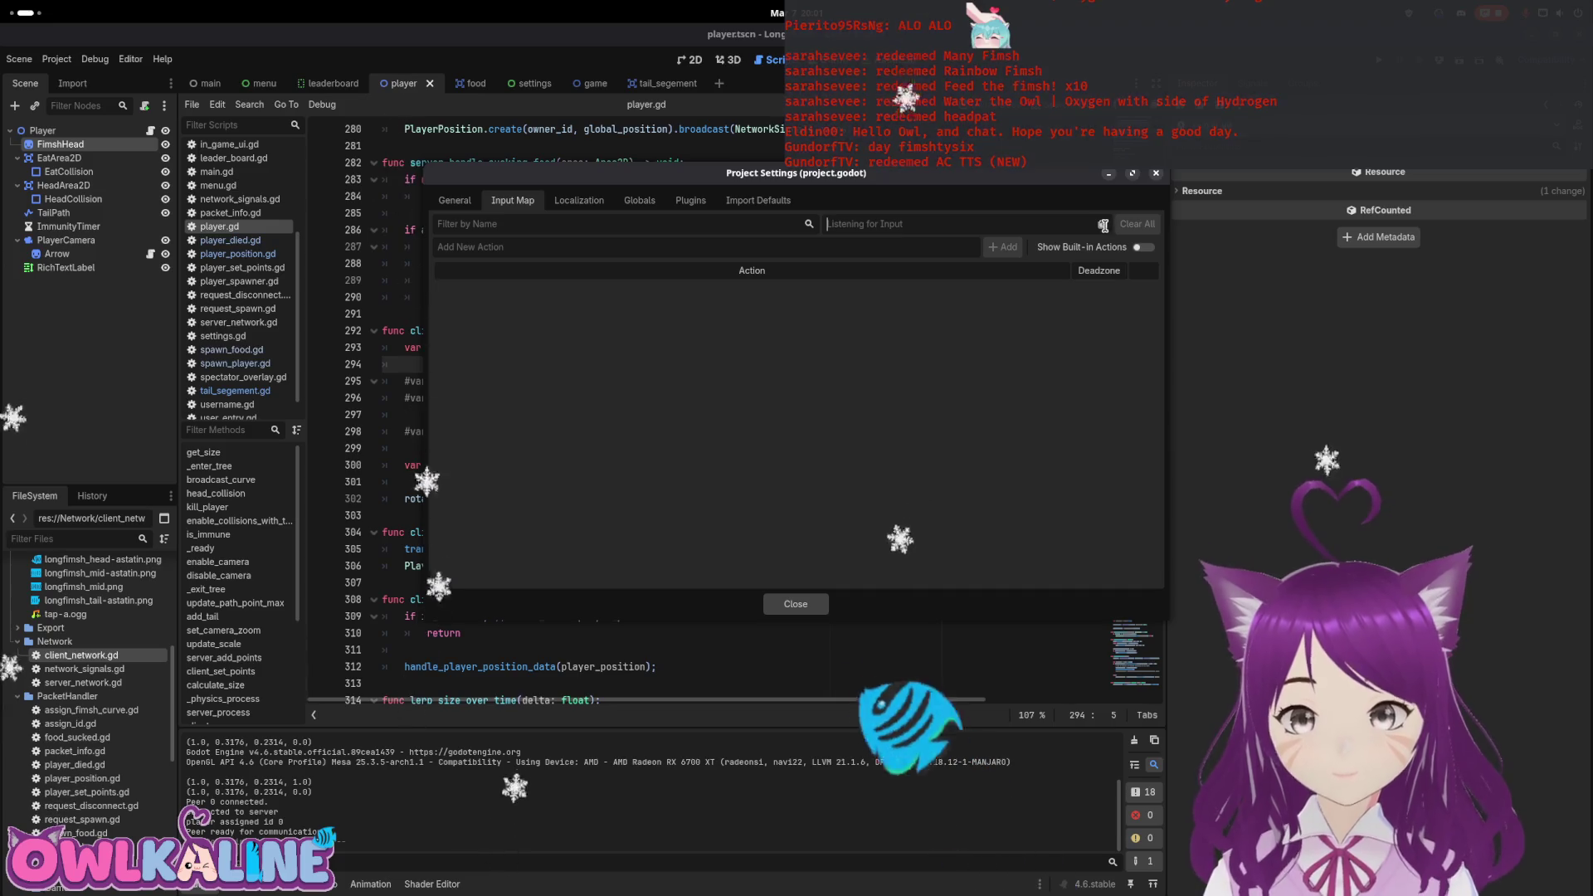
pyautogui.click(877, 221)
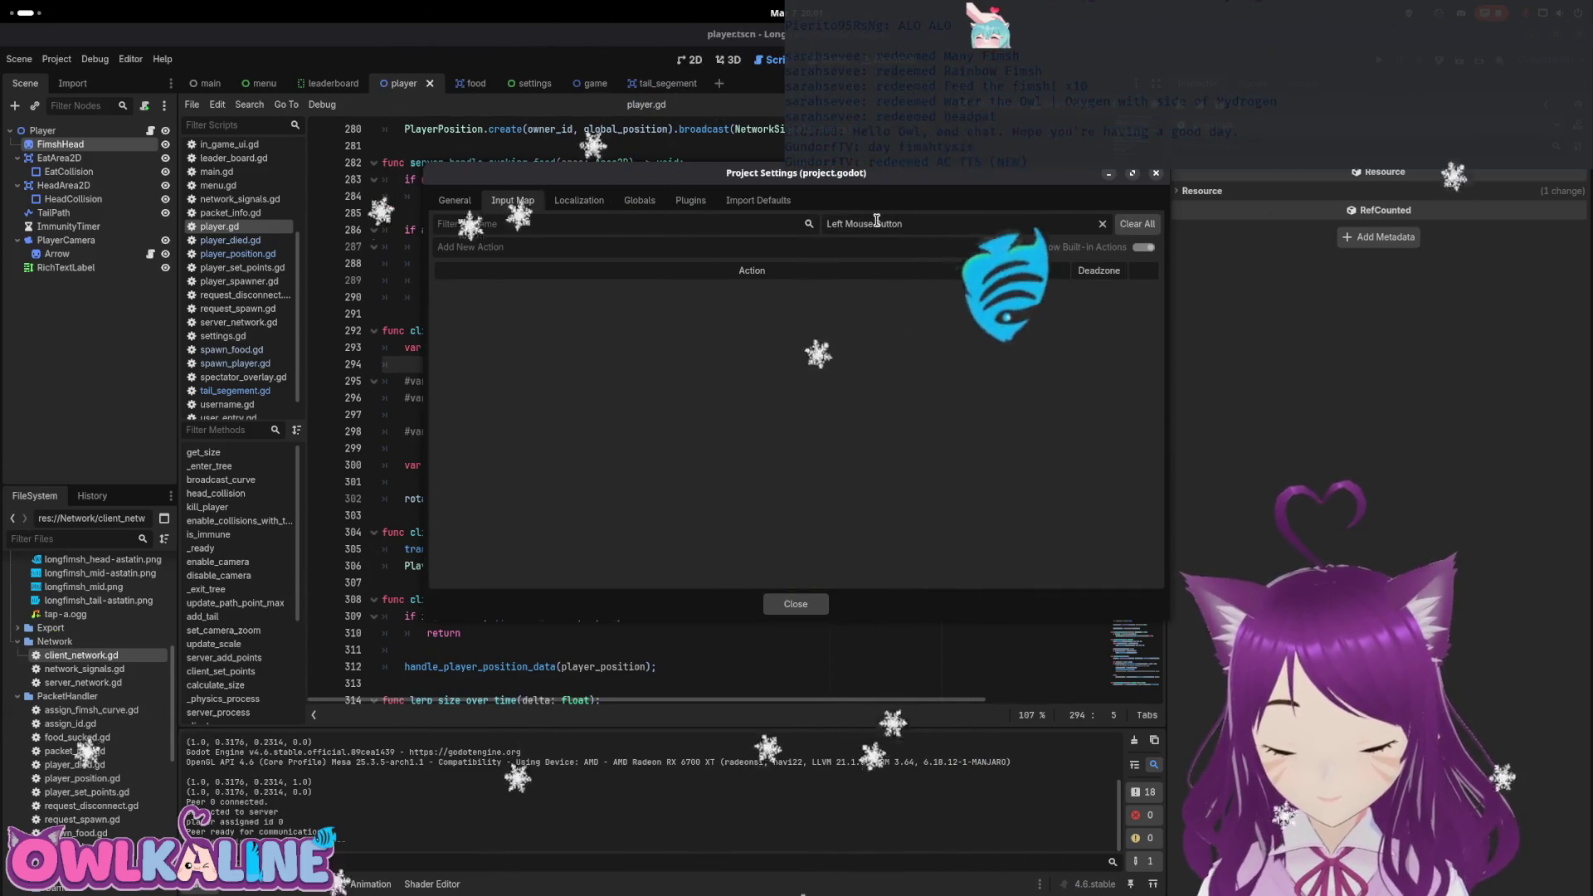
pyautogui.press('m')
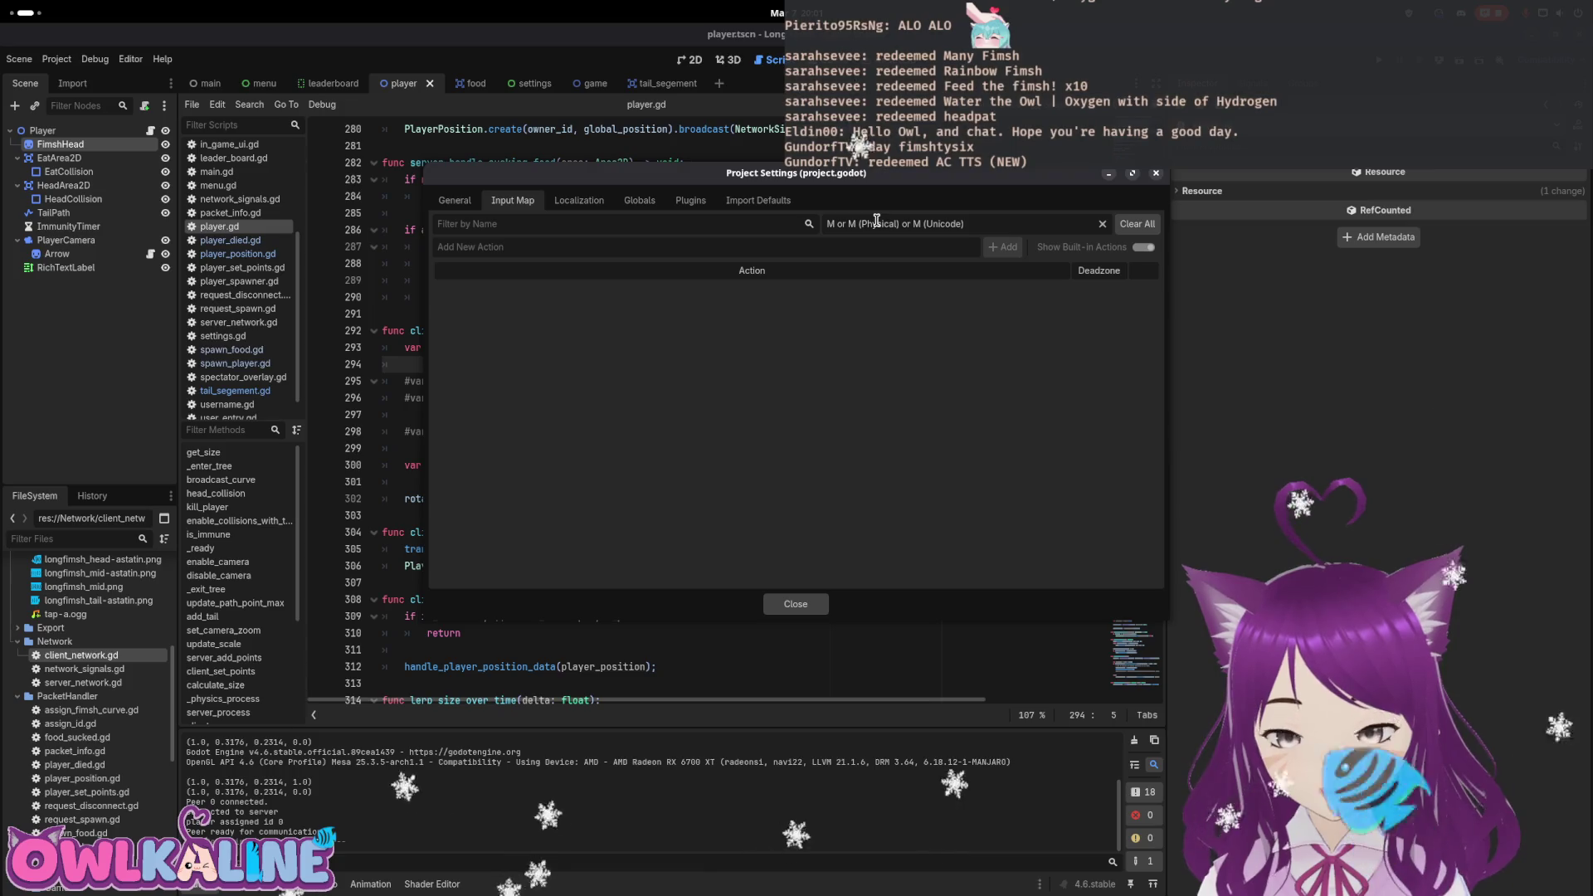
pyautogui.press('Escape')
pyautogui.click(877, 221)
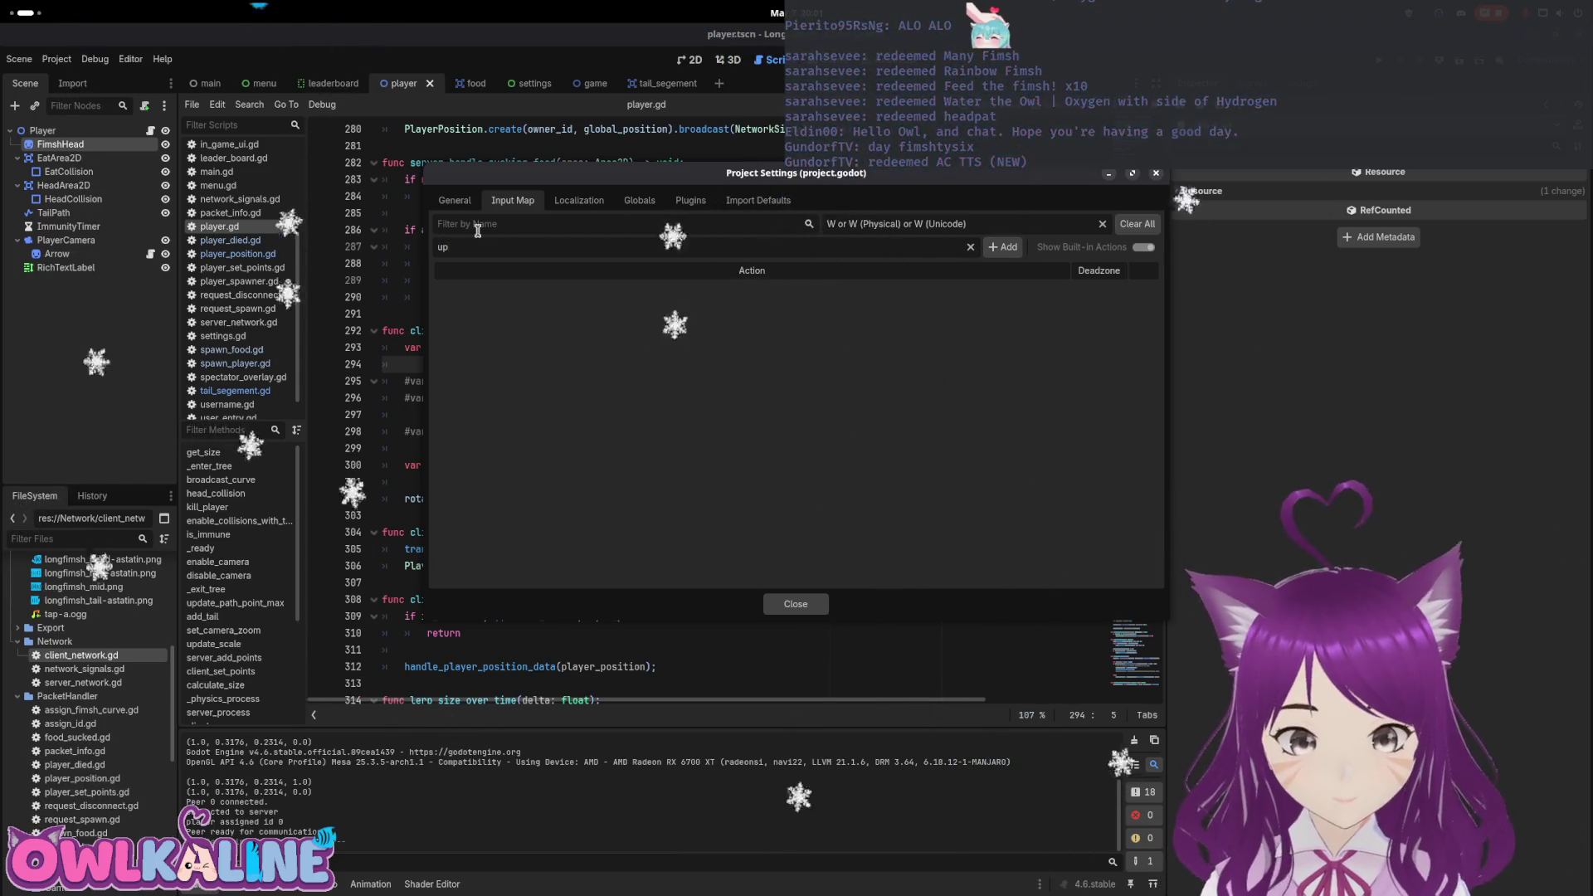
# - Add the 'up' action and clear the filters so it appears in the list
pyautogui.click(1003, 246)
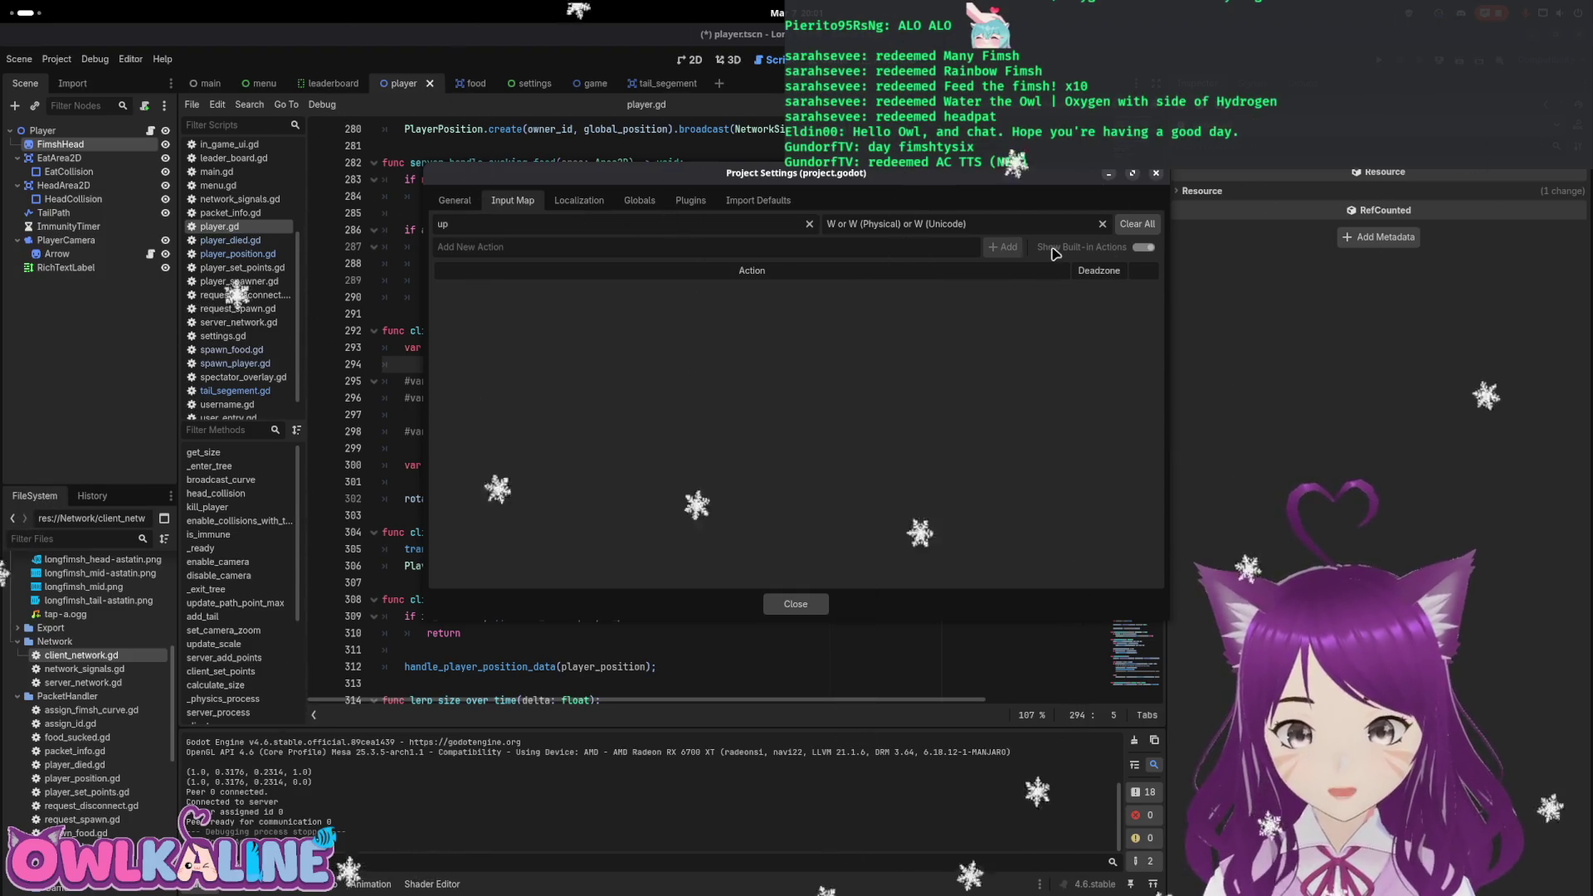
pyautogui.click(1102, 223)
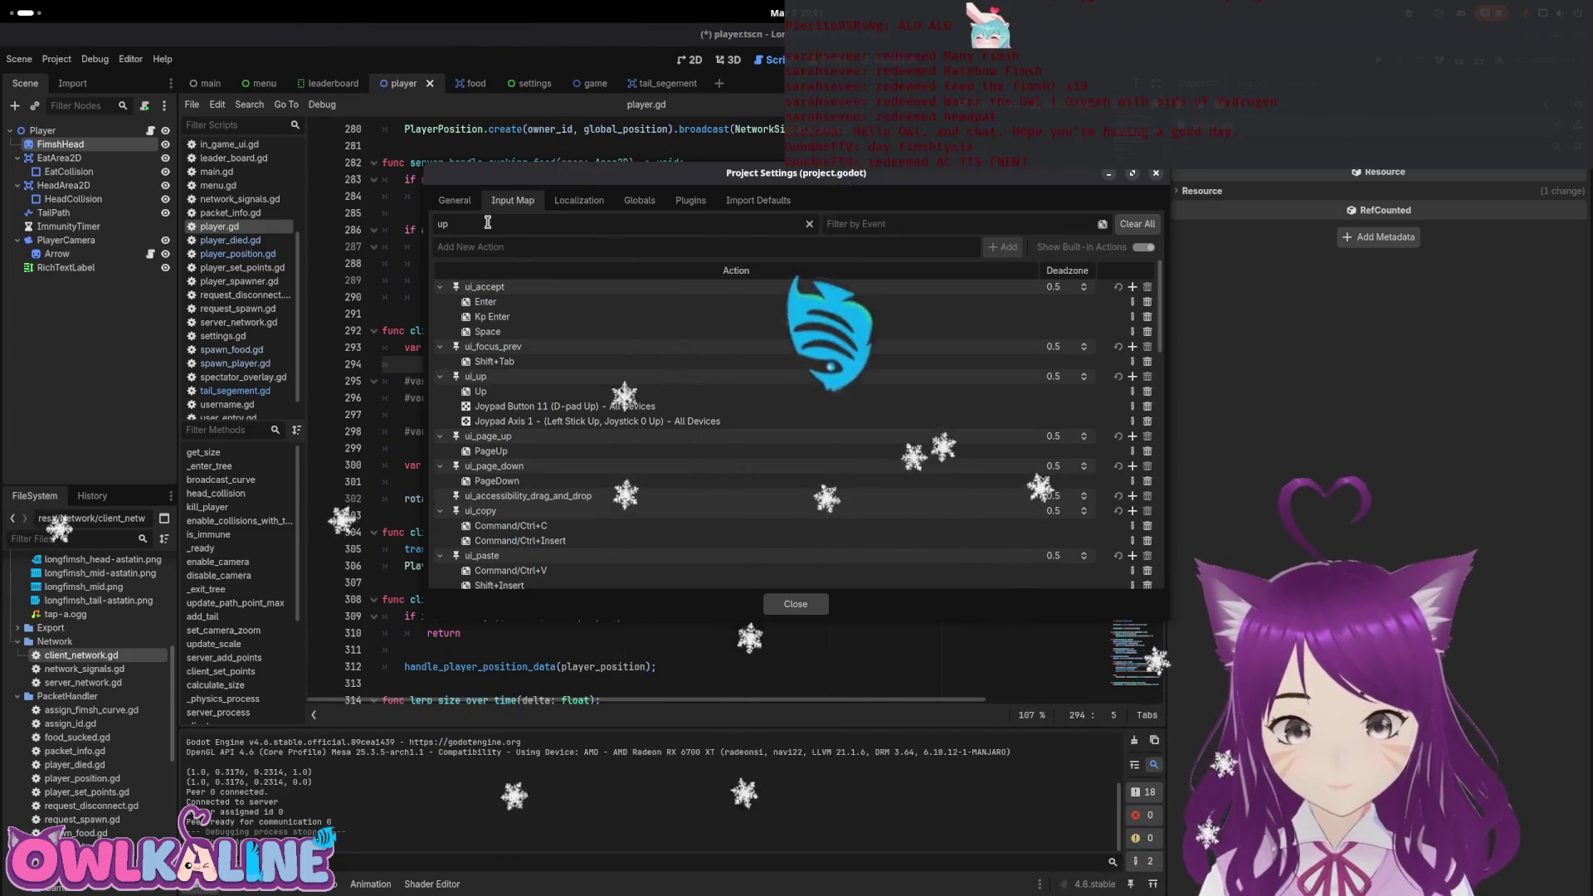
pyautogui.click(809, 223)
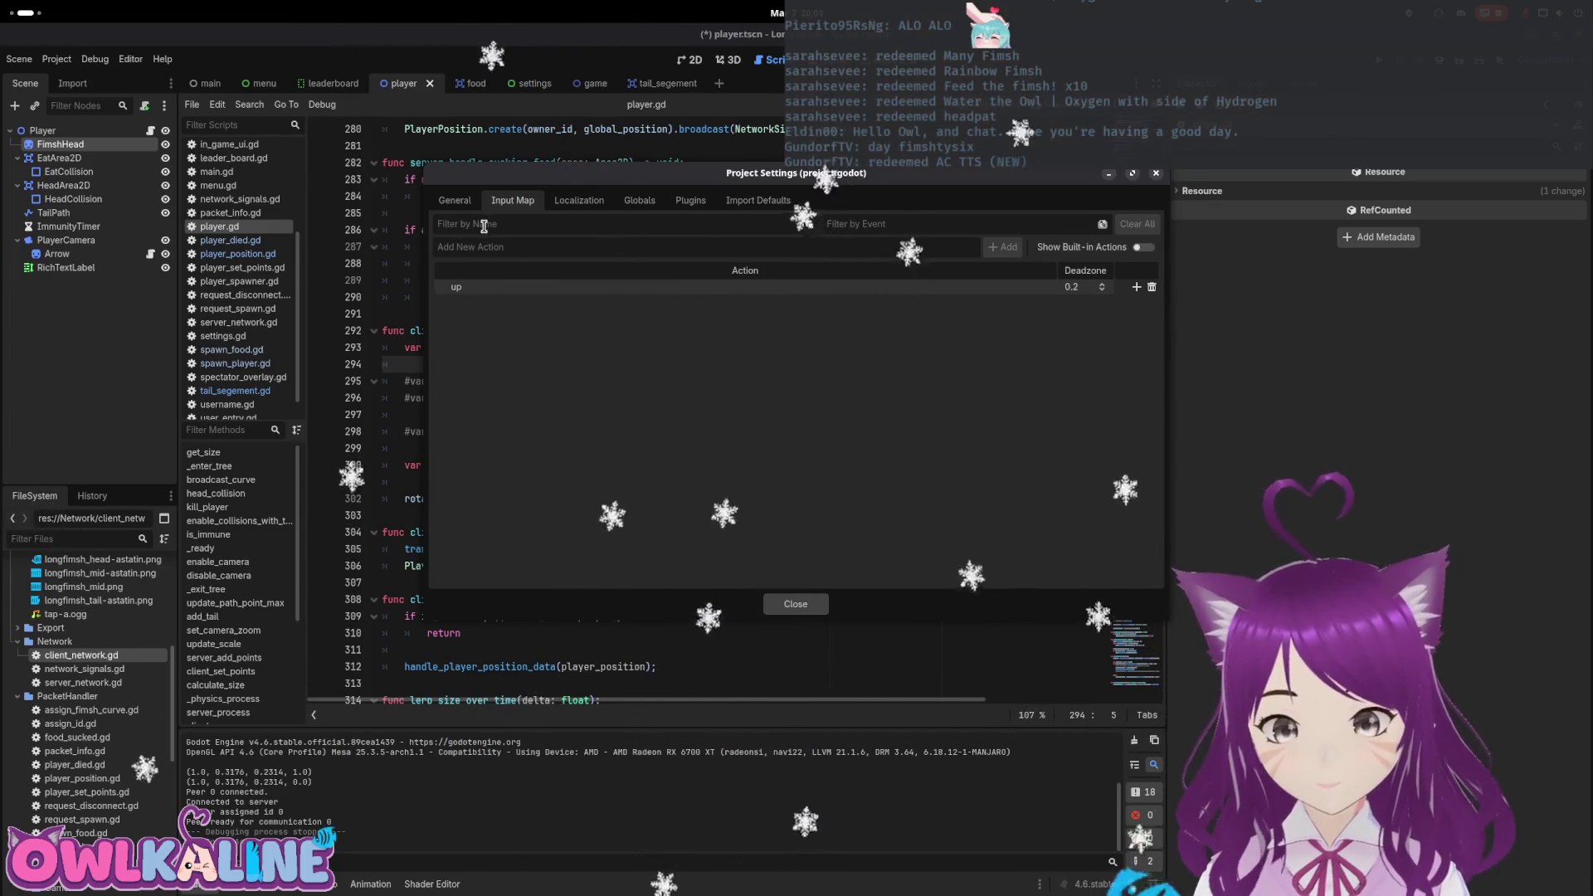
pyautogui.doubleClick(752, 288)
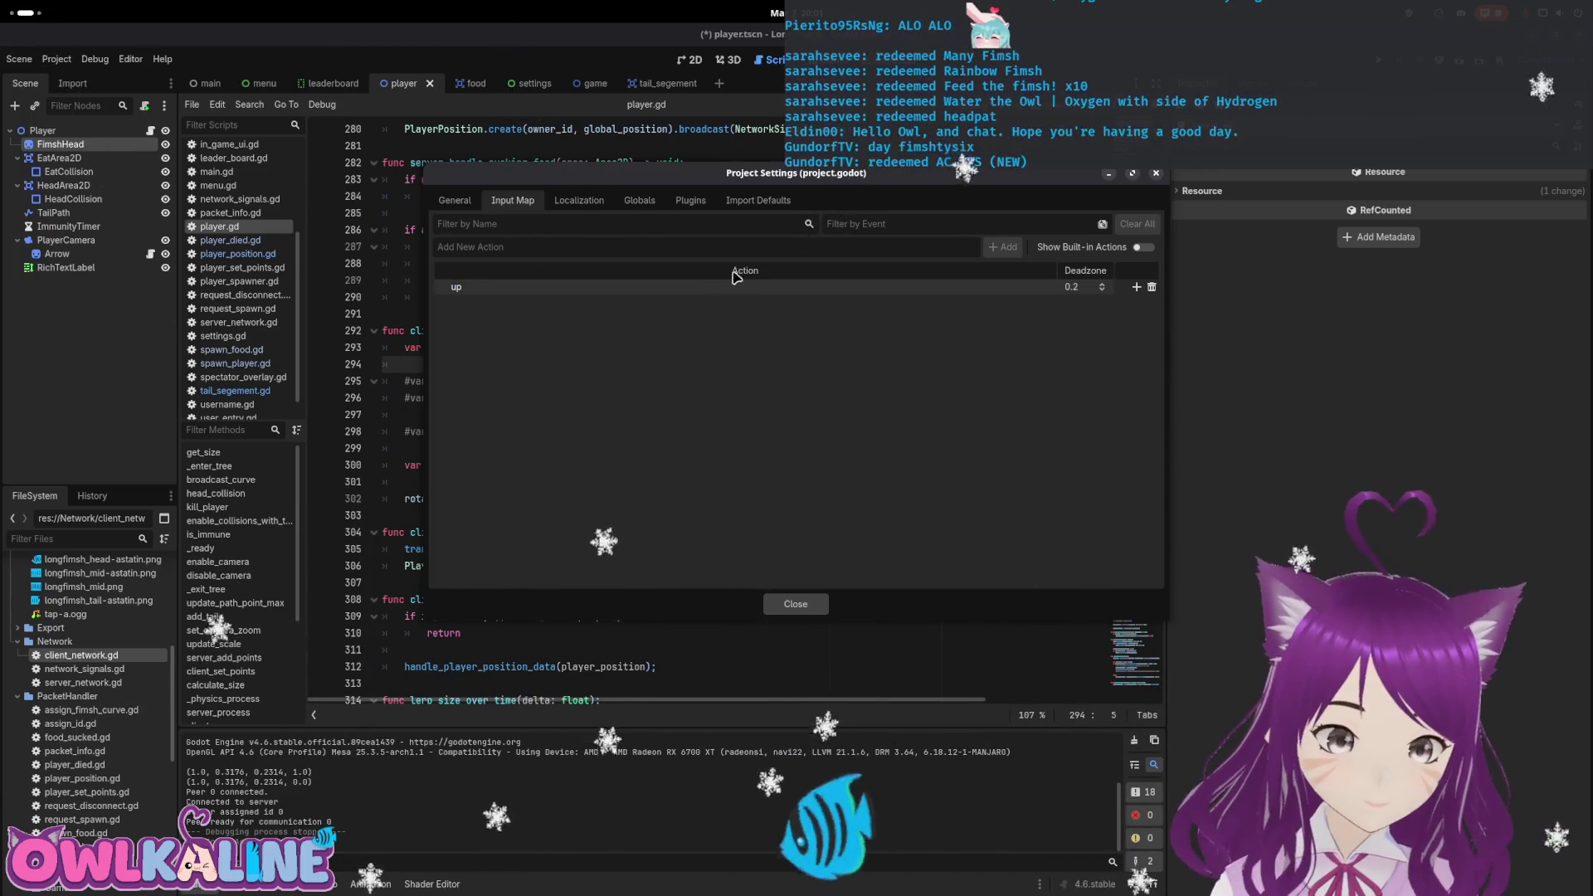
pyautogui.doubleClick(661, 289)
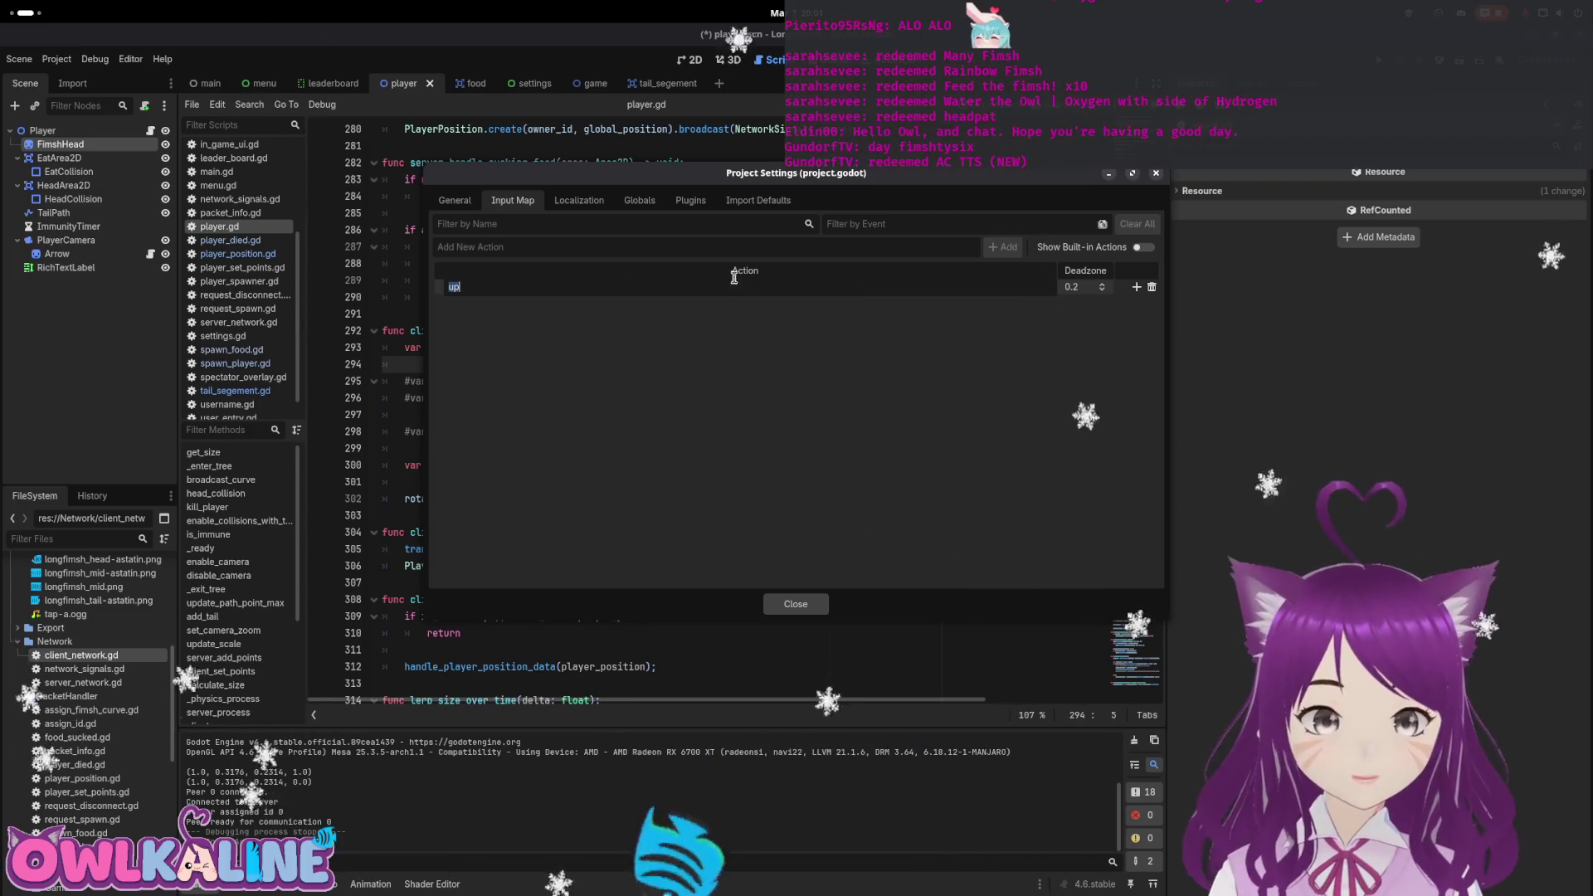
pyautogui.press('End')
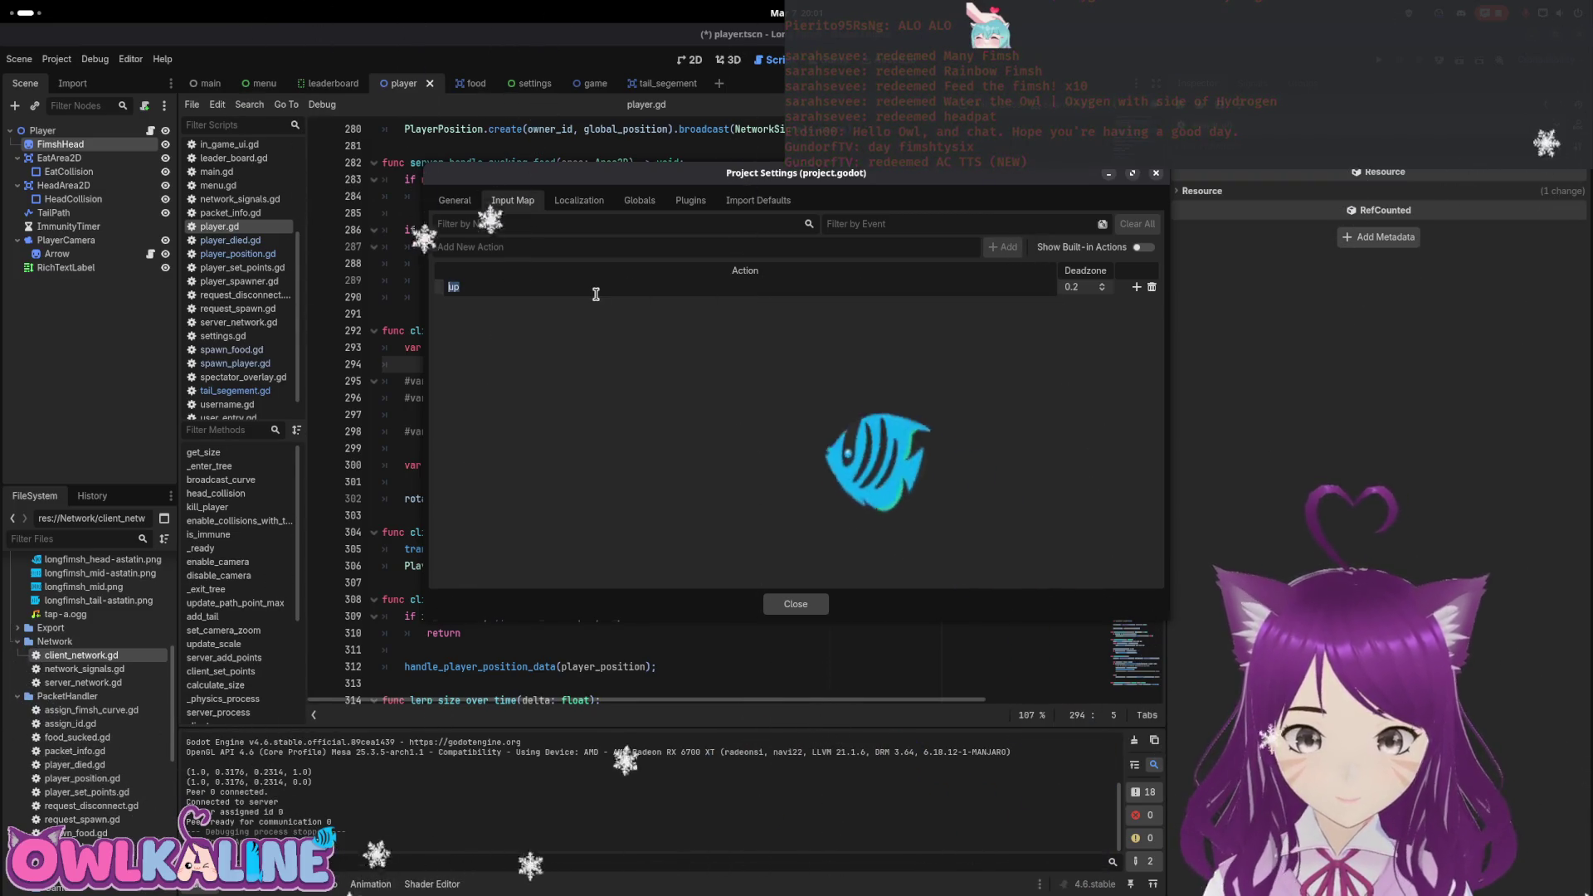
pyautogui.press('Return')
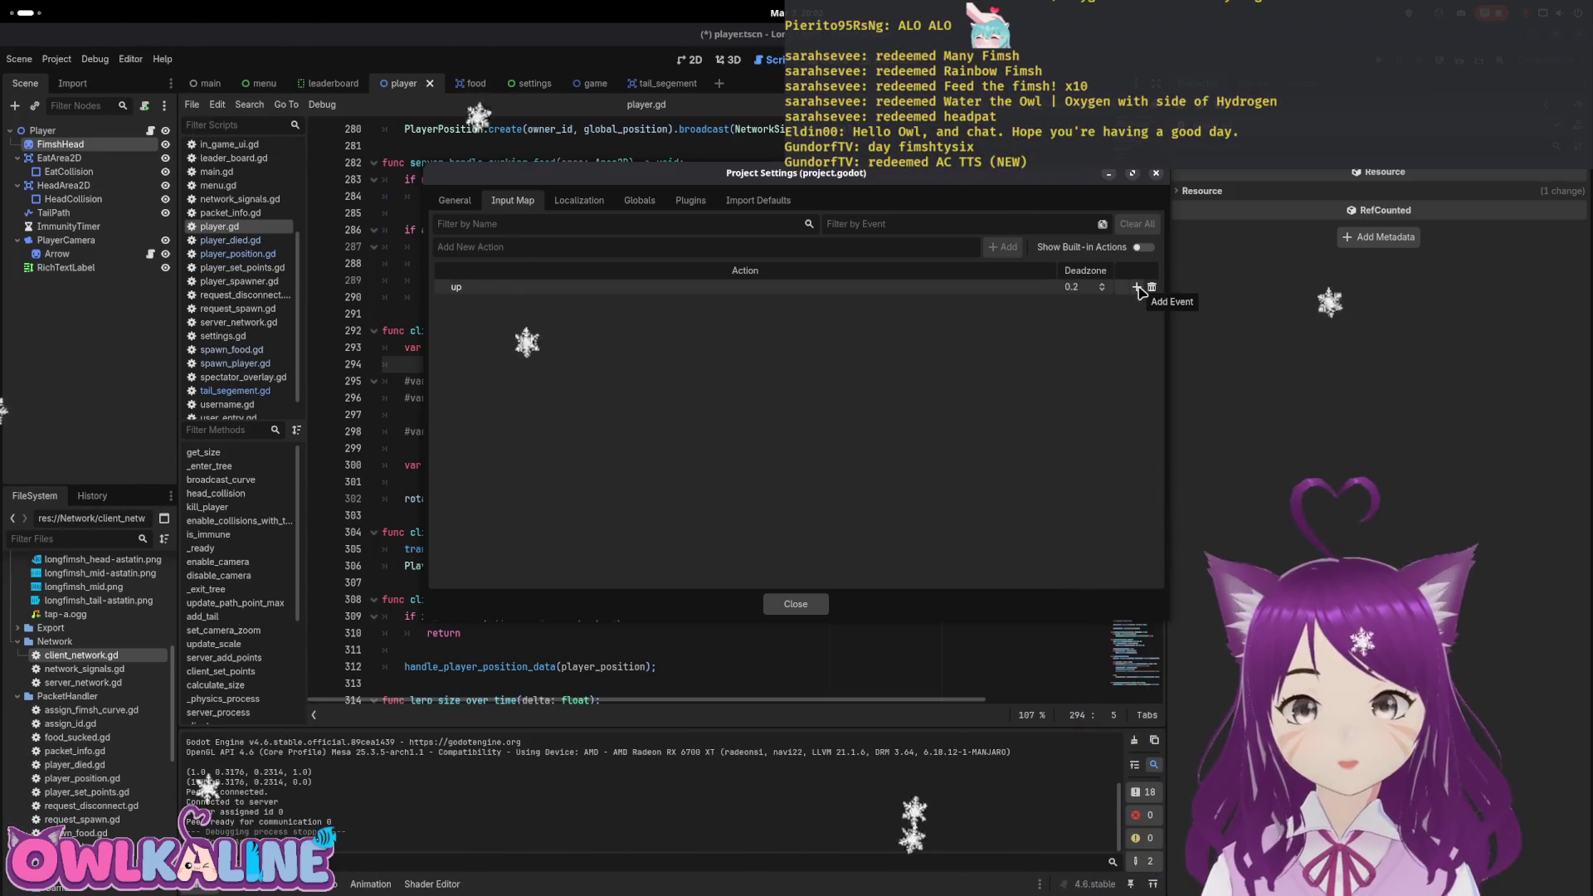
# - Bind the W key to the up action
pyautogui.click(1136, 287)
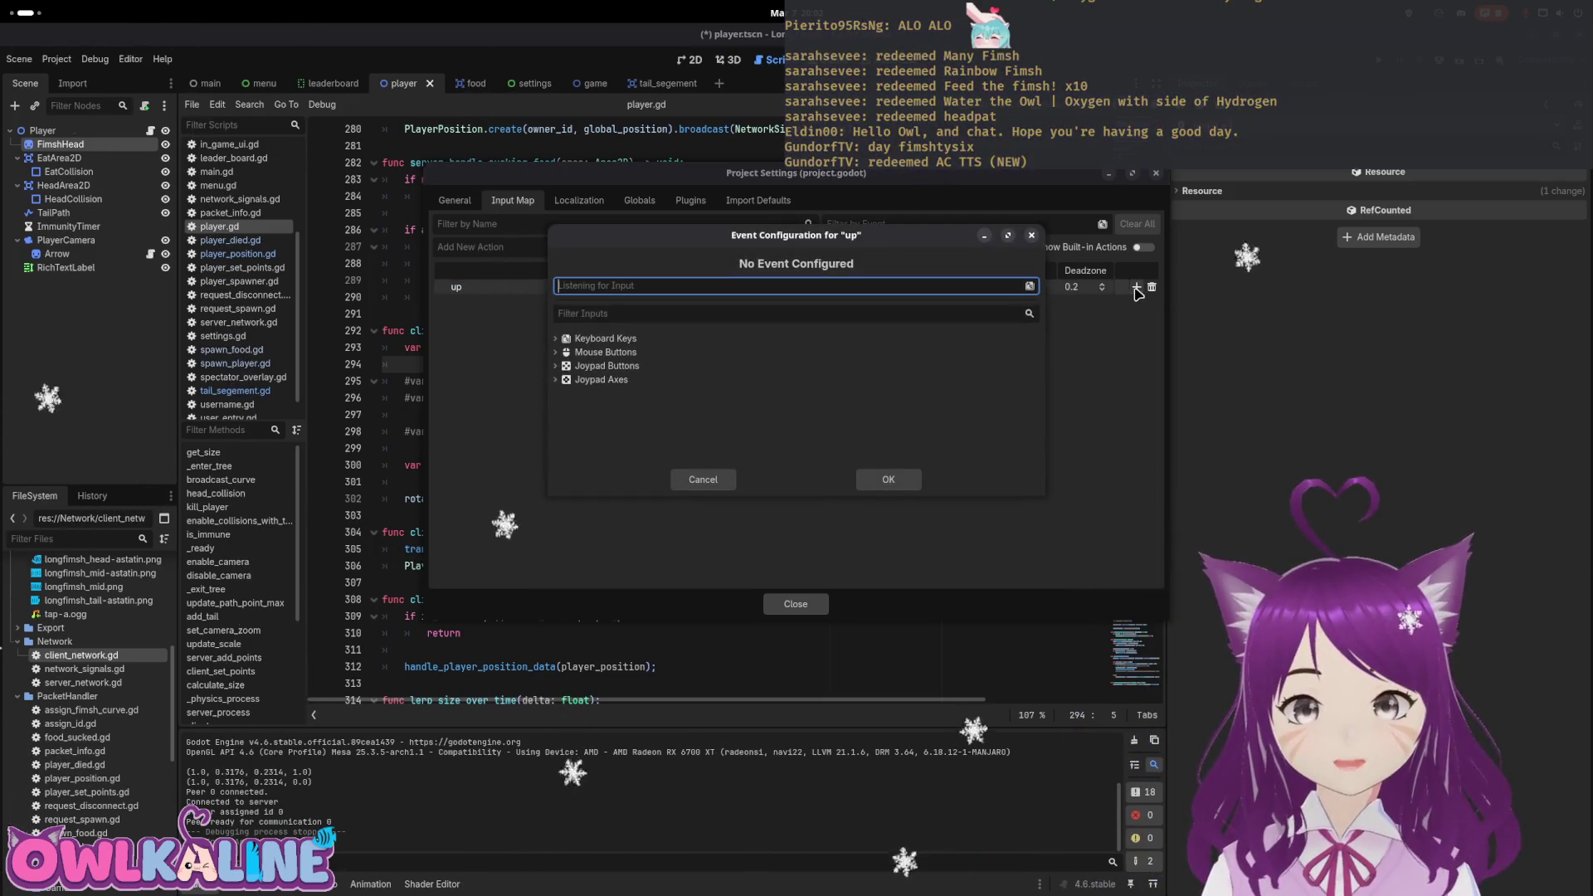
pyautogui.click(556, 341)
pyautogui.scroll(-5, 631, 369)
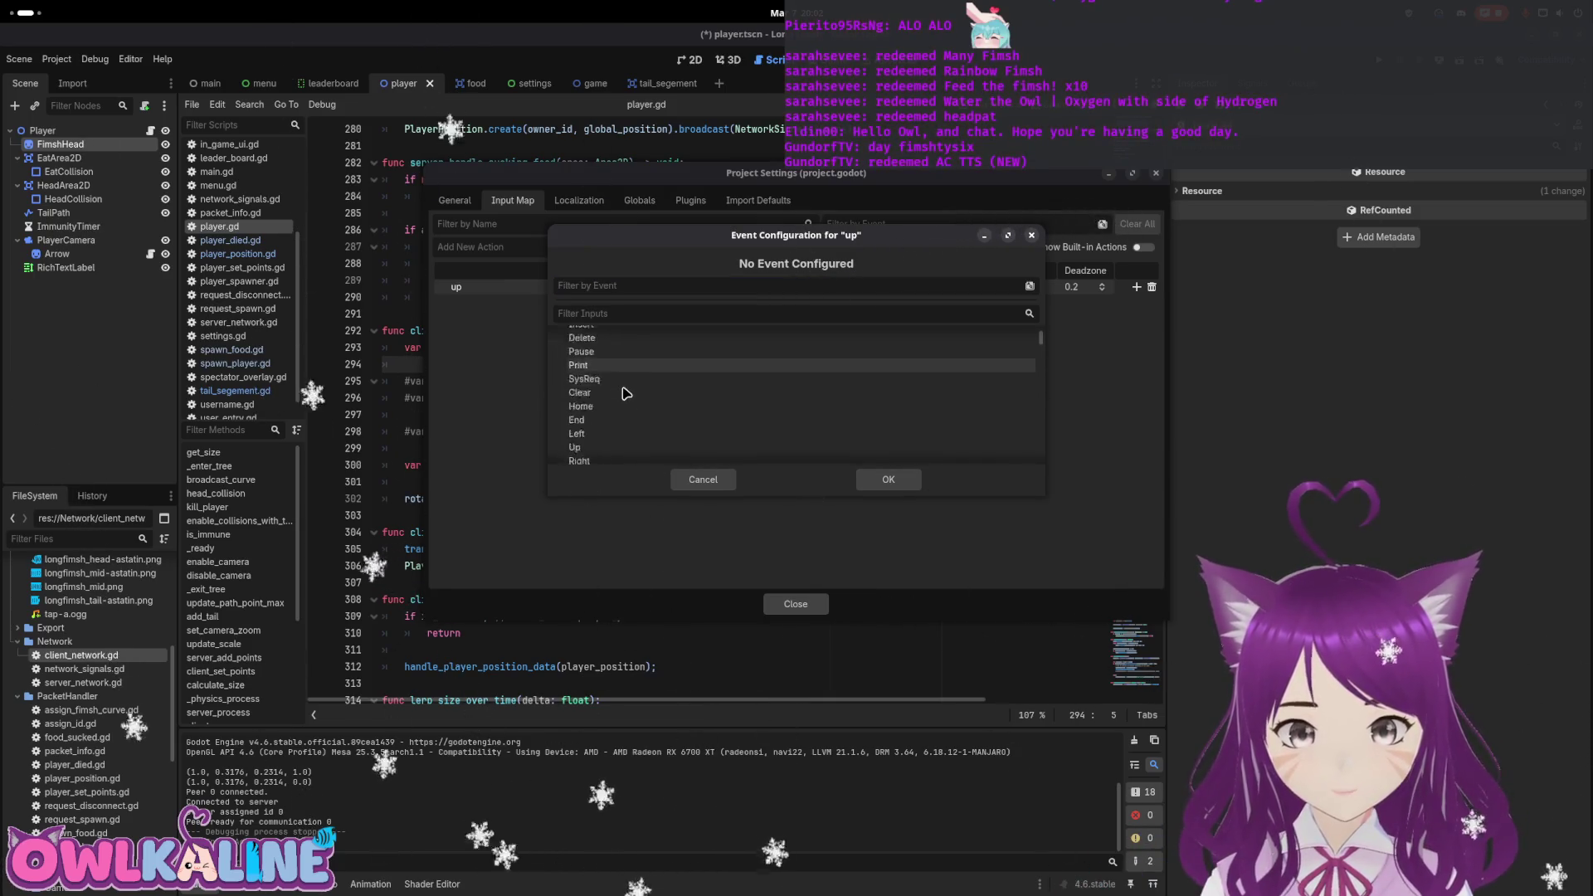
pyautogui.click(612, 314)
pyautogui.write('W')
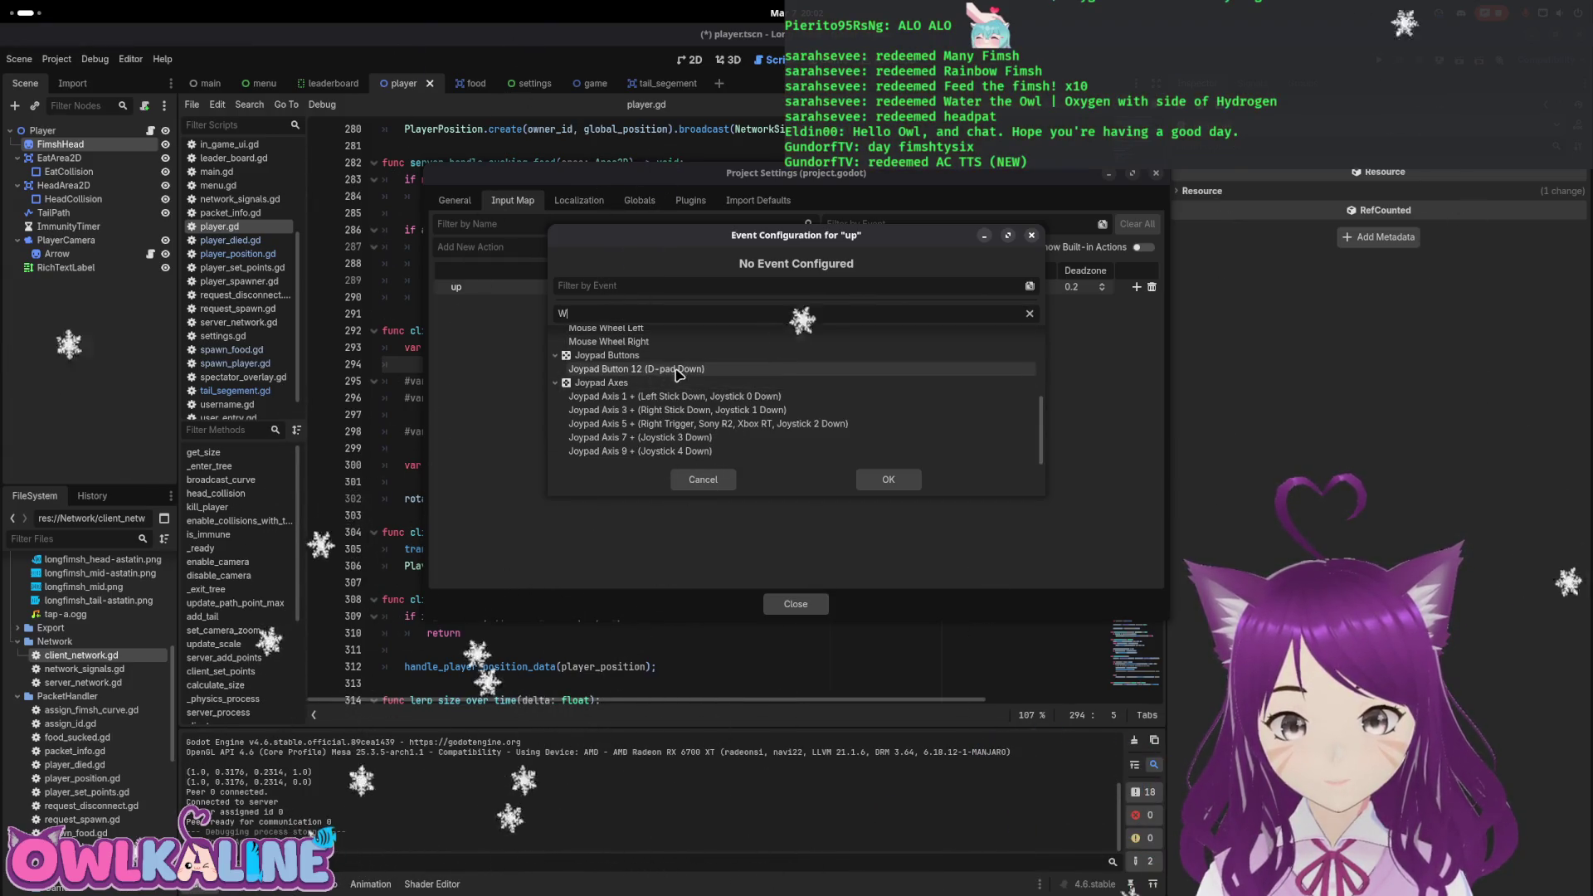
pyautogui.scroll(5, 664, 394)
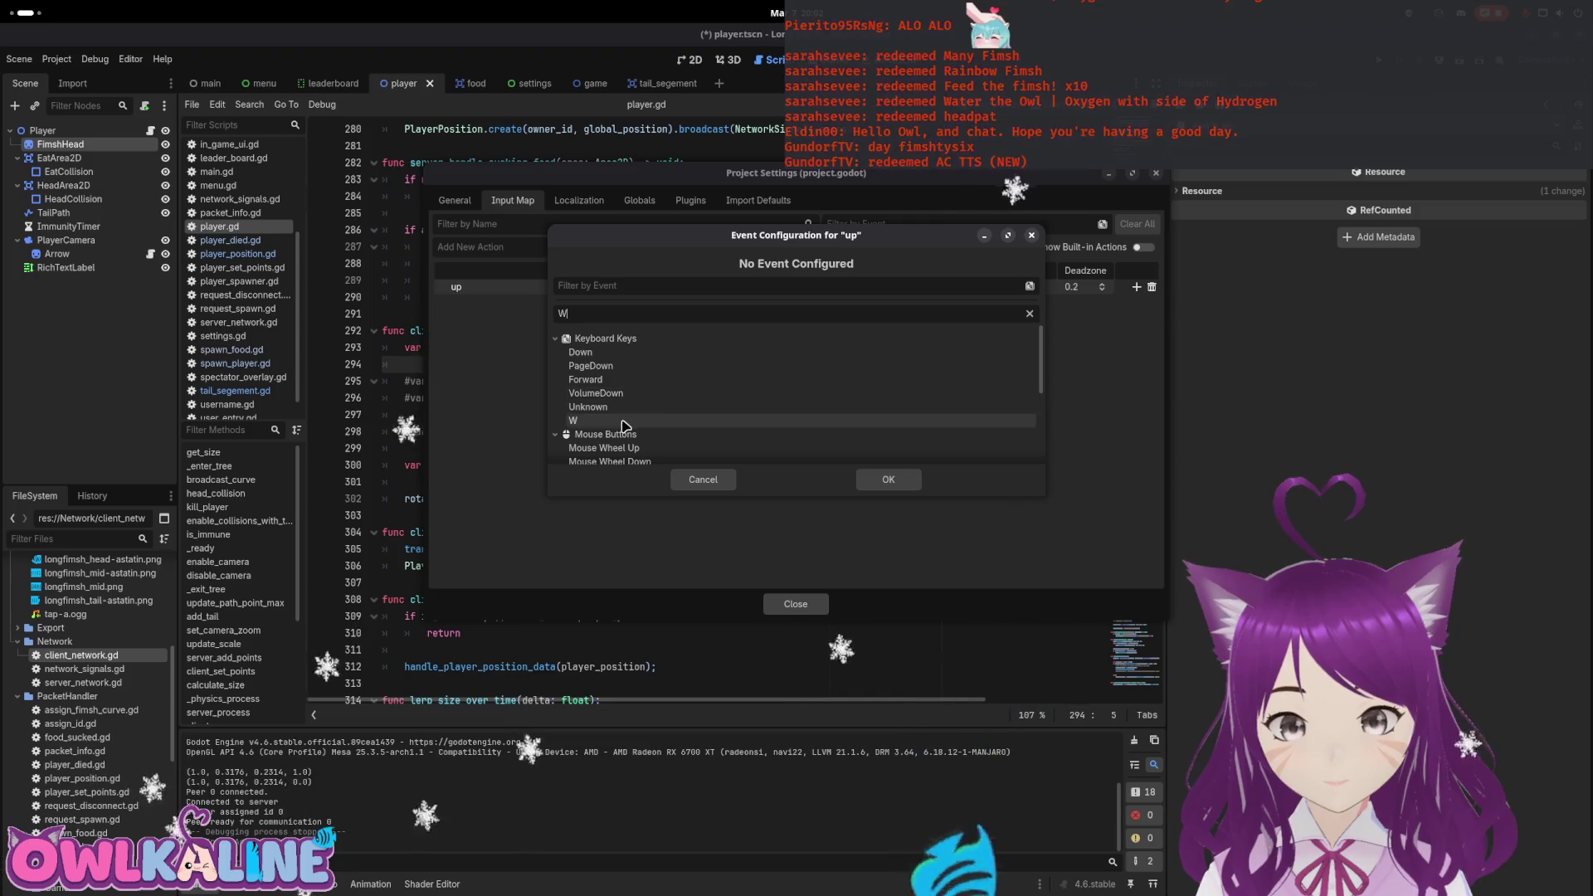
pyautogui.click(624, 424)
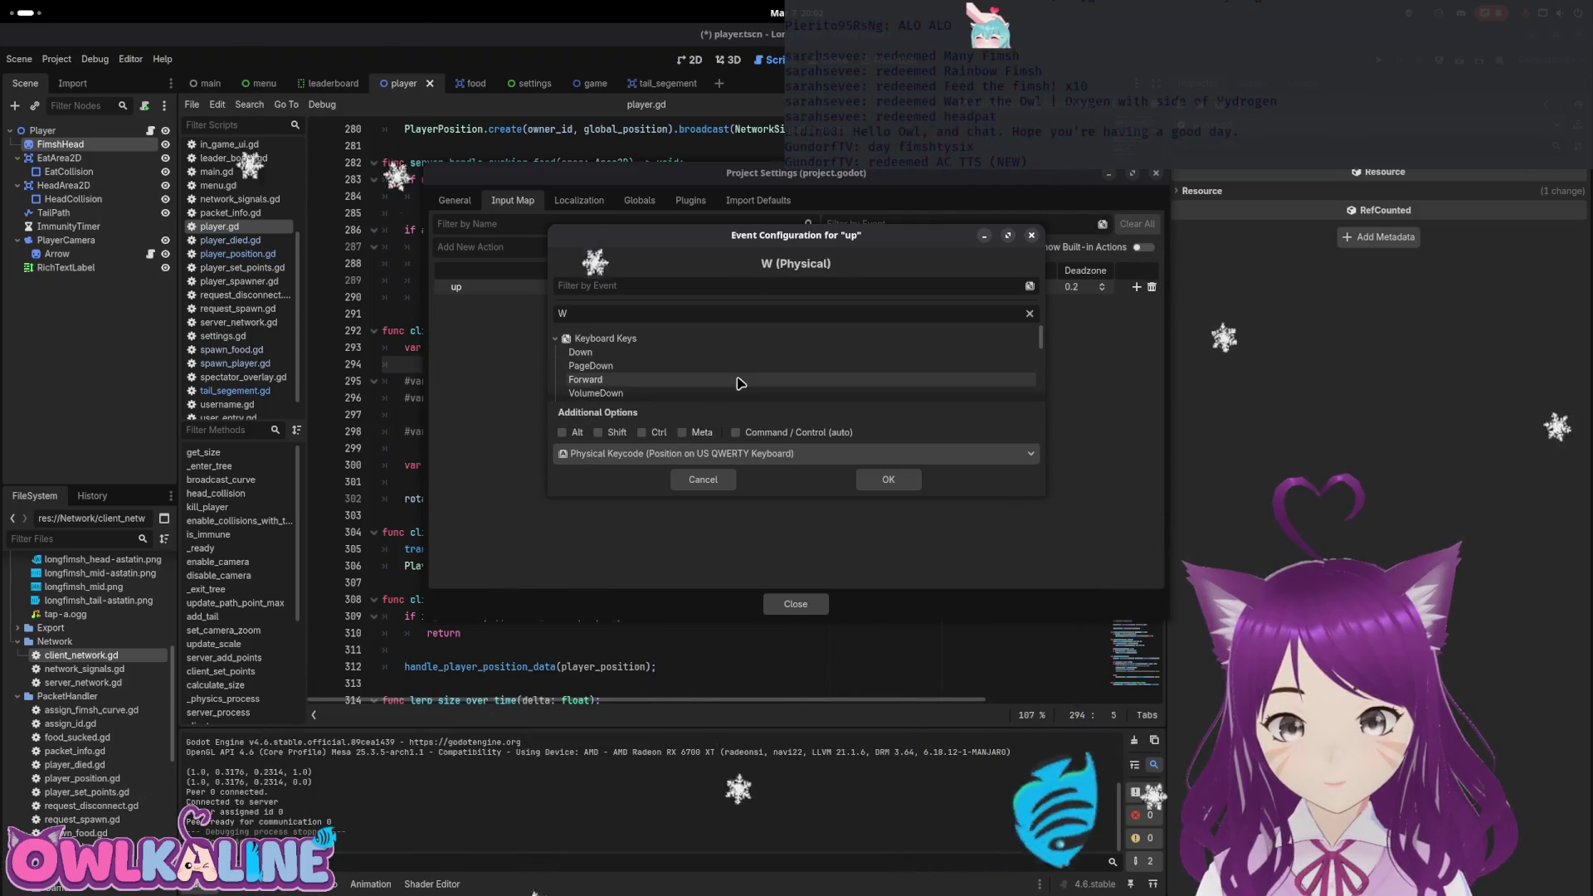
pyautogui.click(875, 481)
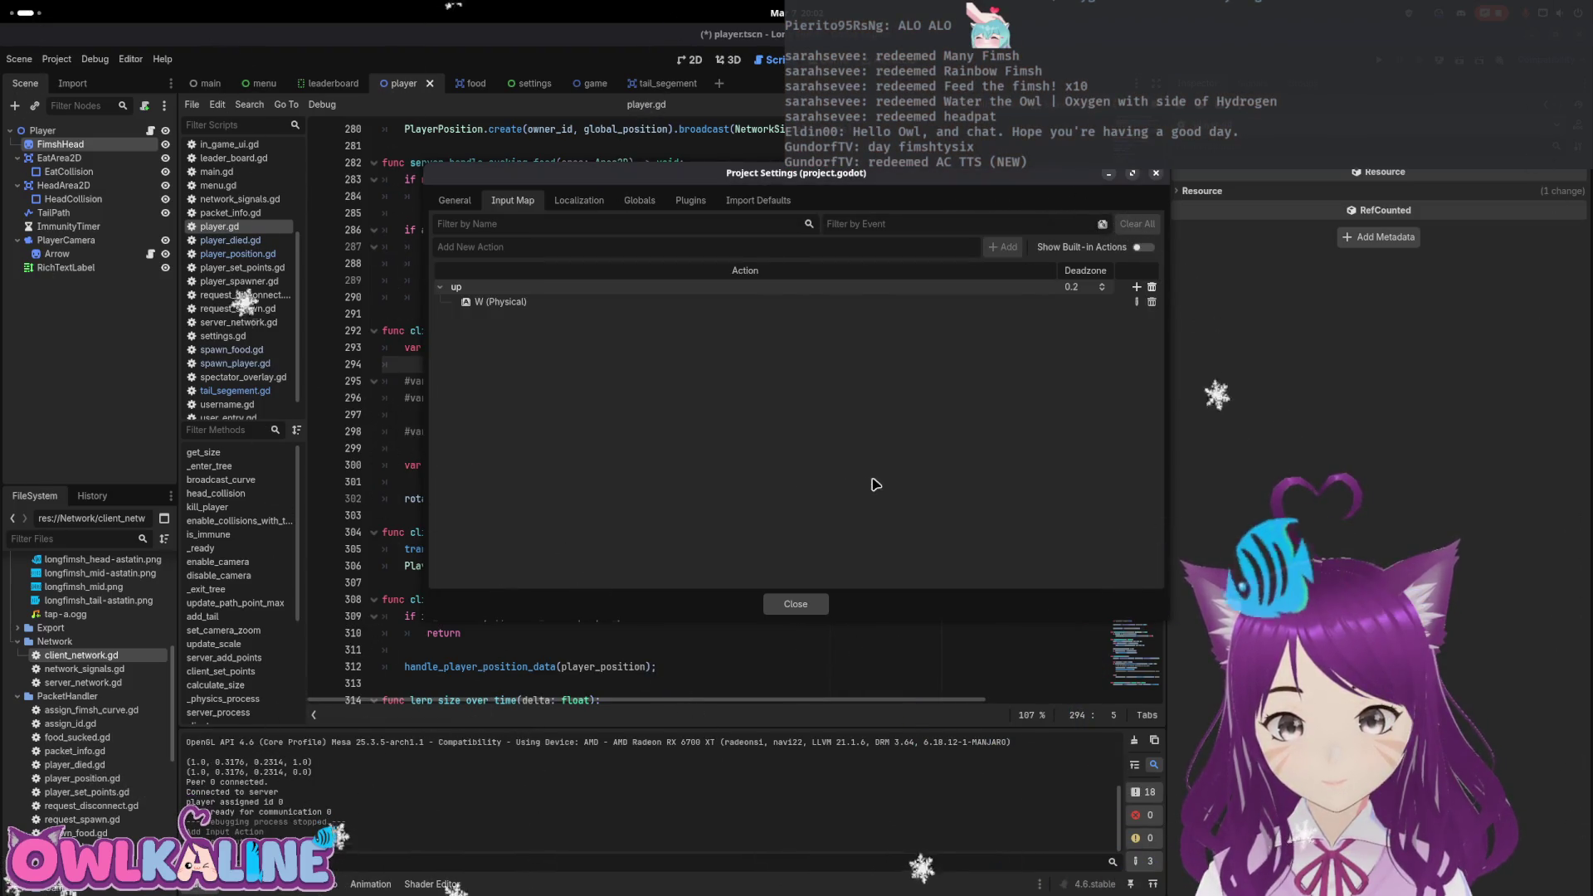
# - Add Joypad Button 11 (D-pad Up) as a second event on the up action
pyautogui.click(1136, 288)
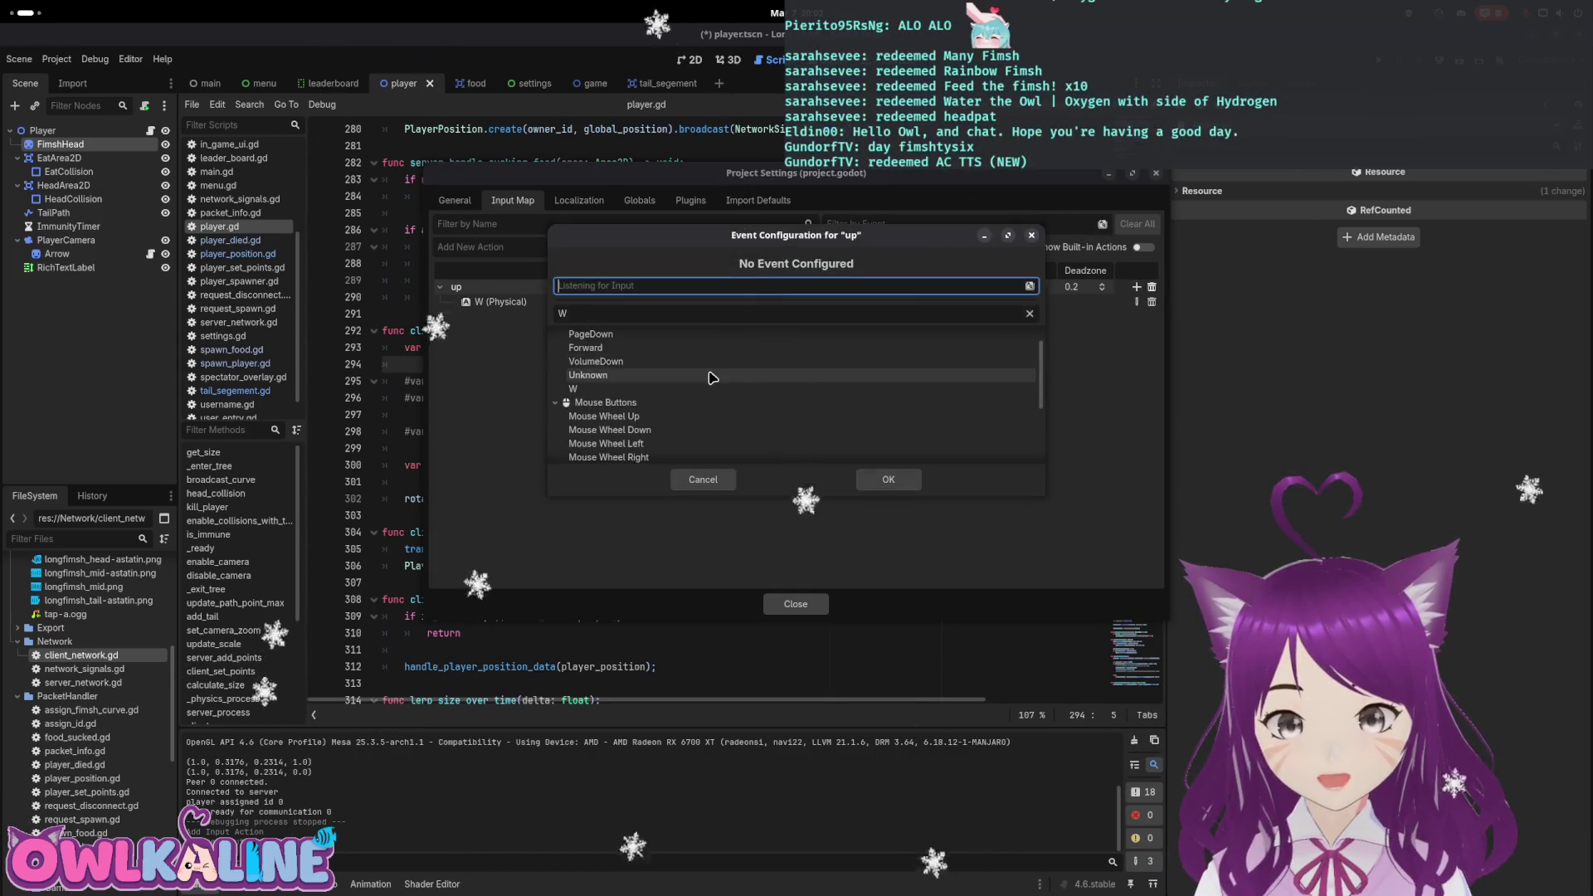
pyautogui.scroll(-3, 709, 377)
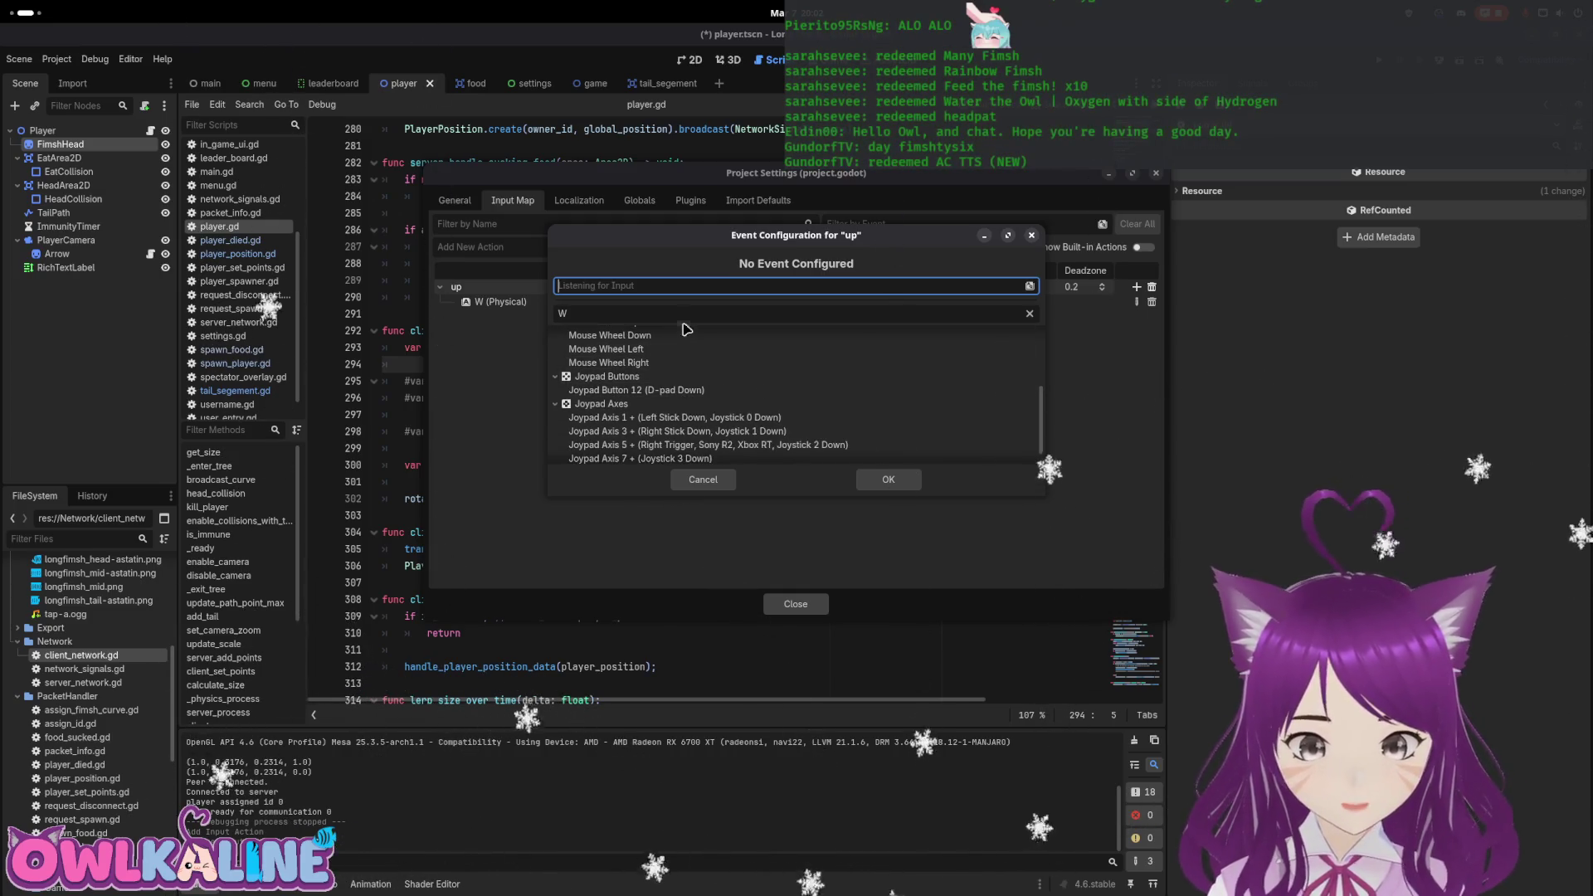
pyautogui.press('p')
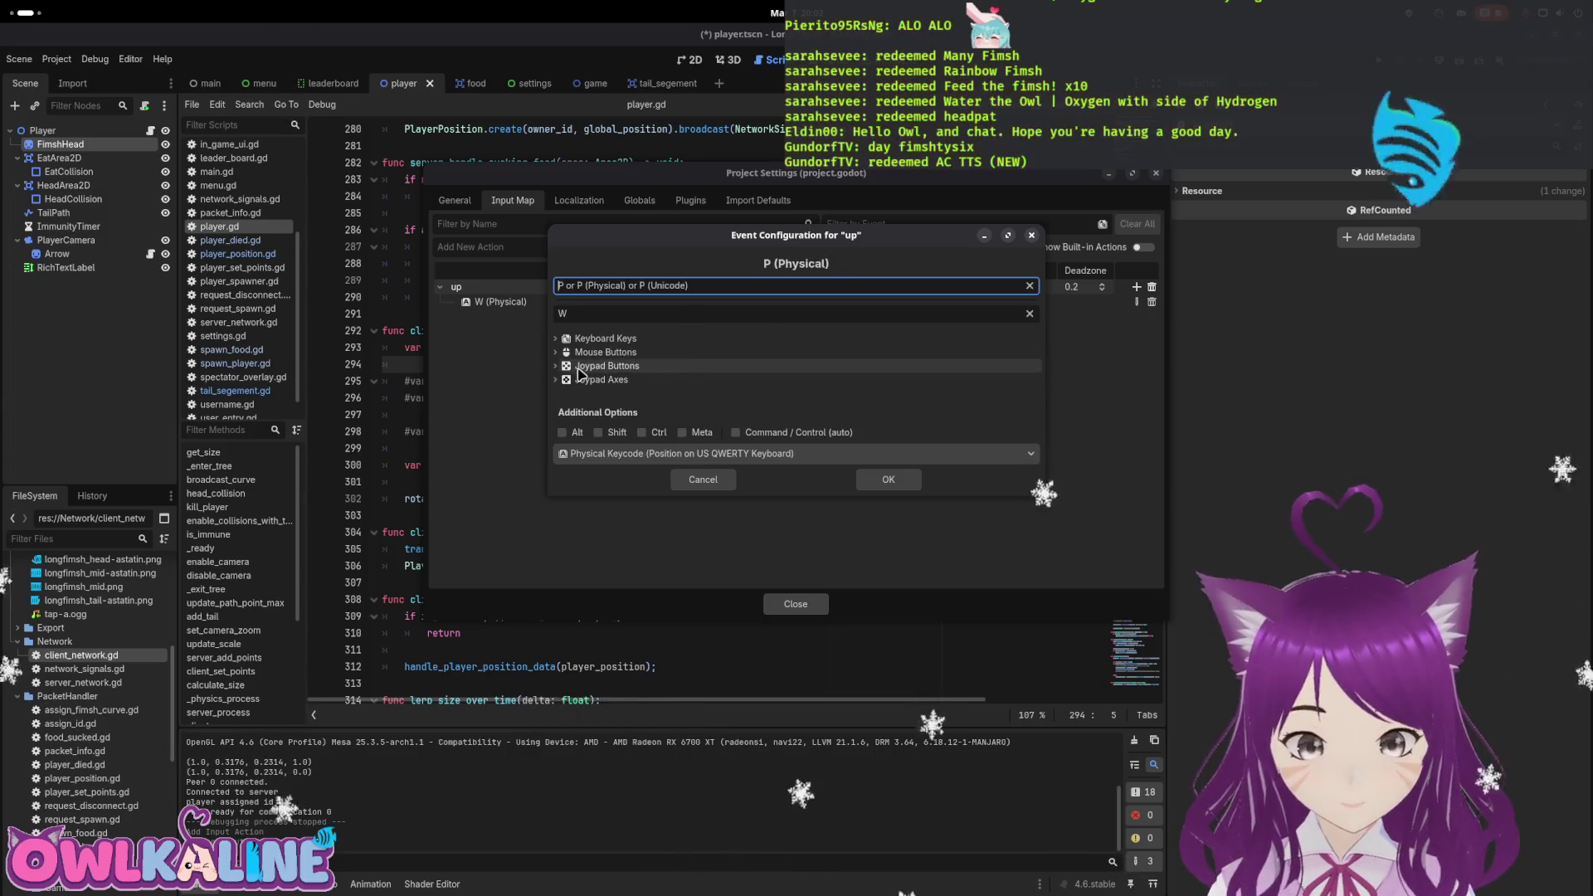
pyautogui.scroll(-1, 639, 377)
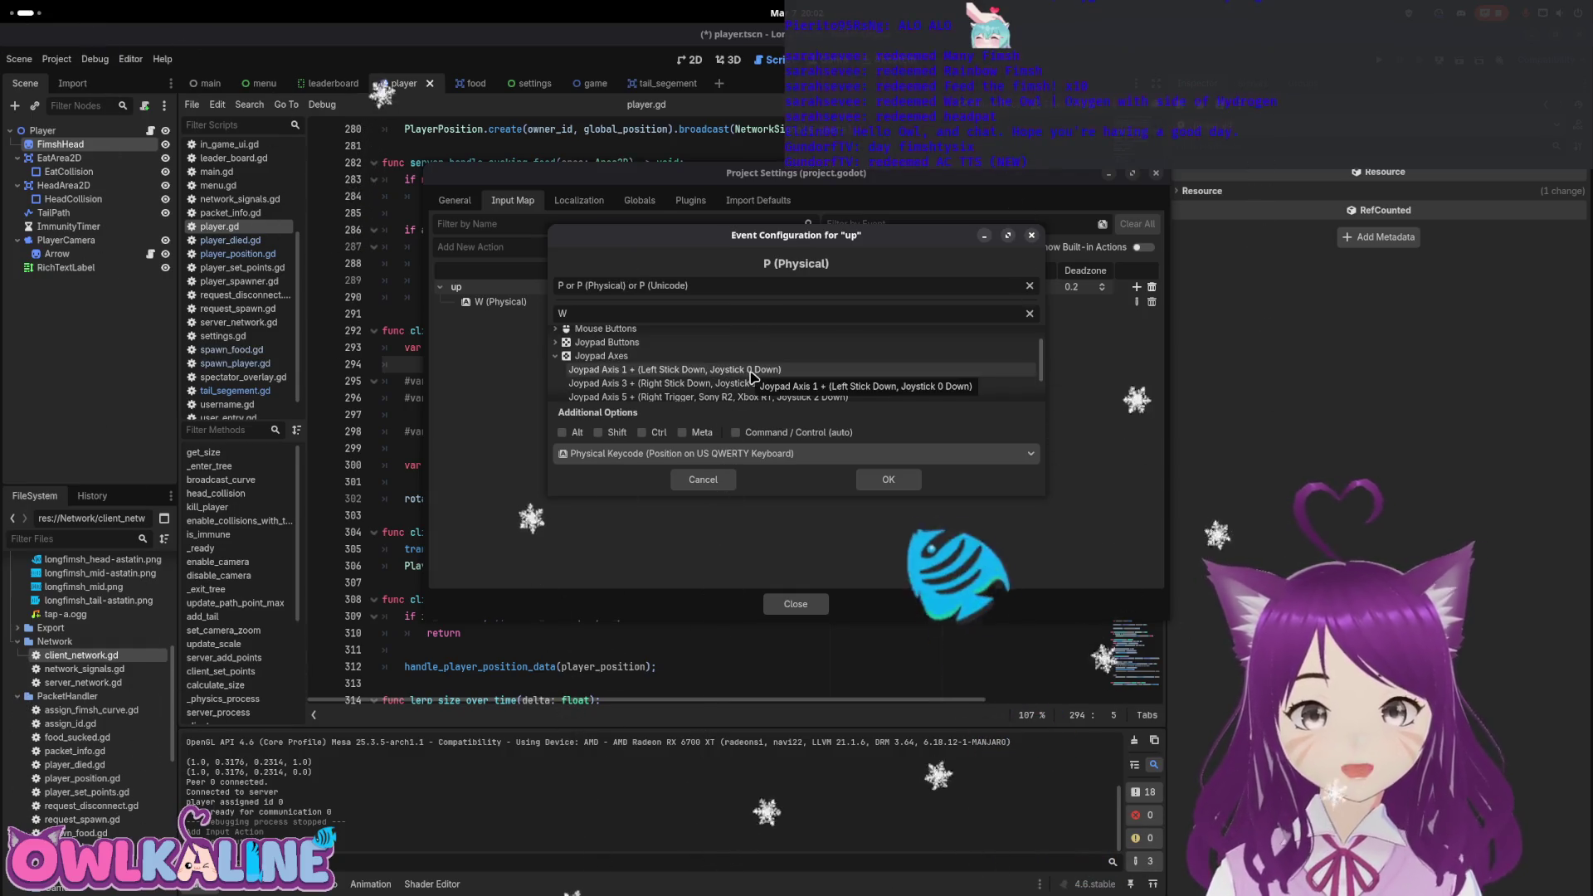
pyautogui.scroll(-2, 734, 380)
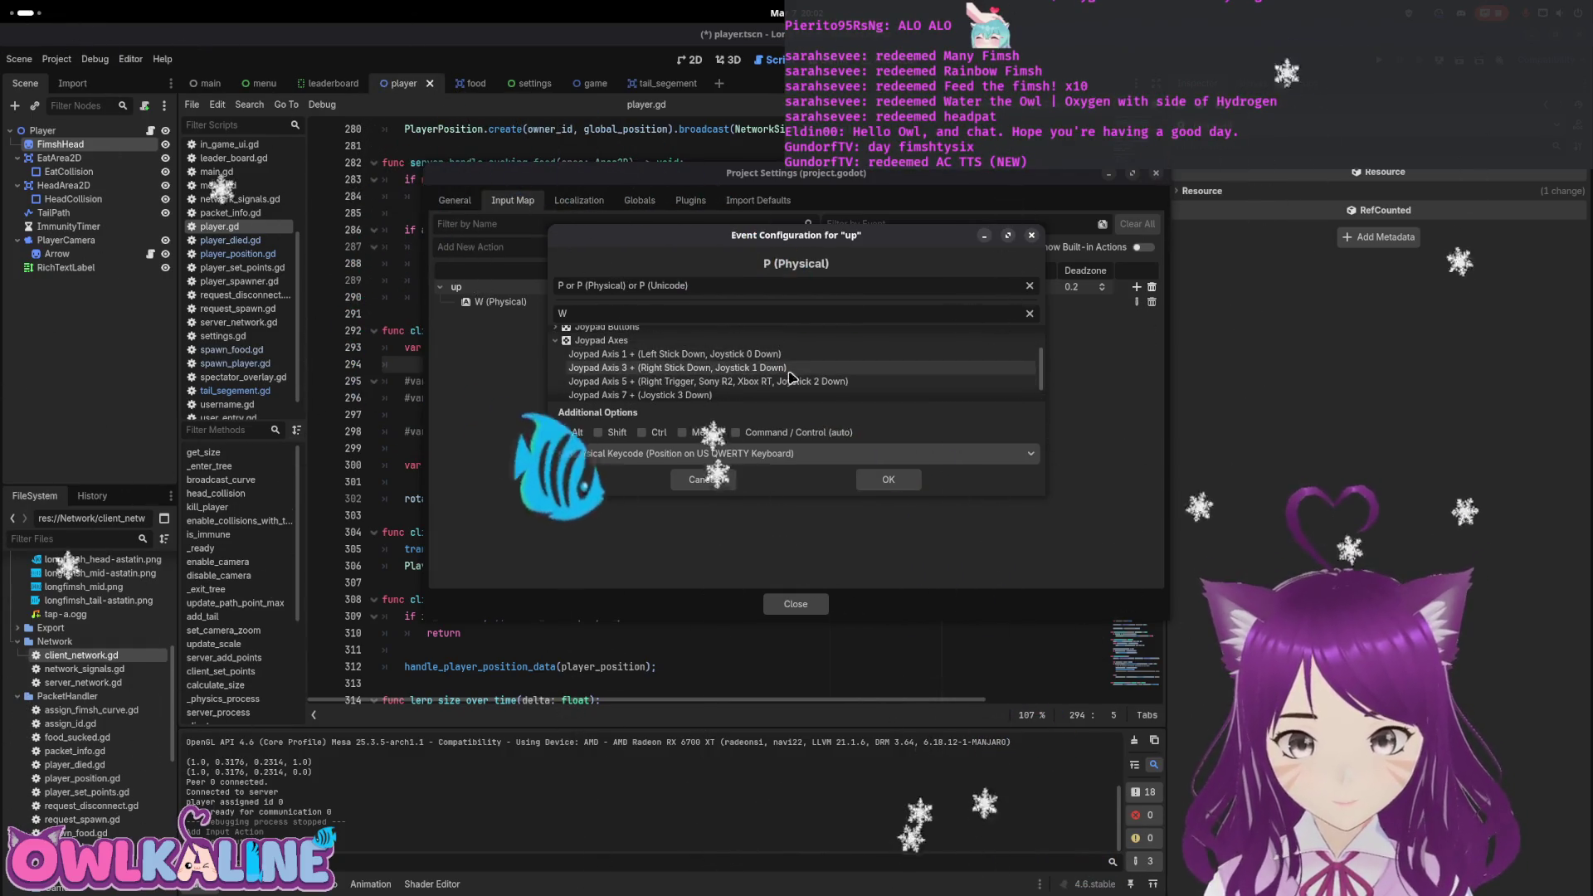
pyautogui.scroll(1, 814, 359)
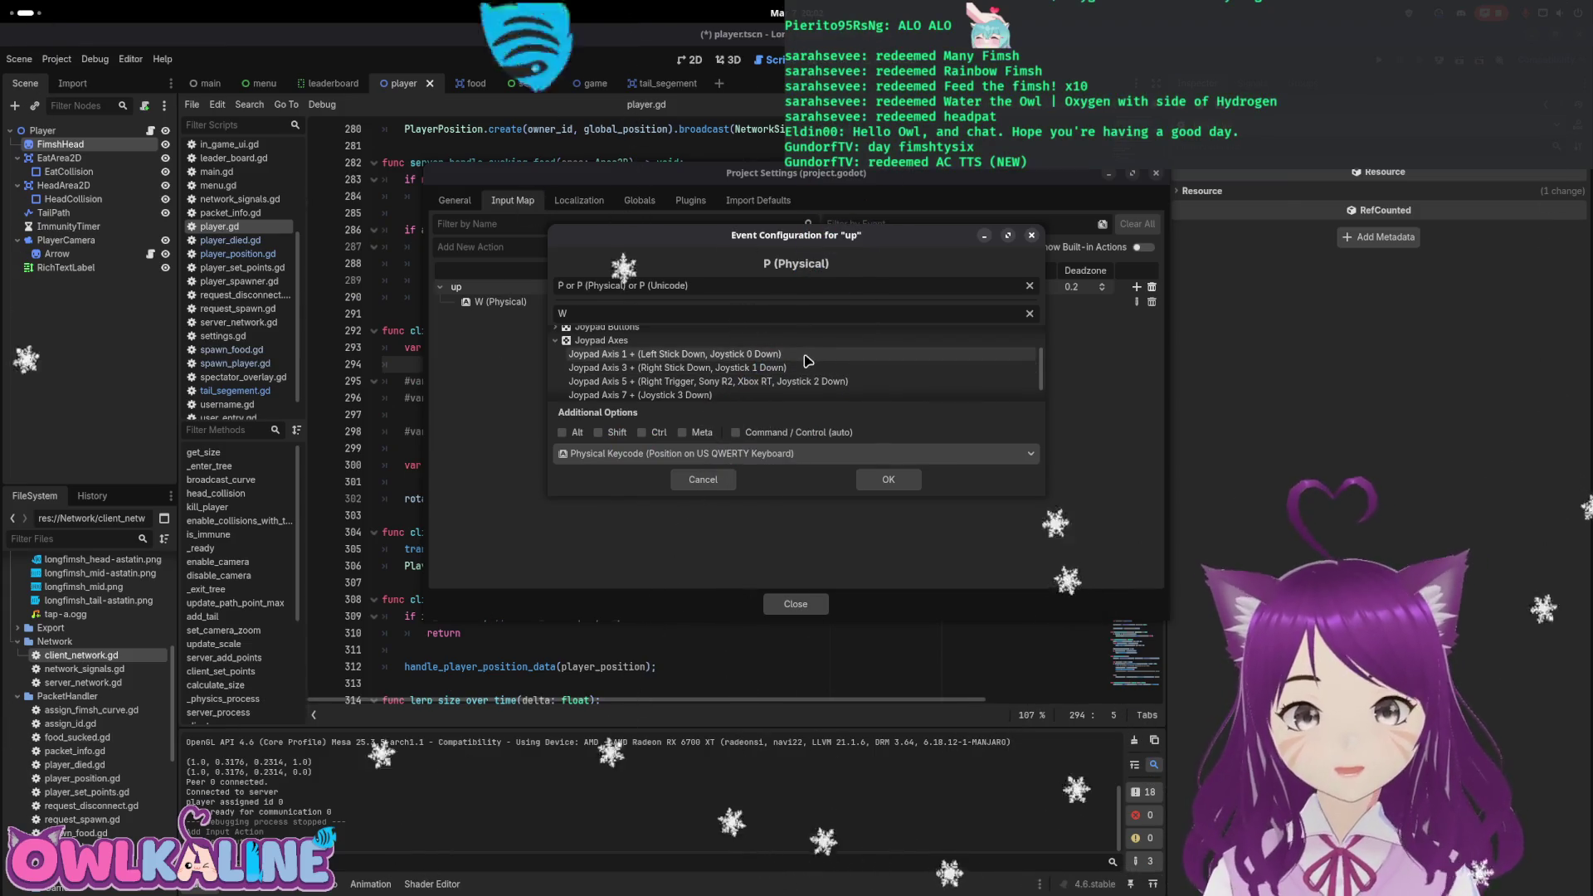
pyautogui.scroll(-1, 822, 374)
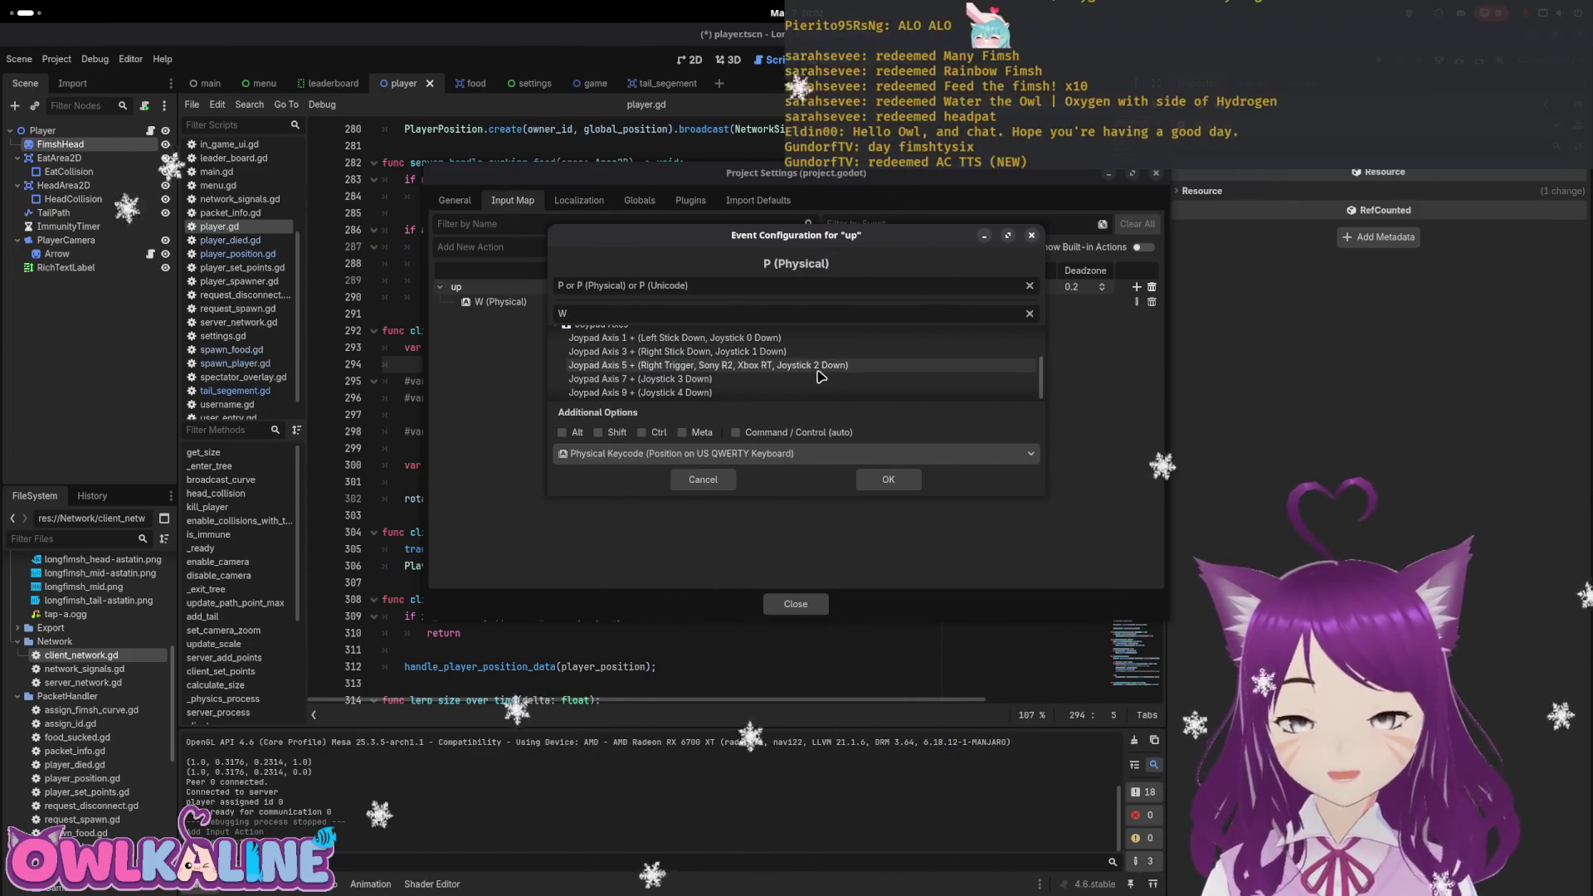
pyautogui.scroll(-1, 772, 381)
pyautogui.scroll(3, 760, 377)
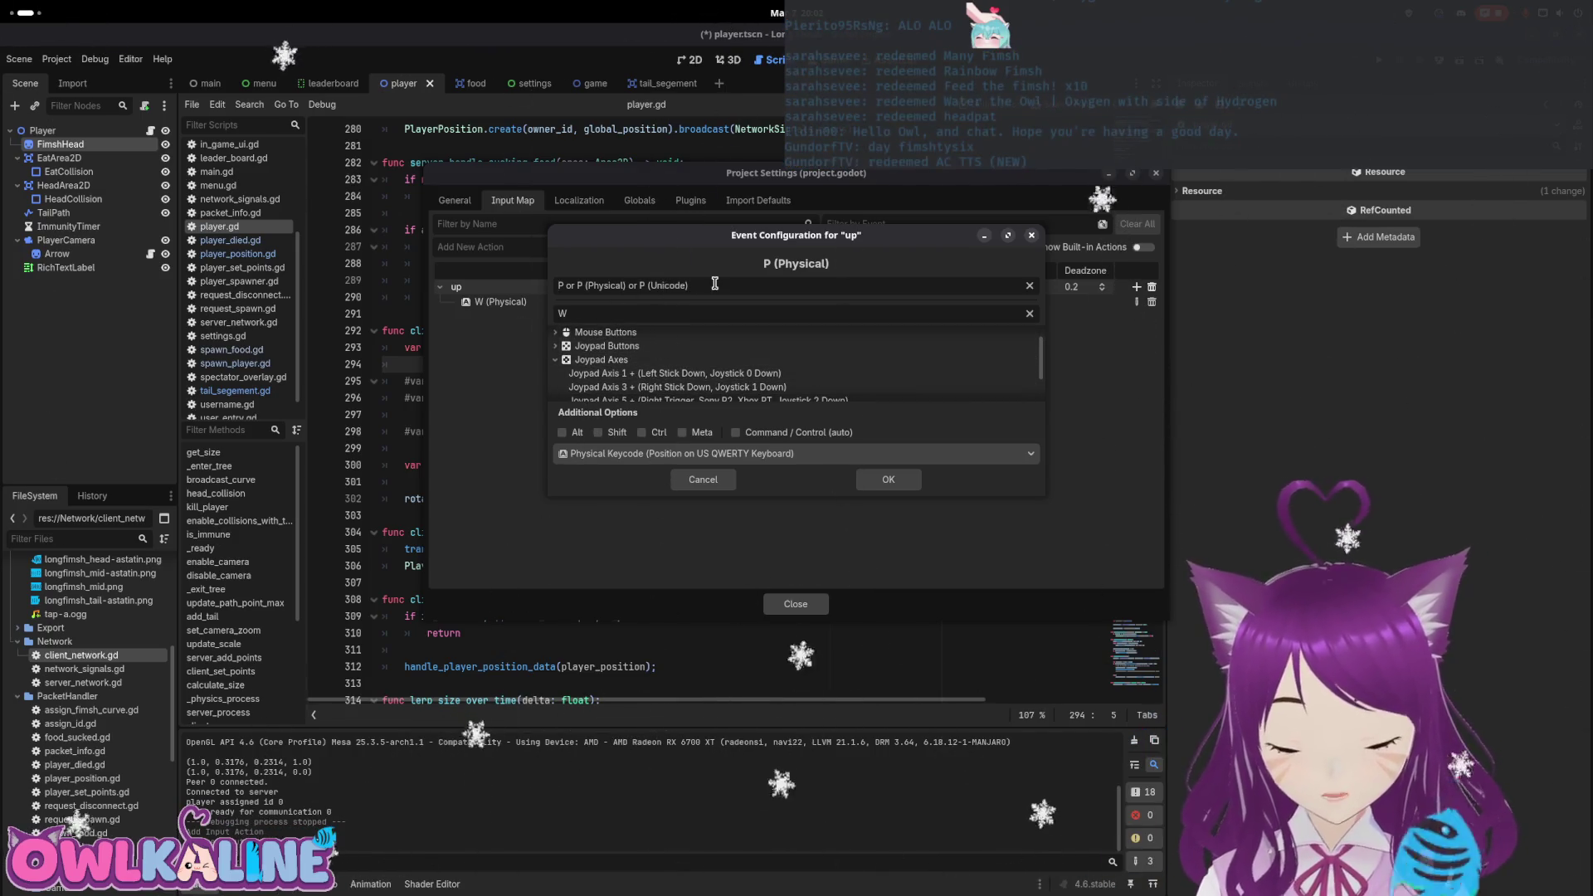
pyautogui.press('BackSpace')
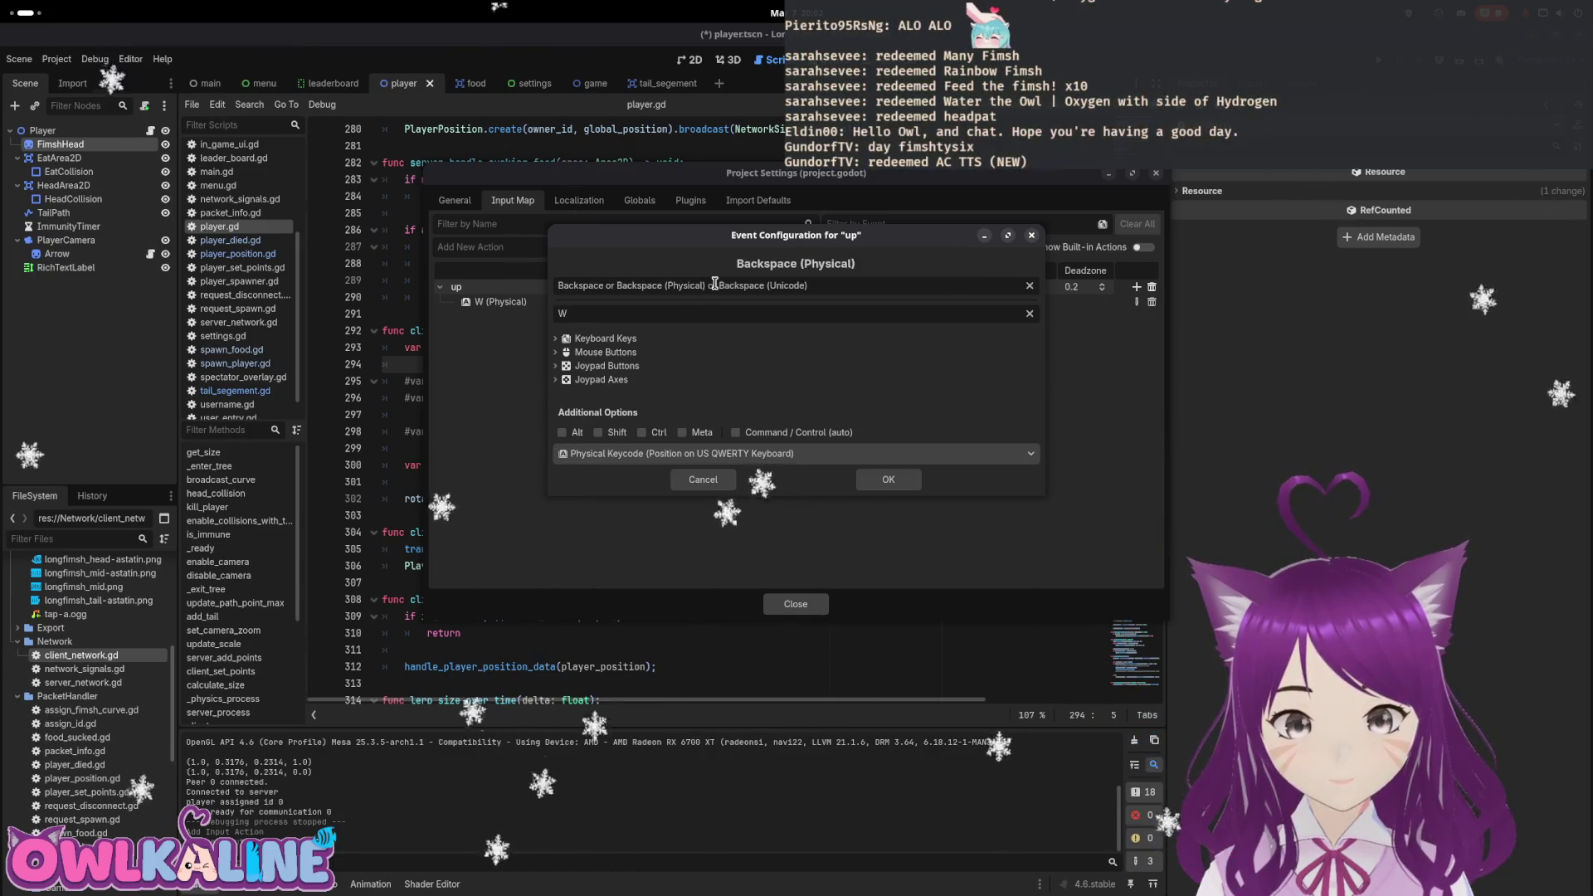
pyautogui.press('Delete')
pyautogui.press('Escape')
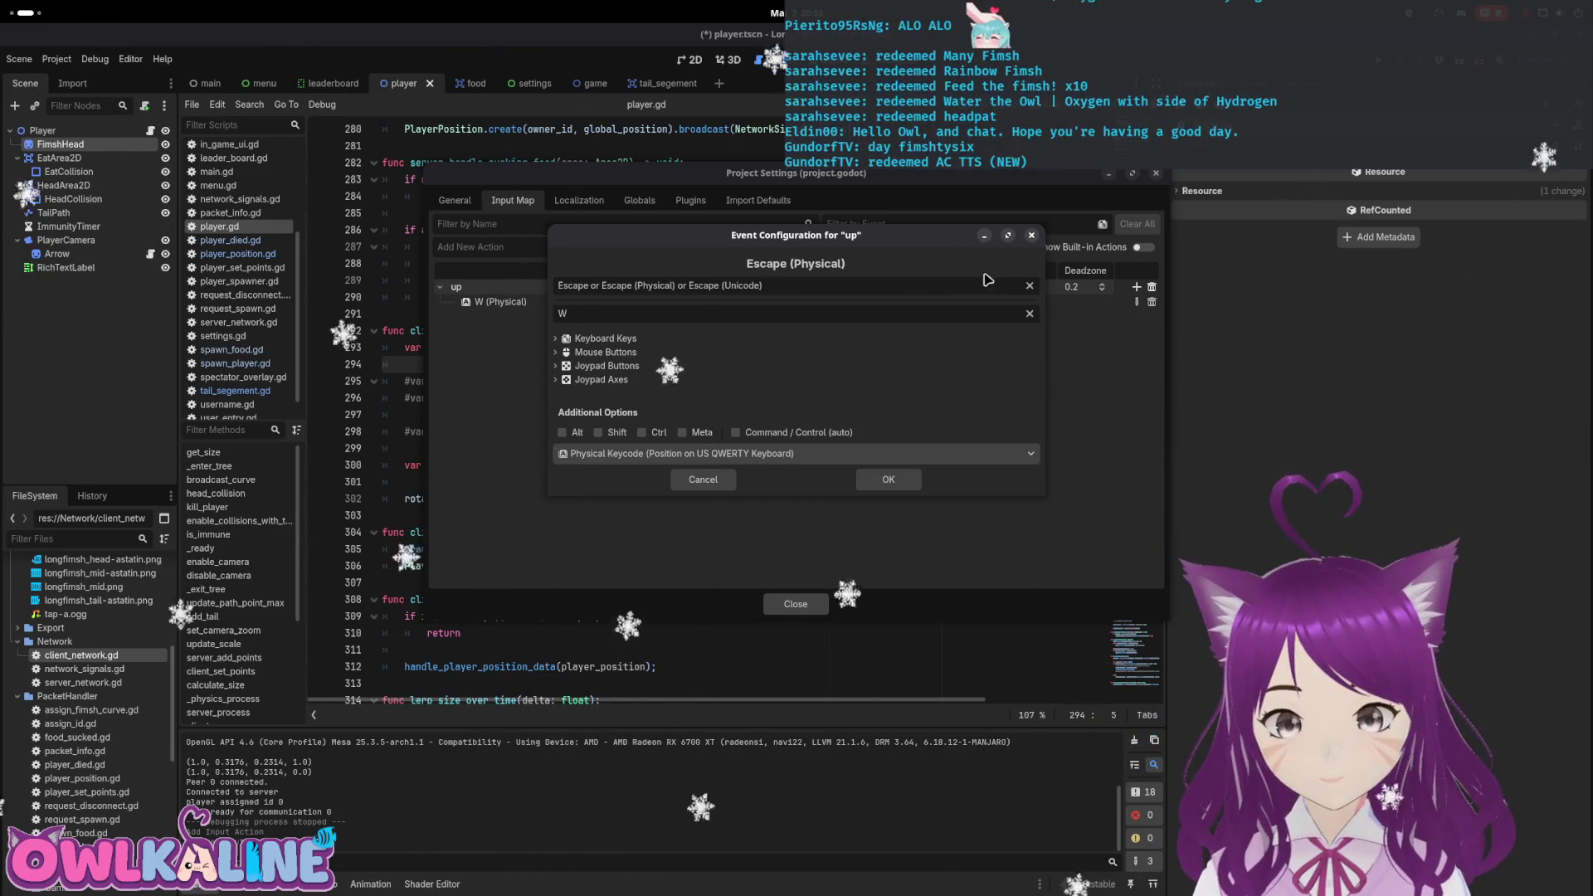
pyautogui.click(1029, 285)
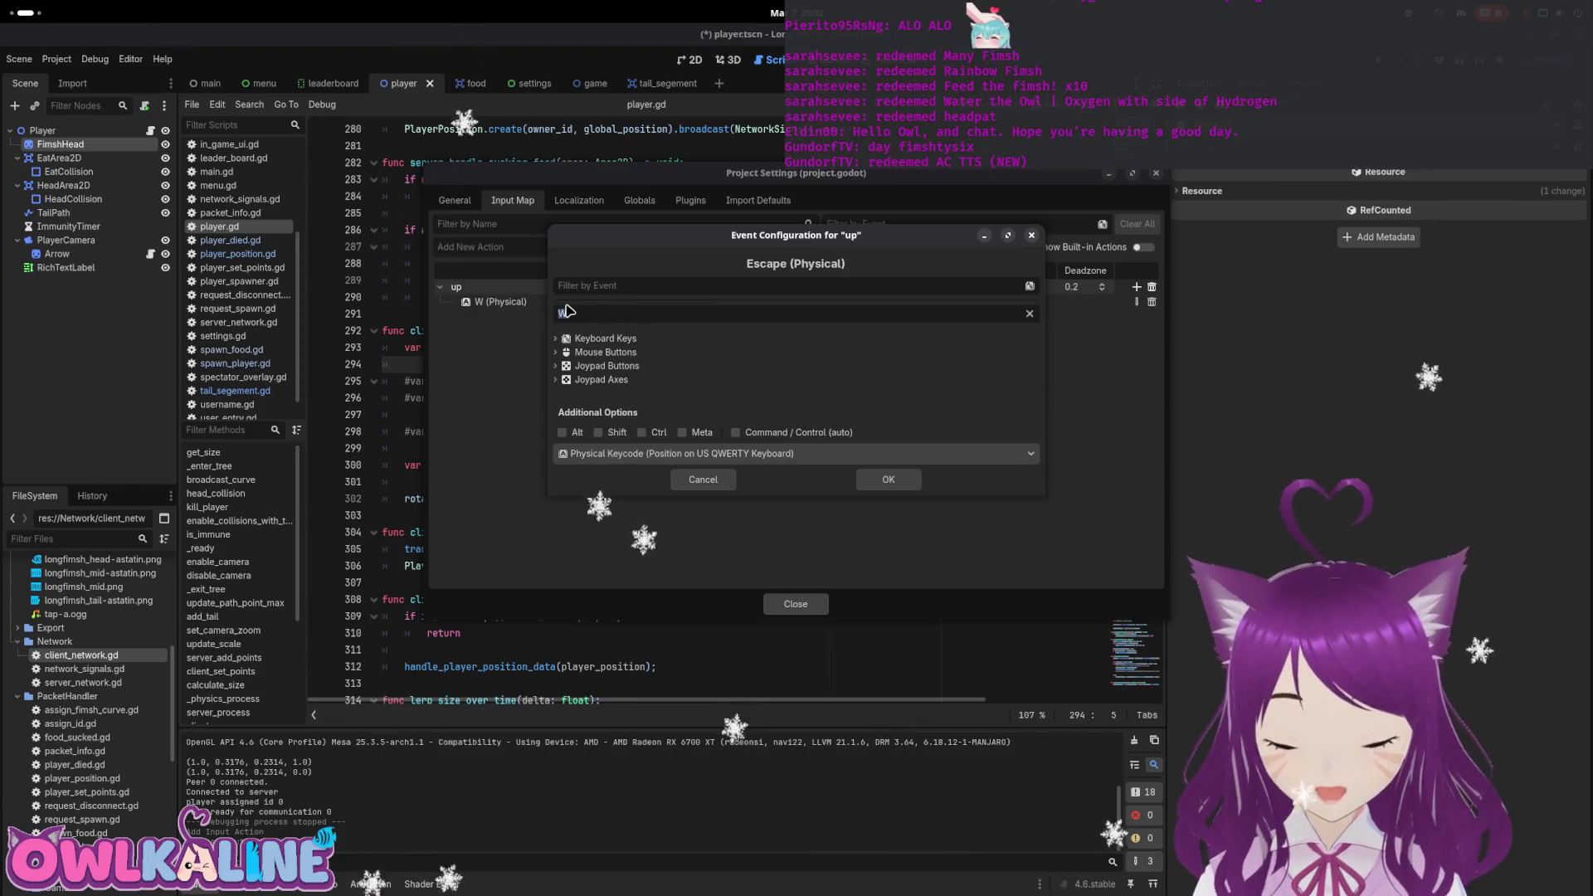
pyautogui.scroll(-4, 660, 365)
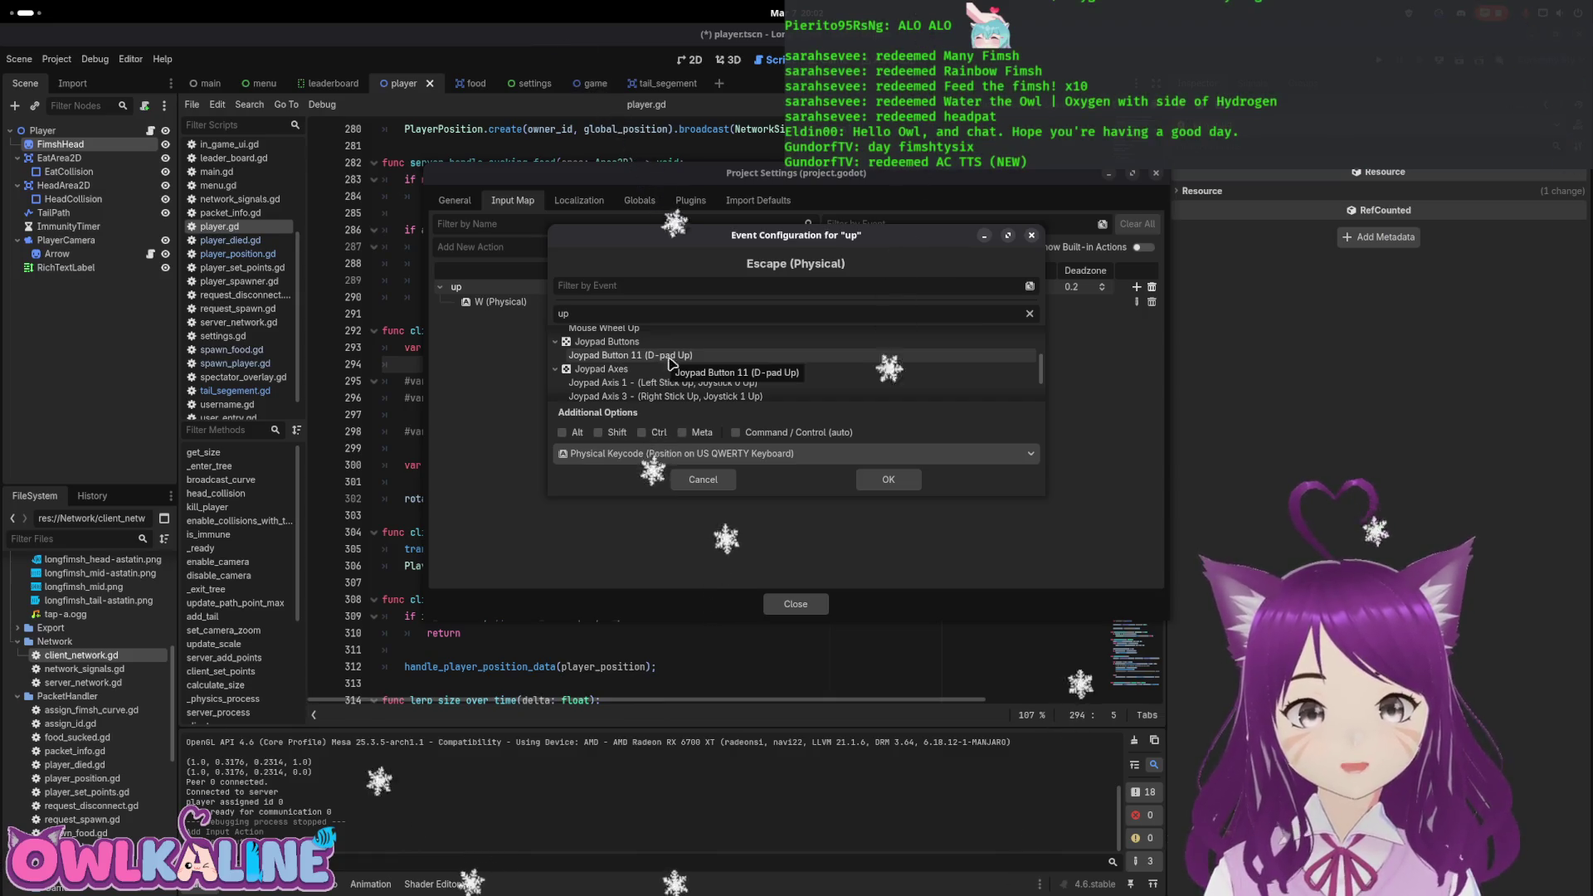
pyautogui.click(641, 356)
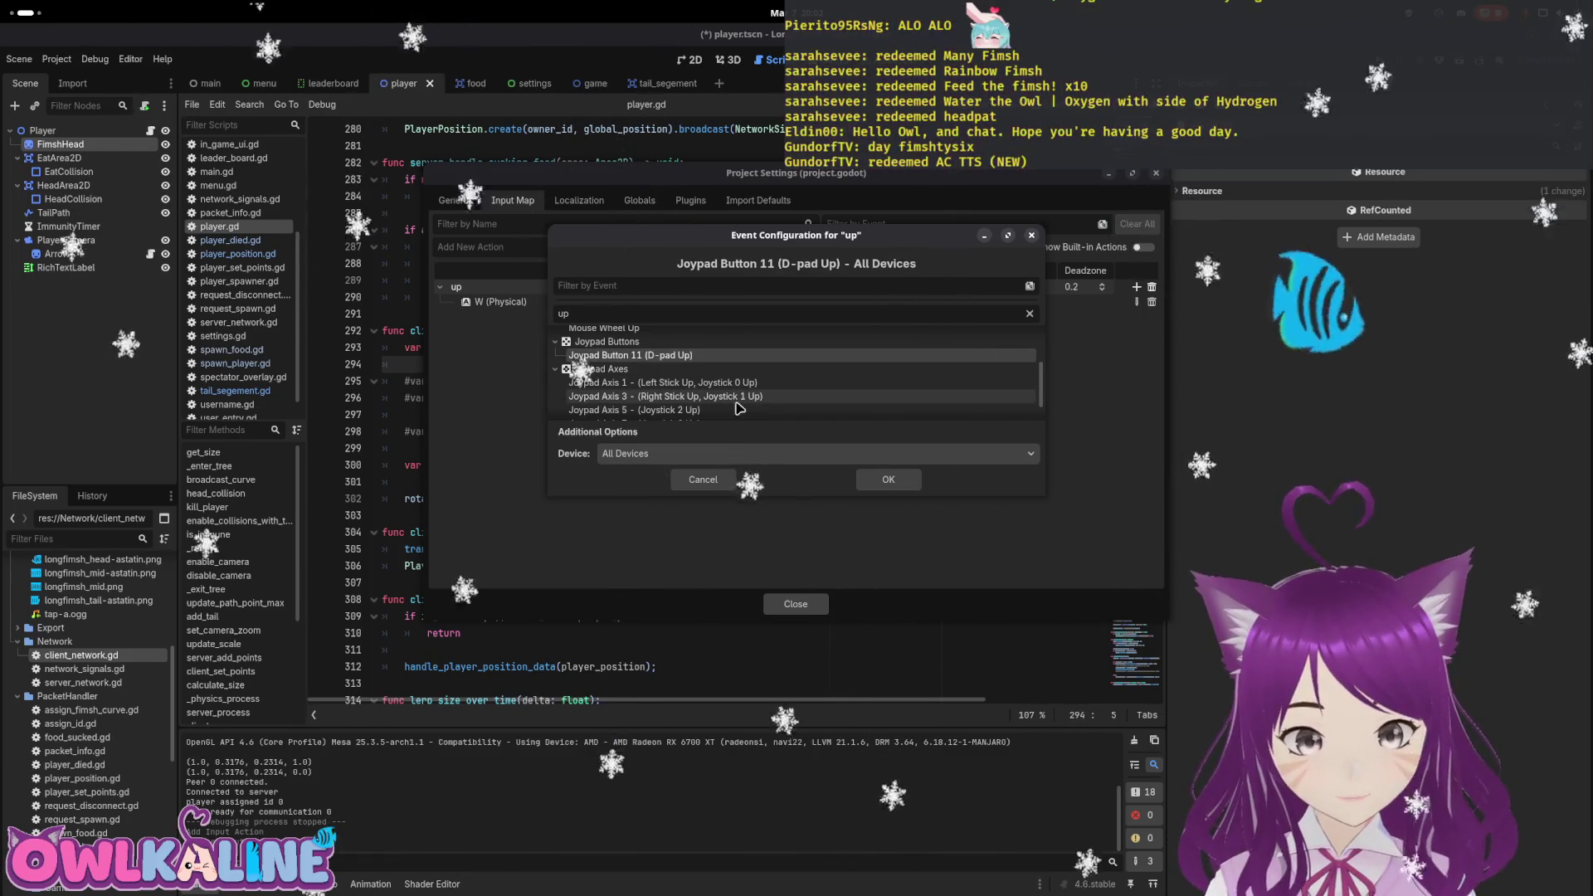
pyautogui.click(894, 477)
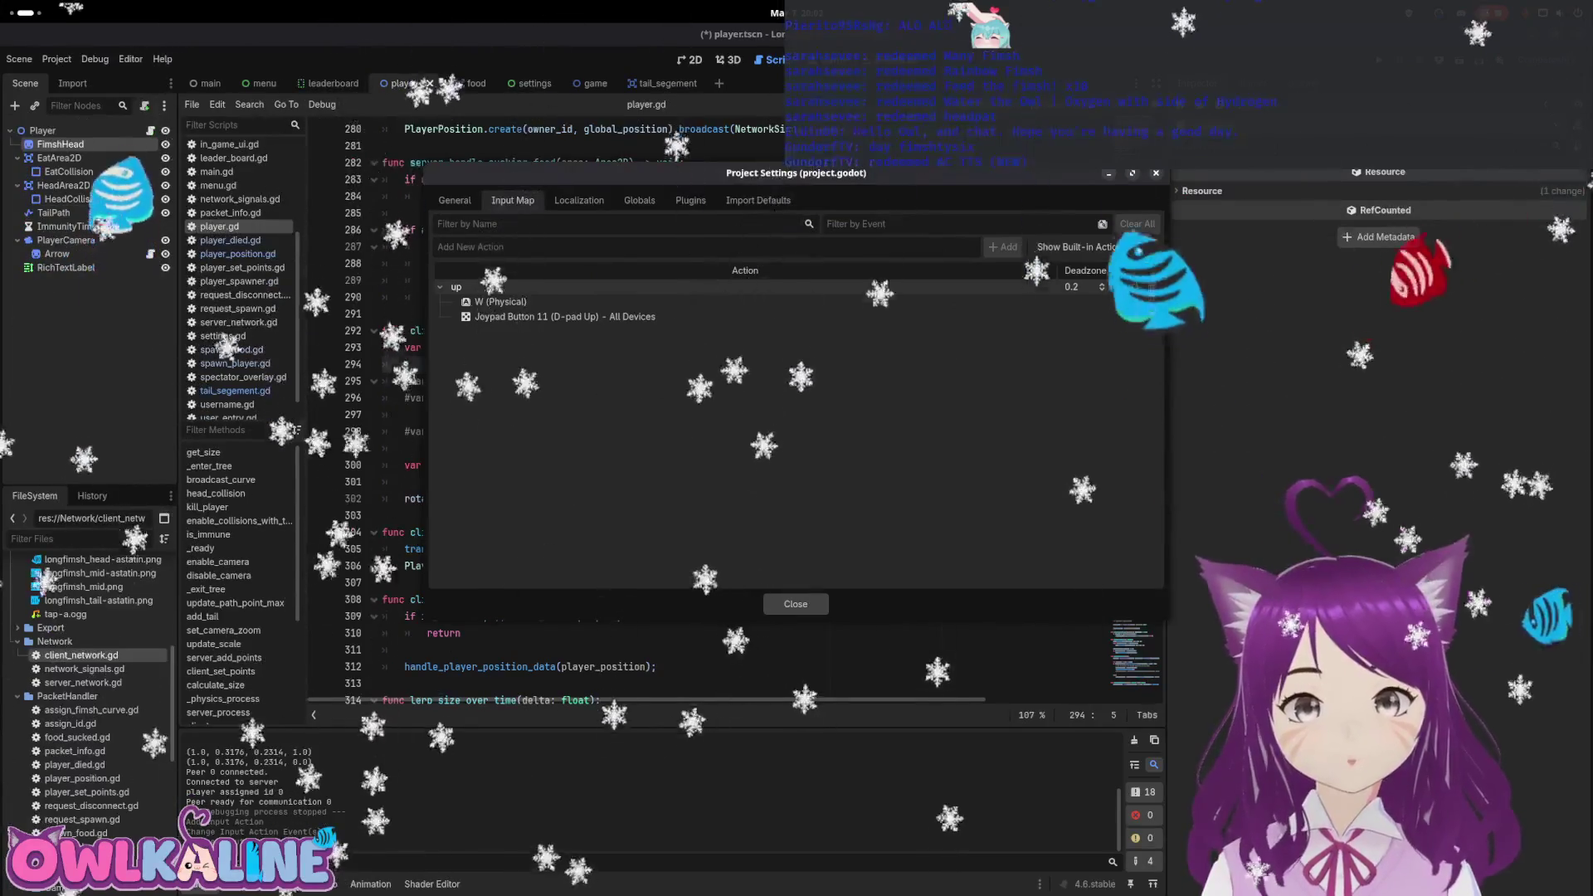
pyautogui.click(1136, 286)
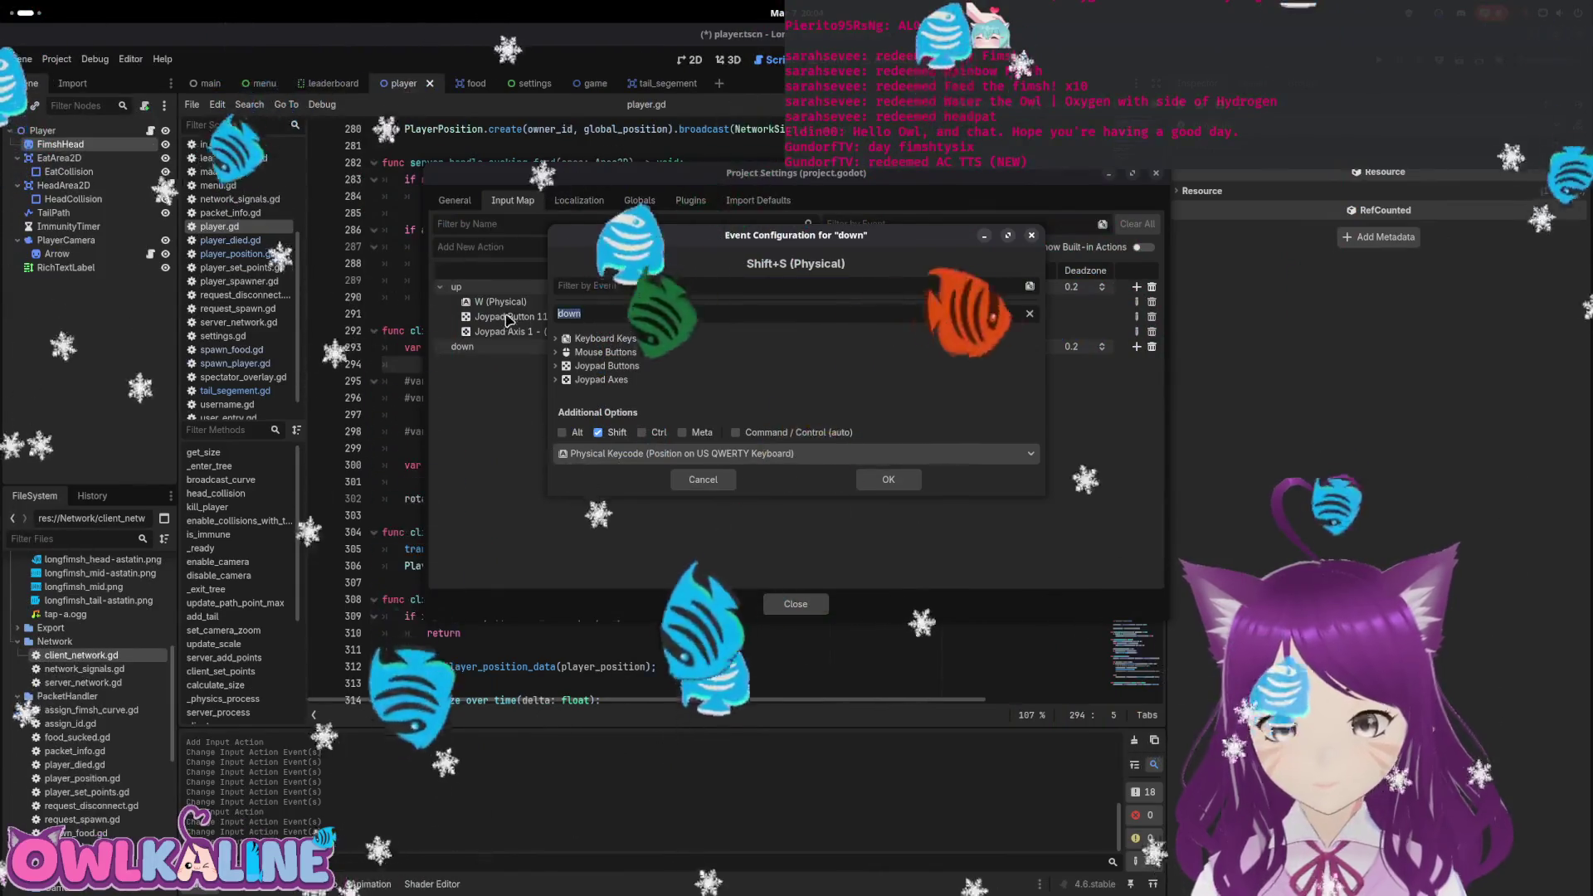
# - Bind Shift+S to down and add a Down arrow event, which lands under up by mistake
pyautogui.press('BackSpace')
pyautogui.press('BackSpace')
pyautogui.press('BackSpace')
pyautogui.press('super')
pyautogui.press('super')
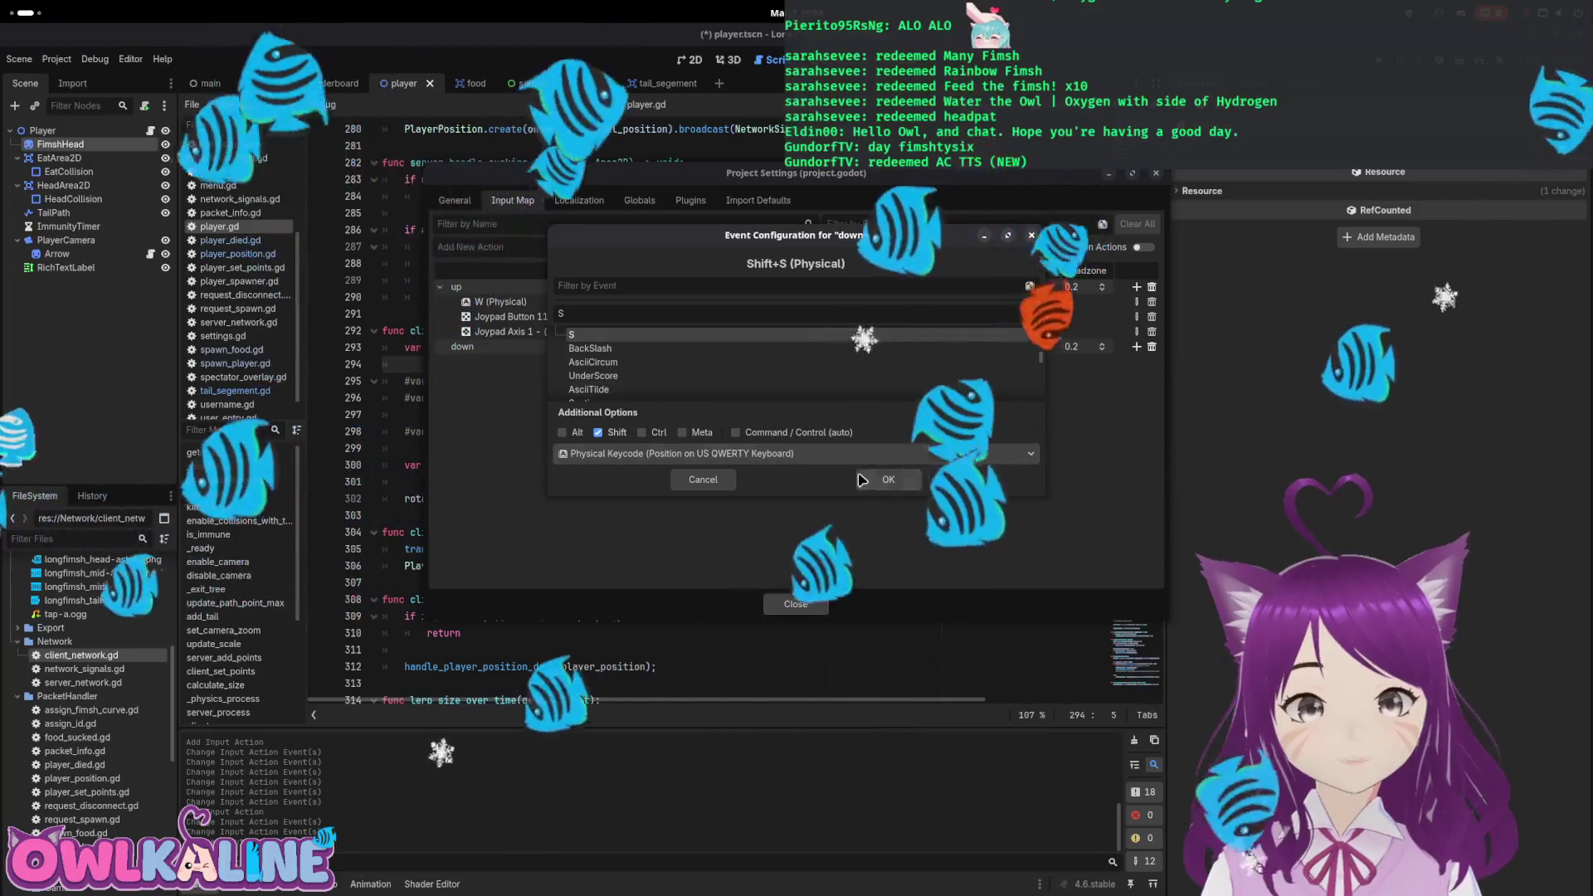
pyautogui.press('Return')
pyautogui.click(1136, 287)
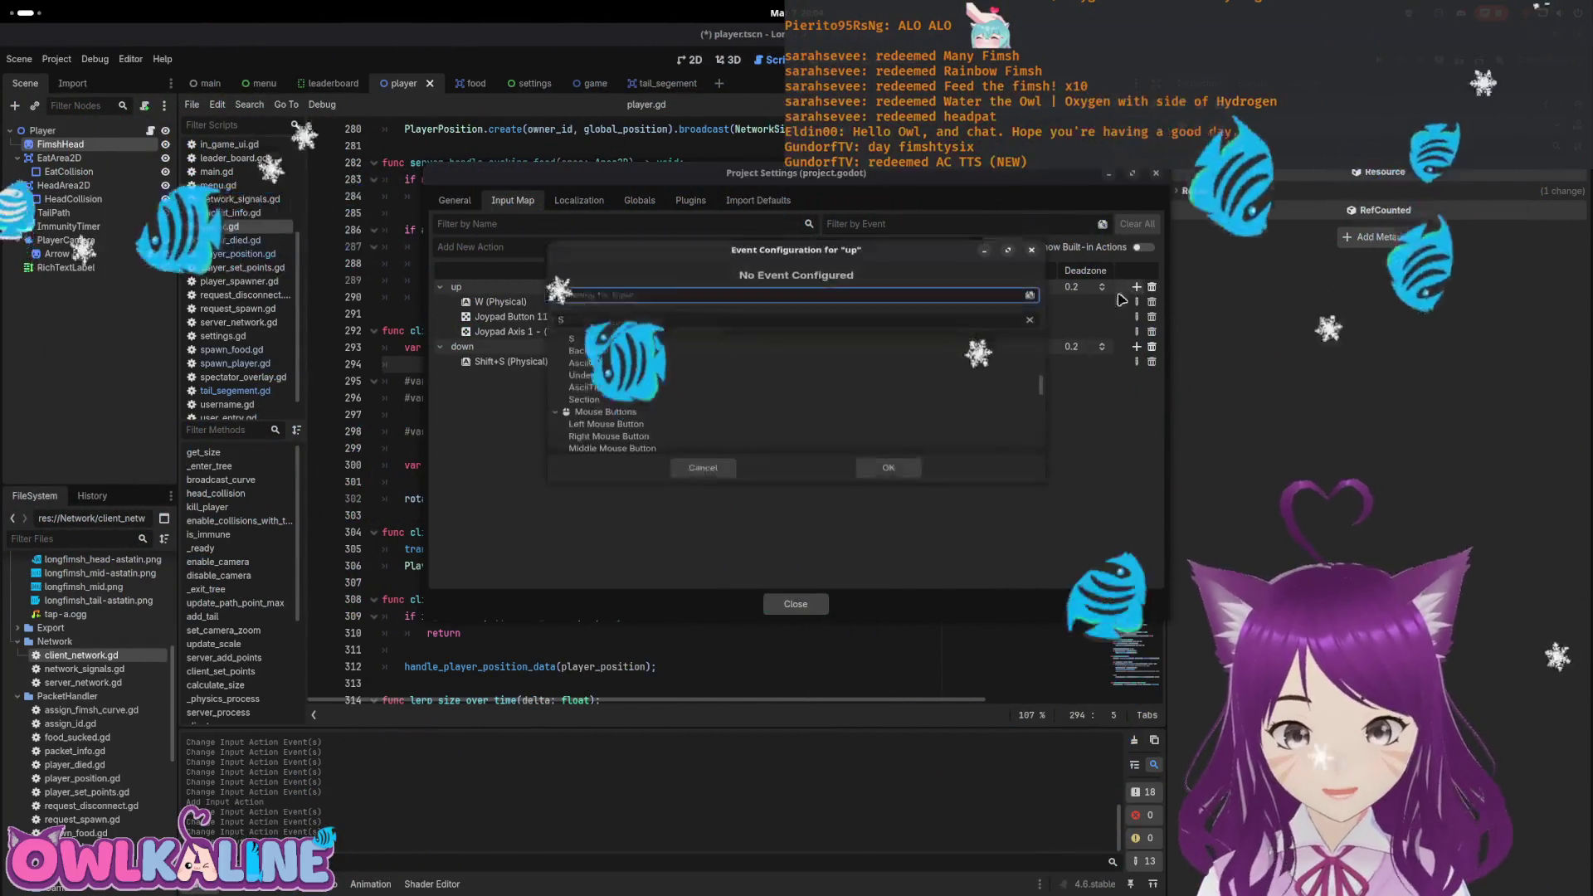
pyautogui.hotkey('shift', 's')
pyautogui.press('n')
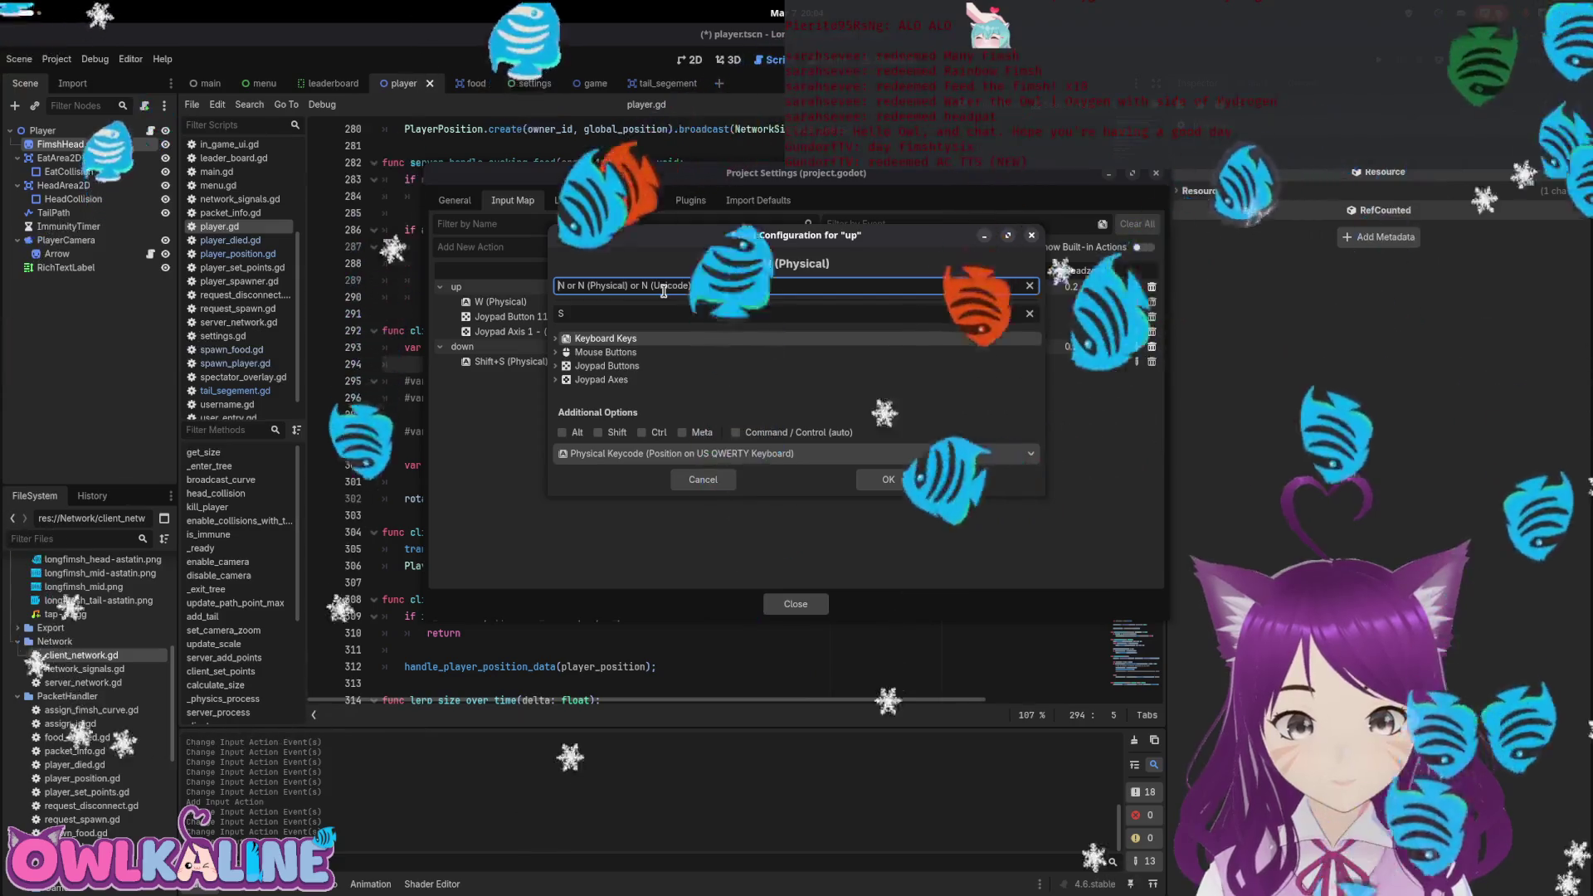
pyautogui.click(1029, 286)
pyautogui.doubleClick(743, 318)
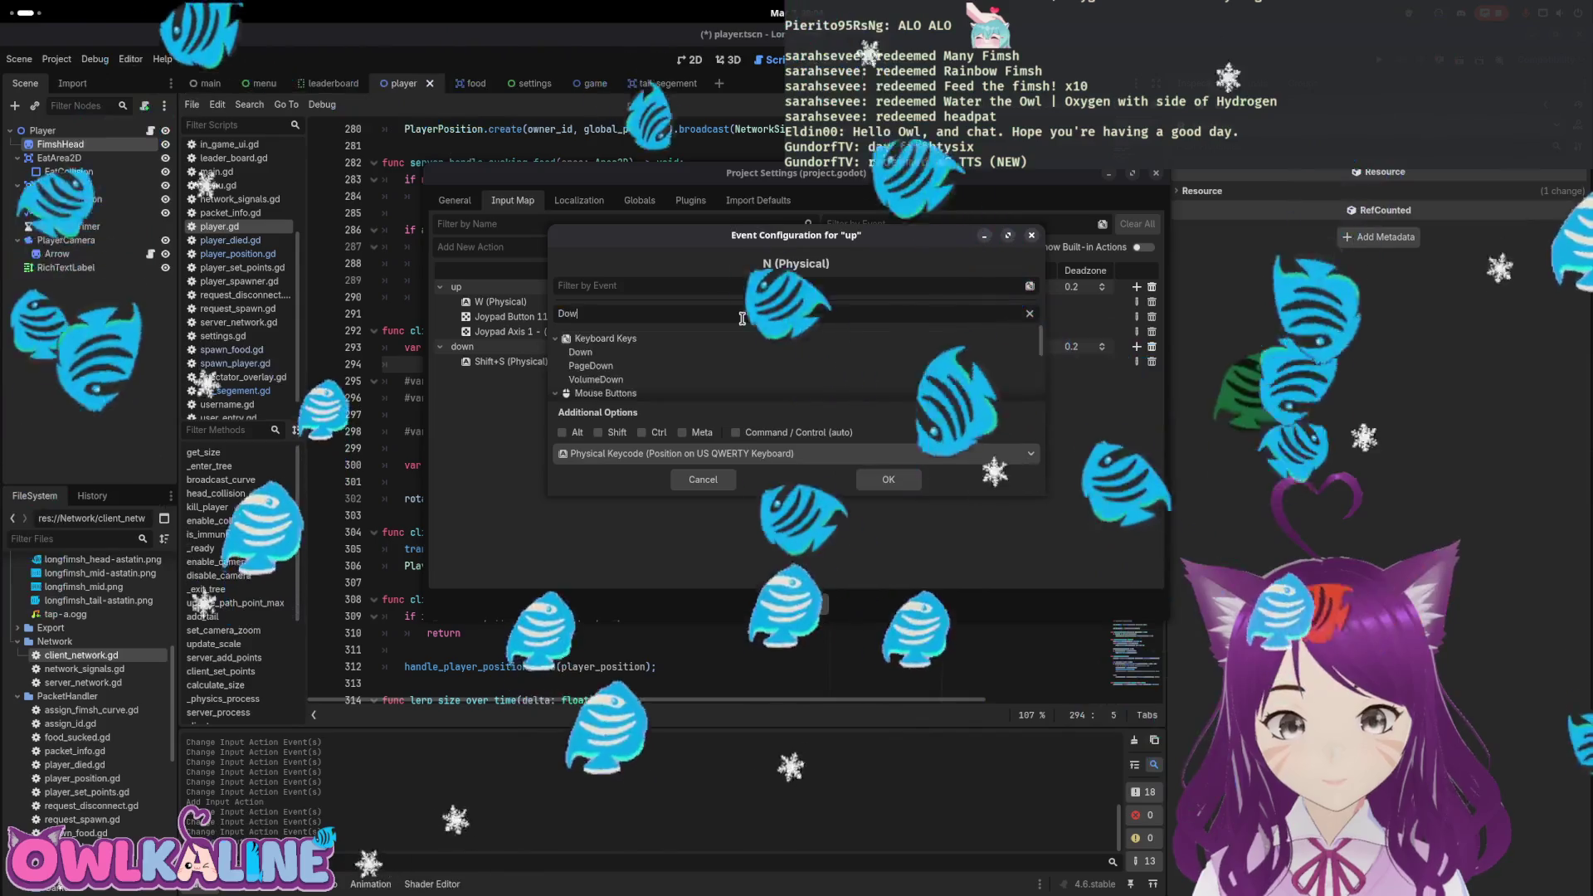
pyautogui.write('Down')
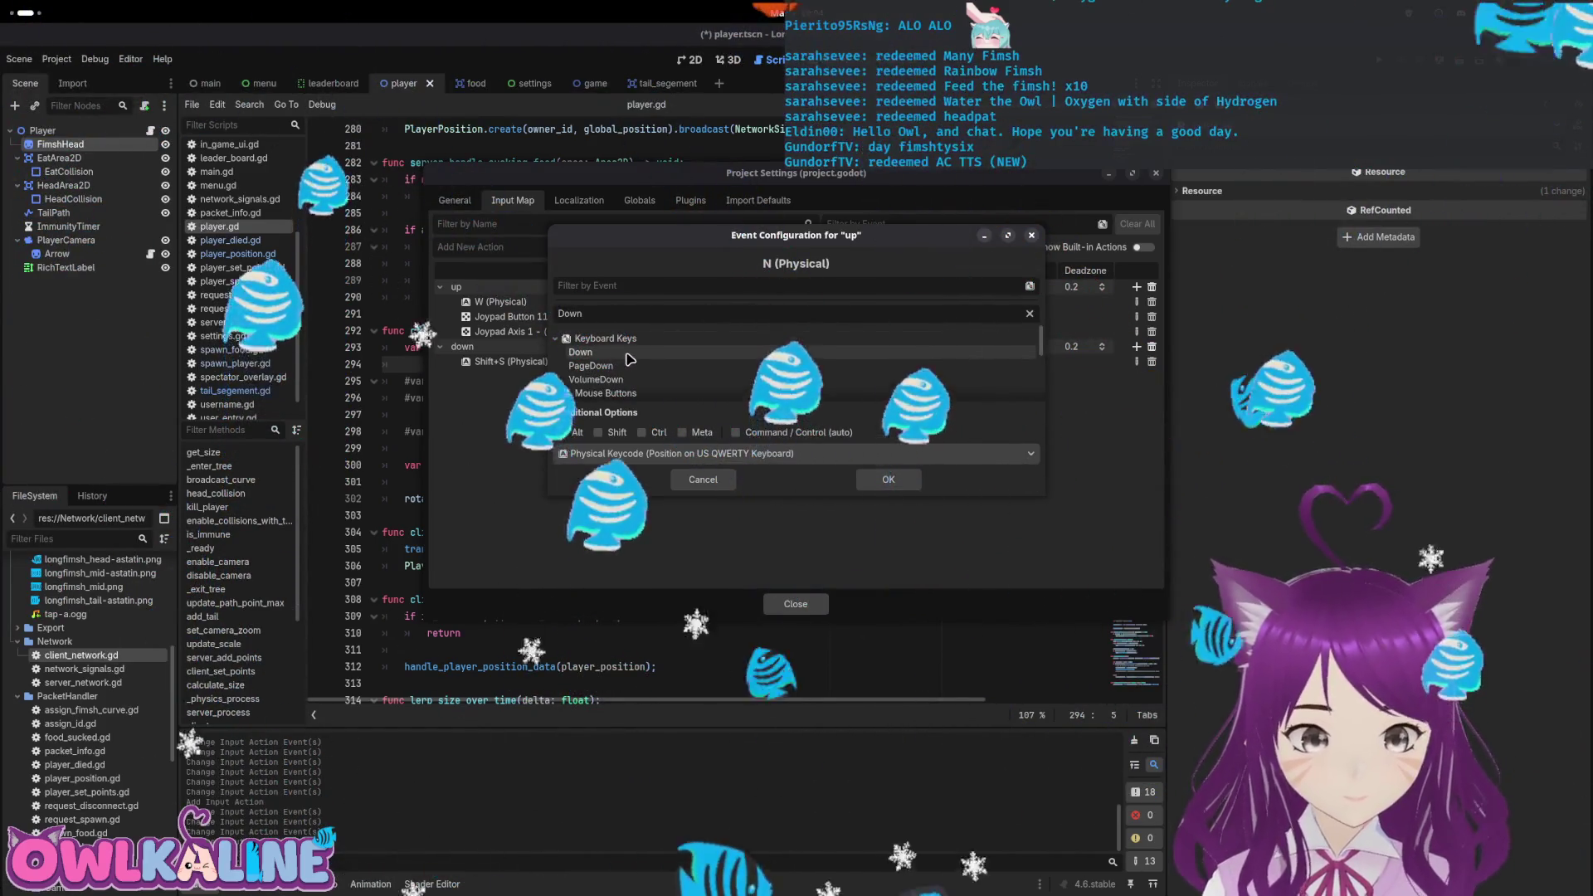
pyautogui.click(599, 353)
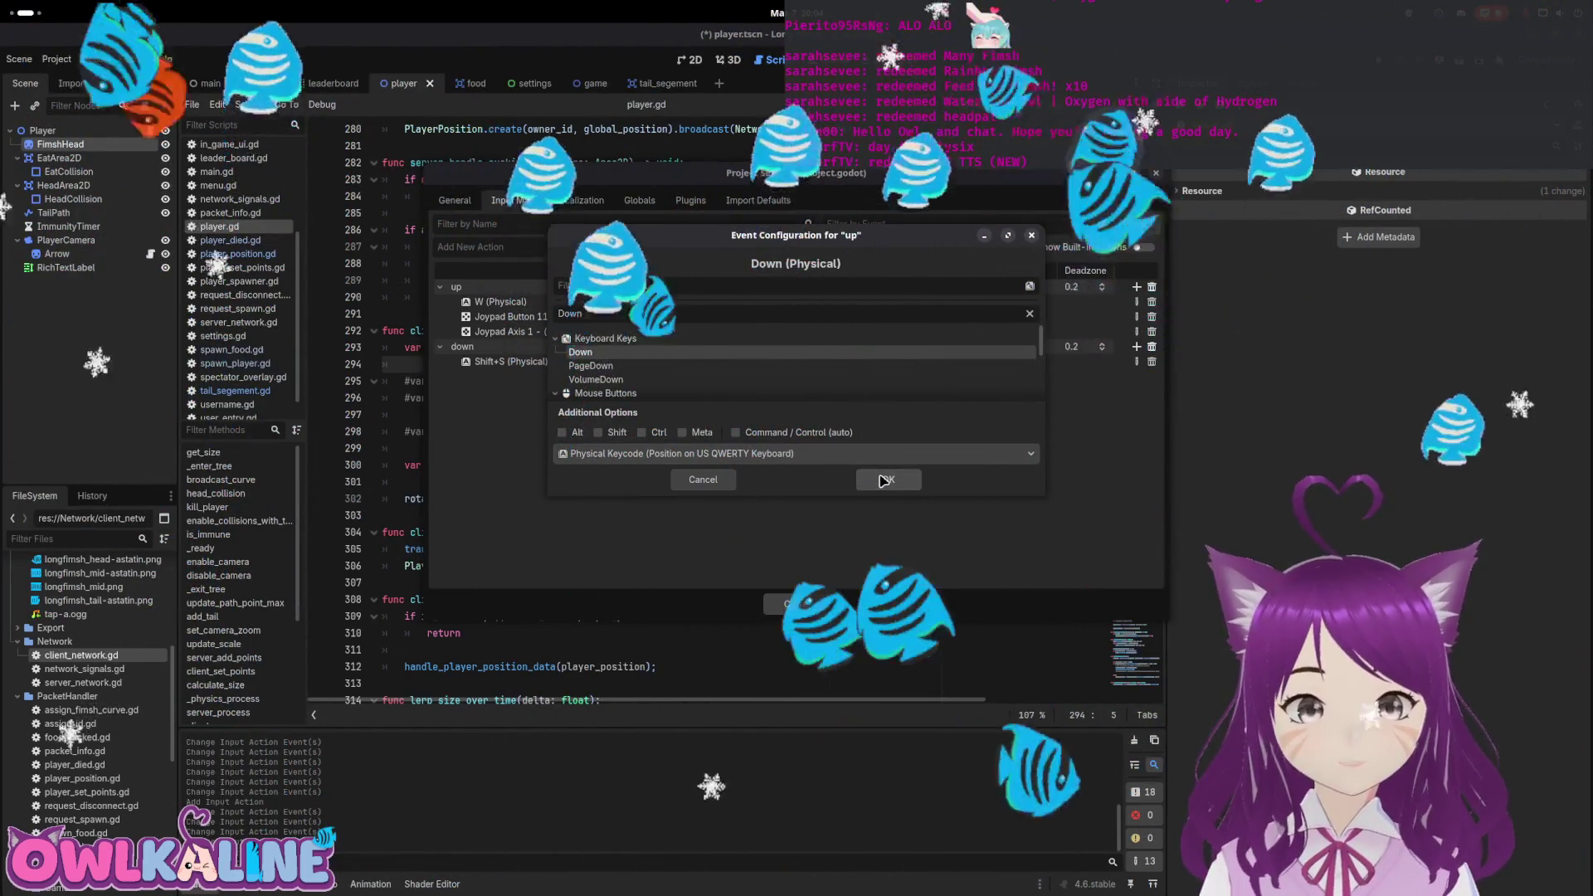
pyautogui.click(885, 481)
# - Add the Down arrow key to the down action and delete the misplaced one from up
pyautogui.click(1136, 361)
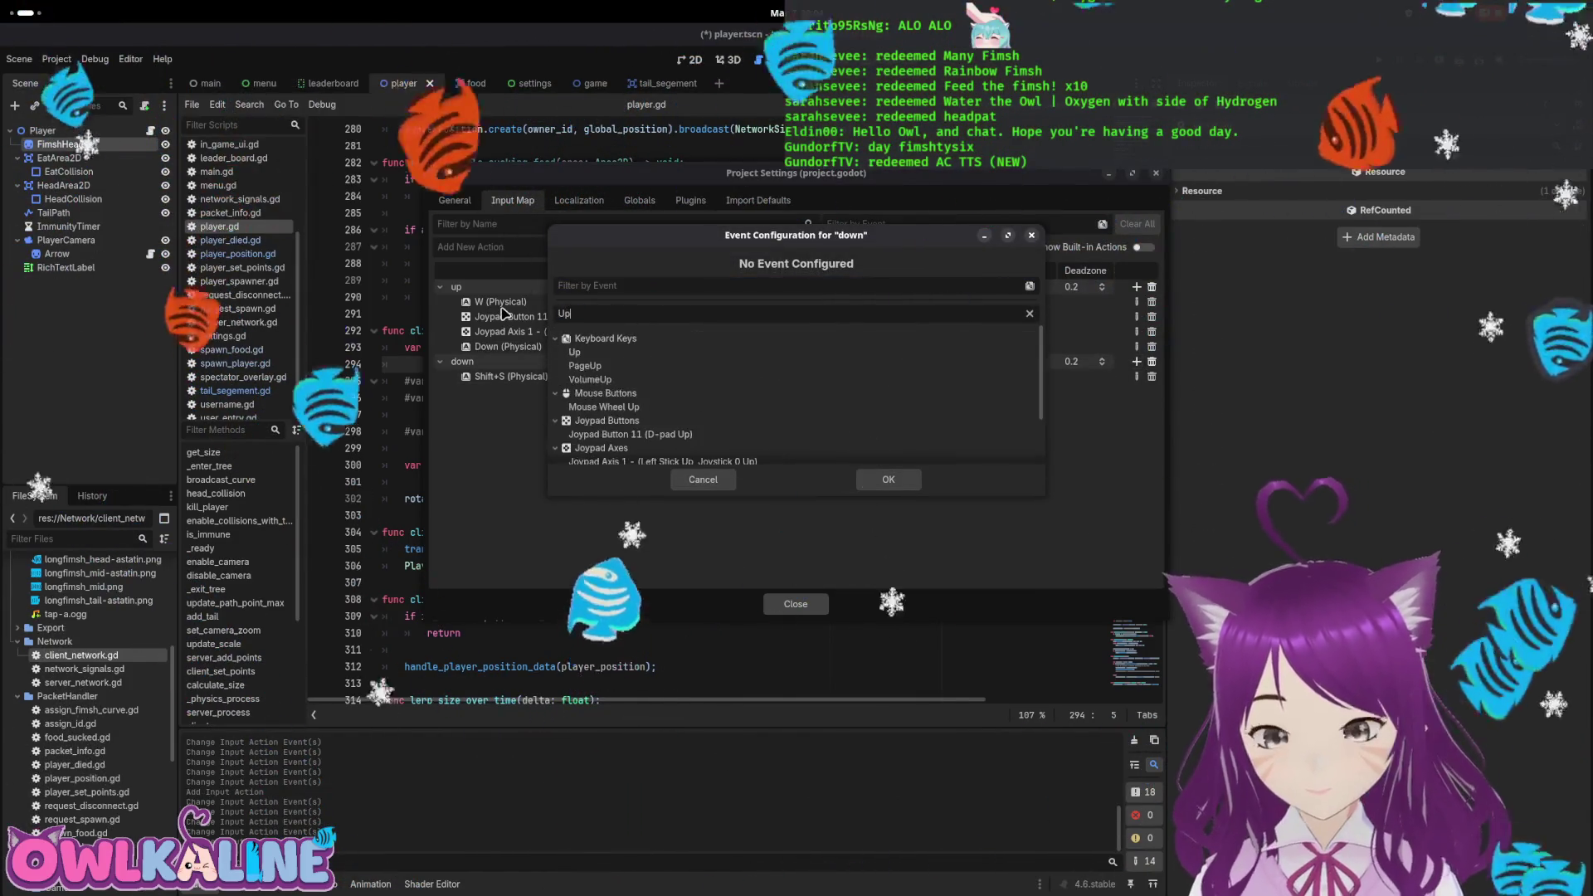
pyautogui.write('Up')
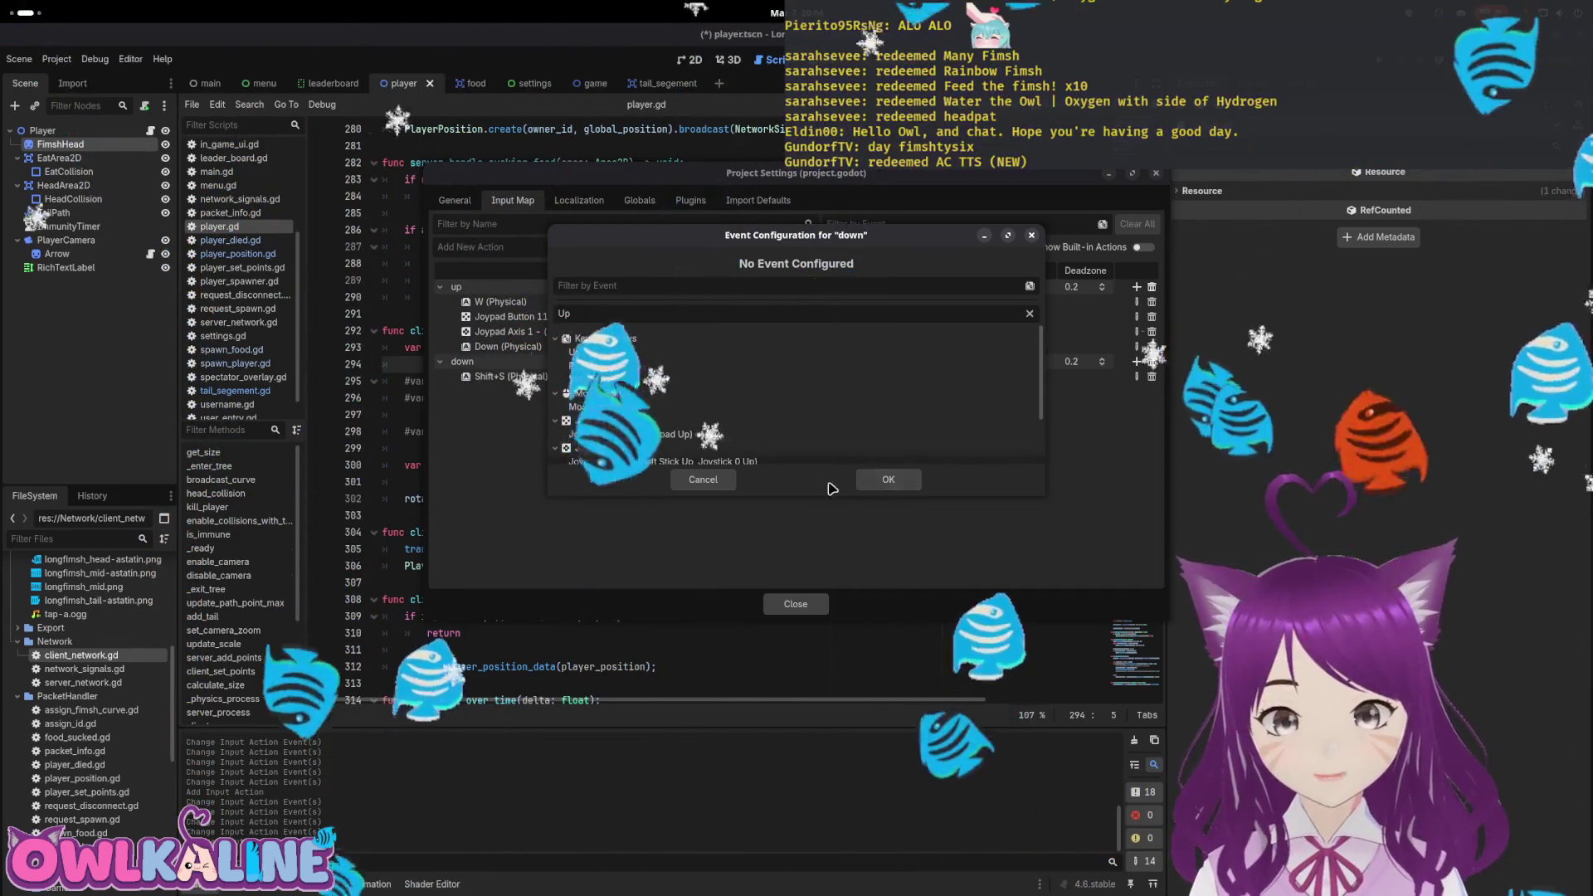
pyautogui.press('BackSpace')
pyautogui.press('BackSpace')
pyautogui.write('Down')
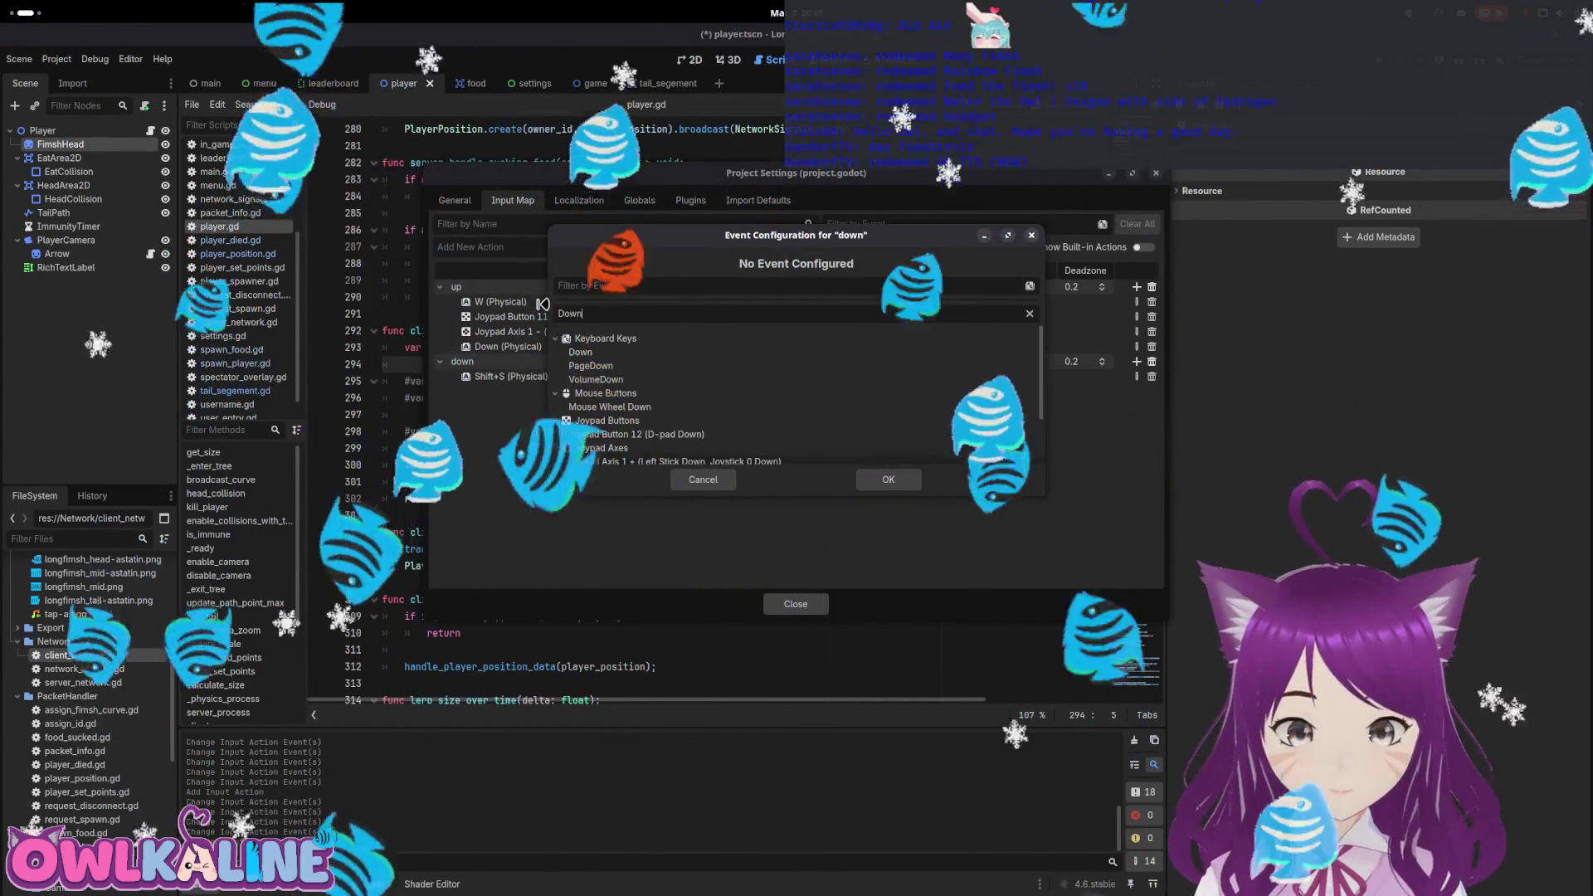
pyautogui.click(618, 352)
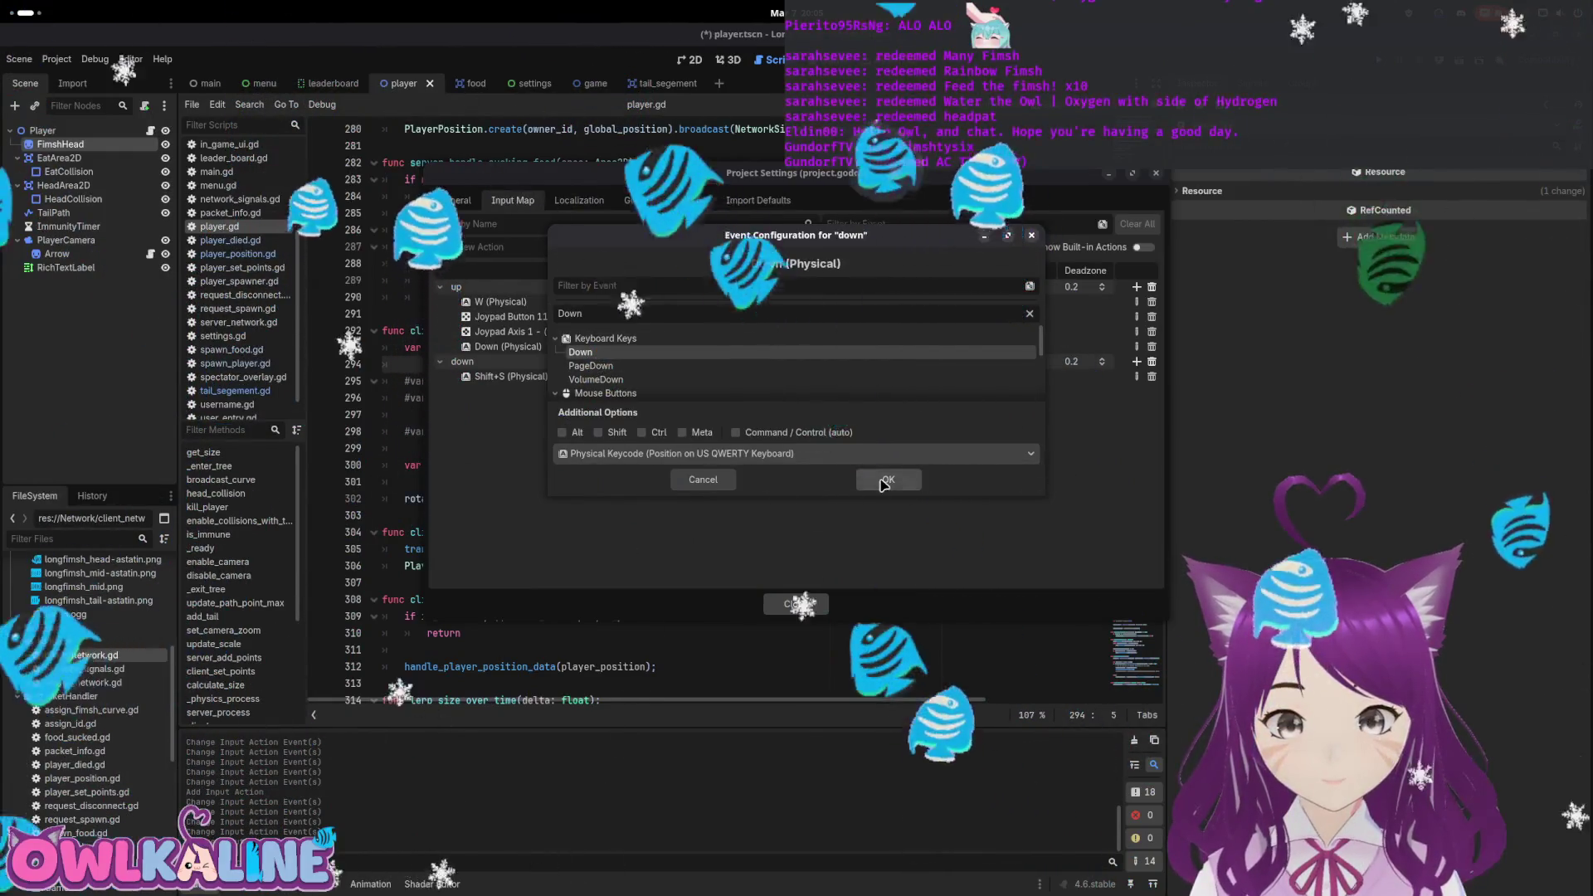
pyautogui.click(888, 480)
pyautogui.click(1152, 346)
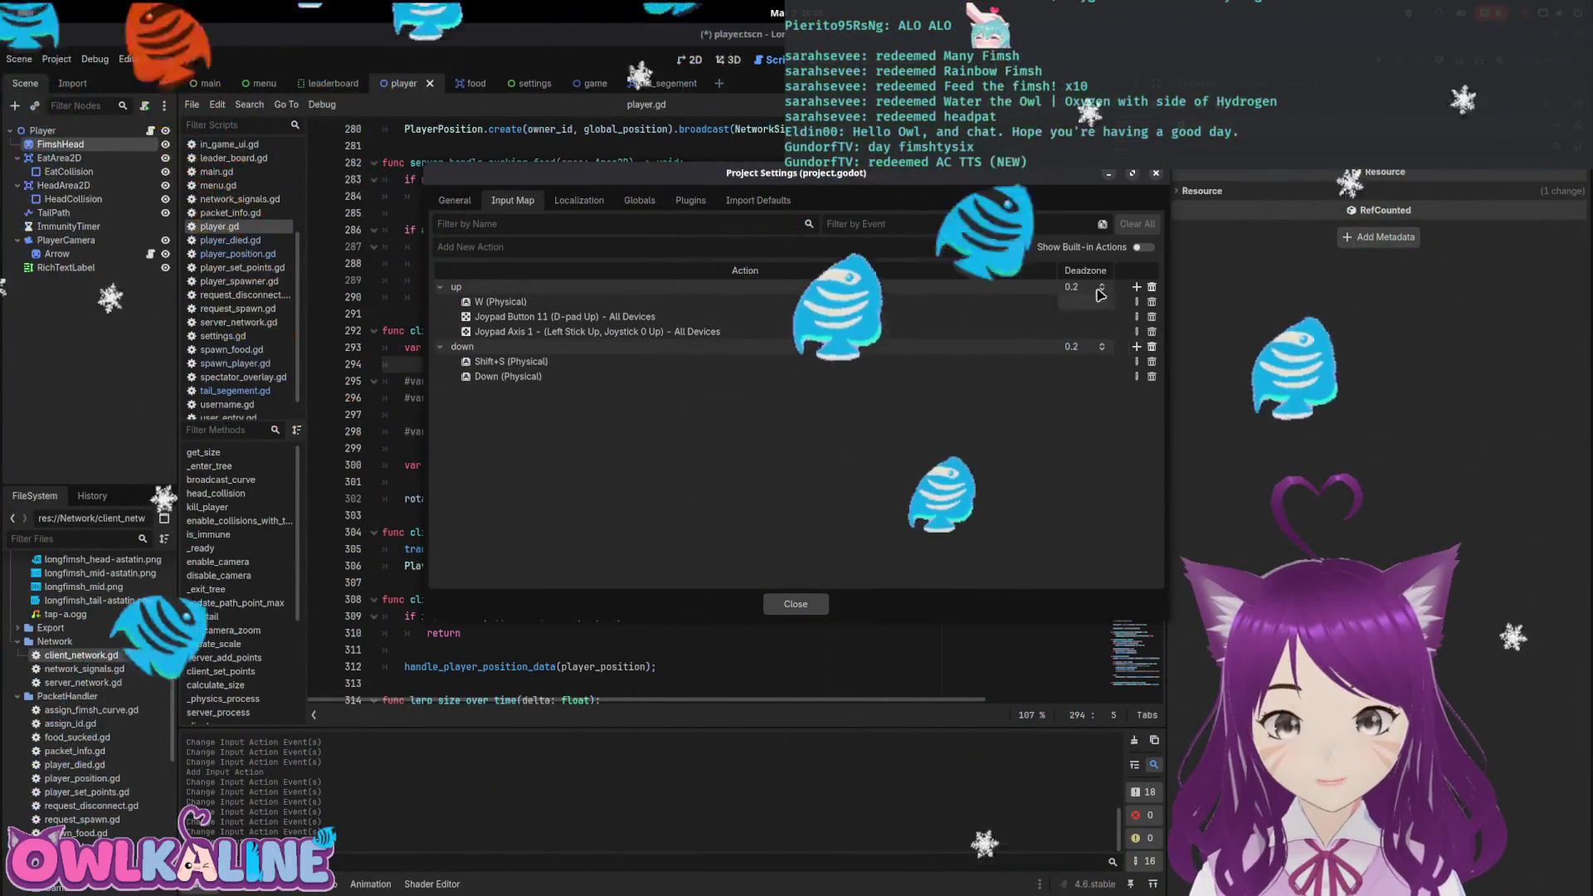
# - Add the Up arrow key to the up action and remove Shift+S from down
pyautogui.click(1135, 286)
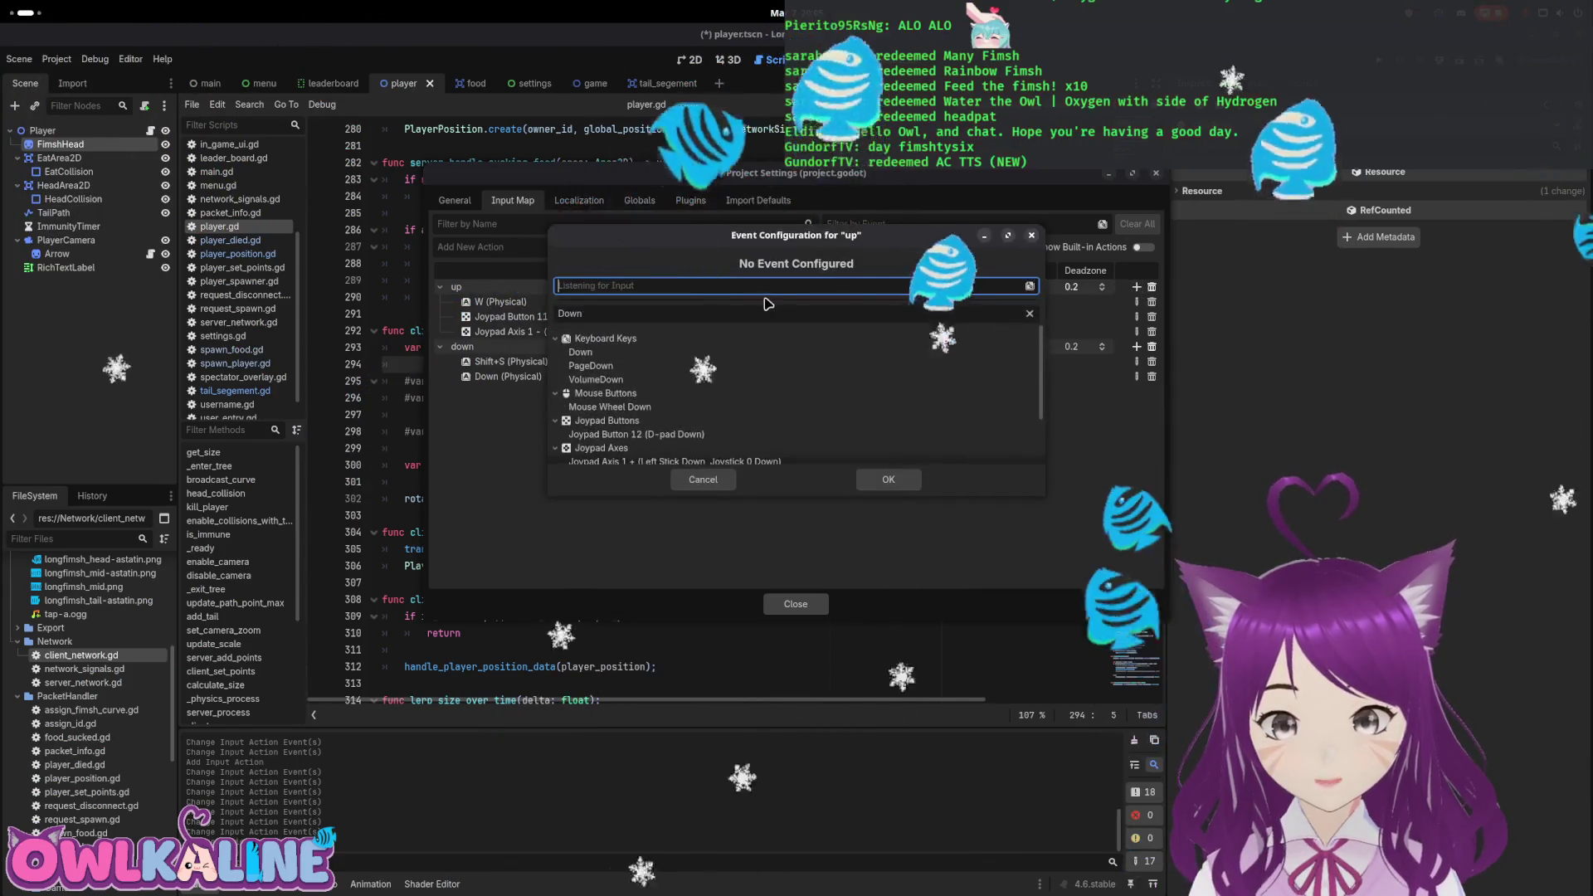
pyautogui.press('p')
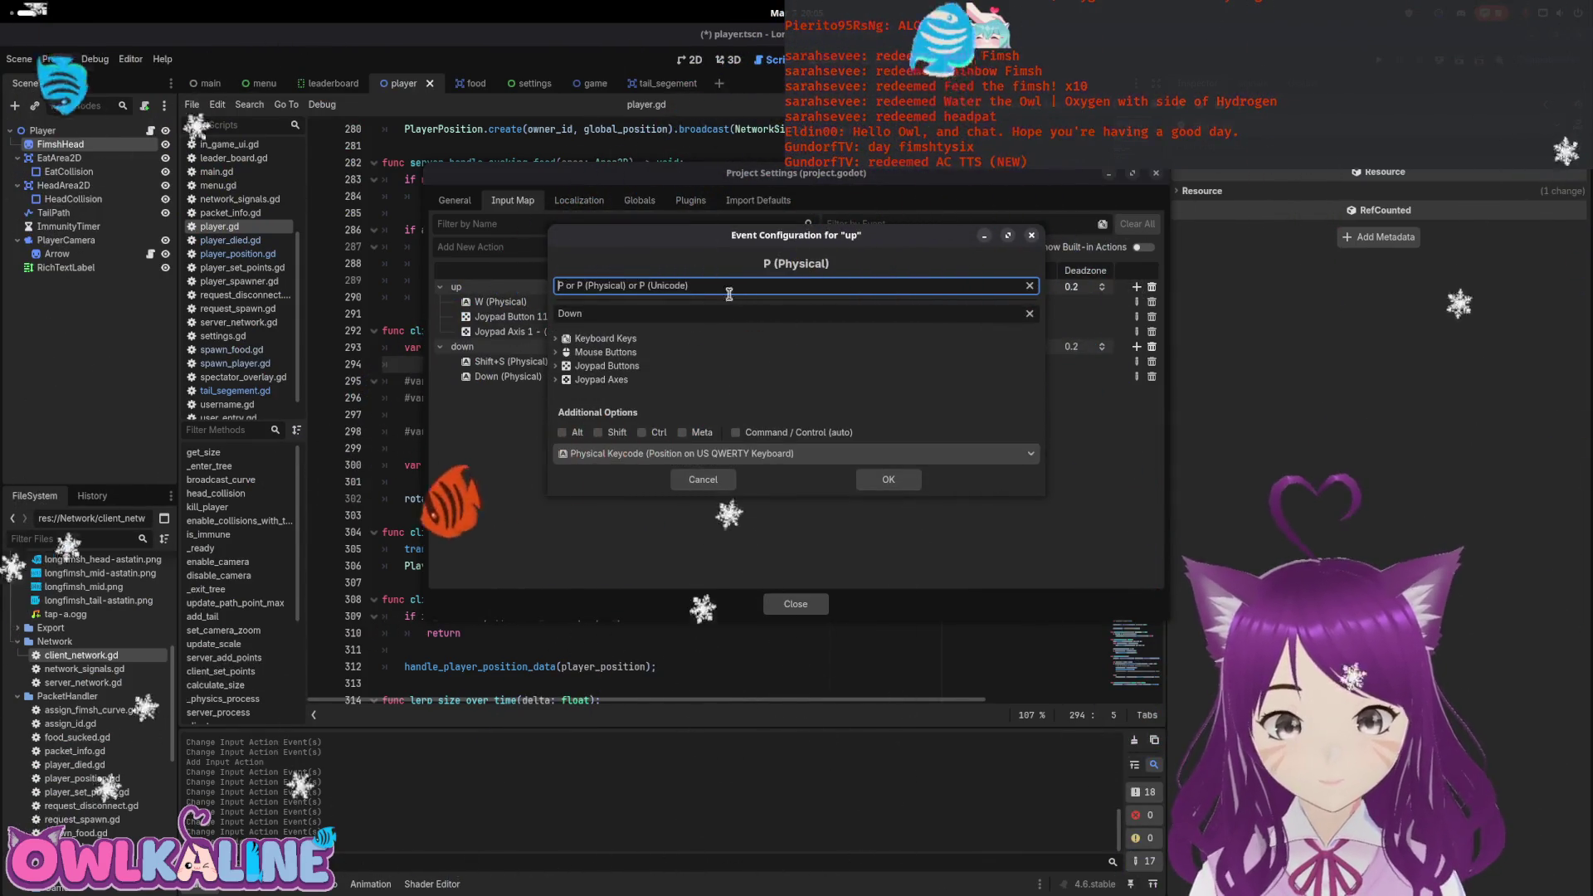
pyautogui.click(1030, 286)
pyautogui.click(646, 314)
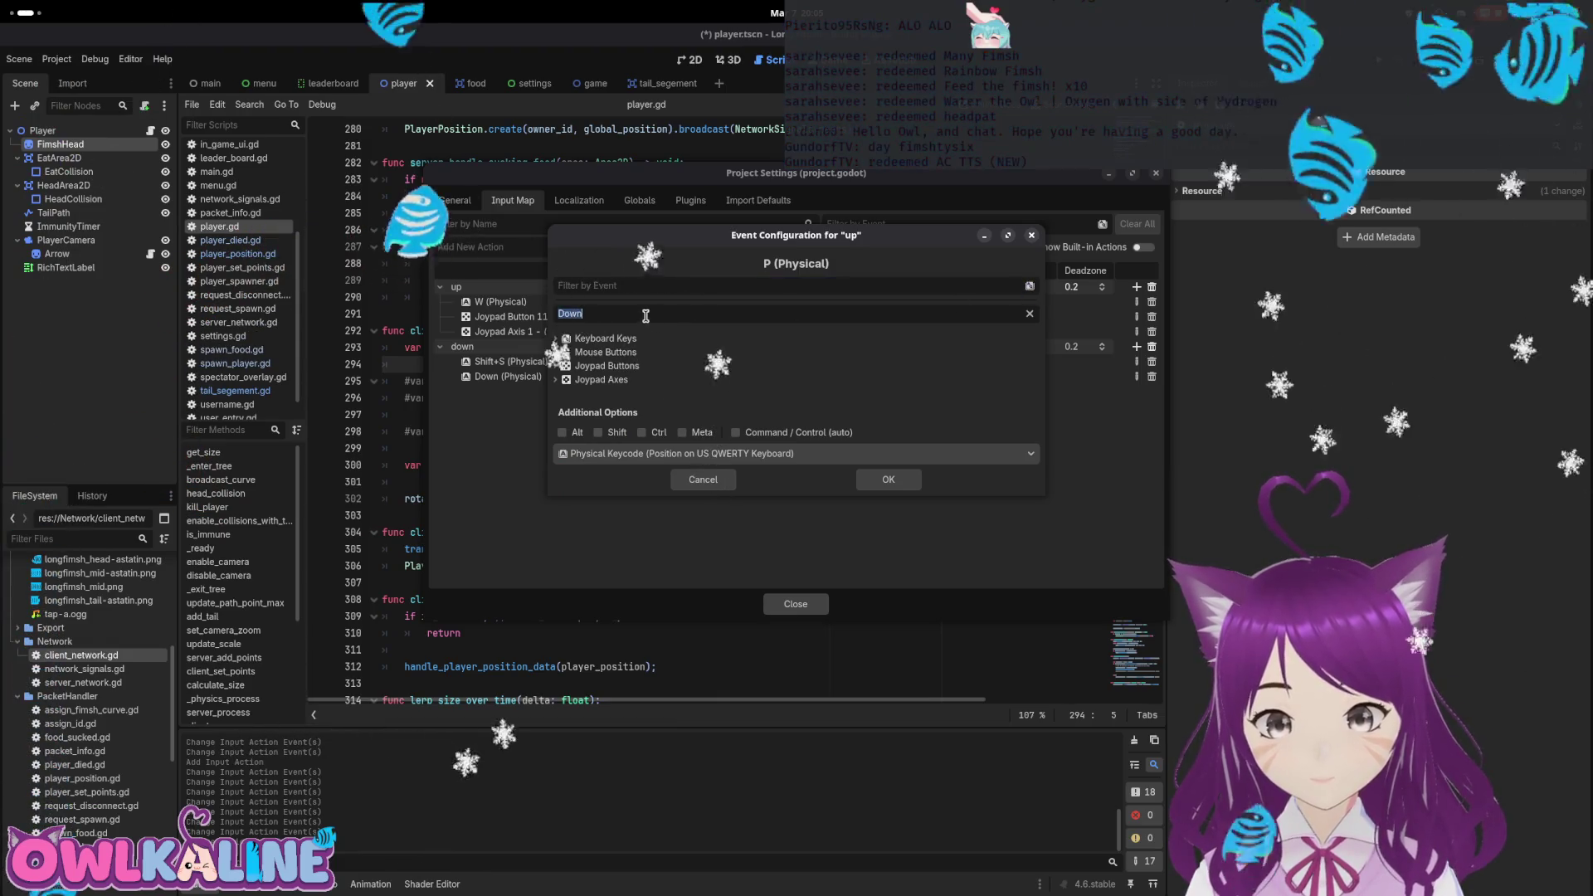
pyautogui.write('up')
pyautogui.click(594, 354)
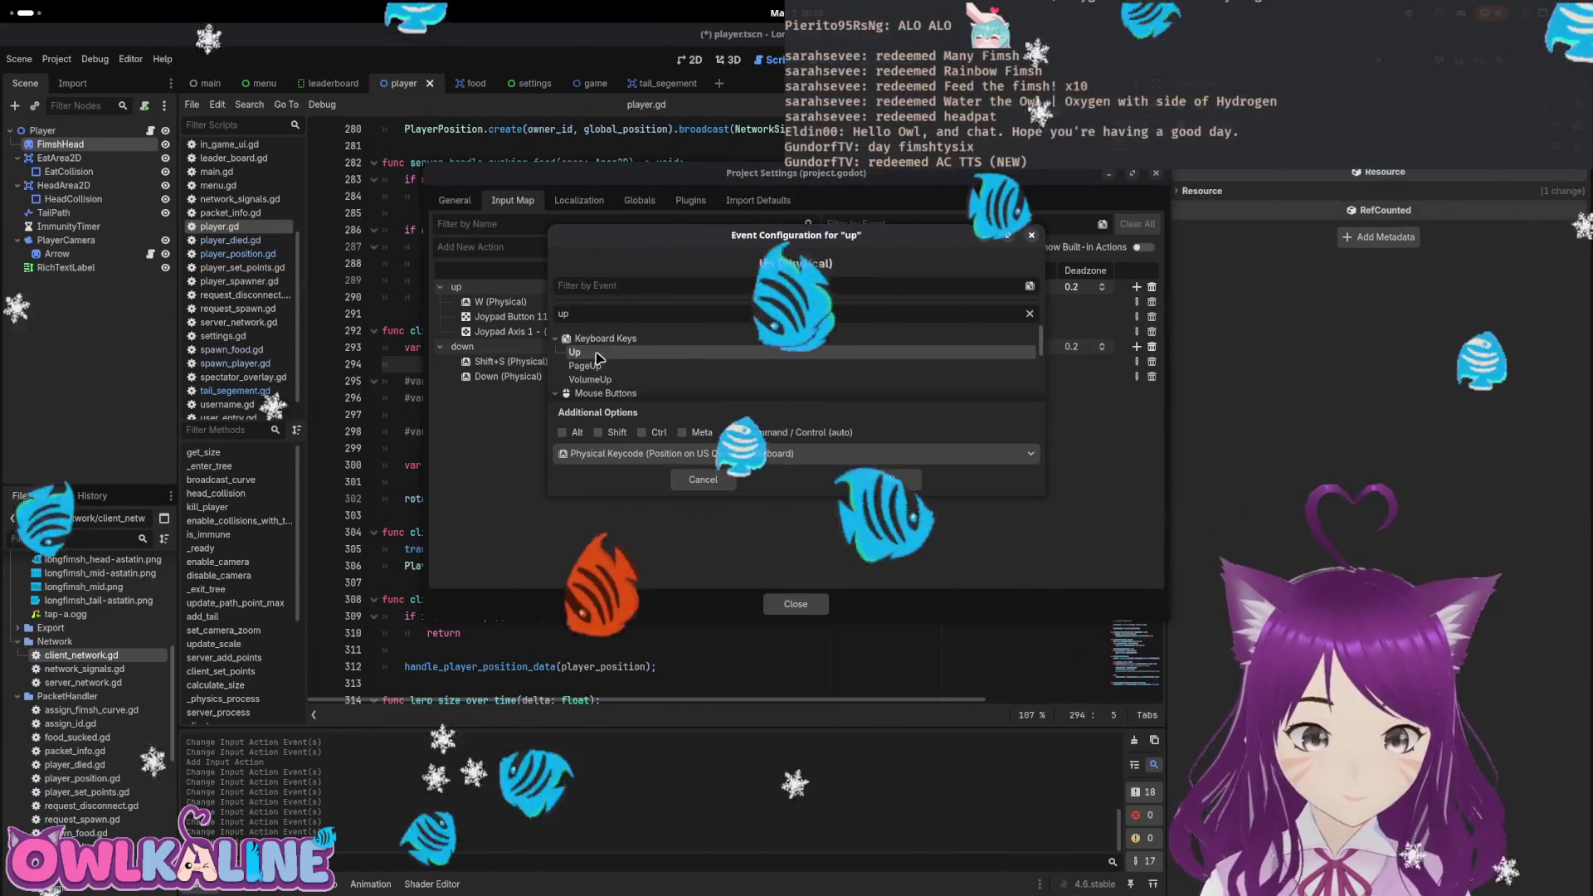
pyautogui.click(888, 480)
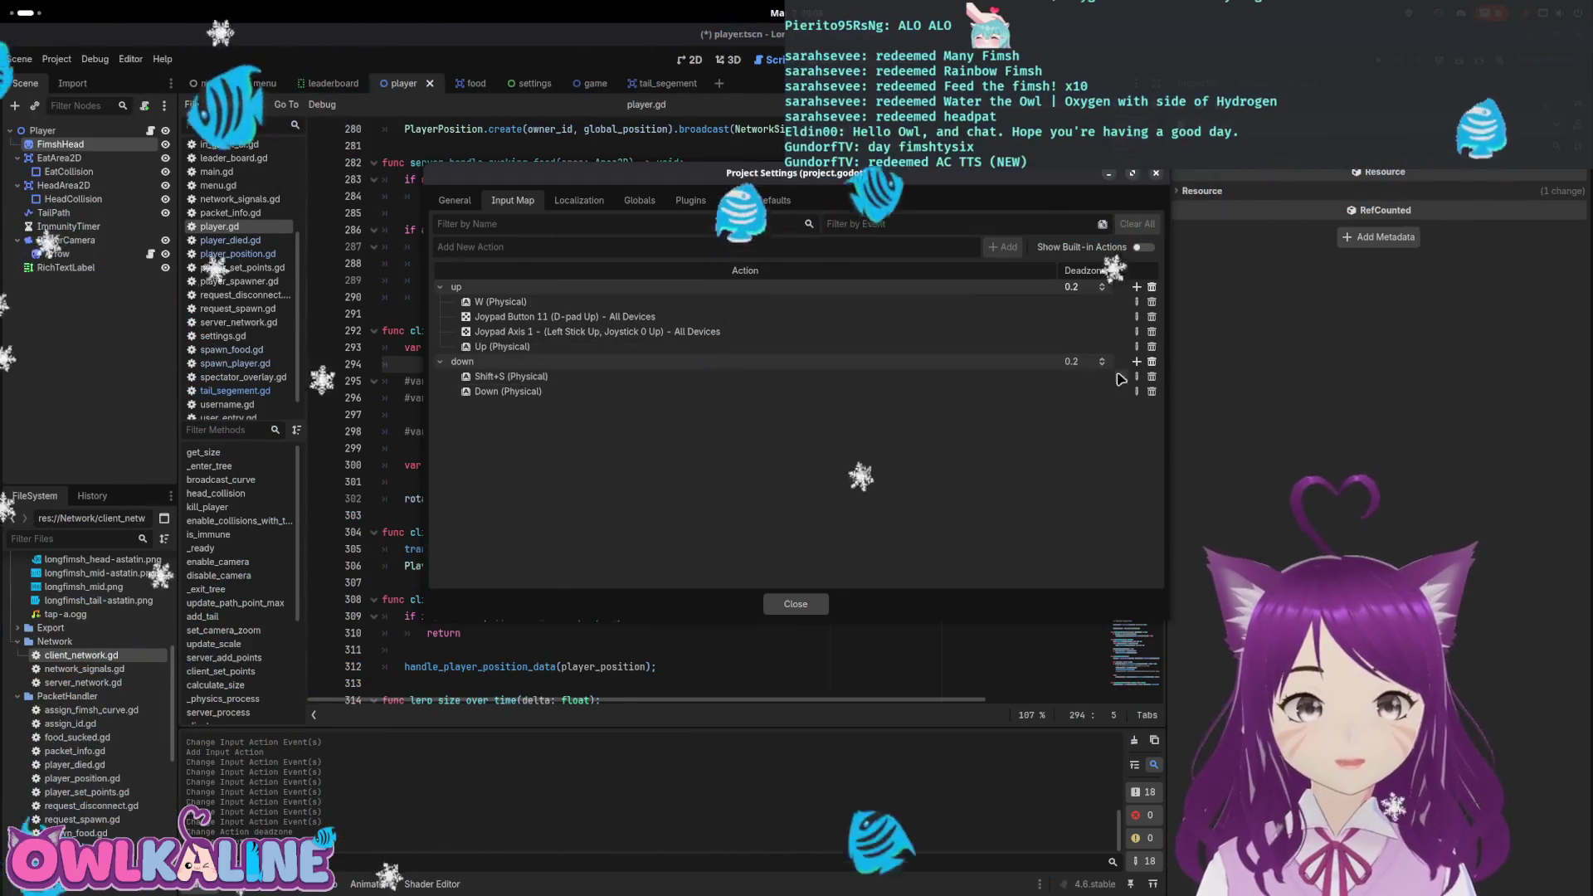
pyautogui.click(1152, 376)
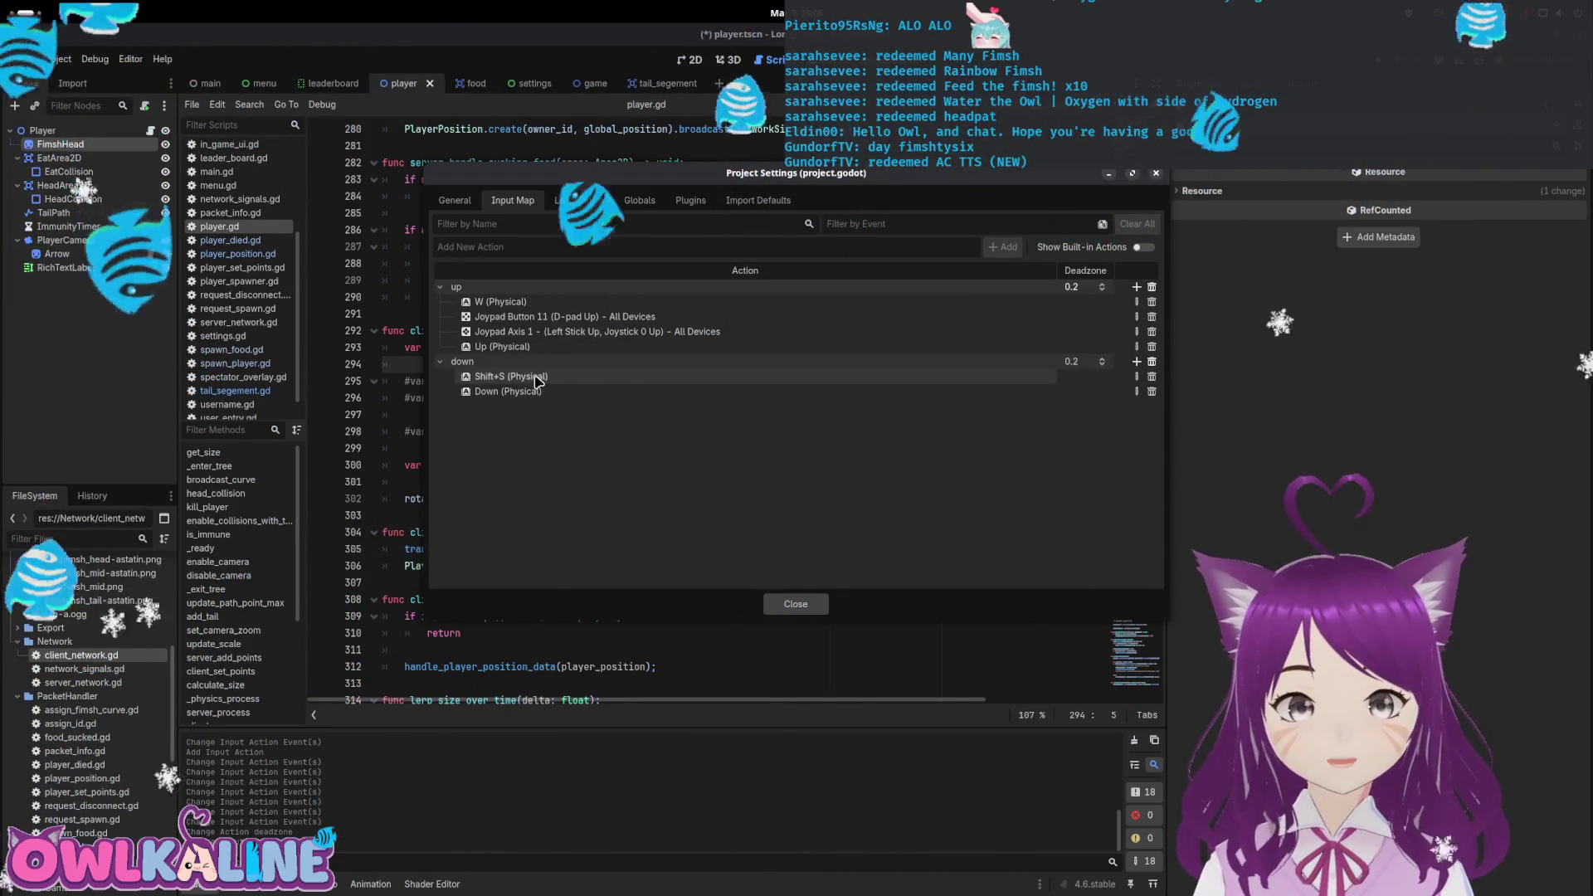
# - Bind the S key to the down action
pyautogui.click(1137, 361)
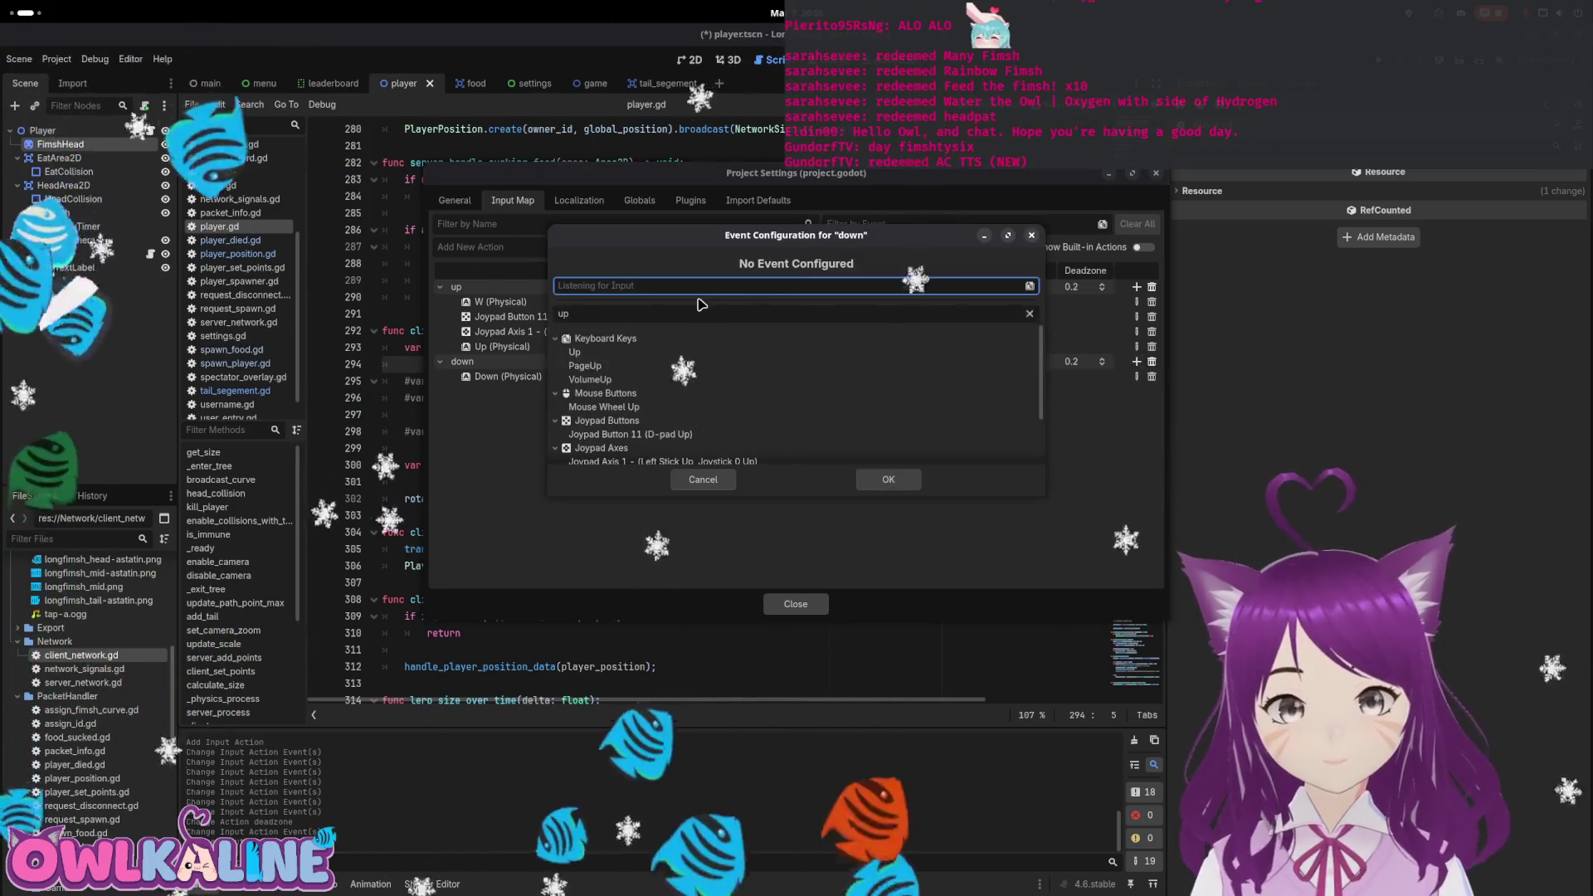
pyautogui.press('s')
pyautogui.scroll(-2, 629, 401)
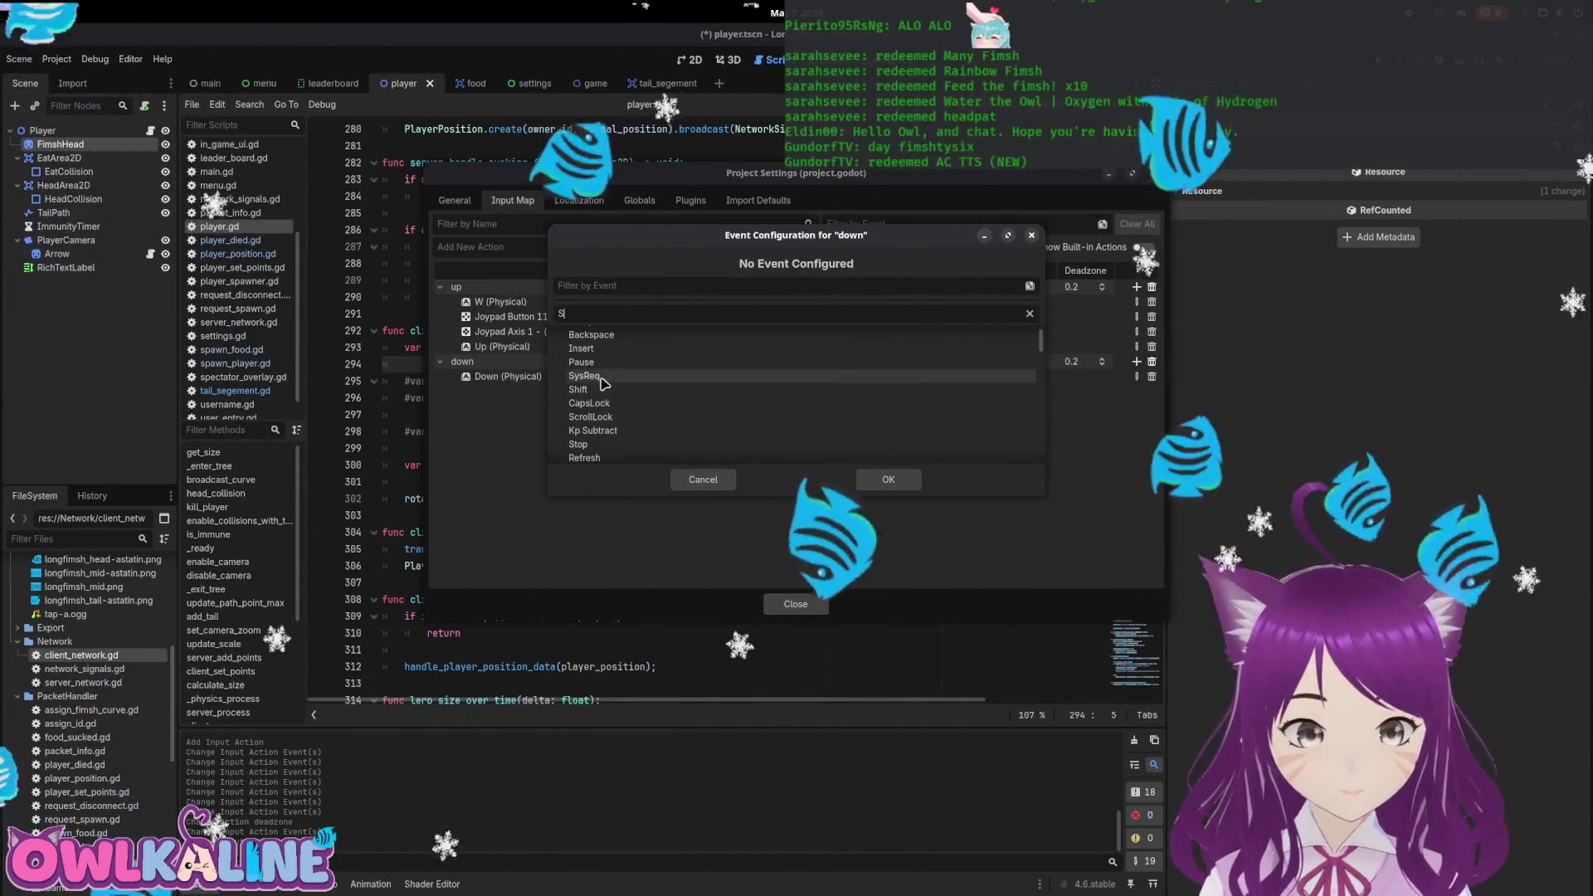
pyautogui.scroll(-5, 628, 401)
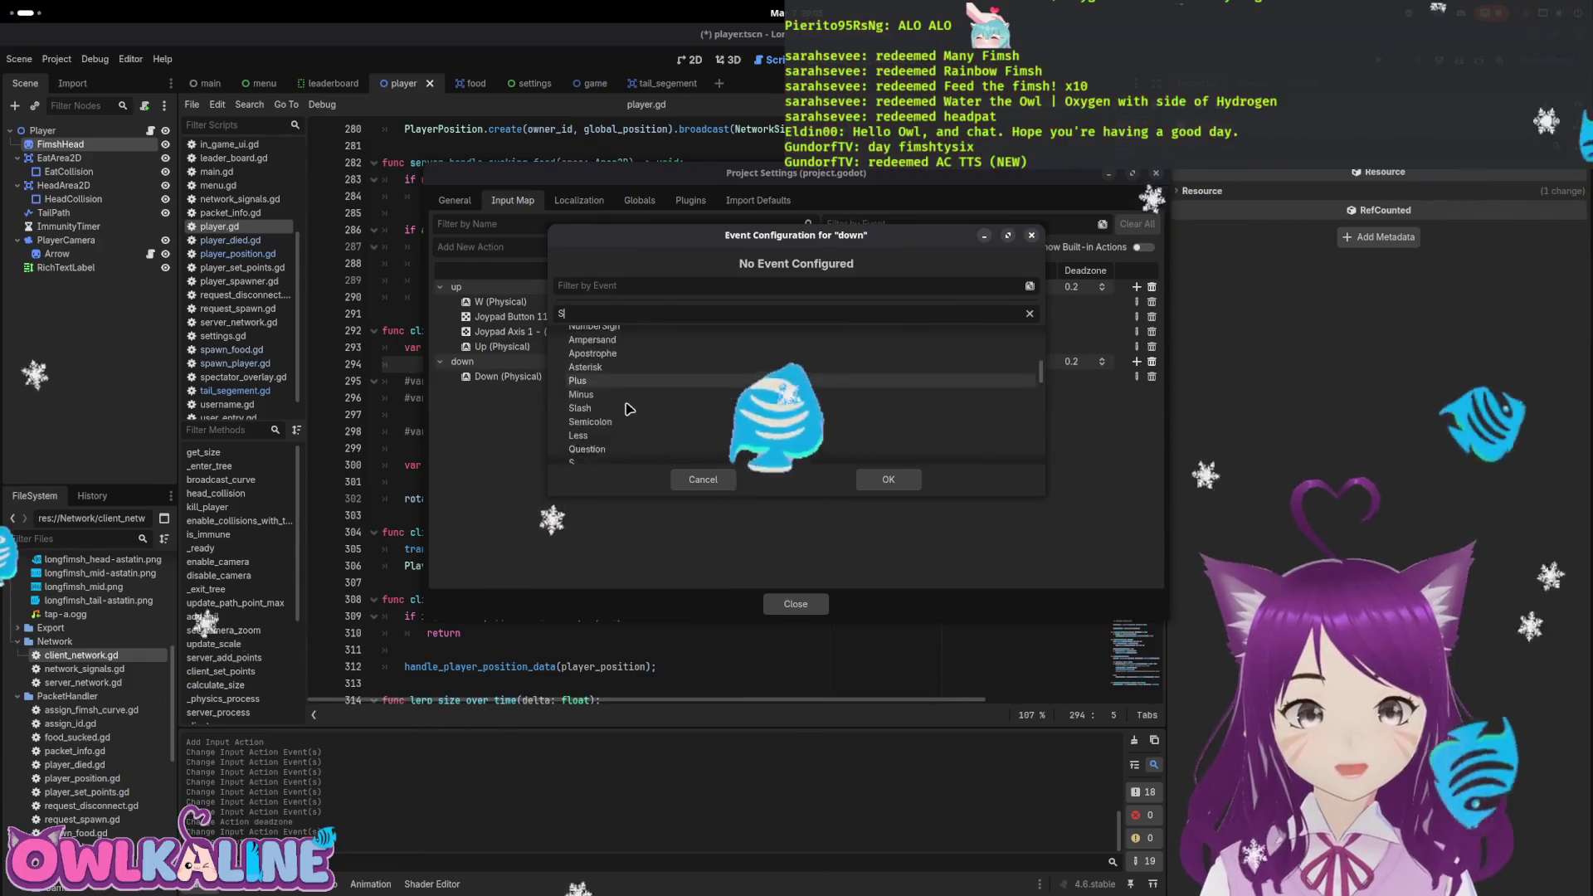
pyautogui.click(581, 383)
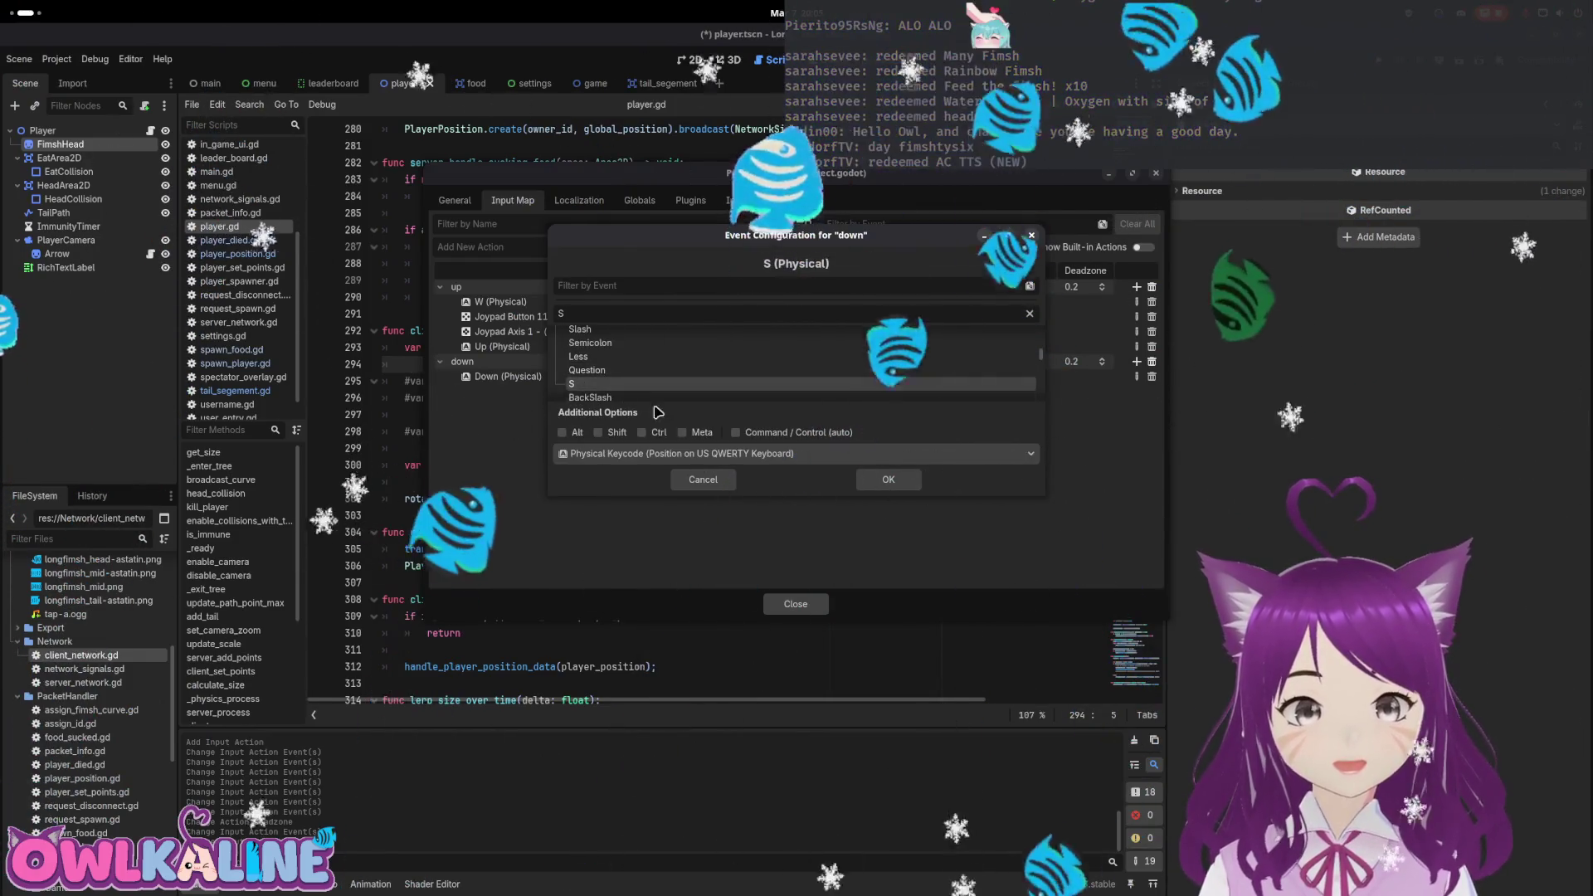
pyautogui.click(886, 481)
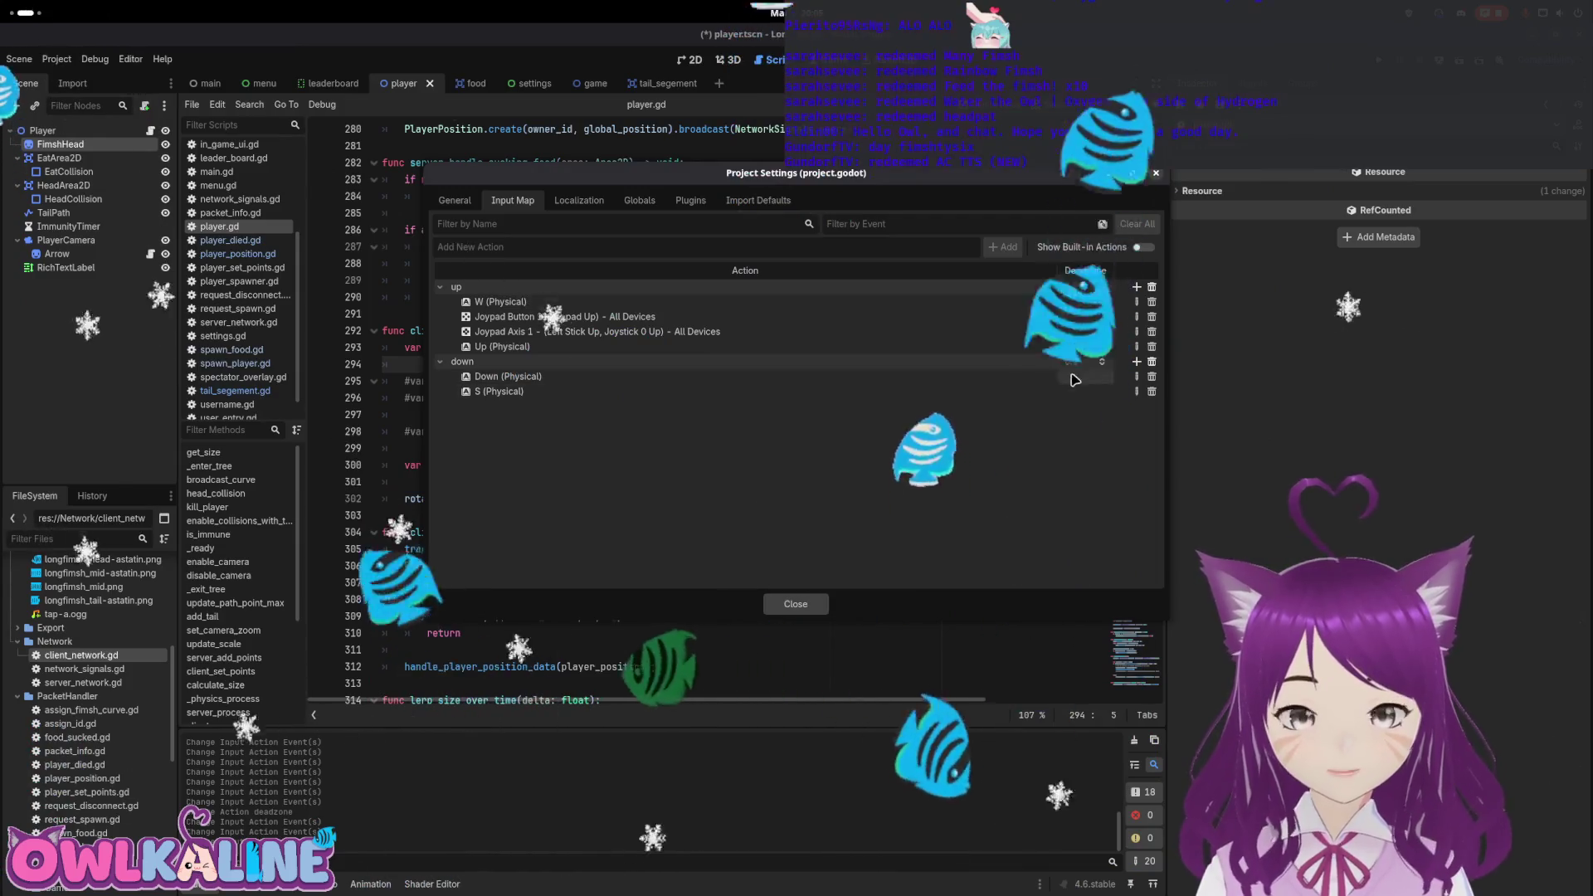
# - Add Left Stick Down (Joypad Axis 1 +) and D-pad Down (Joypad Button 12) to down
pyautogui.click(1137, 362)
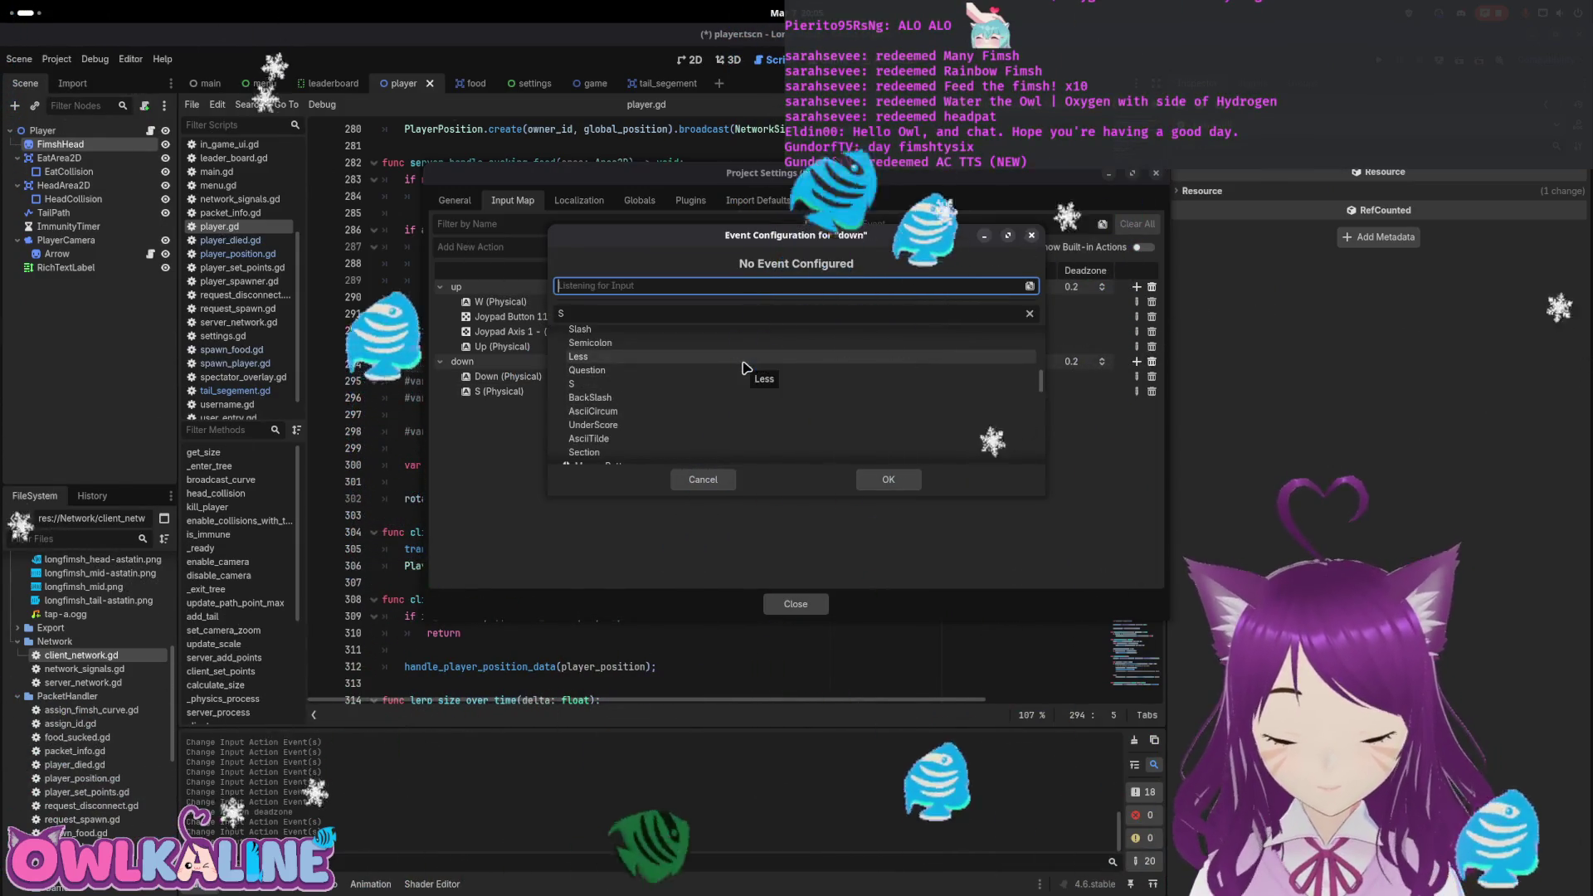
pyautogui.click(585, 315)
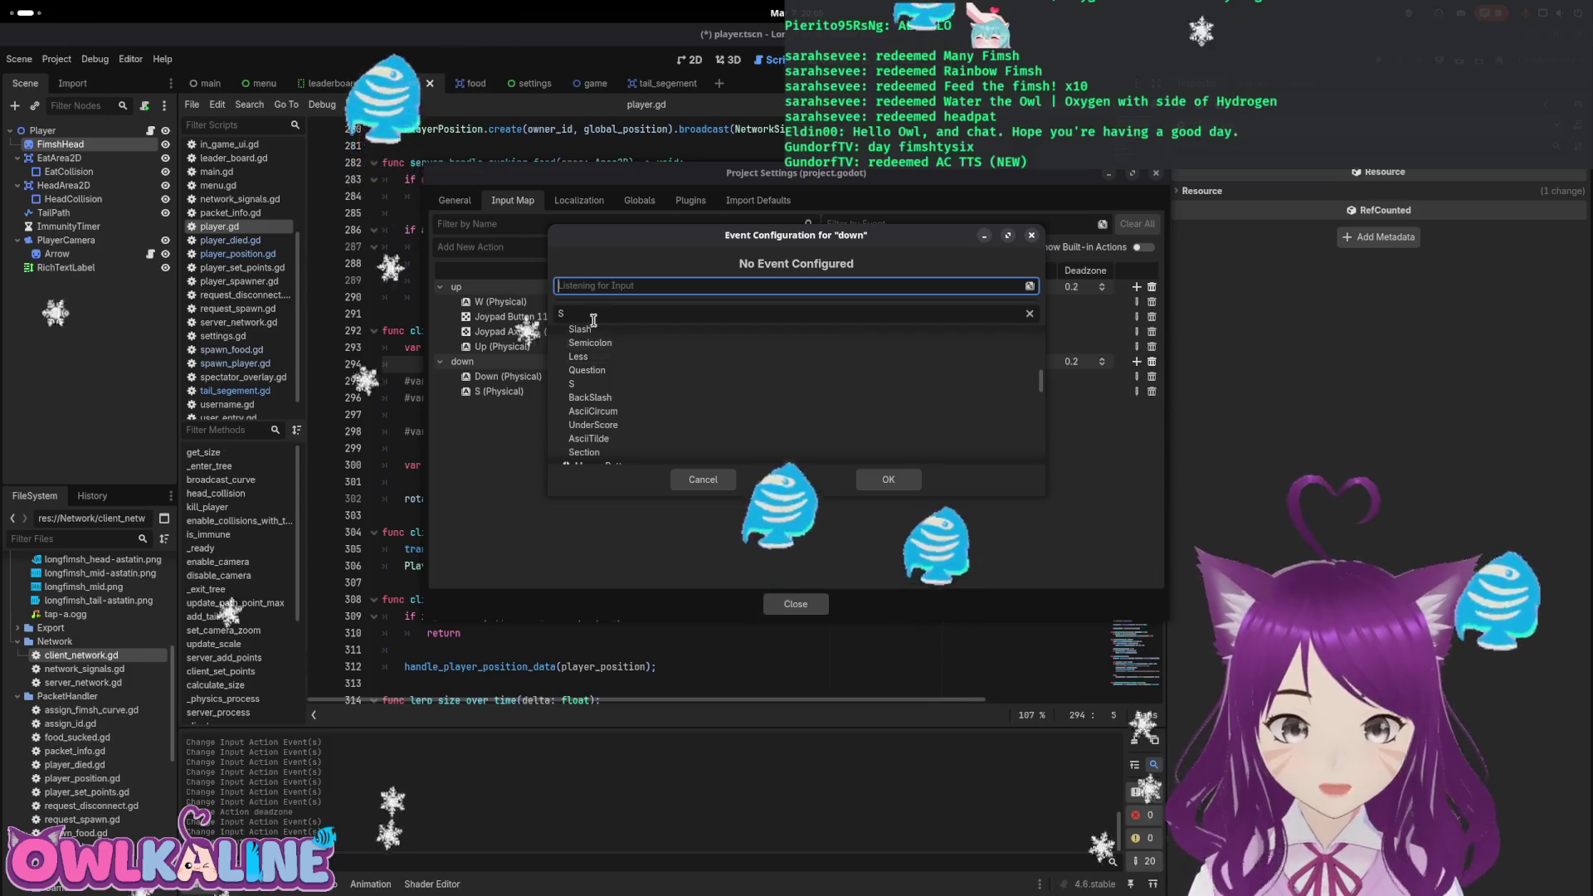
pyautogui.write('Down')
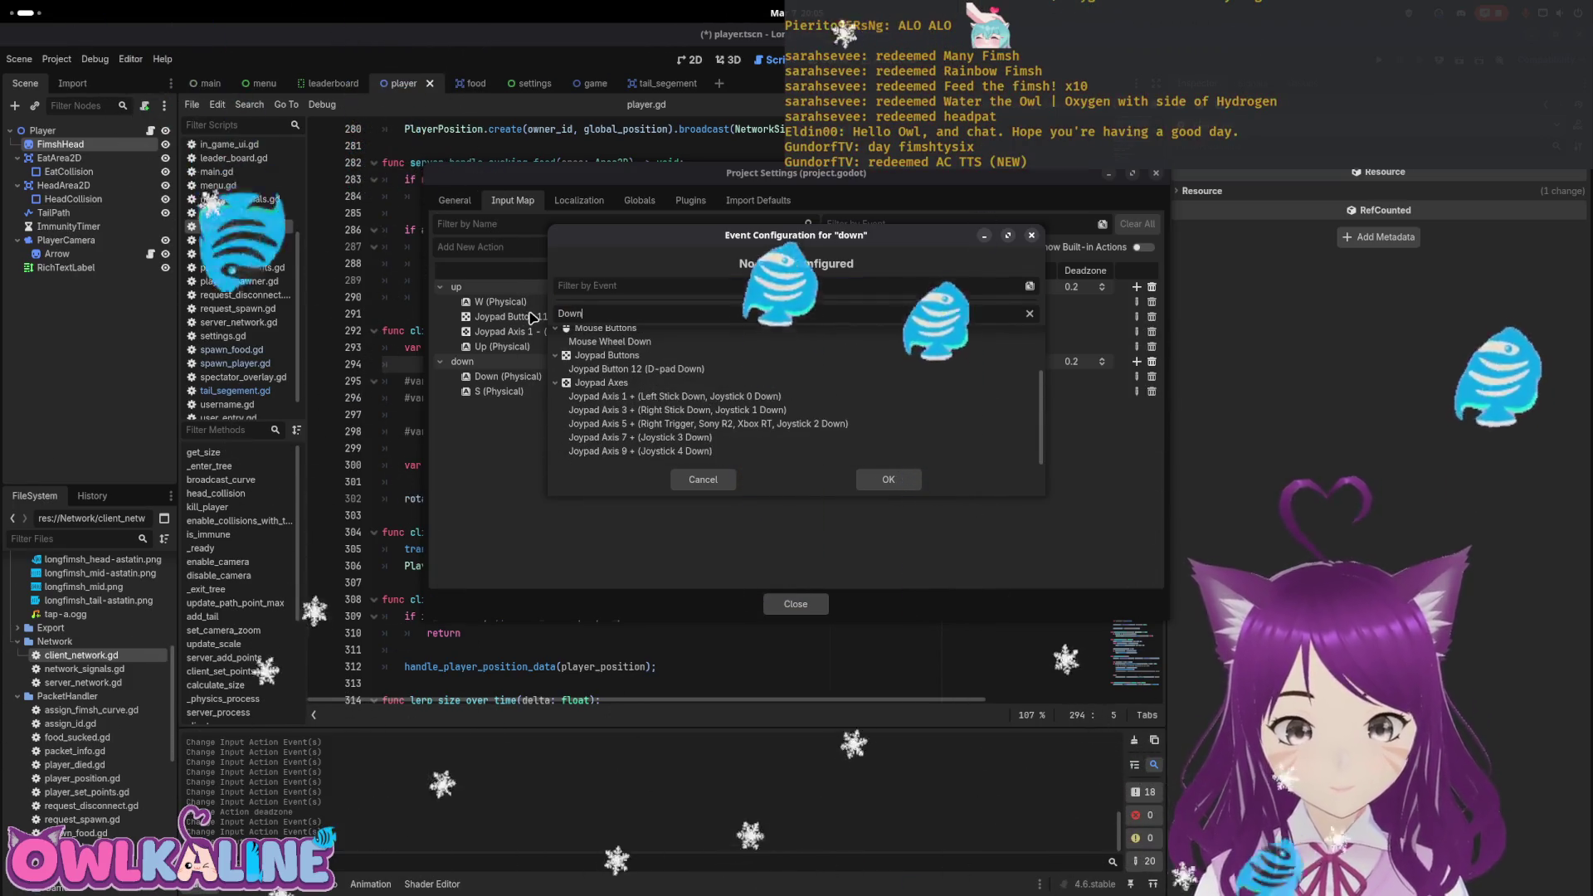
pyautogui.click(713, 397)
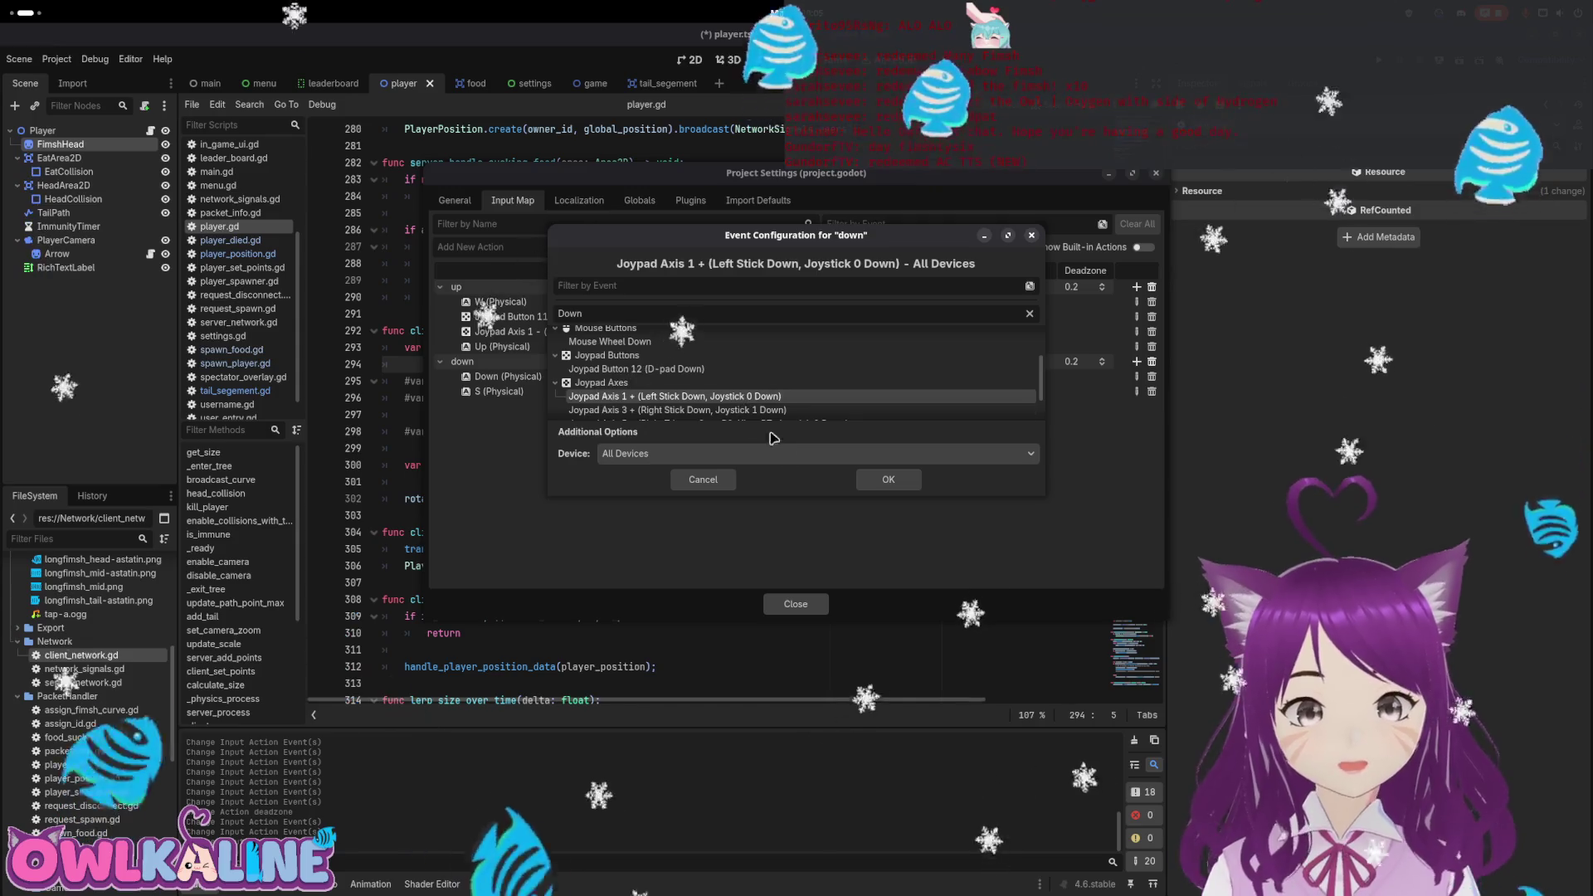
pyautogui.click(913, 480)
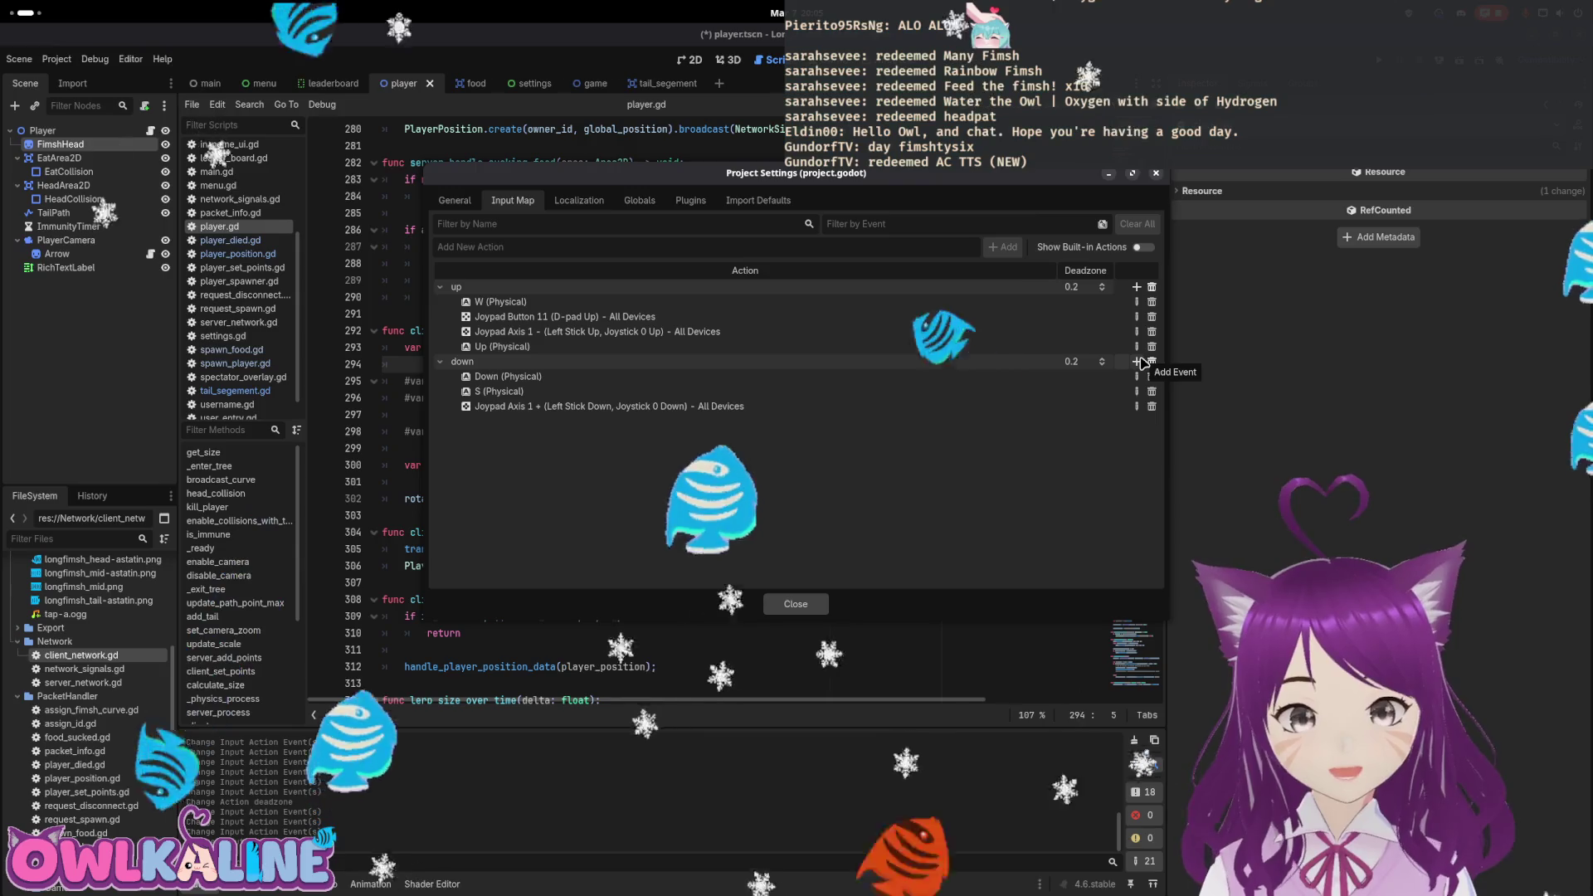
pyautogui.click(1137, 362)
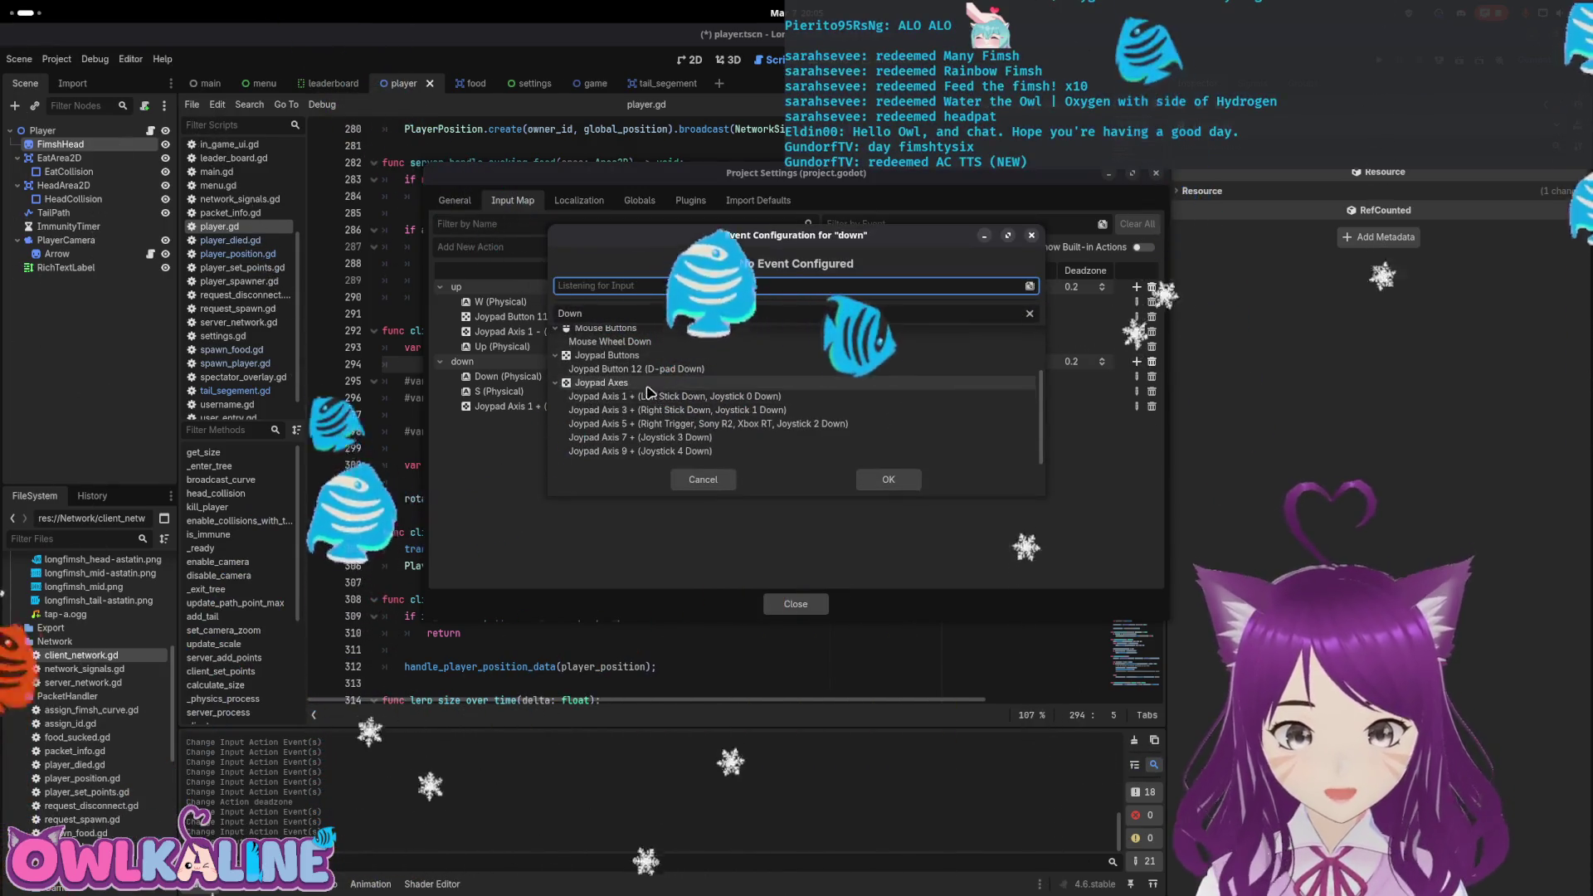
pyautogui.click(730, 370)
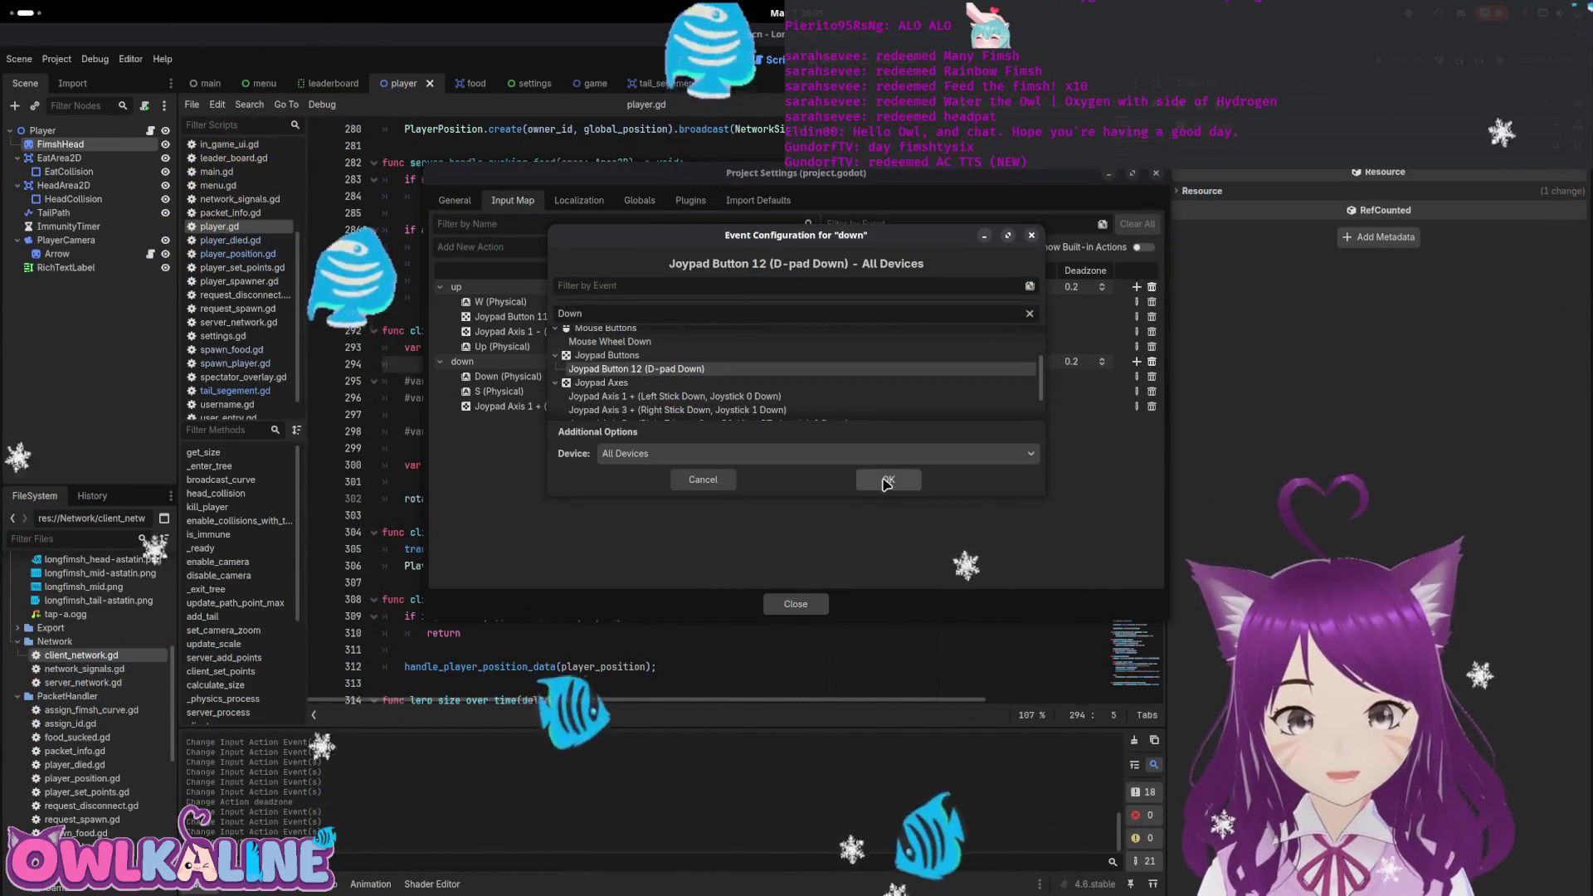
pyautogui.click(983, 473)
pyautogui.click(439, 287)
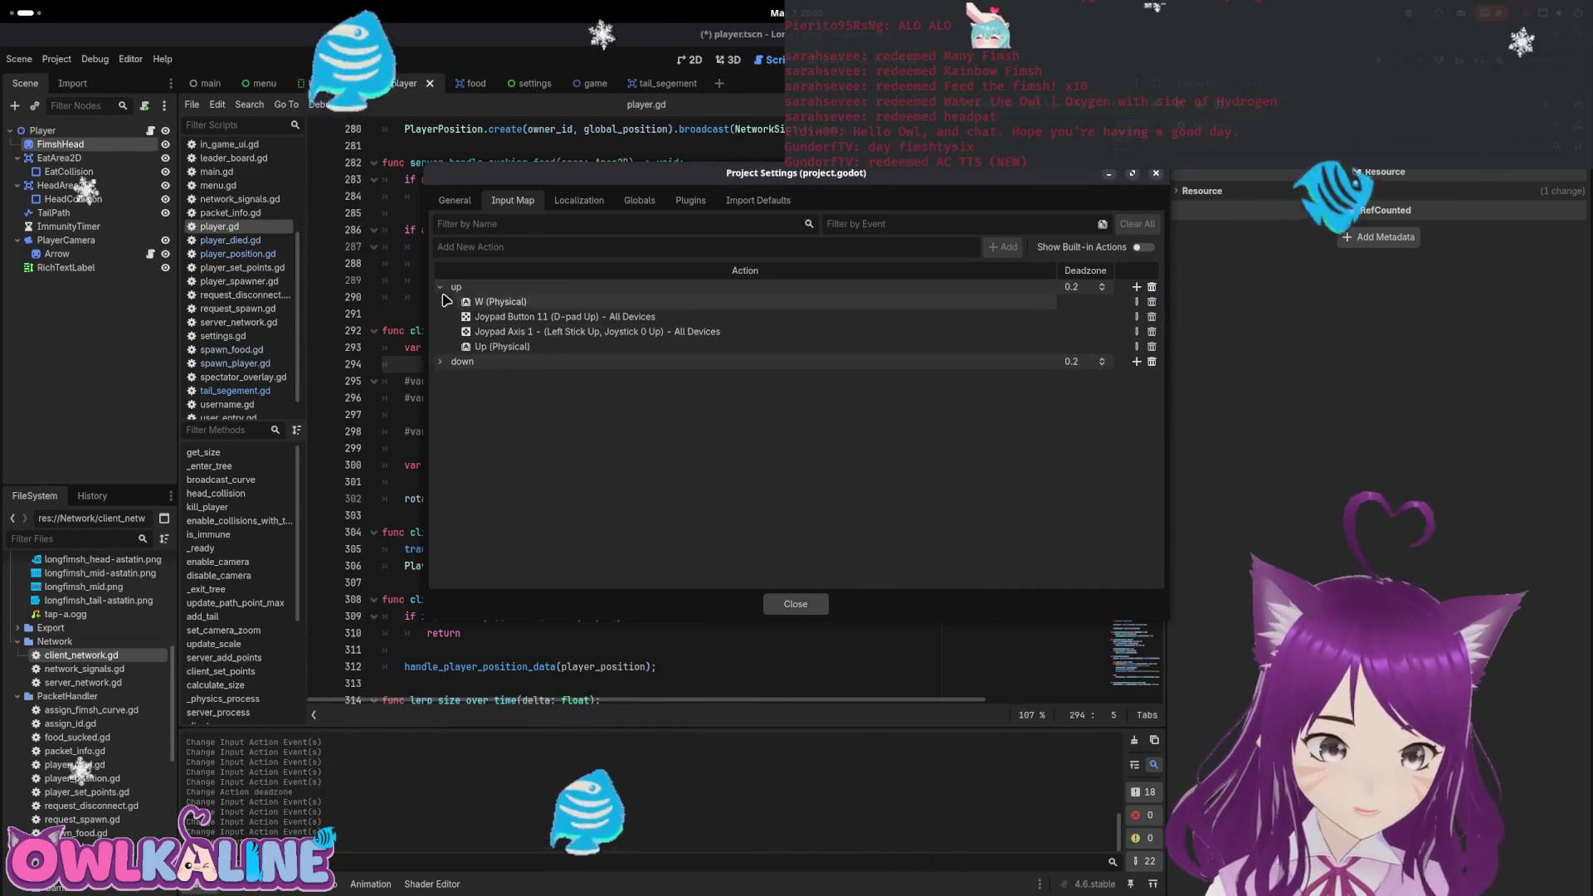
pyautogui.click(440, 301)
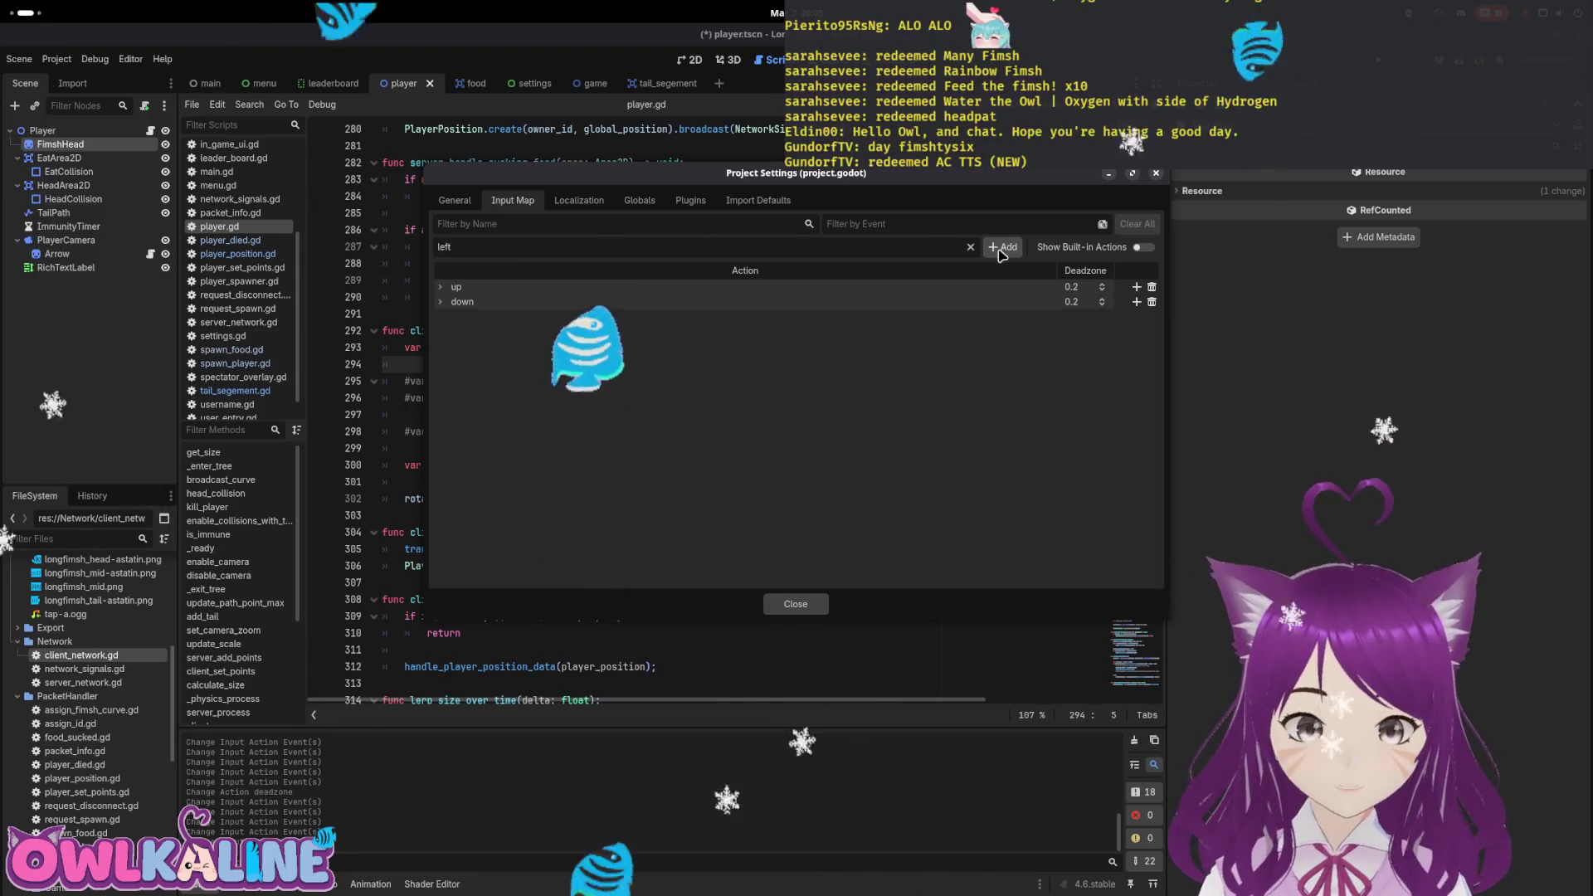
# - Create the left action and bind the A key to it
pyautogui.click(1000, 249)
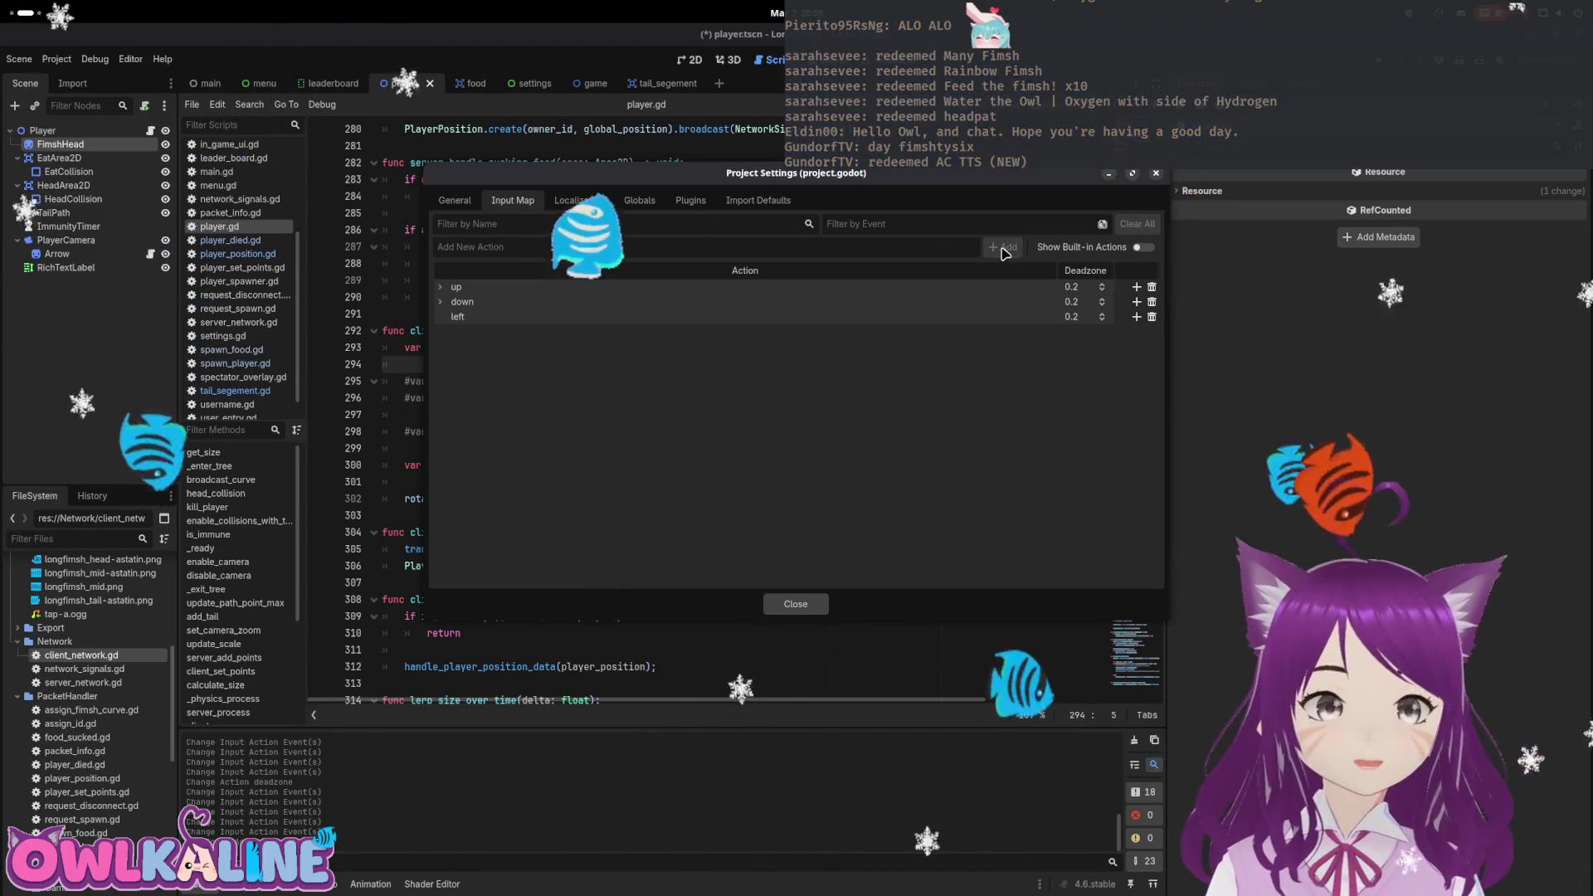
pyautogui.click(1136, 317)
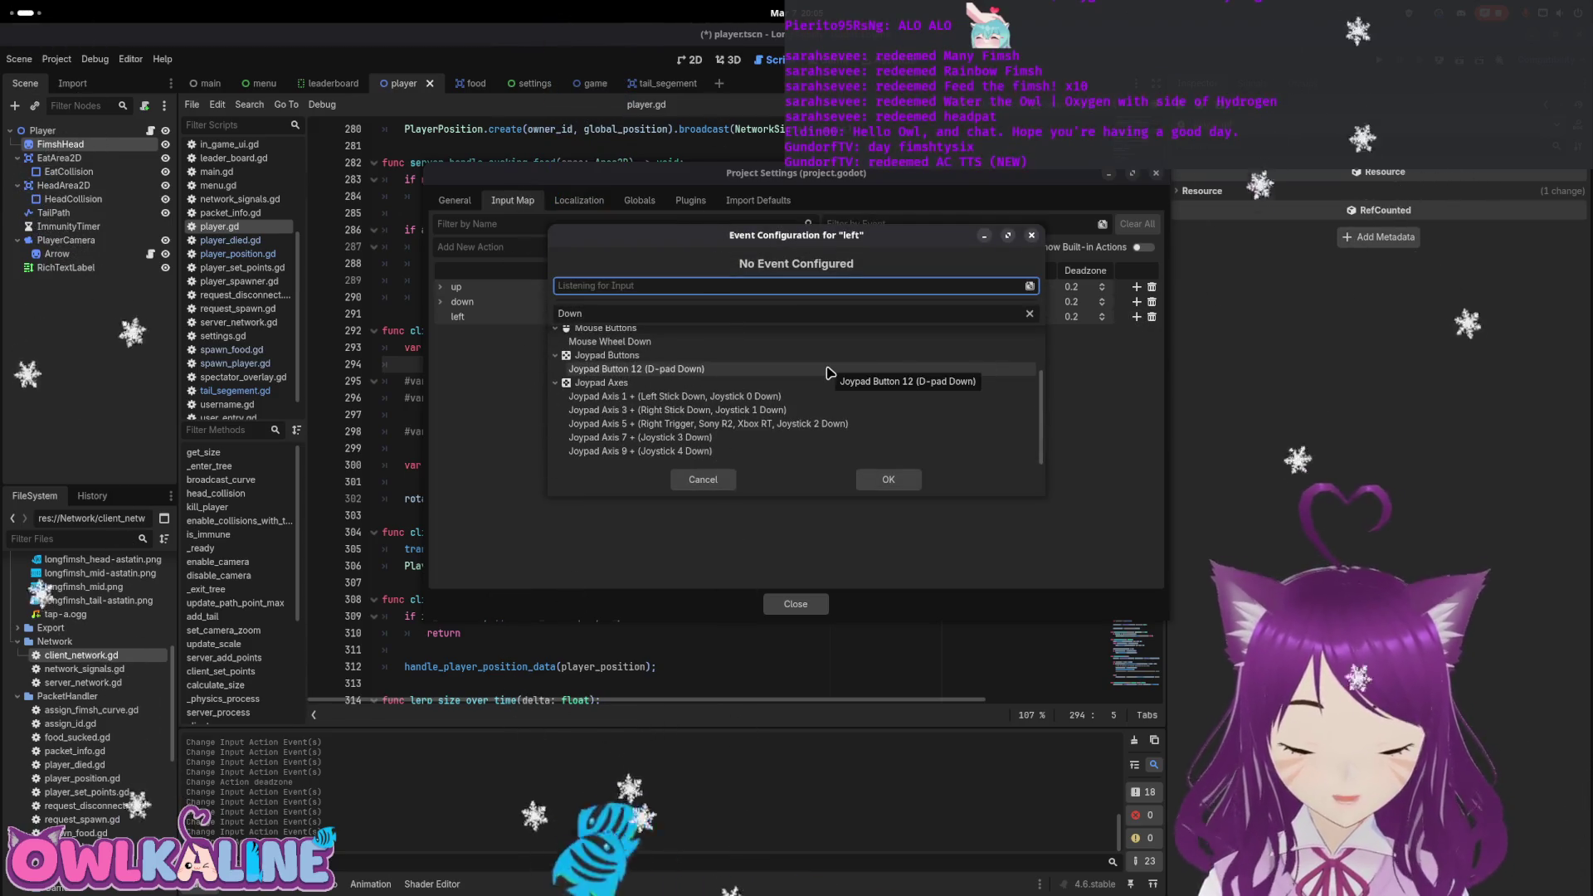
pyautogui.press('a')
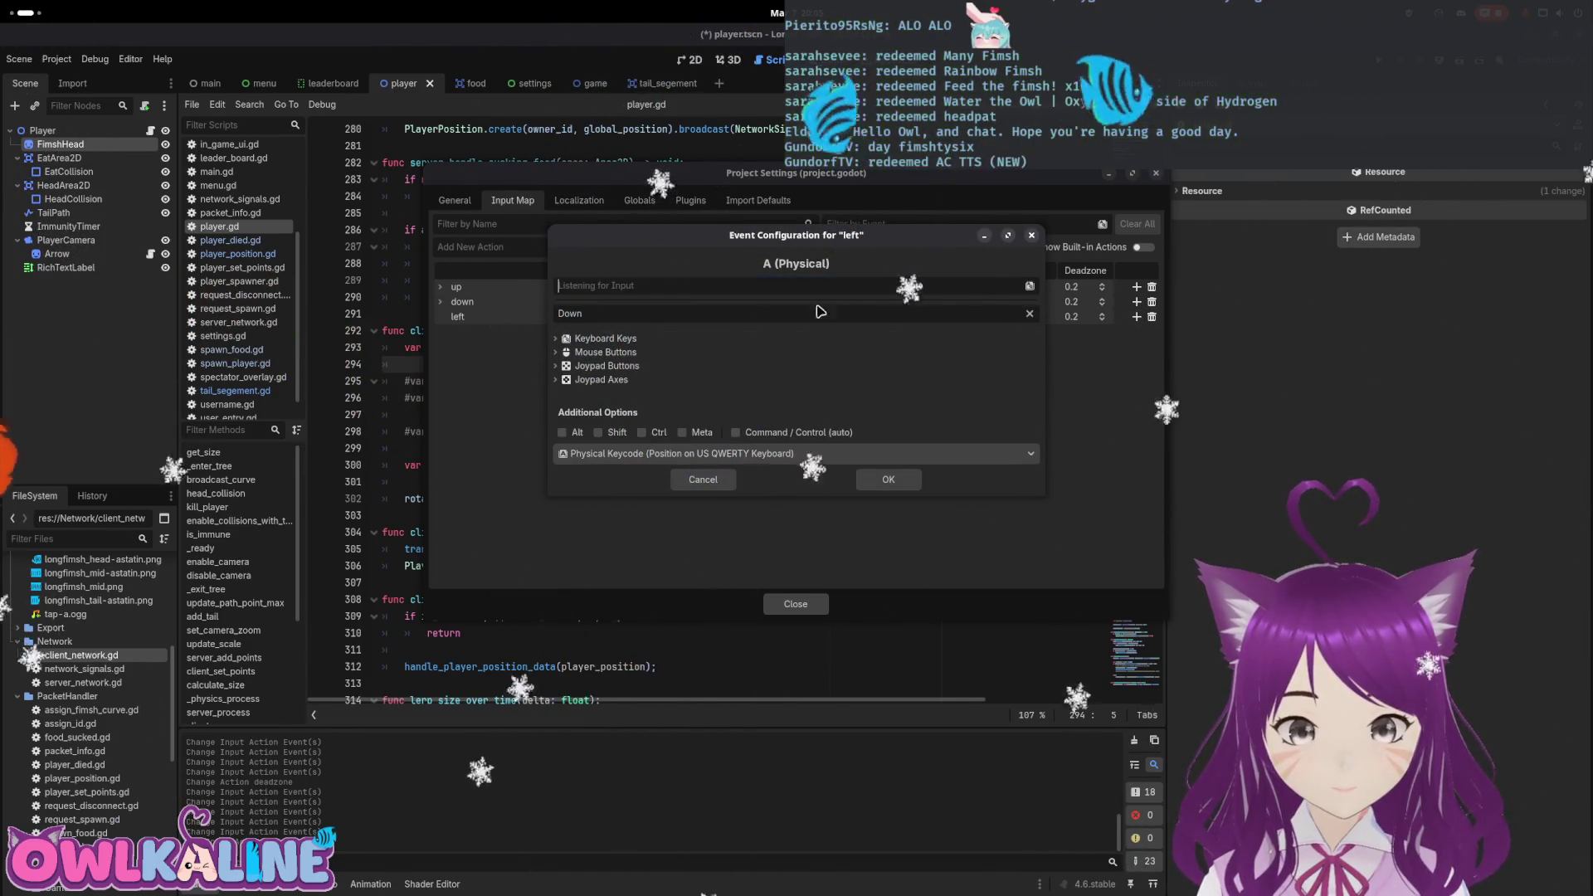
pyautogui.click(820, 311)
pyautogui.write('a')
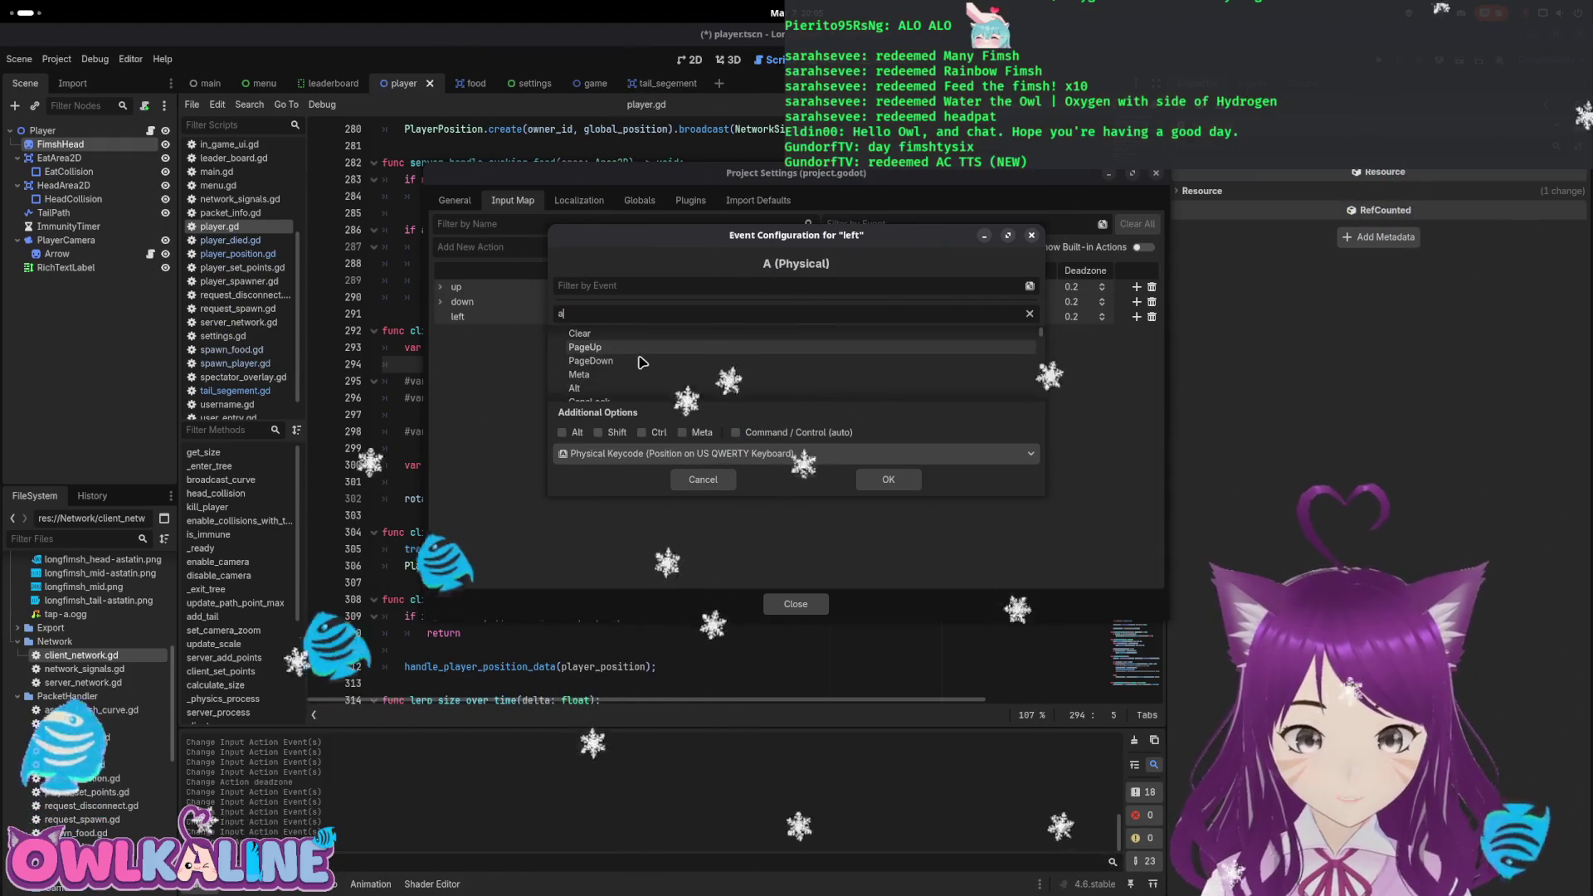
pyautogui.scroll(-1, 747, 369)
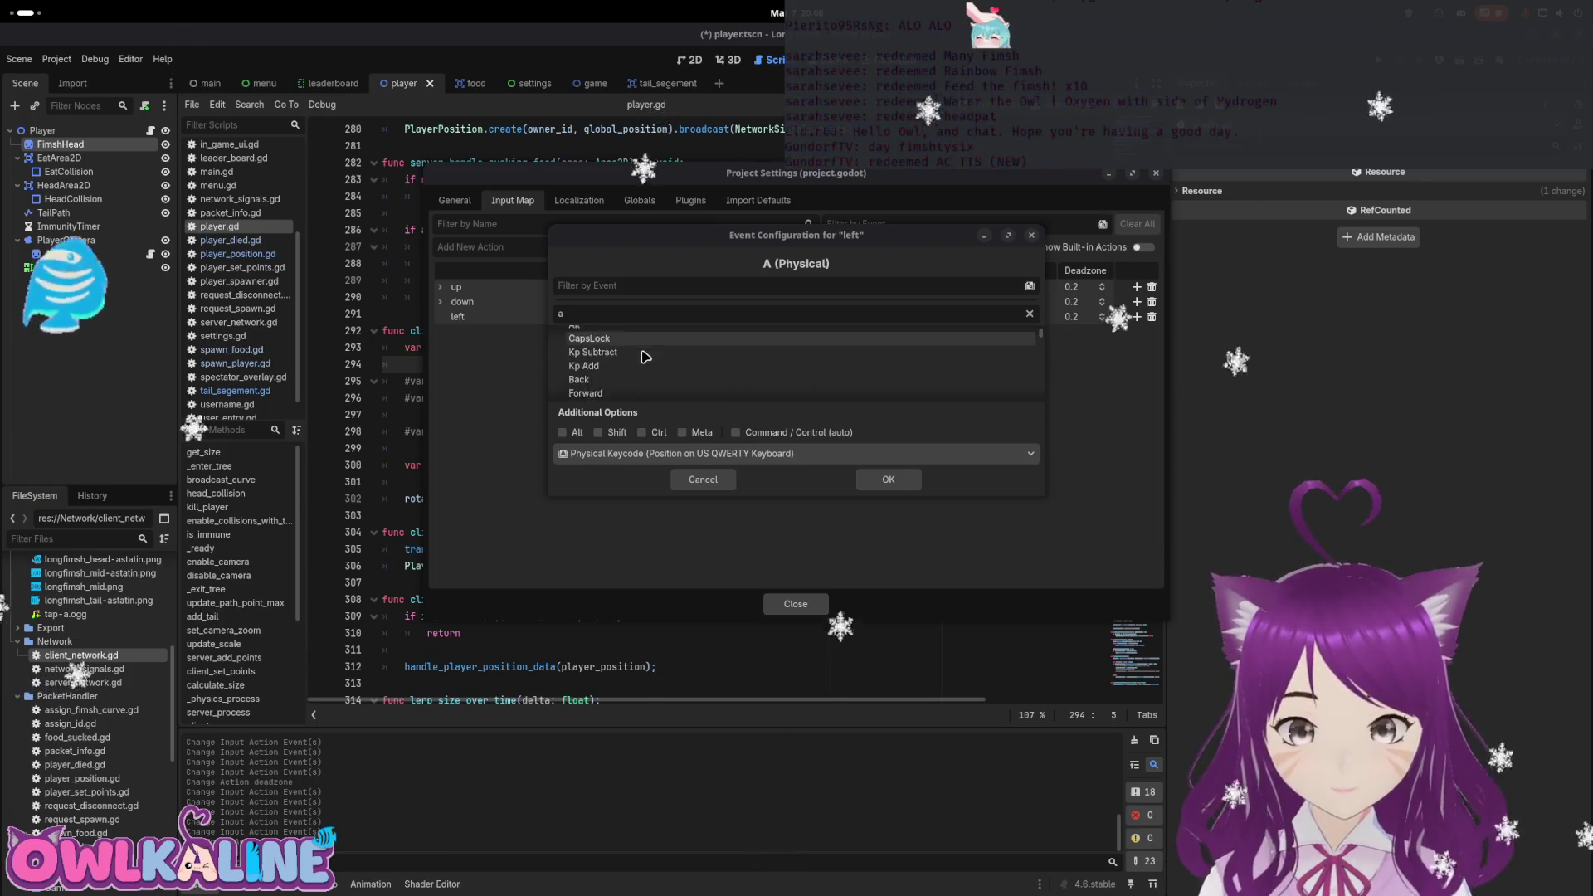
pyautogui.scroll(-5, 645, 357)
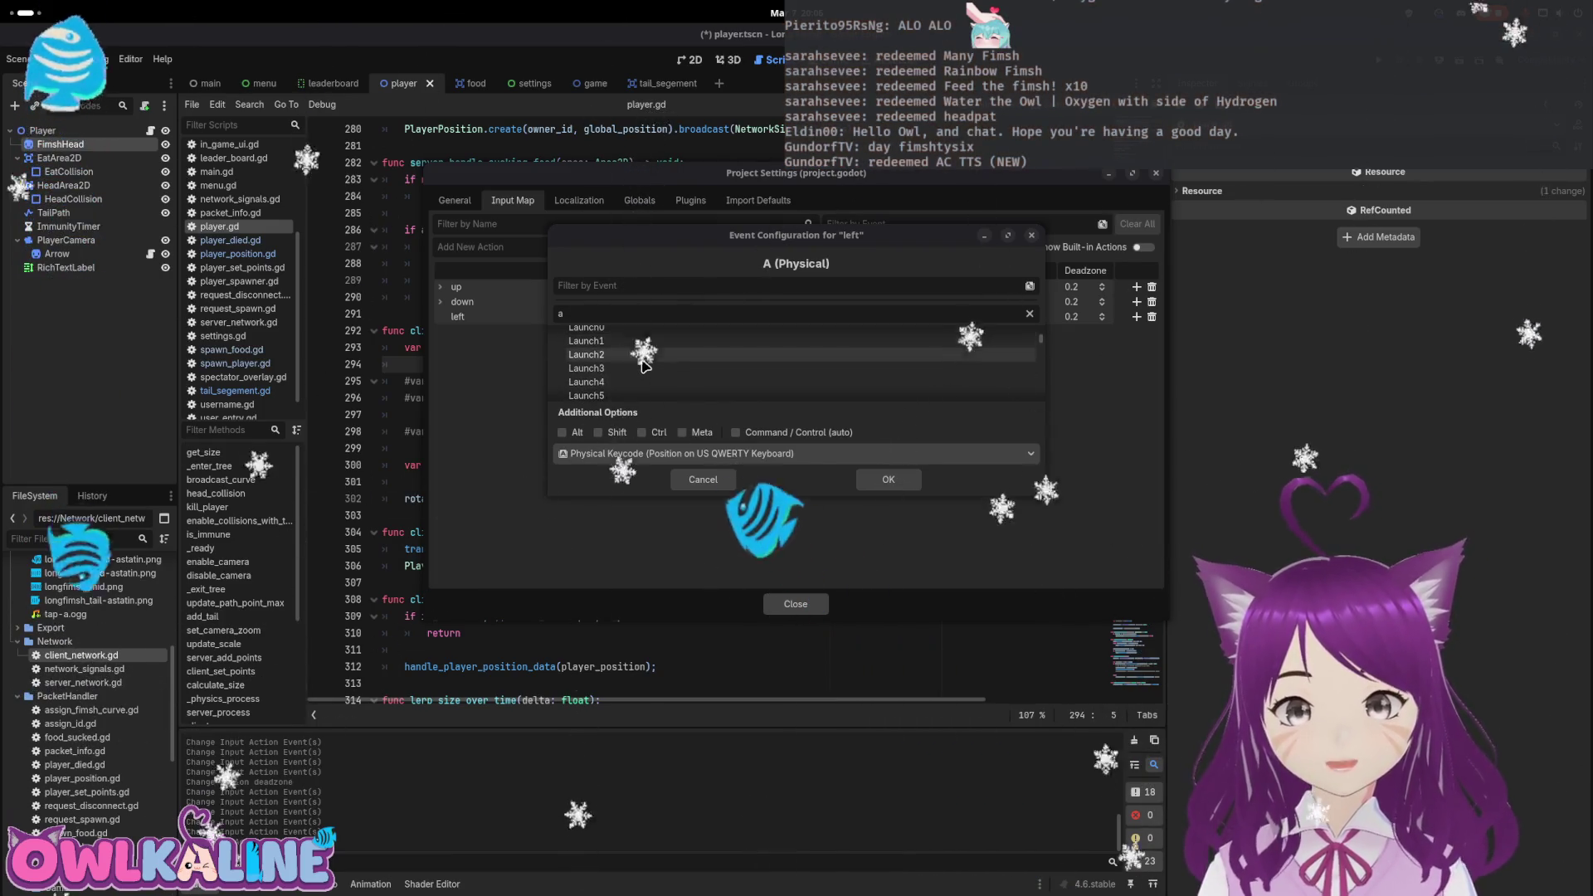
pyautogui.scroll(4, 646, 365)
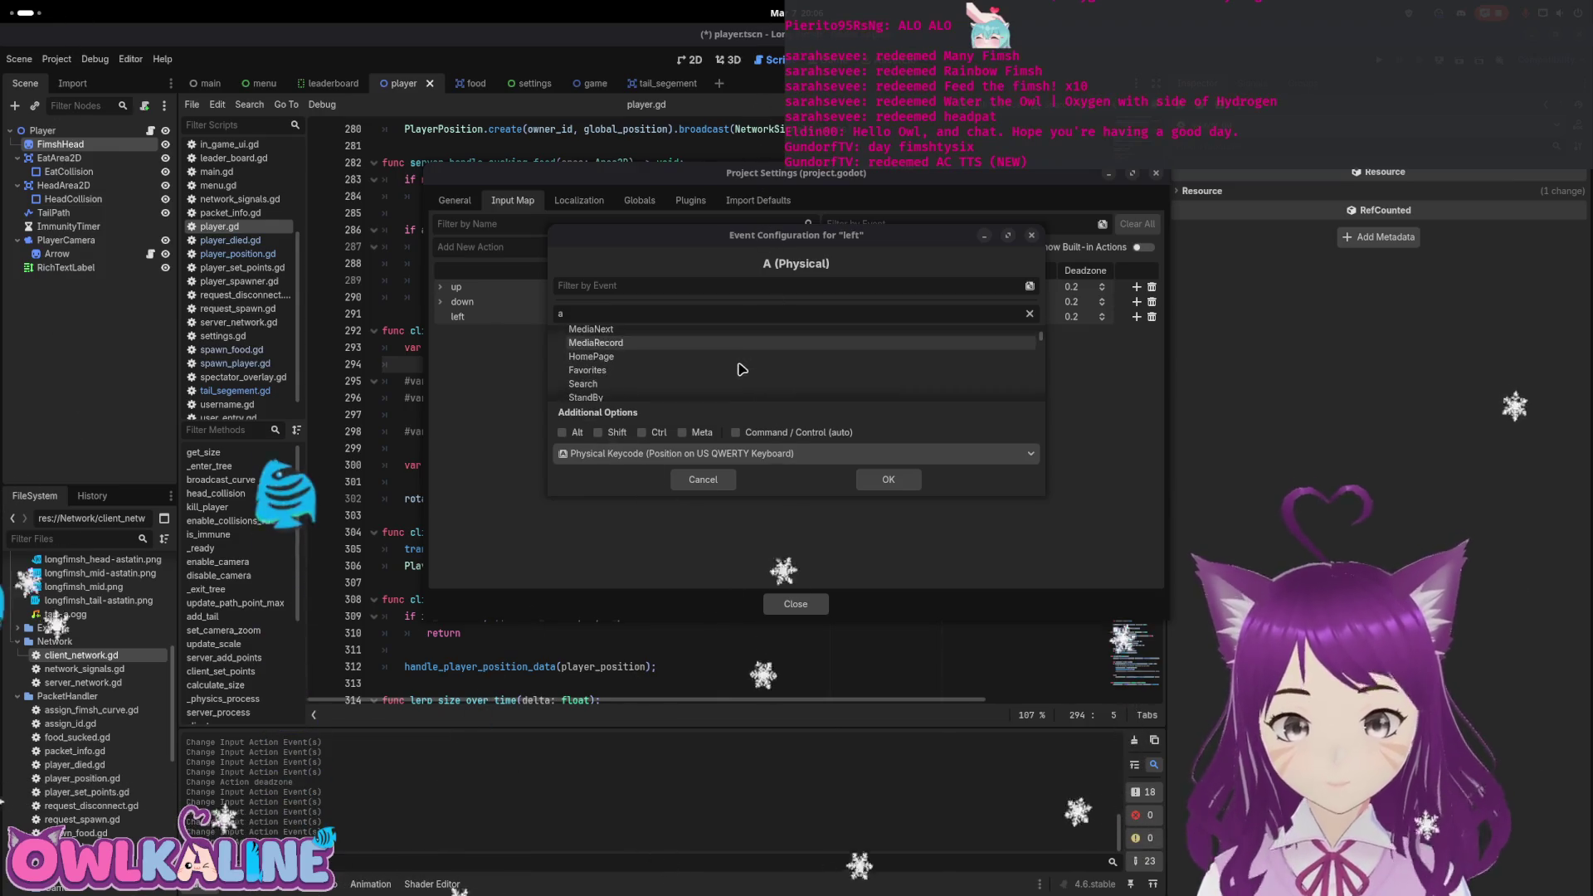
pyautogui.scroll(-5, 738, 369)
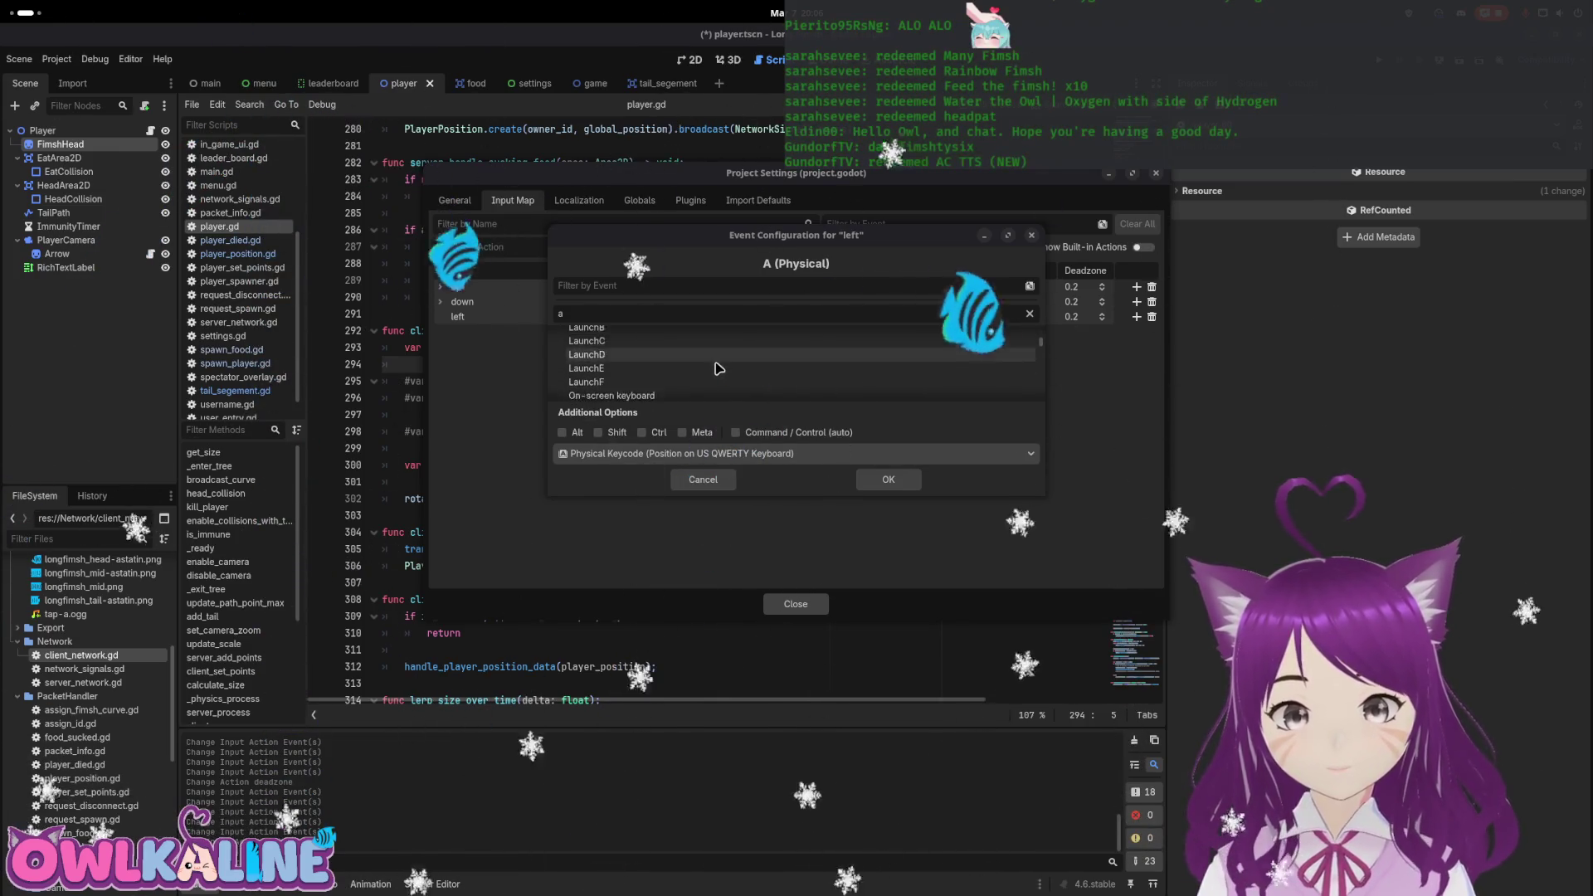
pyautogui.scroll(-3, 715, 367)
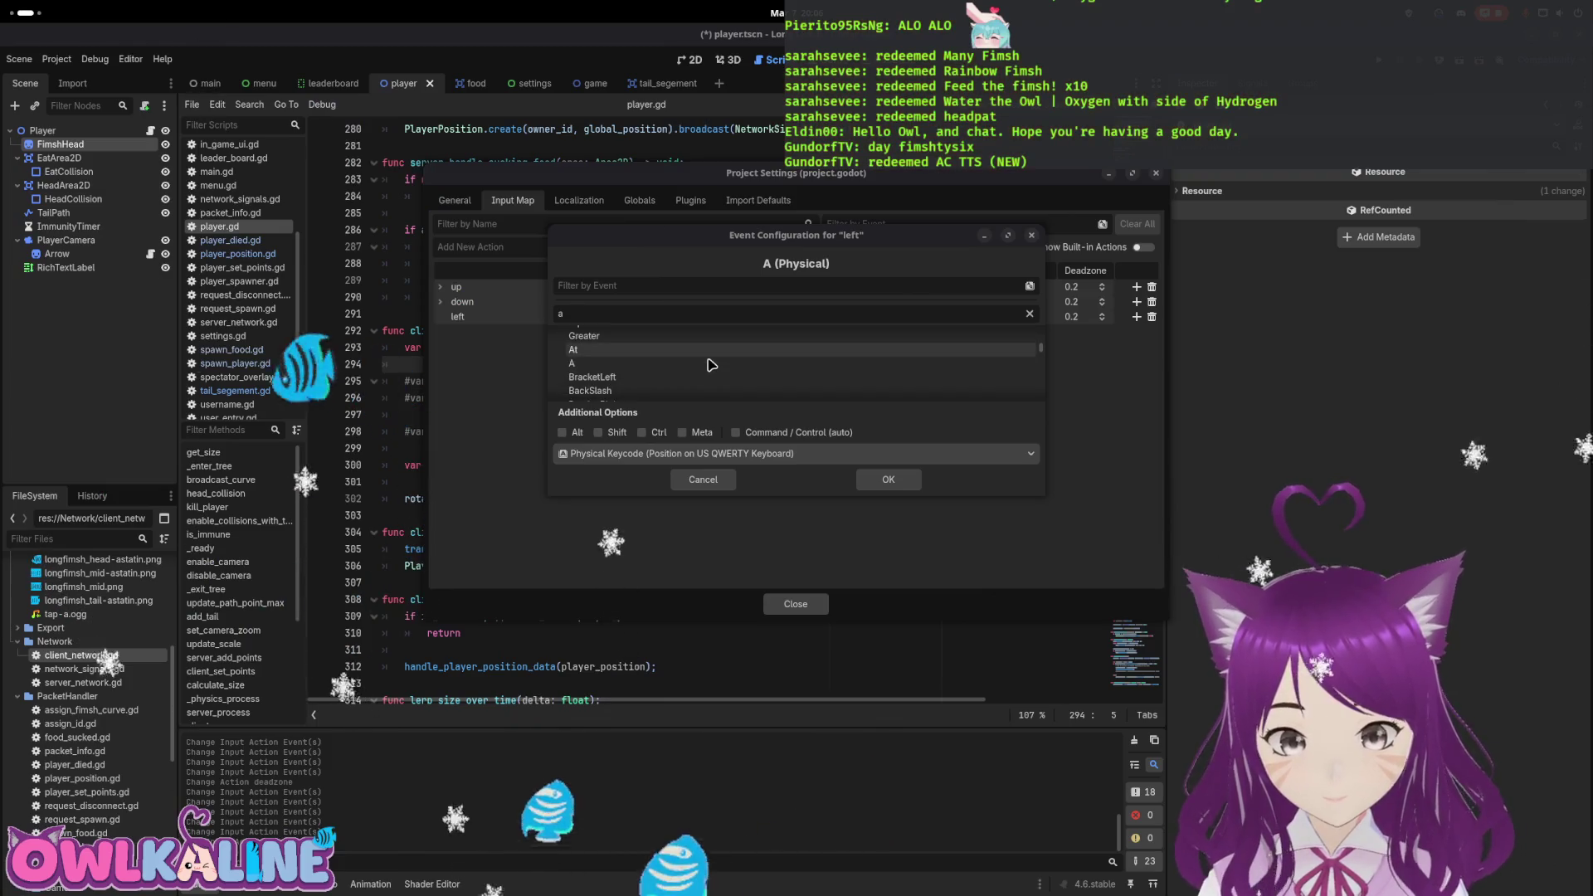
pyautogui.click(711, 365)
pyautogui.click(875, 483)
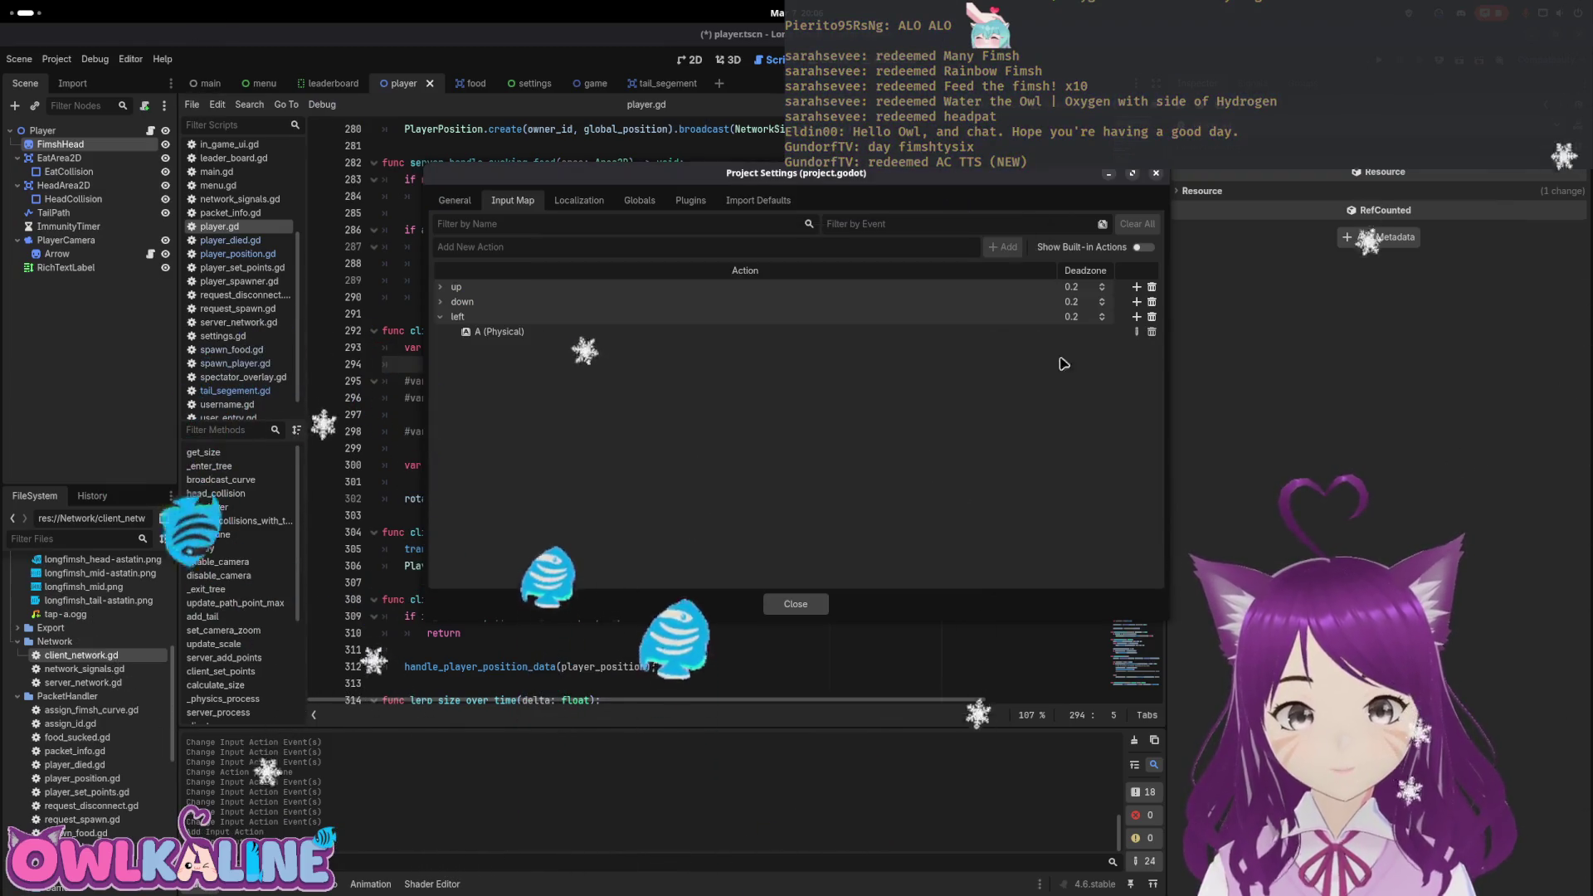
# - Add the Left arrow key and D-pad Left (Joypad Button 13) to the left action
pyautogui.click(1137, 316)
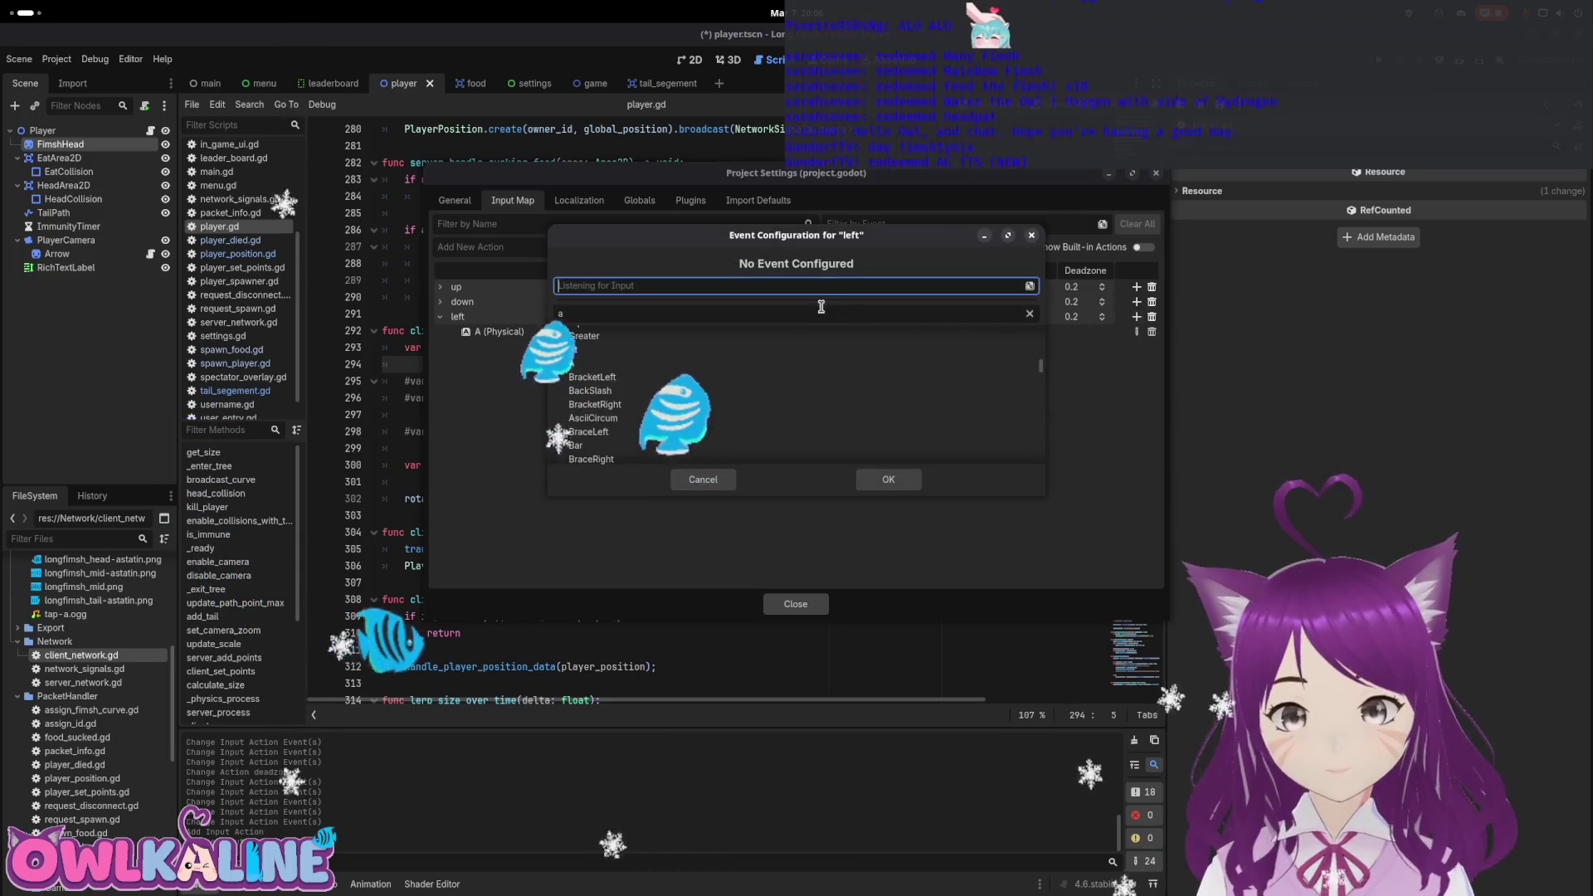
pyautogui.press('Down')
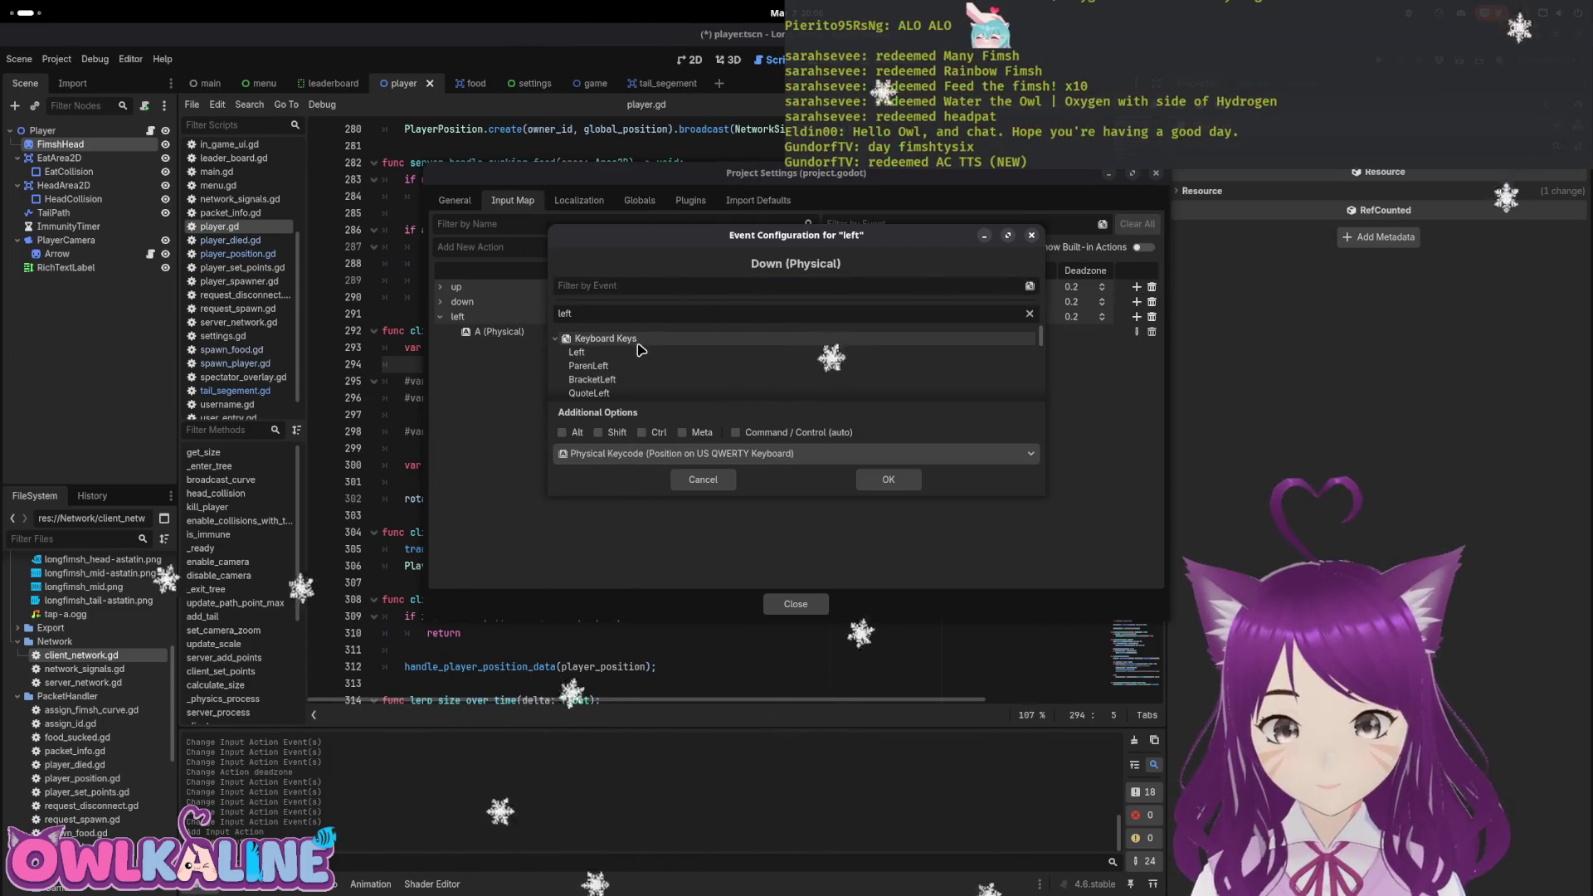
pyautogui.click(627, 352)
pyautogui.click(884, 474)
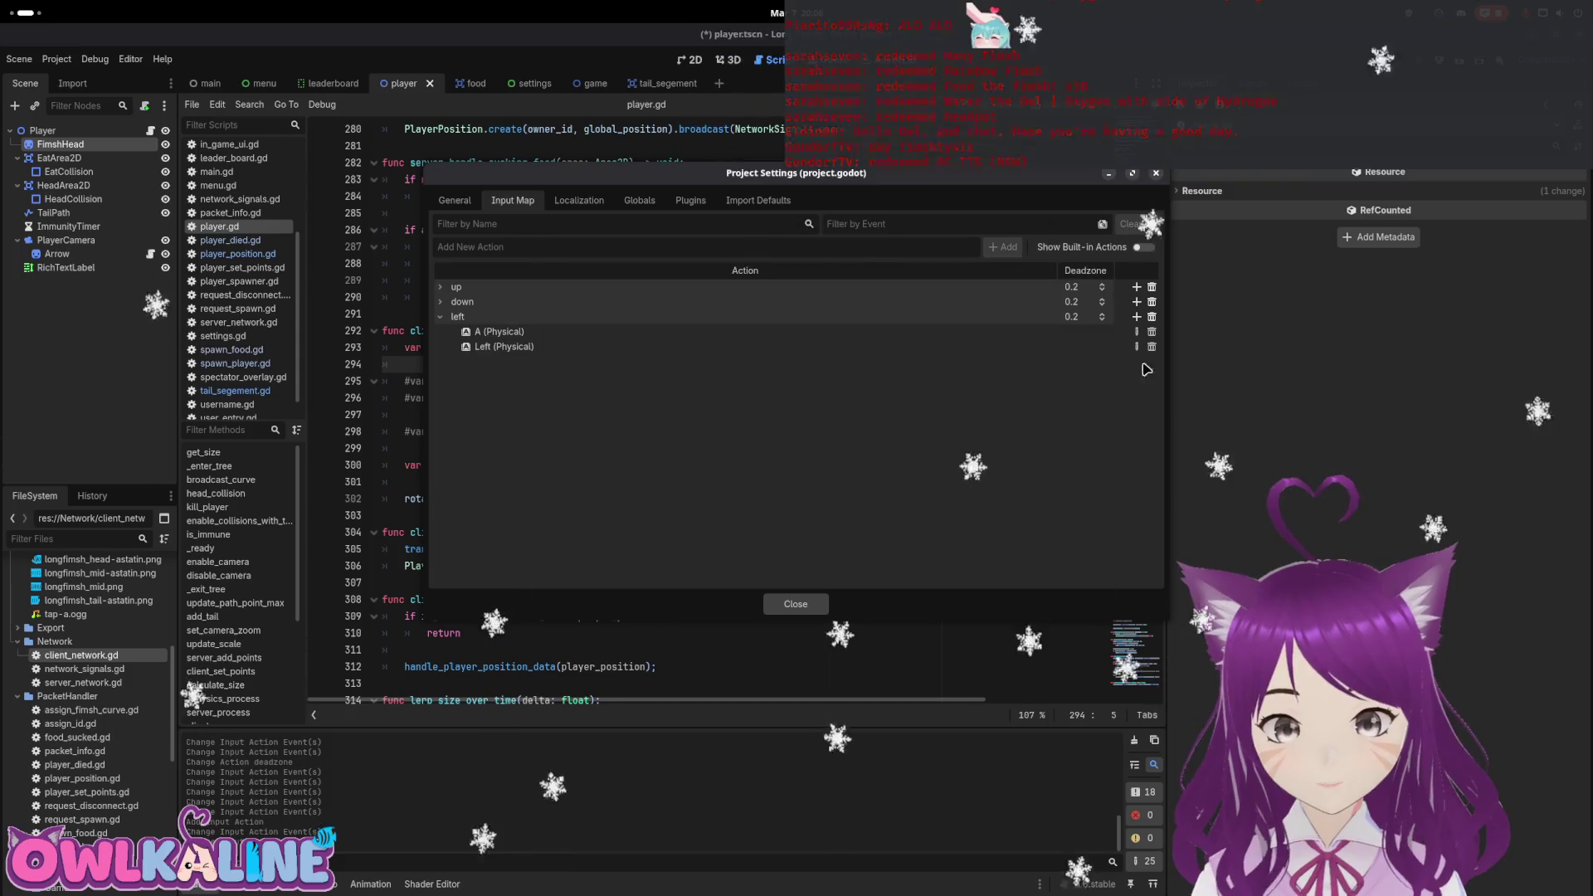
pyautogui.click(1136, 317)
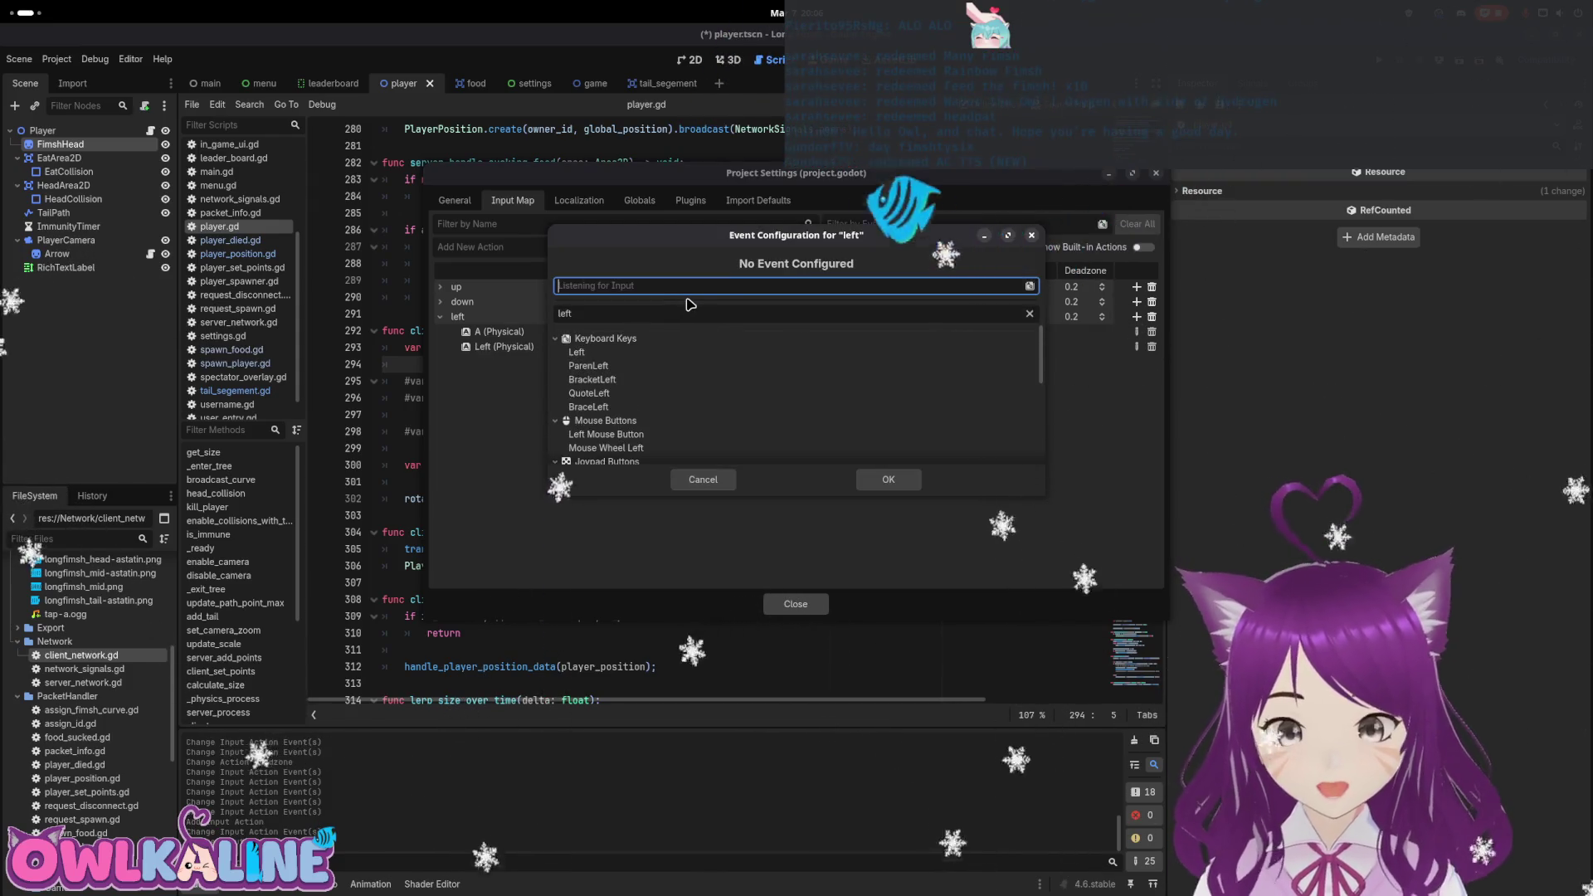
pyautogui.scroll(-2, 618, 390)
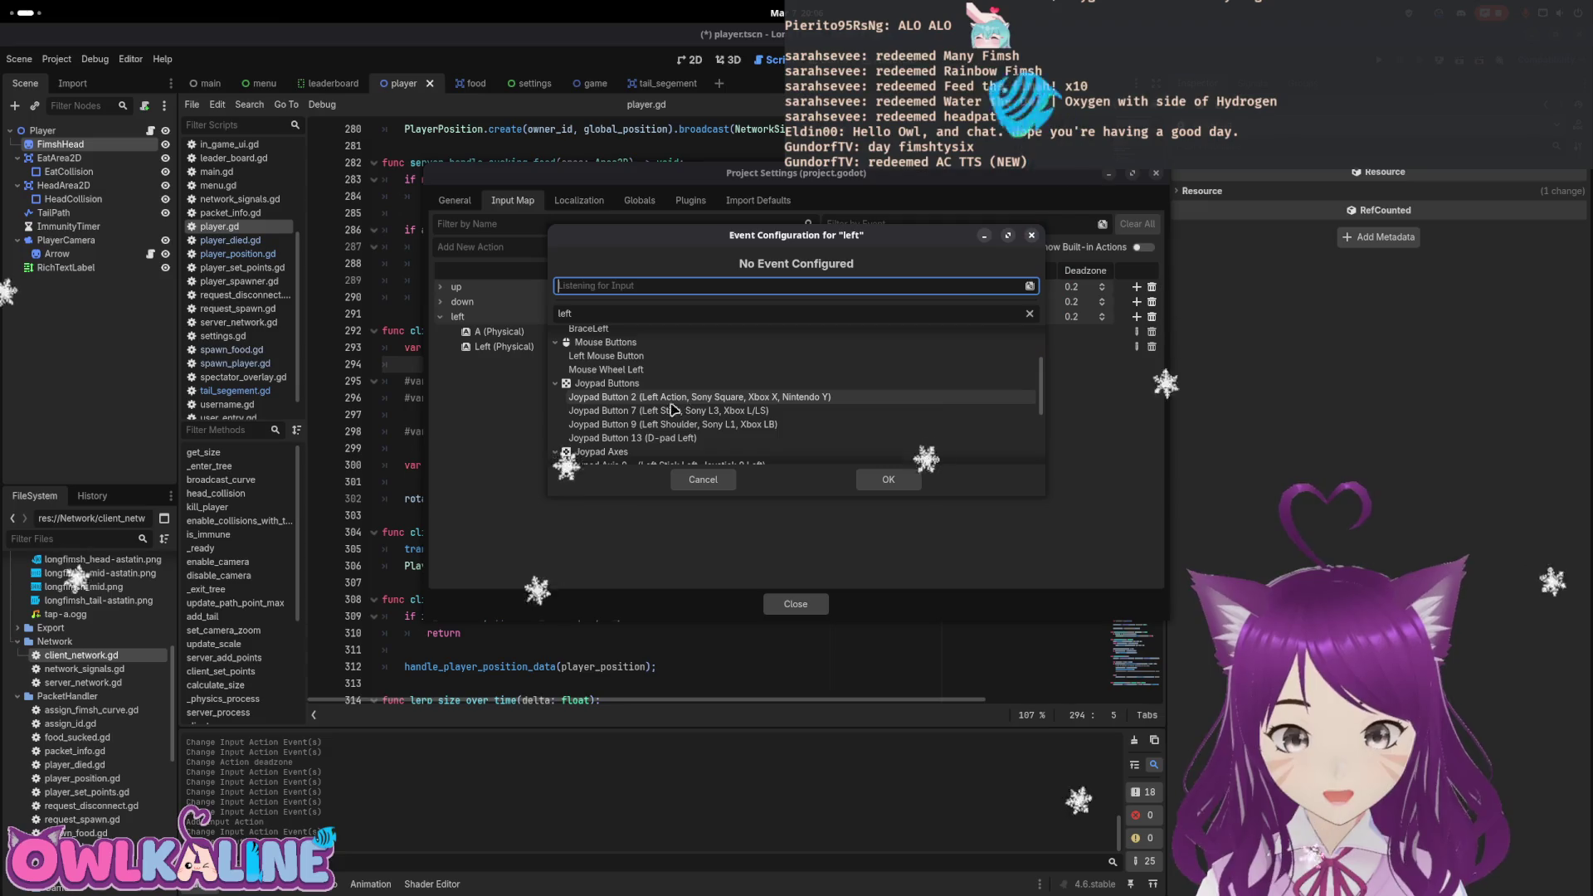
pyautogui.scroll(-1, 674, 410)
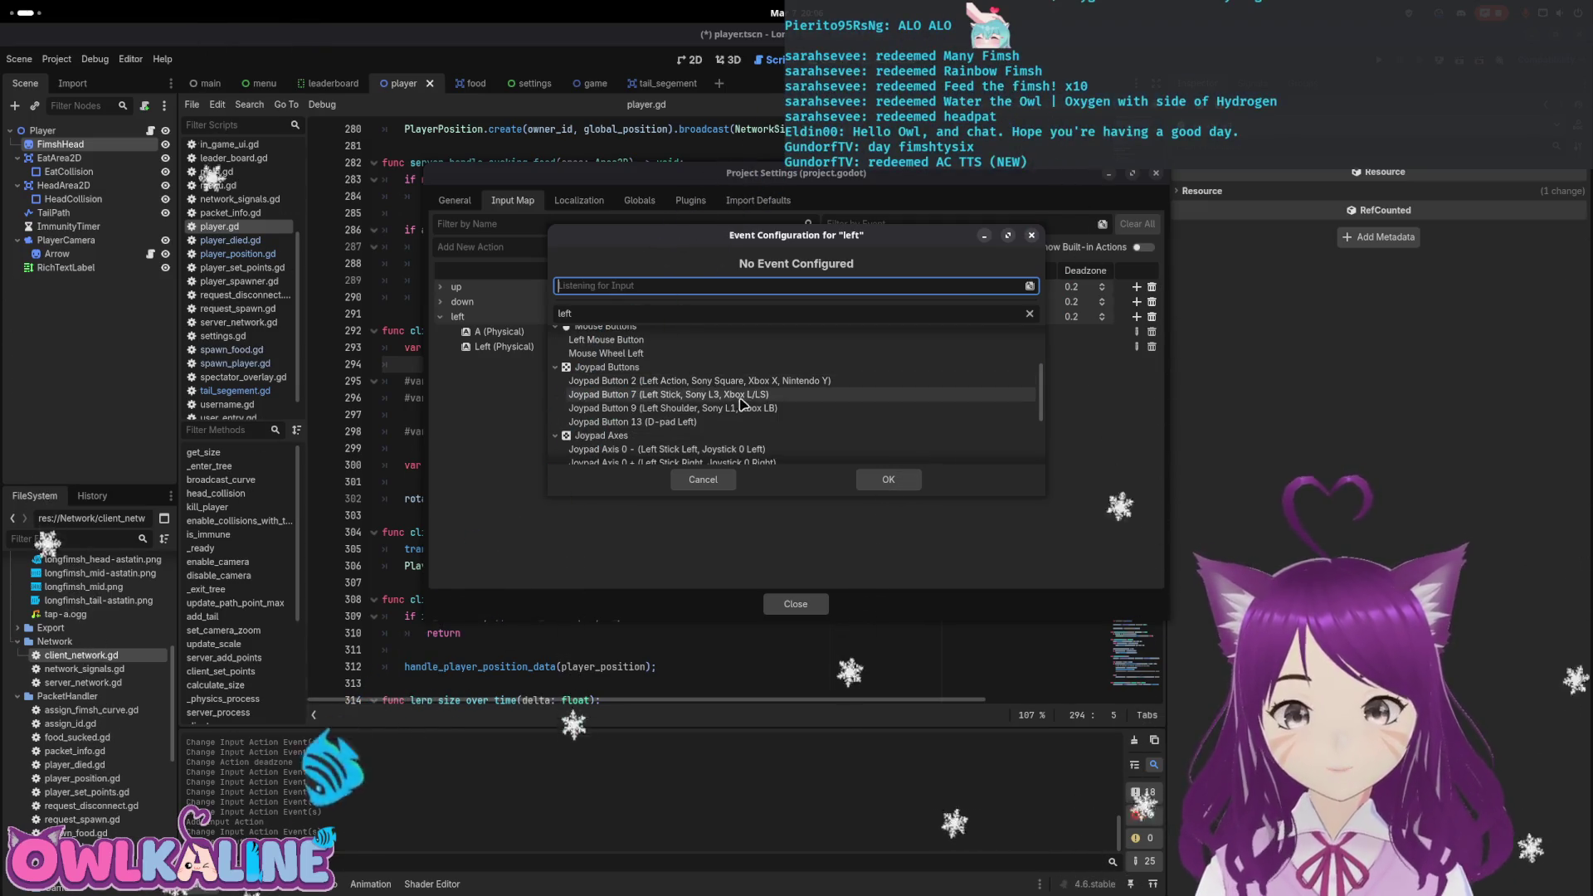
pyautogui.click(685, 424)
pyautogui.click(859, 483)
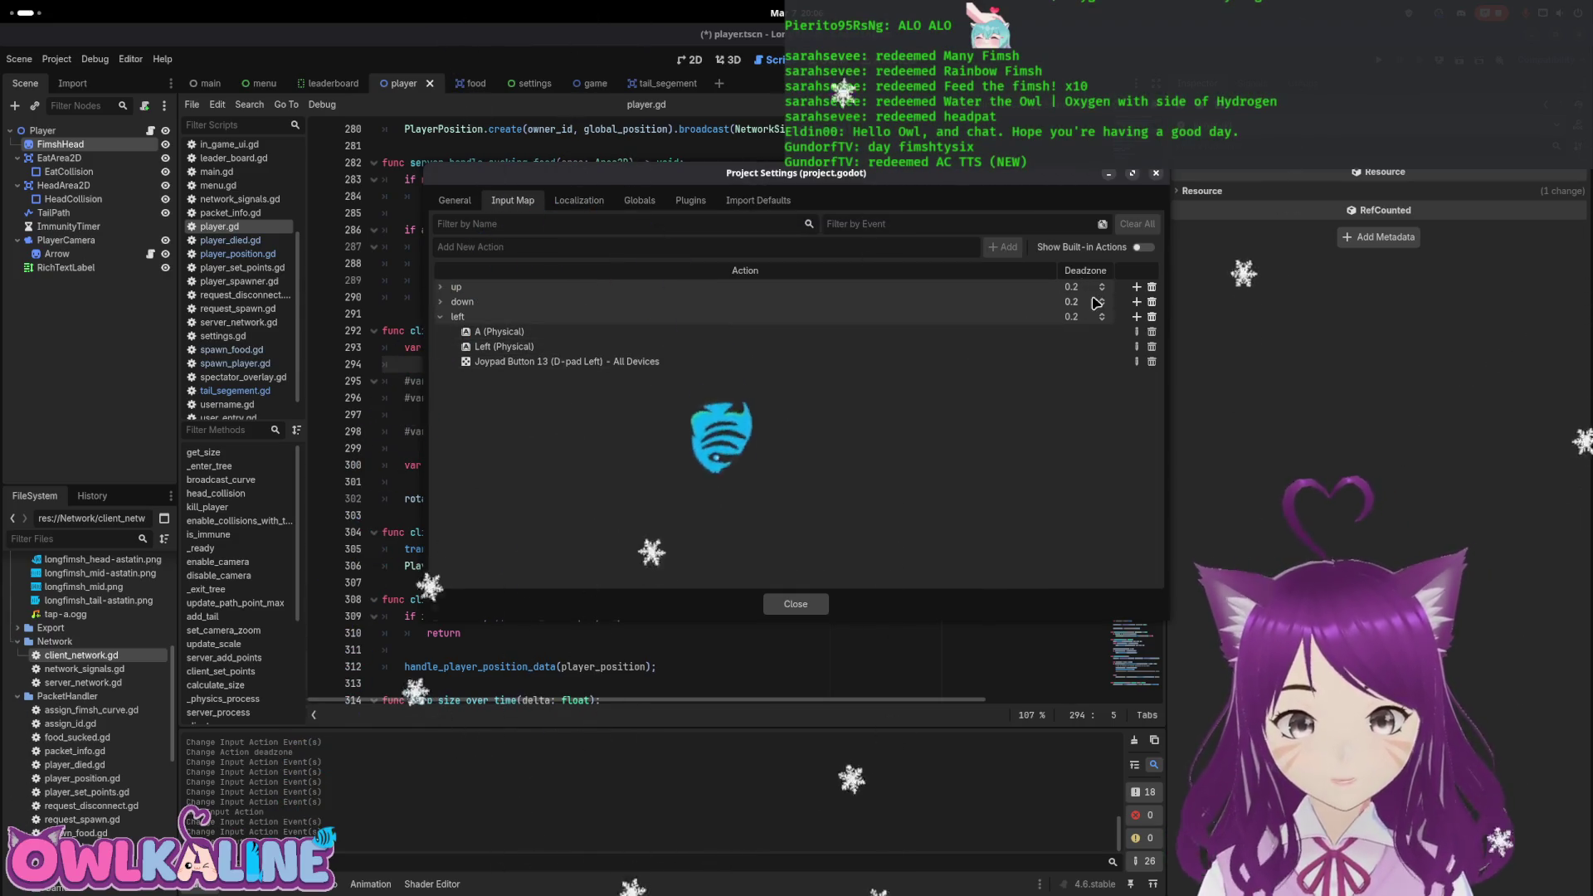
# - Review the up and down bindings, then add Left Stick Left (Joypad Axis 0 -) to left
pyautogui.click(440, 303)
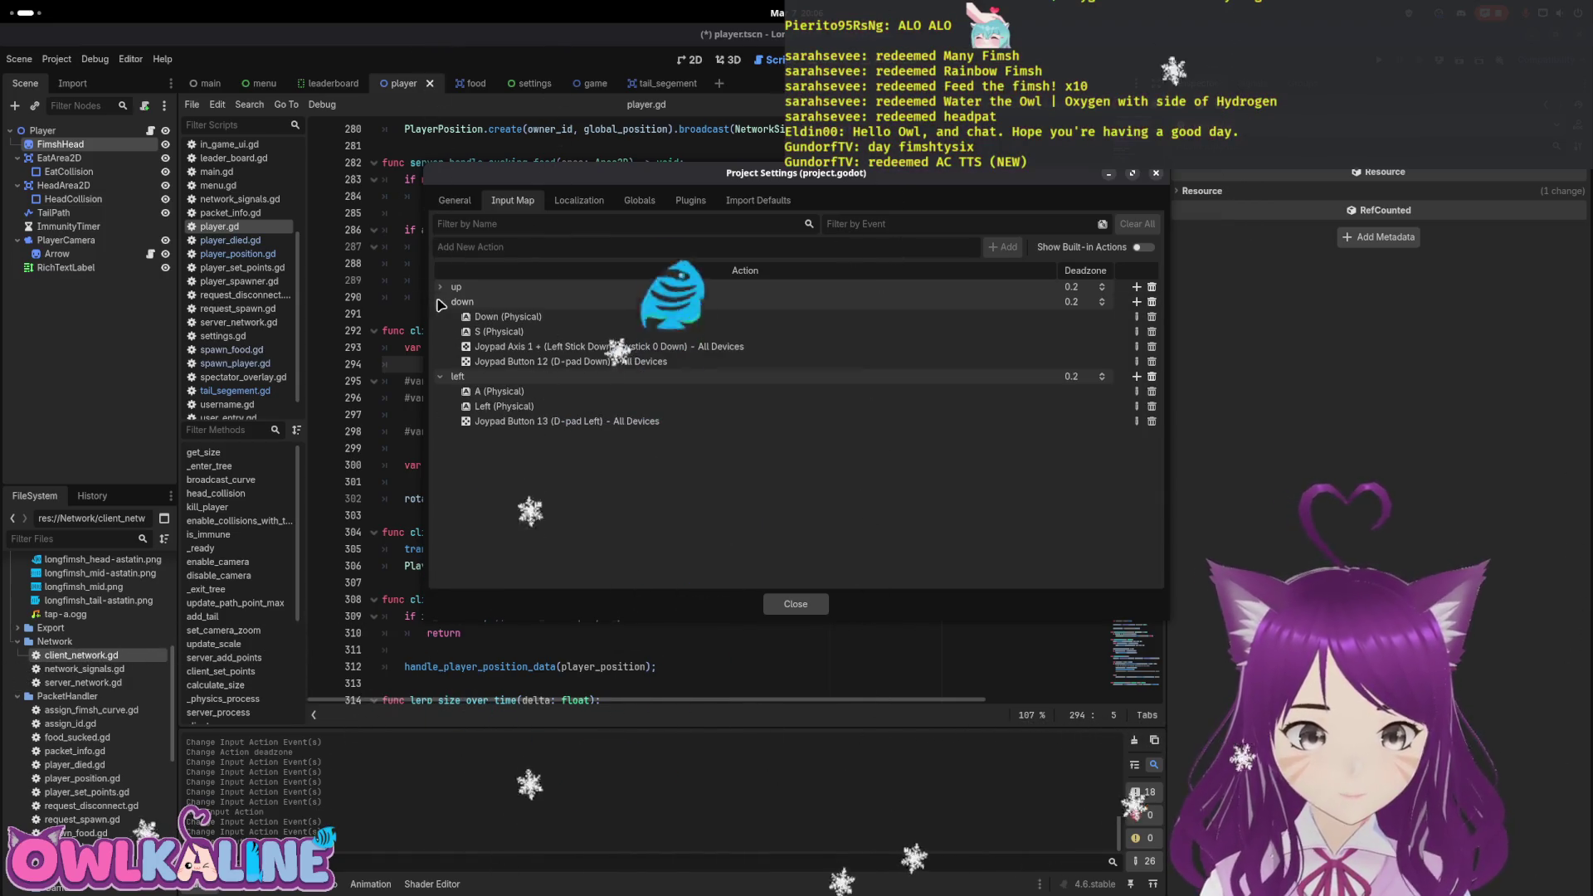
pyautogui.click(441, 303)
pyautogui.click(439, 287)
pyautogui.click(439, 287)
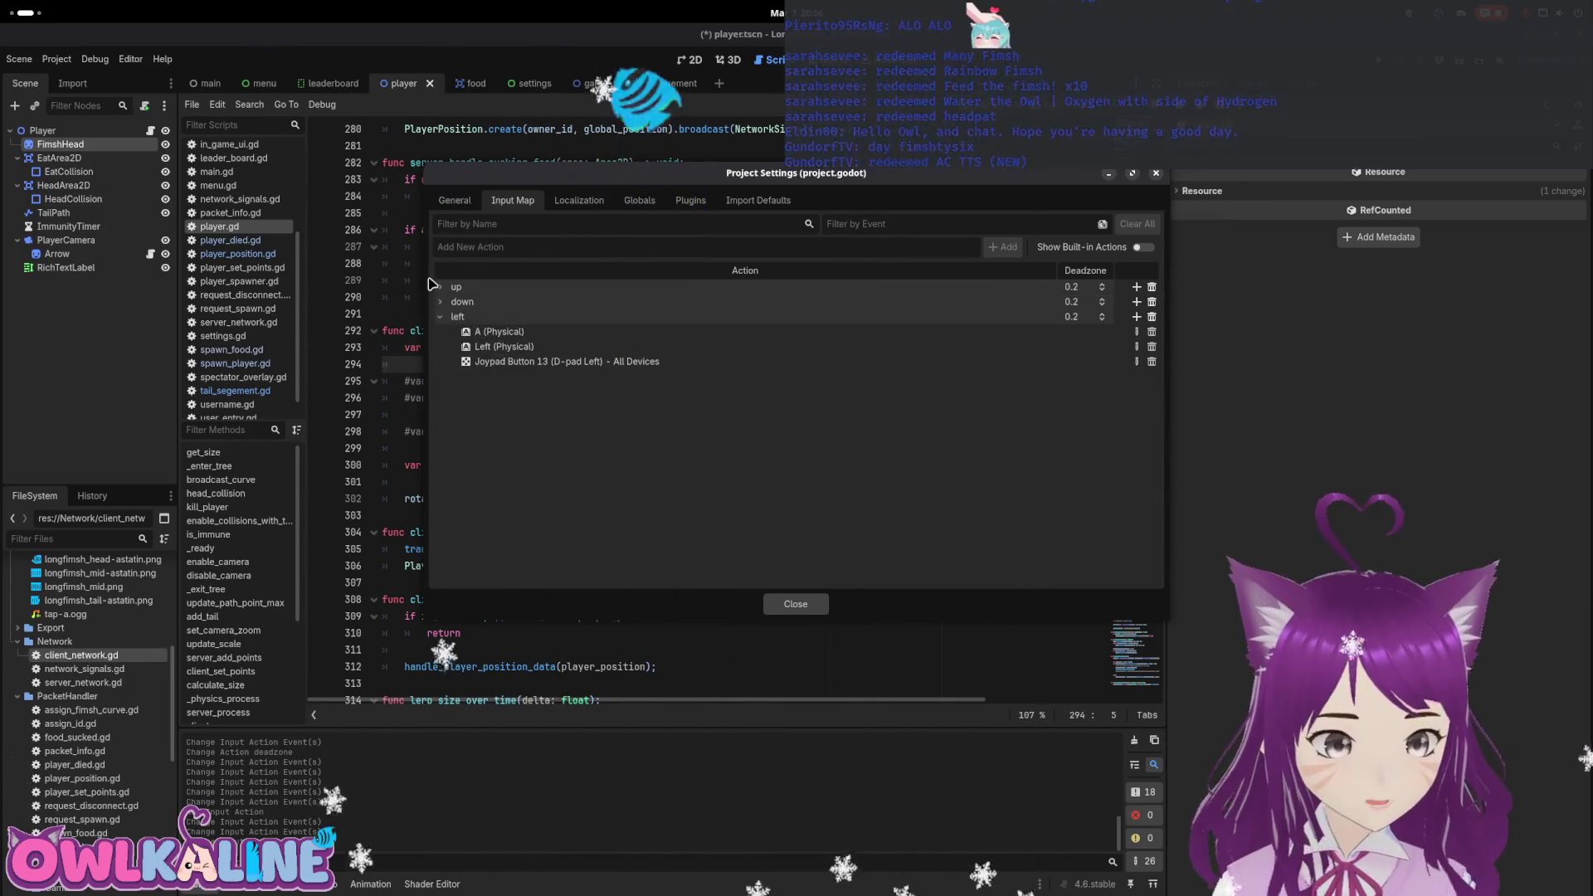
pyautogui.click(440, 287)
pyautogui.click(440, 287)
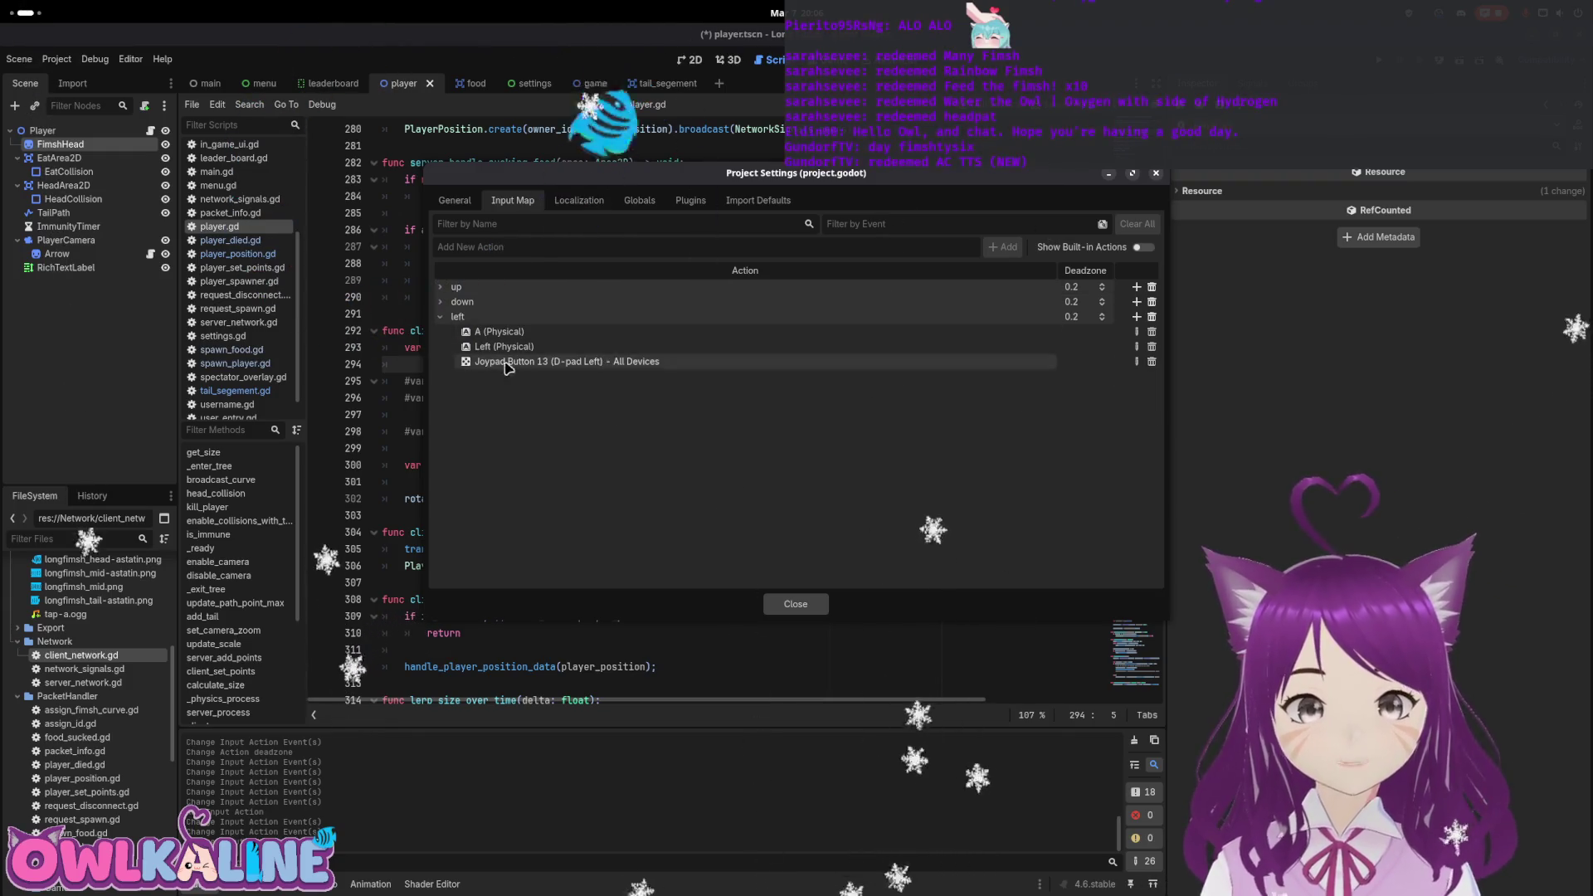
pyautogui.click(1137, 317)
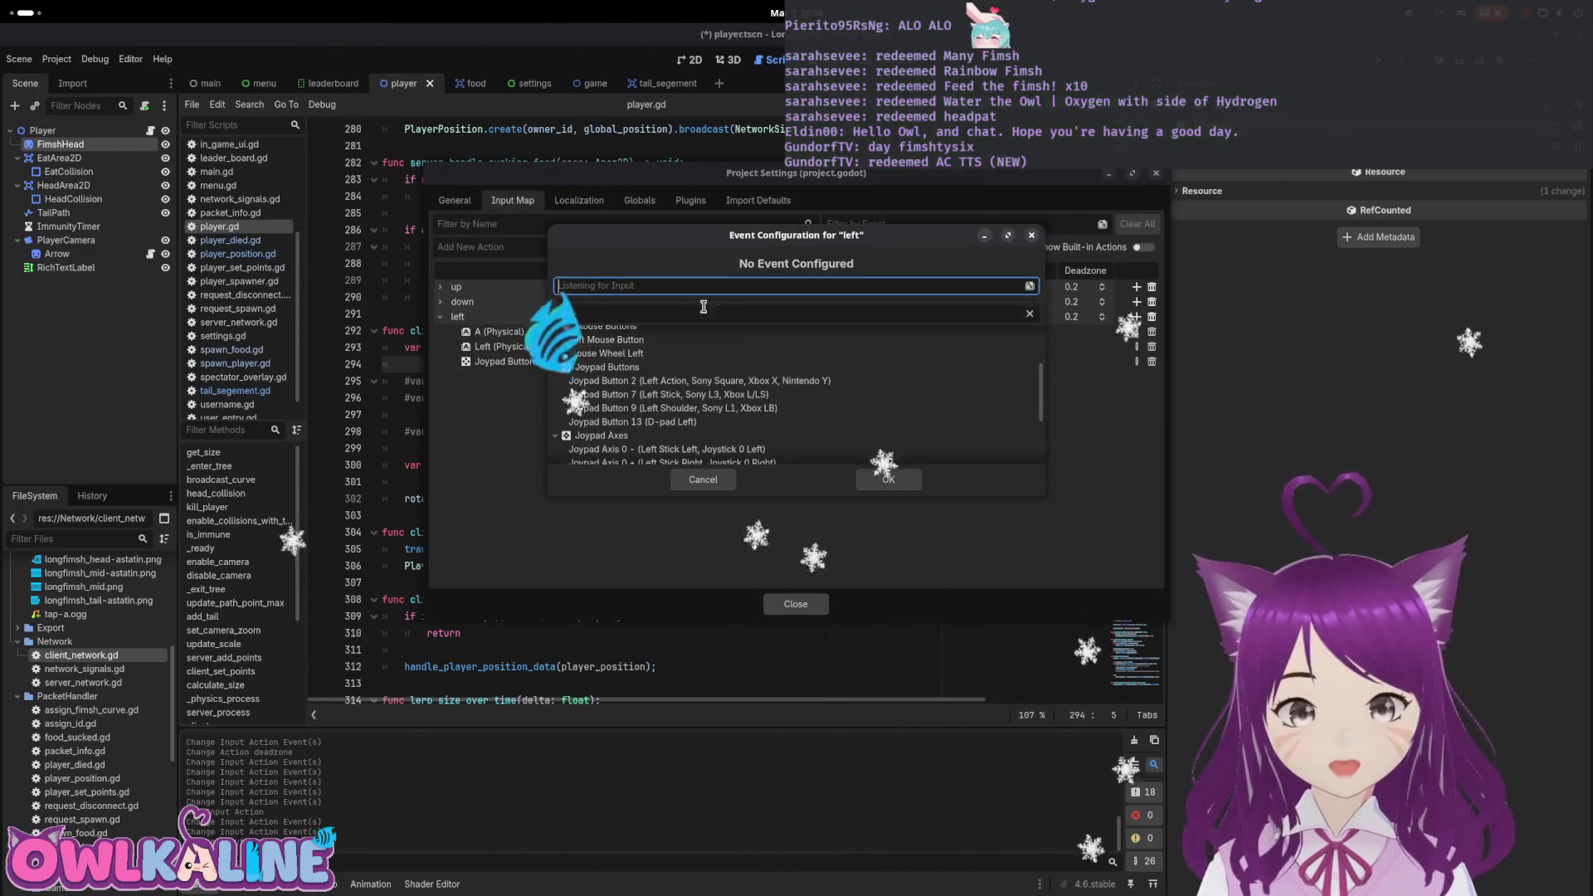
pyautogui.press('l')
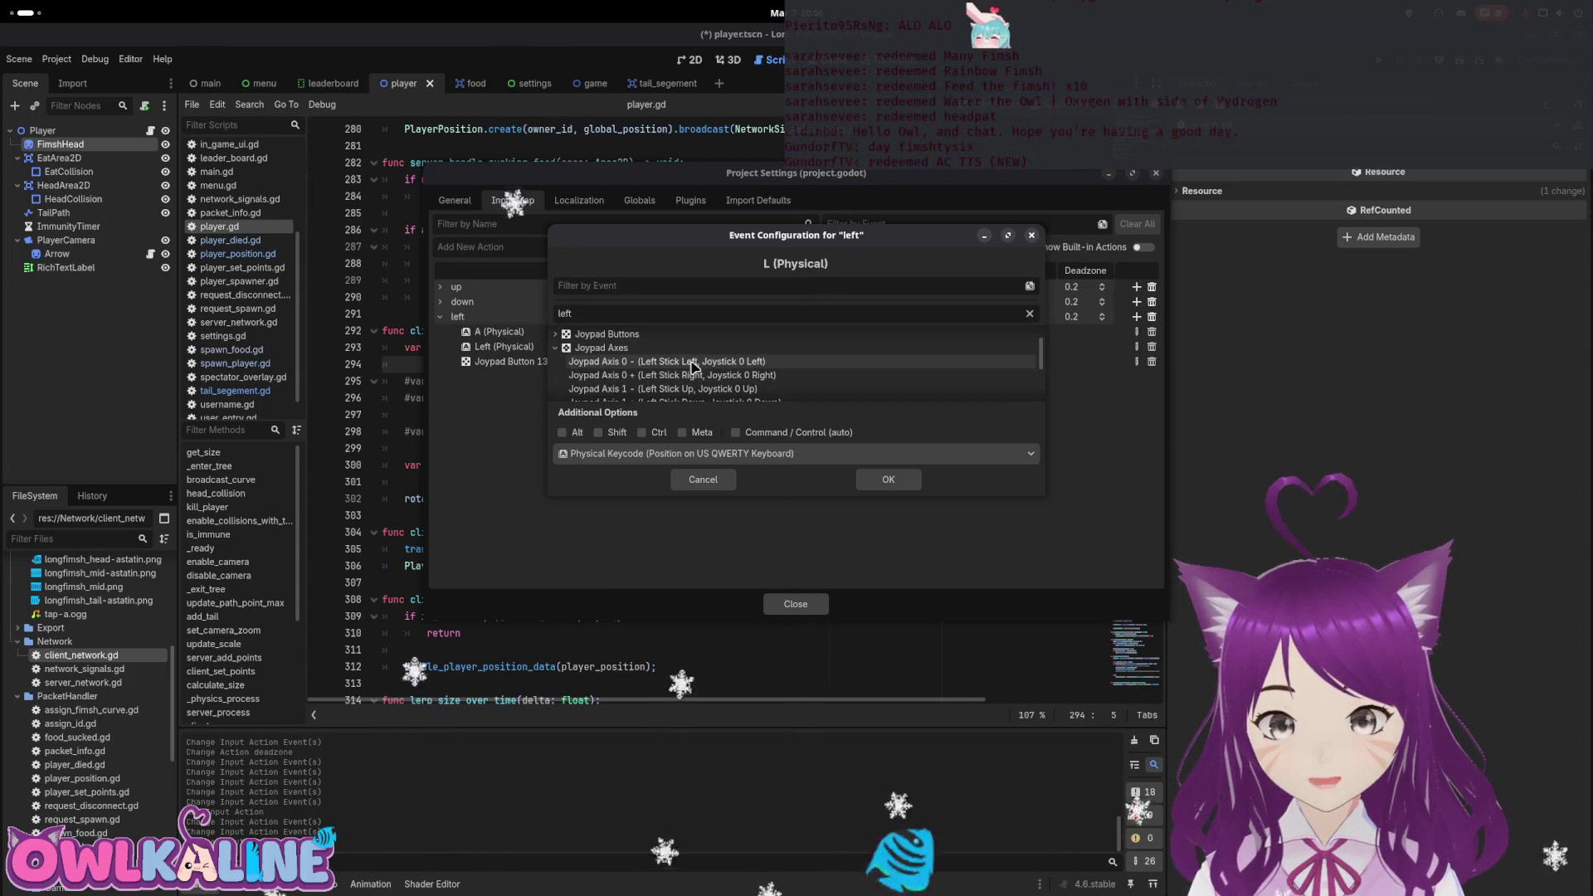
pyautogui.click(749, 365)
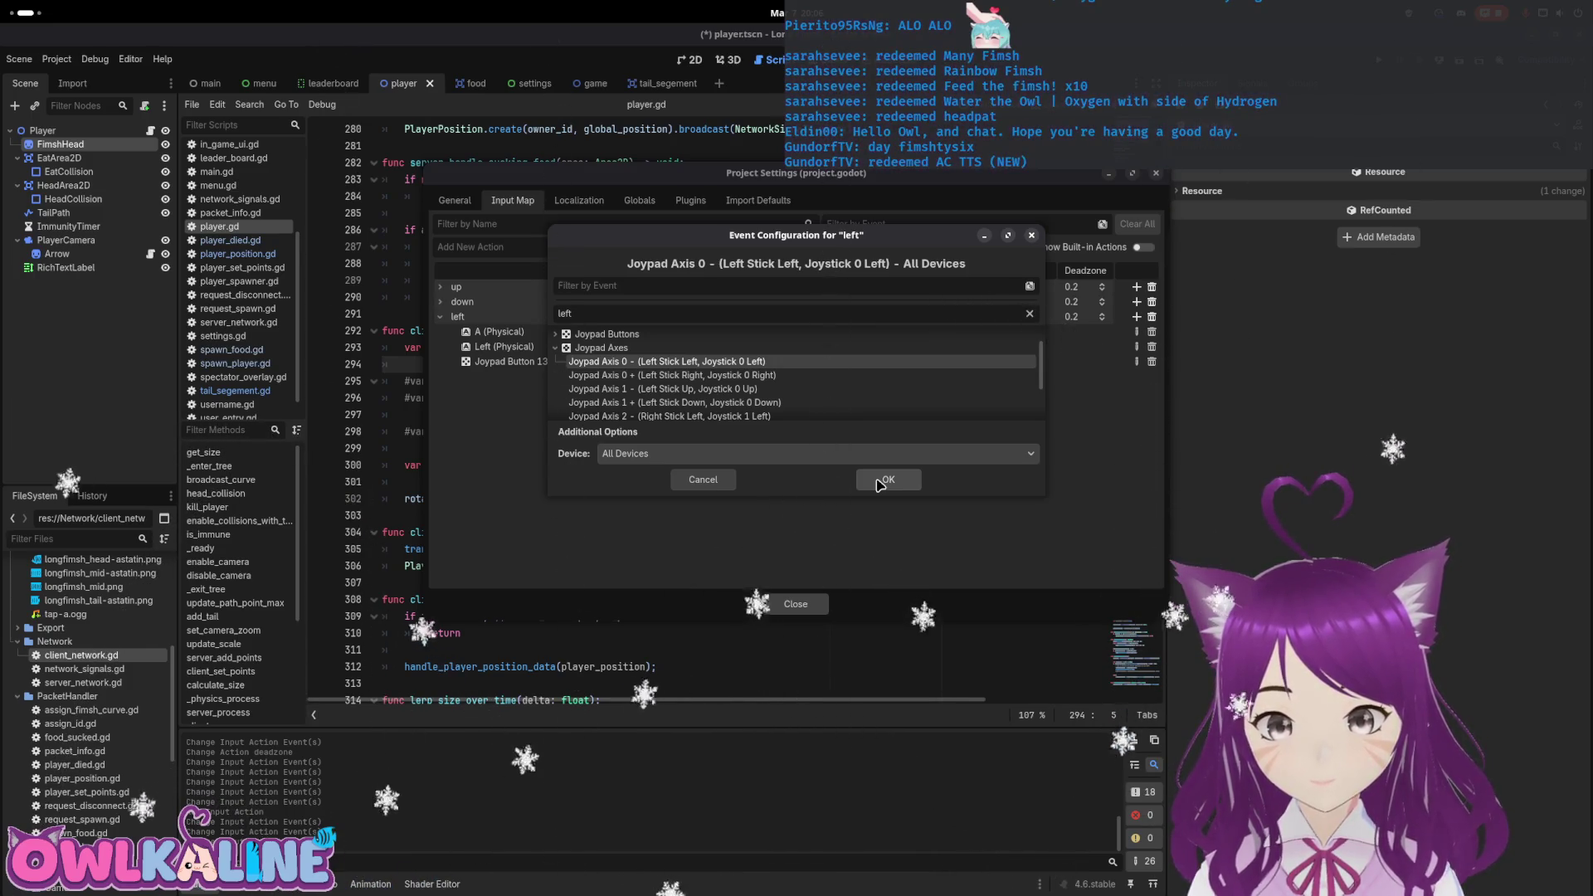
pyautogui.click(880, 483)
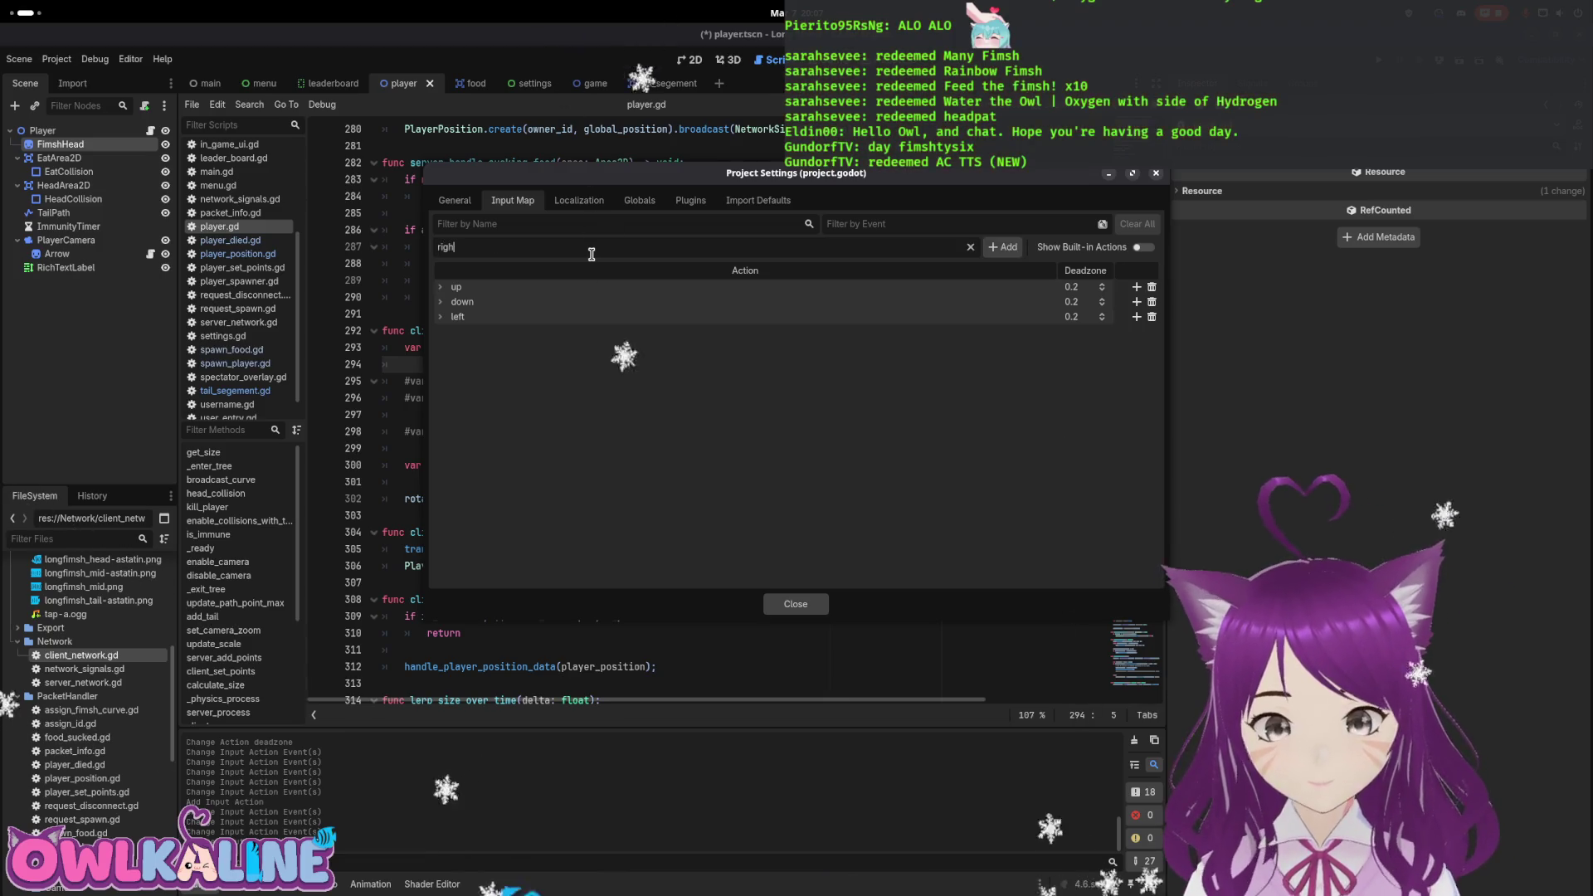
# - Create a 'right' input action bound to the D key and the Right arrow key
pyautogui.click(1007, 247)
pyautogui.click(1137, 331)
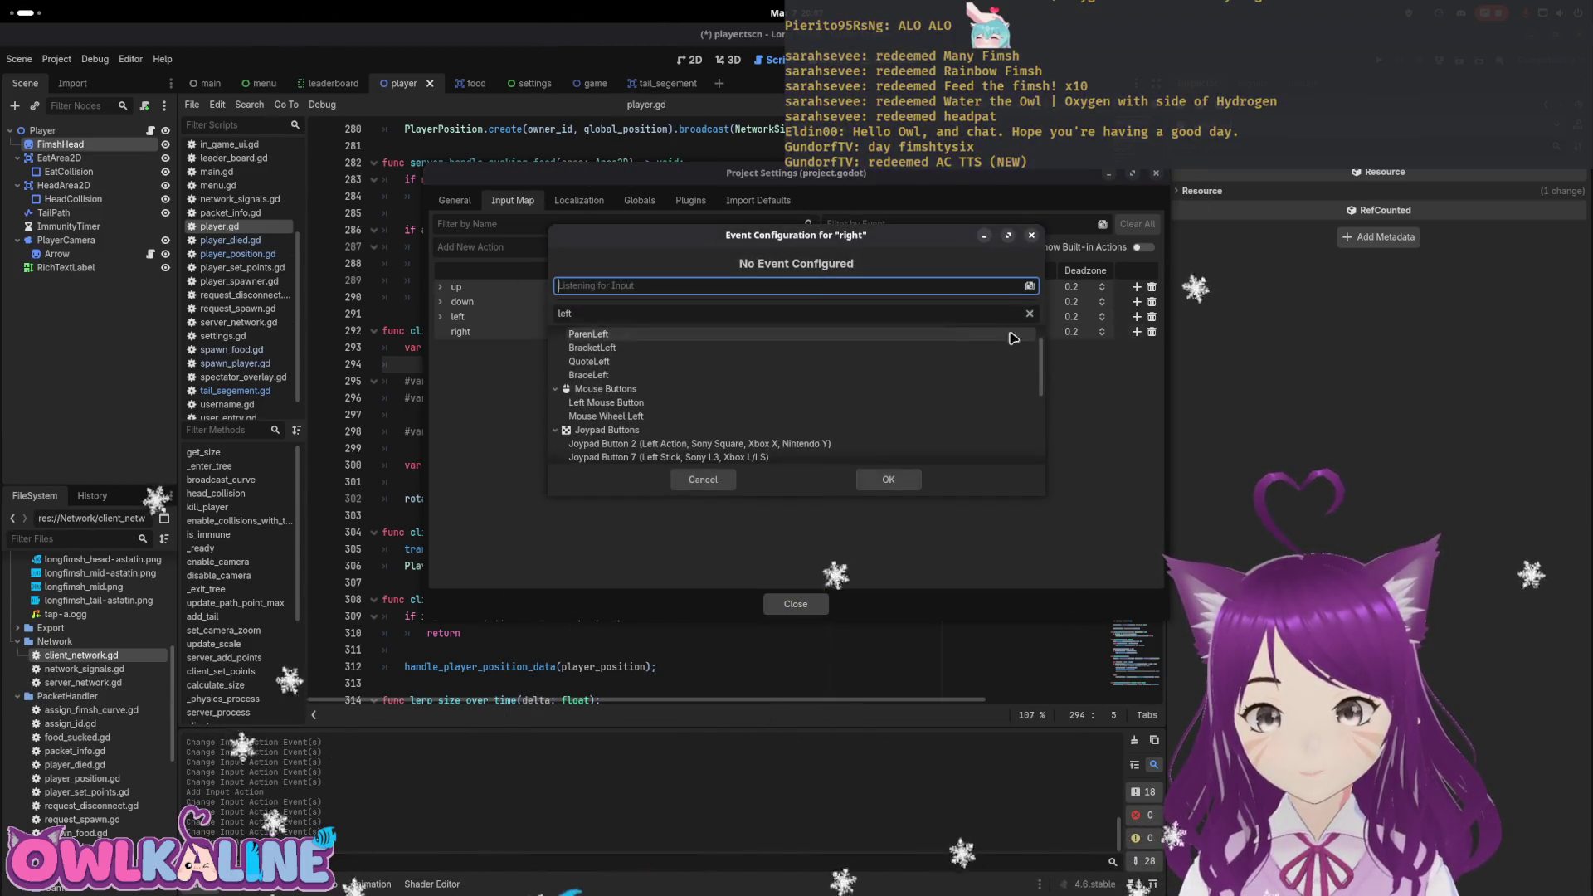
pyautogui.scroll(-10, 678, 378)
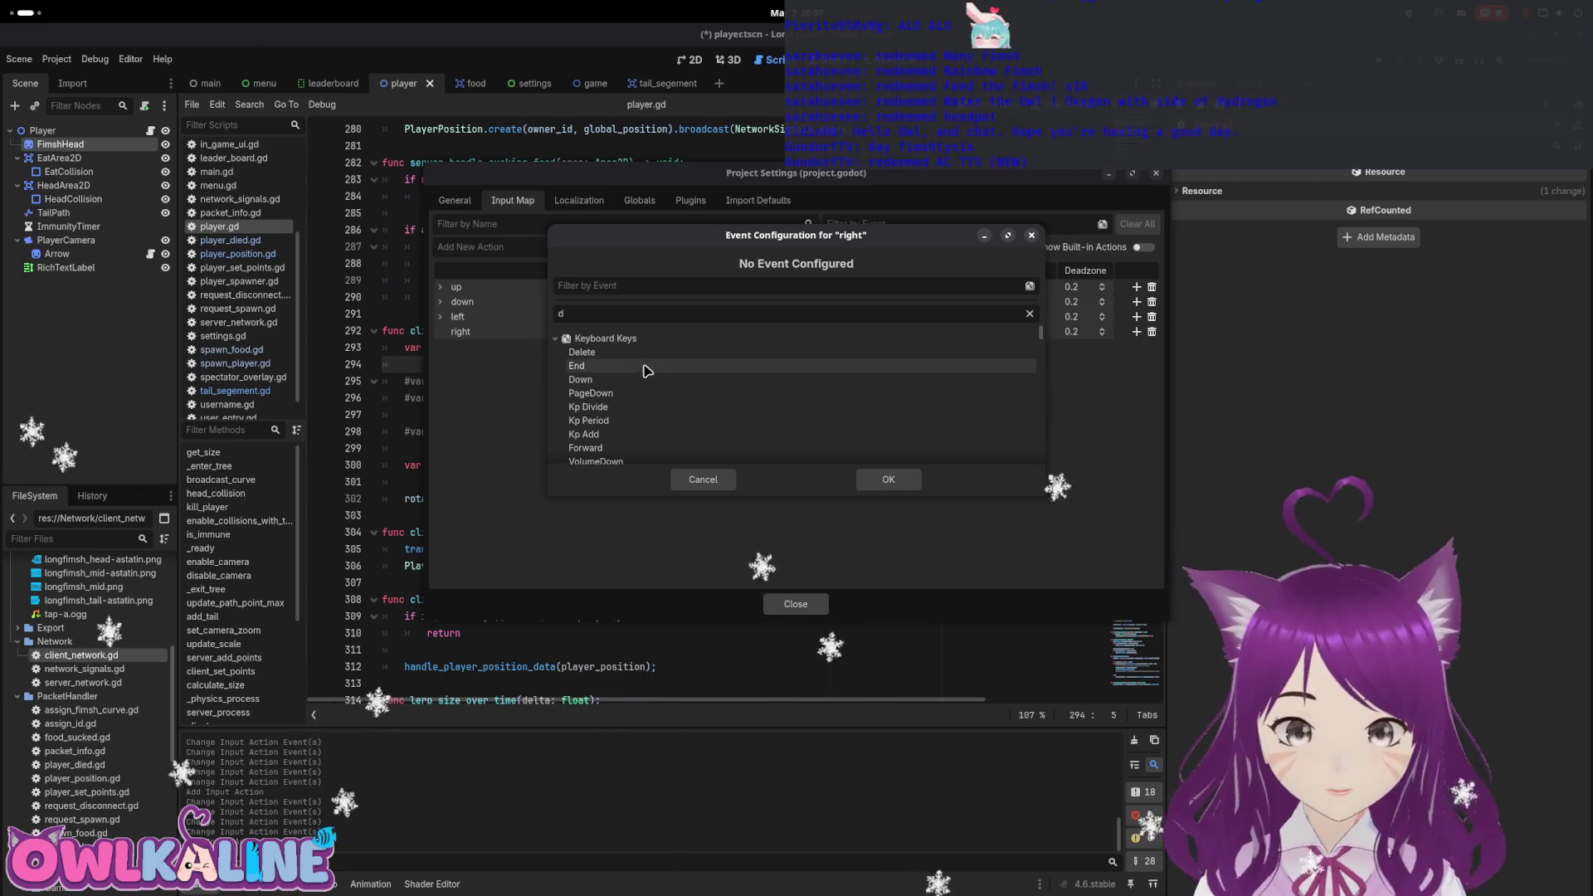
pyautogui.click(608, 370)
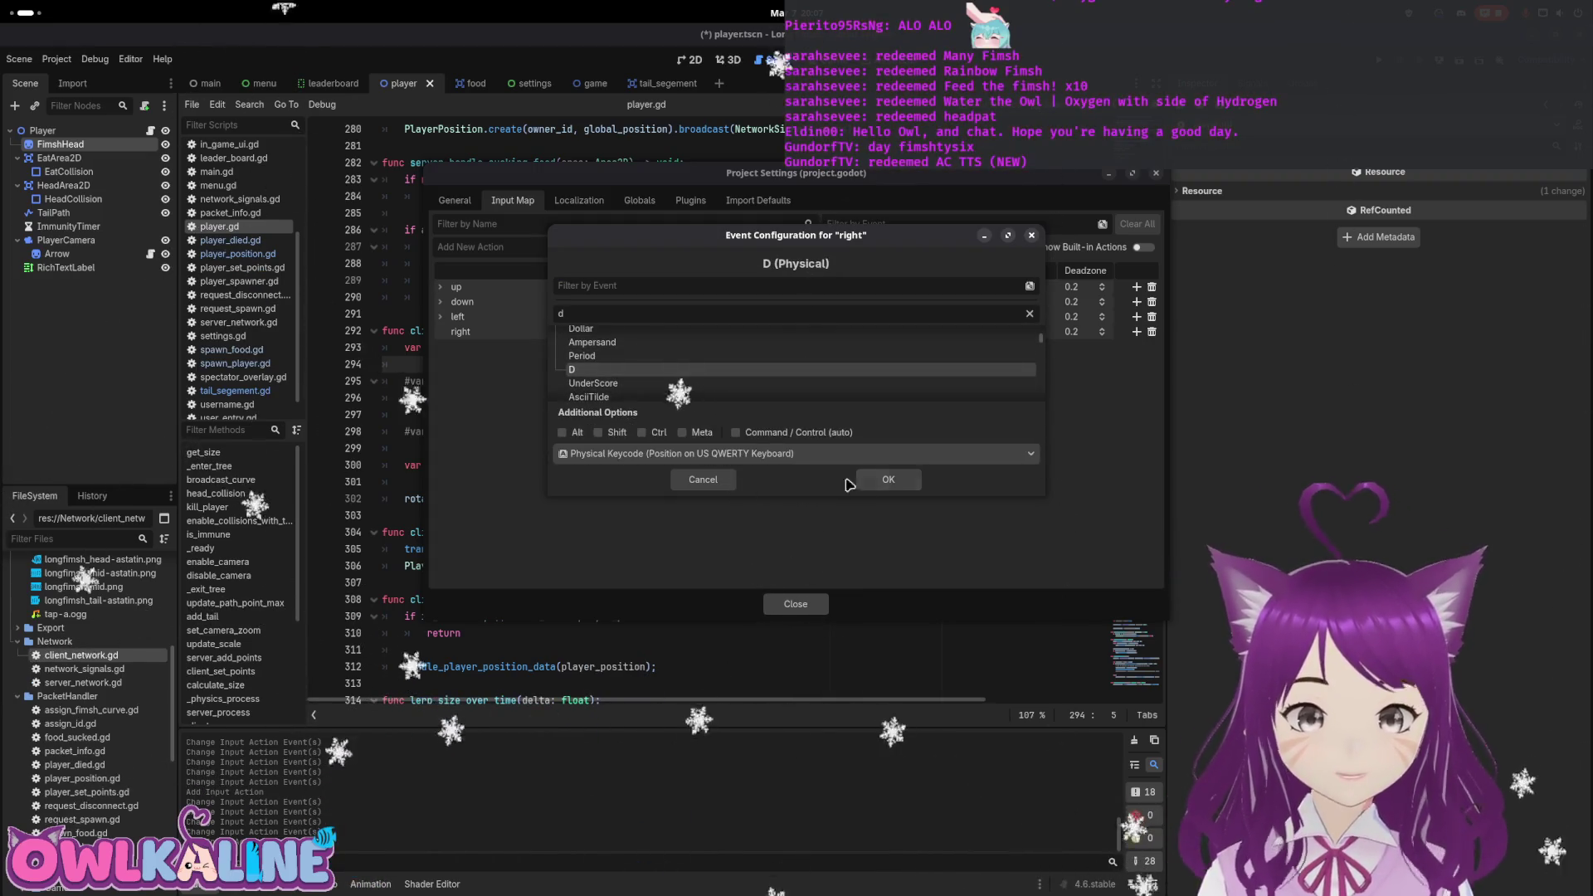
pyautogui.click(874, 481)
pyautogui.click(1138, 332)
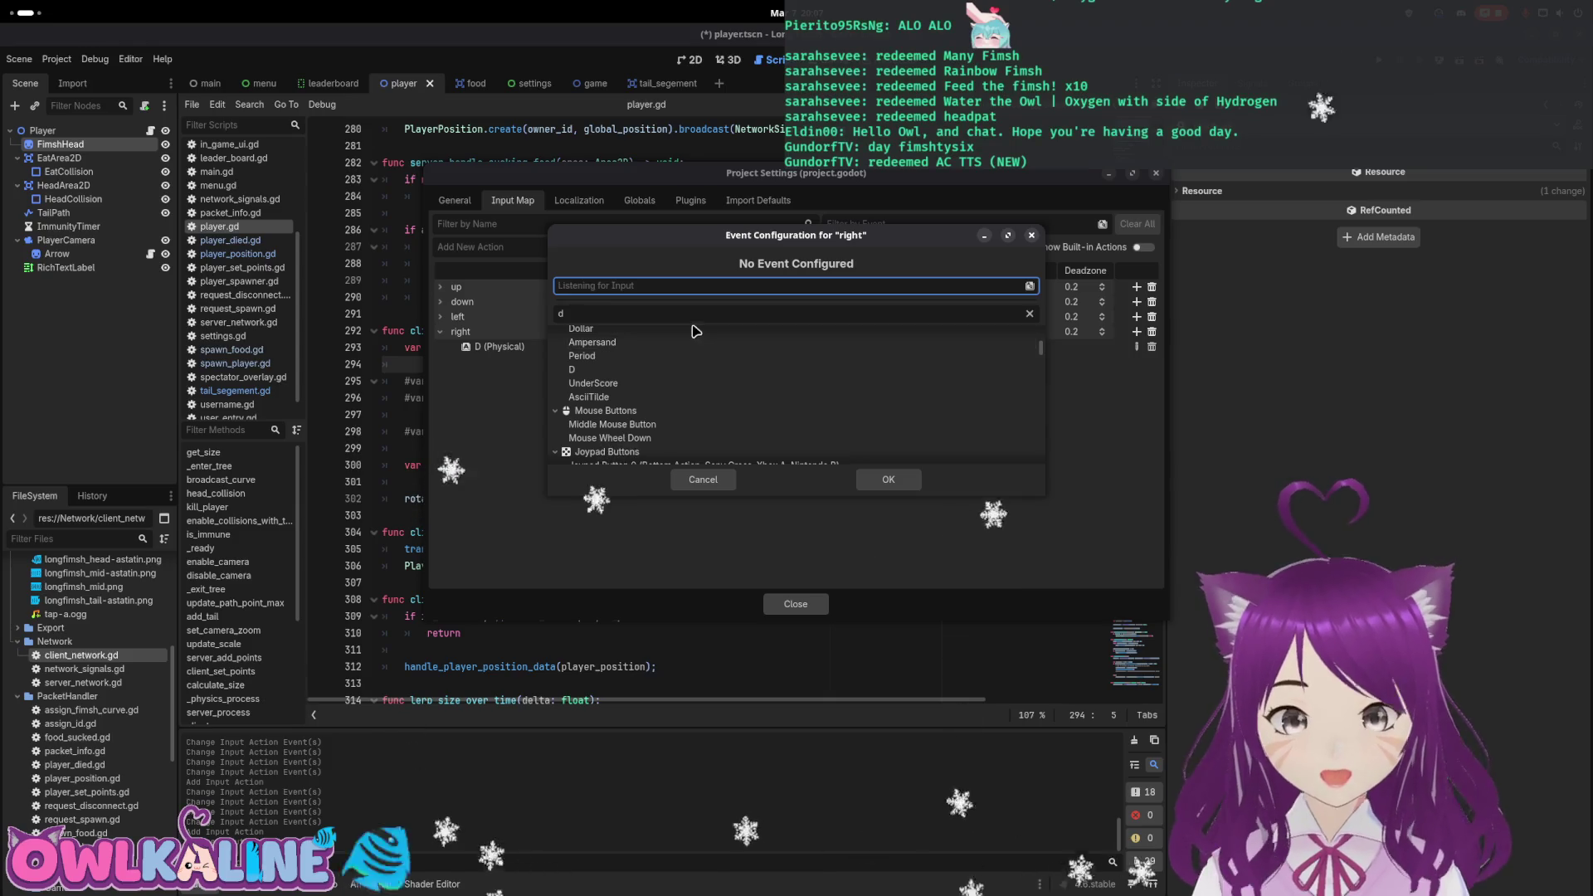
pyautogui.write('right')
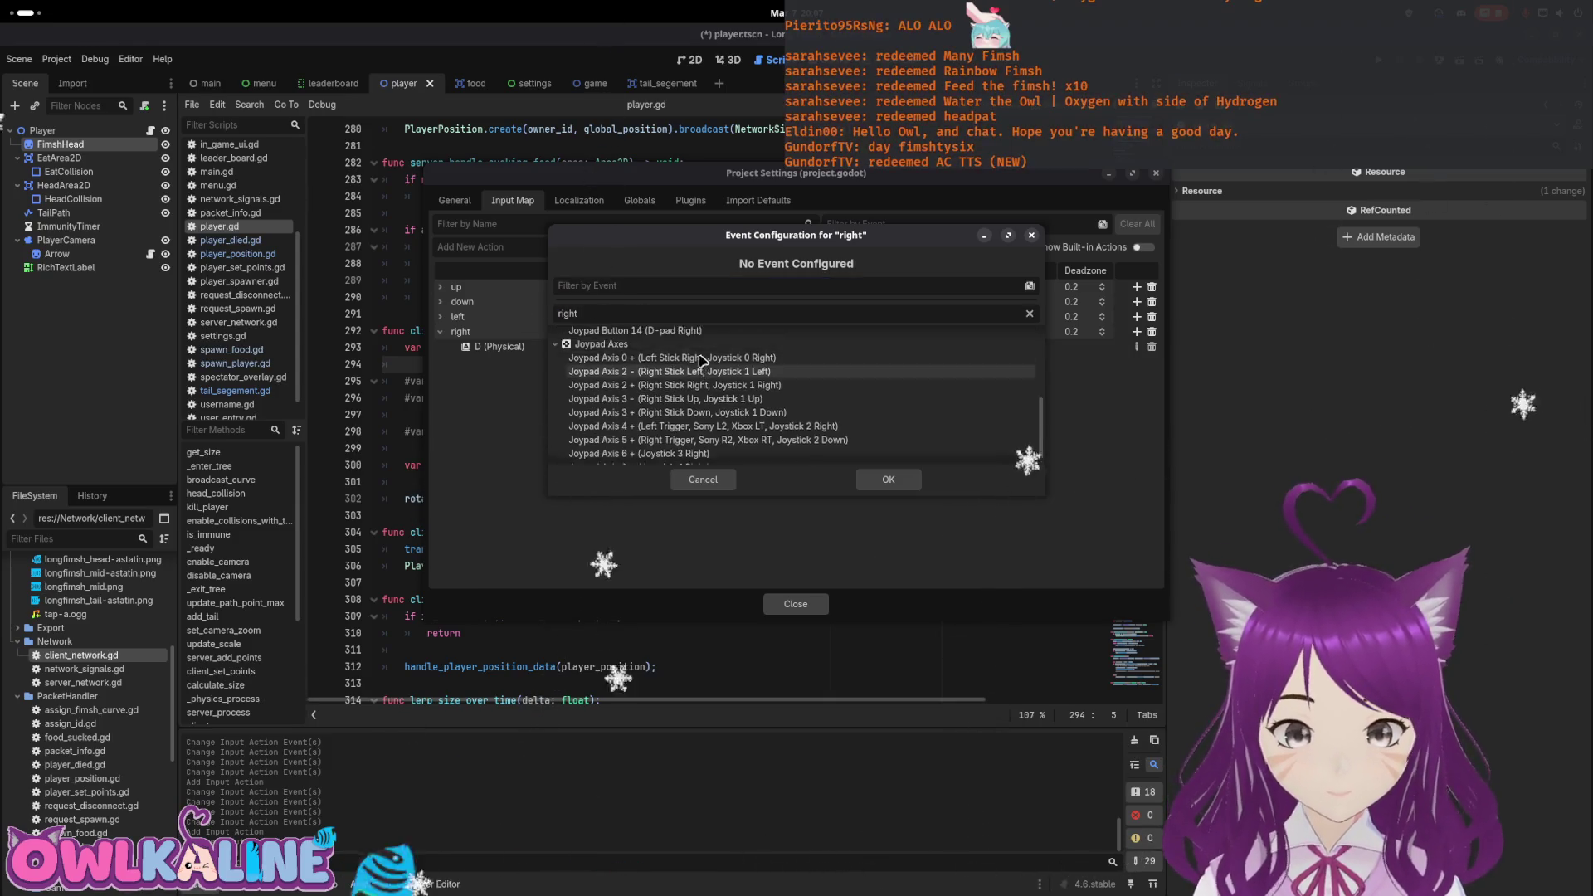
pyautogui.scroll(5, 655, 382)
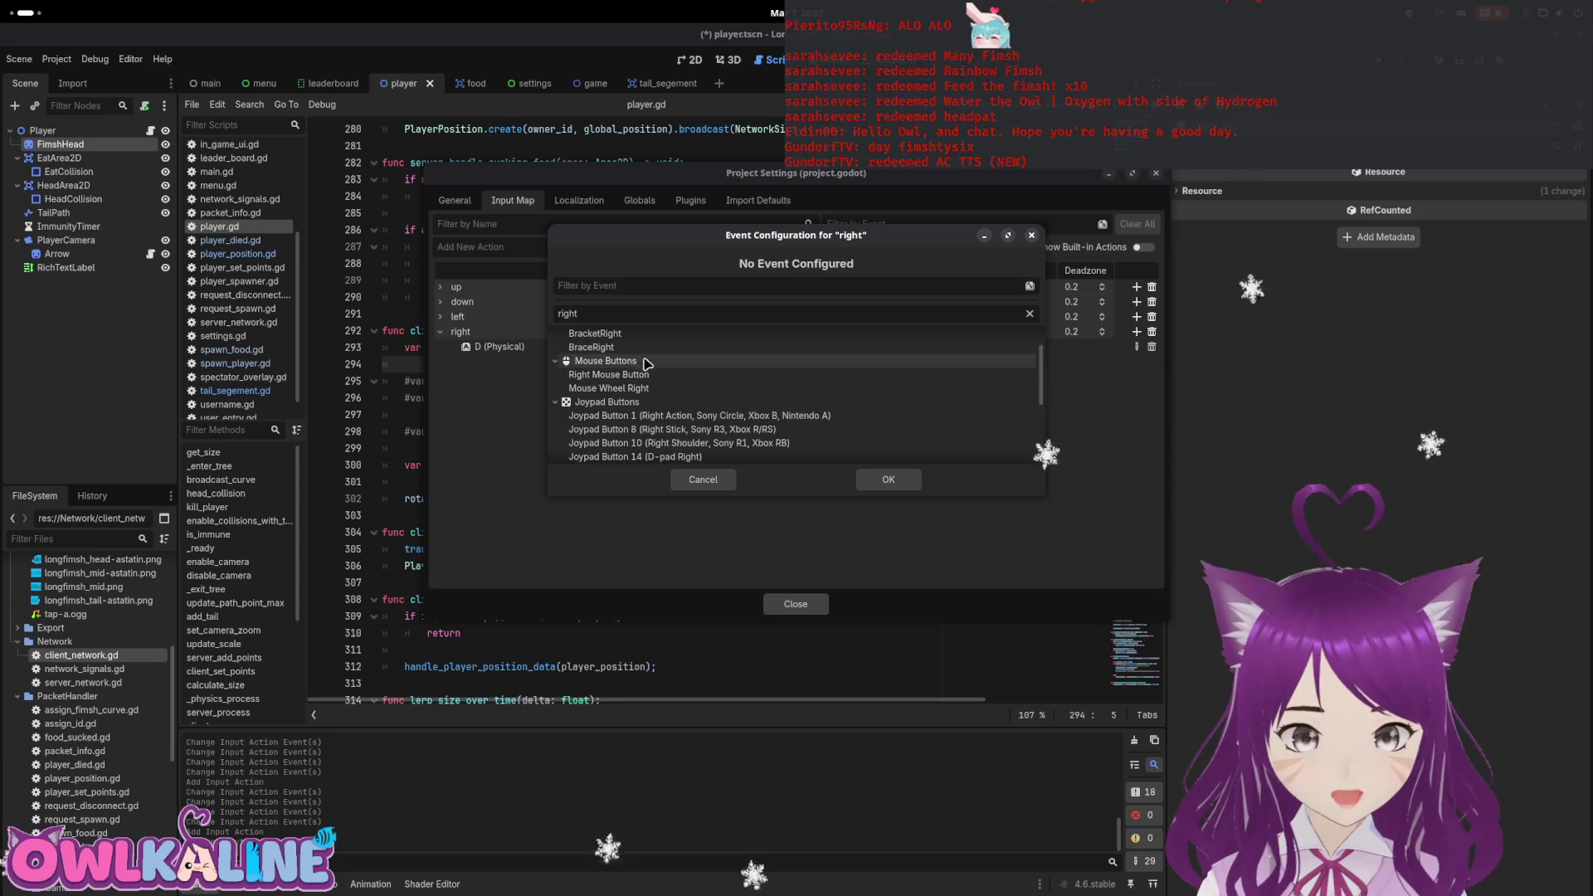
pyautogui.click(629, 354)
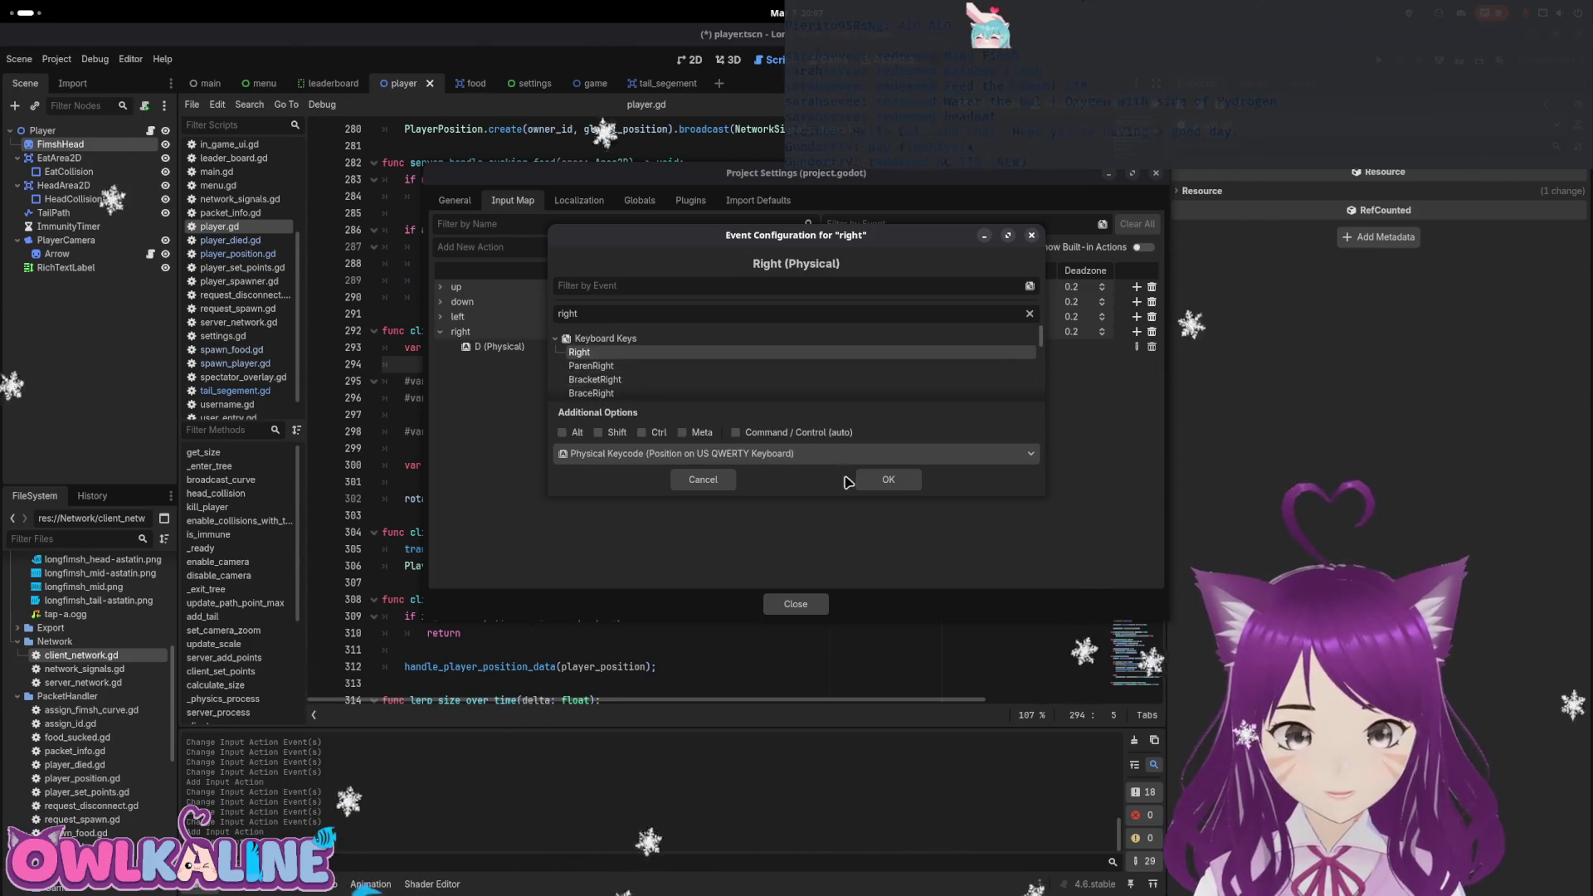
pyautogui.click(864, 481)
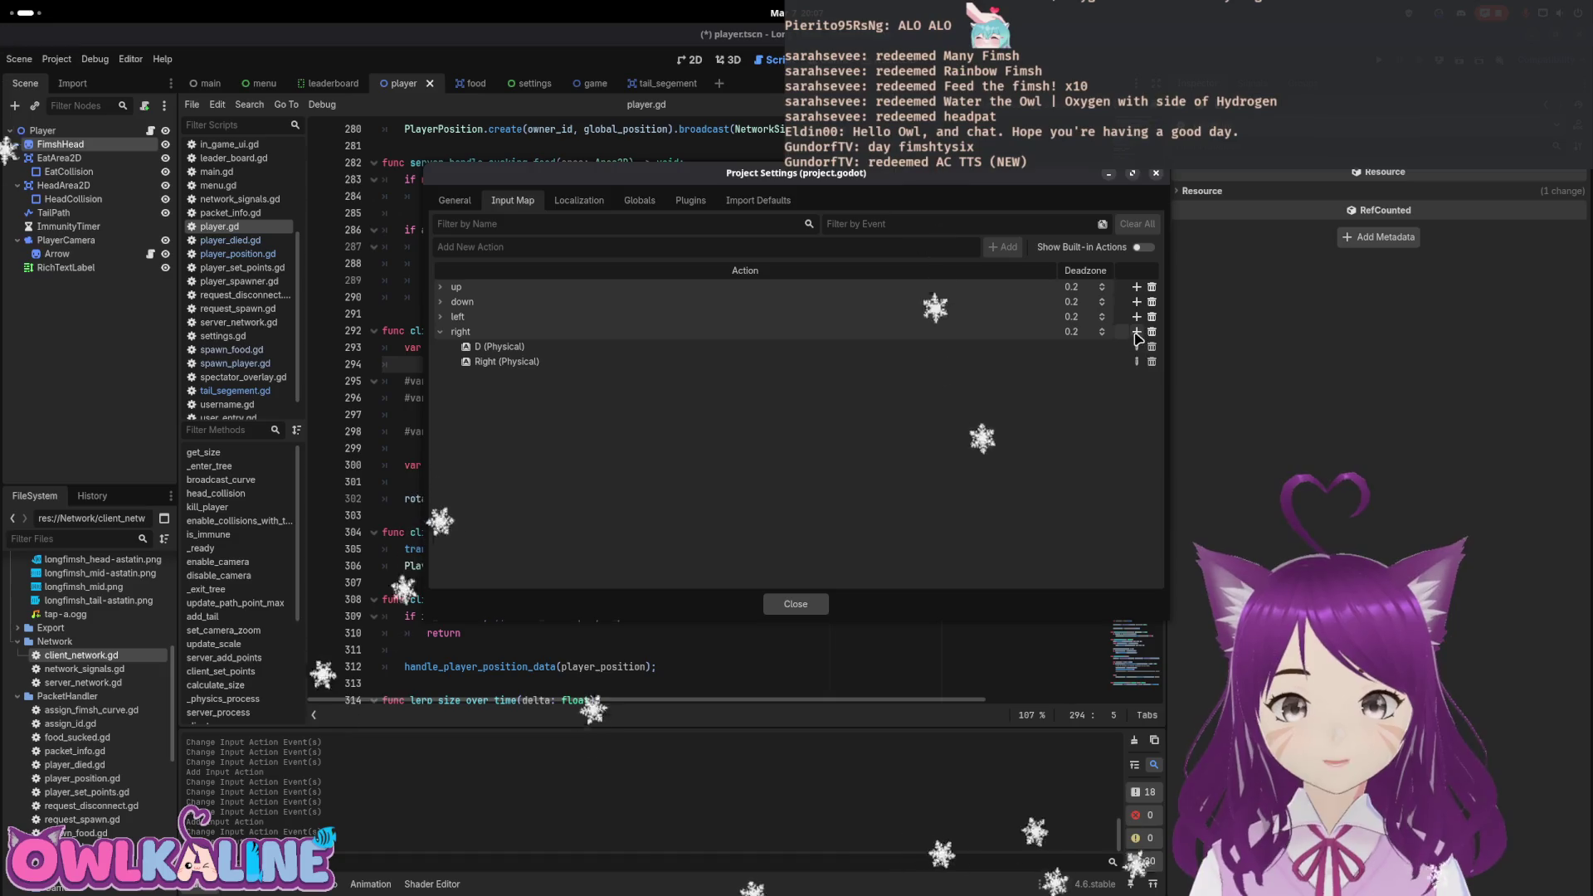
# - Bind 'right' to D-pad Right (Joypad Button 14) and left stick right (Joypad Axis 0 +)
pyautogui.click(1136, 332)
pyautogui.scroll(-3, 666, 383)
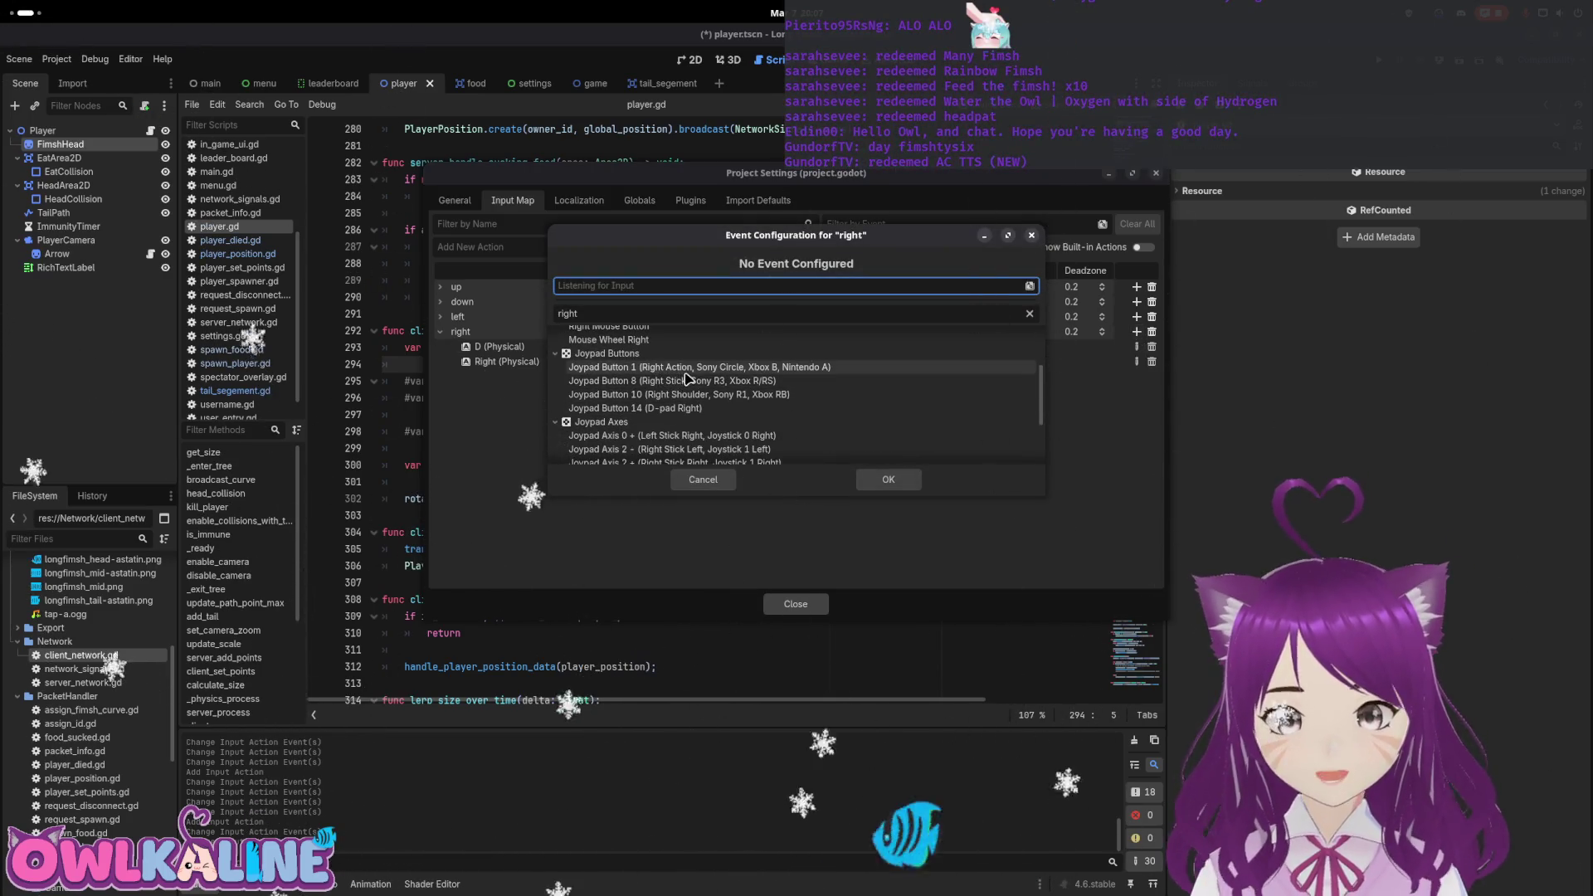
pyautogui.click(664, 408)
pyautogui.click(875, 480)
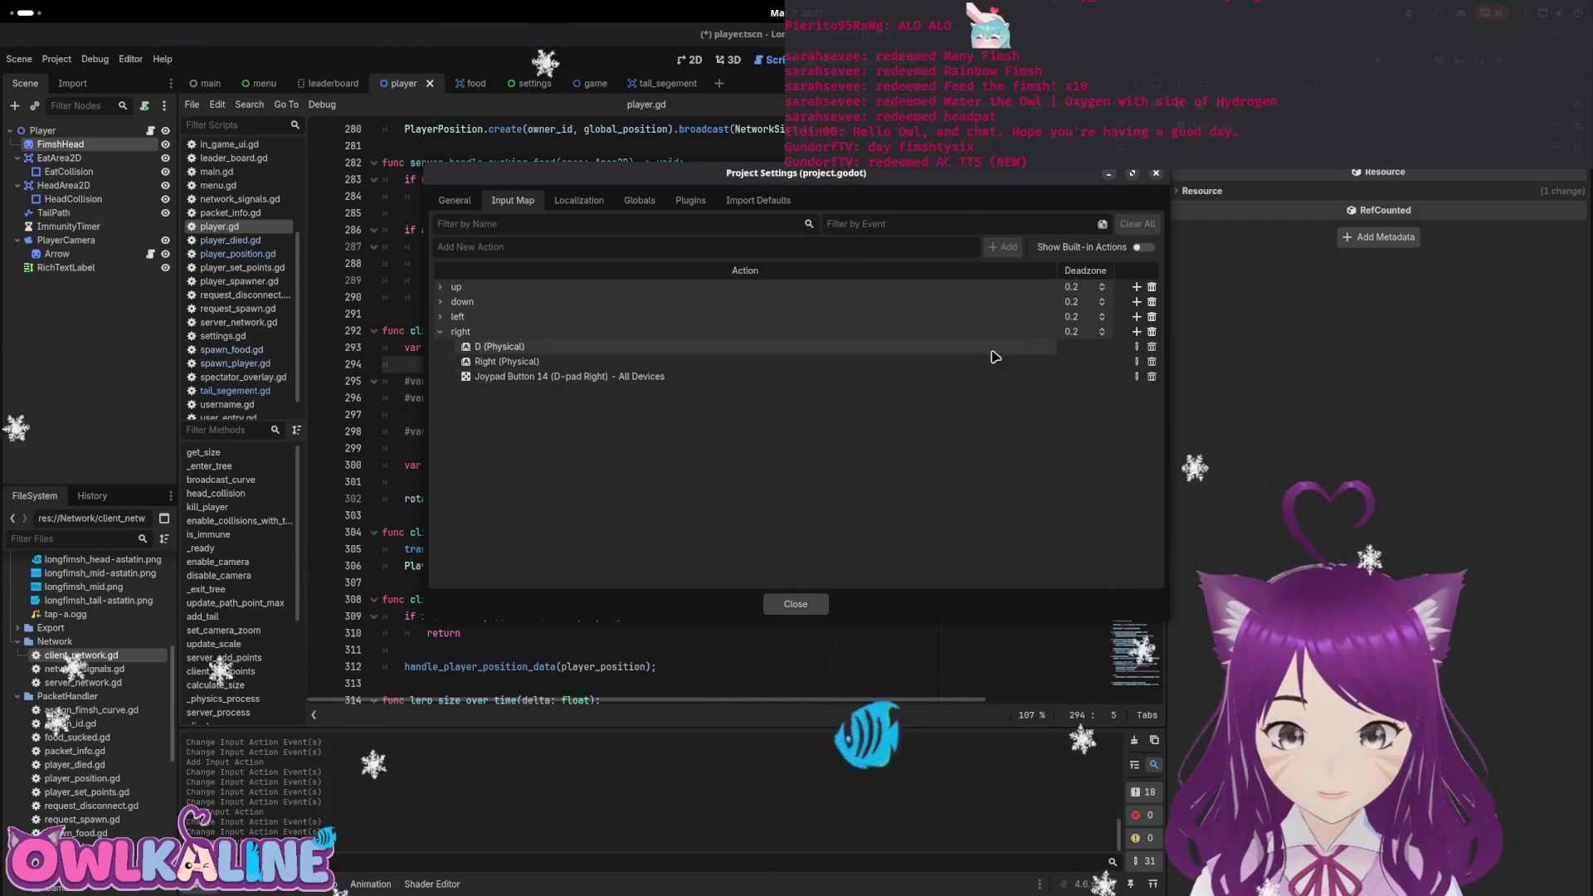
pyautogui.click(1137, 332)
pyautogui.scroll(-2, 690, 400)
pyautogui.scroll(1, 685, 390)
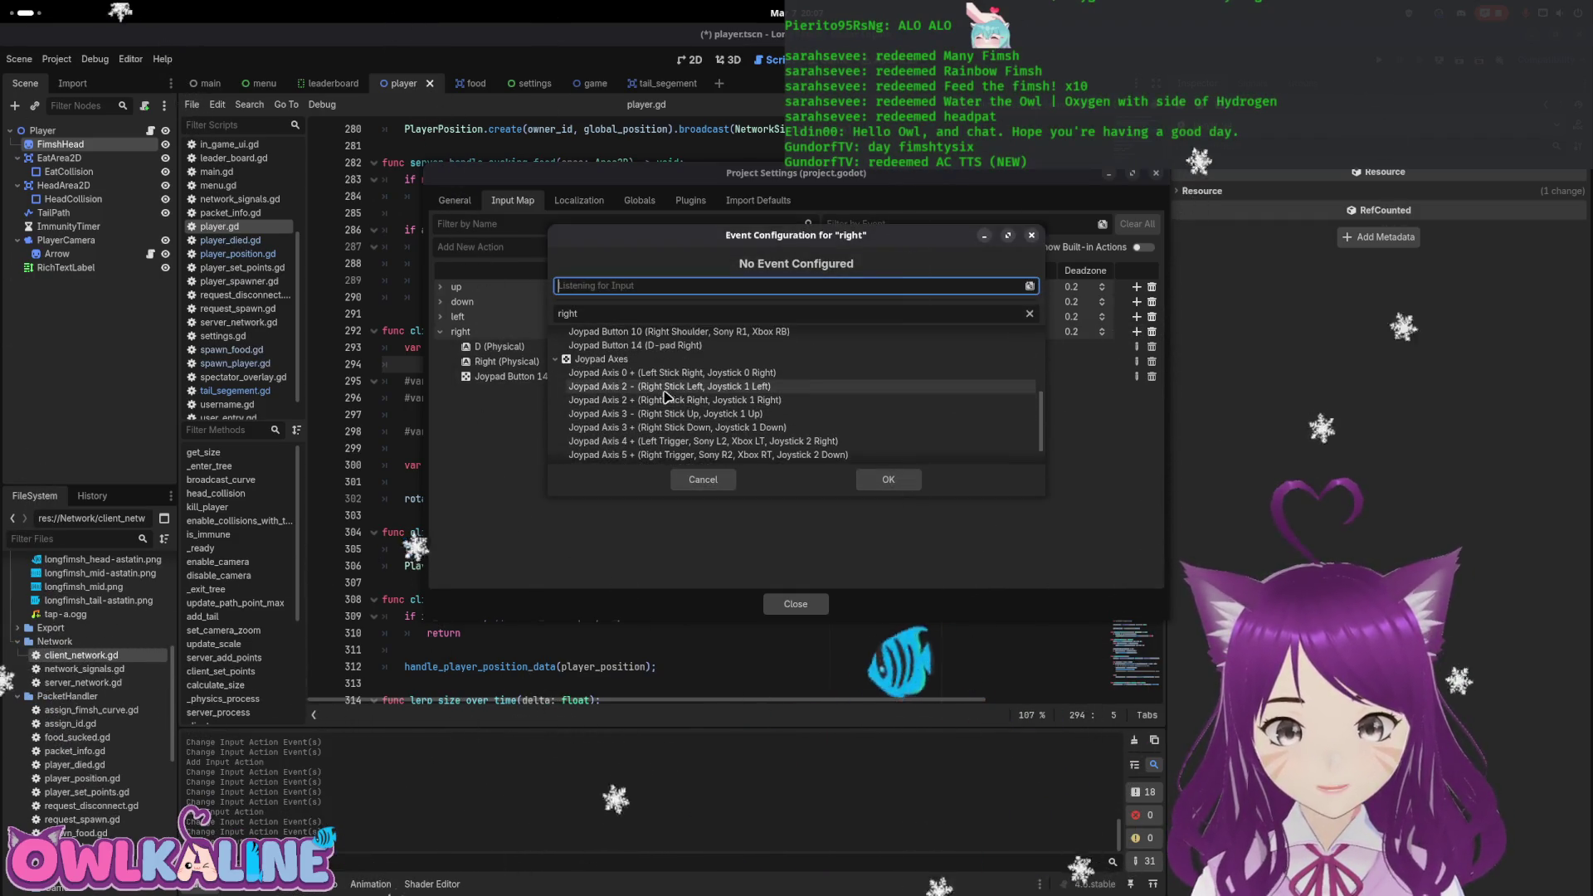
pyautogui.click(678, 375)
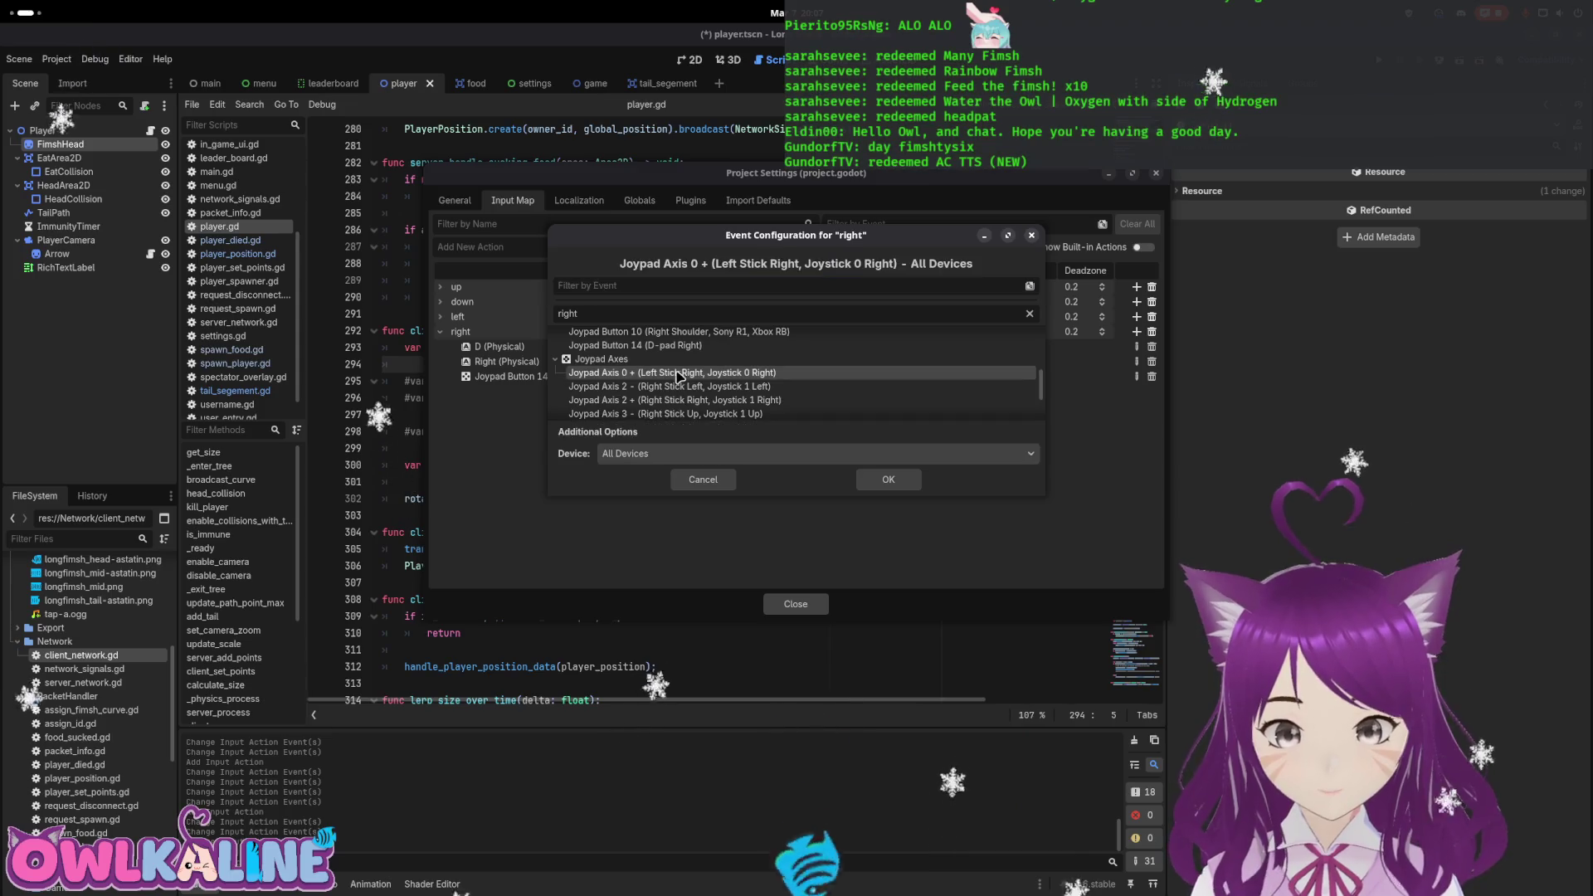
pyautogui.click(887, 479)
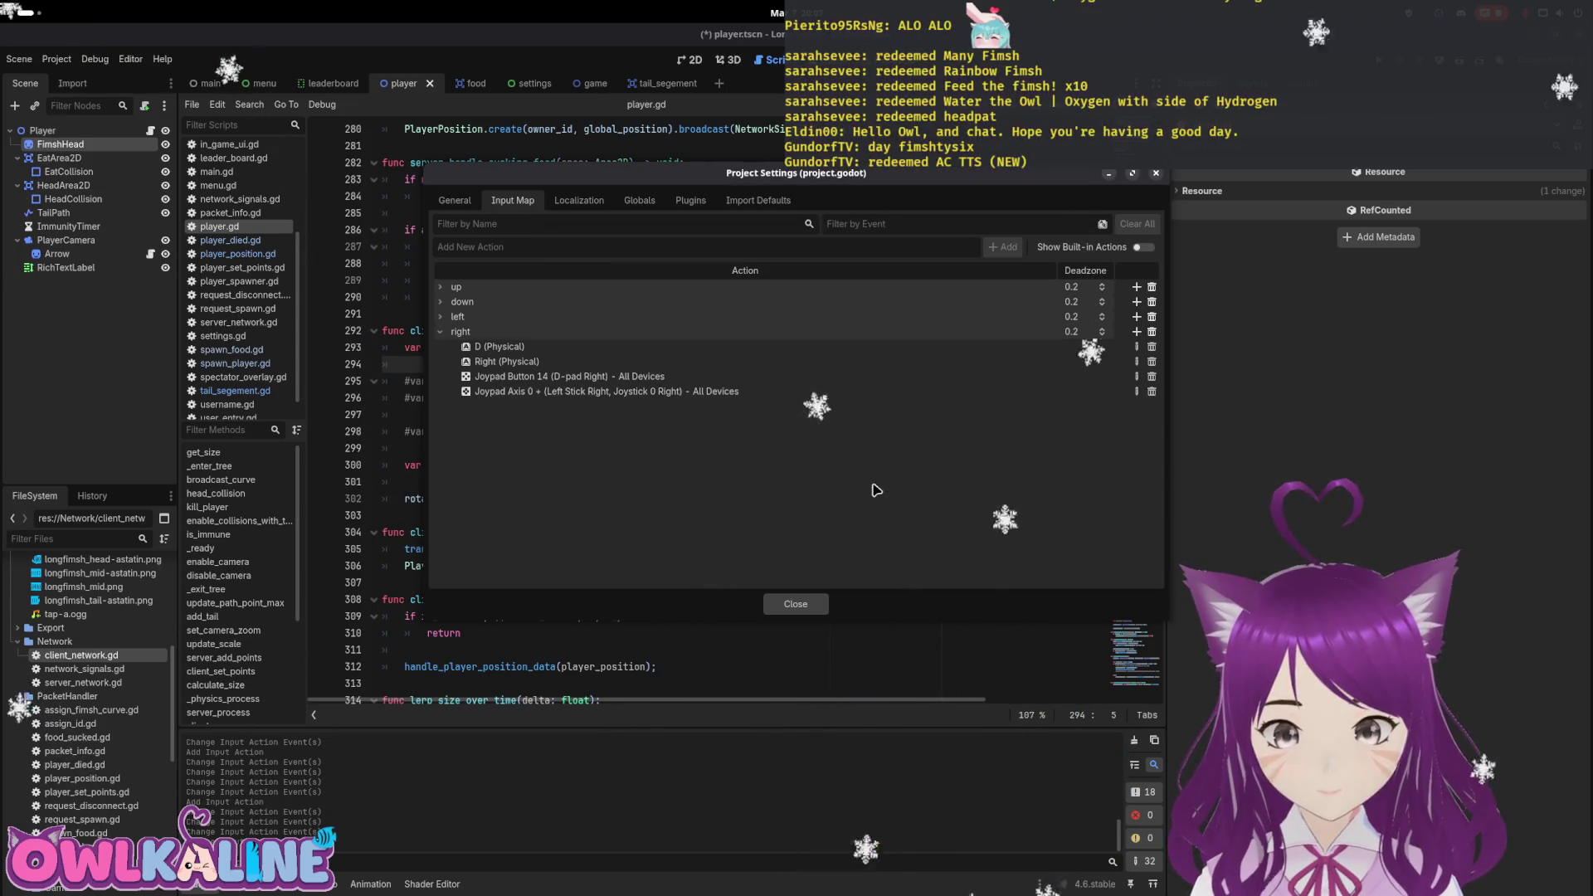
# - Collapse the right and left action event lists and close Project Settings
pyautogui.click(440, 332)
pyautogui.click(441, 316)
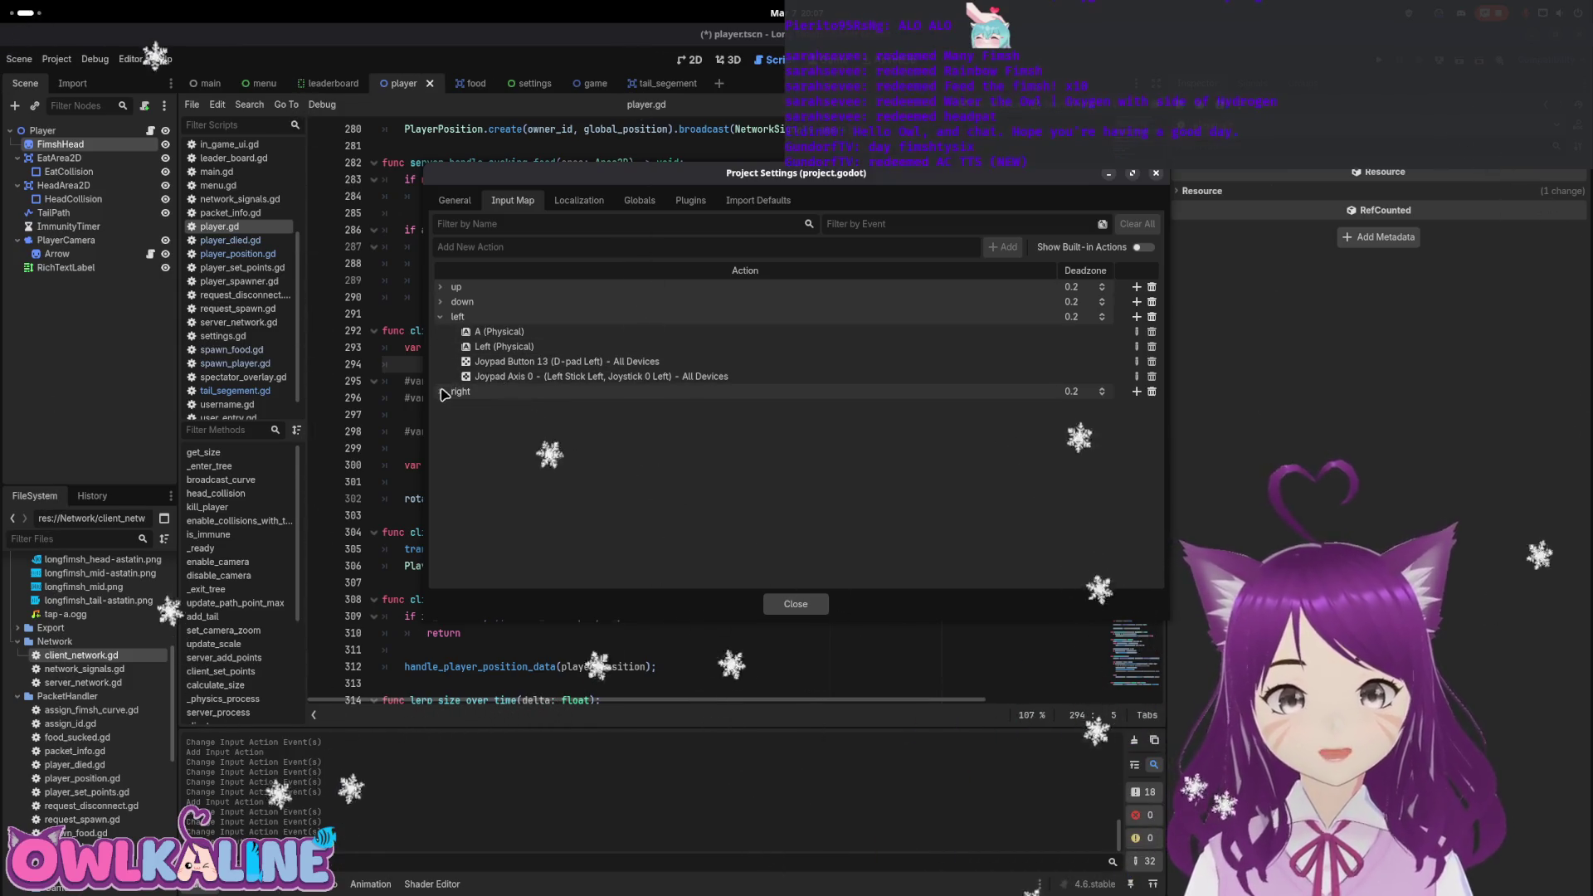
pyautogui.click(442, 317)
pyautogui.click(795, 604)
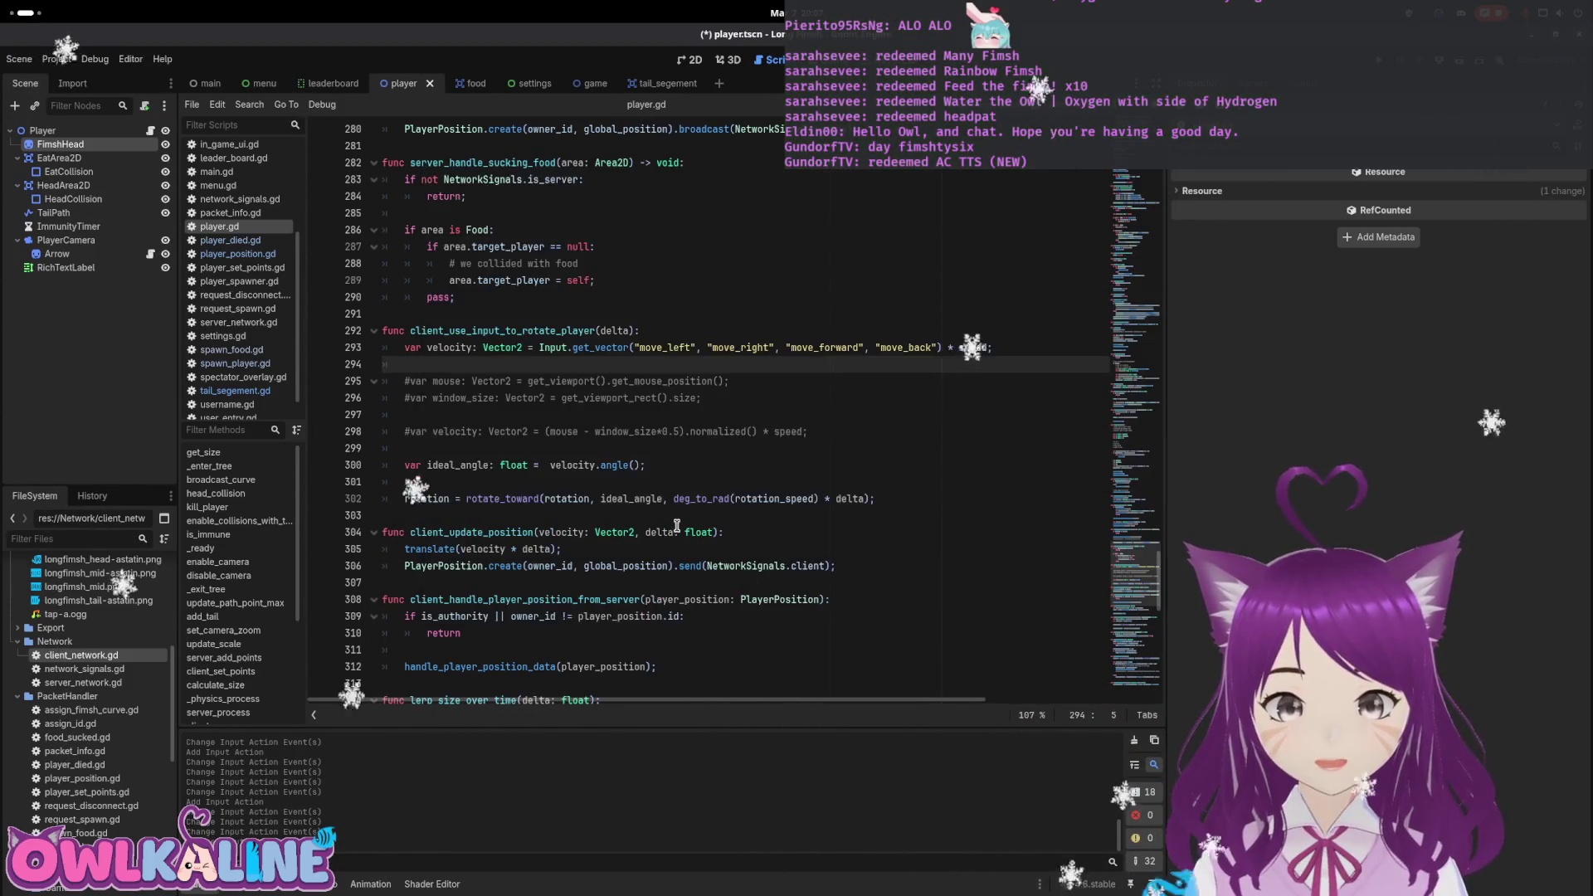
# - Edit line 293 to Input.get_vector("left", "right", "up", "down") and run the game with F5
pyautogui.click(639, 447)
pyautogui.click(485, 347)
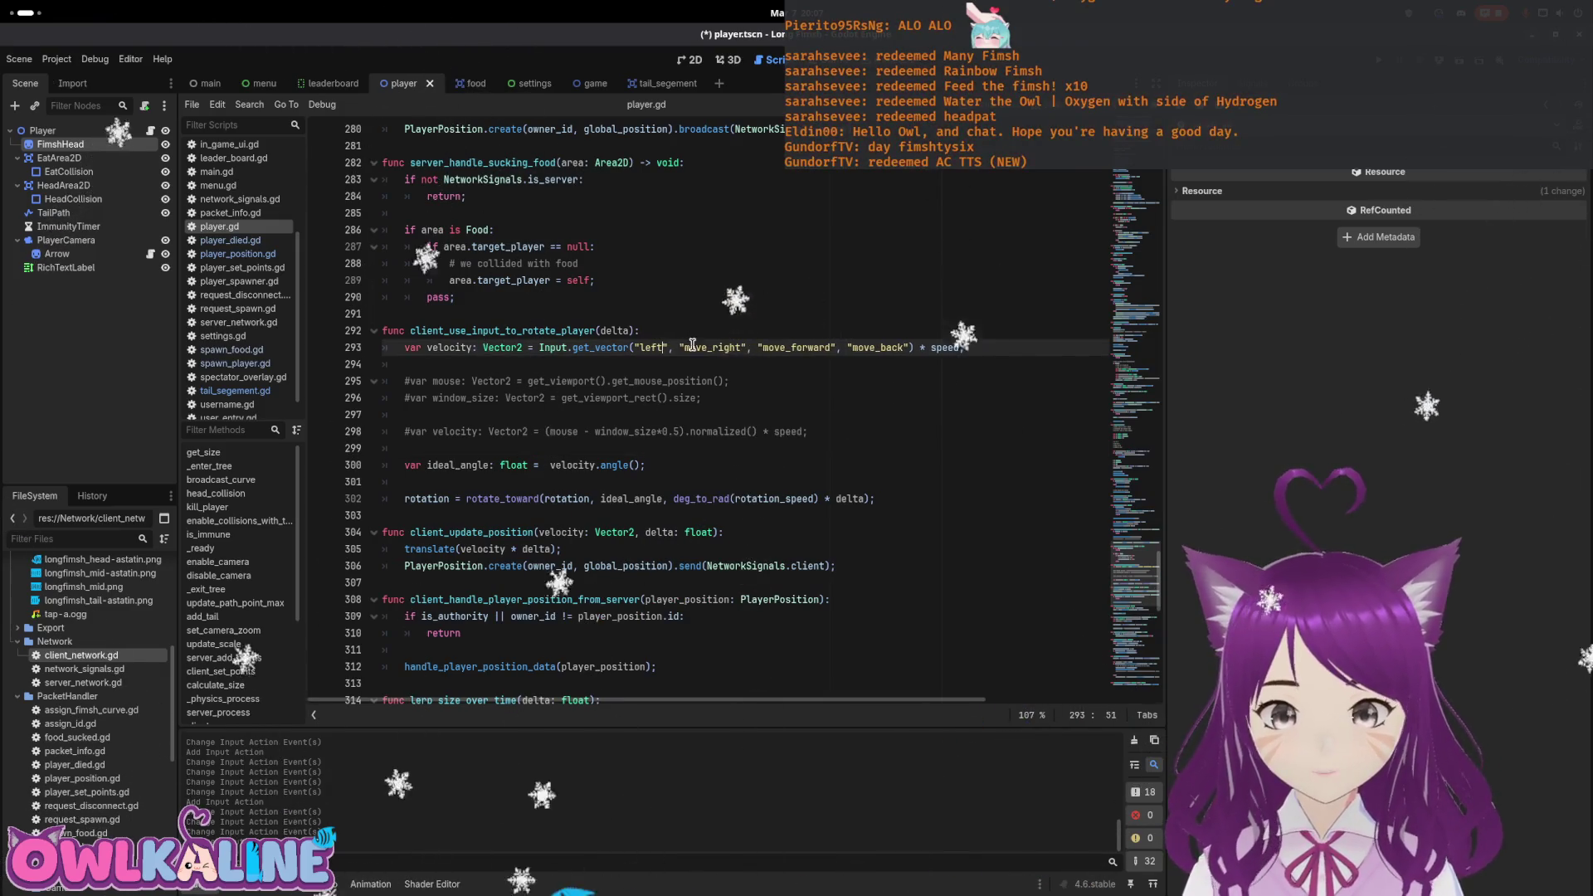
pyautogui.doubleClick(712, 346)
pyautogui.write('ht')
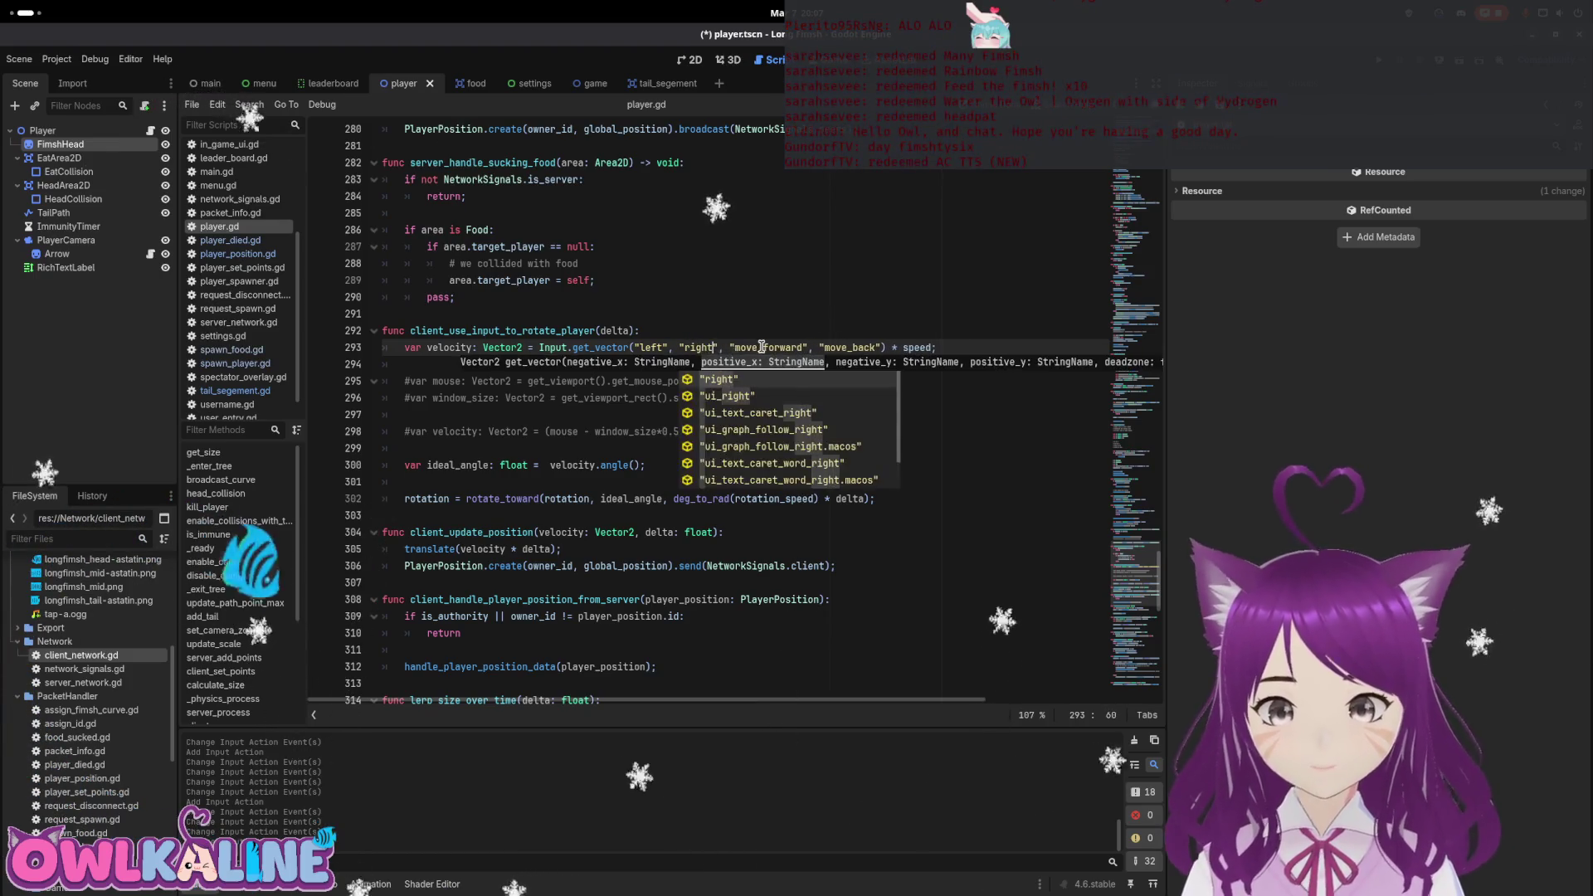
pyautogui.doubleClick(768, 347)
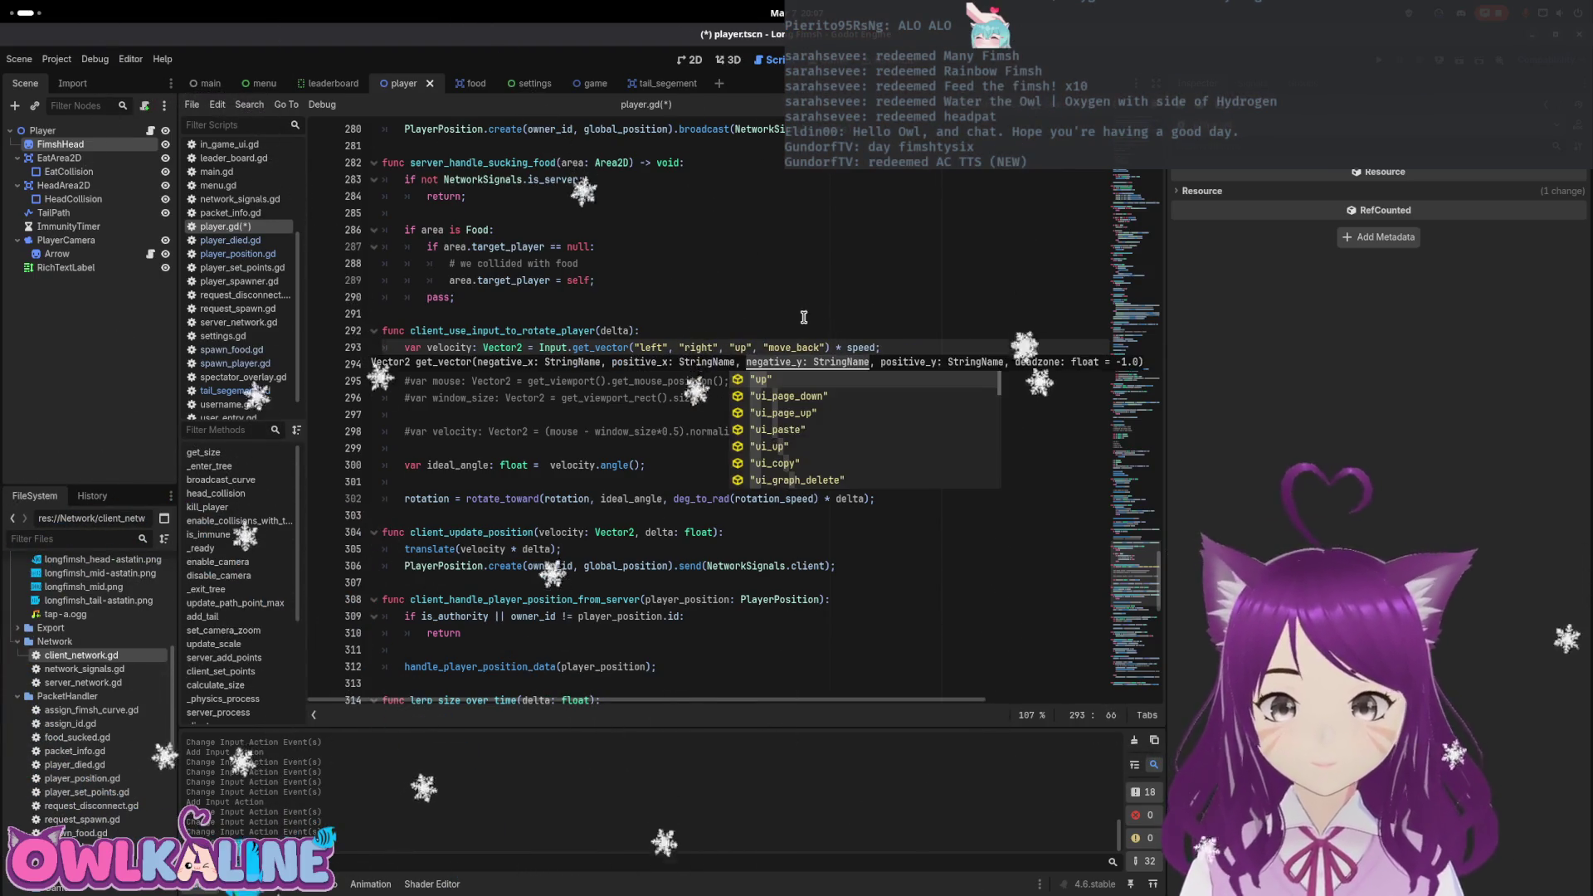
pyautogui.click(799, 348)
pyautogui.write('wn')
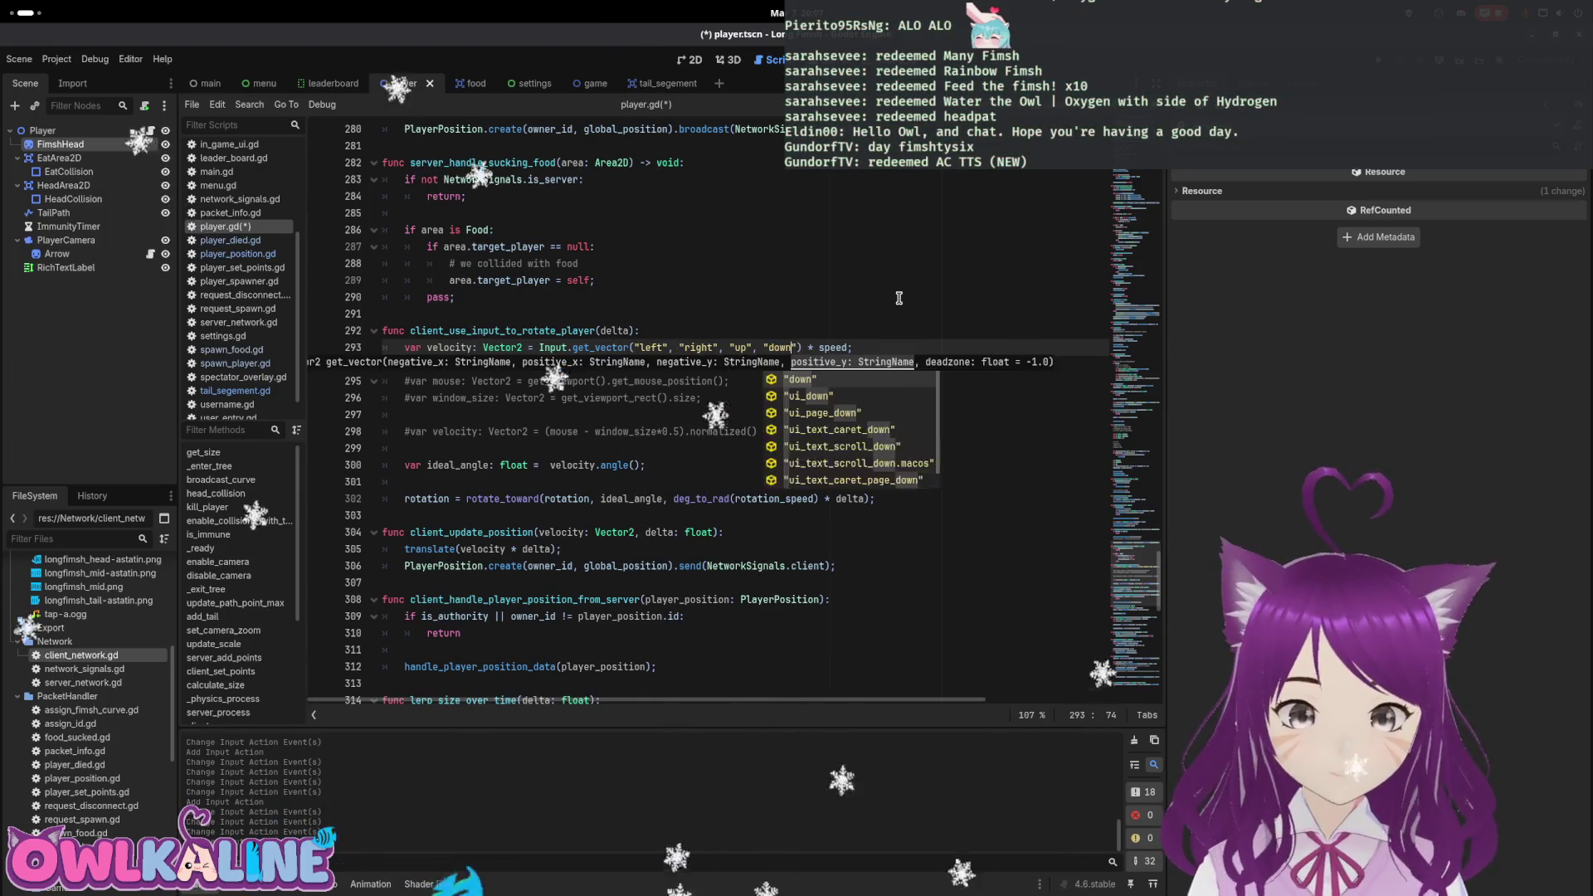
pyautogui.click(887, 330)
pyautogui.click(851, 364)
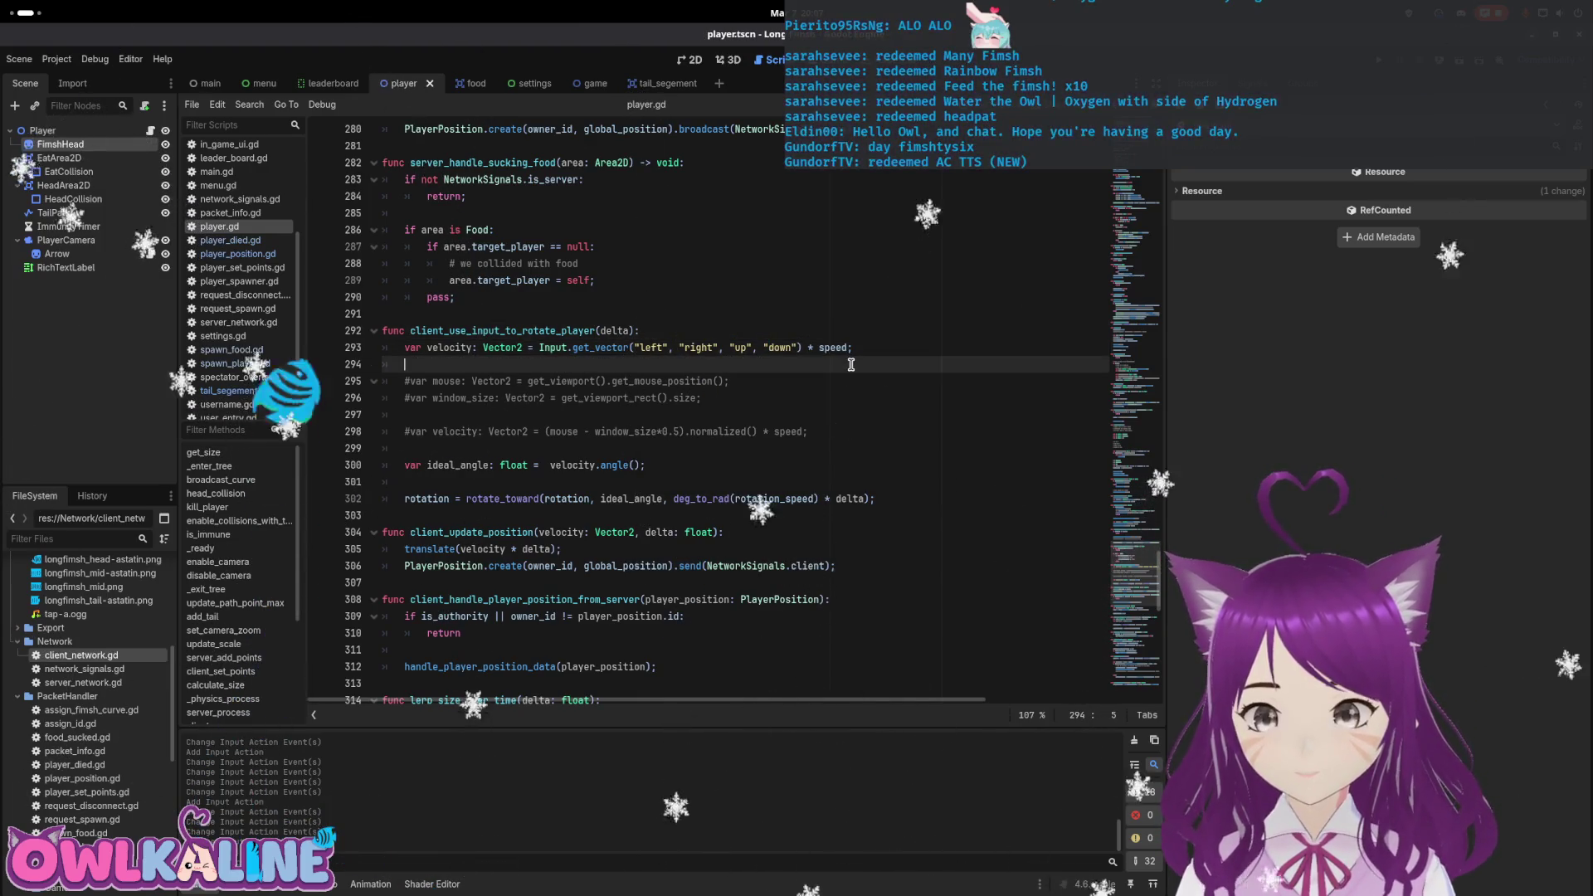
pyautogui.press('F5')
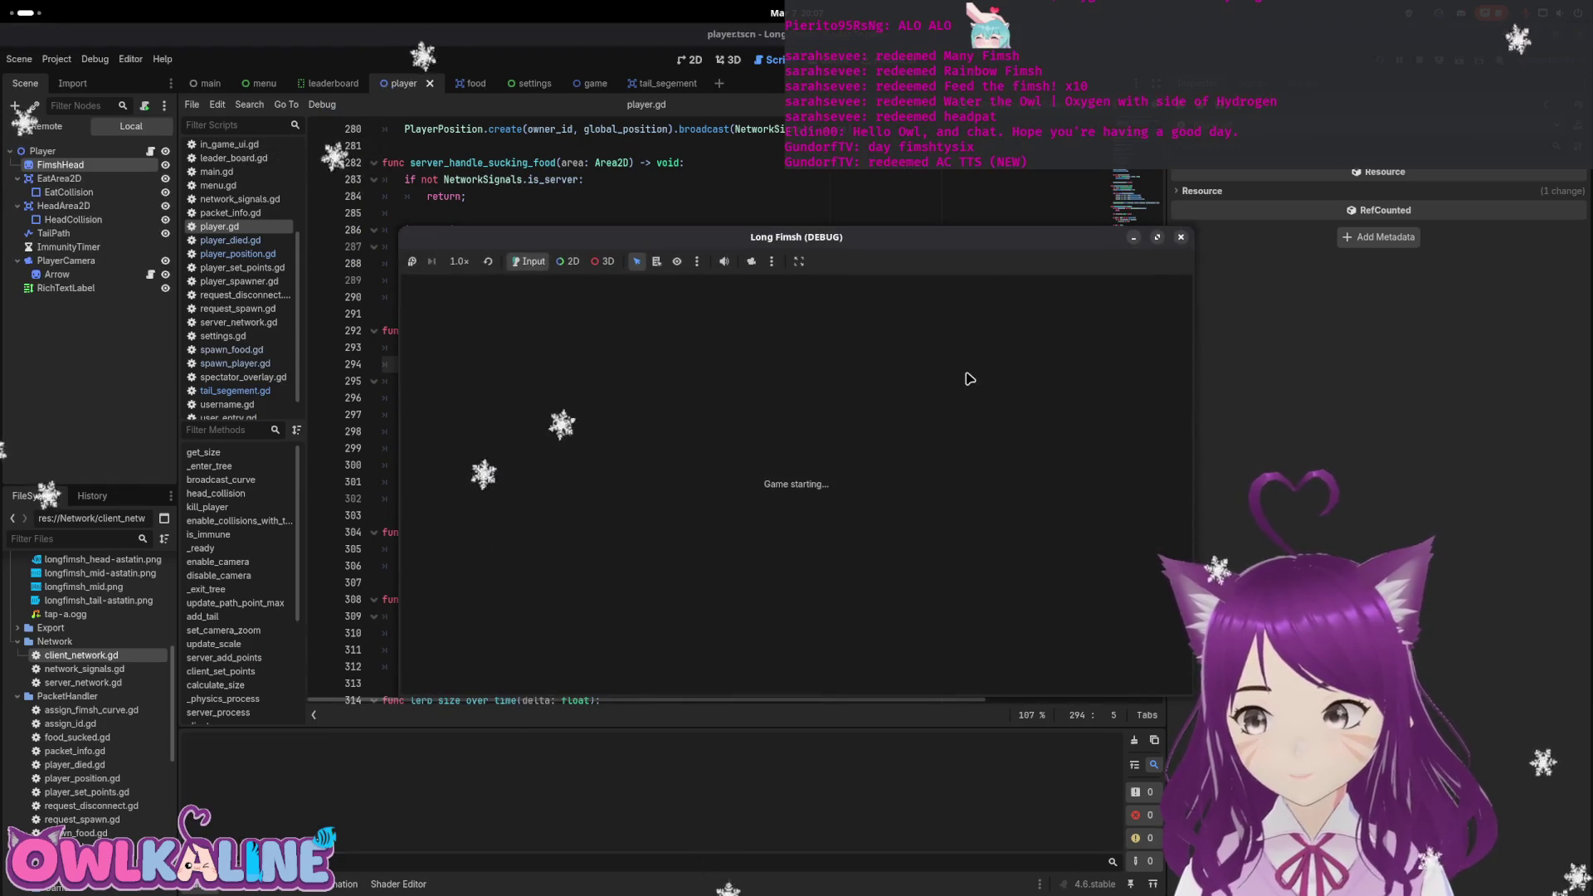
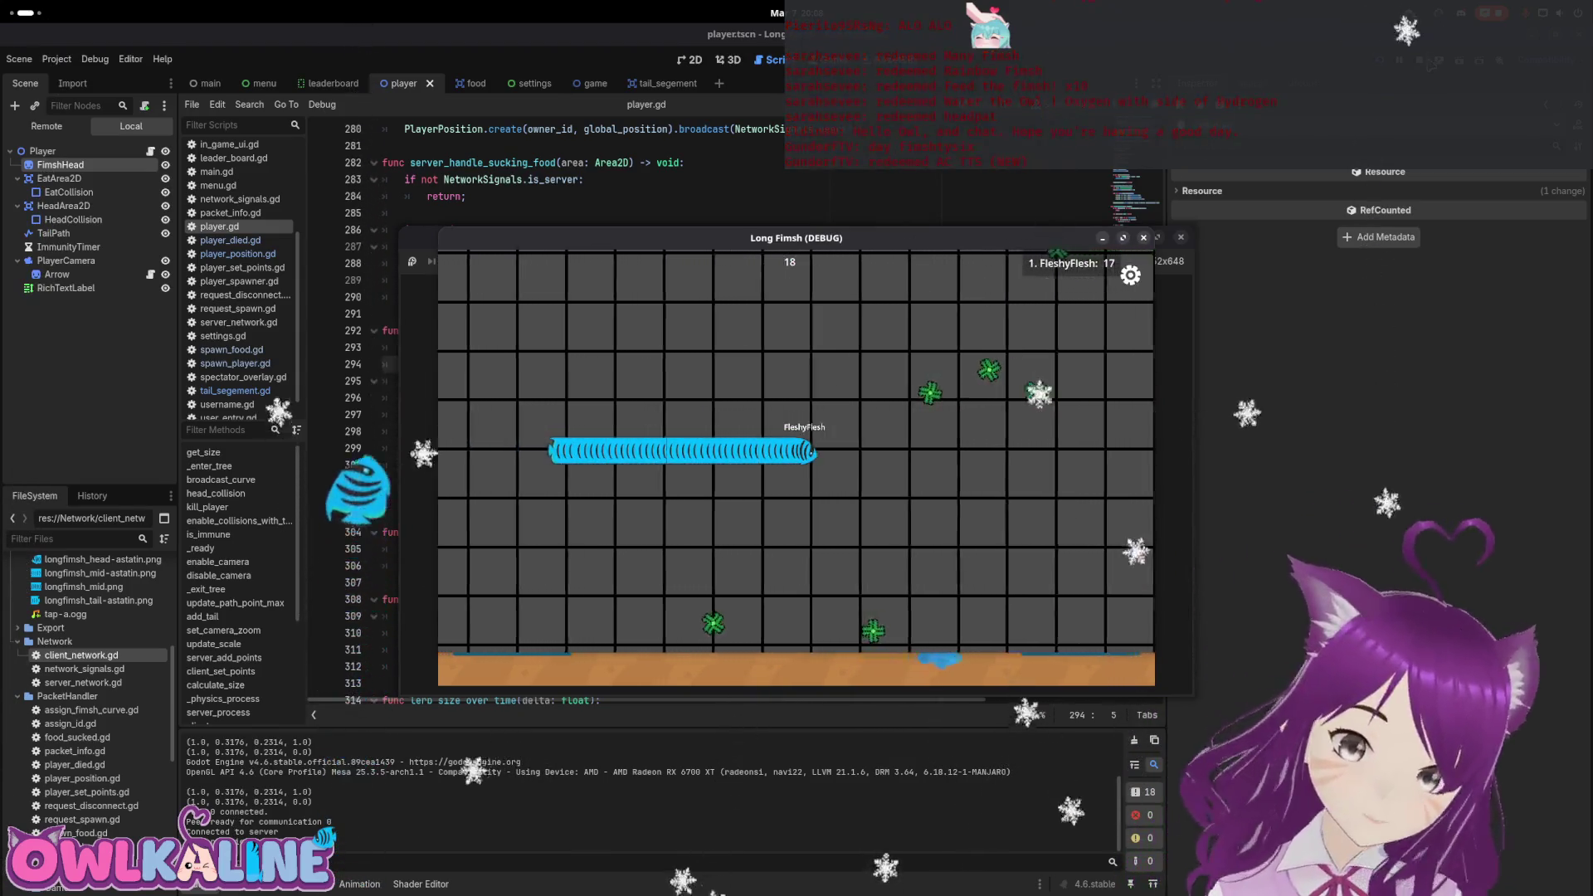
# - Close the running debug game and open blank lines below the velocity line
pyautogui.click(1144, 238)
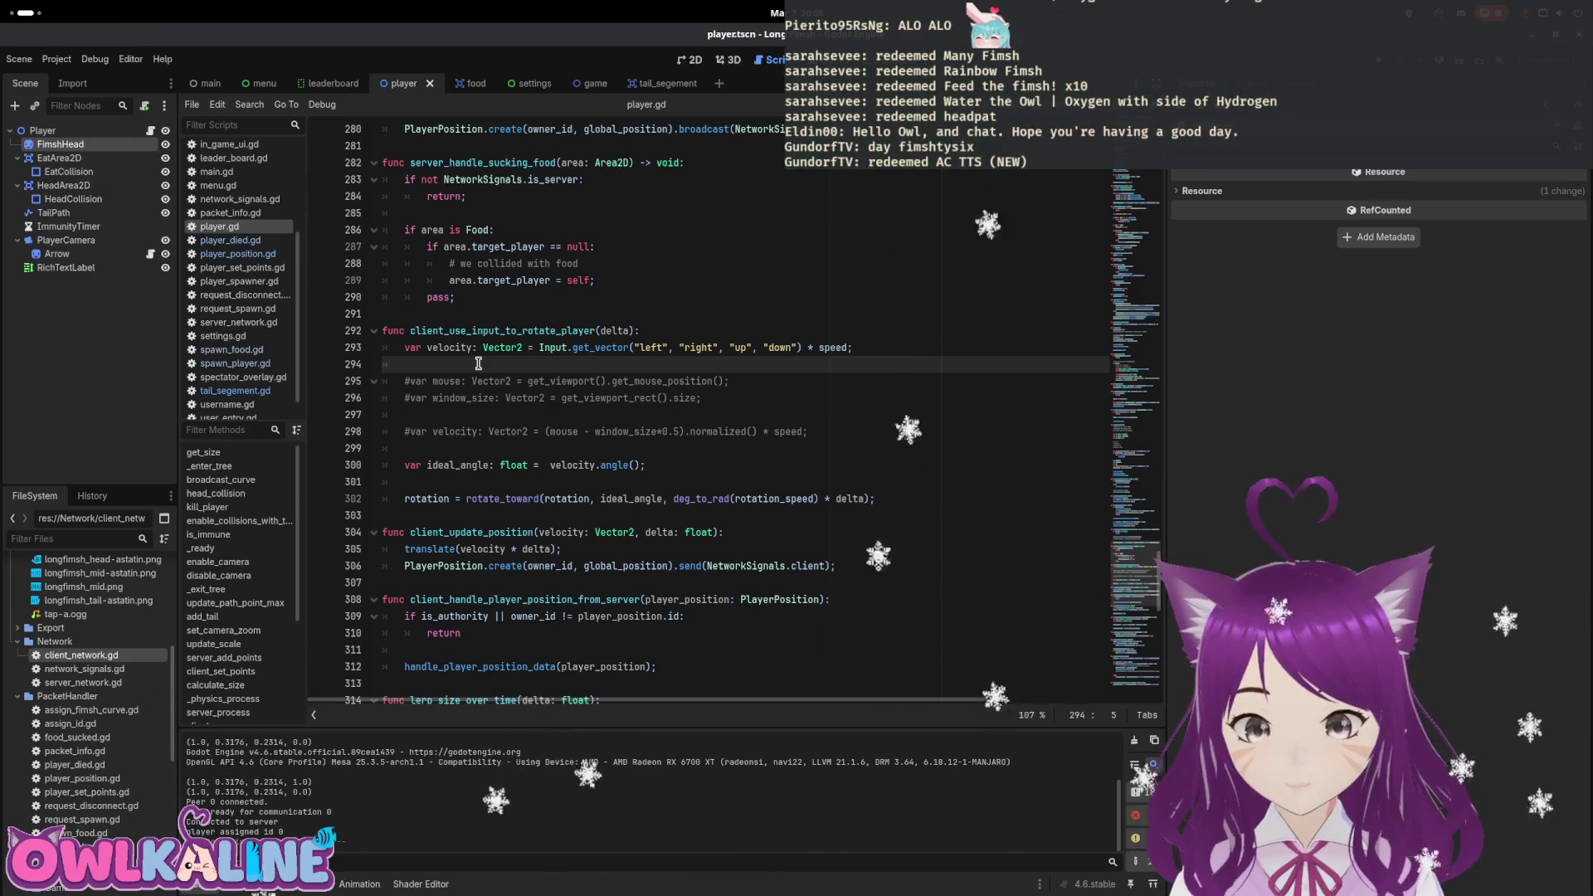
pyautogui.press('Return')
pyautogui.press('Return')
pyautogui.press('Up')
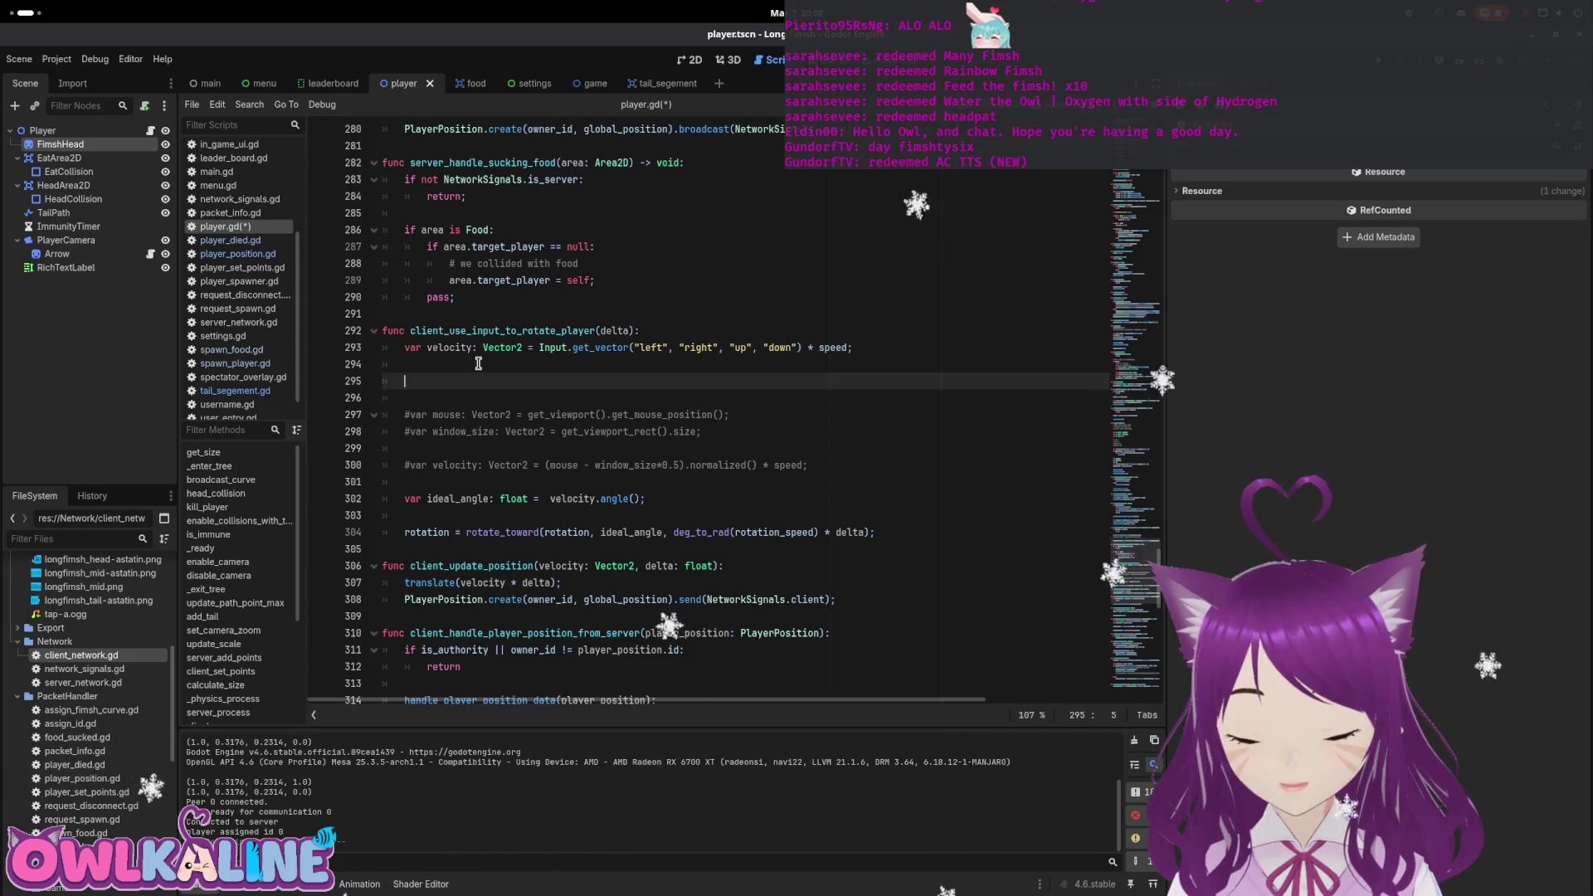
# - Start the condition with velocity.length_squared() using autocompletion
pyautogui.write('locity.')
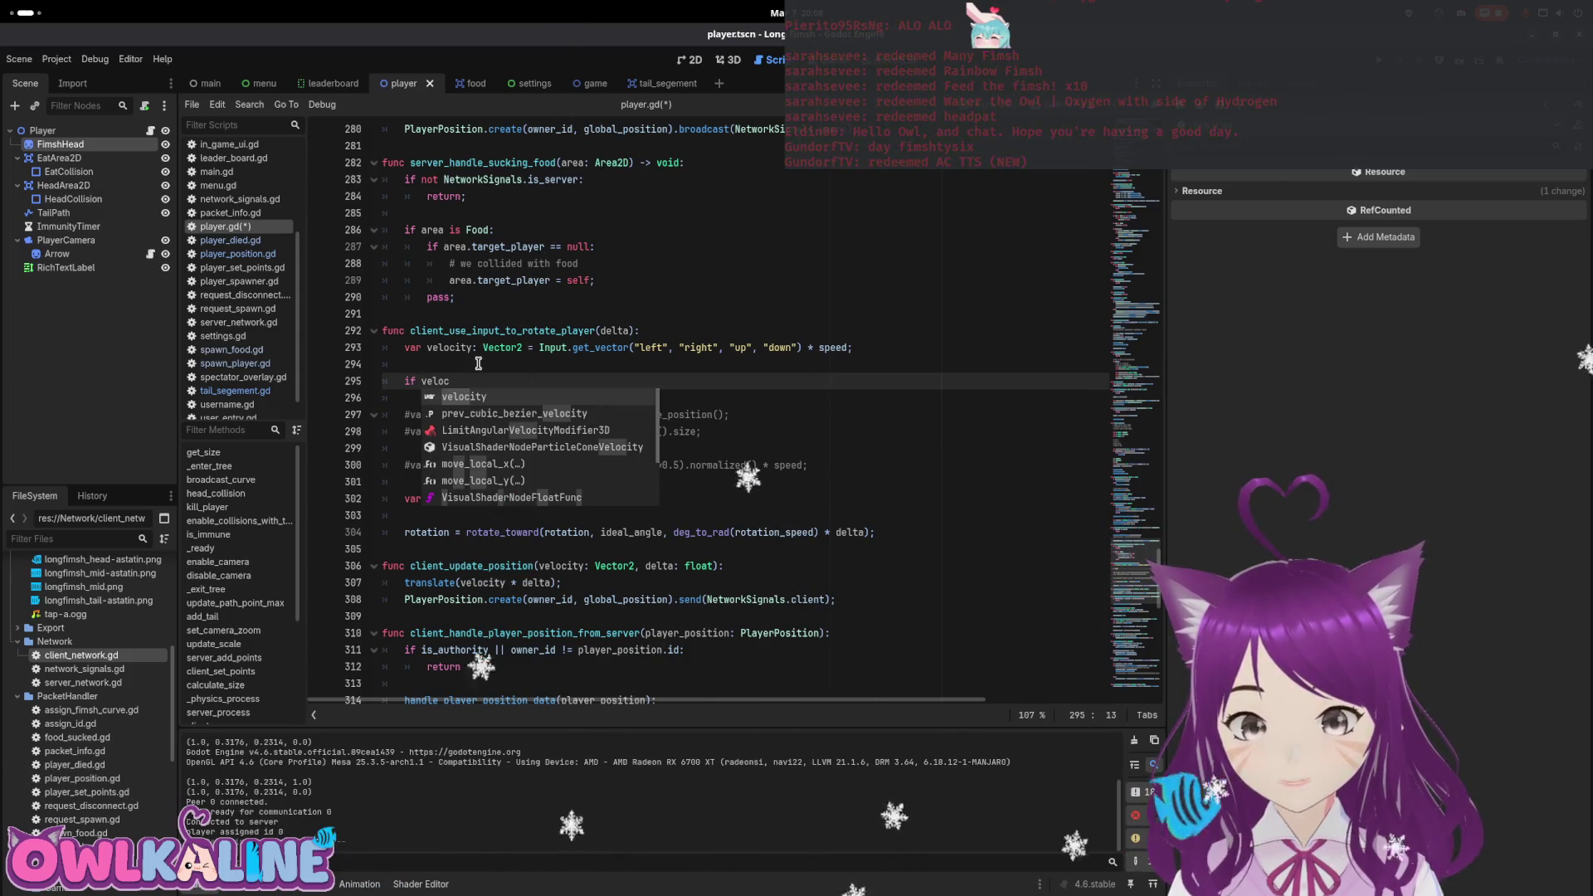
pyautogui.press('Down')
pyautogui.press('Down')
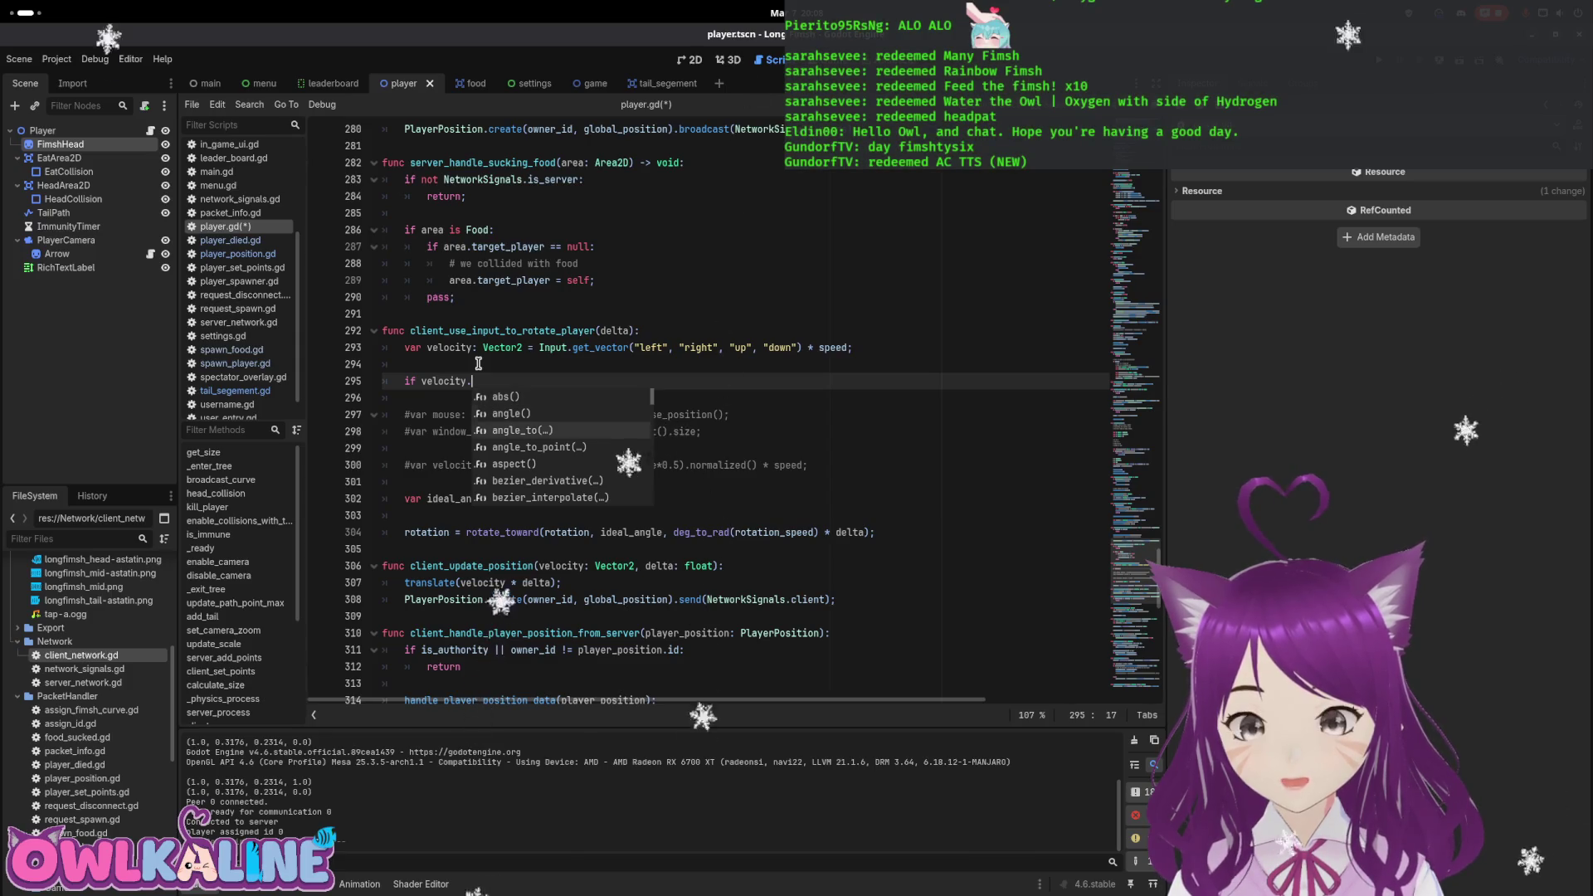
pyautogui.press('Down')
pyautogui.press('Down')
pyautogui.press('Down')
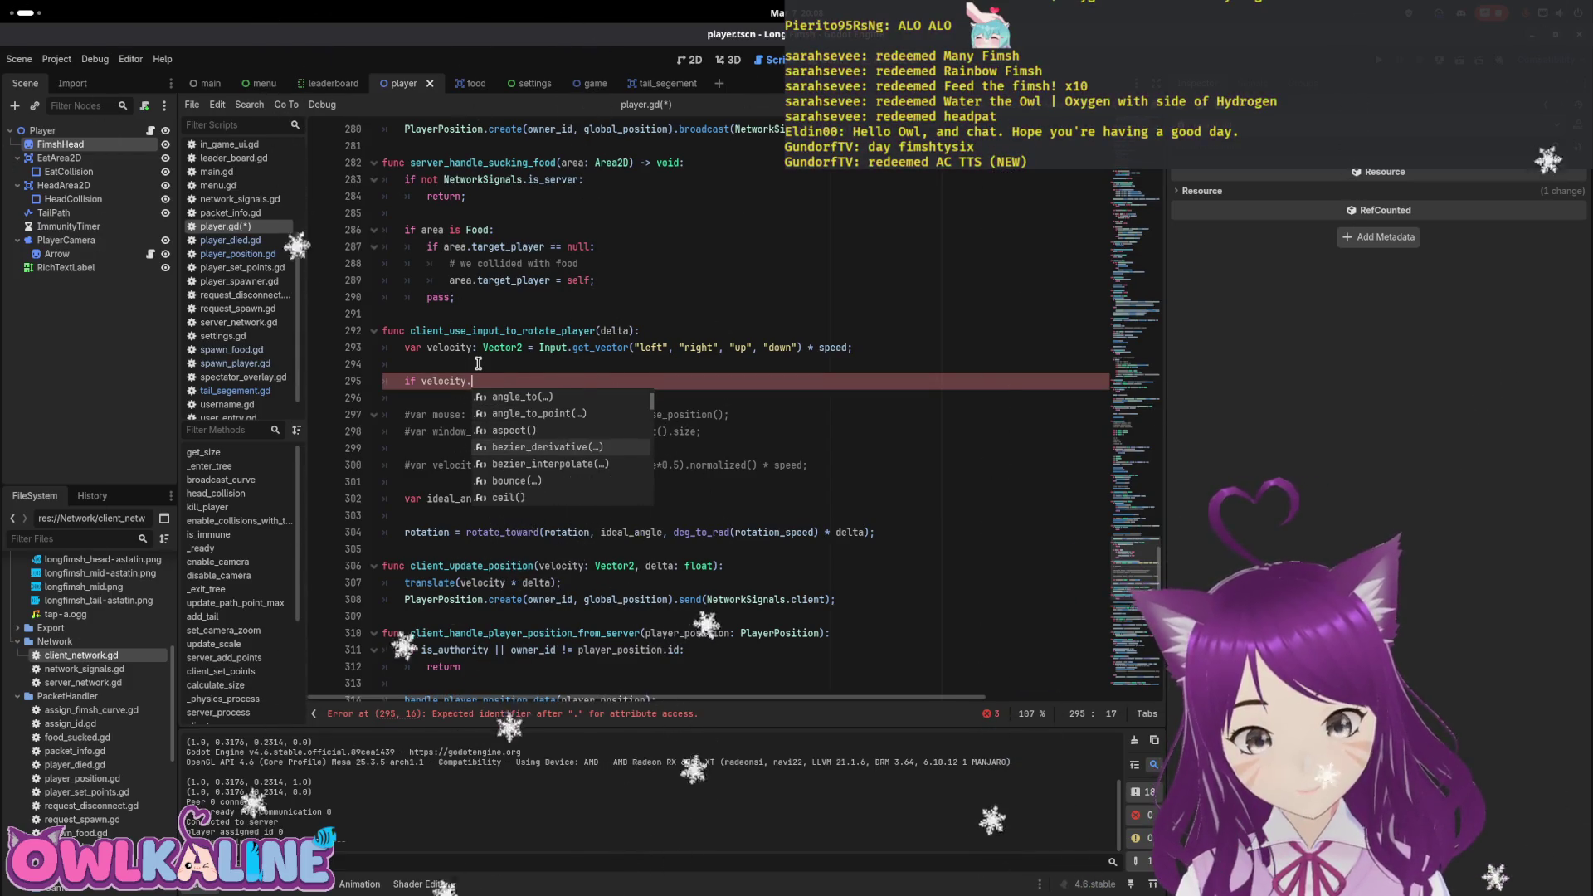
pyautogui.write('sq')
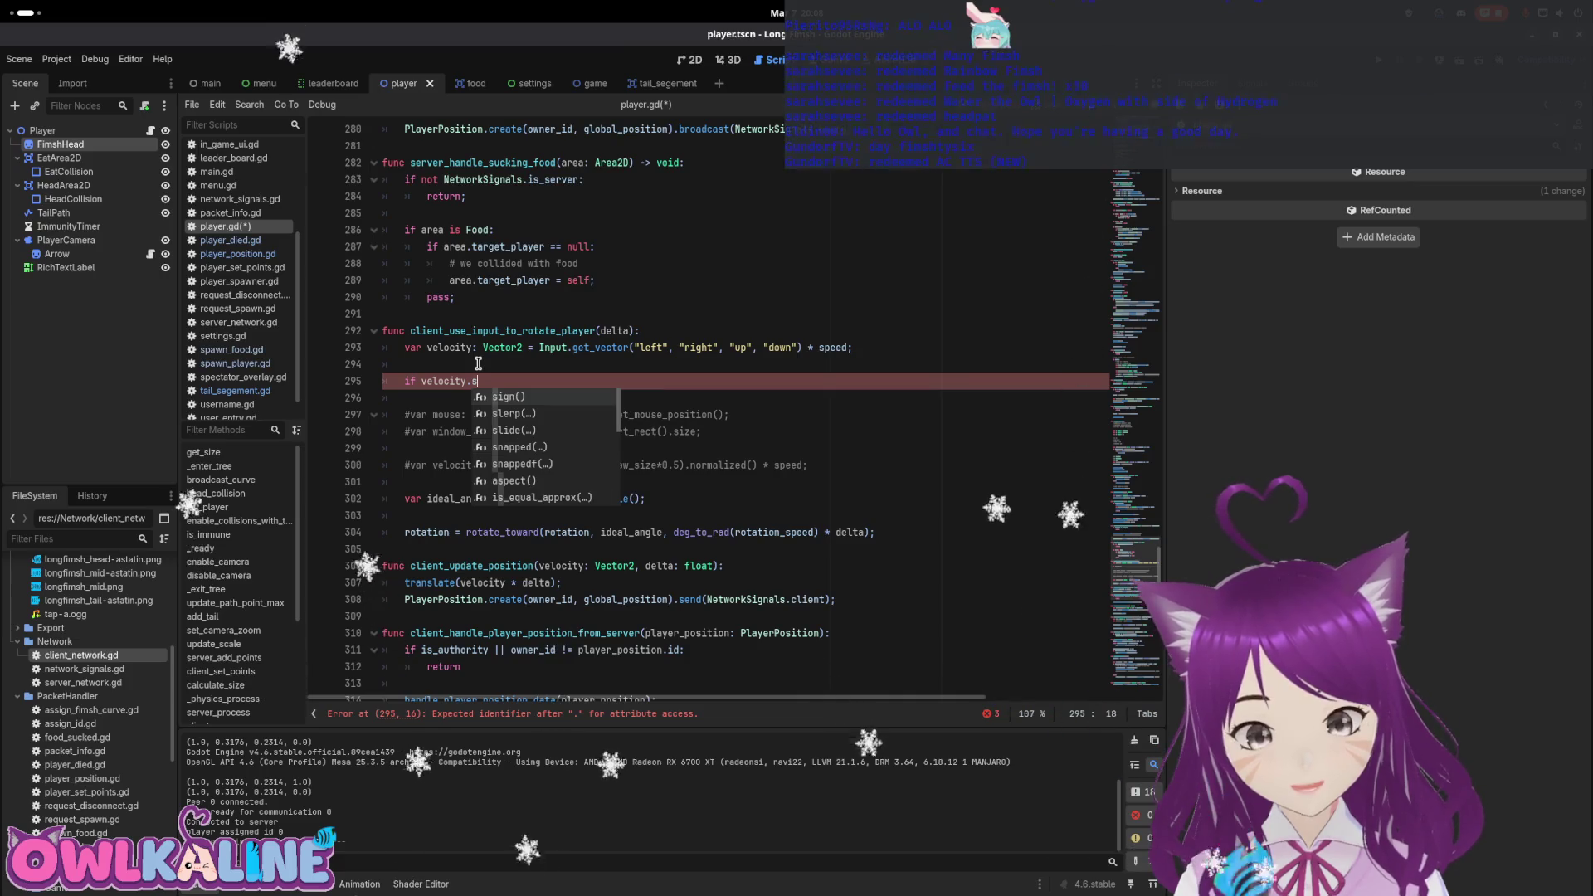
pyautogui.press('Return')
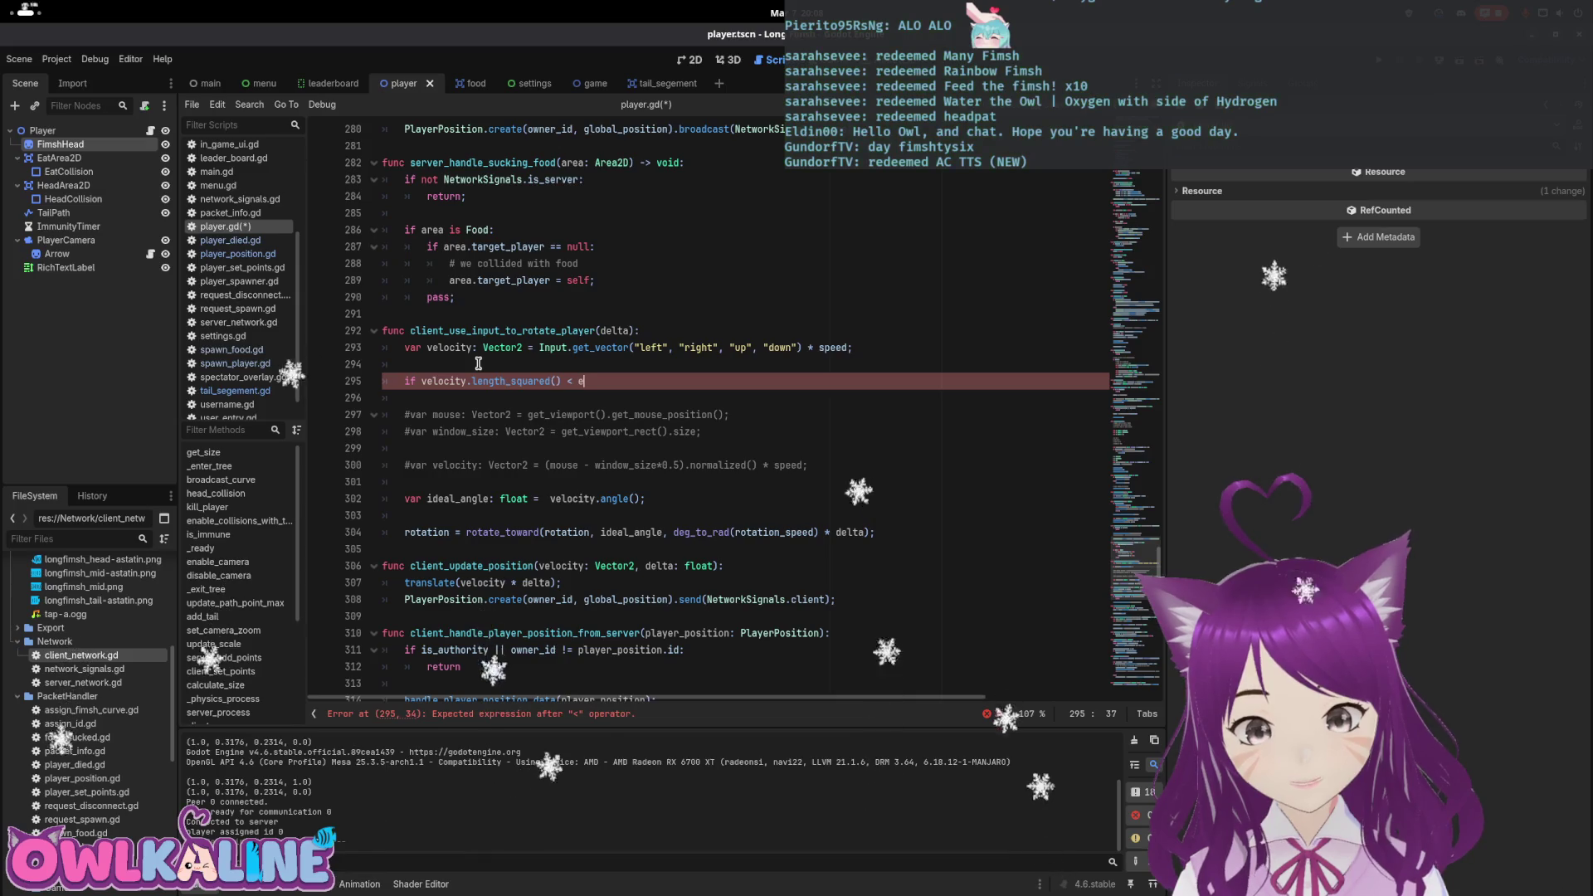
# - Extend the condition to 'if velocity.length_squared() <= son' after correcting typos
pyautogui.write('< el')
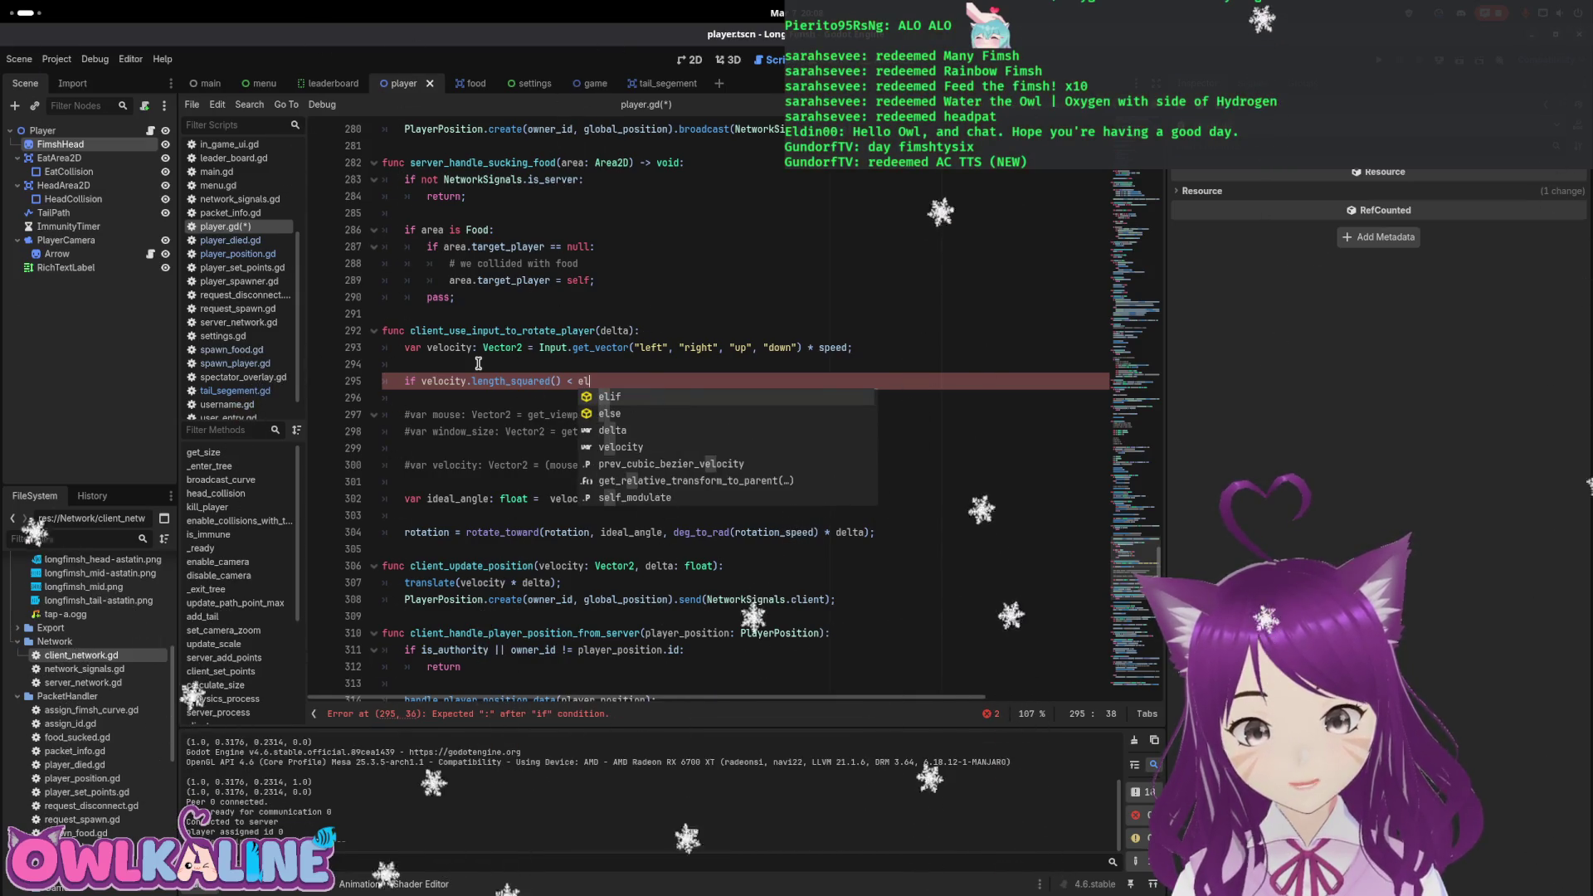
pyautogui.write('ipson')
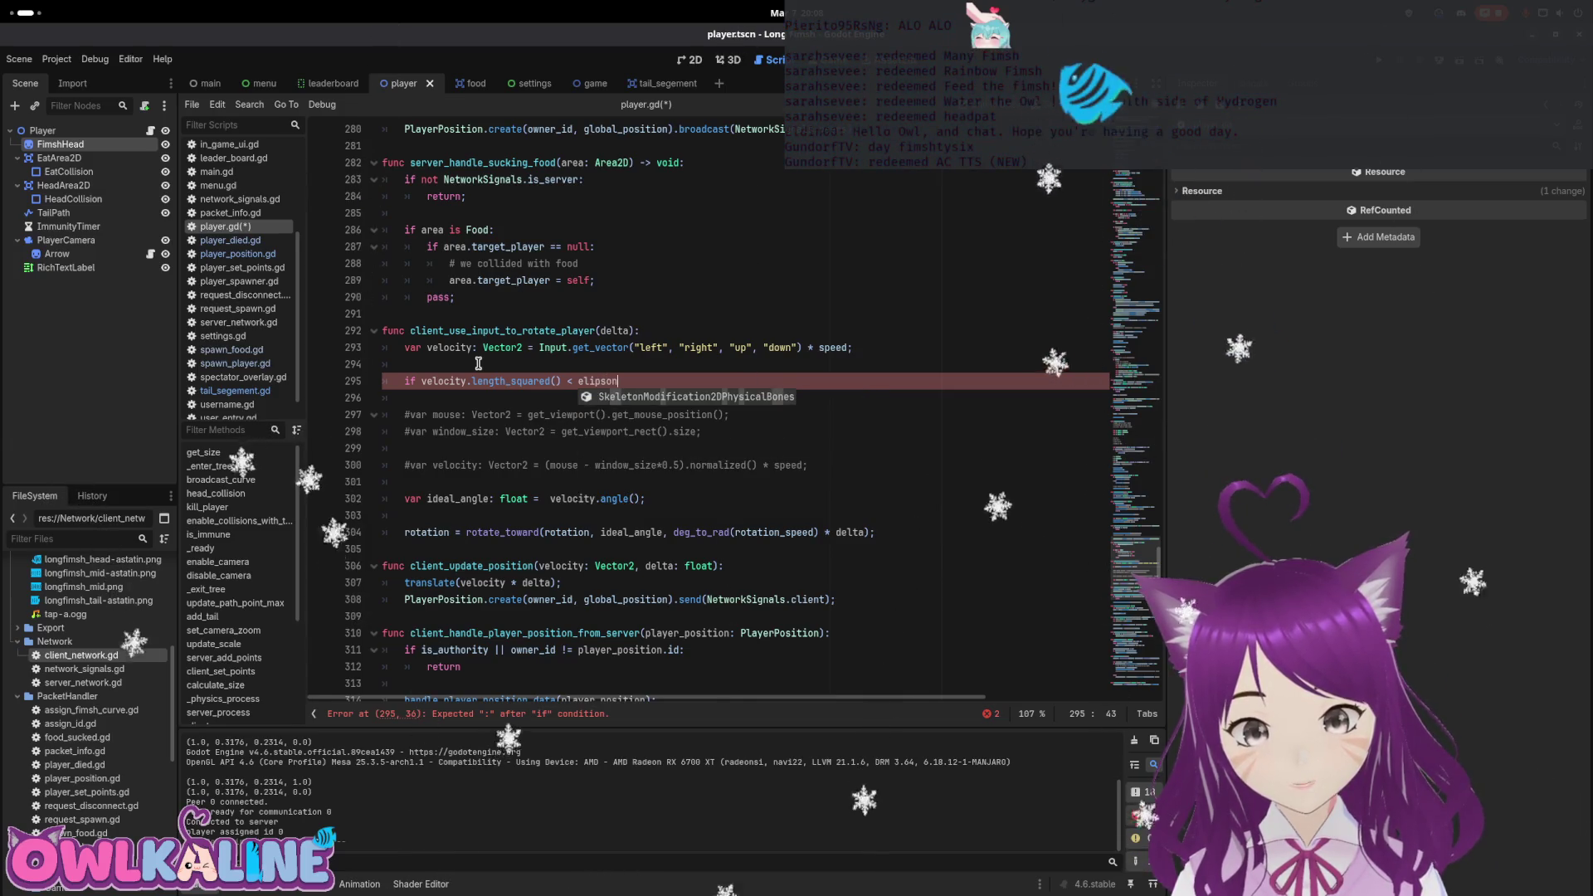
pyautogui.press('BackSpace')
pyautogui.press('BackSpace')
pyautogui.press('BackSpace')
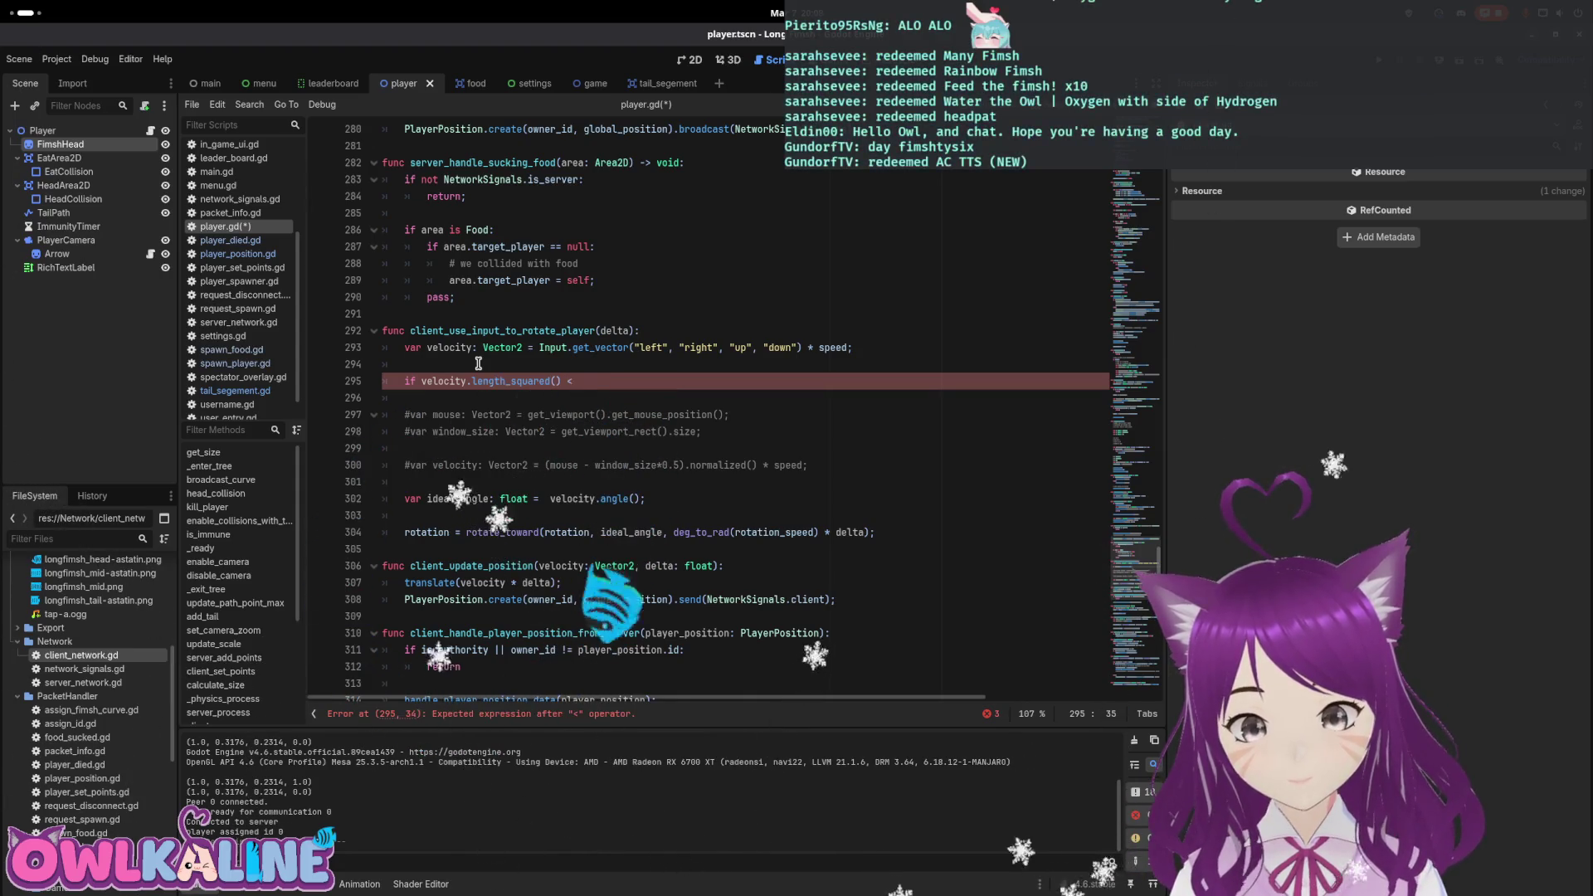
pyautogui.write('<= el')
pyautogui.press('BackSpace')
pyautogui.press('BackSpace')
pyautogui.write('ps')
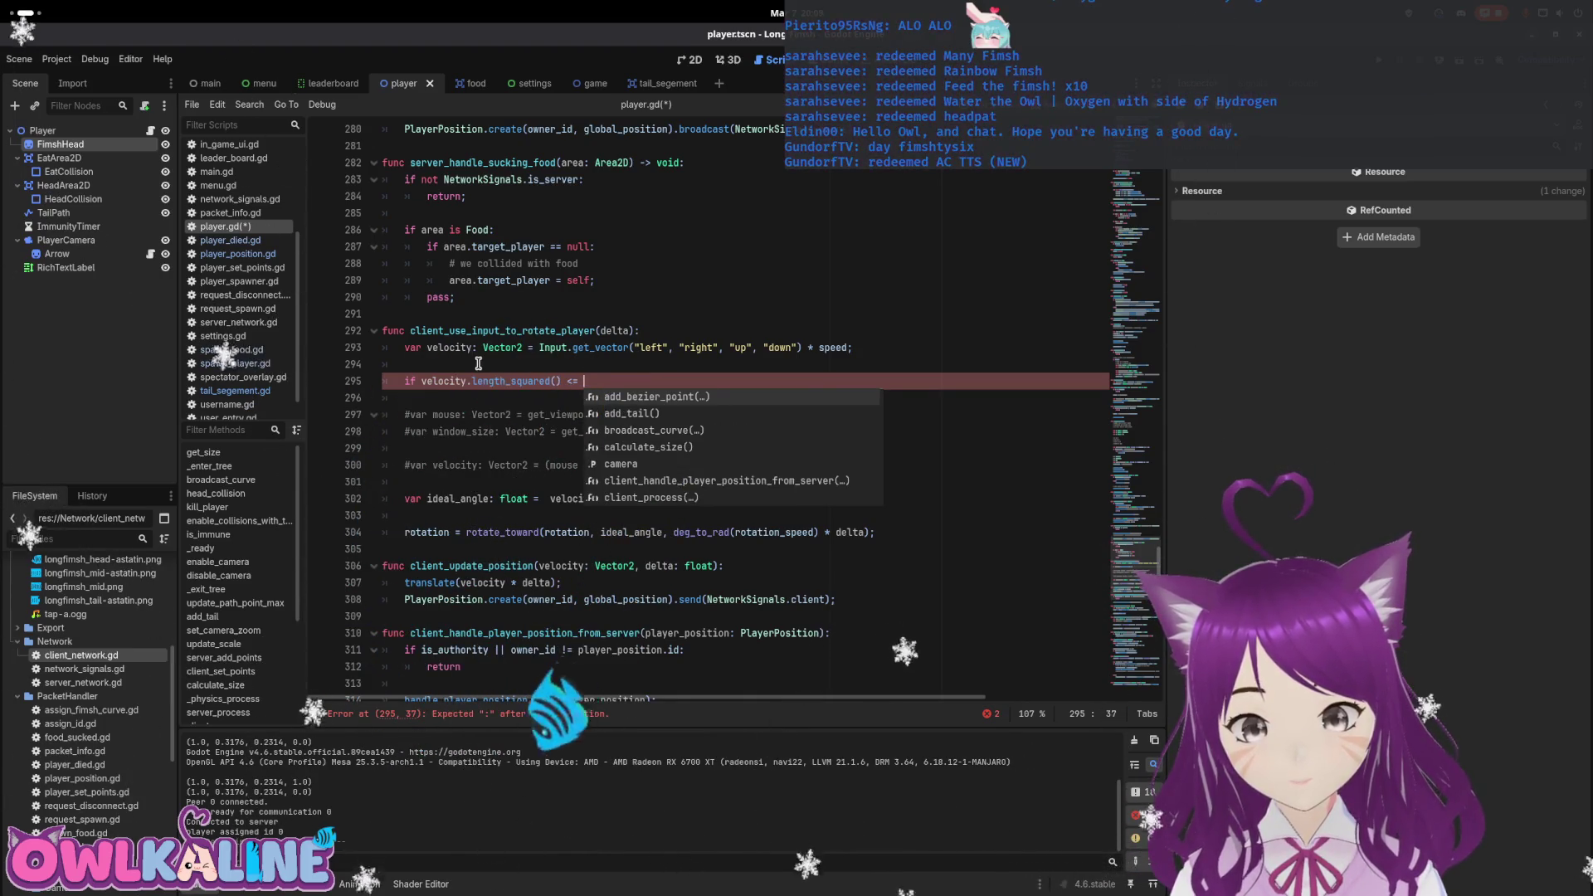
pyautogui.press('BackSpace')
pyautogui.press('BackSpace')
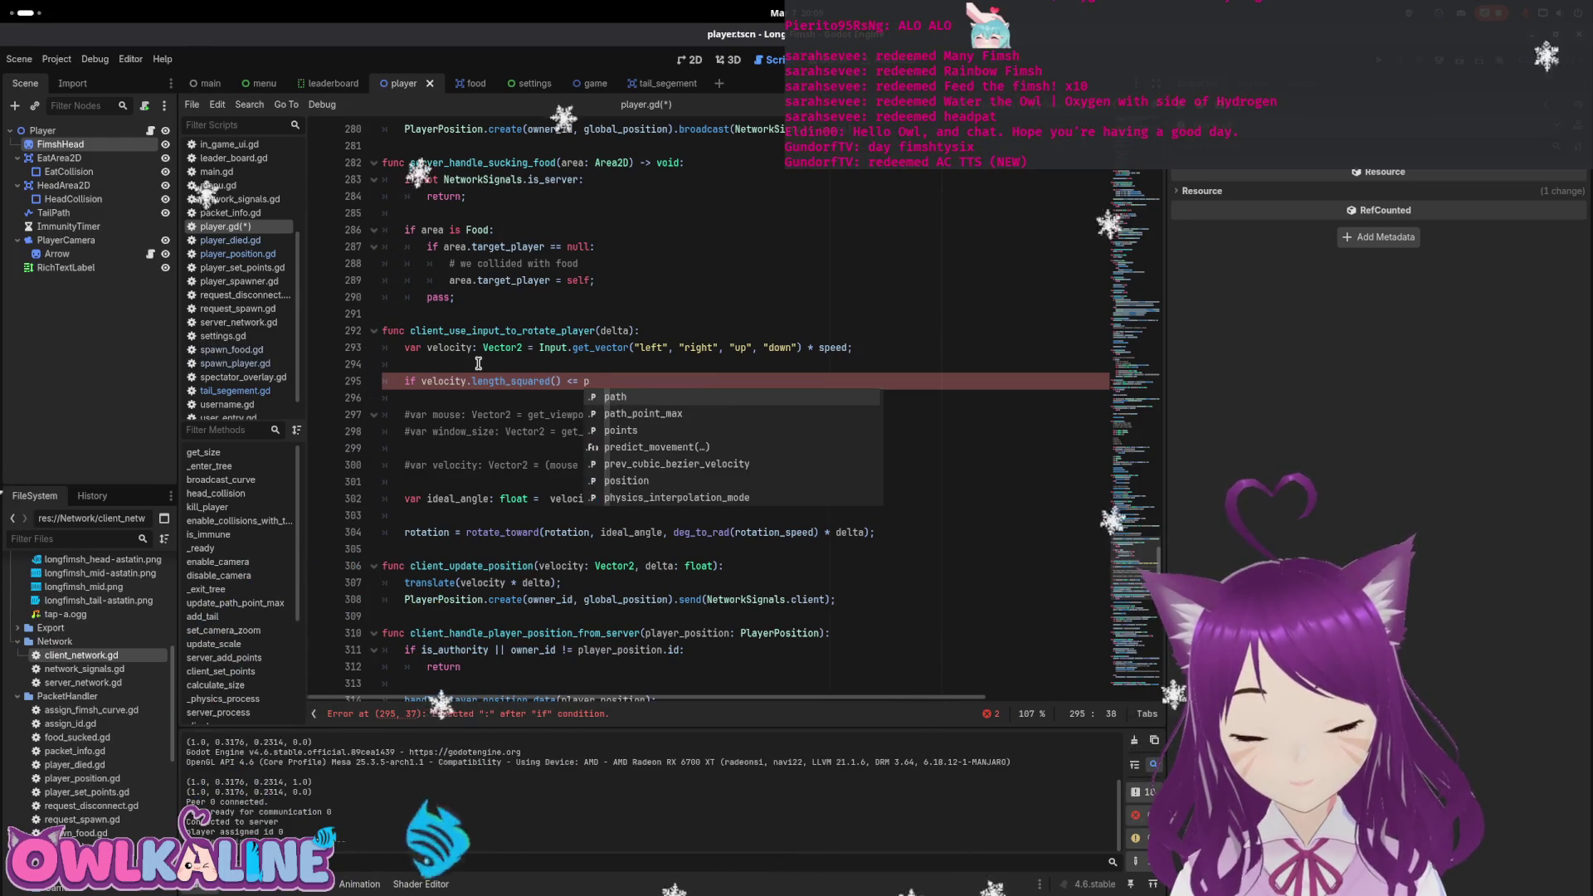
pyautogui.write('son')
pyautogui.press('Down')
pyautogui.press('Down')
pyautogui.press('Down')
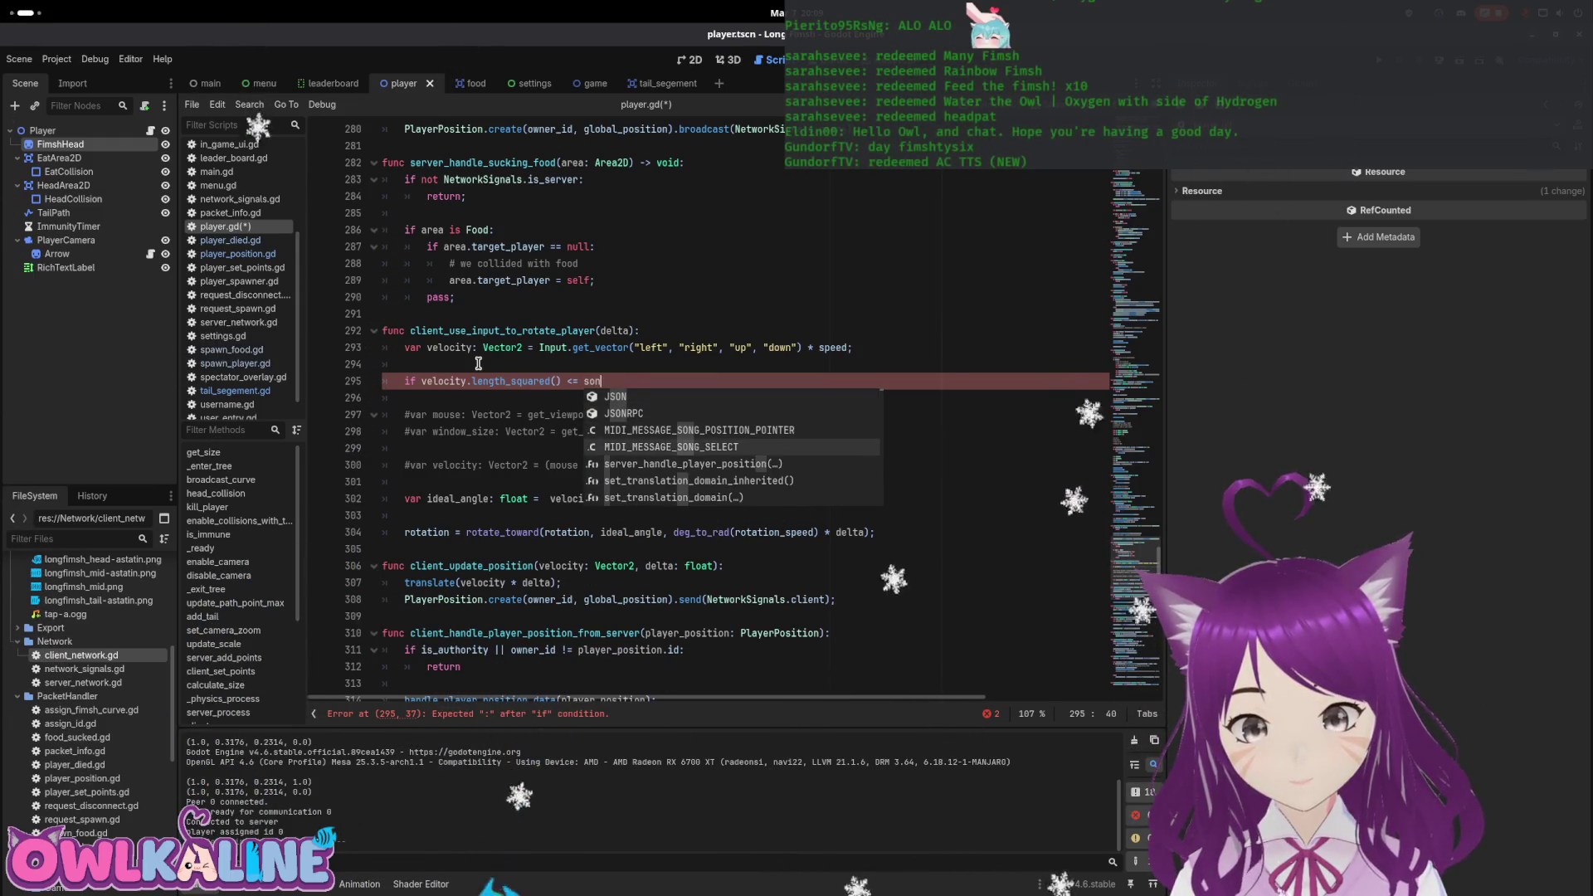
pyautogui.press('Down')
pyautogui.press('Down')
pyautogui.press('Down')
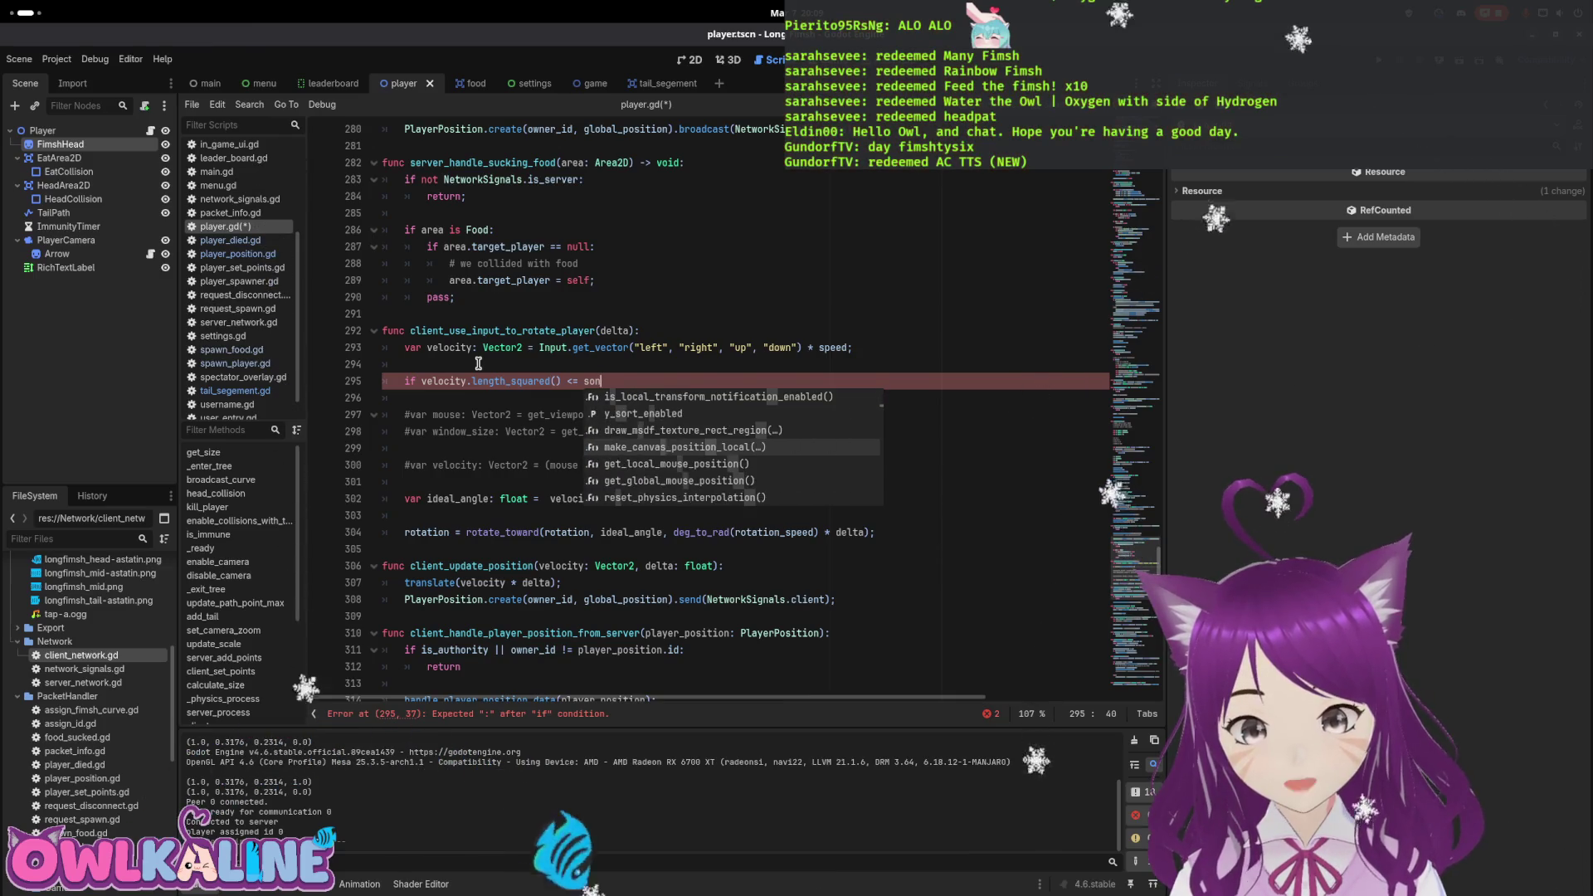
# - Type 'Red' into the Long Fimsh steps-left note, then return to the script editor
pyautogui.press('super')
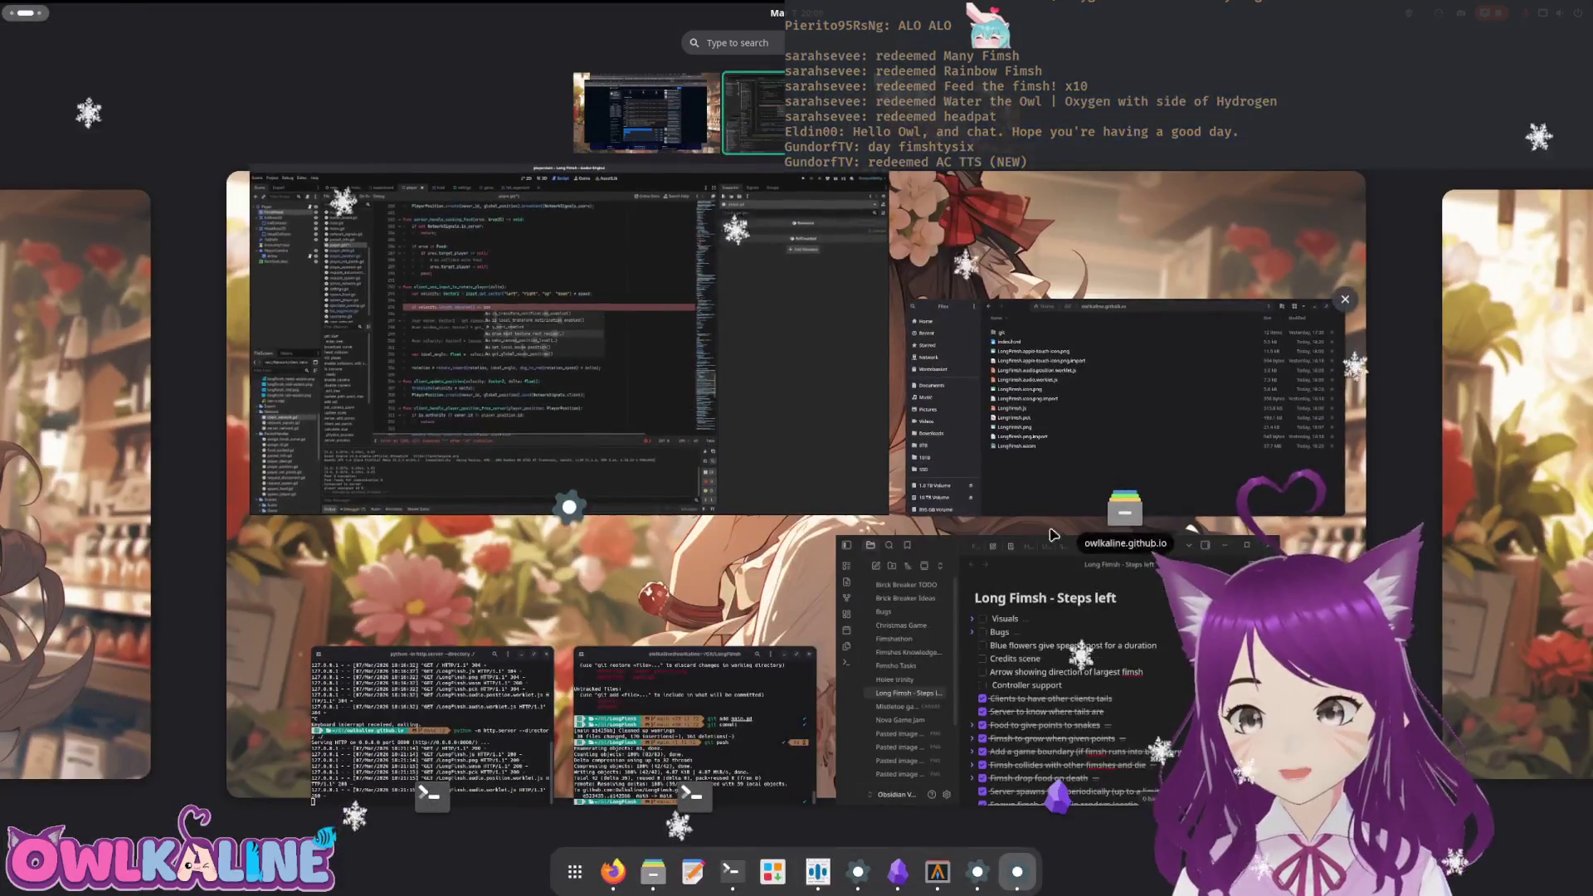
pyautogui.click(828, 531)
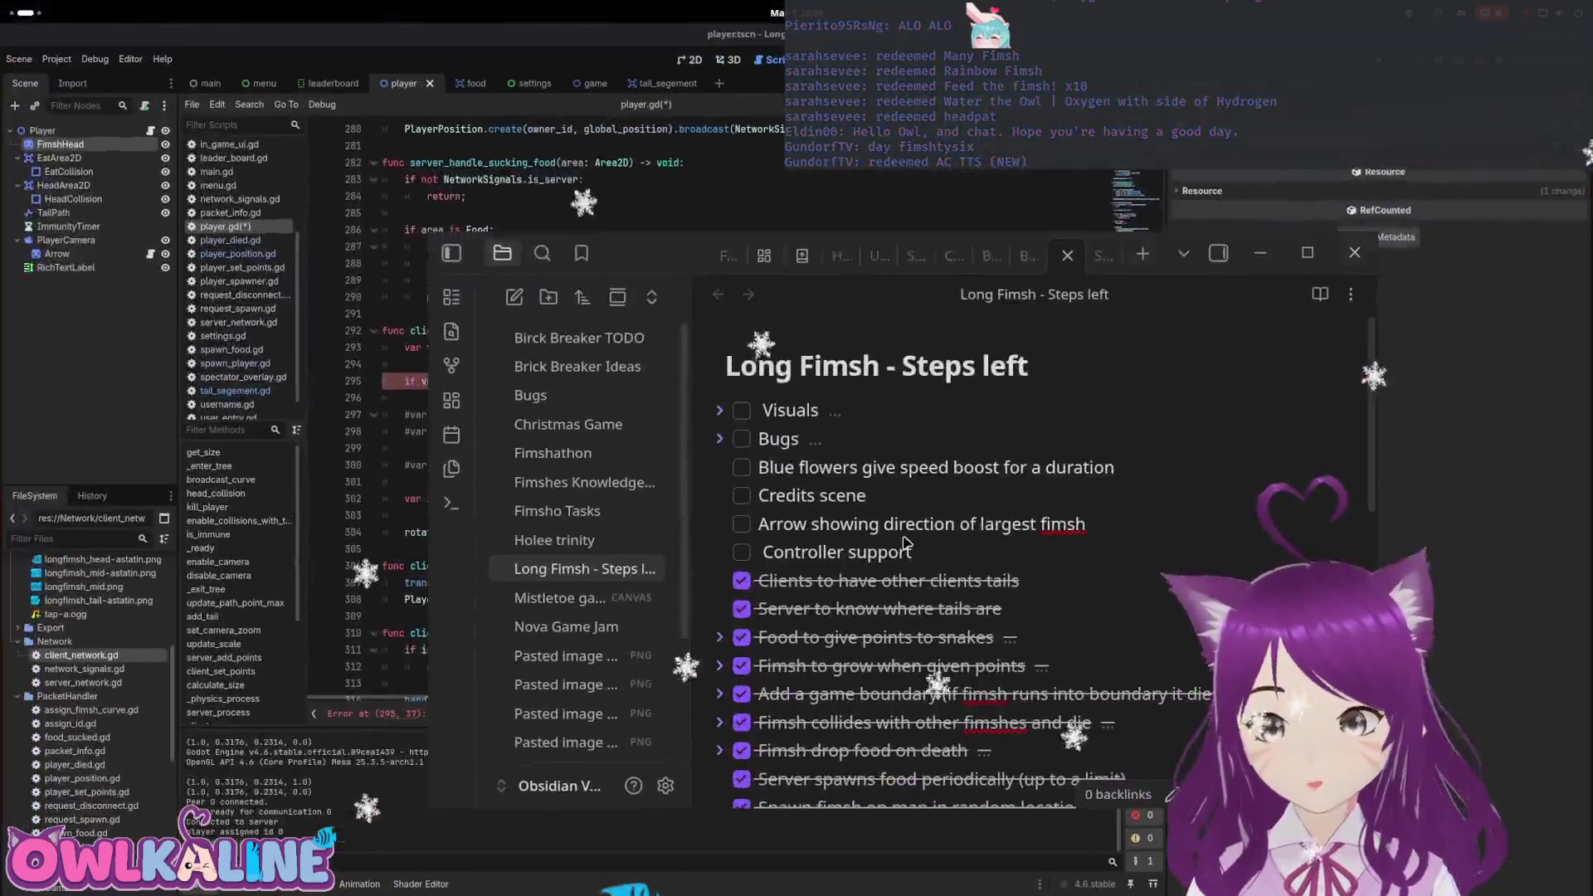
pyautogui.click(875, 495)
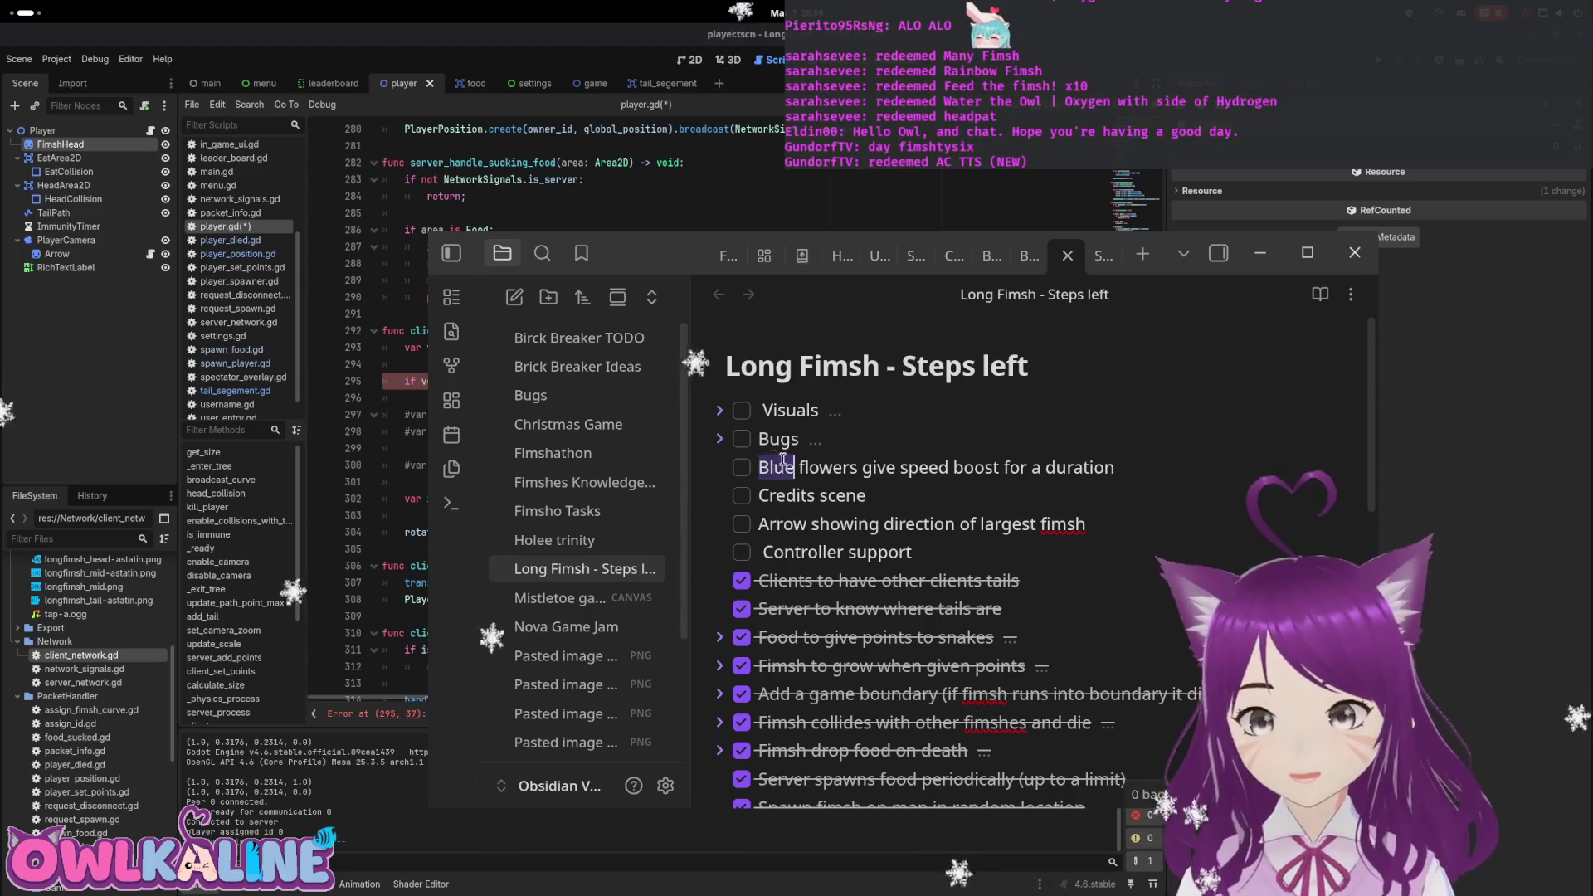
pyautogui.write('Red')
pyautogui.hotkey('alt', 'Tab')
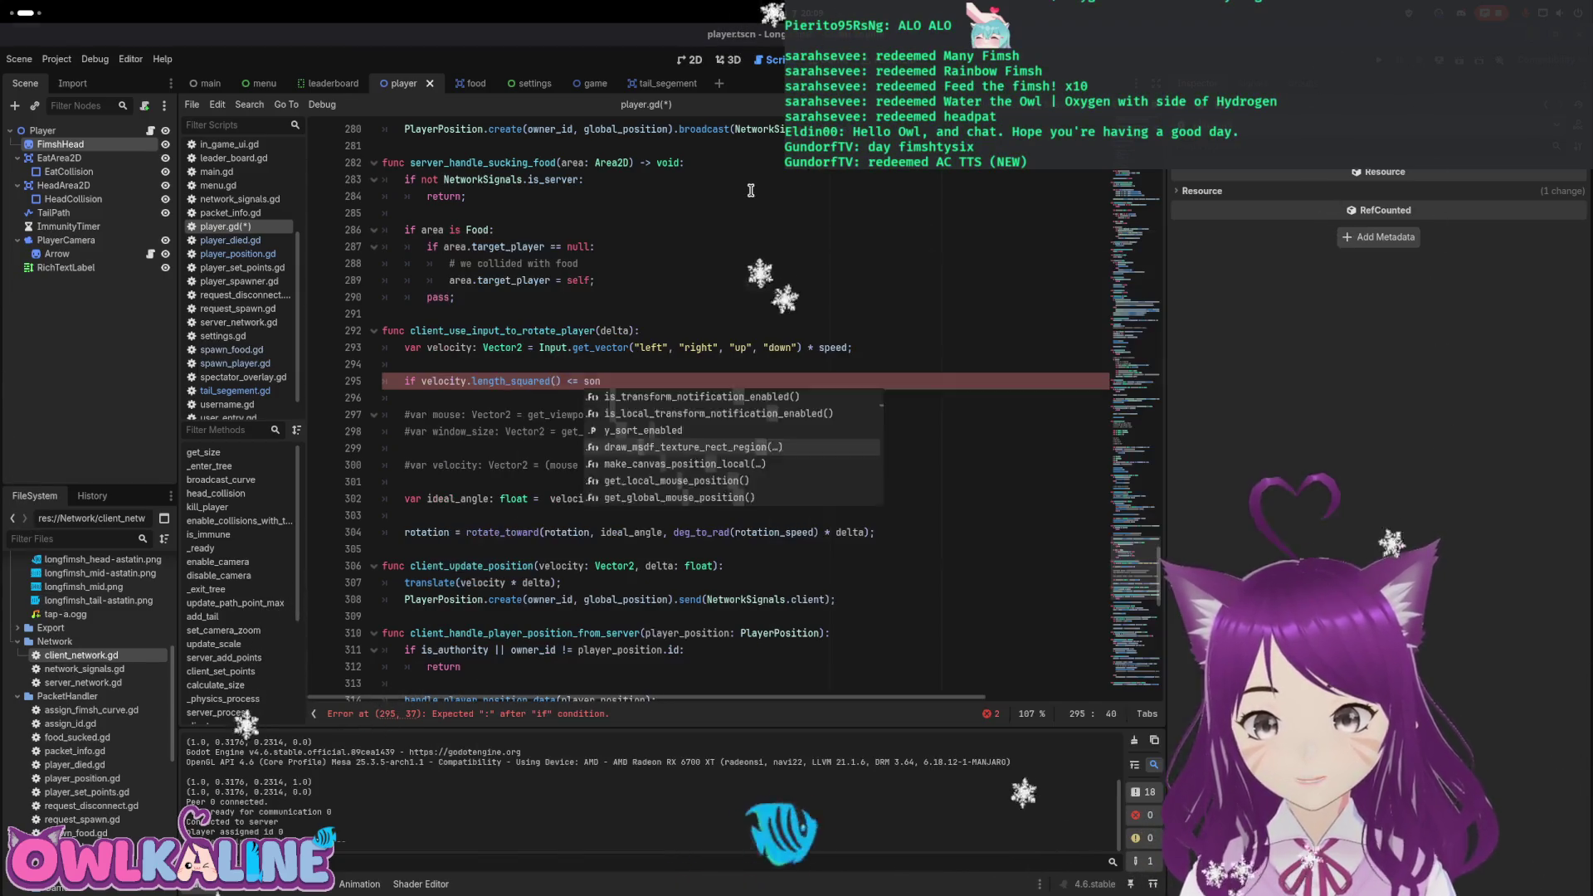
pyautogui.click(539, 413)
# - End the if velocity.length_squared() line with a colon, give it a 'pass;' body, and save
pyautogui.click(594, 377)
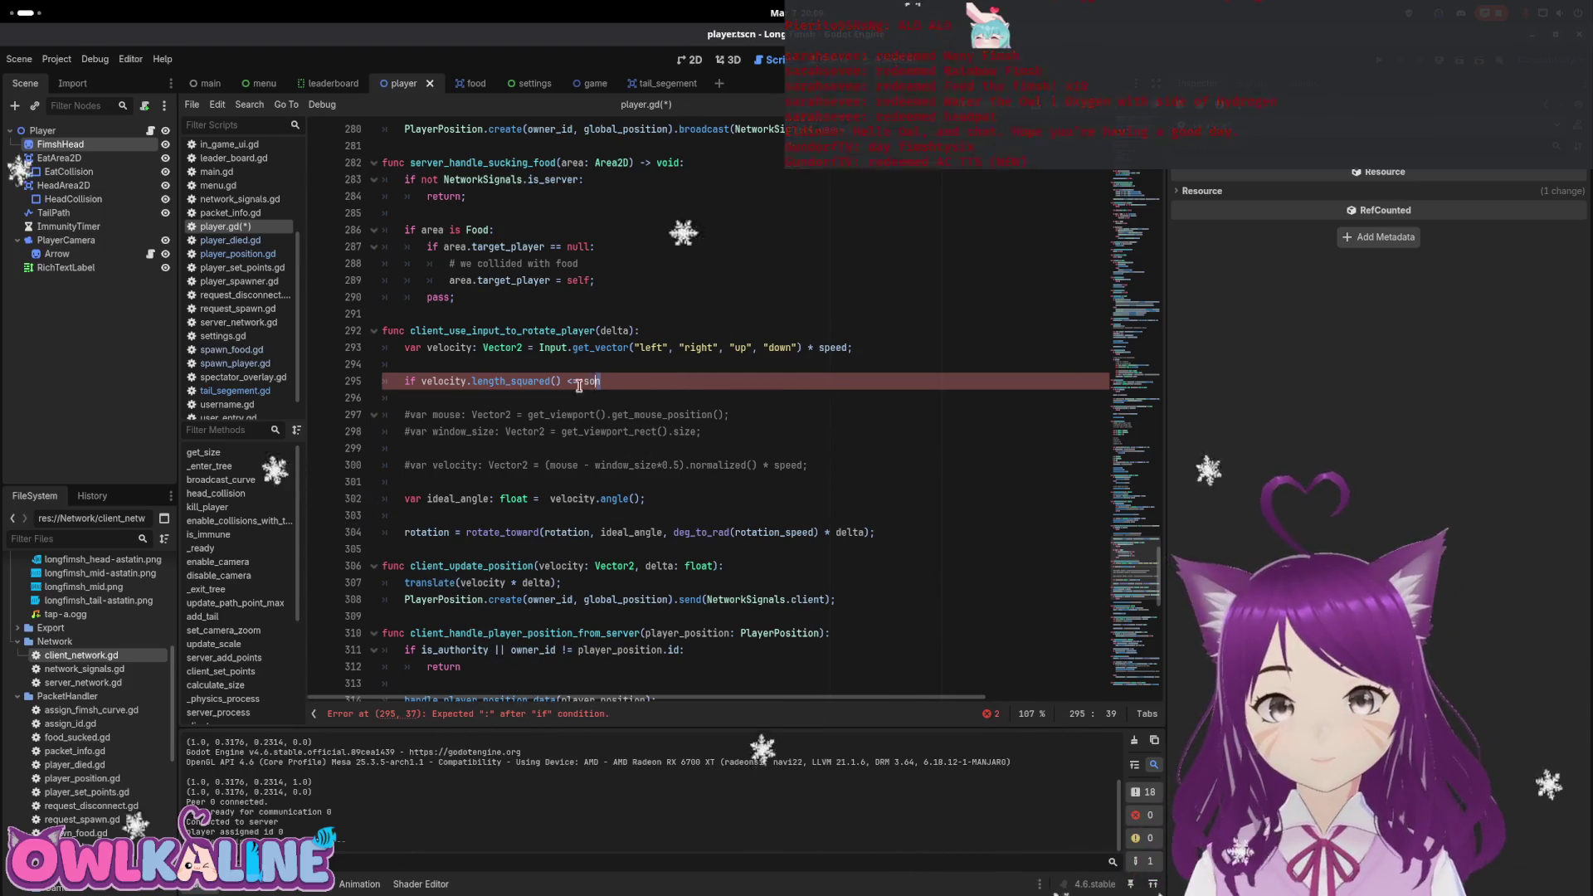
pyautogui.write('.')
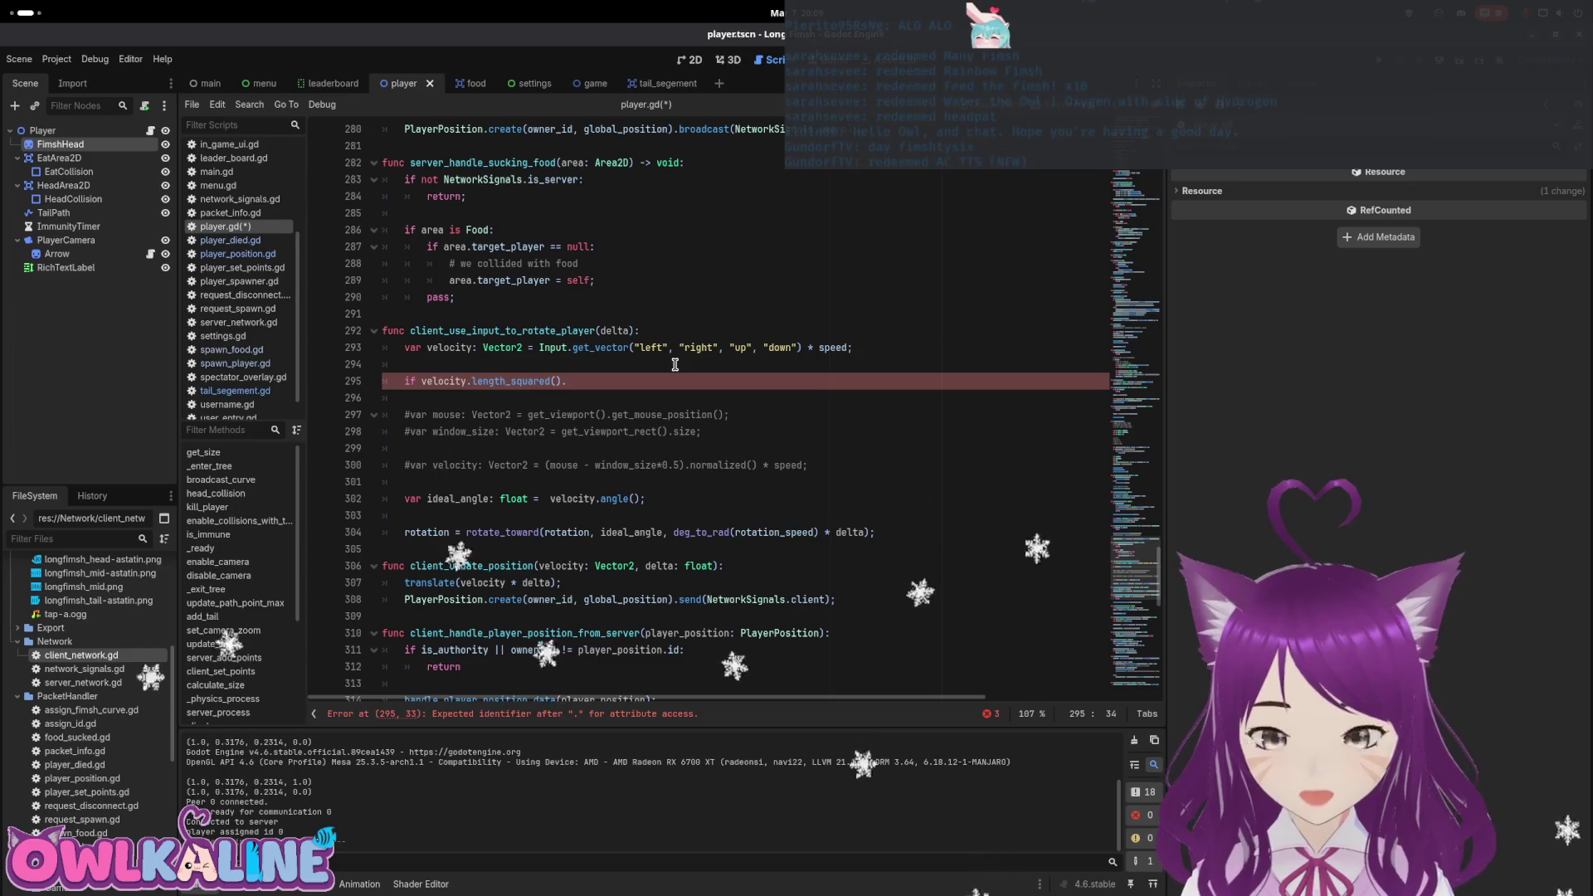
pyautogui.press('Return')
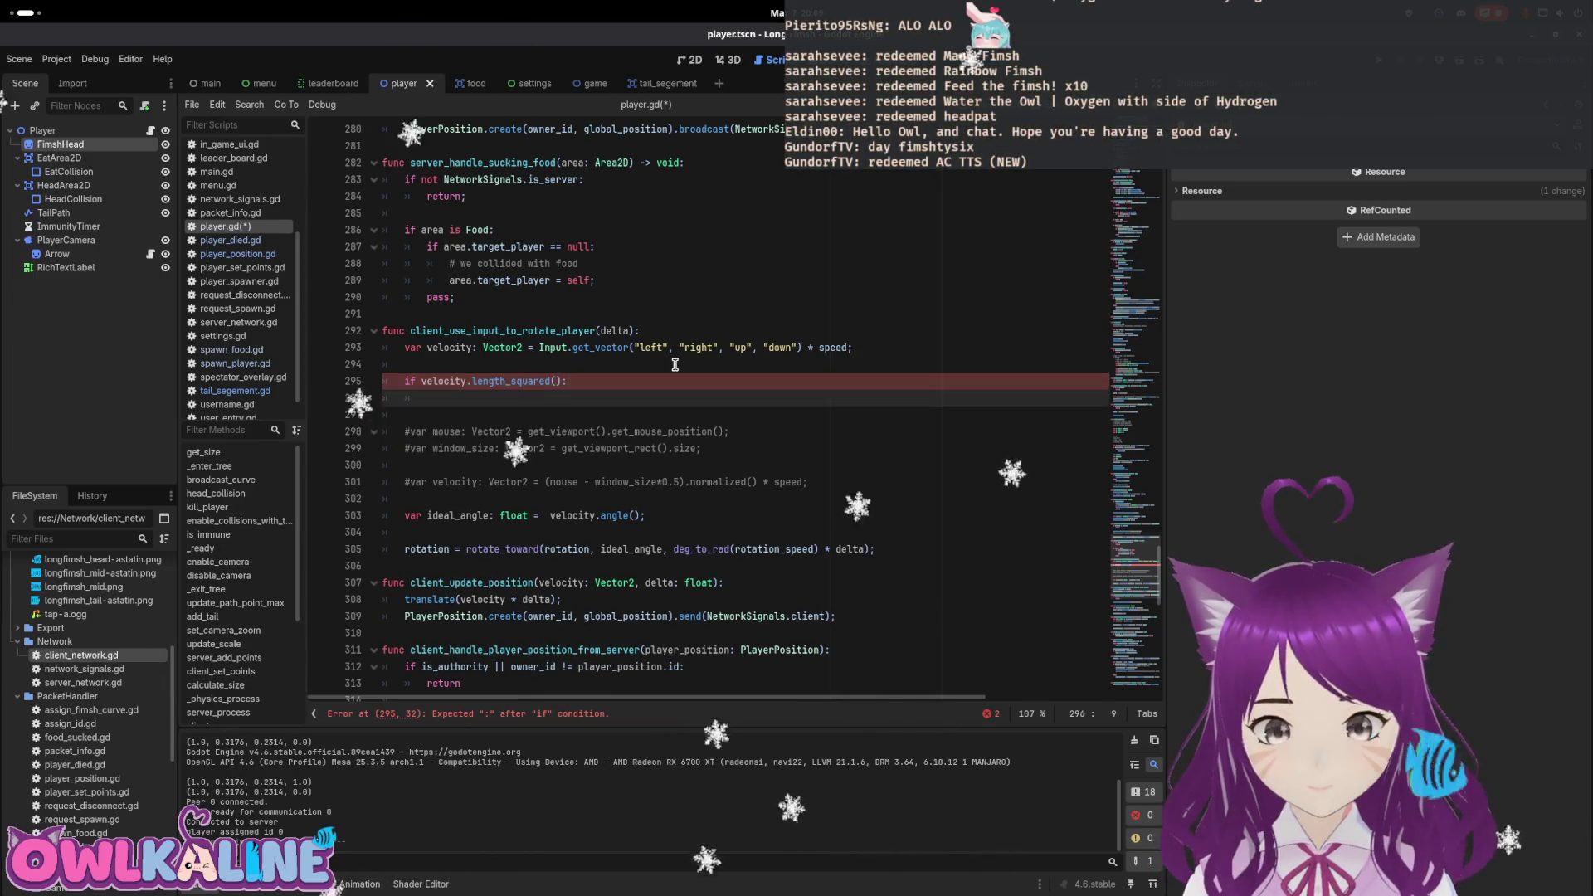
pyautogui.write('pass;')
pyautogui.hotkey('ctrl', 's')
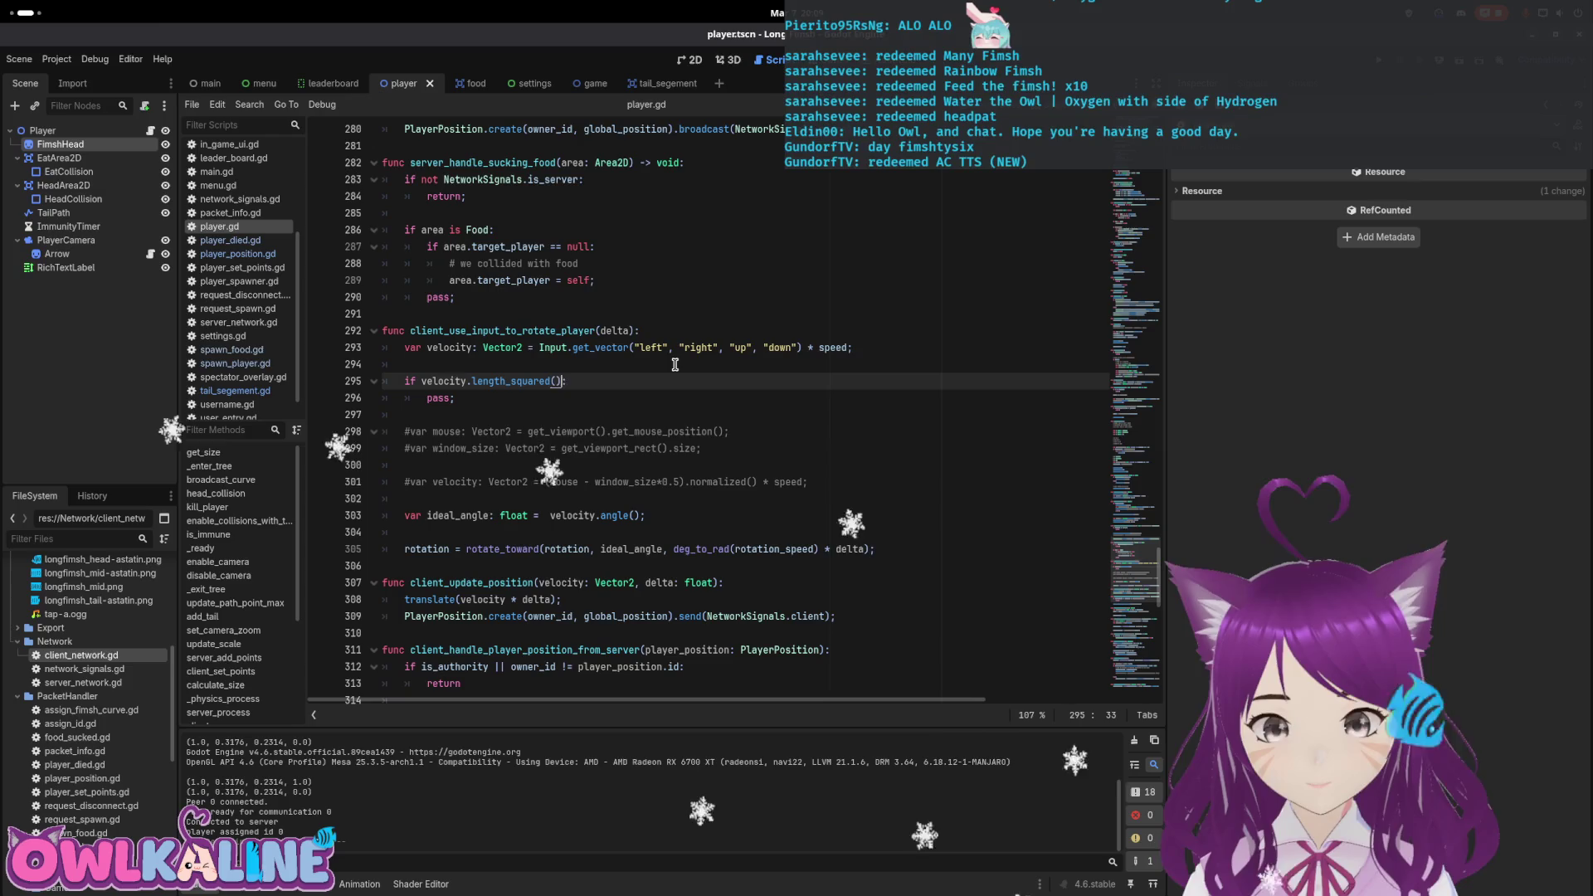
pyautogui.press('BackSpace')
pyautogui.press('BackSpace')
pyautogui.write(':')
# - Insert a new line above the if statement and begin typing 'vector'
pyautogui.press('Up')
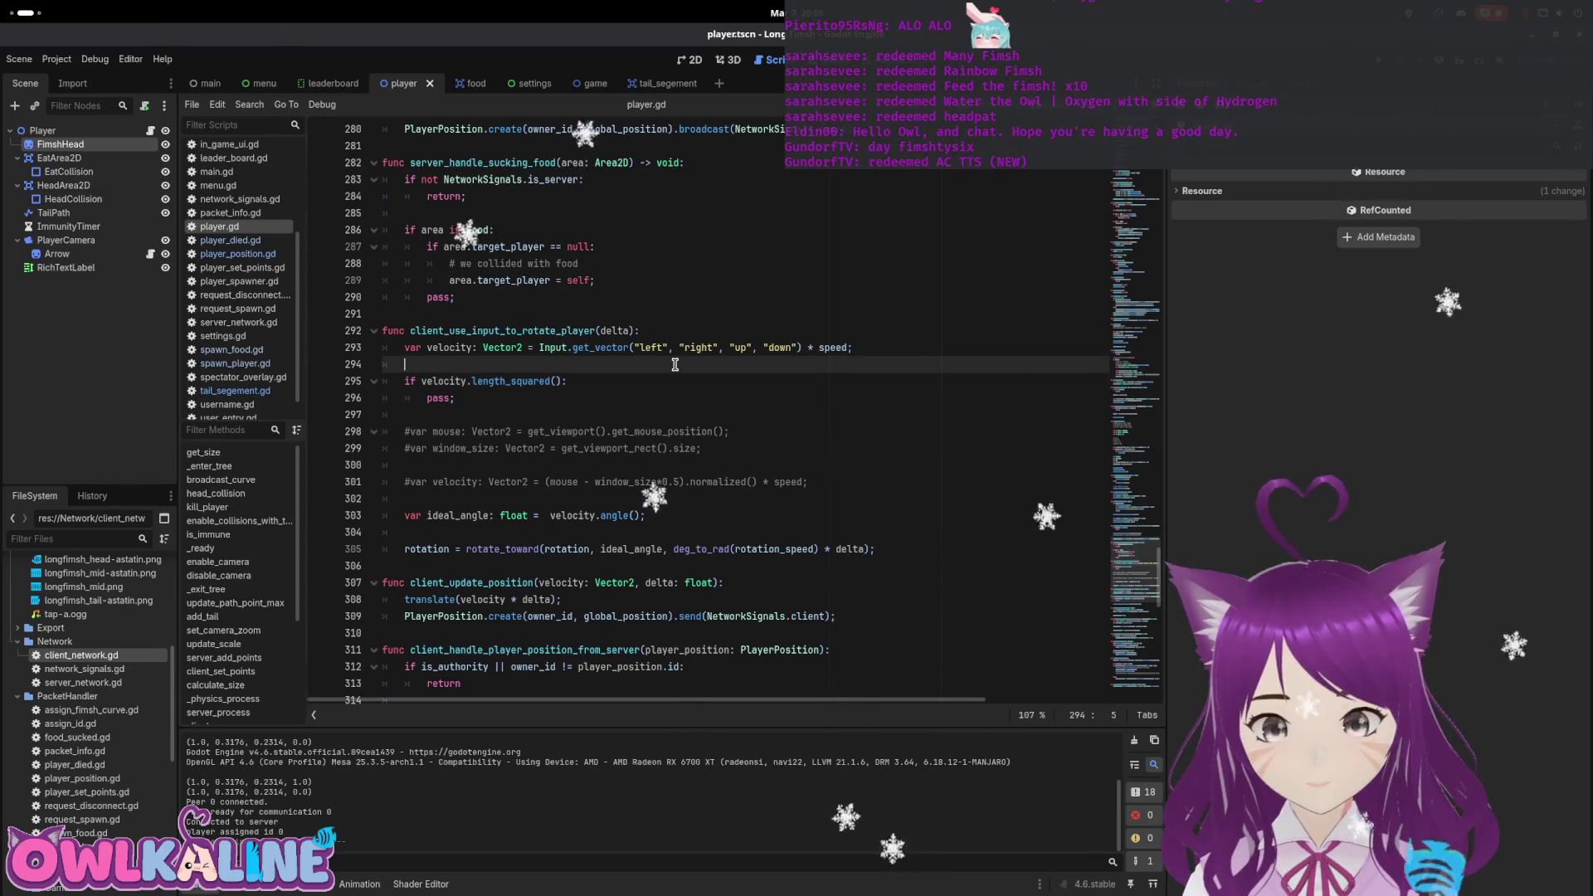
pyautogui.press('Return')
pyautogui.write('ze')
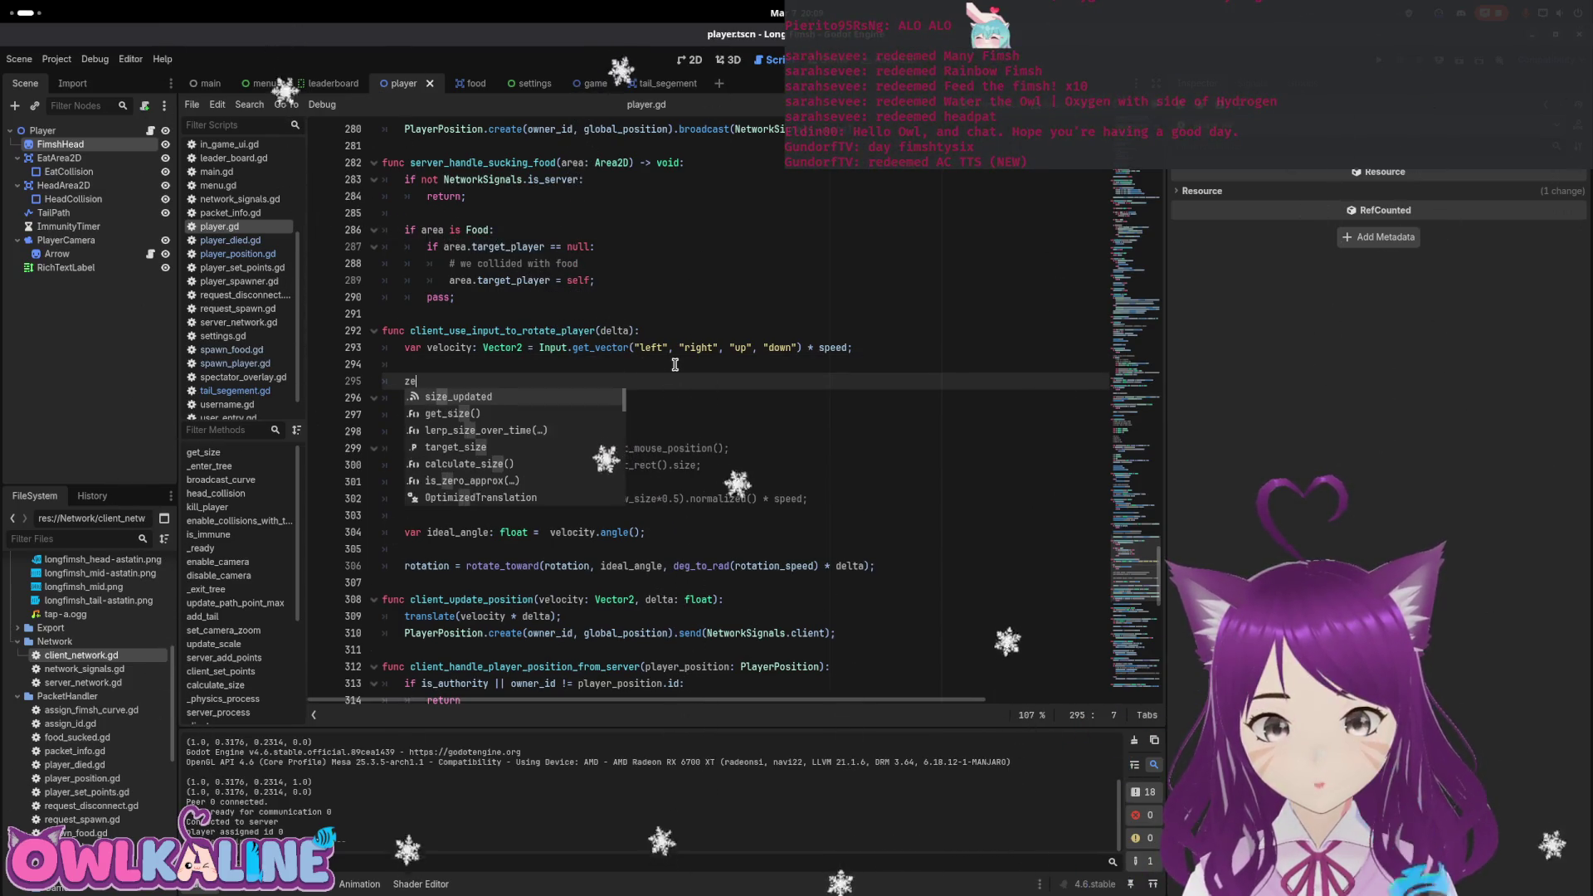
pyautogui.press('BackSpace')
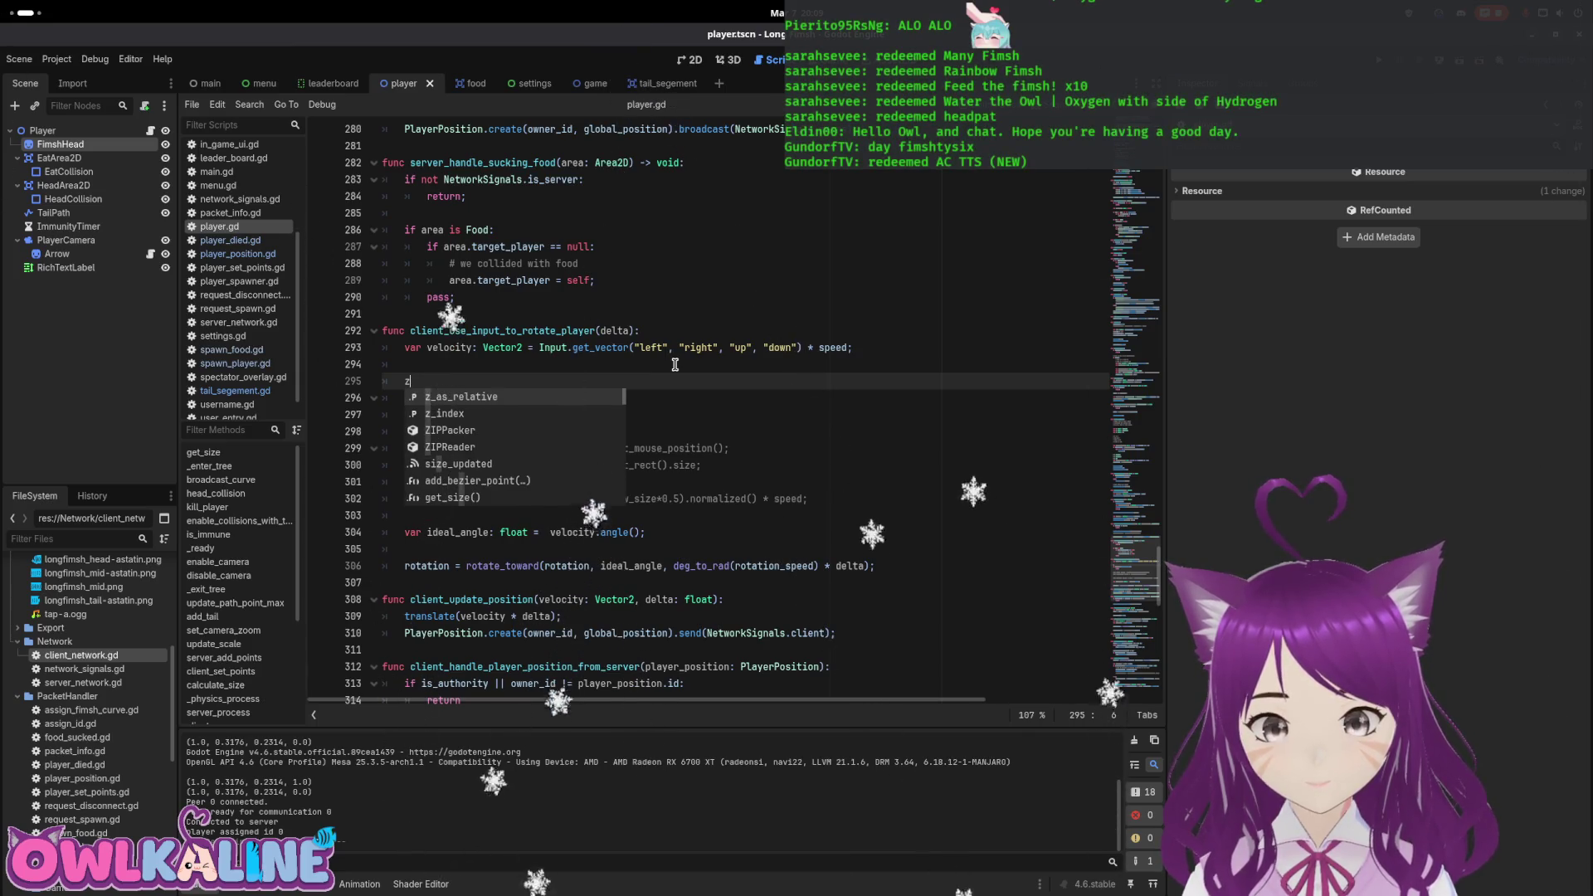
pyautogui.press('BackSpace')
pyautogui.write('near')
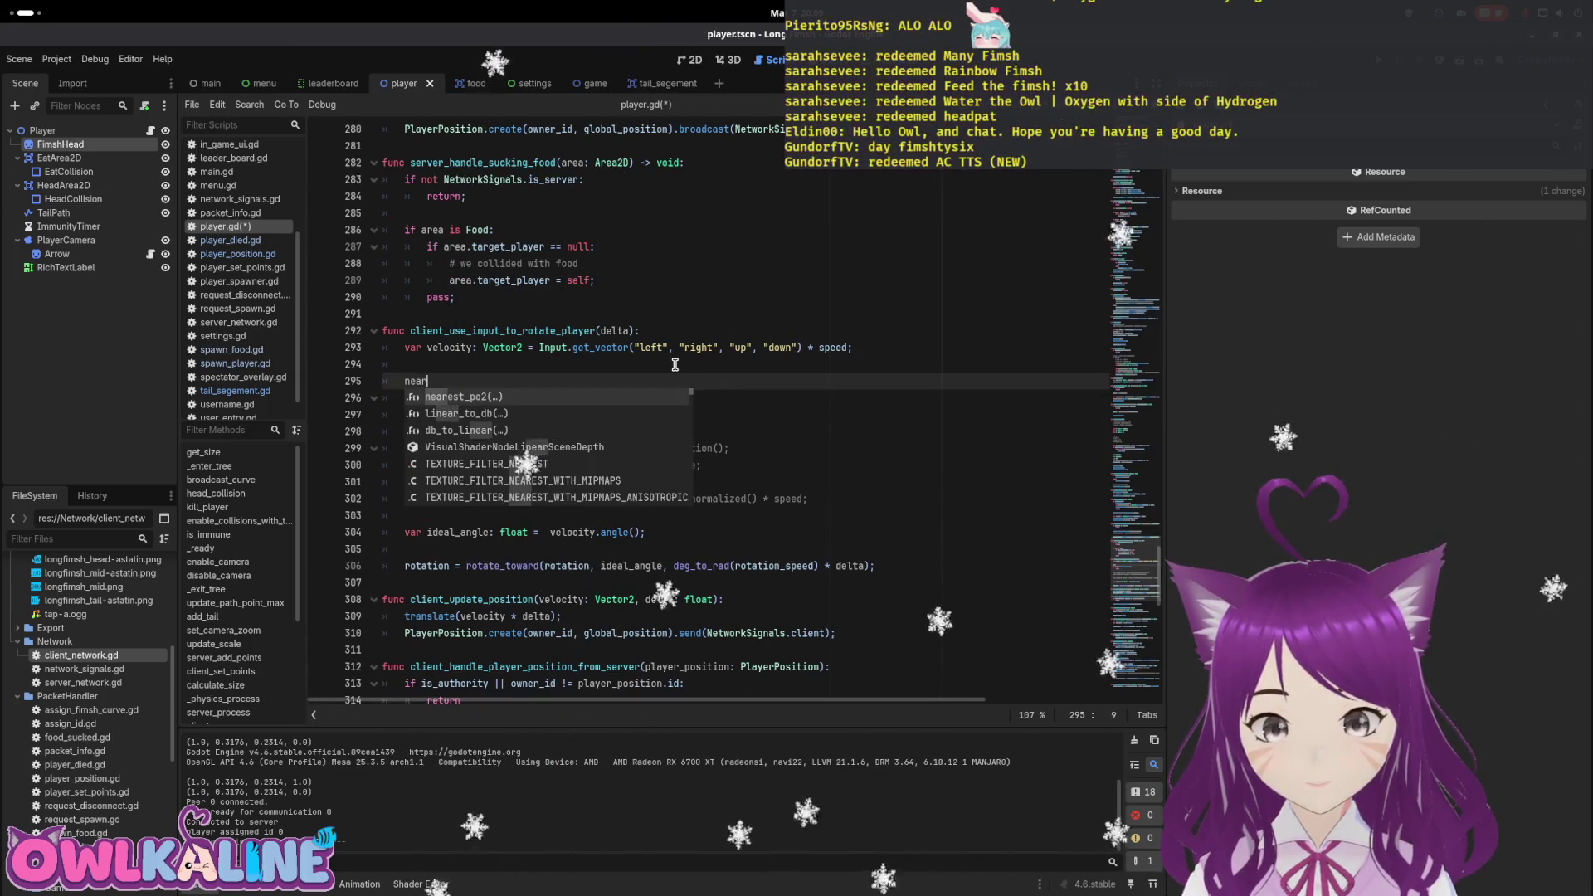
pyautogui.press('BackSpace')
pyautogui.press('BackSpace')
pyautogui.press('BackSpace')
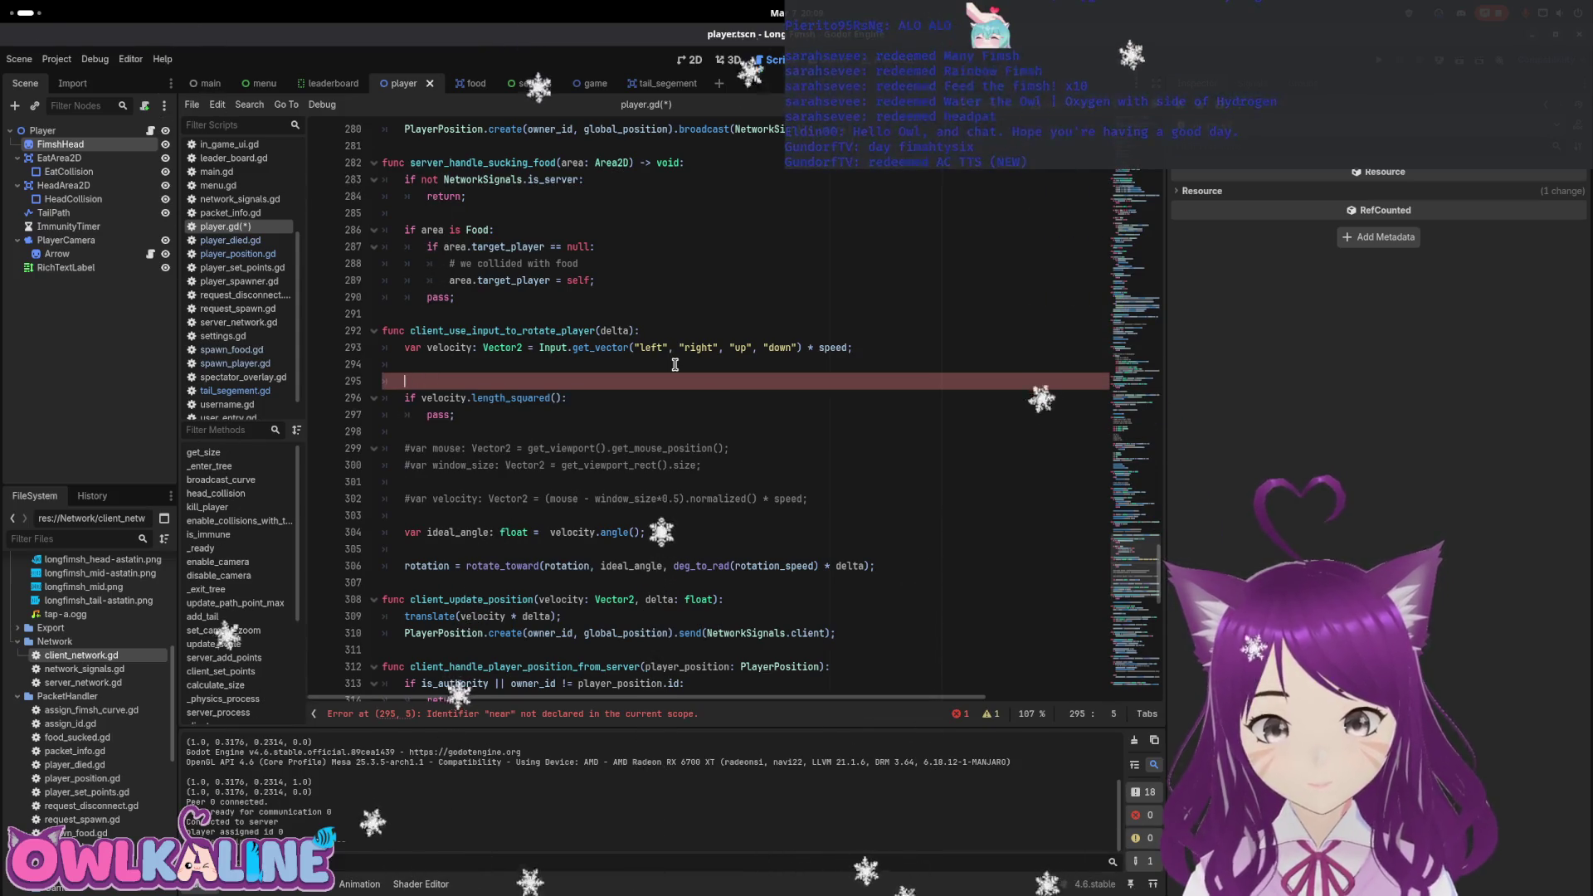
pyautogui.write('vecto')
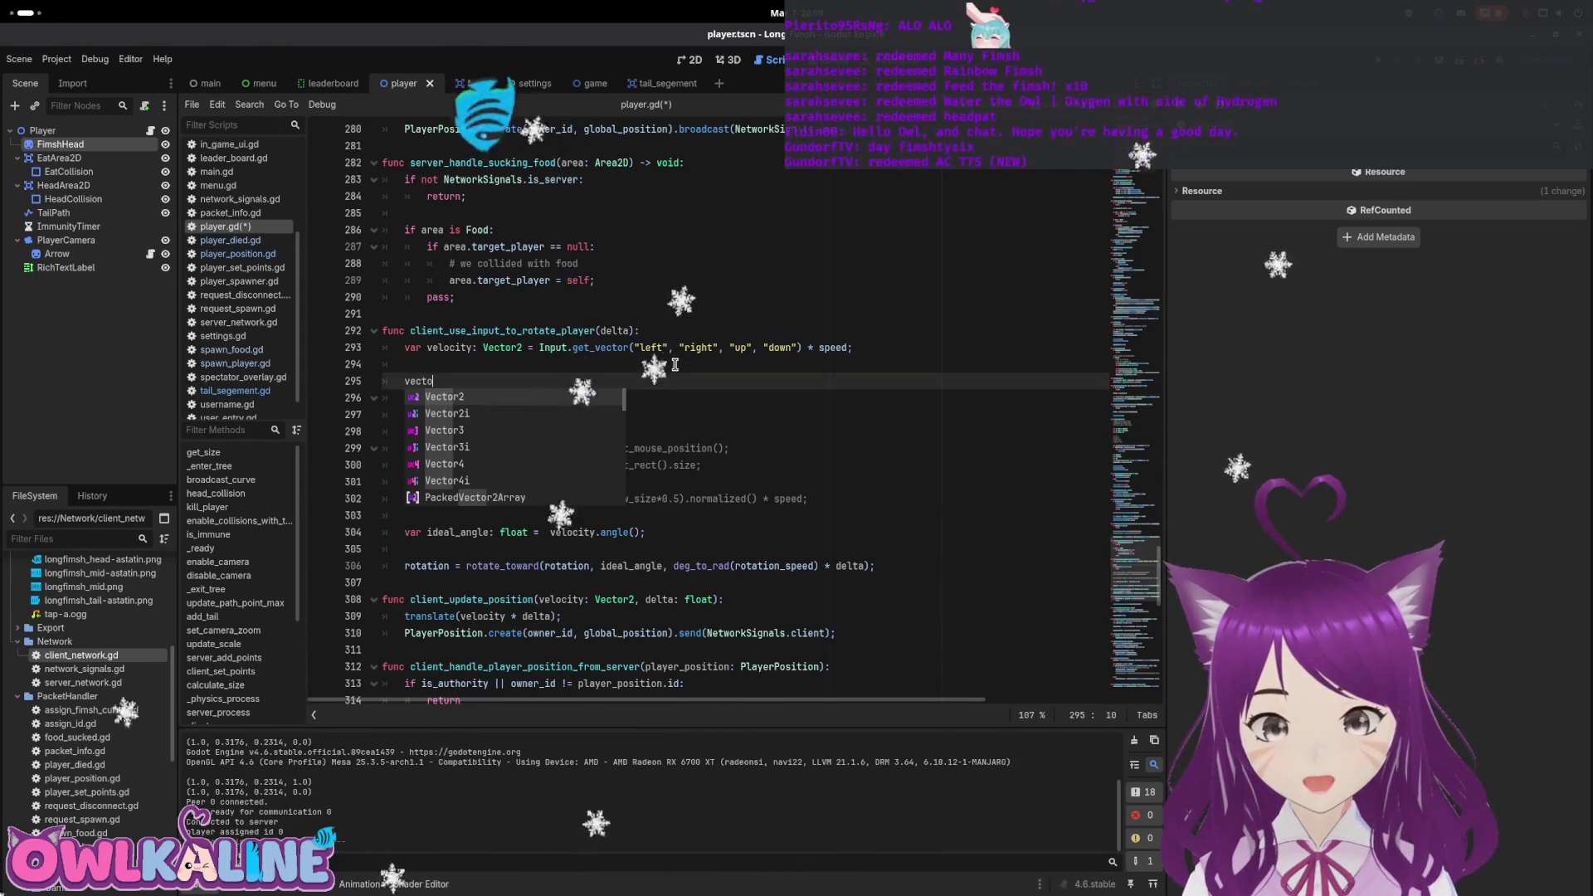
pyautogui.write('r')
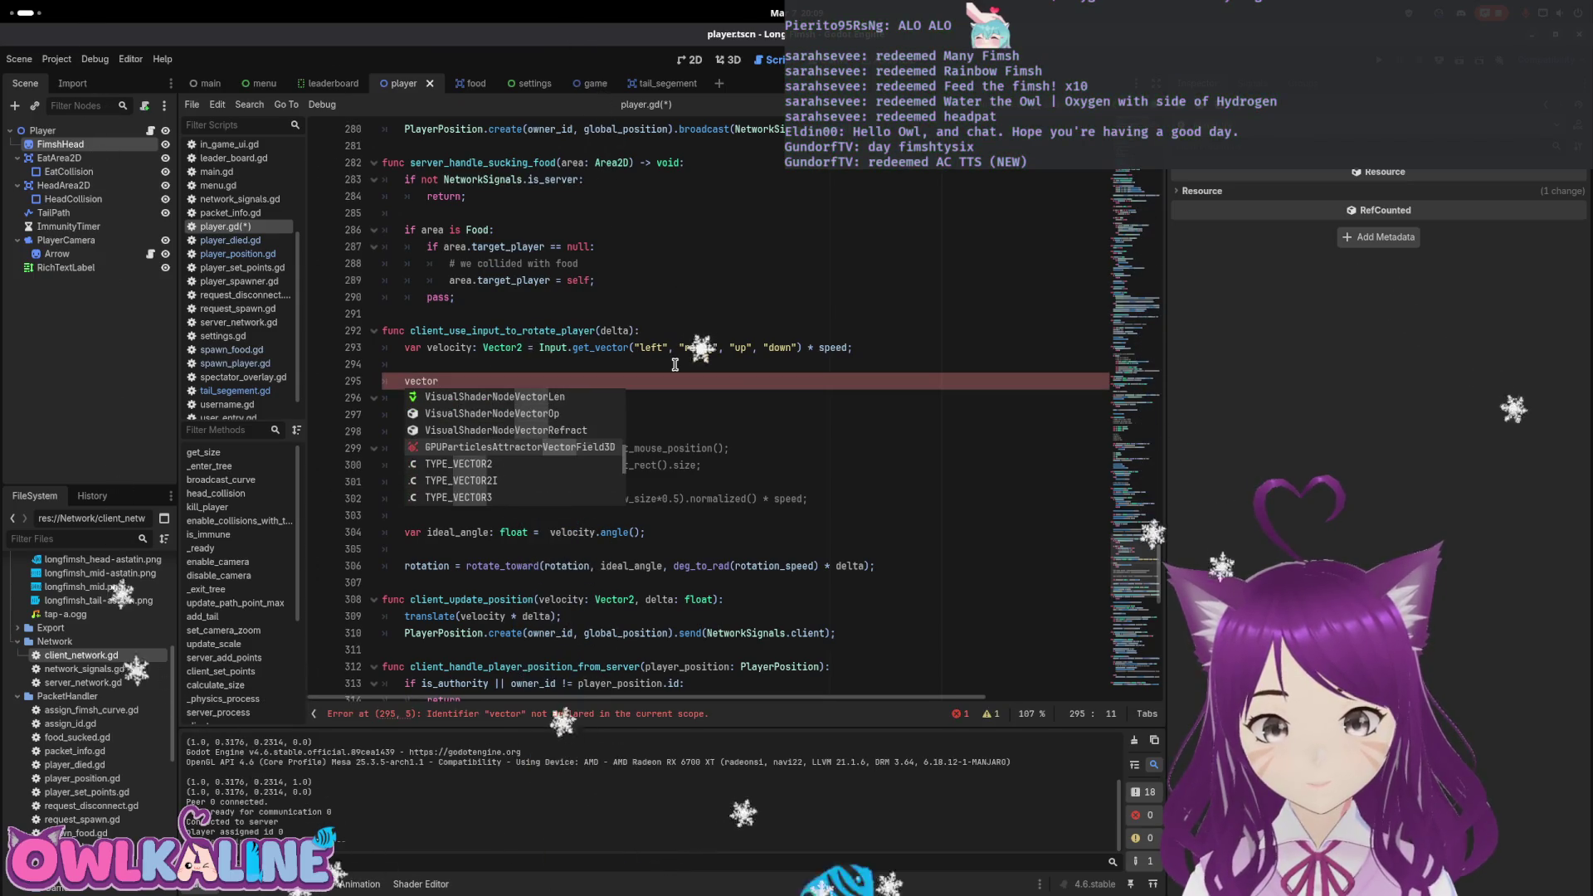
pyautogui.press('super')
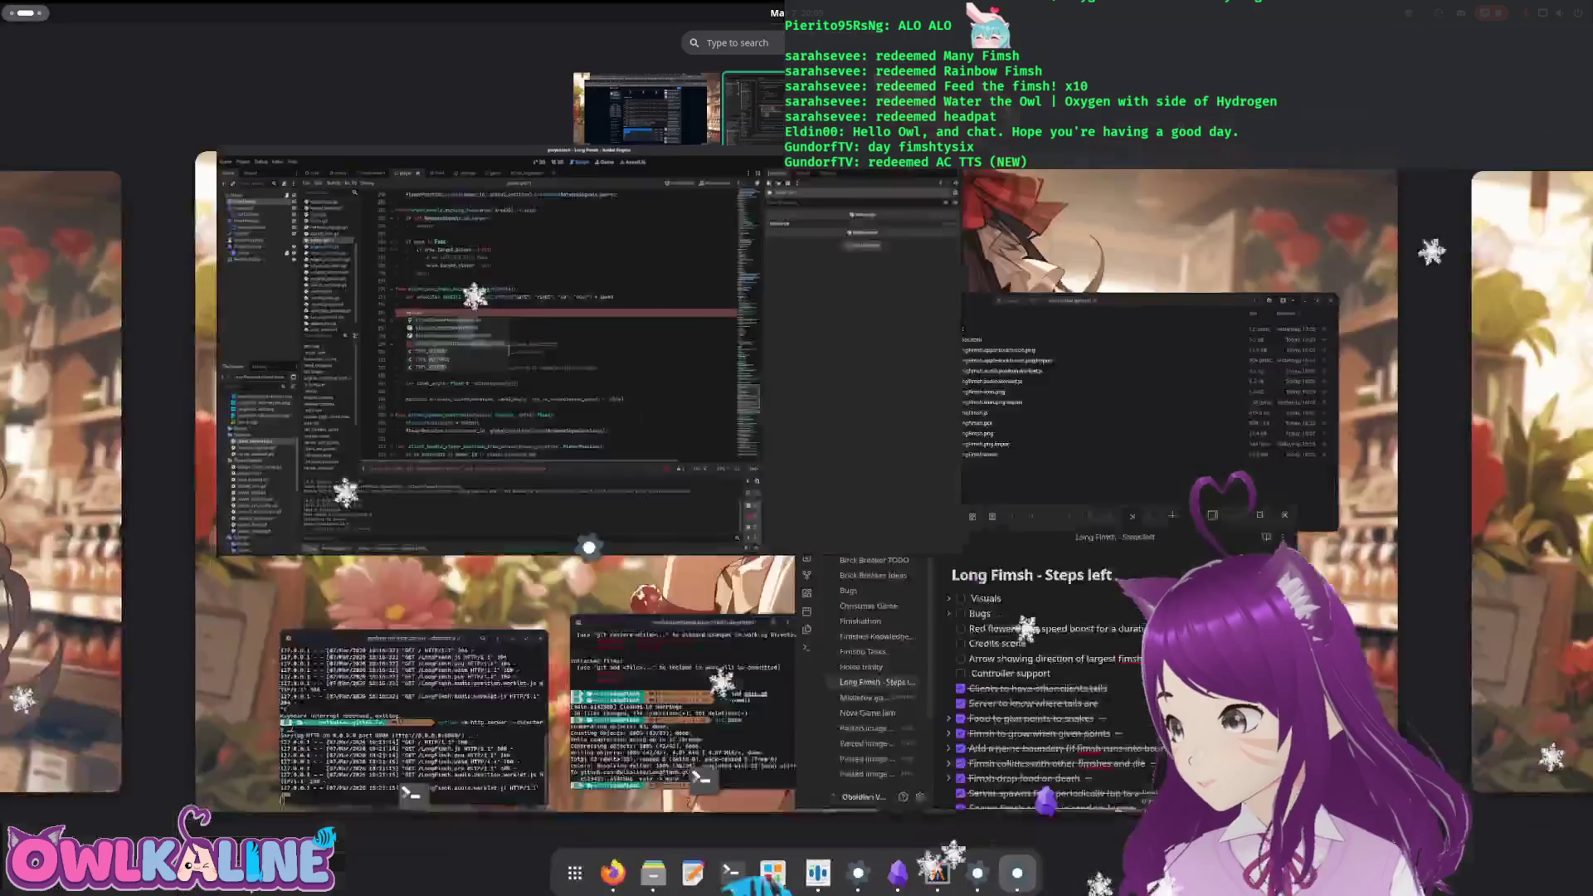
pyautogui.press('super')
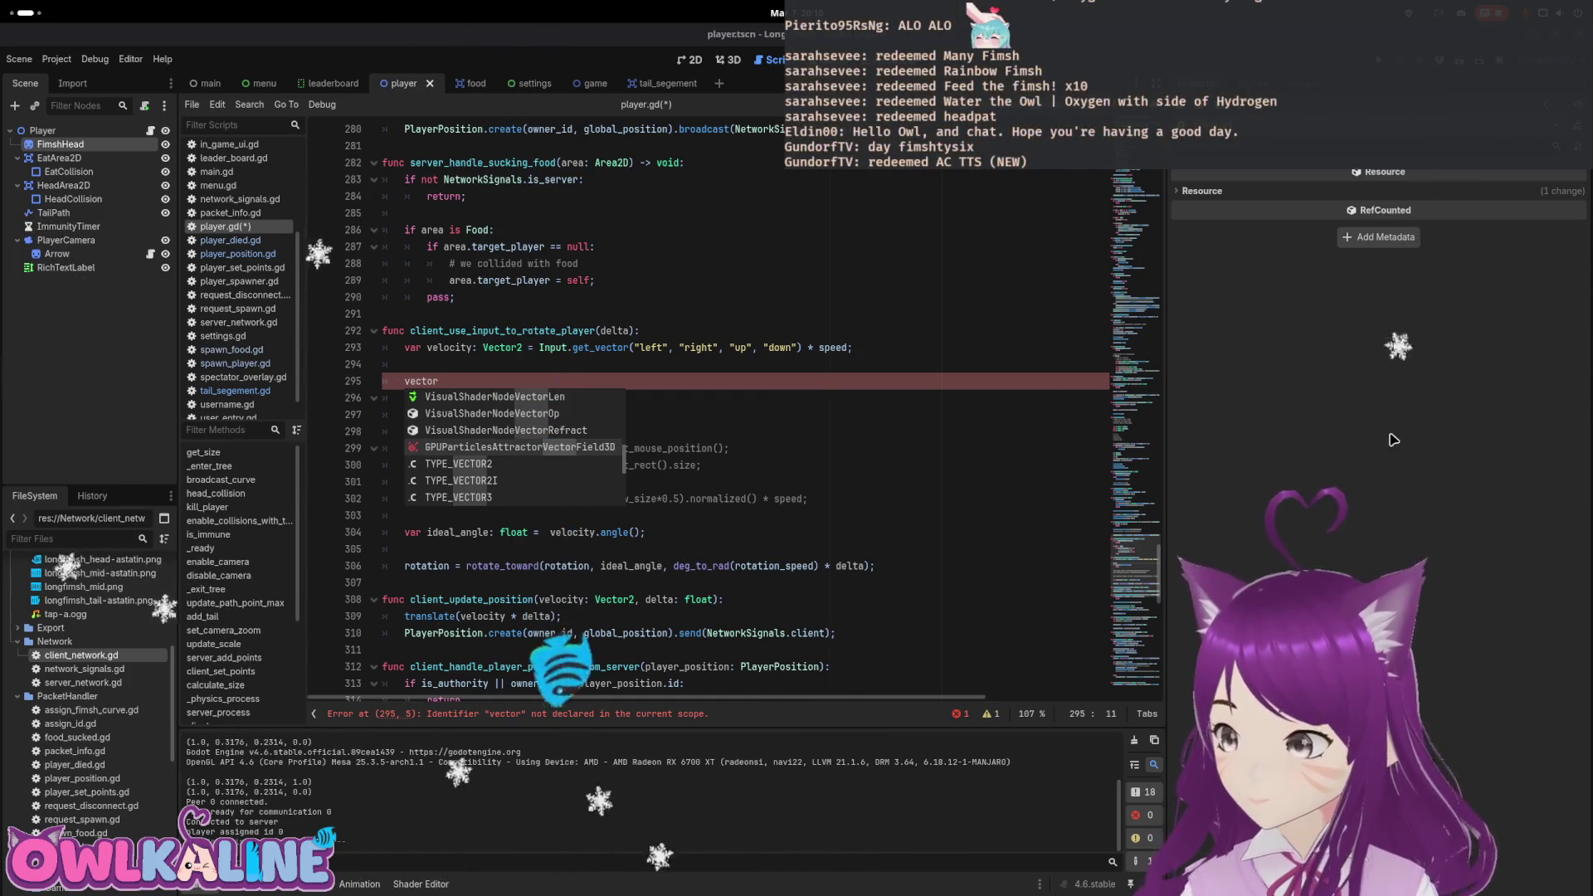
# - Delete the stray 'vector' line and strip length_squared() from the velocity condition
pyautogui.click(571, 388)
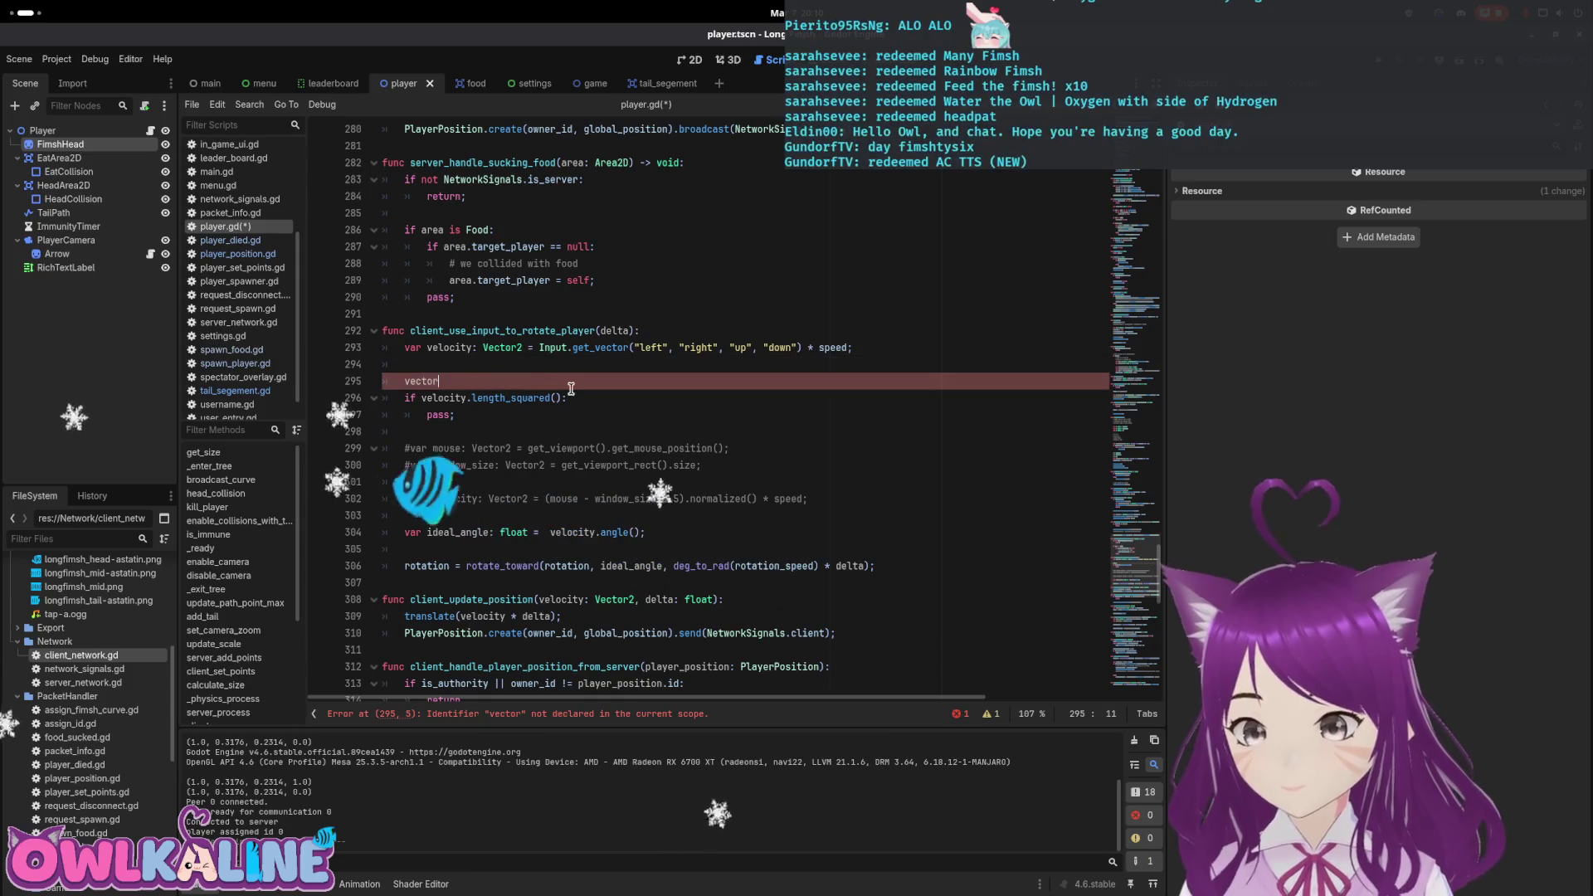
pyautogui.hotkey('ctrl', 'shift', 'k')
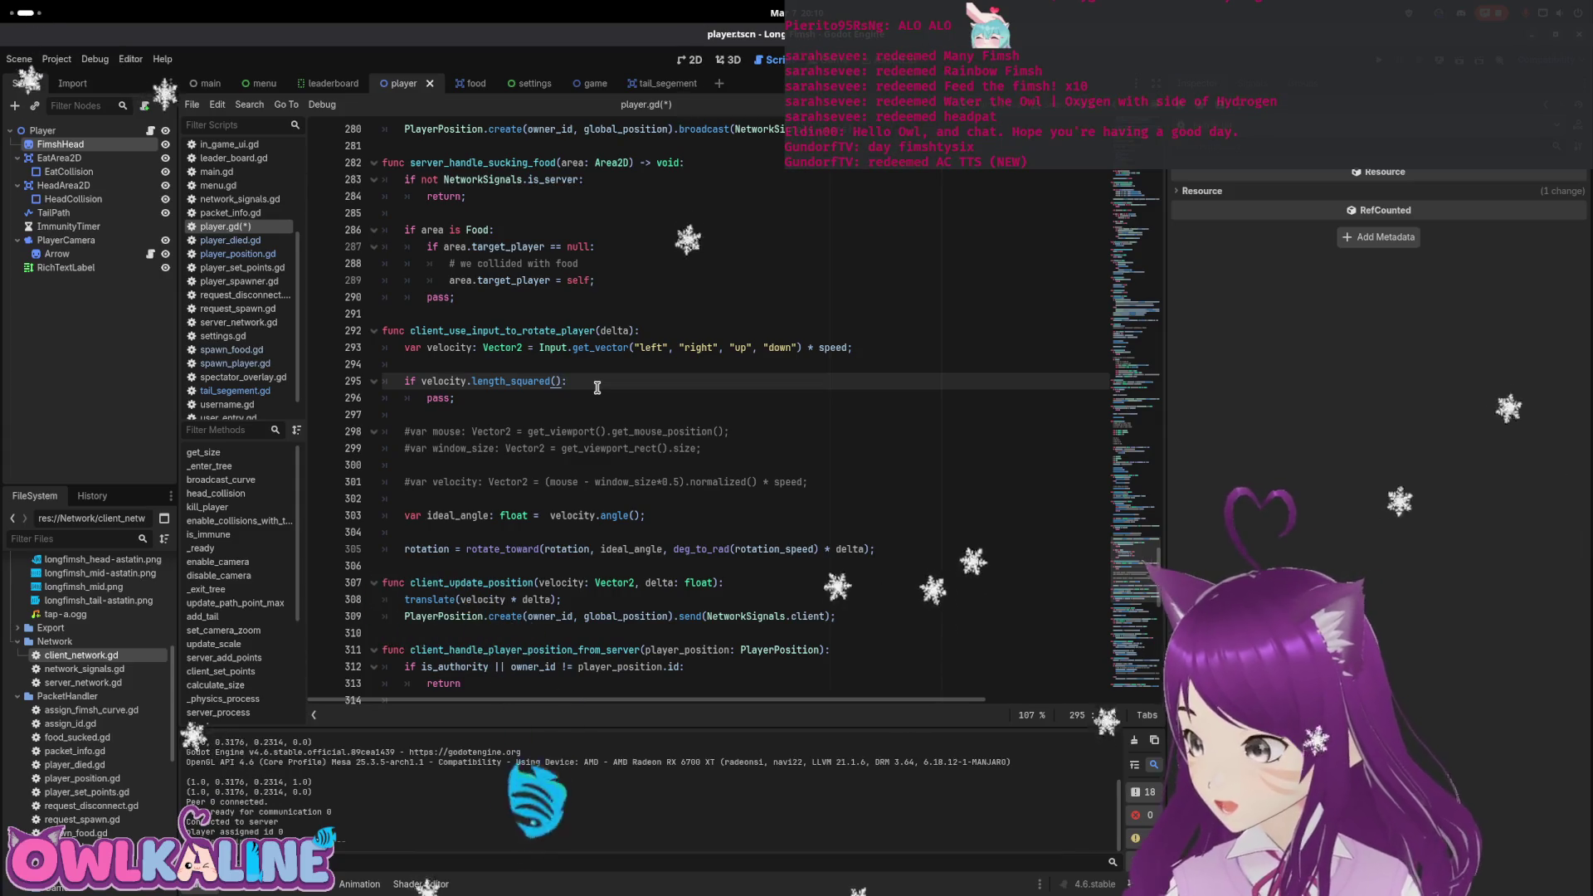
pyautogui.press('BackSpace')
pyautogui.write('.i')
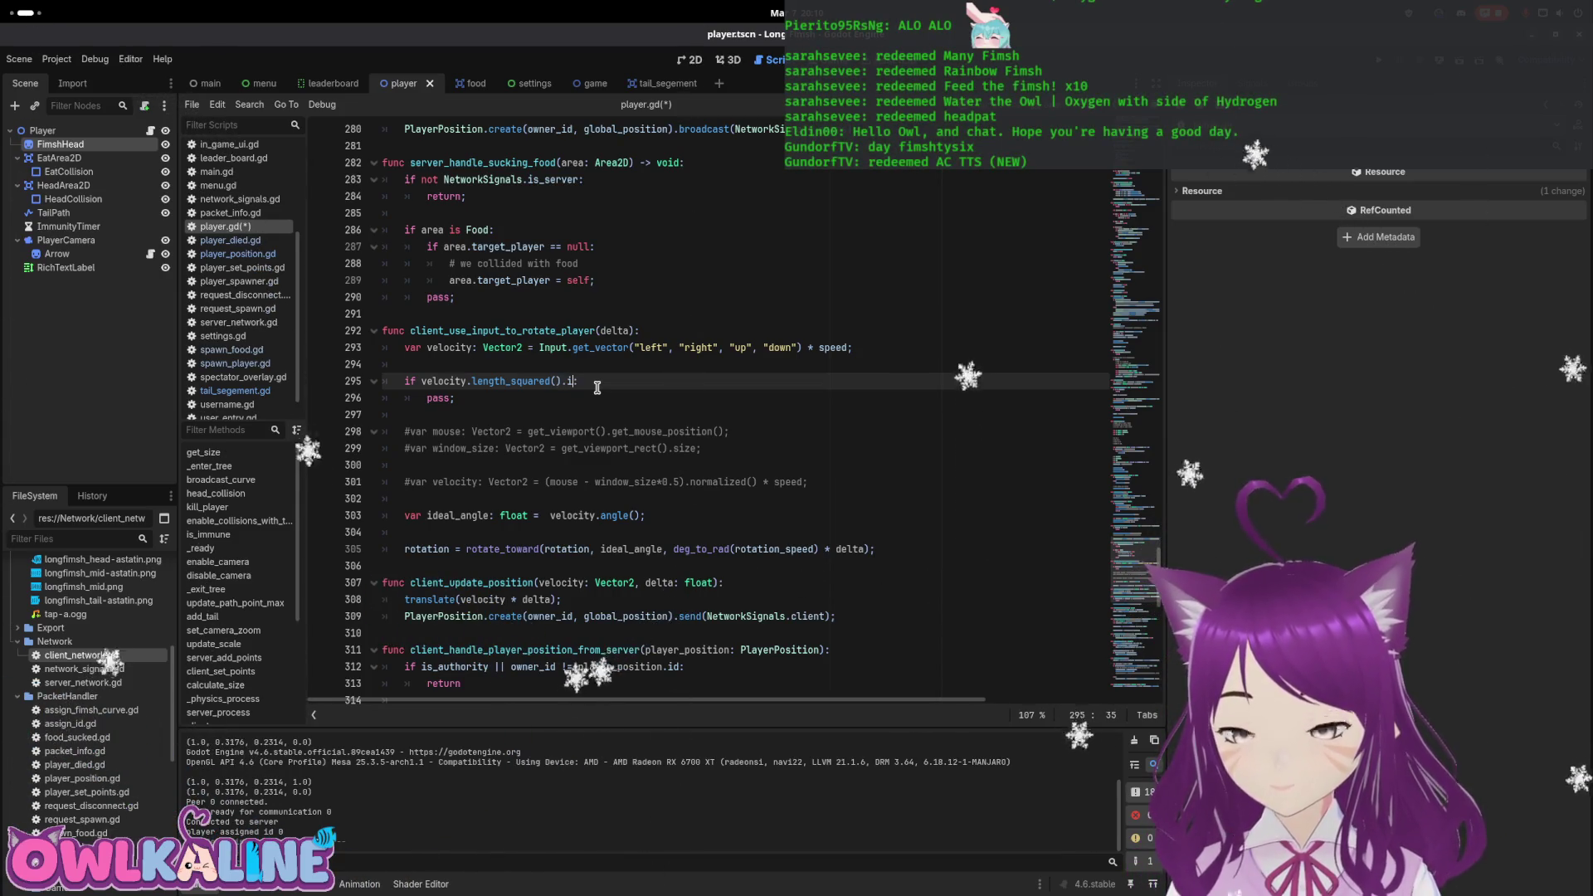
pyautogui.press('BackSpace')
pyautogui.press('BackSpace')
pyautogui.press('BackSpace')
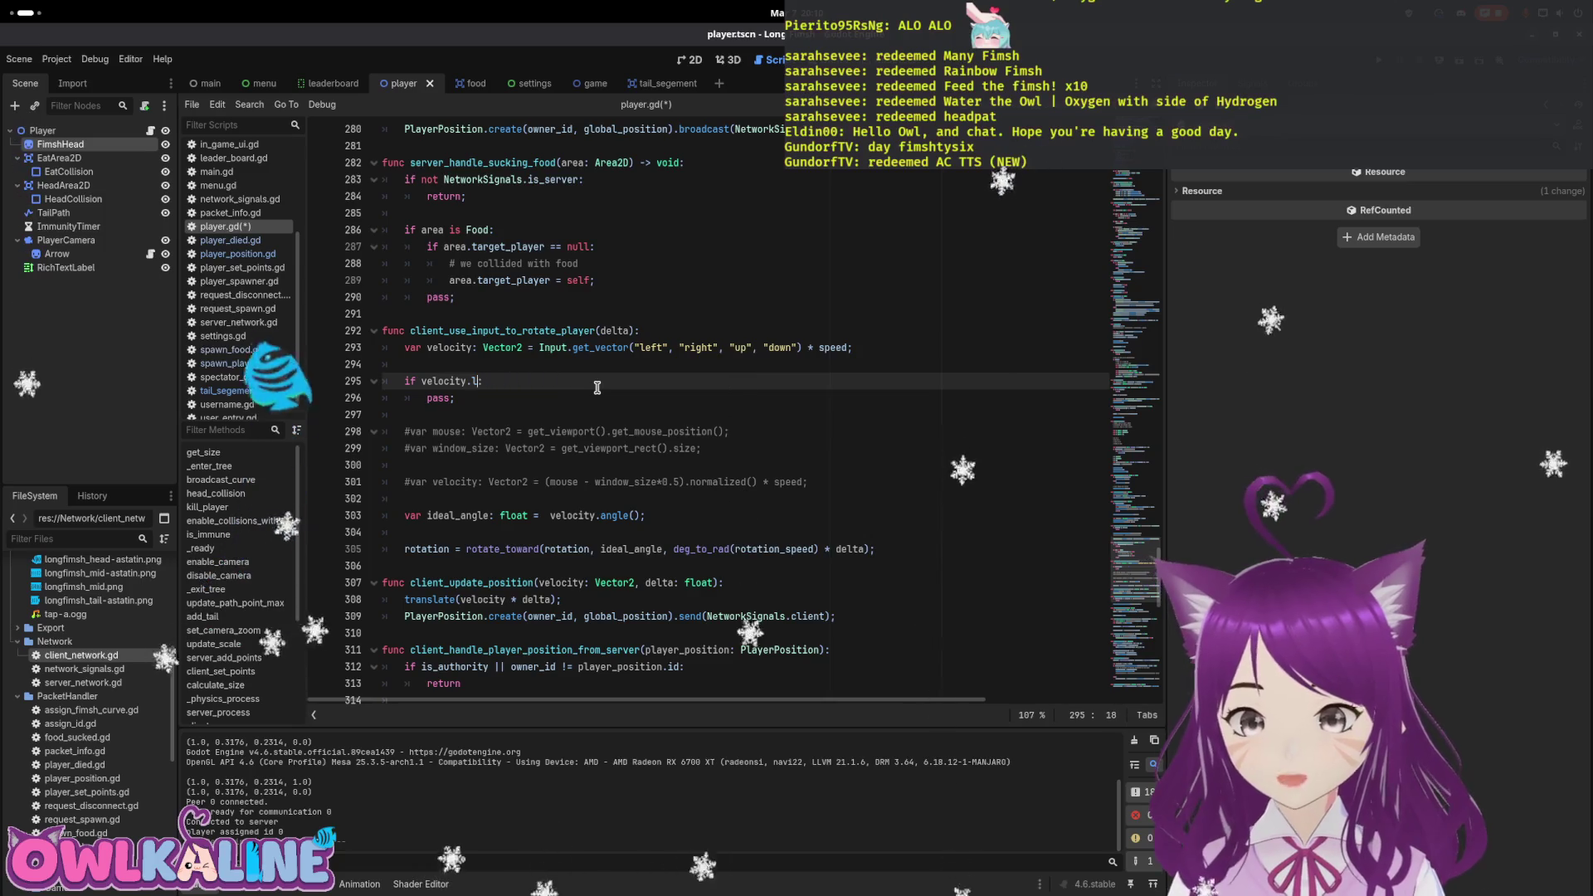
# - Rewrite the check as velocity.is_equal_approx(Vector2.ZERO) and save the script
pyautogui.write('is')
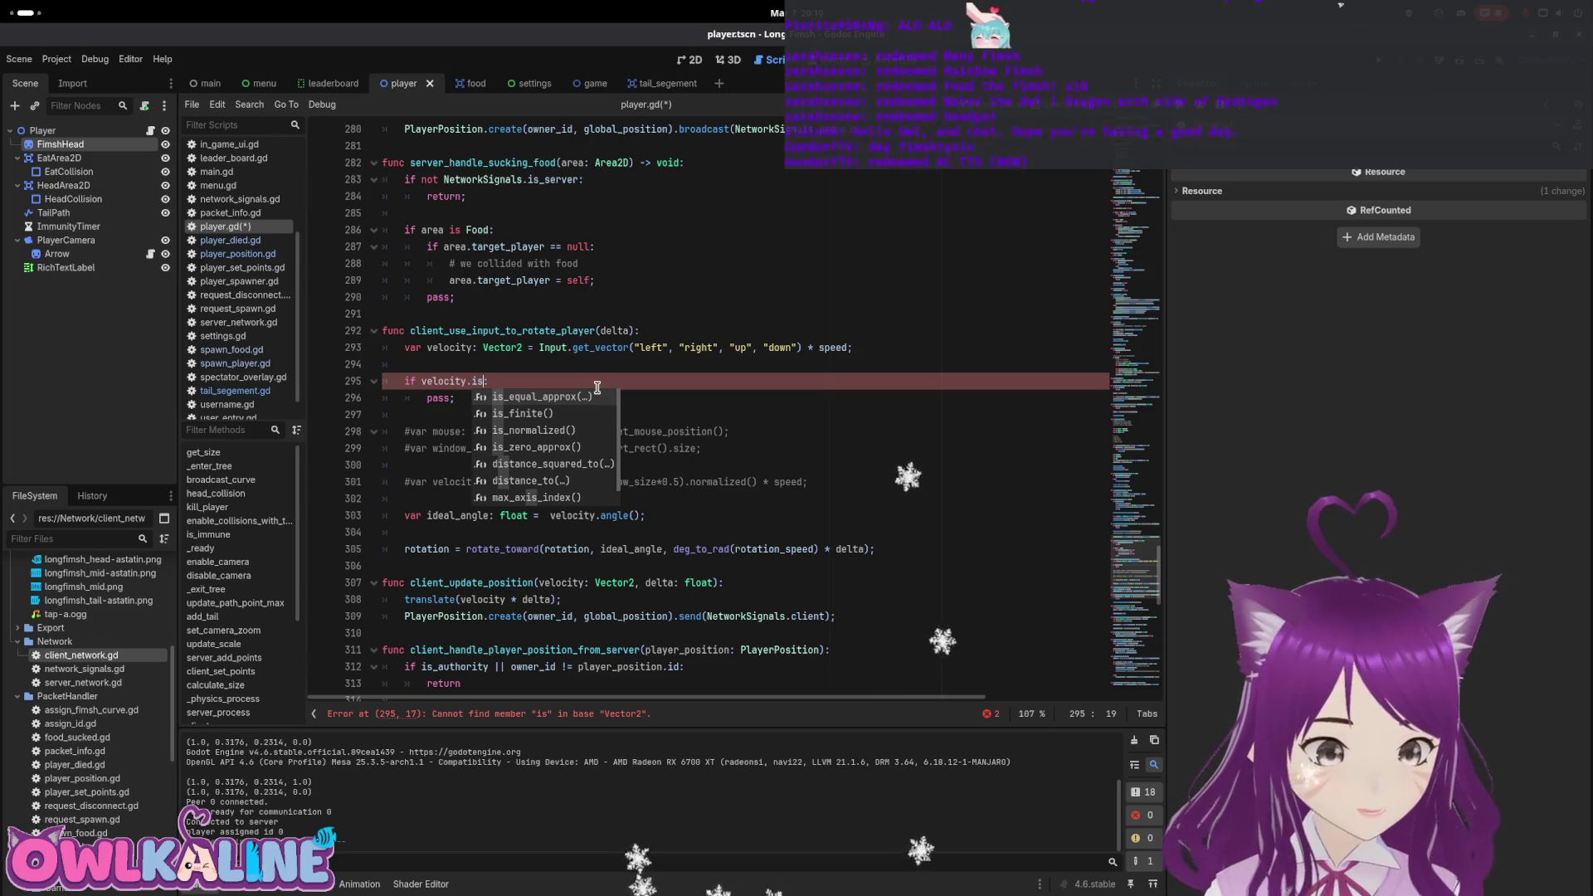
pyautogui.press('Down')
pyautogui.press('Down')
pyautogui.press('Down')
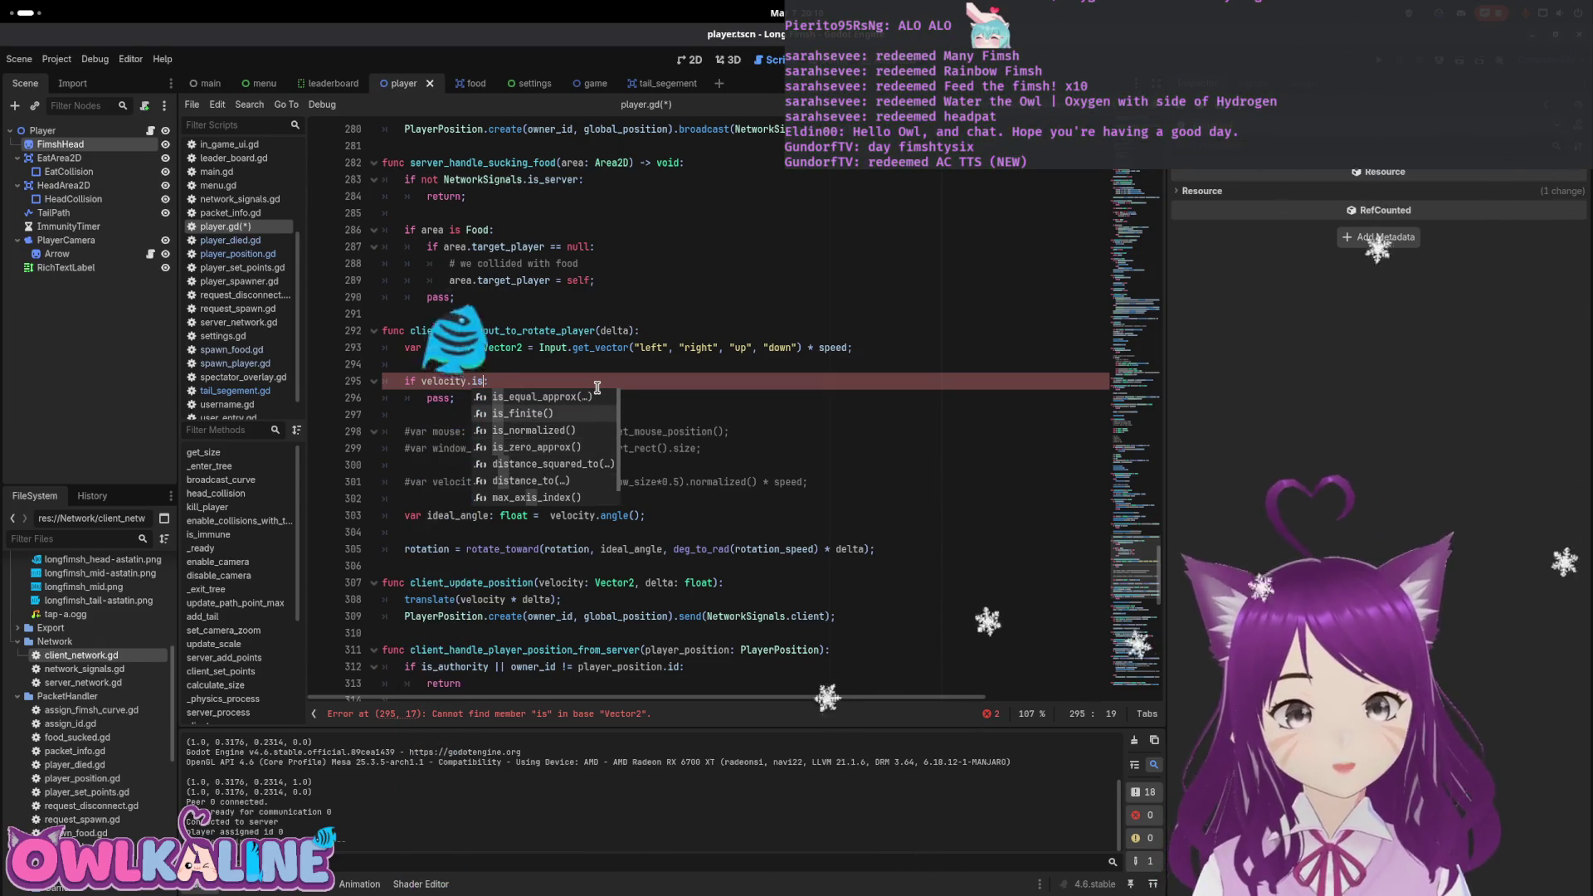
pyautogui.press('Up')
pyautogui.press('Return')
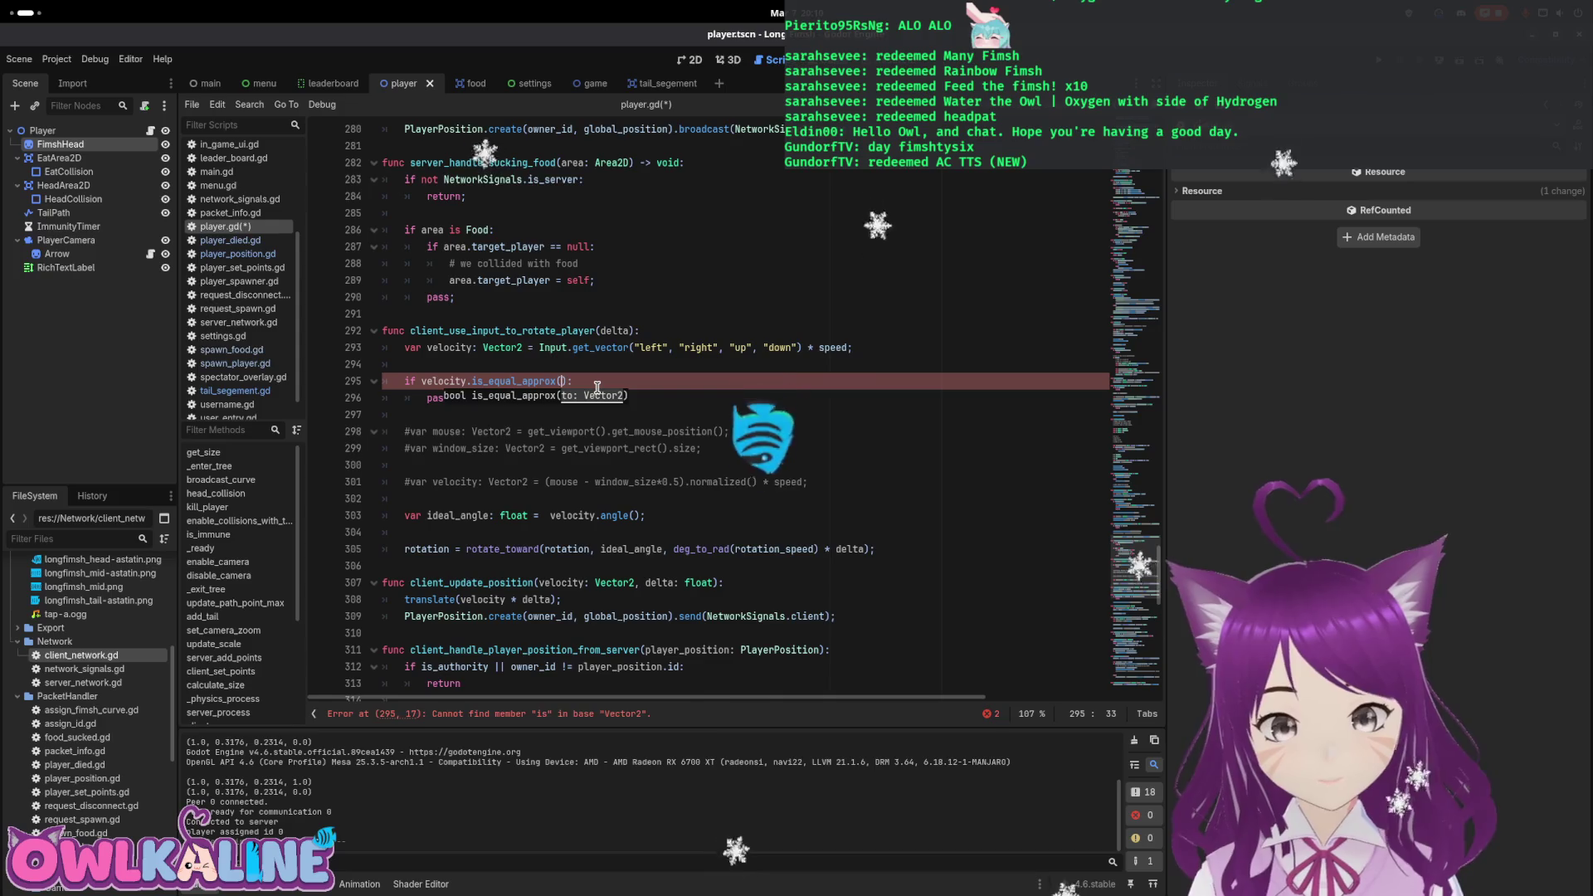
pyautogui.write('tor2.ZERO')
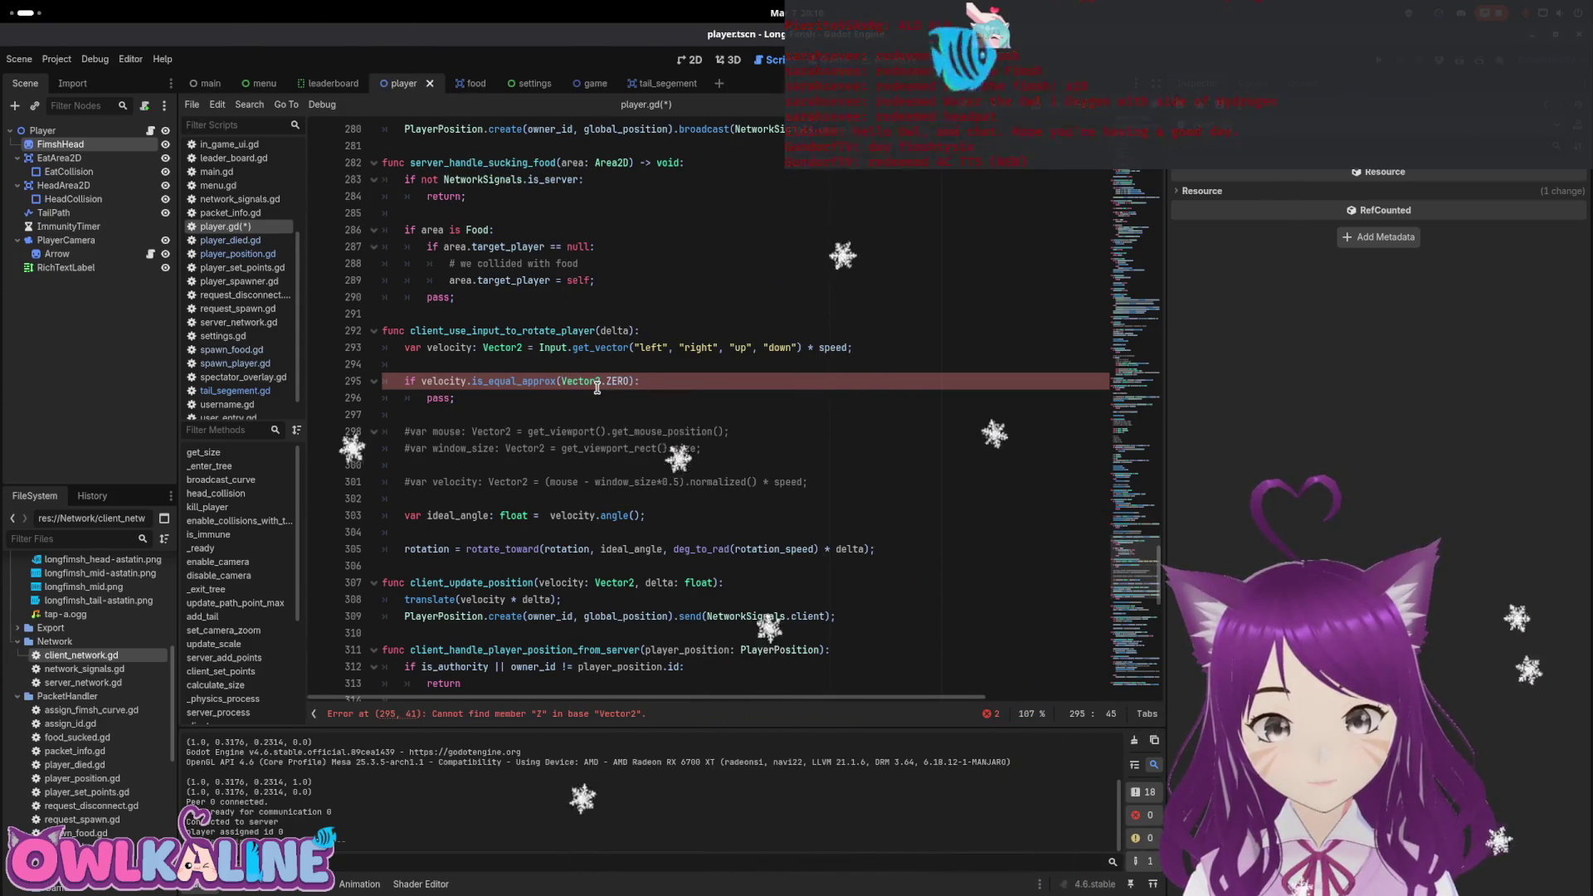
pyautogui.hotkey('ctrl', 's')
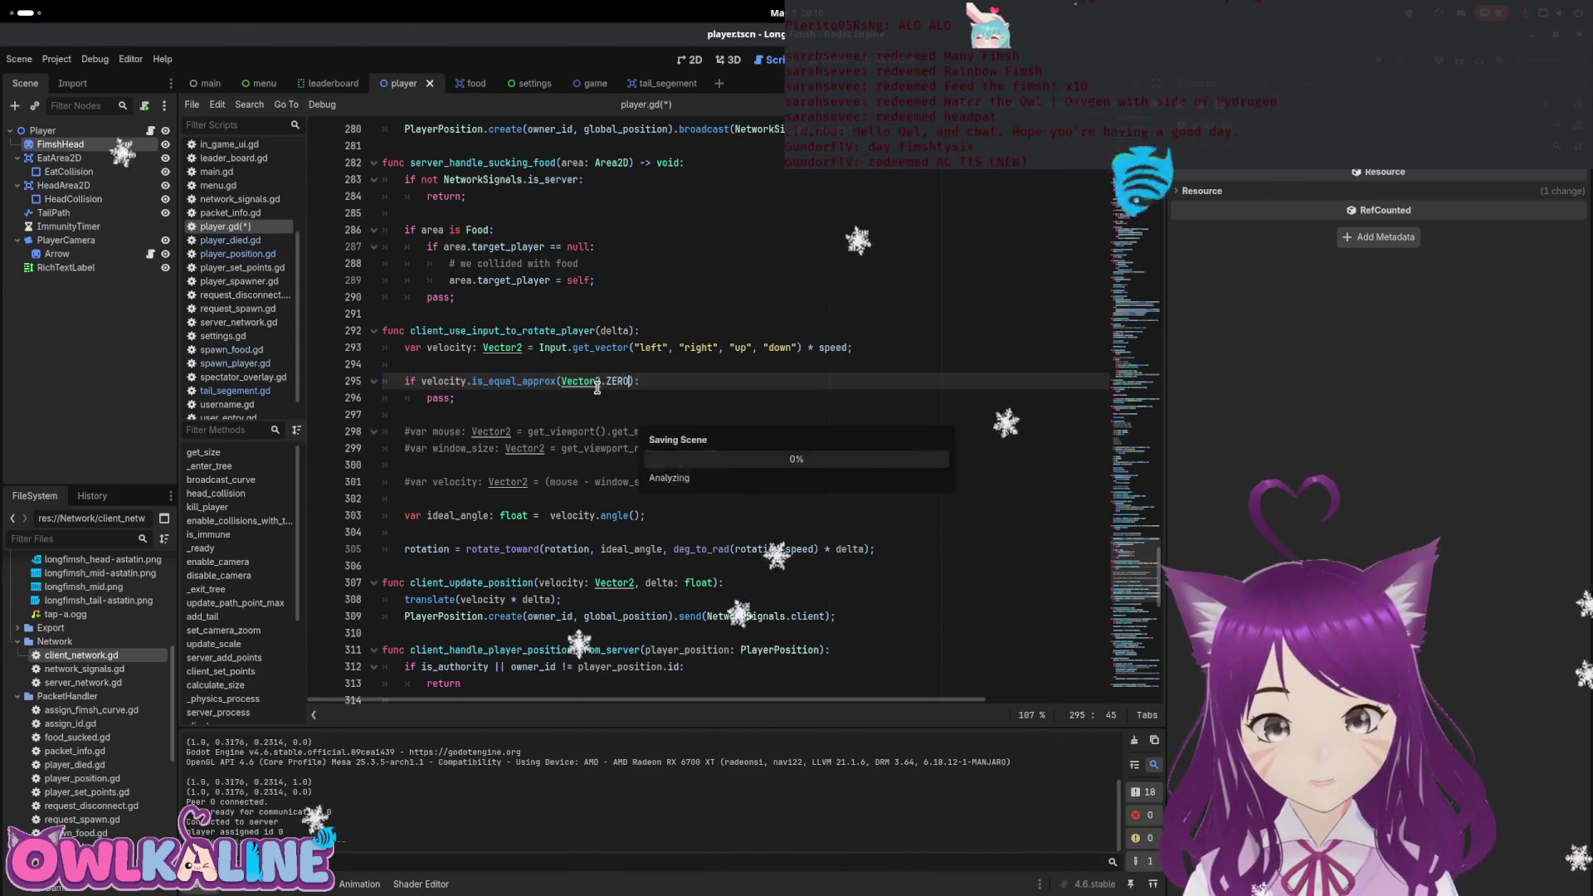
pyautogui.press('Down')
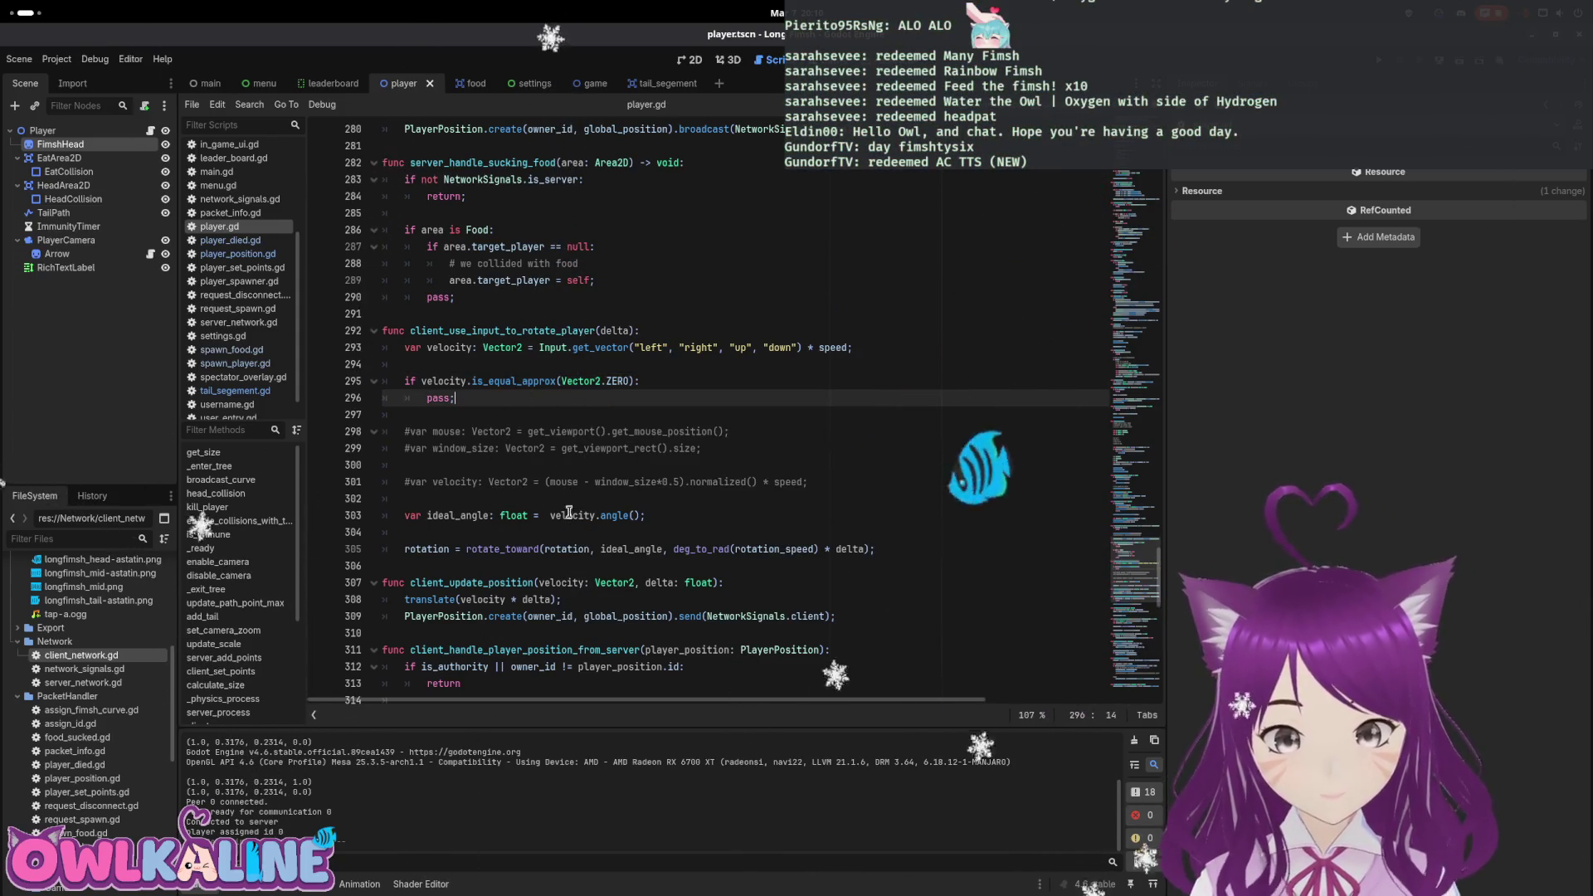
# - Cut the ideal_angle declaration line out of the function
pyautogui.moveTo(589, 514)
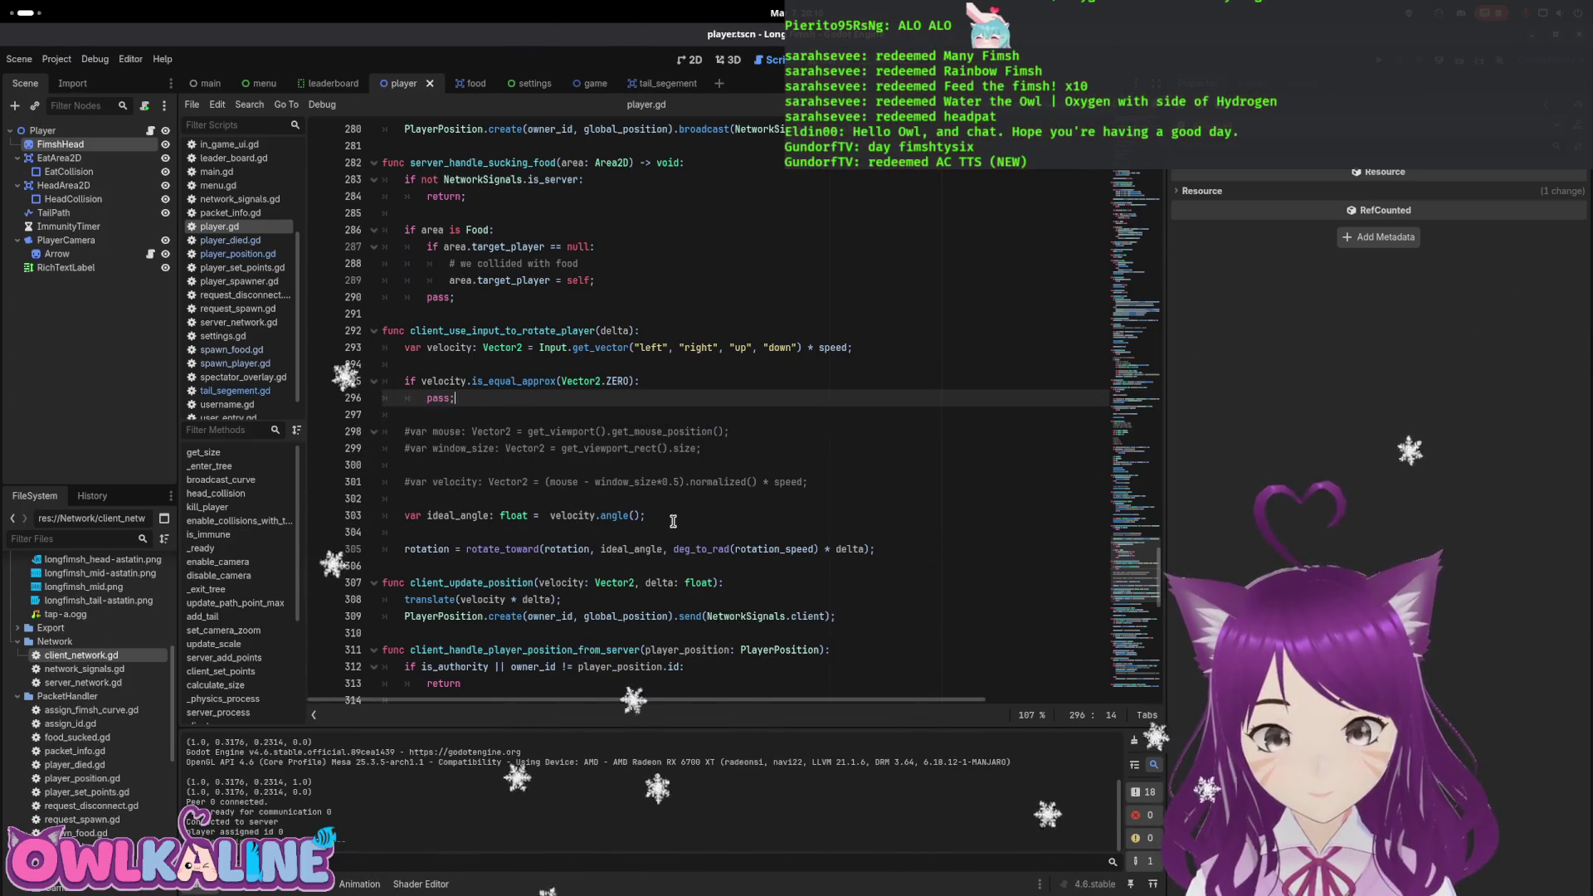
pyautogui.moveTo(673, 521); pyautogui.dragTo(403, 509)
pyautogui.hotkey('ctrl', 'x')
pyautogui.click(432, 364)
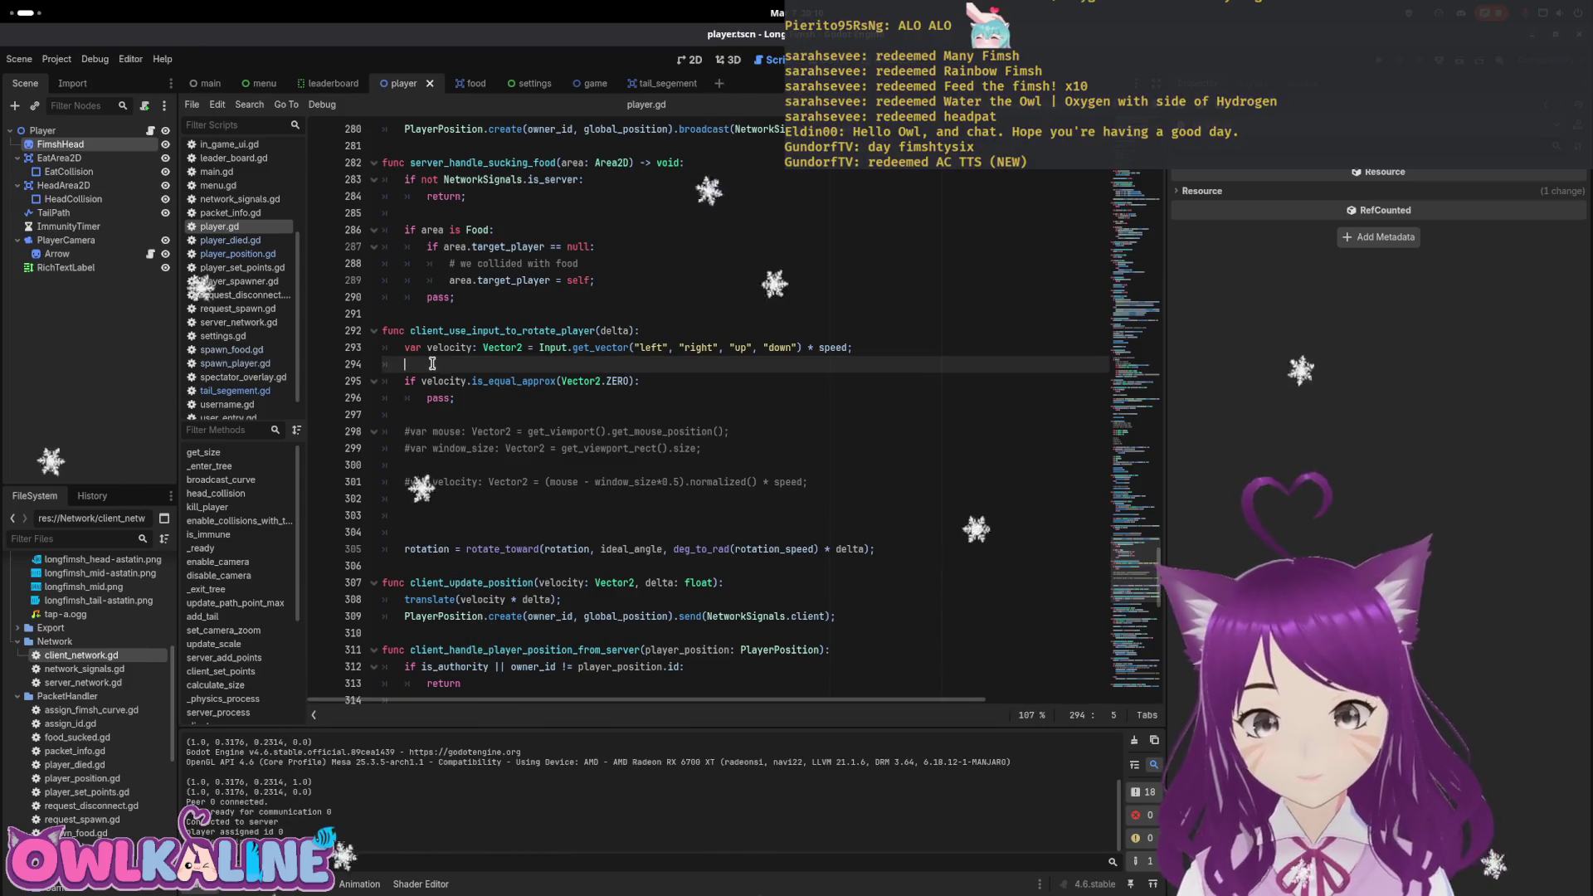
# - Paste the ideal_angle declaration above the zero-velocity check
pyautogui.press('Return')
pyautogui.press('Return')
pyautogui.press('Up')
pyautogui.hotkey('ctrl', 'v')
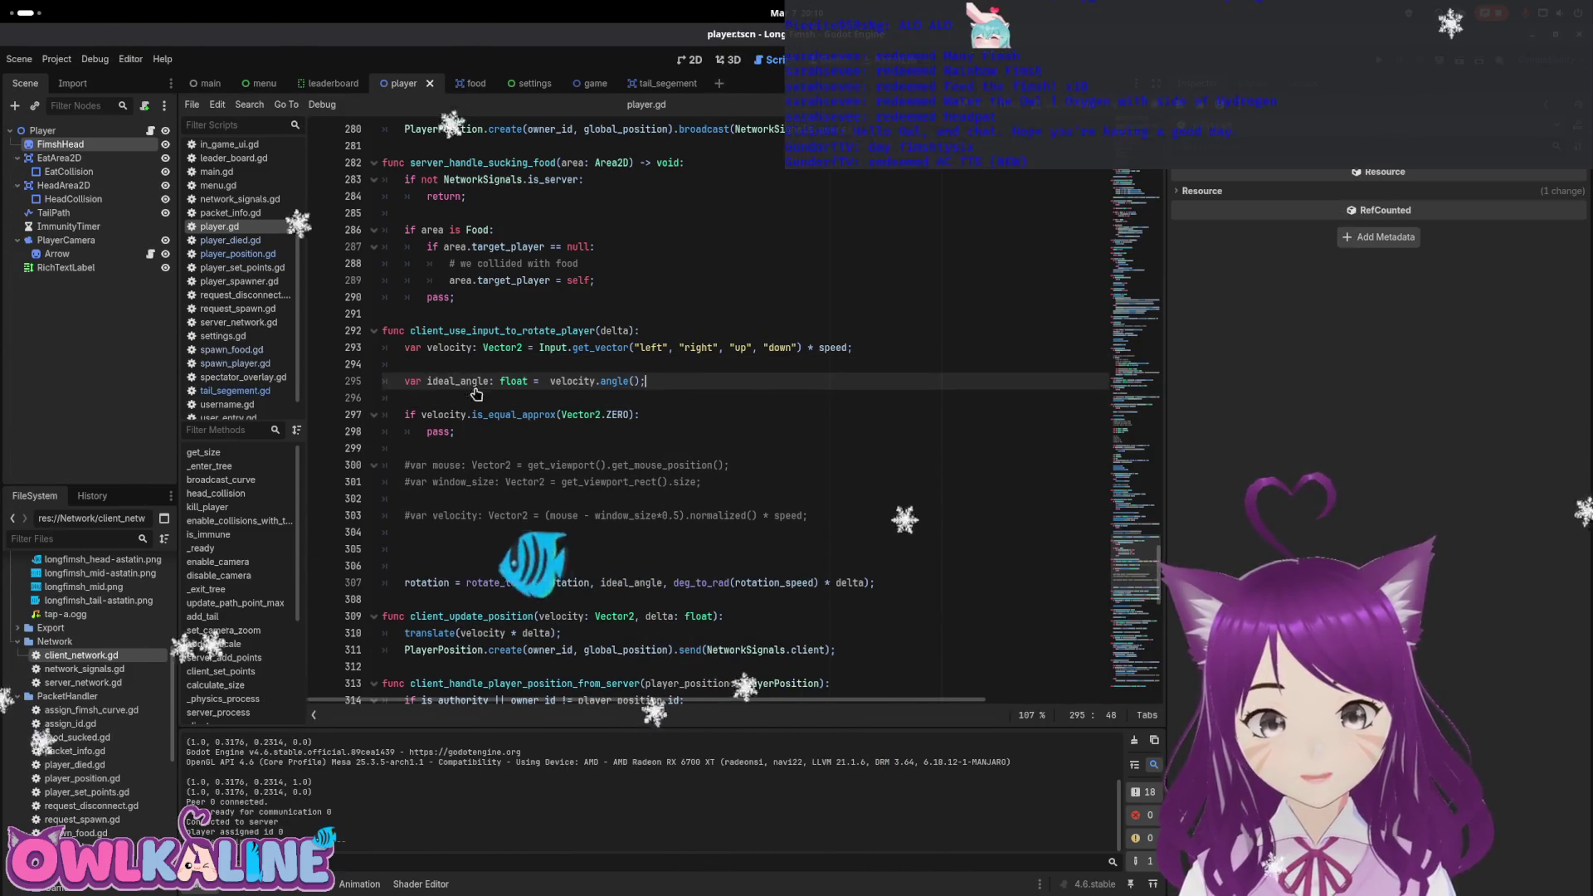
# - Replace pass with 'ideal_angle = rotation;', save, and run the game with F5
pyautogui.moveTo(457, 431); pyautogui.dragTo(424, 429)
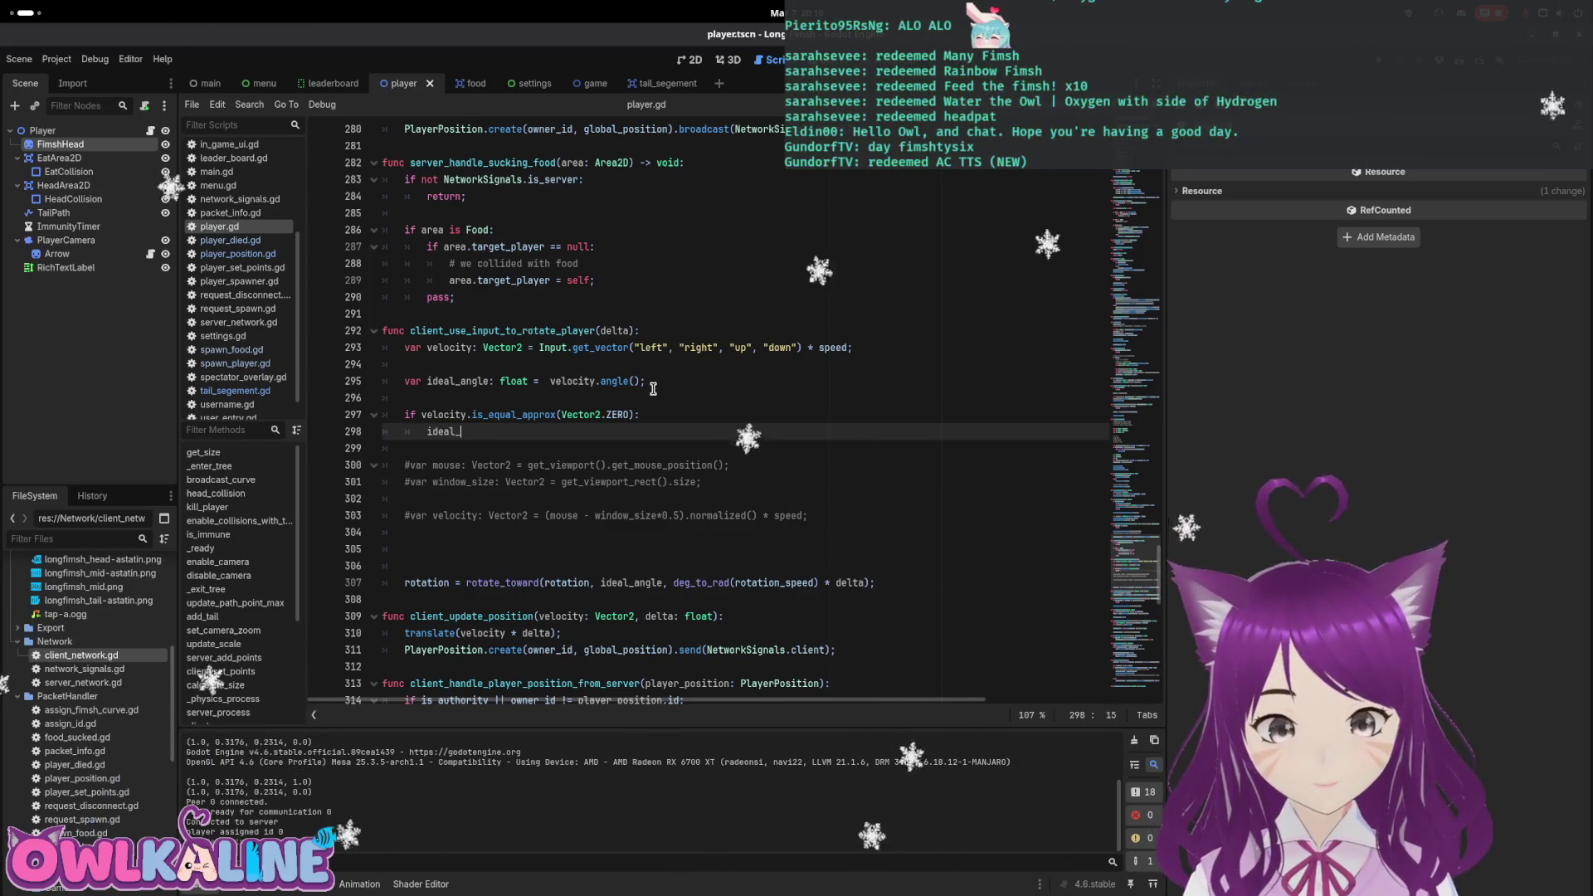
pyautogui.write('angle = rotation;')
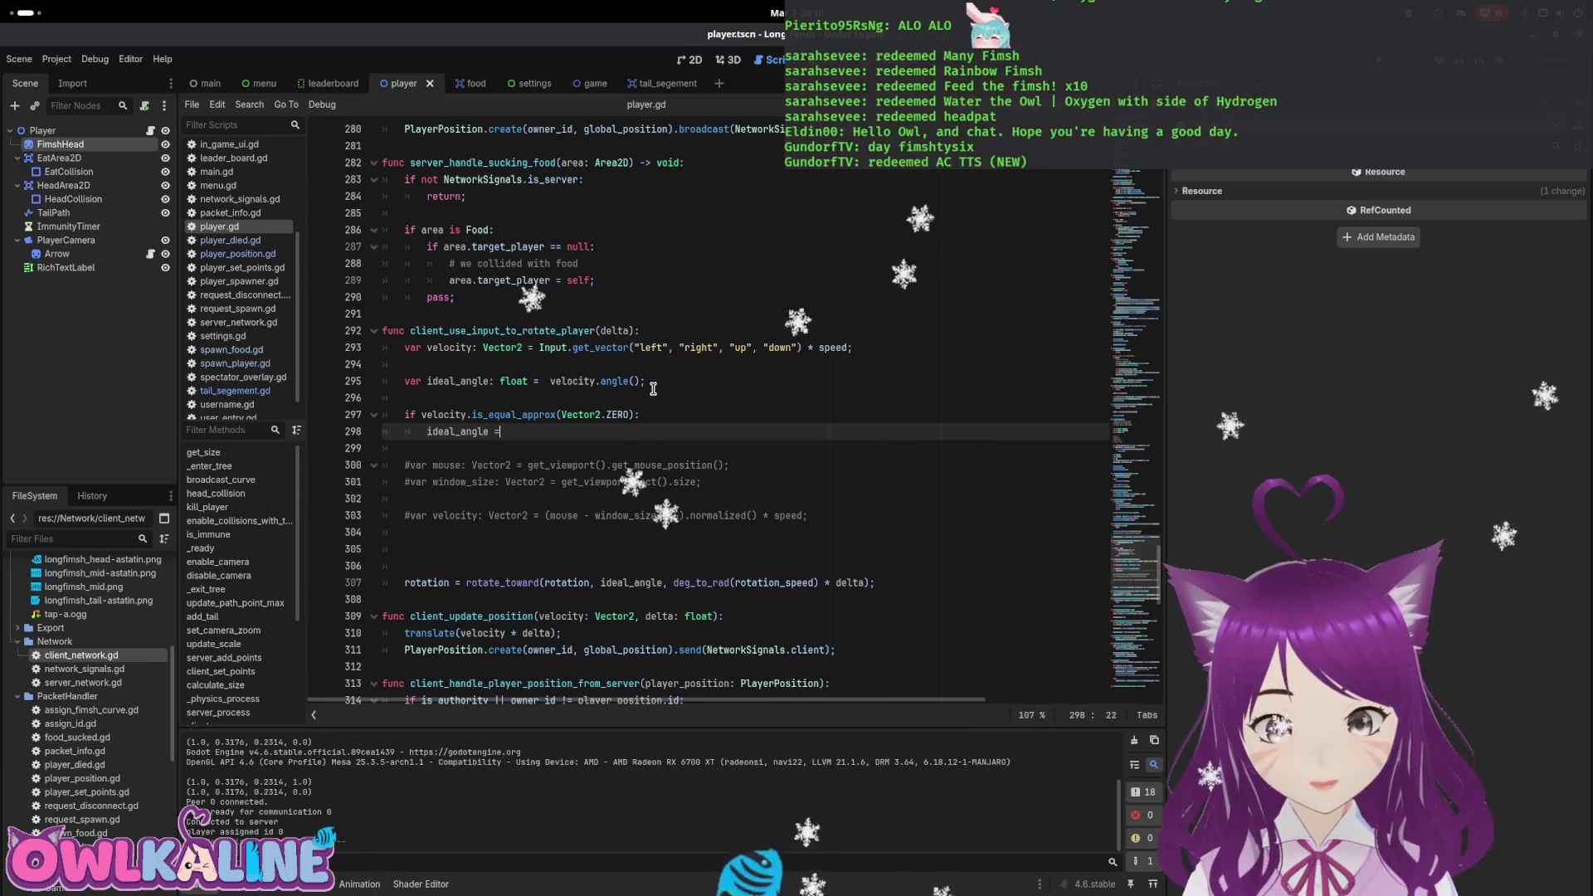
pyautogui.hotkey('ctrl', 's')
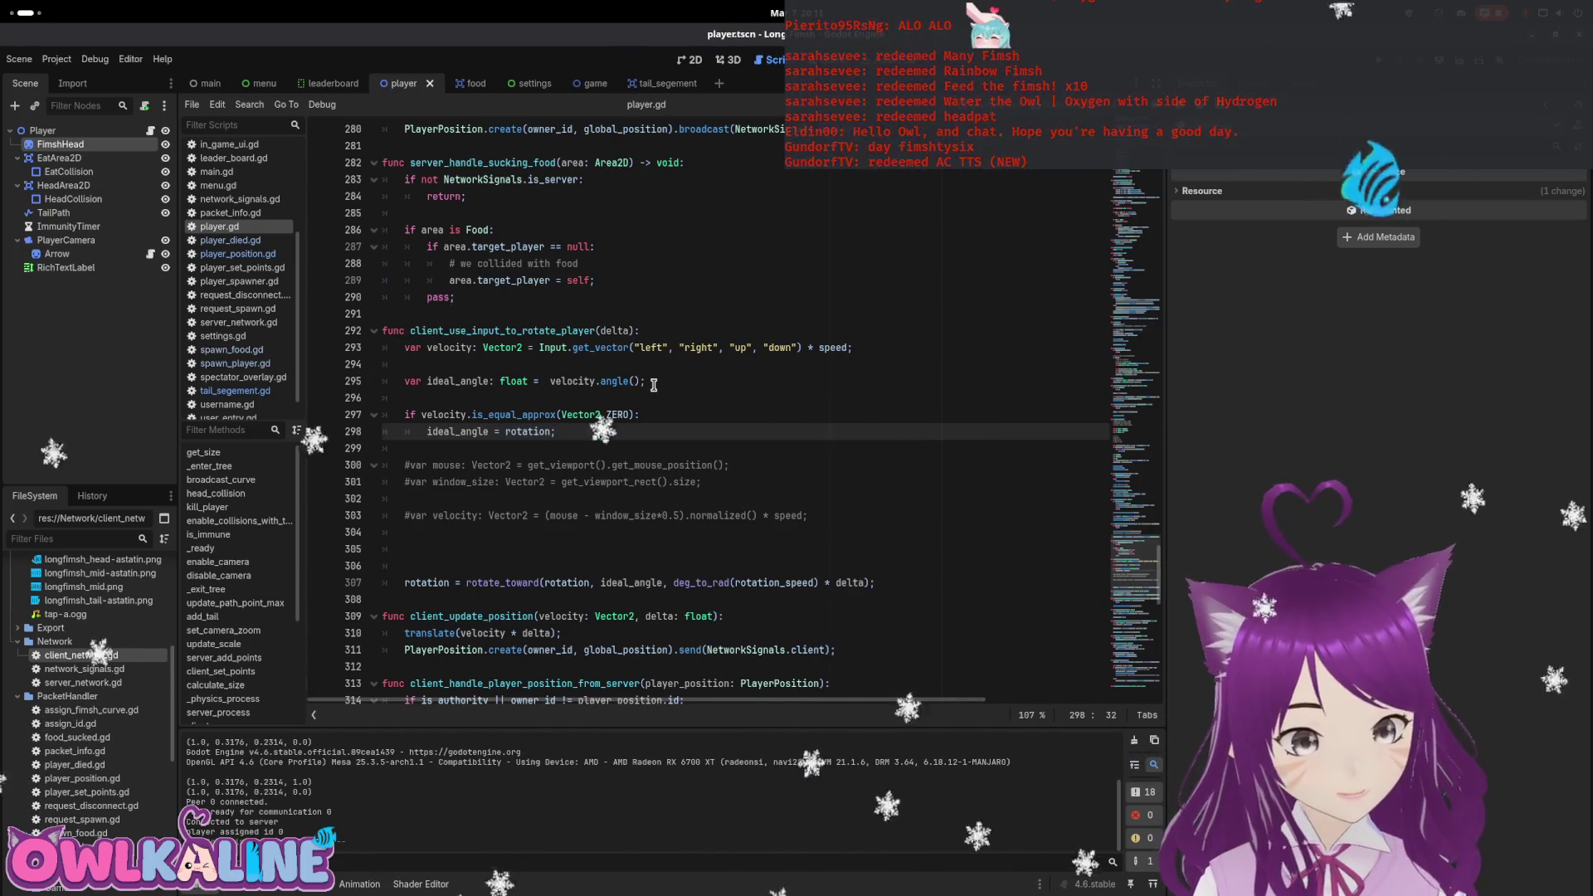
pyautogui.press('F5')
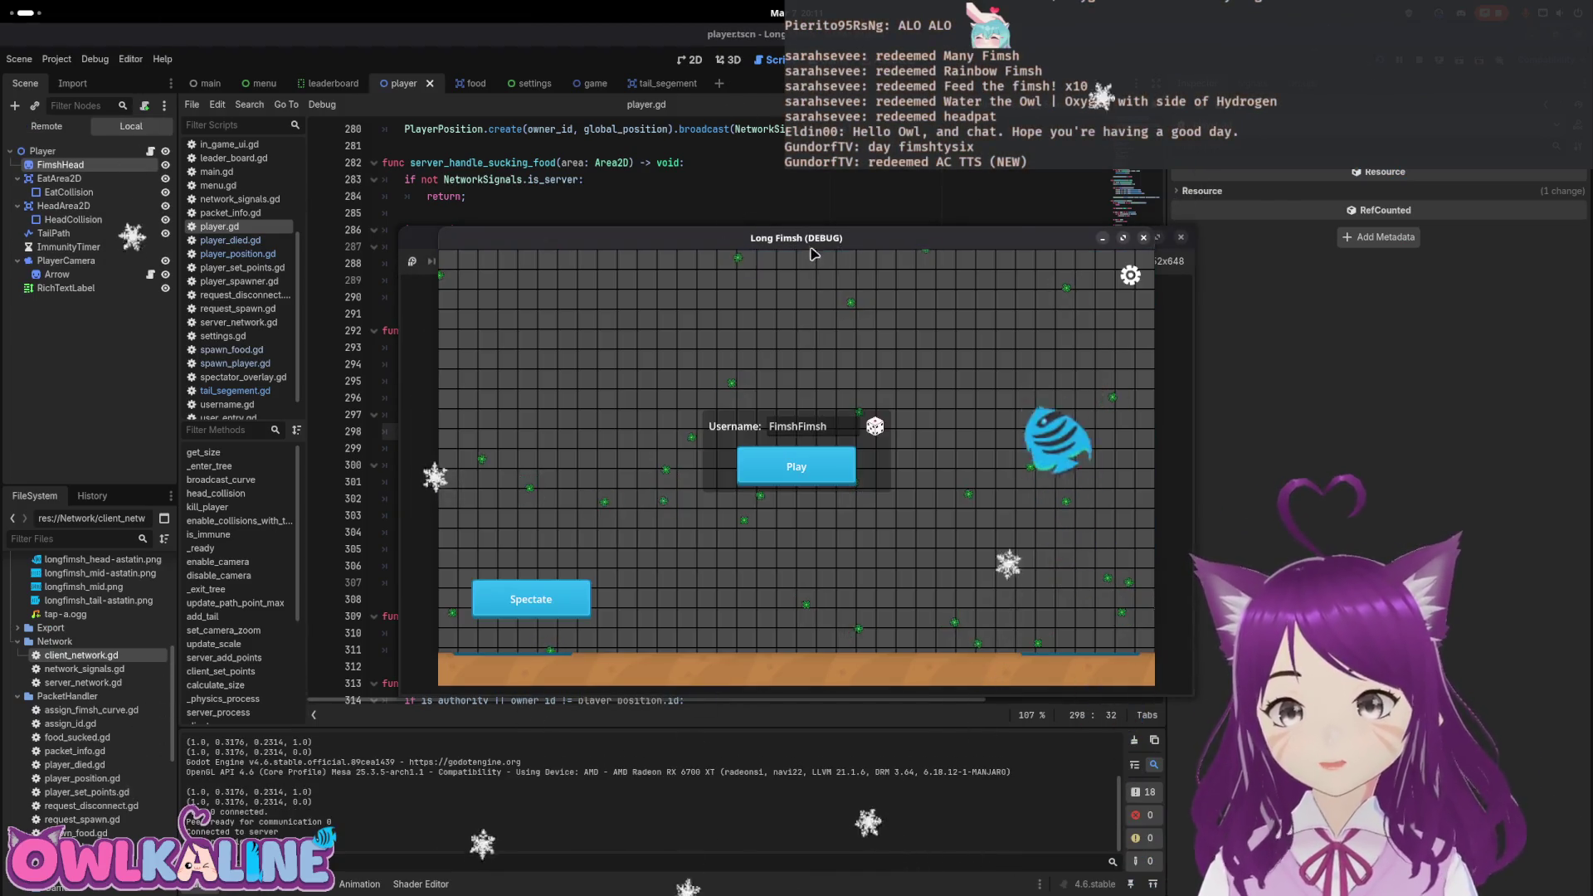
# - Play the Long Fimsh game to test the fish steering, then close the debug window
pyautogui.click(755, 472)
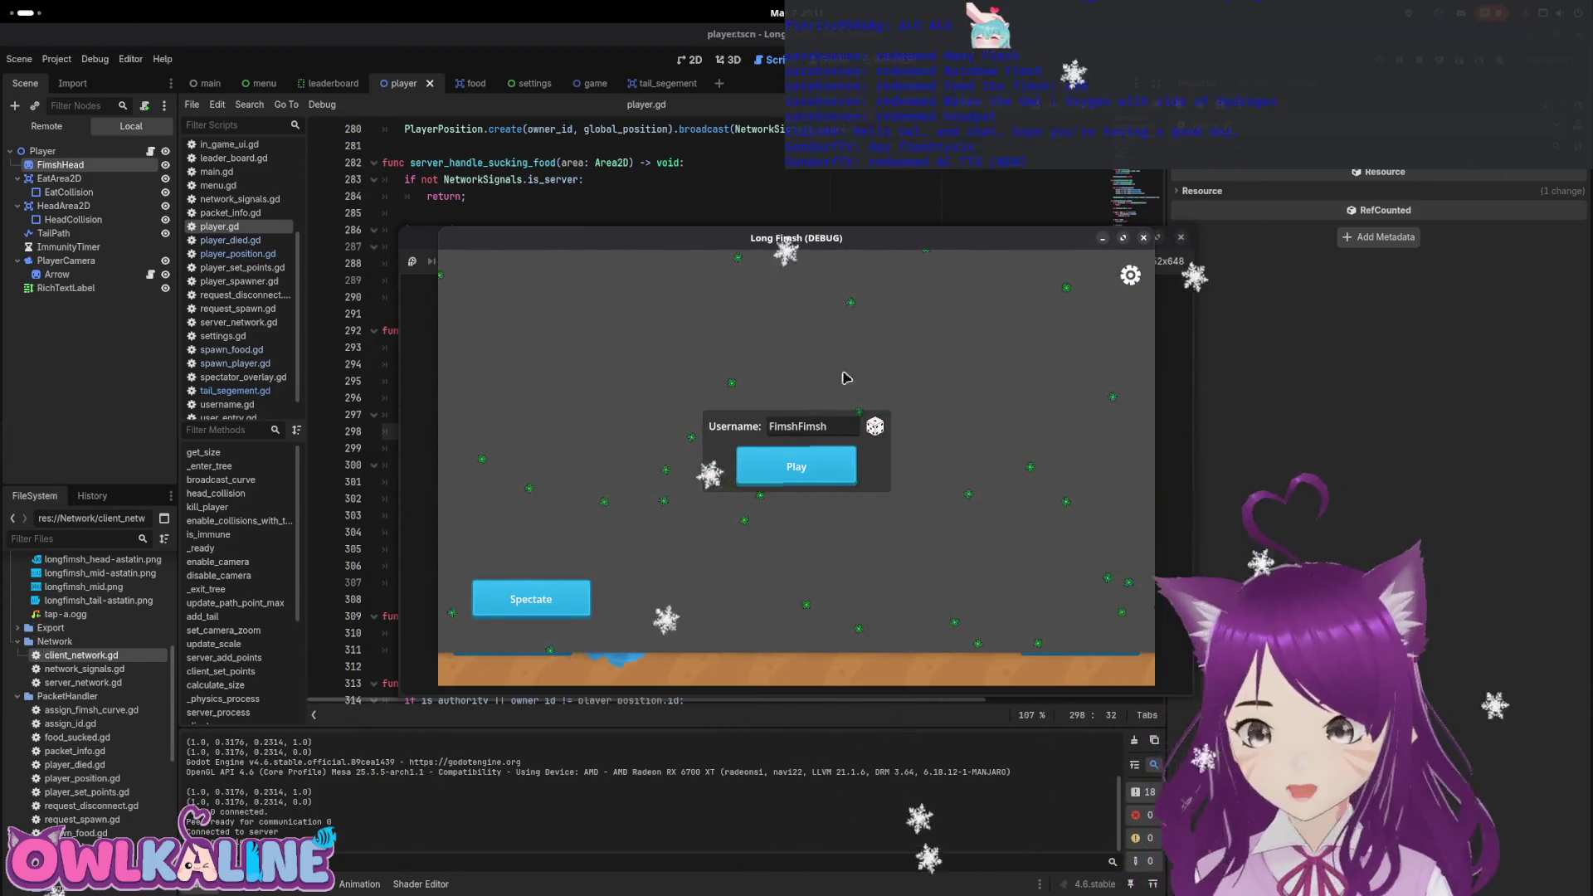
pyautogui.click(1144, 238)
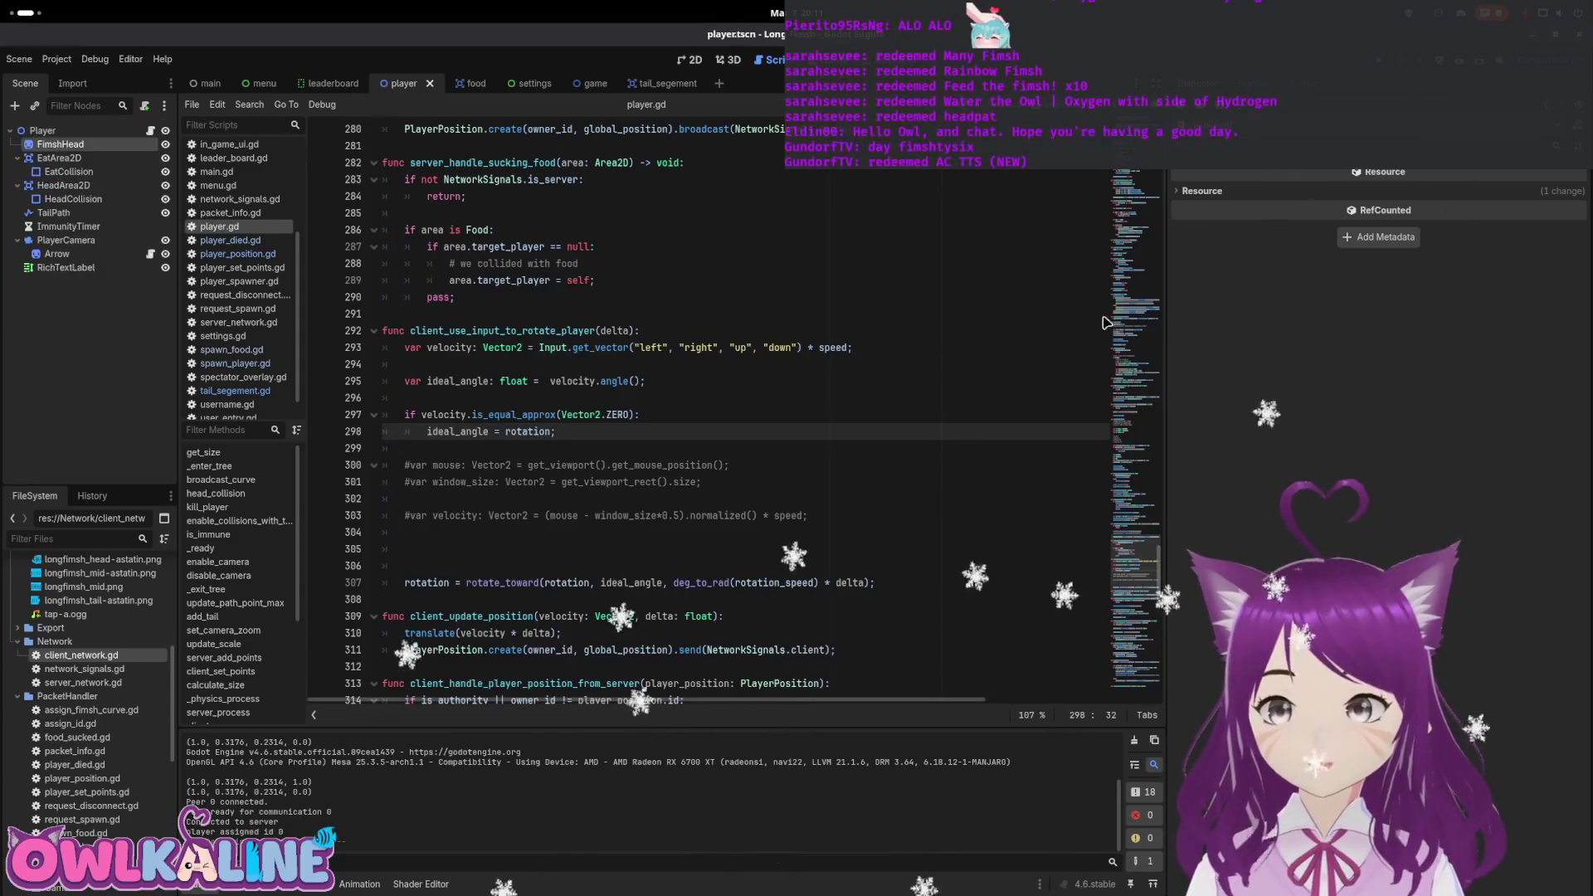
# - Put the caret on line 300 of player.gd and show the overview of open windows
pyautogui.click(711, 455)
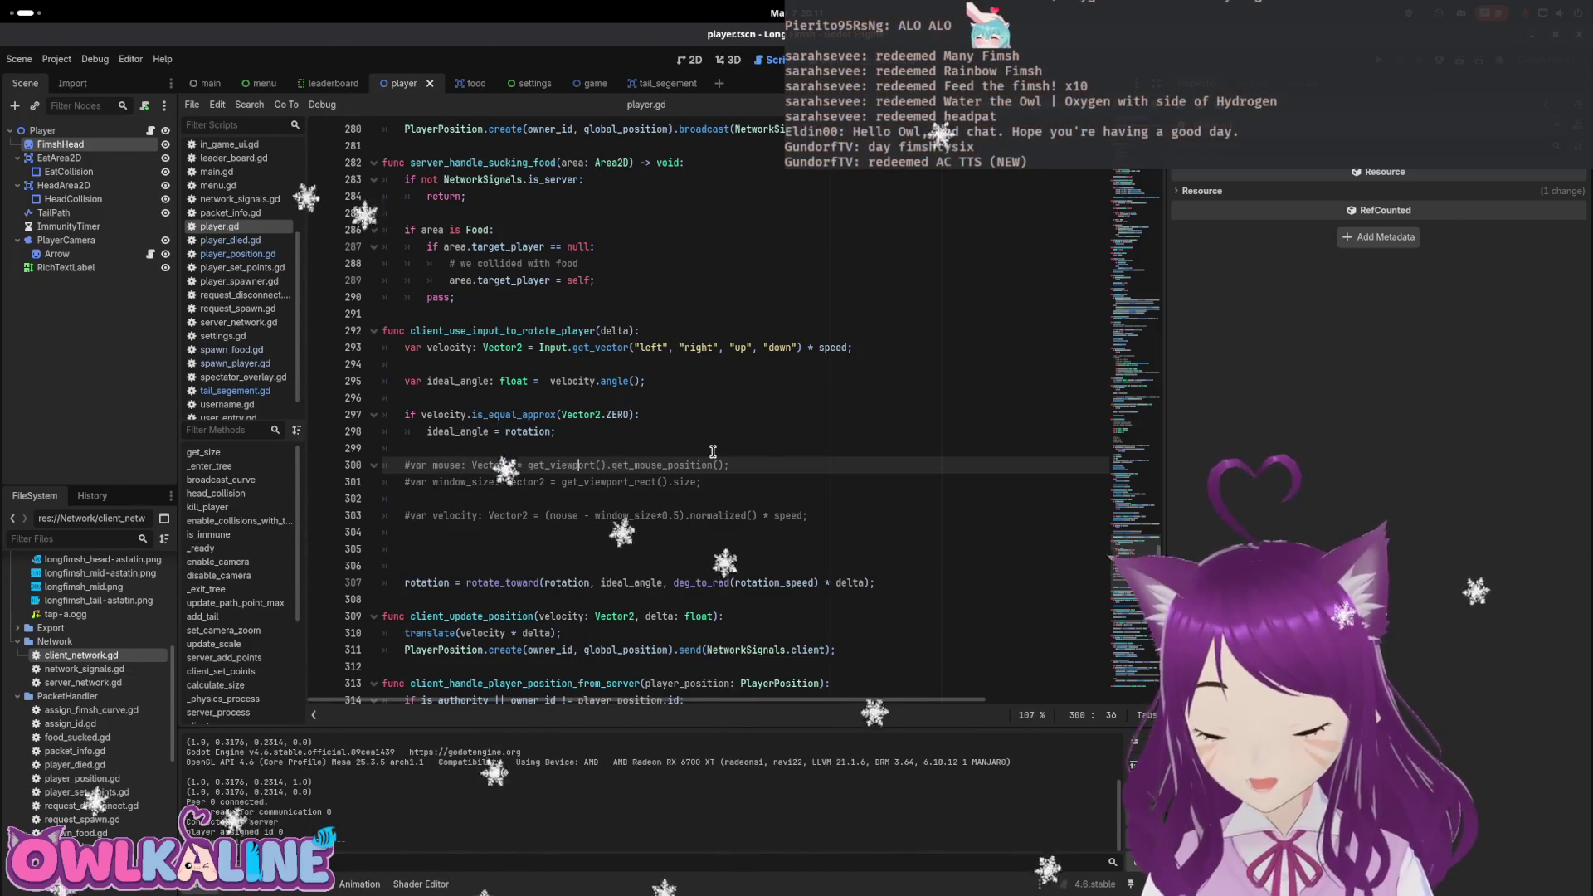
pyautogui.press('super')
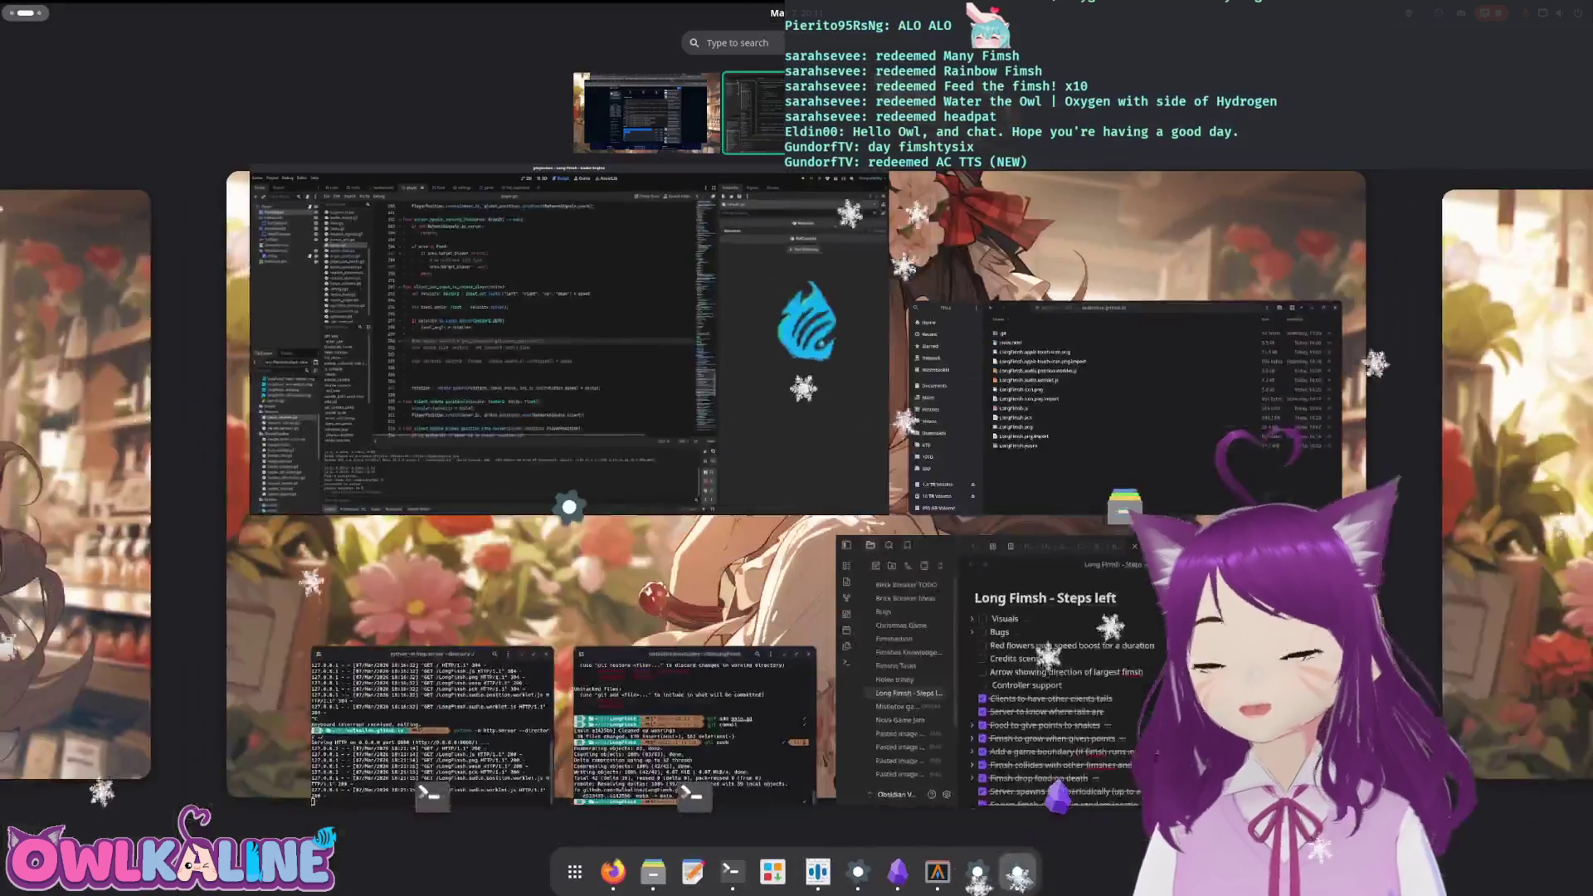
# - Dismiss the Activities overview to return to Godot's player.gd editor
pyautogui.press('super')
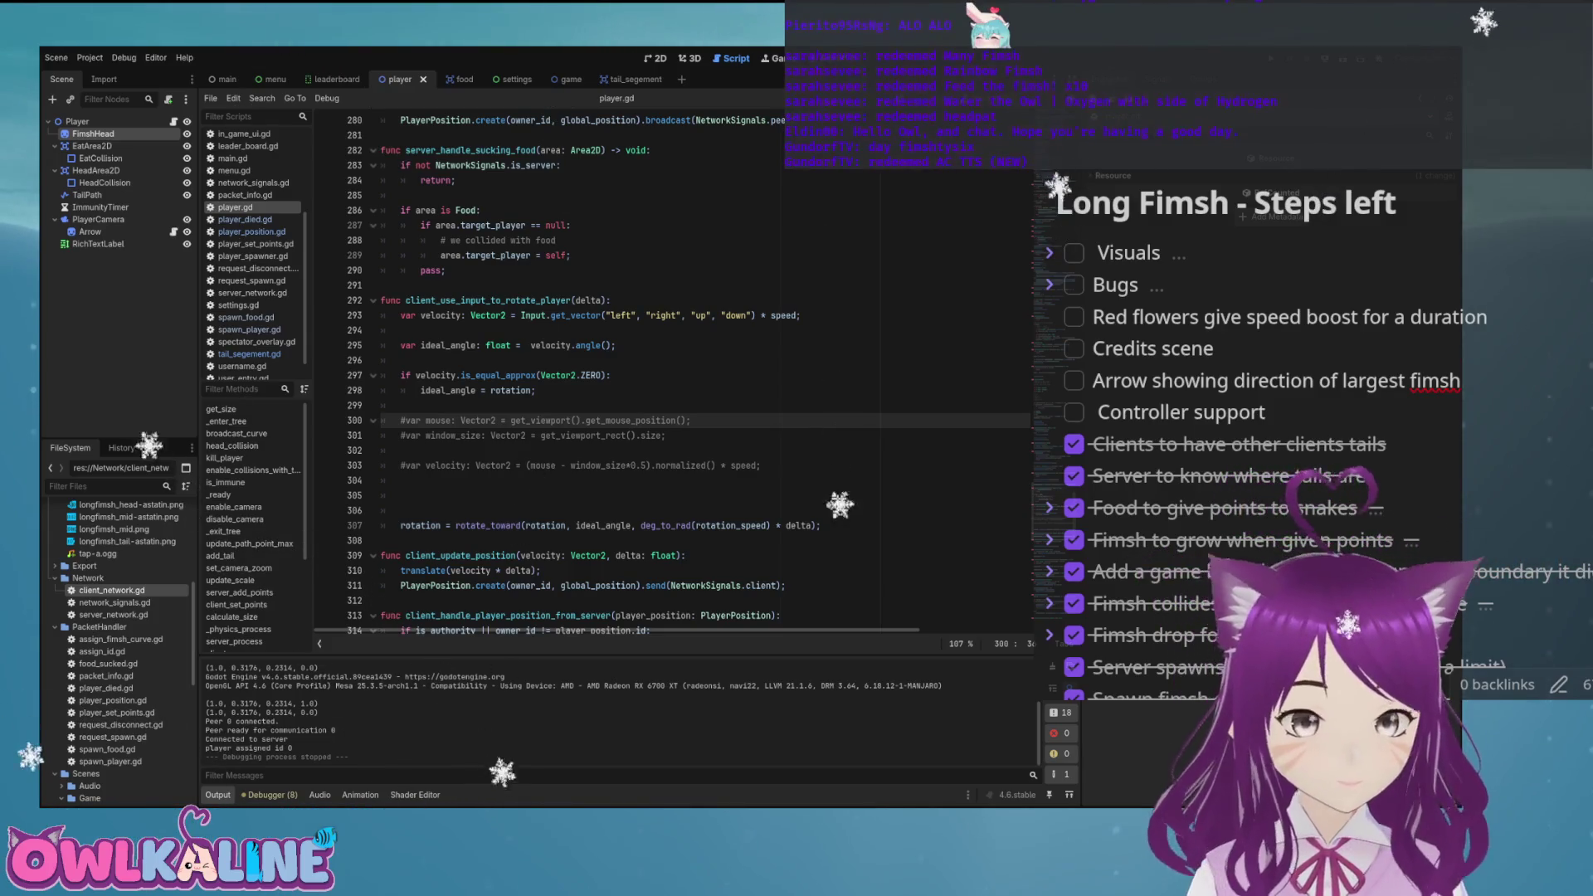
# - Scroll to the top of player.gd and place the caret after the first_position_update declaration
pyautogui.click(390, 330)
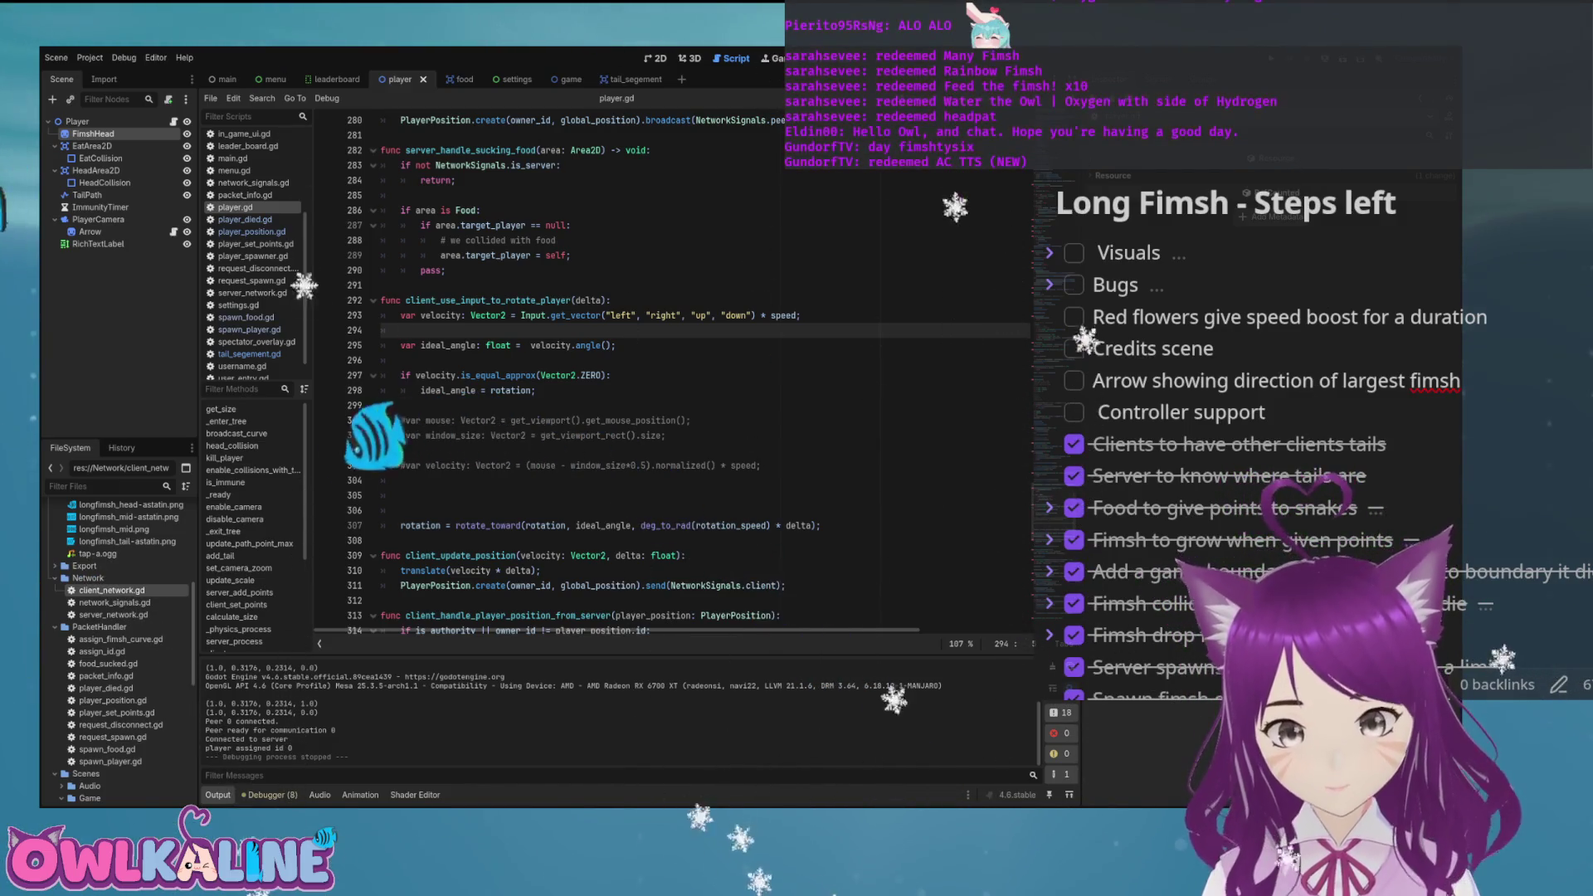
pyautogui.scroll(20, 581, 373)
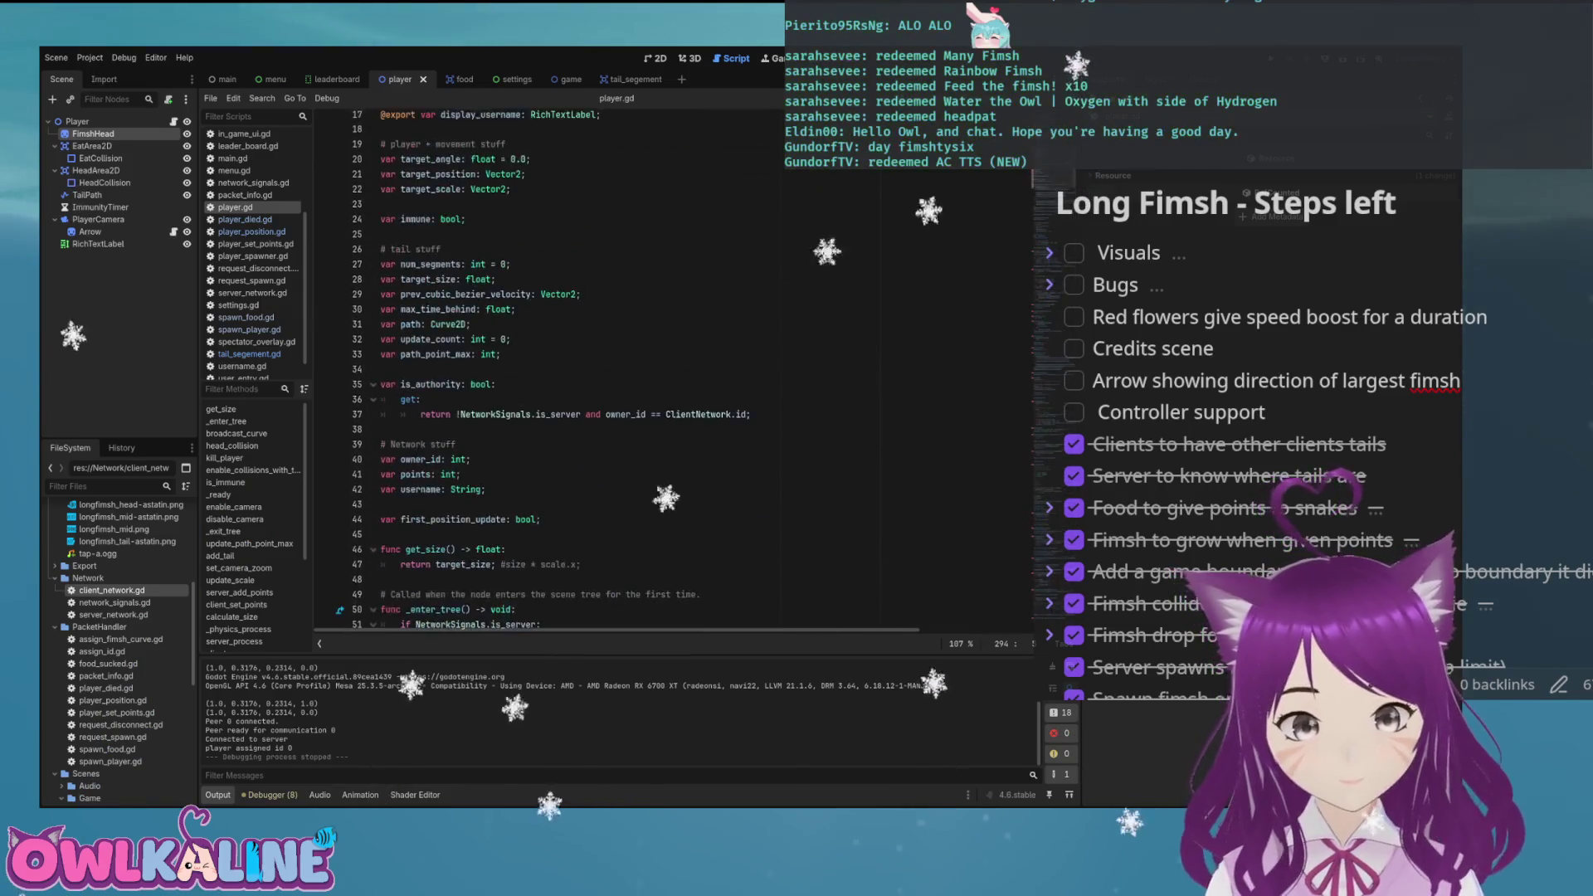
pyautogui.scroll(4, 548, 373)
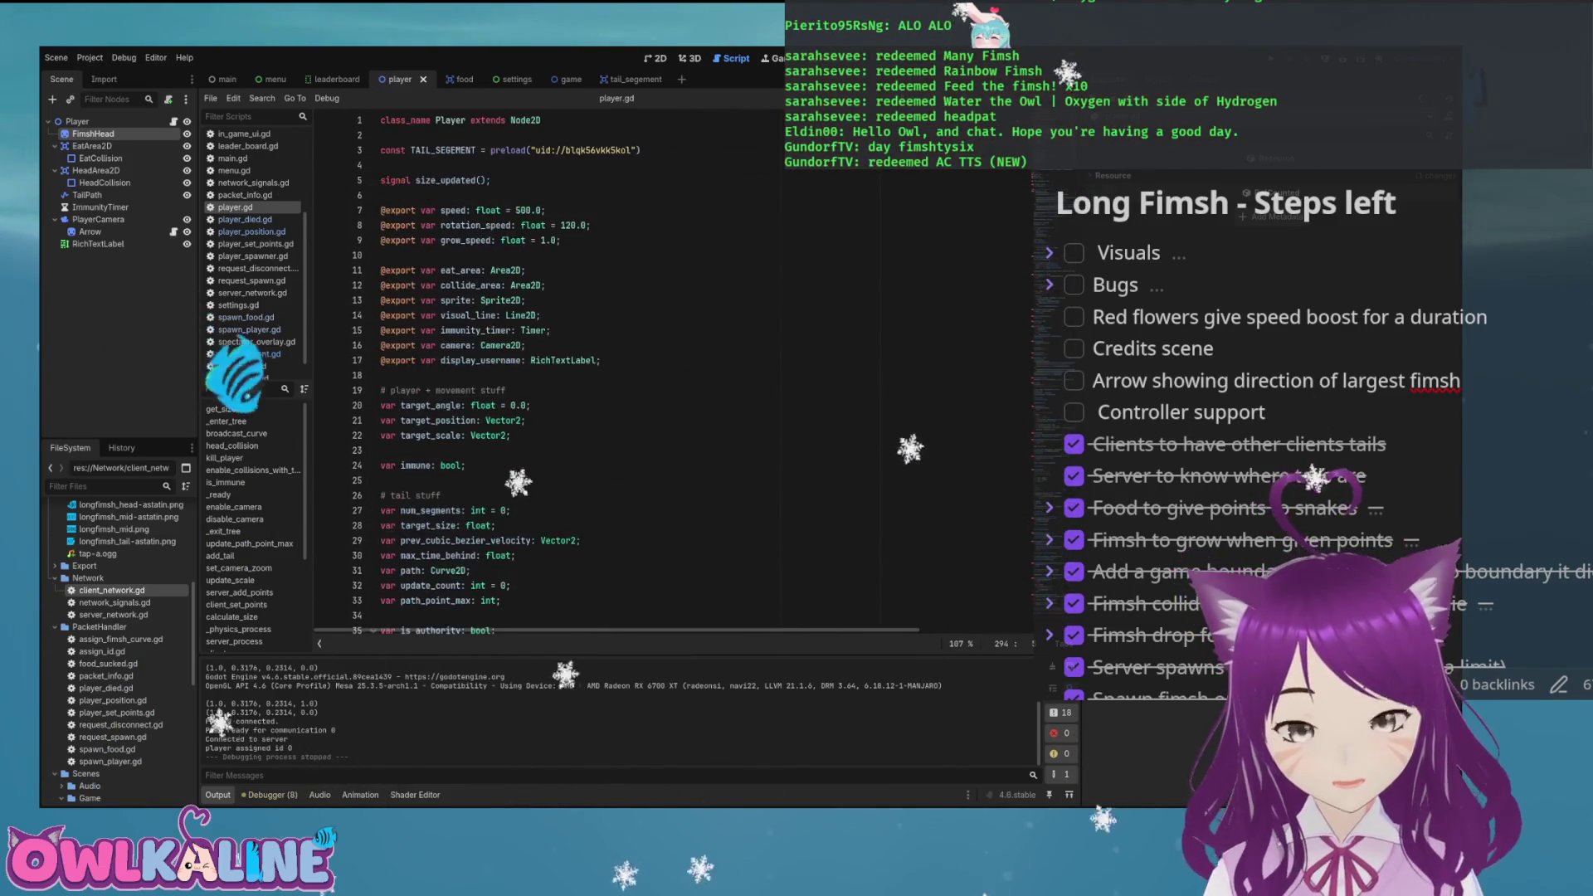
pyautogui.scroll(-9, 581, 374)
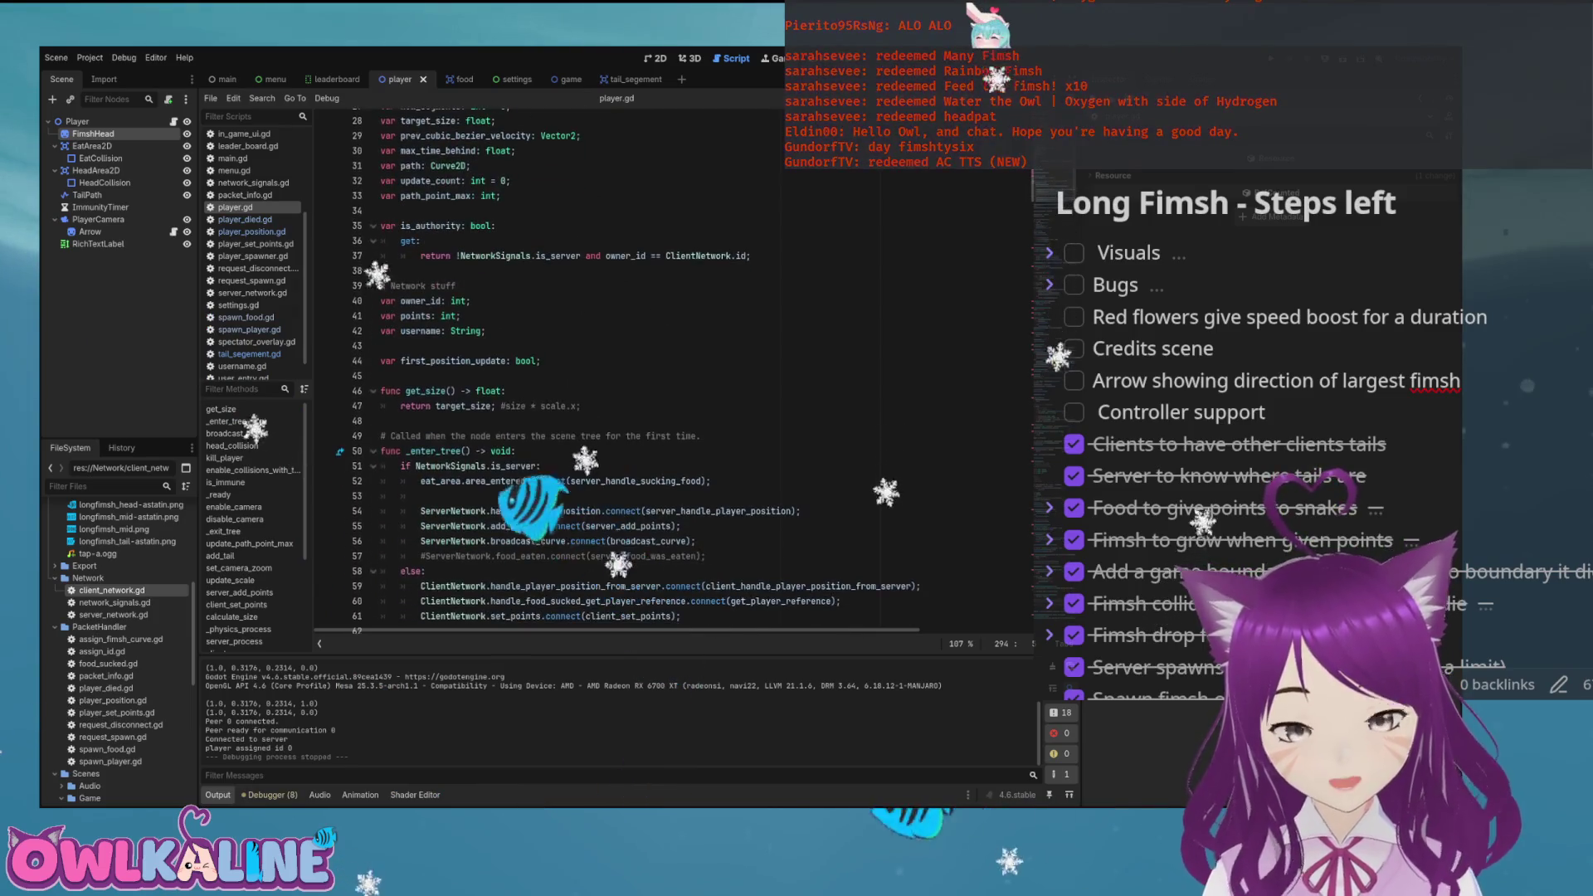
pyautogui.click(541, 361)
# - Declare the bool member variables mouse_input and other_input, then save
pyautogui.press('Return')
pyautogui.press('Return')
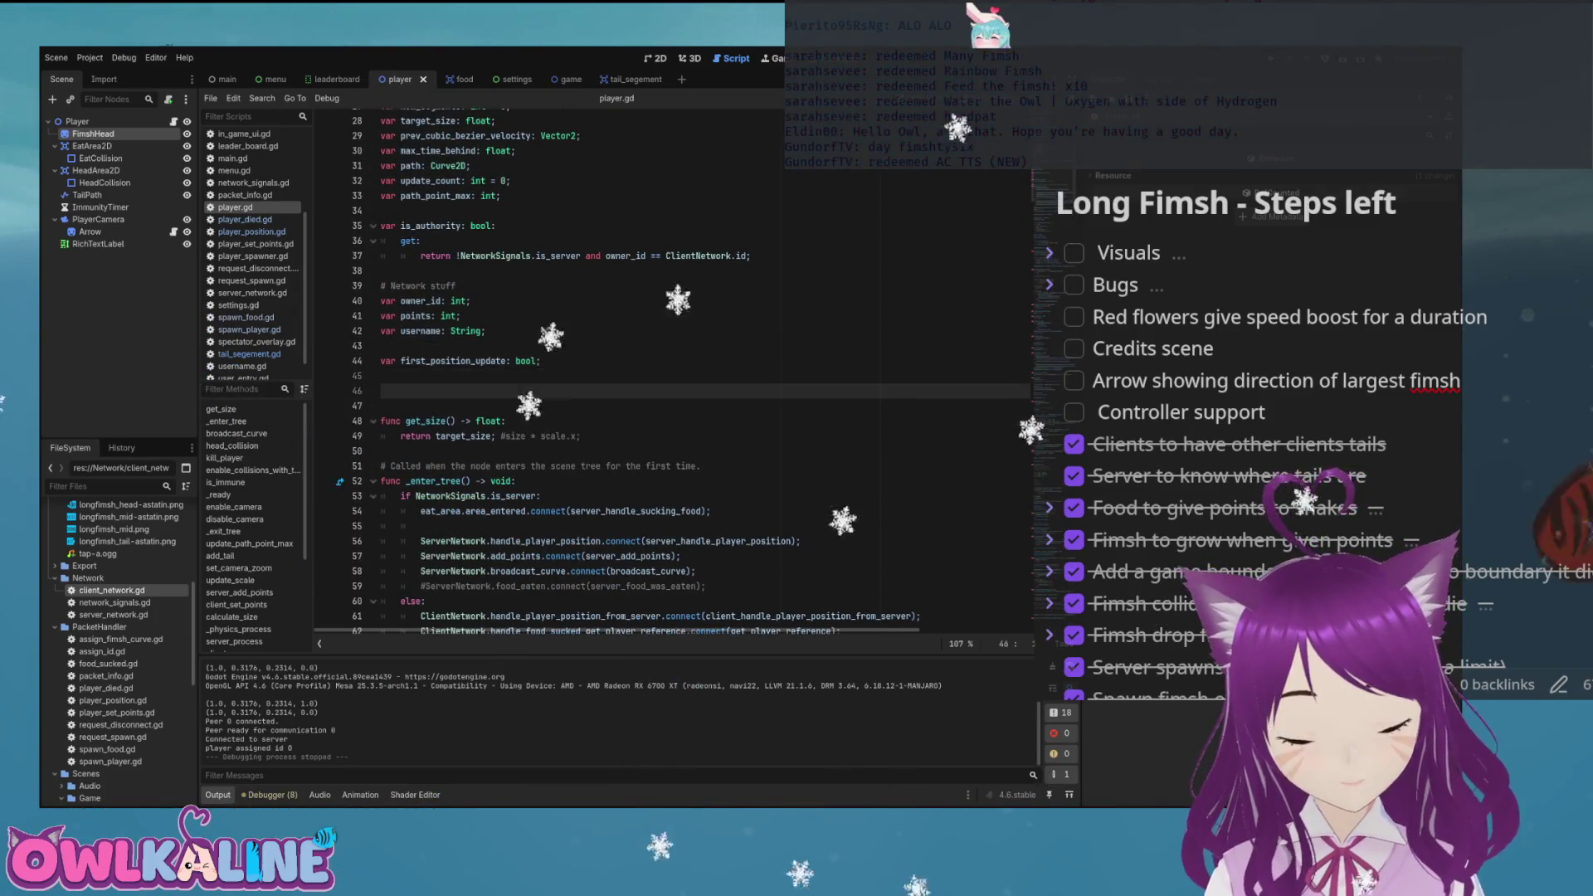
pyautogui.write('var ')
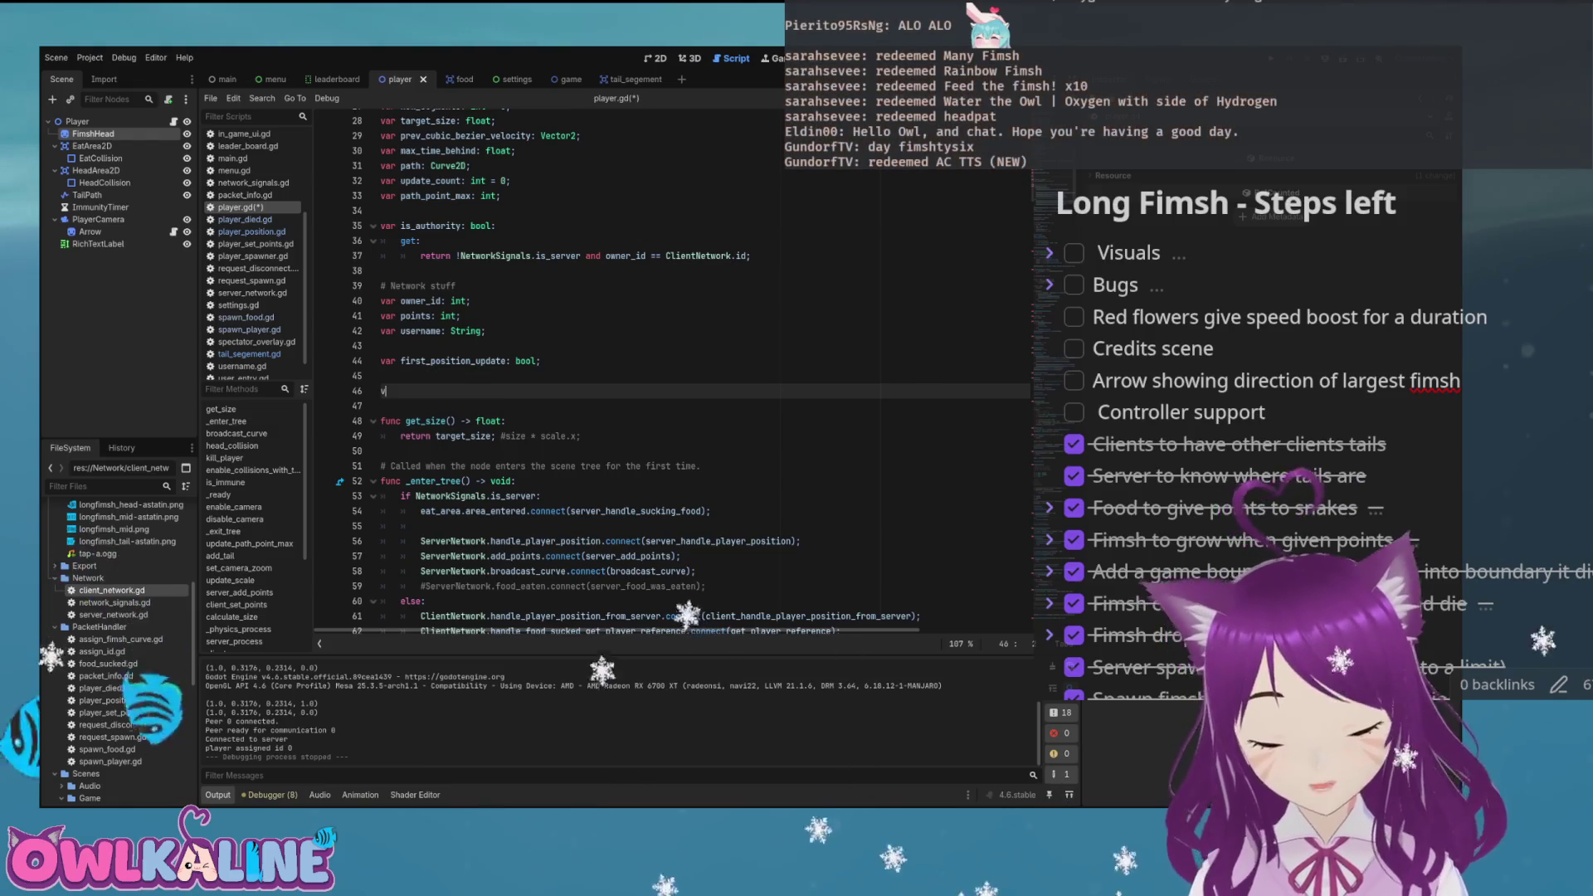
pyautogui.write('controller_inp')
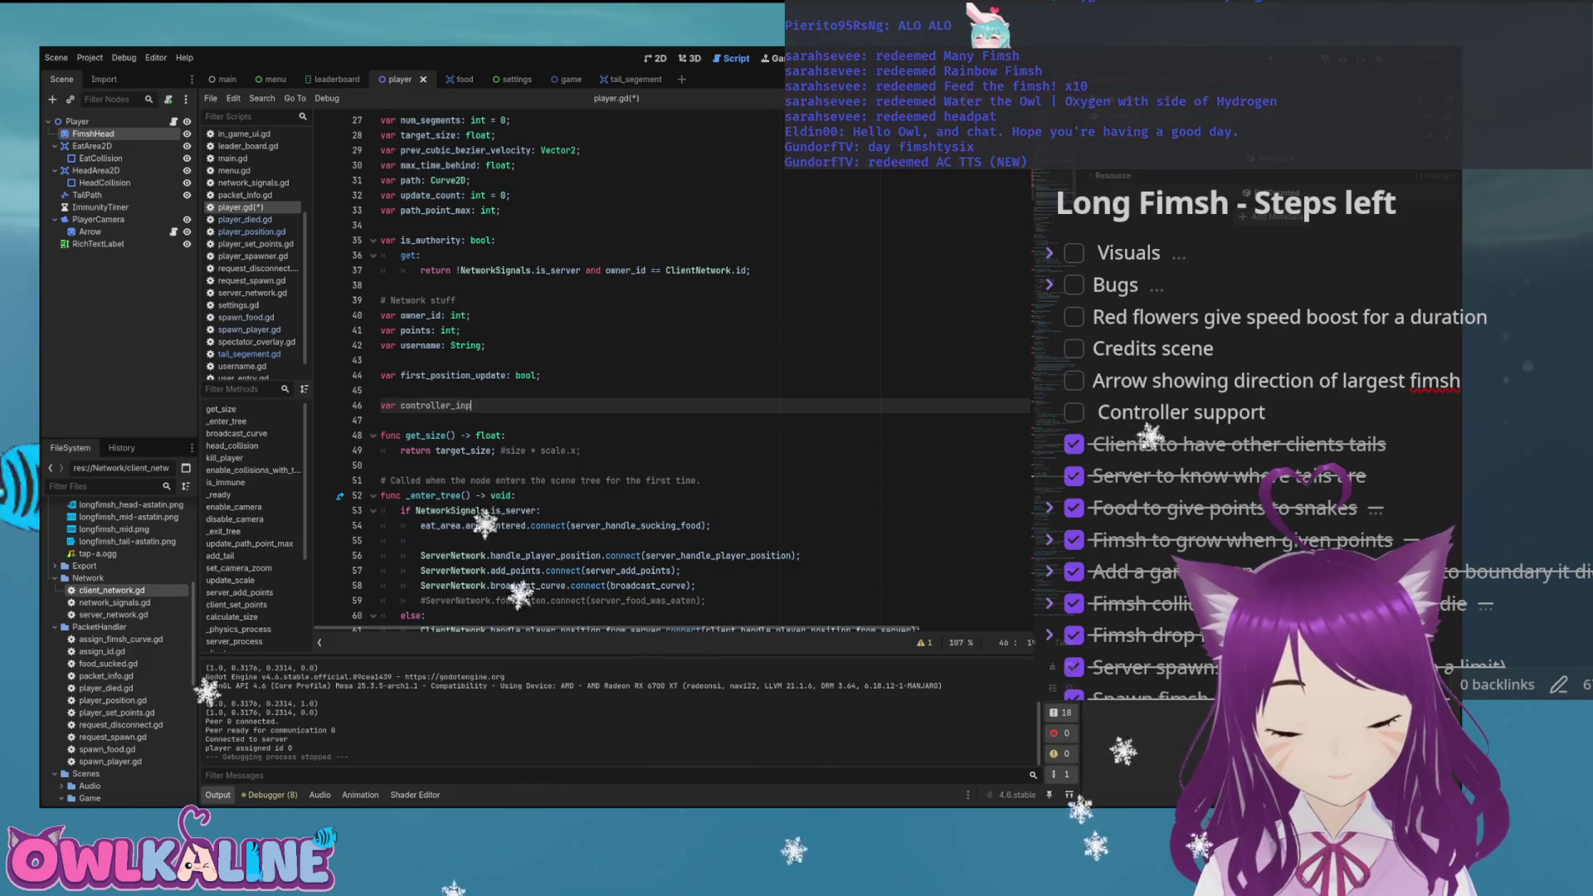
pyautogui.write('l;')
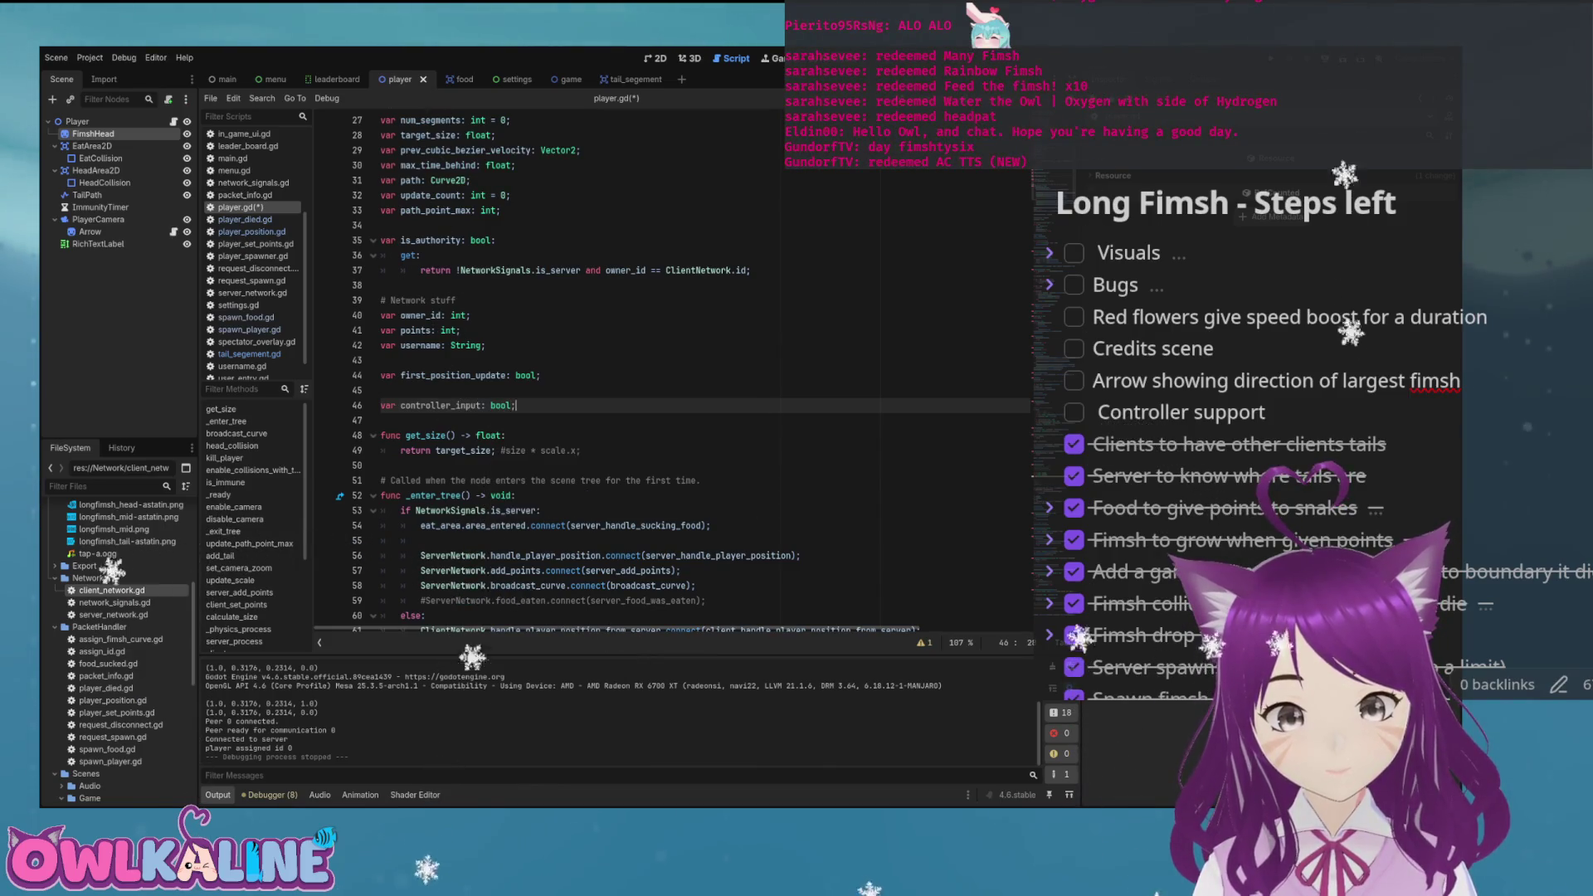
pyautogui.press('Return')
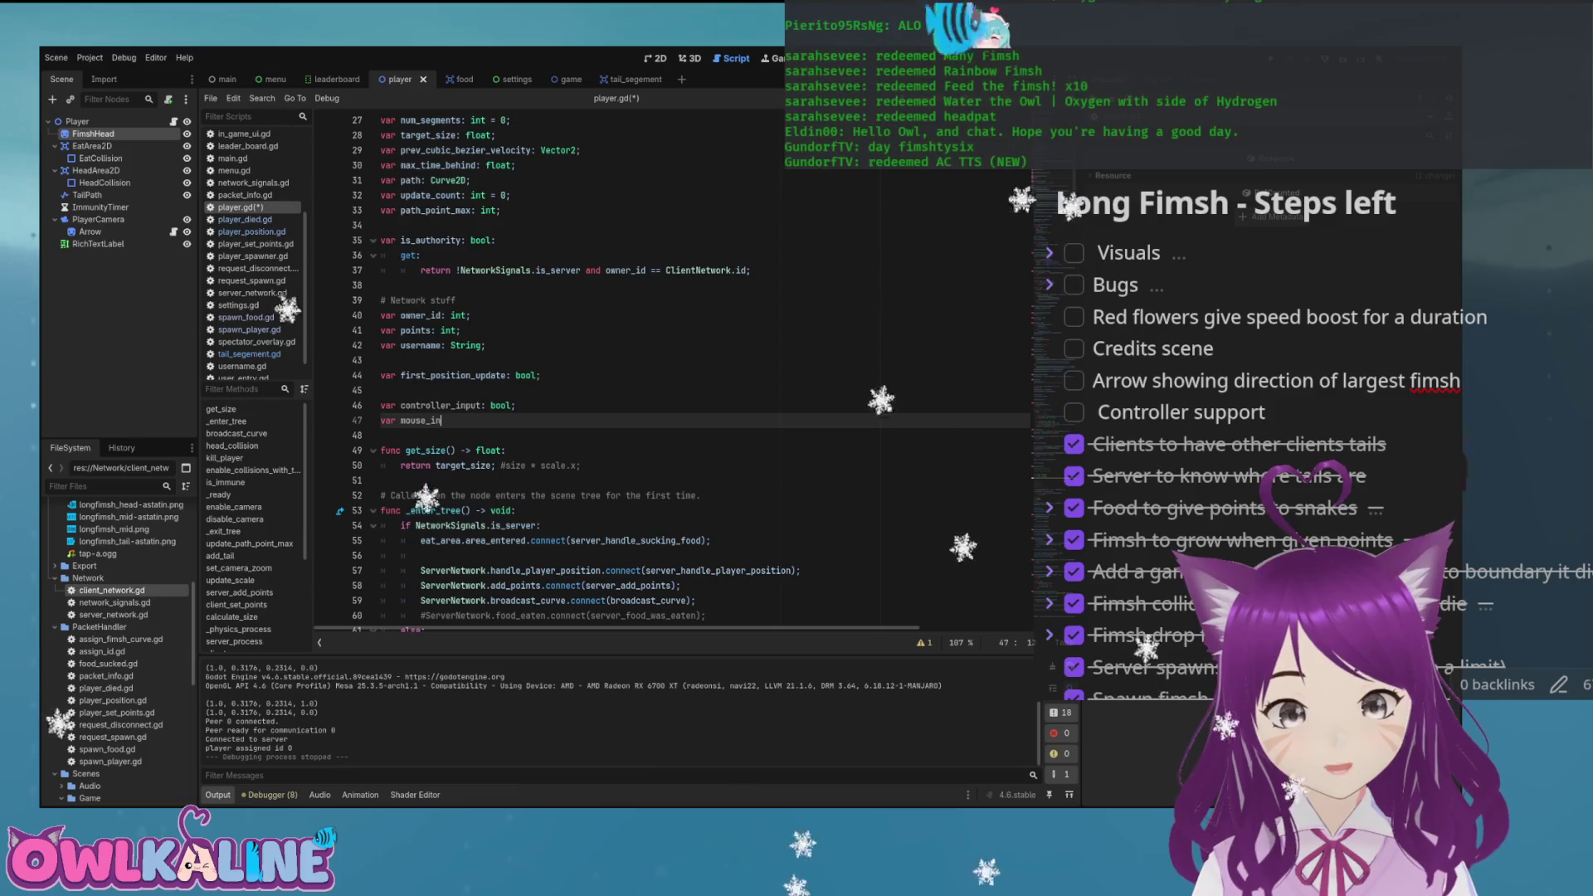
pyautogui.write(';')
pyautogui.press('Up')
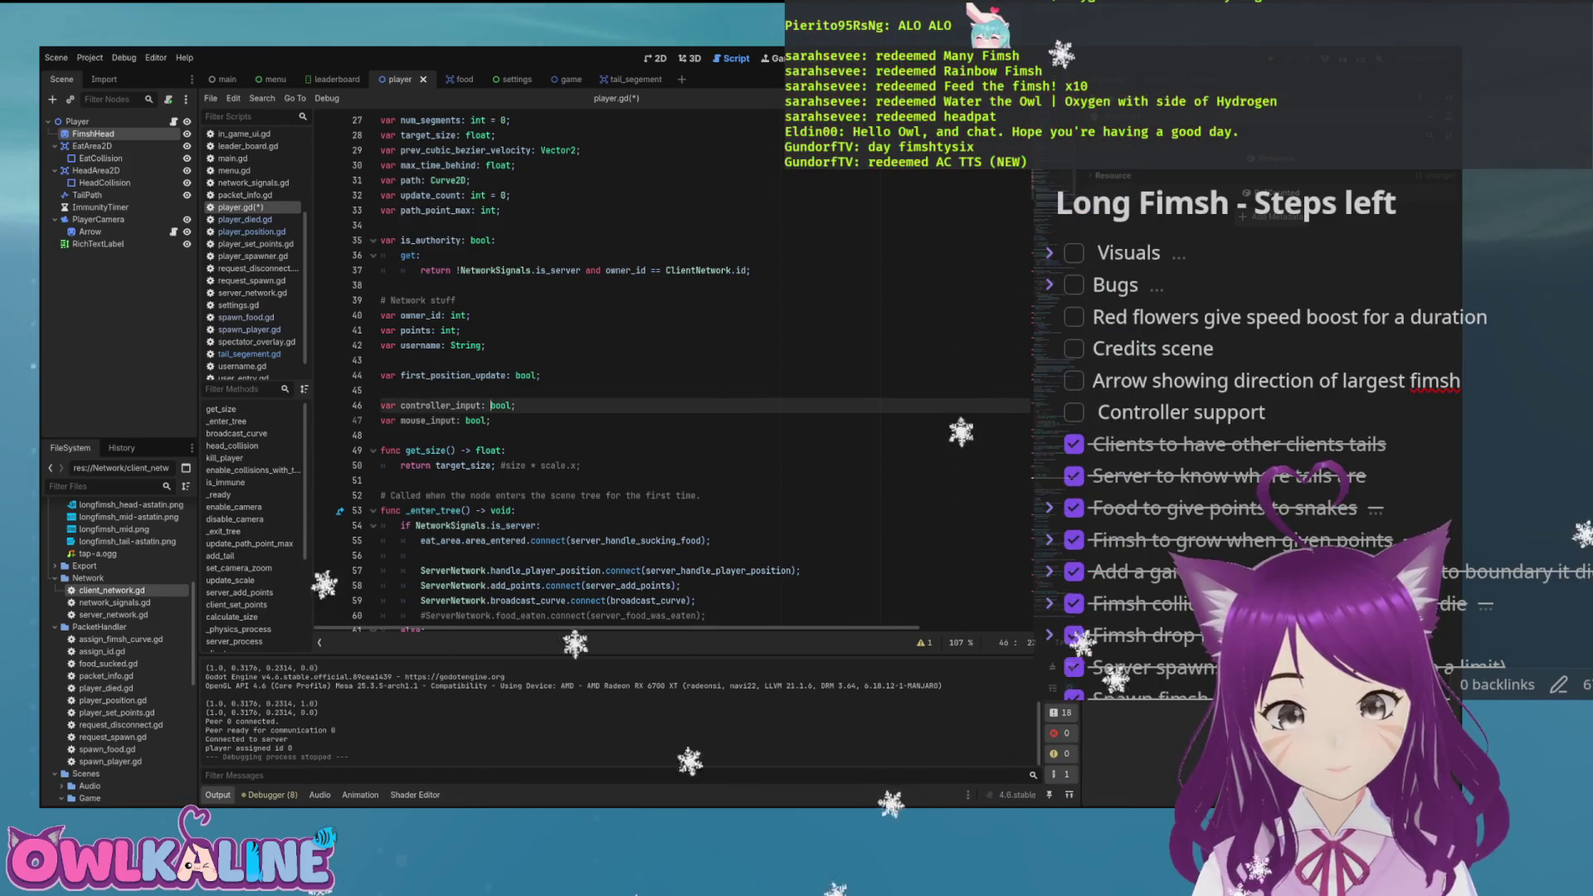
pyautogui.press('BackSpace')
pyautogui.press('BackSpace')
pyautogui.press('BackSpace')
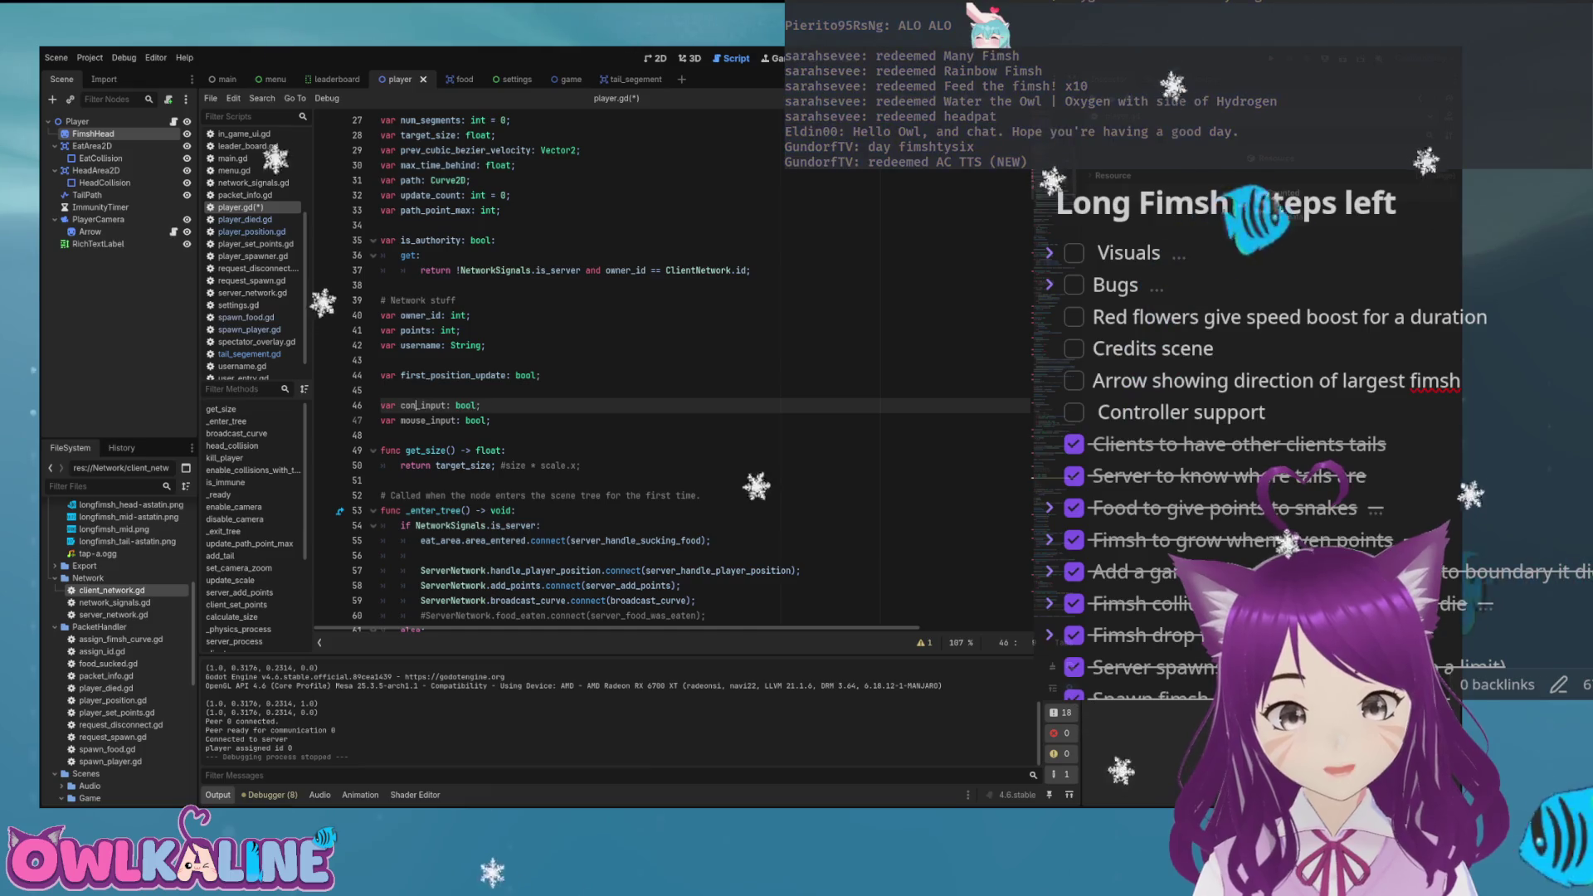
pyautogui.write('ther')
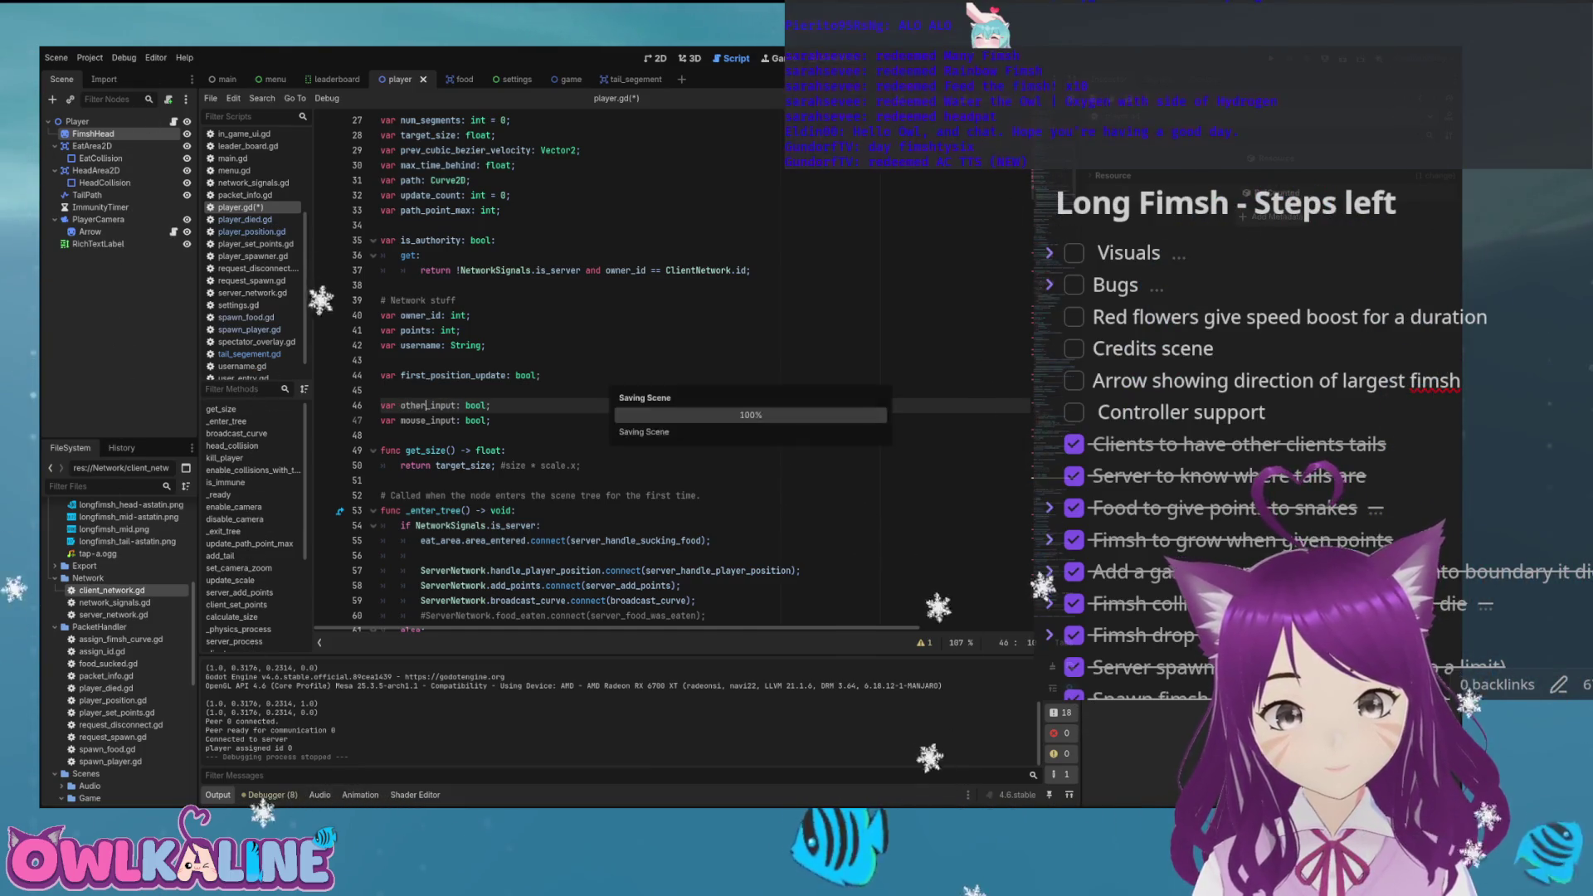
pyautogui.hotkey('ctrl', 's')
# - In _enter_tree, set mouse_input = true and other_input = false, then save
pyautogui.scroll(-1, 614, 373)
pyautogui.scroll(-5, 614, 374)
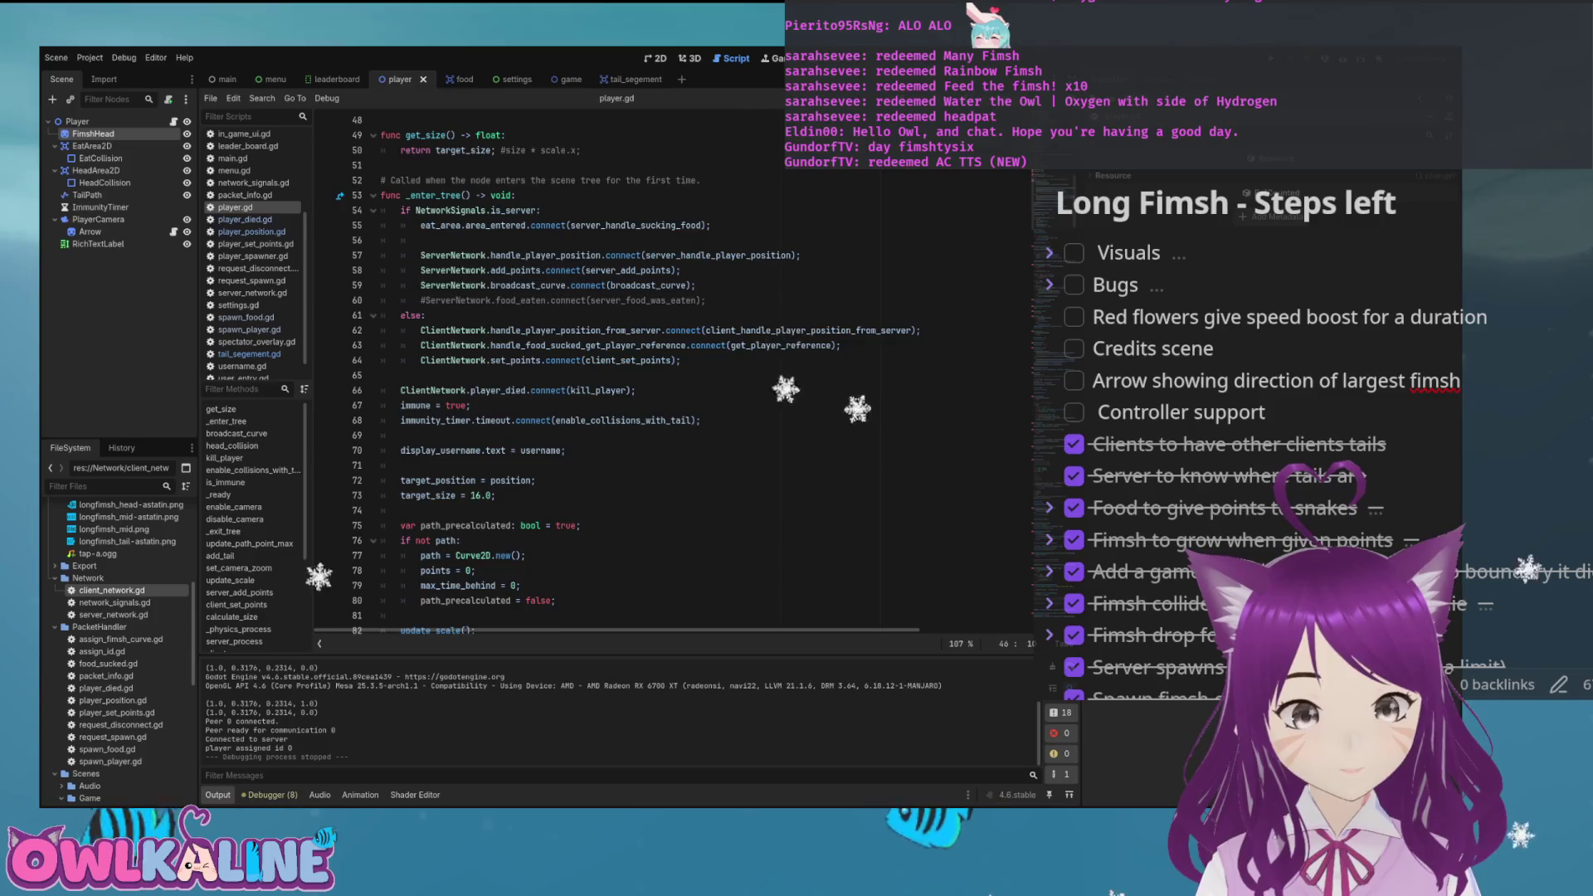
pyautogui.scroll(-5, 614, 373)
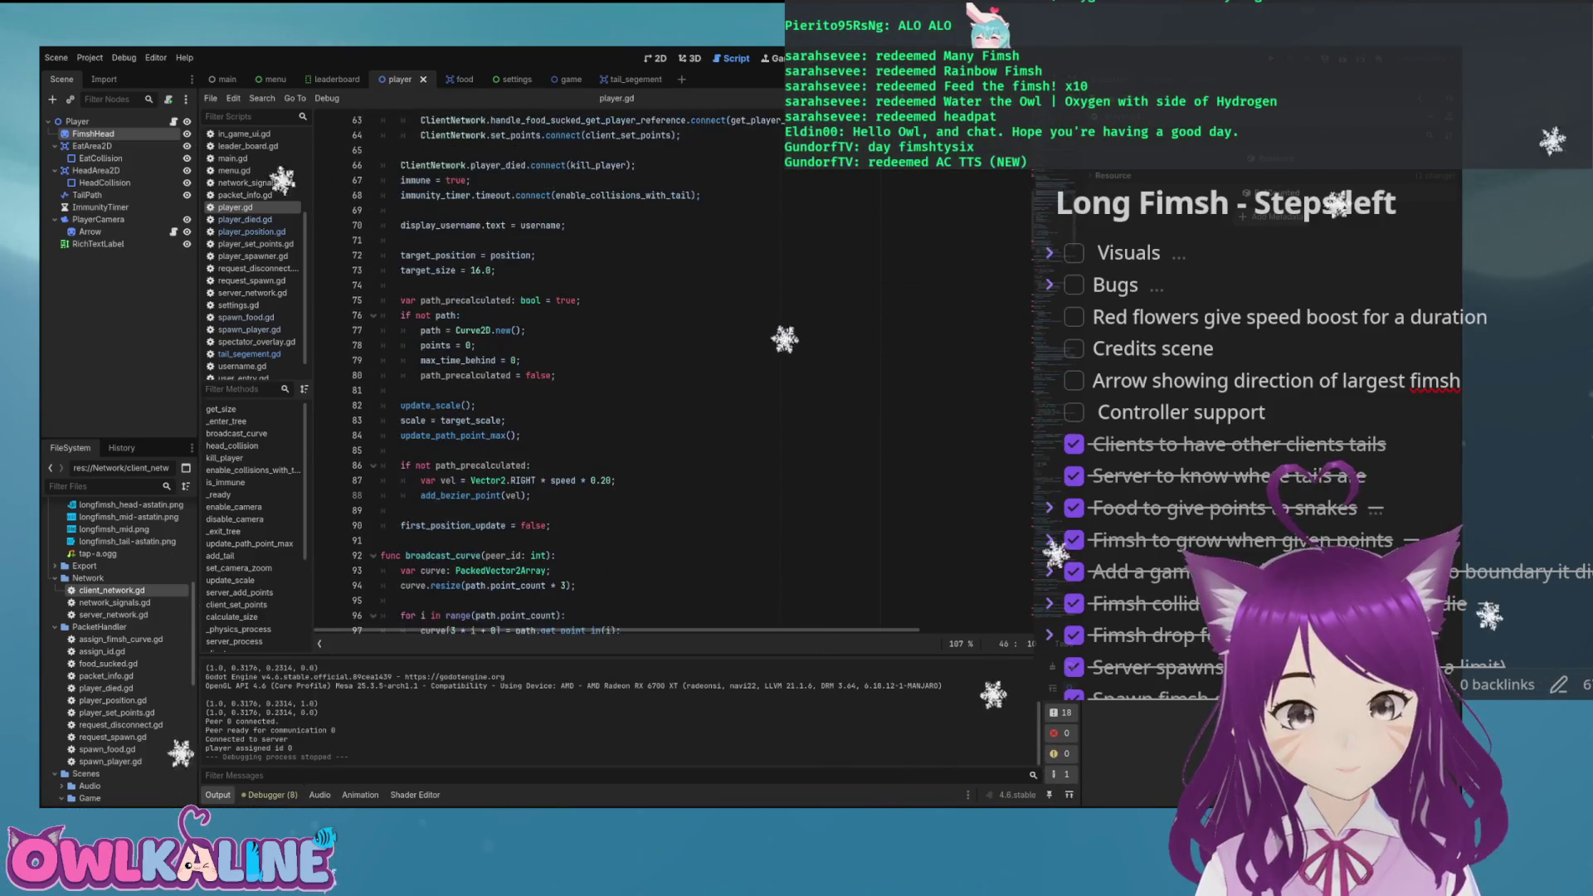
pyautogui.scroll(5, 614, 373)
pyautogui.scroll(2, 614, 374)
pyautogui.click(519, 376)
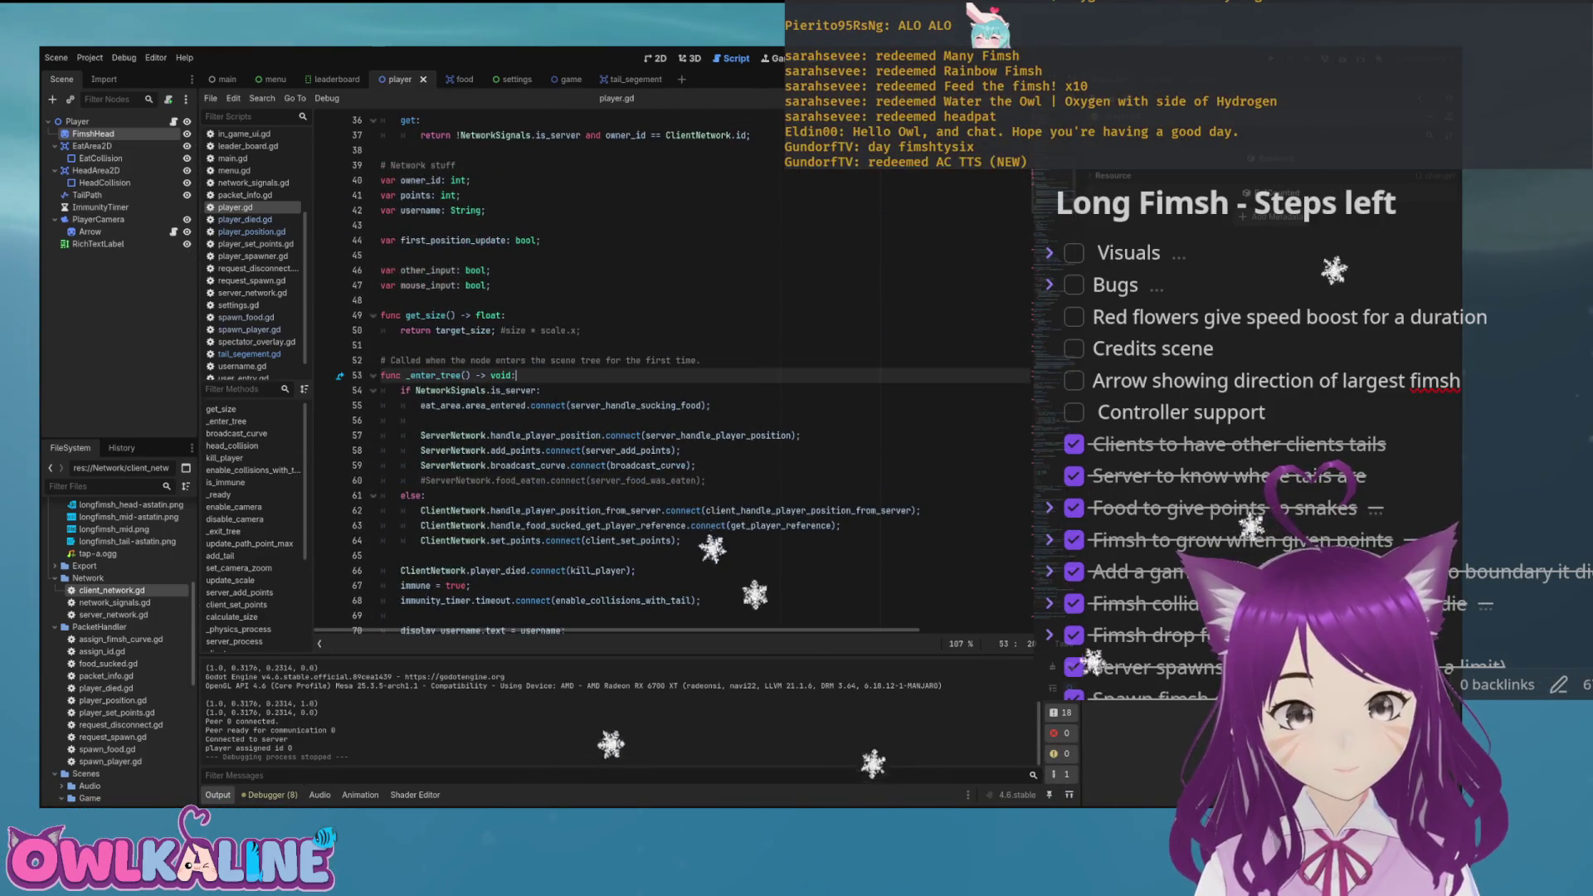
pyautogui.press('Return')
pyautogui.press('Return')
pyautogui.press('Up')
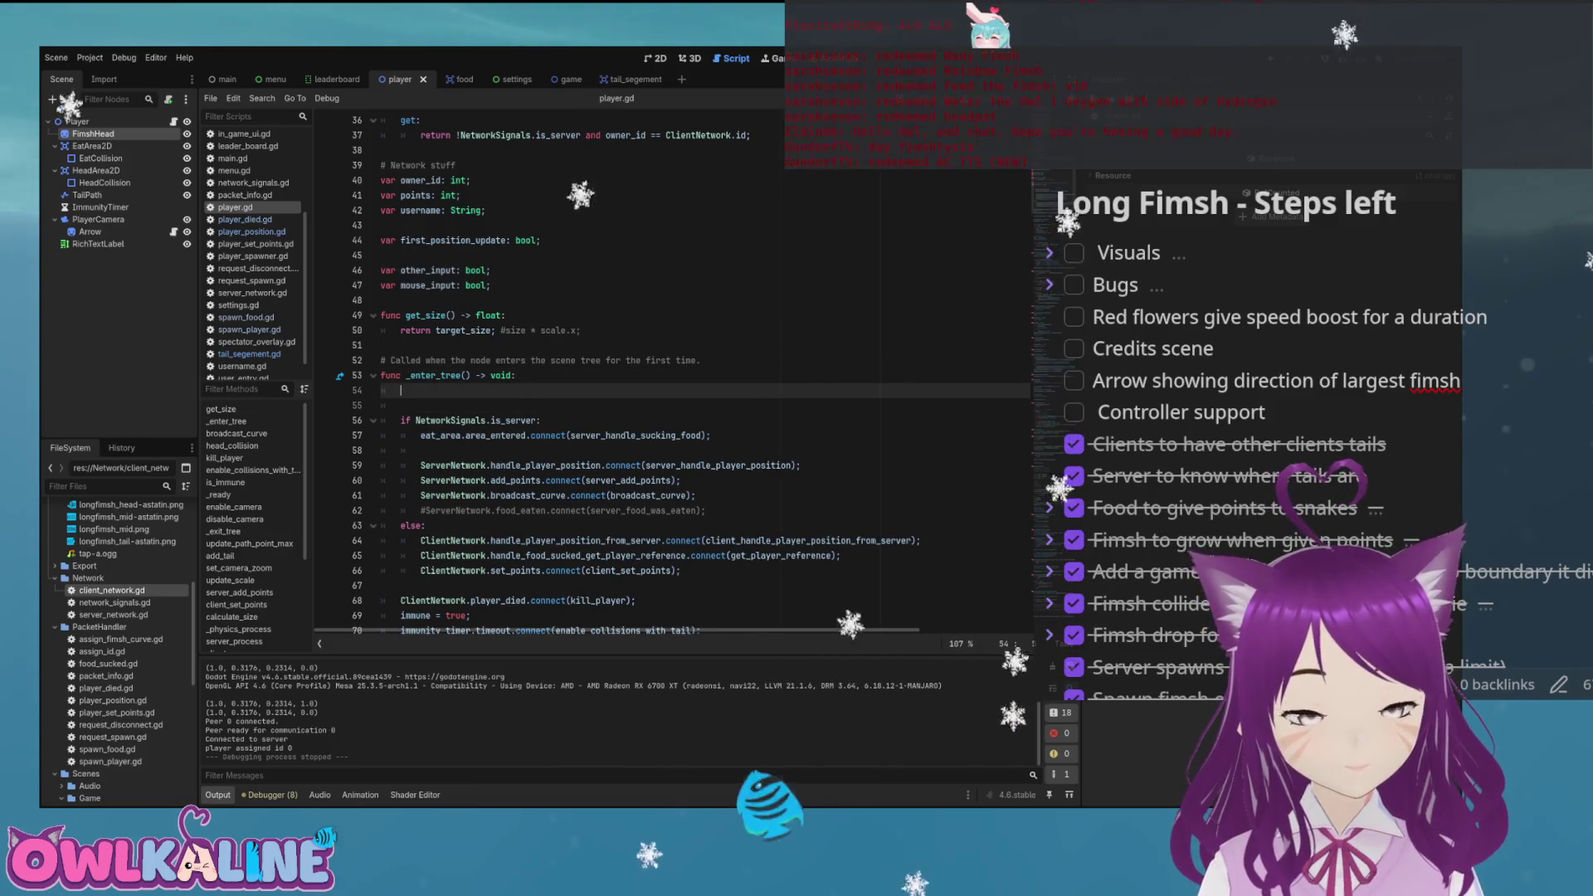
pyautogui.write('mouse_input ')
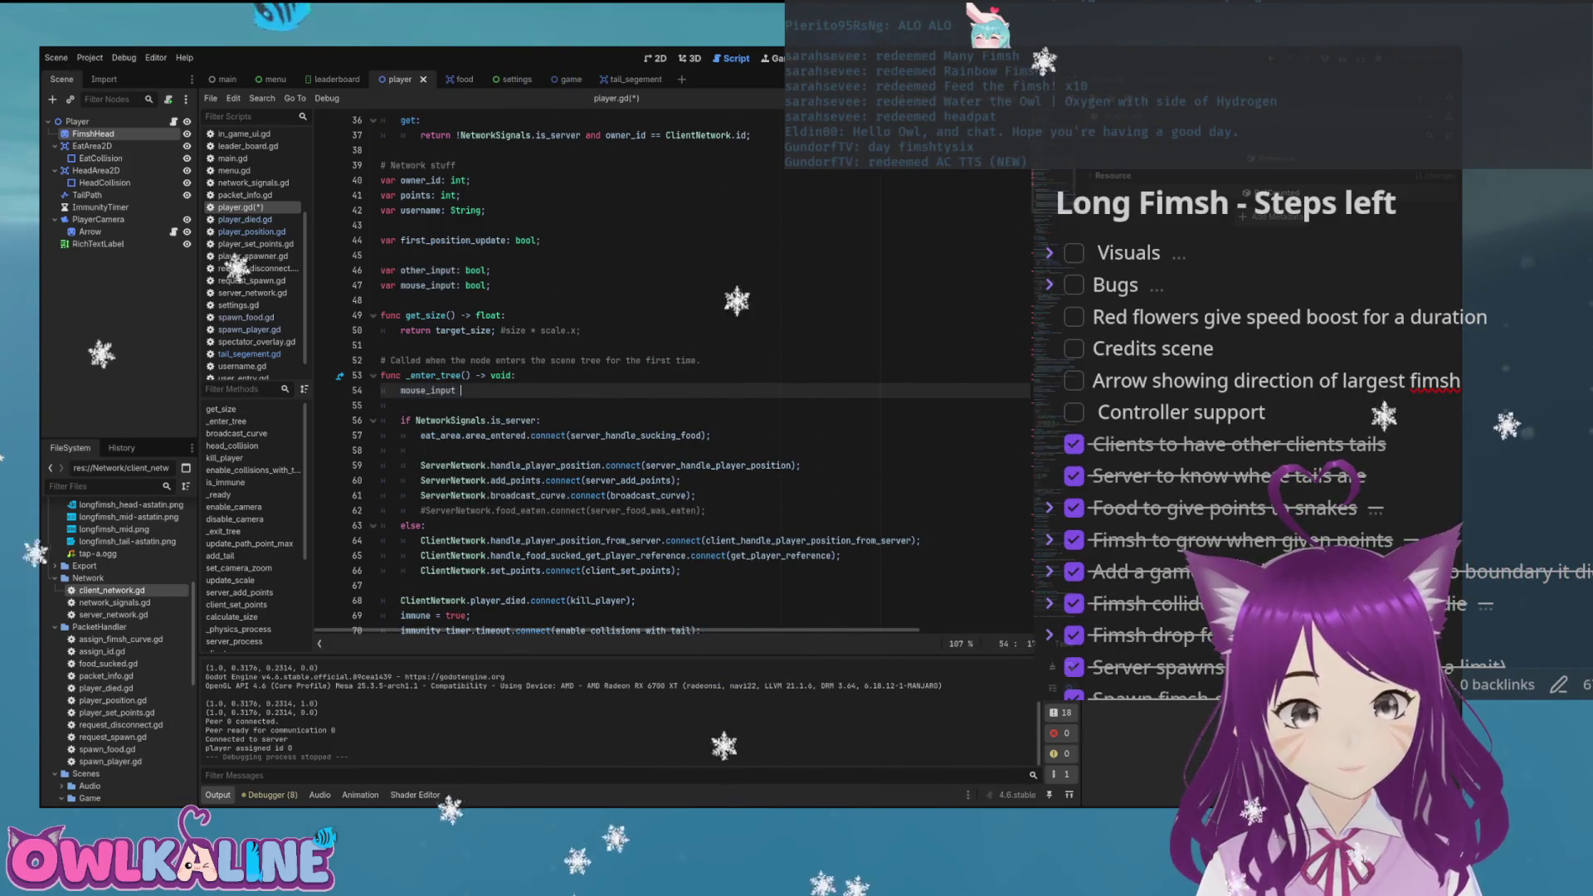
pyautogui.write('= true;')
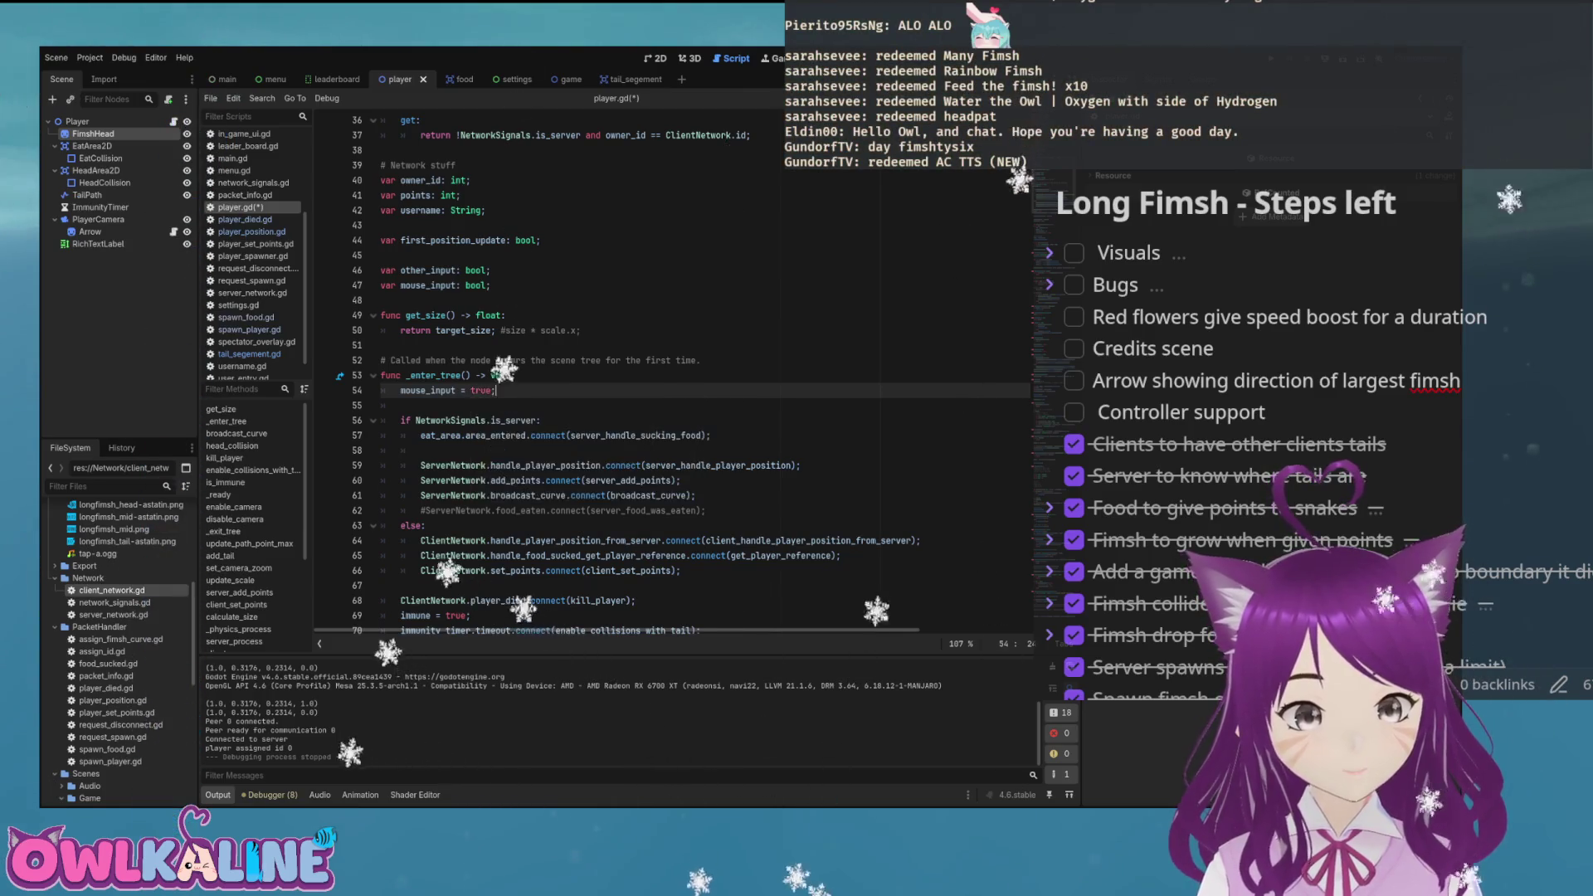
pyautogui.press('Return')
pyautogui.write('_input')
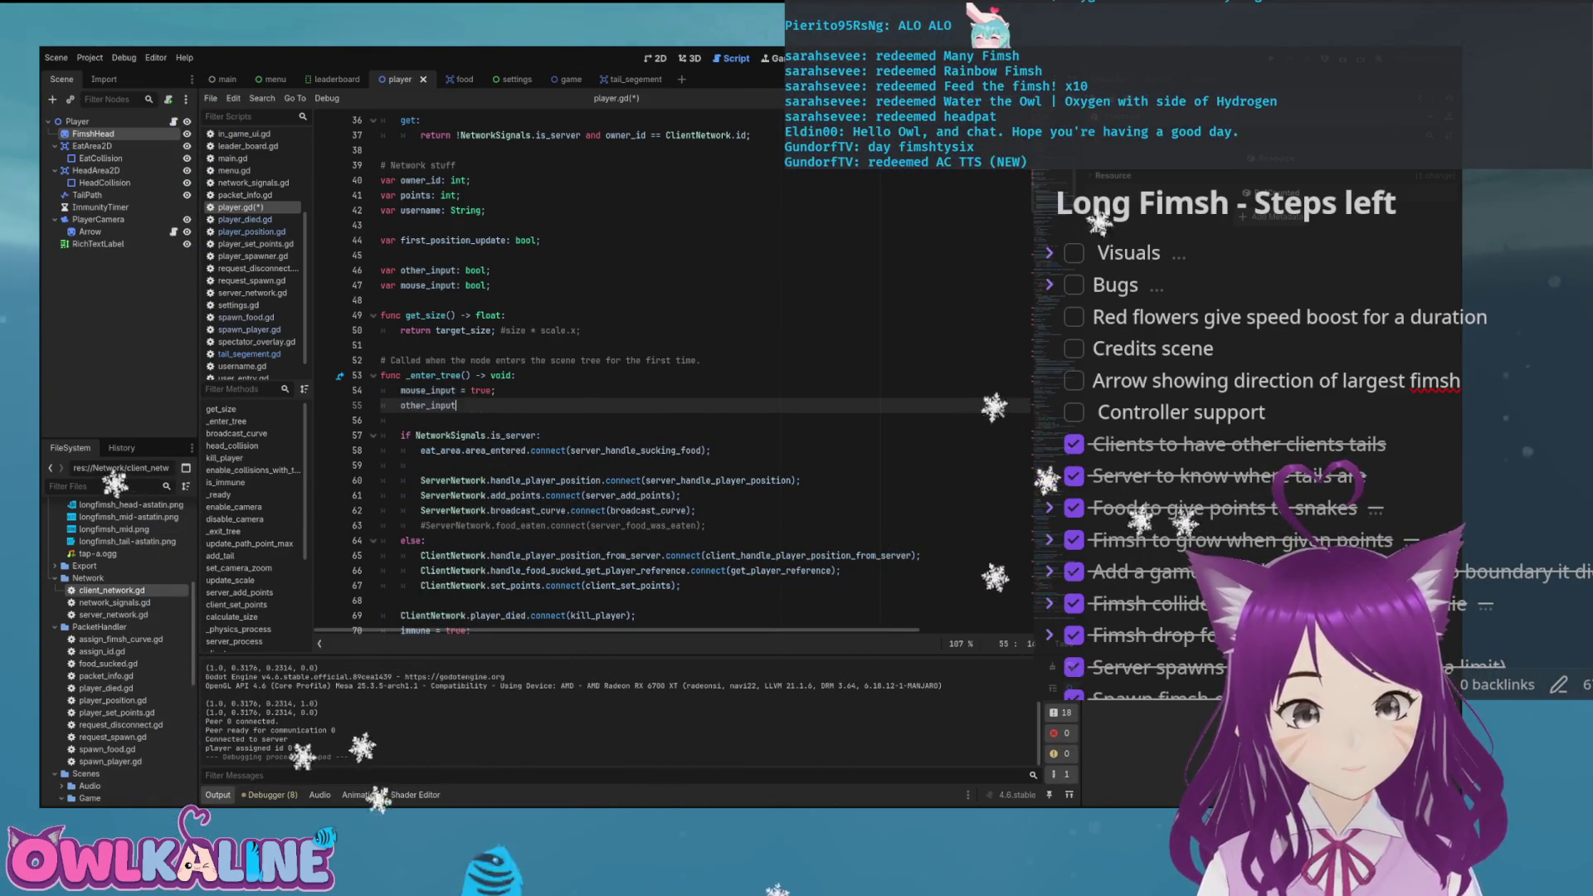
pyautogui.write(' = false;')
pyautogui.hotkey('ctrl', 's')
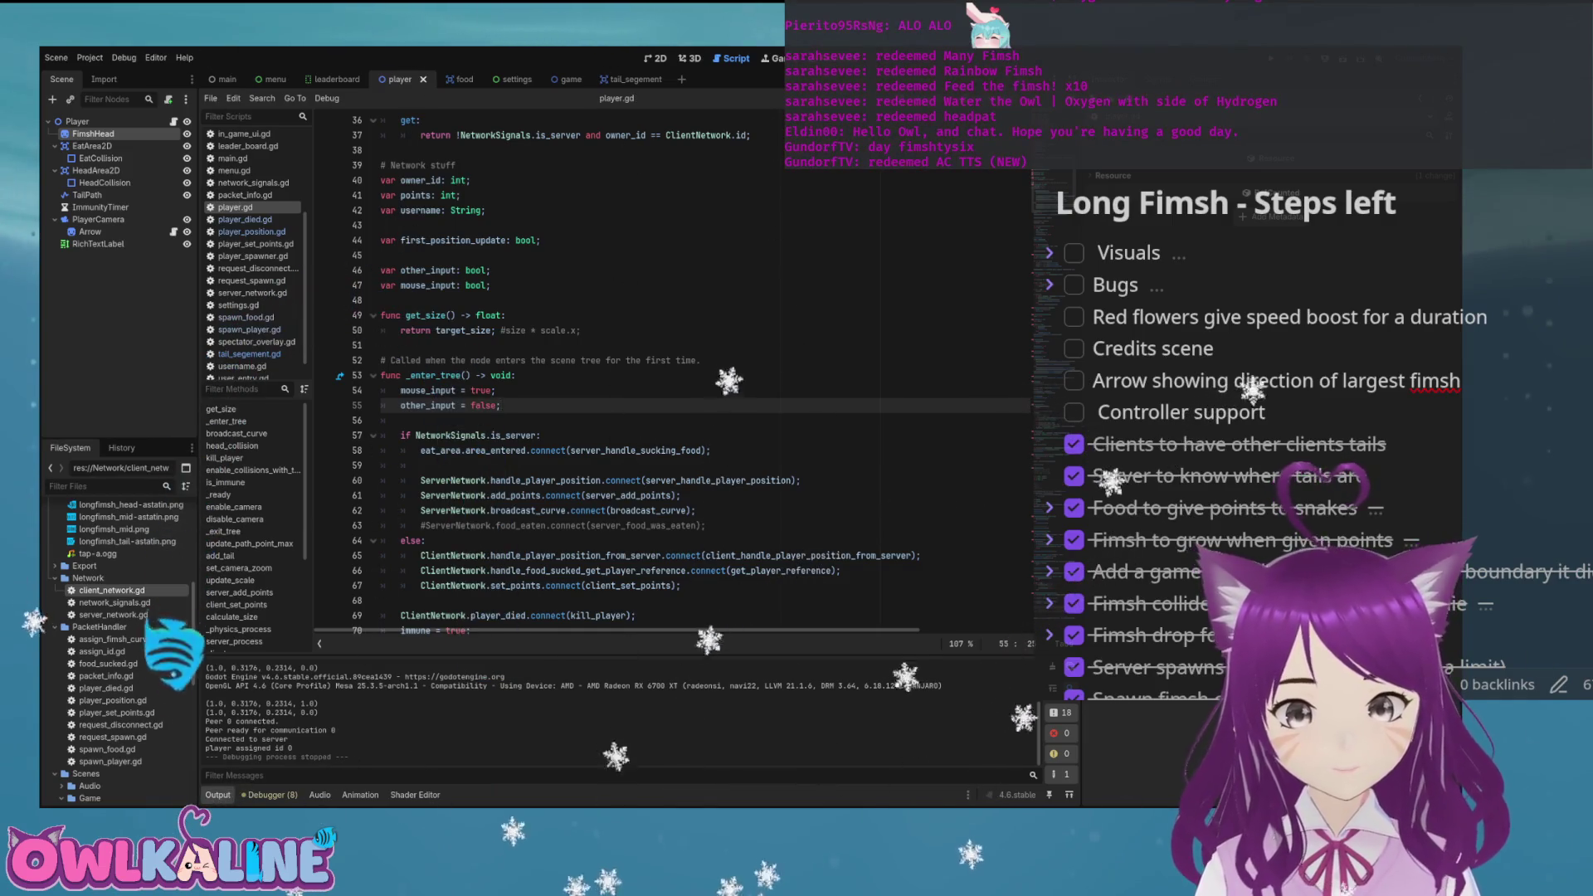
pyautogui.scroll(-20, 673, 365)
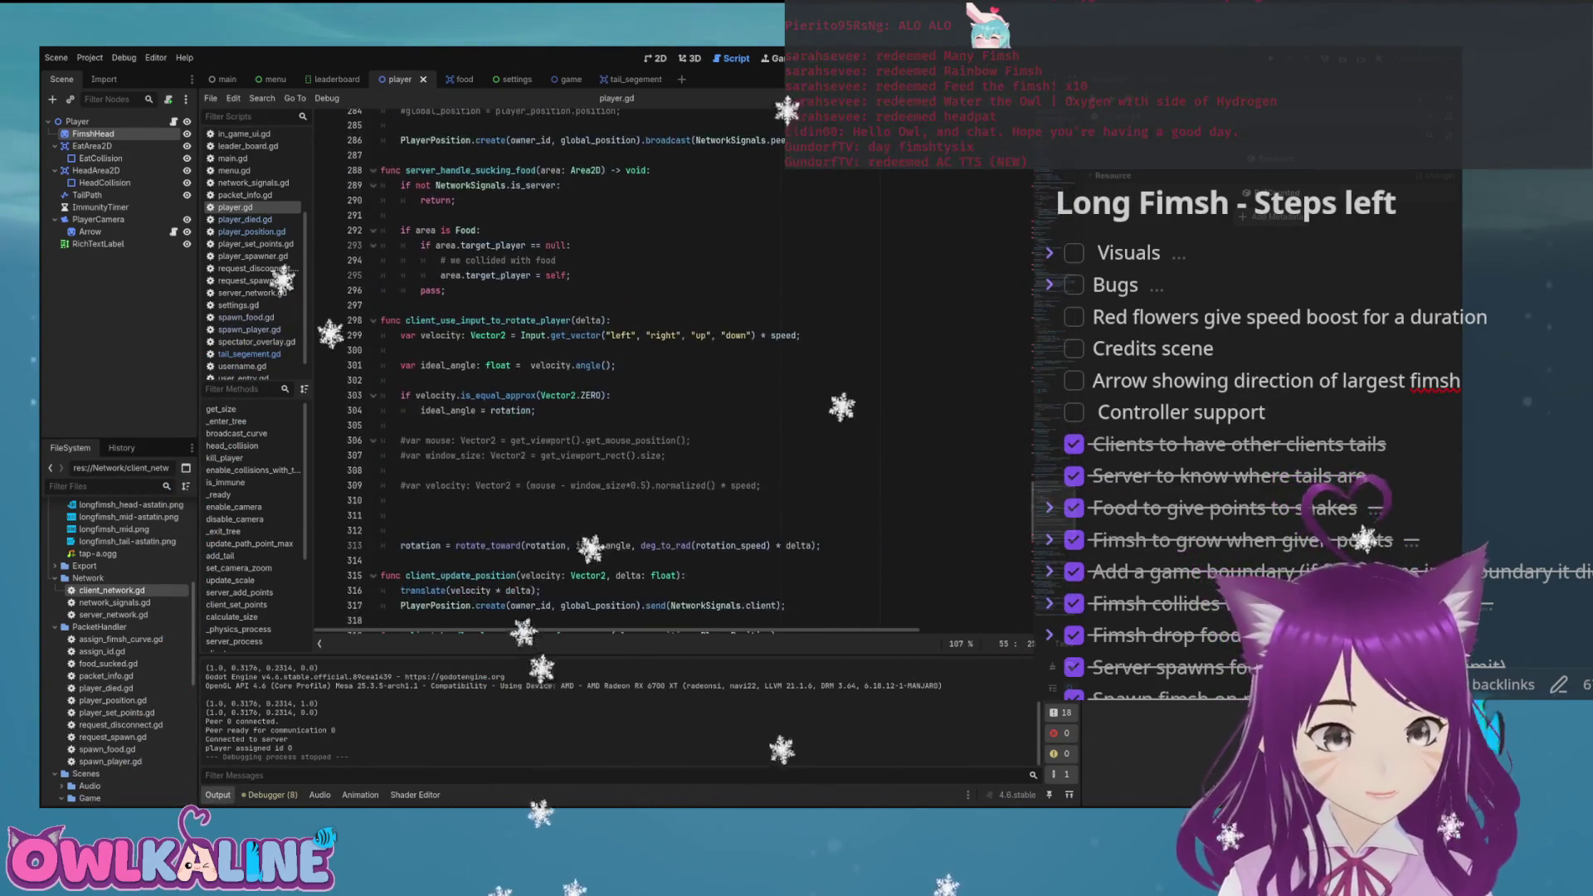
# - Add an 'if mouse_input' line at the top of client_use_input_to_rotate_player
pyautogui.click(400, 380)
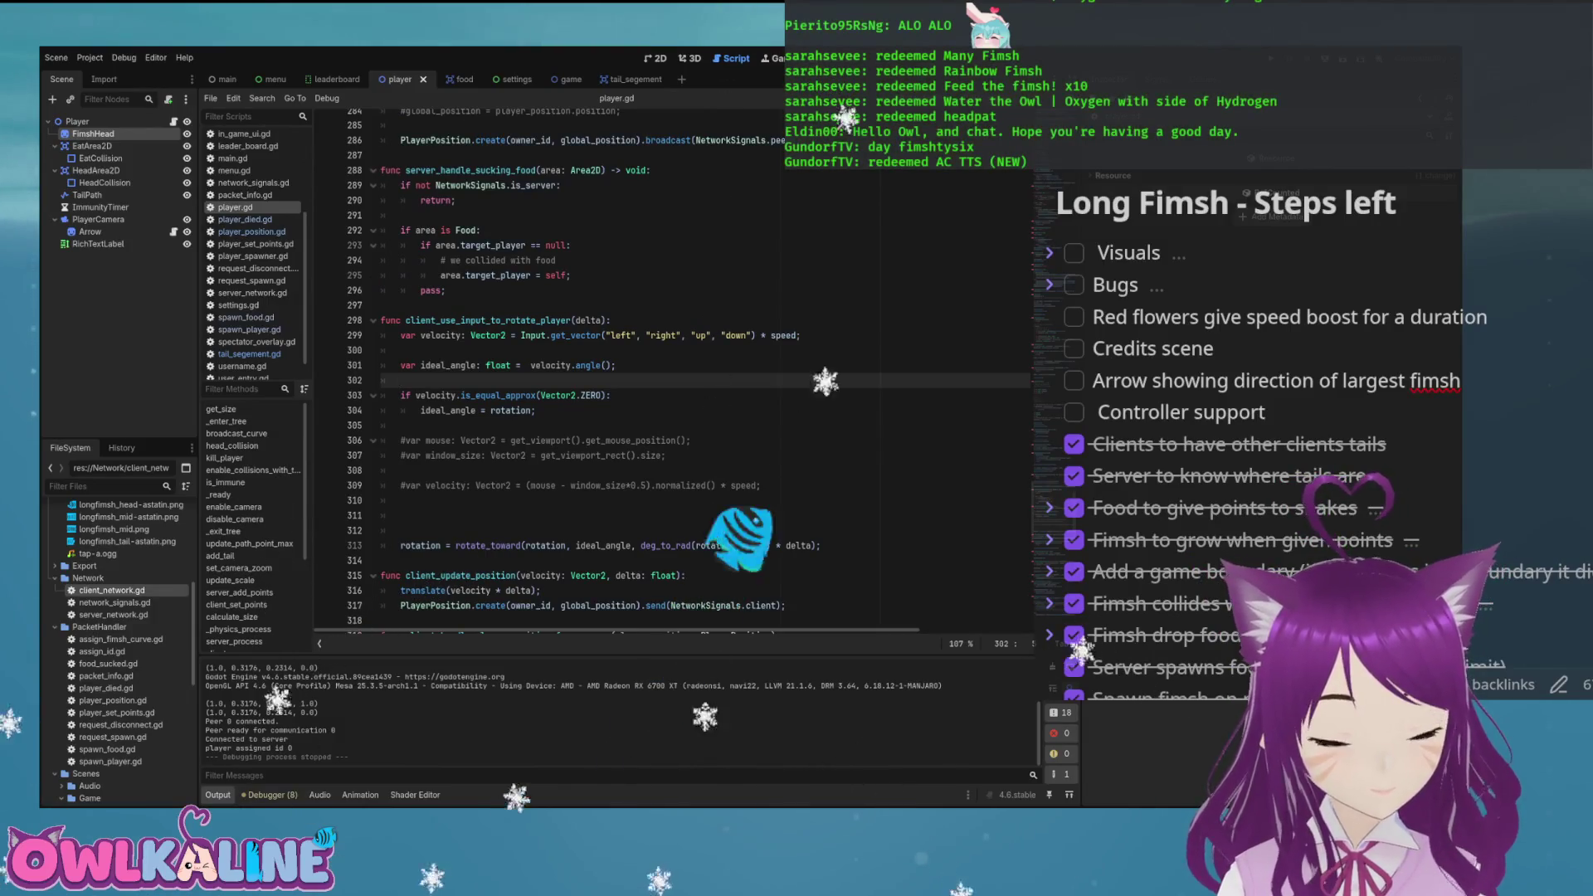
pyautogui.click(612, 321)
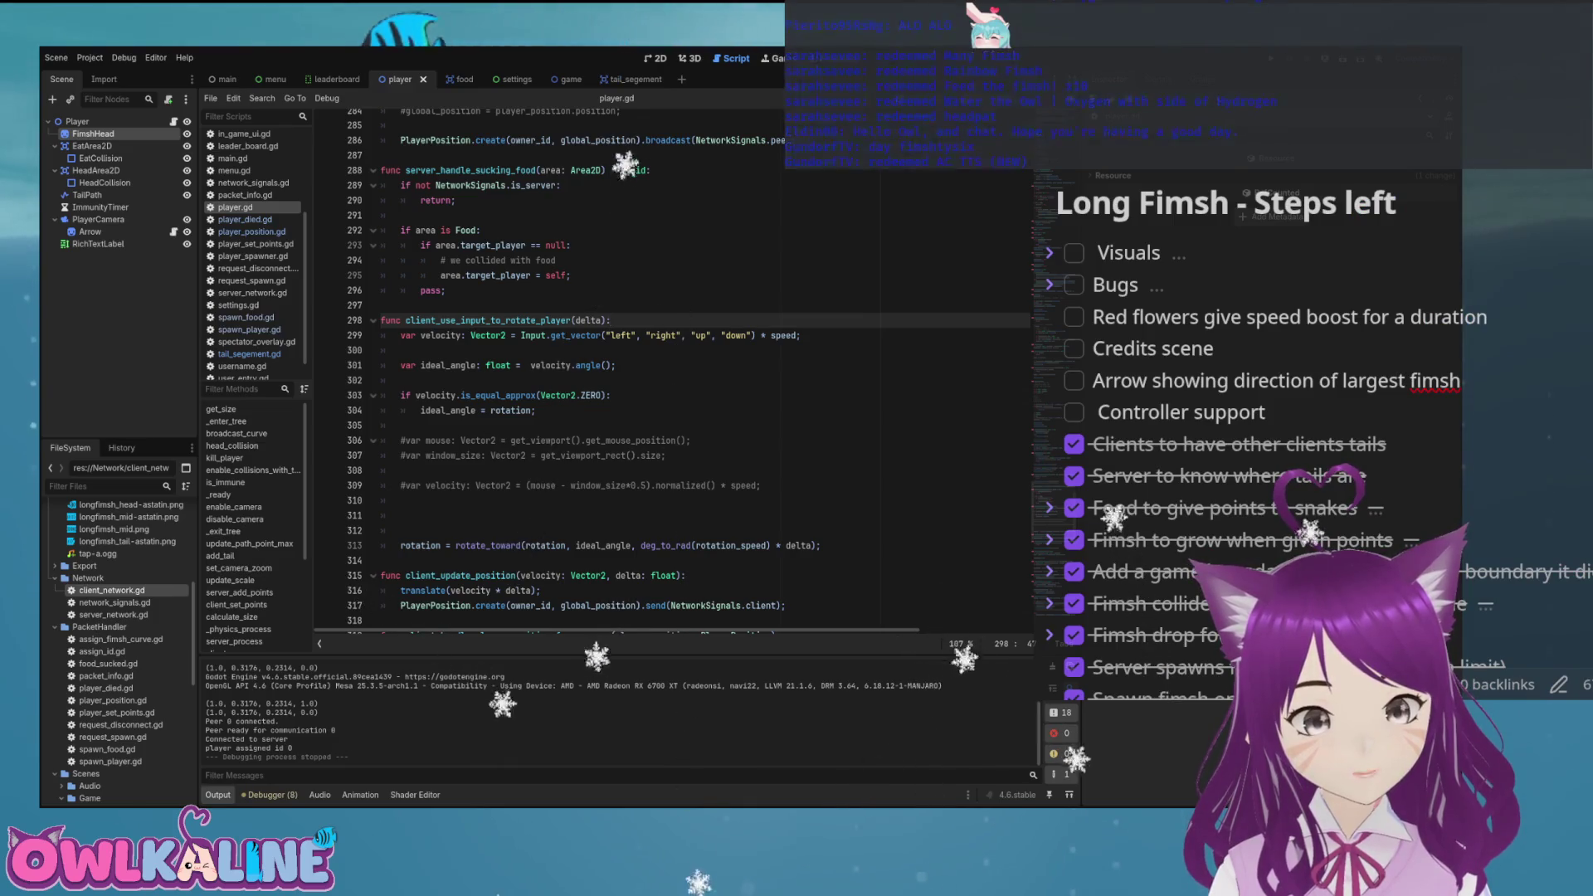
pyautogui.press('Down')
pyautogui.press('Down')
pyautogui.press('Down')
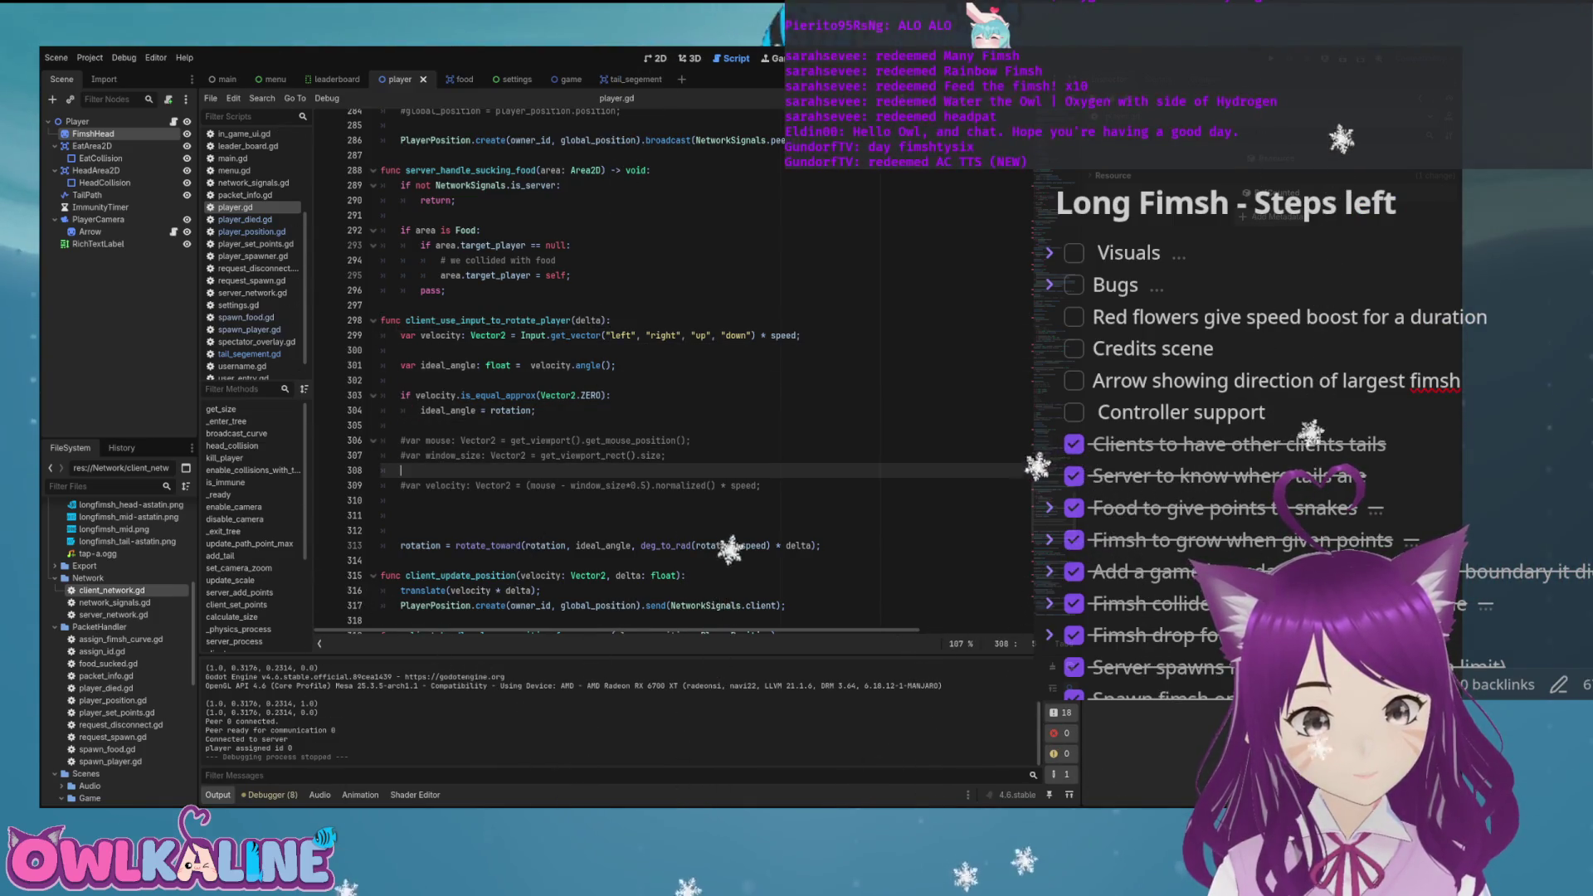
pyautogui.press('Down')
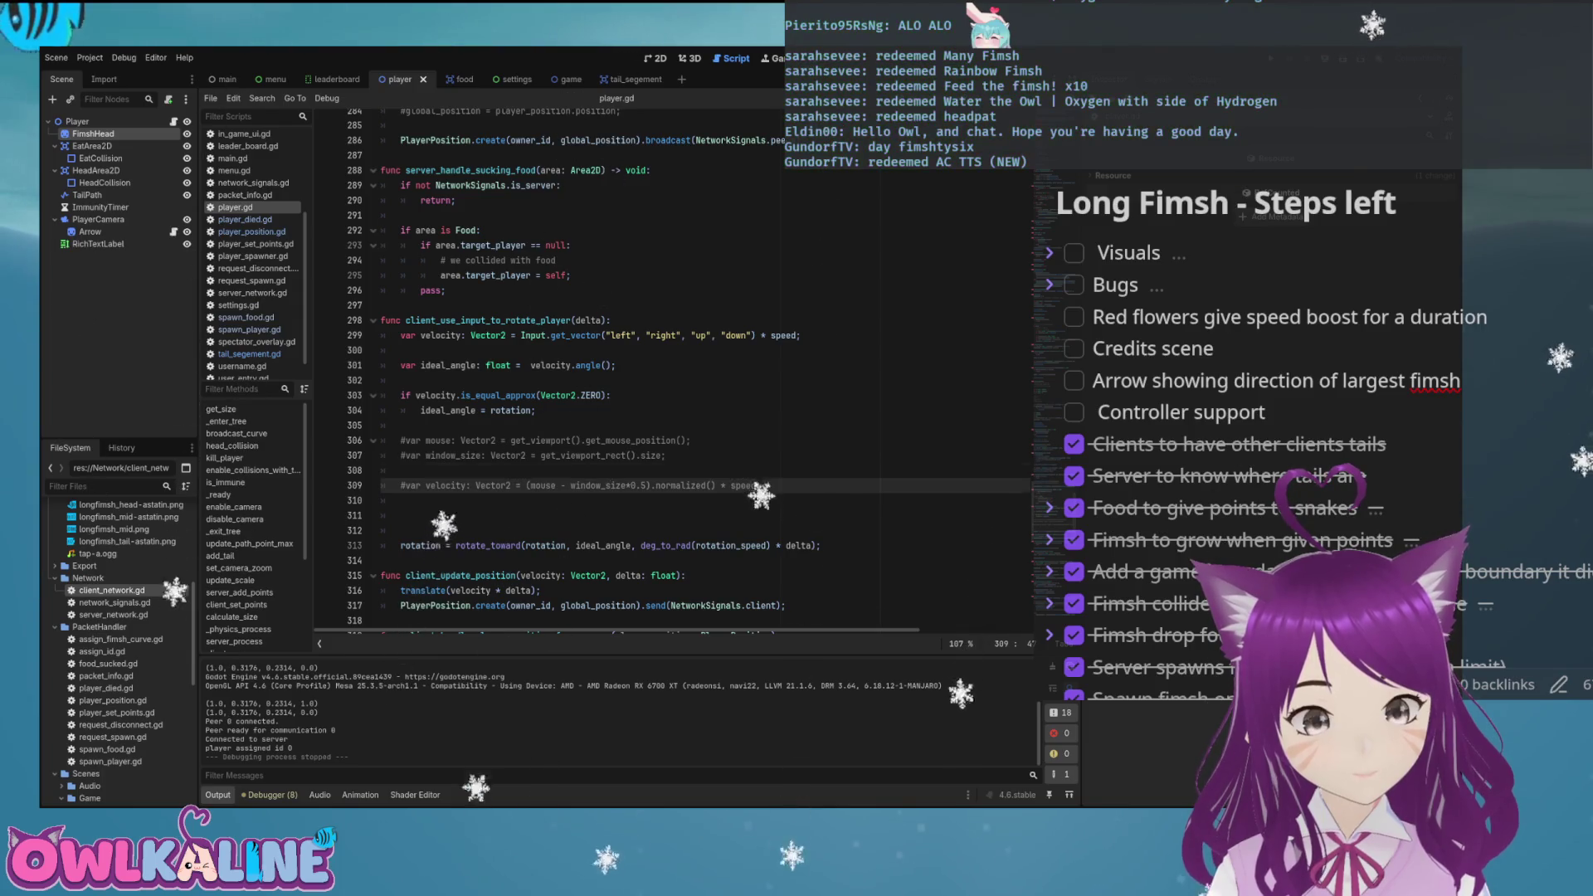
pyautogui.press('Up')
pyautogui.press('Up')
pyautogui.press('Up')
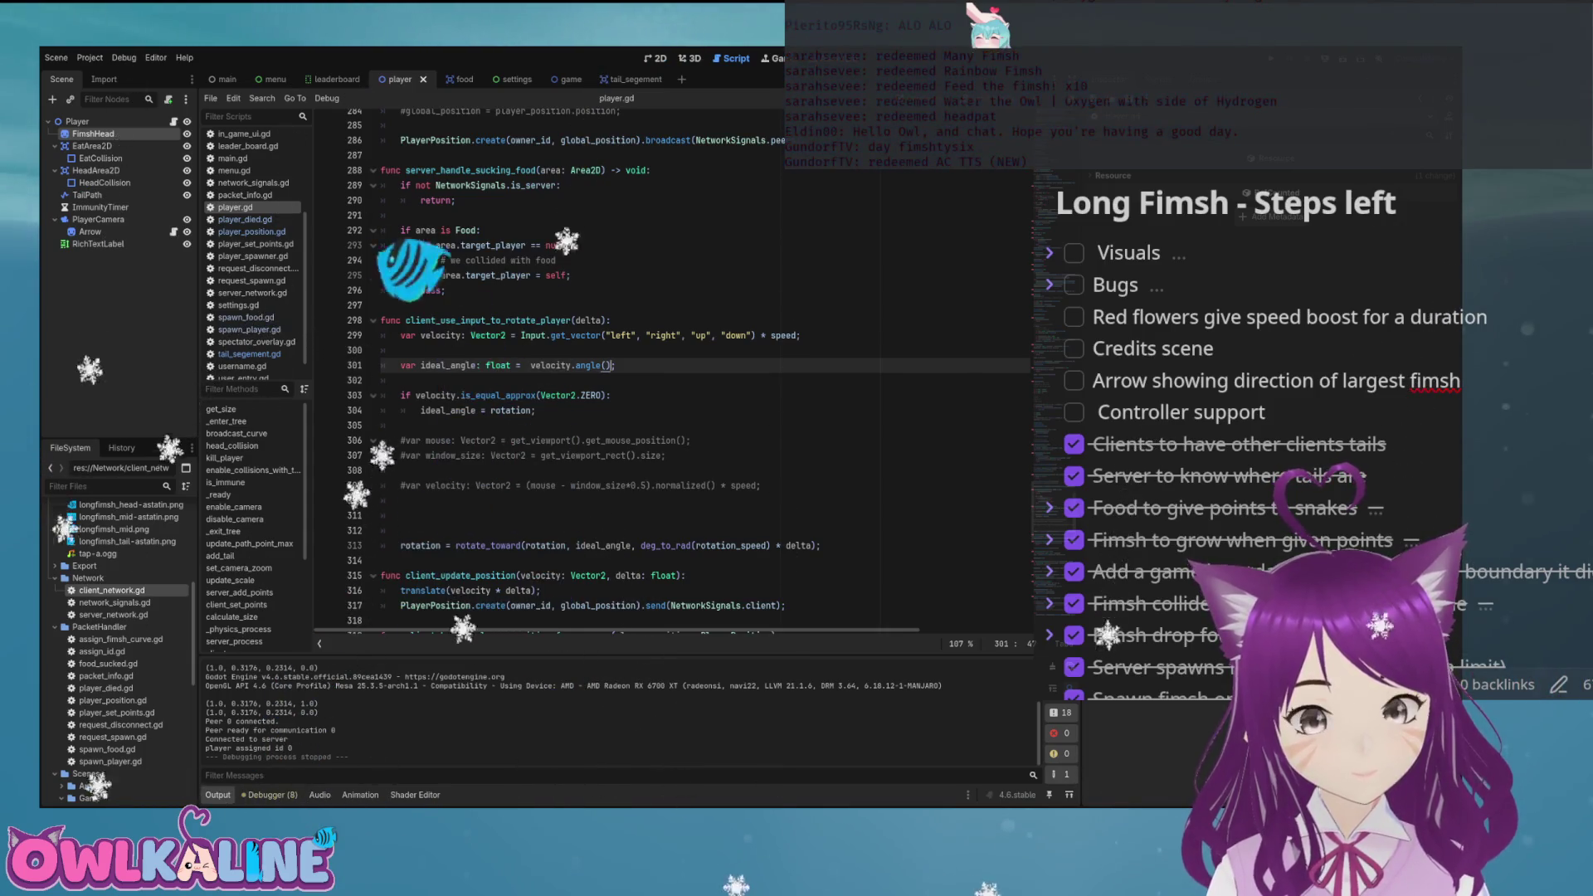
pyautogui.press('Down')
pyautogui.press('Down')
pyautogui.press('Down')
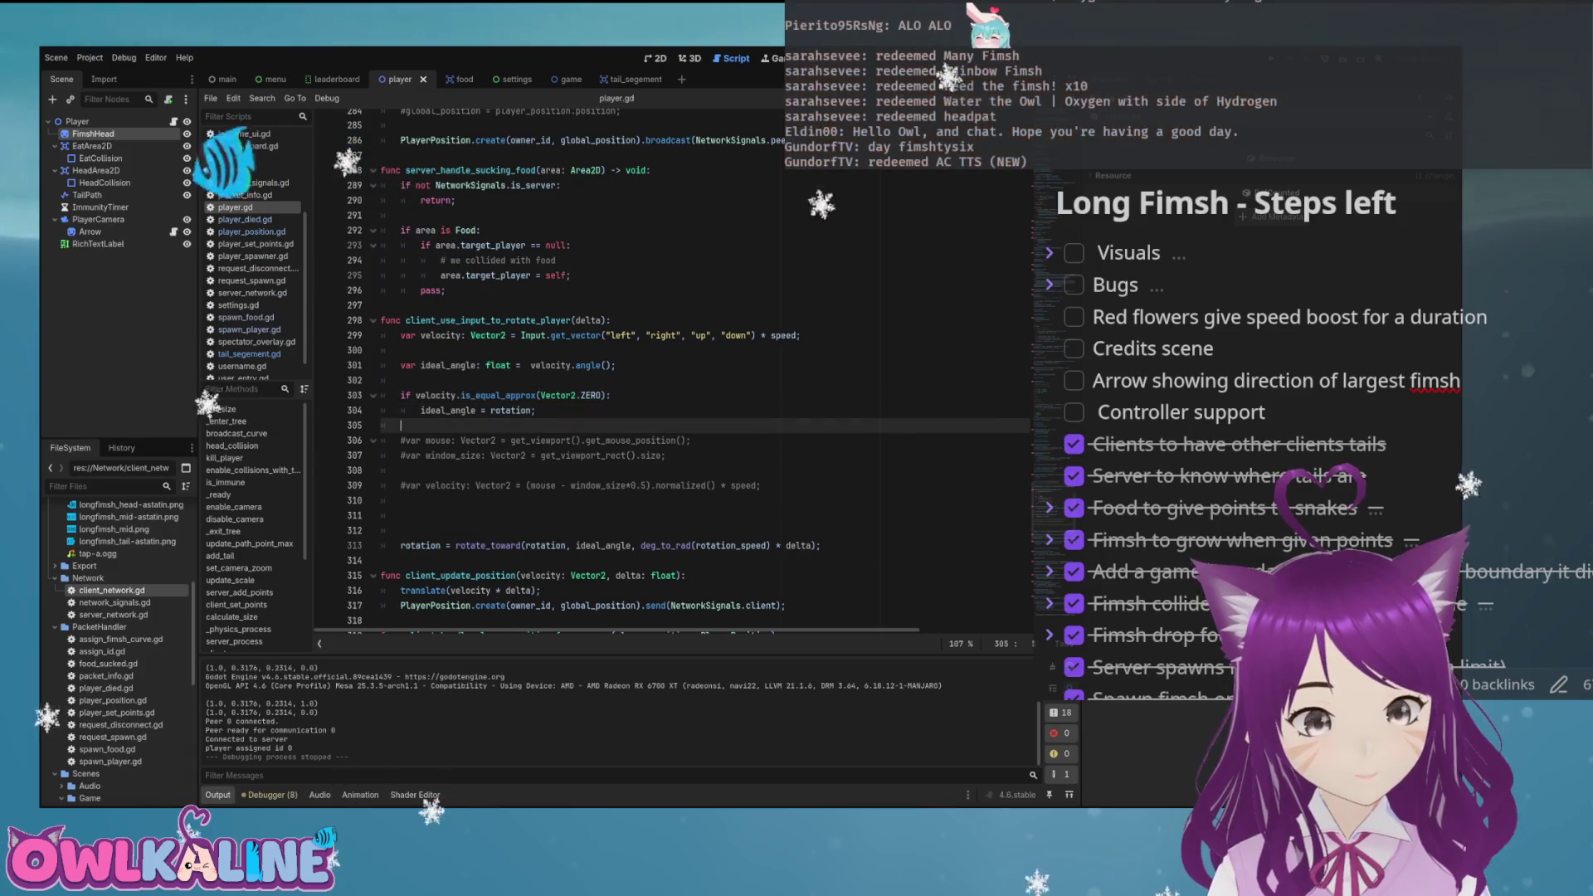
pyautogui.press('Return')
pyautogui.write('if mouse_input:')
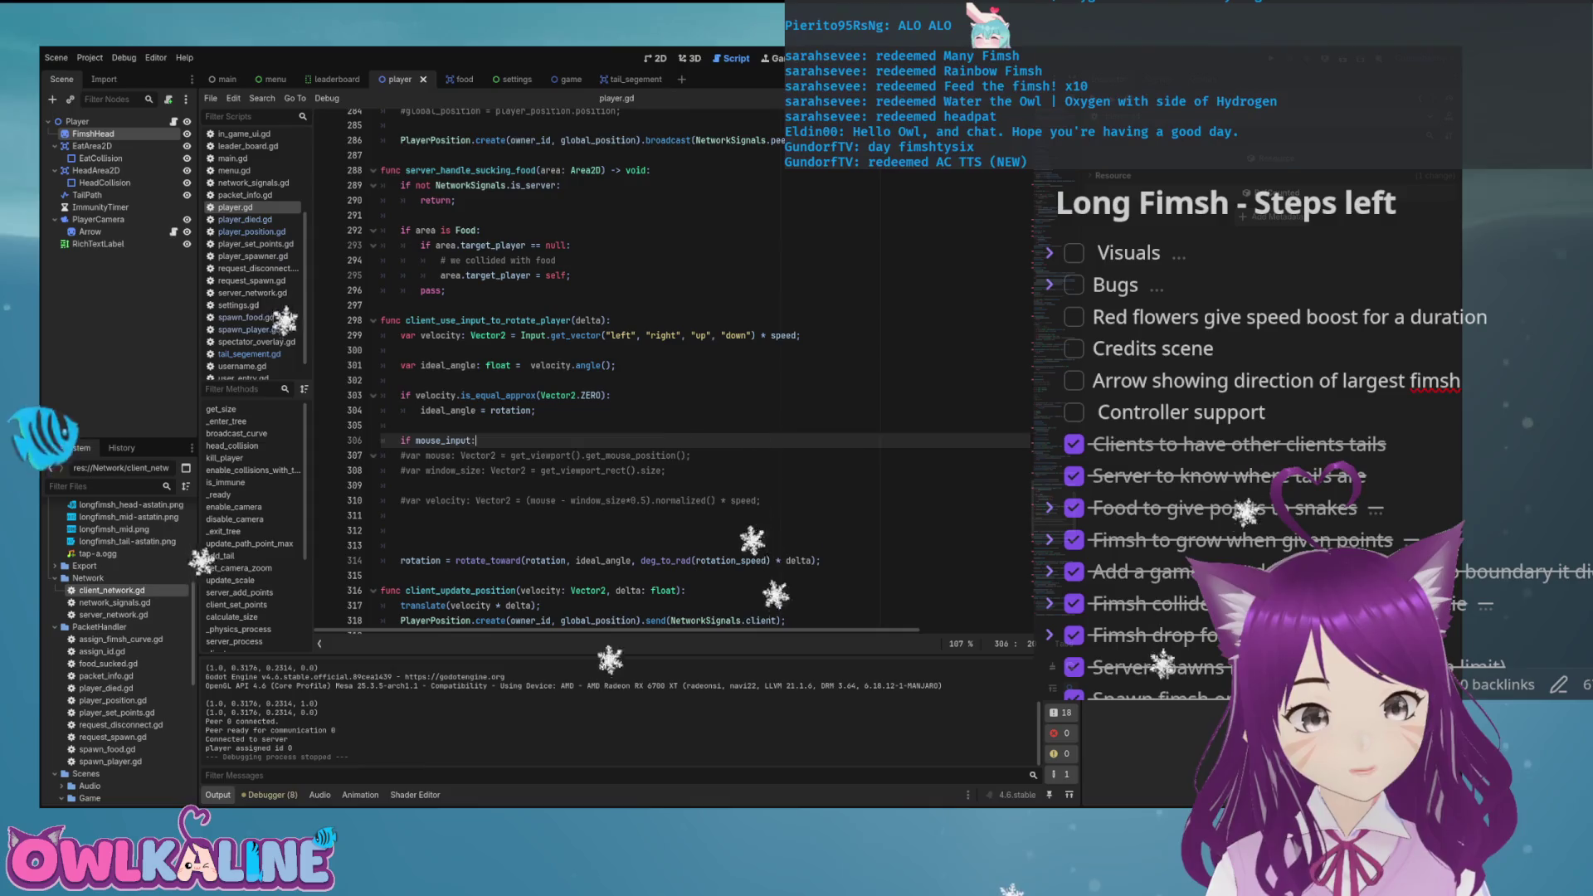
# - Uncomment and indent the mouse position and velocity lines under it, then save
pyautogui.click(401, 455)
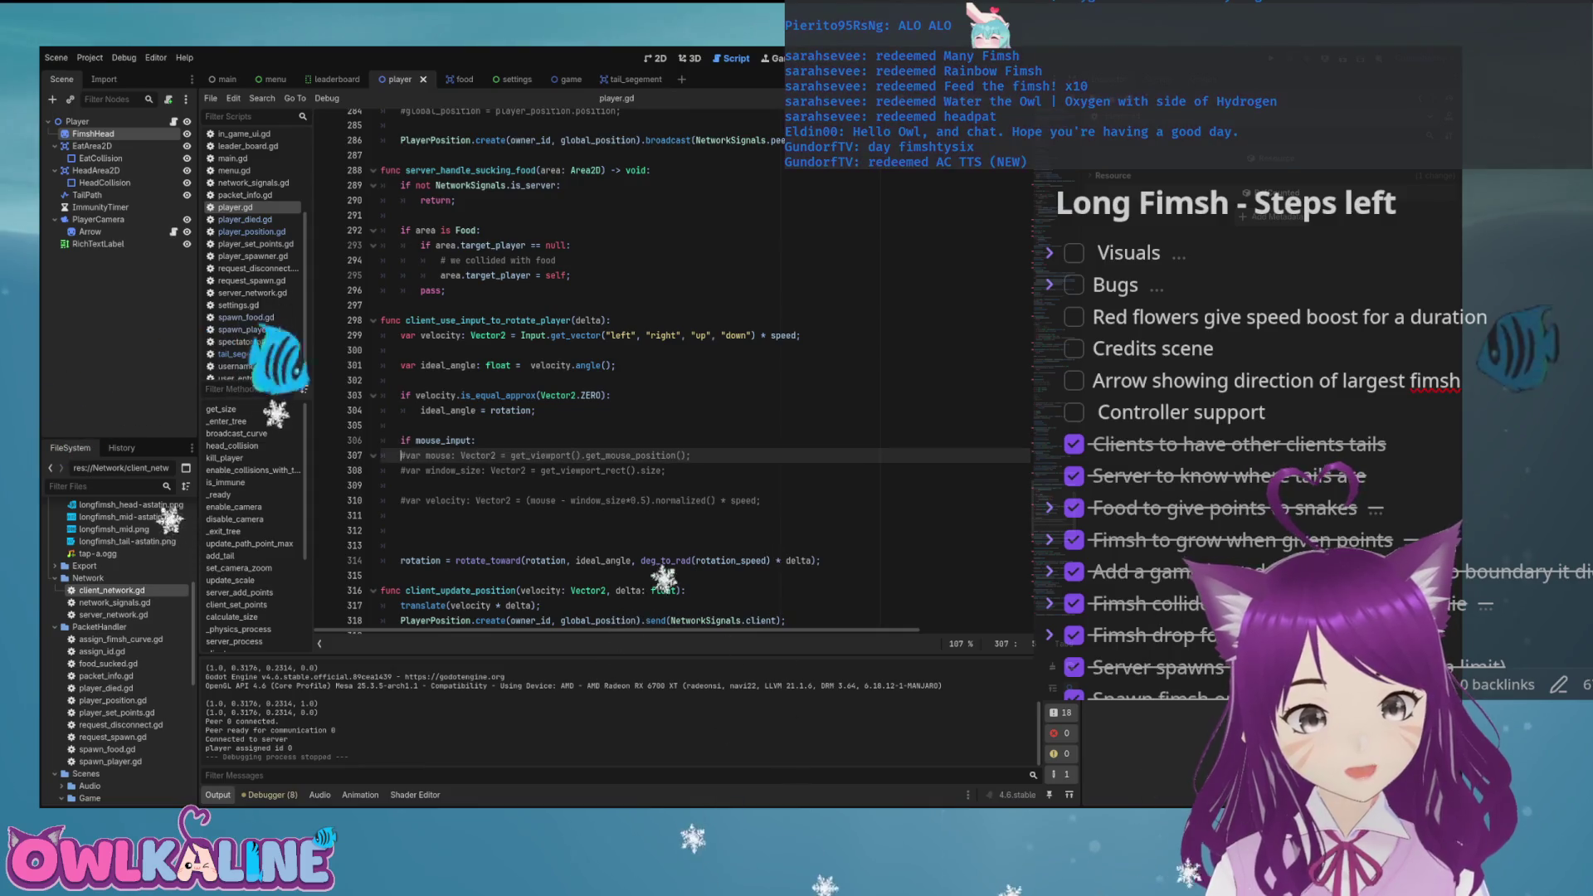
pyautogui.press('Delete')
pyautogui.press('Tab')
pyautogui.press('Down')
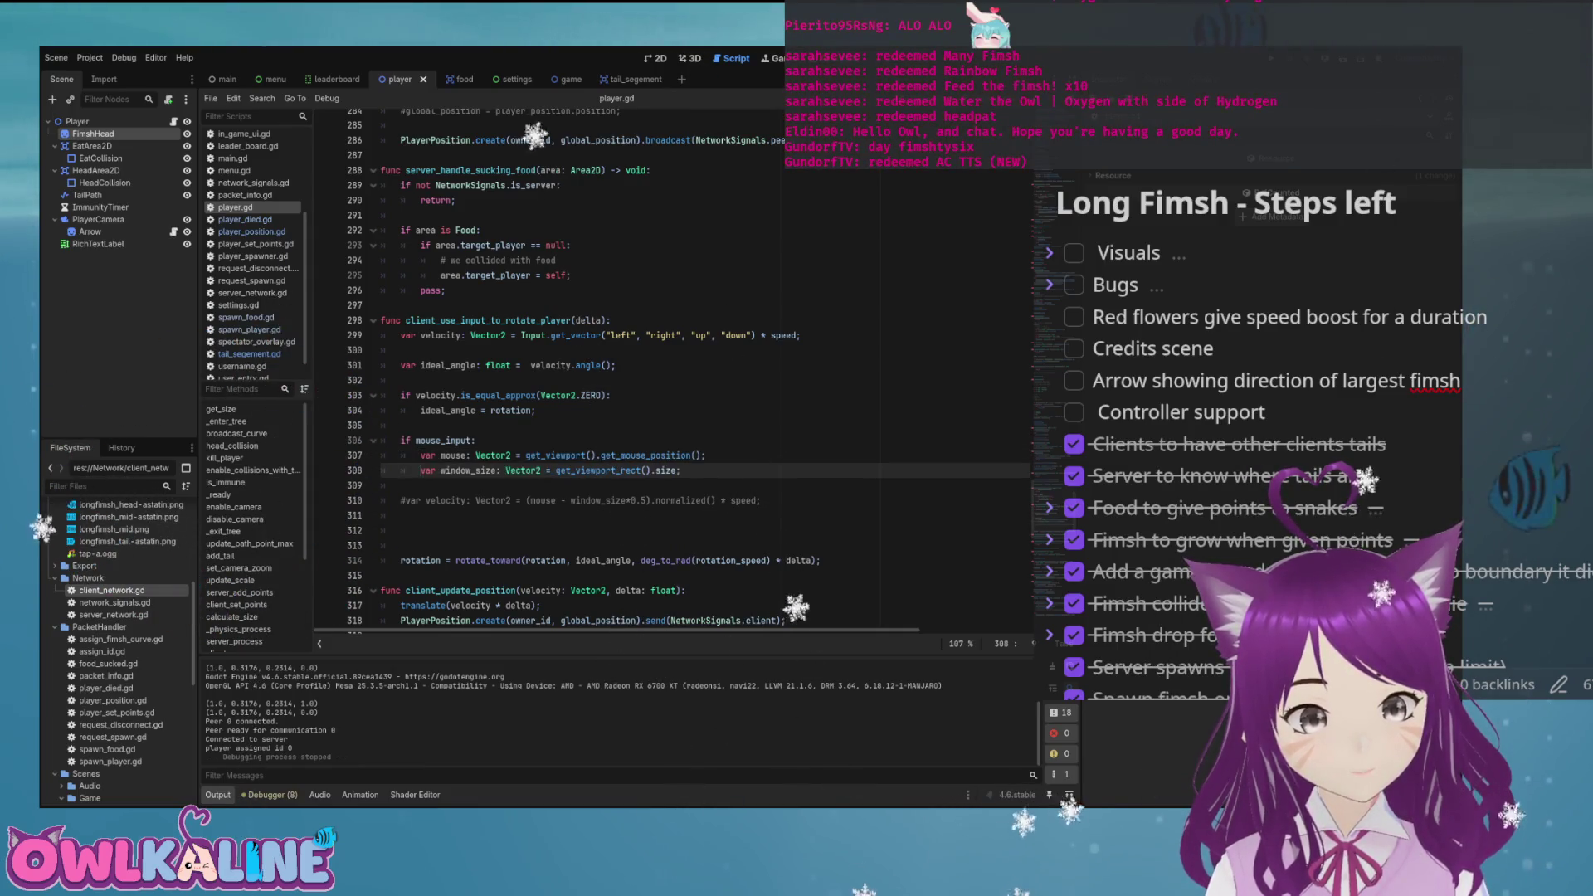
pyautogui.press('Down')
pyautogui.press('Down')
pyautogui.press('Home')
pyautogui.press('Delete')
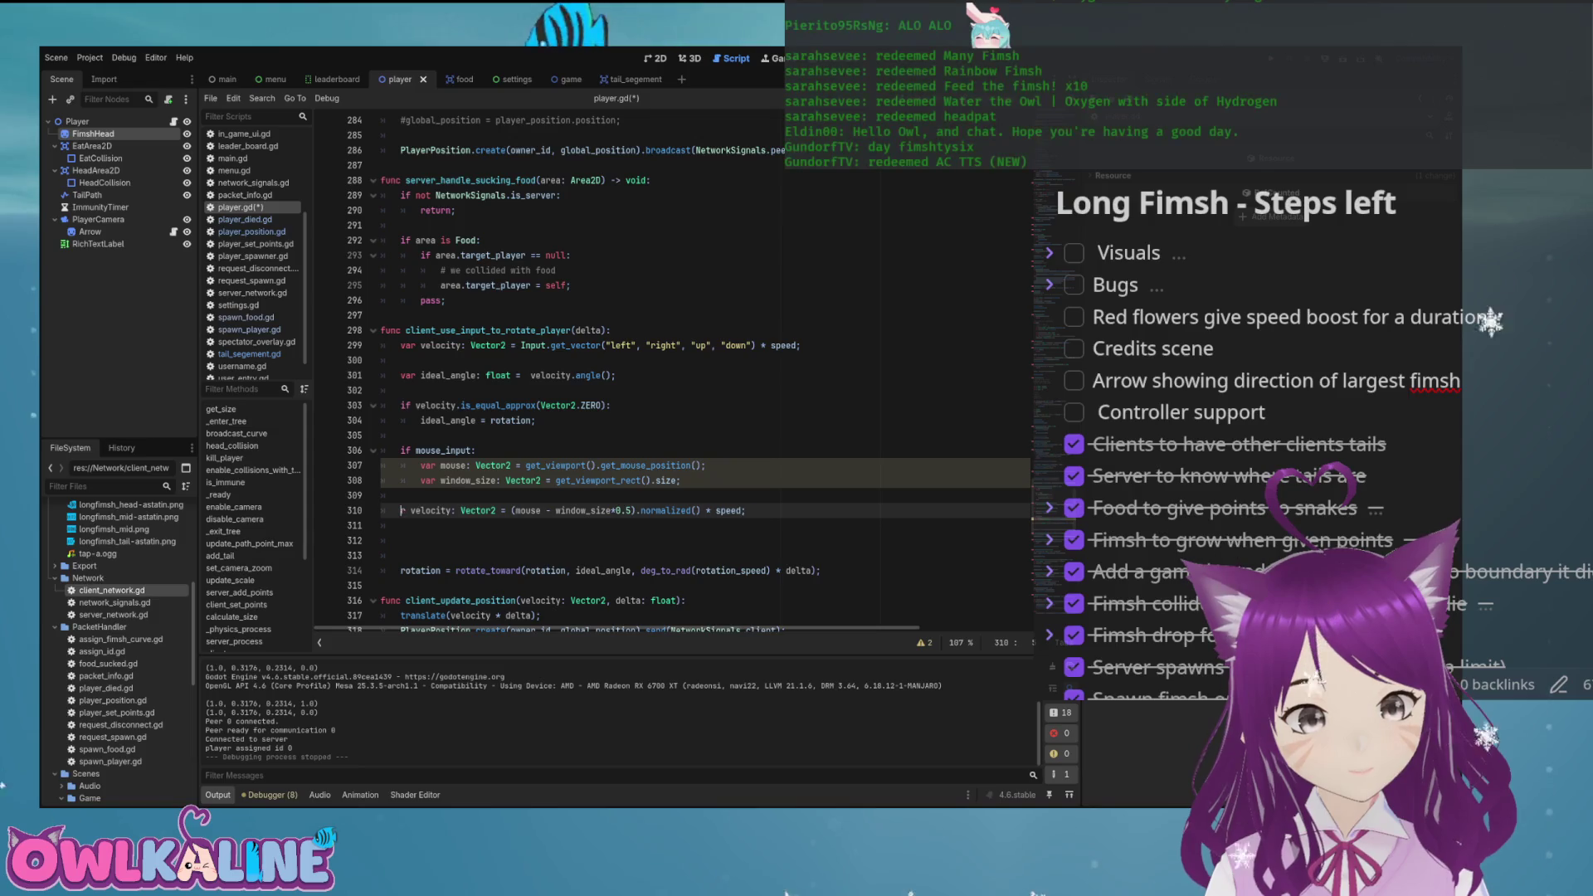
pyautogui.hotkey('ctrl', 's')
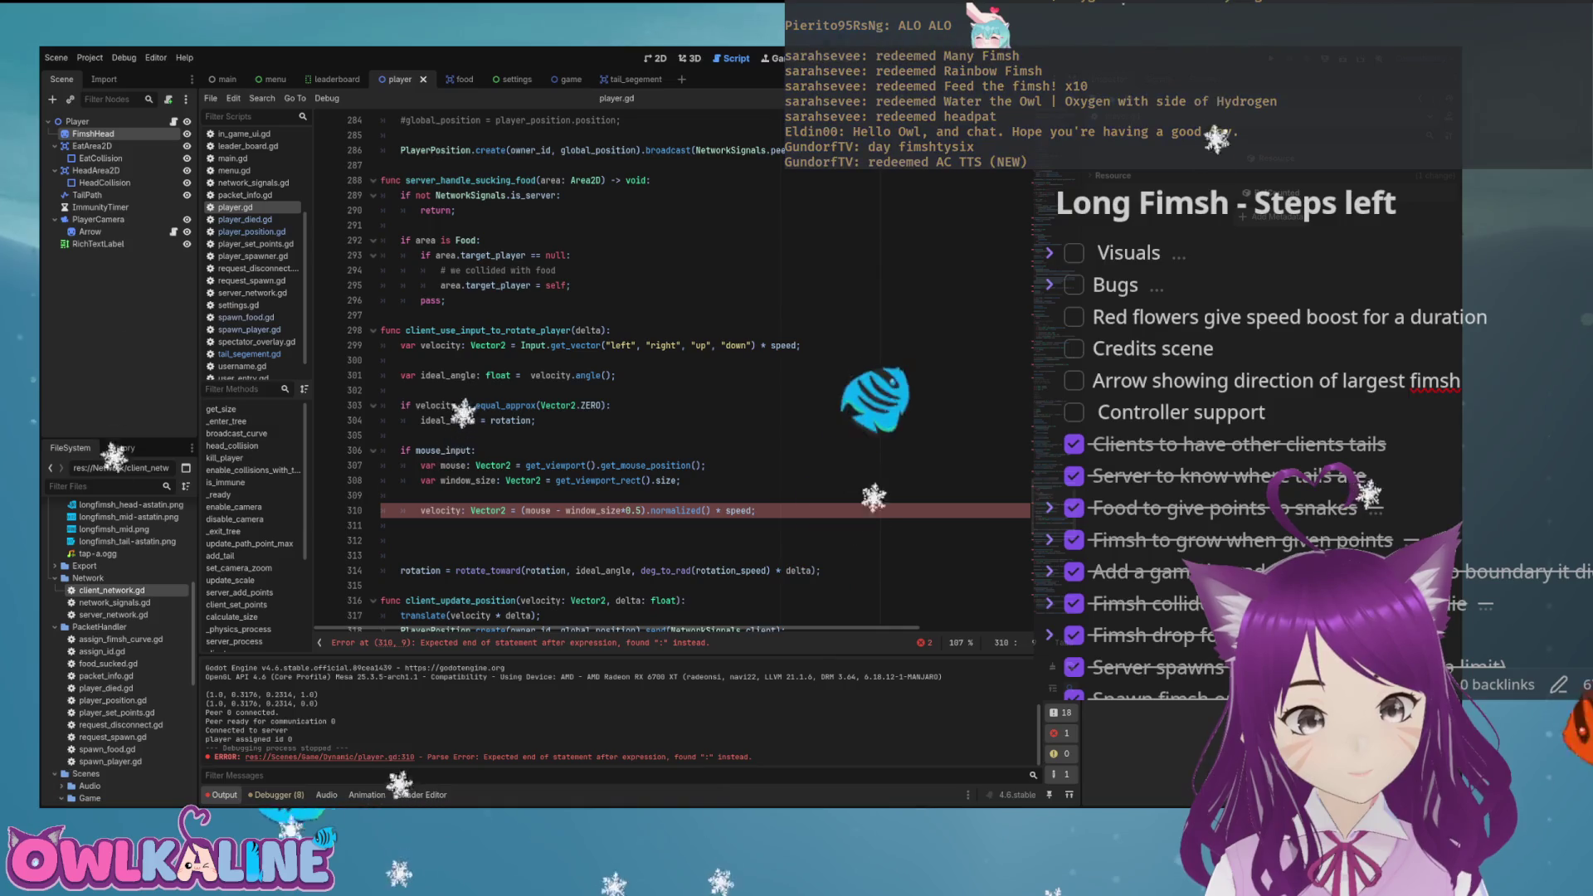
# - Fix the velocity assignment by removing its ': Vector2' type and tidy the blank lines
pyautogui.hotkey('ctrl', 'Right')
pyautogui.press('Delete')
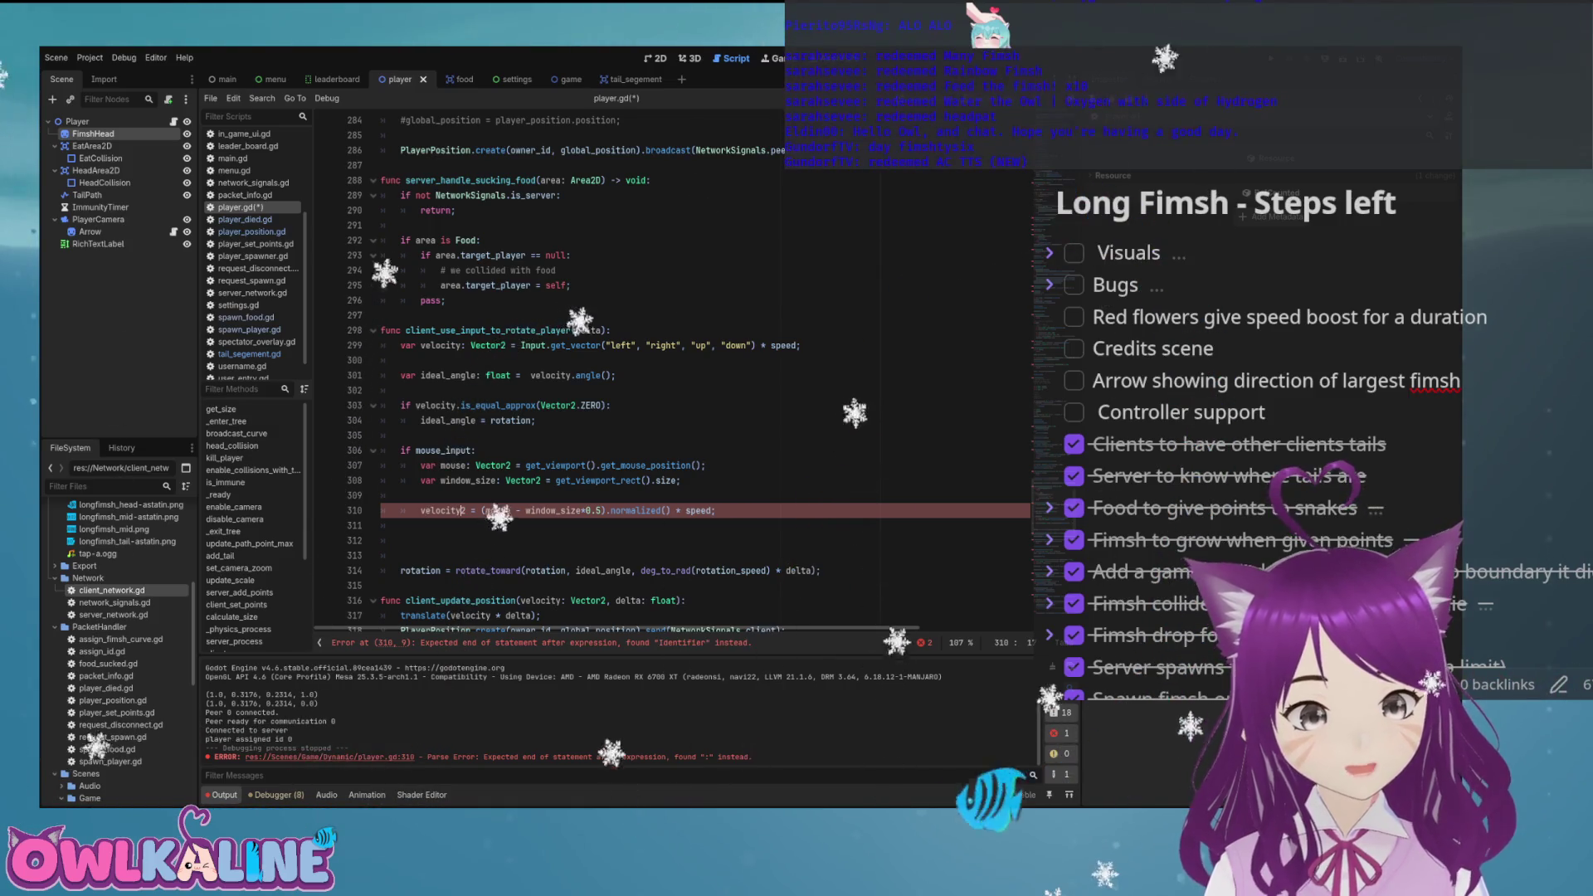
pyautogui.hotkey('ctrl', 'Delete')
pyautogui.press('Down')
pyautogui.press('Down')
pyautogui.press('Down')
pyautogui.press('BackSpace')
pyautogui.press('BackSpace')
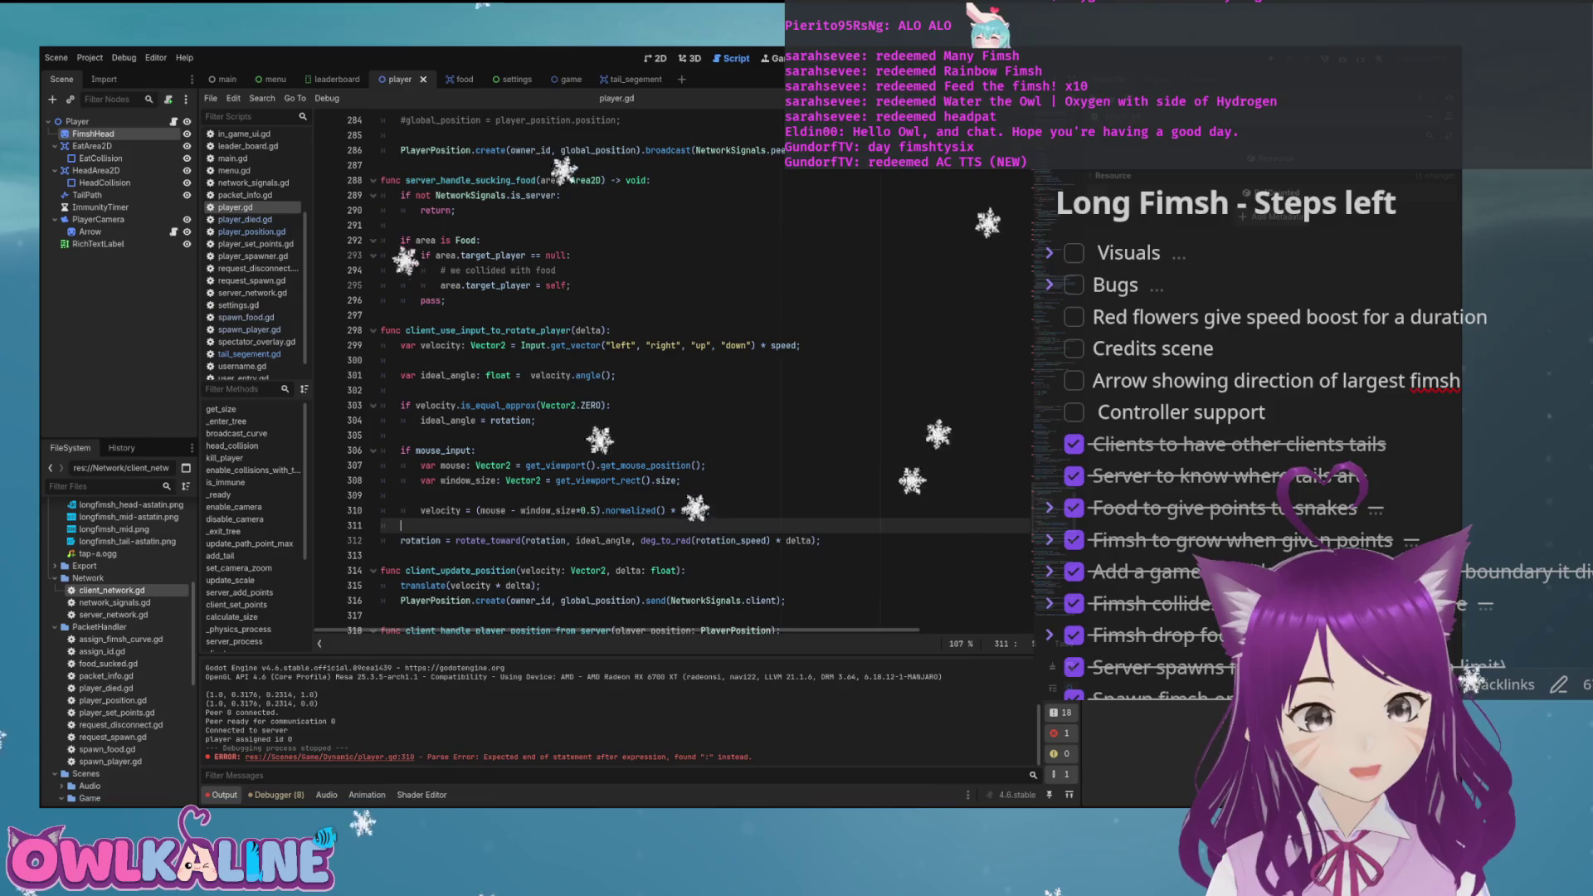
pyautogui.scroll(-1, 581, 373)
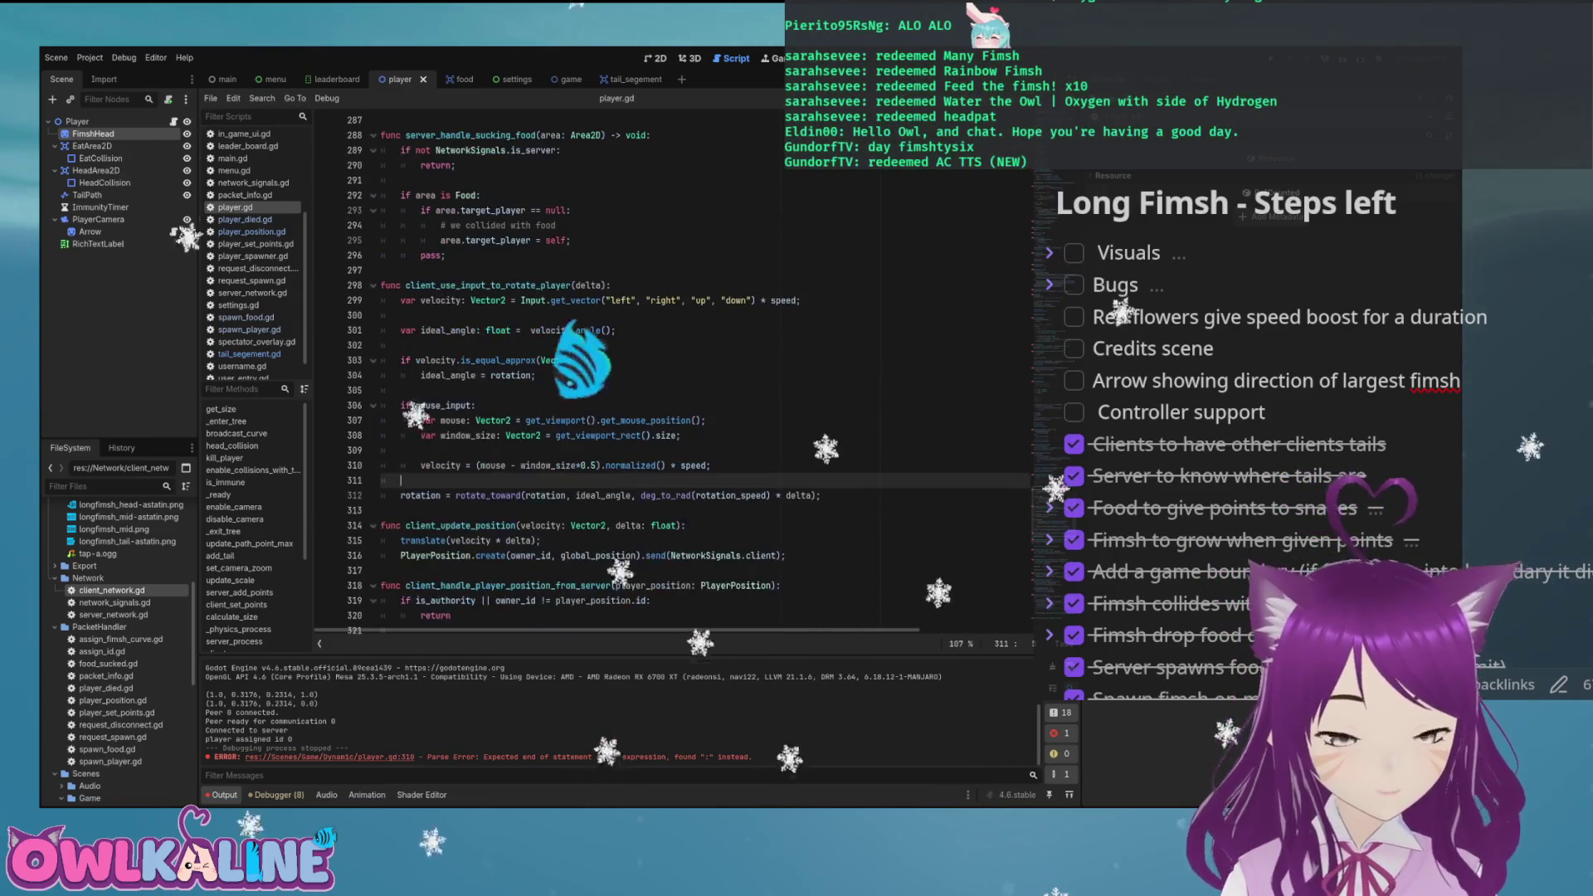
pyautogui.click(475, 405)
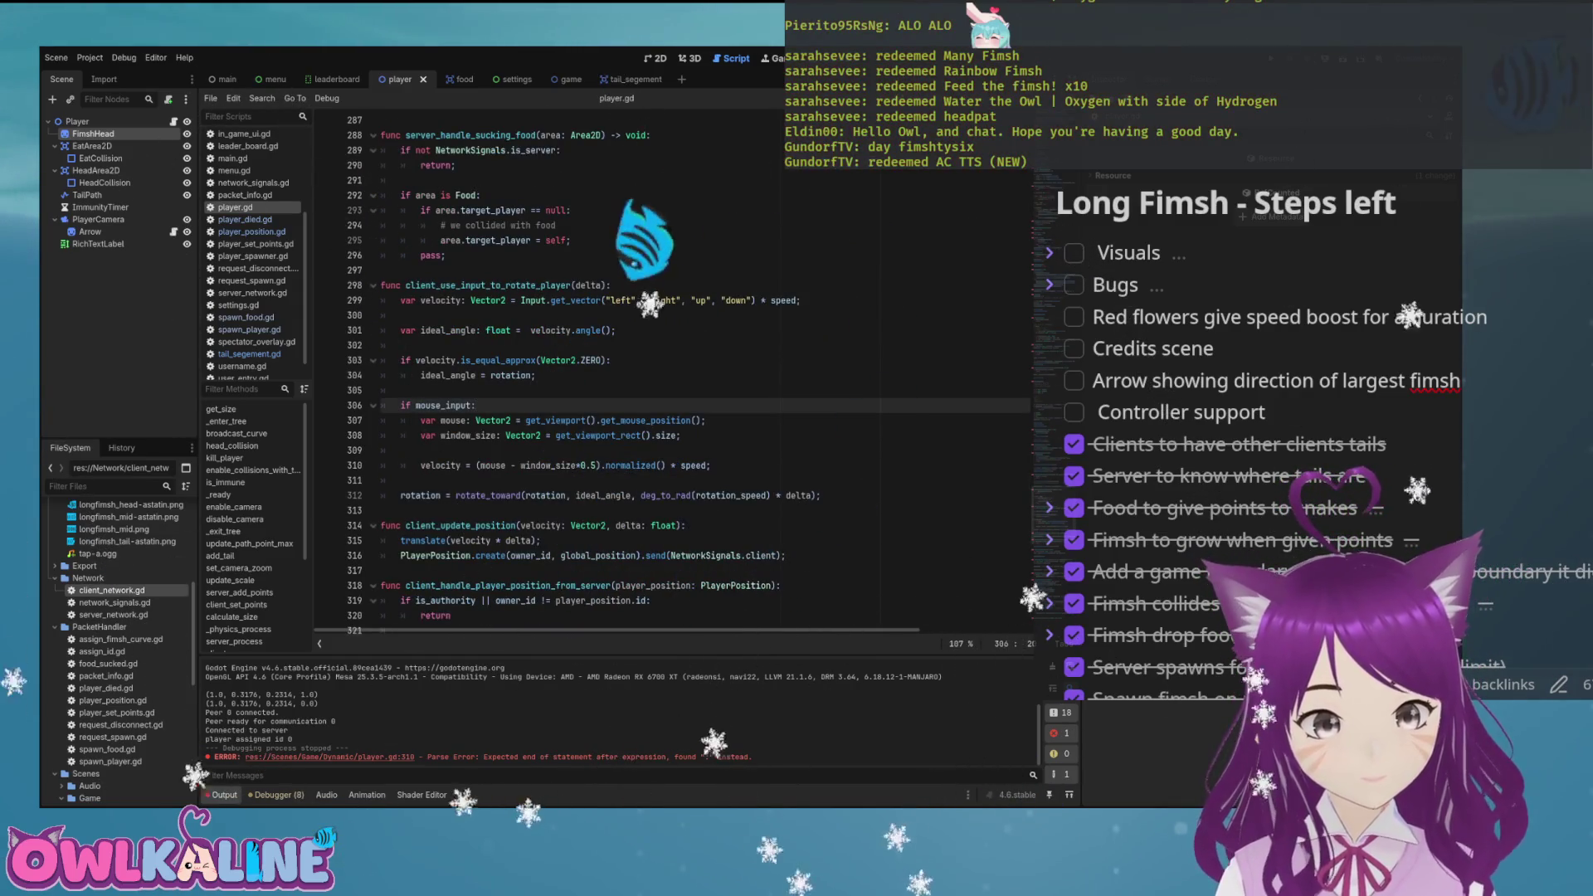
# - Test-run the game, stop it, and scroll back up through player.gd
pyautogui.press('F5')
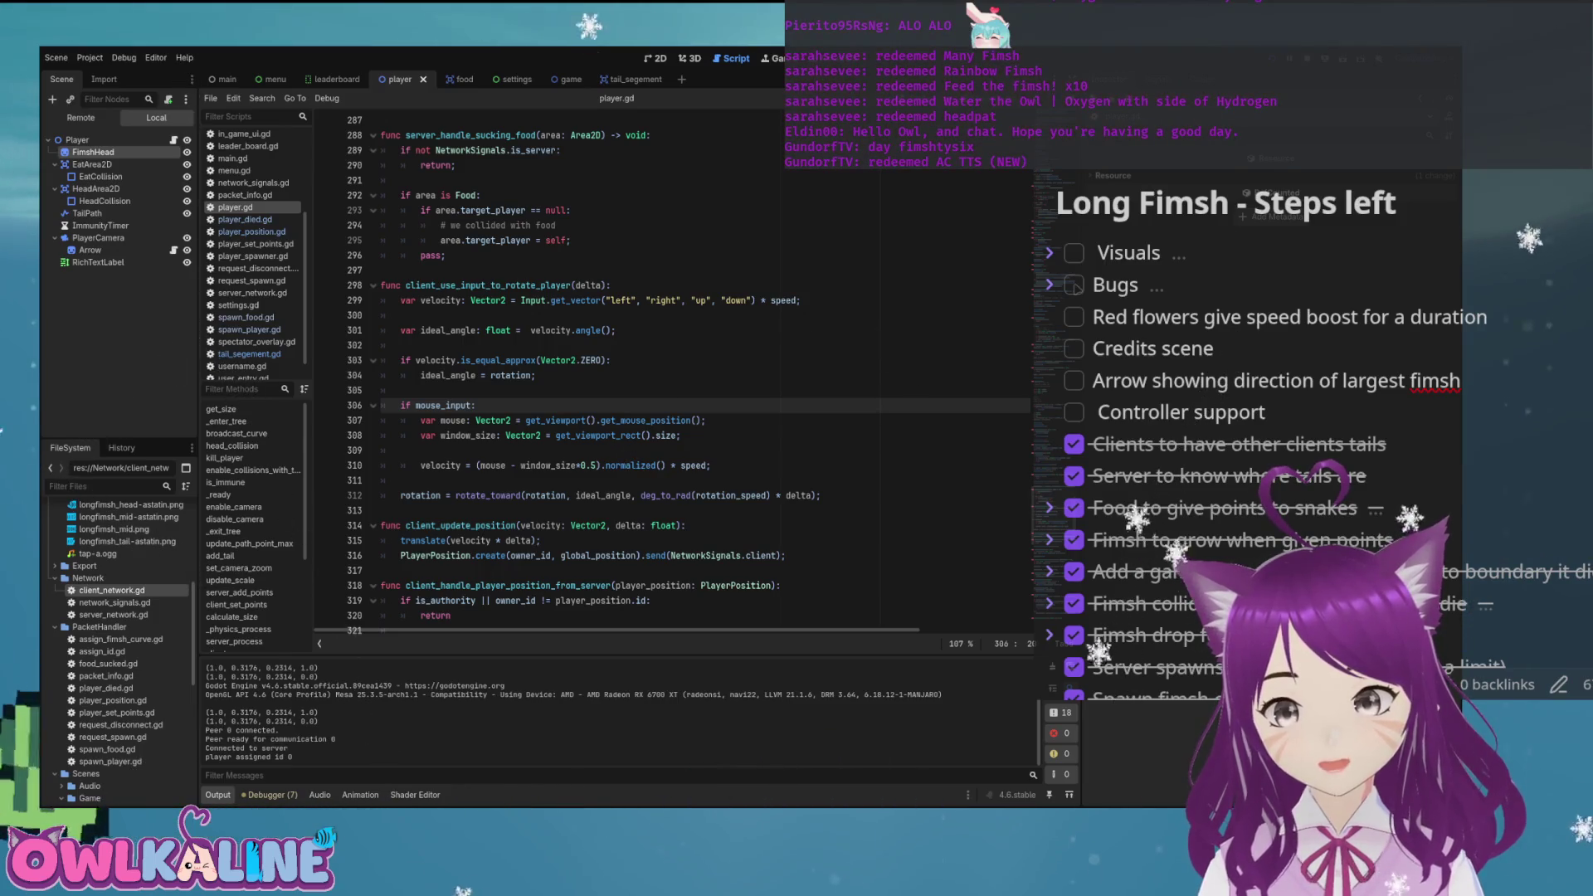
pyautogui.press('F8')
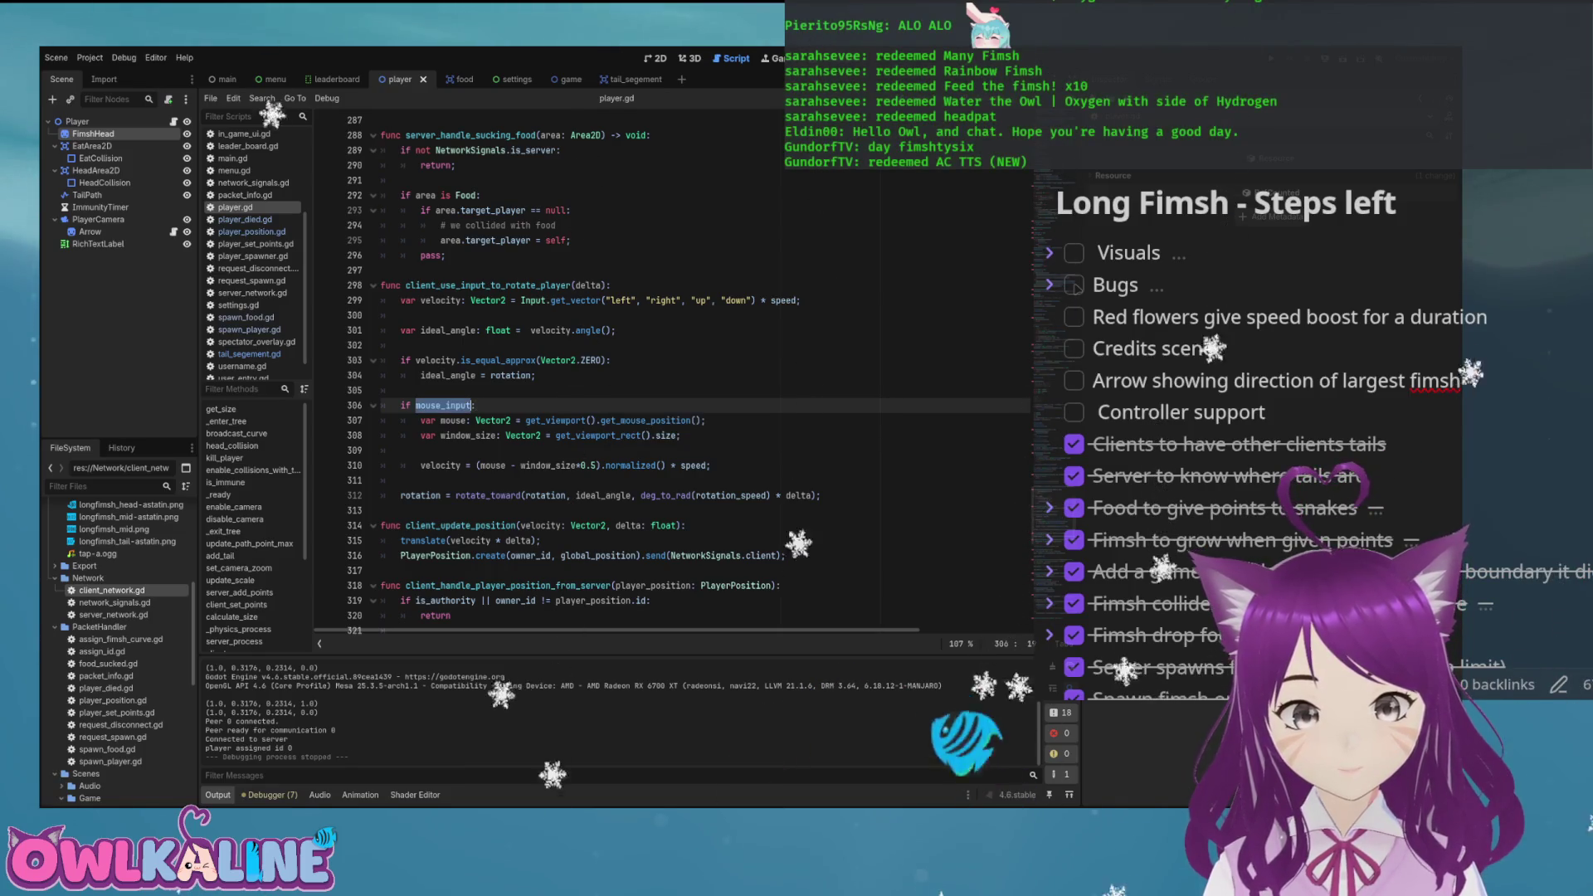
pyautogui.scroll(2, 673, 373)
pyautogui.scroll(20, 580, 373)
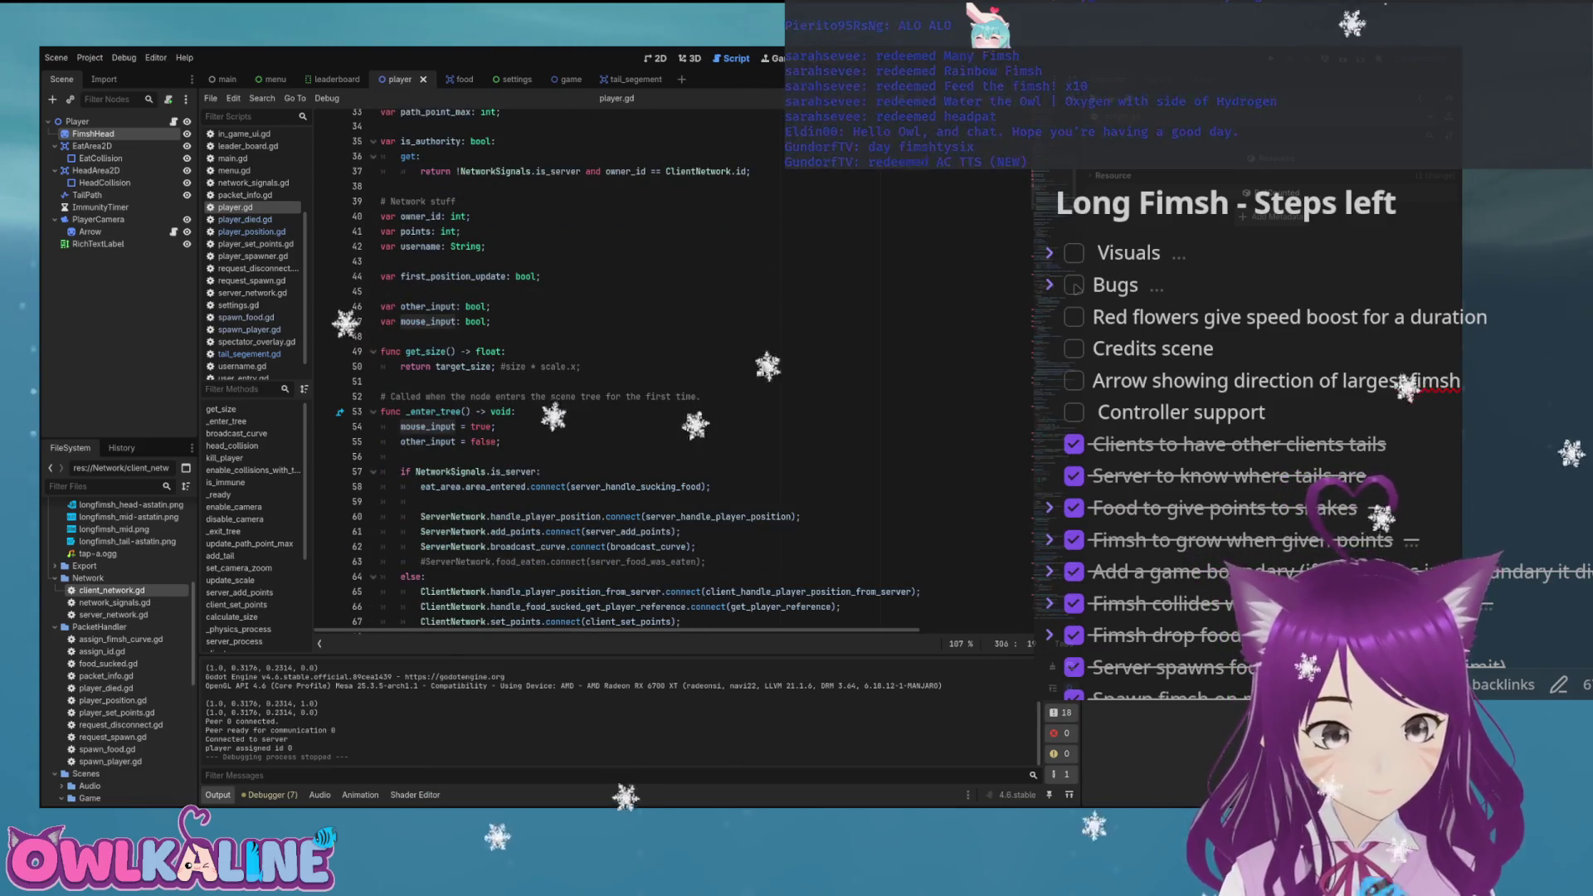
# - Open a blank line at the start of client_use_input_to_rotate_player
pyautogui.doubleClick(427, 306)
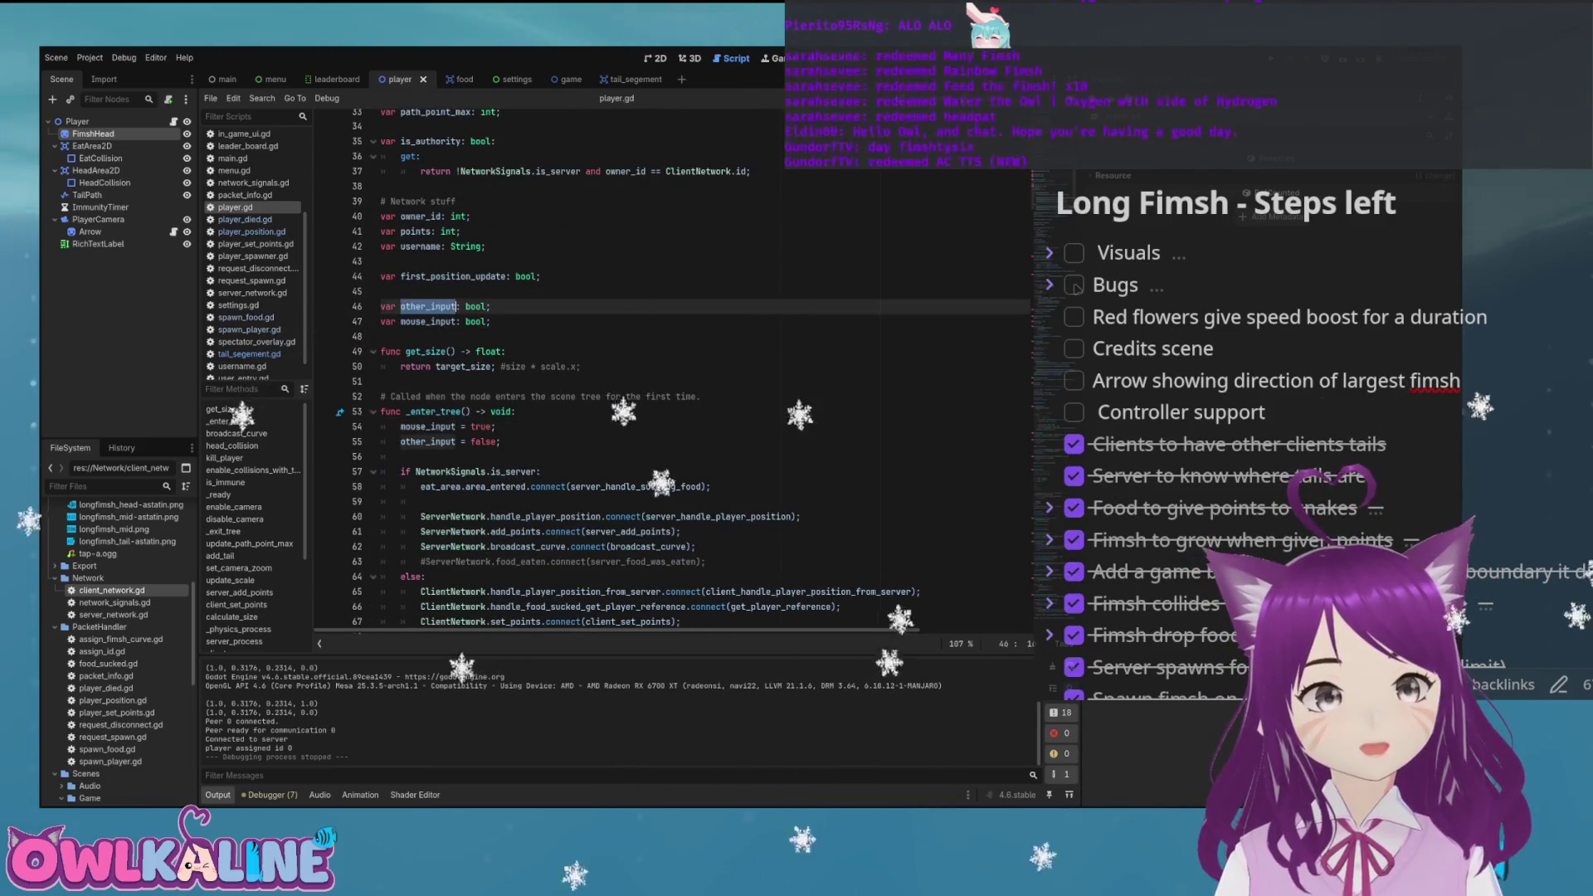
pyautogui.click(428, 441)
pyautogui.scroll(-20, 427, 441)
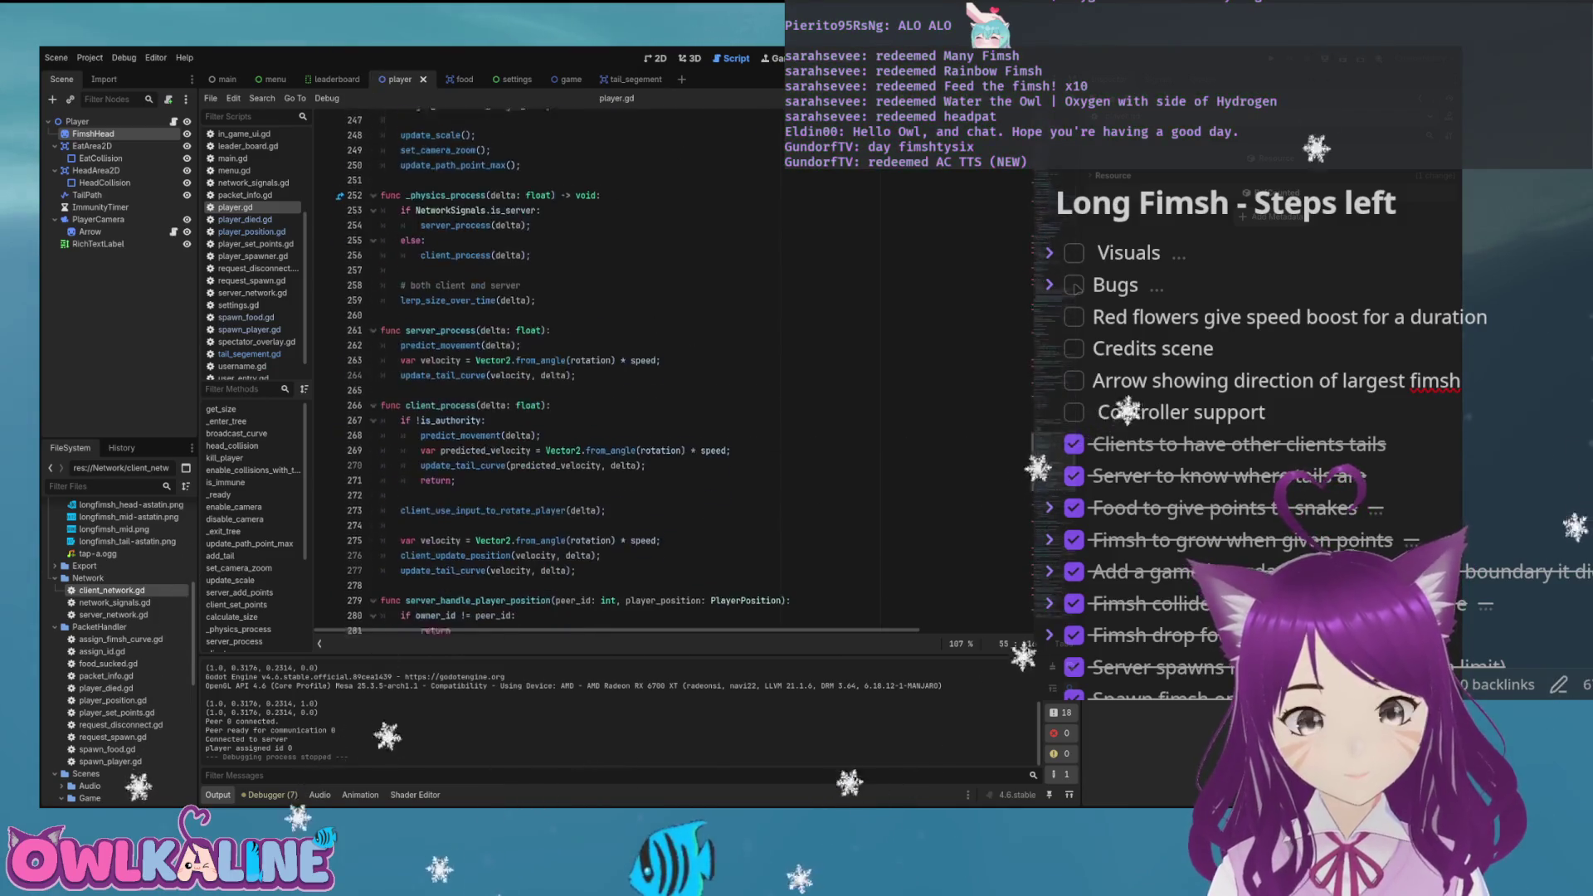
pyautogui.scroll(-10, 581, 373)
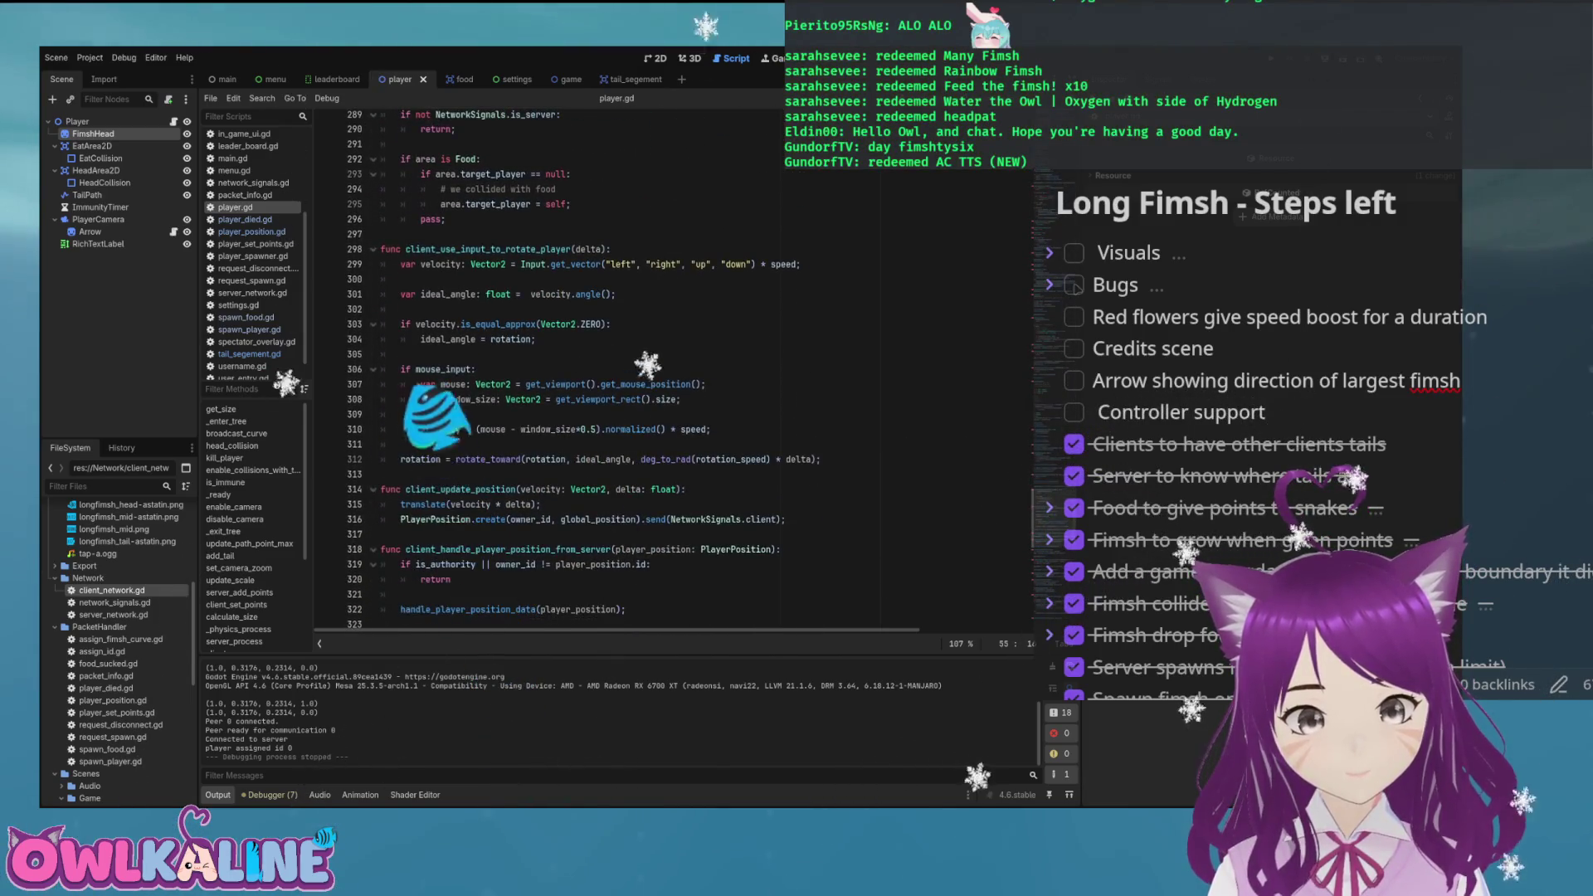
pyautogui.scroll(-1, 572, 369)
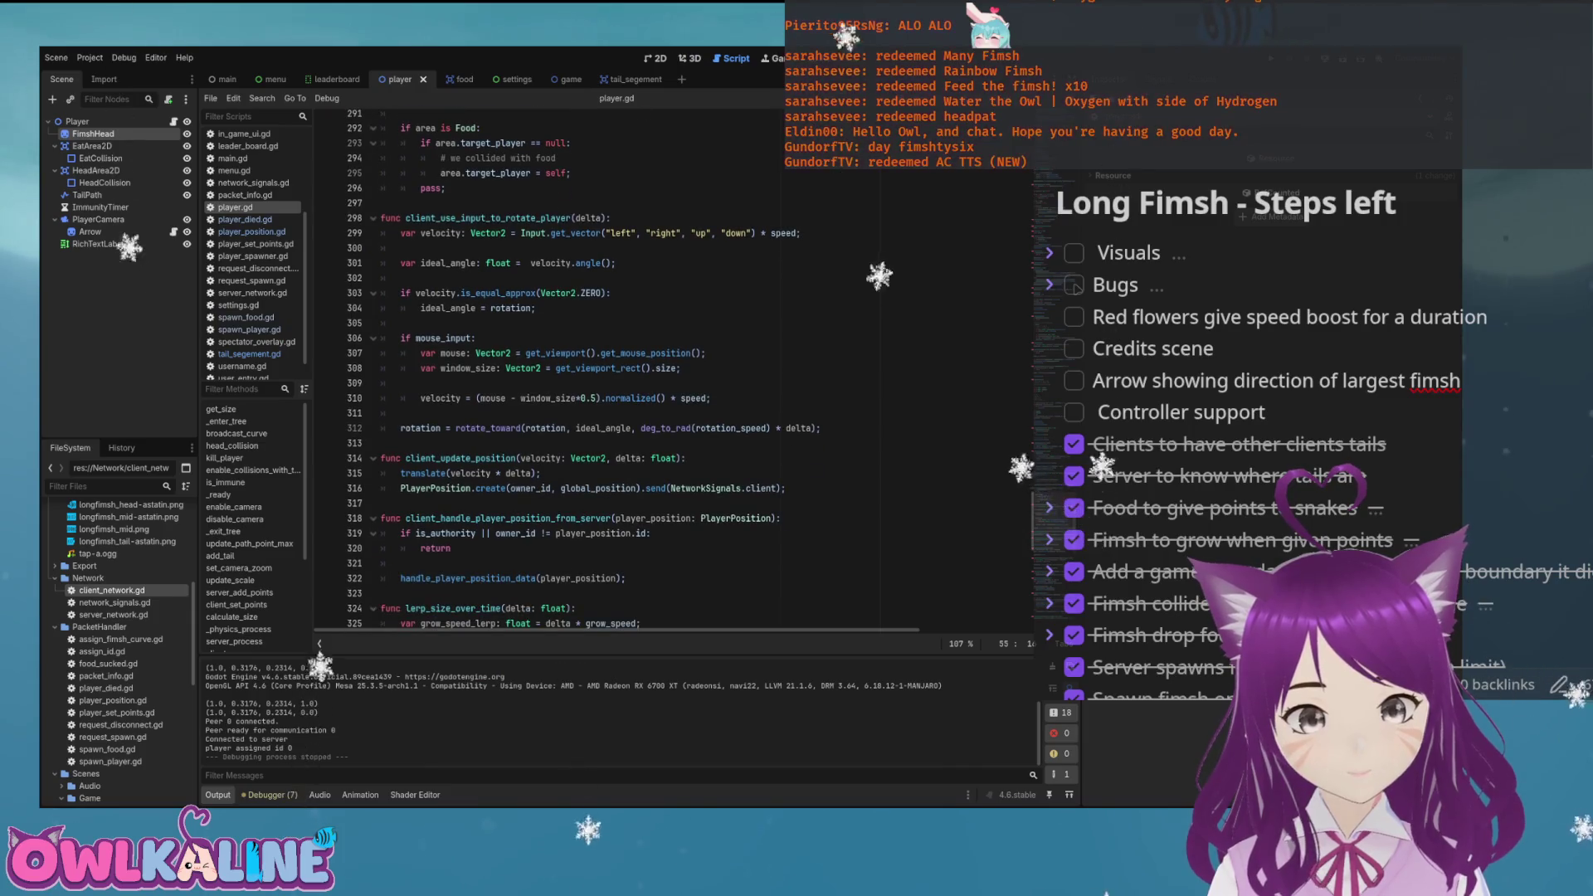
pyautogui.scroll(3, 581, 373)
pyautogui.click(614, 353)
pyautogui.press('Return')
pyautogui.press('Return')
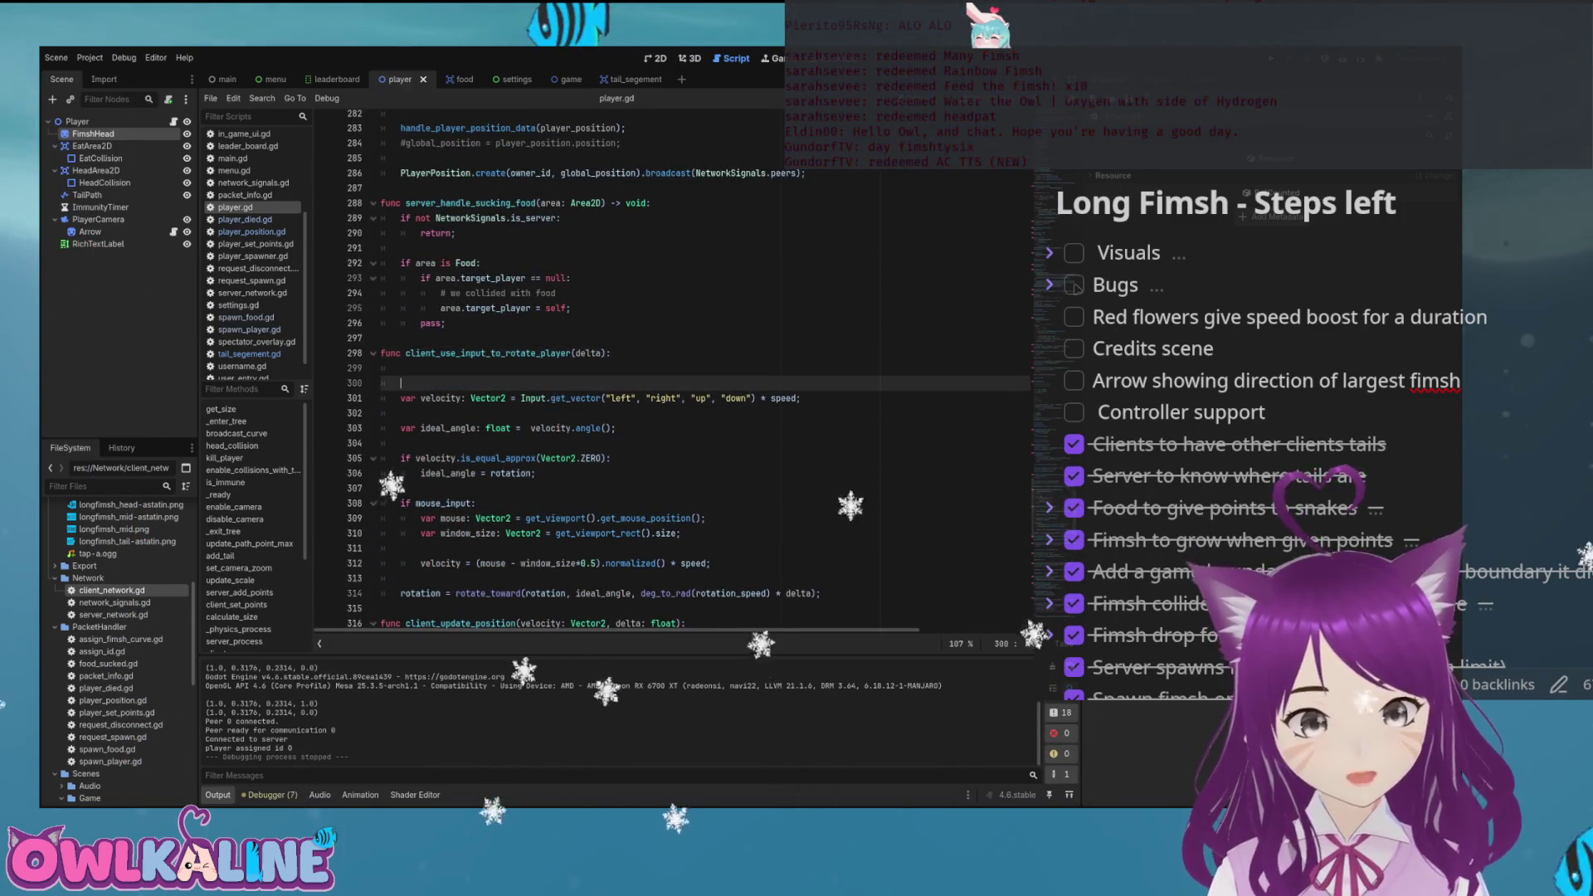
# - Declare var velocity: Vector2 = Vector2.ZERO as the function's first line
pyautogui.click(400, 368)
pyautogui.write('var vel')
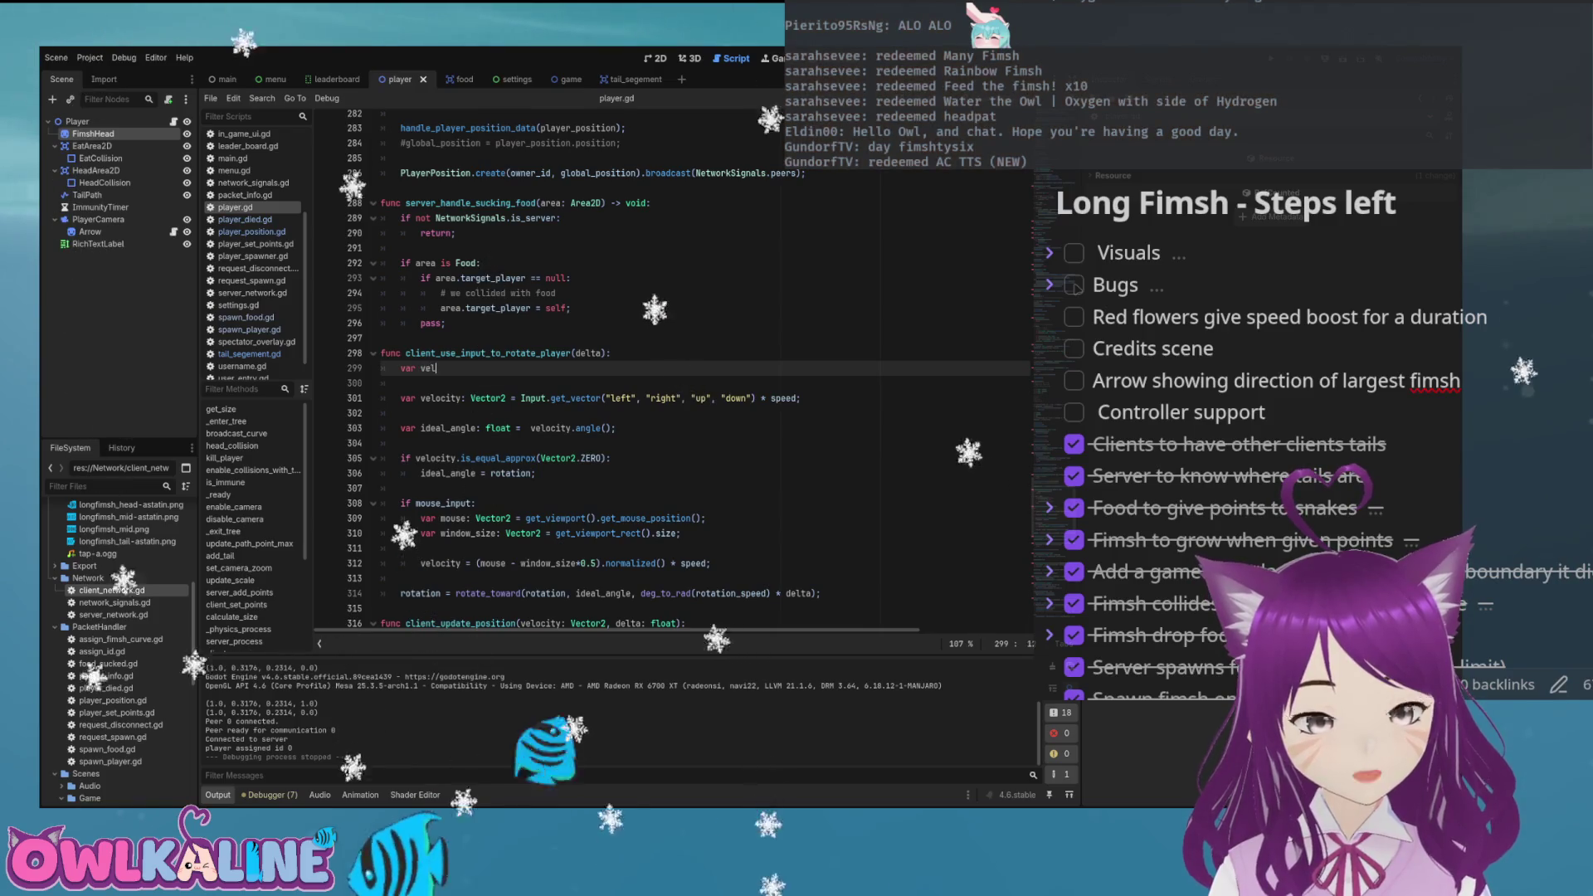
pyautogui.write('ocity: Vector')
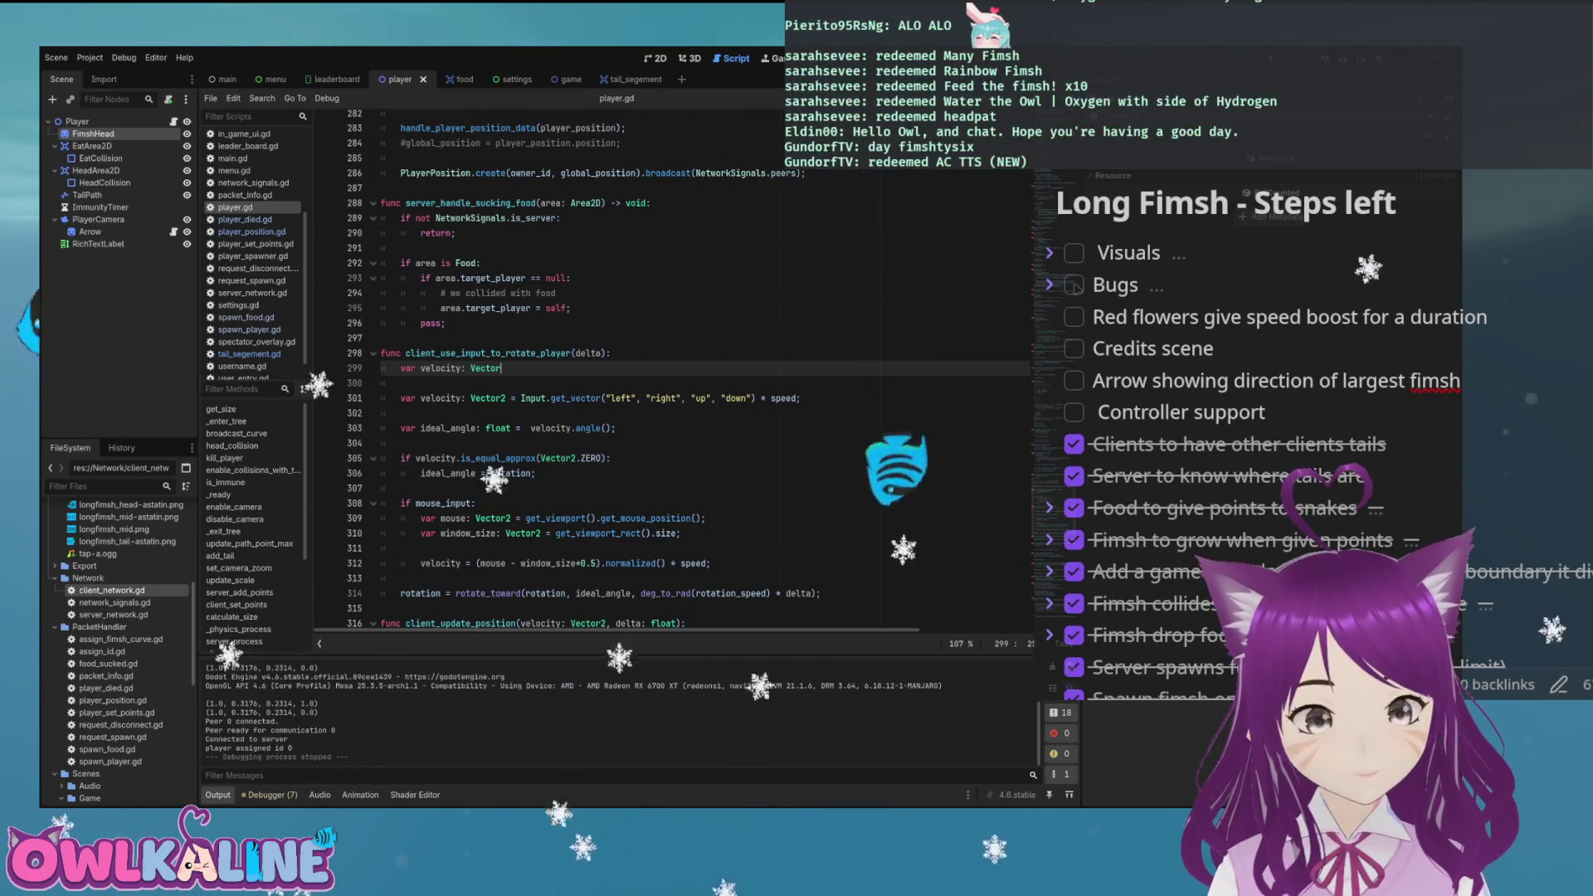
pyautogui.write('2 = Vector')
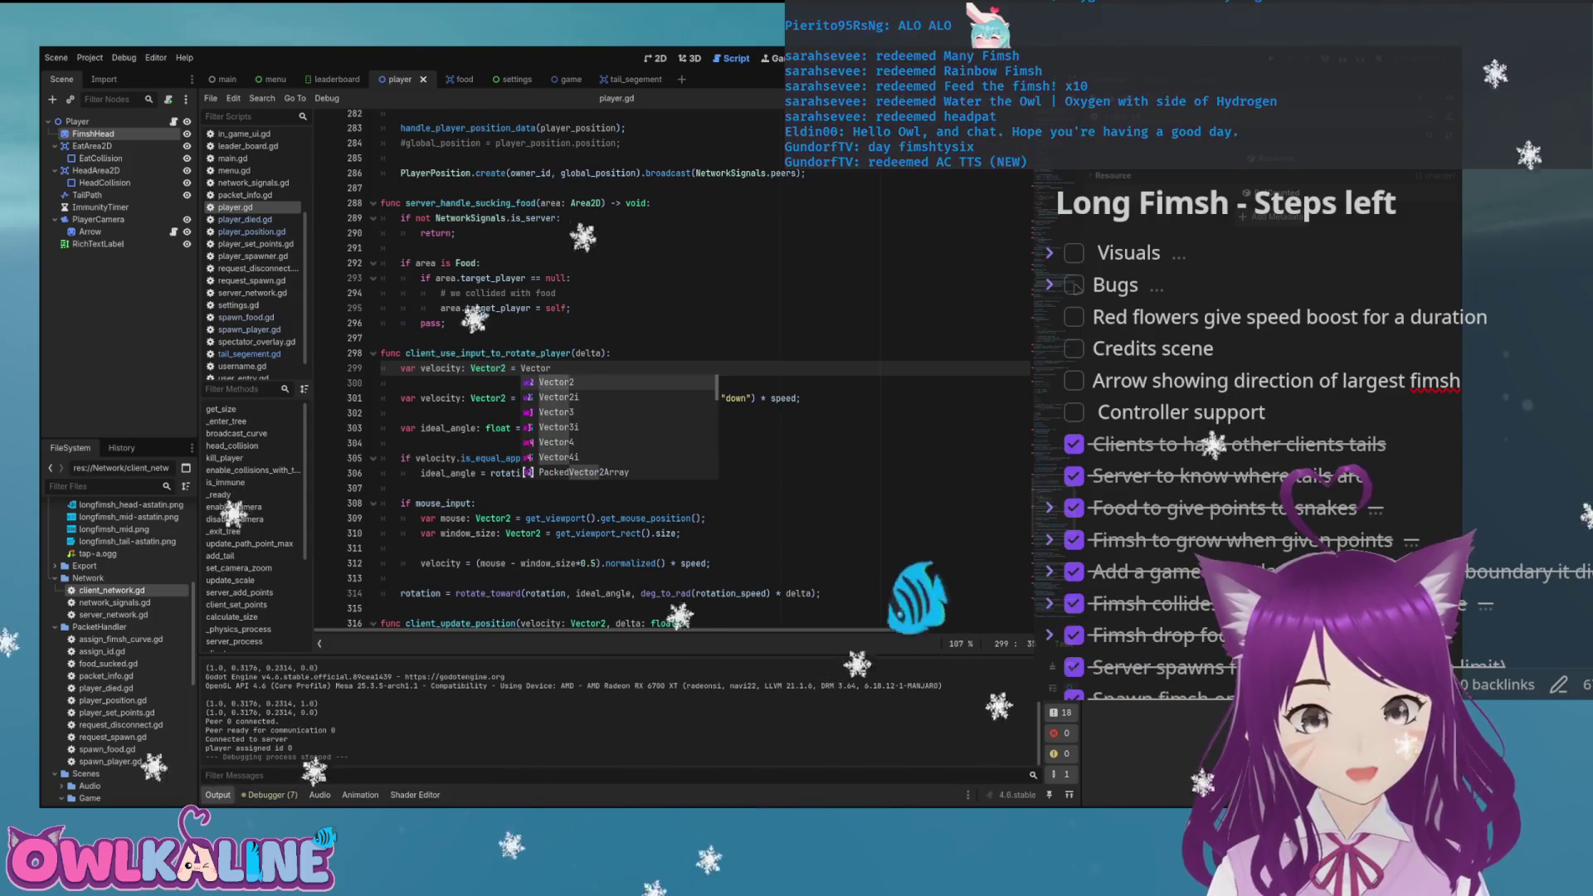
pyautogui.write('2.')
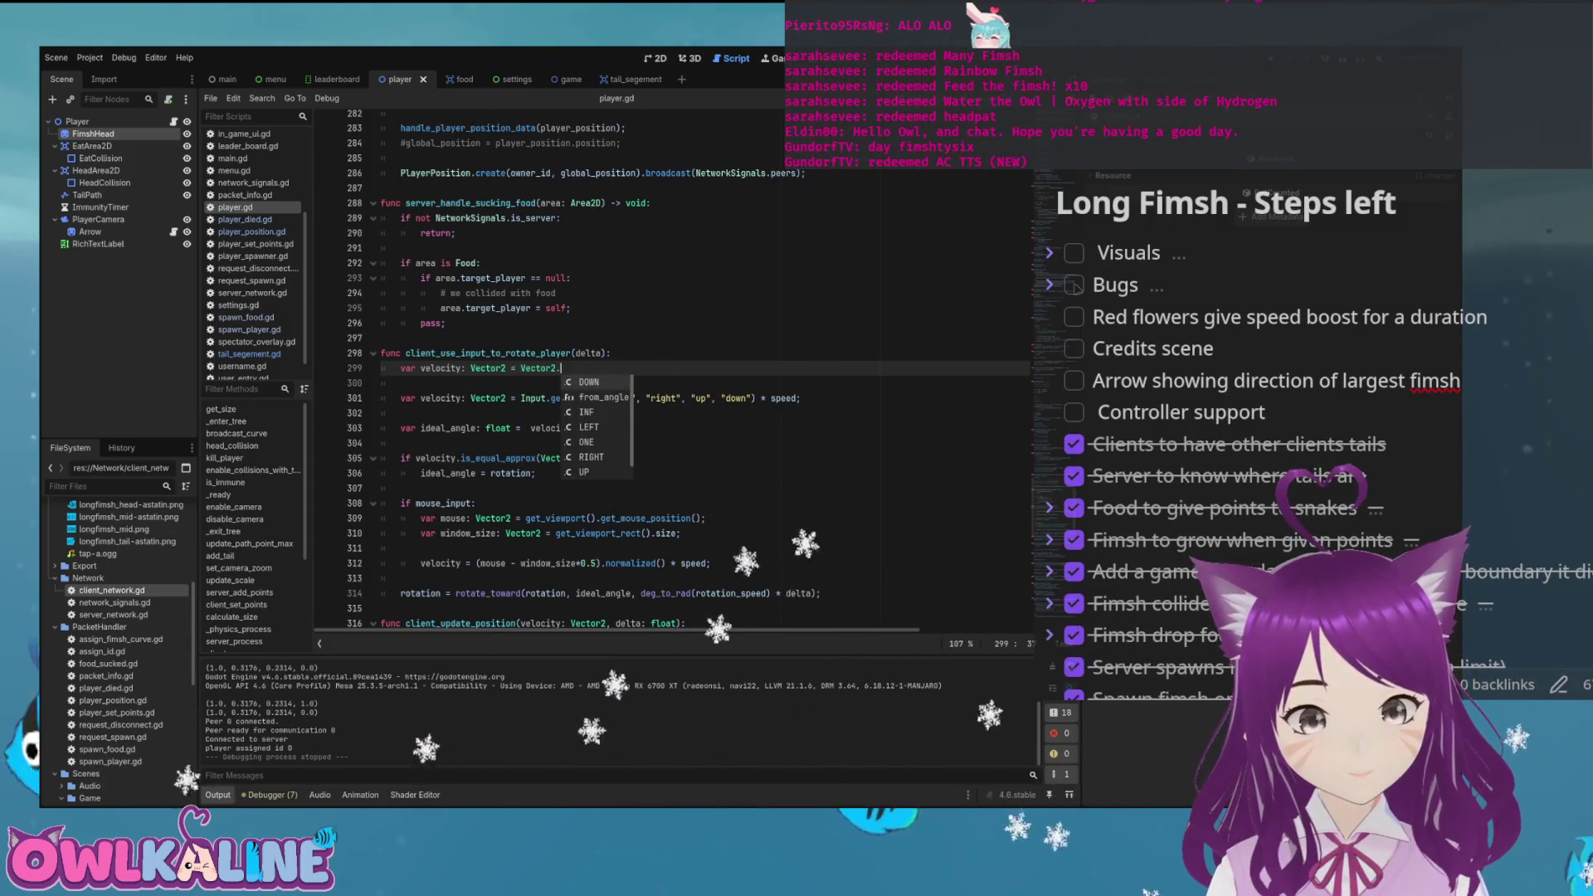
pyautogui.press('BackSpace')
pyautogui.press('BackSpace')
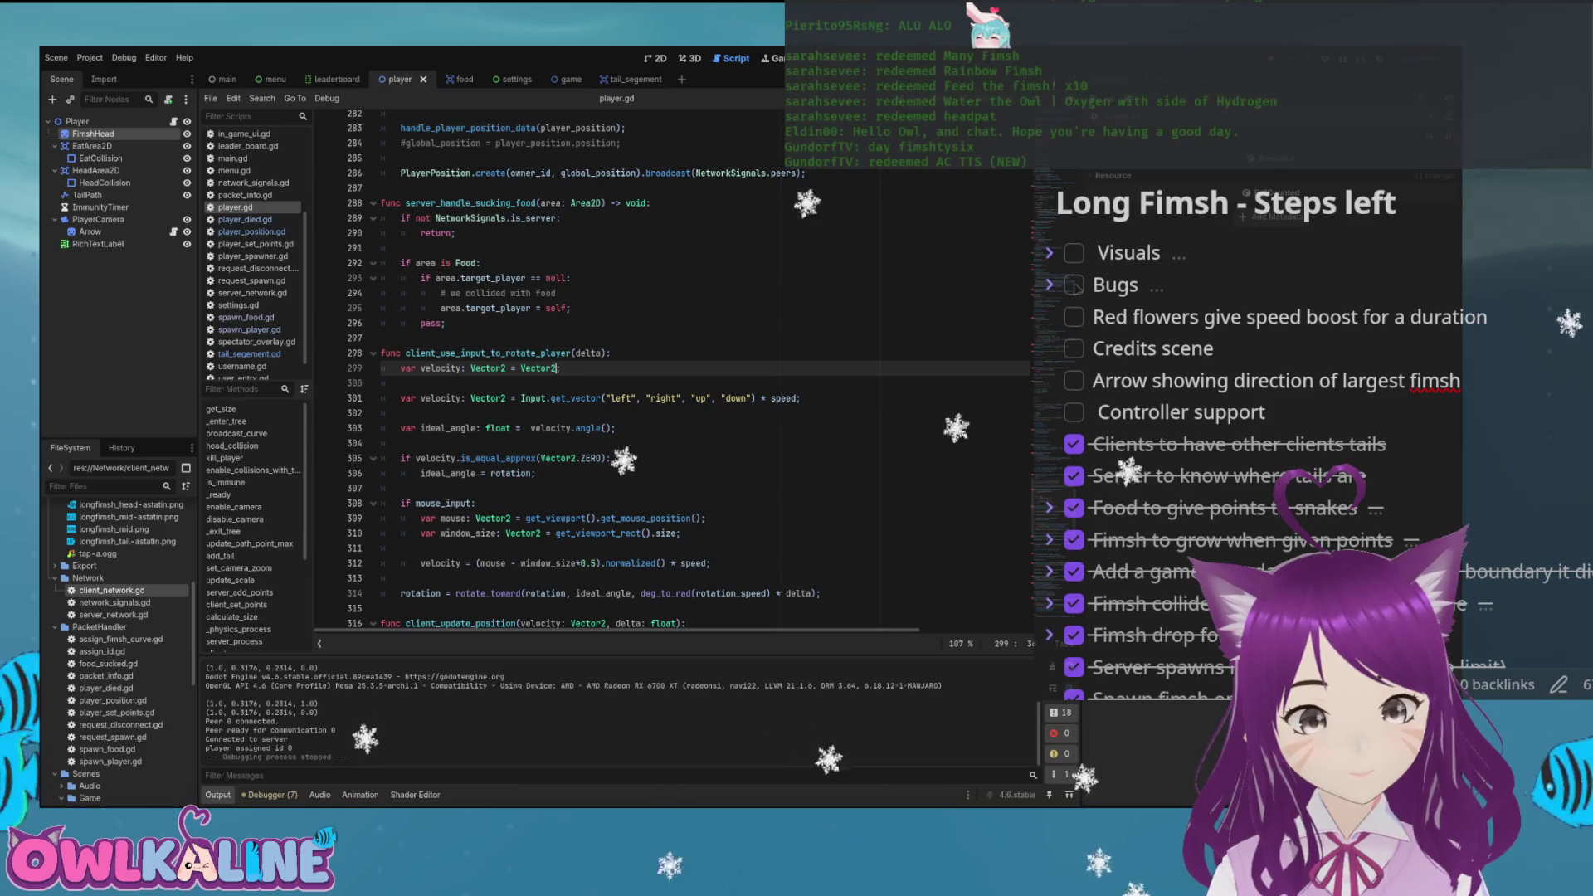
pyautogui.write('ZERO;')
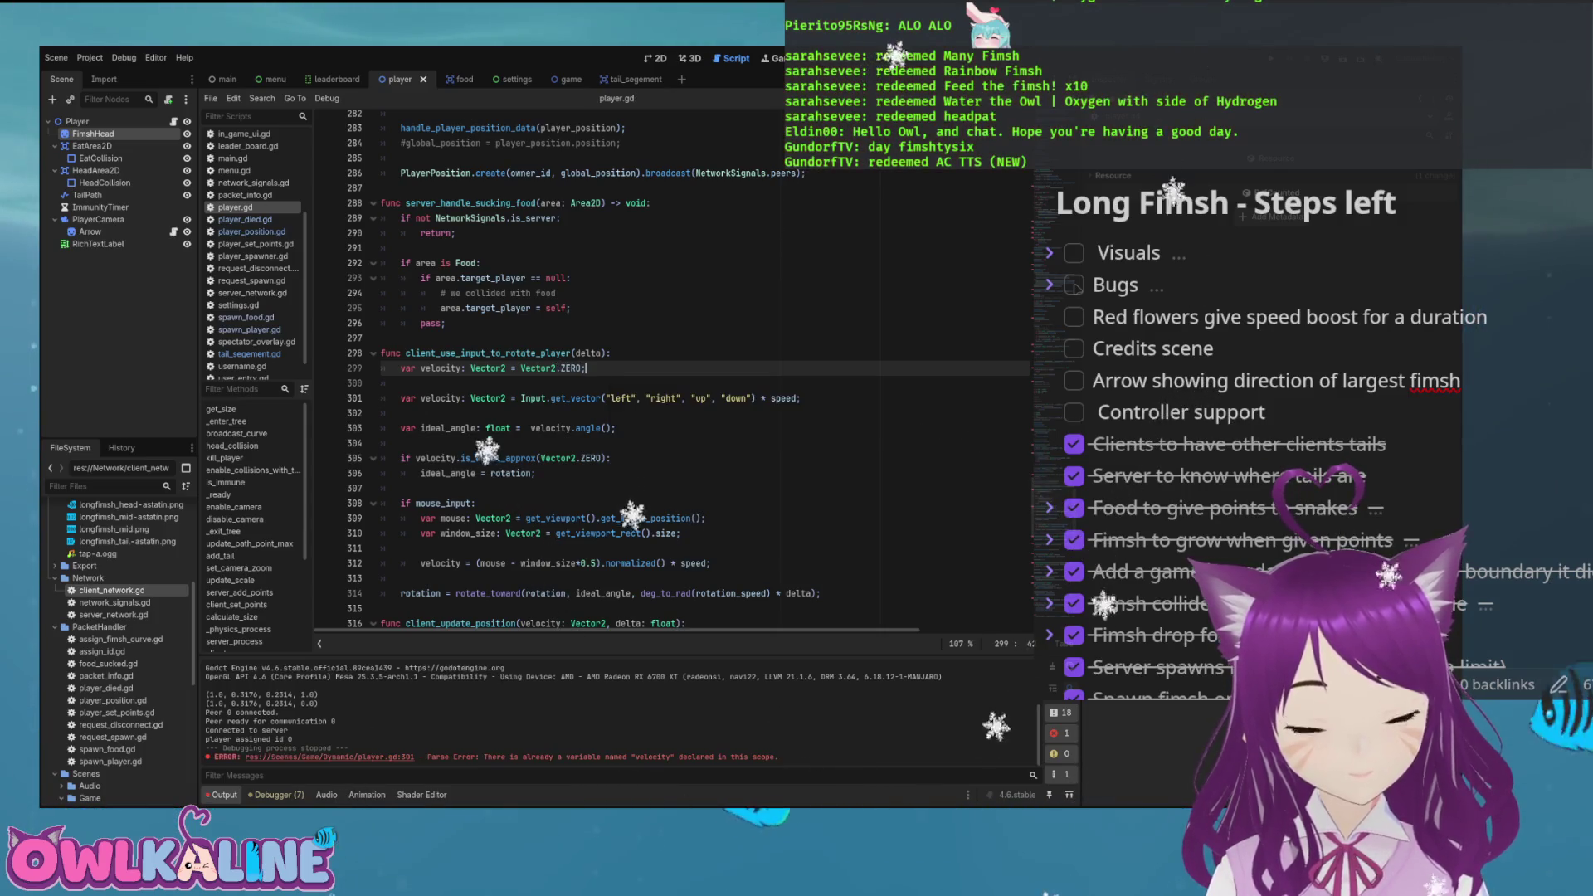
pyautogui.press('Down')
pyautogui.press('Return')
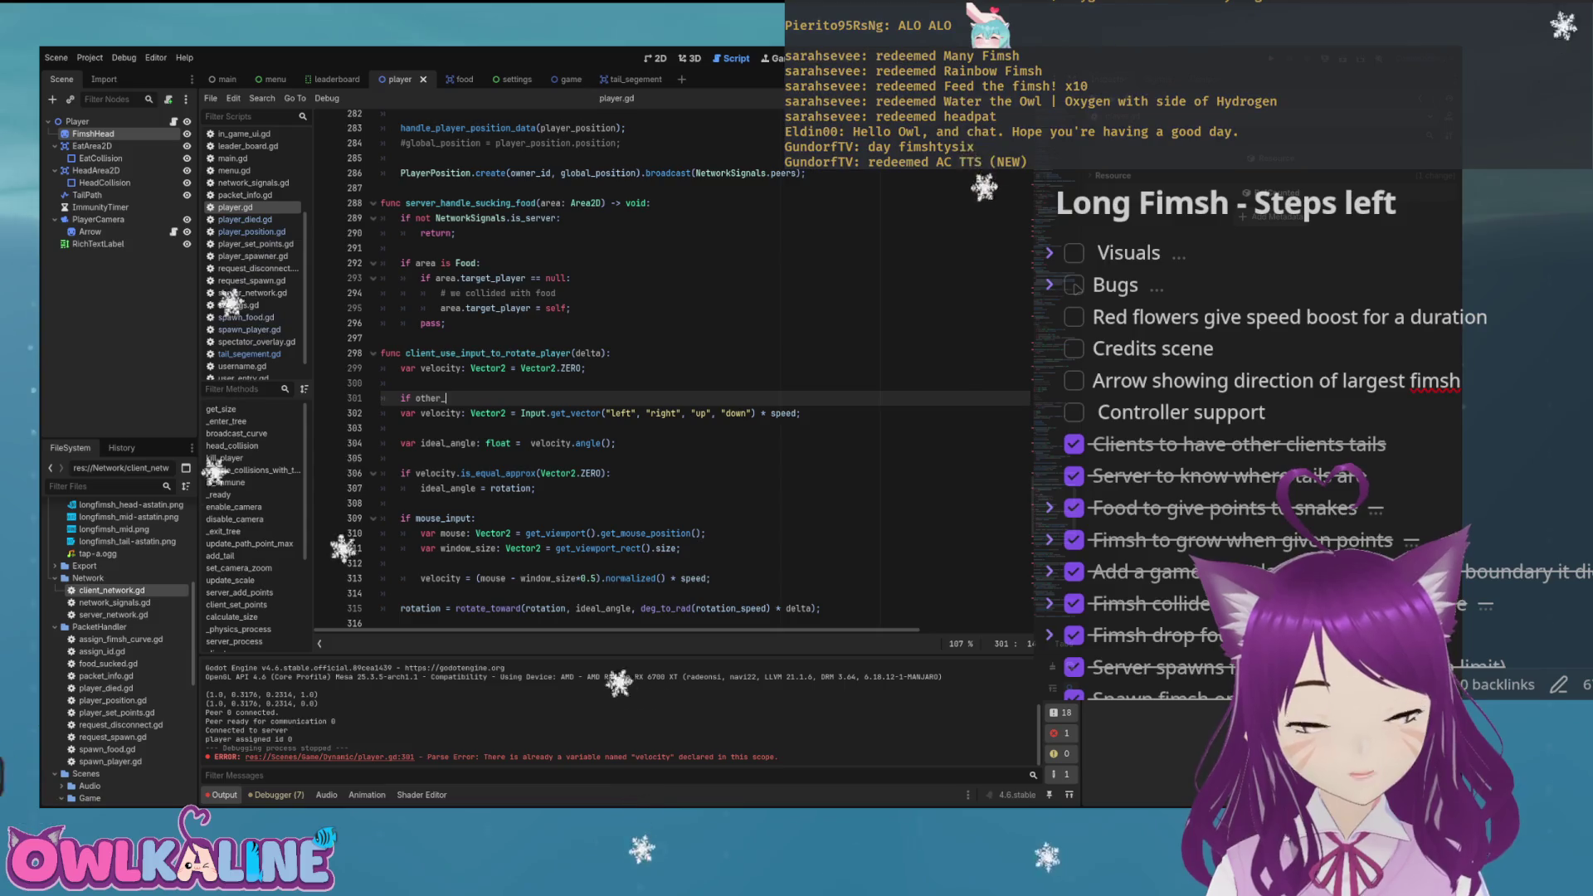
# - Add the 'if other_input:' condition and strip var and the type from the old velocity line
pyautogui.write('t:')
pyautogui.press('Down')
pyautogui.press('Home')
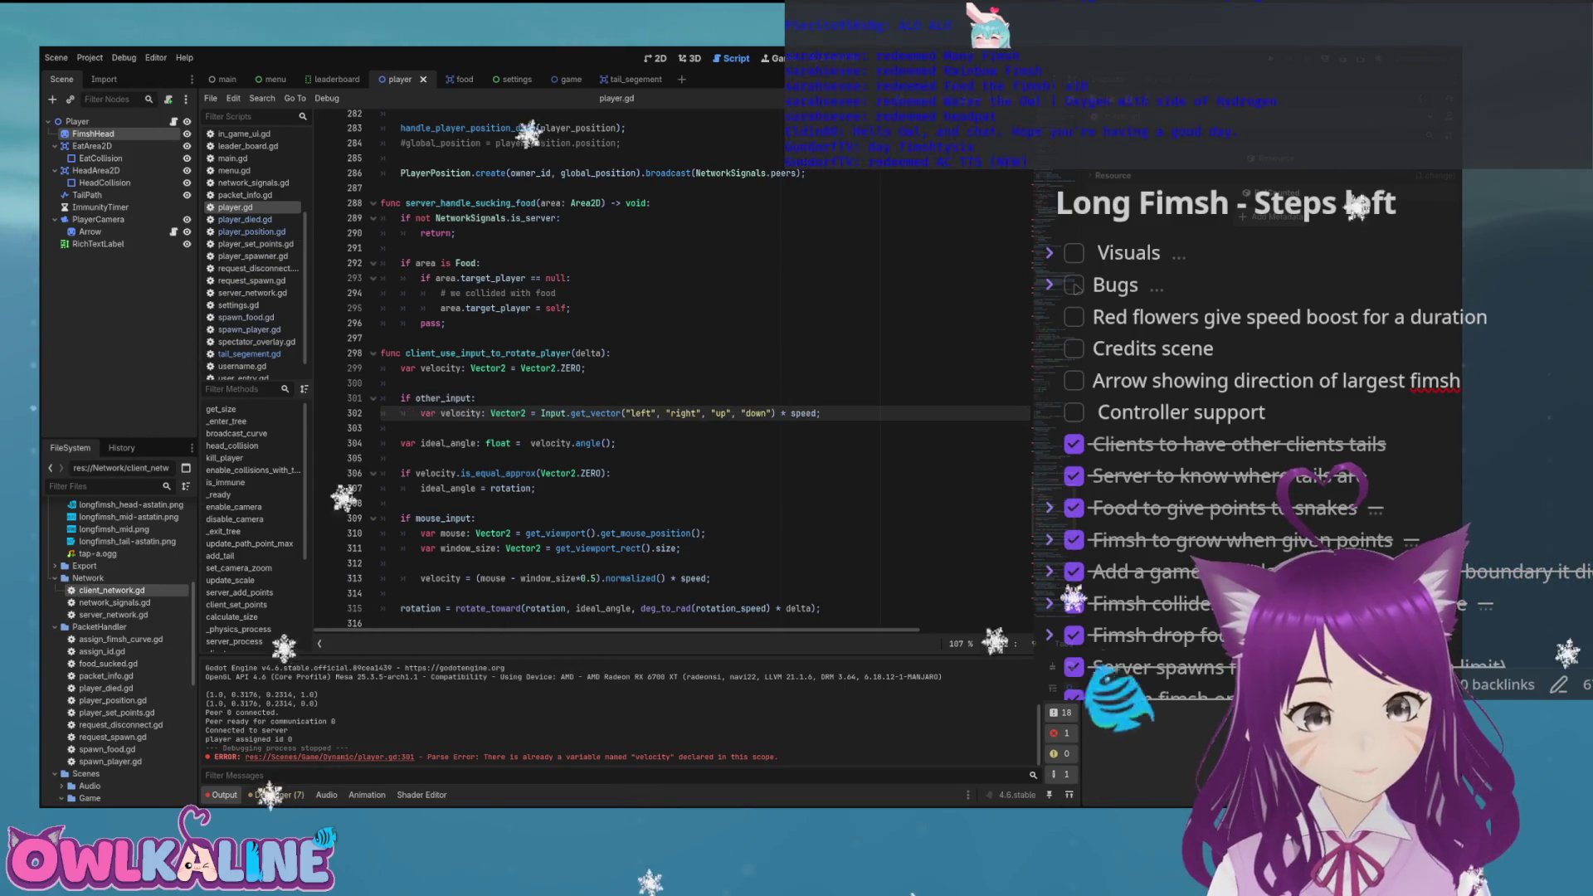
pyautogui.press('Delete')
pyautogui.press('Delete')
pyautogui.press('Delete')
pyautogui.hotkey('ctrl', 'Right')
pyautogui.press('Delete')
pyautogui.press('Delete')
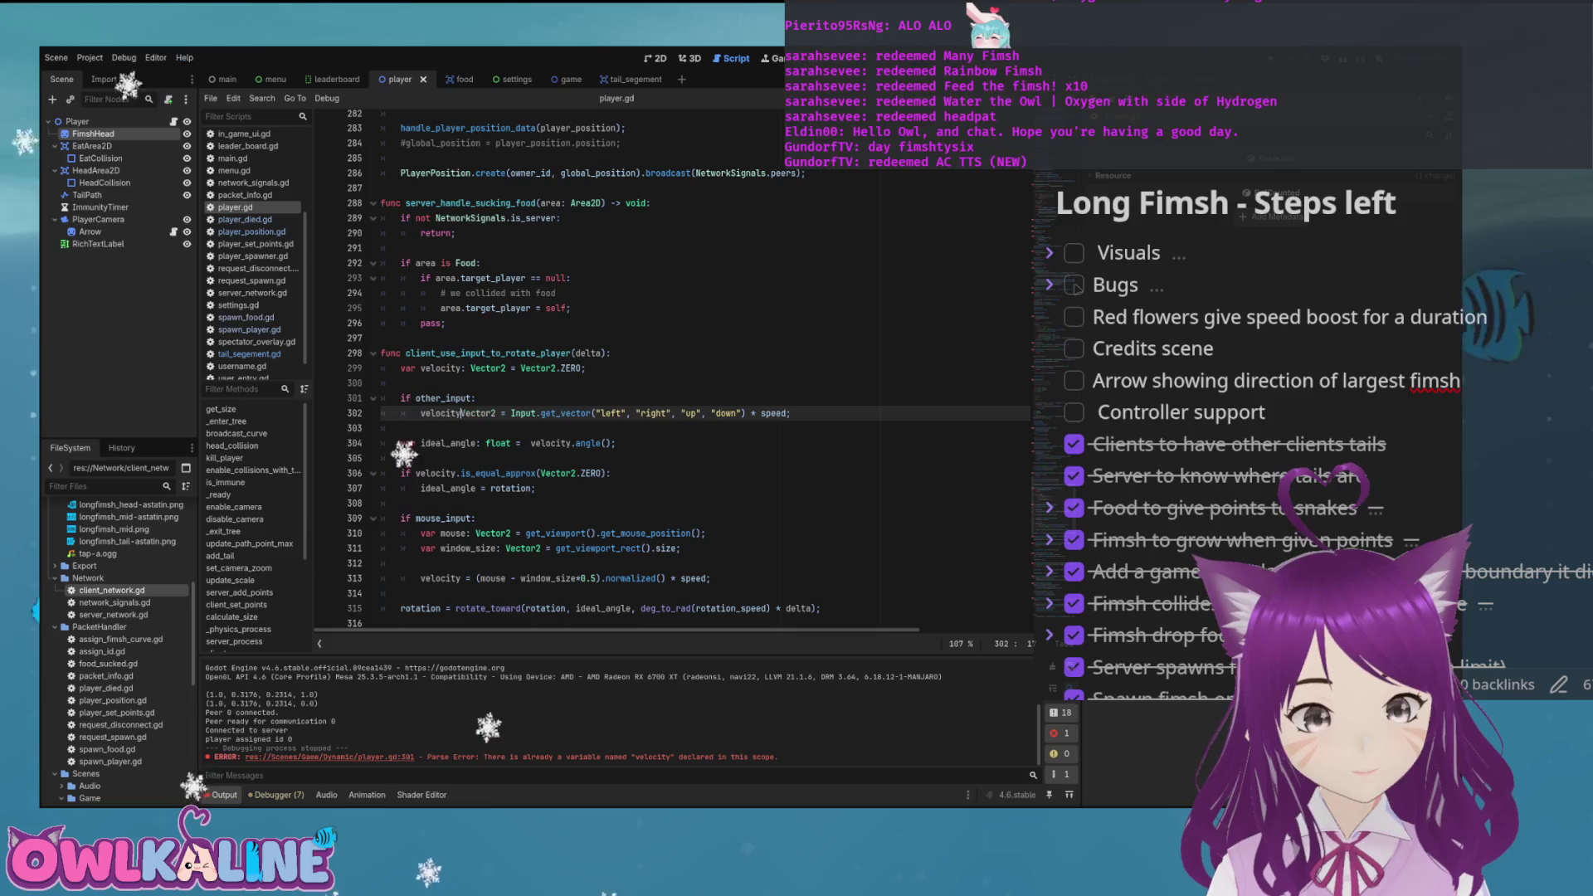
pyautogui.hotkey('ctrl', 'Delete')
pyautogui.press('Down')
pyautogui.press('Down')
pyautogui.press('Home')
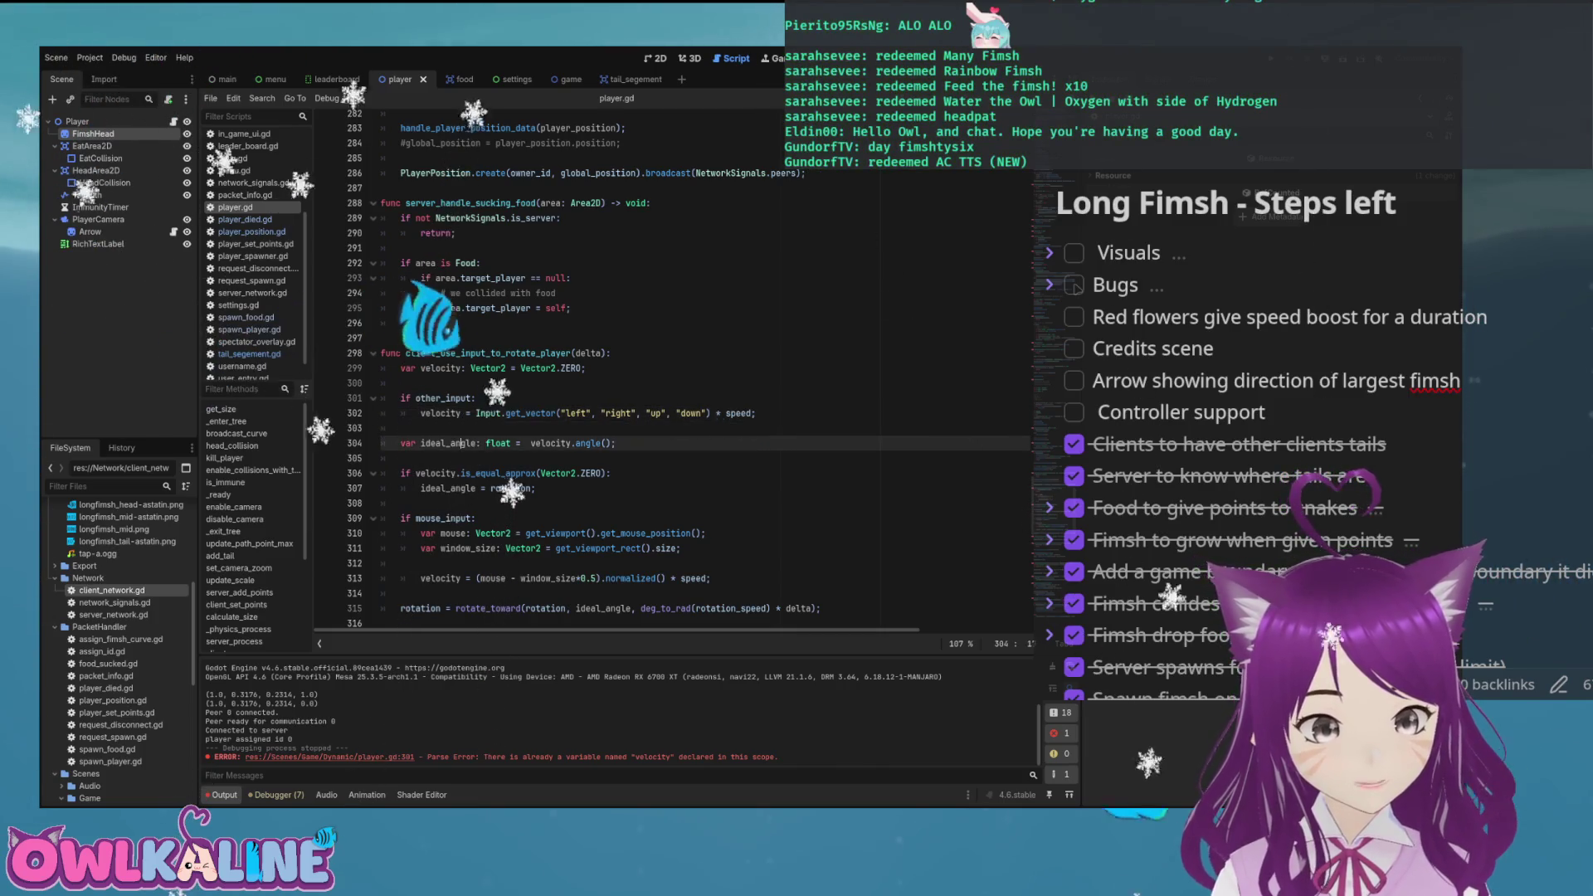
# - Declare ideal_angle from rotation below the velocity declaration and save
pyautogui.scroll(-3, 672, 373)
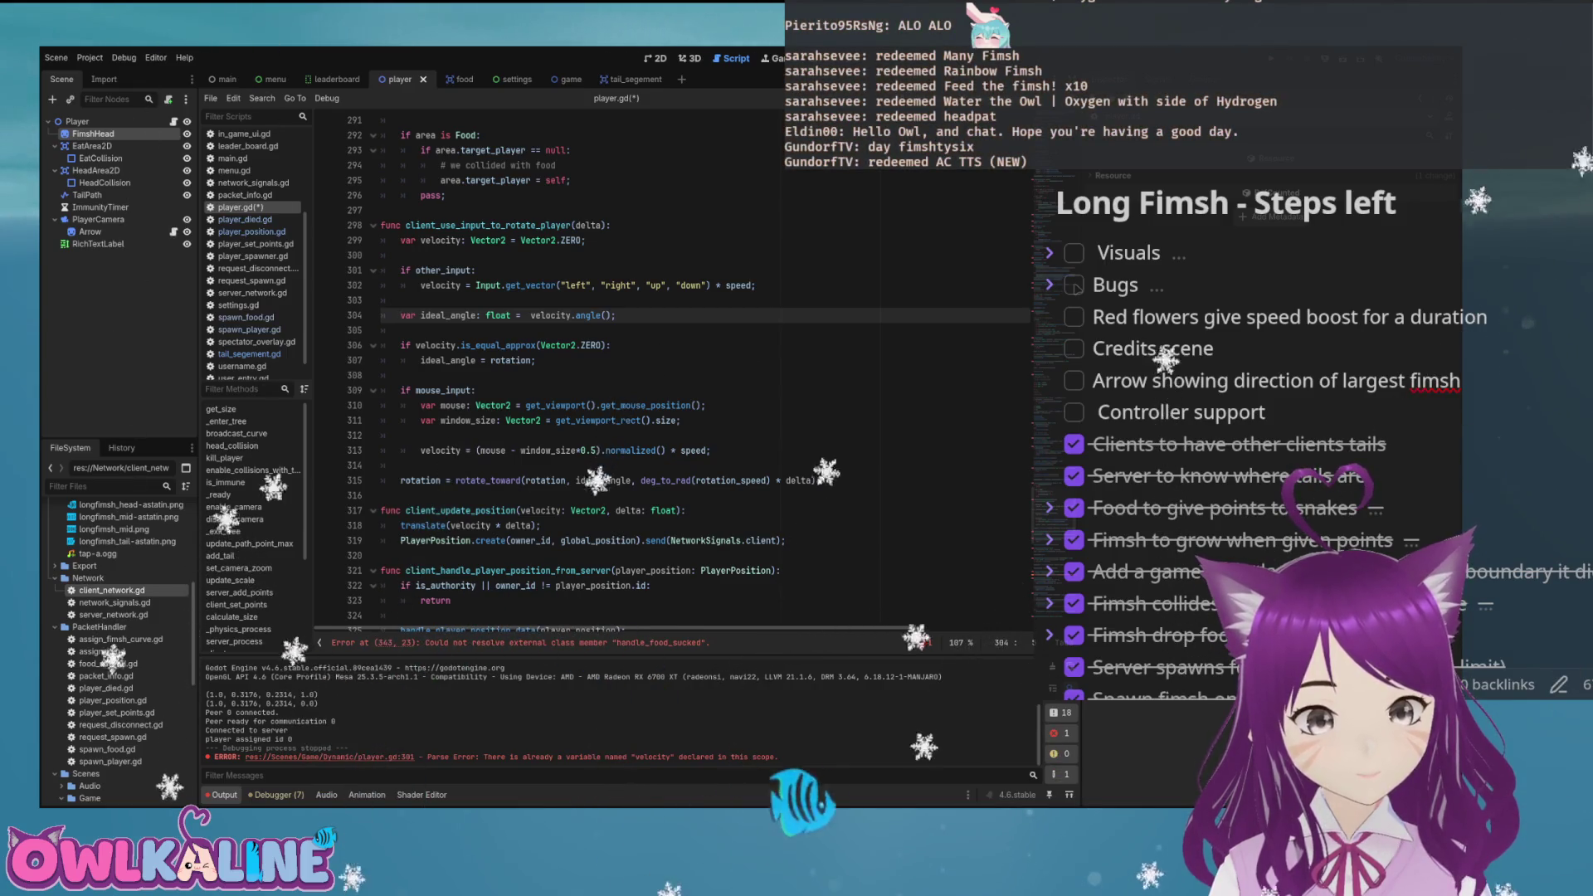
pyautogui.click(586, 240)
pyautogui.press('Return')
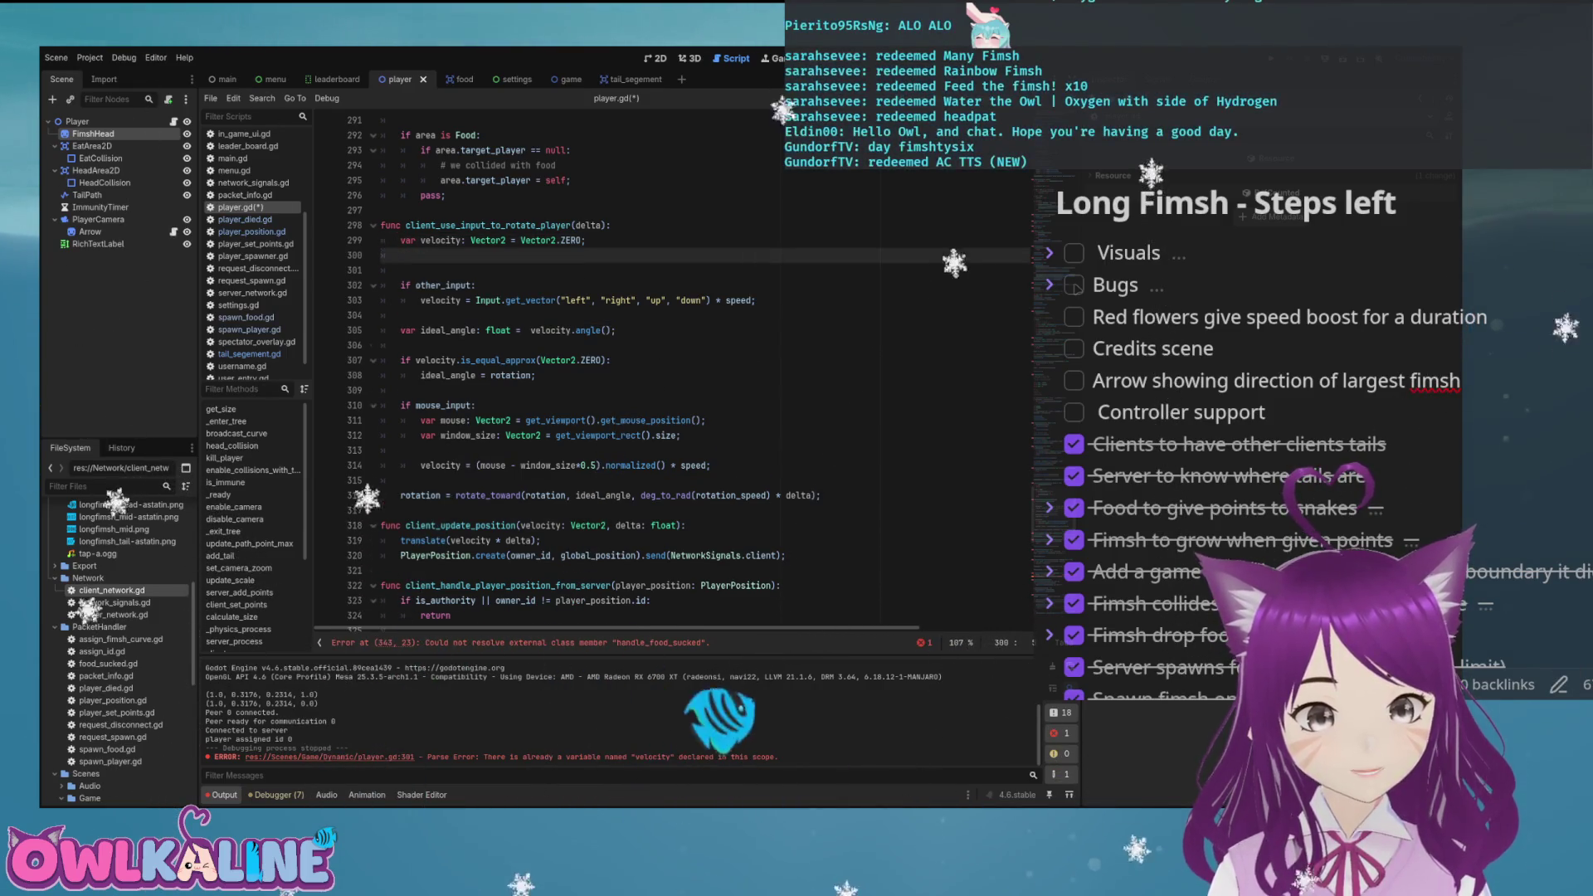
pyautogui.write('_angle: f')
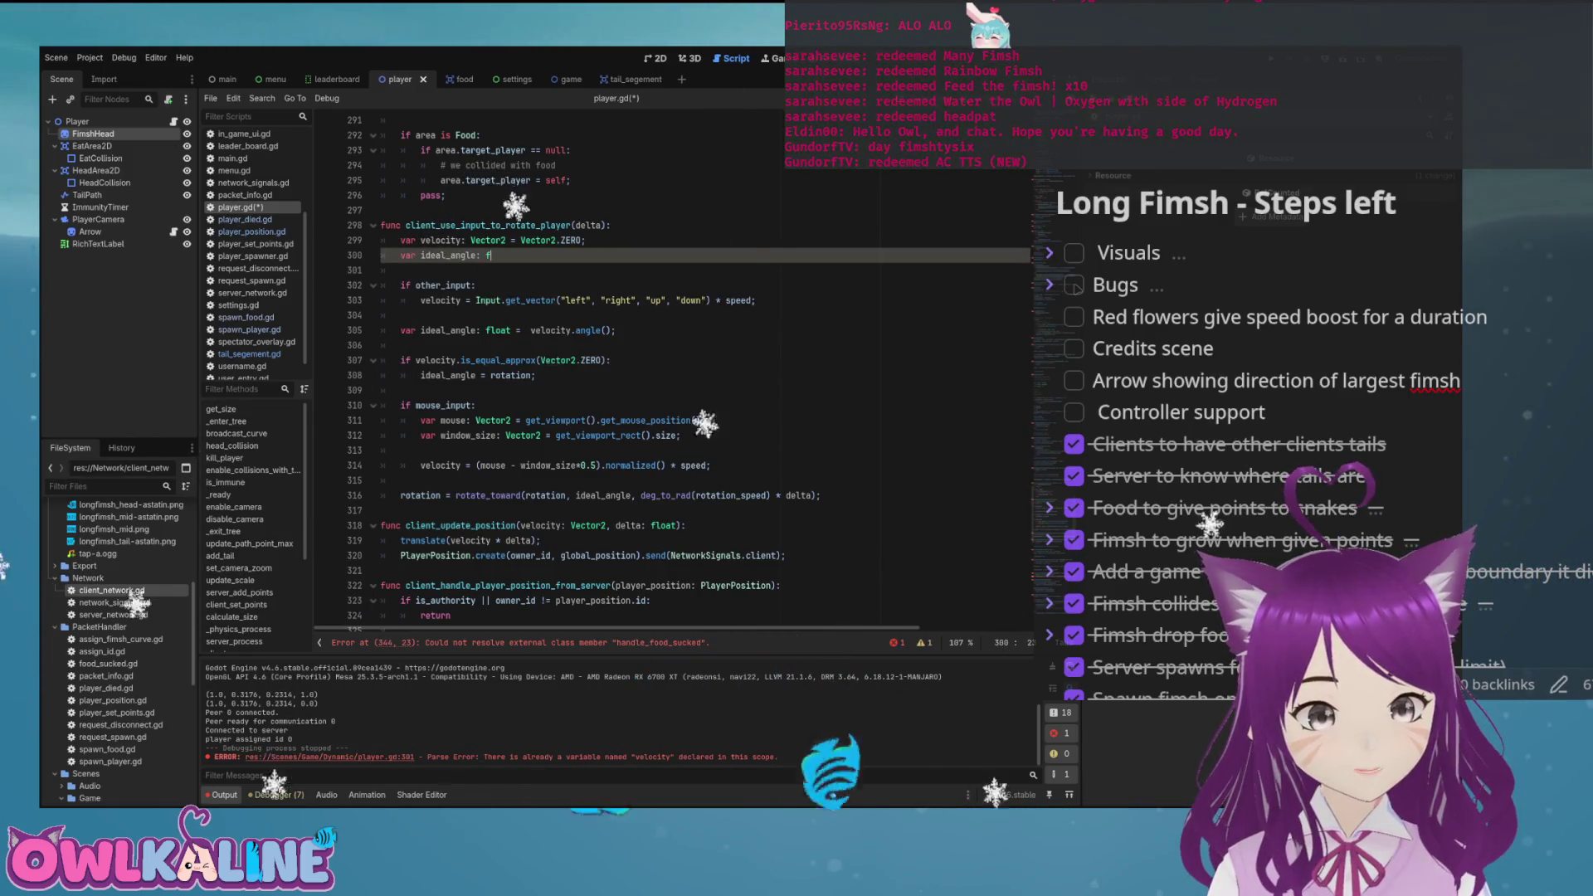
pyautogui.write('ation;')
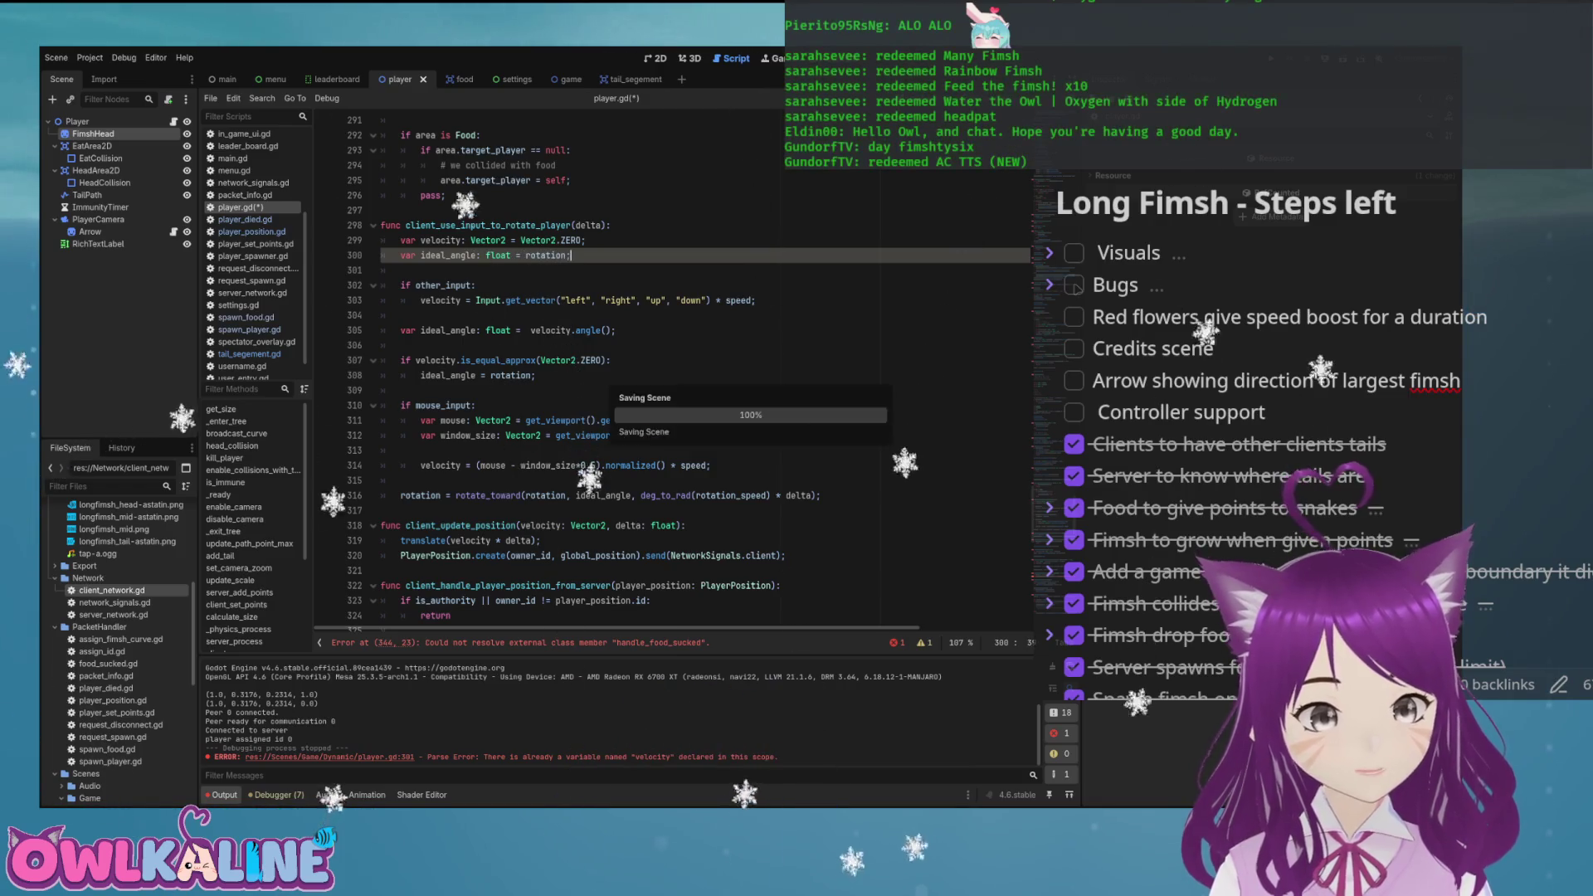
pyautogui.click(401, 330)
pyautogui.hotkey('ctrl', 's')
# - Drop var and float from the old ideal_angle line, indent the zero-velocity check under other_input, and save
pyautogui.moveTo(400, 330); pyautogui.dragTo(421, 331)
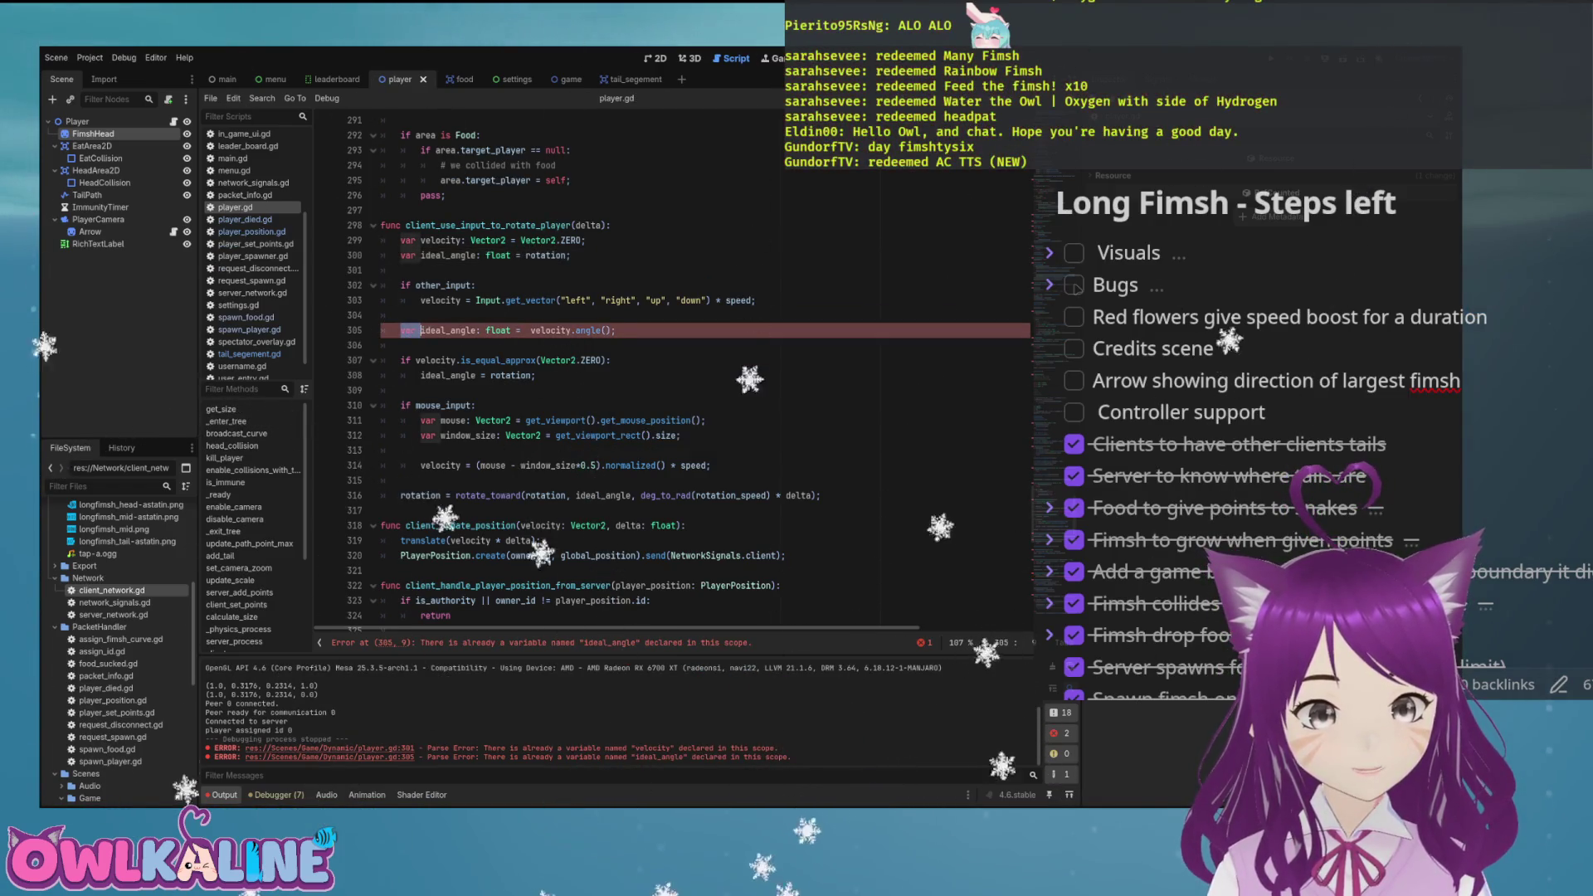
pyautogui.press('BackSpace')
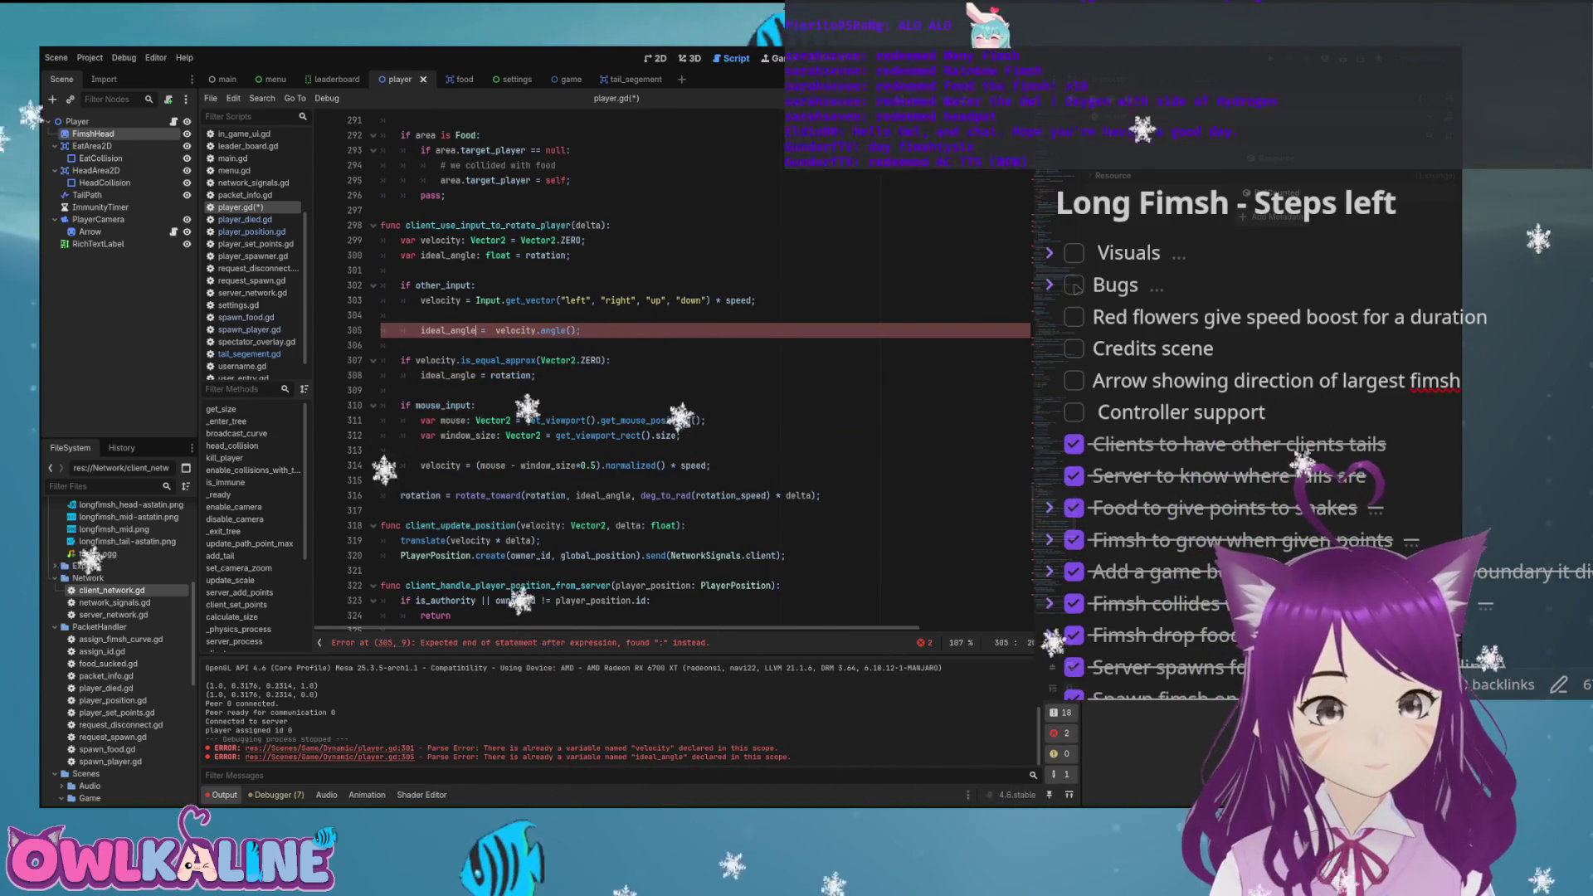
pyautogui.press('BackSpace')
pyautogui.press('BackSpace')
pyautogui.press('BackSpace')
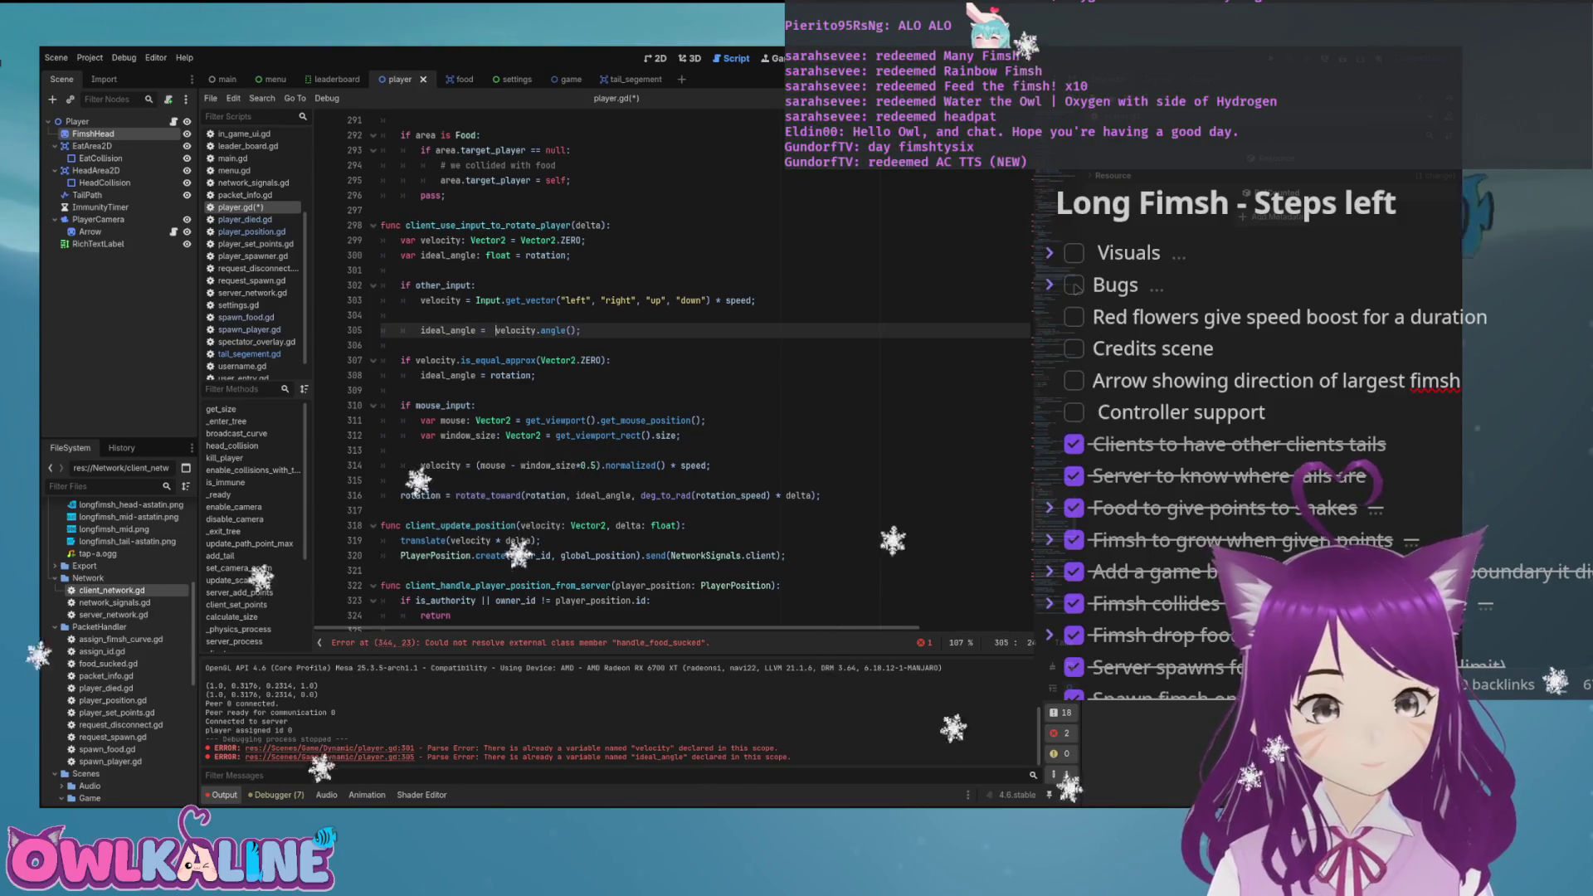
pyautogui.click(401, 361)
pyautogui.press('Down')
pyautogui.press('Tab')
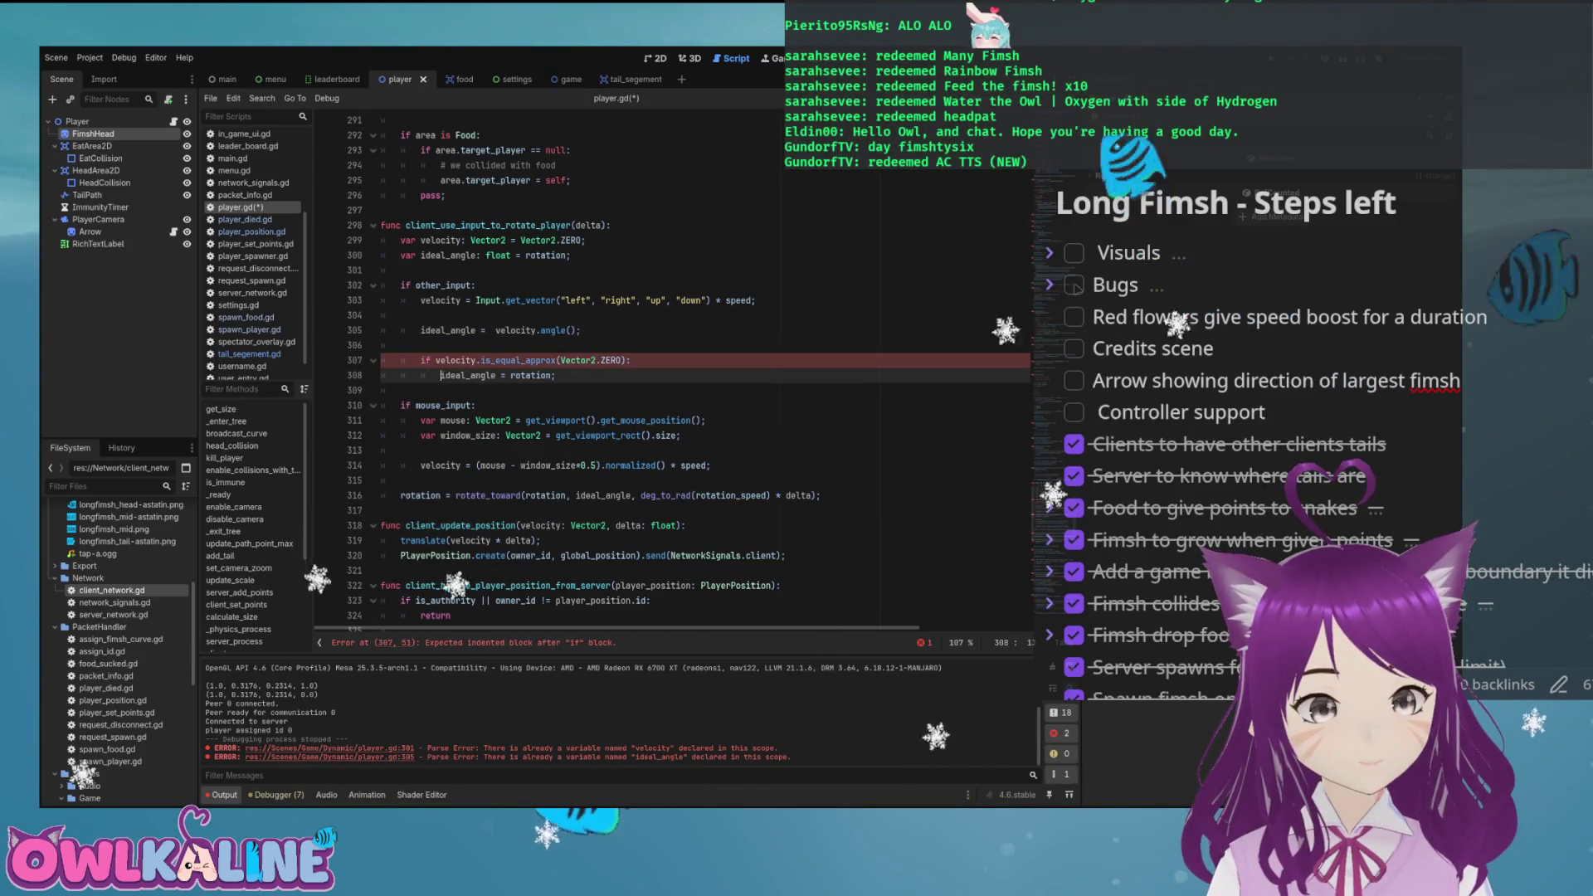
pyautogui.press('Up')
pyautogui.press('Up')
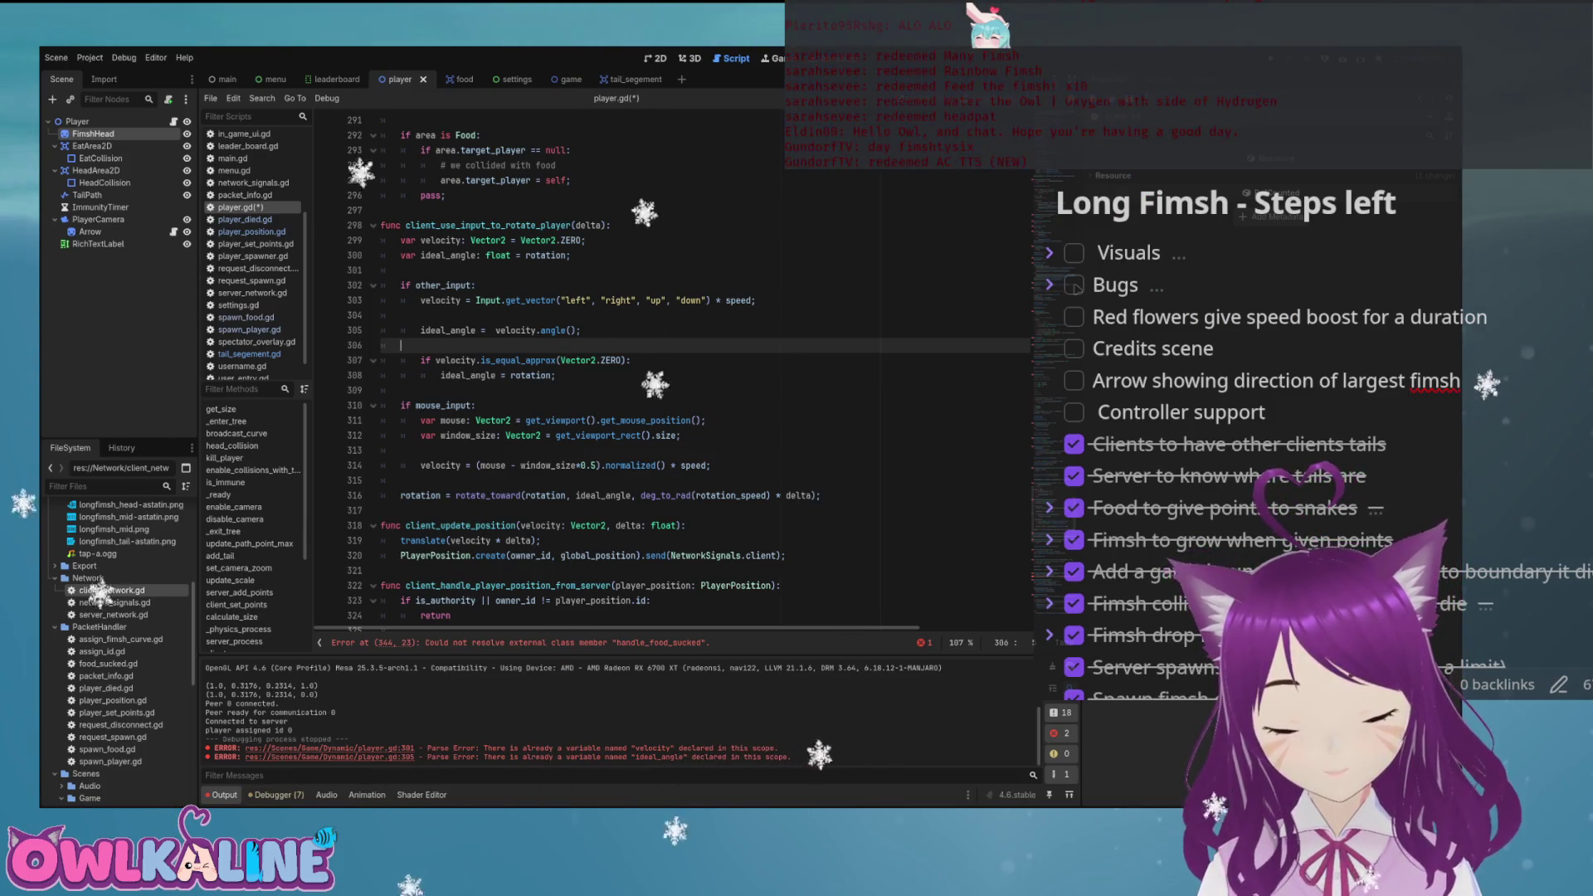
pyautogui.hotkey('ctrl', 's')
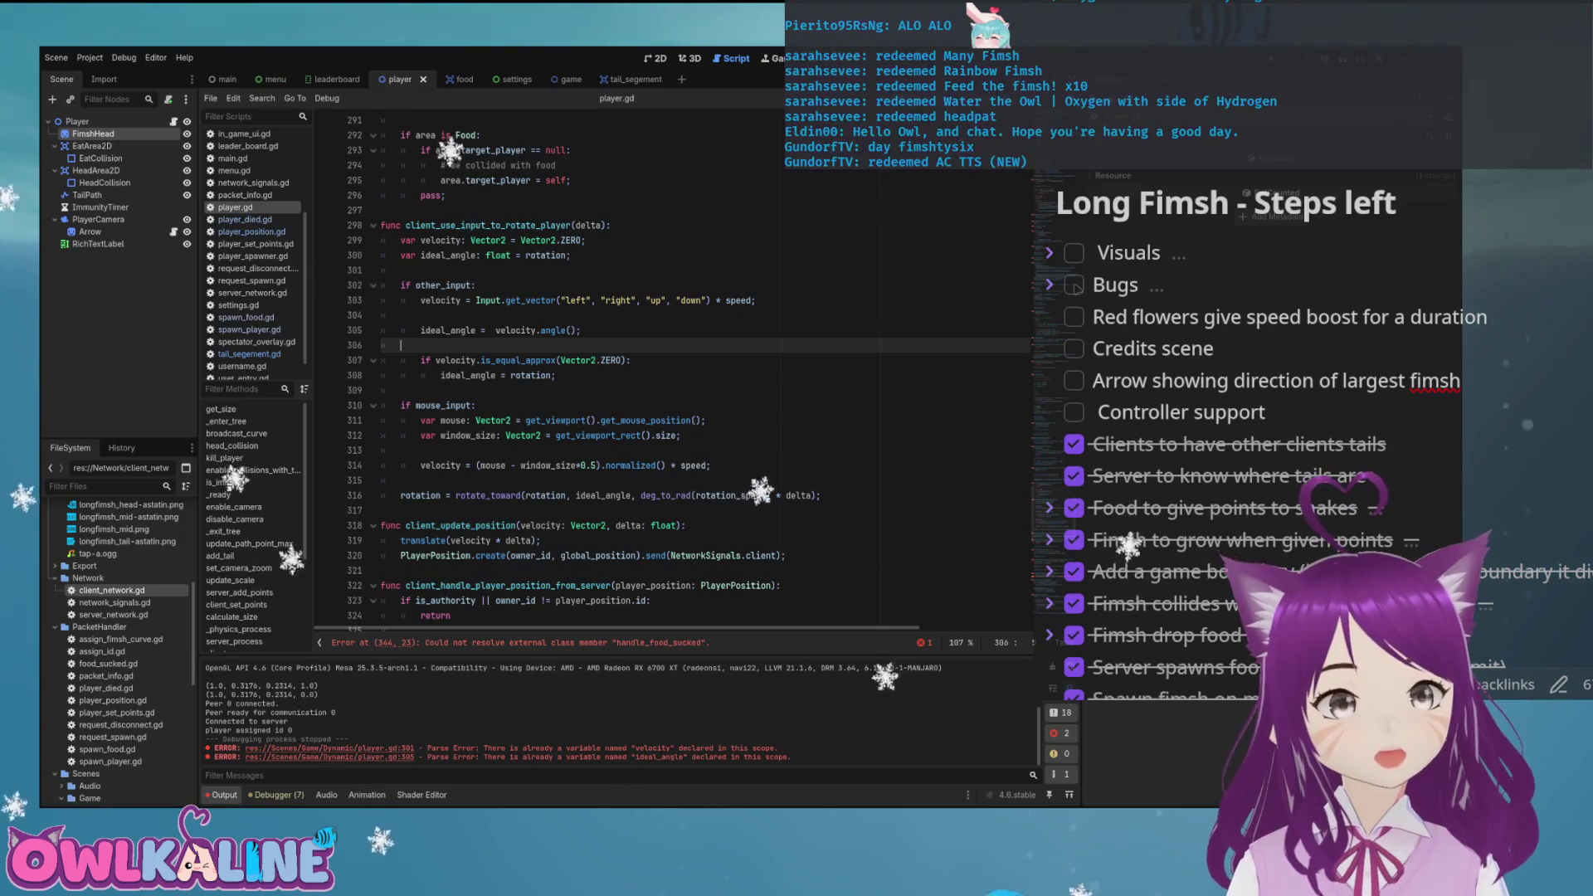
# - Add 'ideal_angle = velocity.angle()' below the mouse velocity line and save
pyautogui.click(401, 285)
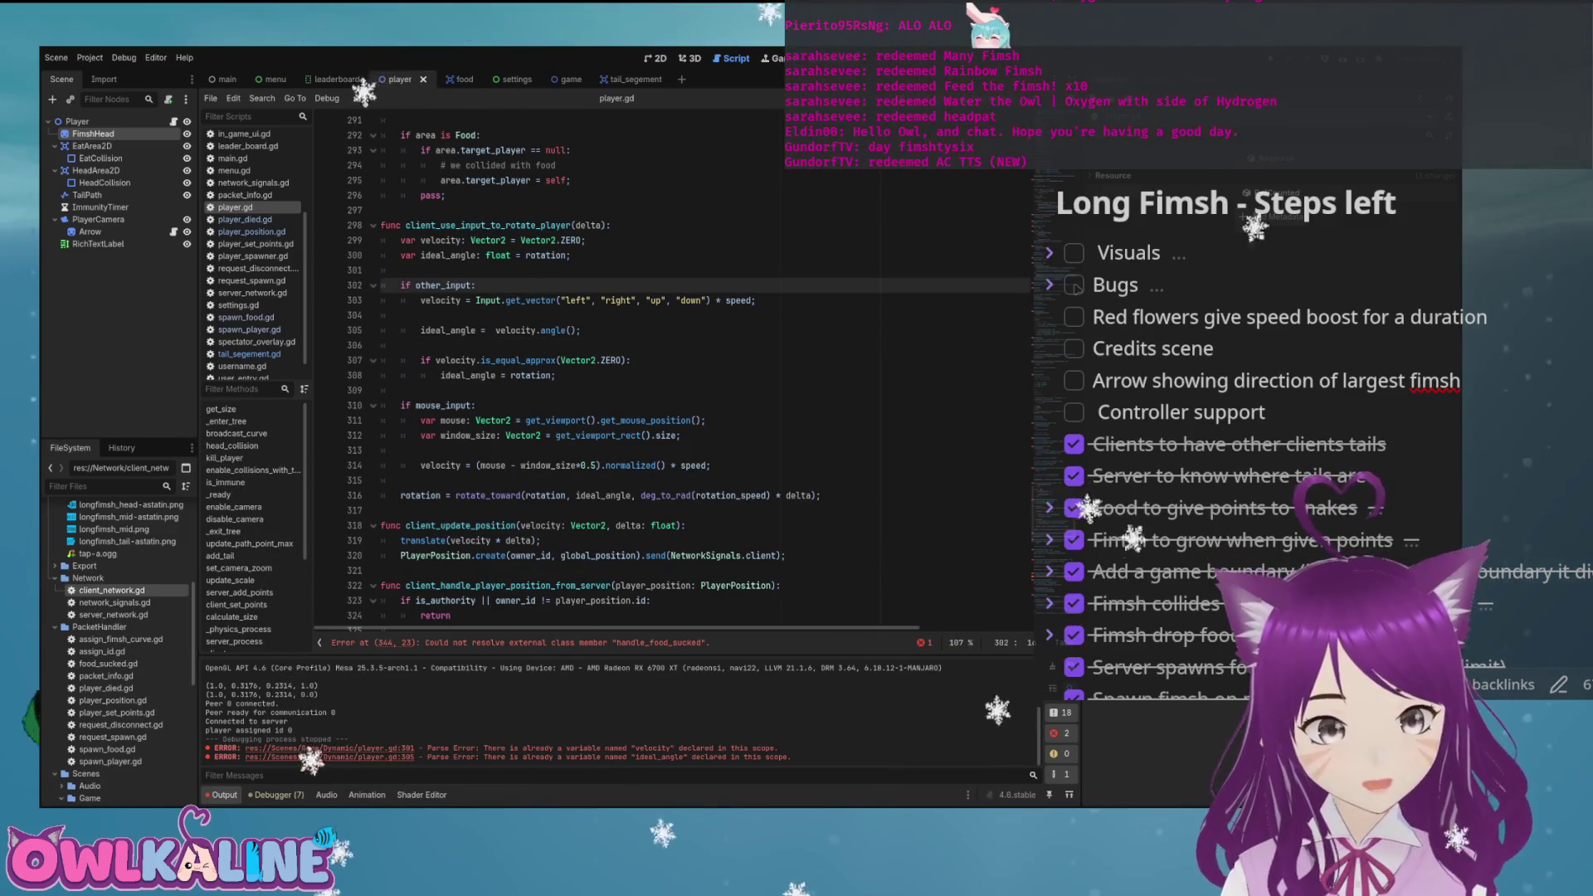
pyautogui.scroll(-1, 456, 285)
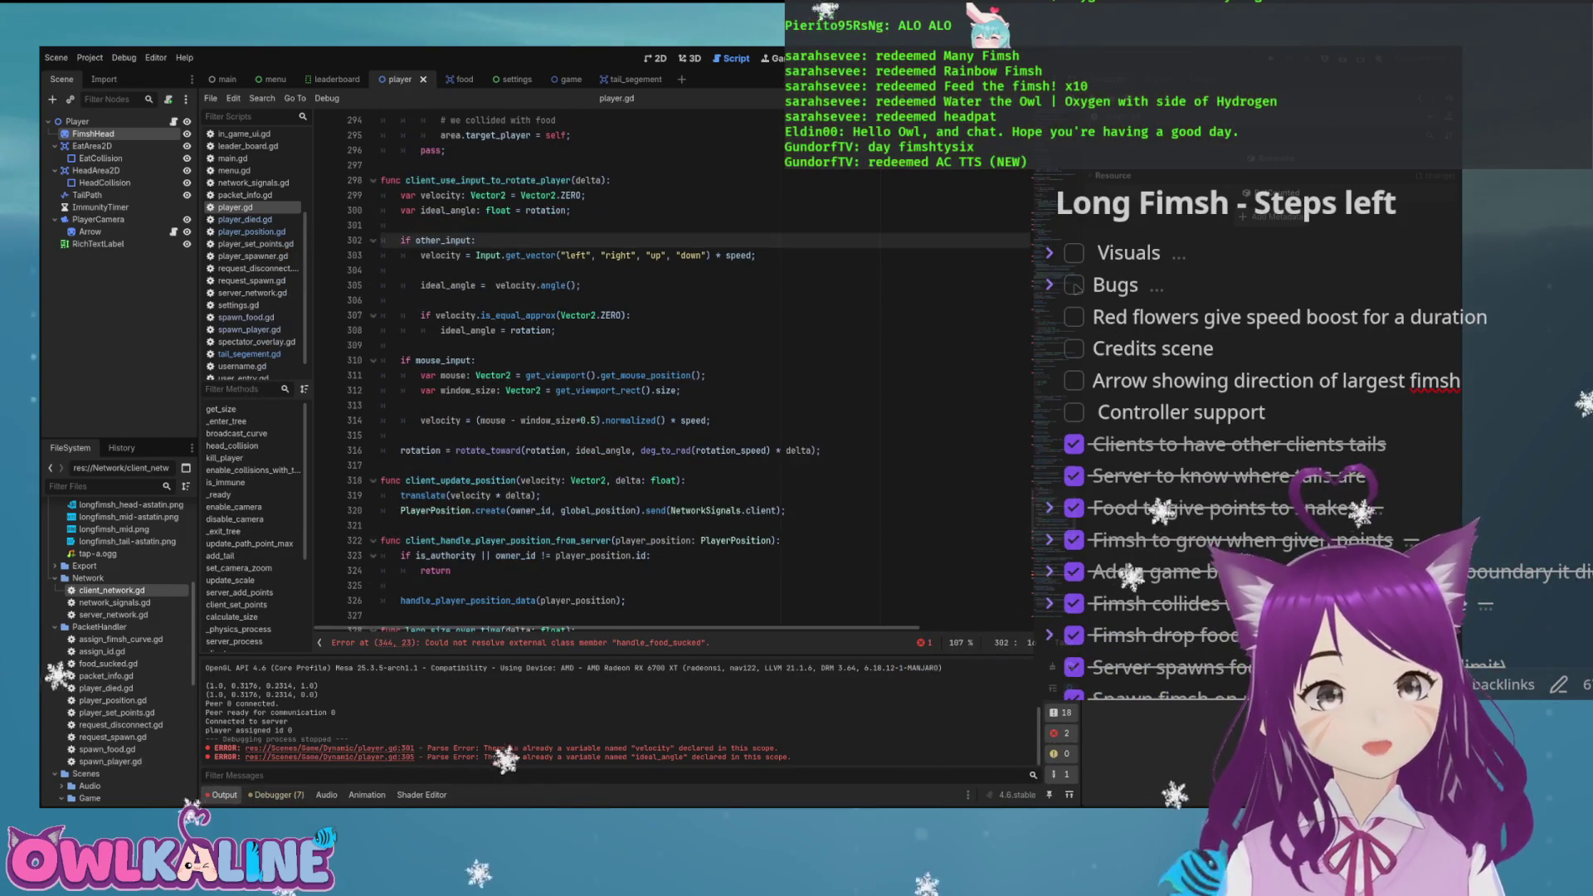
pyautogui.click(714, 421)
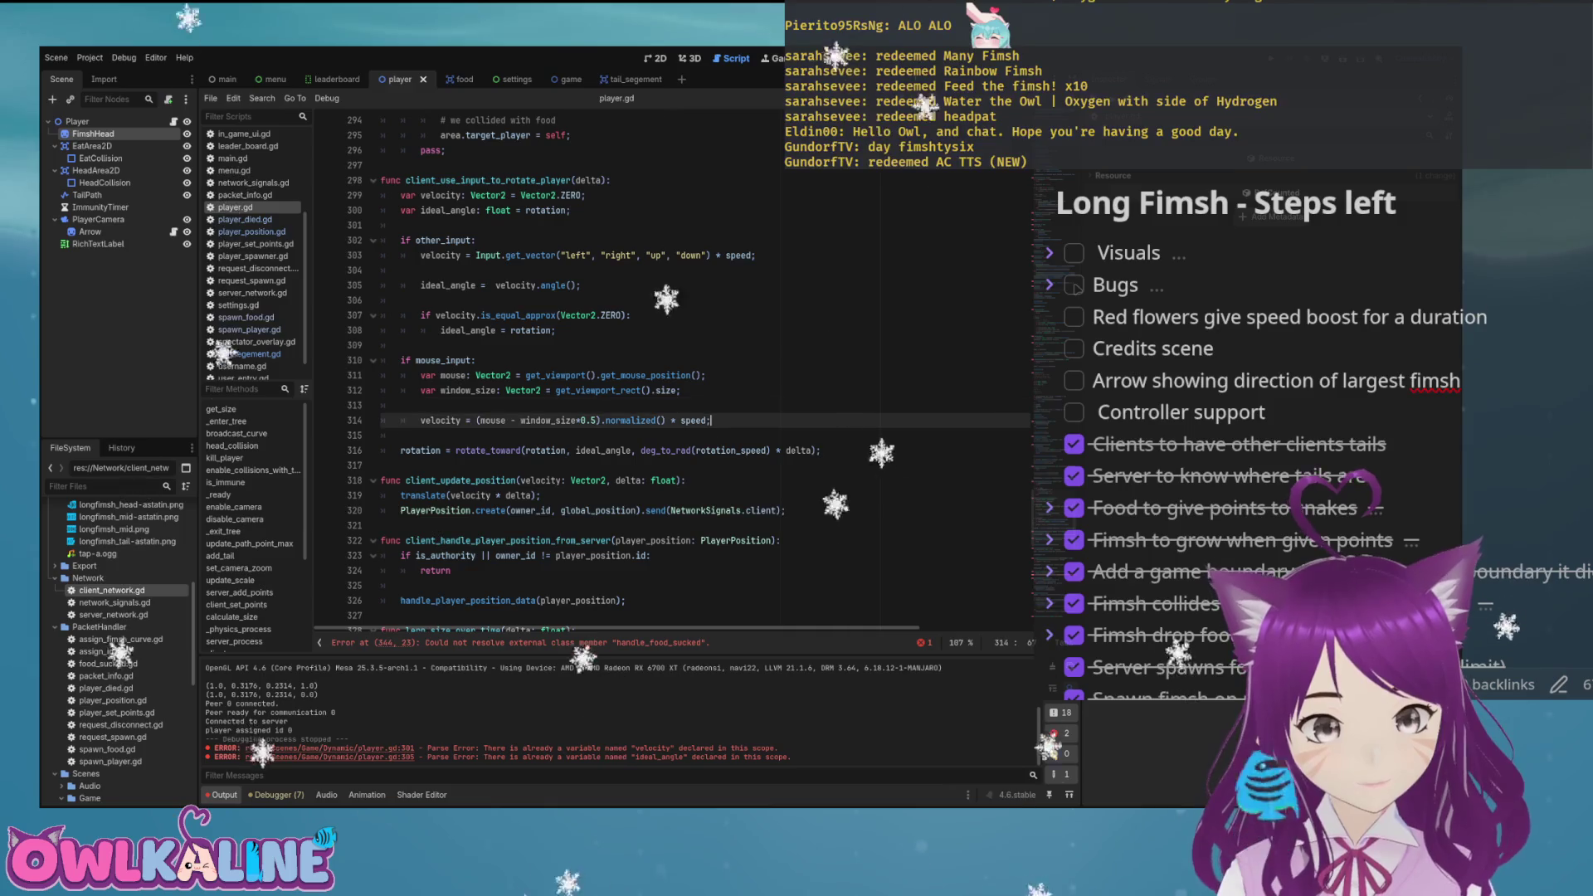
pyautogui.press('Return')
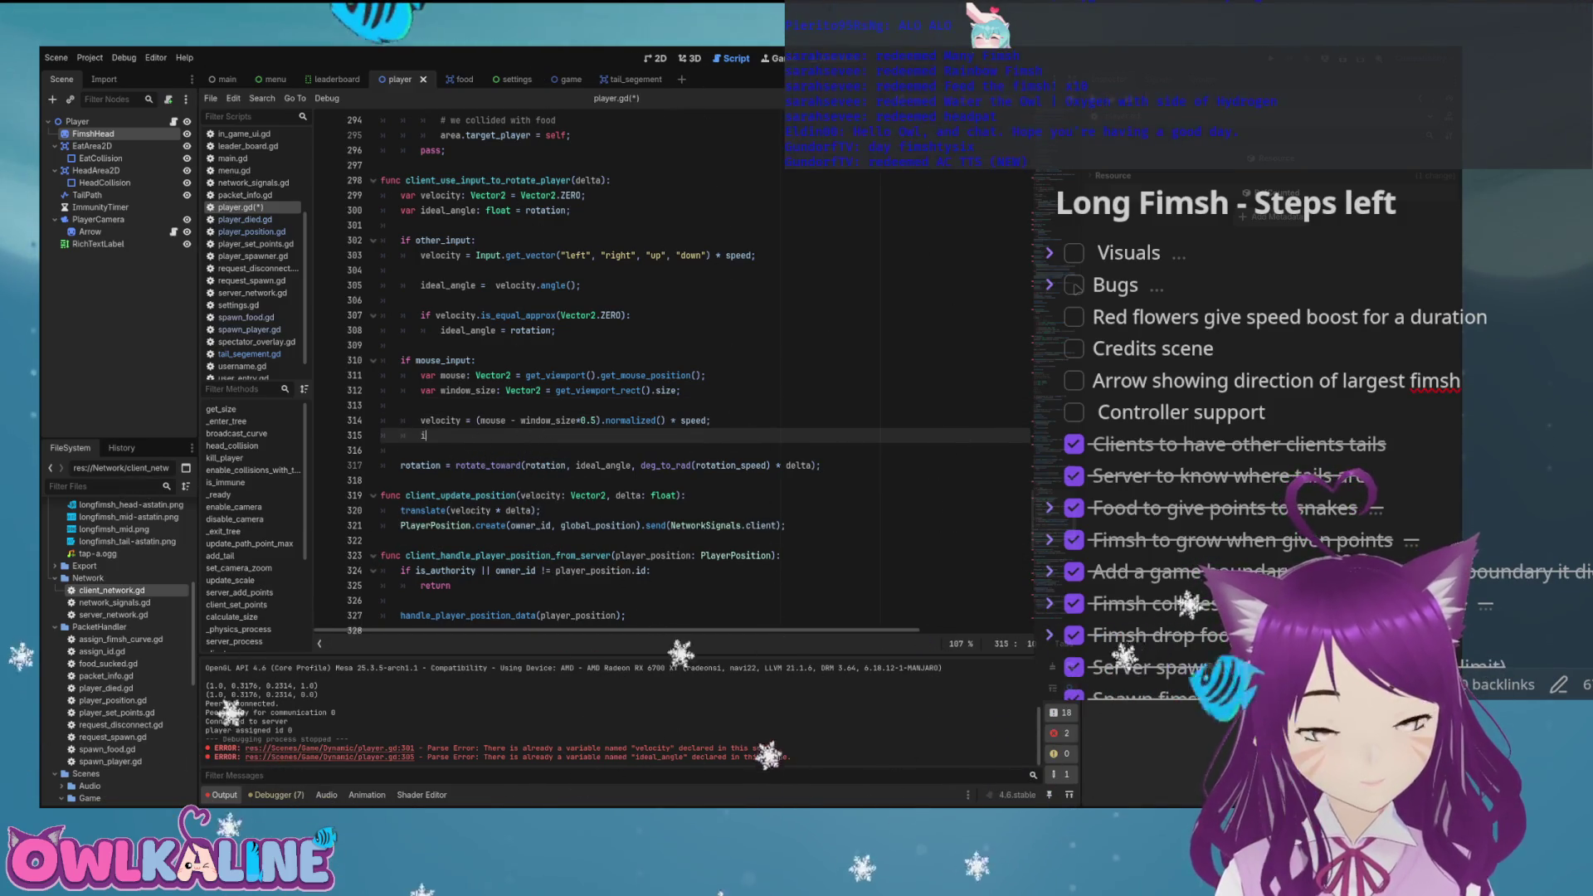
pyautogui.write('deal_angle')
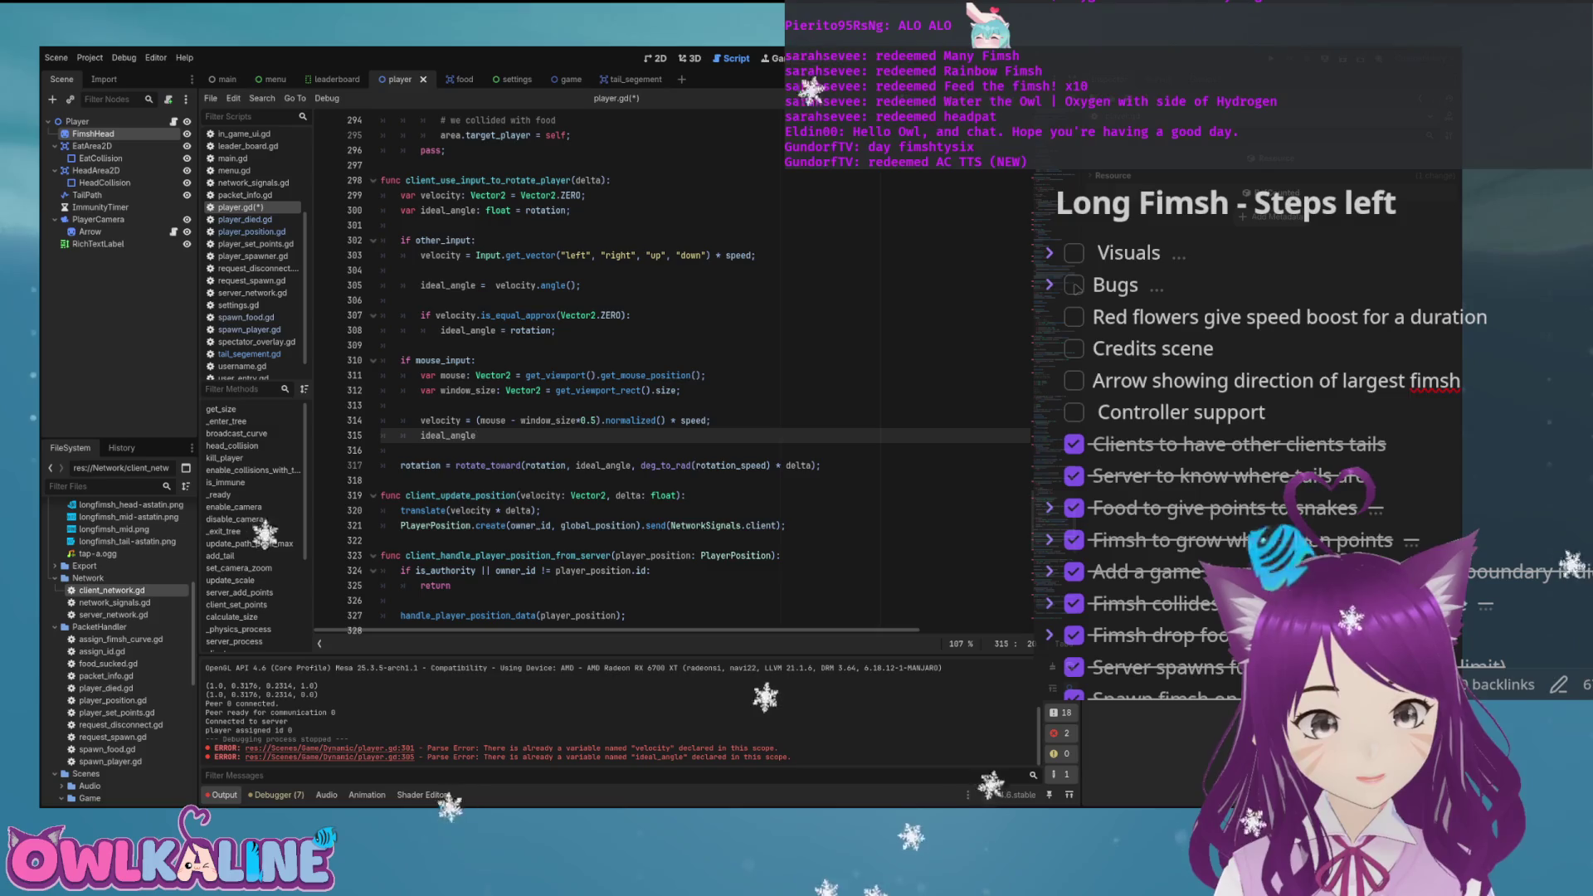
pyautogui.write('.')
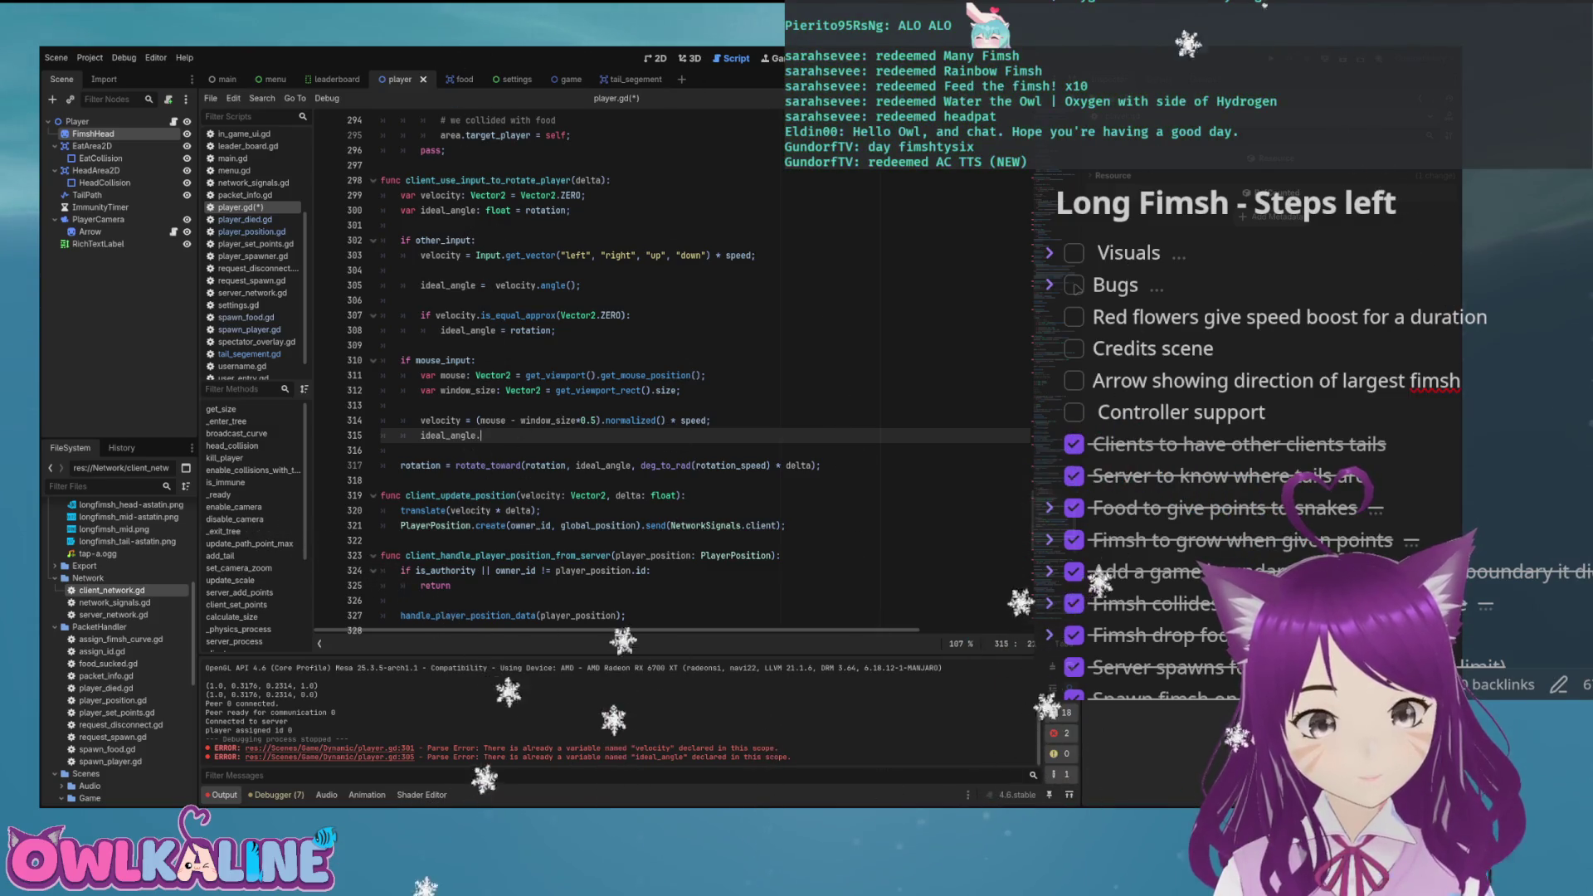
pyautogui.press('BackSpace')
pyautogui.write('= velocity')
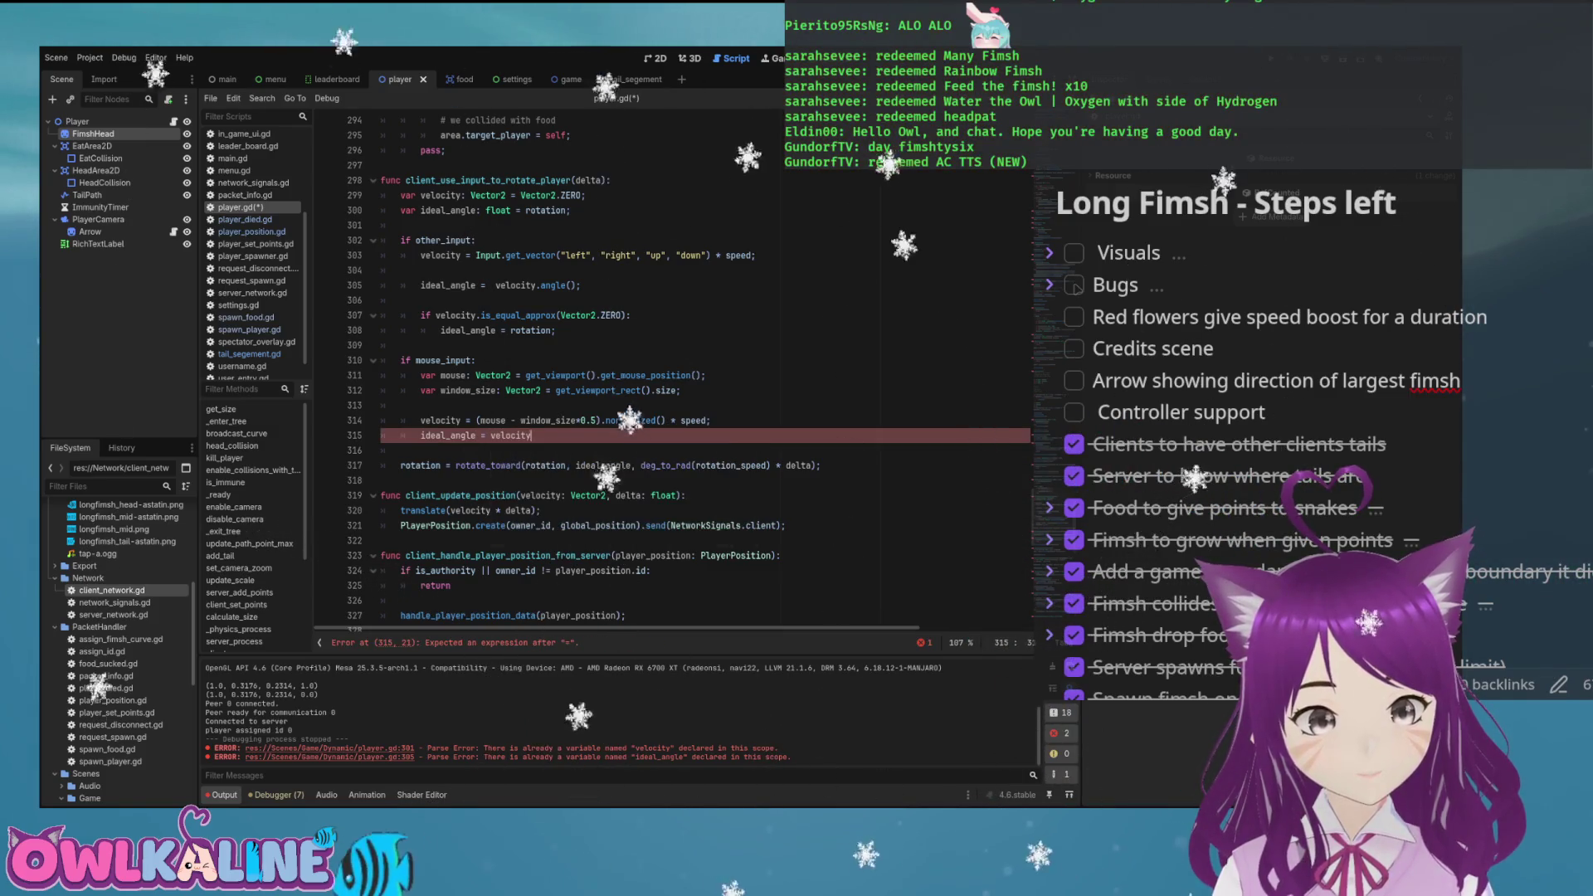
pyautogui.write('.angle();')
pyautogui.hotkey('ctrl', 's')
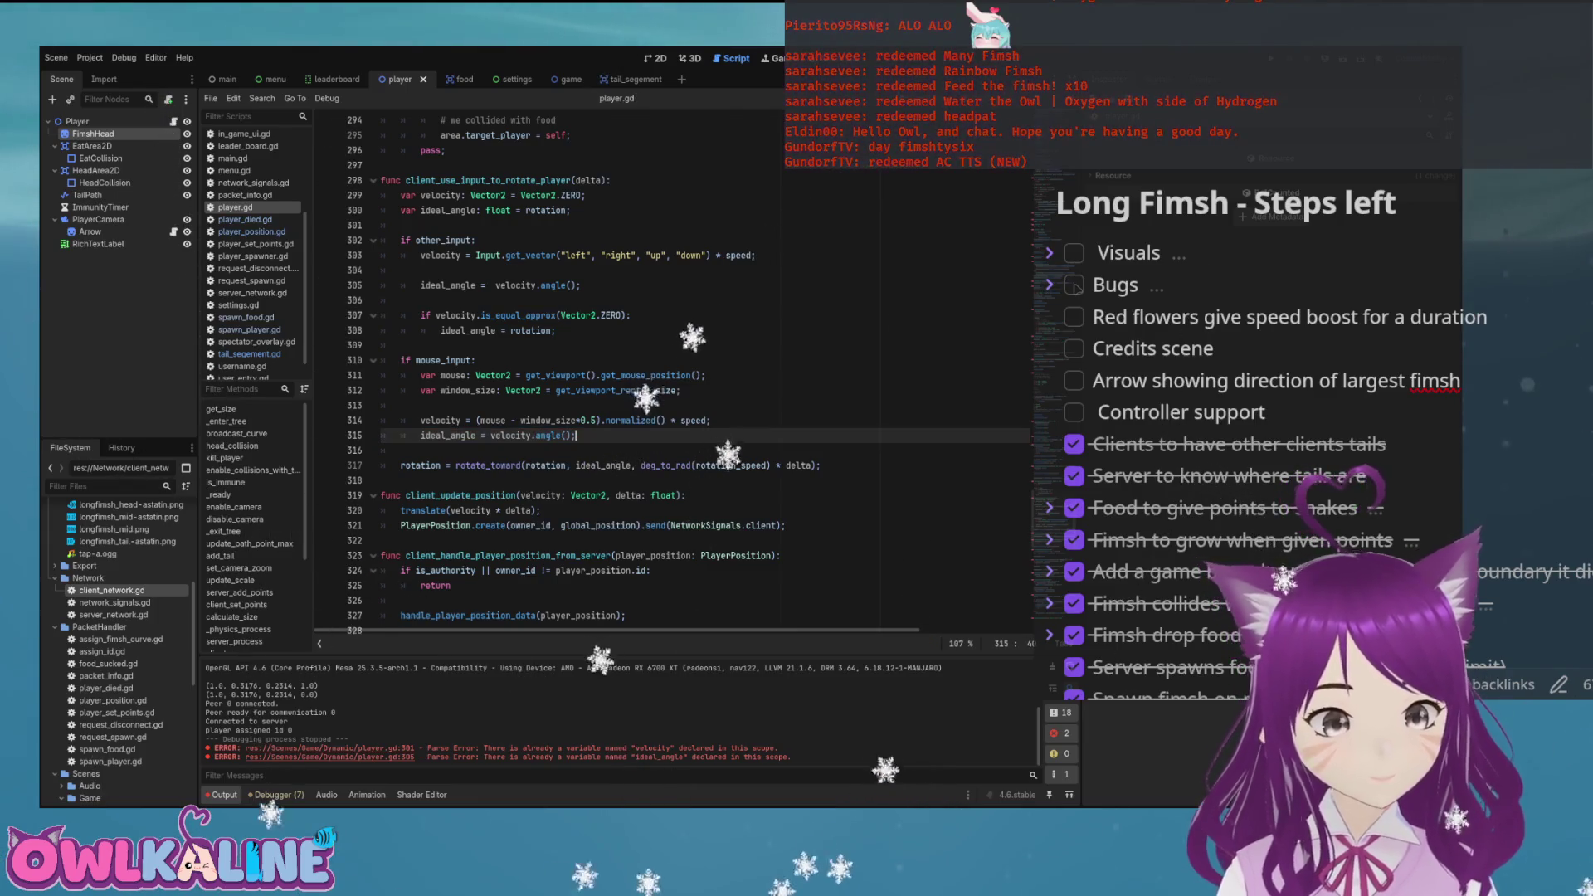
# - Move the ideal_angle block from the keyboard branch to after the mouse branch
pyautogui.moveTo(382, 277); pyautogui.dragTo(581, 332)
pyautogui.hotkey('ctrl', 'c')
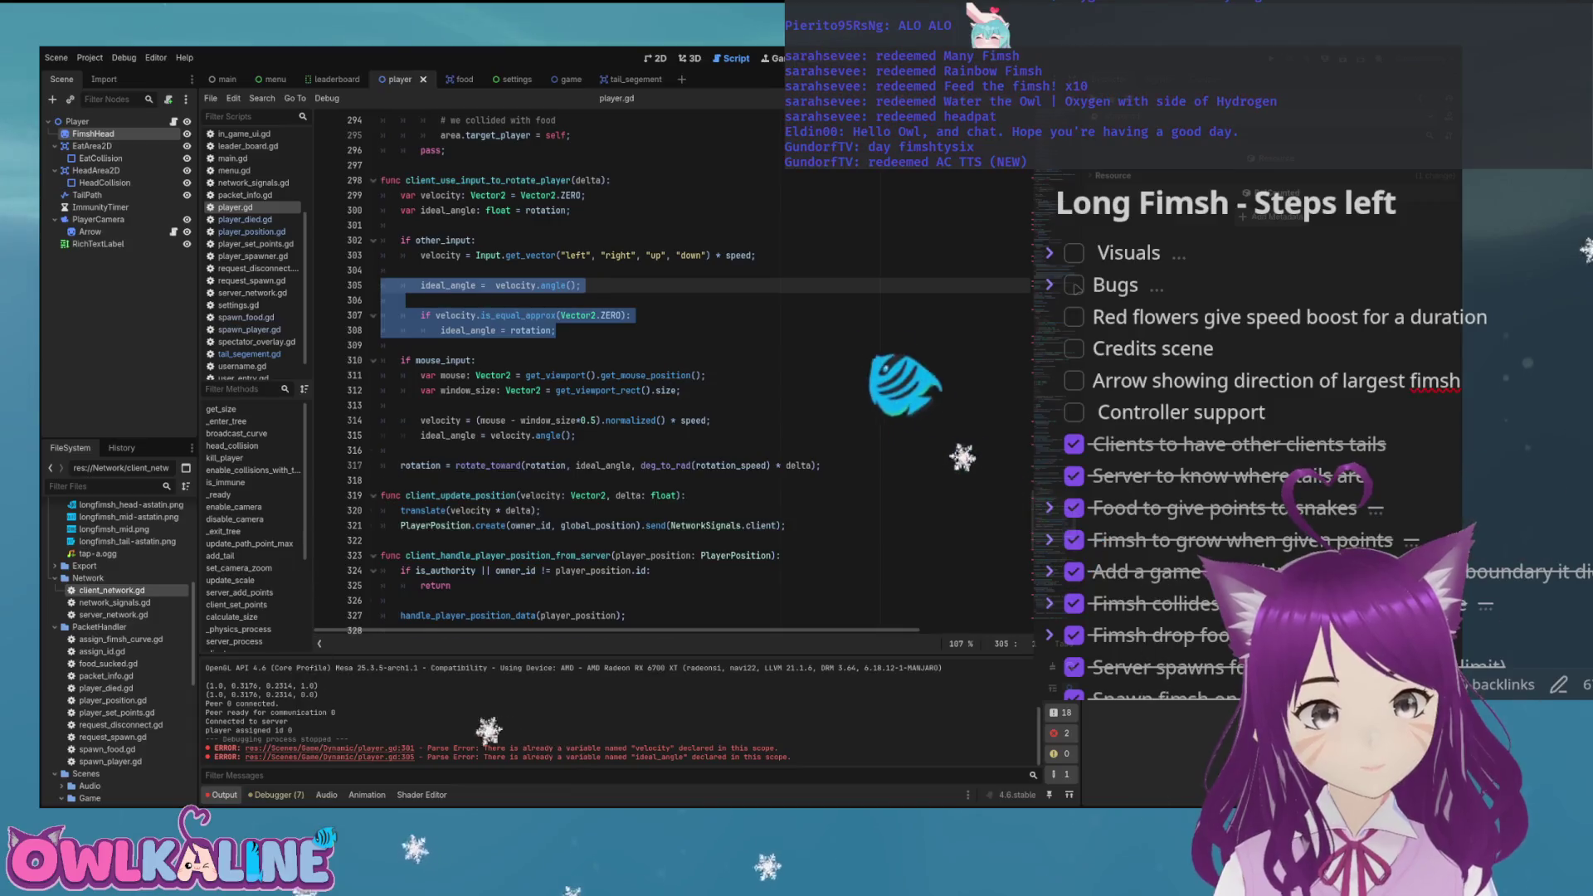
pyautogui.press('Delete')
pyautogui.press('Return')
pyautogui.press('Return')
pyautogui.hotkey('ctrl', 'v')
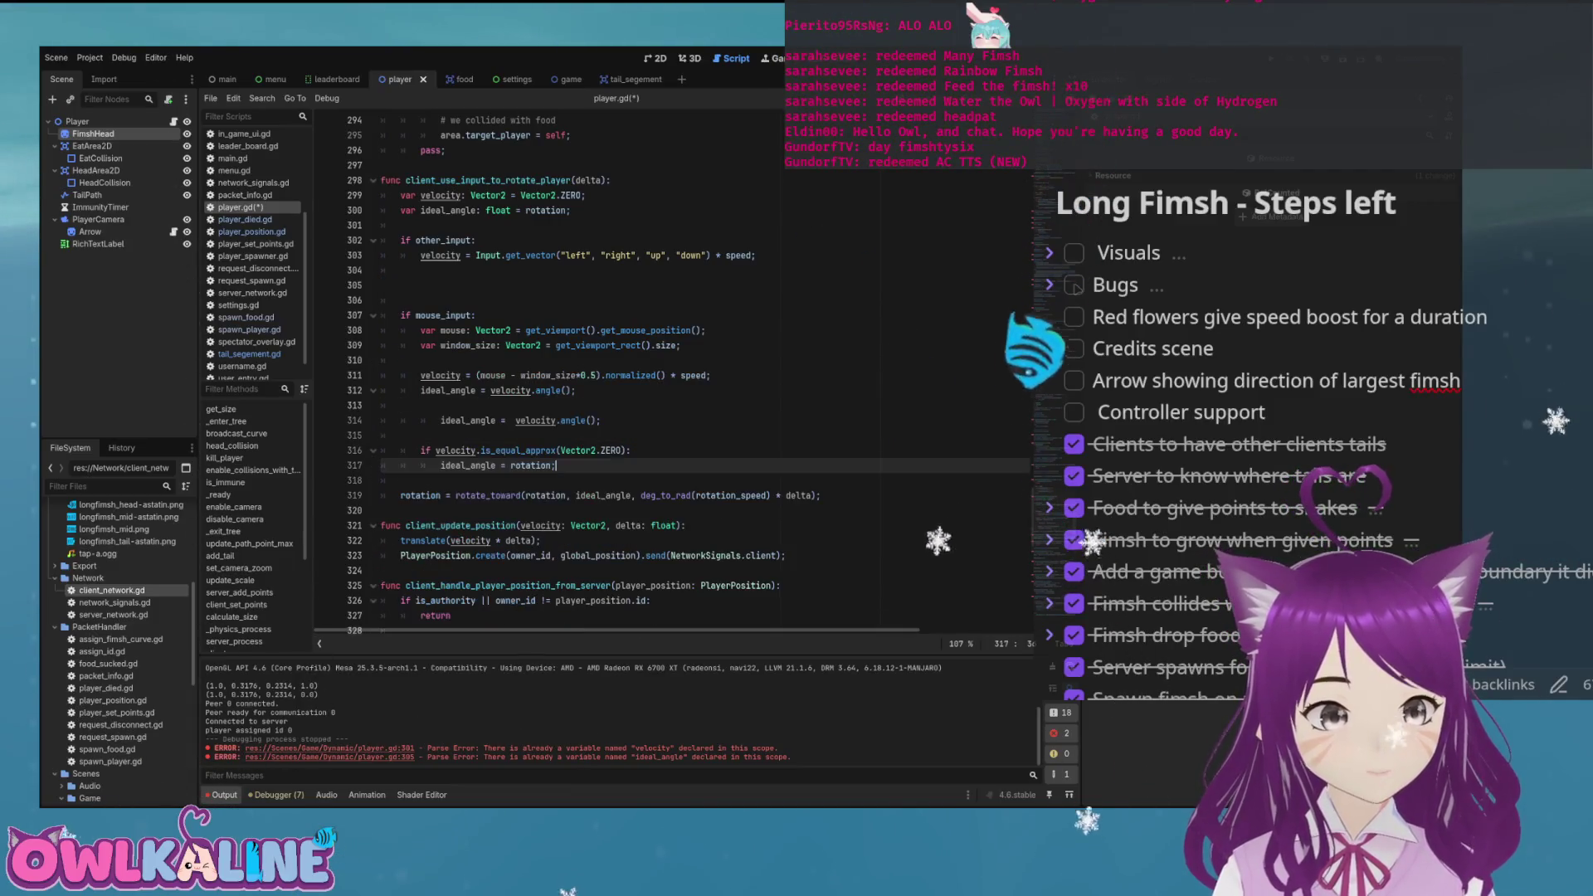
pyautogui.click(421, 449)
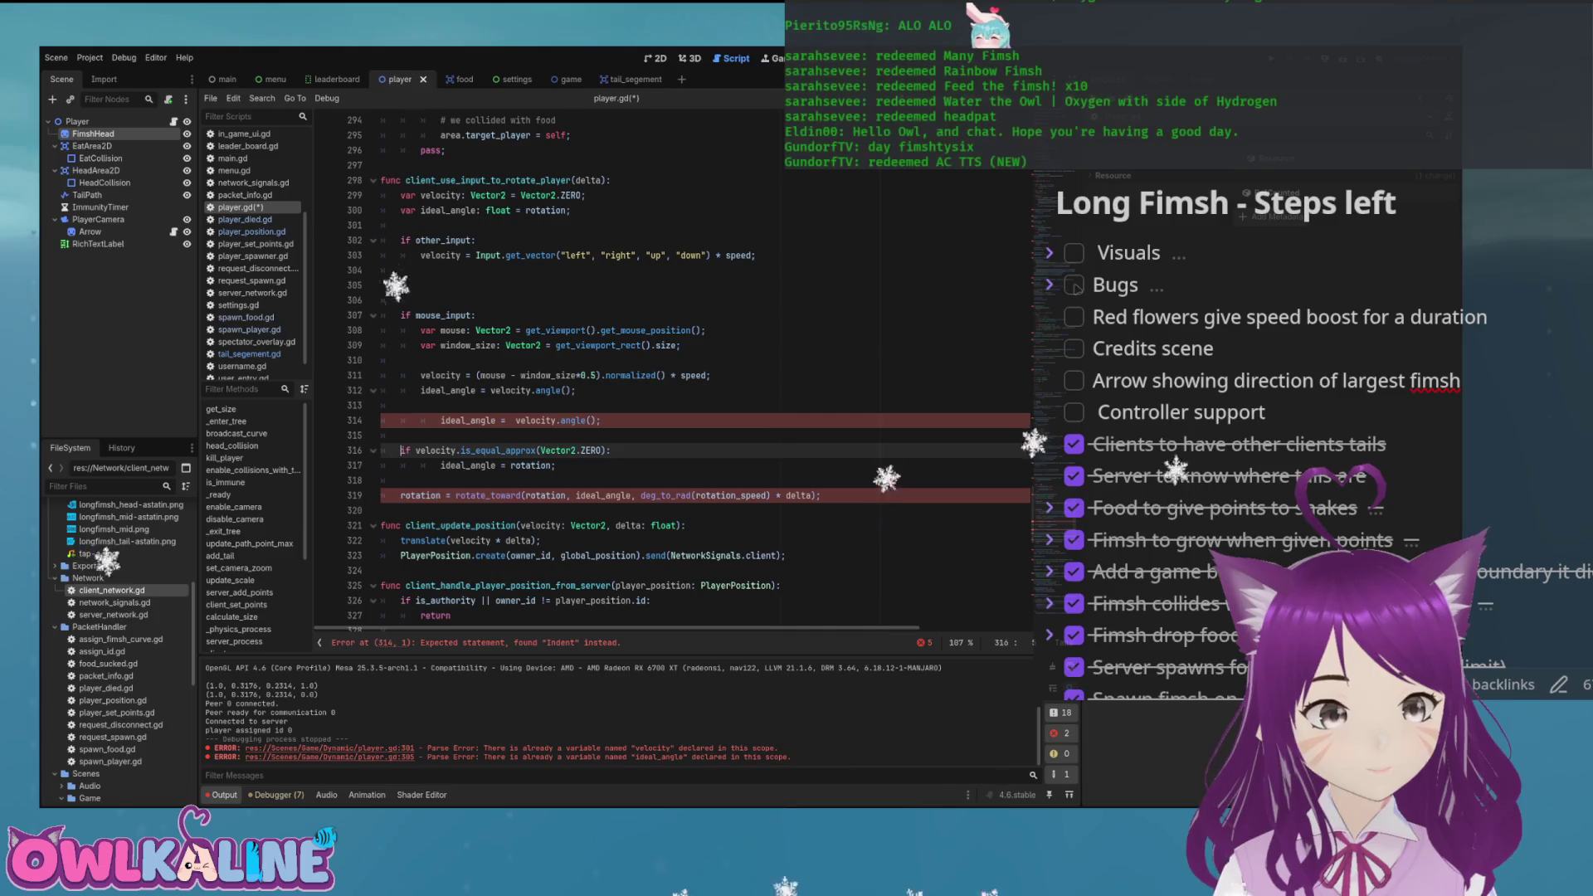
# - Unindent the pasted angle block, remove leftover blank lines, and save
pyautogui.press('Up')
pyautogui.press('Up')
pyautogui.hotkey('shift', 'Tab')
pyautogui.press('Up')
pyautogui.press('Up')
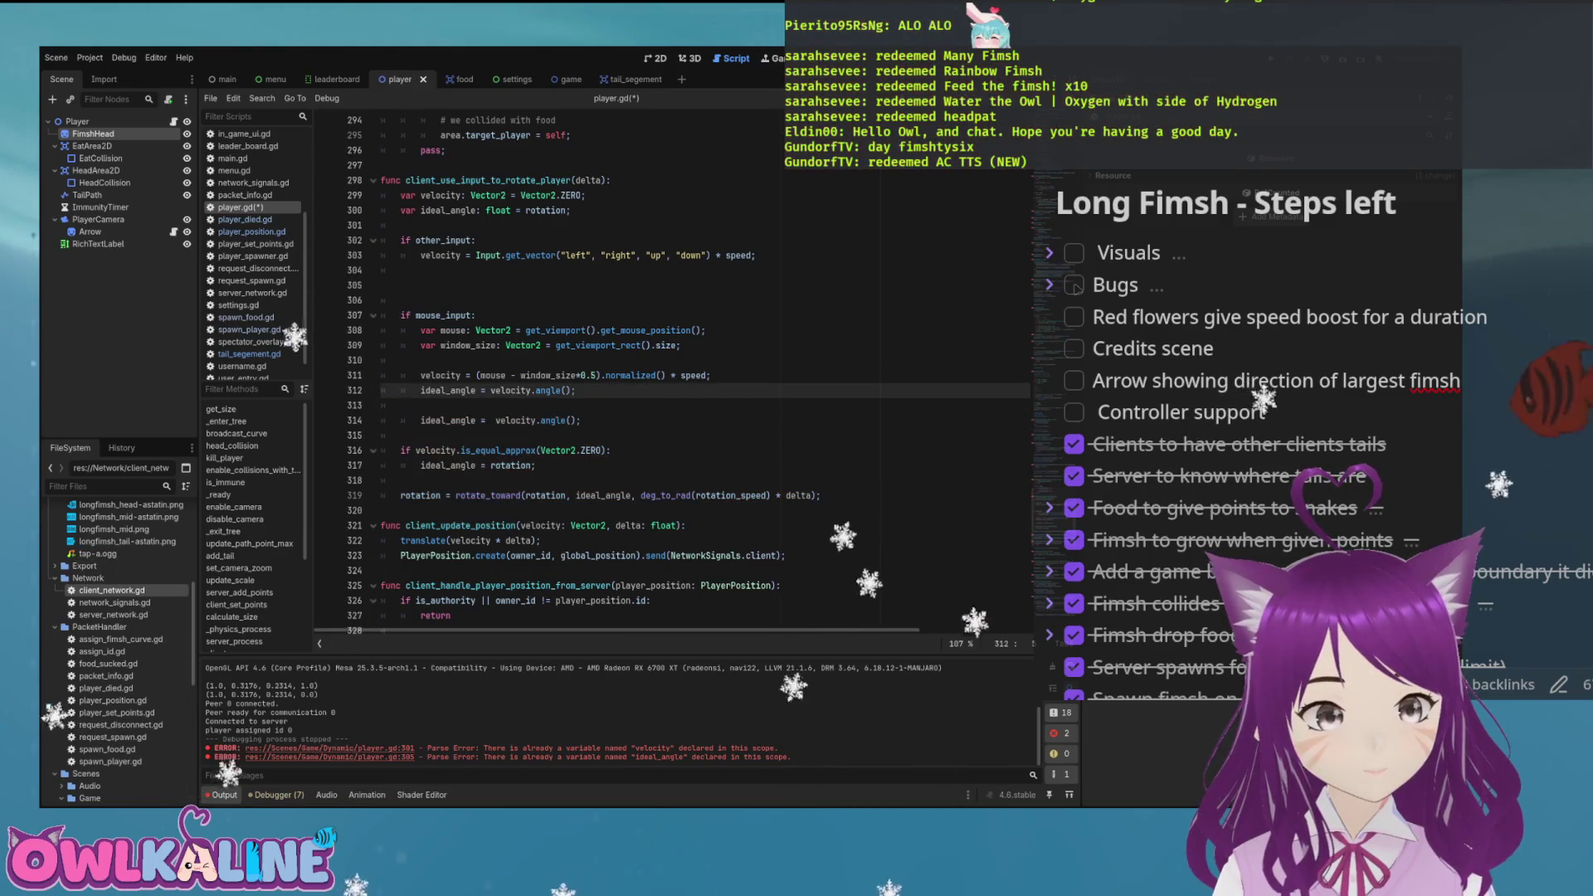
pyautogui.hotkey('ctrl', 'shift', 'k')
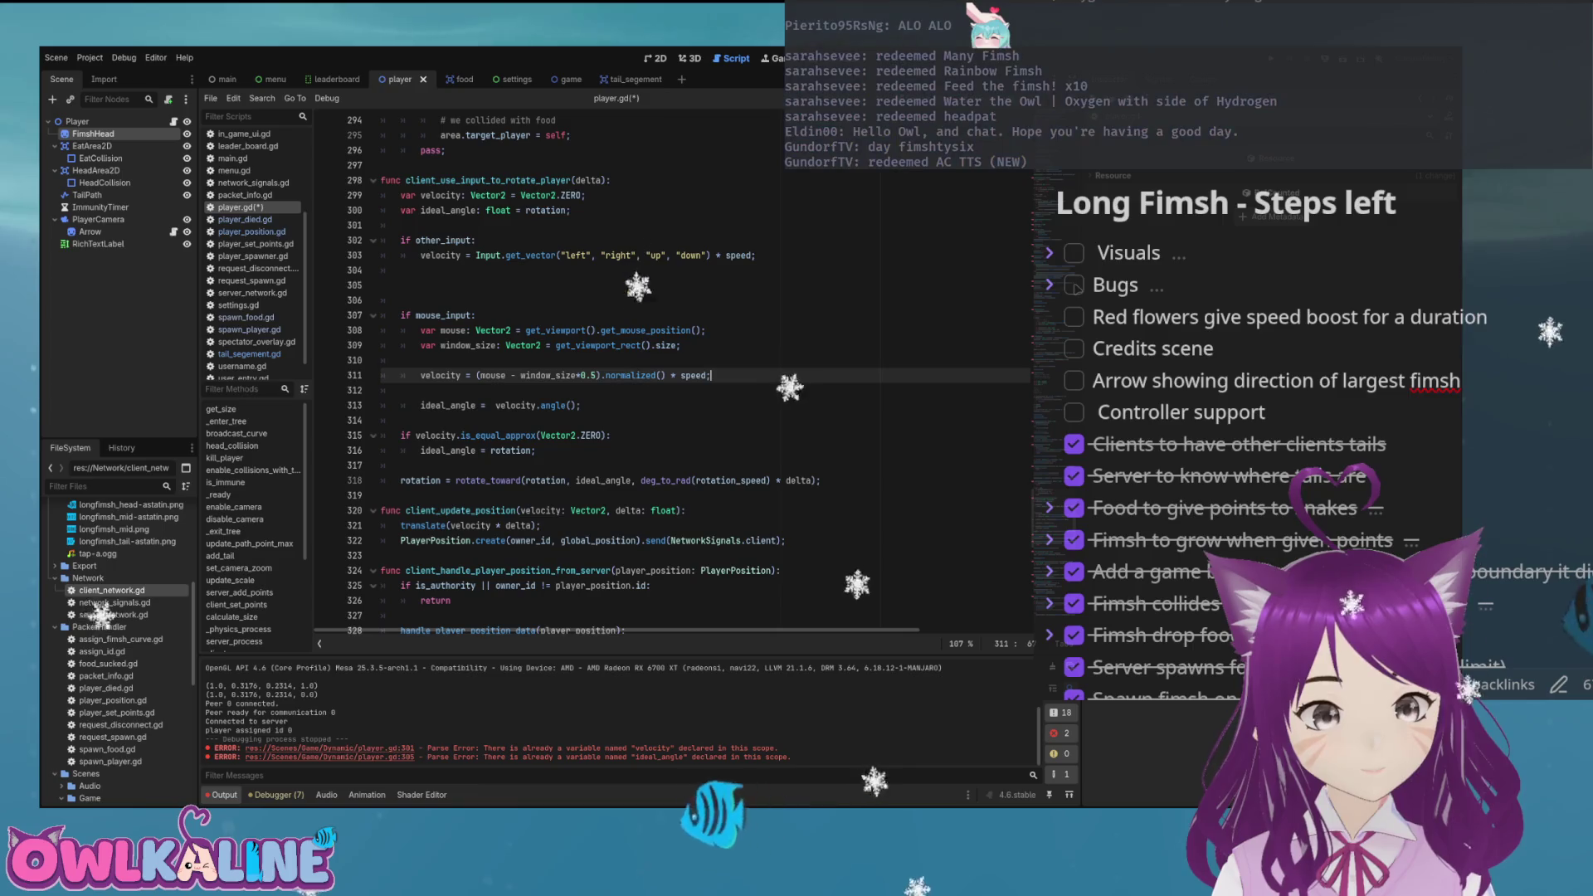
pyautogui.press('Down')
pyautogui.hotkey('shift', 'Tab')
pyautogui.press('Up')
pyautogui.press('Up')
pyautogui.press('Up')
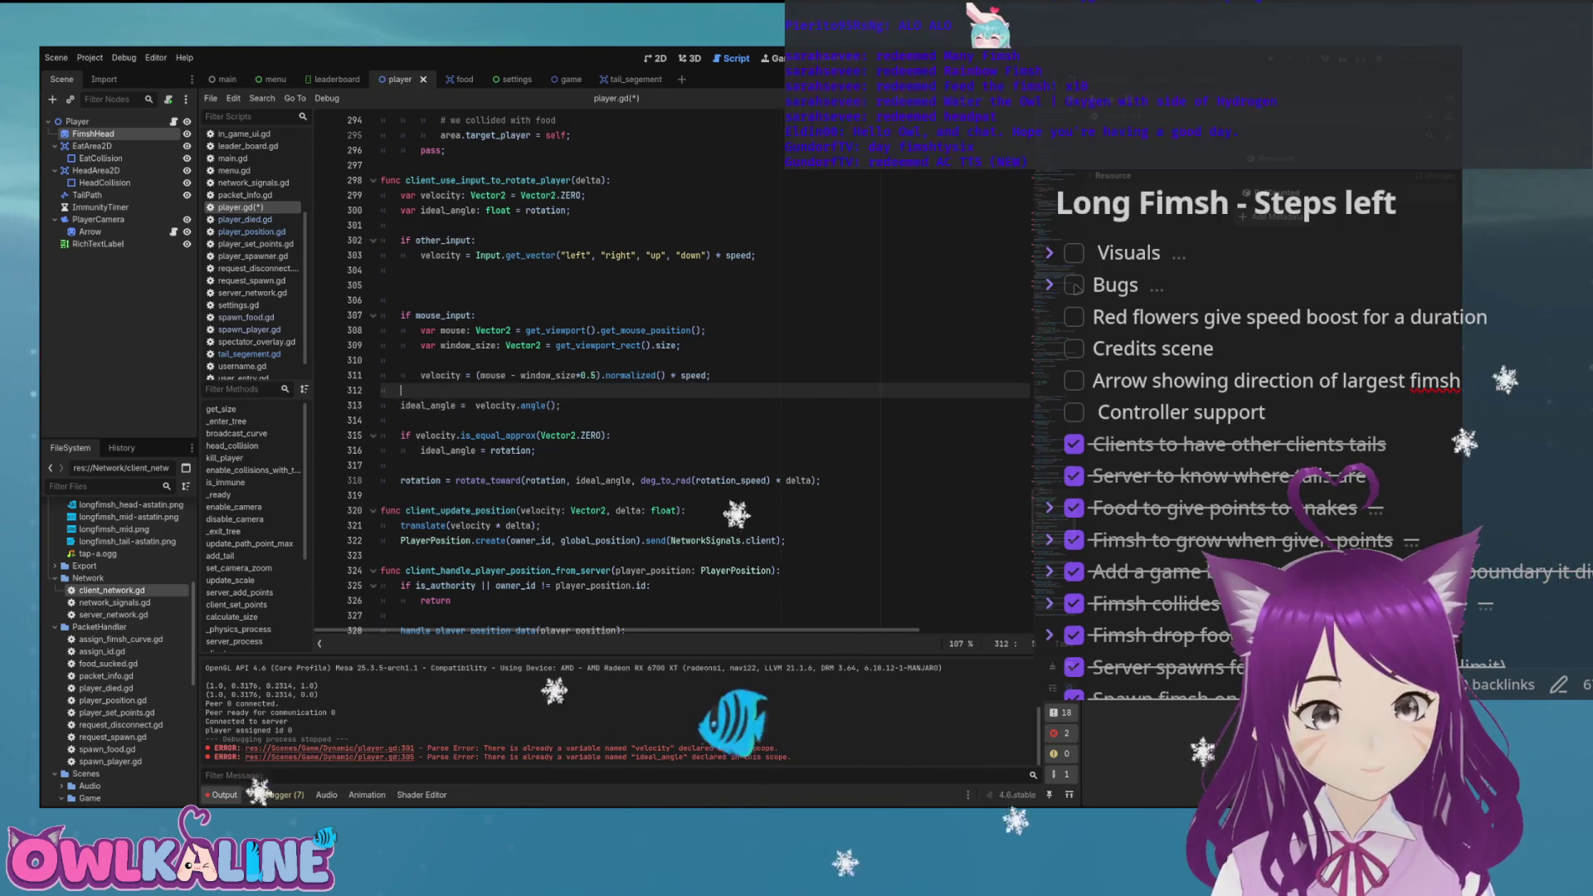
pyautogui.press('BackSpace')
pyautogui.press('BackSpace')
pyautogui.hotkey('ctrl', 's')
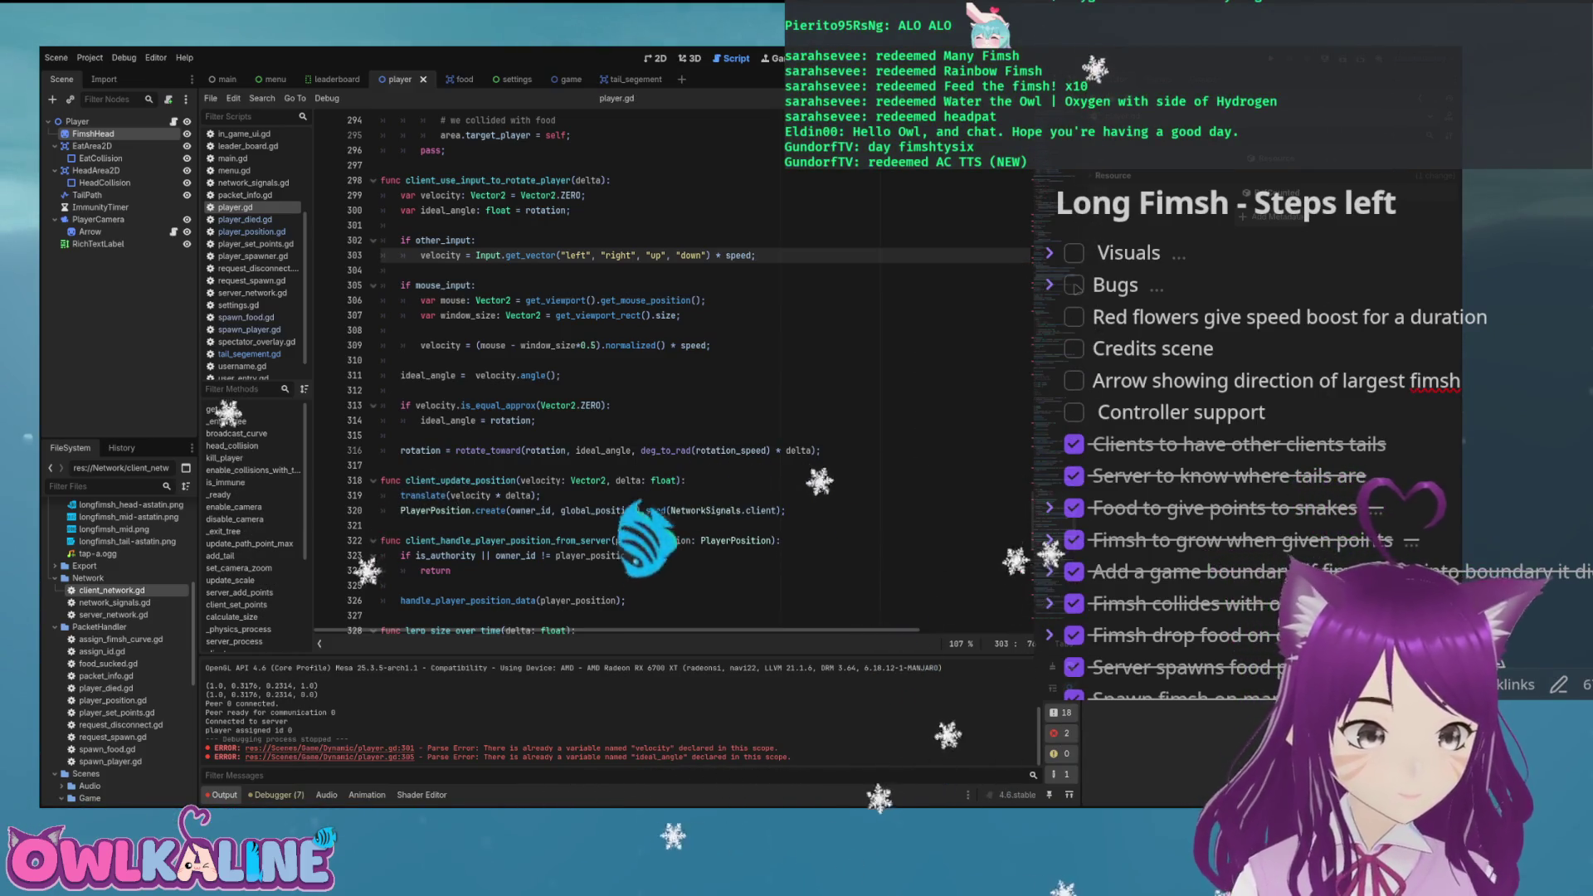
# - Run the project to test the rotation change
pyautogui.click(401, 360)
pyautogui.scroll(1, 614, 374)
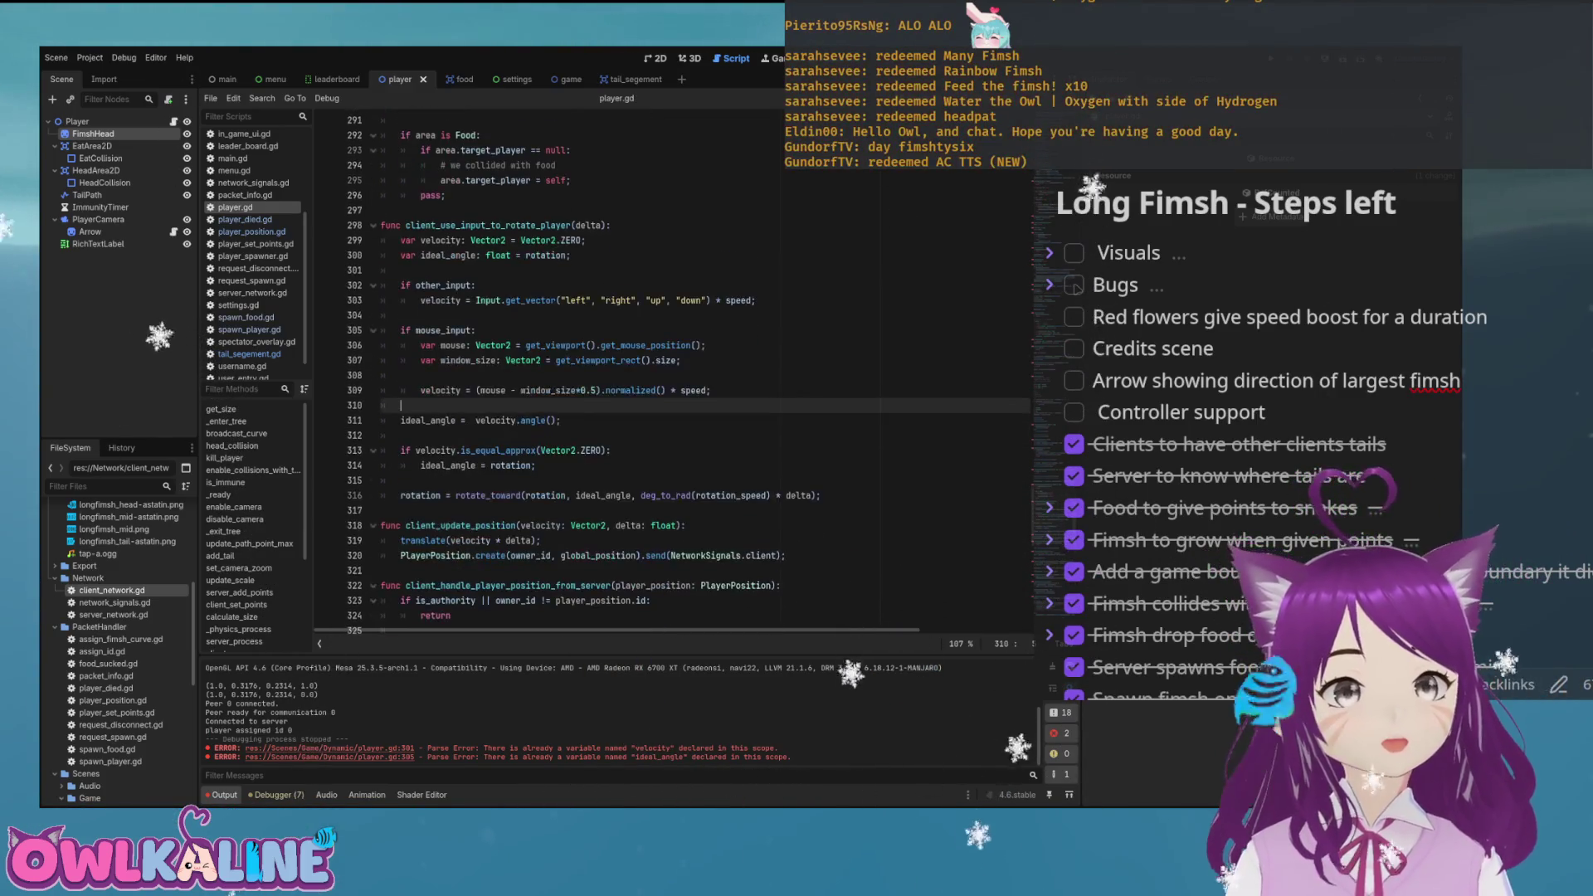
pyautogui.press('F5')
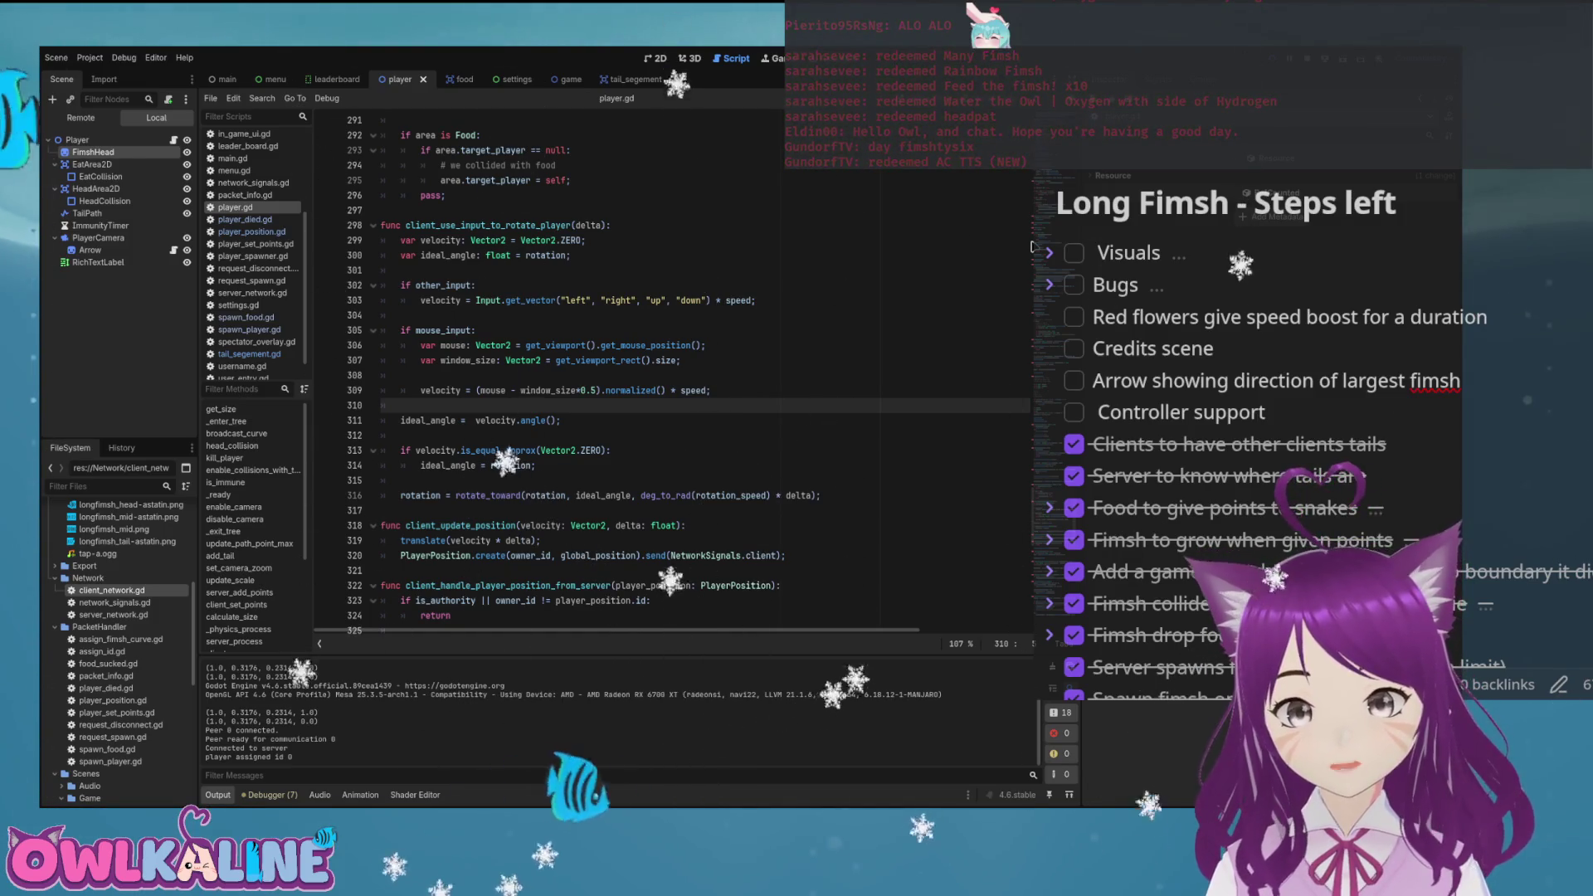
# - Stop the running game and save
pyautogui.press('F8')
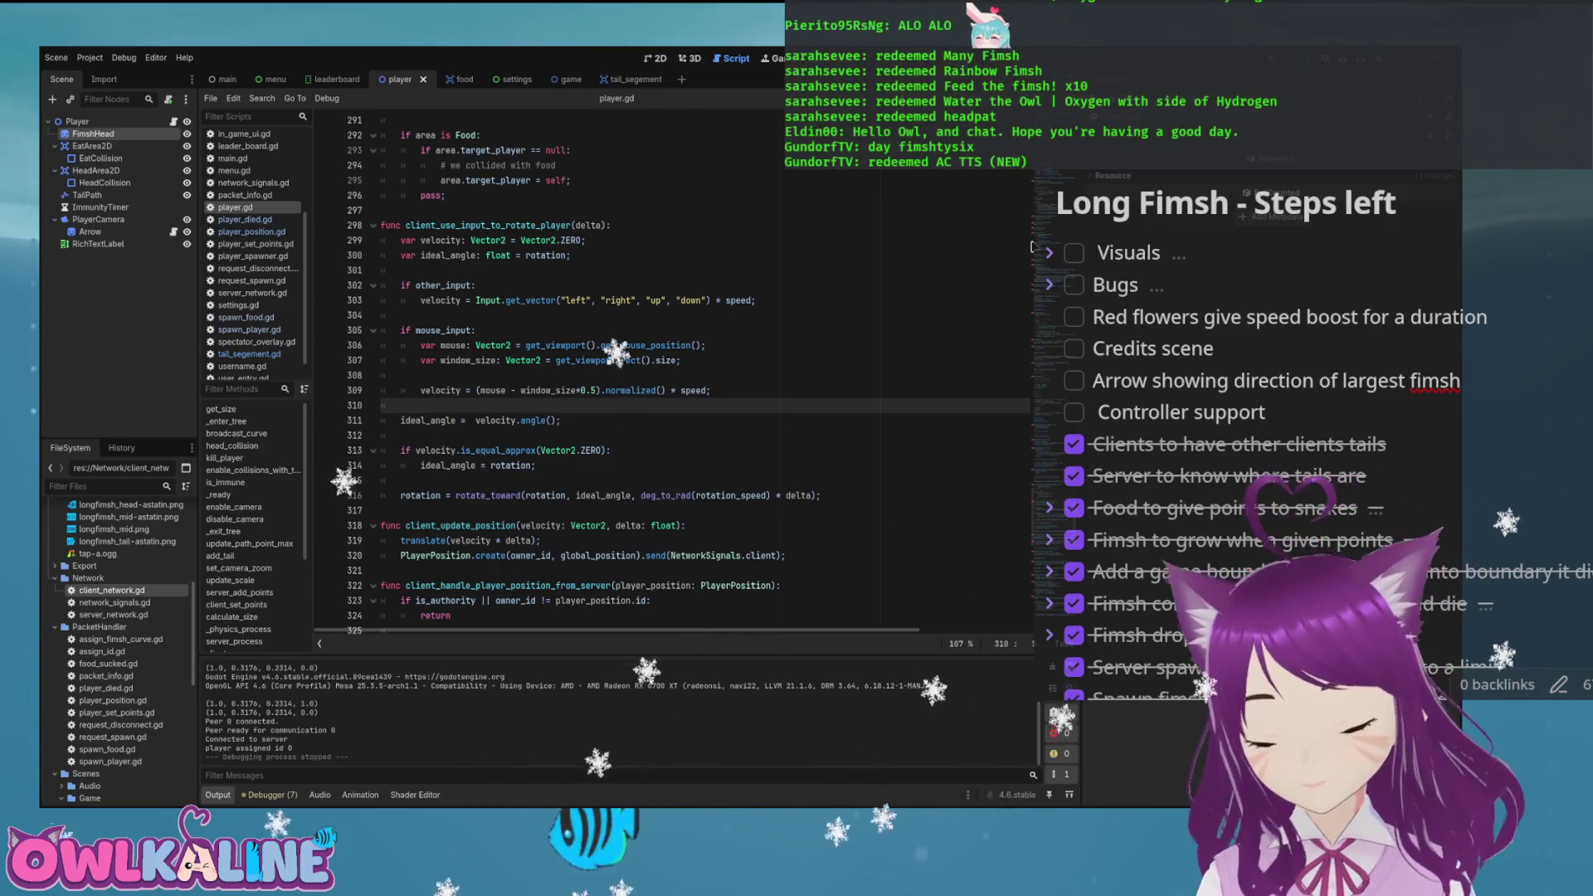
pyautogui.press('Up')
pyautogui.press('Up')
pyautogui.press('Up')
pyautogui.hotkey('ctrl', 's')
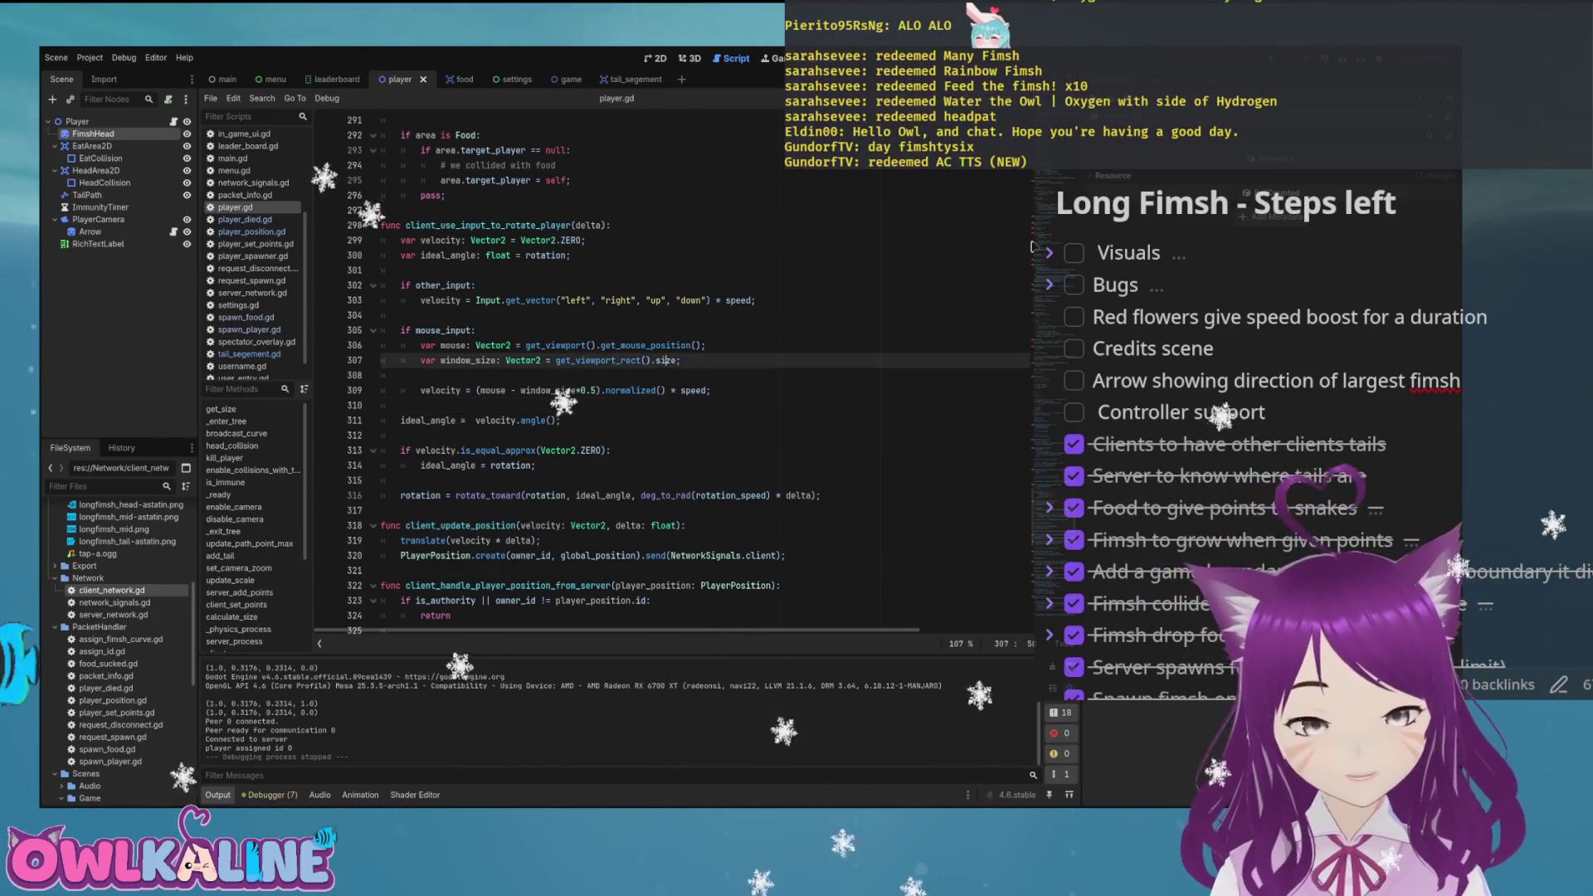
# - Delete the other_input and mouse_input declarations near the top of player.gd
pyautogui.scroll(4, 666, 535)
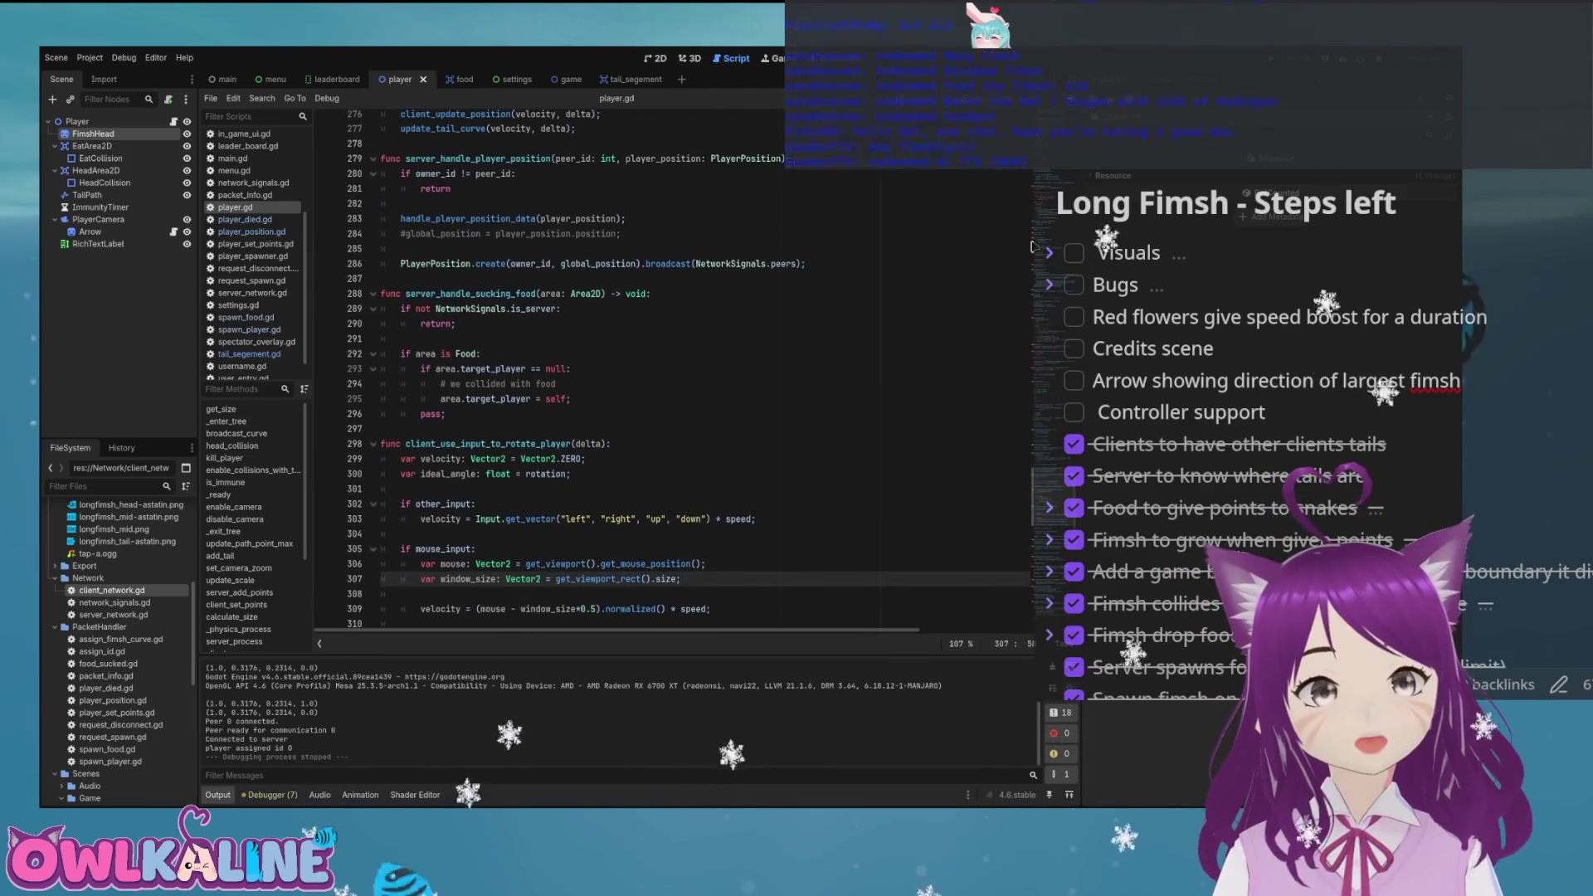
pyautogui.scroll(1, 1033, 246)
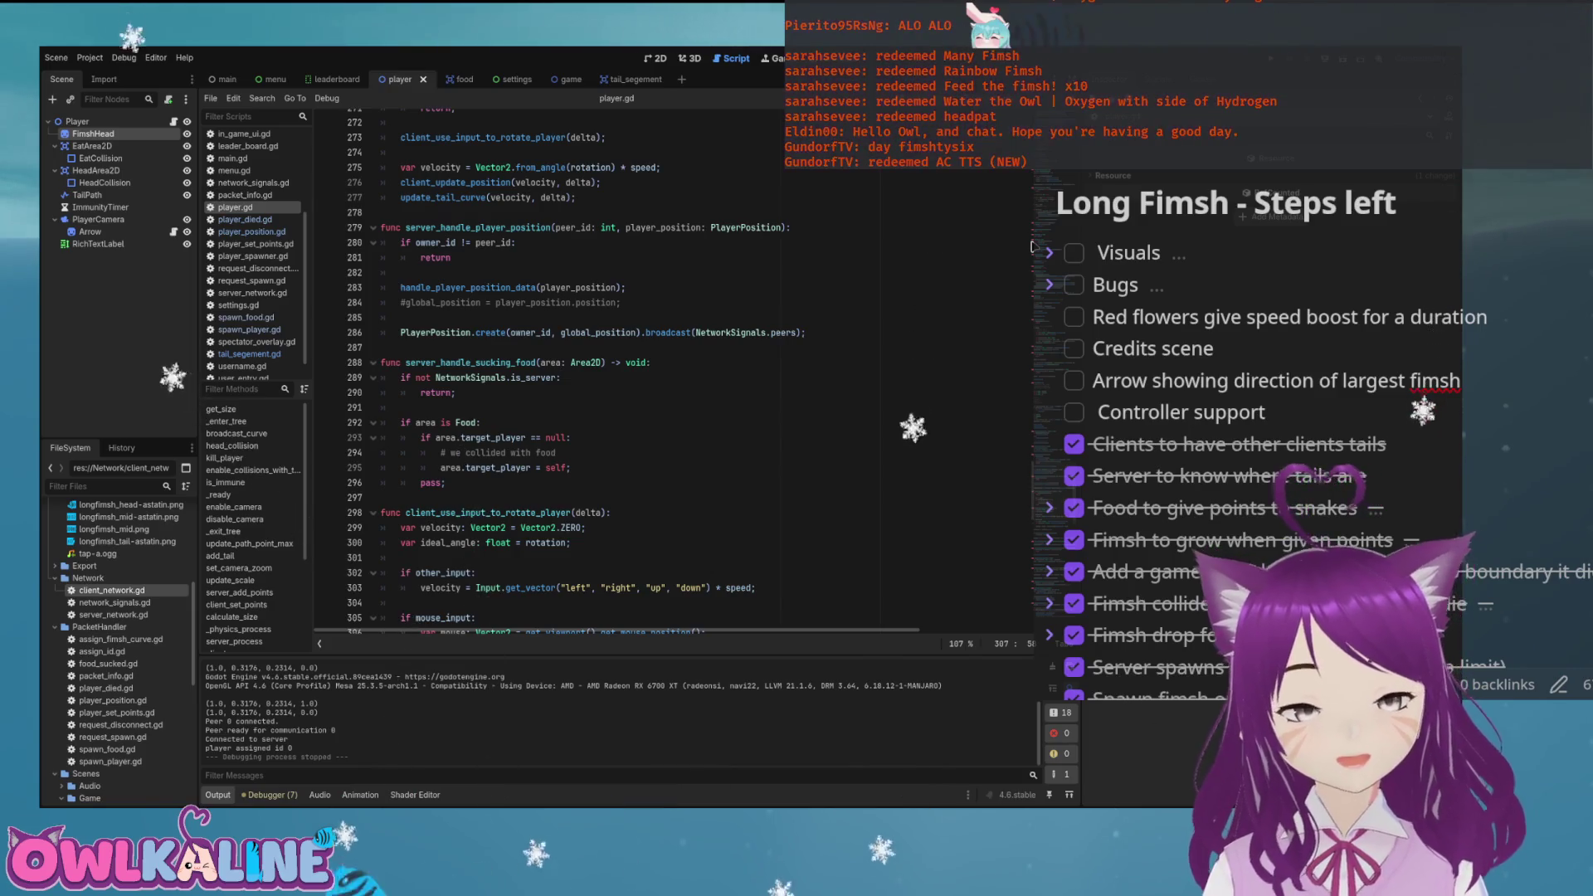
pyautogui.scroll(-5, 120, 648)
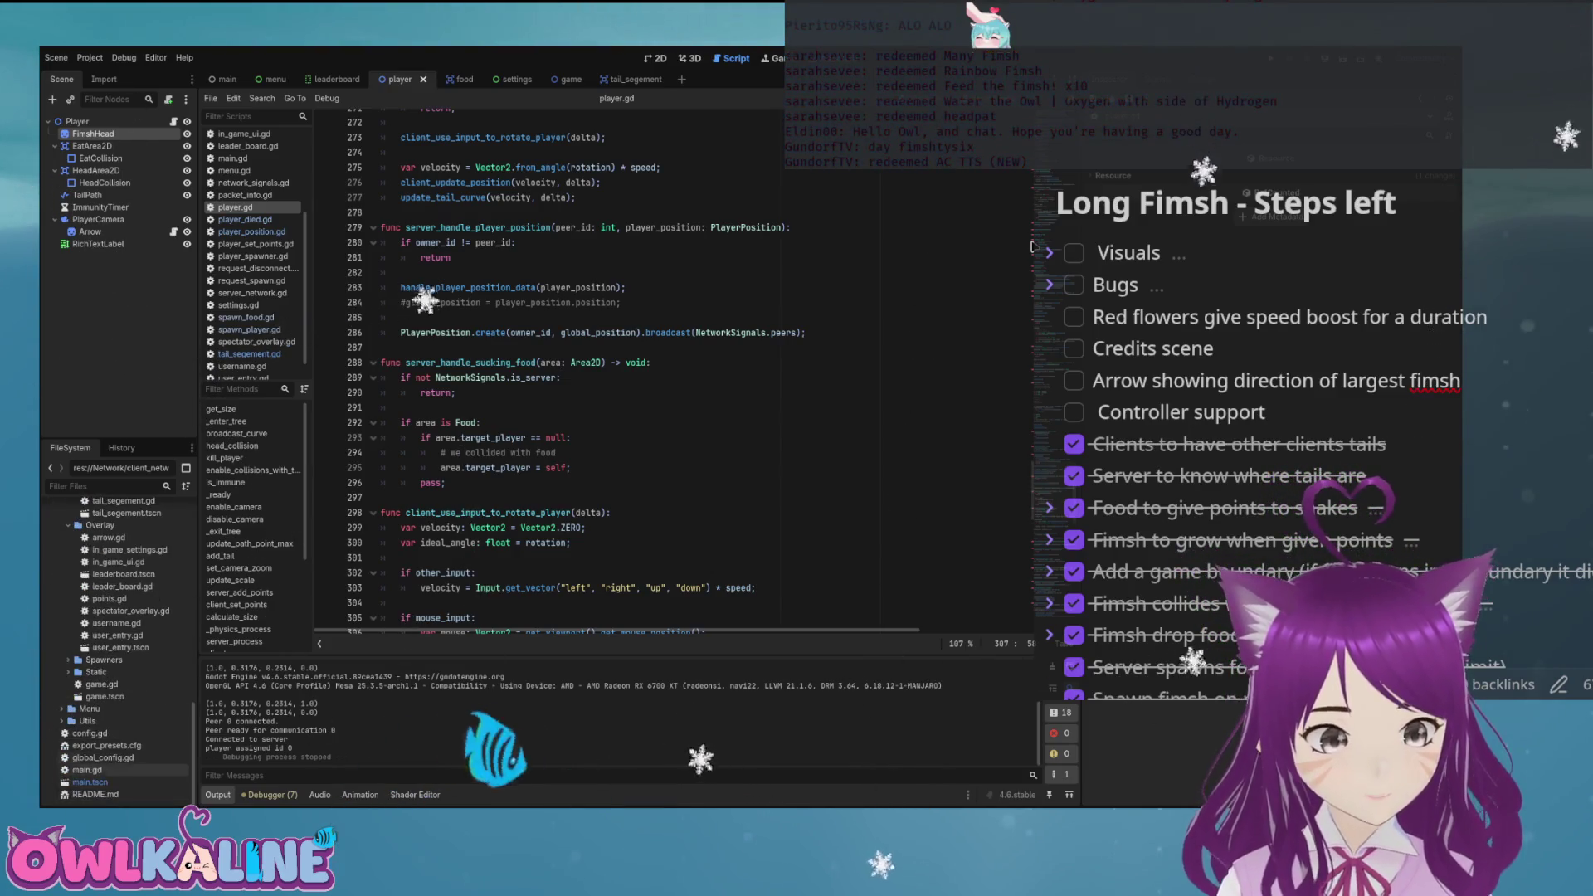
pyautogui.press('pageup')
pyautogui.press('pageup')
pyautogui.press('pageup')
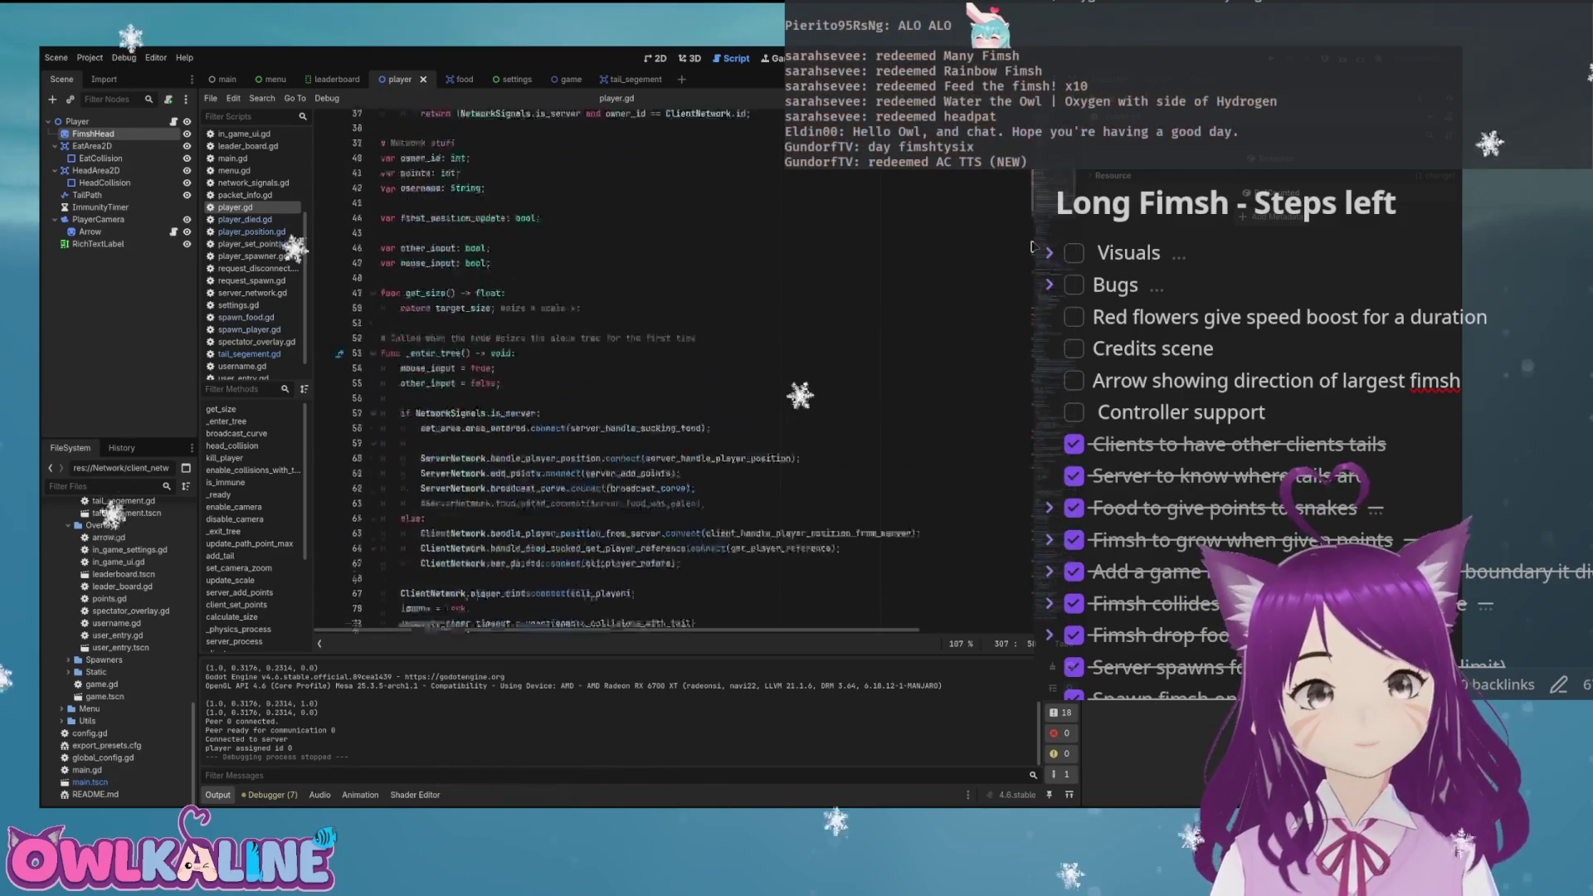
pyautogui.hotkey('shift', 'Up')
pyautogui.hotkey('shift', 'Up')
pyautogui.press('BackSpace')
pyautogui.press('BackSpace')
pyautogui.press('BackSpace')
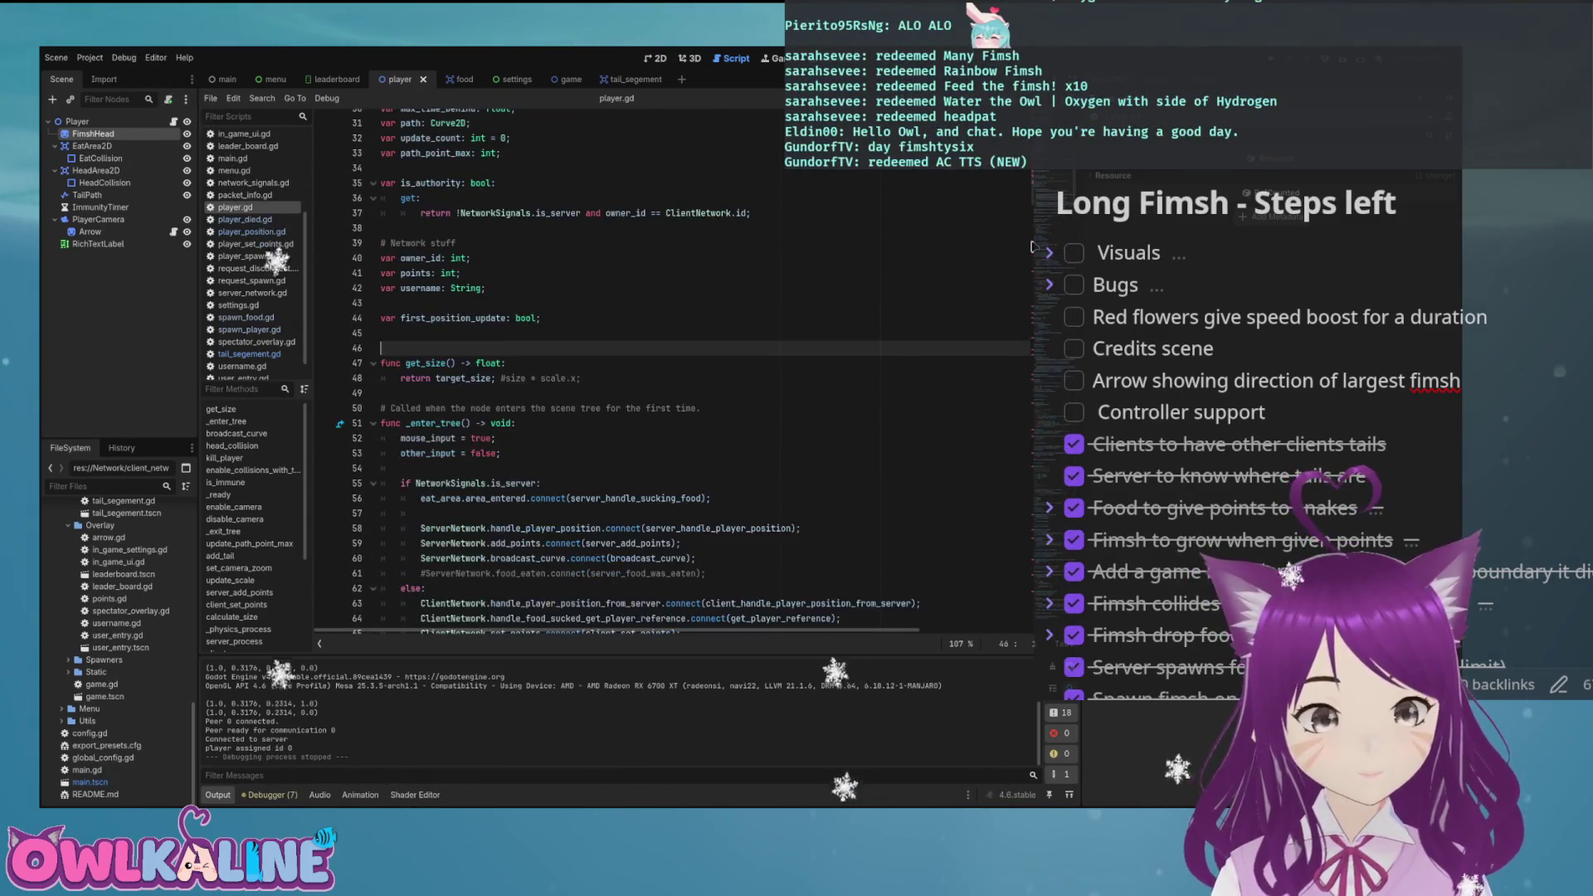
pyautogui.press('Return')
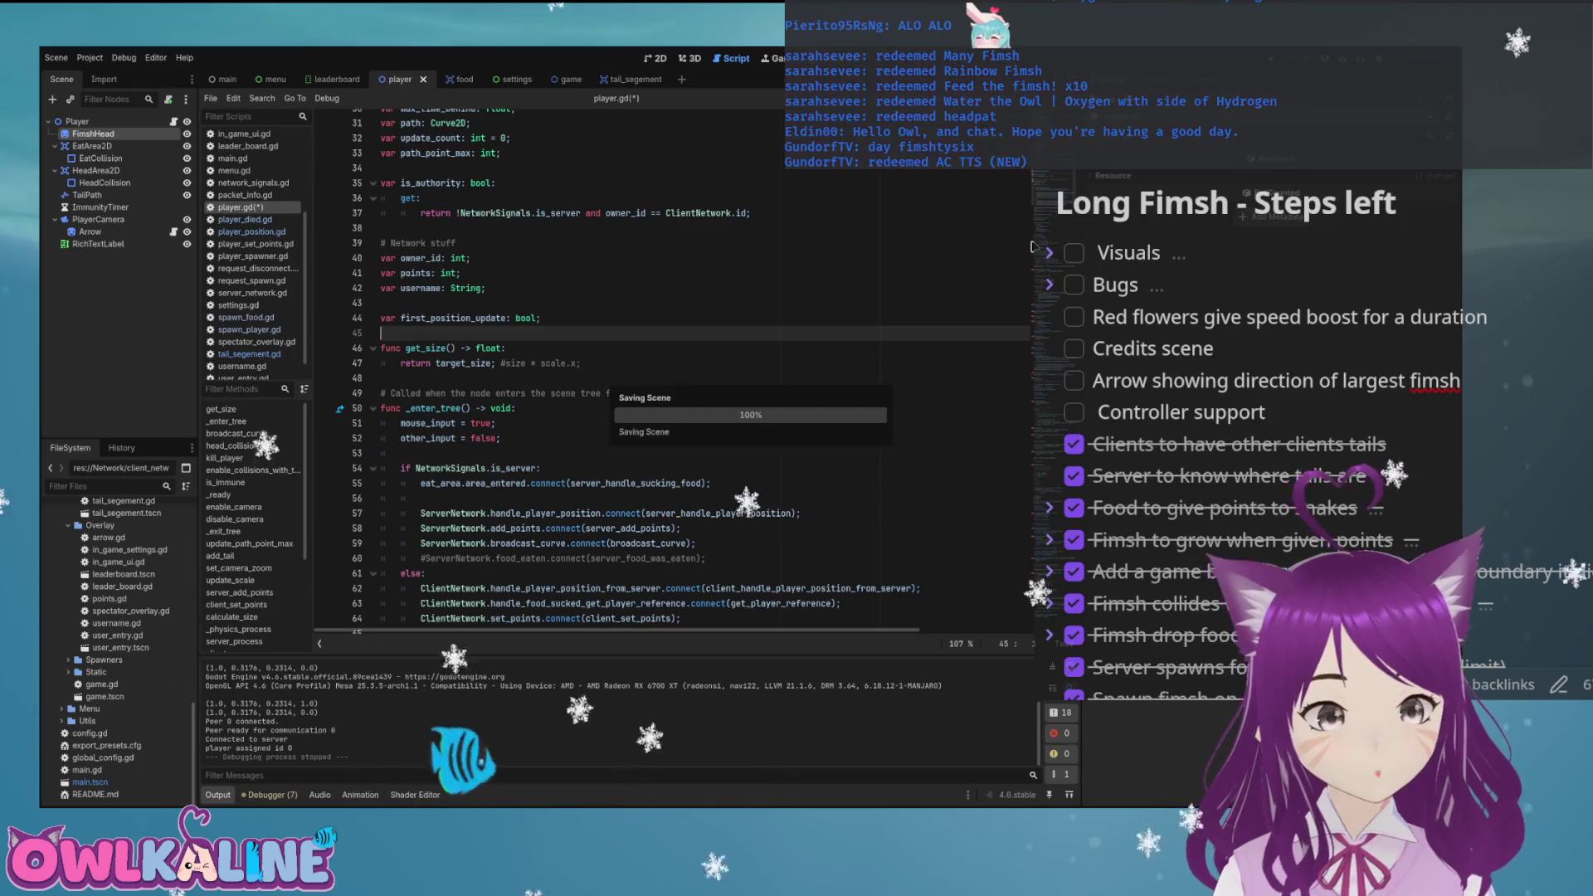
# - Delete the mouse_input and other_input assignments in _enter_tree, then open config.gd
pyautogui.scroll(-3, 1031, 246)
pyautogui.press('Down')
pyautogui.press('Down')
pyautogui.press('Down')
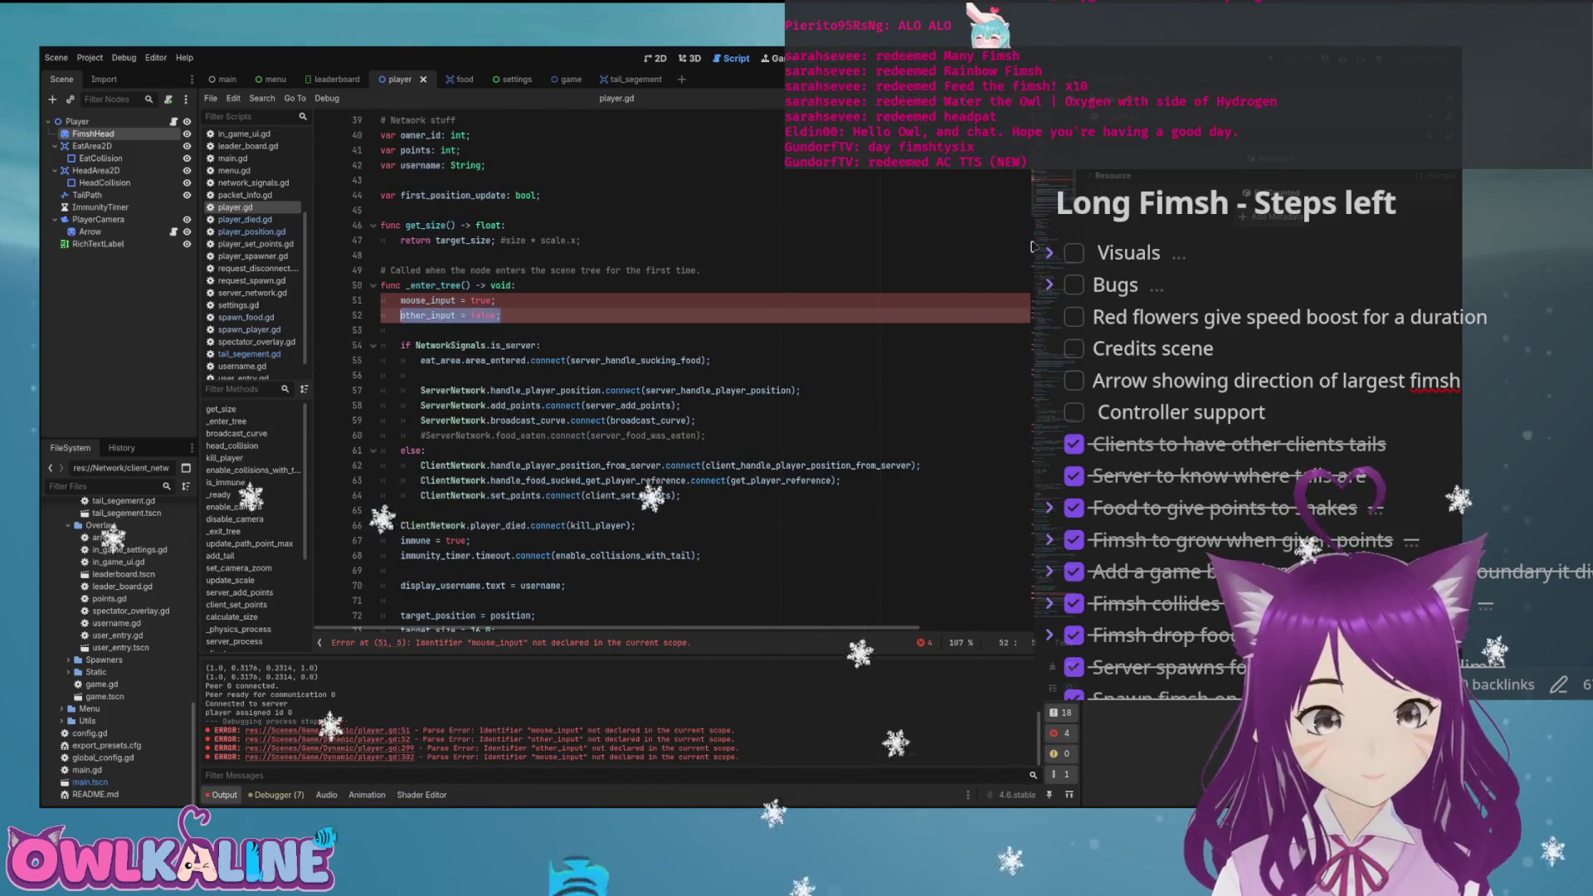
pyautogui.hotkey('shift', 'Down')
pyautogui.hotkey('shift', 'End')
pyautogui.press('BackSpace')
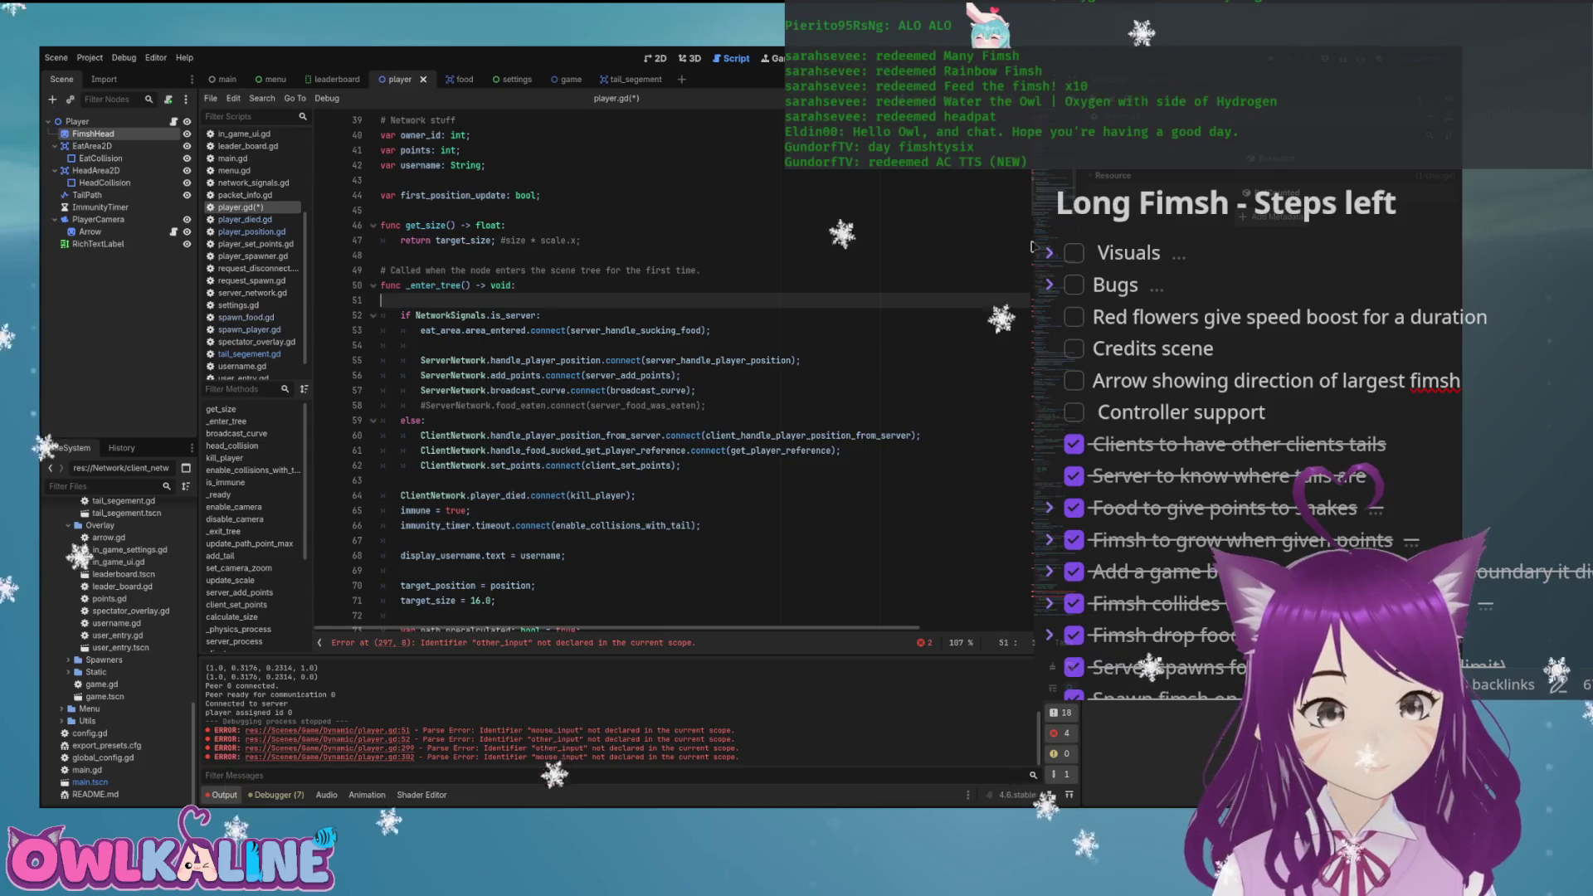
pyautogui.press('BackSpace')
pyautogui.press('BackSpace')
pyautogui.press('BackSpace')
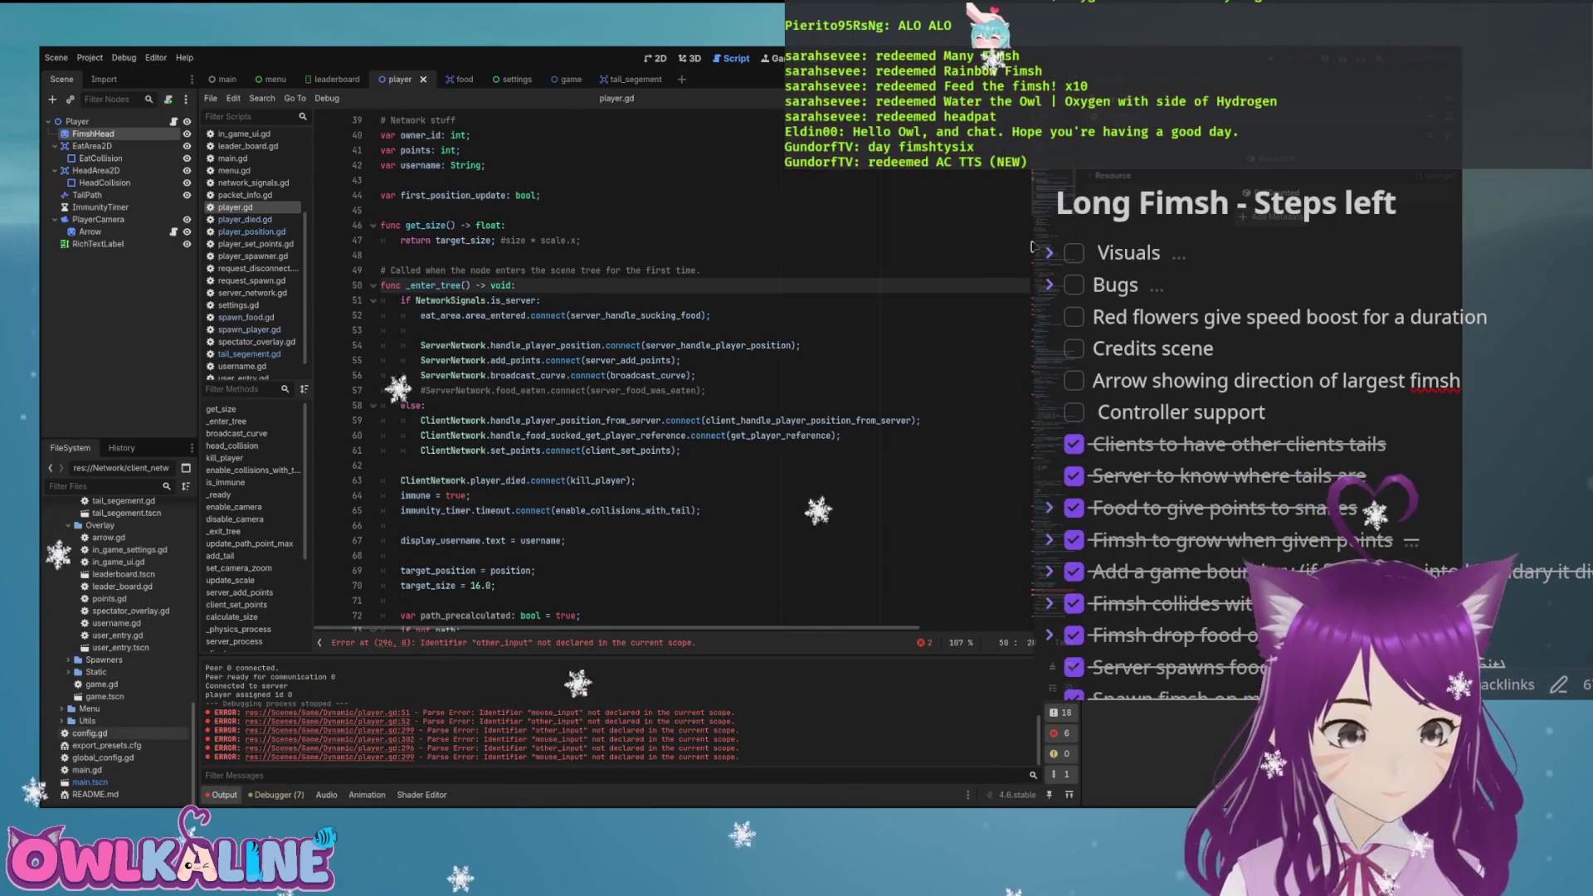
pyautogui.doubleClick(89, 732)
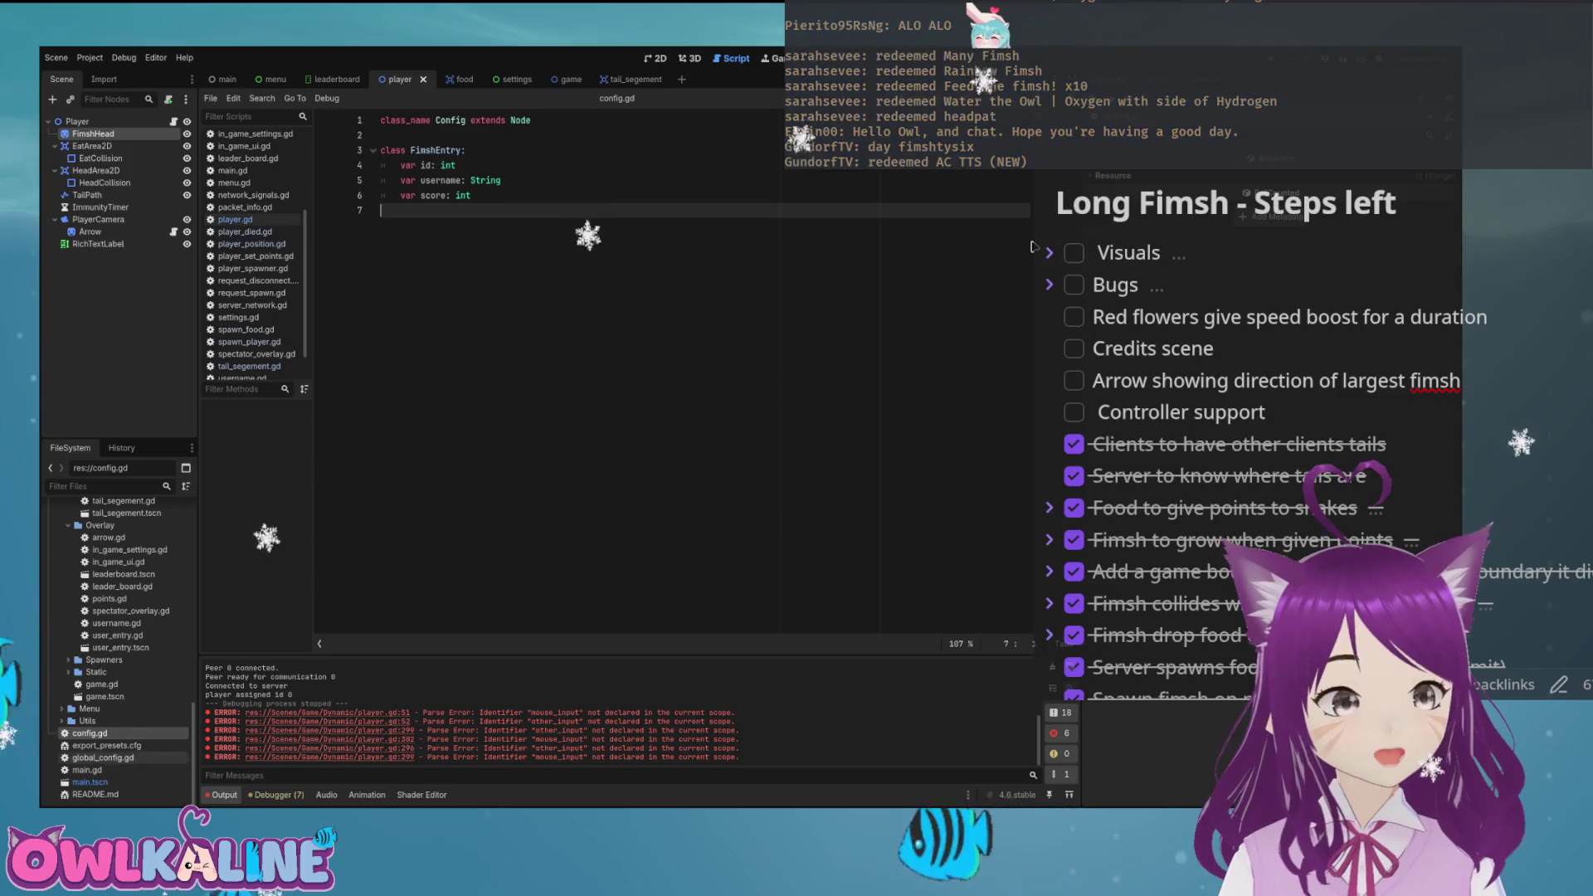
# - Paste the other_input and mouse_input declarations into global_config.gd
pyautogui.press('Down')
pyautogui.press('Down')
pyautogui.press('Return')
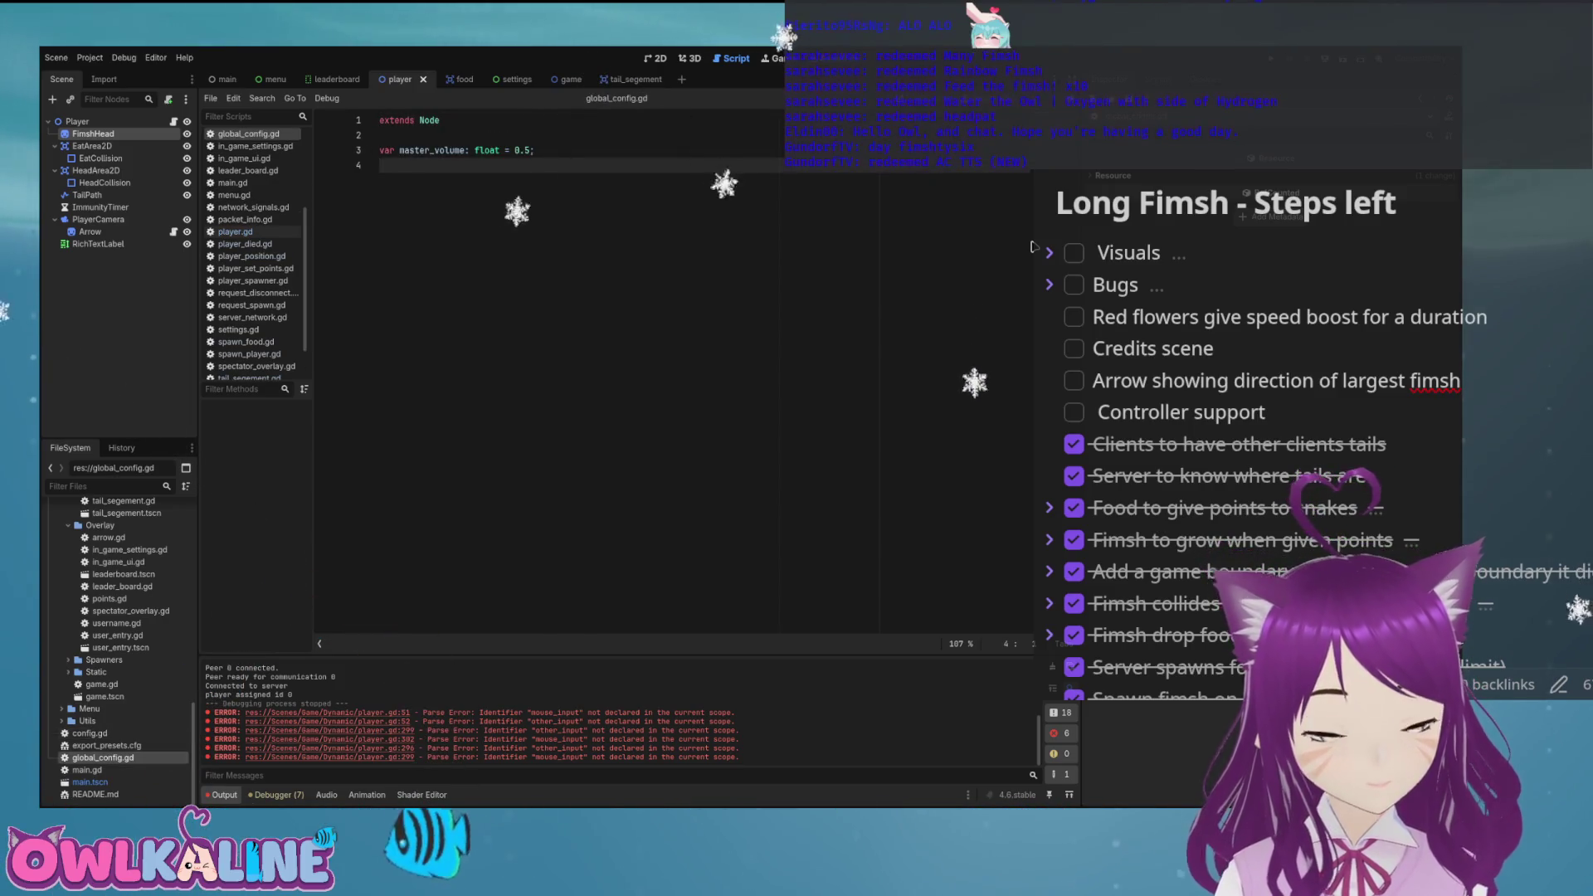
pyautogui.write('var other_input: bool; var mouse_input: bool;')
pyautogui.press('Up')
pyautogui.press('Up')
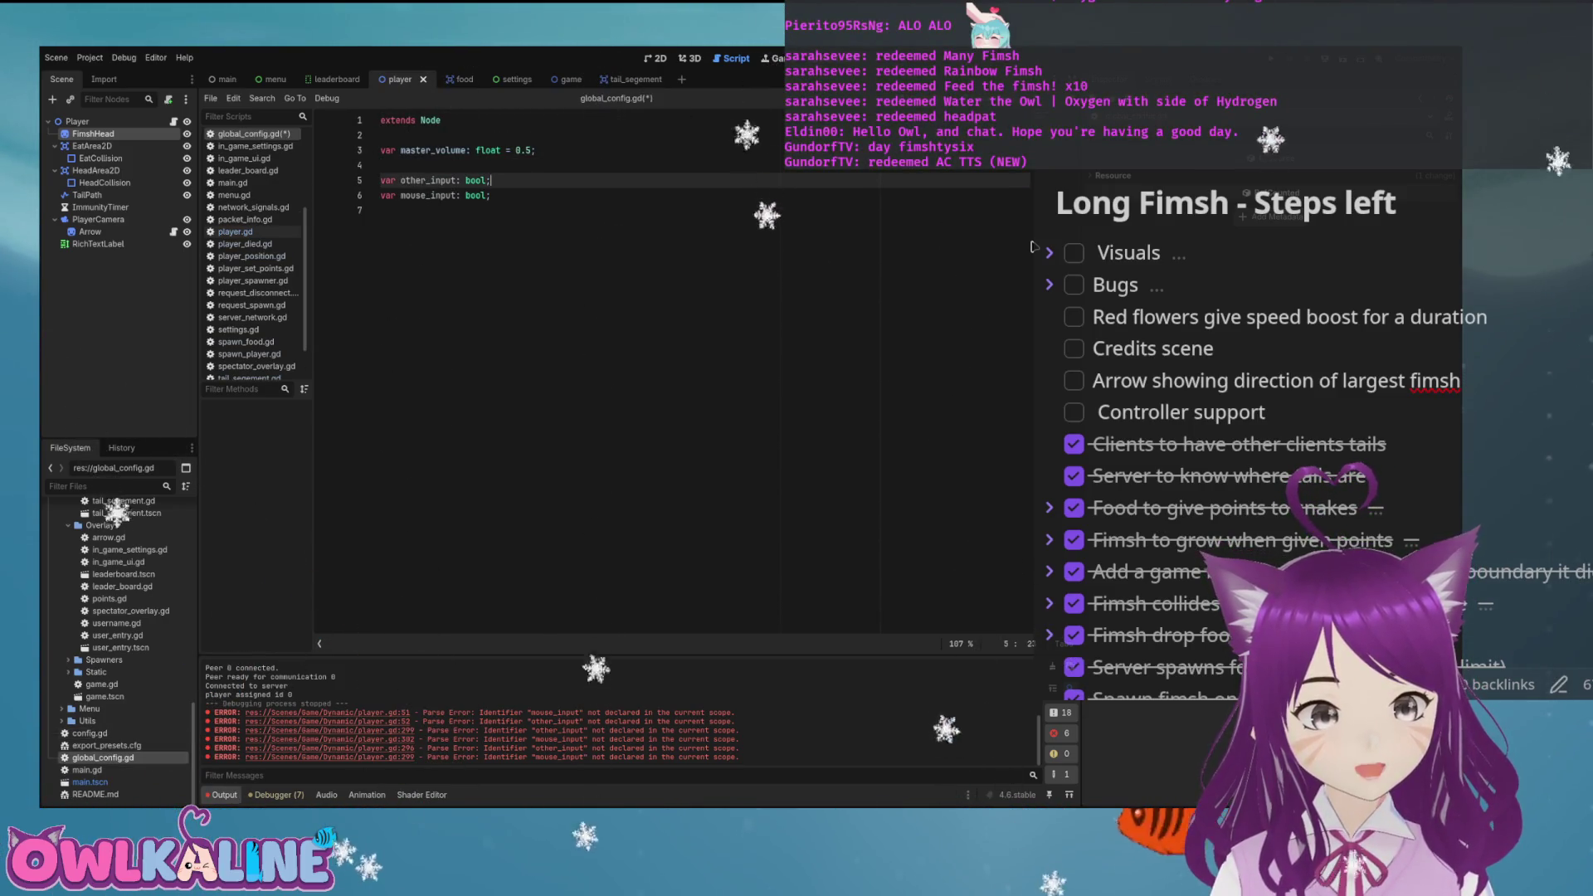
# - Default other_input to false and mouse_input to true, save, and return to player.gd
pyautogui.press('Left')
pyautogui.write('= fa')
pyautogui.press('Down')
pyautogui.press('Left')
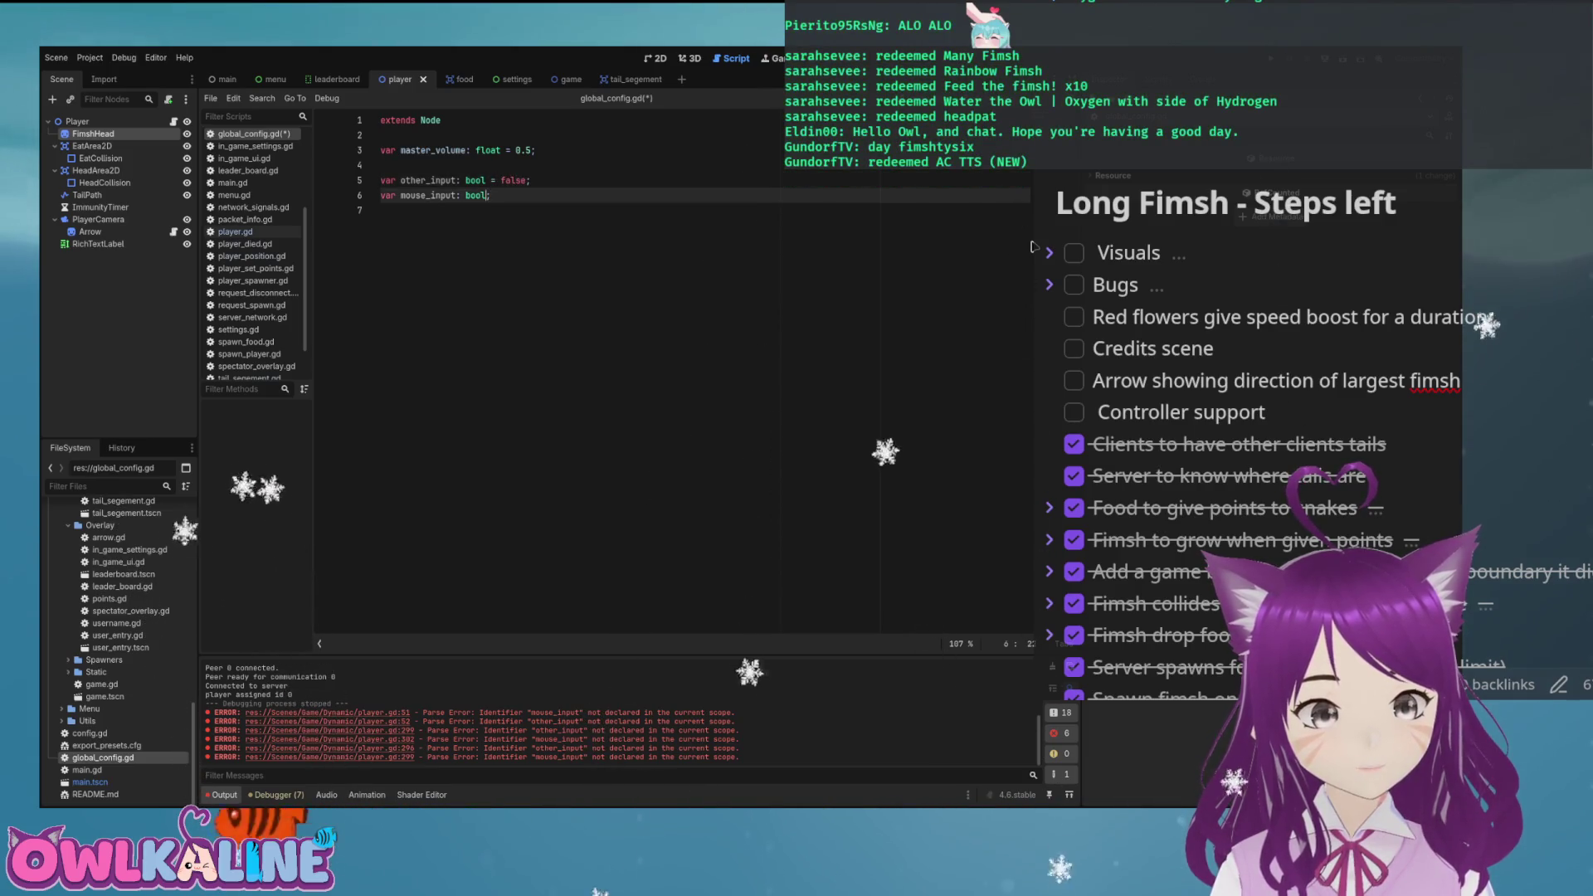
pyautogui.write('= true')
pyautogui.hotkey('ctrl', 's')
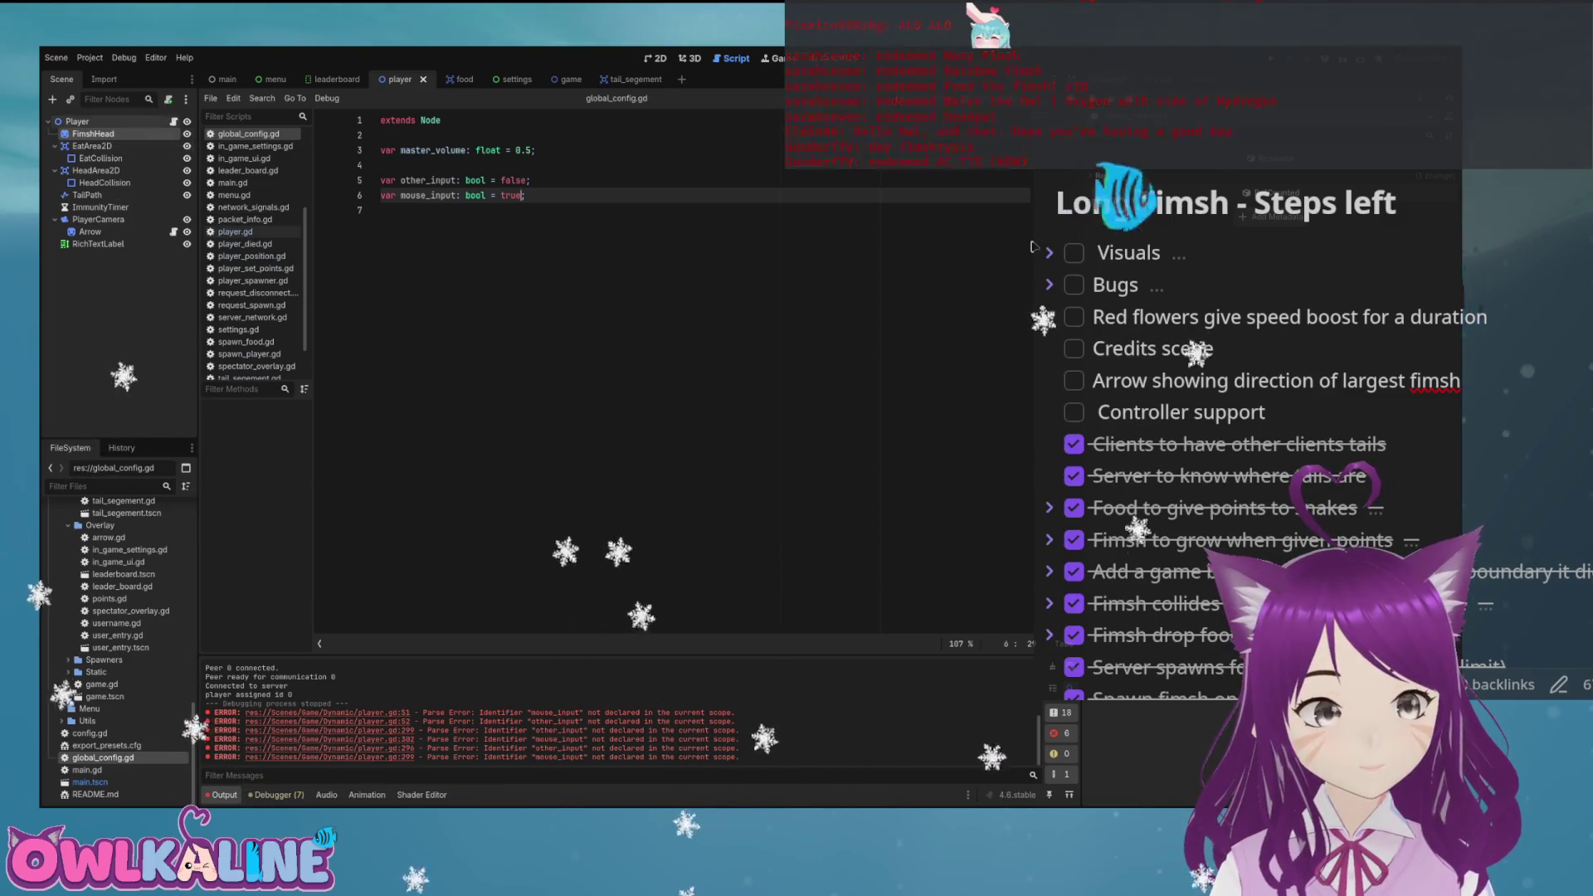
pyautogui.hotkey('alt', 'Left')
pyautogui.scroll(-20, 1032, 247)
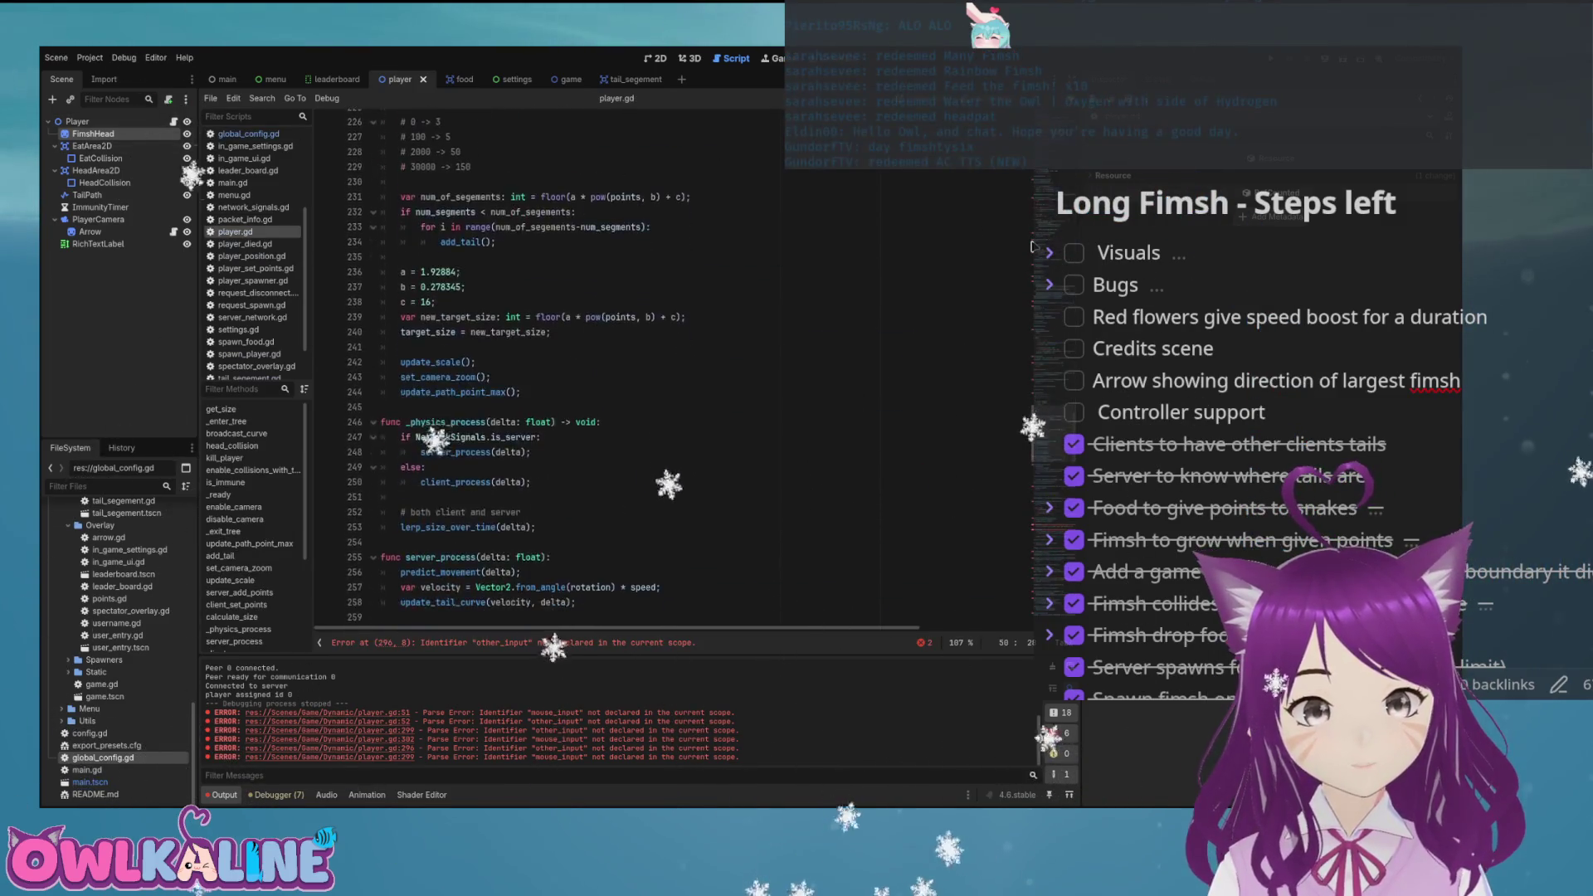
# - Change the condition to 'if GlobalConfig.other_input:'
pyautogui.scroll(-1, 1032, 246)
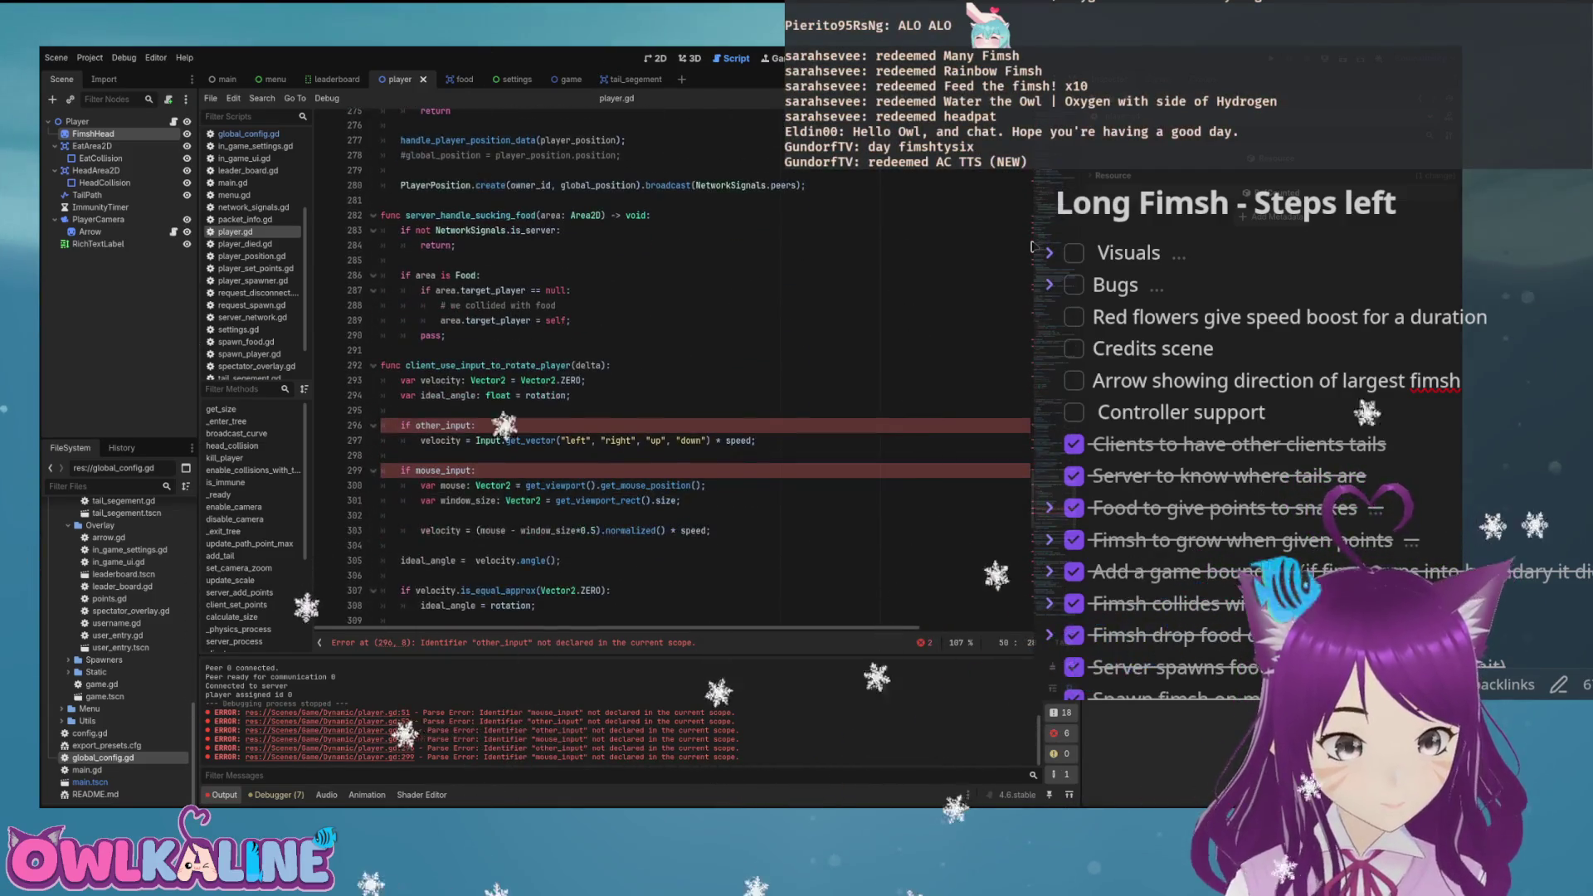
pyautogui.press('BackSpace')
pyautogui.press('BackSpace')
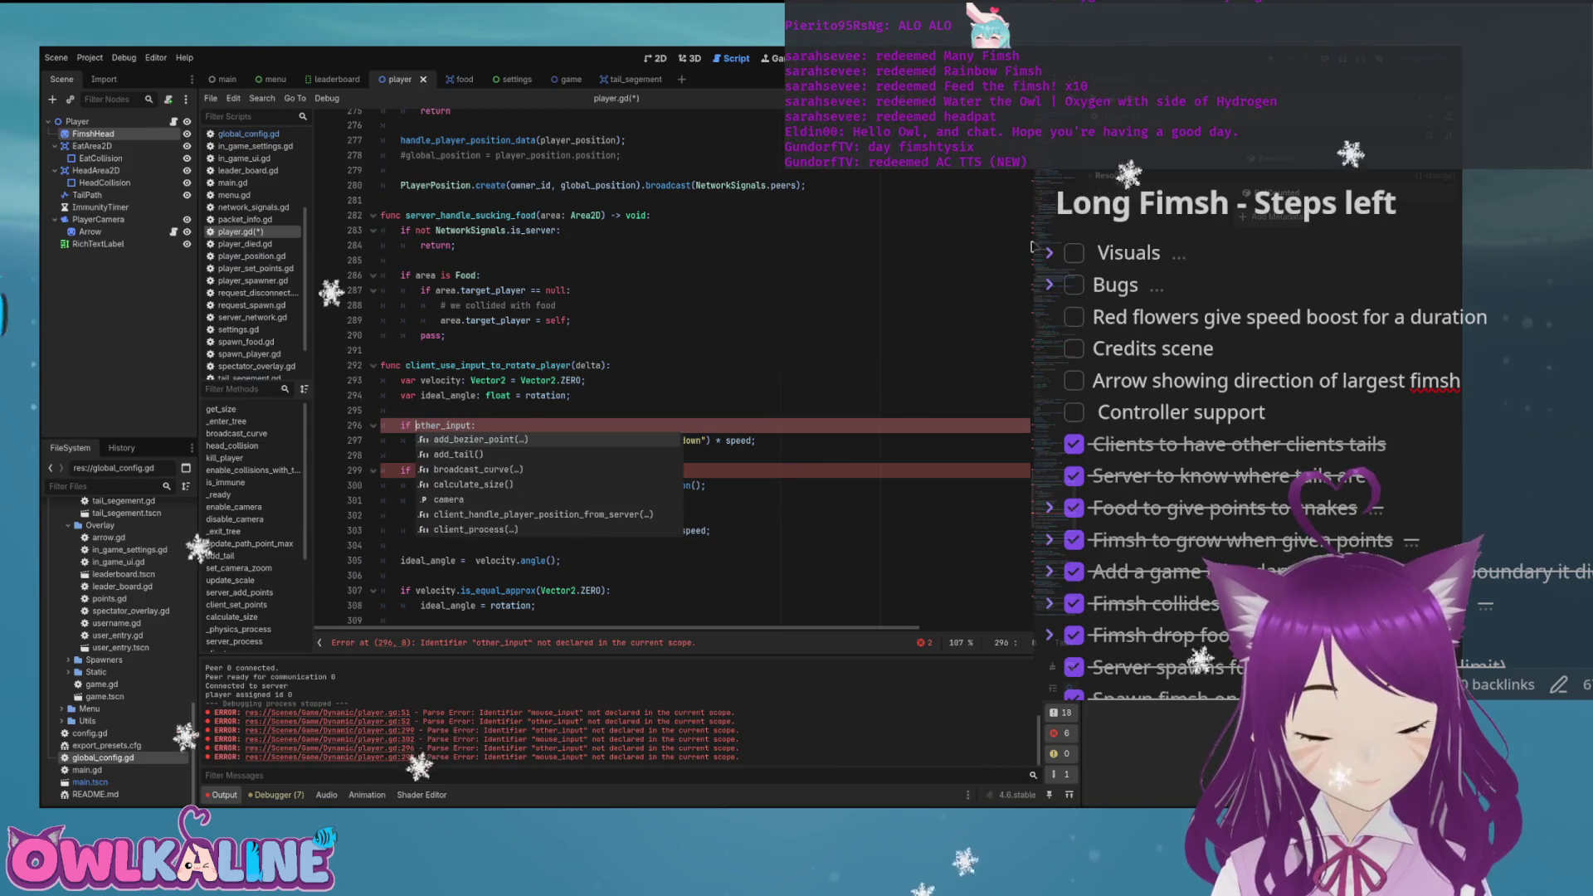
pyautogui.write('Gl')
pyautogui.press('Tab')
pyautogui.write('.o')
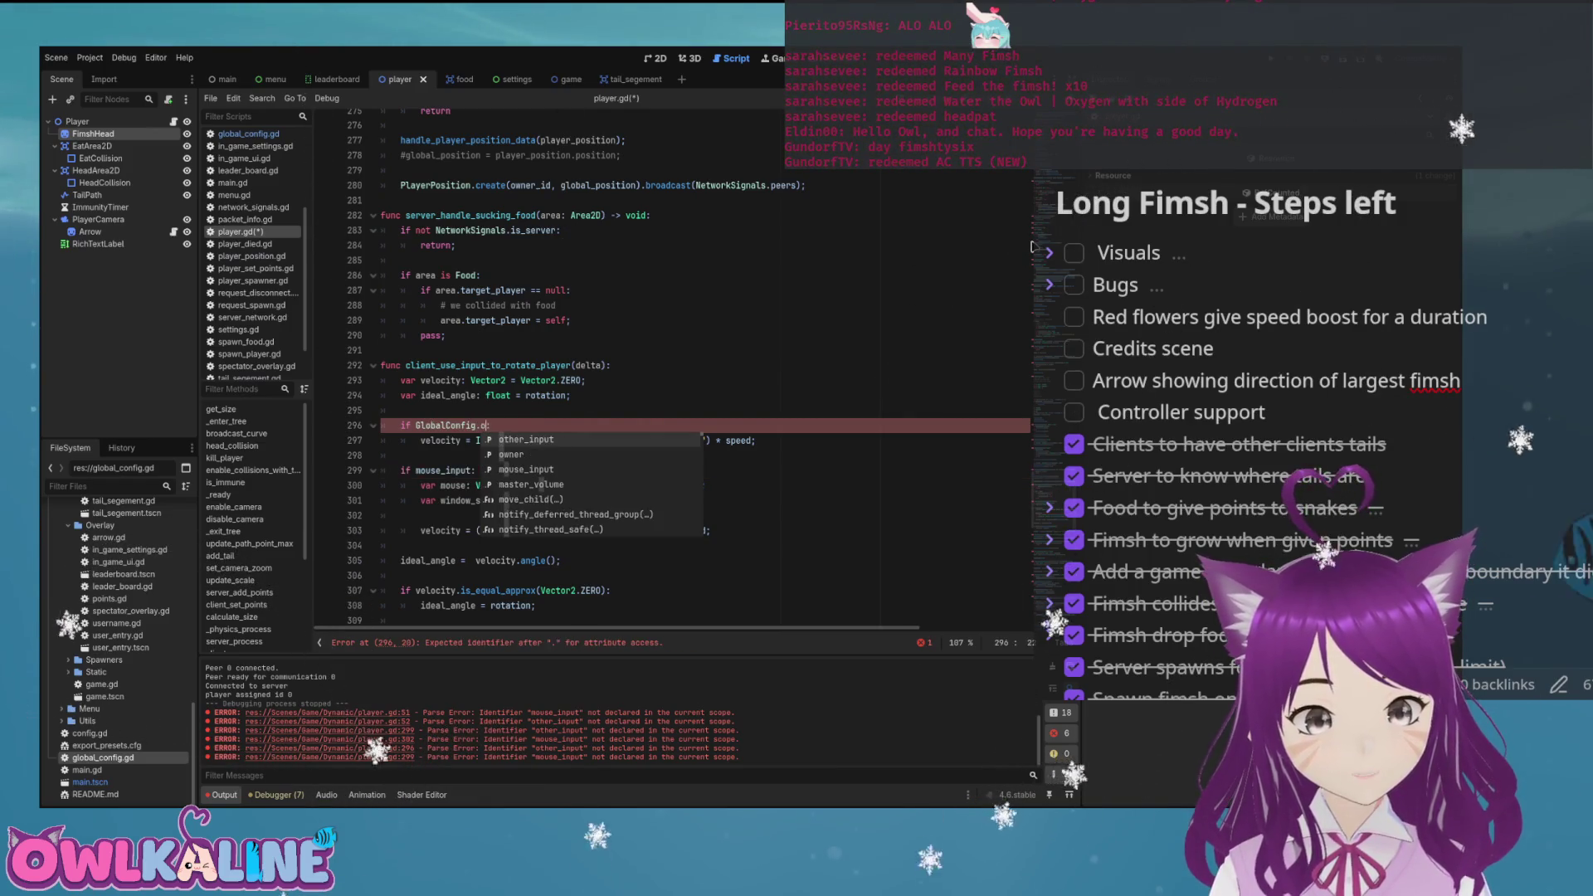
pyautogui.press('Tab')
pyautogui.write(':')
# - Prefix mouse_input with GlobalConfig. and save player.gd
pyautogui.press('Down')
pyautogui.press('Down')
pyautogui.press('Down')
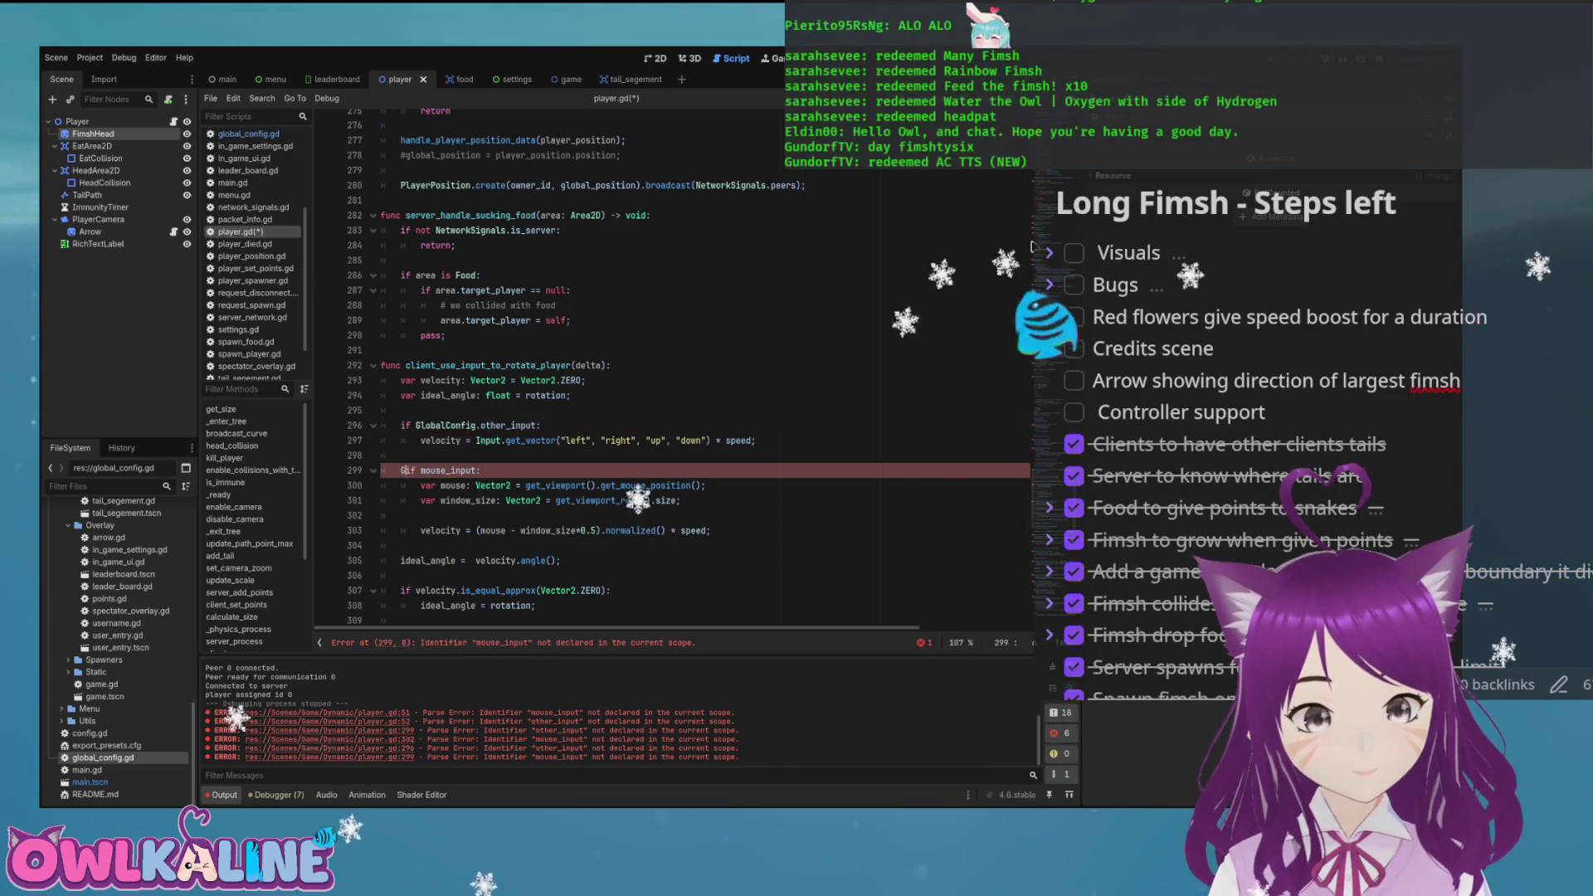
pyautogui.press('BackSpace')
pyautogui.press('Right')
pyautogui.press('Right')
pyautogui.press('Right')
pyautogui.write('Glob')
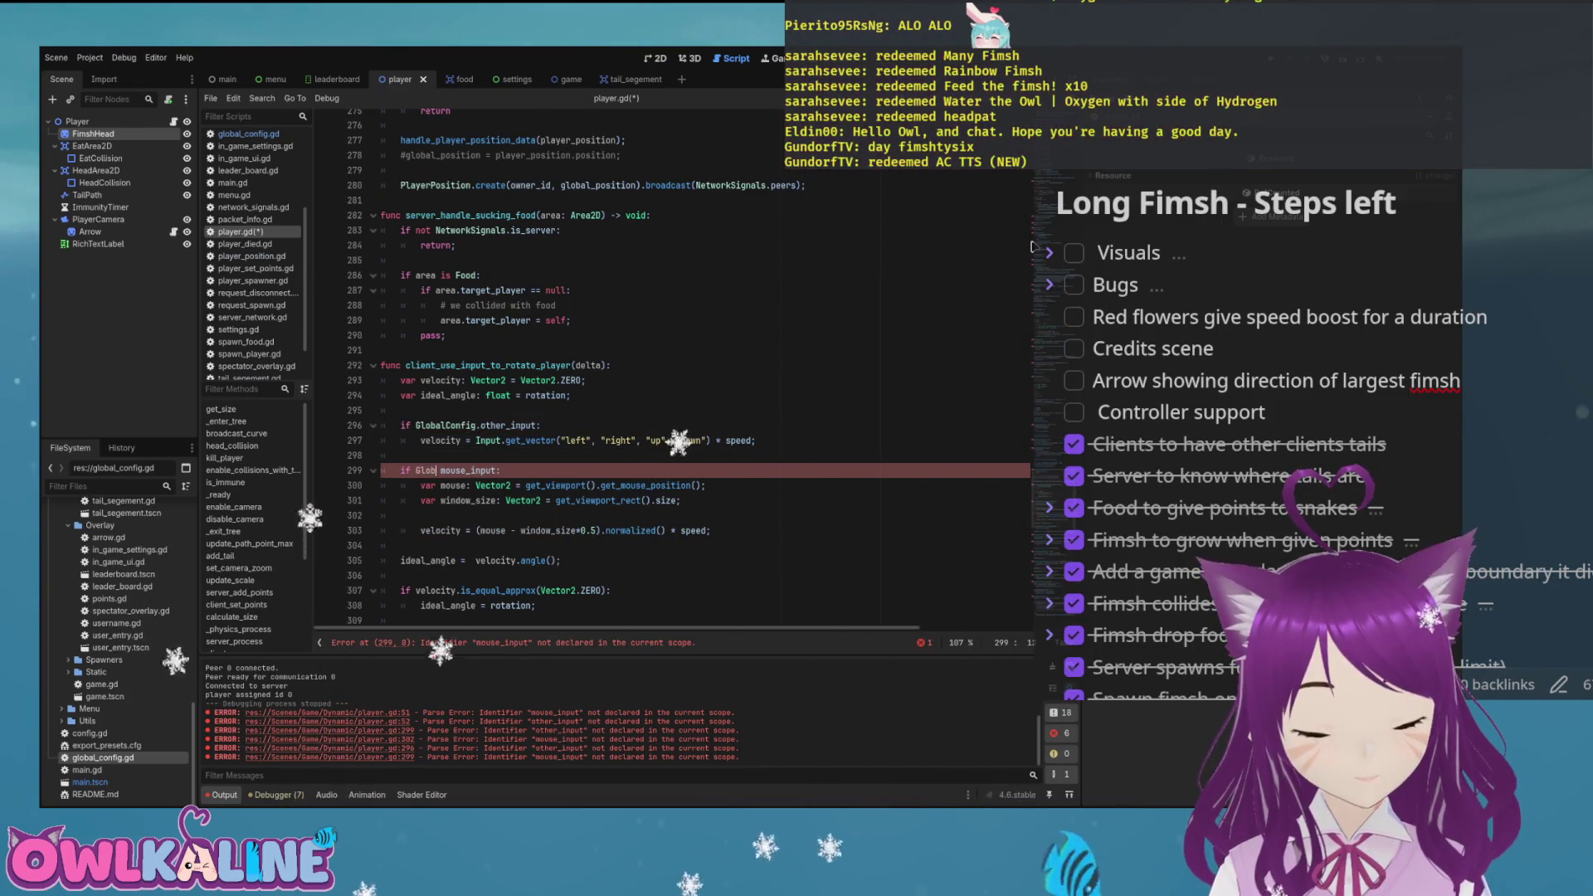
pyautogui.press('Tab')
pyautogui.hotkey('ctrl', 's')
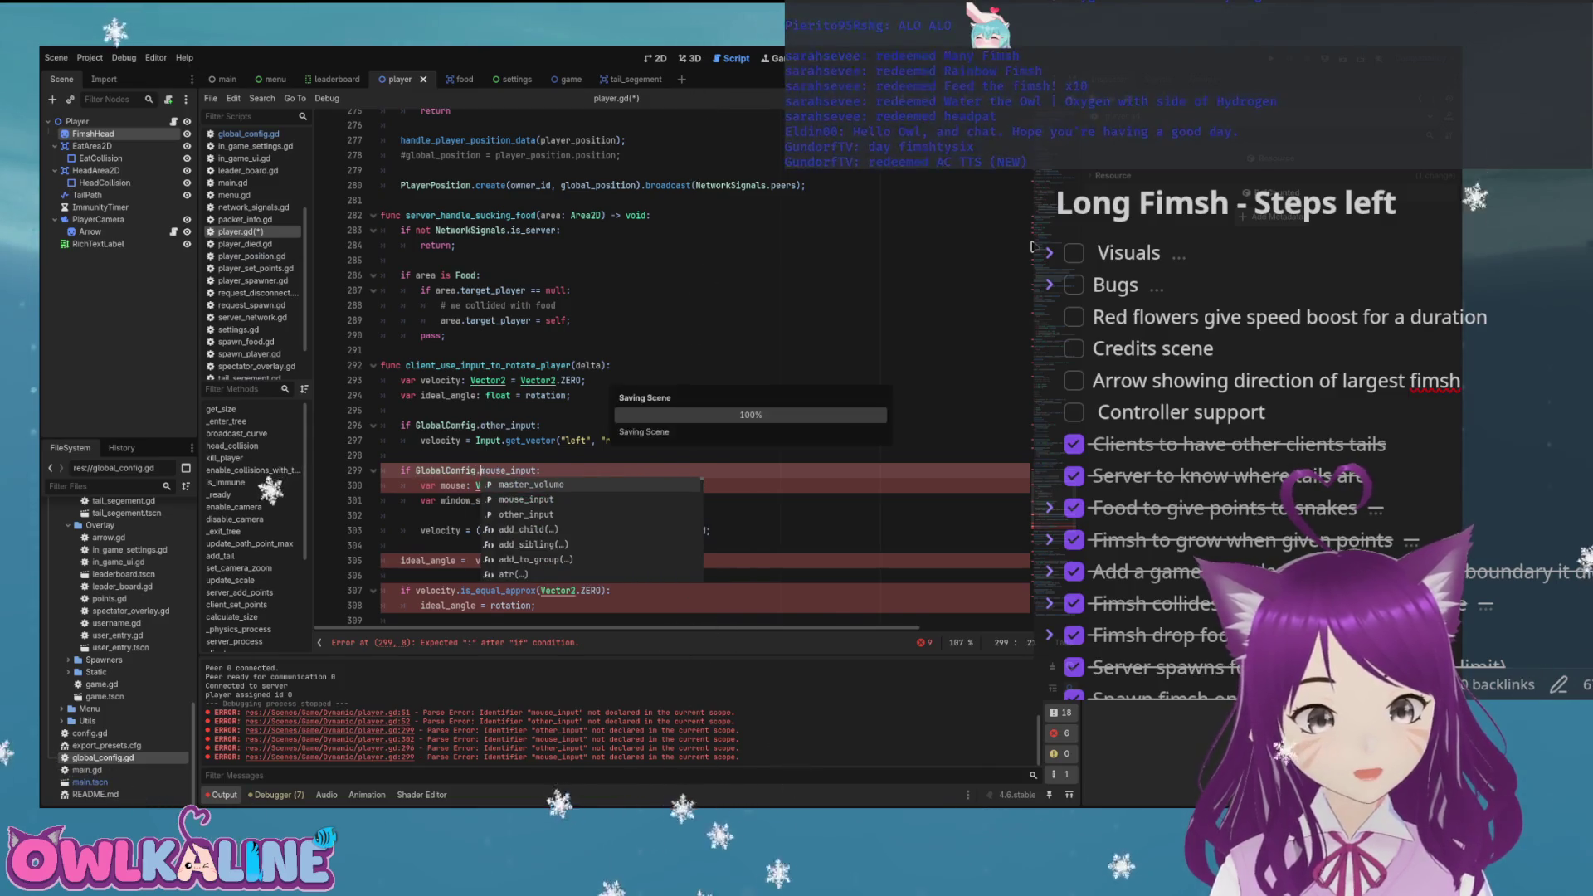
pyautogui.press('Up')
pyautogui.press('Up')
pyautogui.press('Up')
pyautogui.hotkey('ctrl', 's')
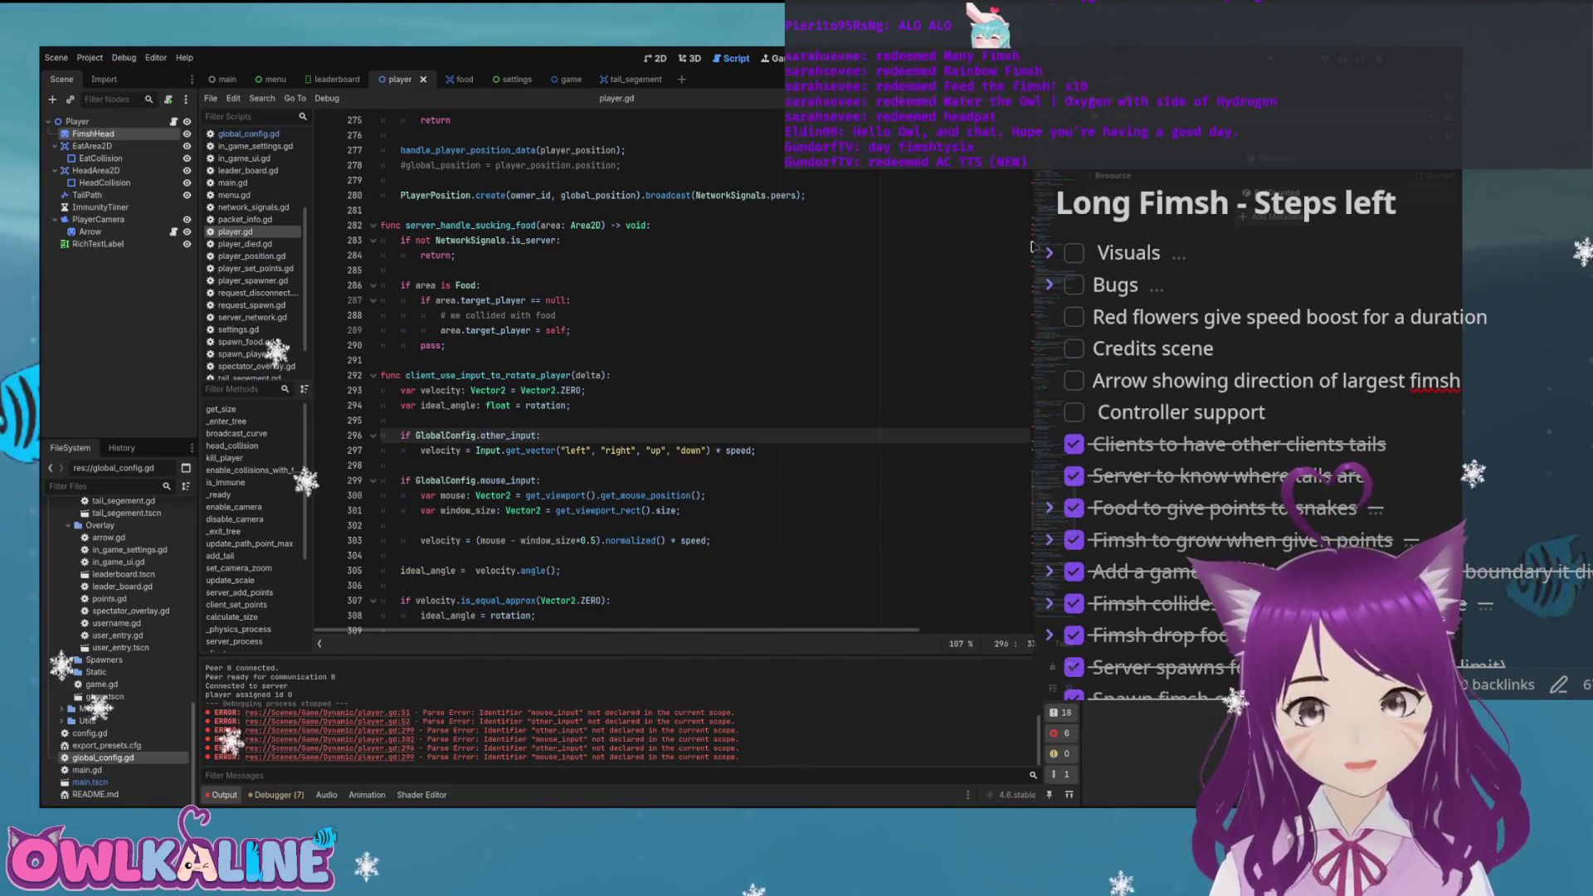
# - Test-run the game, stop it, and reopen global_config.gd
pyautogui.press('F5')
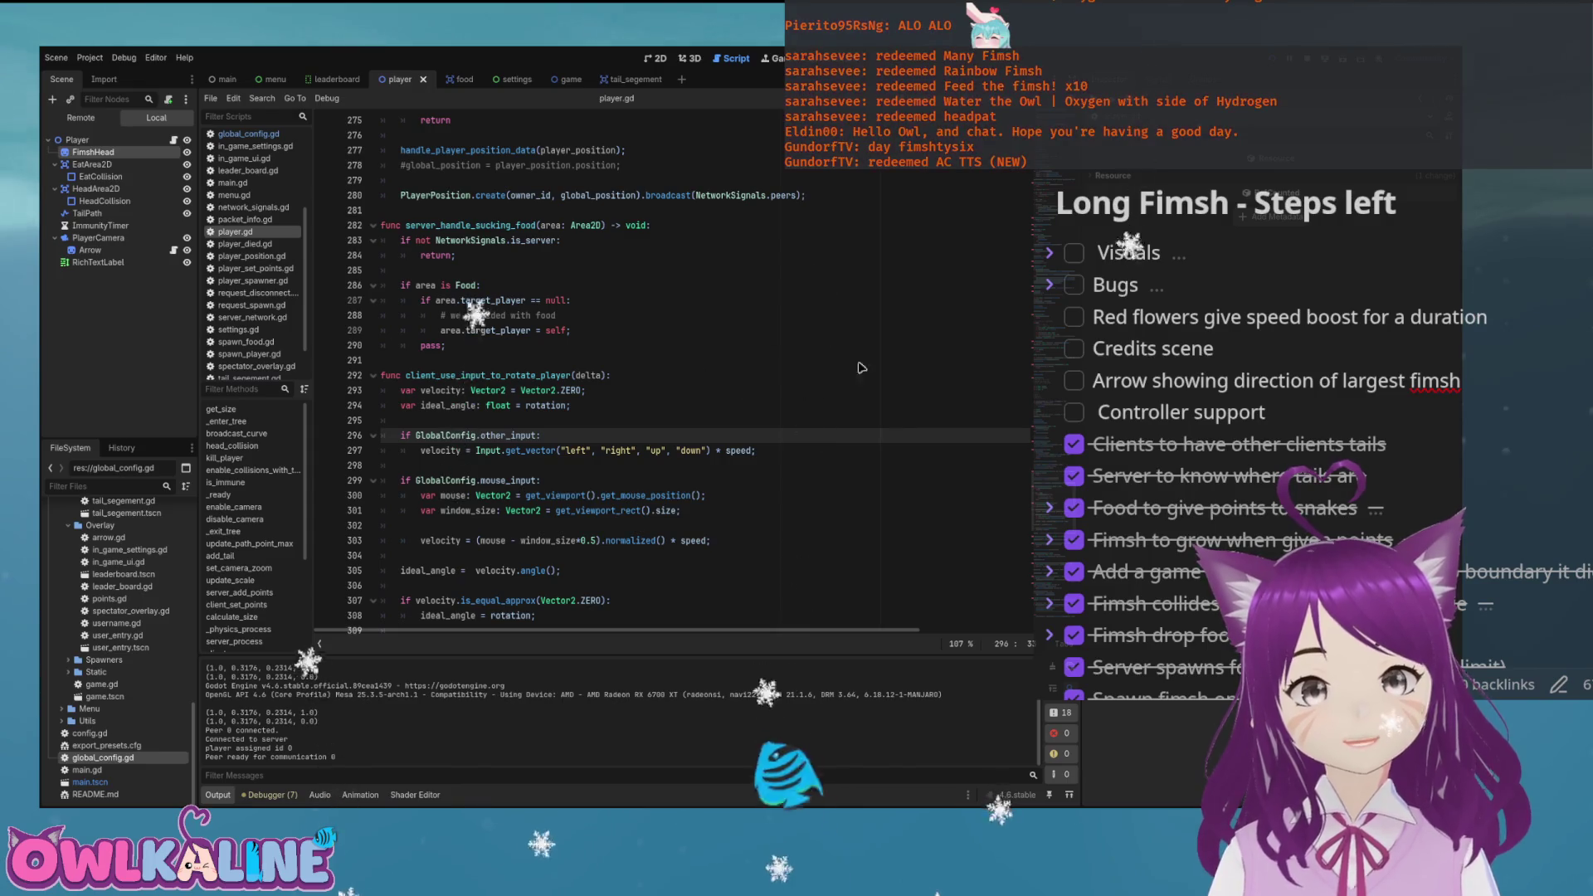
pyautogui.press('F8')
pyautogui.press('Up')
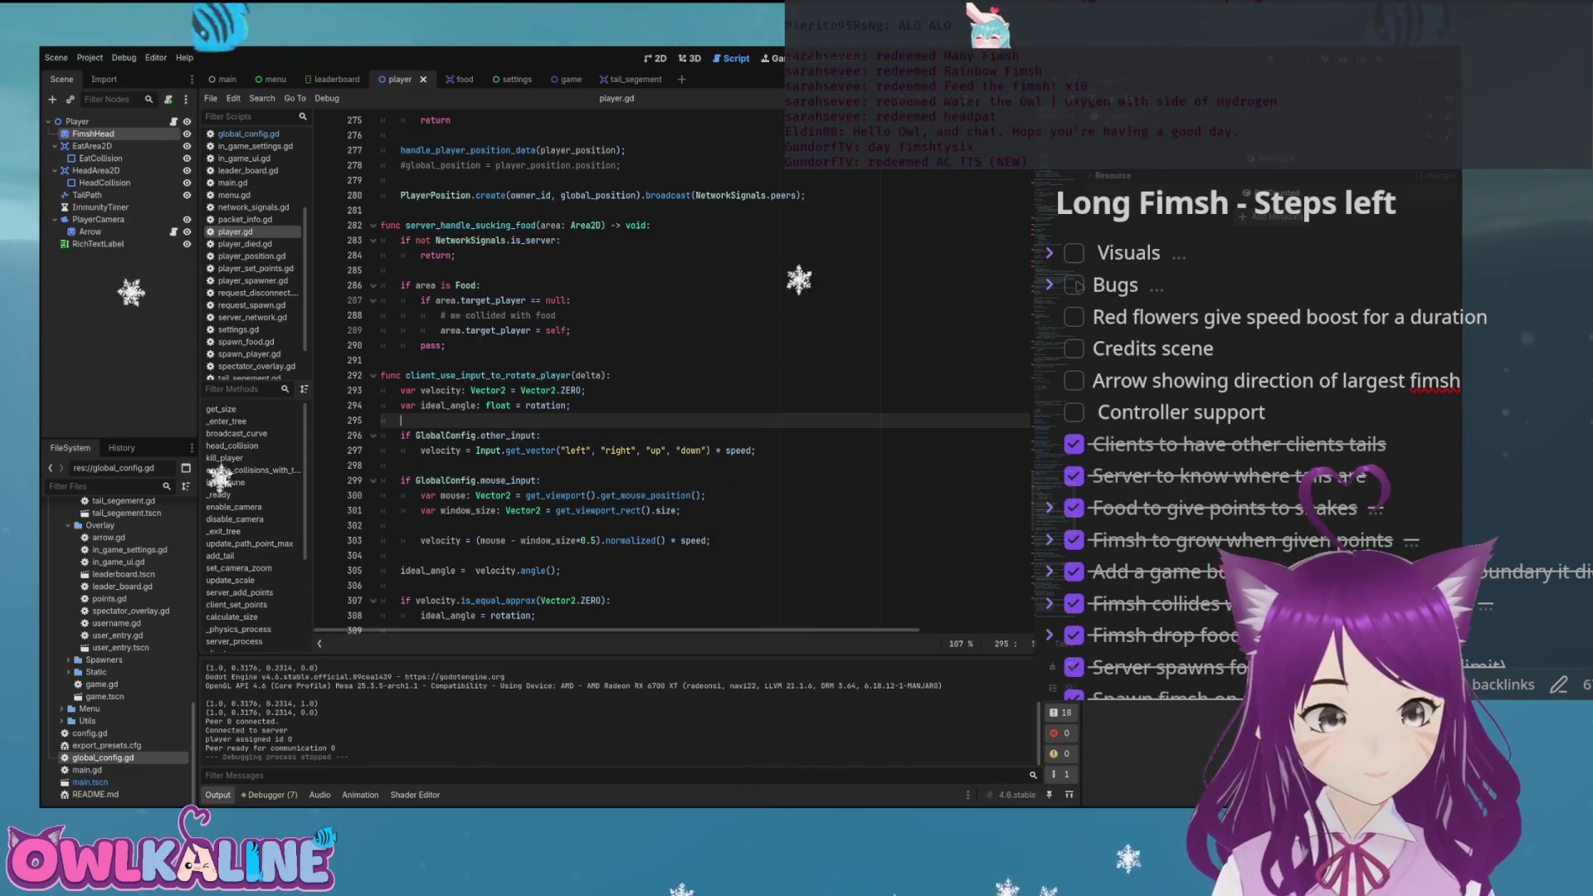
pyautogui.click(249, 133)
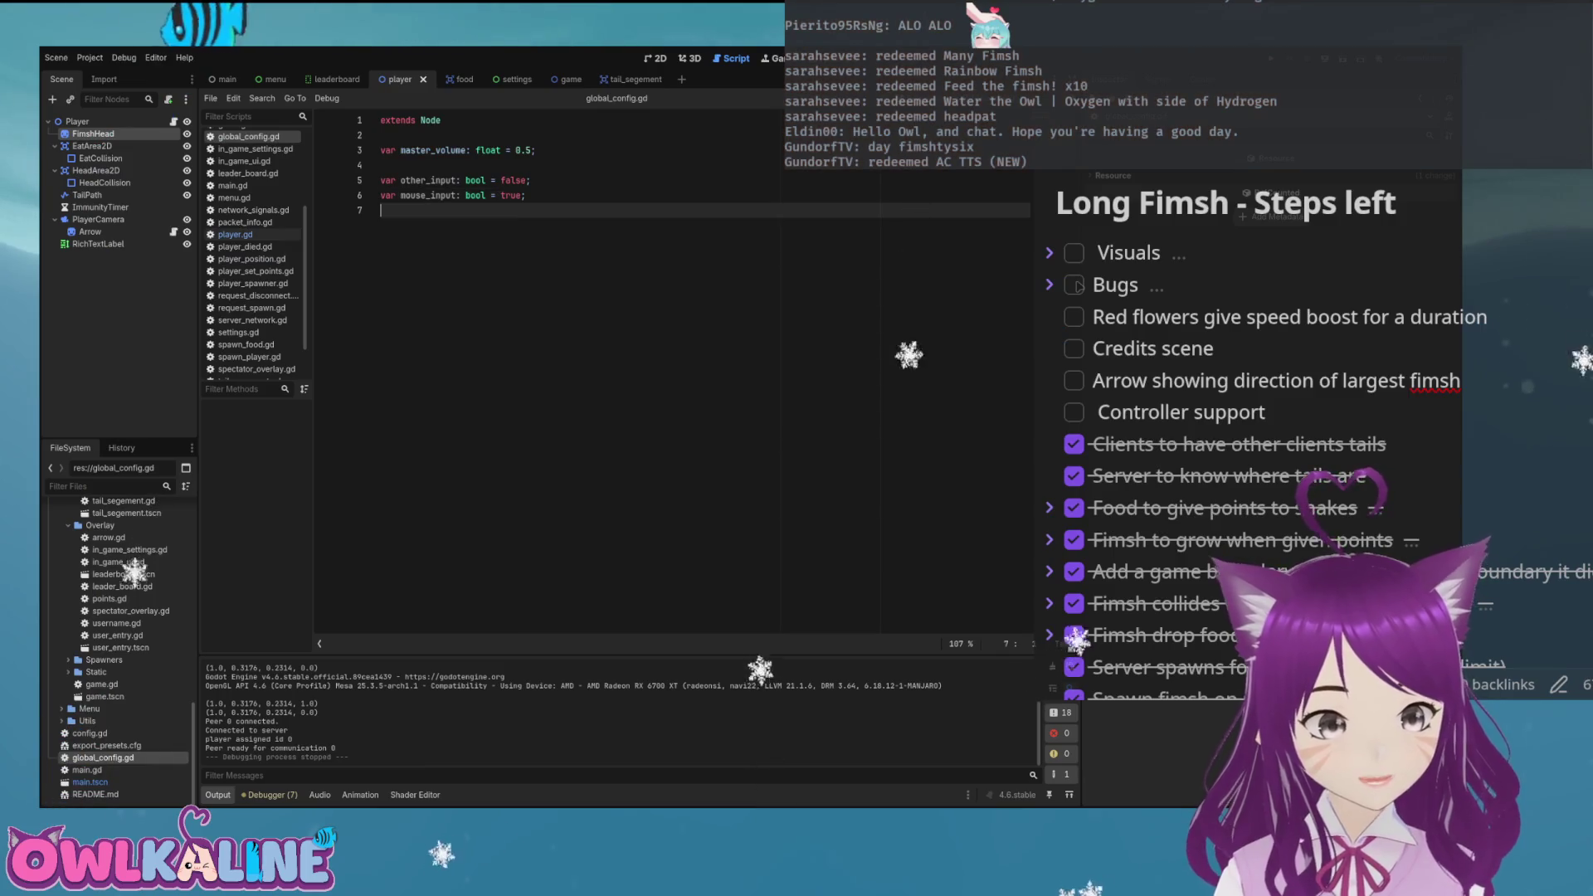
# - Add a line below the variables, discarding an accidentally inserted _process template
pyautogui.press('Return')
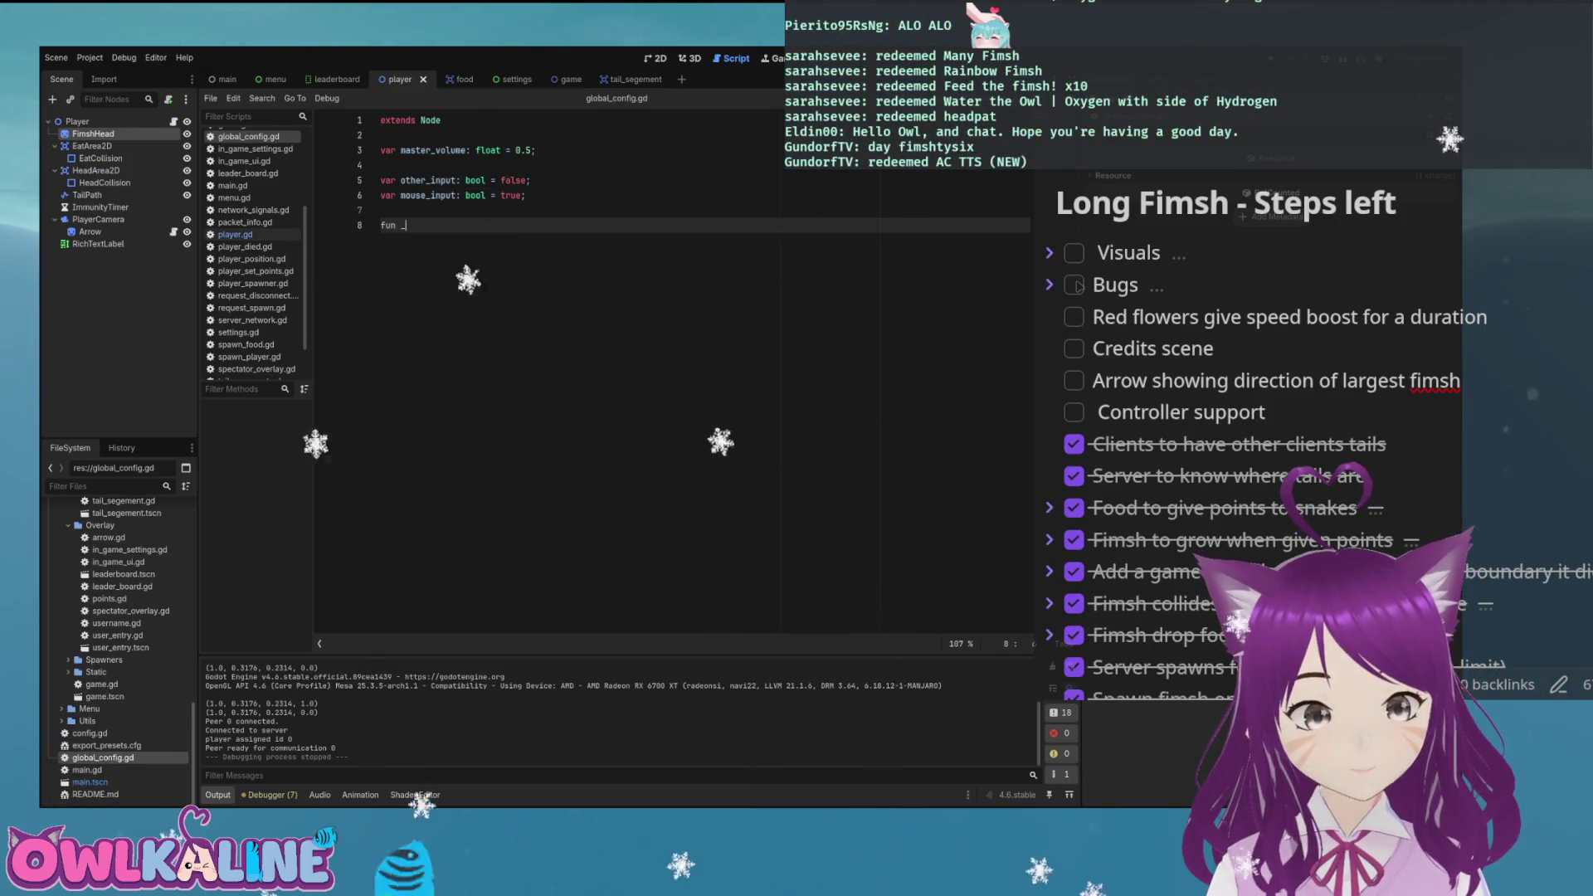
pyautogui.write('c _proc')
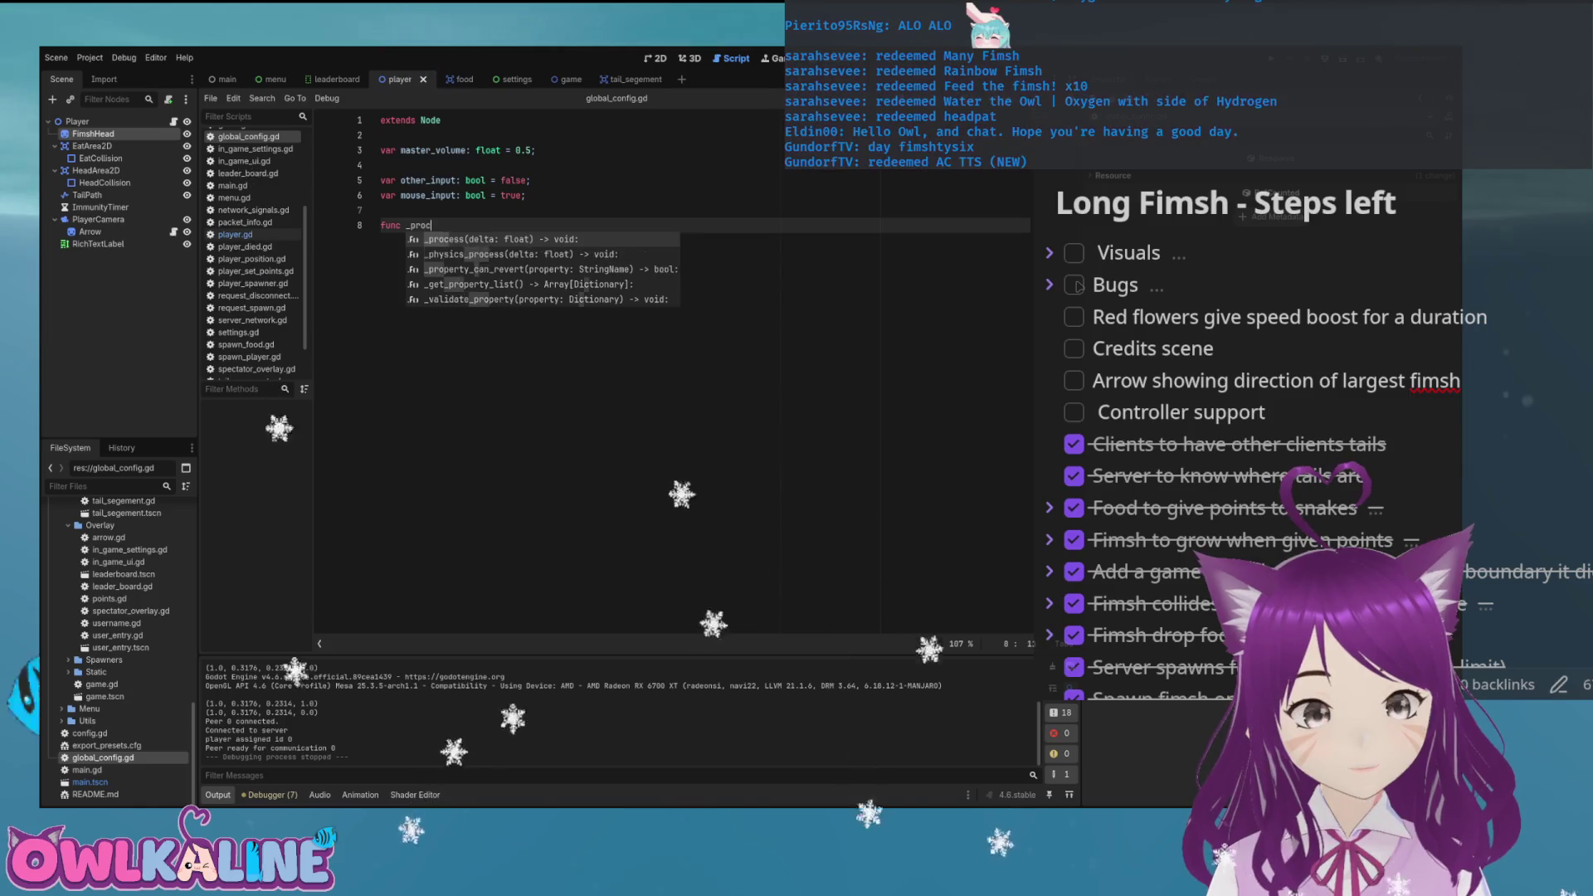
pyautogui.press('Return')
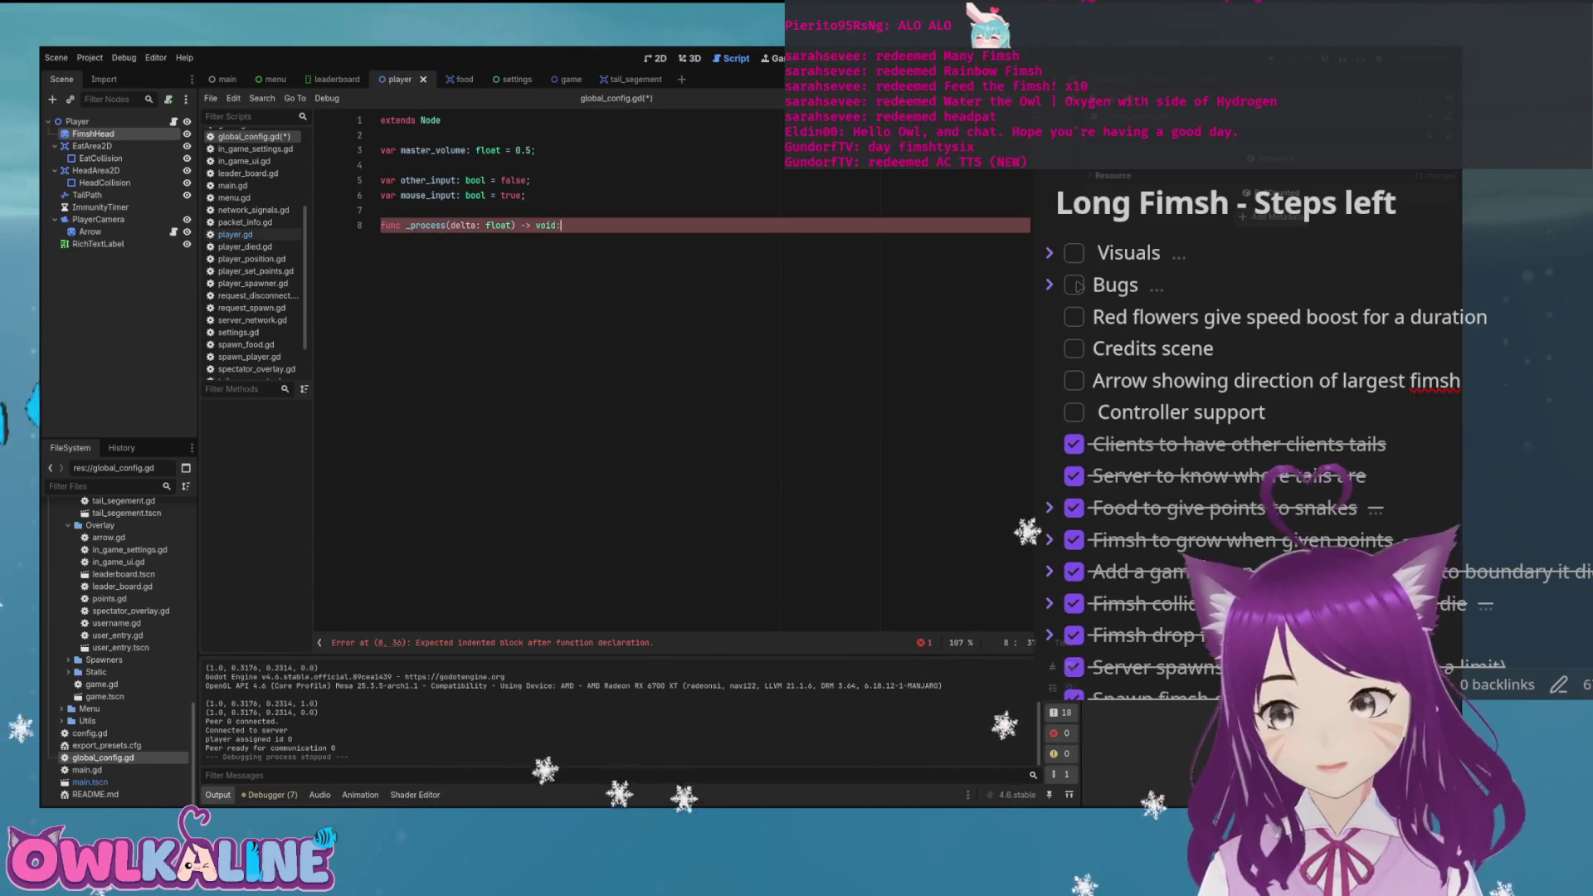
pyautogui.hotkey('shift', 'Home')
pyautogui.press('BackSpace')
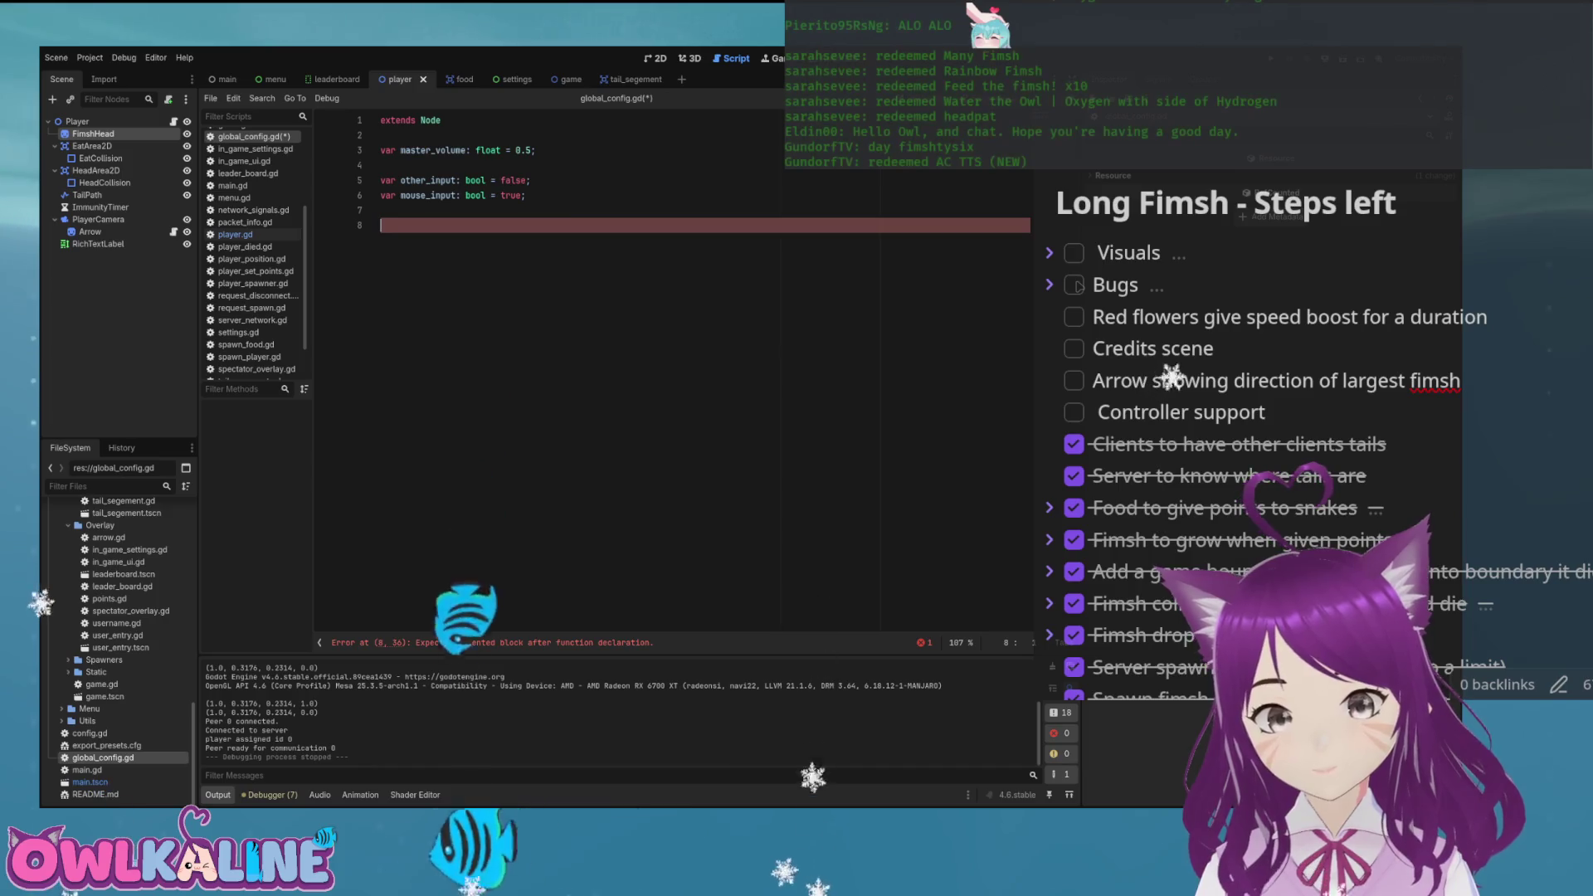
# - Create the _unhandled_key_input(event: InputEvent) -> void function and save global_config.gd
pyautogui.write('func ')
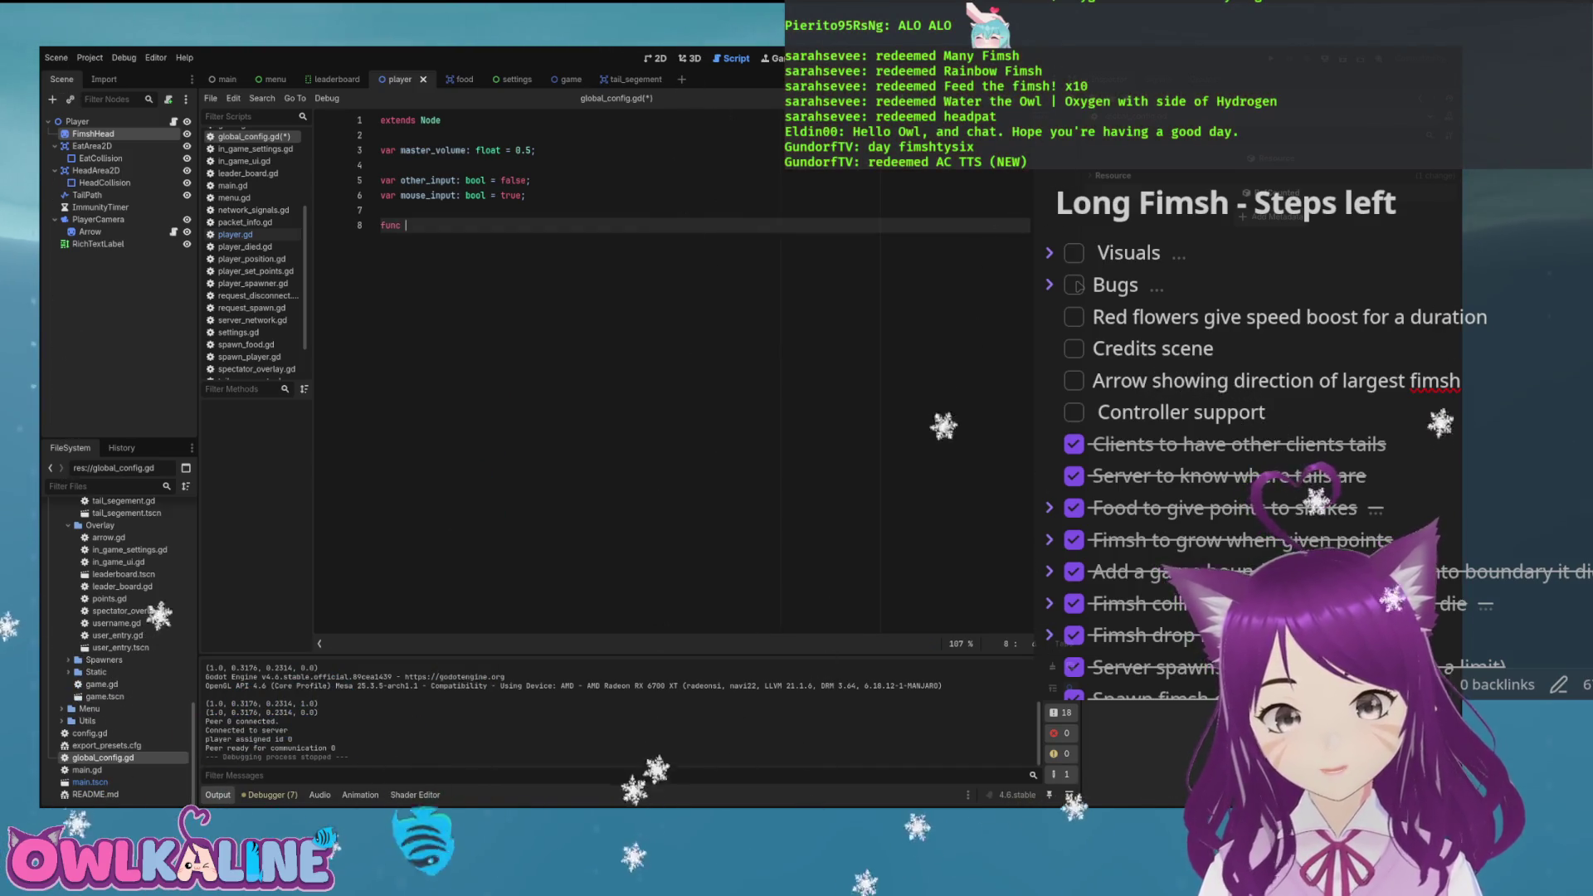
pyautogui.write('_ke')
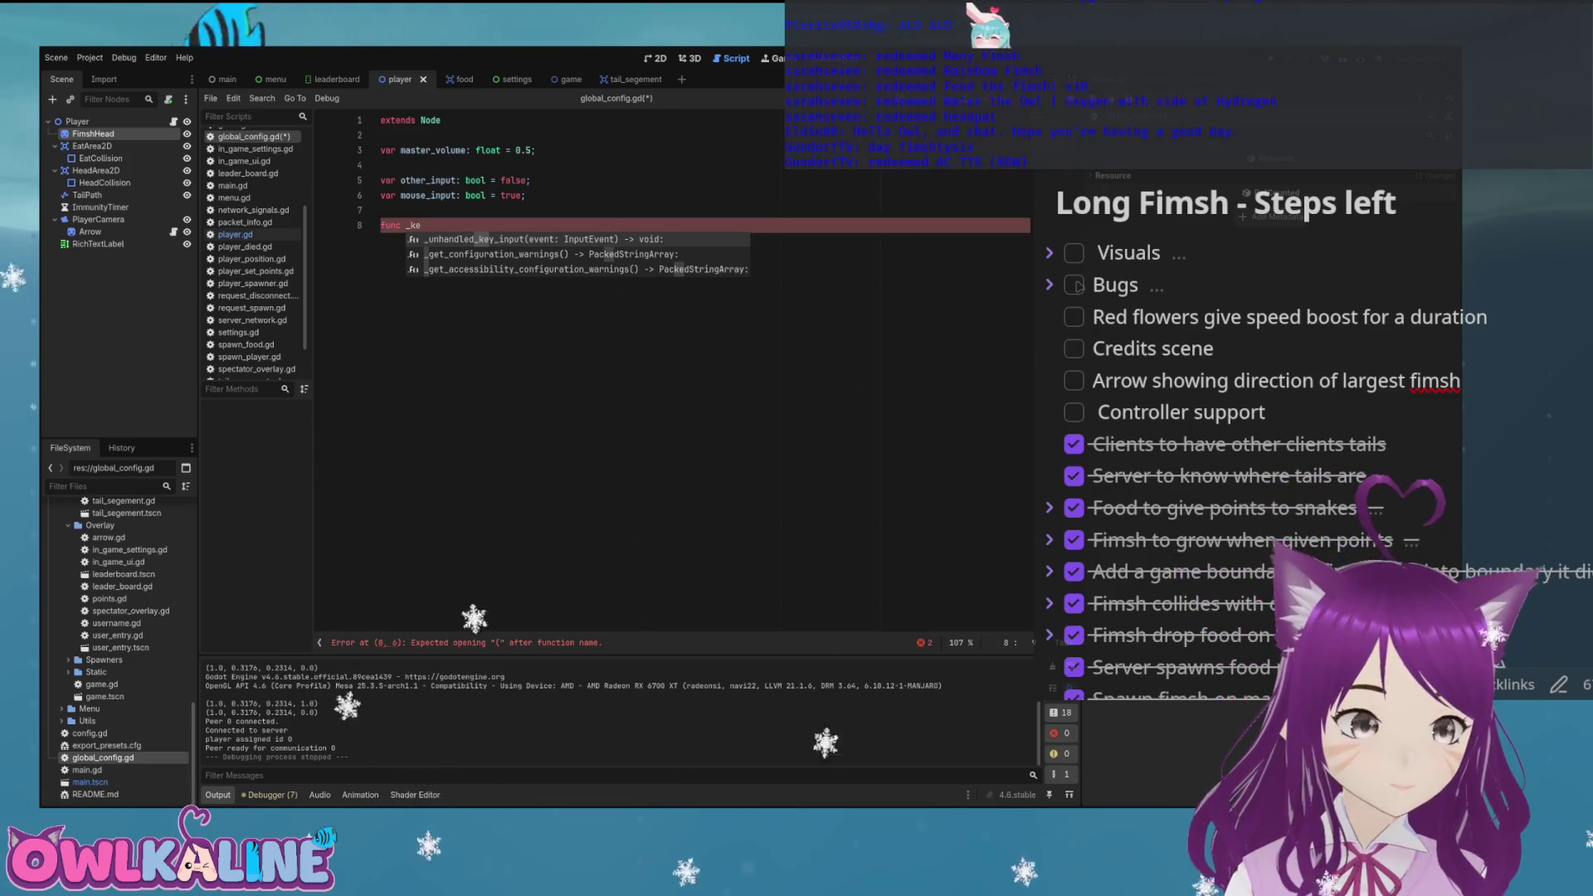
pyautogui.press('Return')
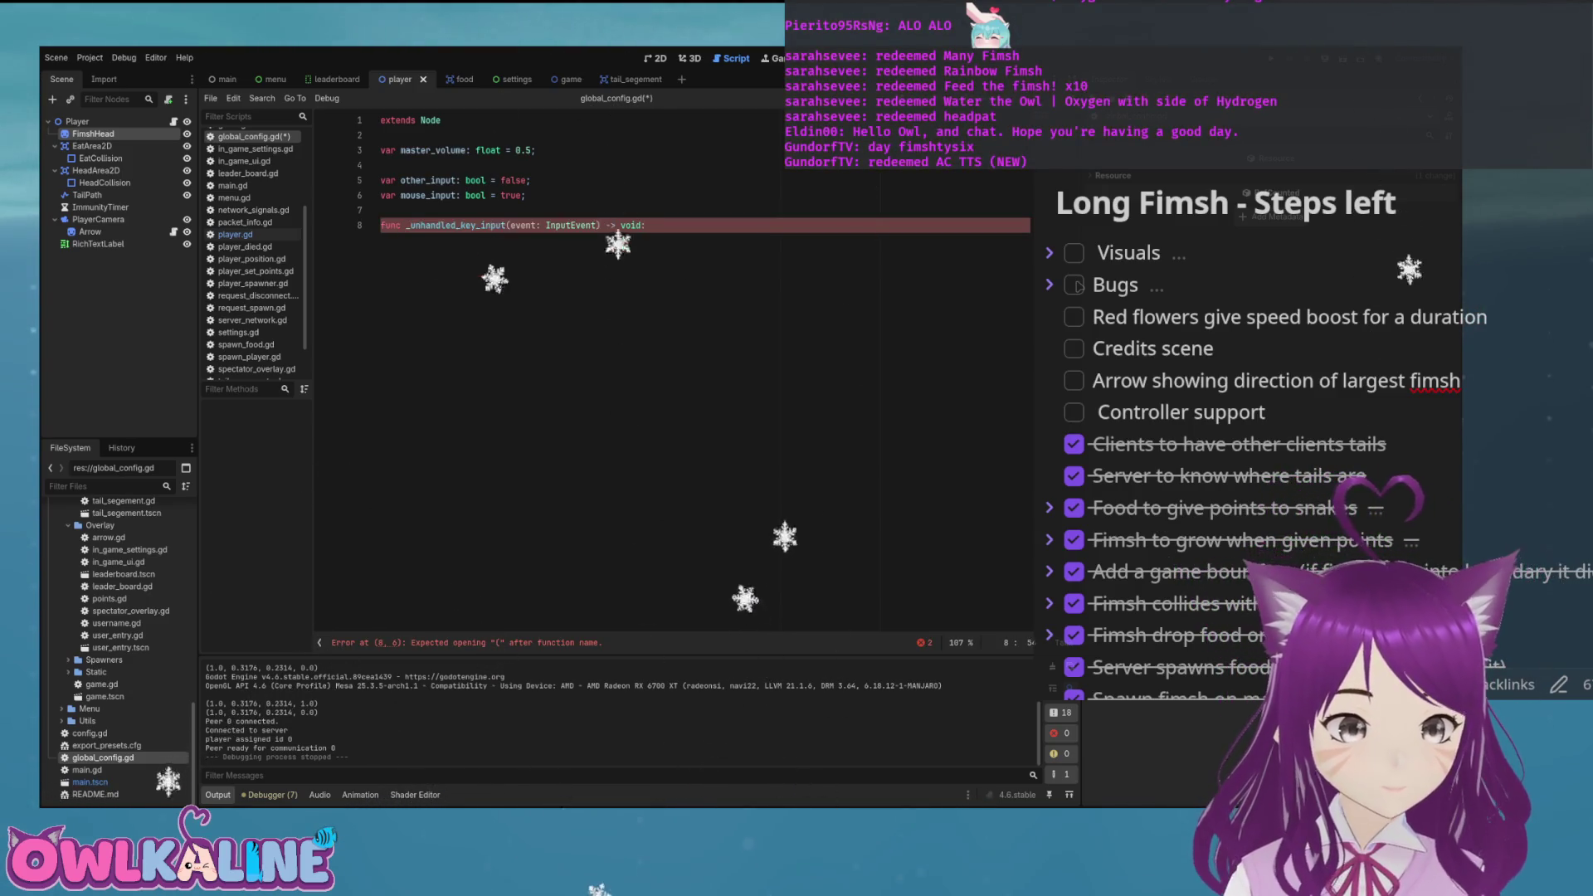
pyautogui.press('Return')
pyautogui.hotkey('ctrl', 's')
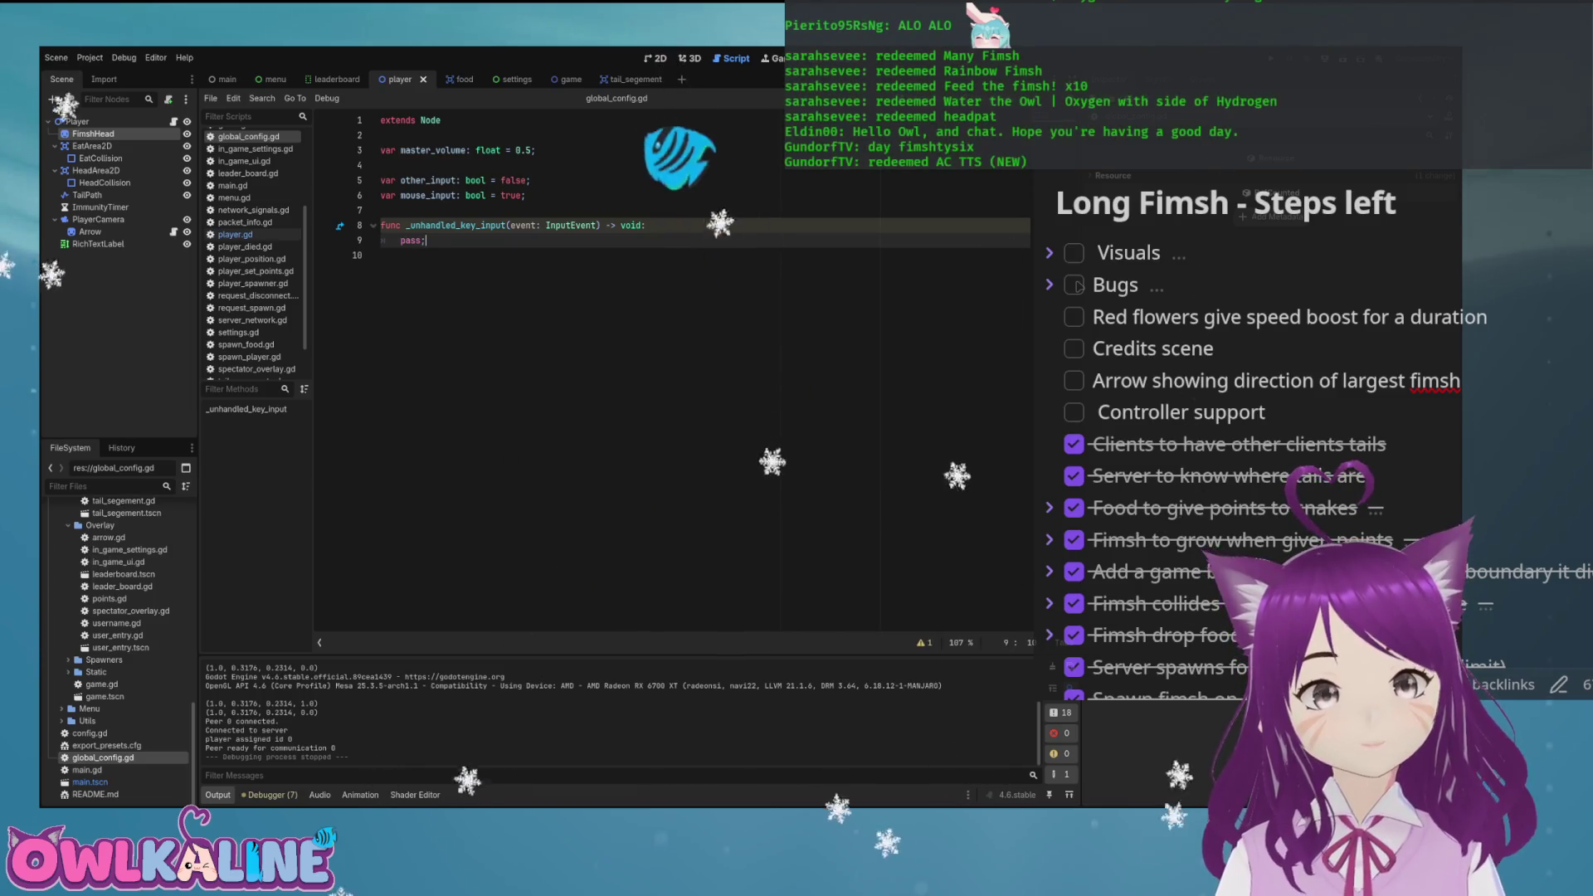
pyautogui.doubleClick(448, 224)
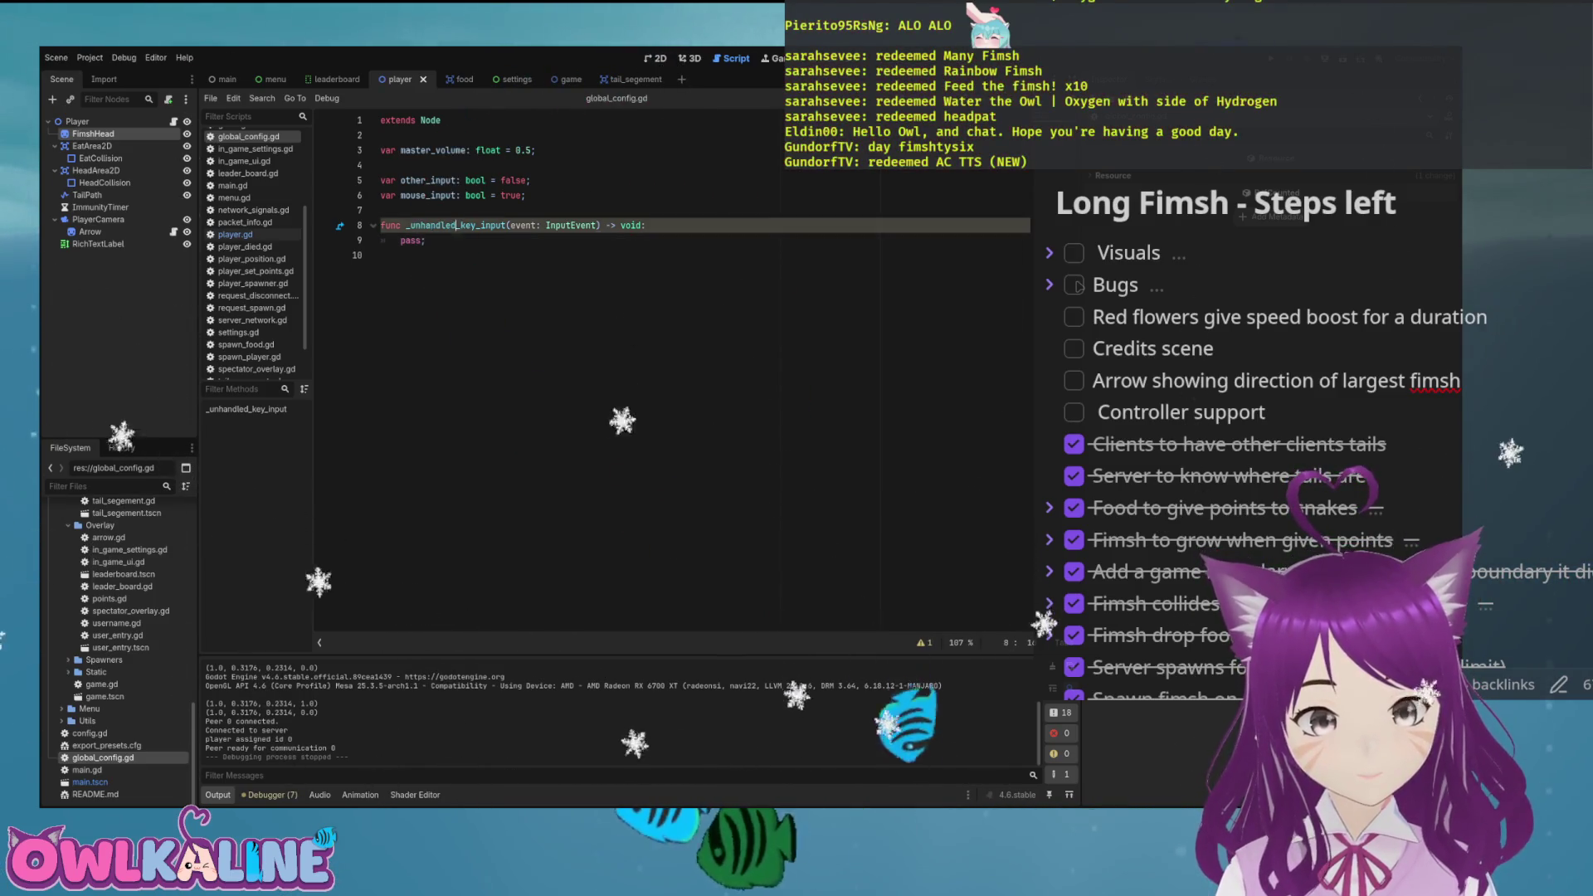
# - Write the _input(event) function, replacing its pass placeholder with an event.is_action call
pyautogui.write('_in')
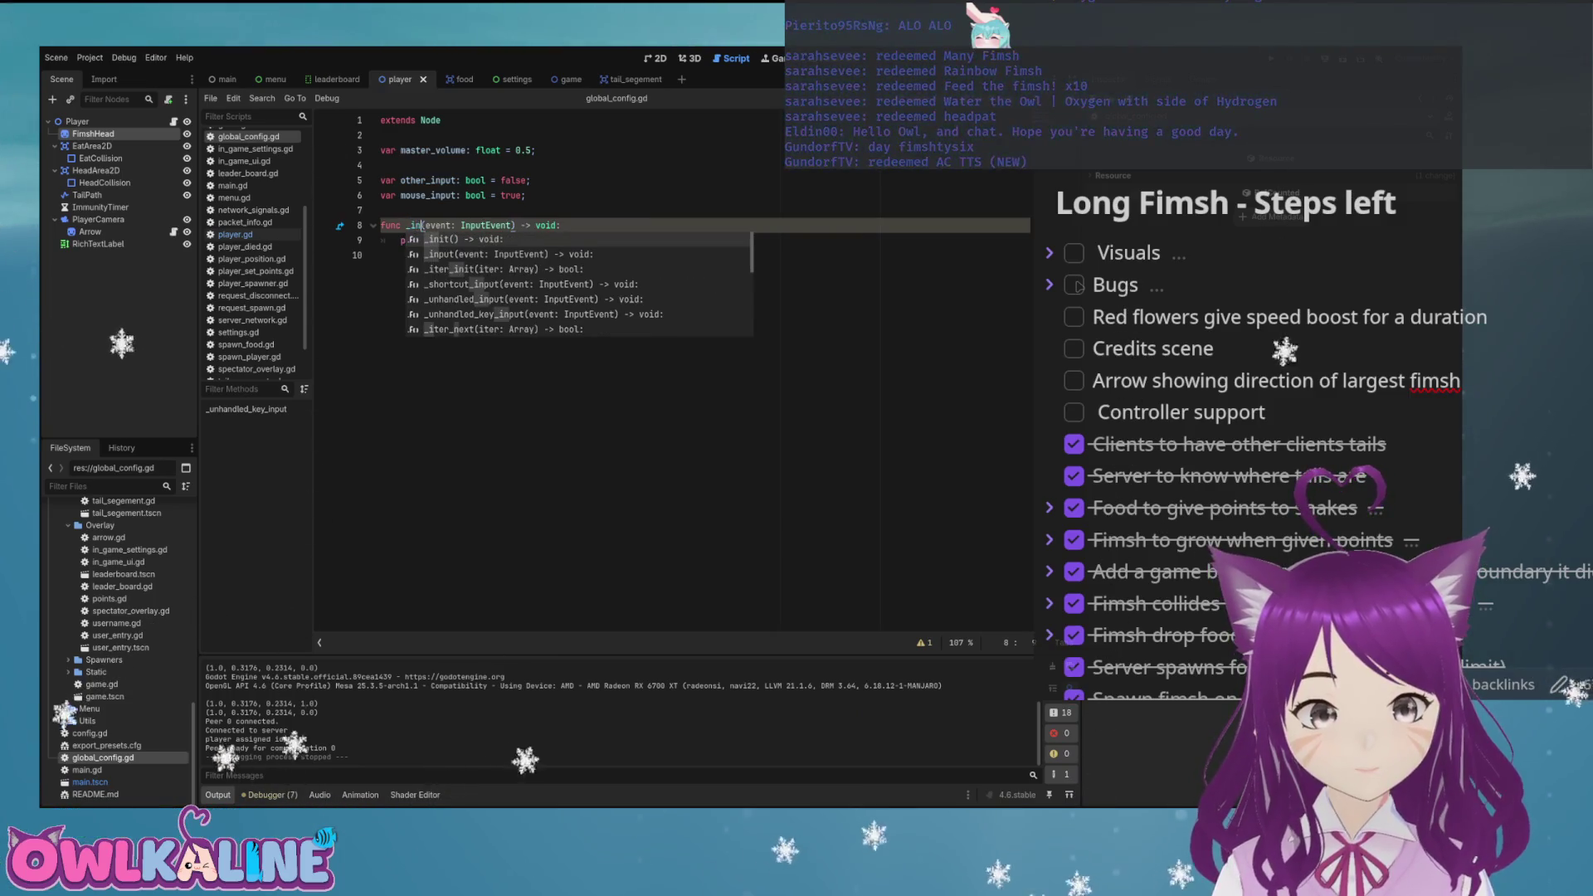
pyautogui.write('p')
pyautogui.press('Return')
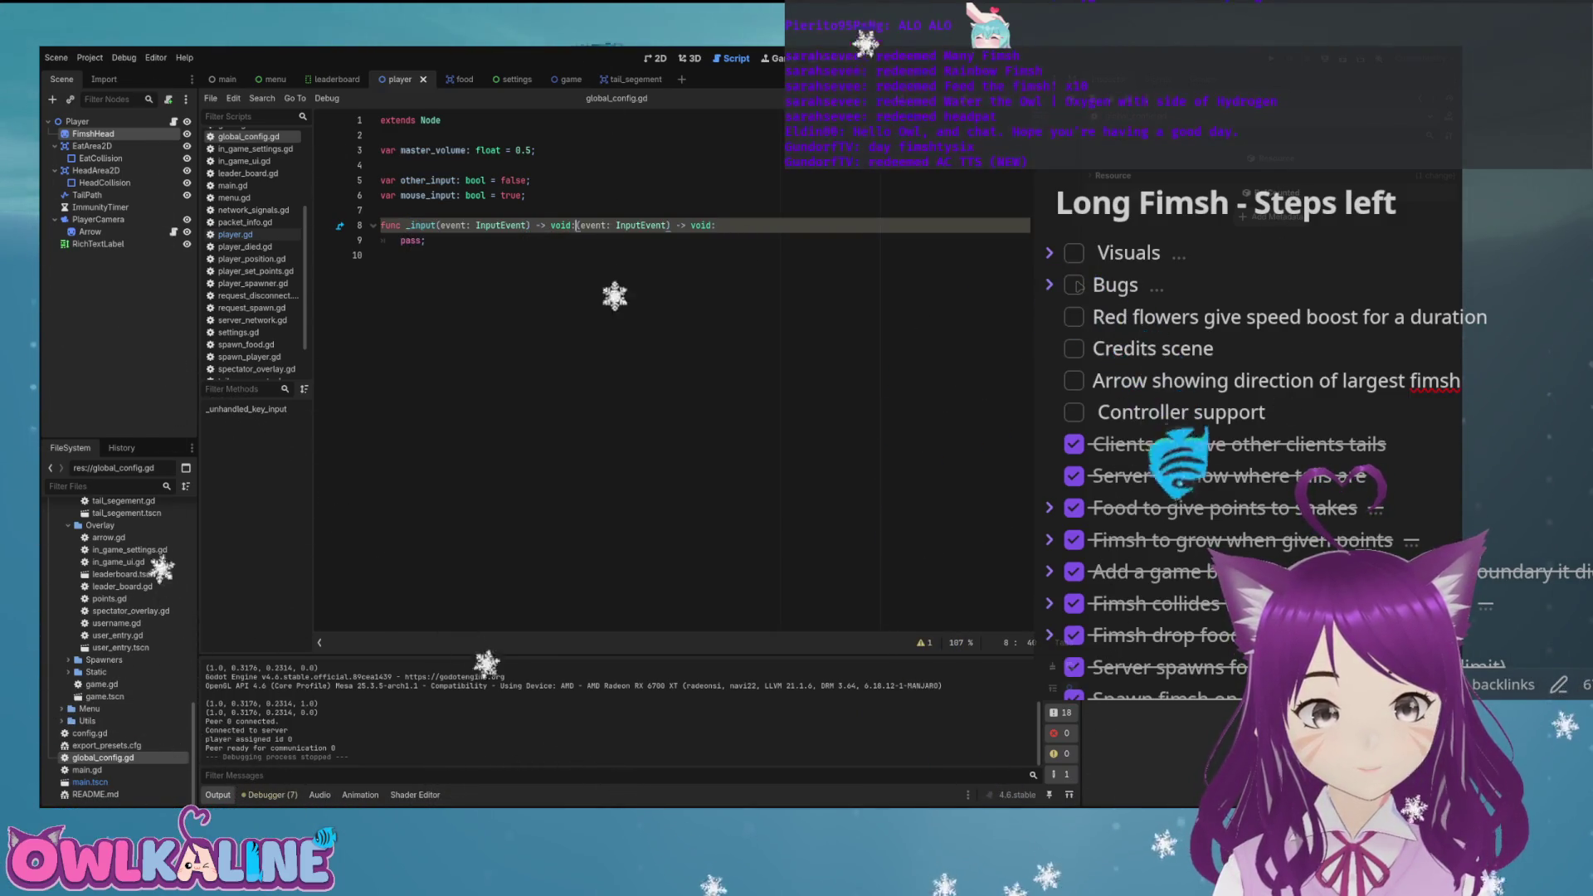
pyautogui.press('BackSpace')
pyautogui.press('Down')
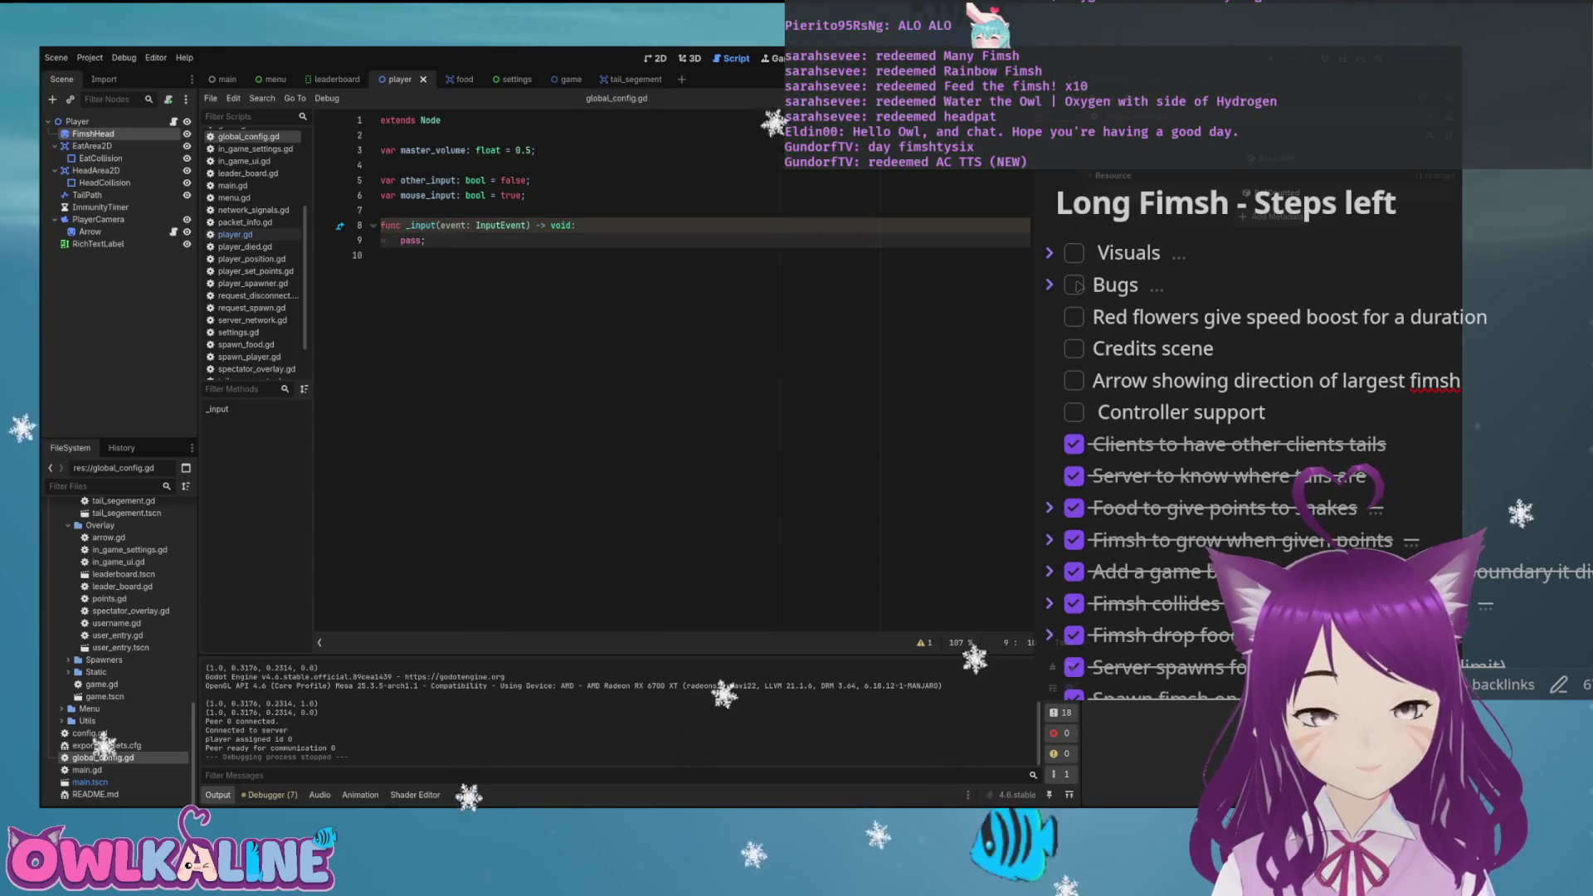
pyautogui.hotkey('shift', 'Home')
pyautogui.write('ev')
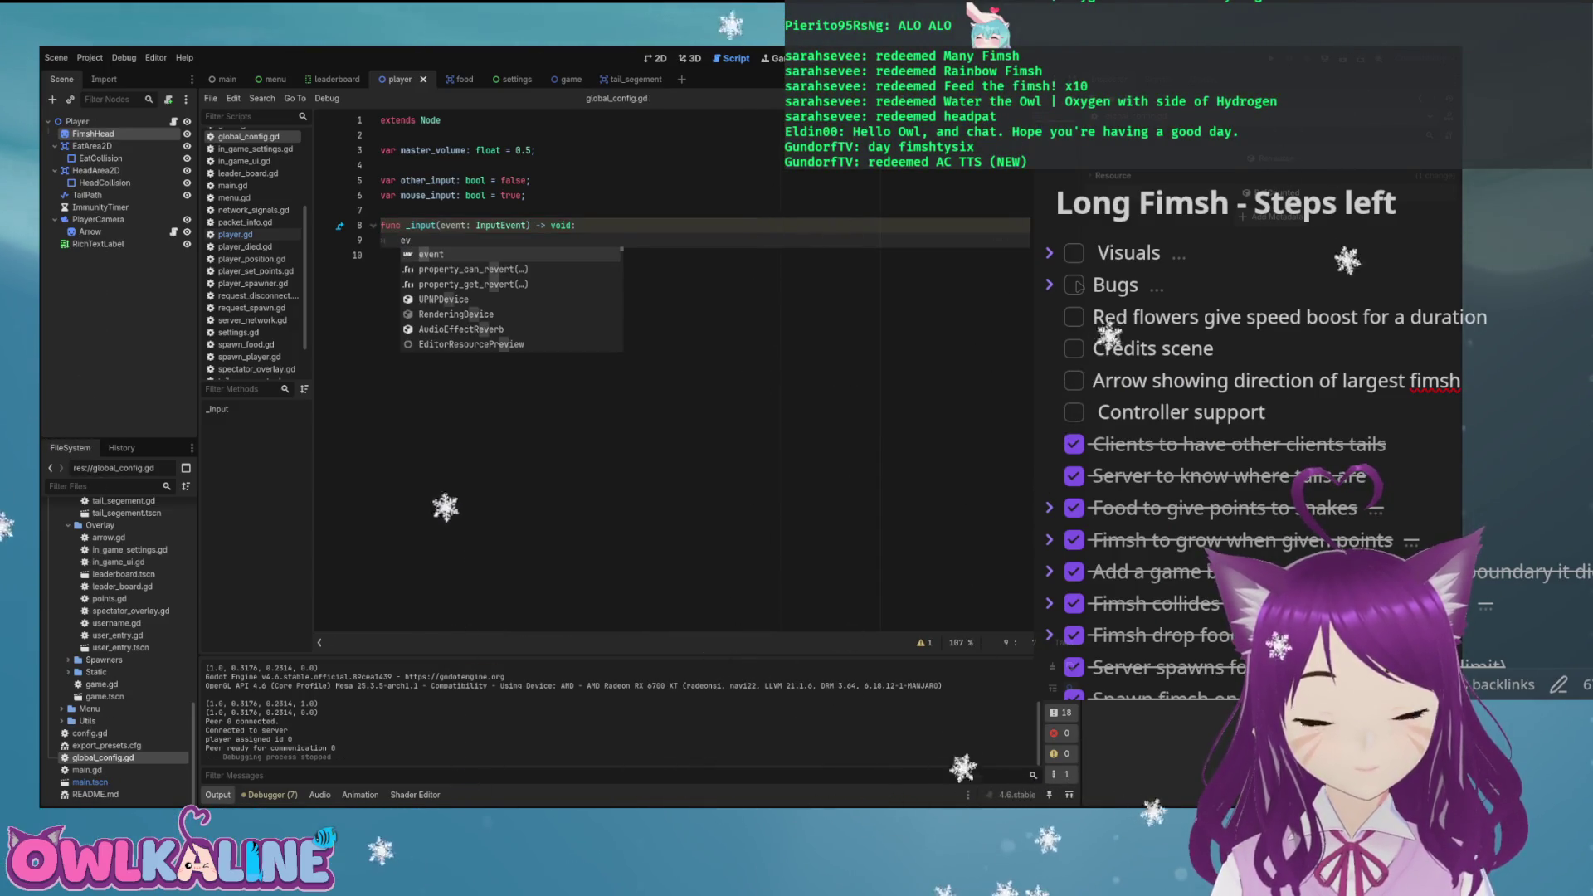
pyautogui.write('ent.')
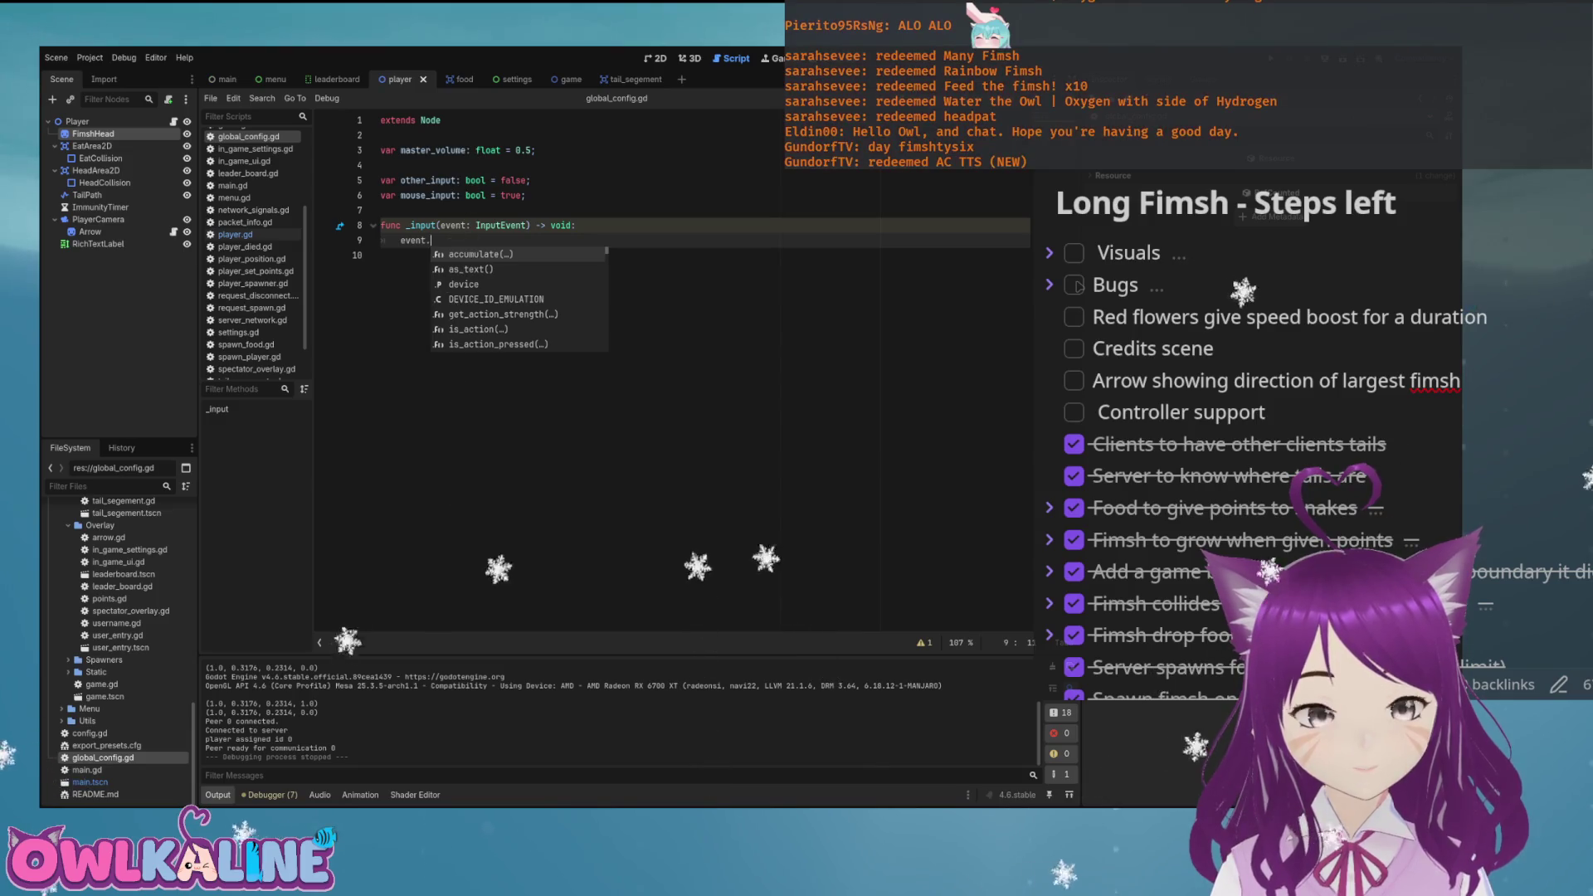
pyautogui.press('Down')
pyautogui.press('Down')
pyautogui.press('Down')
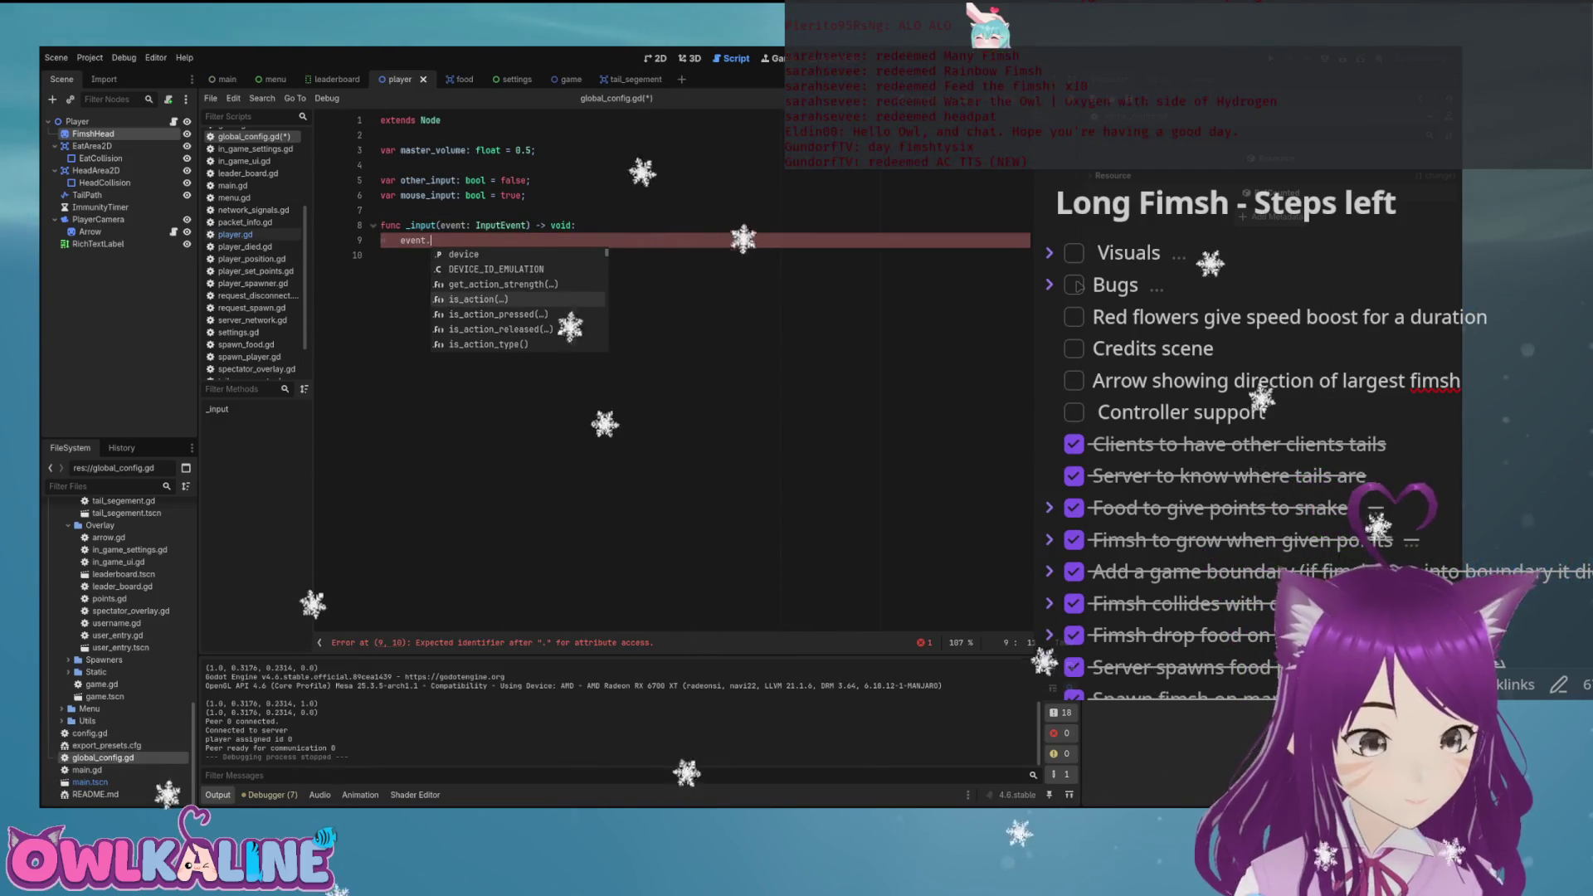
pyautogui.press('Return')
# - Complete the "up" condition with a body setting other_input = true and mouse_input = false
pyautogui.press('Down')
pyautogui.press('Down')
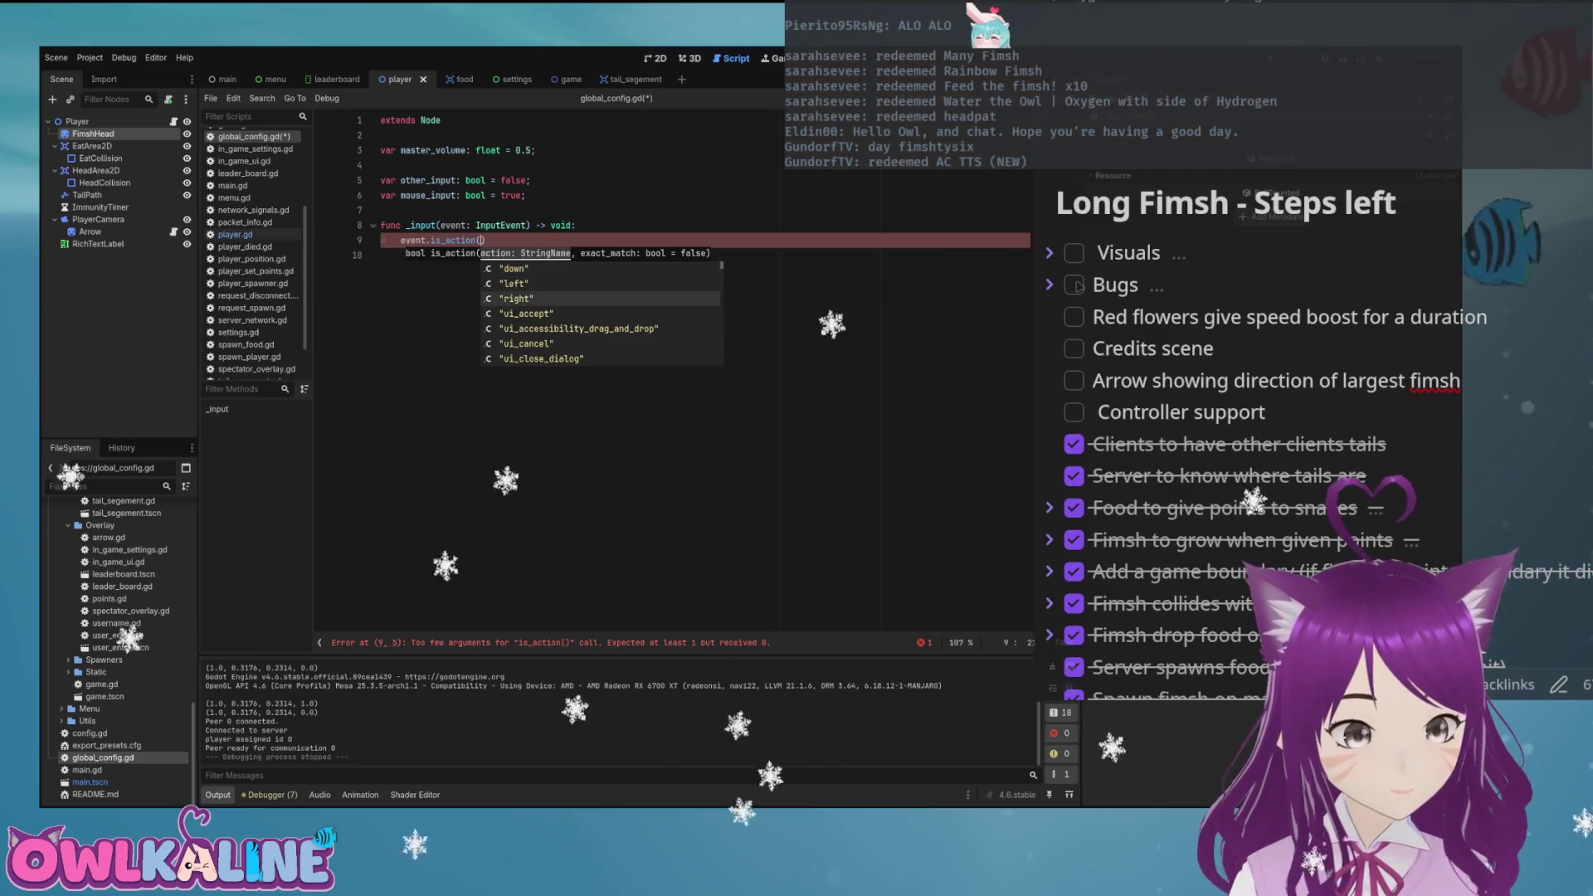
pyautogui.press('Down')
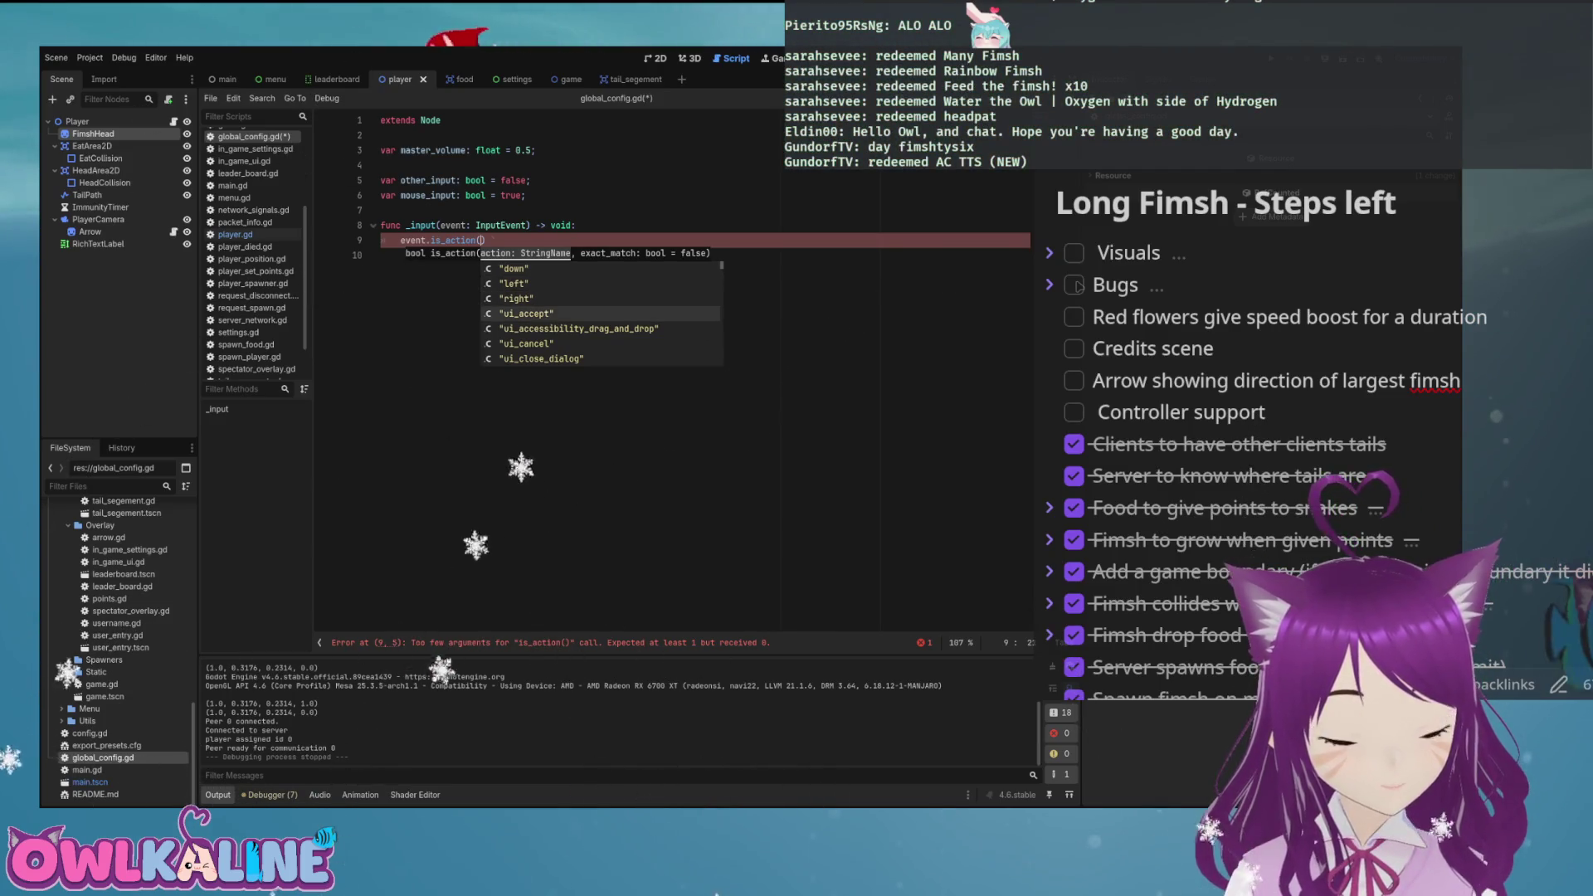
pyautogui.write('"up')
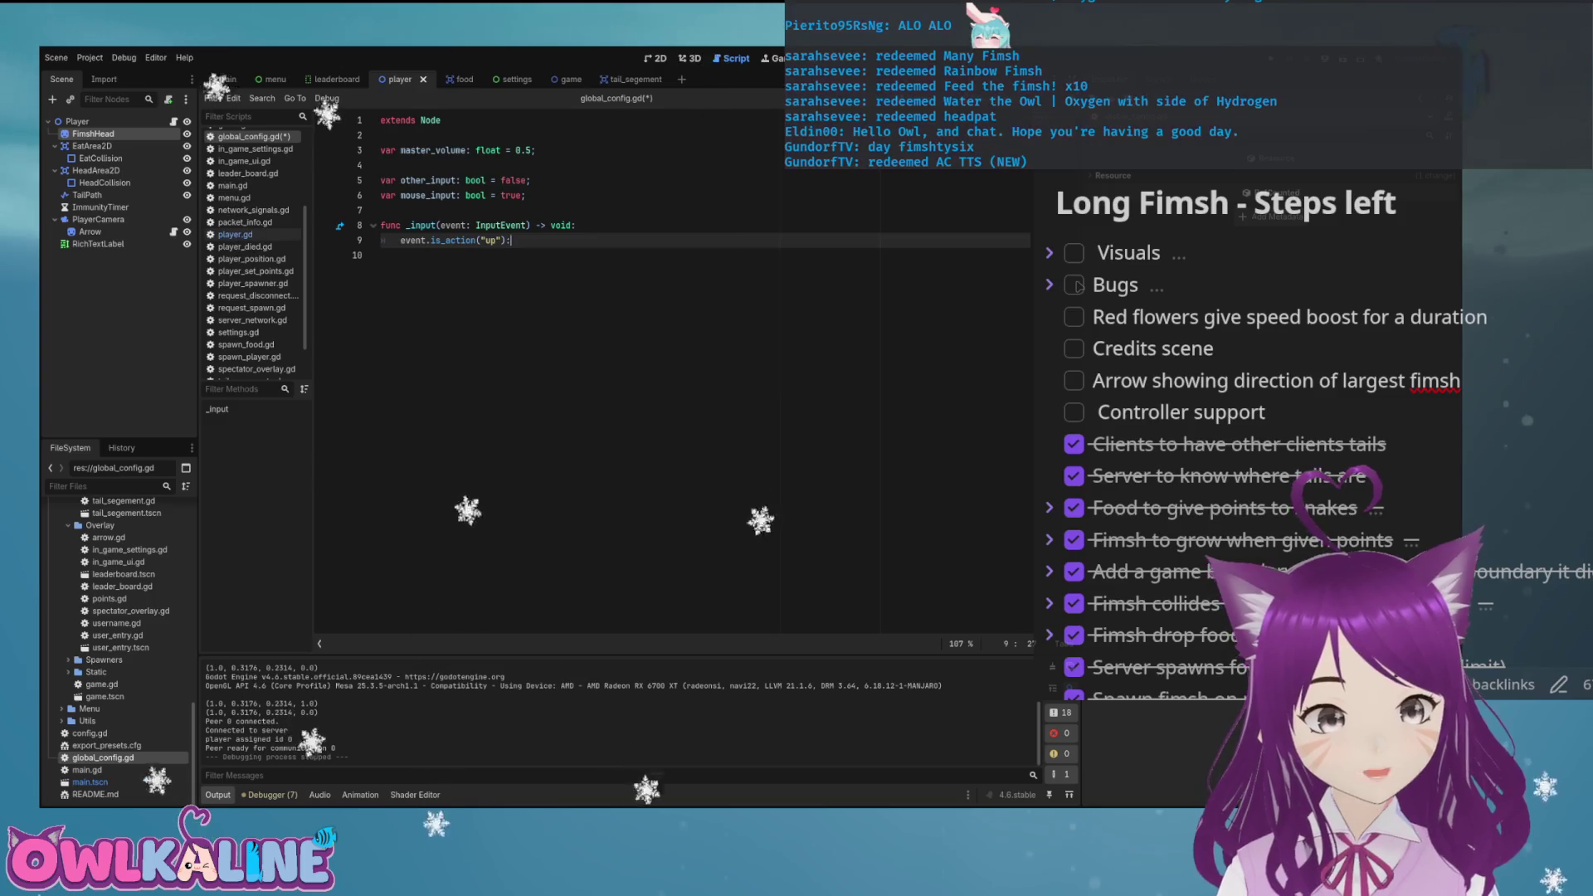
pyautogui.write('if')
pyautogui.press('End')
pyautogui.press('Return')
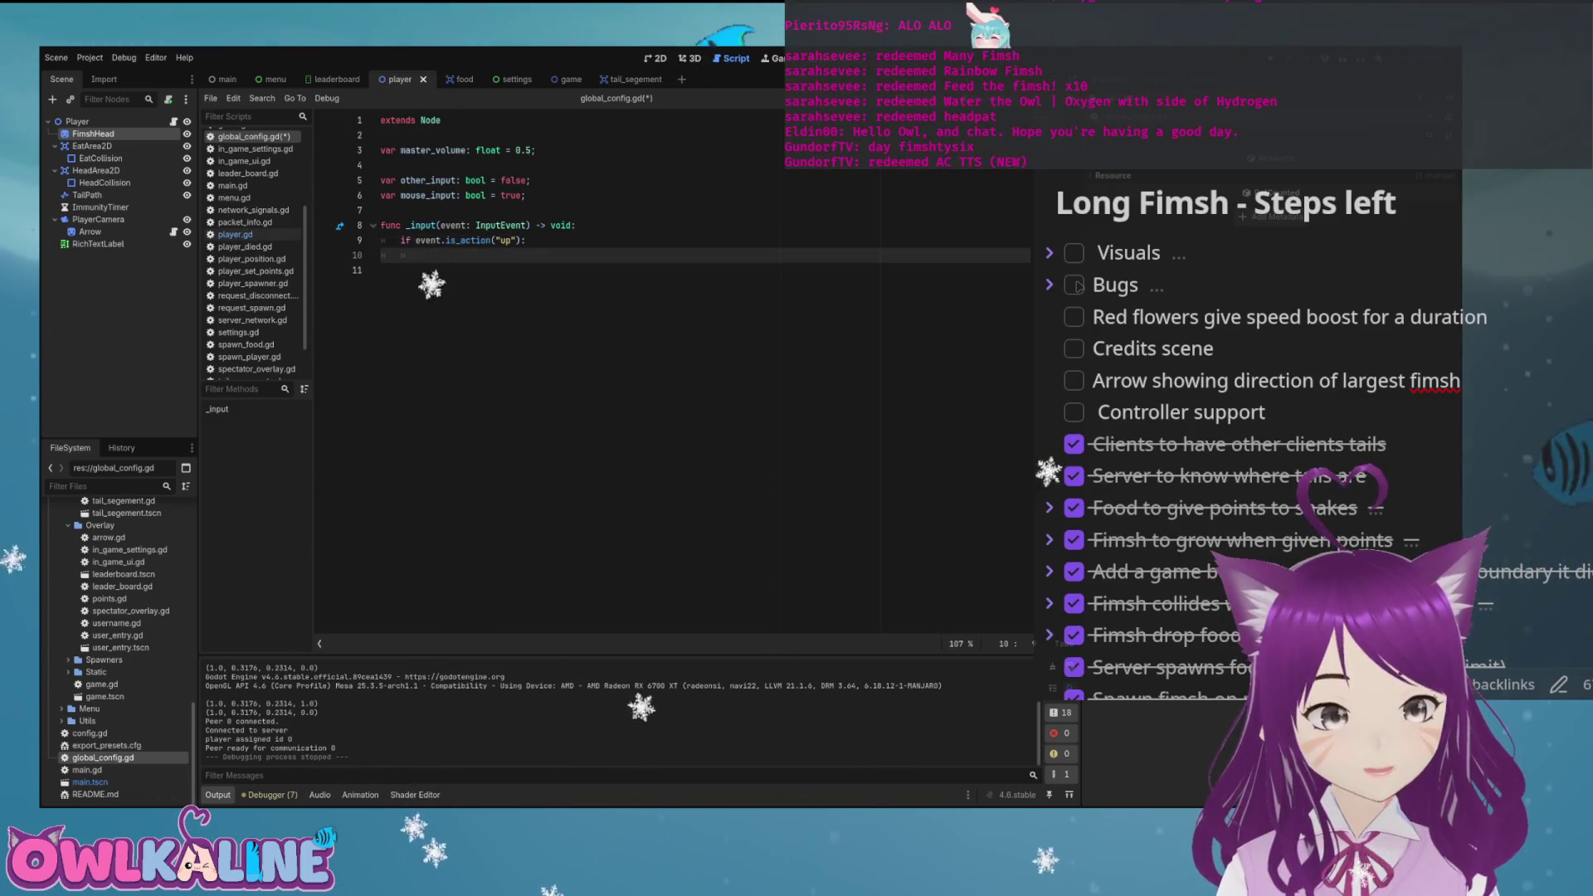
pyautogui.write('_input = true')
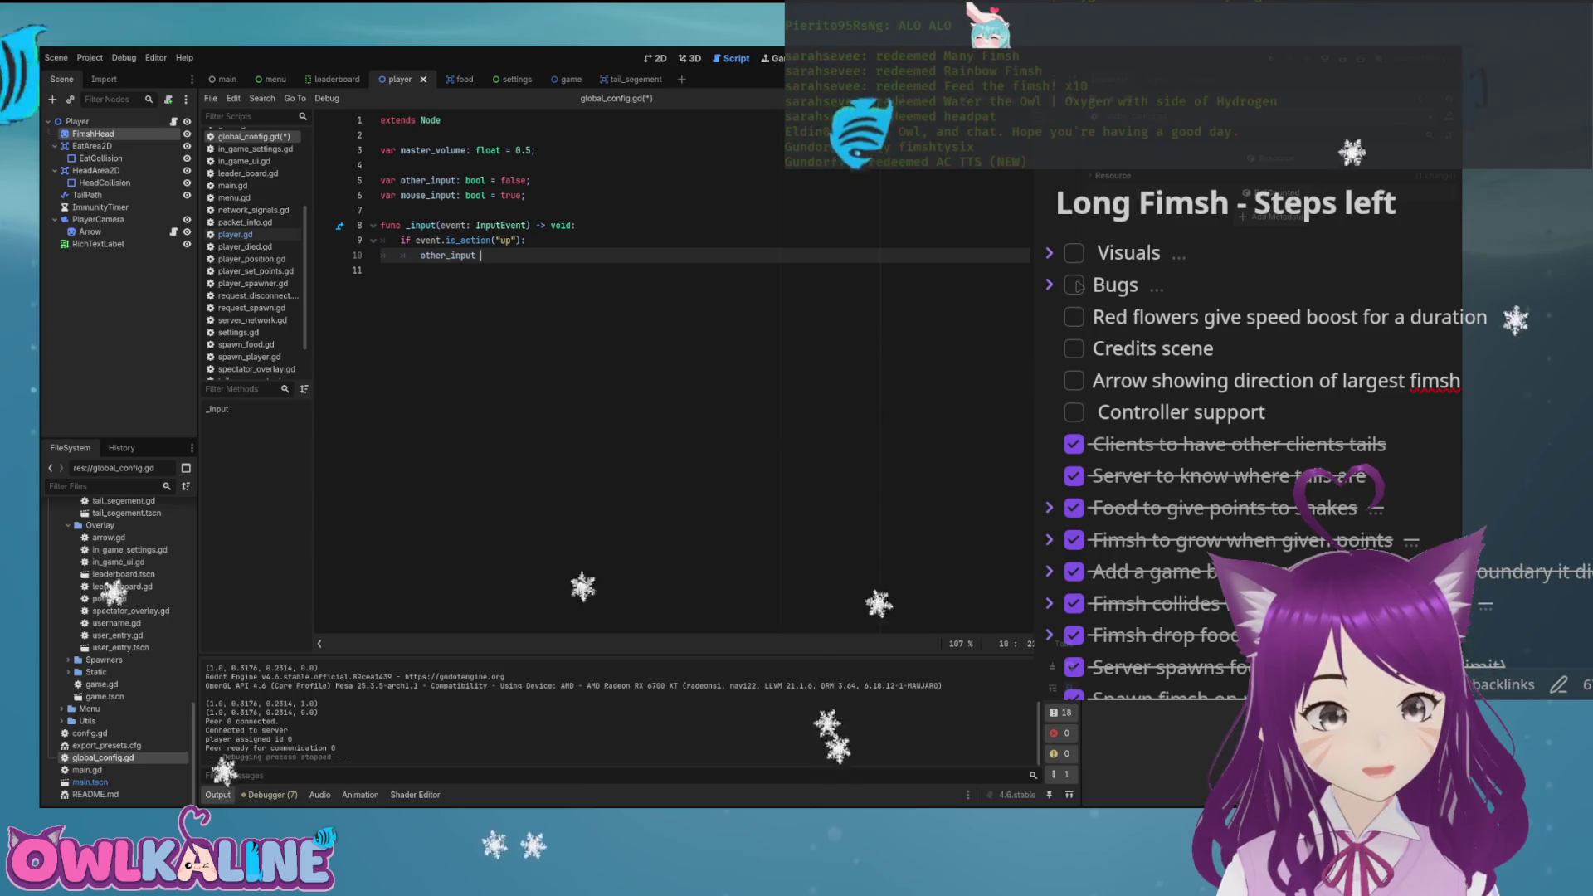
pyautogui.write(';')
pyautogui.press('Return')
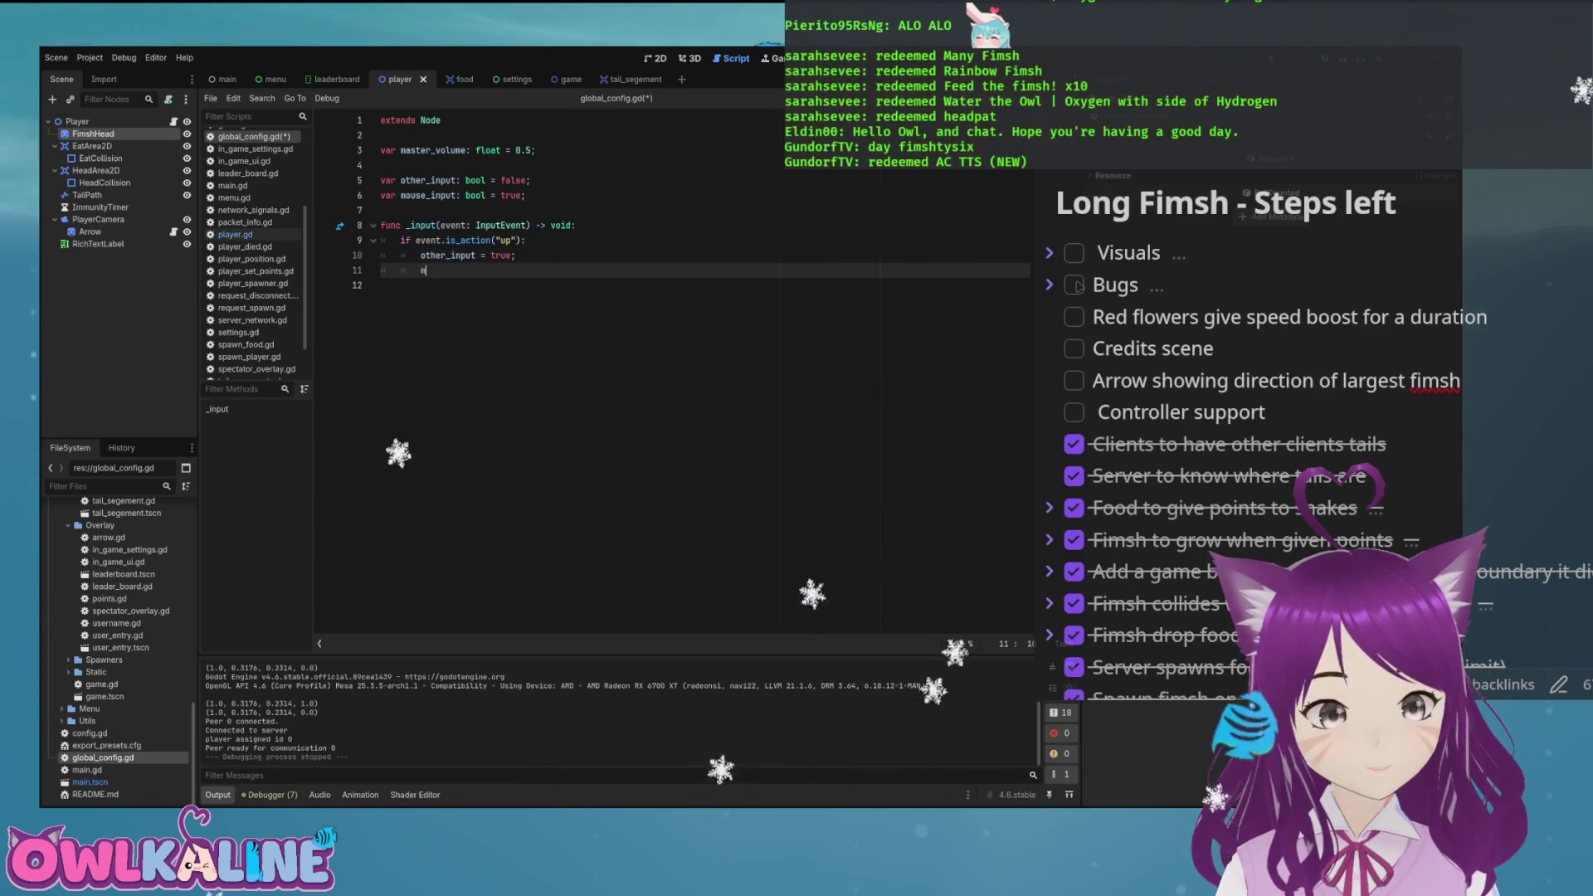
pyautogui.write('input')
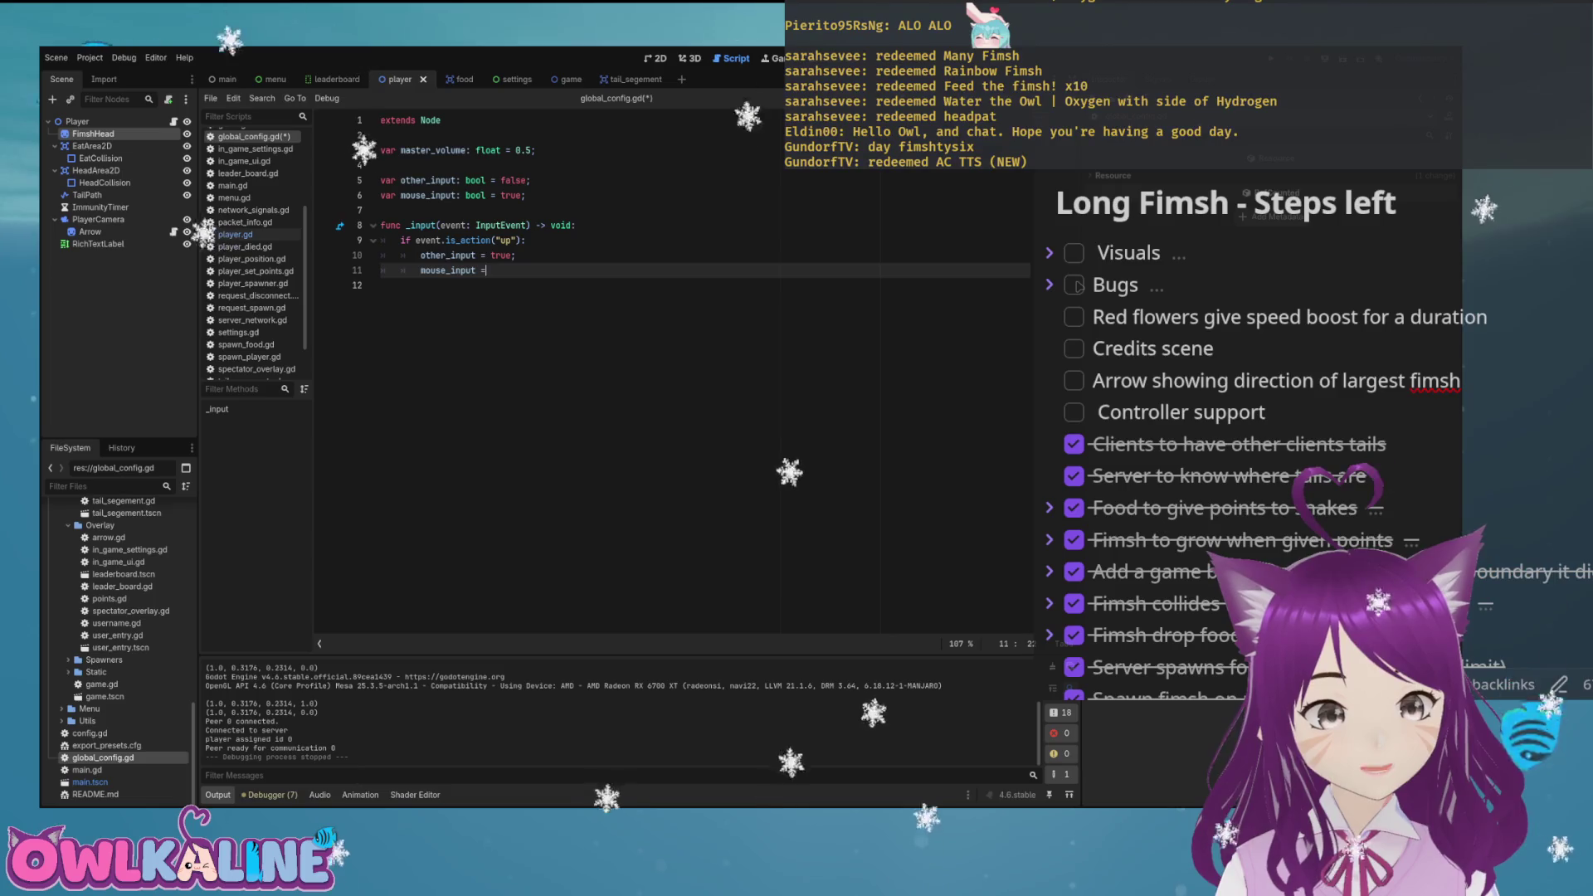
pyautogui.write(' = false;')
pyautogui.press('Return')
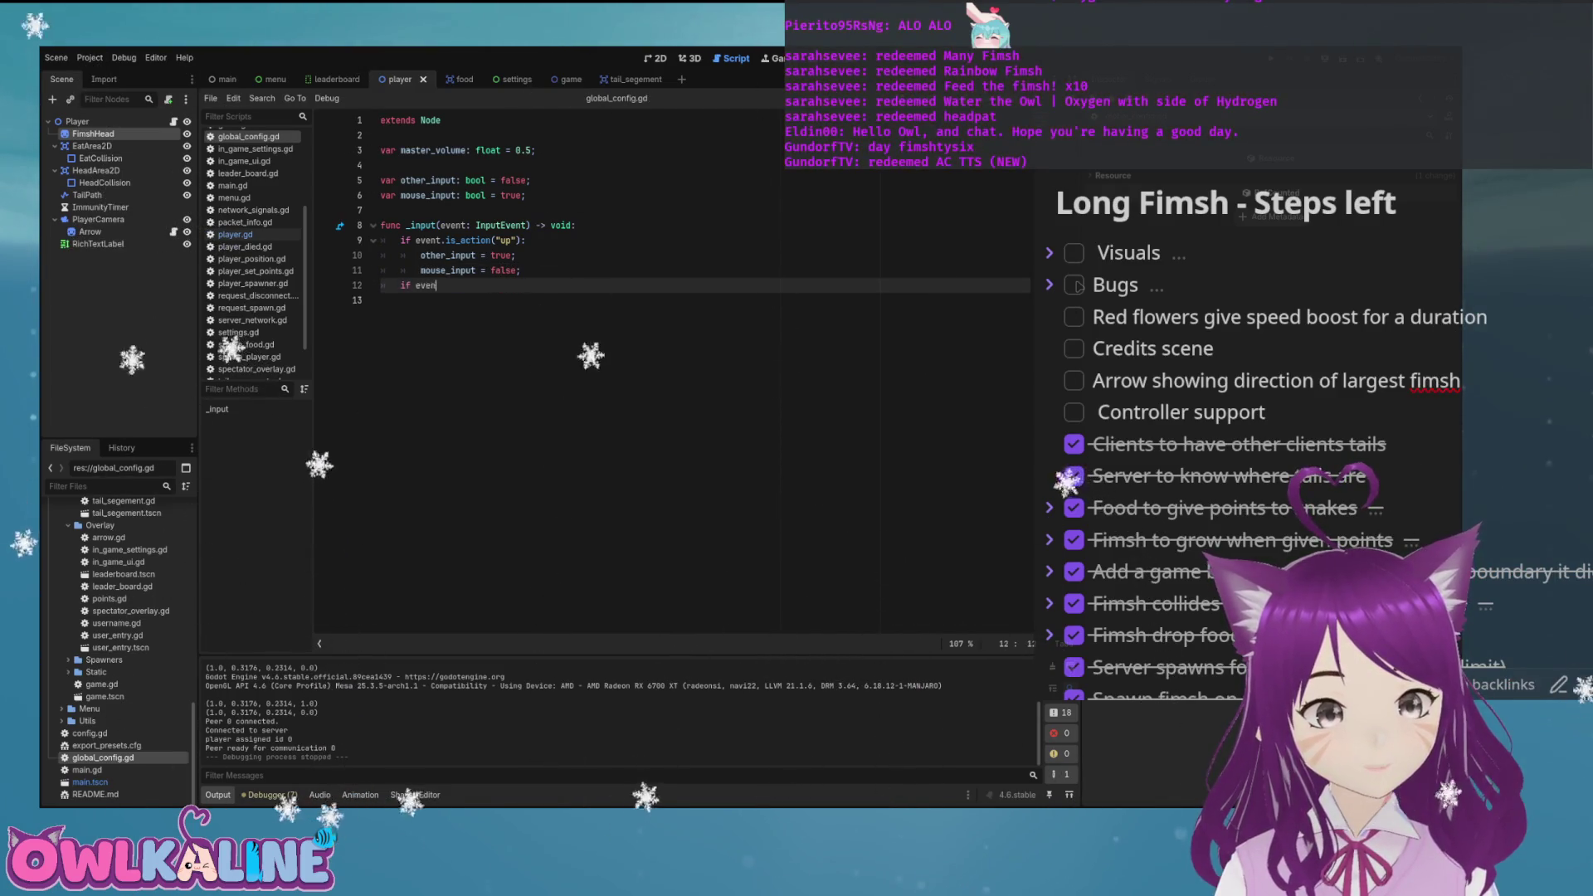
# - Begin a second event.is_action_pressed() check on line 12
pyautogui.write('t.')
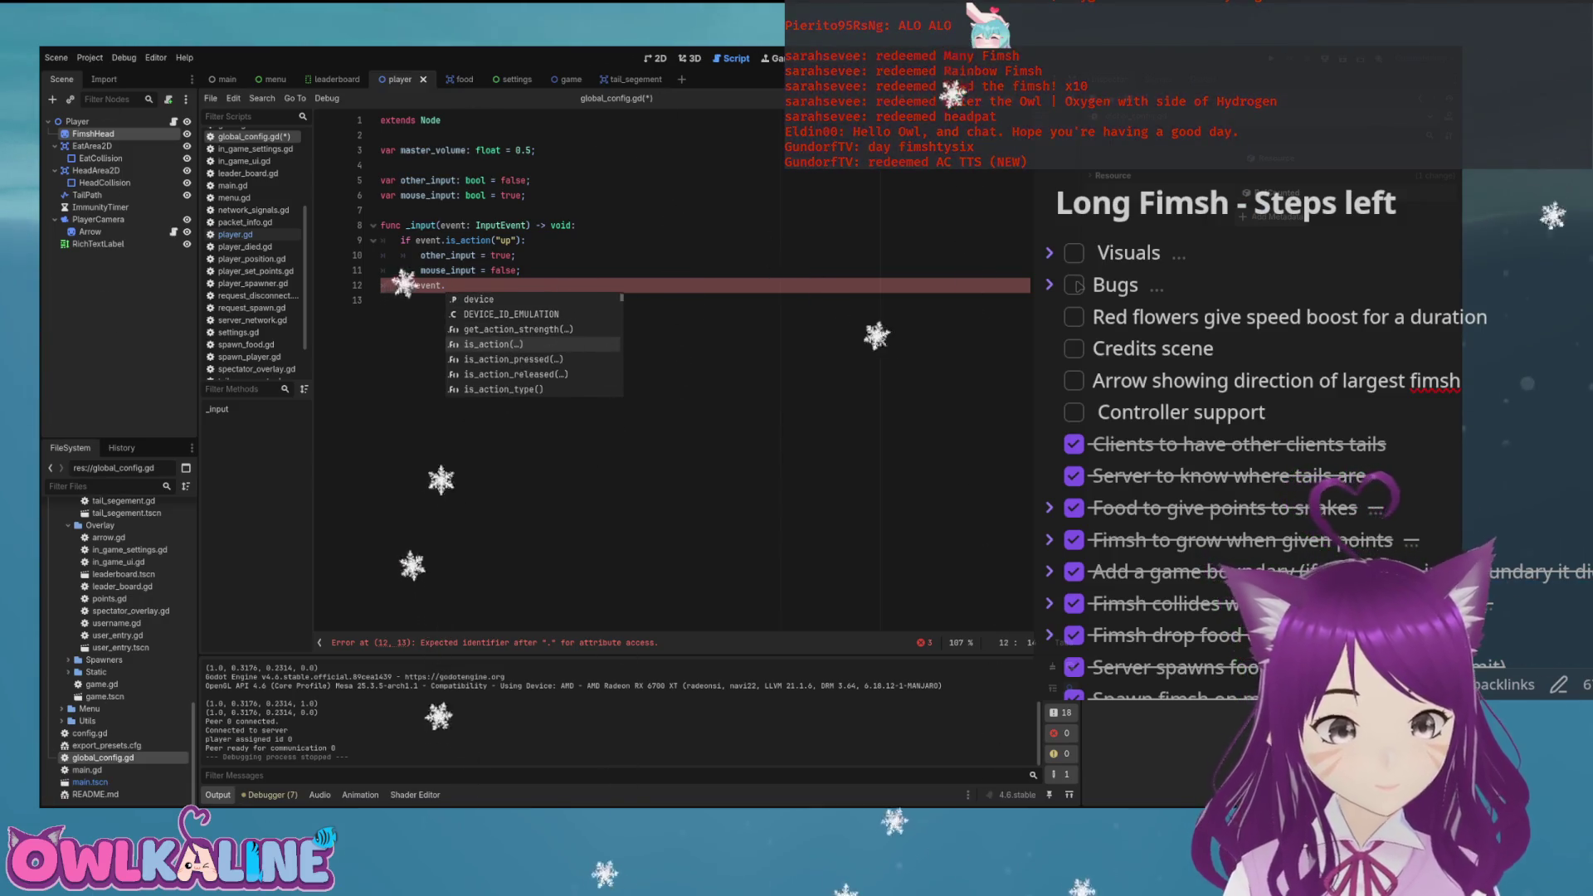
pyautogui.press('Down')
pyautogui.press('Return')
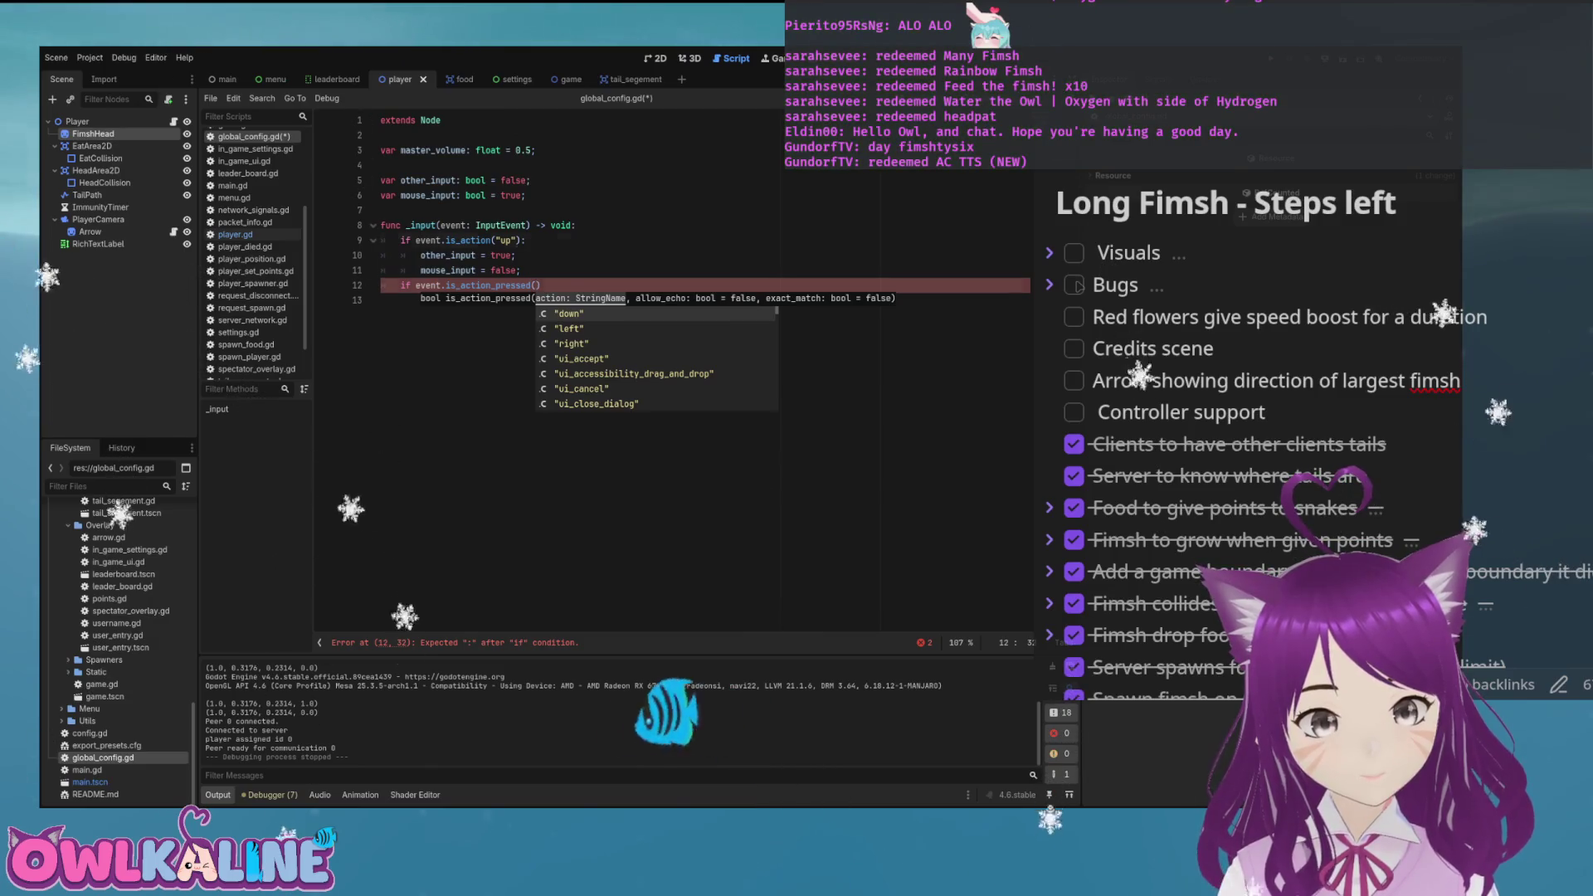
# - Change the "up" check to is_action_pressed and save the script
pyautogui.click(494, 239)
pyautogui.write('_pressed')
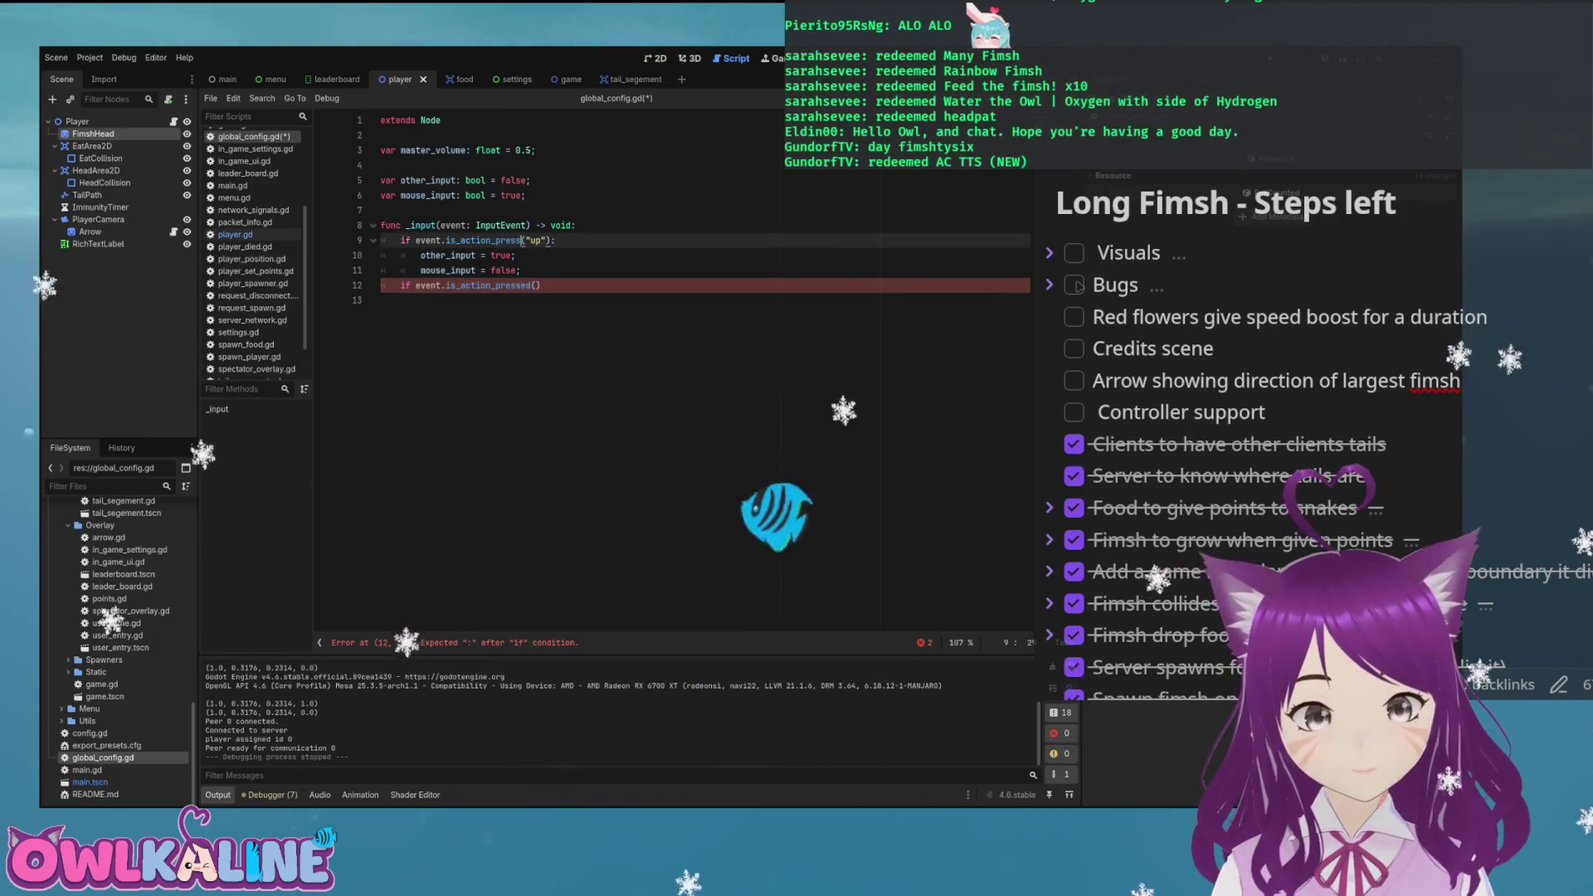
pyautogui.hotkey('ctrl', 's')
pyautogui.press('Down')
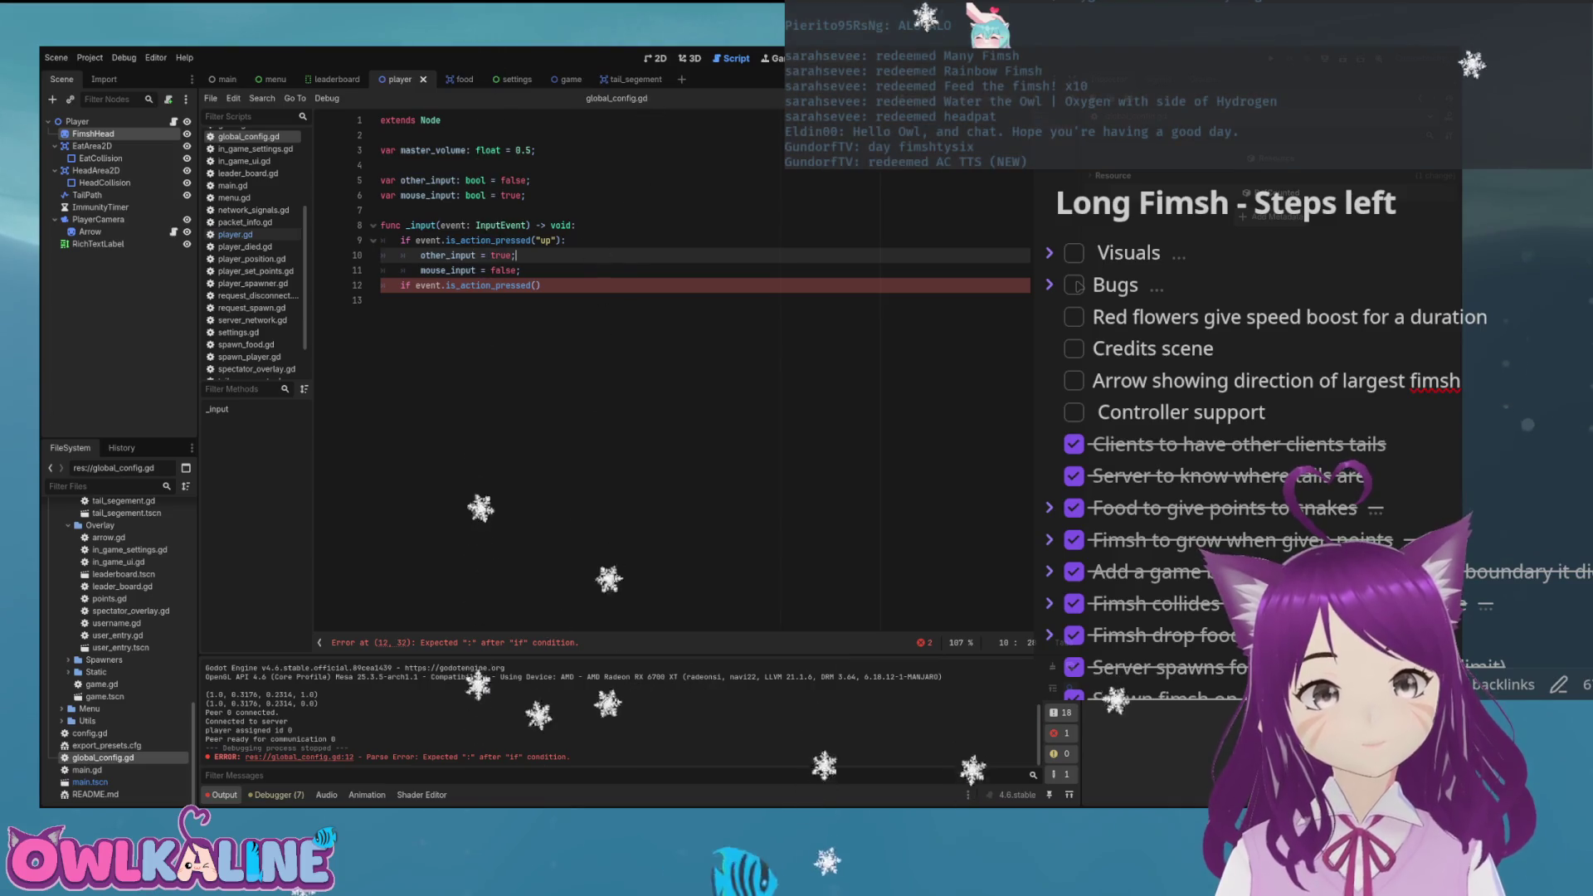
# - Try rewriting the unfinished line 12 check, then undo the edit
pyautogui.click(445, 284)
pyautogui.hotkey('shift', 'End')
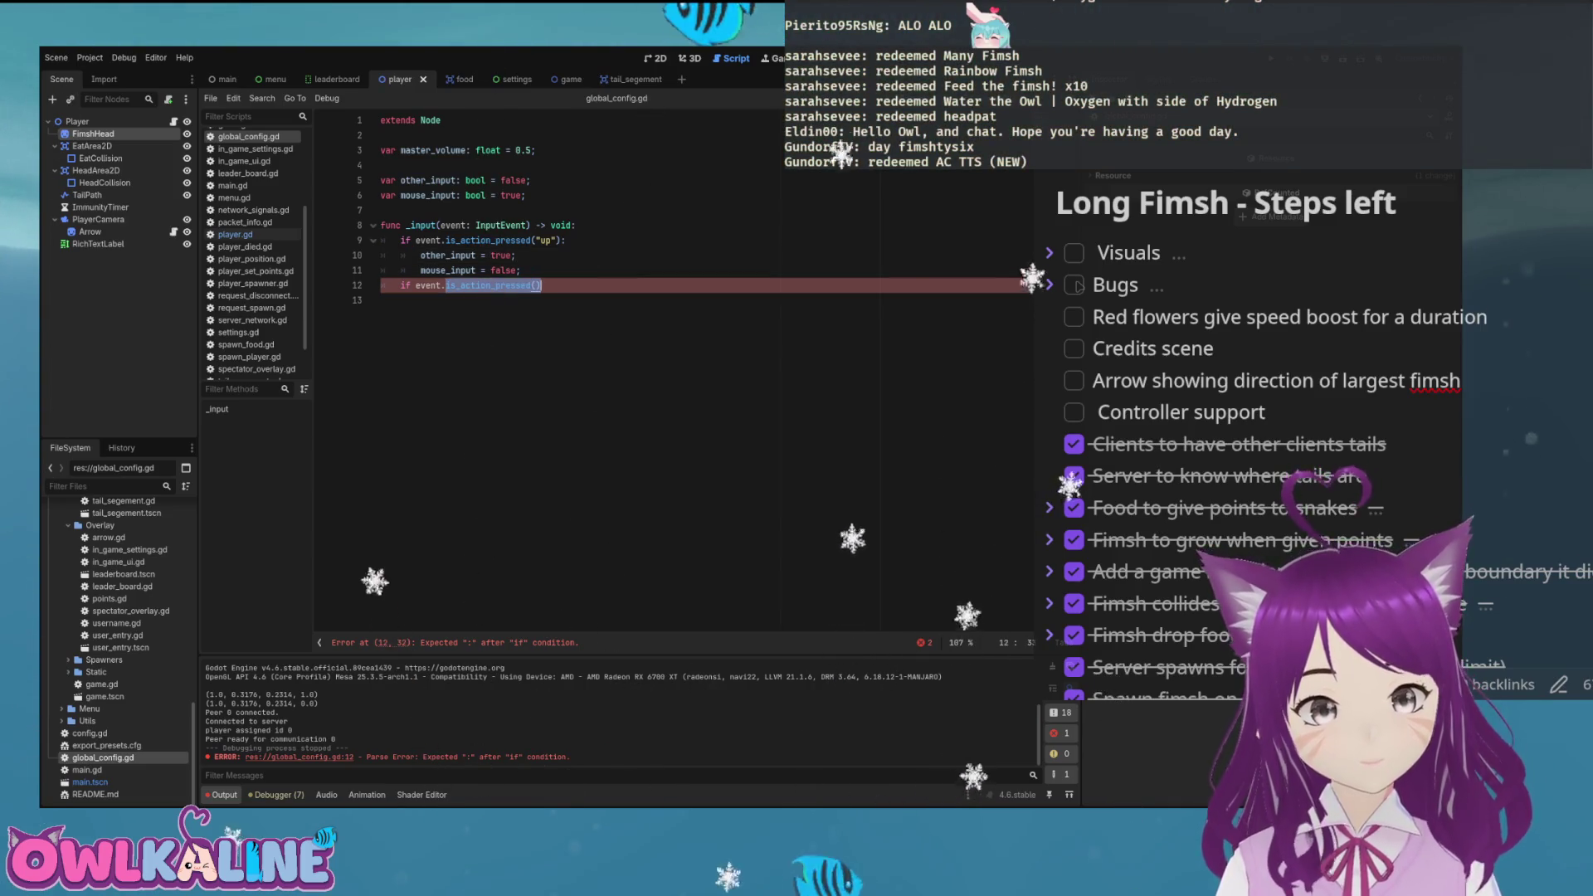
pyautogui.press('BackSpace')
pyautogui.press('Down')
pyautogui.press('Down')
pyautogui.press('Down')
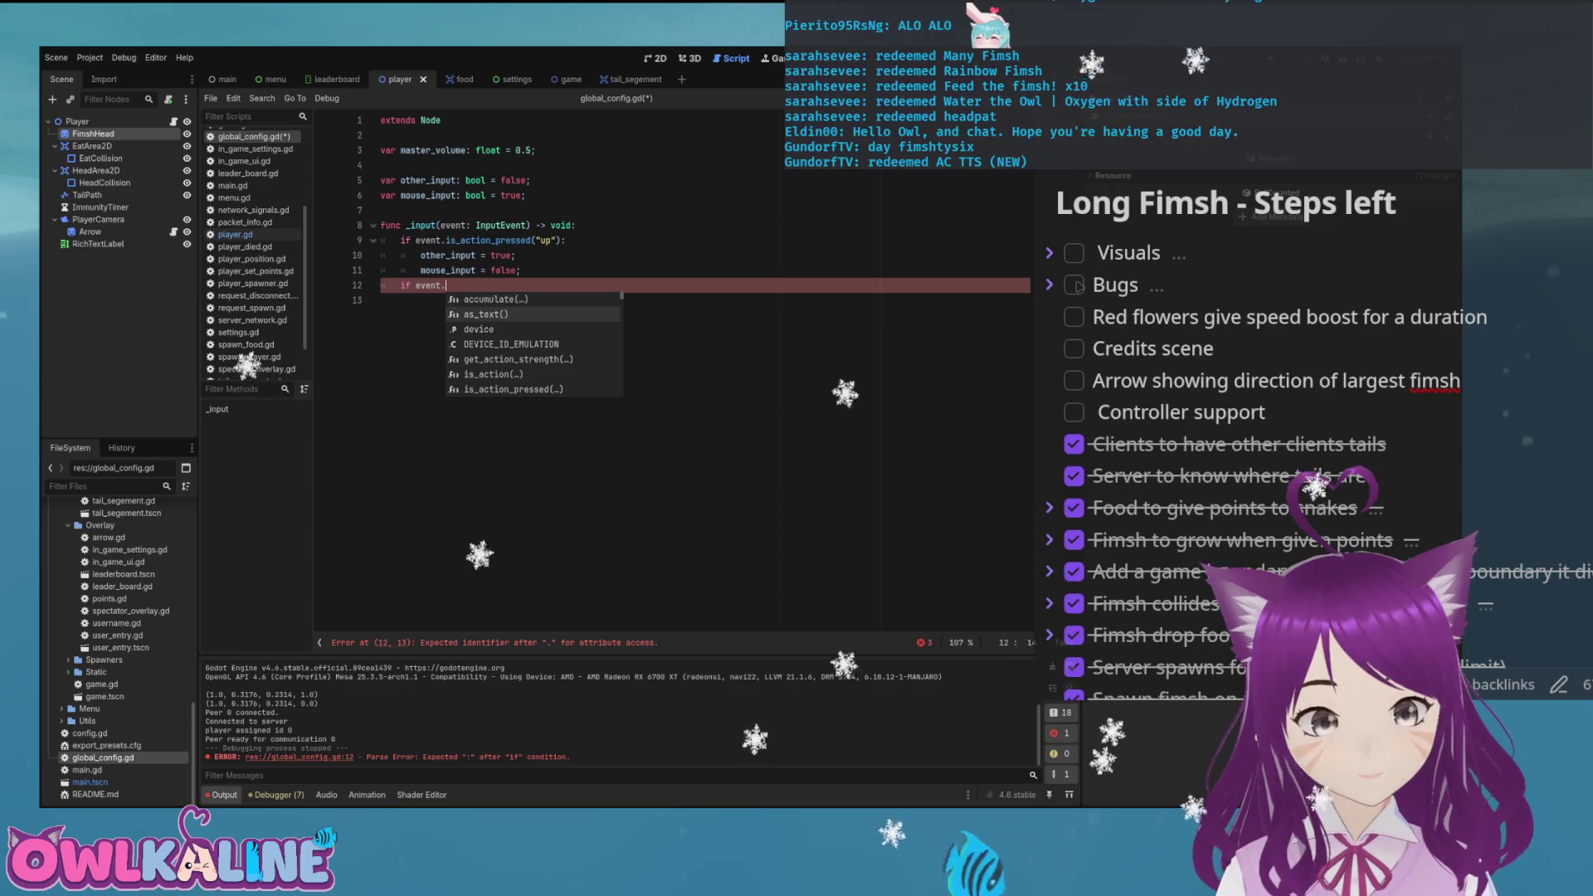
pyautogui.press('Down')
pyautogui.press('Down')
pyautogui.press('Down')
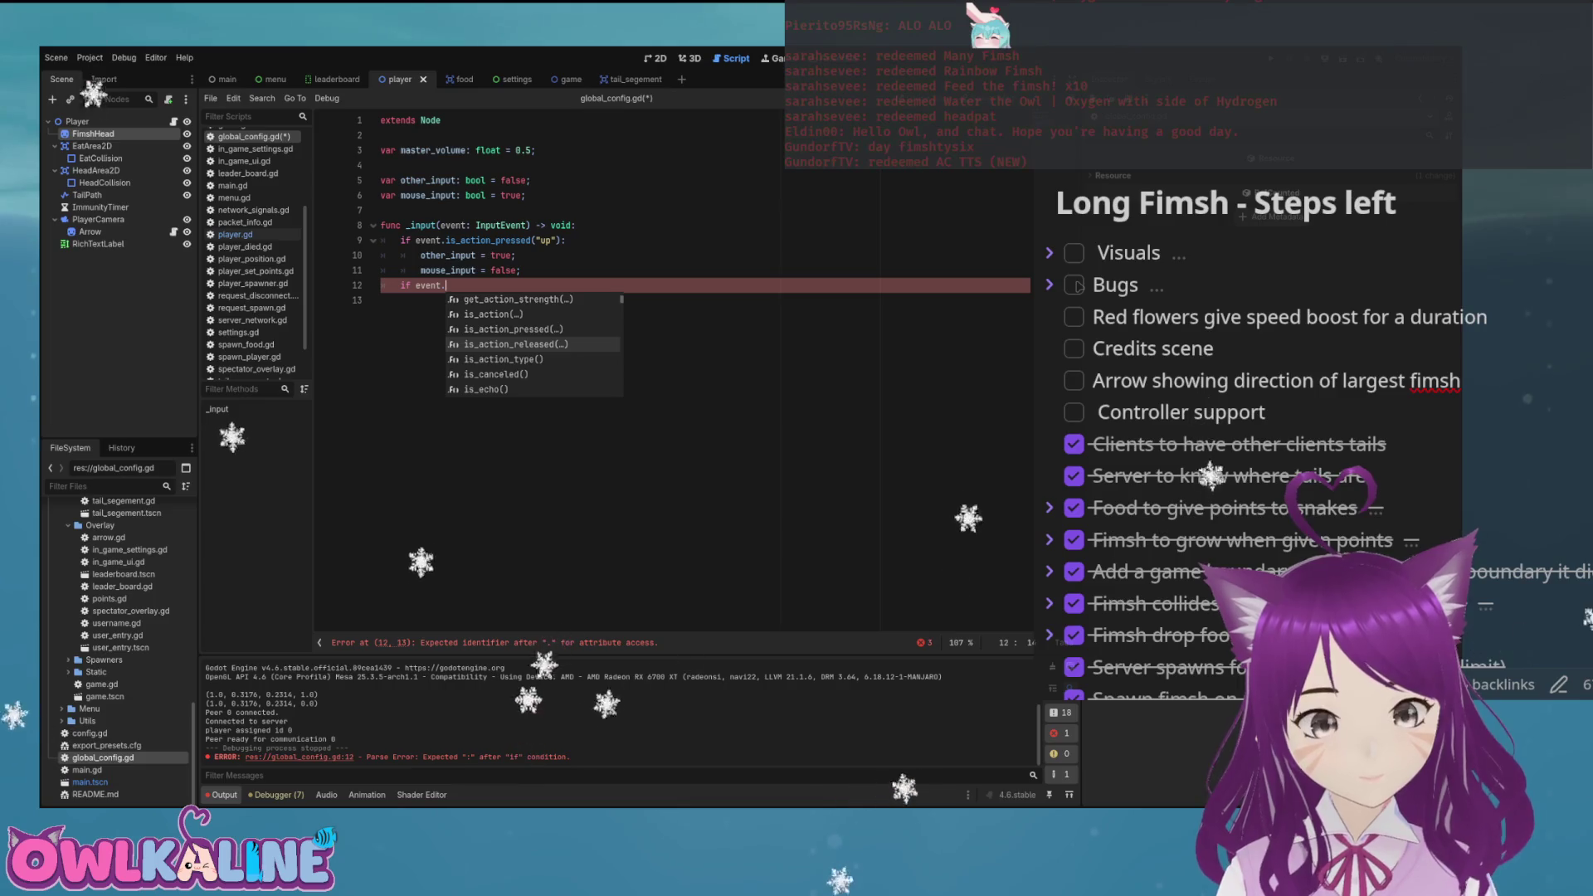
pyautogui.press('Down')
pyautogui.press('Down')
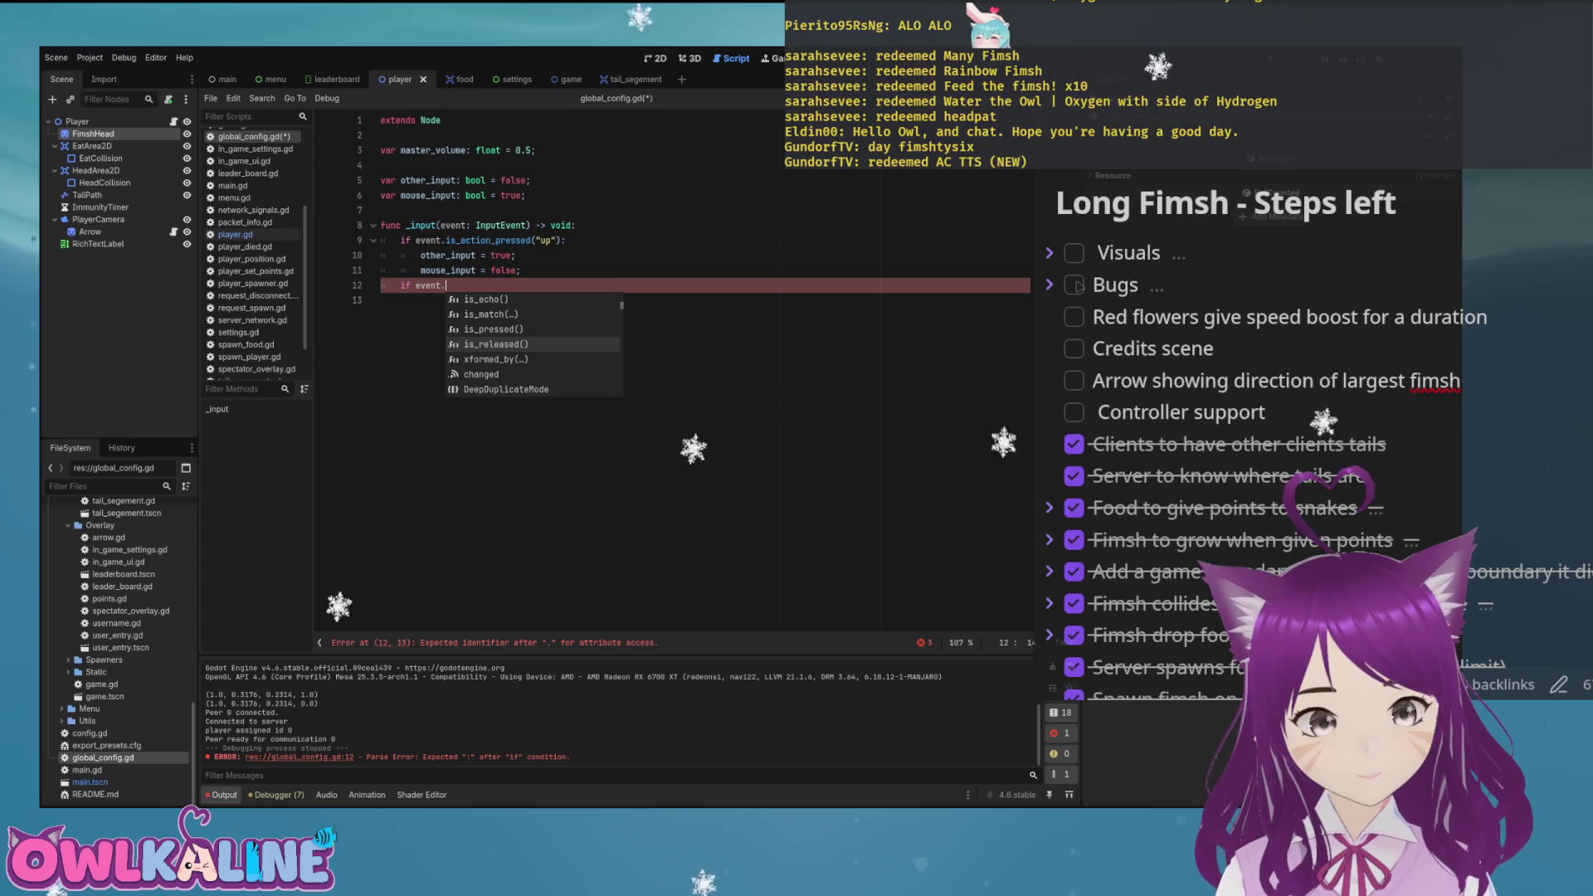
pyautogui.press('Down')
pyautogui.press('Down')
pyautogui.press('Down')
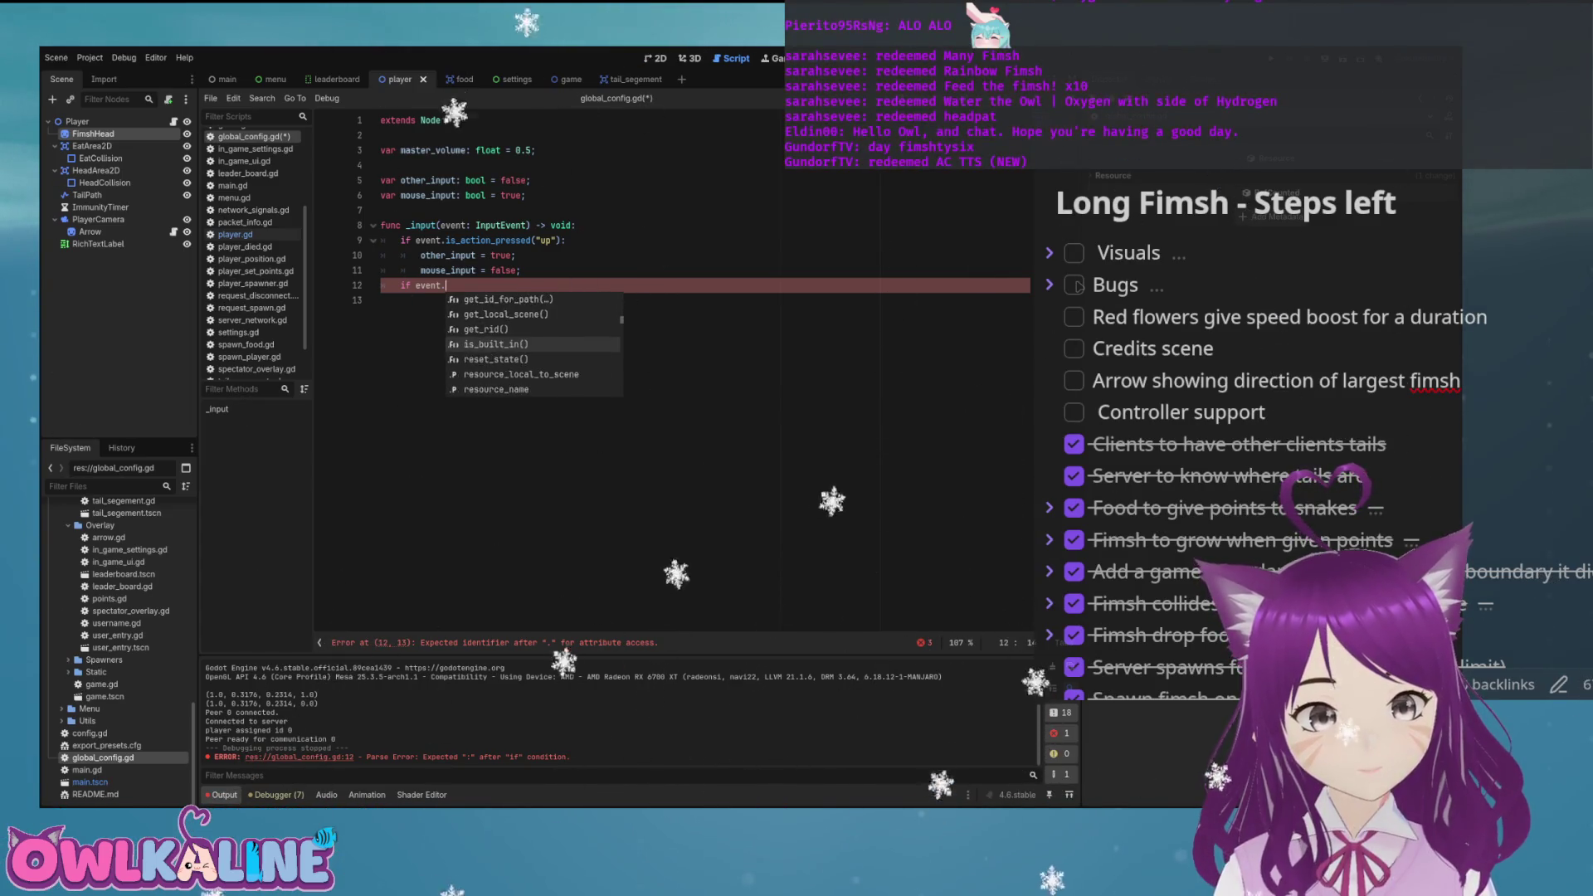
pyautogui.hotkey('ctrl', 'z')
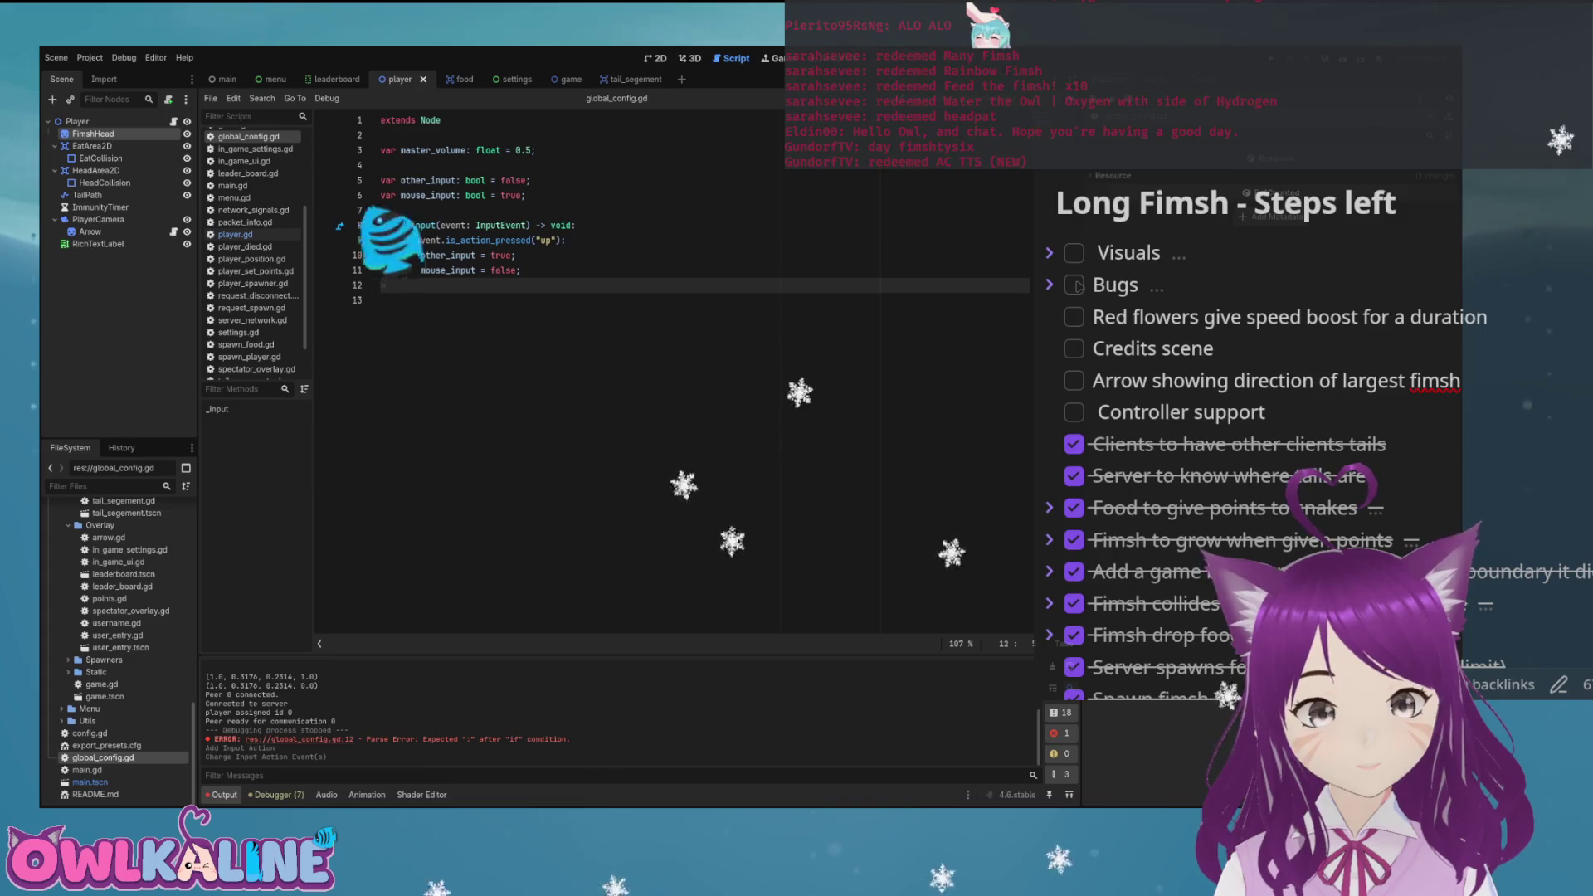
# - Add an is_action_pressed("left_click") branch setting mouse_input = true and other_input = false
pyautogui.write('if event.is')
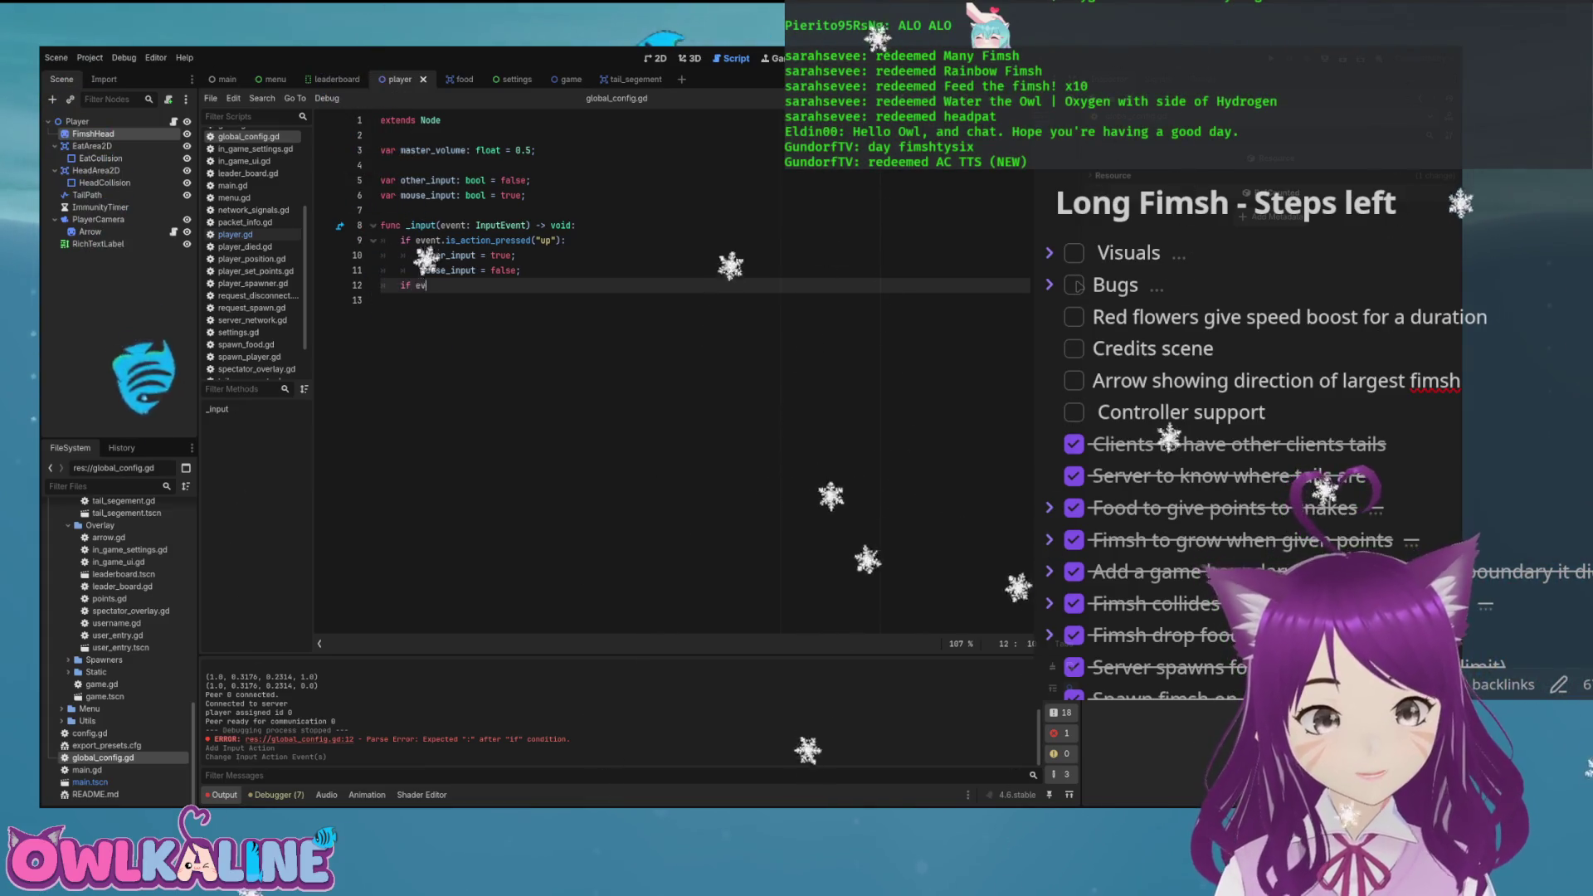
pyautogui.write('_a')
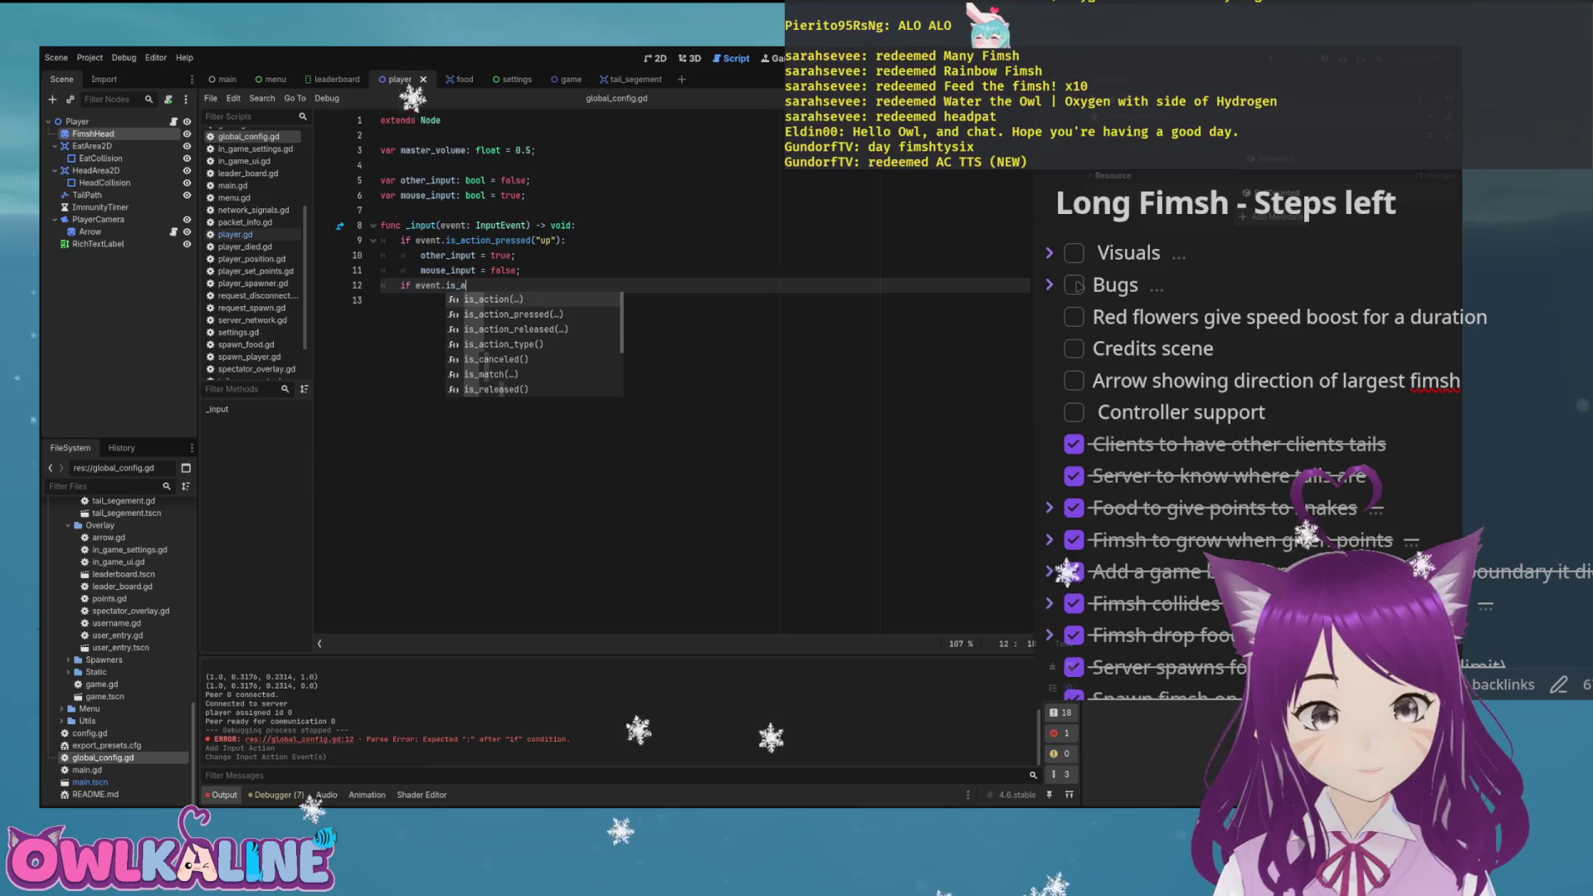
pyautogui.press('Down')
pyautogui.press('Return')
pyautogui.press('Down')
pyautogui.press('Down')
pyautogui.press('Down')
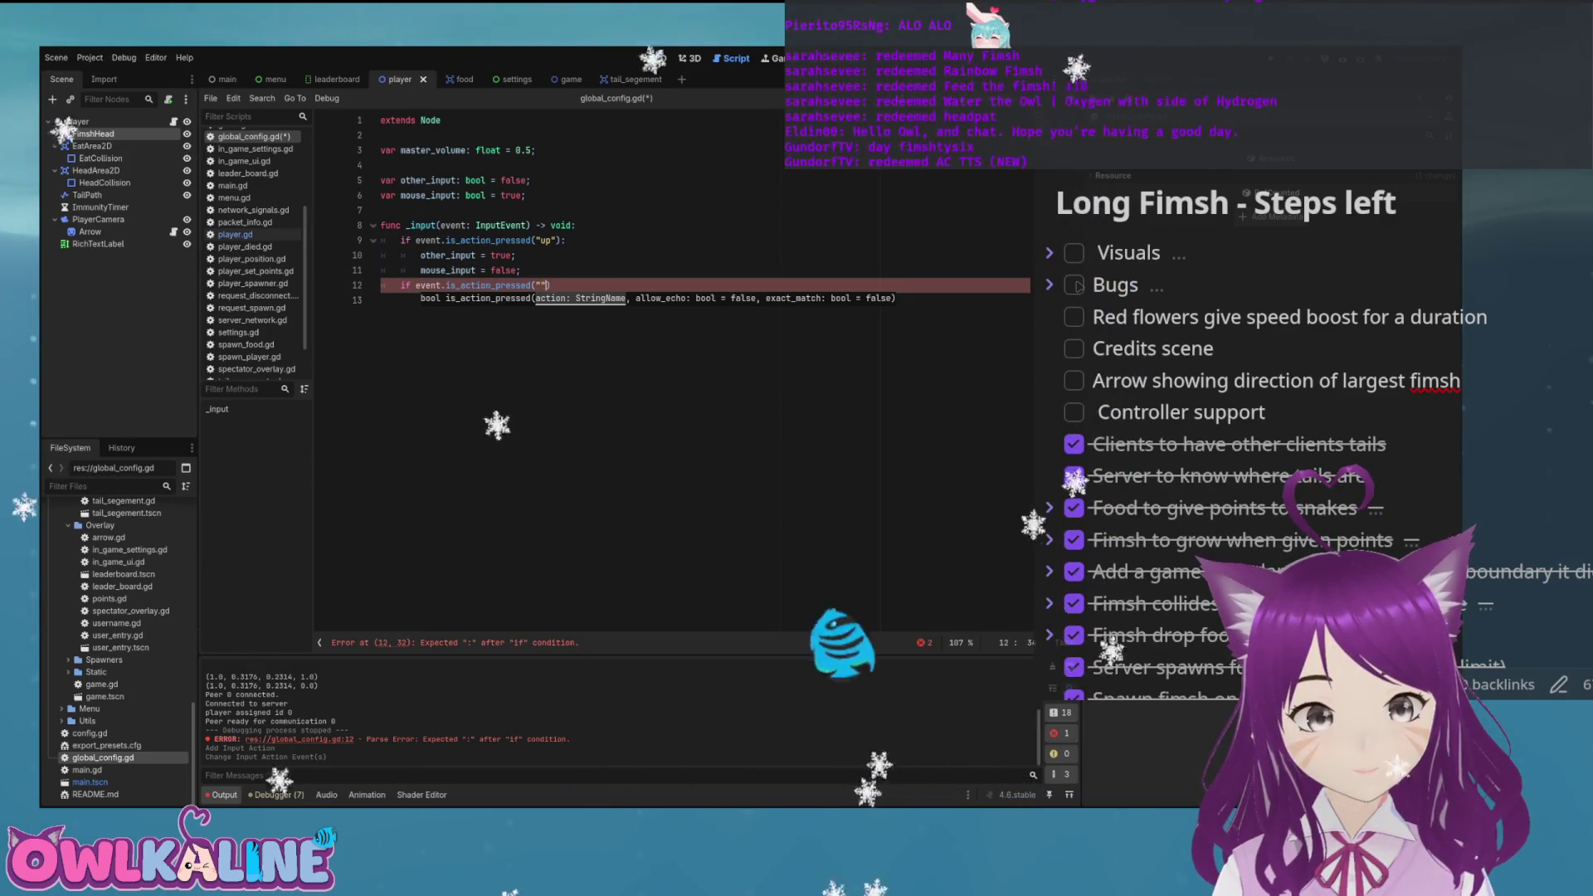
pyautogui.write('"lef')
pyautogui.press('Return')
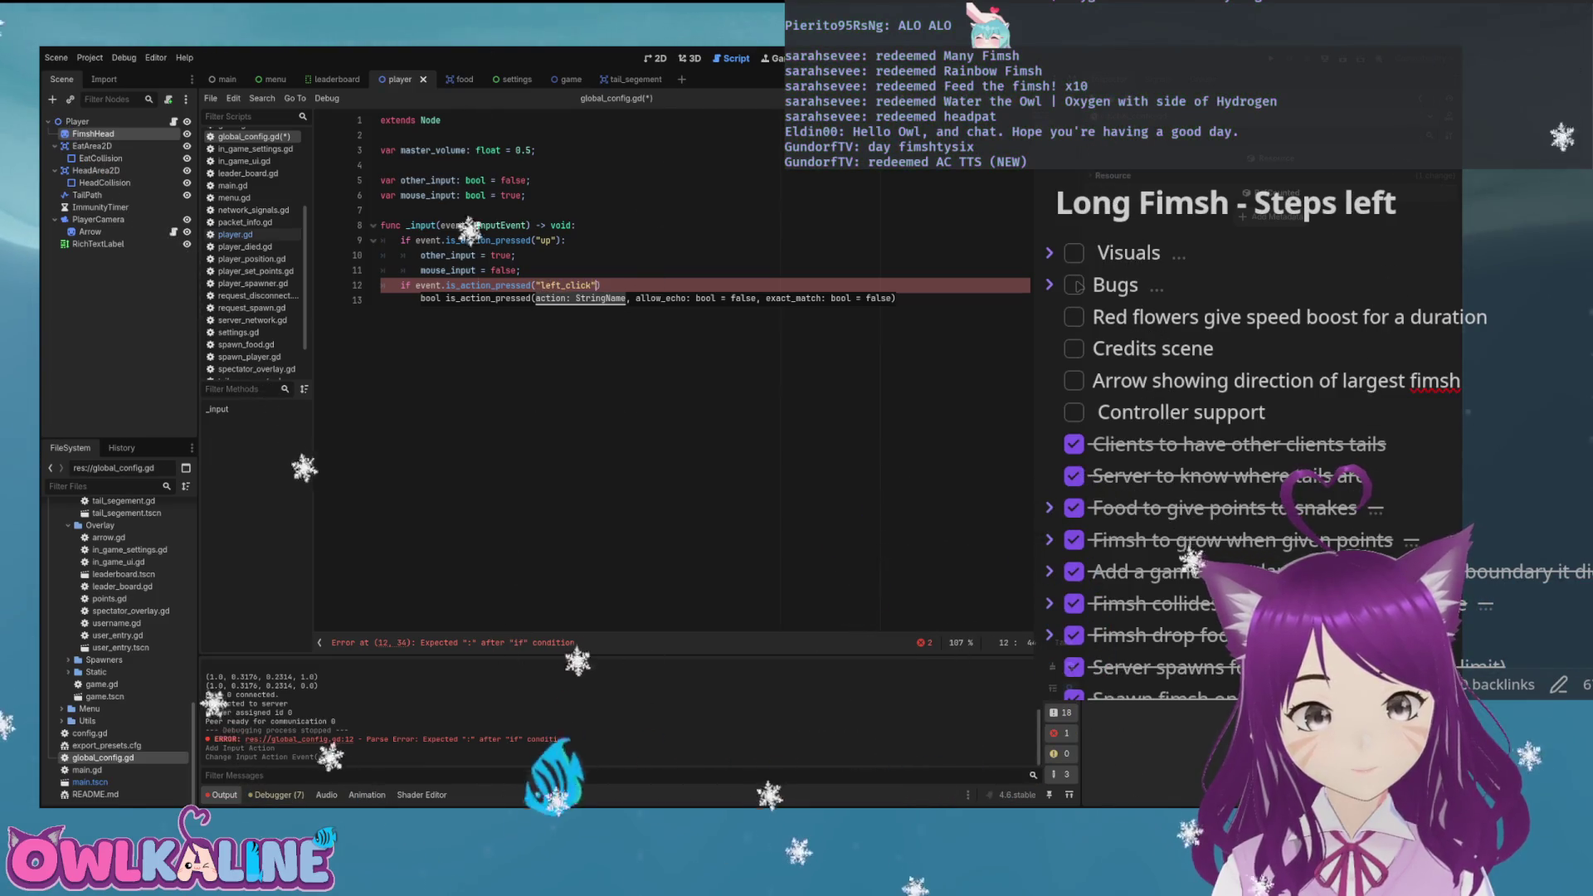
pyautogui.write(':')
pyautogui.press('Return')
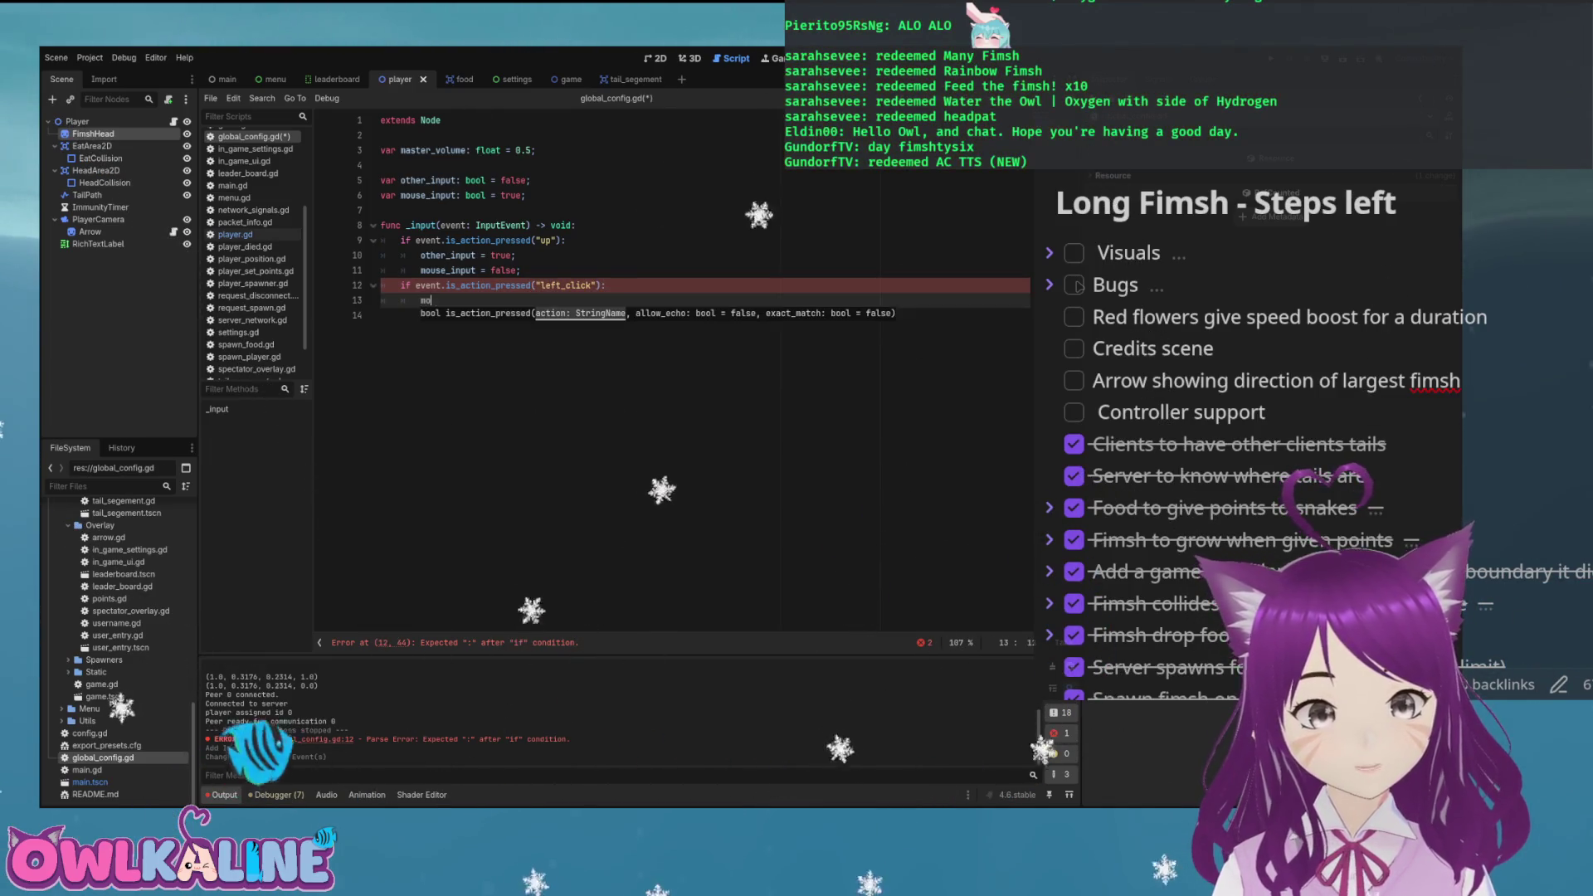
pyautogui.write('use_input = true;')
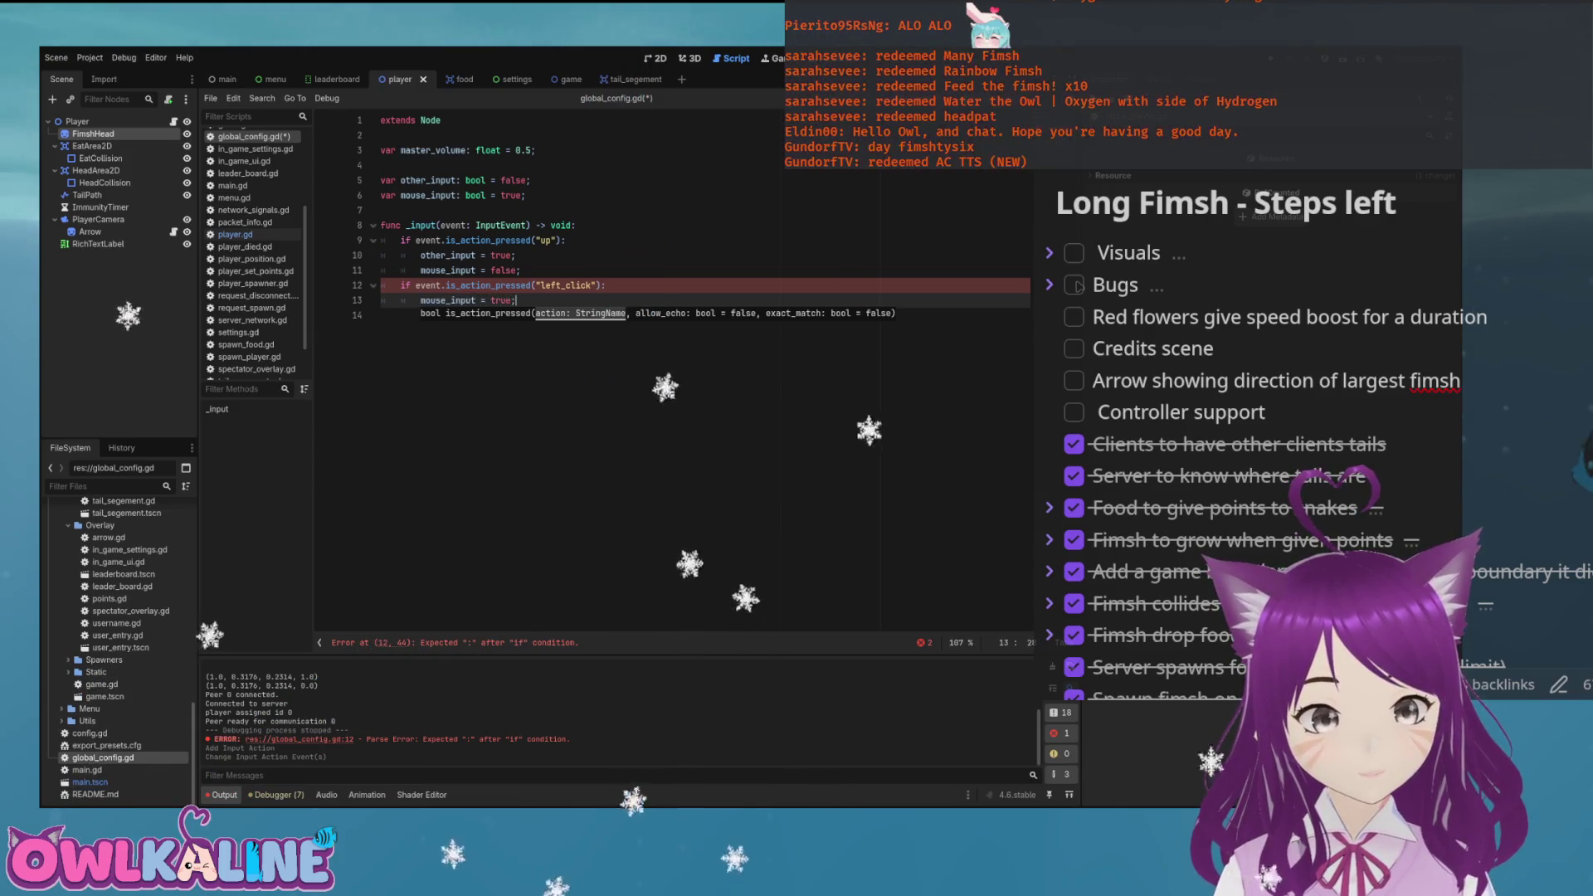
pyautogui.press('Return')
pyautogui.write('other_input = false;')
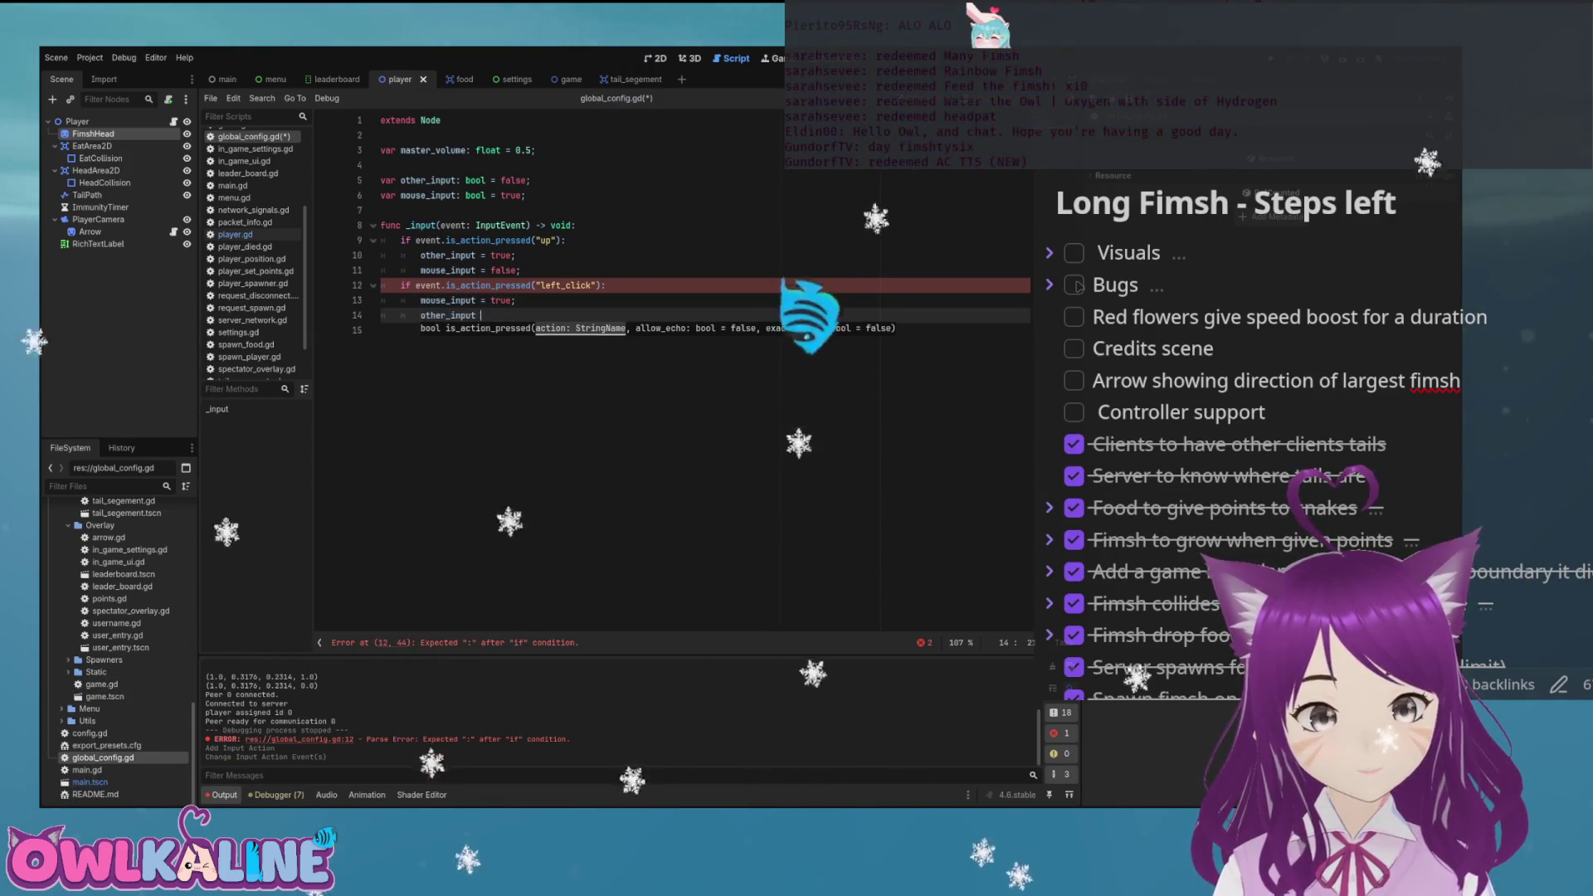
# - Save the script and launch the game with F5
pyautogui.hotkey('ctrl', 's')
pyautogui.click(516, 256)
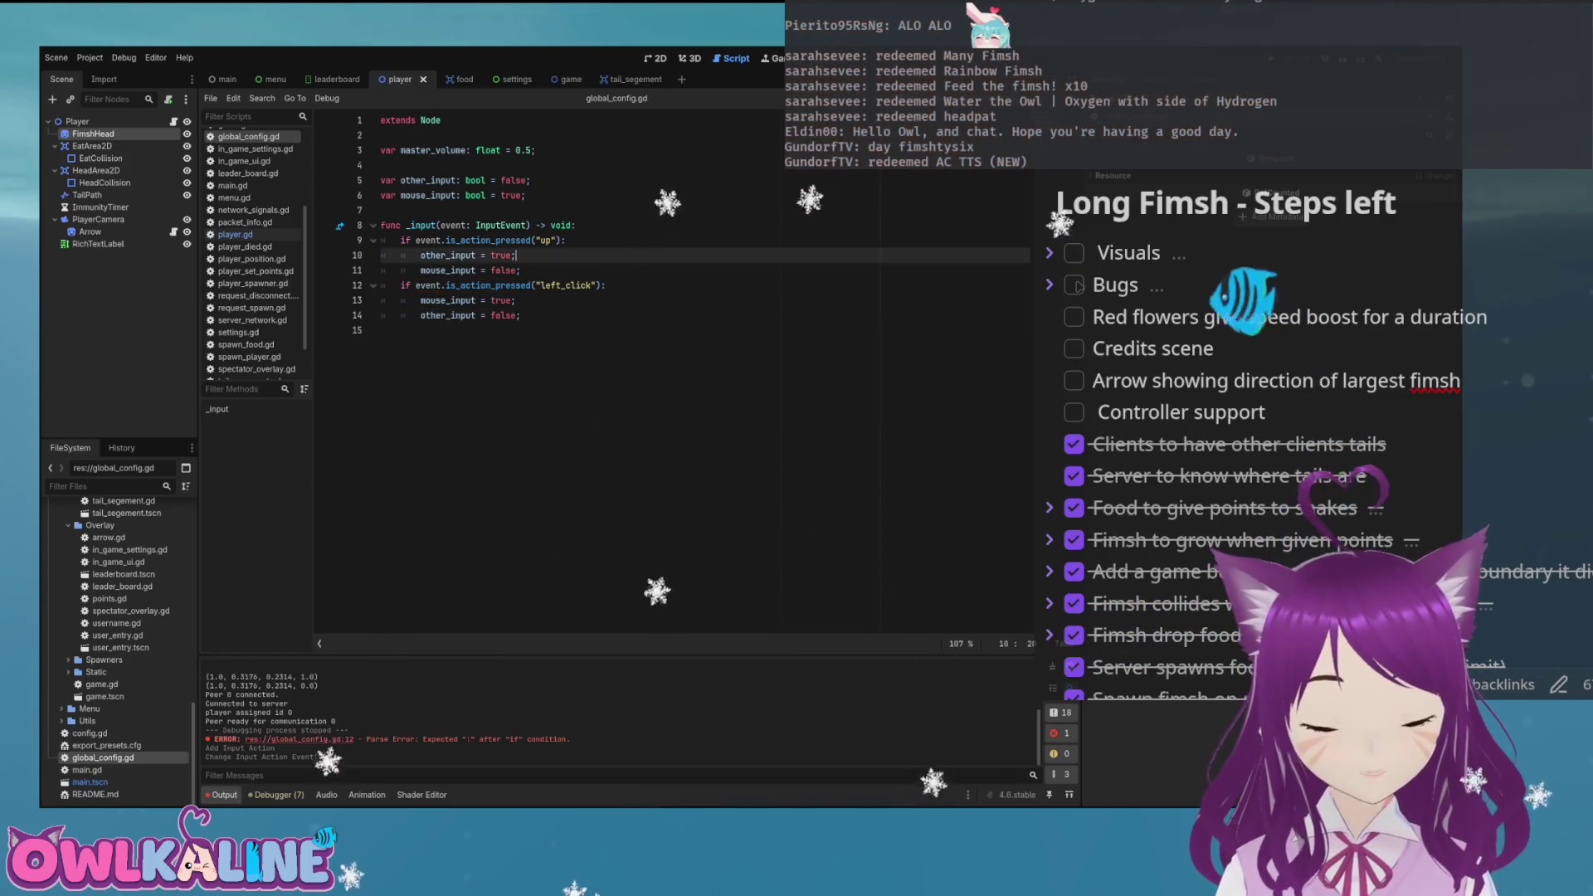
pyautogui.press('F5')
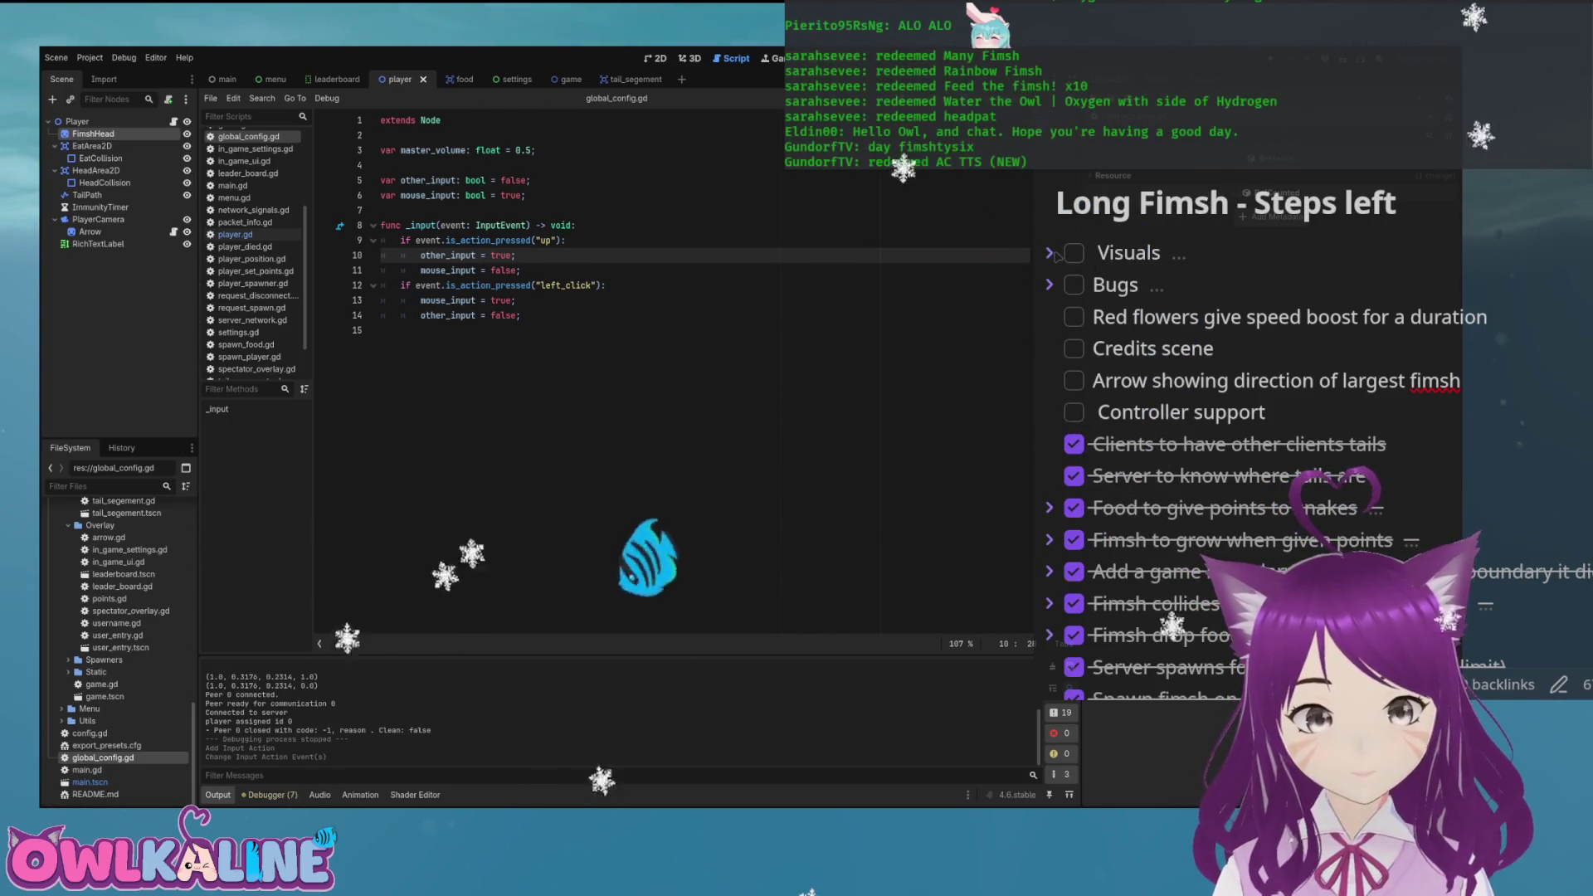
# - Append a second is_action_pressed check to the end of the "up" condition on line 9
pyautogui.press('Down')
pyautogui.press('Down')
pyautogui.press('Down')
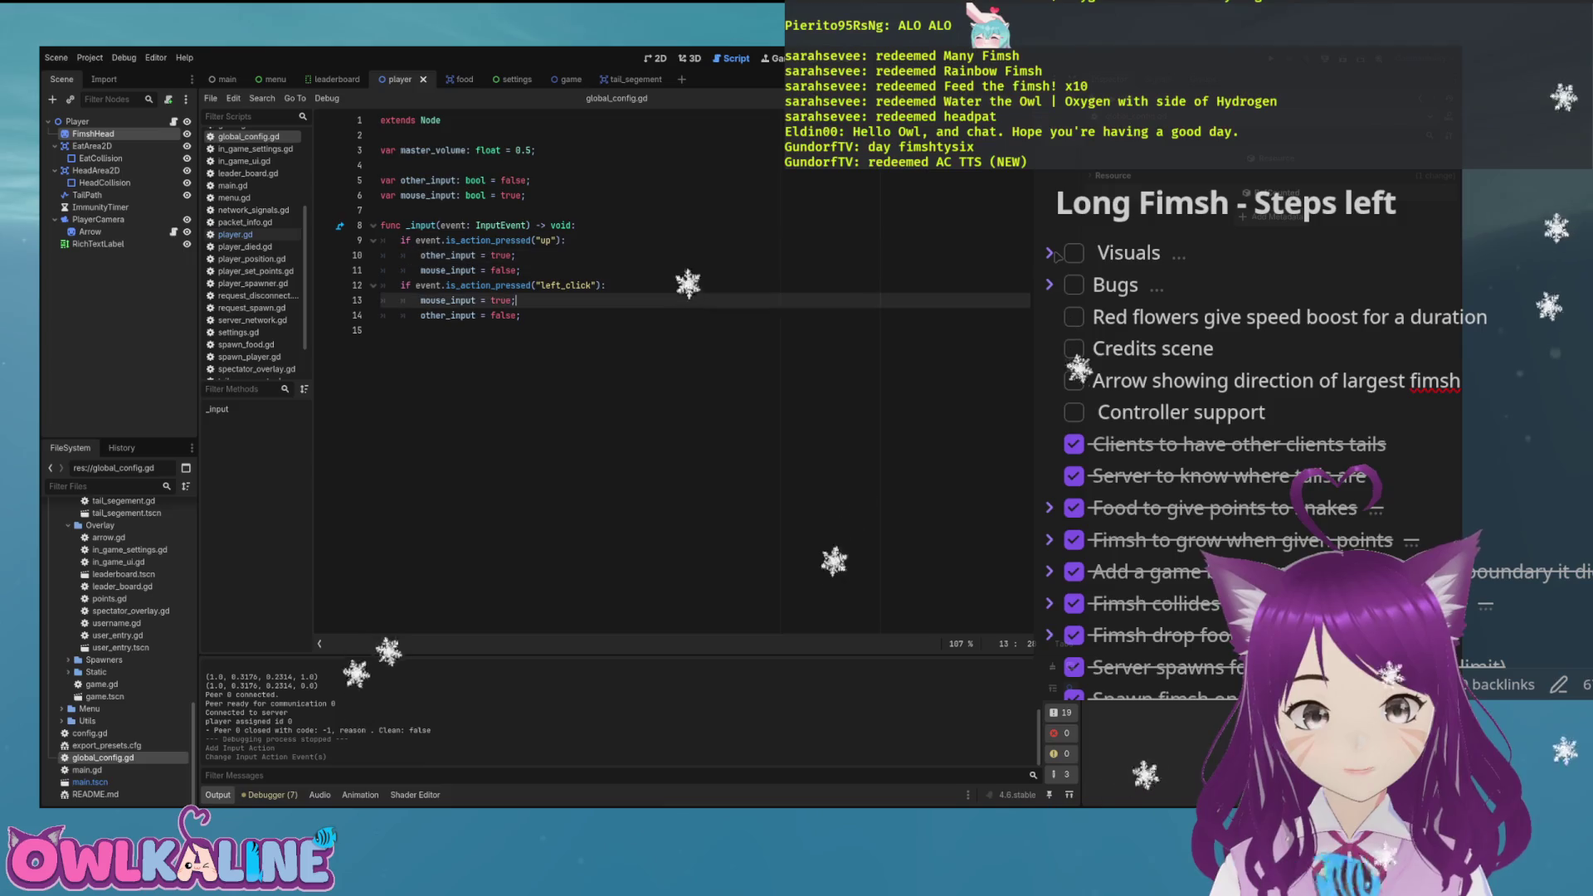
pyautogui.press('Up')
pyautogui.press('Up')
pyautogui.press('Up')
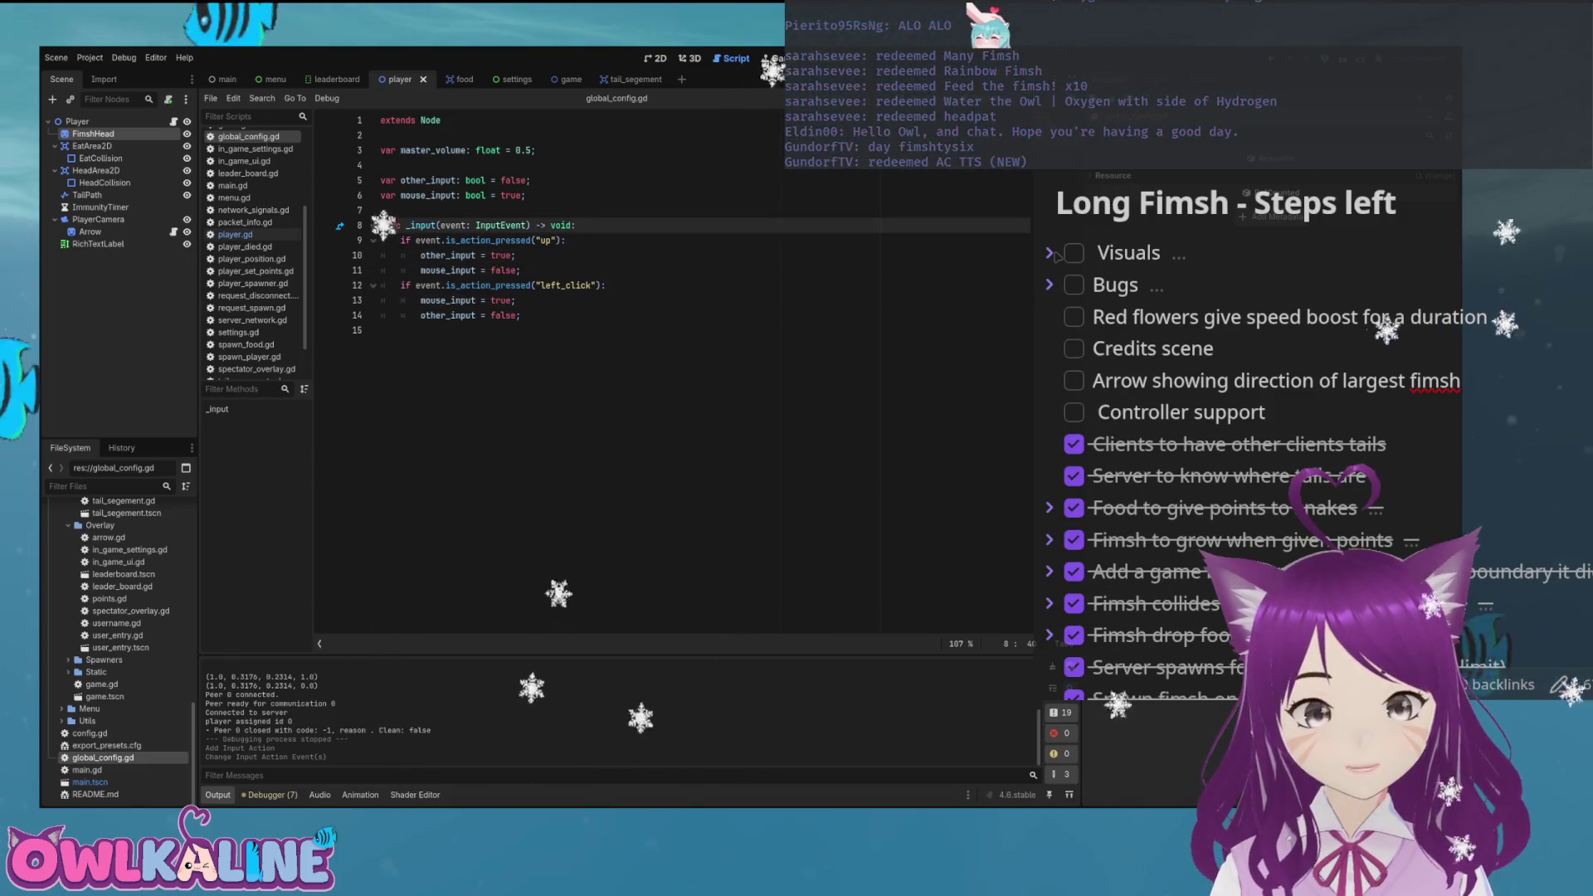
pyautogui.press('Down')
pyautogui.press('End')
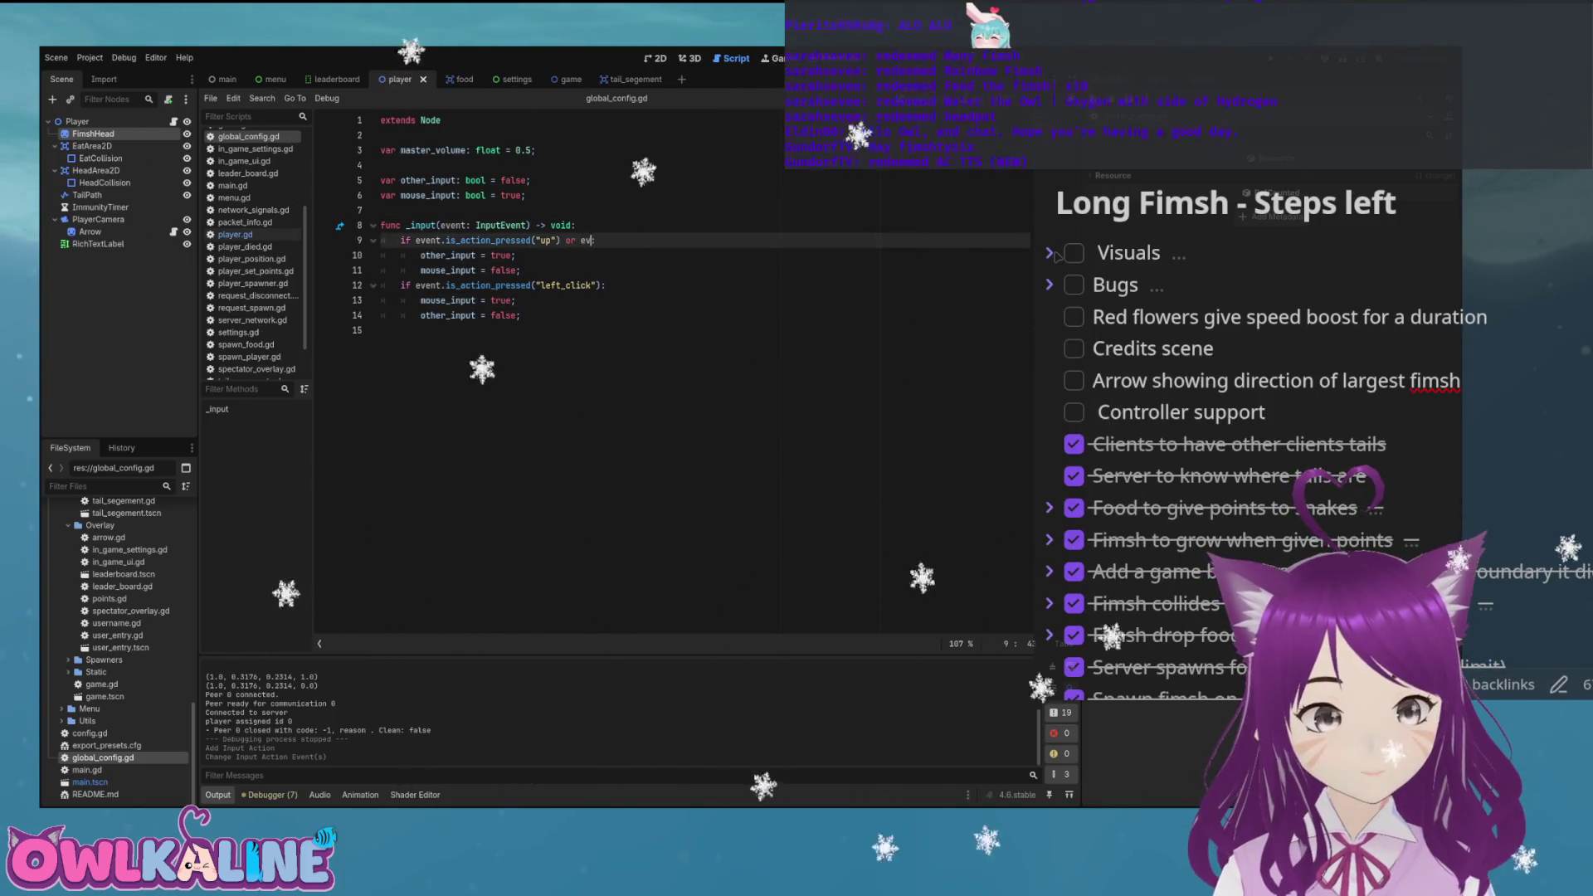
pyautogui.write('is_e')
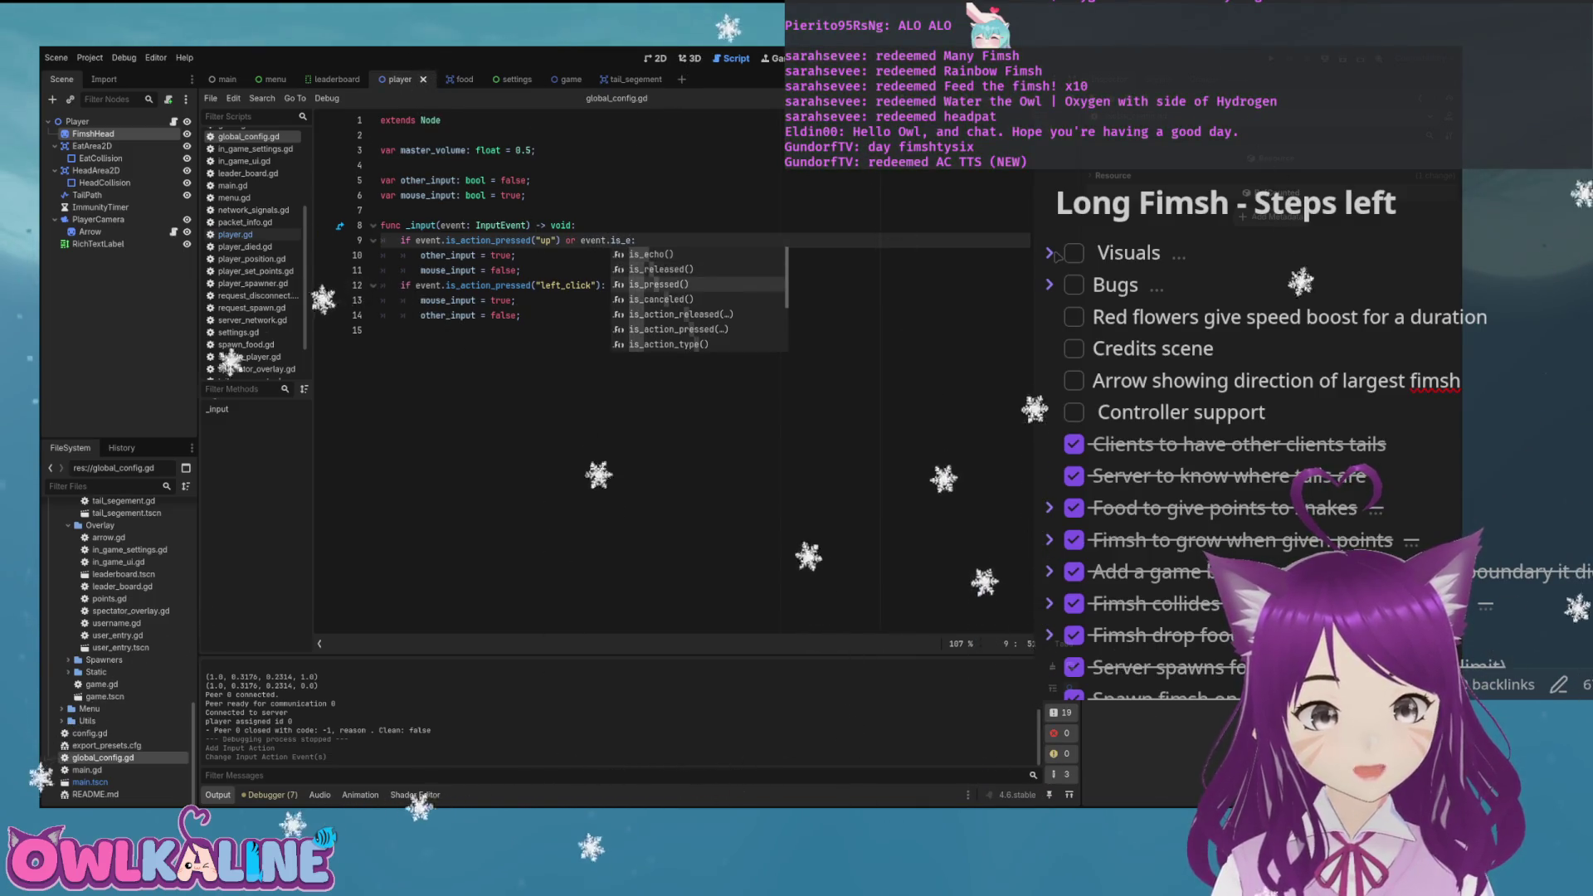
pyautogui.press('Down')
pyautogui.press('Down')
pyautogui.press('Return')
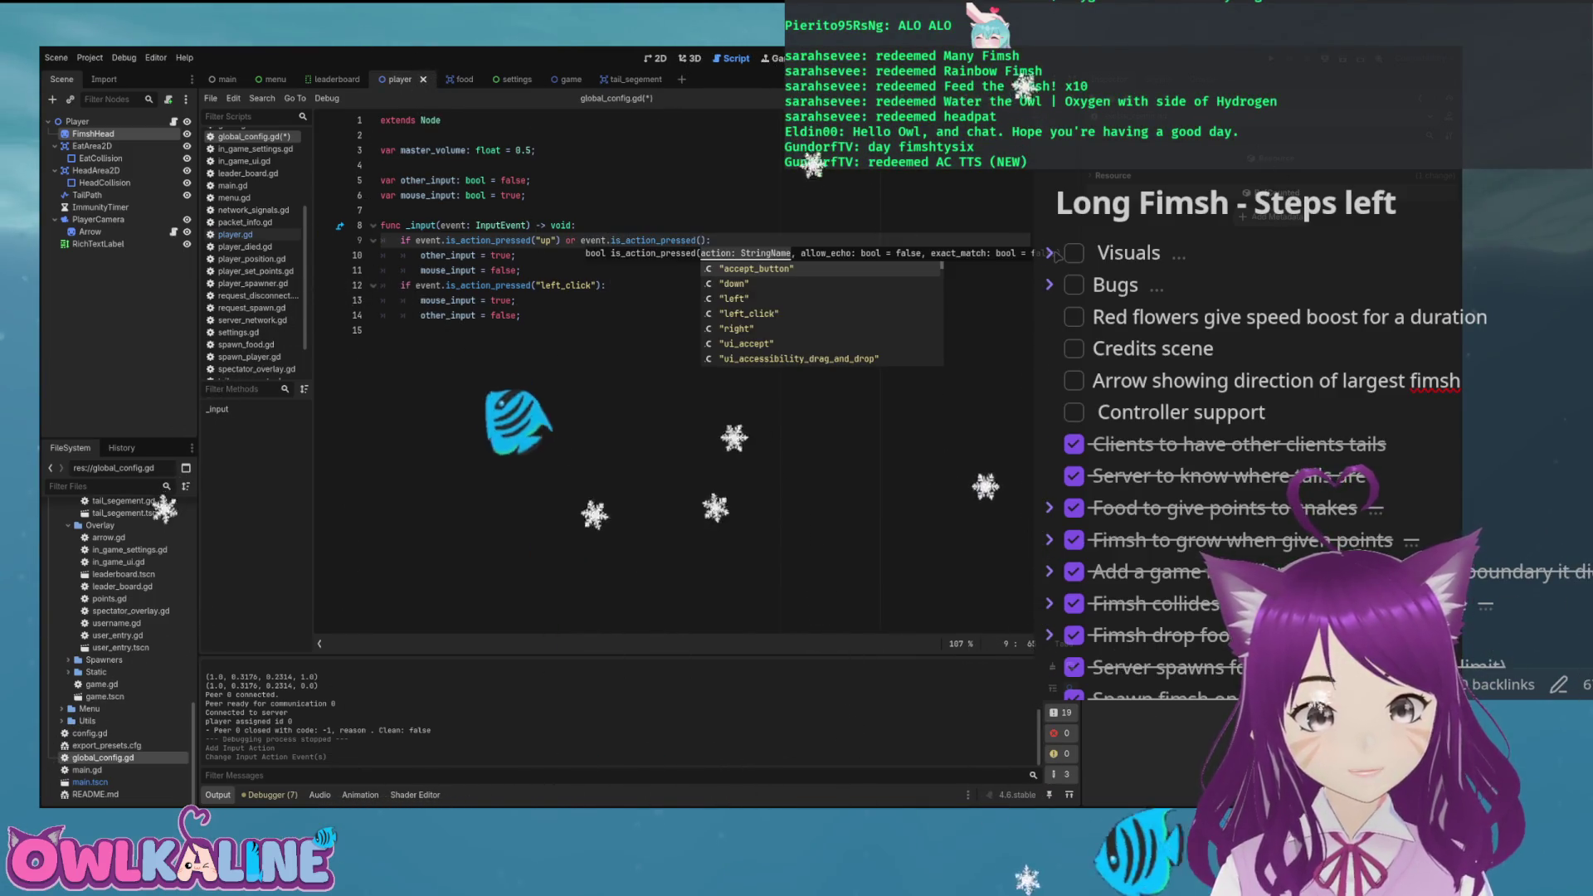
# - Fill in accept_button as the action name for the new check
pyautogui.press('Down')
pyautogui.press('Down')
pyautogui.press('Down')
pyautogui.press('Down')
pyautogui.press('Down')
pyautogui.press('Down')
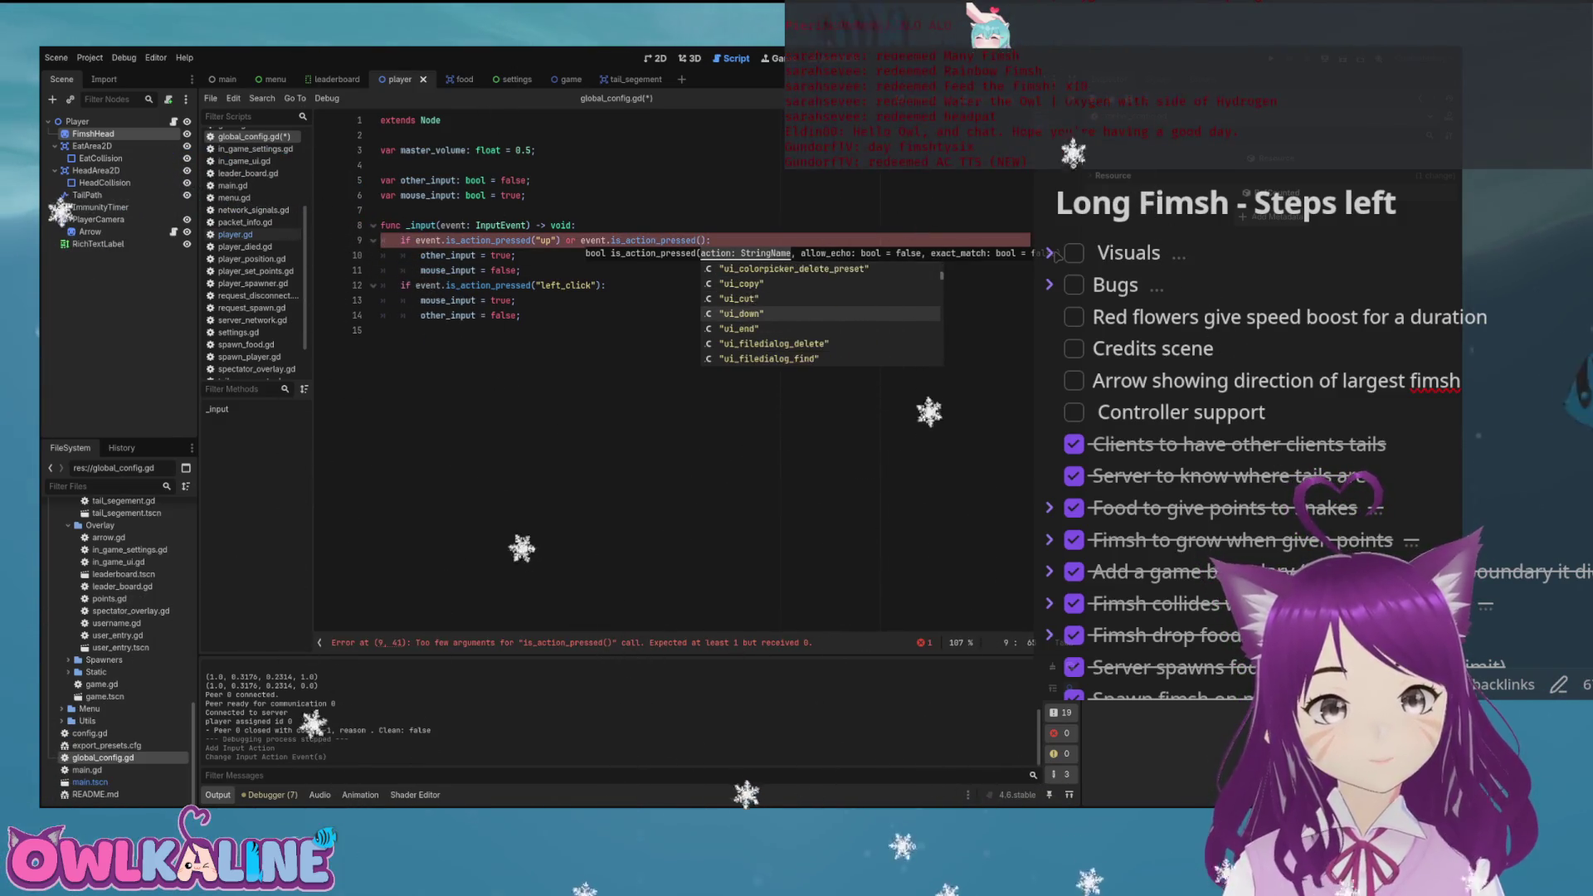
pyautogui.press('Down')
pyautogui.press('Down')
pyautogui.press('Down')
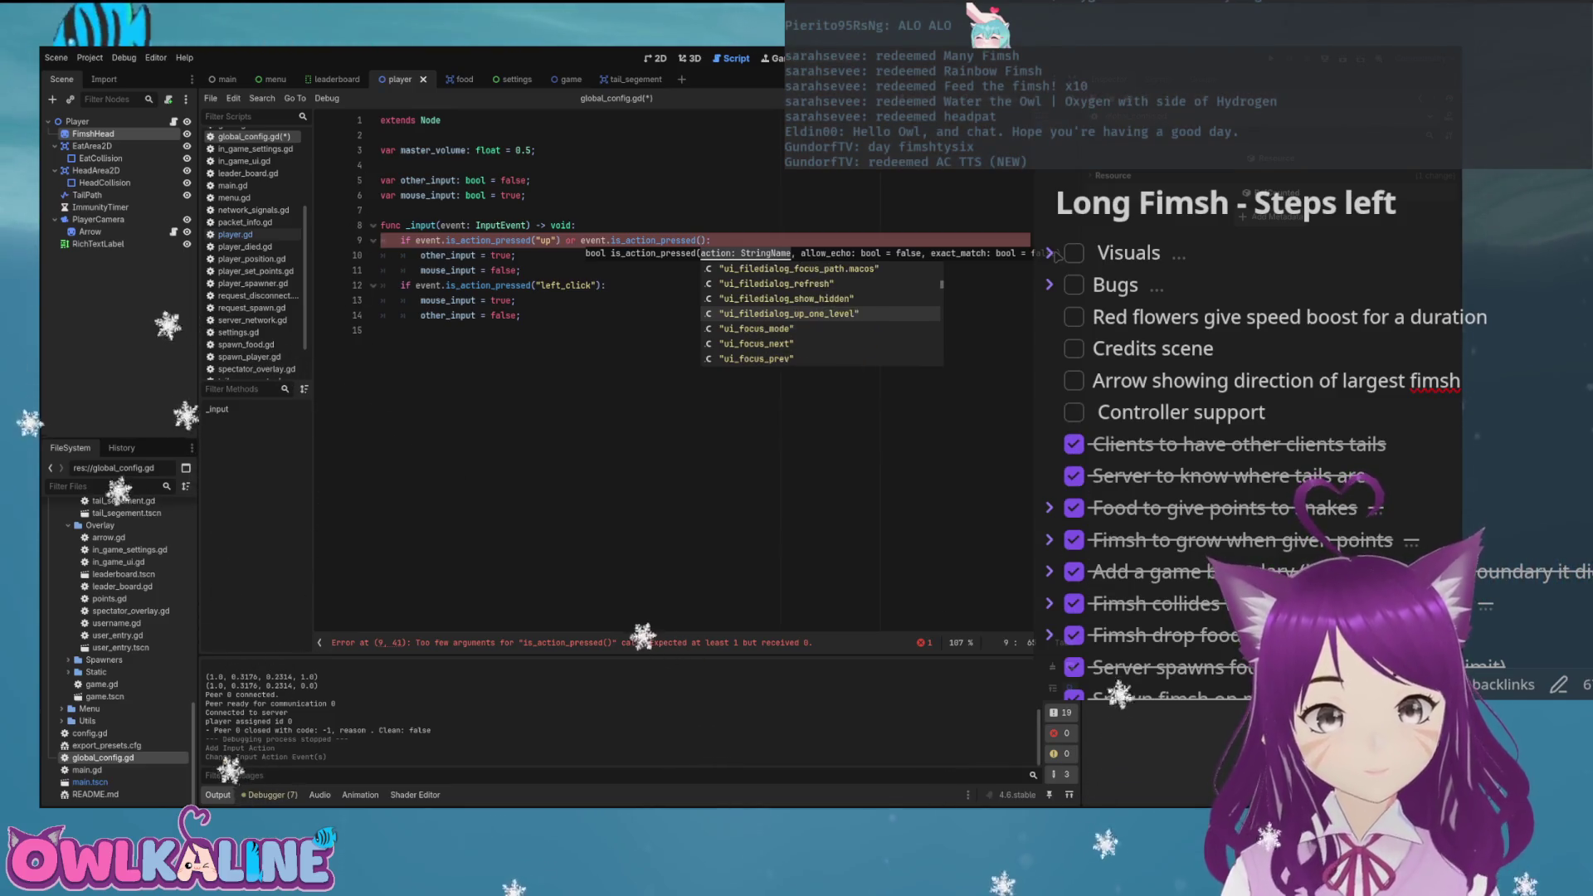
pyautogui.press('Down')
pyautogui.press('Down')
pyautogui.press('Down')
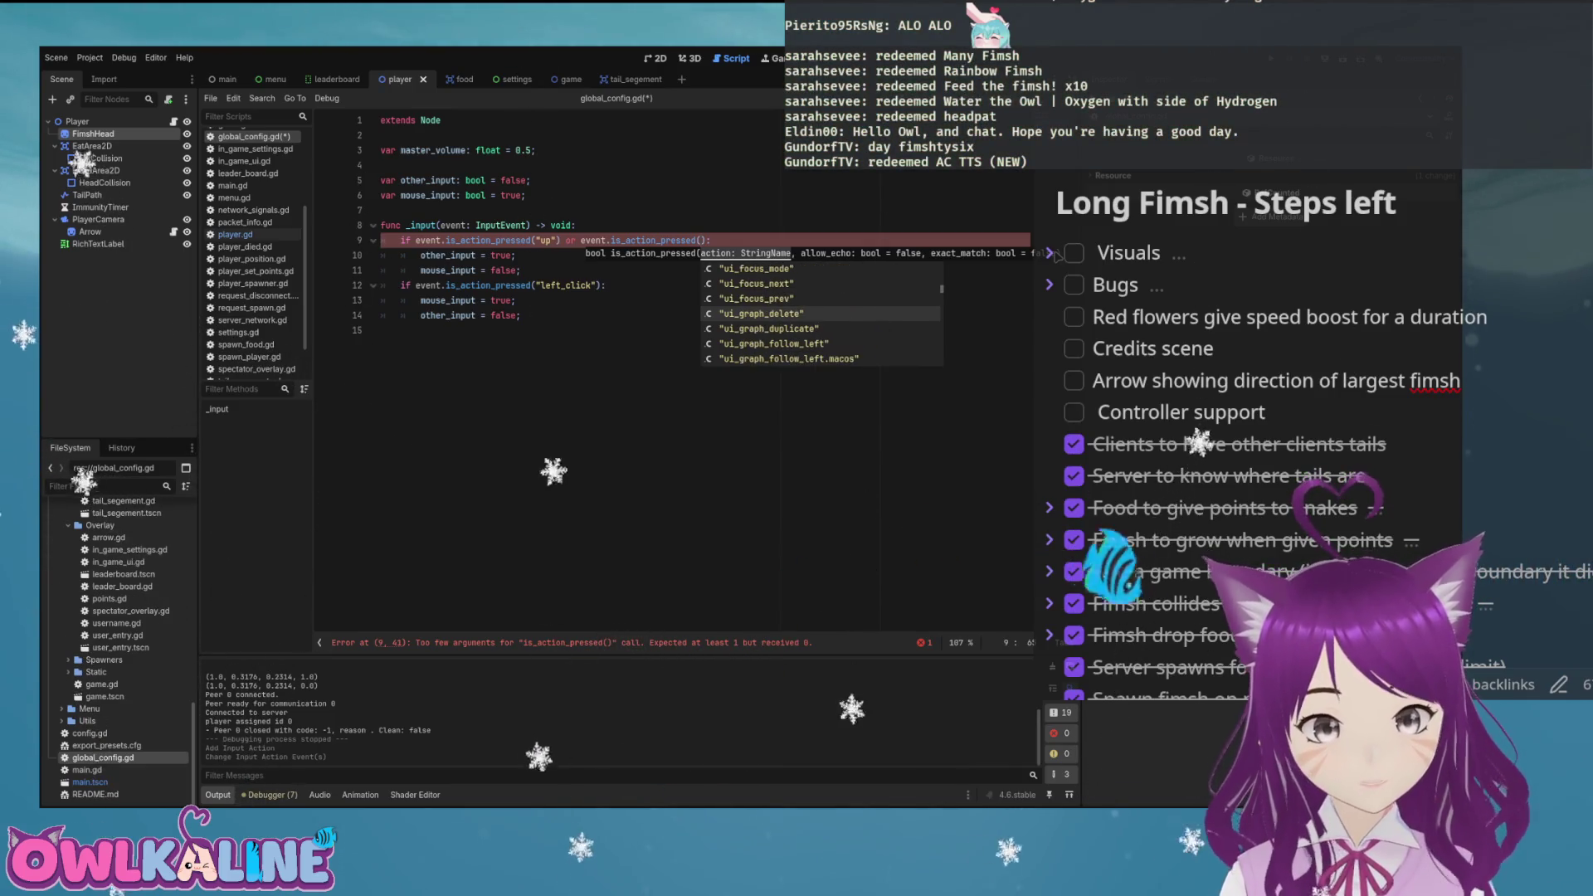
pyautogui.write('acc"')
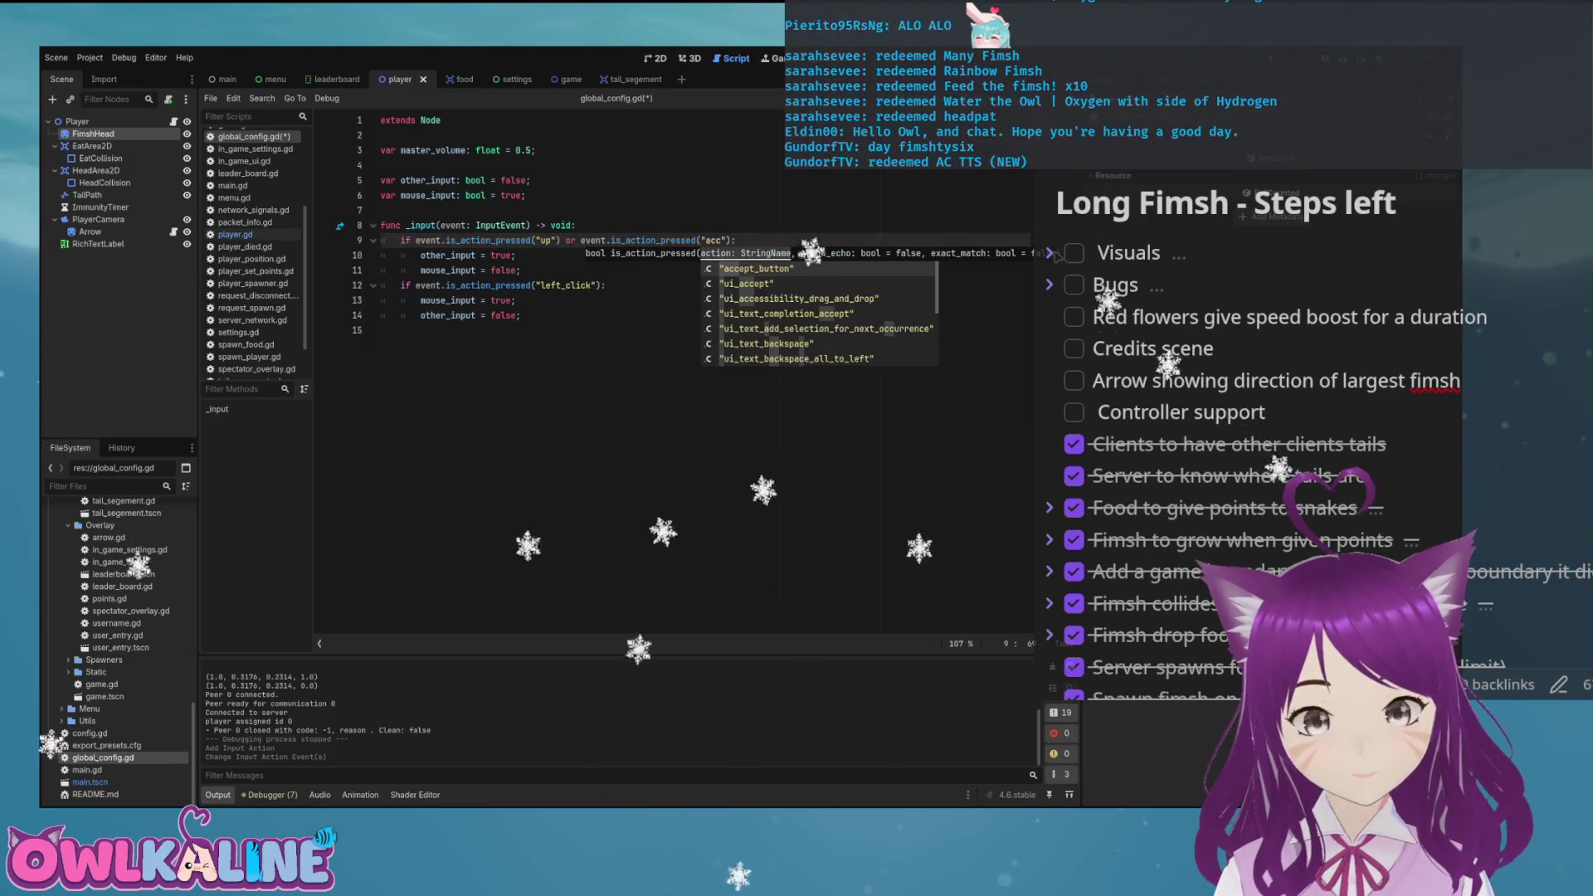
pyautogui.press('Return')
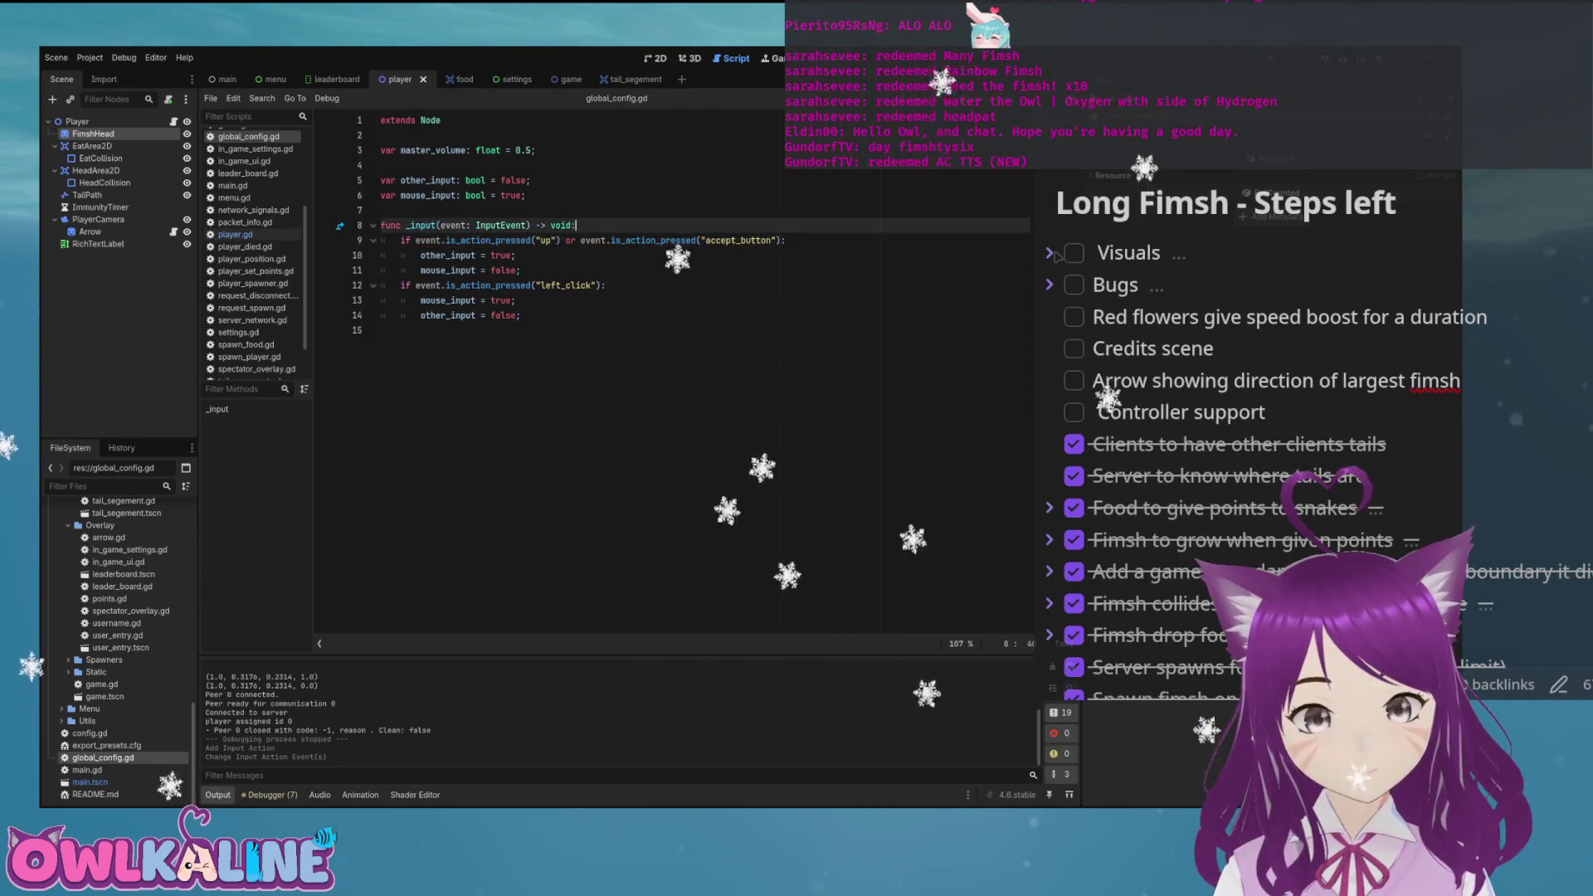
pyautogui.click(743, 240)
pyautogui.press('Down')
pyautogui.press('Down')
pyautogui.press('Down')
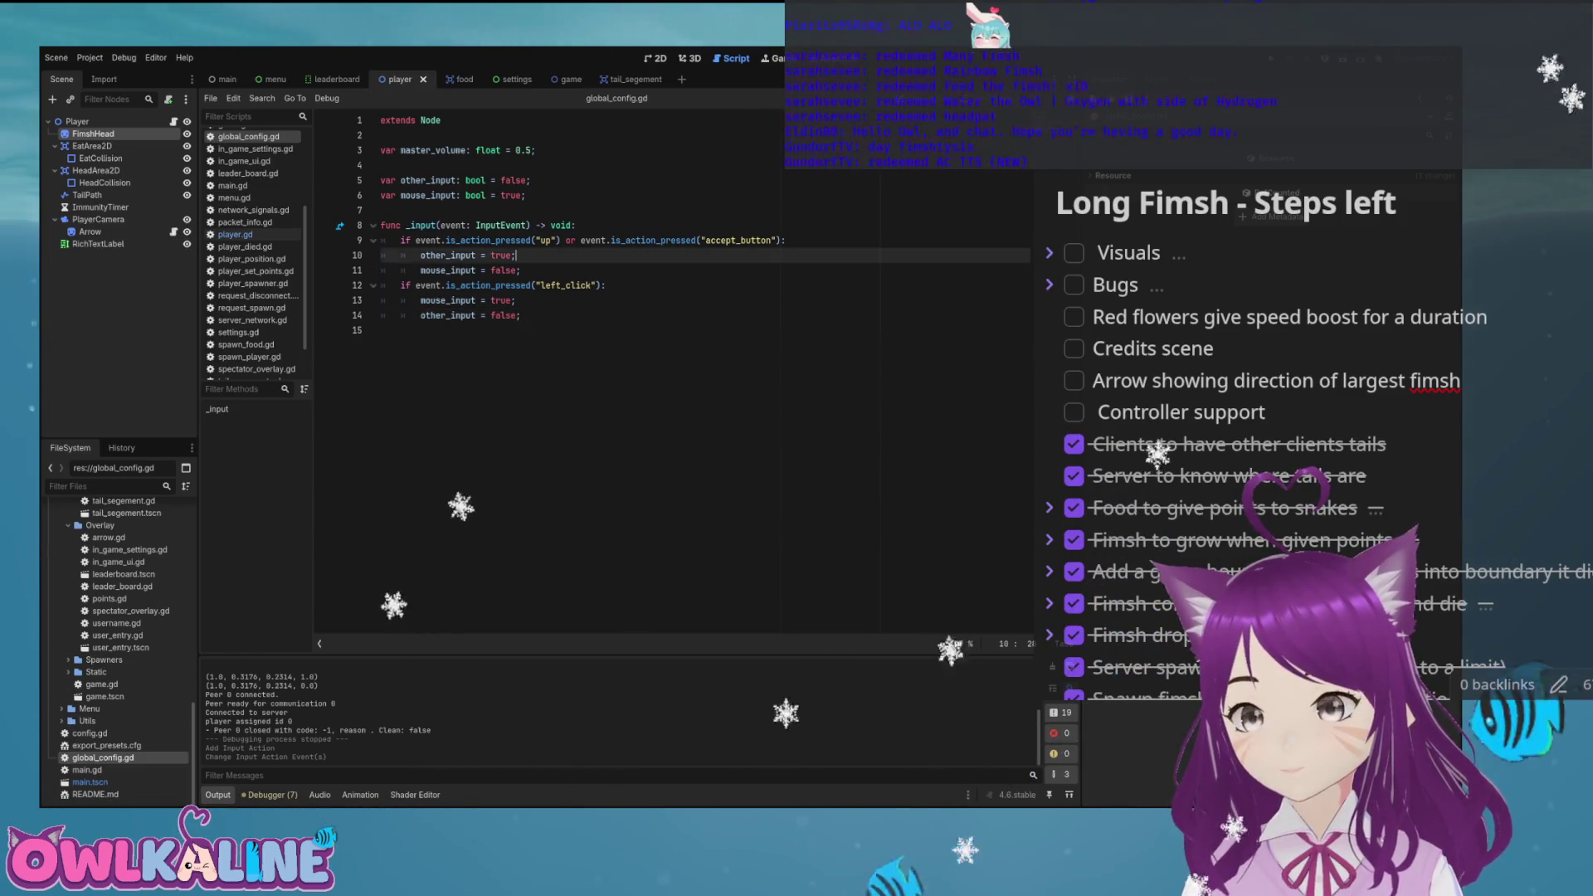
pyautogui.click(608, 285)
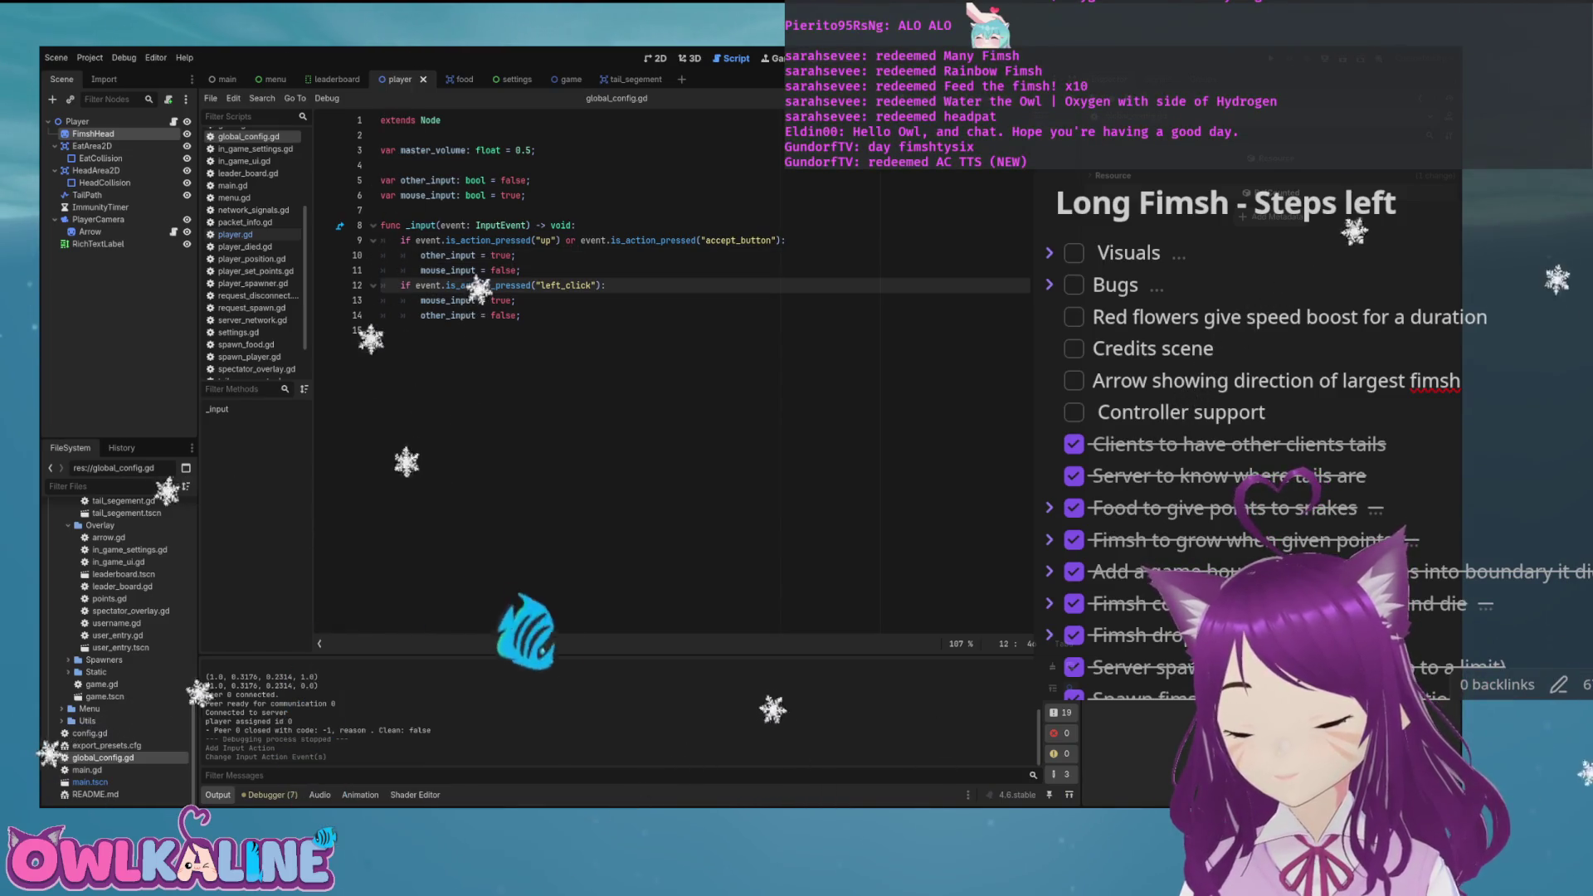
pyautogui.click(442, 119)
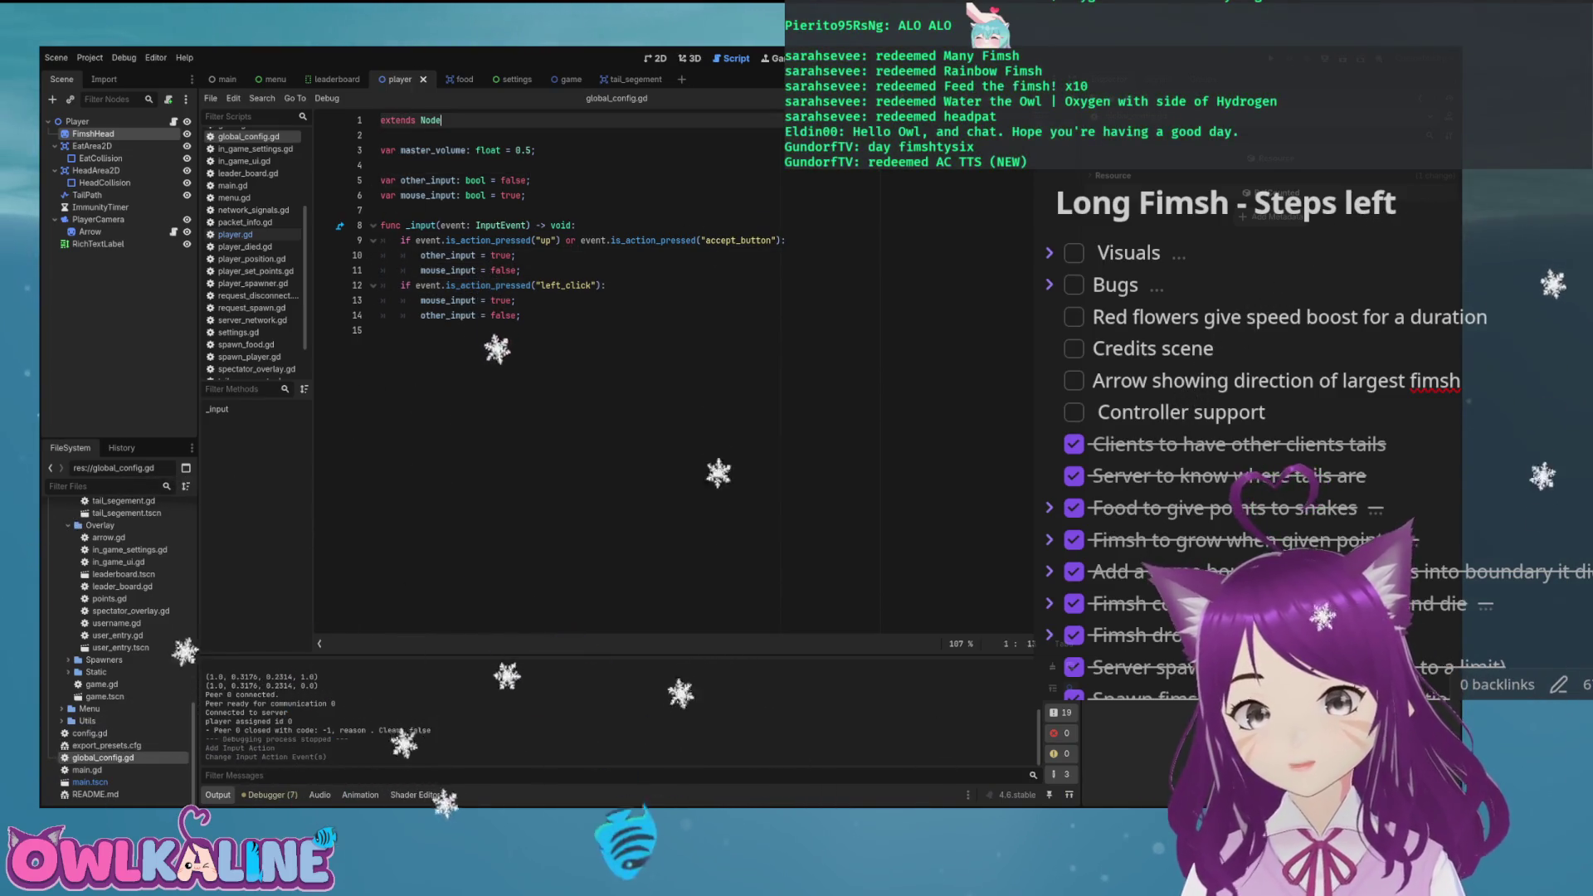
# - Declare controller_input_enabled, keyboard_input_enabled and mouse_input_enabled signals below extends Node, then save
pyautogui.press('Return')
pyautogui.press('Return')
pyautogui.write('signal controll')
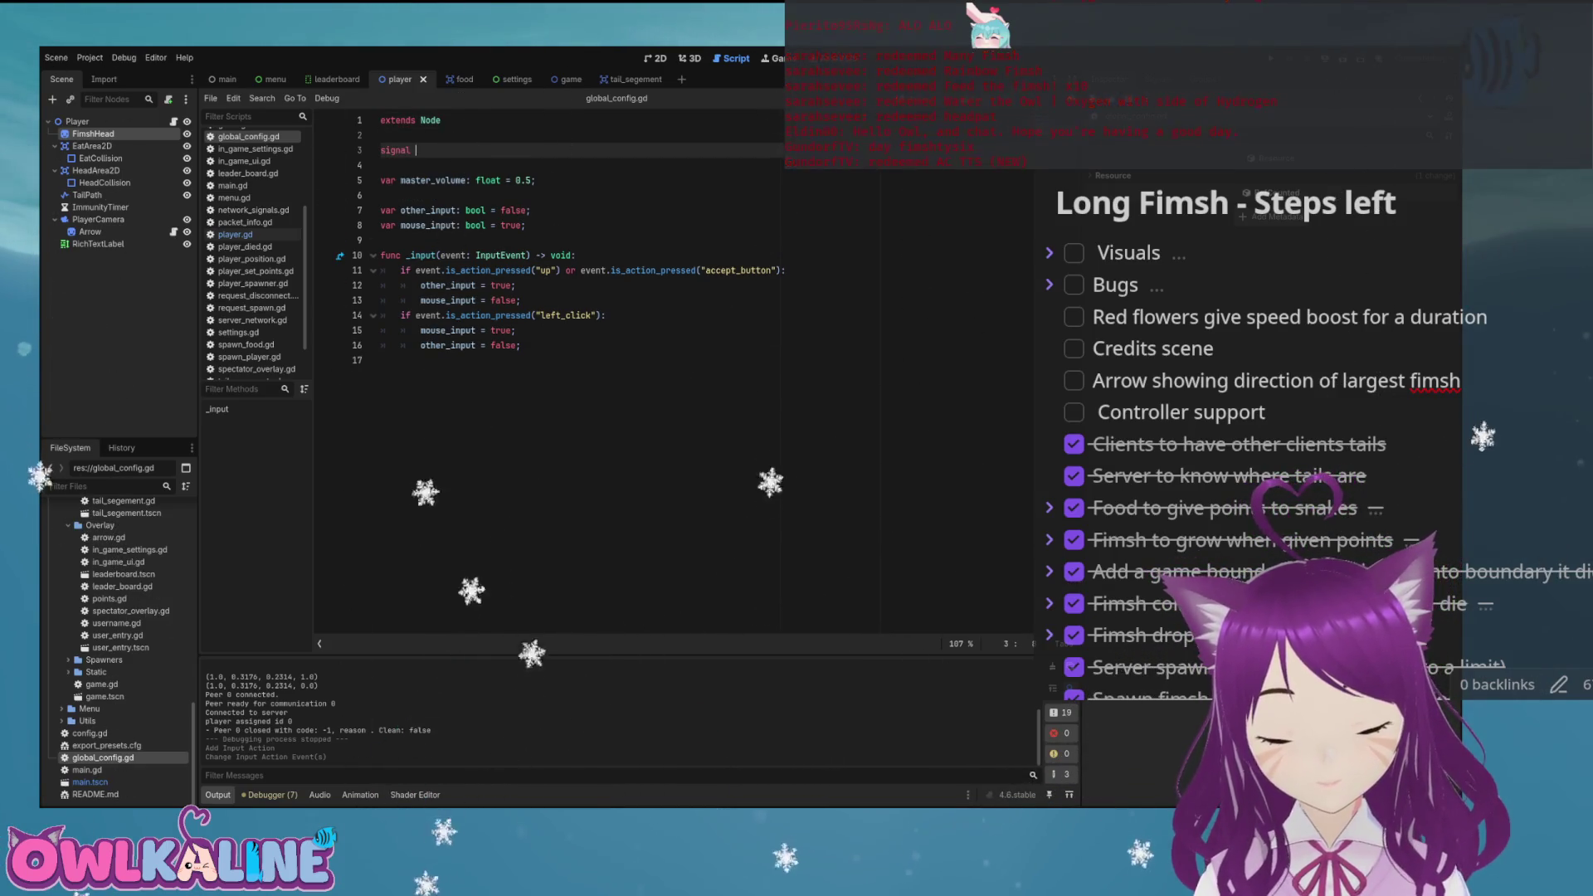
pyautogui.write('er_input')
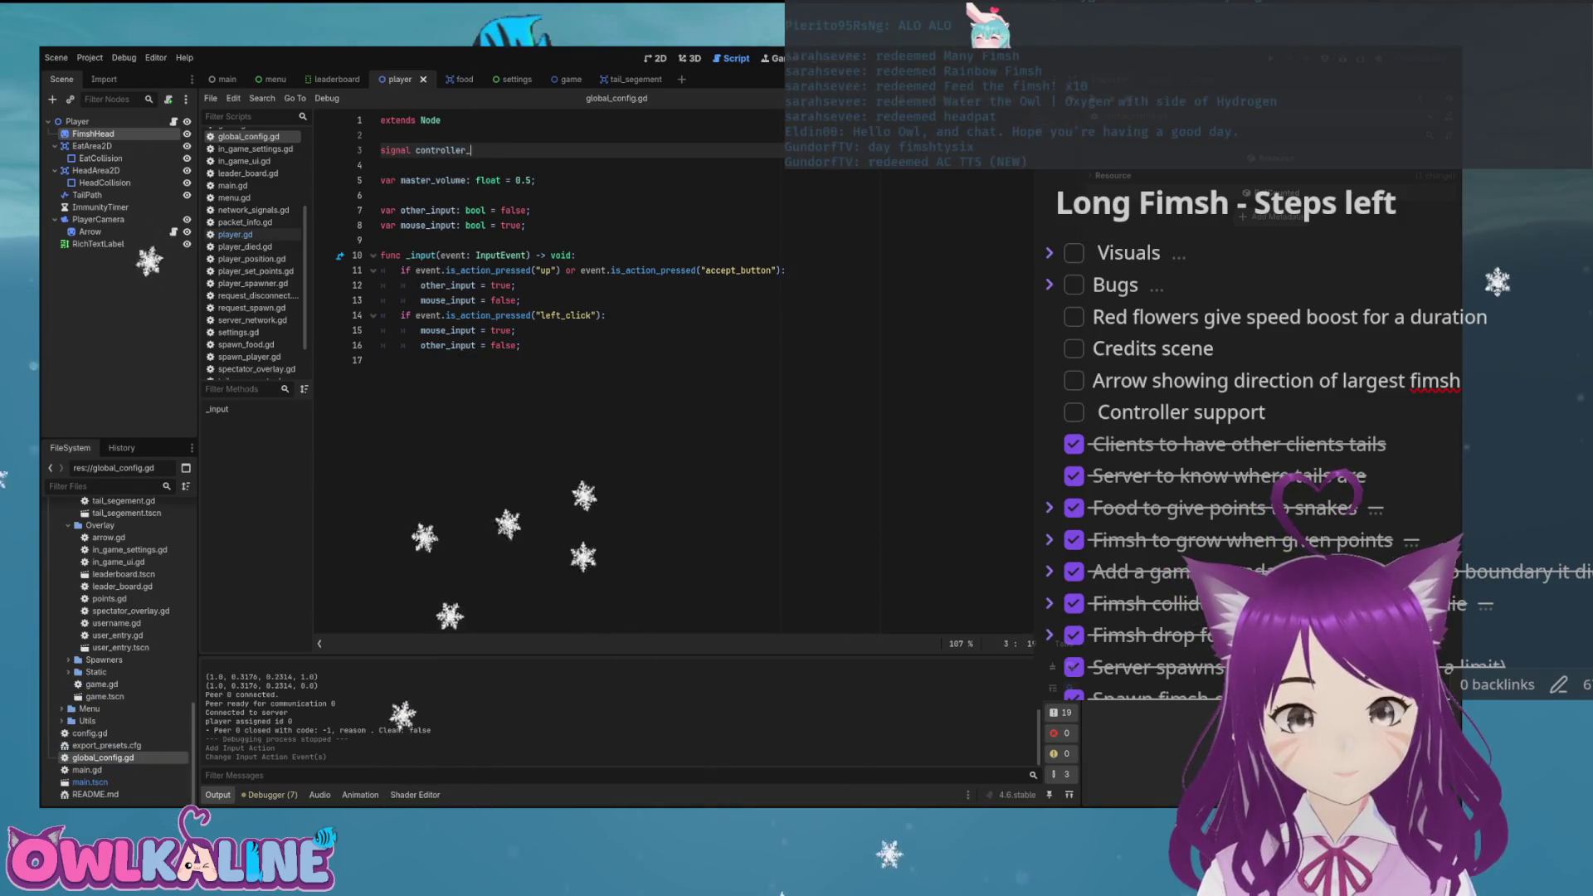
pyautogui.write('_enabled()')
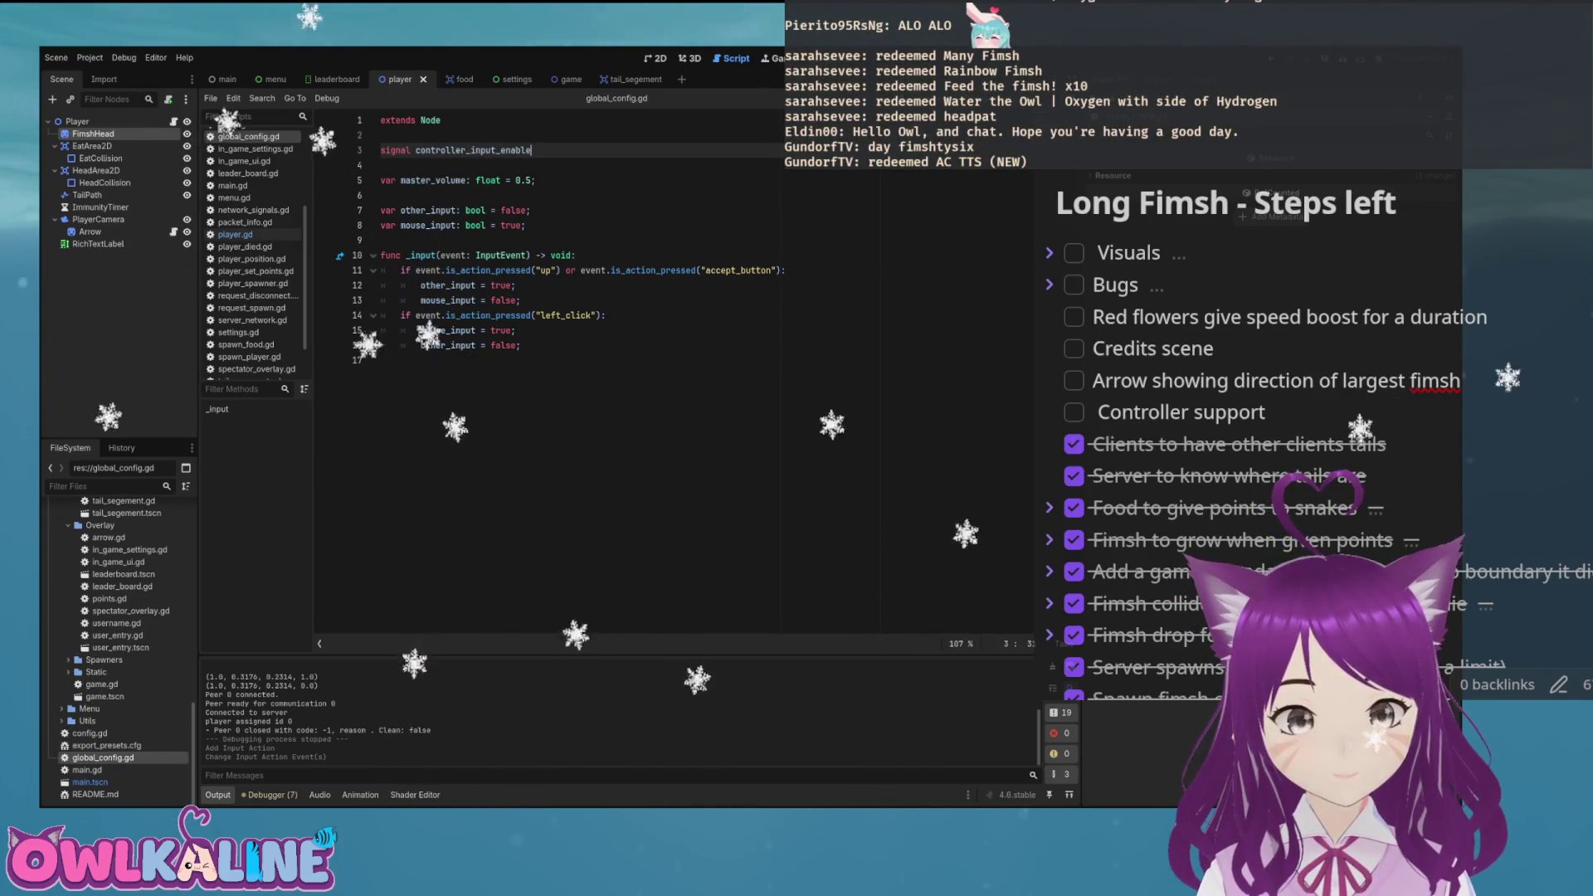
pyautogui.write(';')
pyautogui.press('Return')
pyautogui.write('sign')
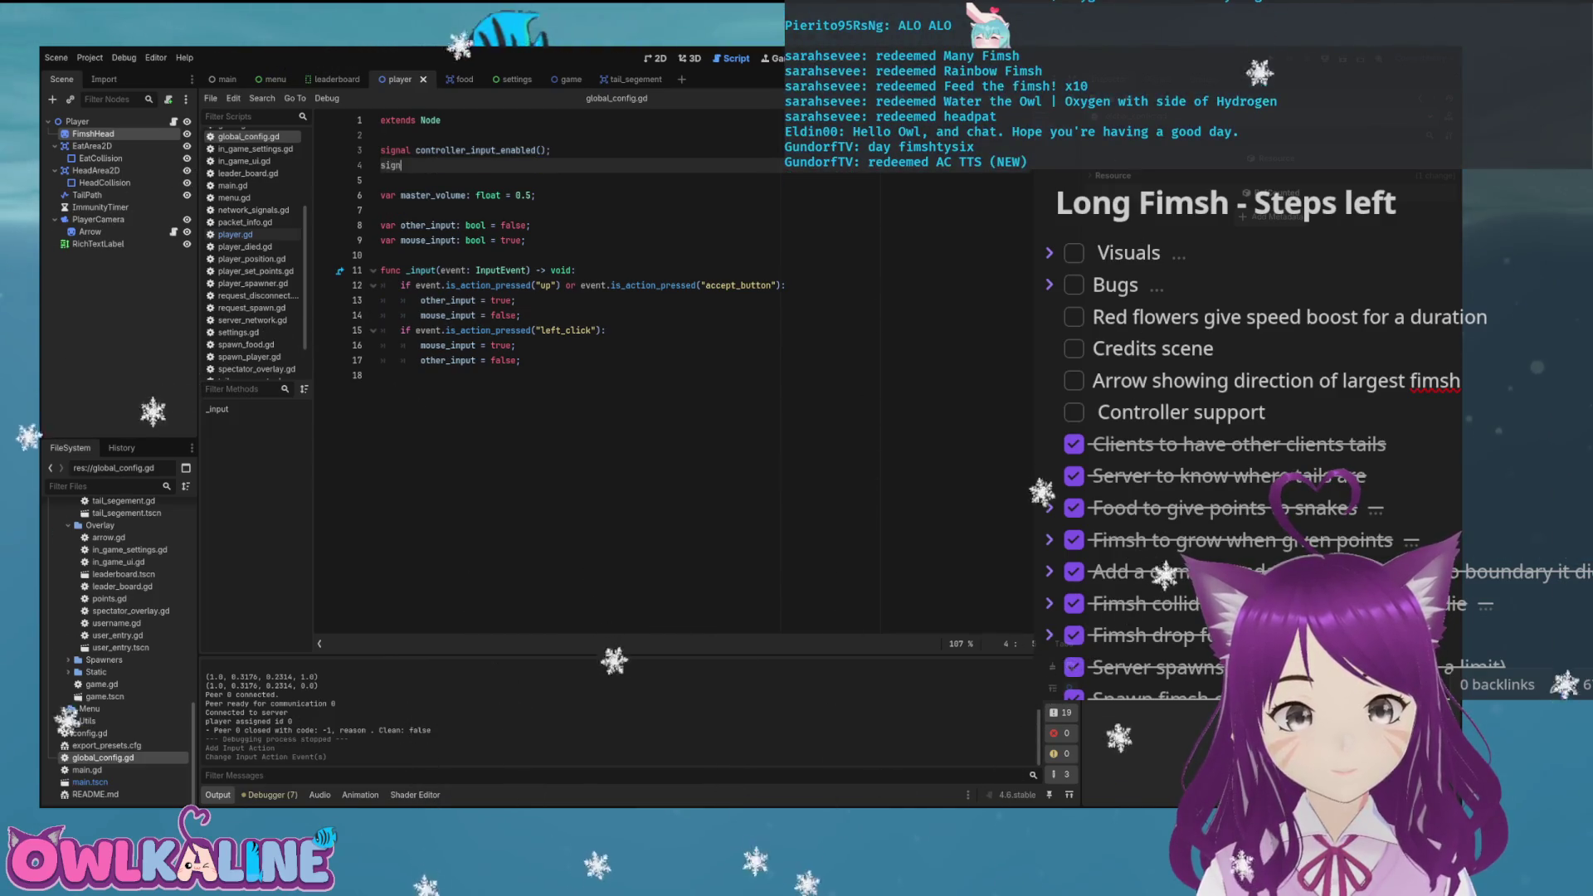
pyautogui.press('Return')
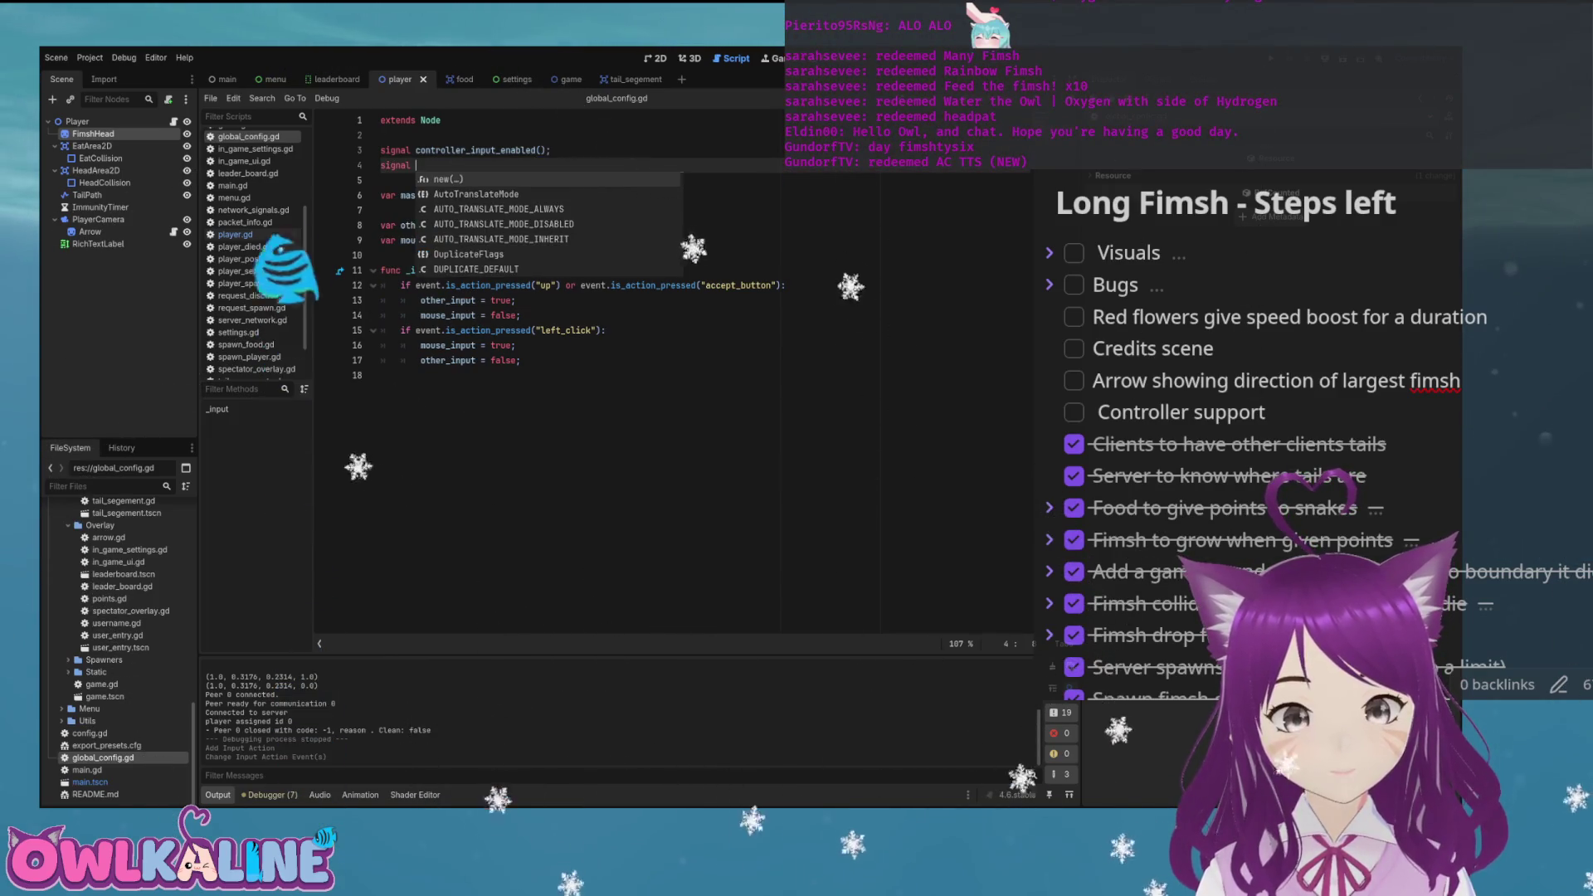
pyautogui.write('keyboard_')
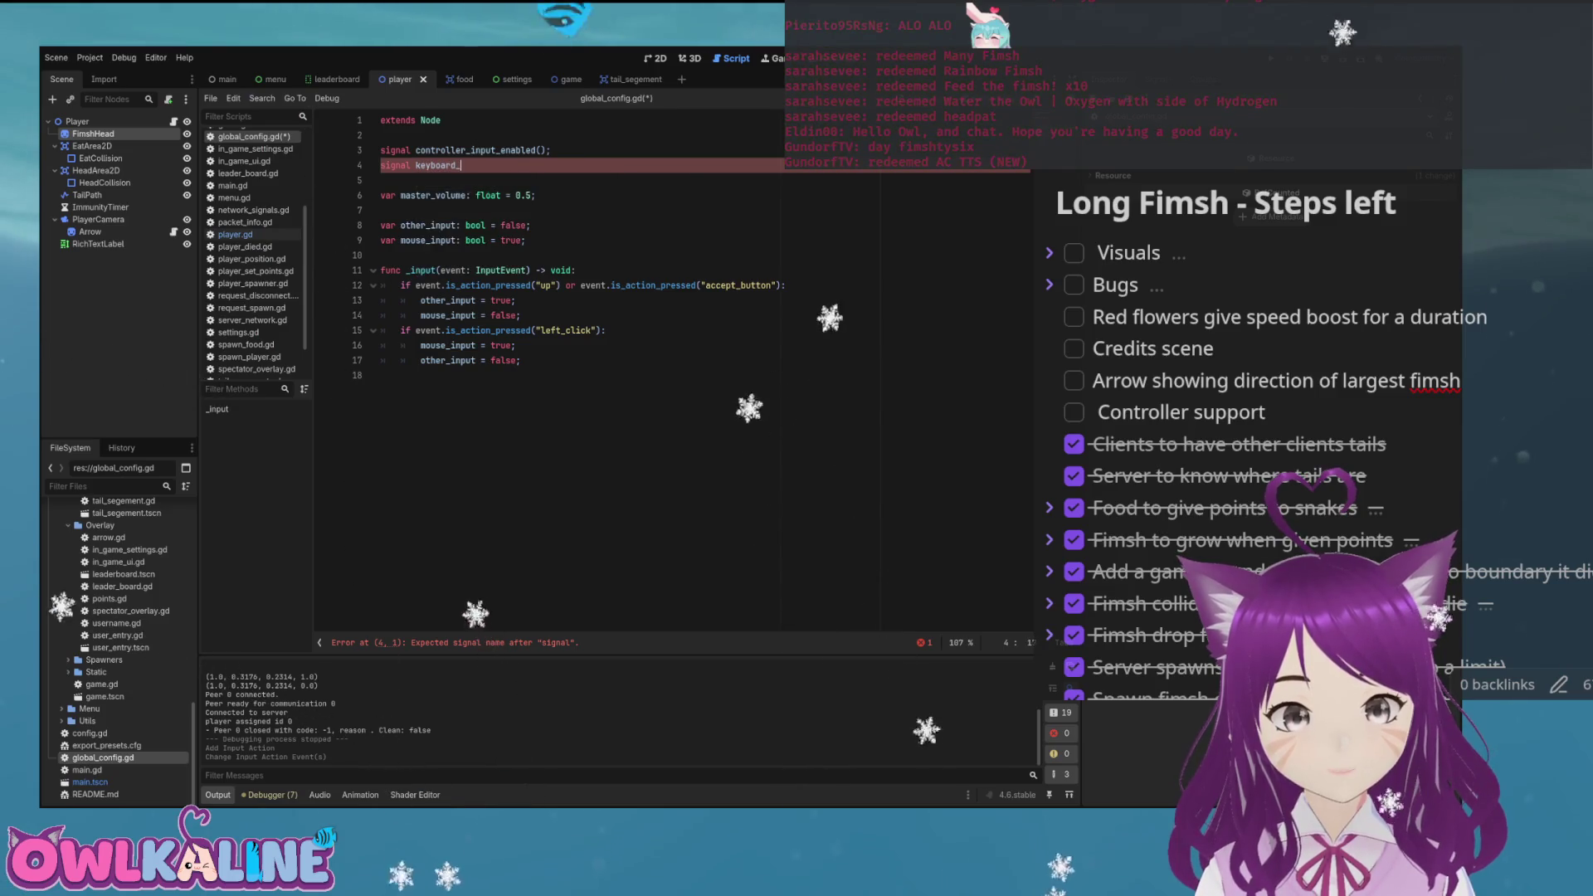
pyautogui.write('input_enabled();')
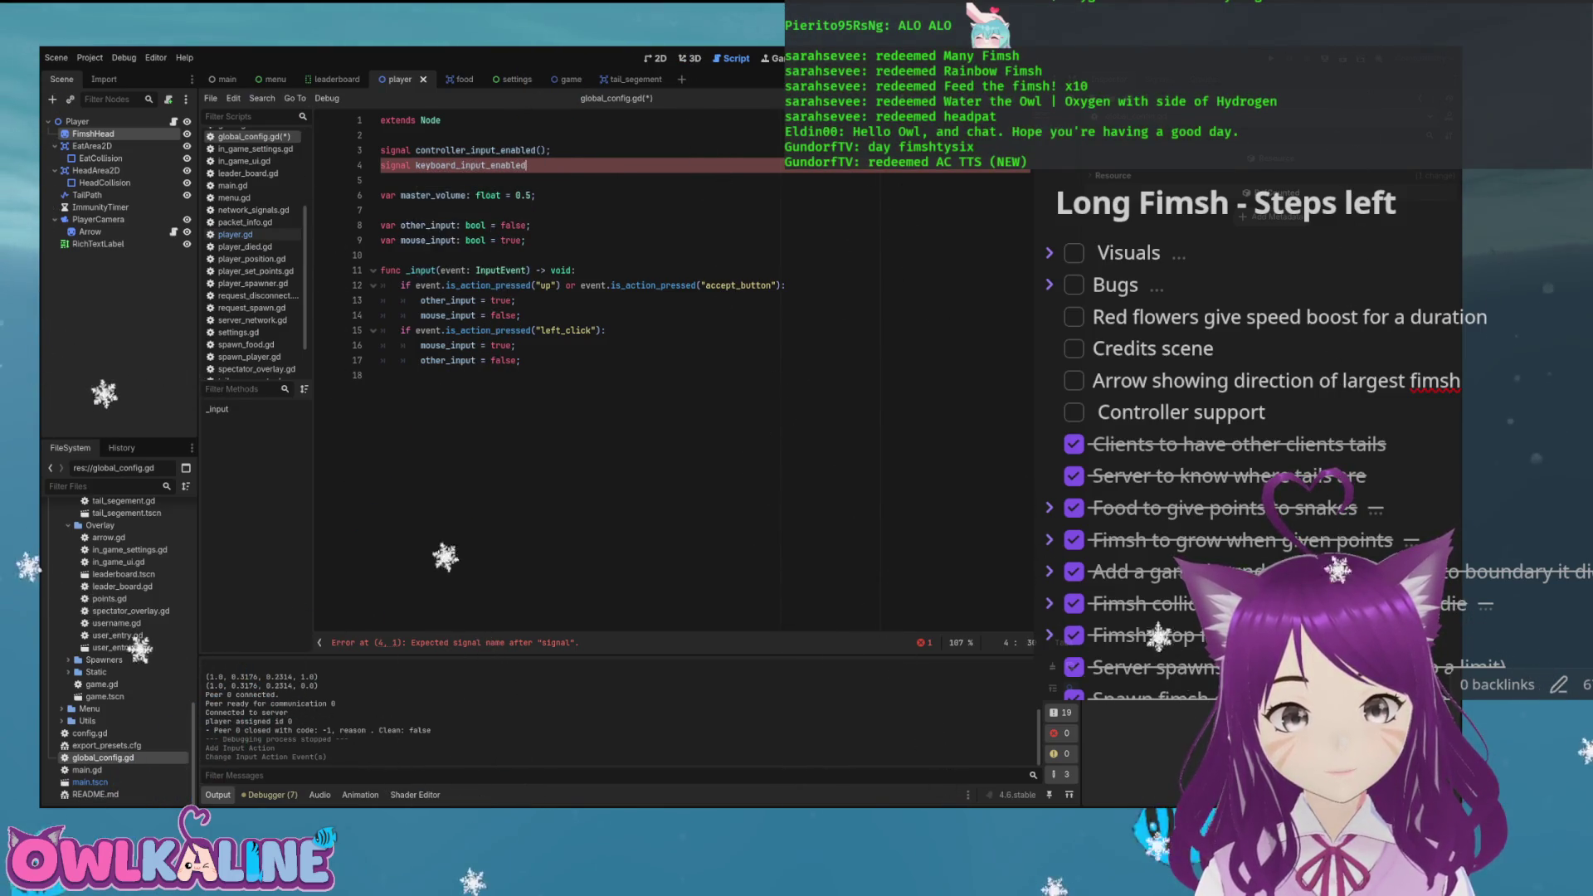
pyautogui.press('Return')
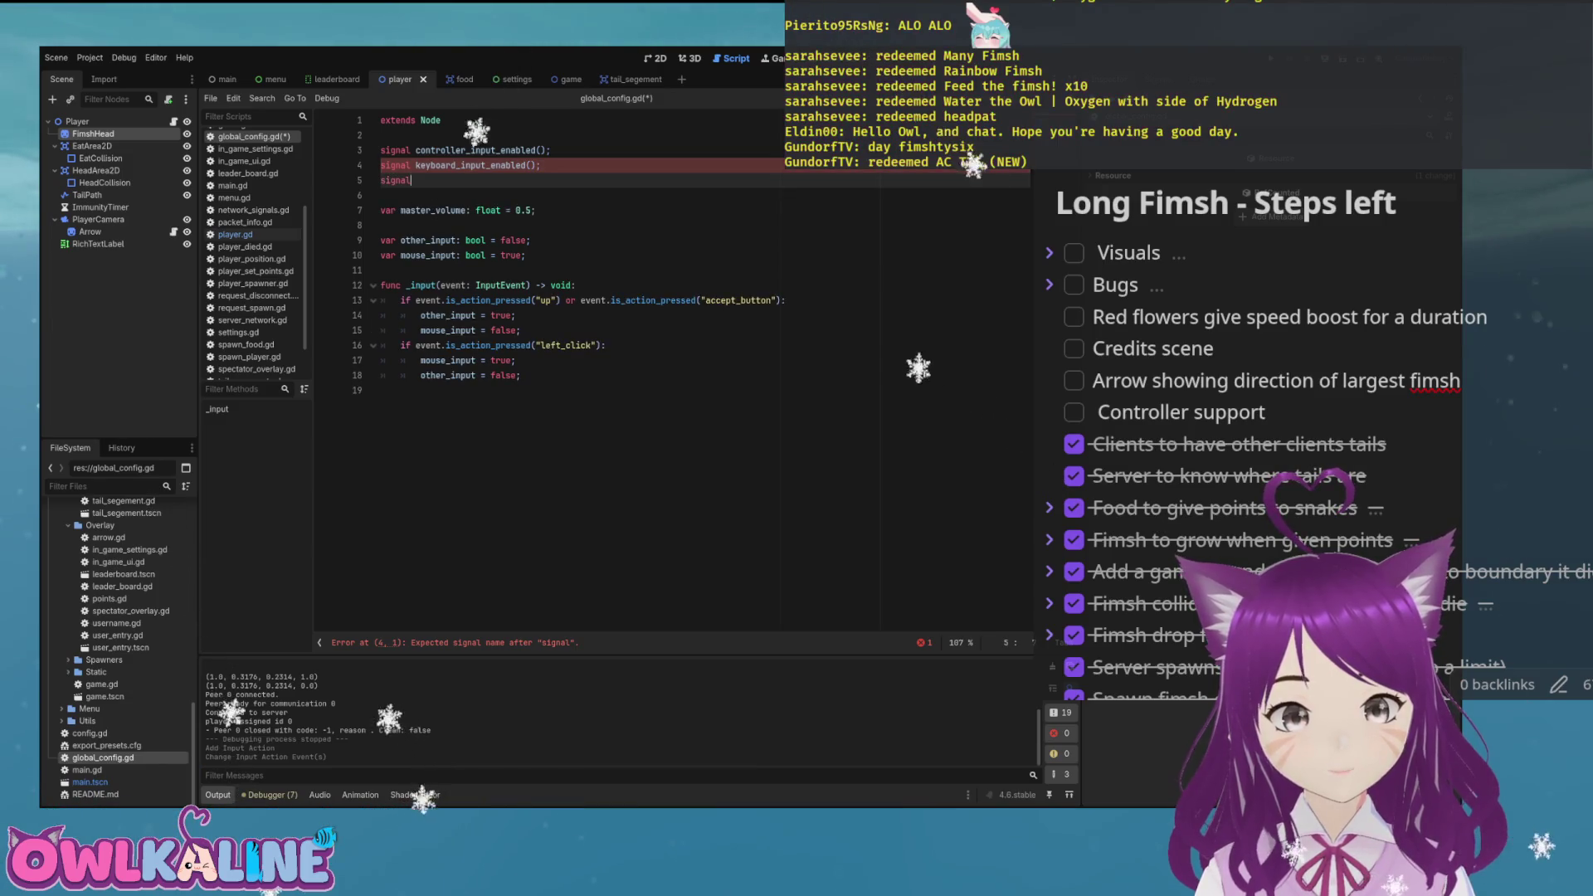
pyautogui.write('mouse_inp')
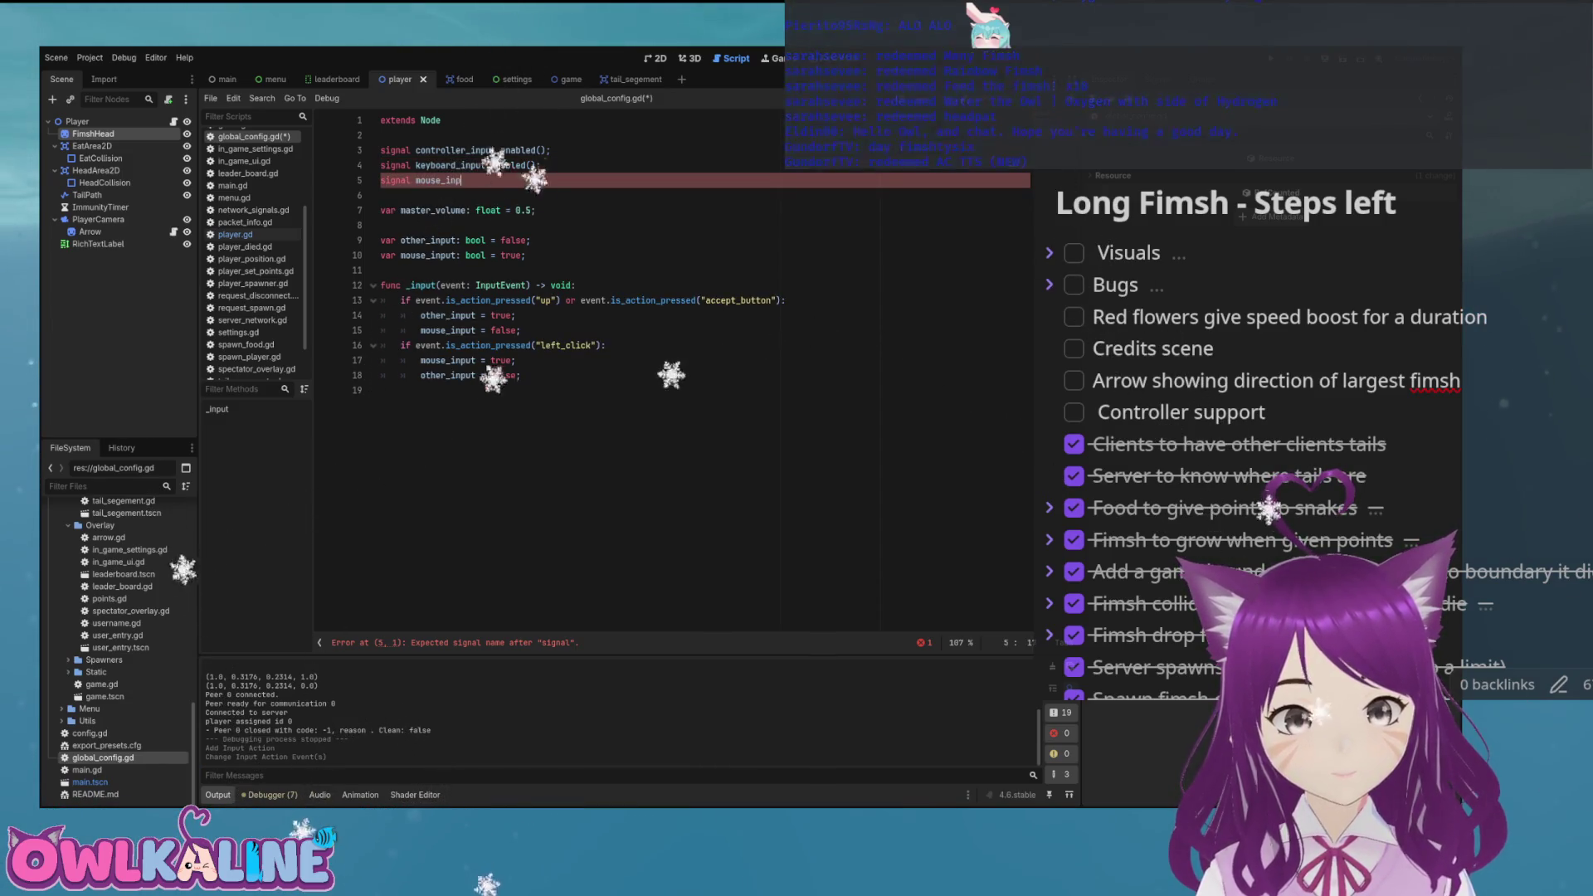
pyautogui.write('_enabled')
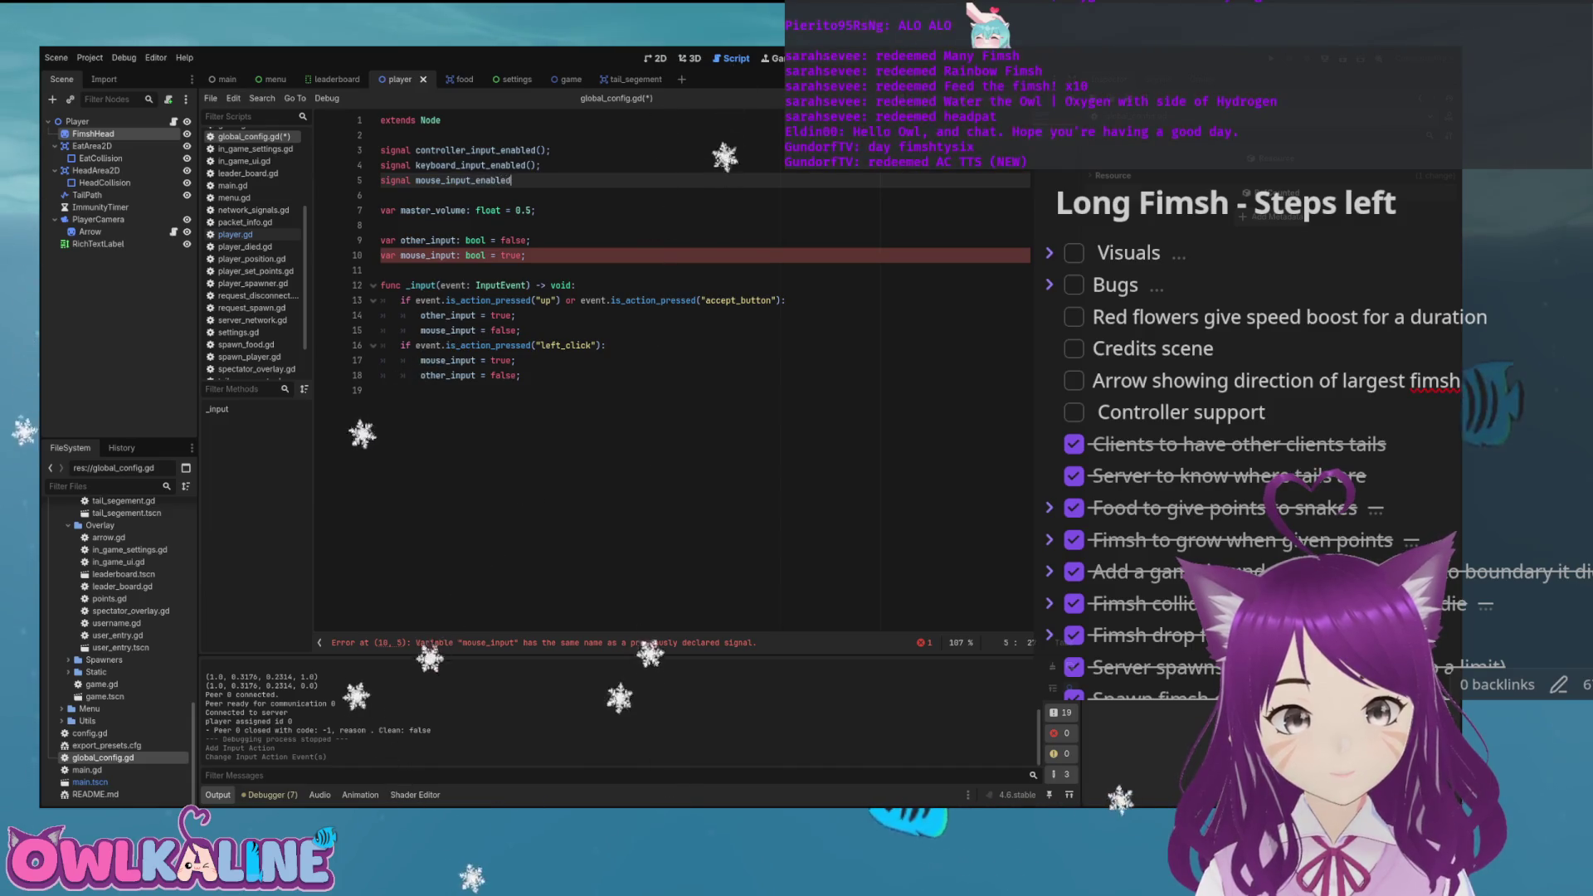
pyautogui.write(';')
pyautogui.hotkey('ctrl', 's')
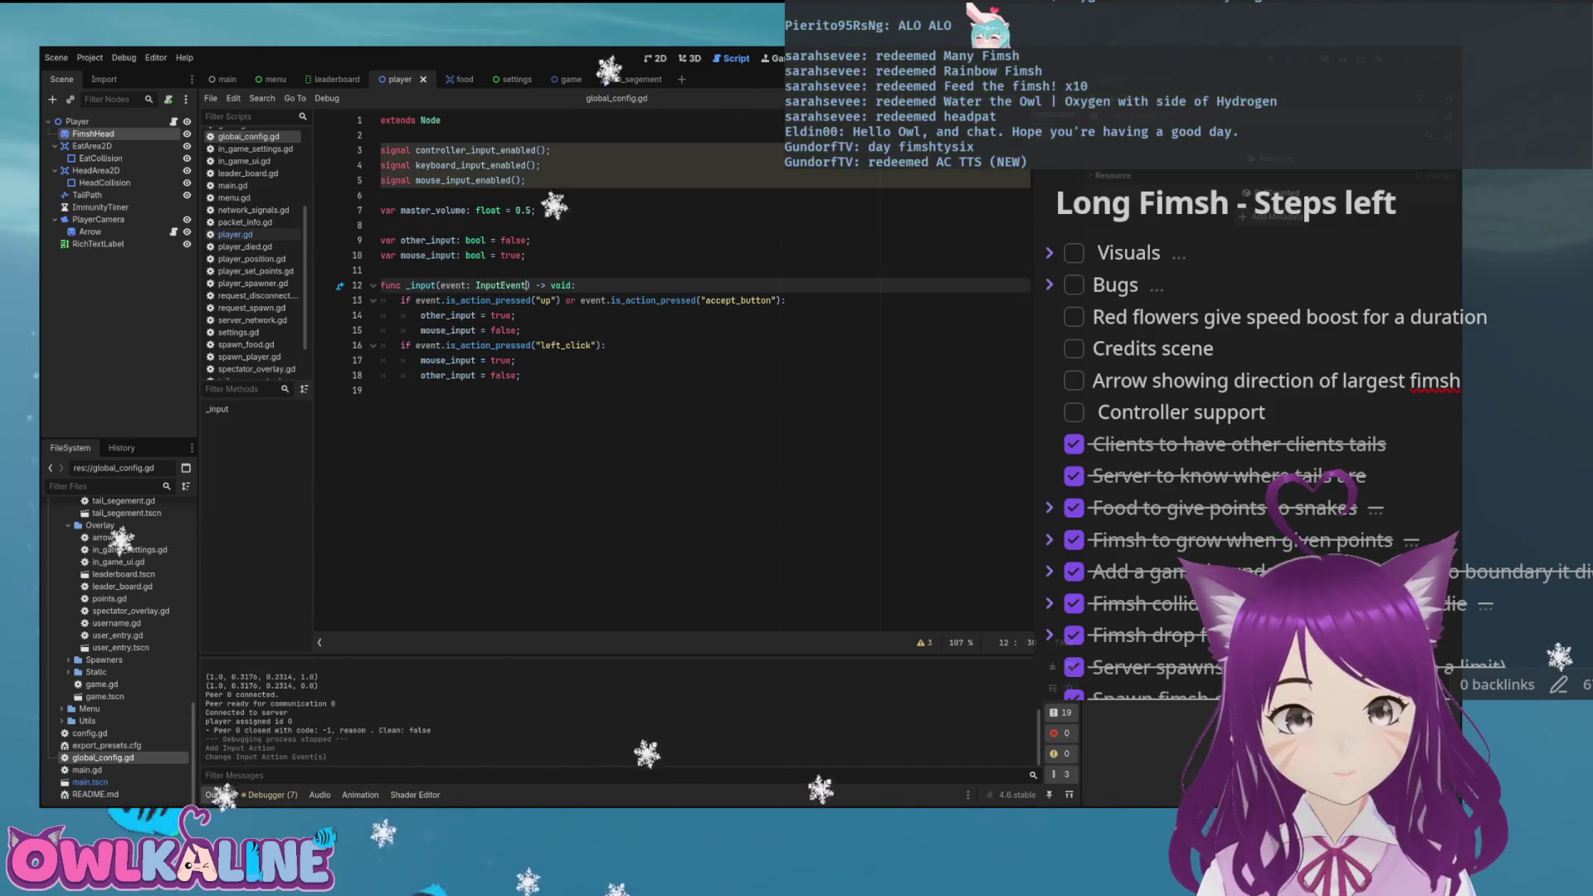
# - Add mouse_input_enabled.emit() inside the left_click branch
pyautogui.click(528, 345)
pyautogui.press('End')
pyautogui.press('Return')
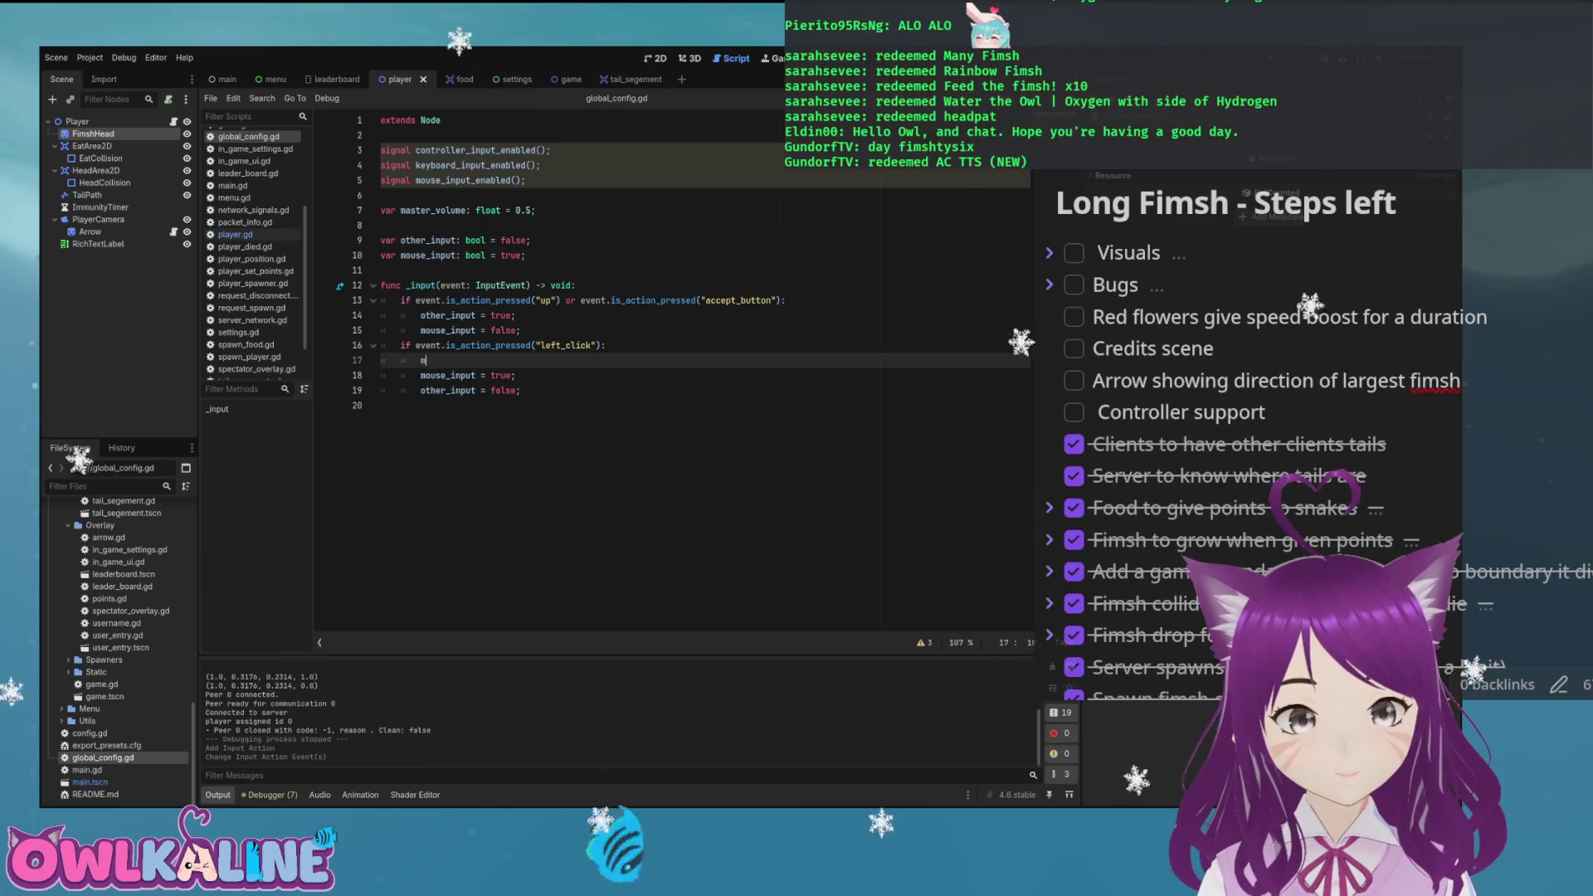
pyautogui.write('_')
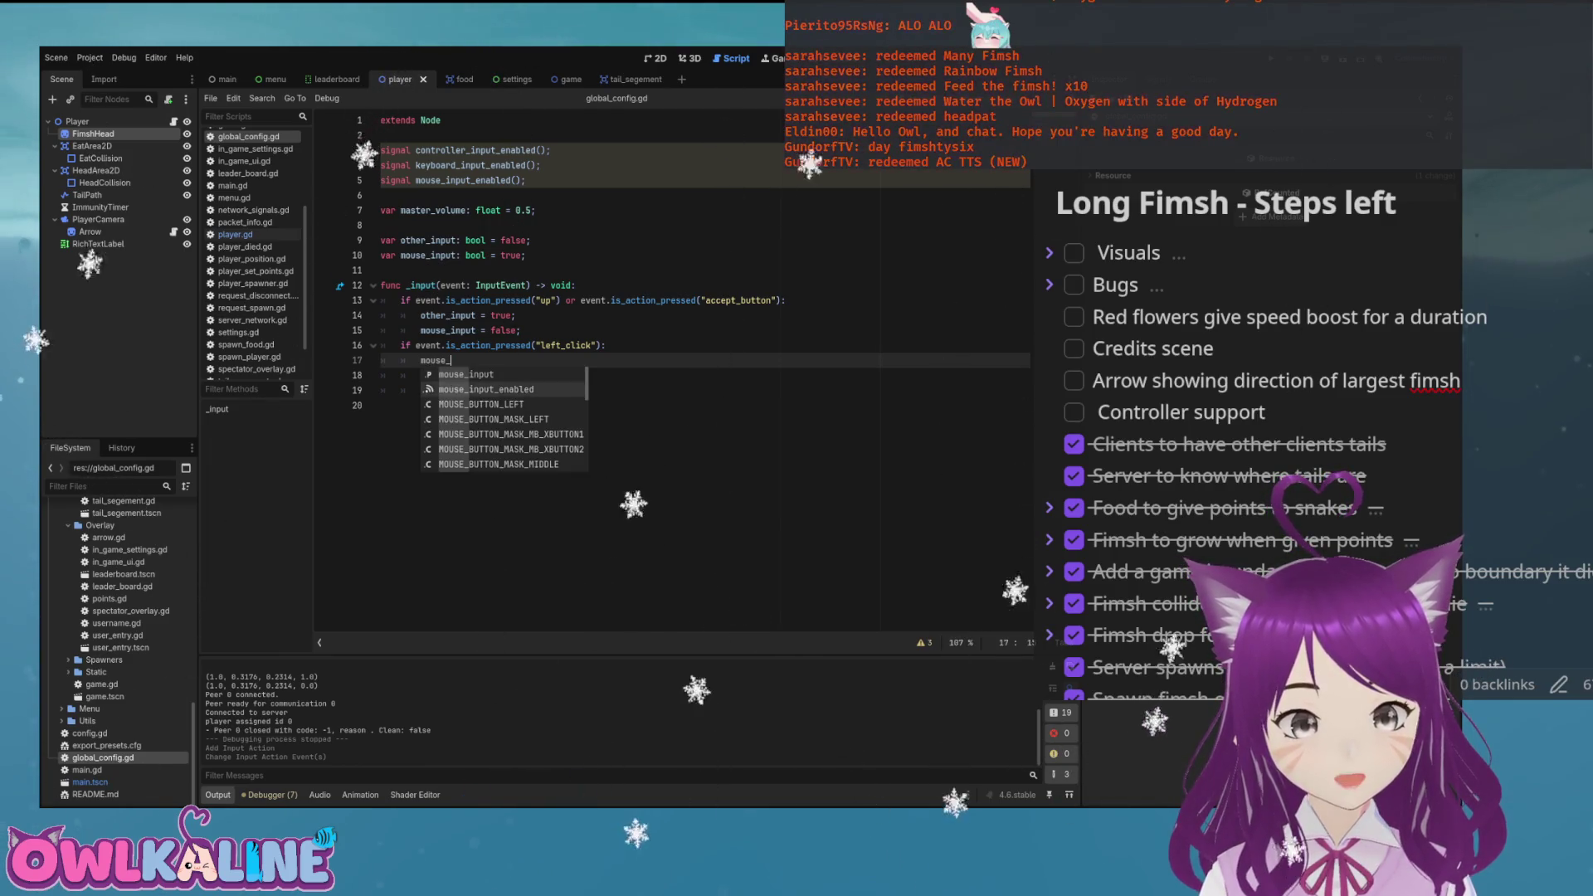
pyautogui.press('Return')
pyautogui.write('.emit();')
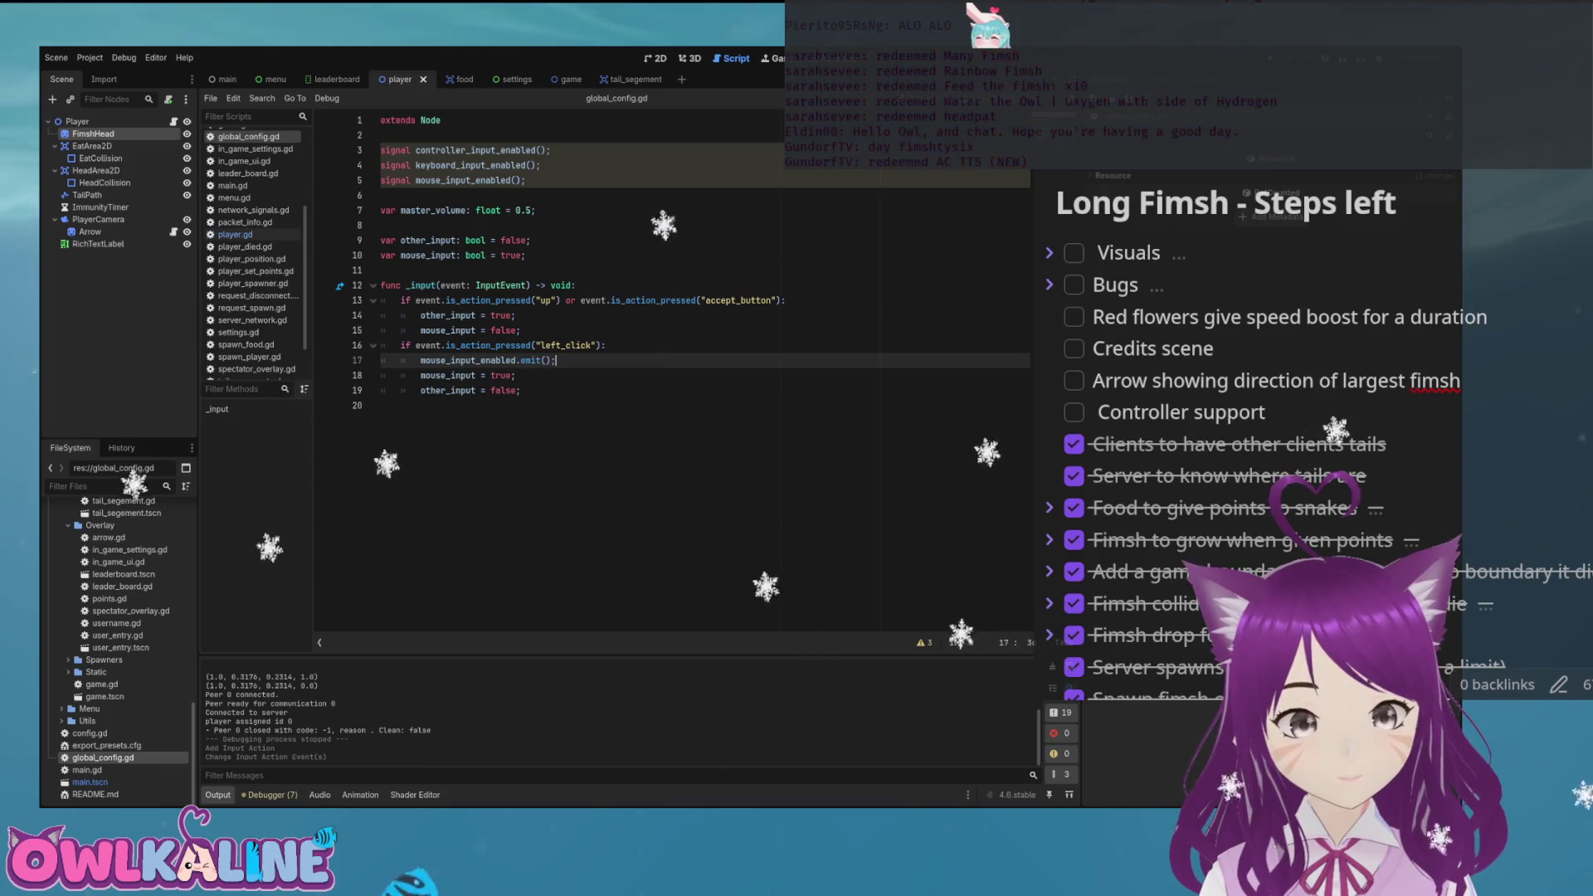
# - Select the accept_button part of the line 13 condition
pyautogui.press('Up')
pyautogui.press('Up')
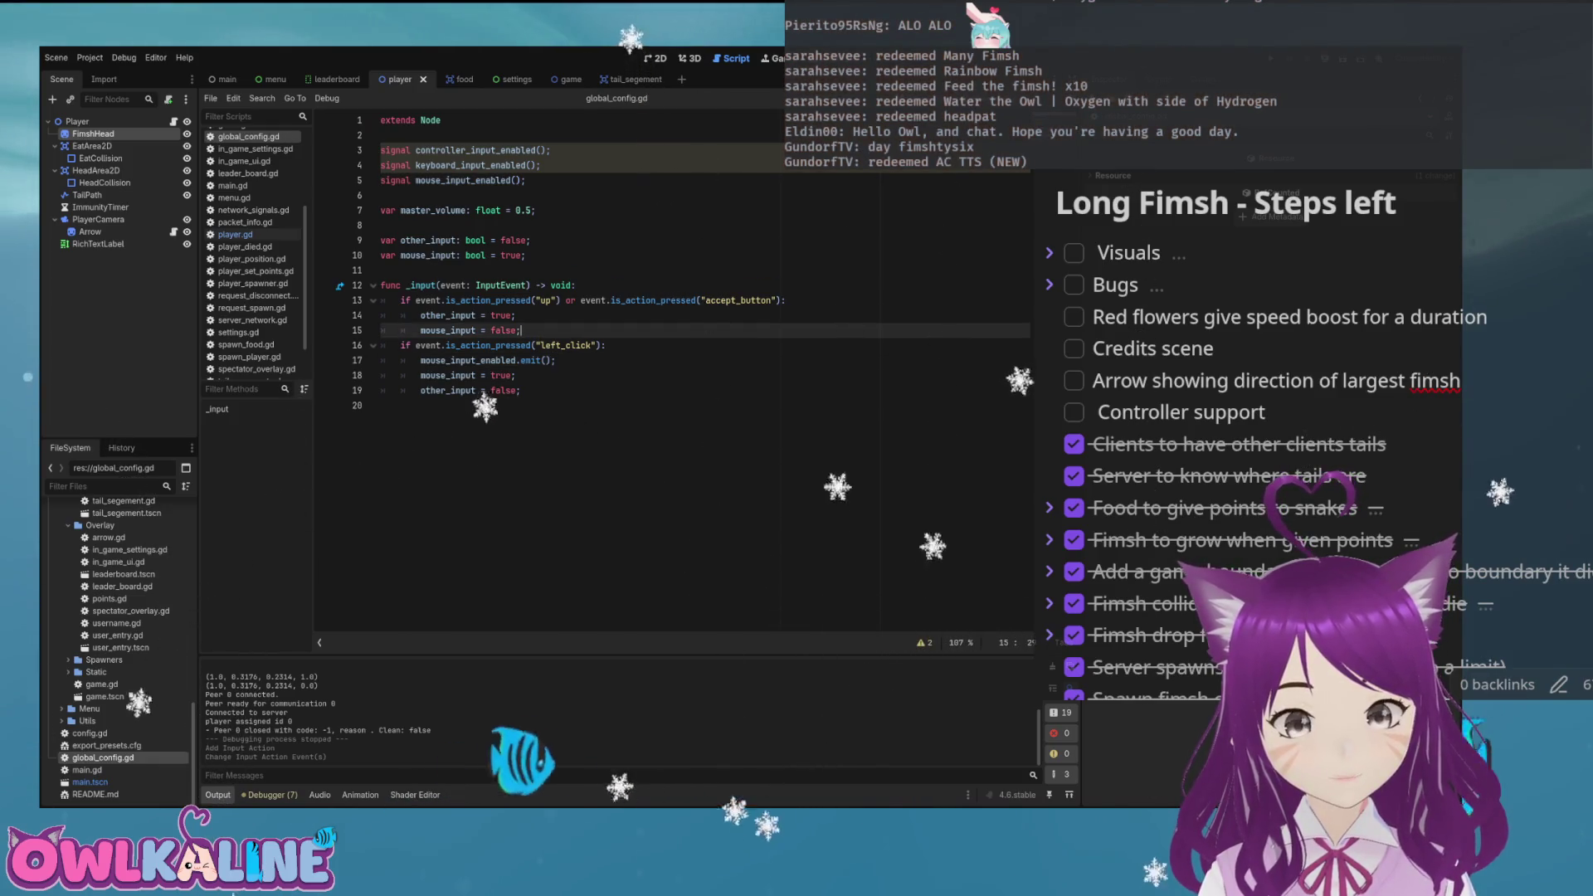
pyautogui.press('Up')
pyautogui.press('Up')
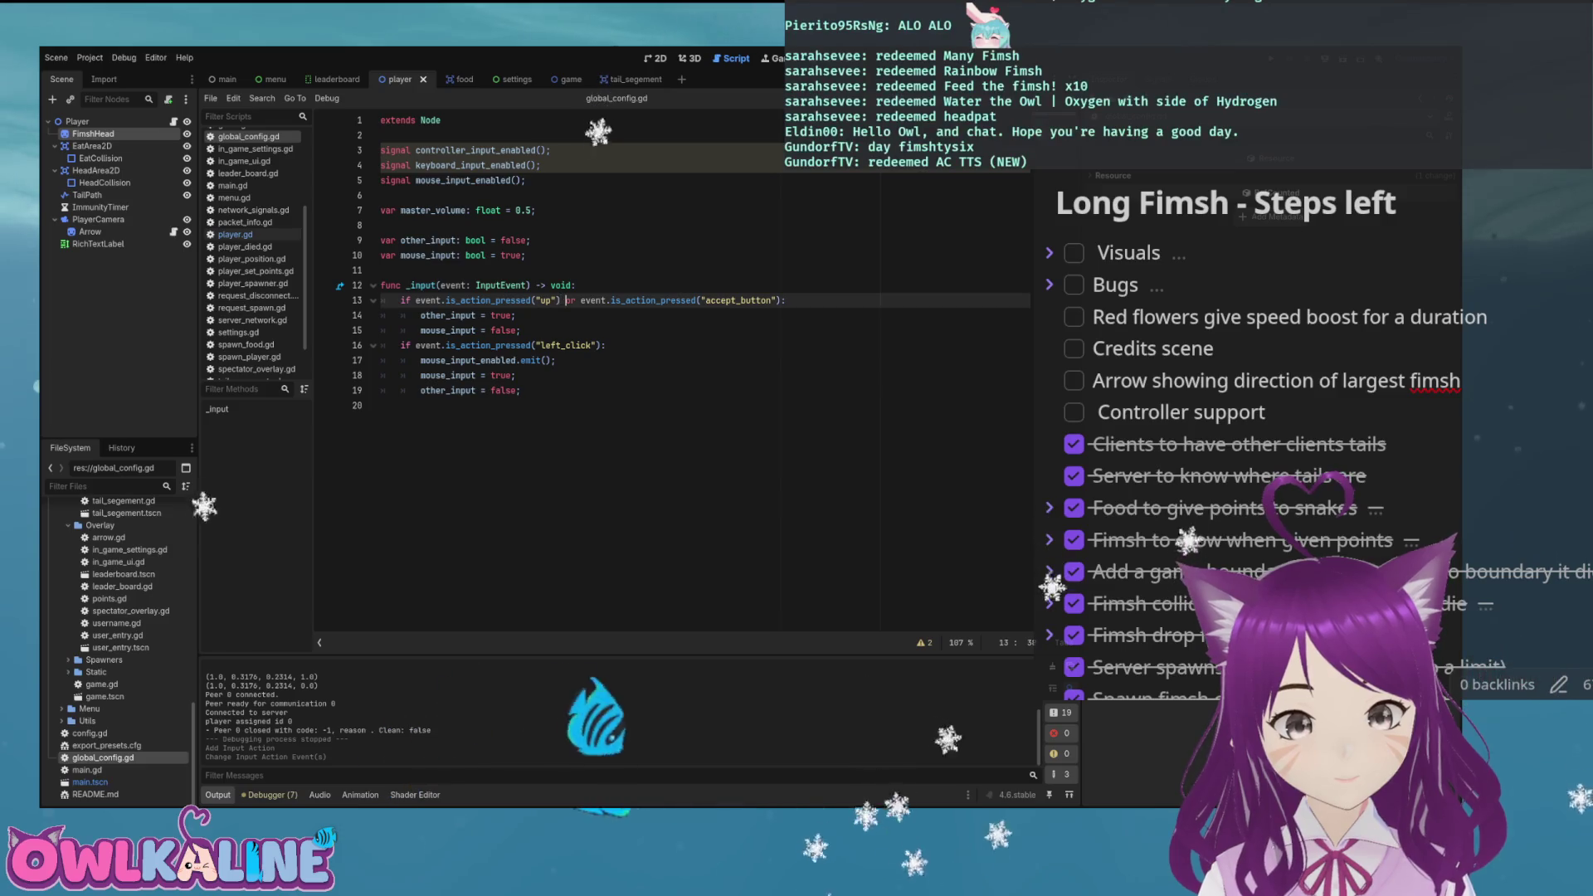
pyautogui.hotkey('shift', 'End')
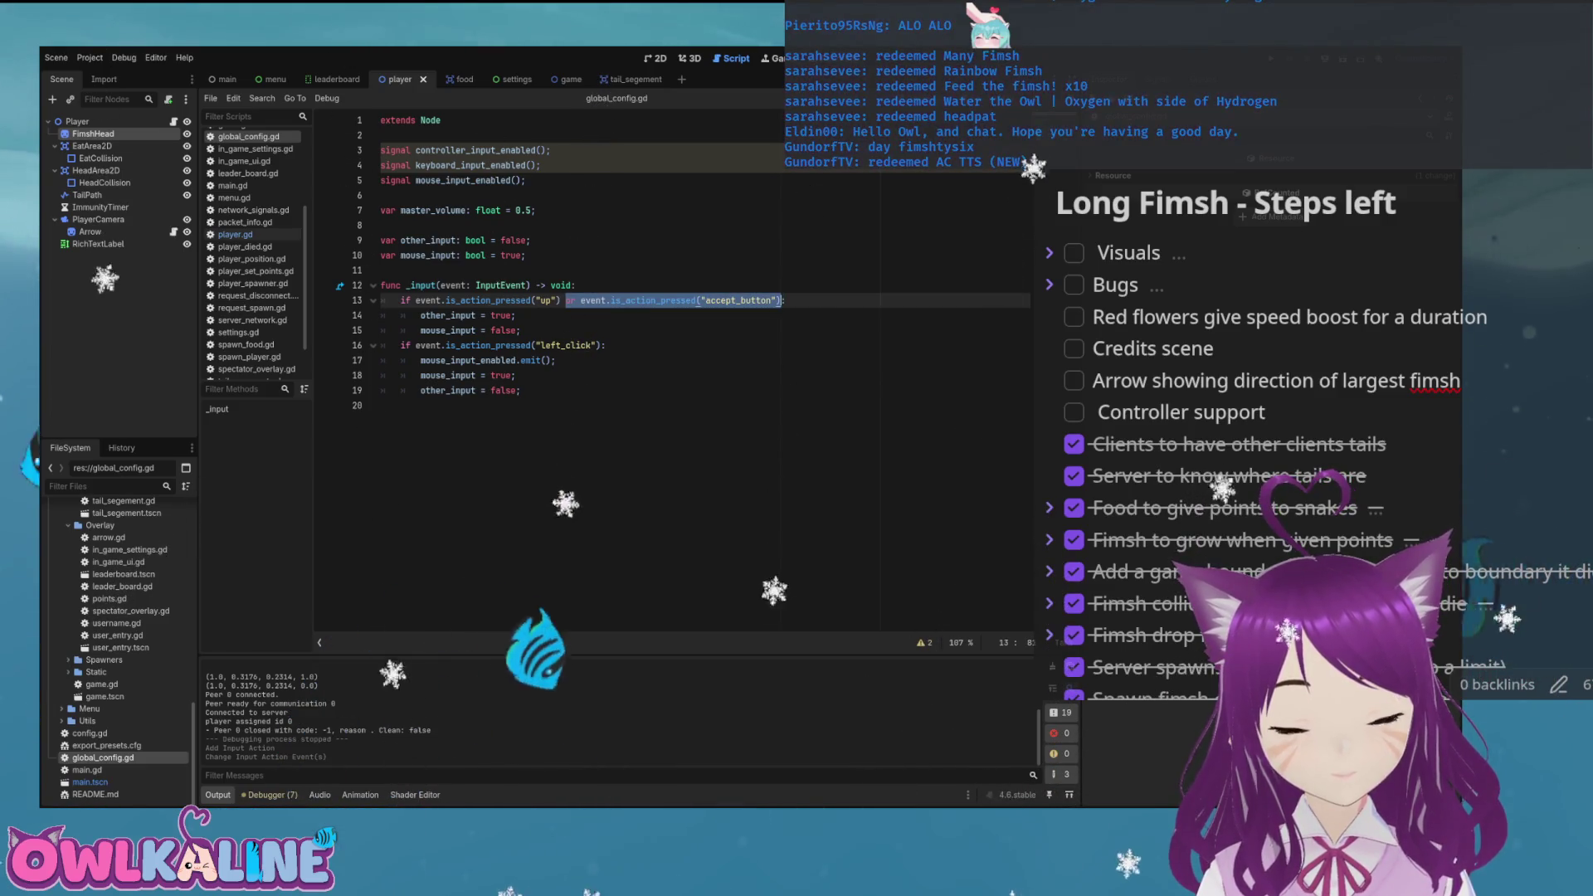
pyautogui.press('End')
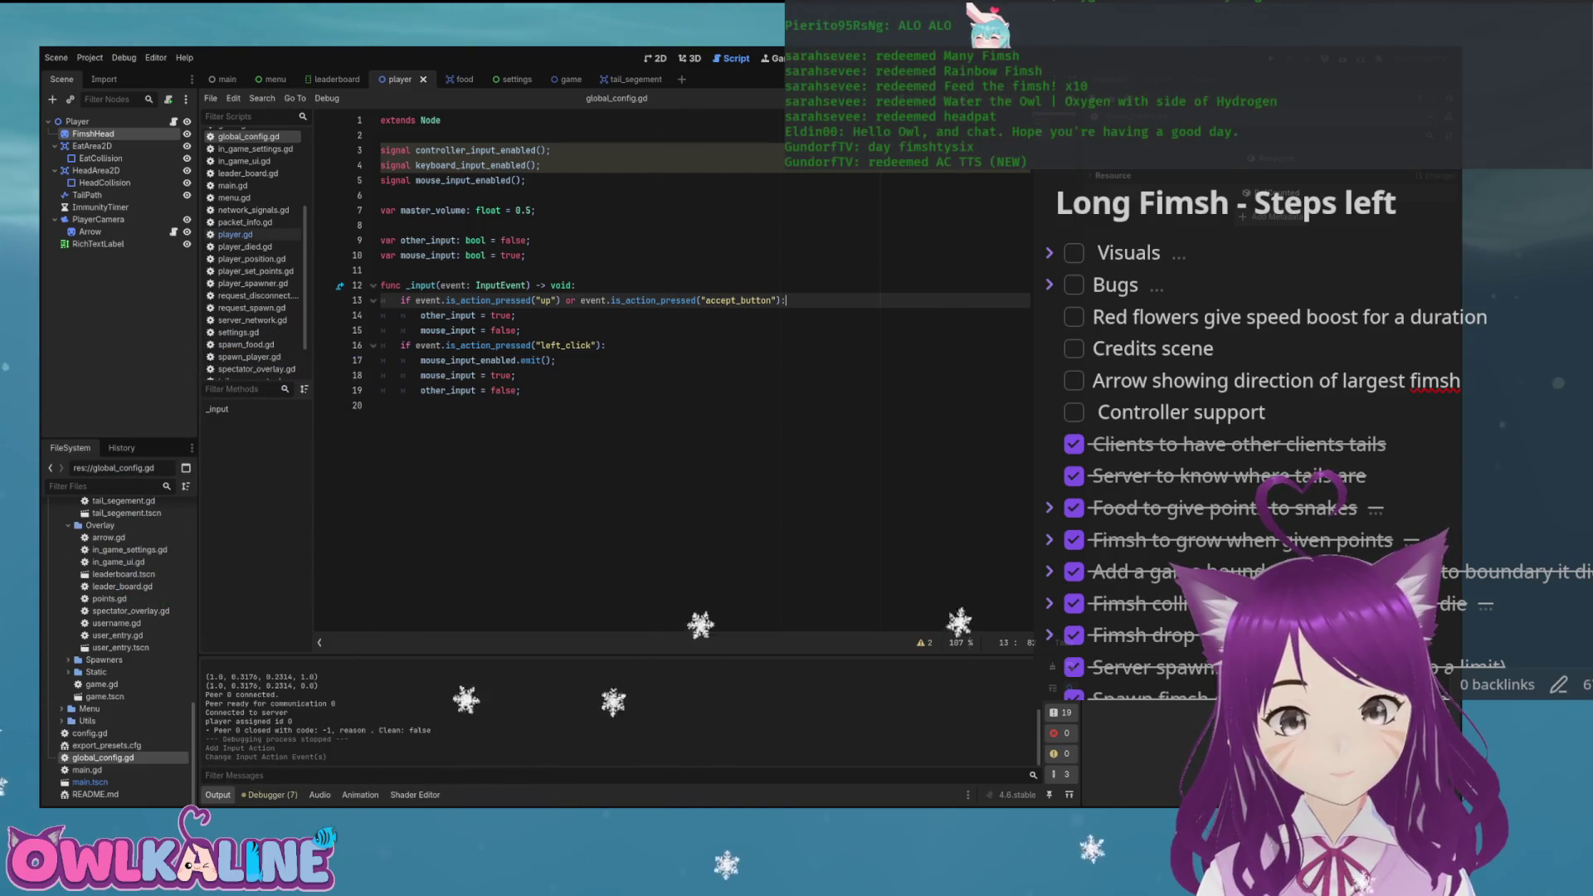
# - Open blank lines in the first branch and select the accept_button condition on line 13
pyautogui.press('Return')
pyautogui.press('Return')
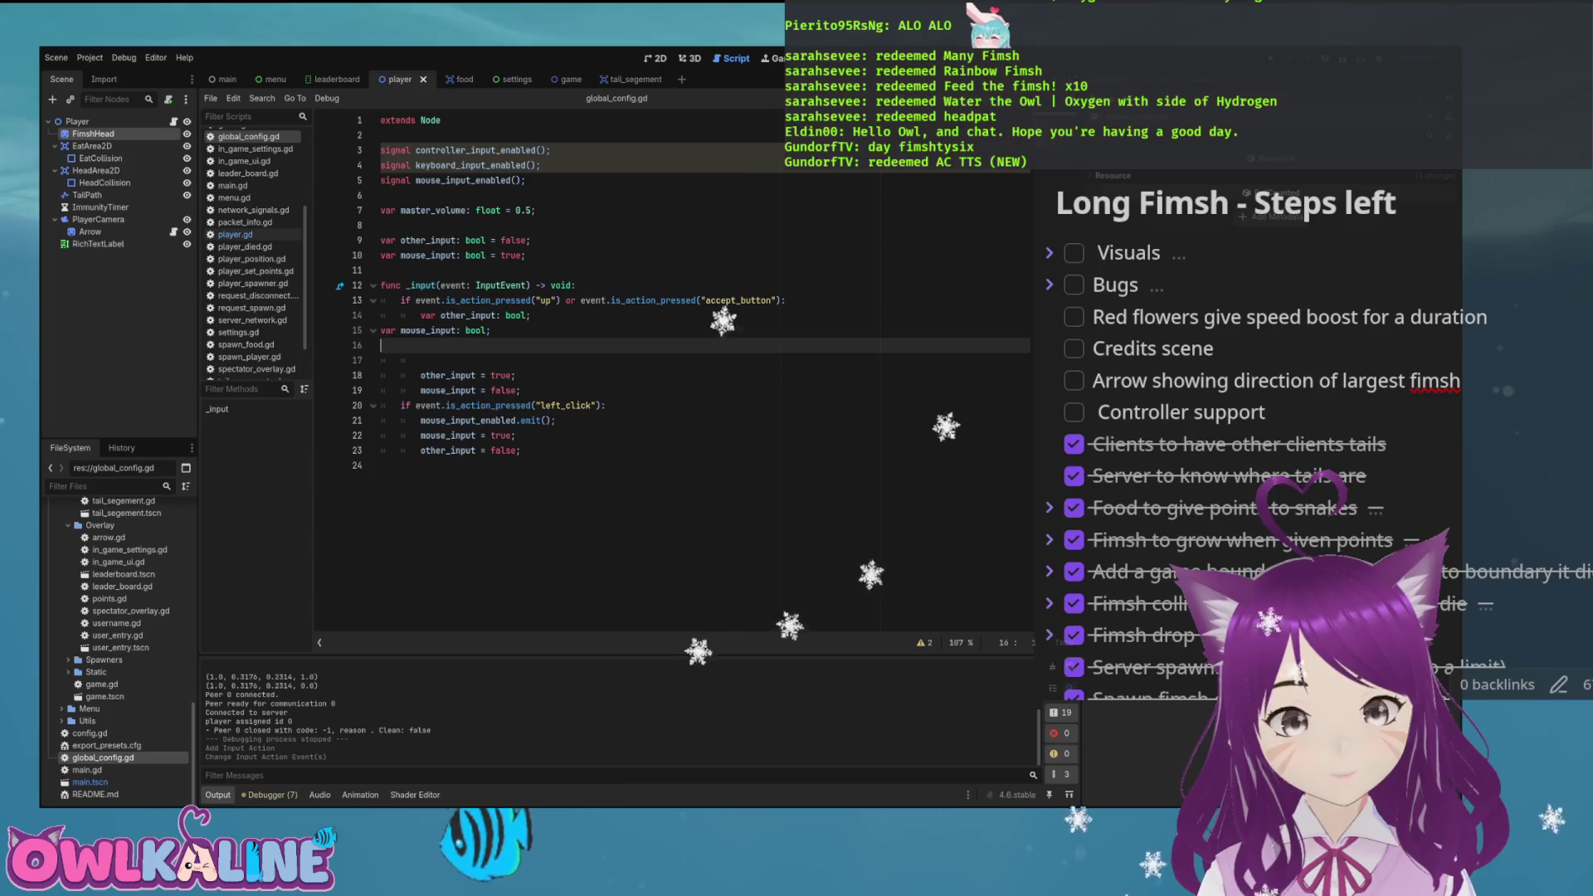
pyautogui.press('Up')
pyautogui.press('Up')
pyautogui.moveTo(781, 300); pyautogui.dragTo(486, 300)
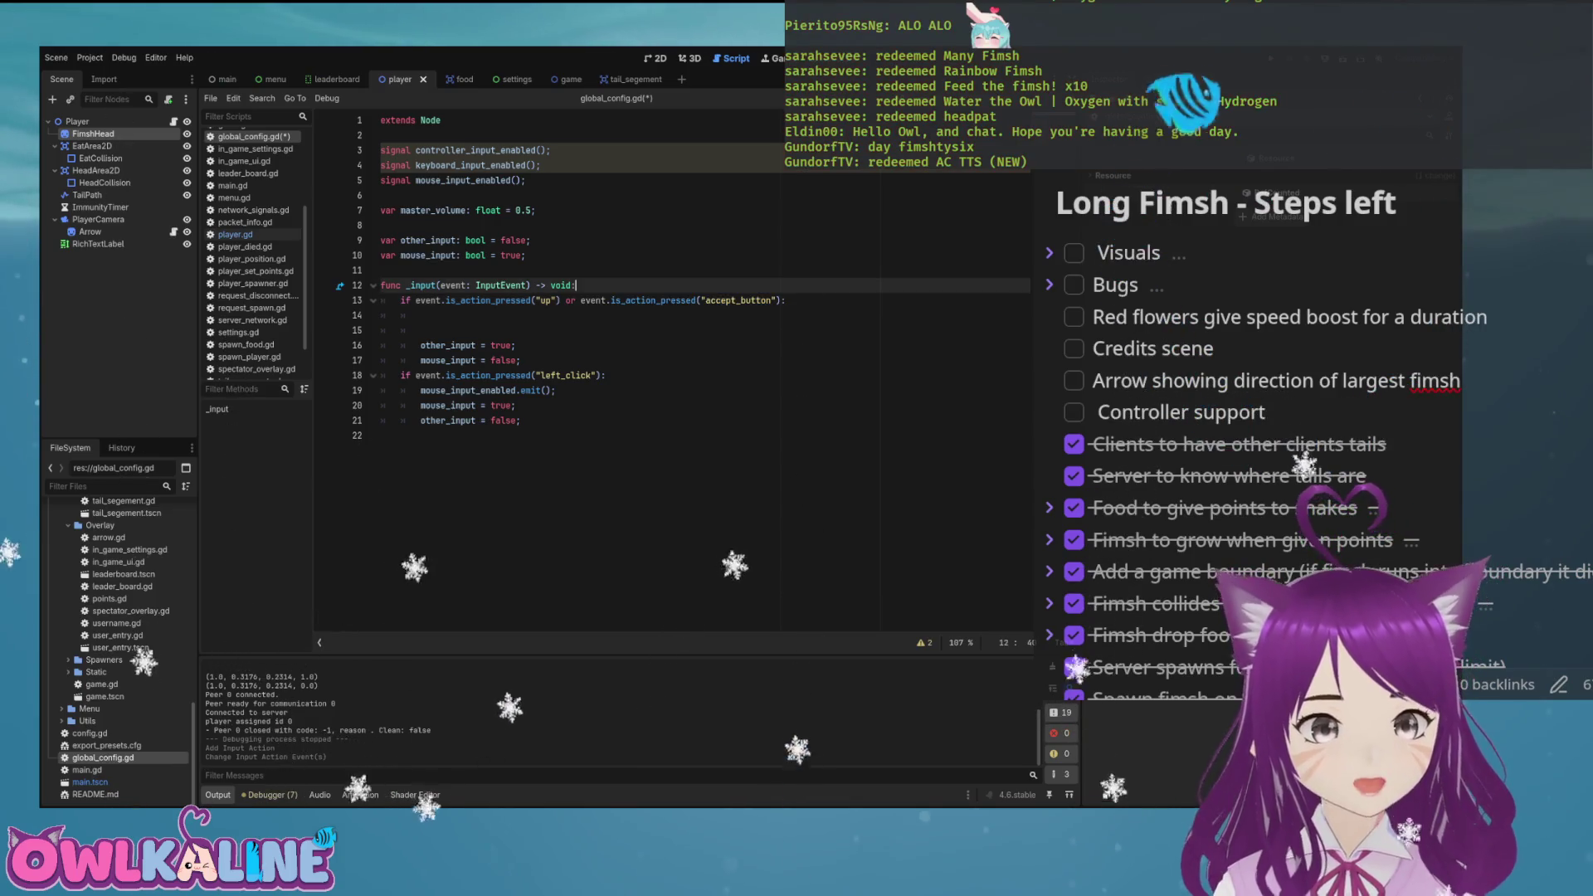
pyautogui.moveTo(782, 300)
pyautogui.mouseDown()
pyautogui.moveTo(390, 301)
pyautogui.moveTo(580, 300)
pyautogui.mouseUp()
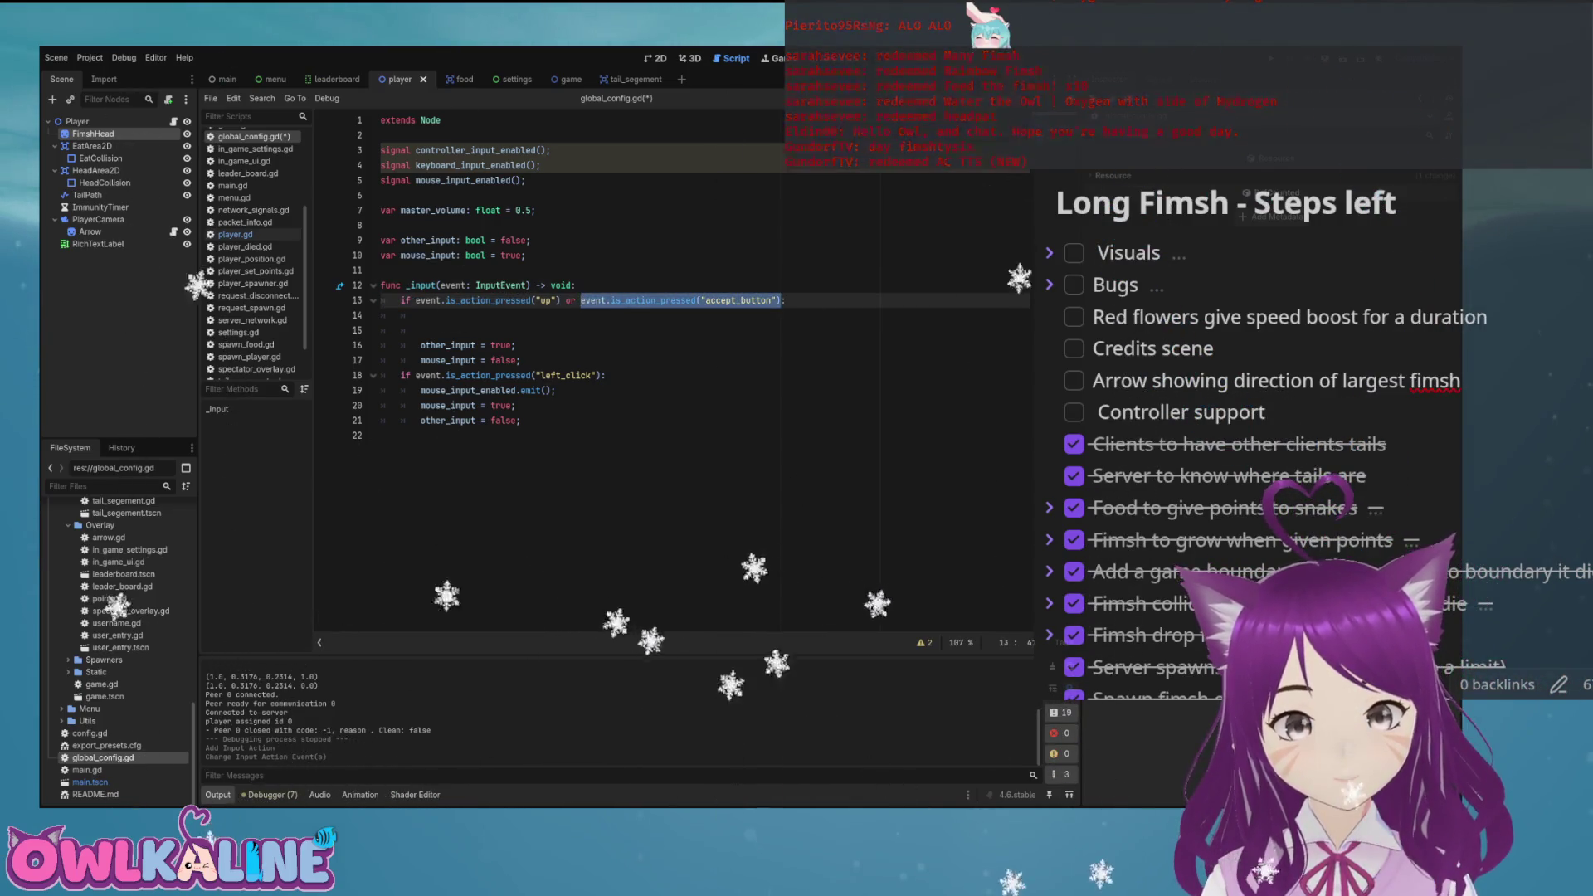
pyautogui.click(420, 315)
# - Add a nested accept_button check whose body calls controller_input_enabled(), then save
pyautogui.press('Return')
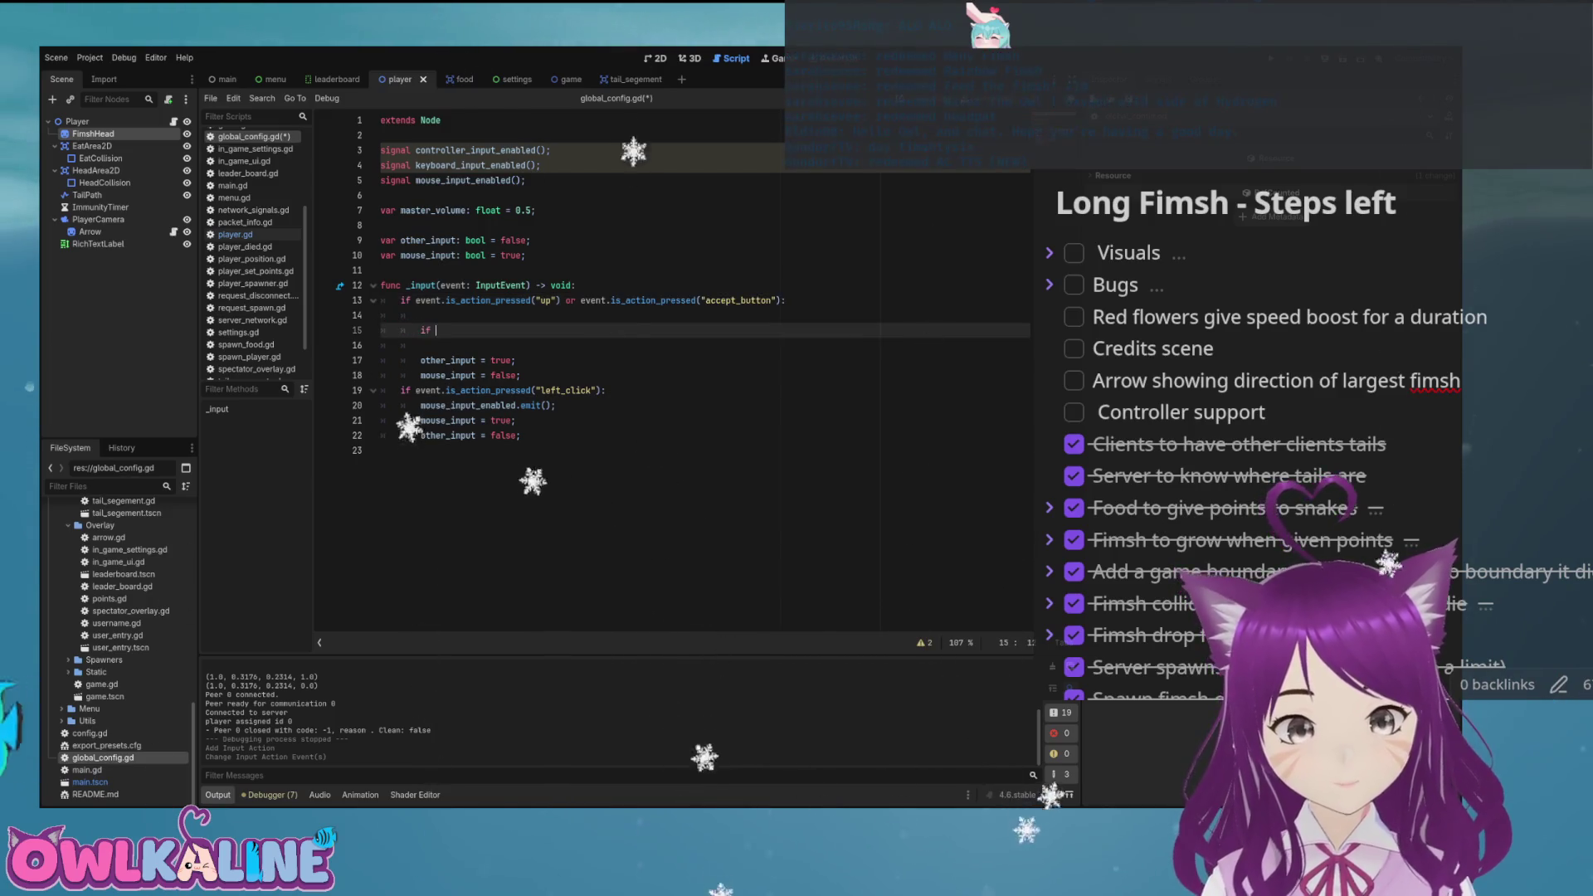
pyautogui.write(':')
pyautogui.press('Return')
pyautogui.write('control')
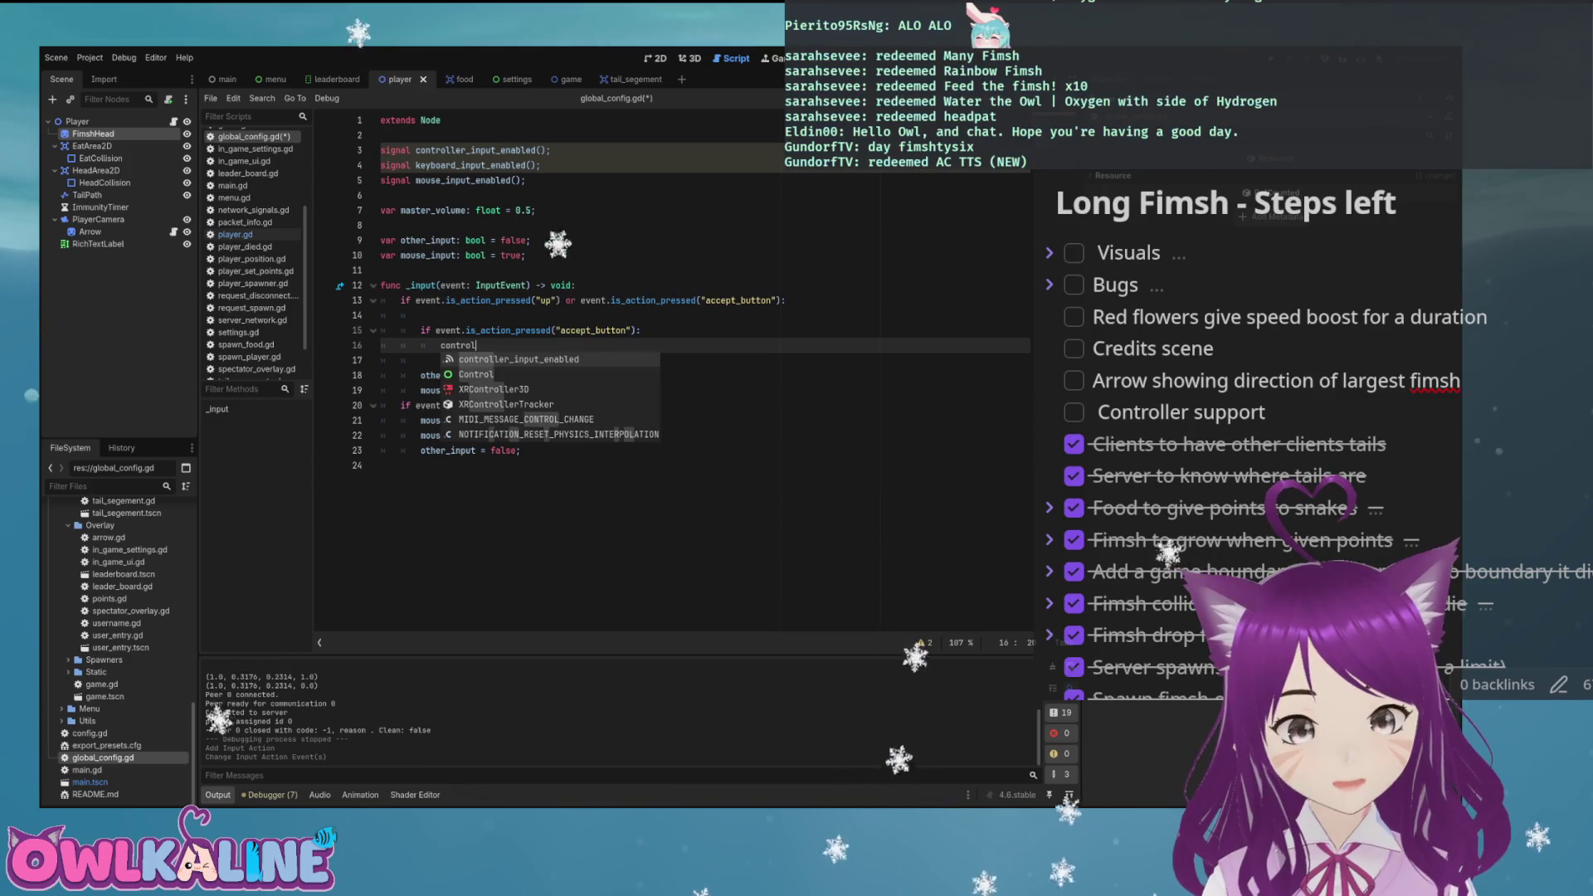
pyautogui.press('Return')
pyautogui.write('();')
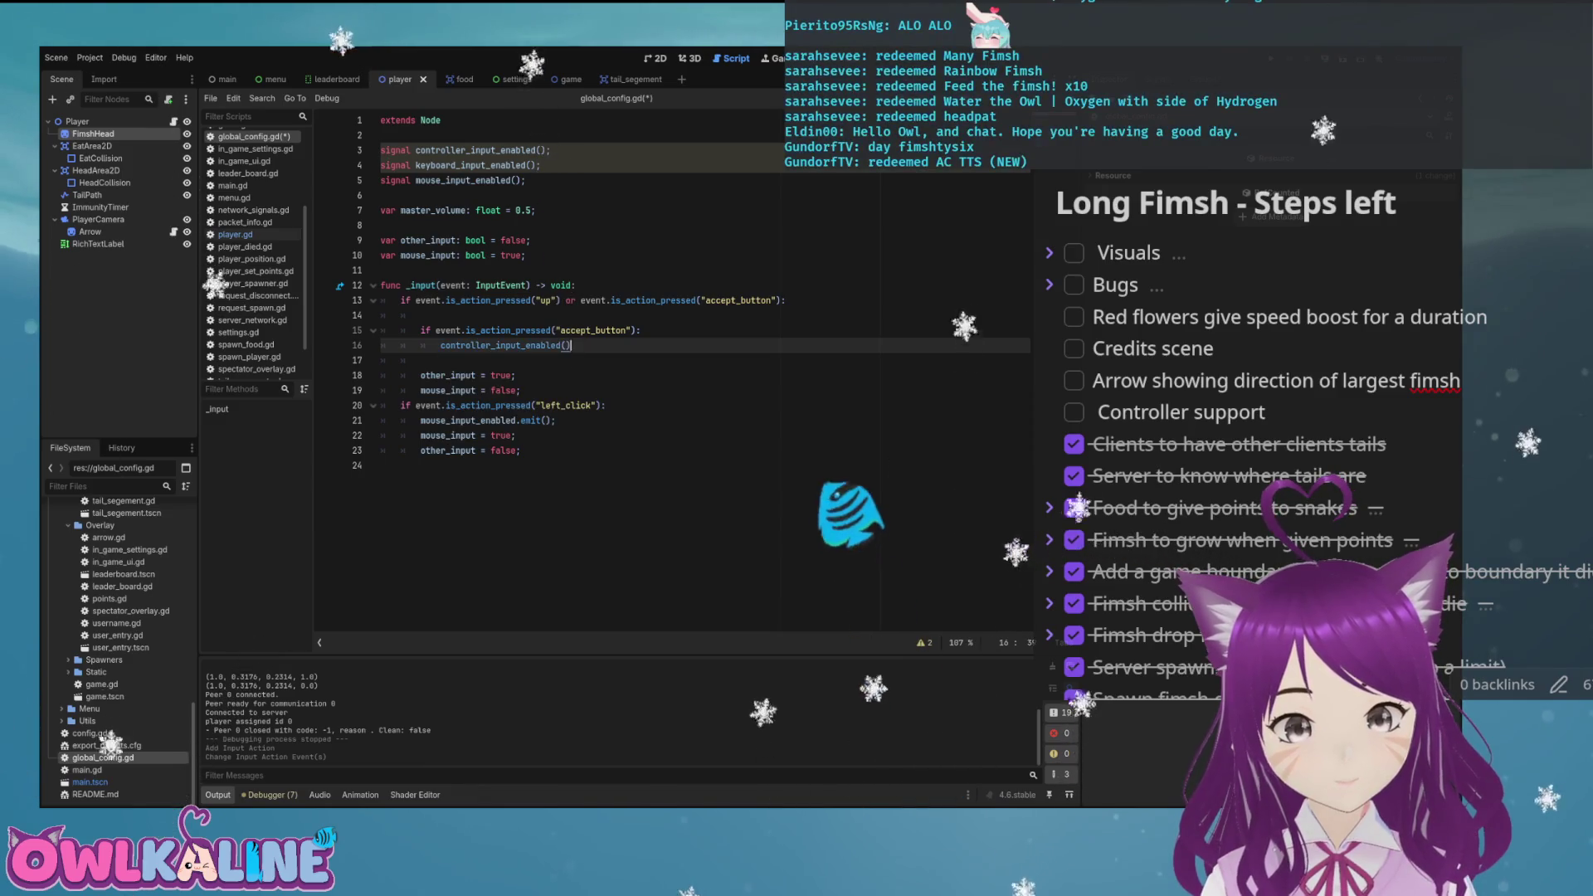
pyautogui.hotkey('ctrl', 's')
# - Change the call to controller_input_enabled.emit()
pyautogui.press('Left')
pyautogui.press('Left')
pyautogui.press('Left')
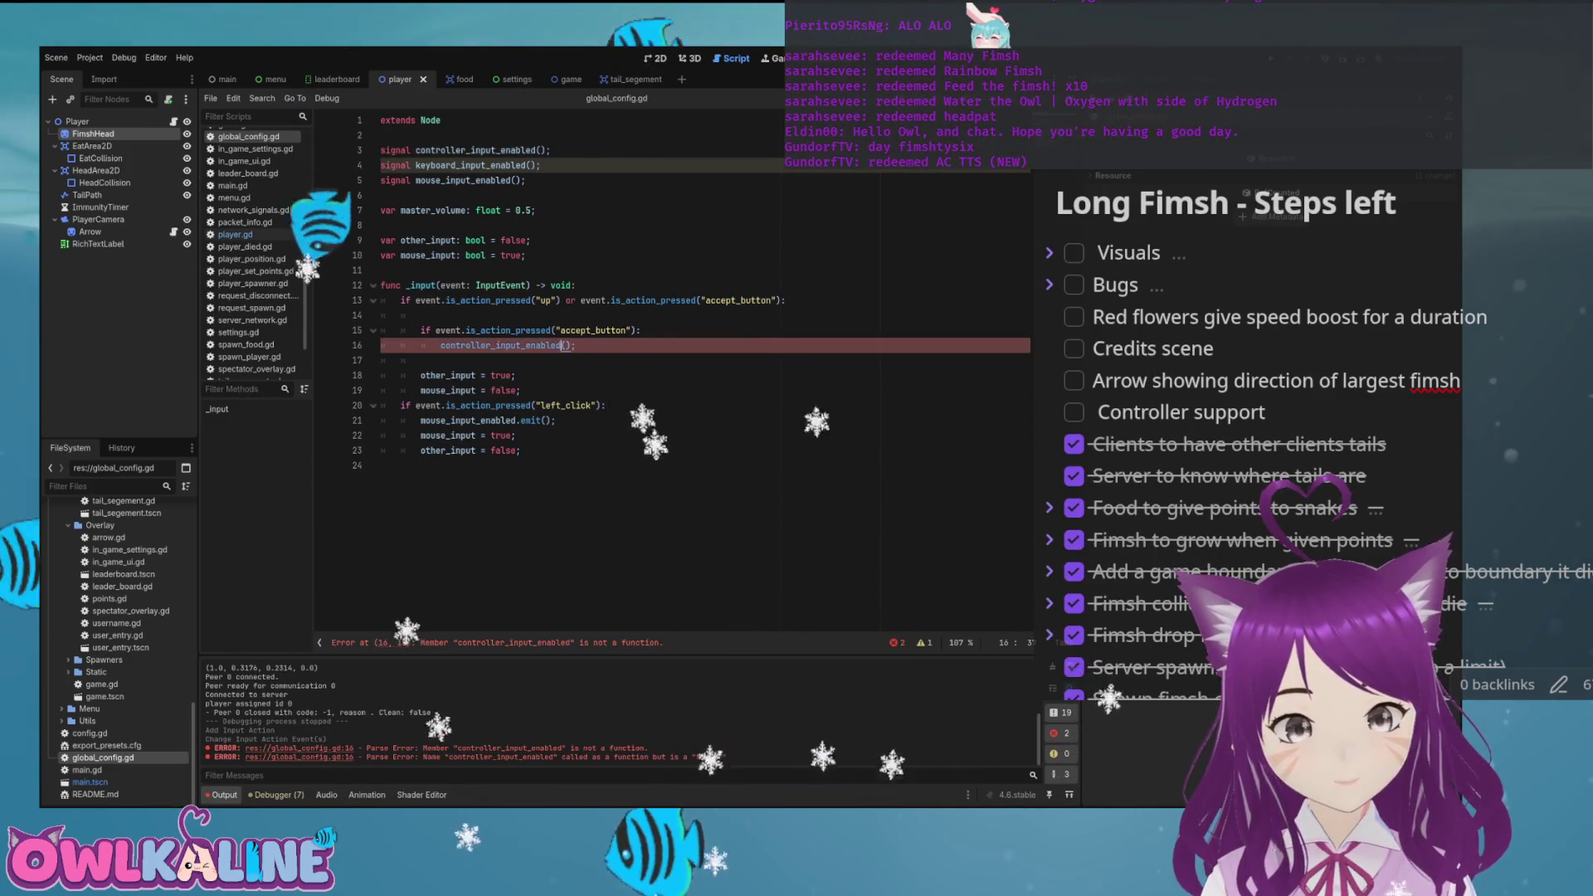
pyautogui.write('.emit')
pyautogui.press('Return')
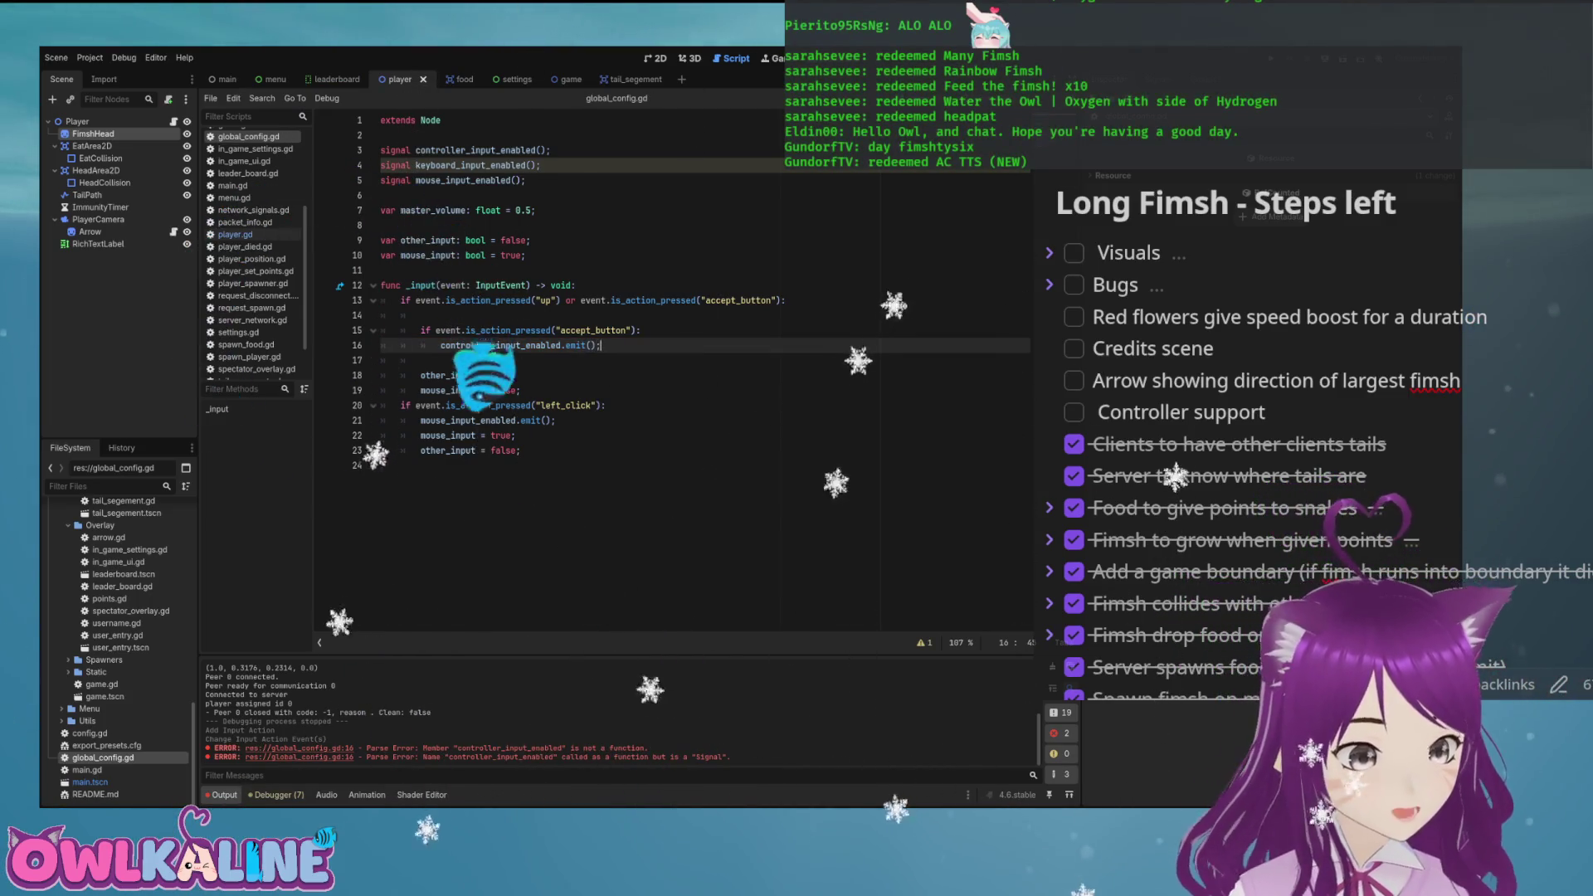
pyautogui.click(641, 331)
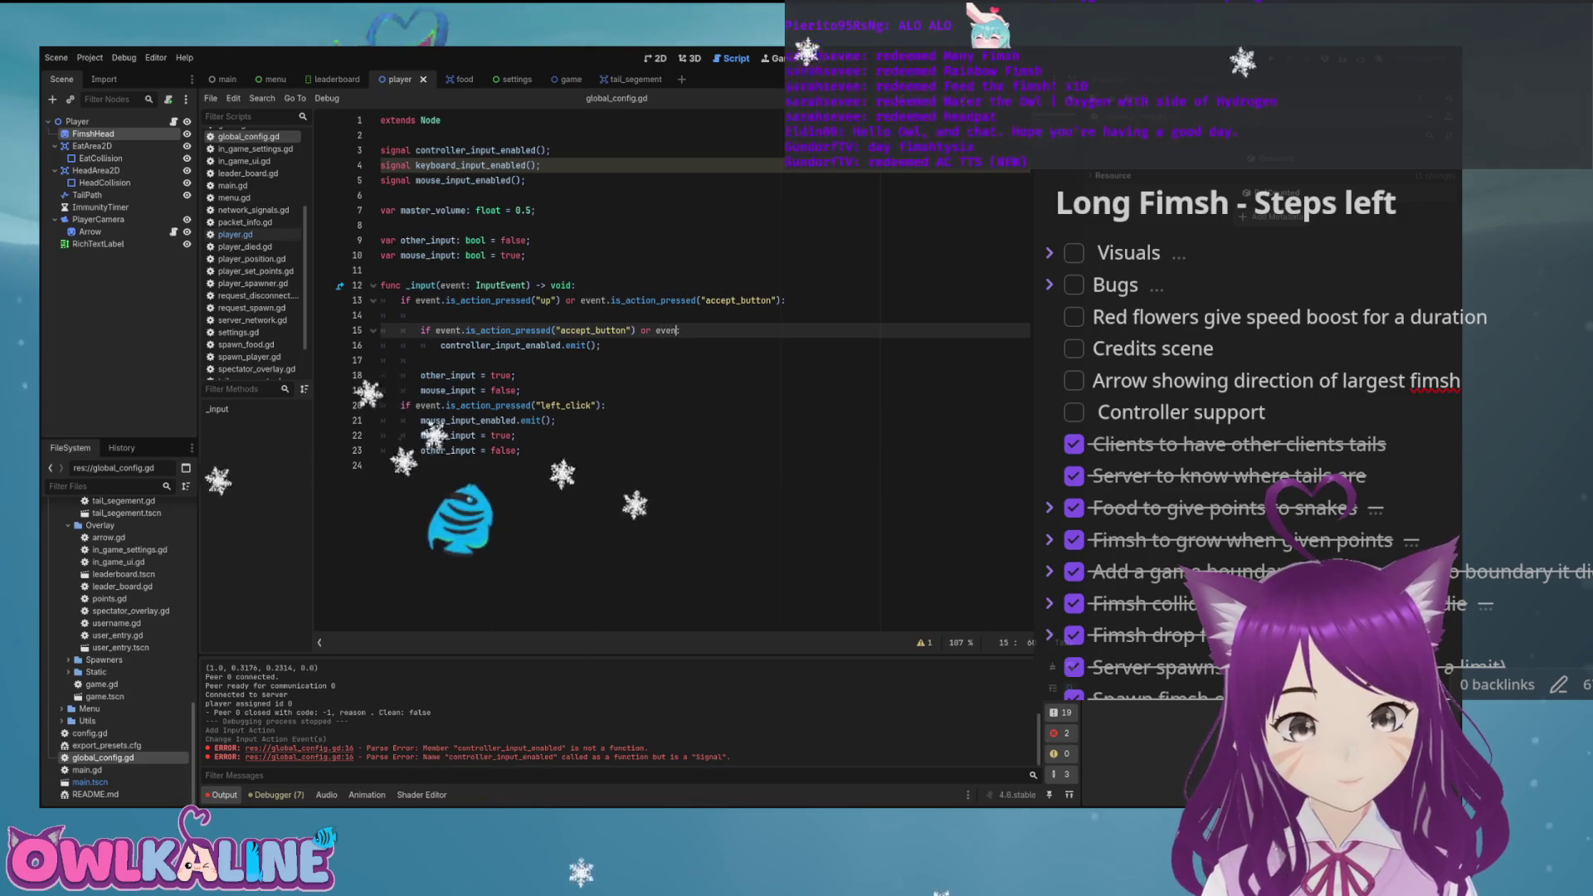
pyautogui.write('event.')
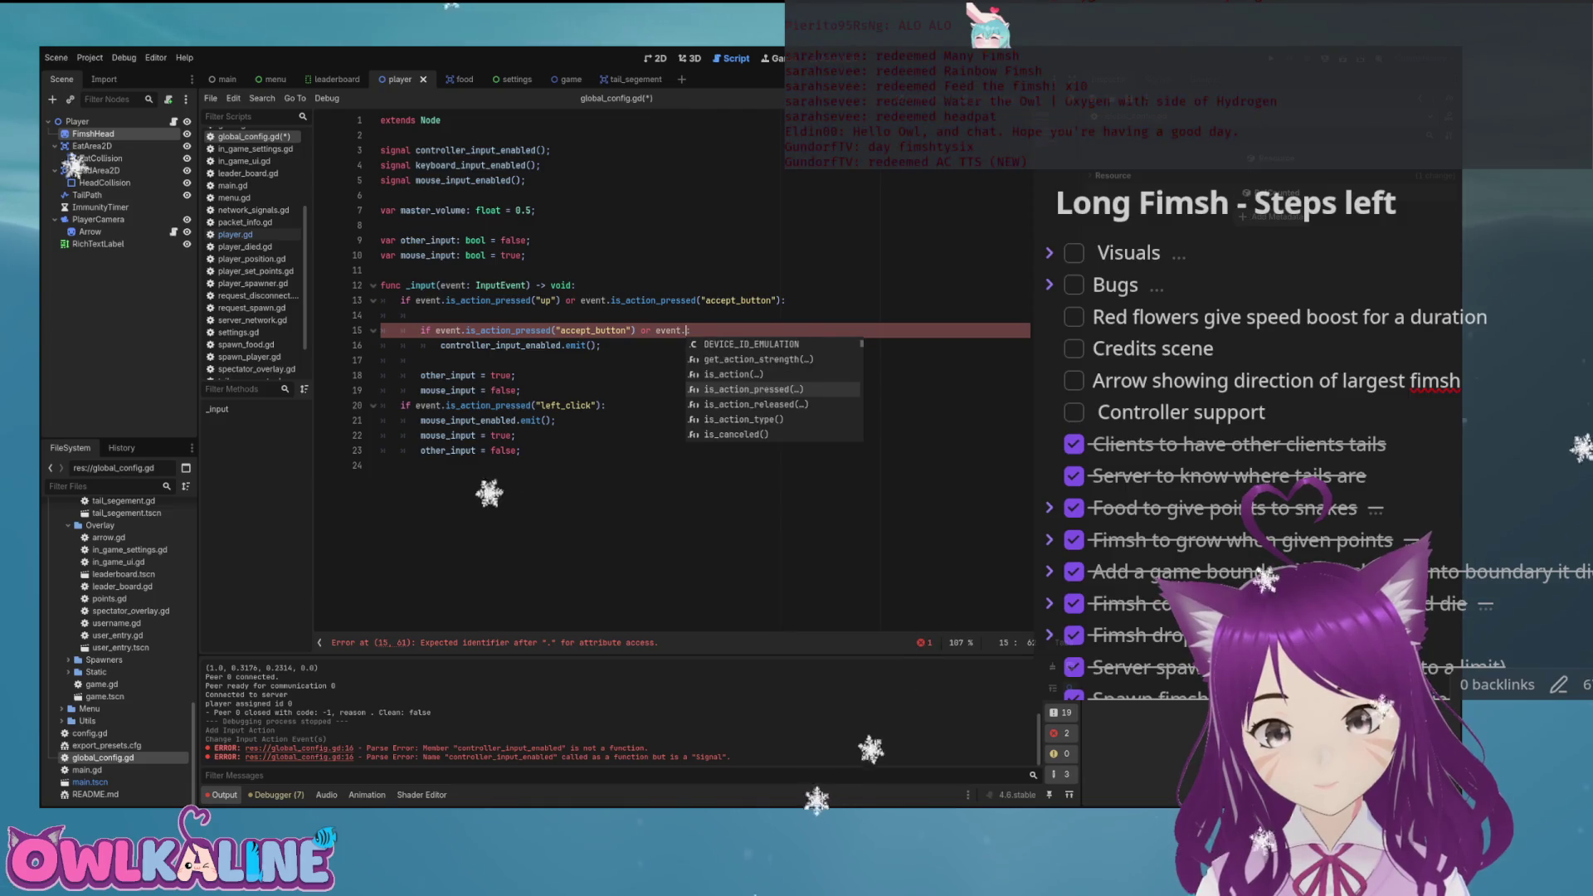
pyautogui.press('Down')
pyautogui.press('Down')
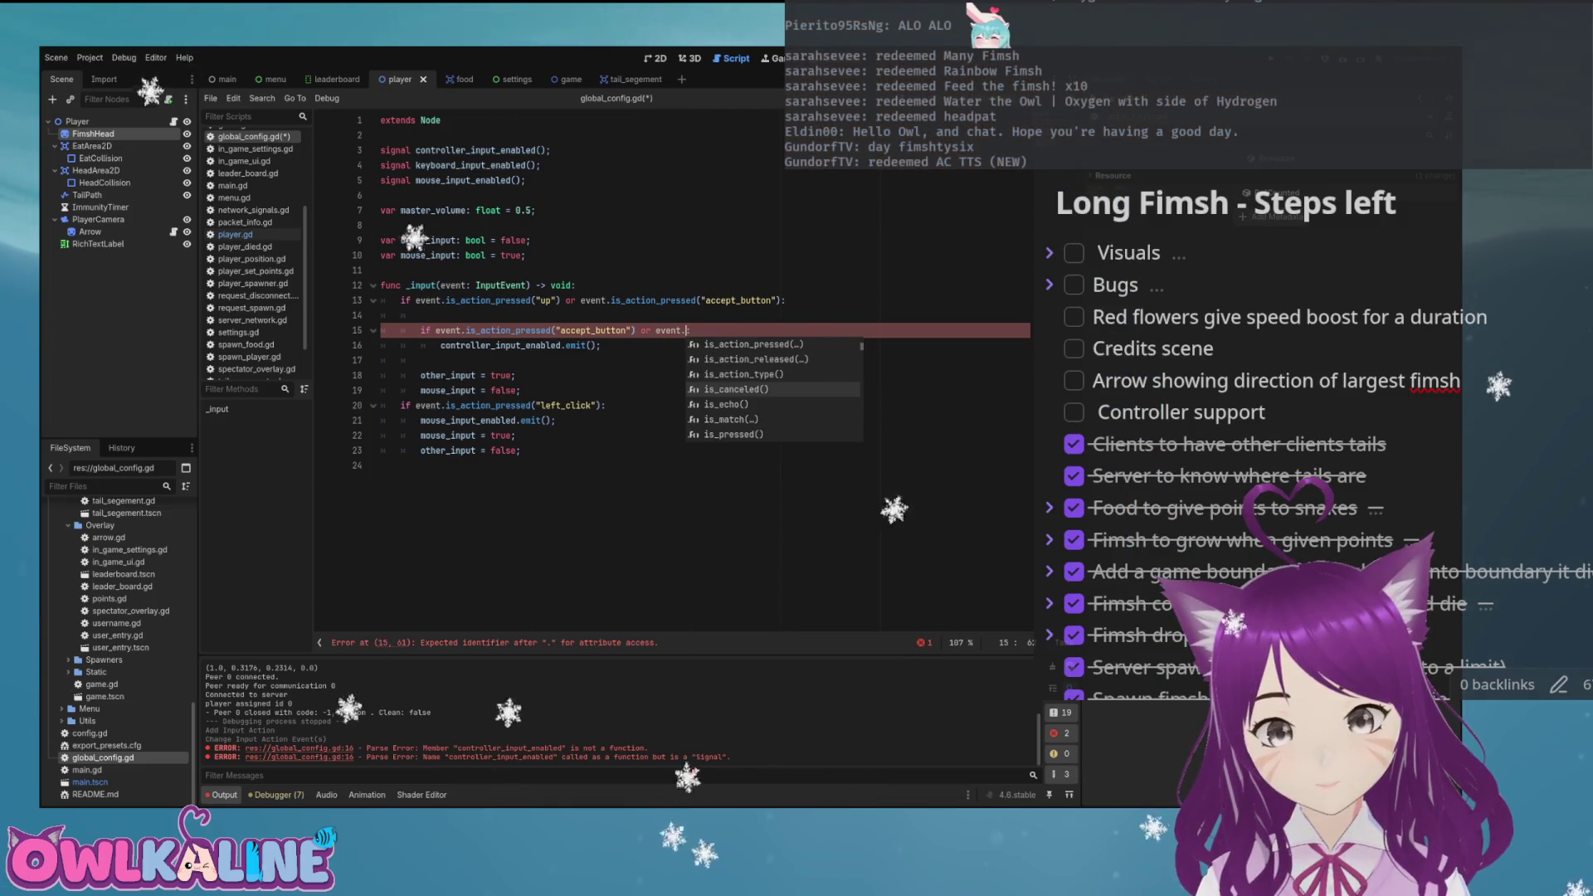
pyautogui.press('pageup')
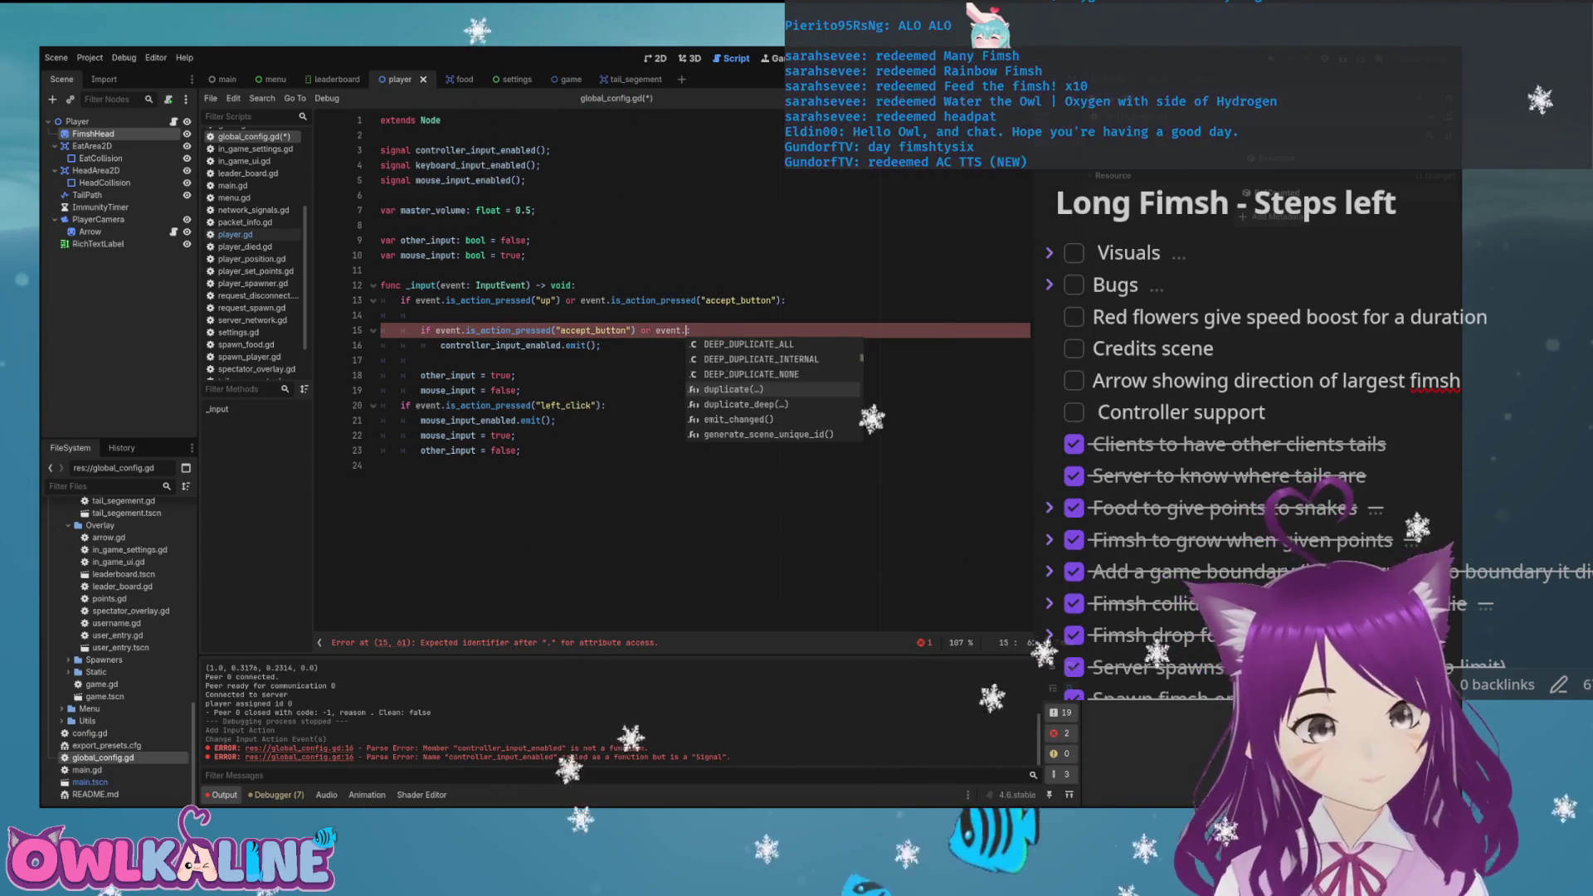
pyautogui.press('Down')
pyautogui.press('Down')
pyautogui.press('Down')
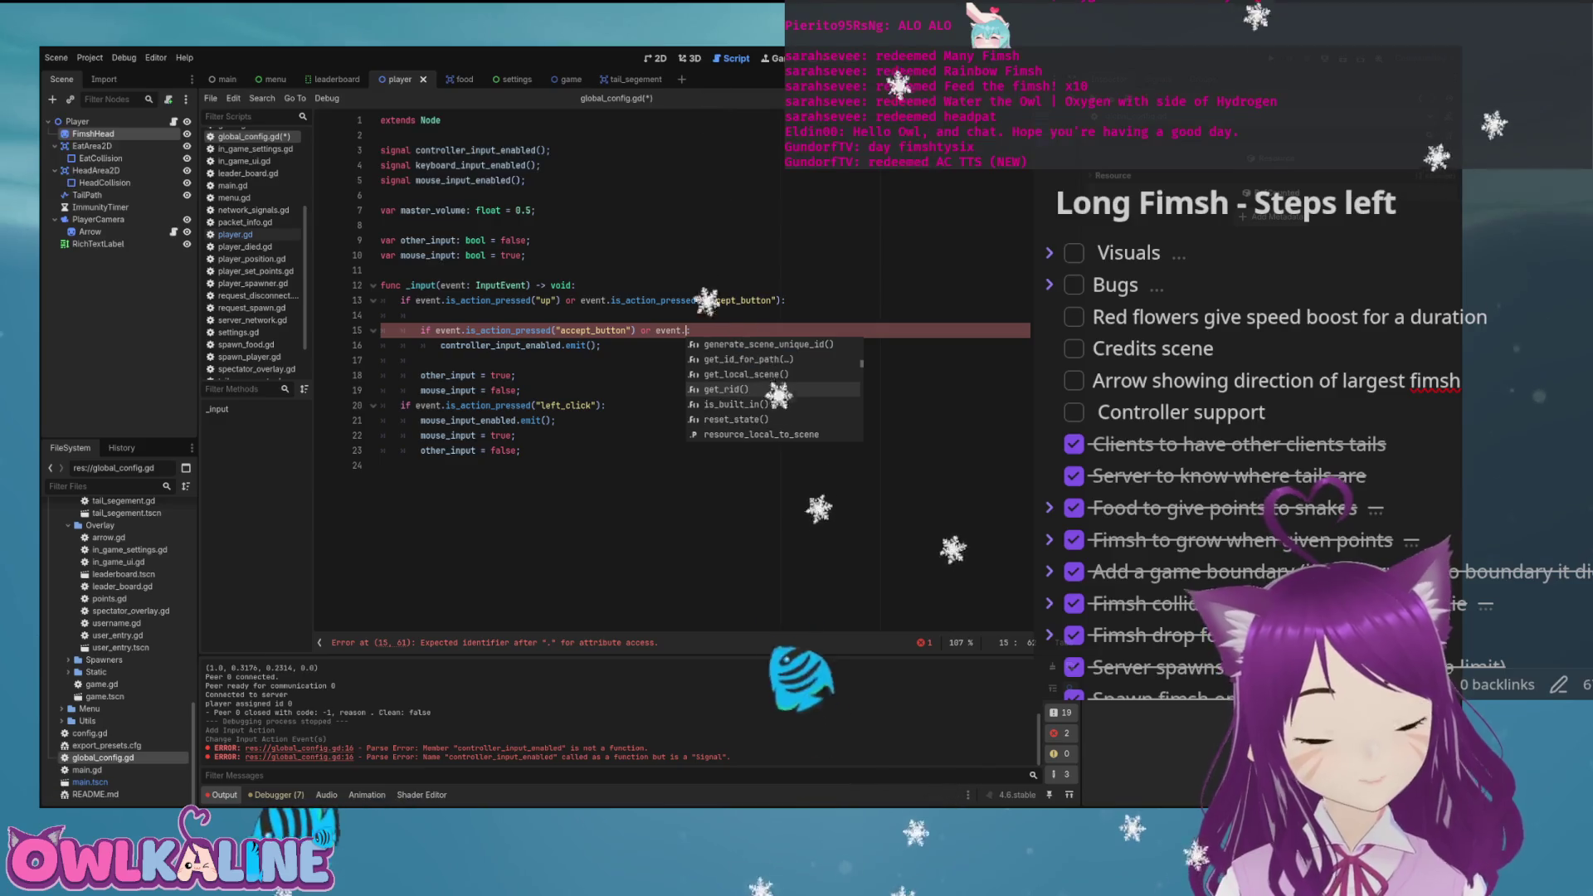
pyautogui.press('Down')
pyautogui.press('Down')
pyautogui.press('Down')
pyautogui.press('Down')
pyautogui.press('Down')
pyautogui.press('Down')
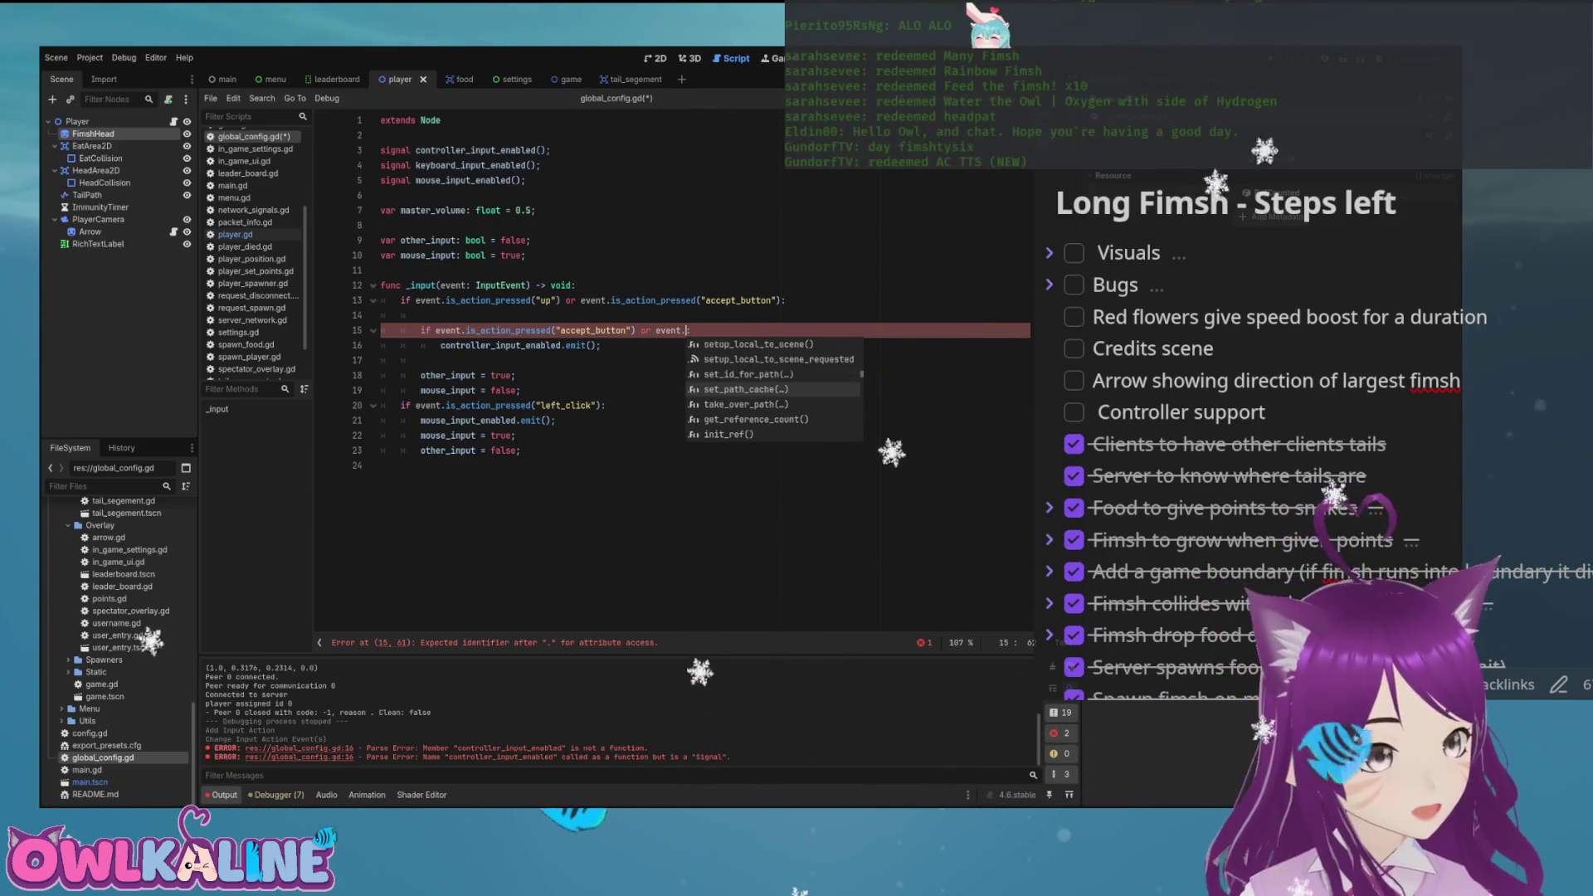
pyautogui.press('Down')
pyautogui.press('Down')
pyautogui.press('Down')
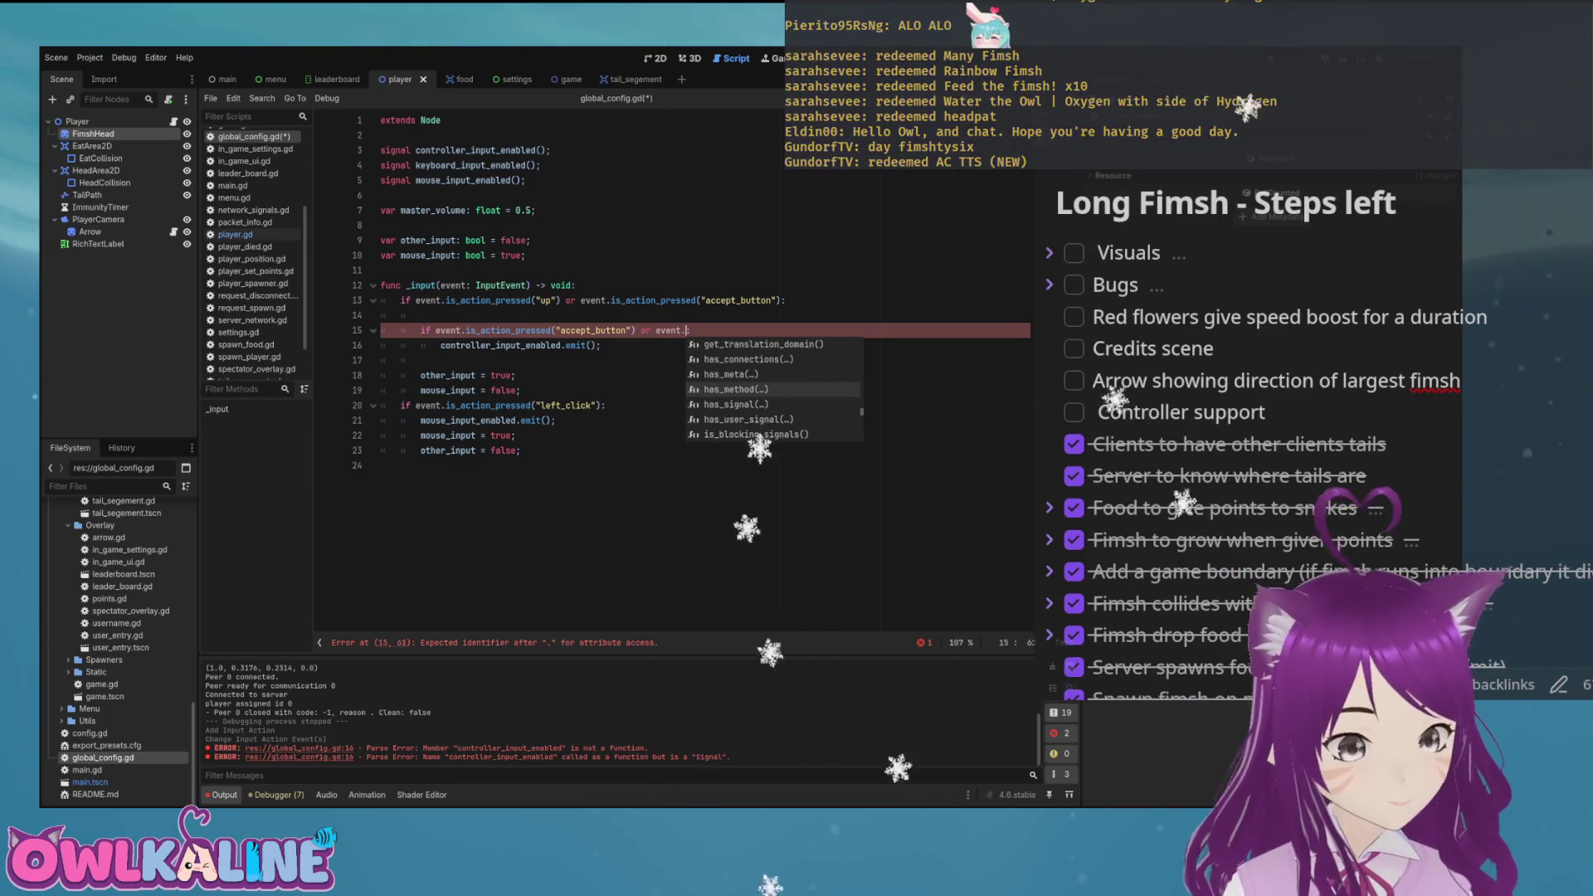
pyautogui.write('is_')
pyautogui.press('Down')
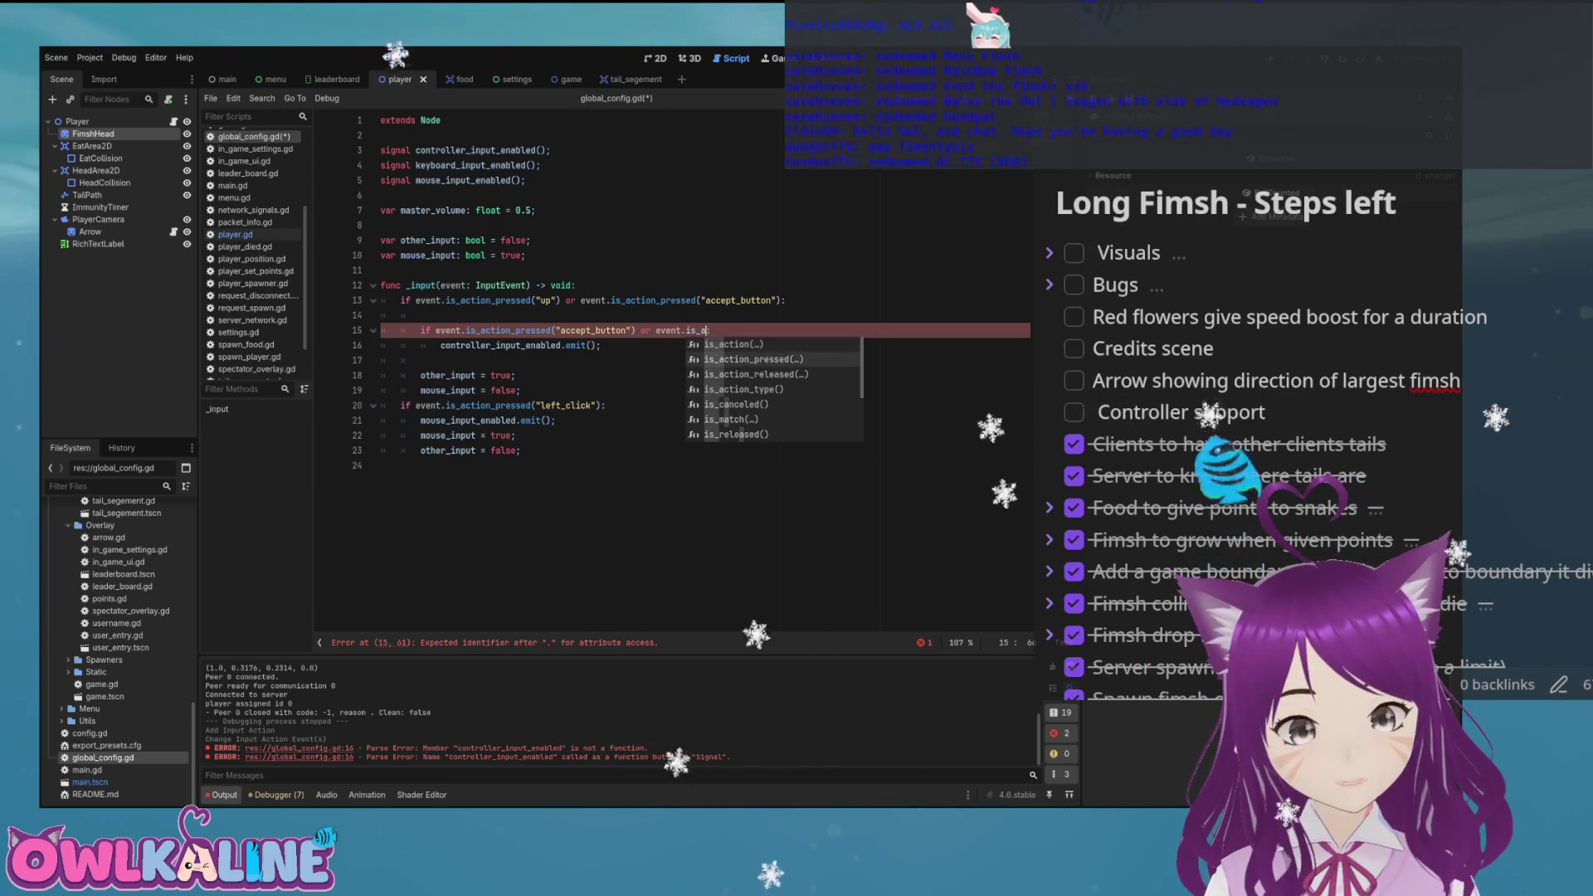
pyautogui.press('Return')
pyautogui.write('"')
pyautogui.press('Escape')
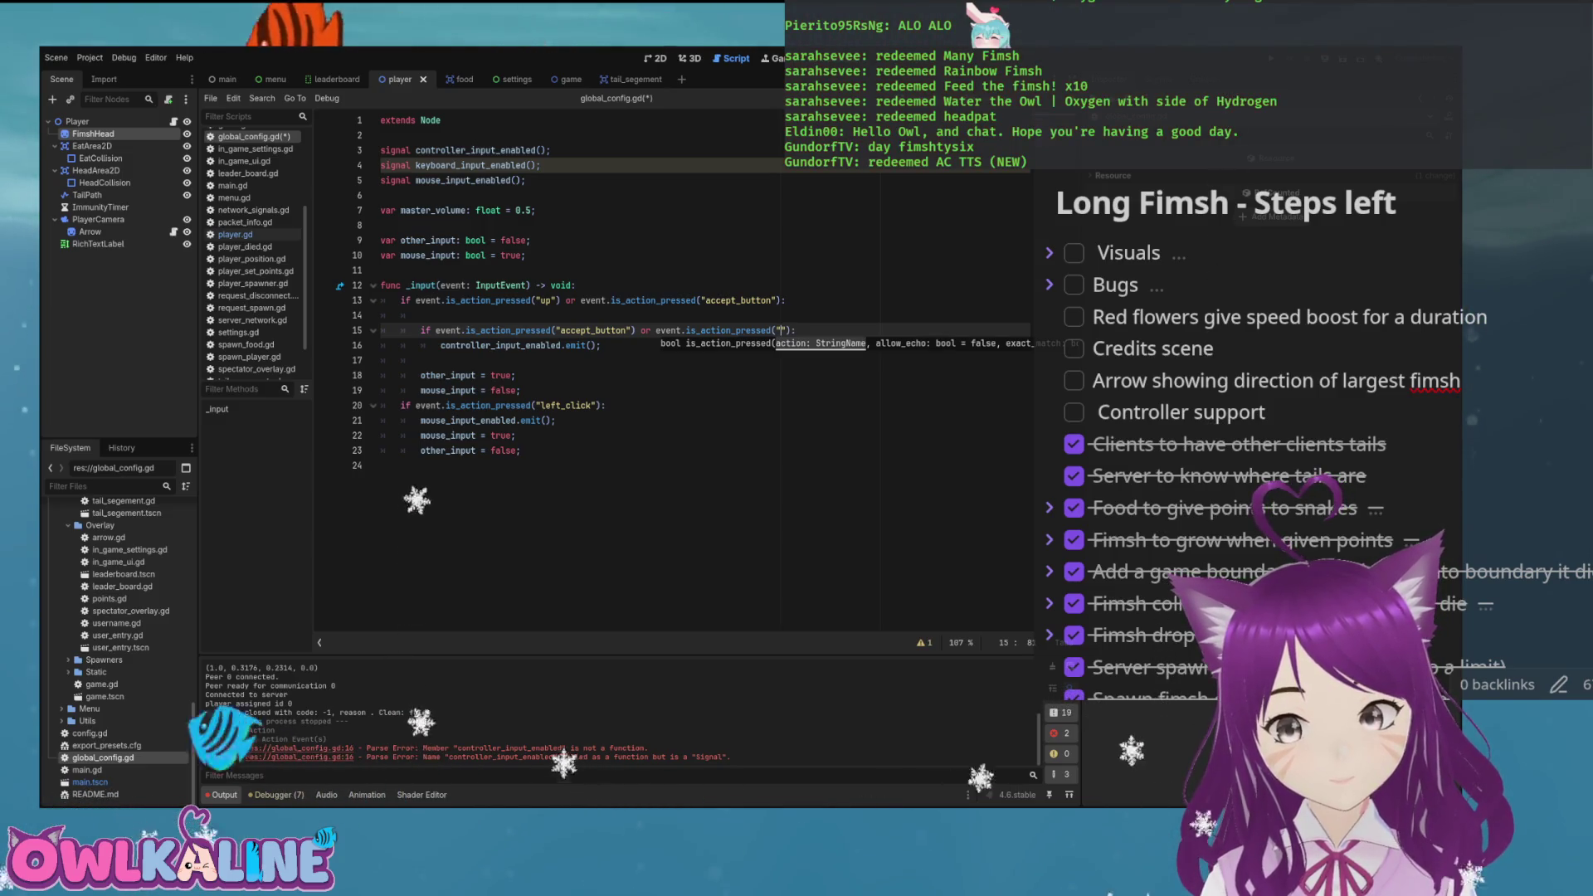
pyautogui.hotkey('shift', 'Home')
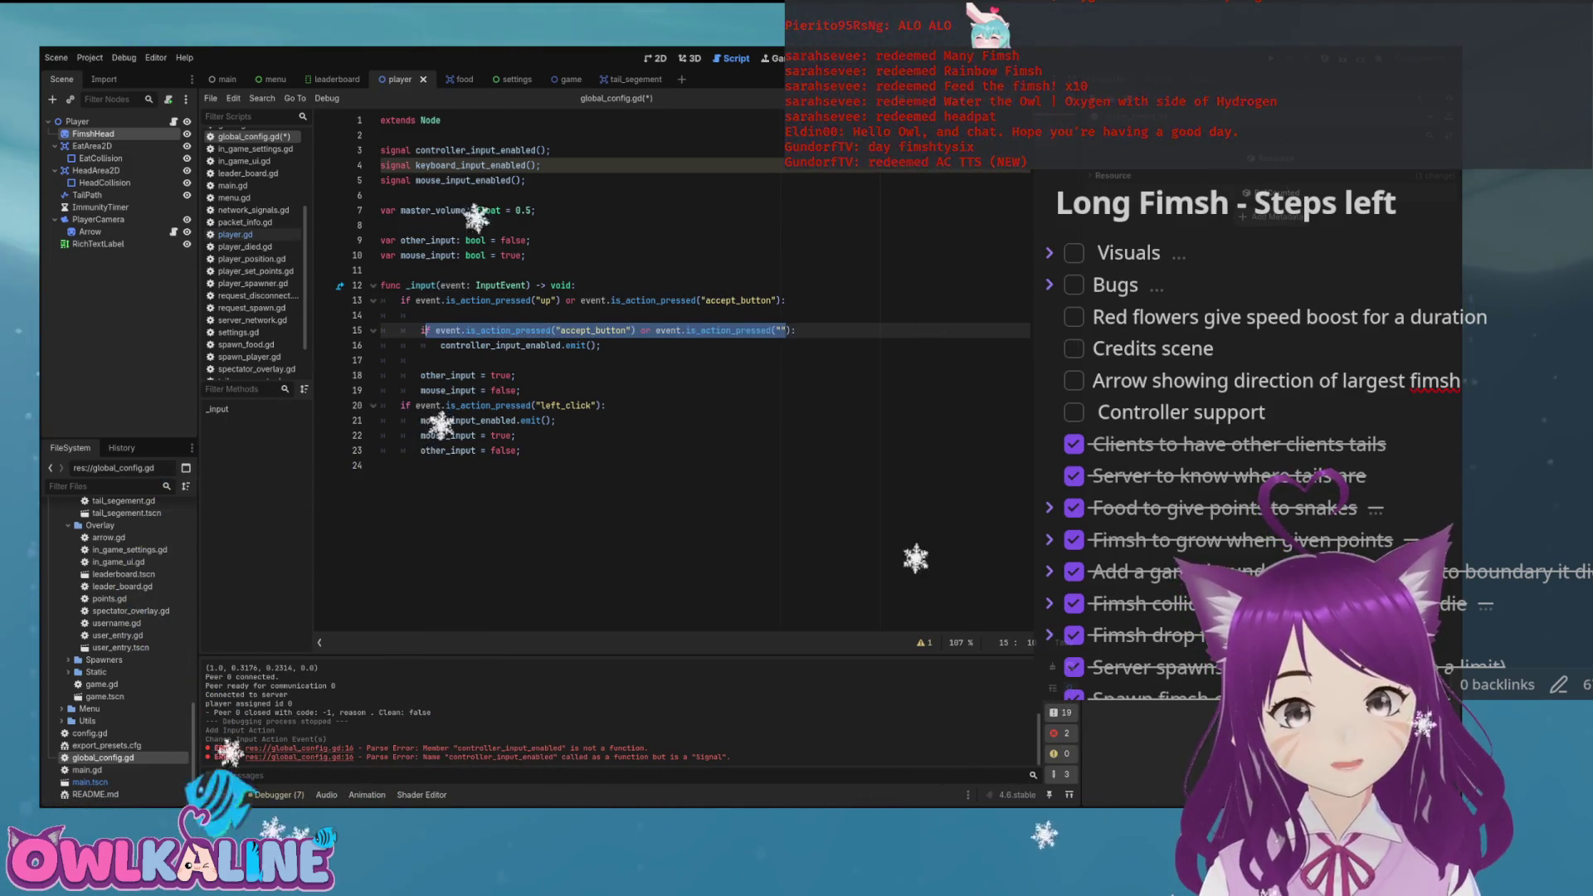
pyautogui.moveTo(583, 330); pyautogui.dragTo(628, 330)
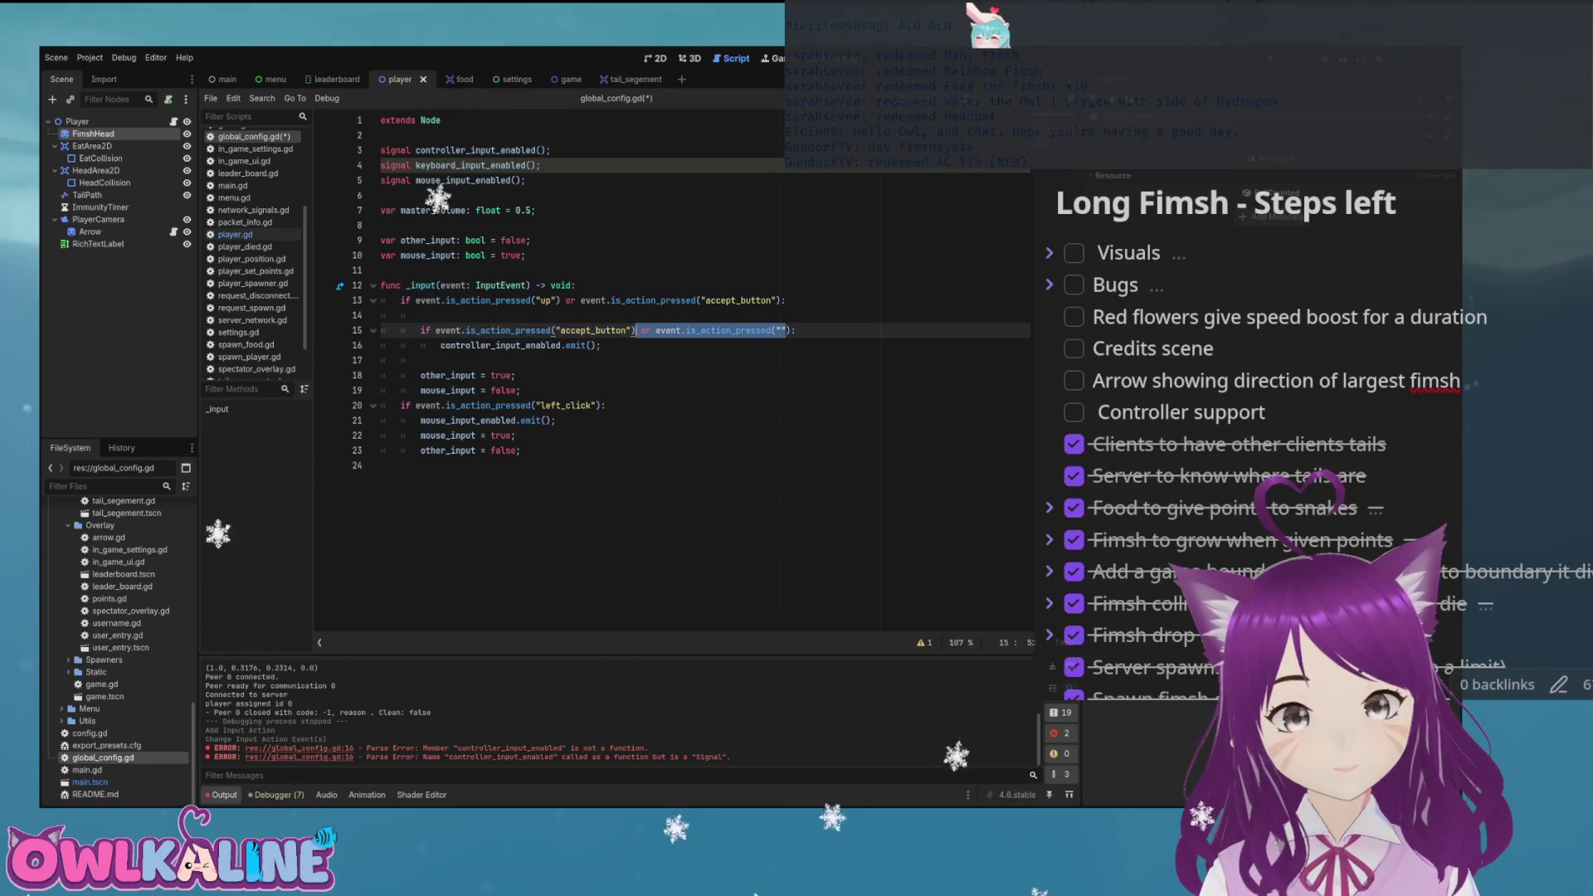
pyautogui.hotkey('ctrl', 's')
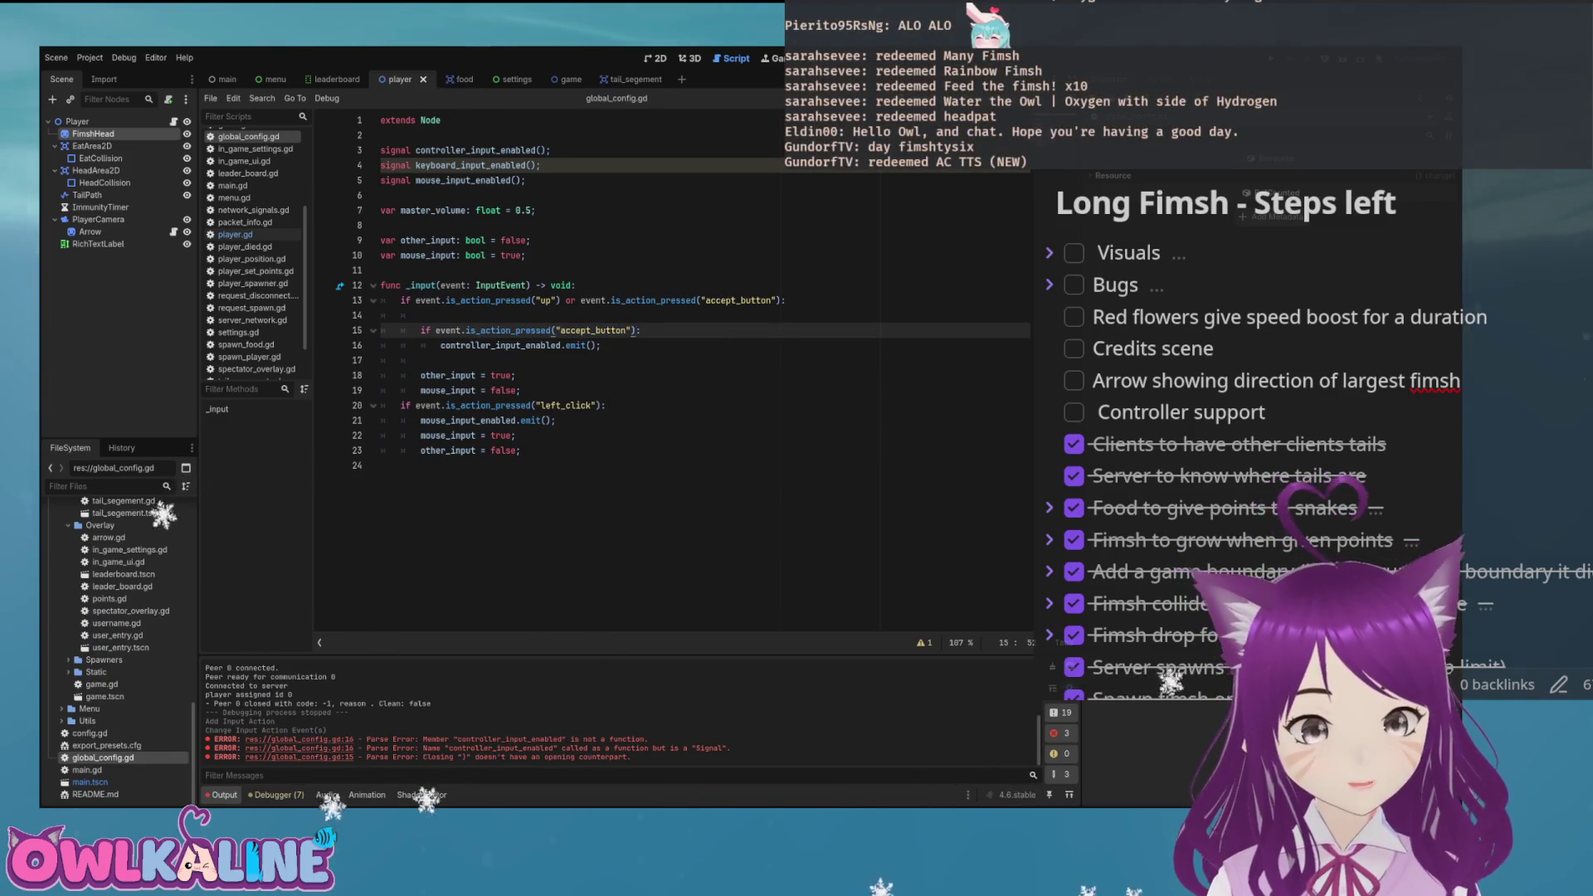
# - Rename the first action in the line 13 condition to keyboard_accept
pyautogui.click(540, 300)
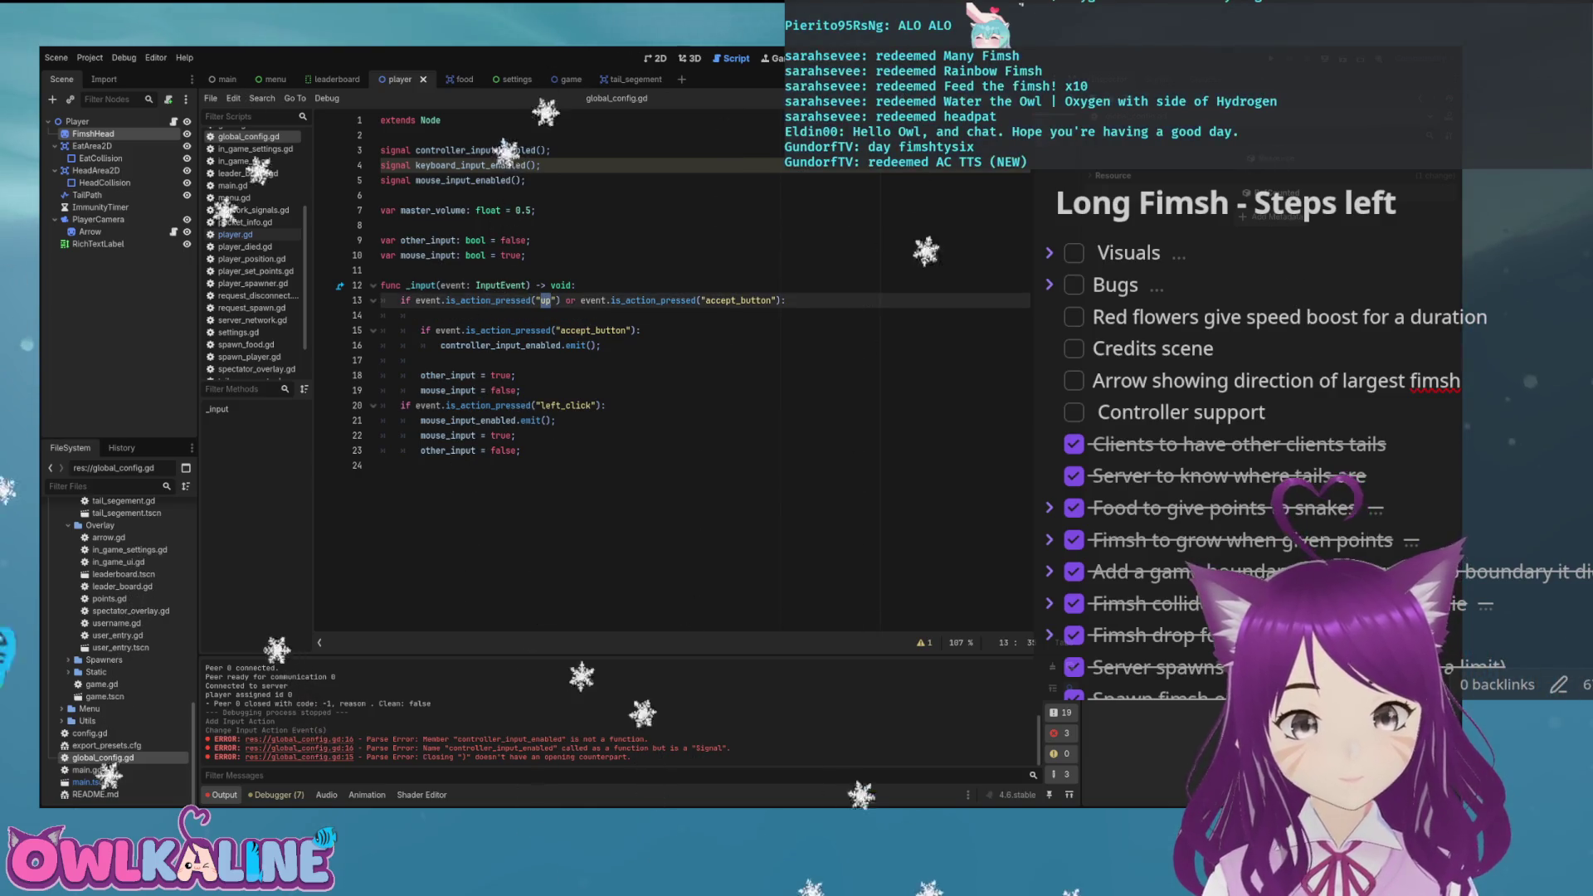
pyautogui.doubleClick(737, 301)
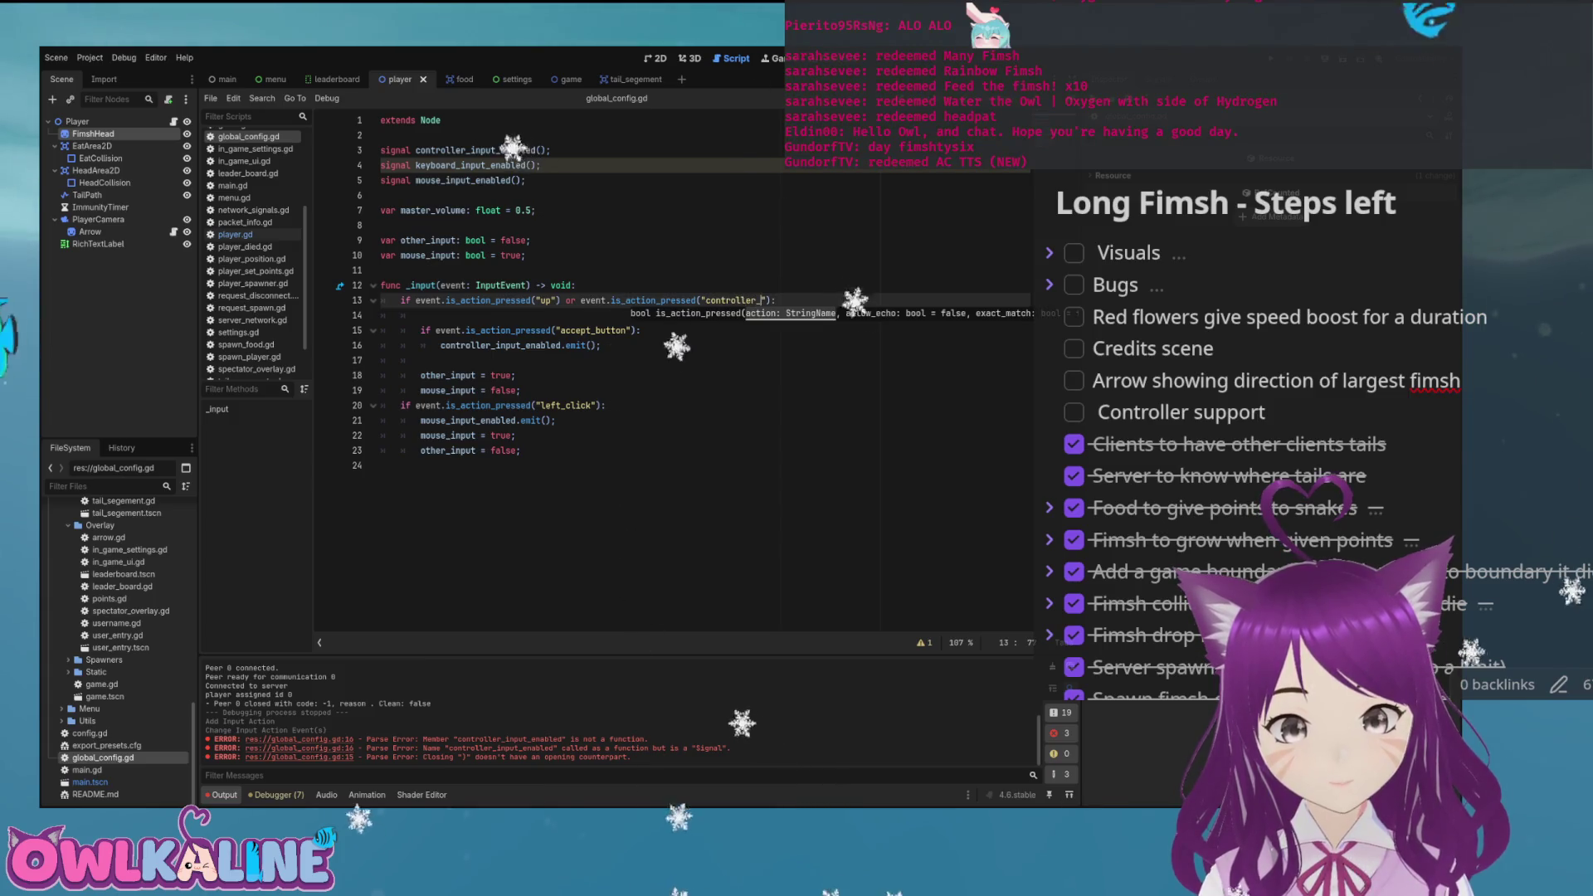
pyautogui.write('accept')
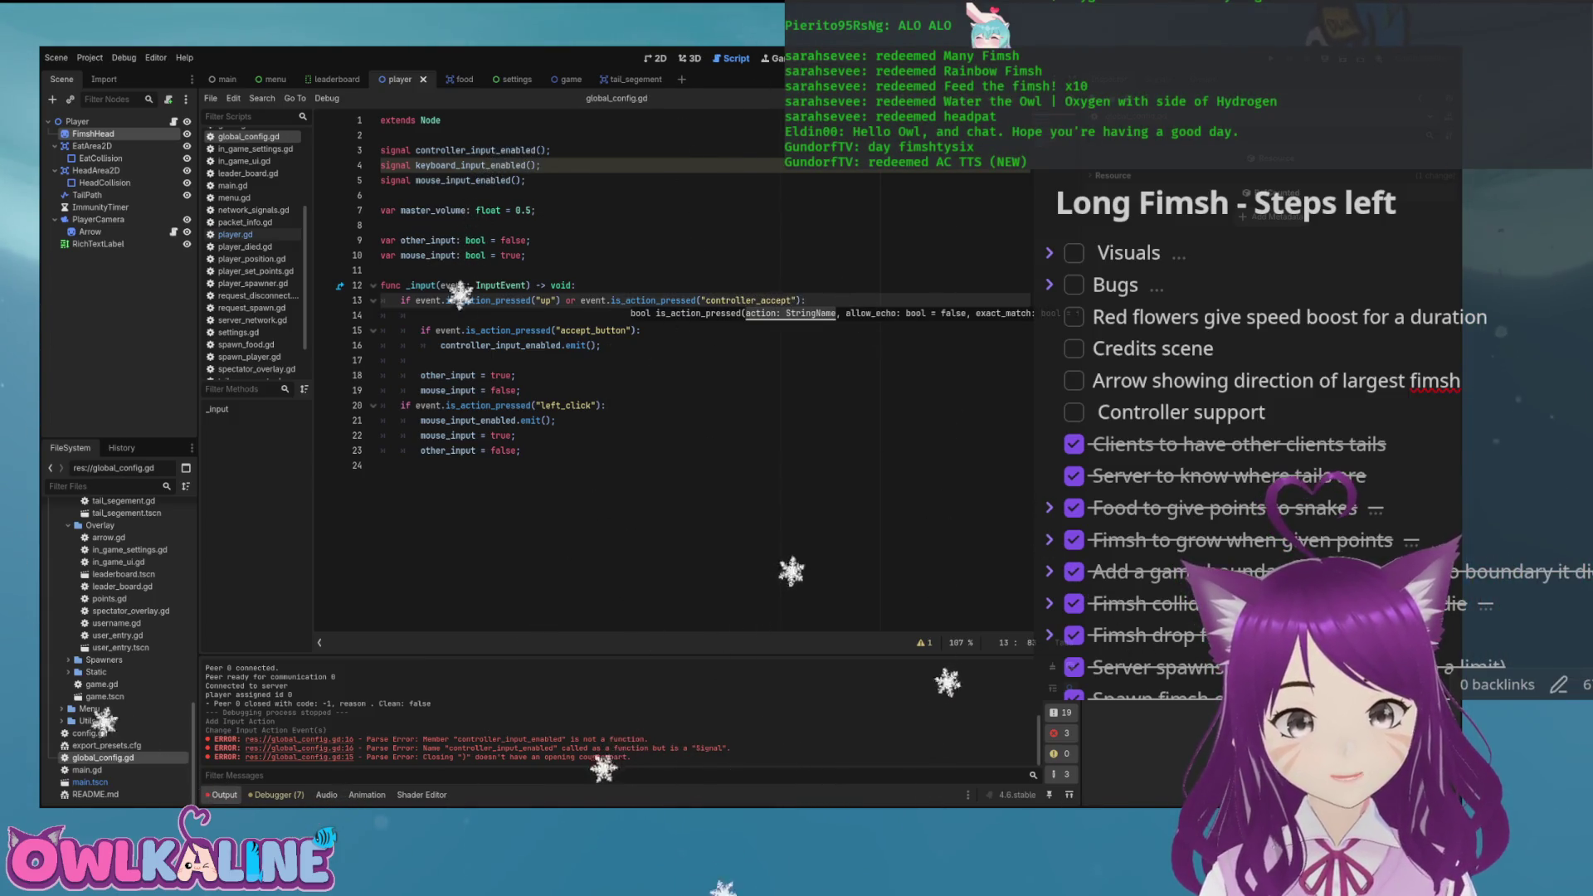
pyautogui.write('ey')
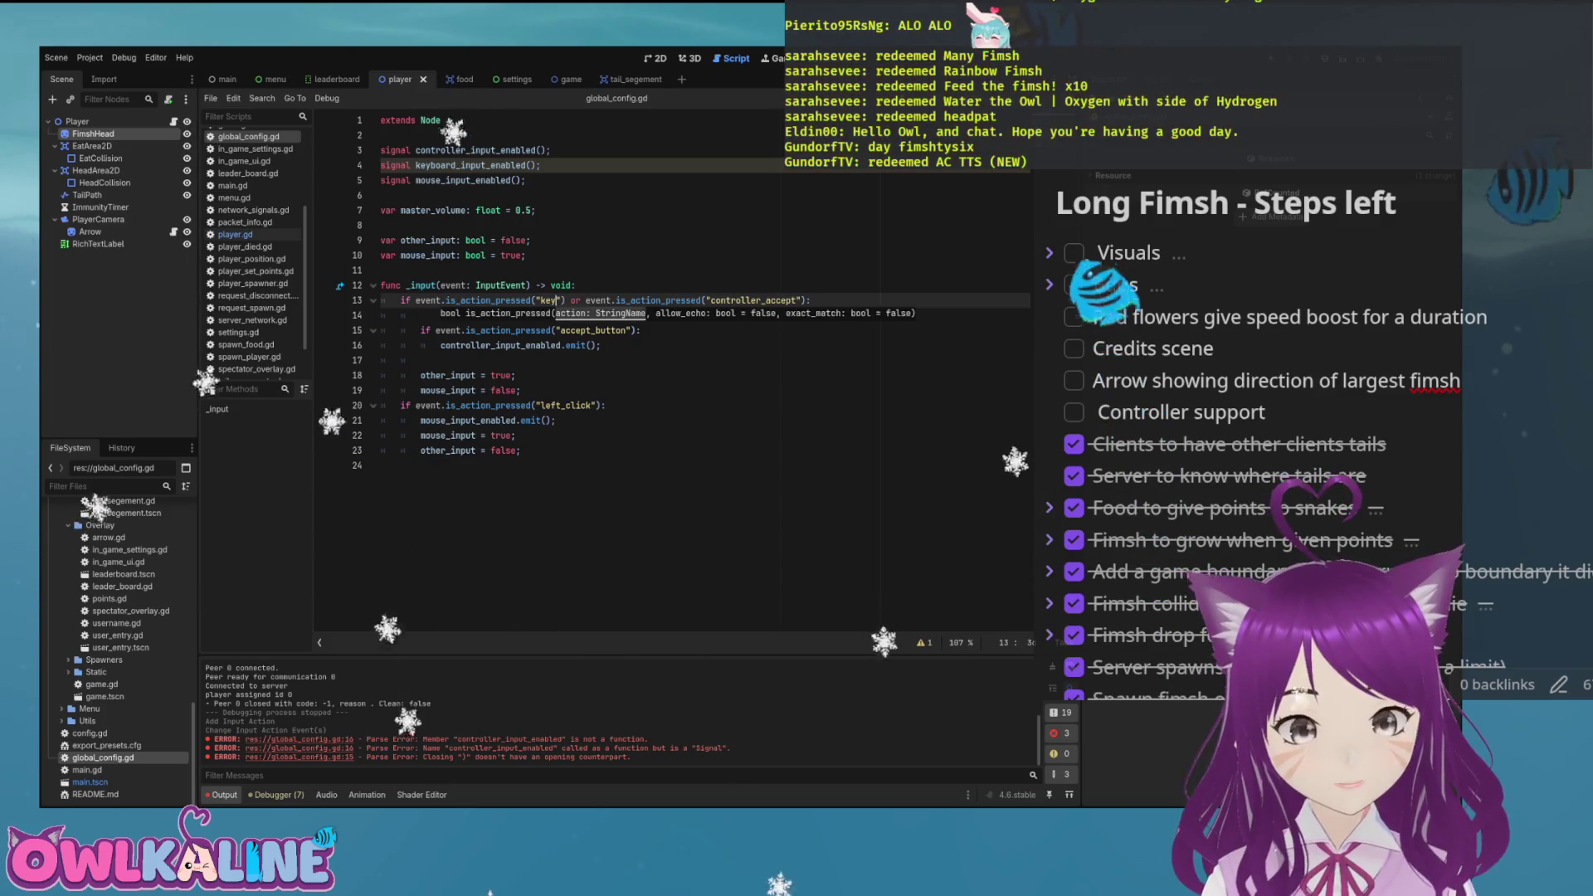
pyautogui.write('board_accept')
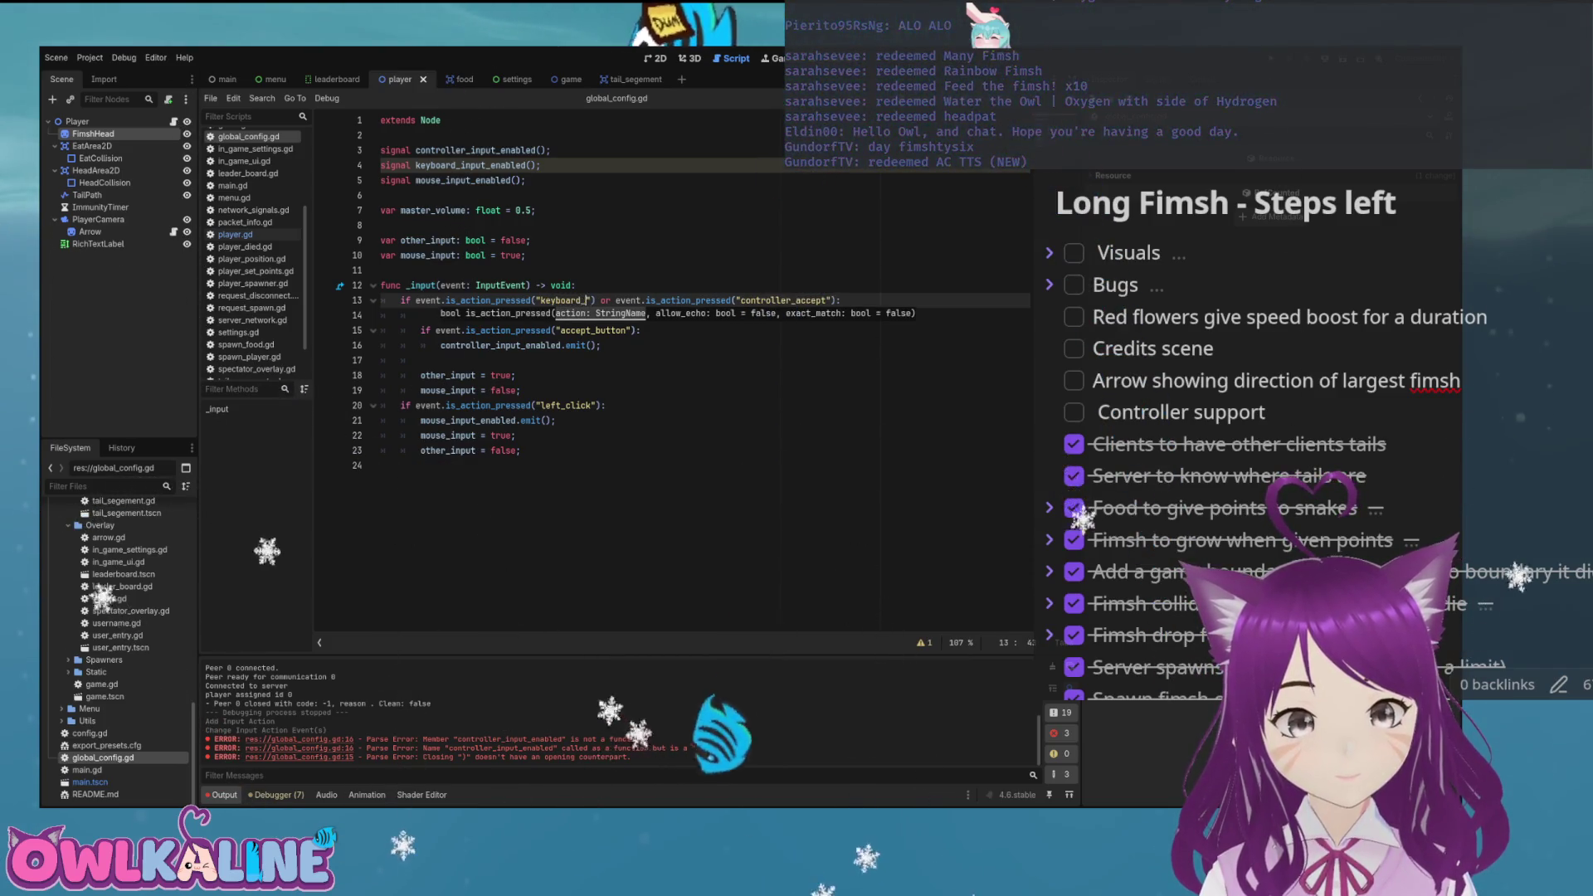
pyautogui.press('Escape')
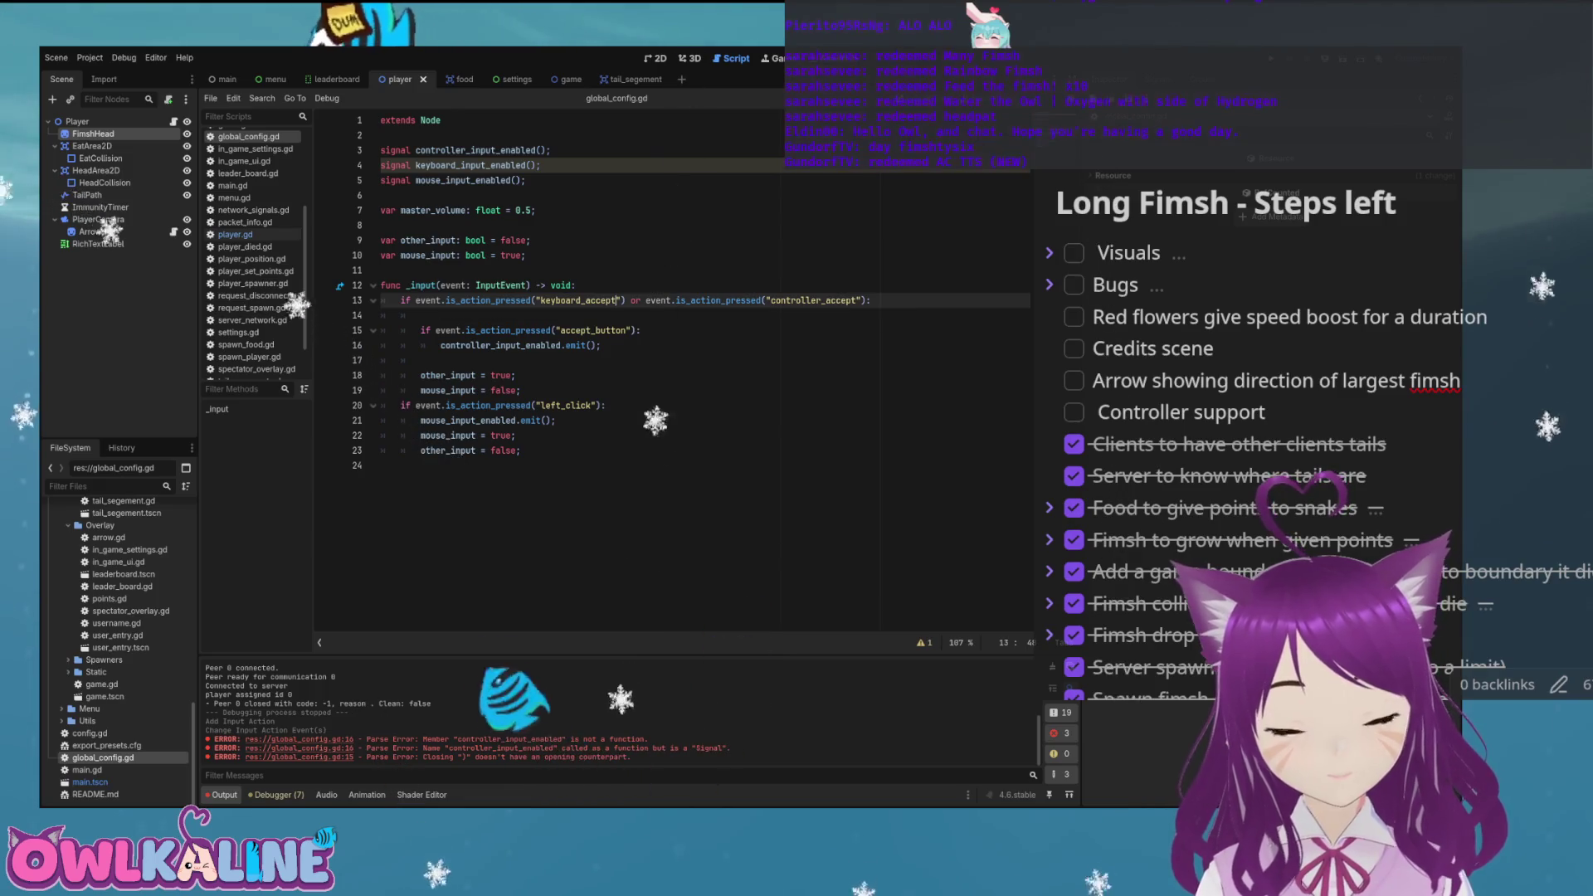
# - Replace accept_button in the inner check with a copied controller_accept
pyautogui.doubleClick(809, 301)
pyautogui.hotkey('ctrl', 'c')
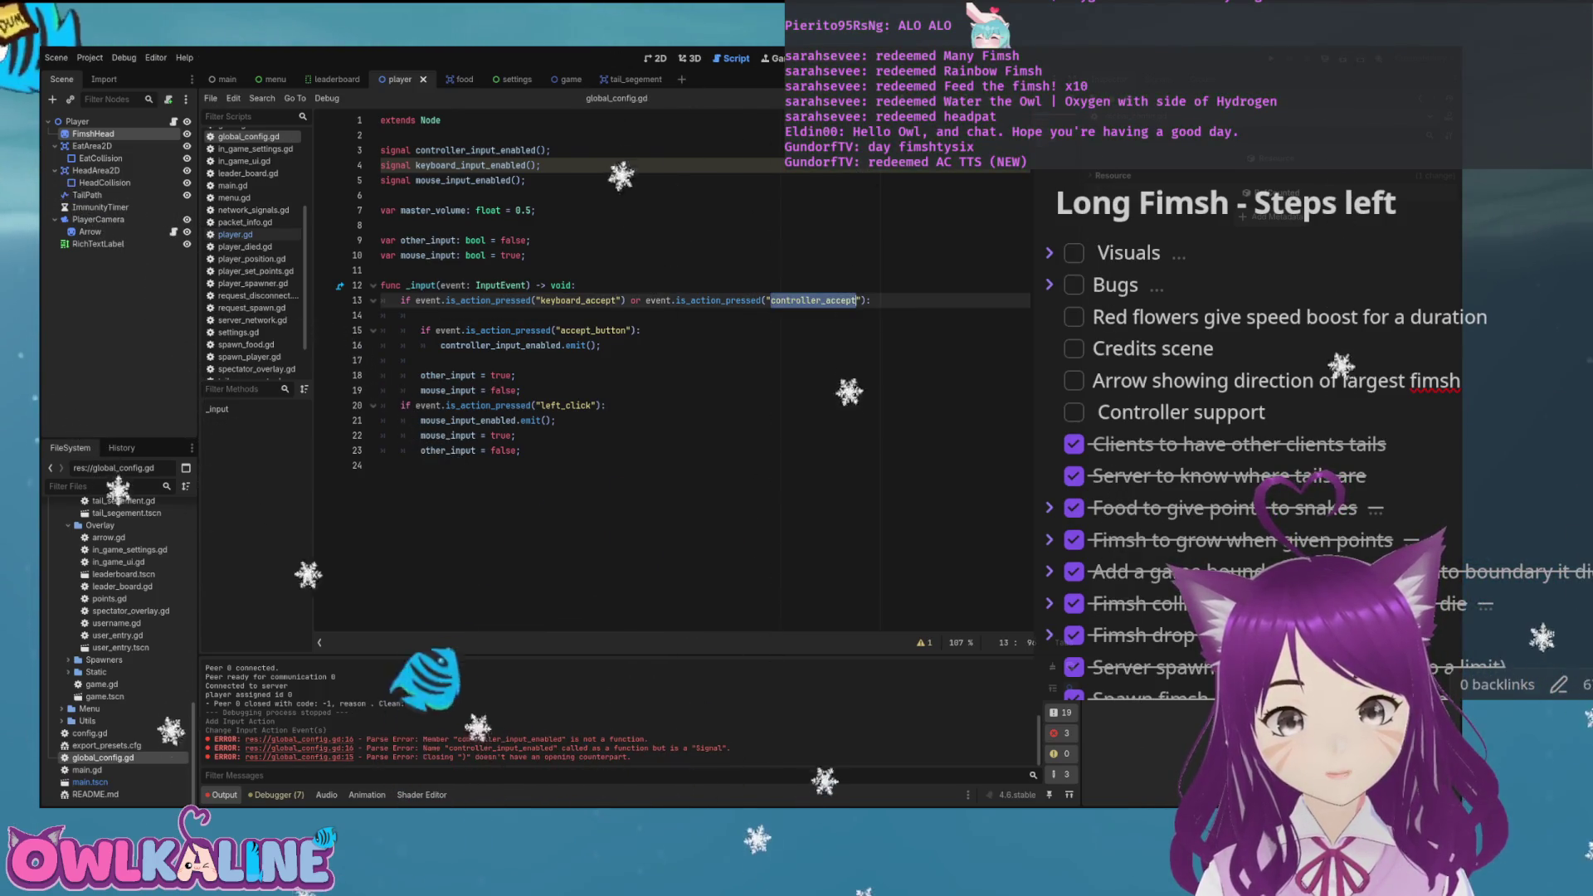
pyautogui.doubleClick(517, 330)
pyautogui.hotkey('ctrl', 'v')
pyautogui.click(601, 345)
pyautogui.press('Return')
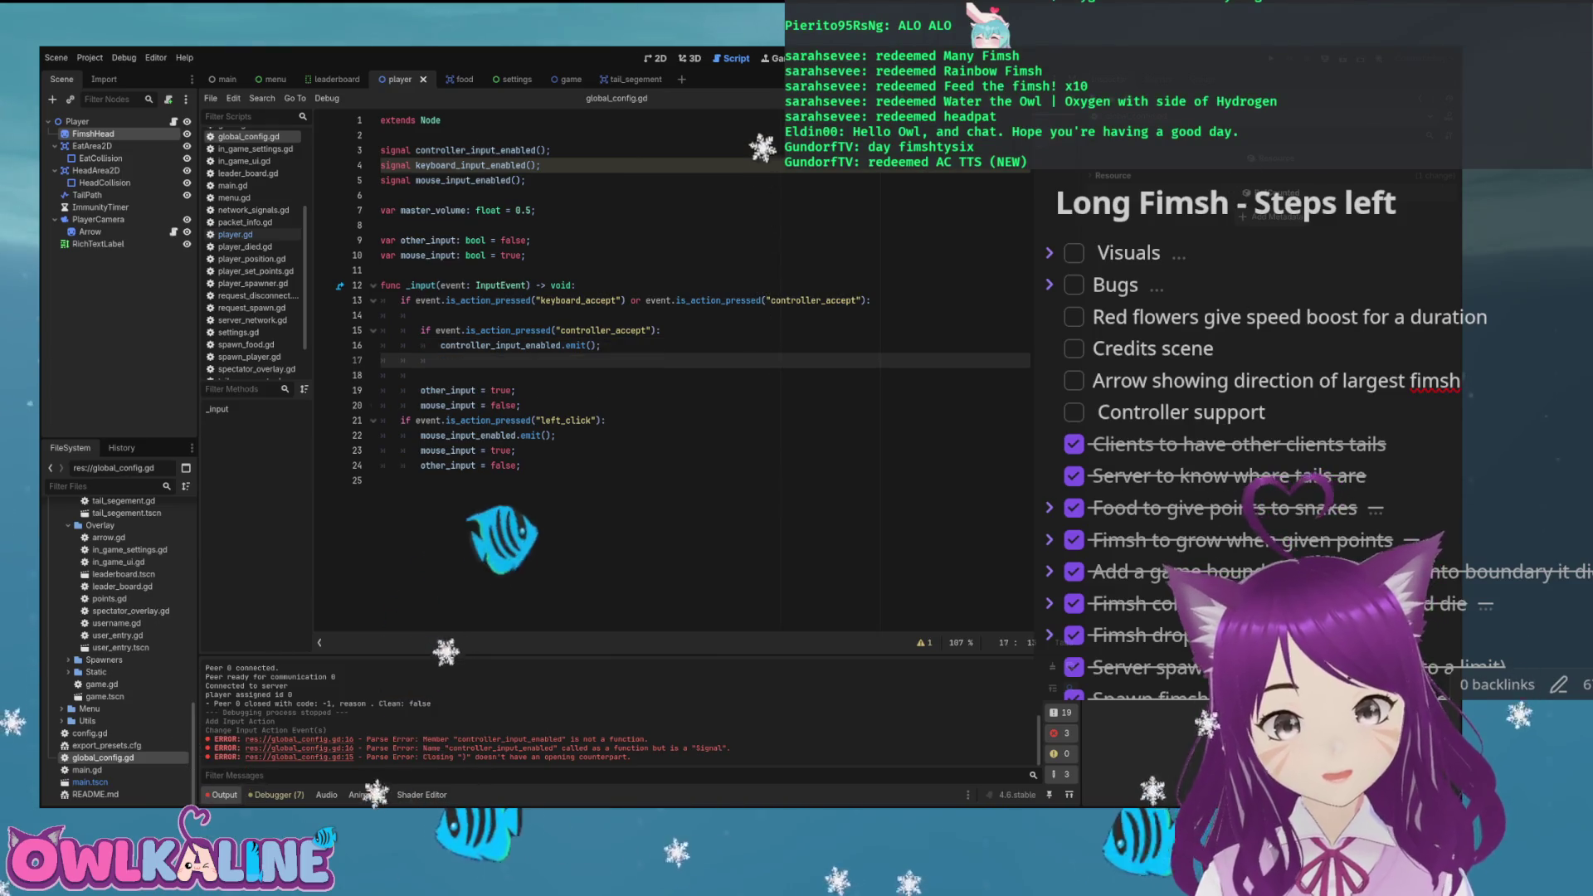
# - Add an else branch emitting keyboard_input_enabled, delete empty line 14 and save
pyautogui.write('else:')
pyautogui.press('Return')
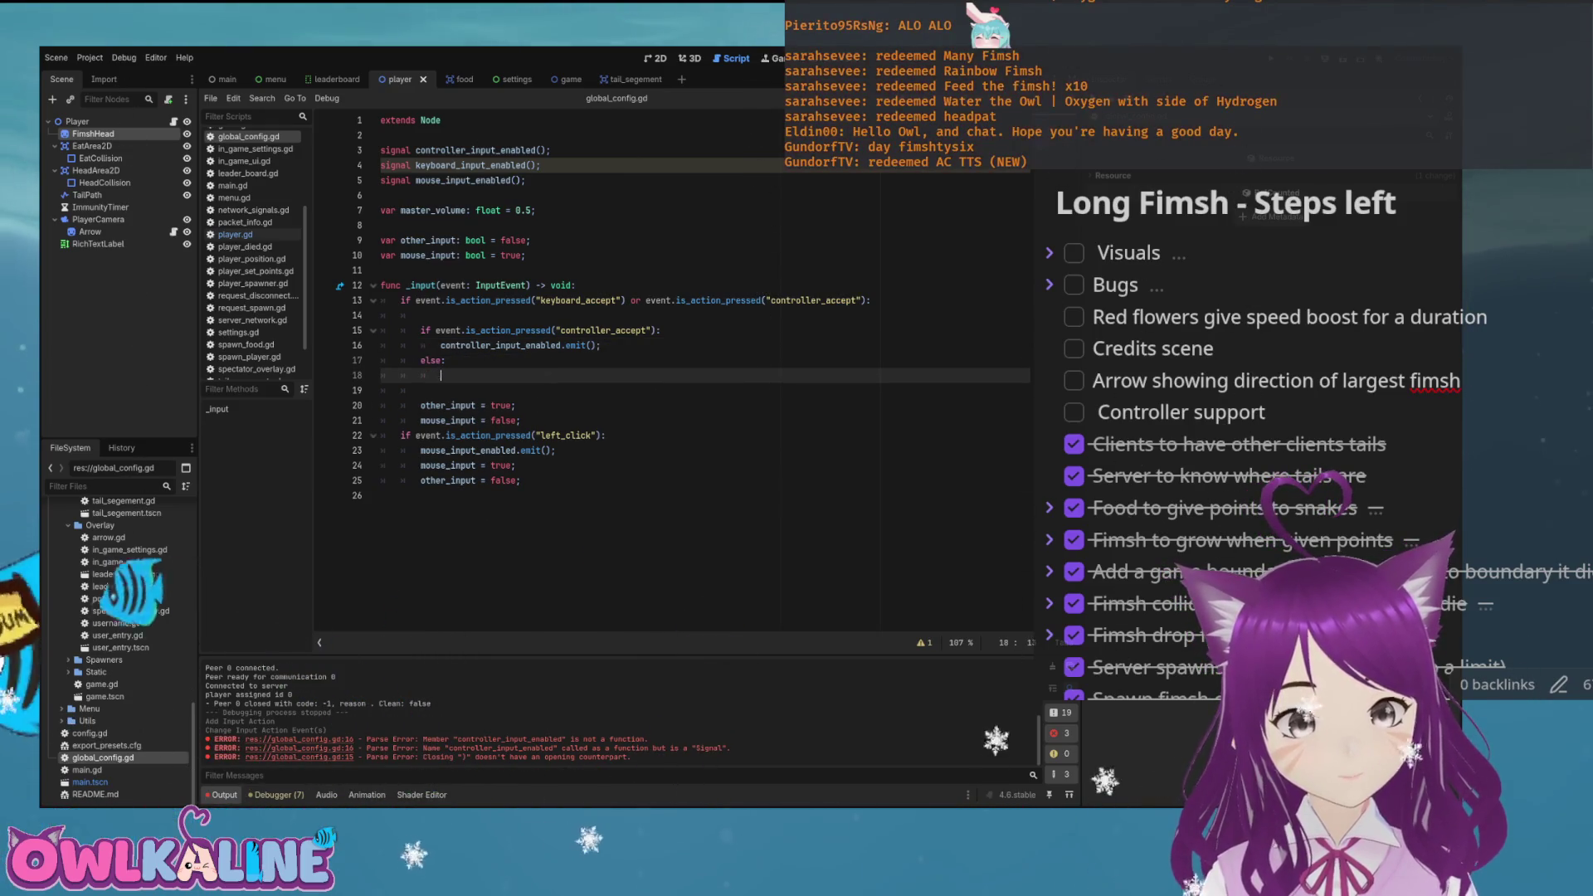
pyautogui.press('Return')
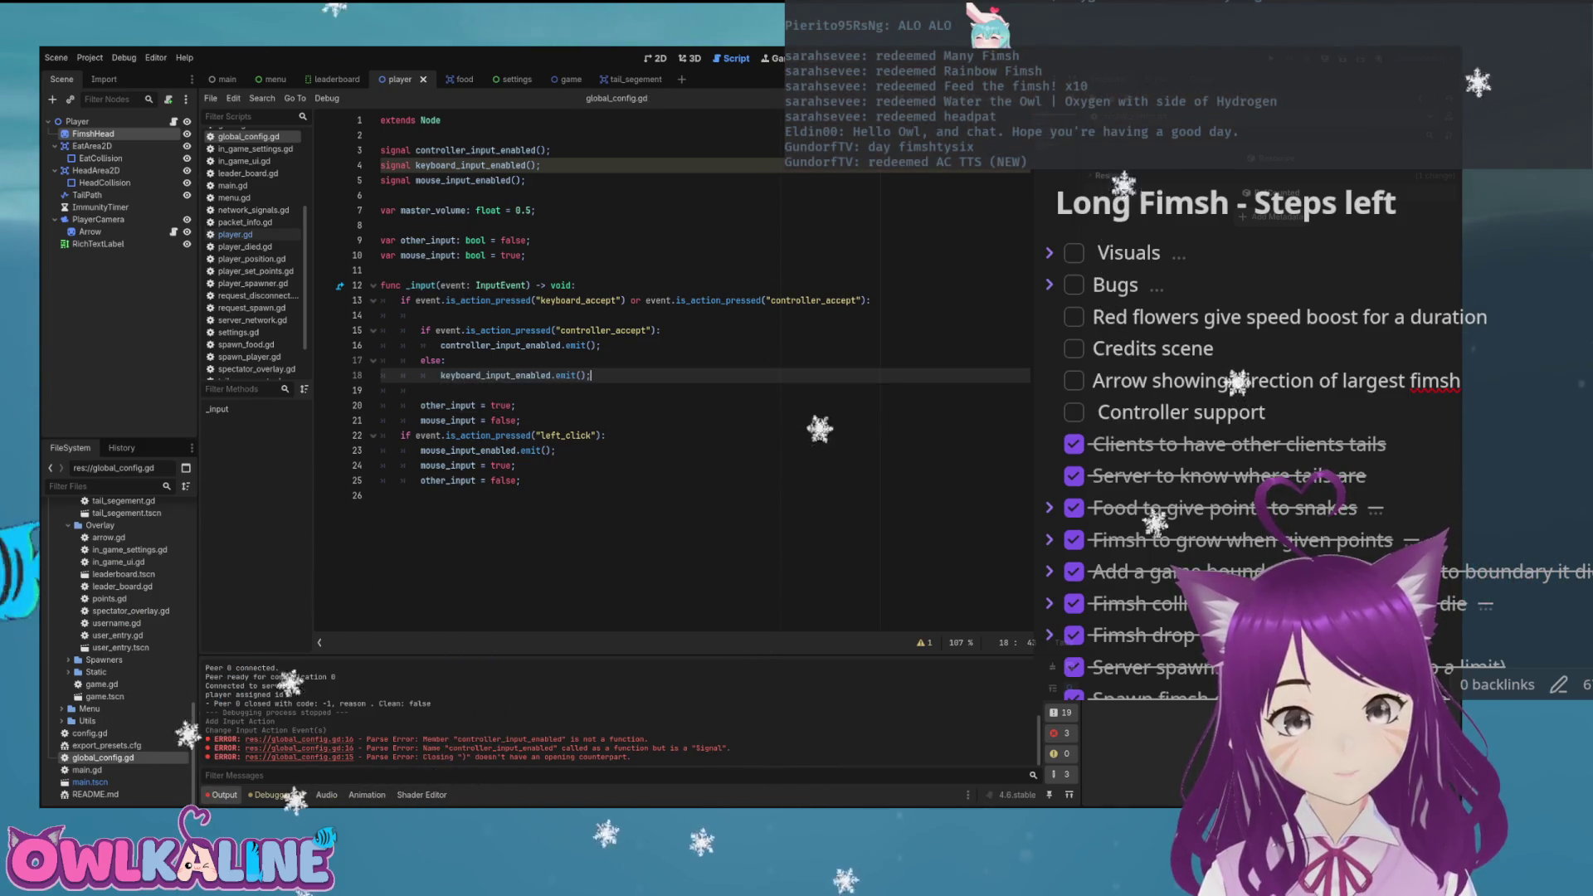
pyautogui.click(420, 315)
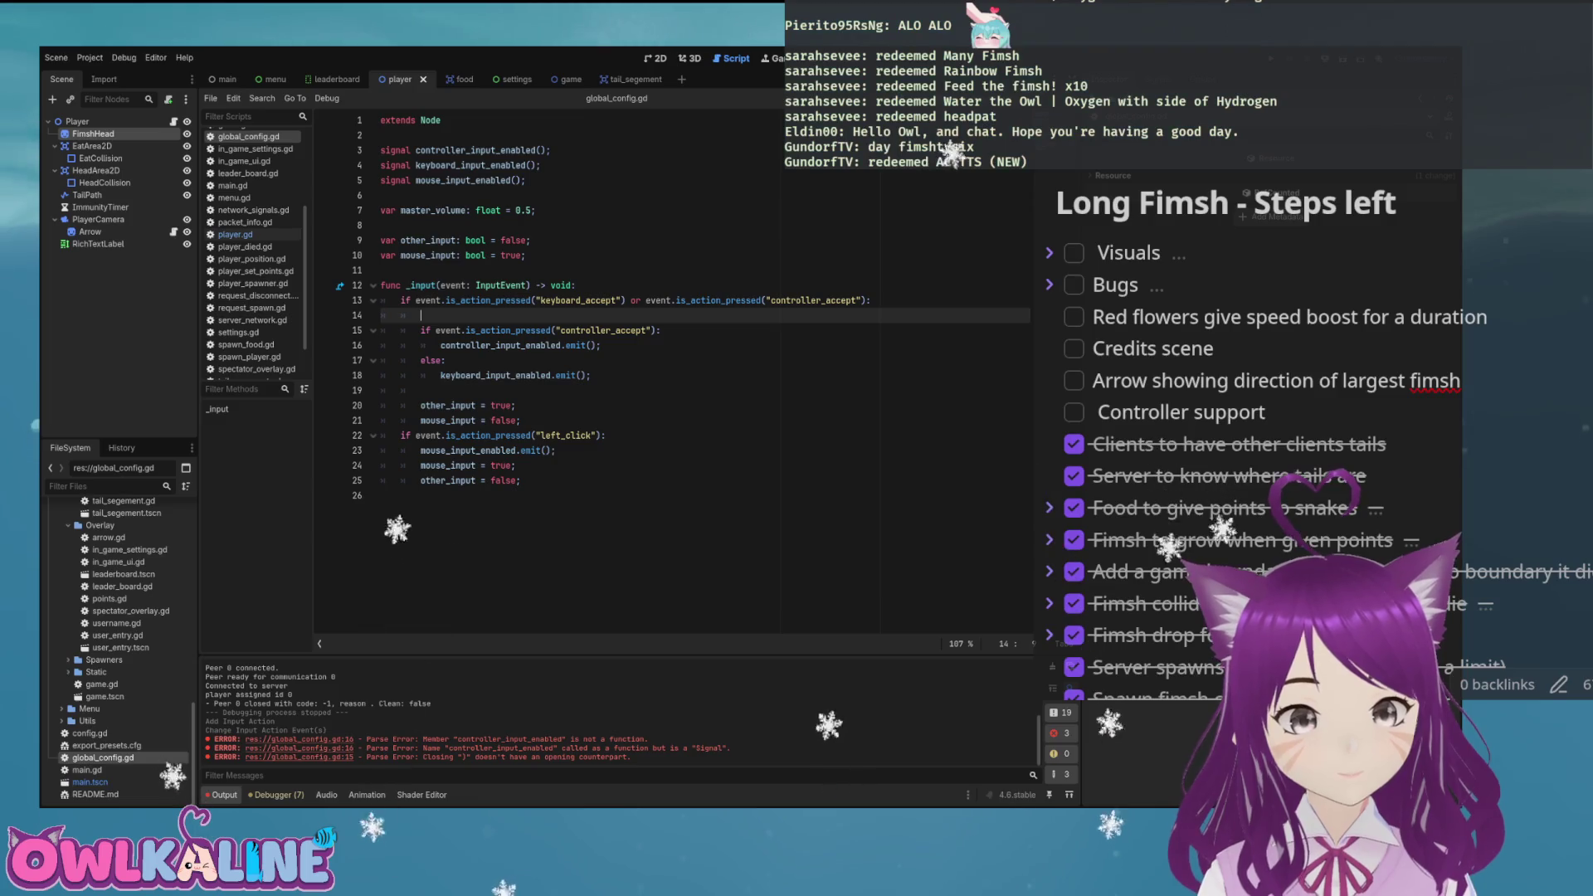
pyautogui.press('BackSpace')
pyautogui.hotkey('ctrl', 's')
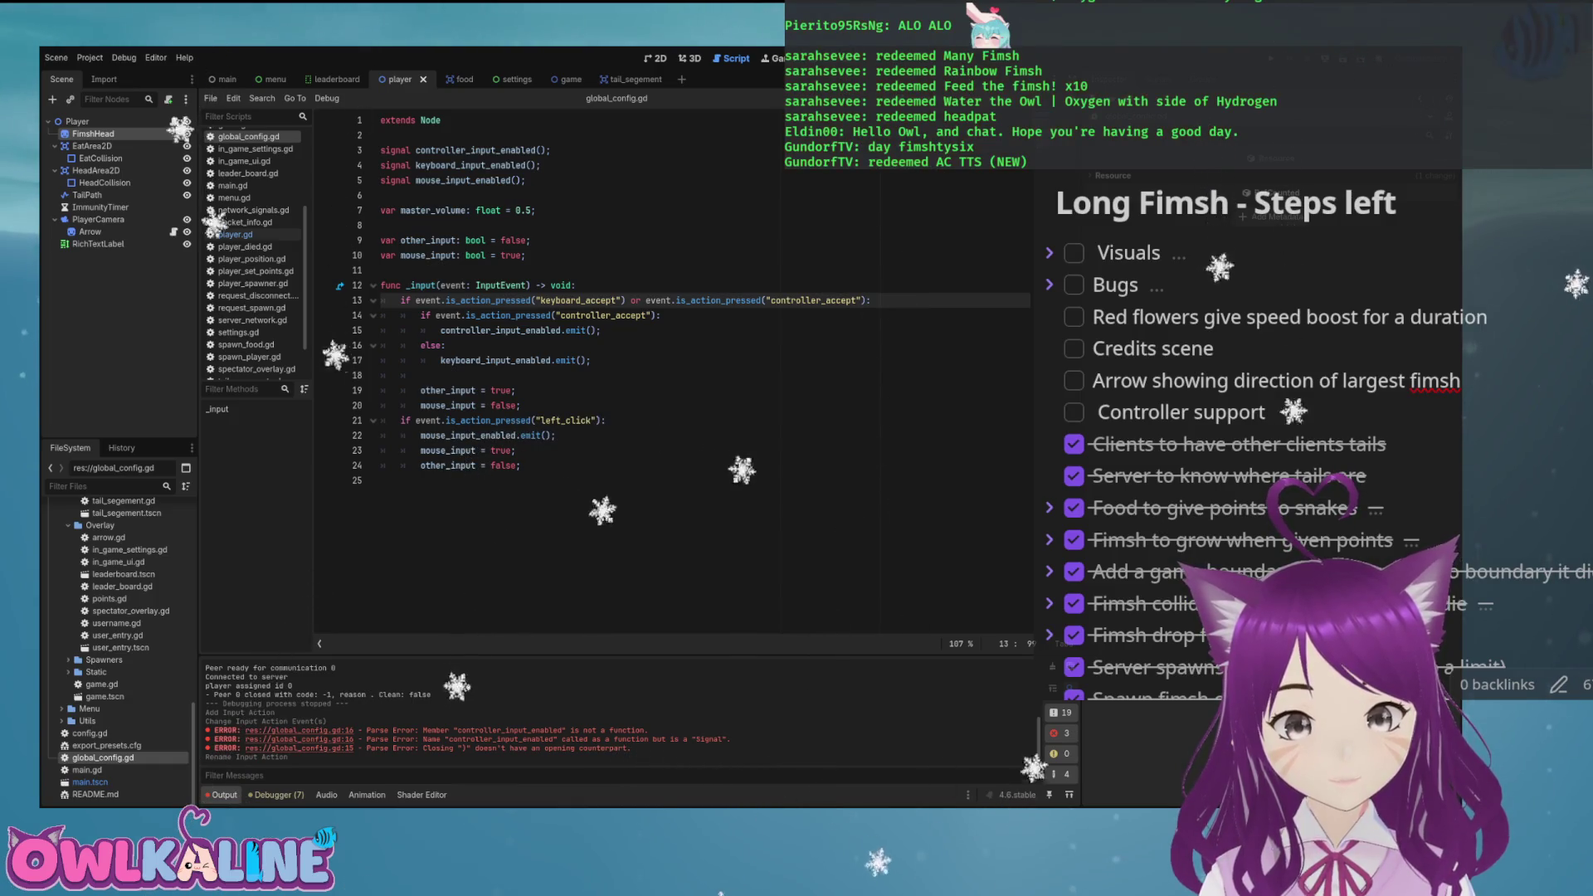
pyautogui.press('Return')
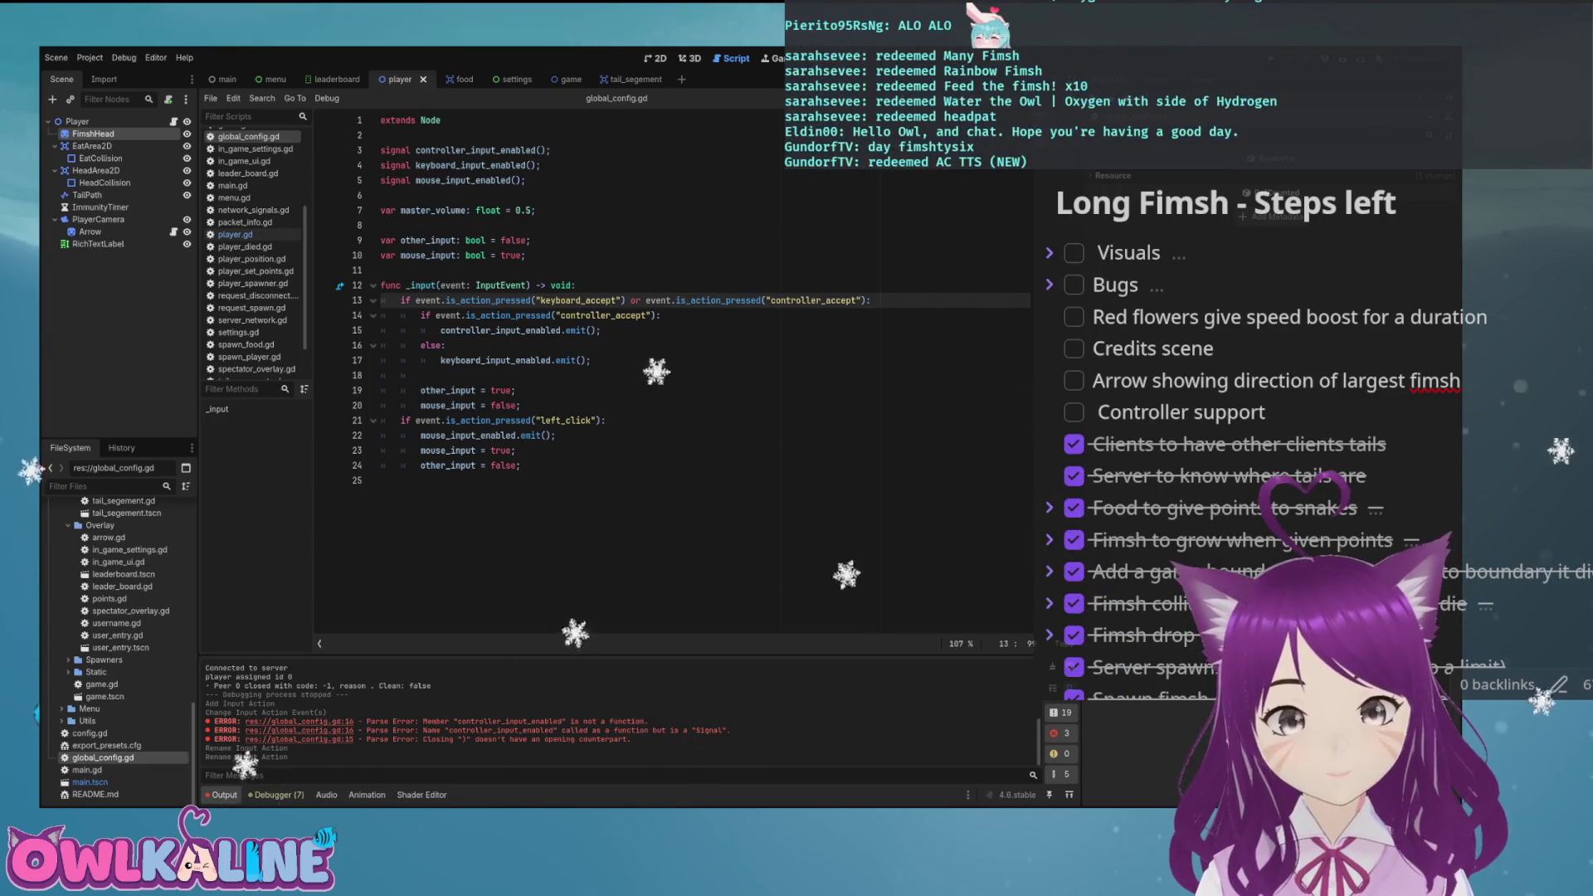
pyautogui.press('Return')
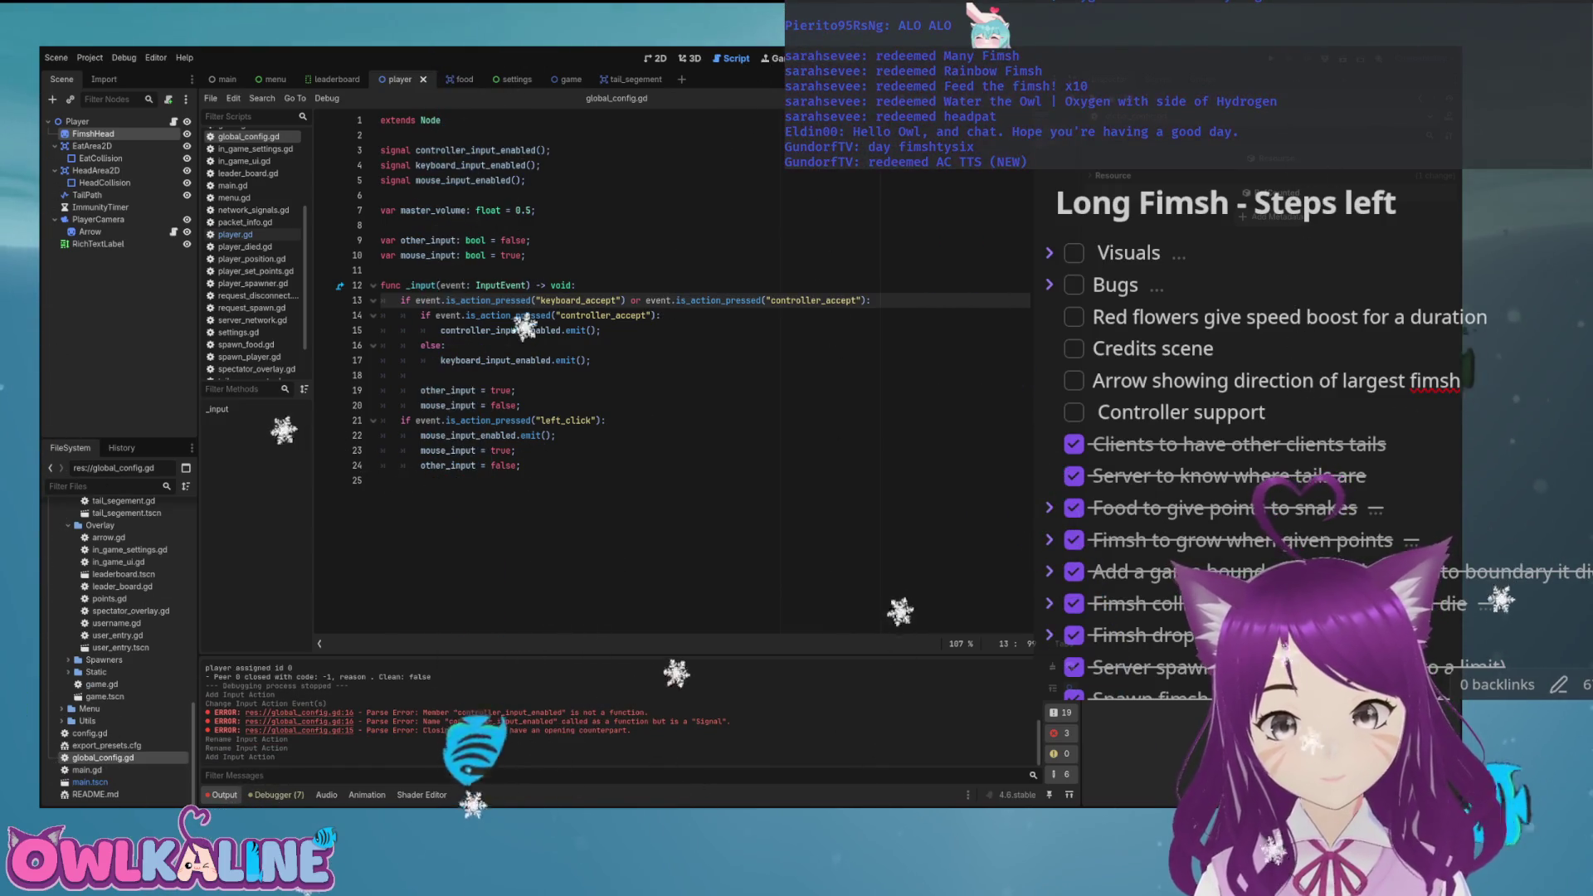
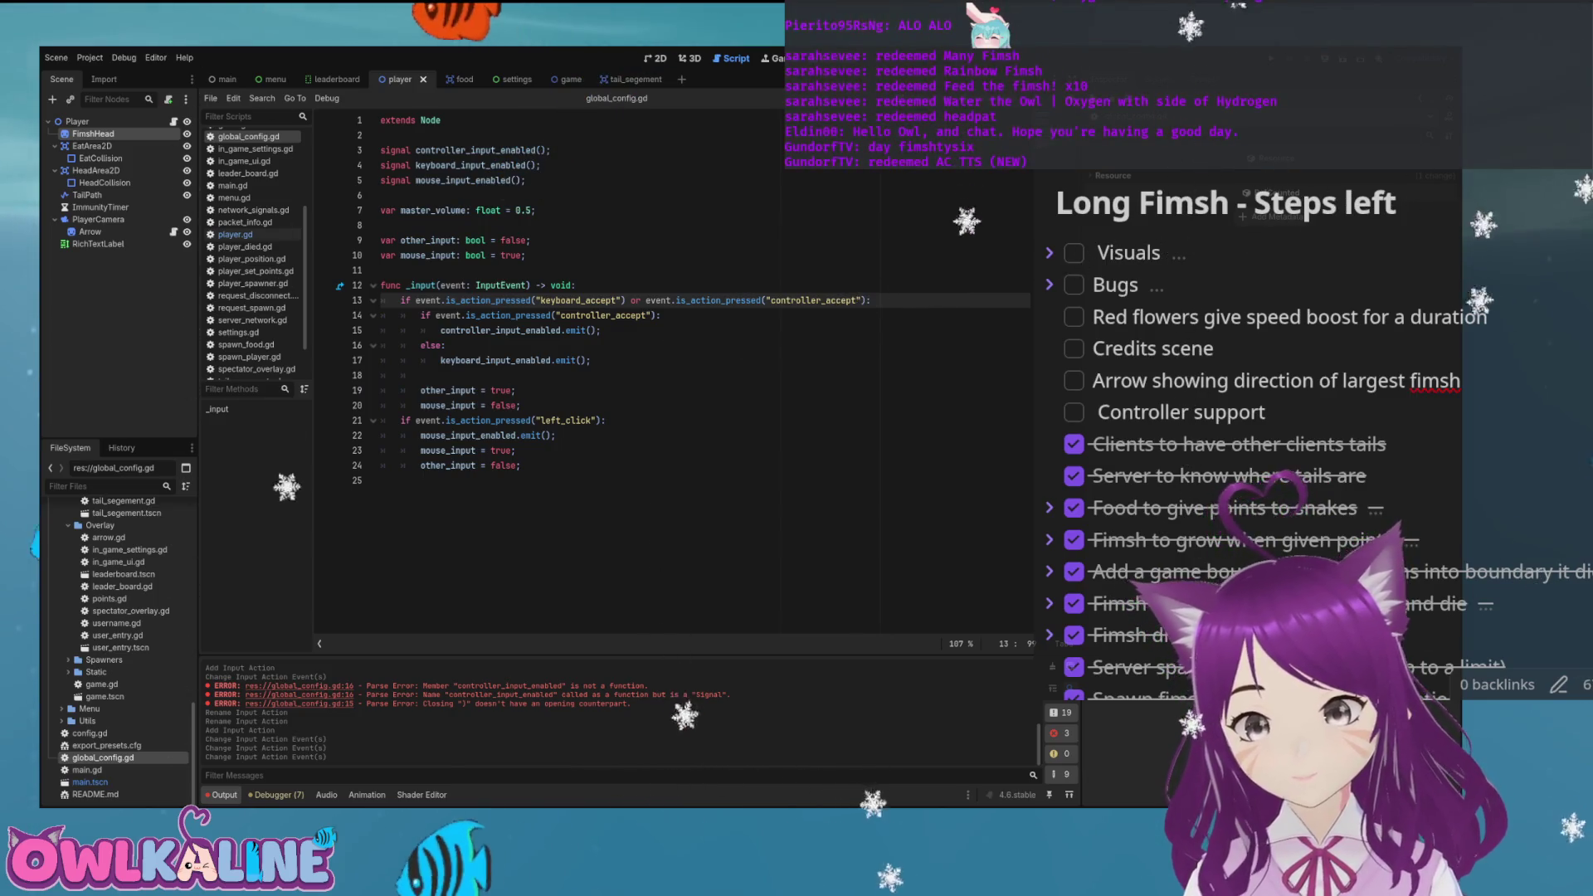
# - Split the combined keyboard_accept or controller_accept condition into two separate if statements
pyautogui.click(431, 375)
pyautogui.click(576, 285)
pyautogui.click(641, 300)
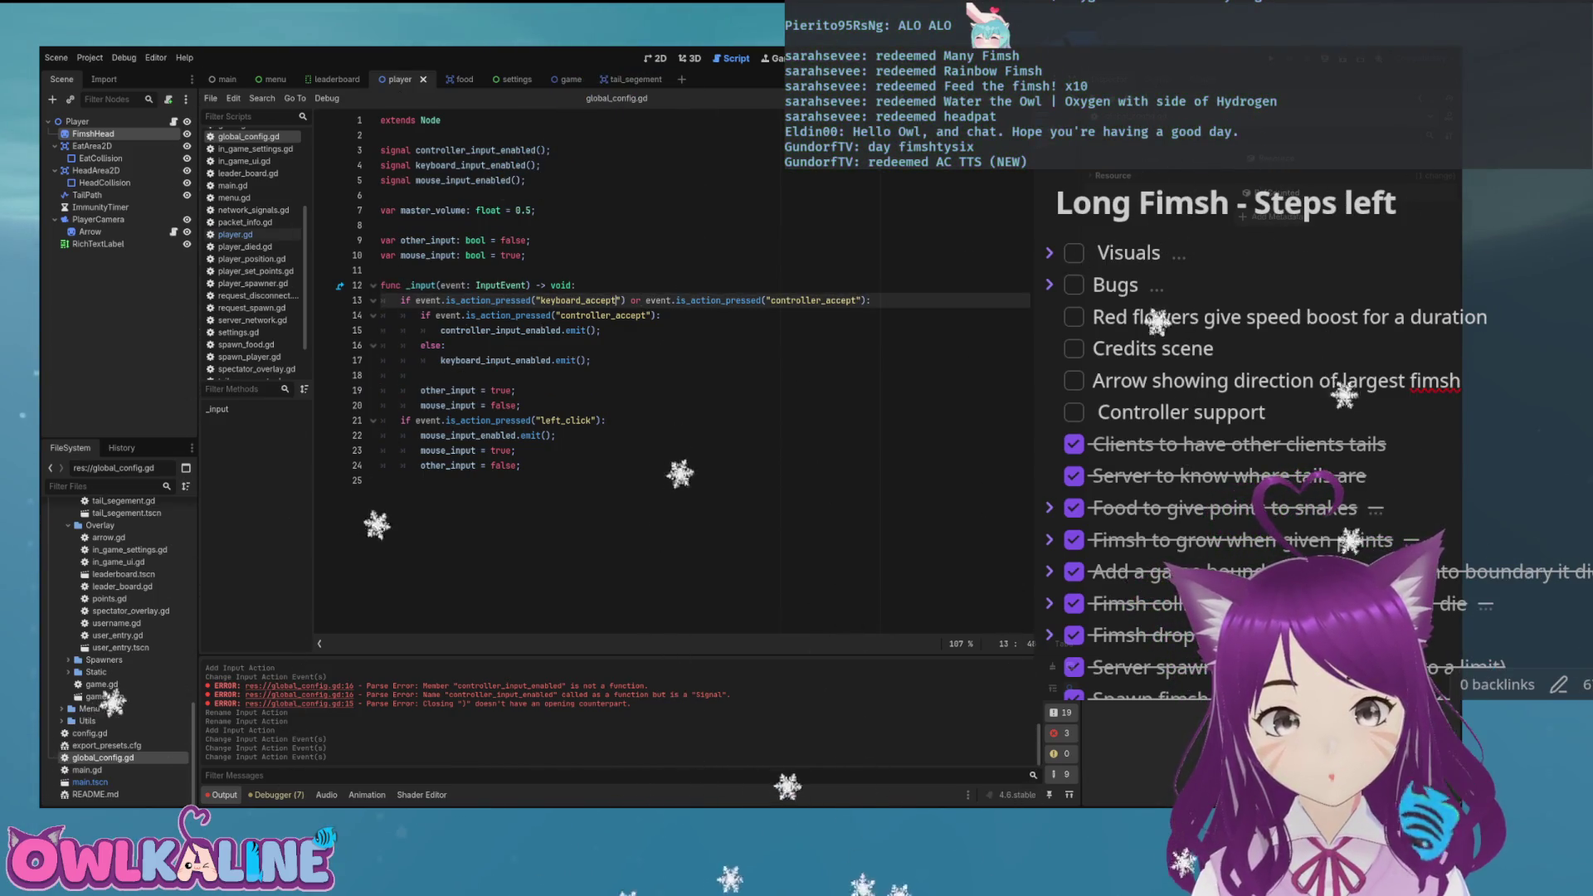
pyautogui.press('Delete')
pyautogui.press('Delete')
pyautogui.press('Return')
pyautogui.press('Return')
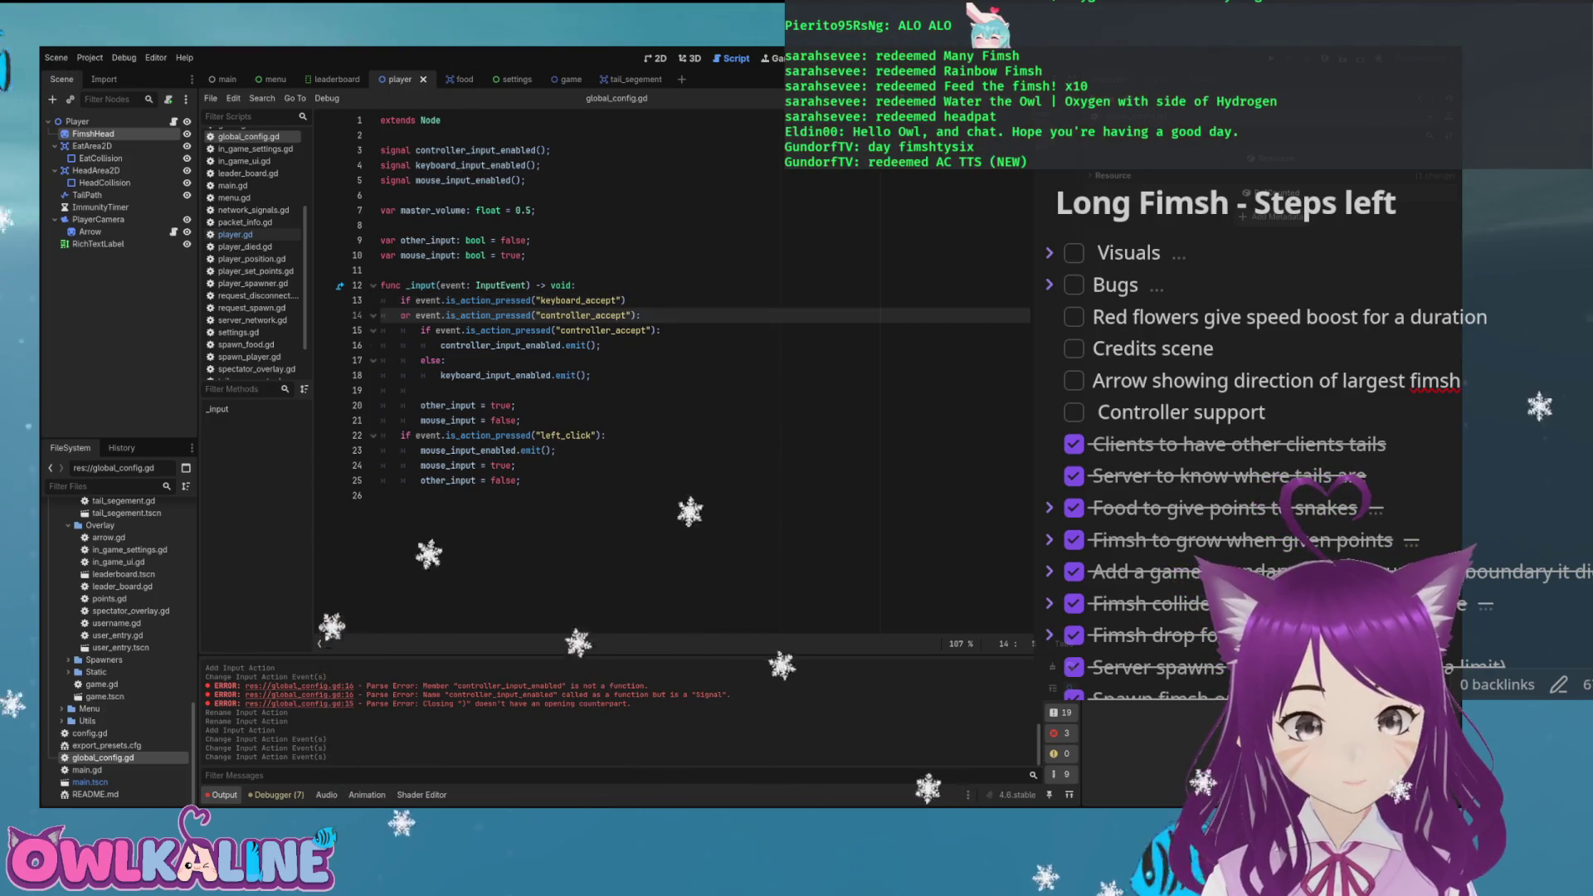
pyautogui.write('if')
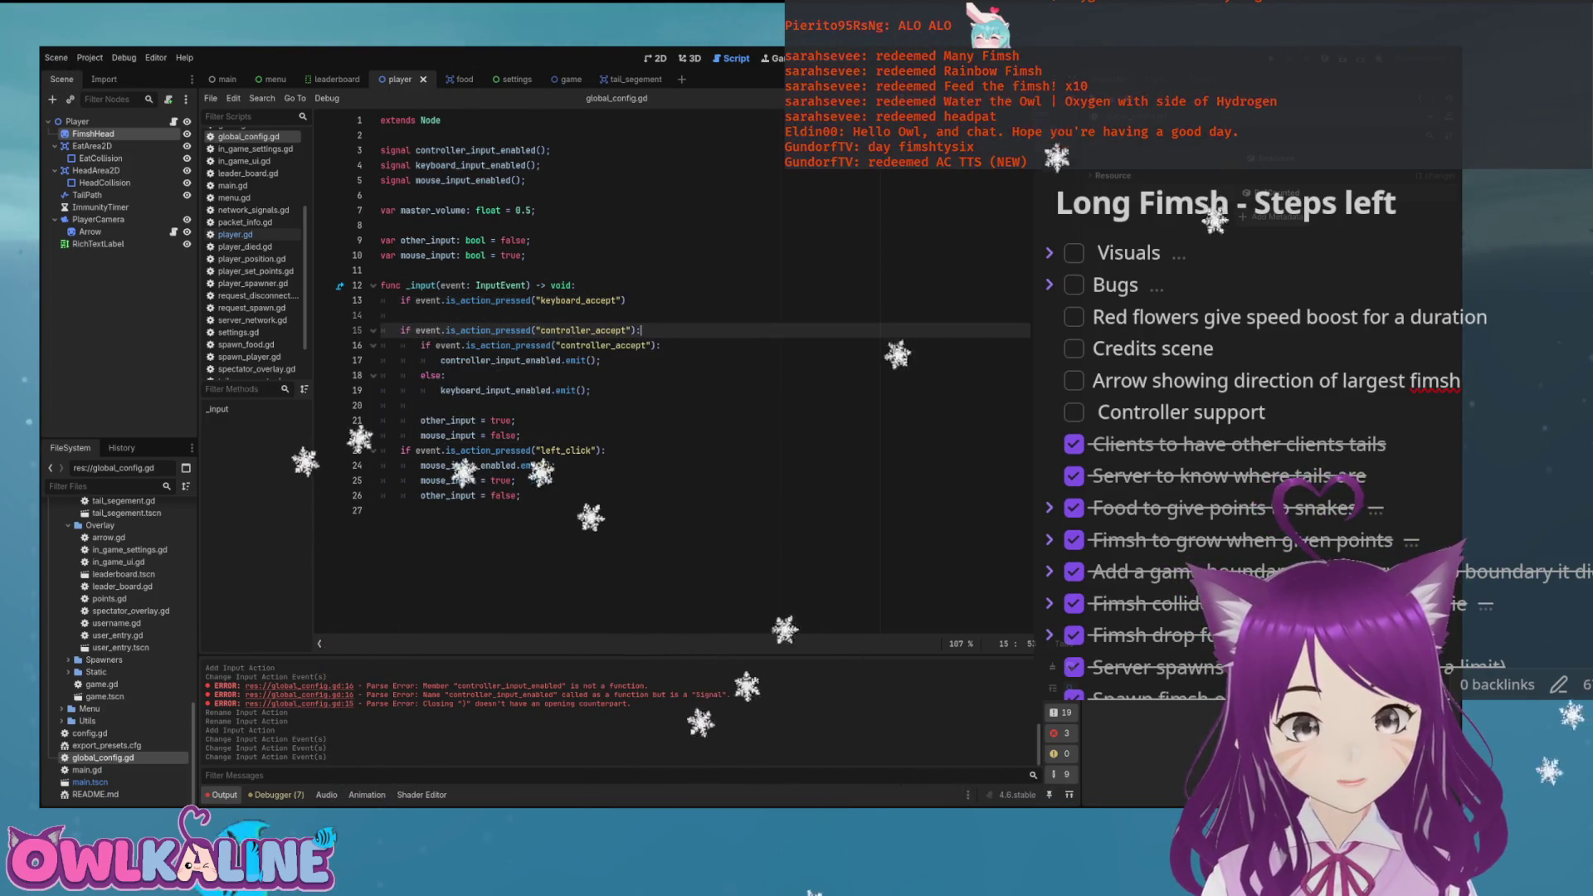
pyautogui.click(631, 300)
pyautogui.write(':')
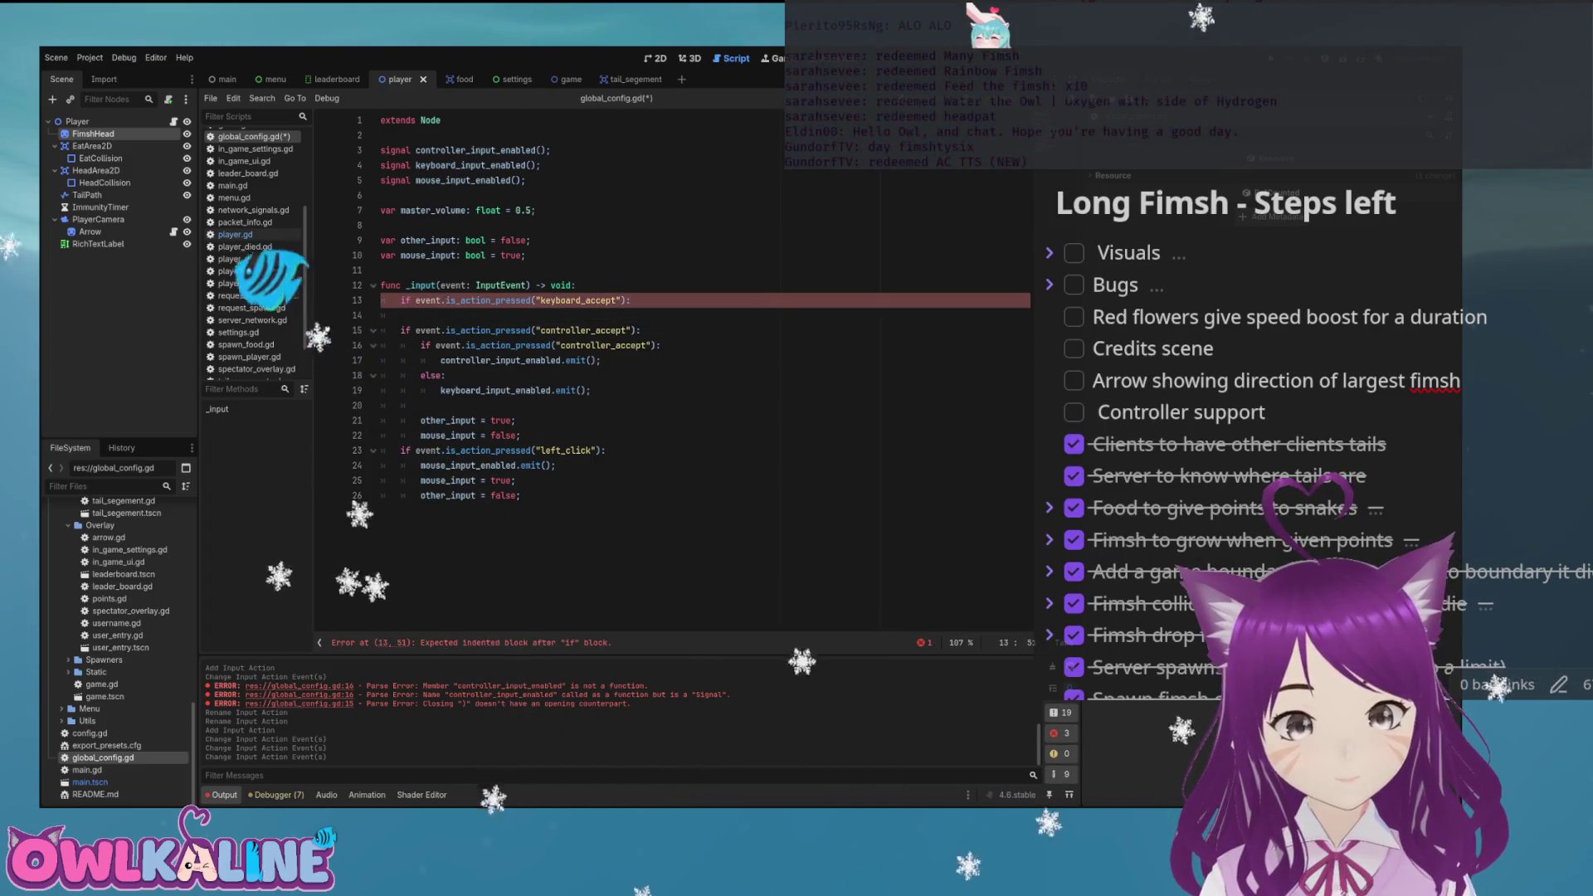
pyautogui.press('Return')
pyautogui.press('Down')
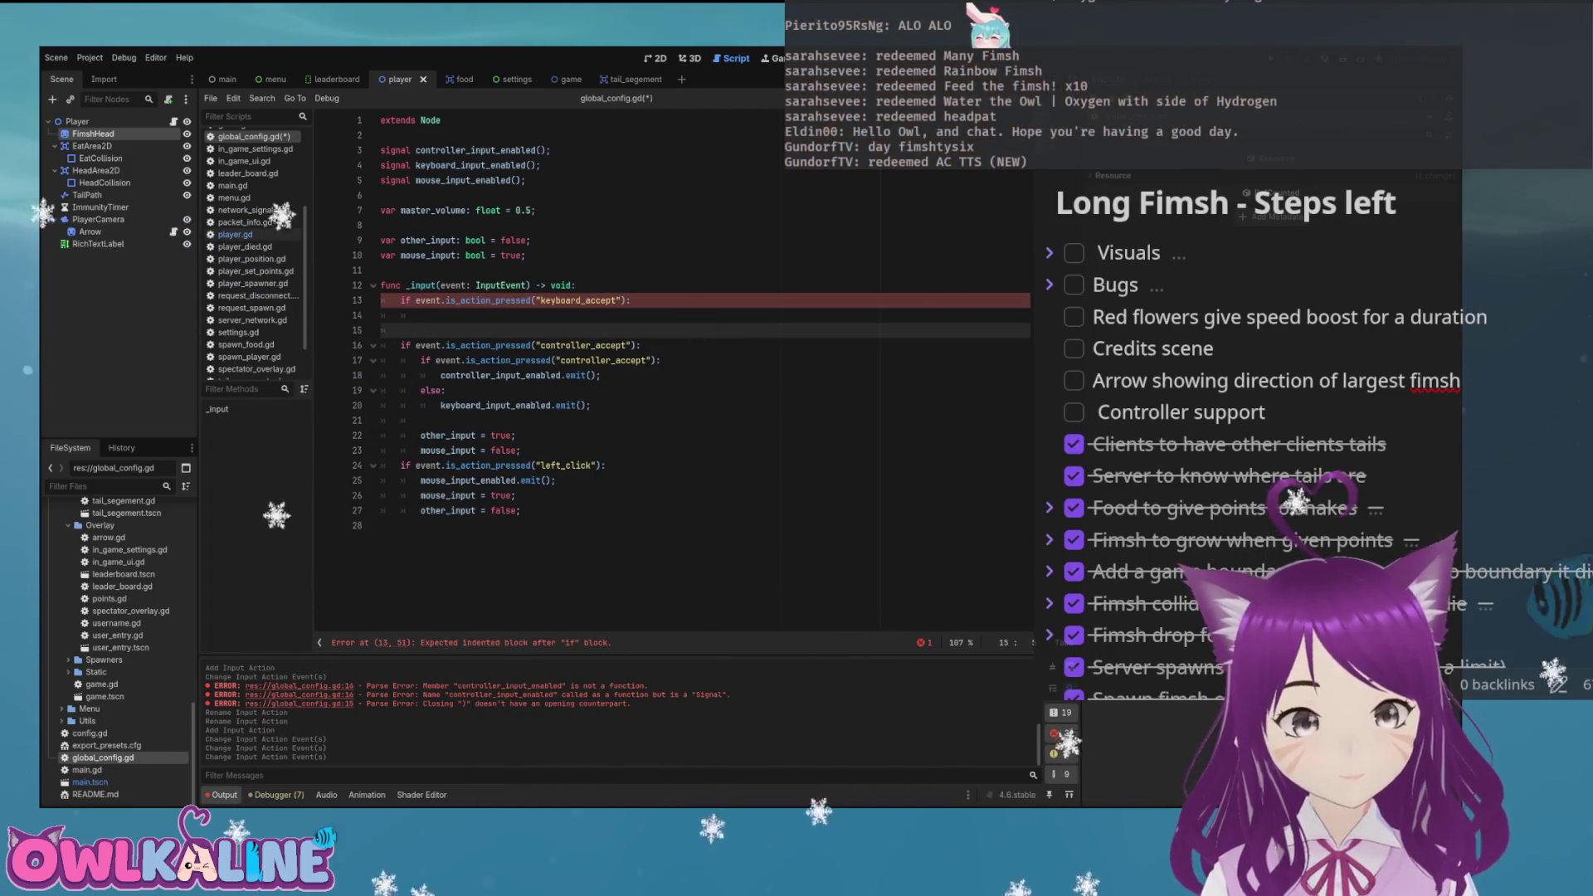
# - Copy the other_input and mouse_input flag lines into the keyboard_accept block
pyautogui.moveTo(521, 450); pyautogui.dragTo(431, 435)
pyautogui.hotkey('ctrl', 'c')
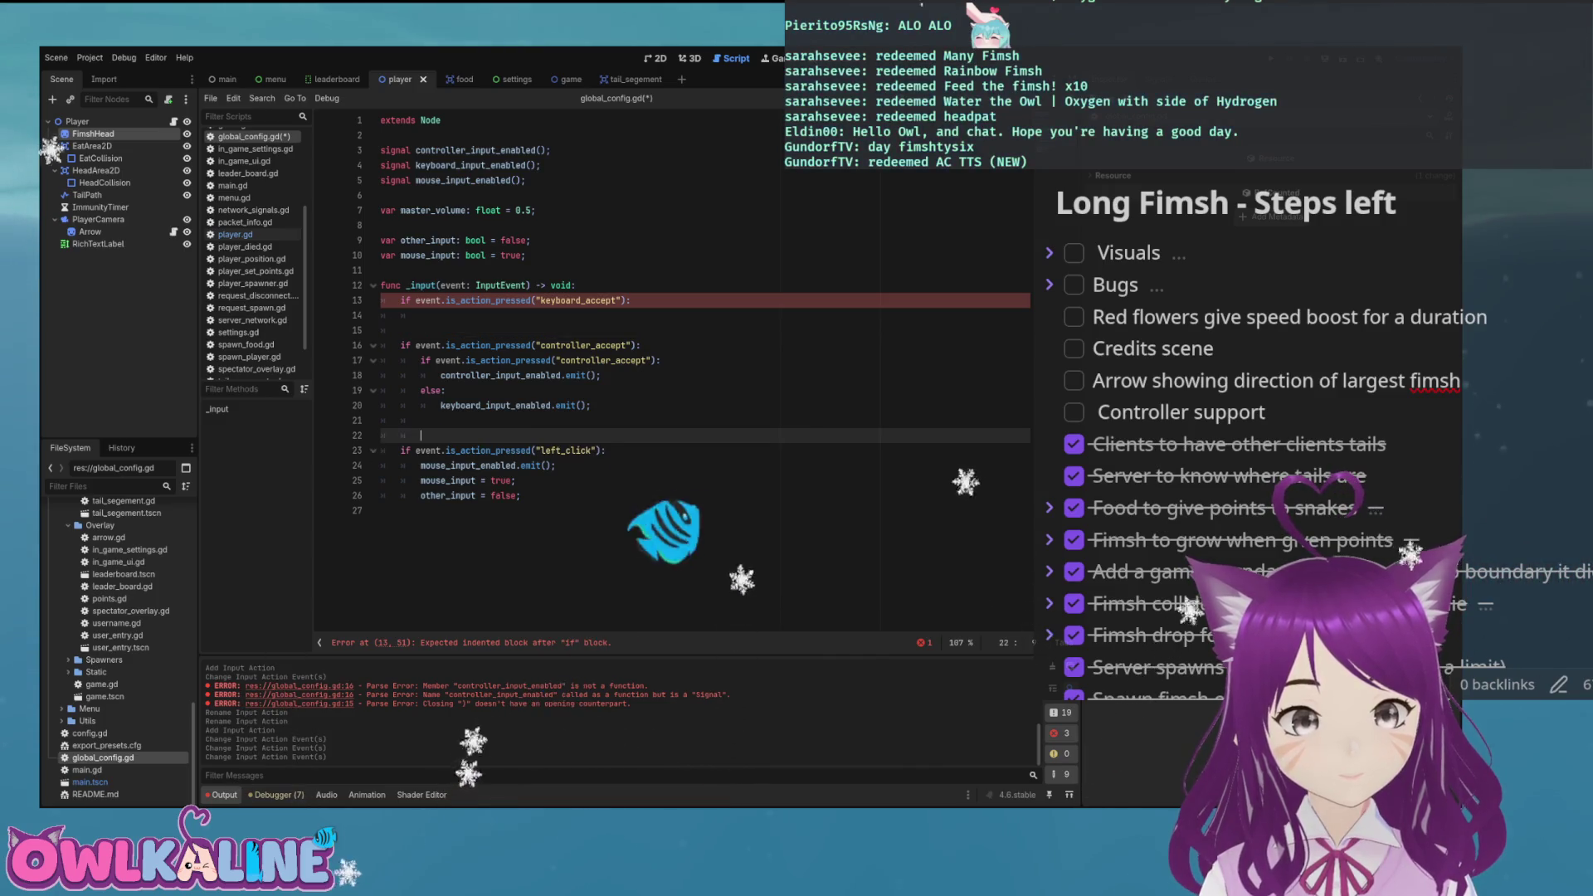
pyautogui.click(421, 315)
pyautogui.hotkey('ctrl', 'v')
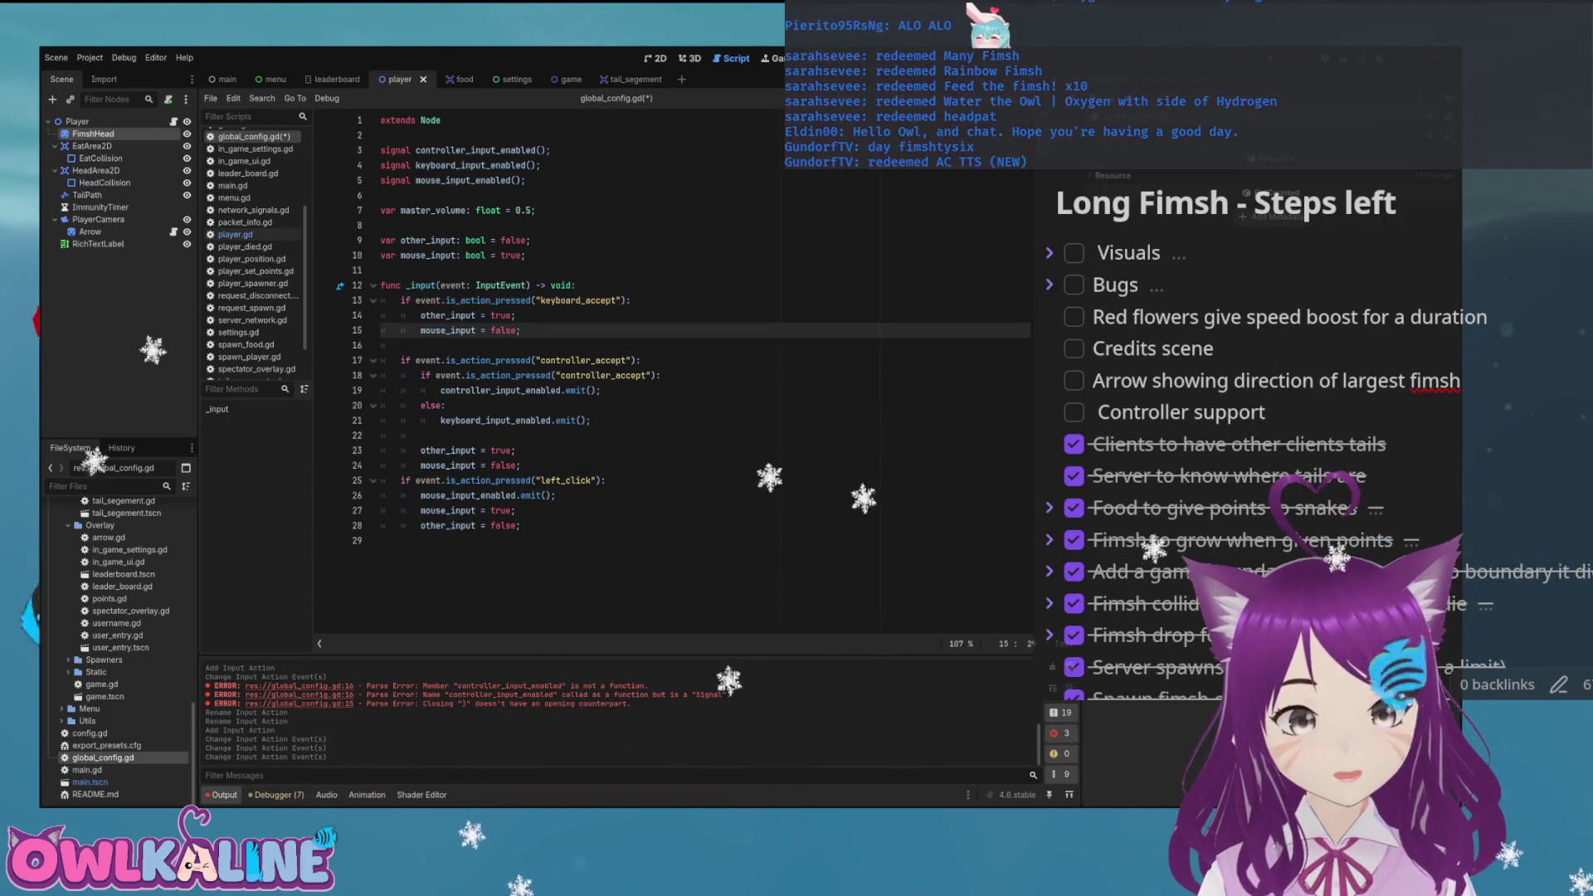
# - Delete the redundant nested controller check, keeping the else line in place
pyautogui.click(662, 375)
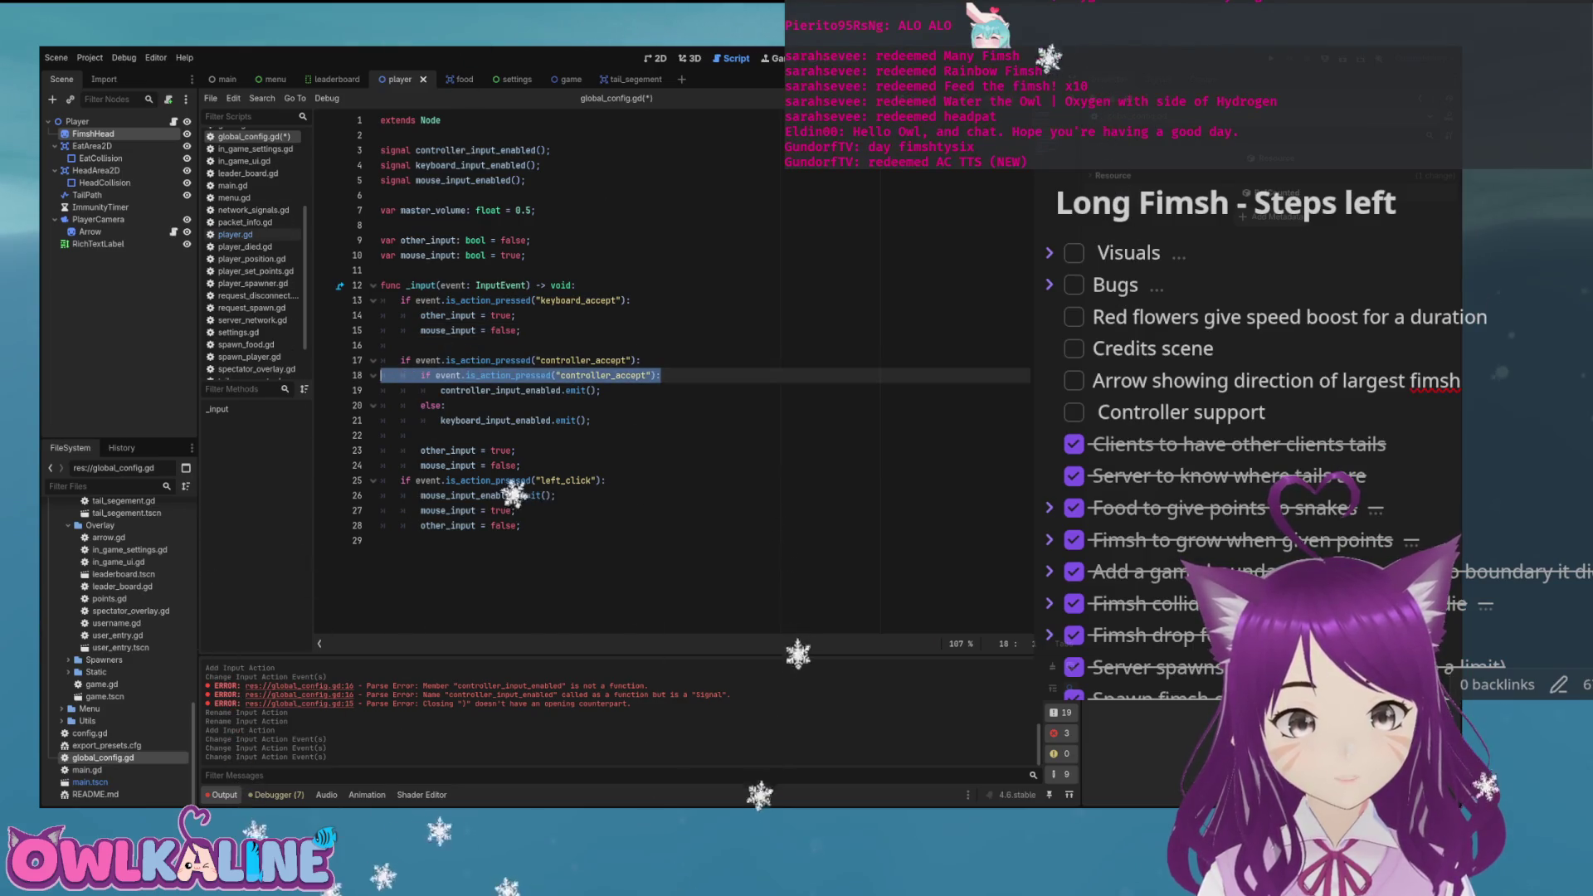
pyautogui.press('BackSpace')
pyautogui.press('BackSpace')
pyautogui.doubleClick(431, 390)
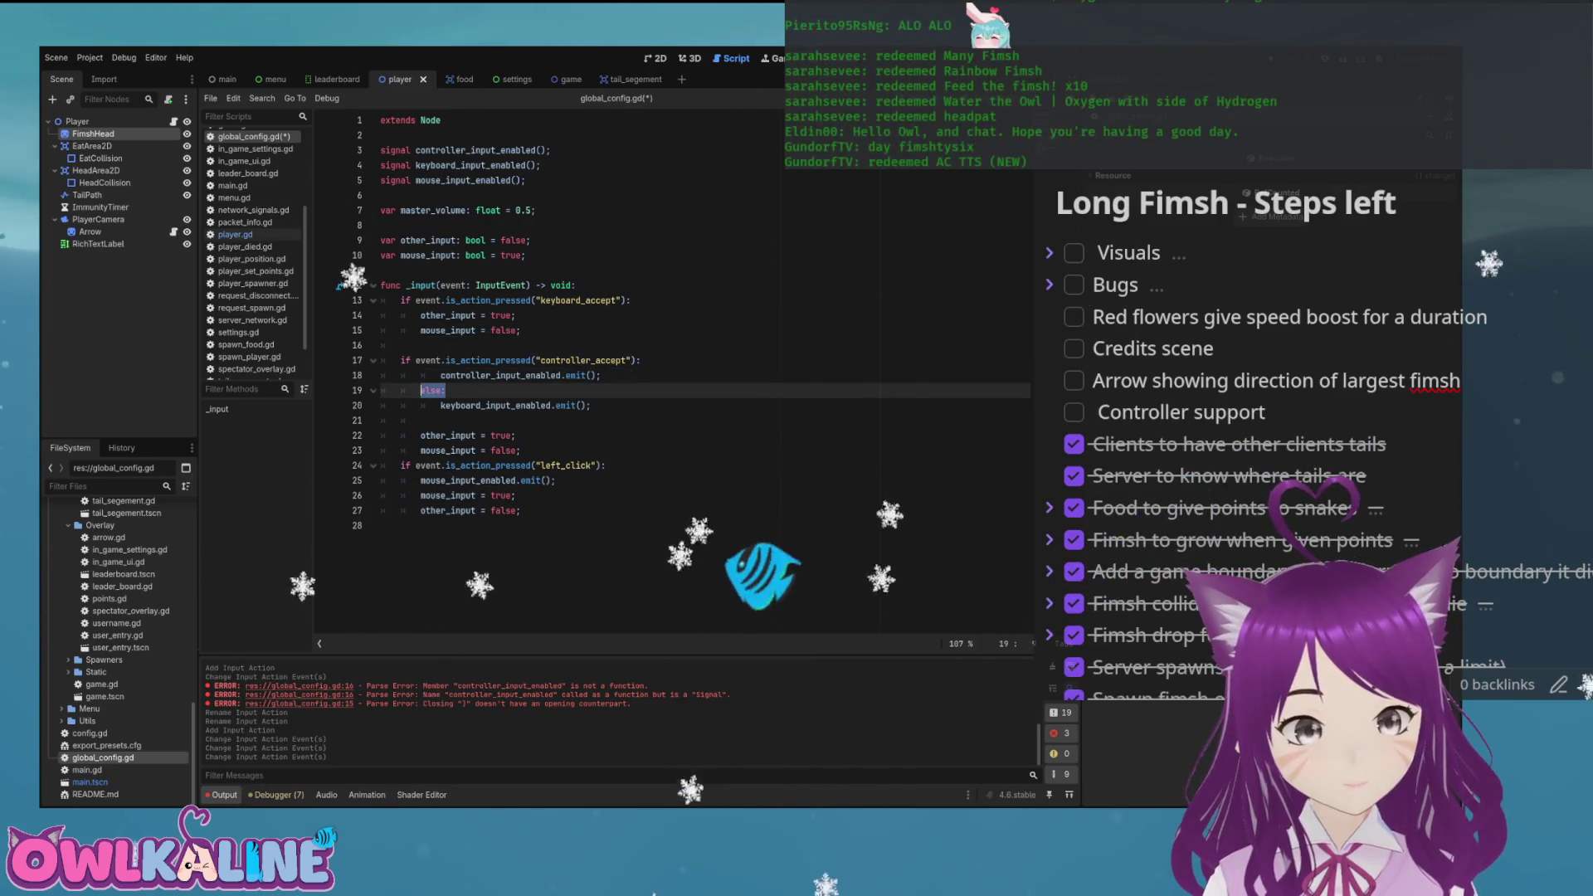
pyautogui.press('BackSpace')
pyautogui.press('BackSpace')
pyautogui.press('BackSpace')
pyautogui.write(';')
pyautogui.press('Return')
pyautogui.write('else:')
pyautogui.press('Down')
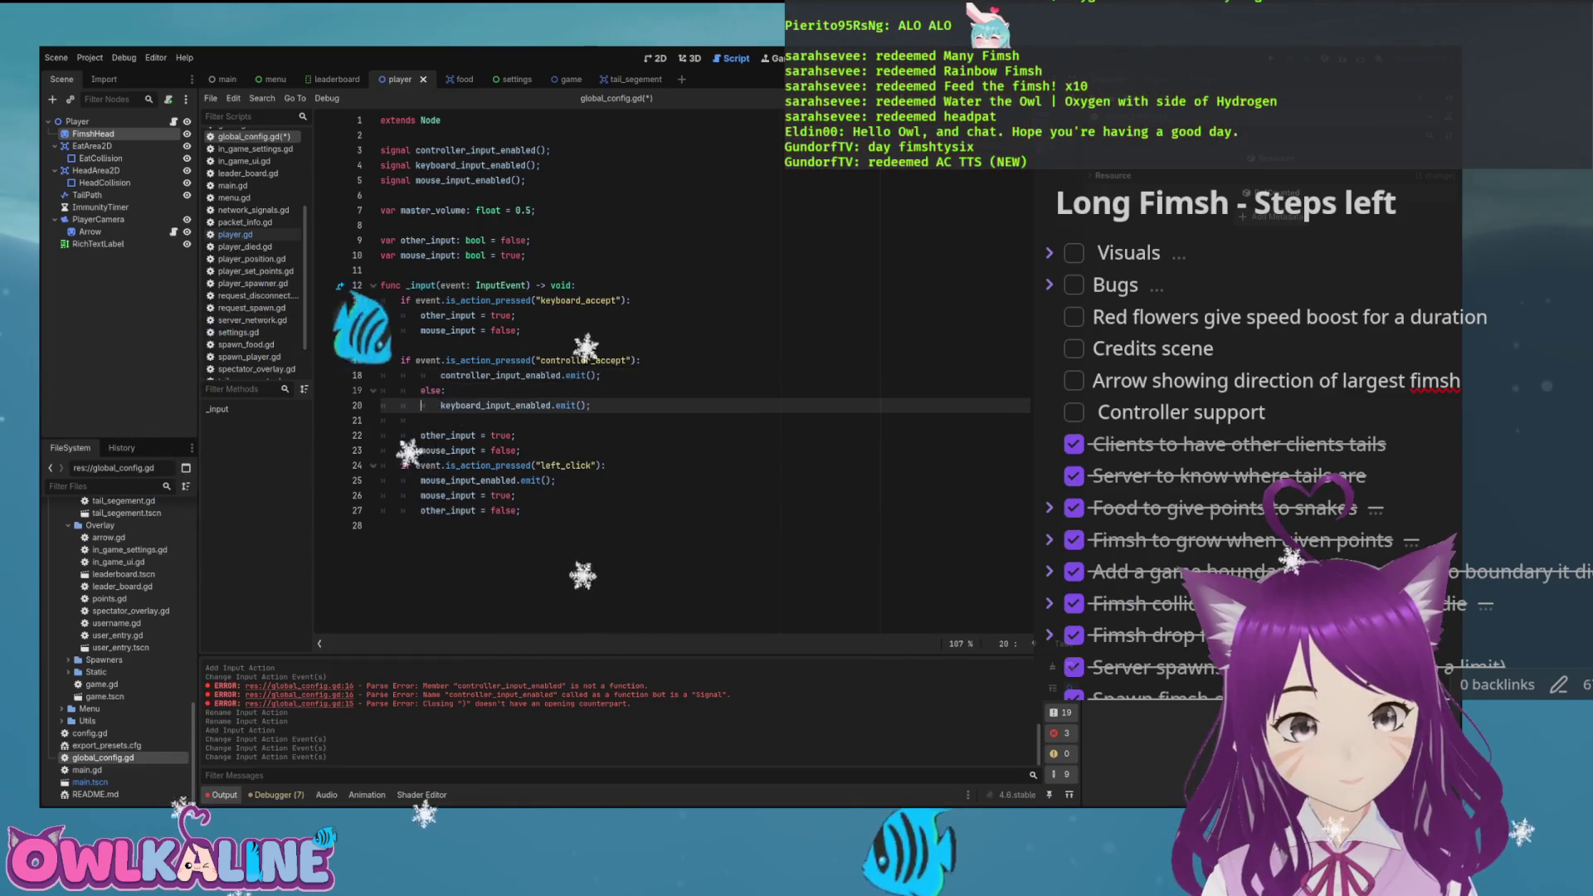
# - Move the keyboard_input_enabled emit into the keyboard block and remove the leftover else and blank lines
pyautogui.hotkey('ctrl', 'x')
pyautogui.click(516, 315)
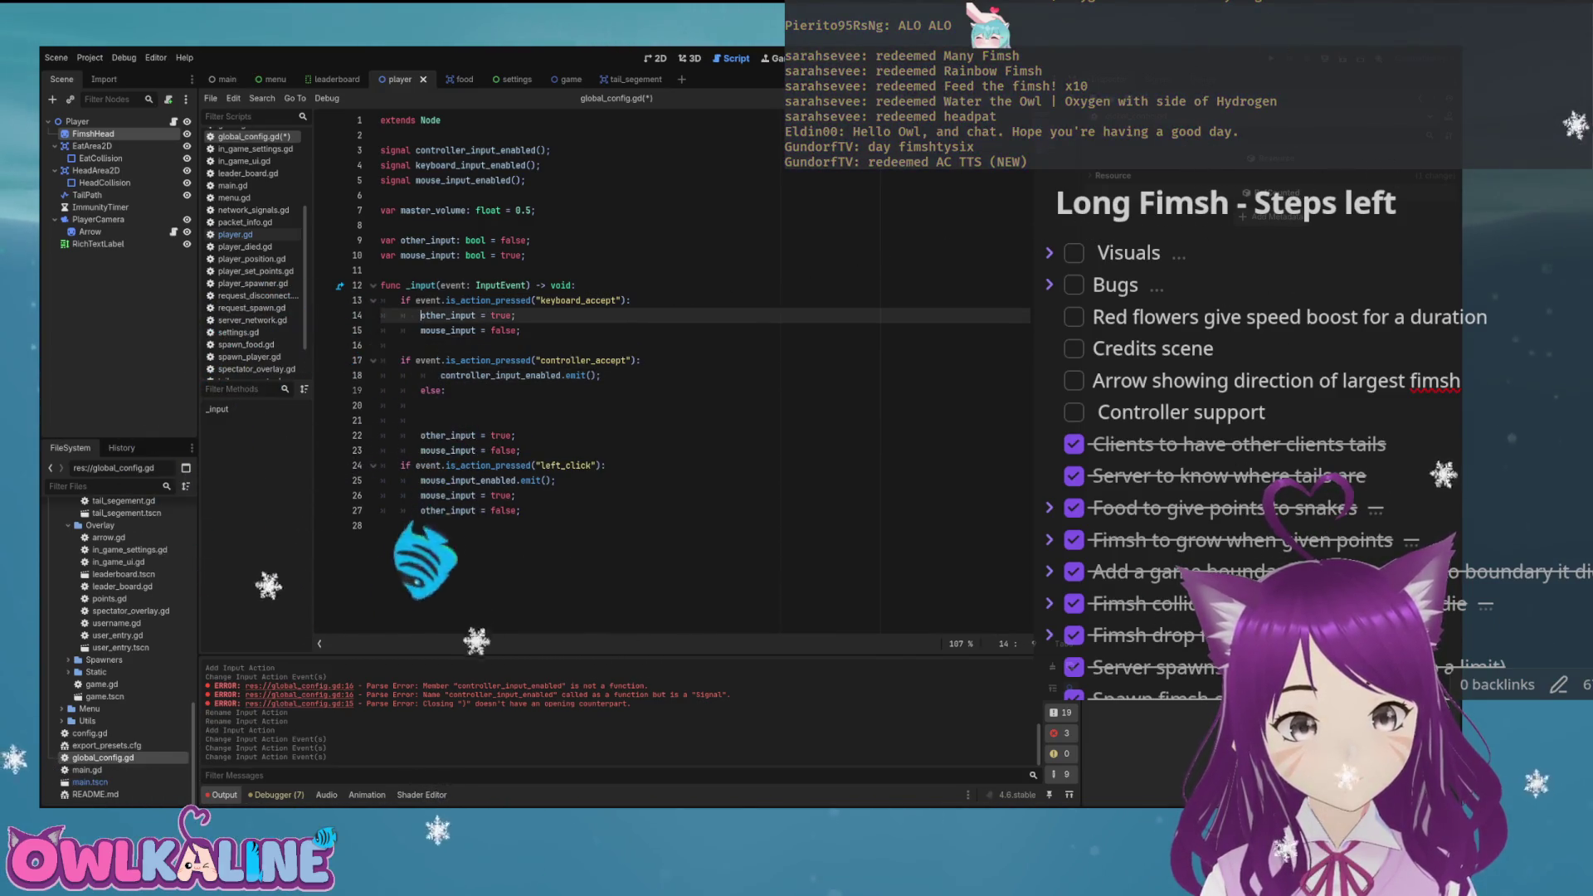
pyautogui.hotkey('ctrl', 'v')
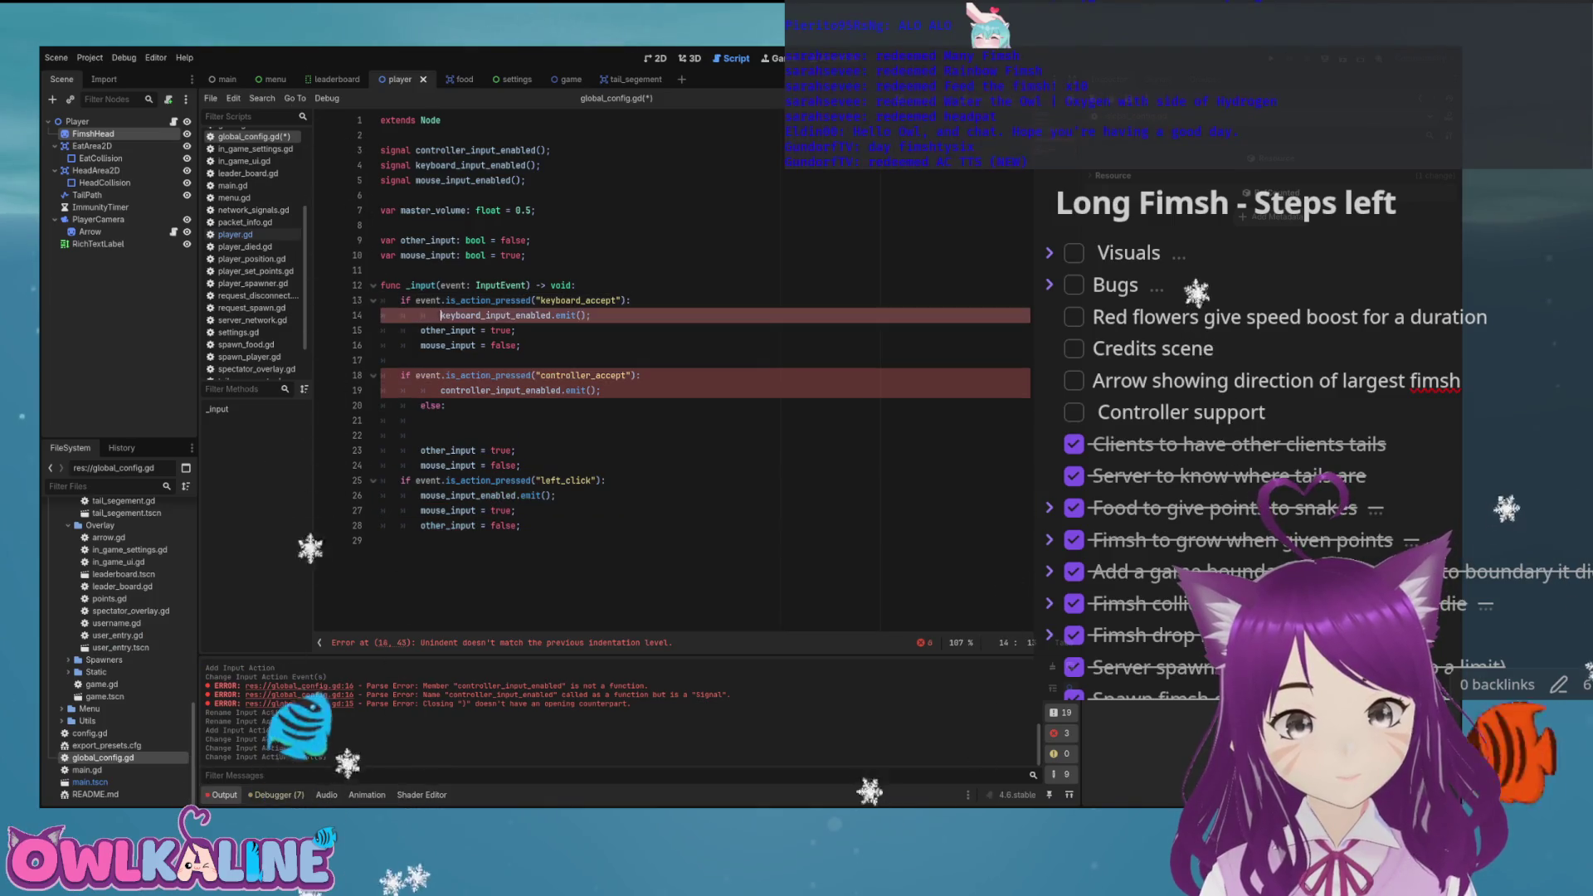
pyautogui.press('Down')
pyautogui.press('Down')
pyautogui.press('Down')
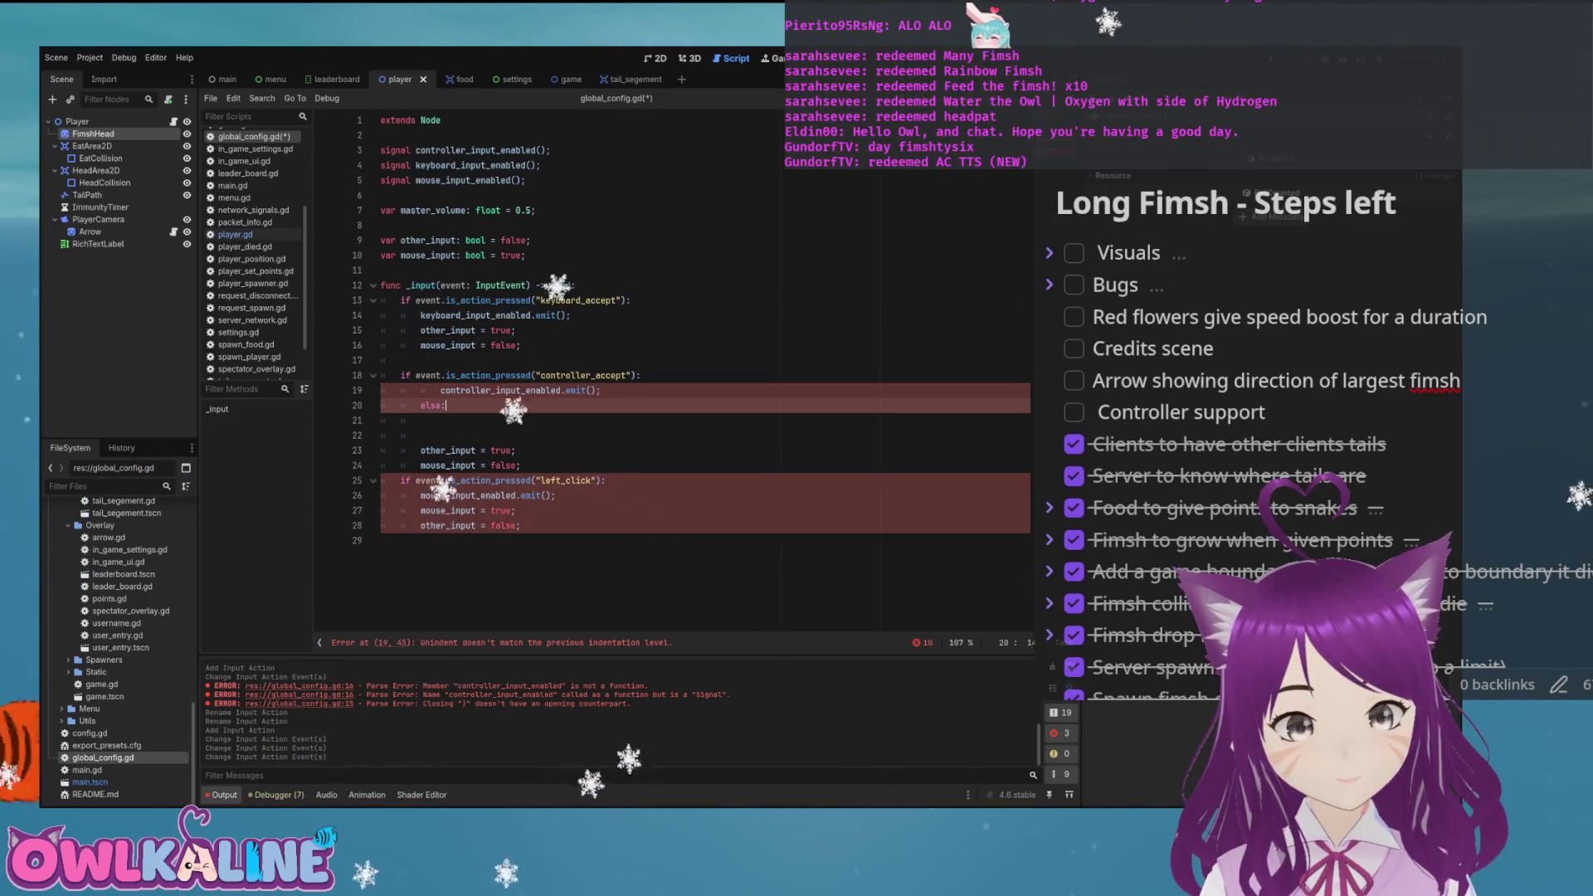
pyautogui.press('BackSpace')
pyautogui.press('BackSpace')
pyautogui.press('BackSpace')
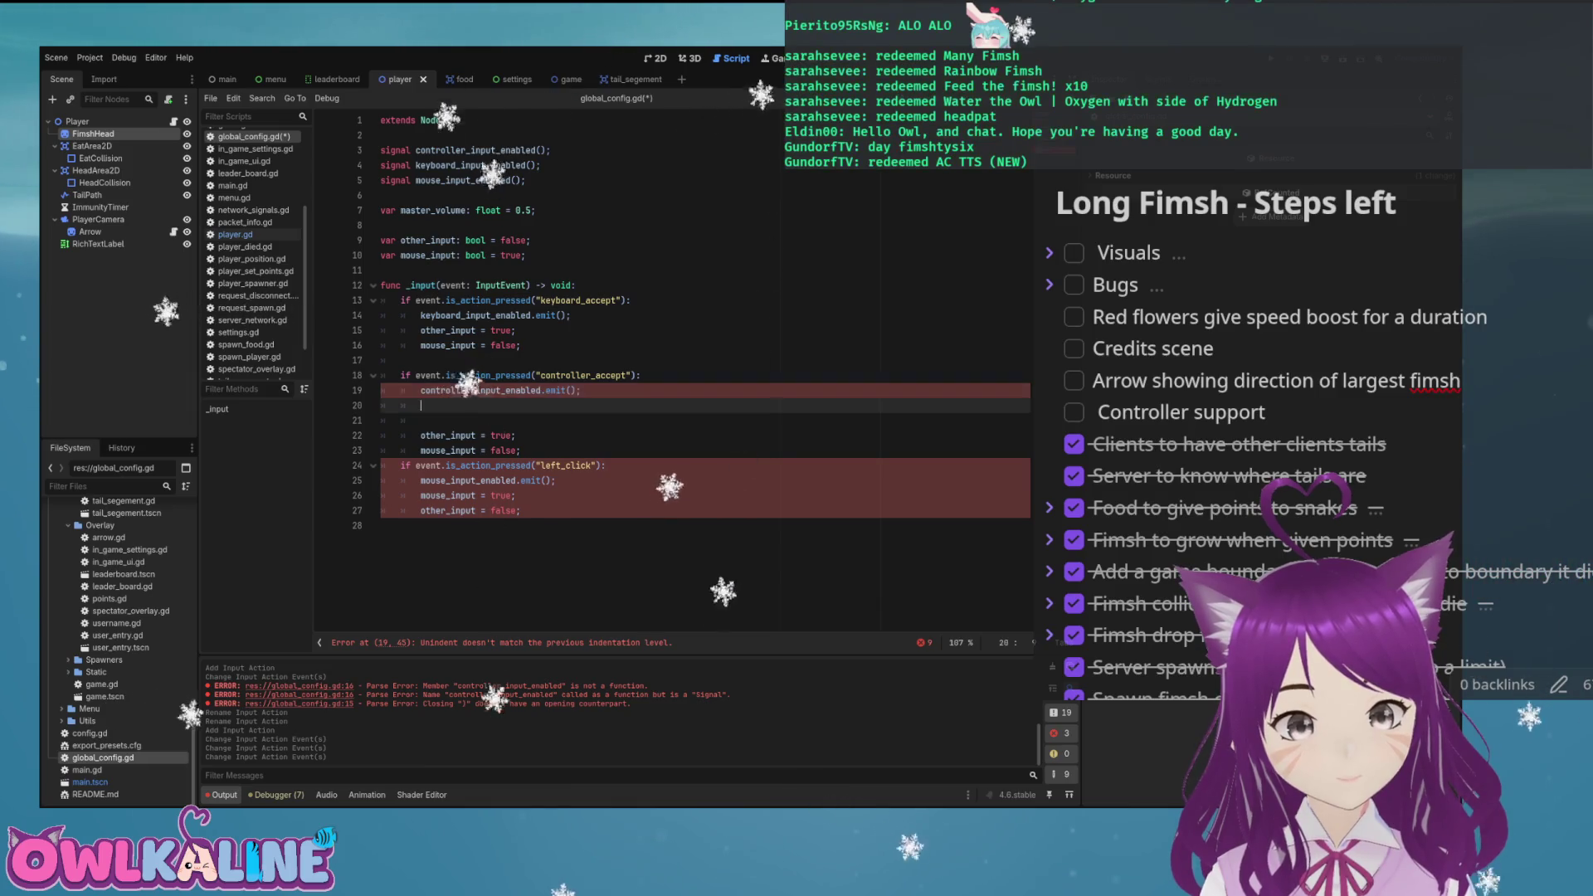
pyautogui.hotkey('ctrl', 'shift', 'k')
pyautogui.hotkey('ctrl', 'shift', 'k')
pyautogui.press('End')
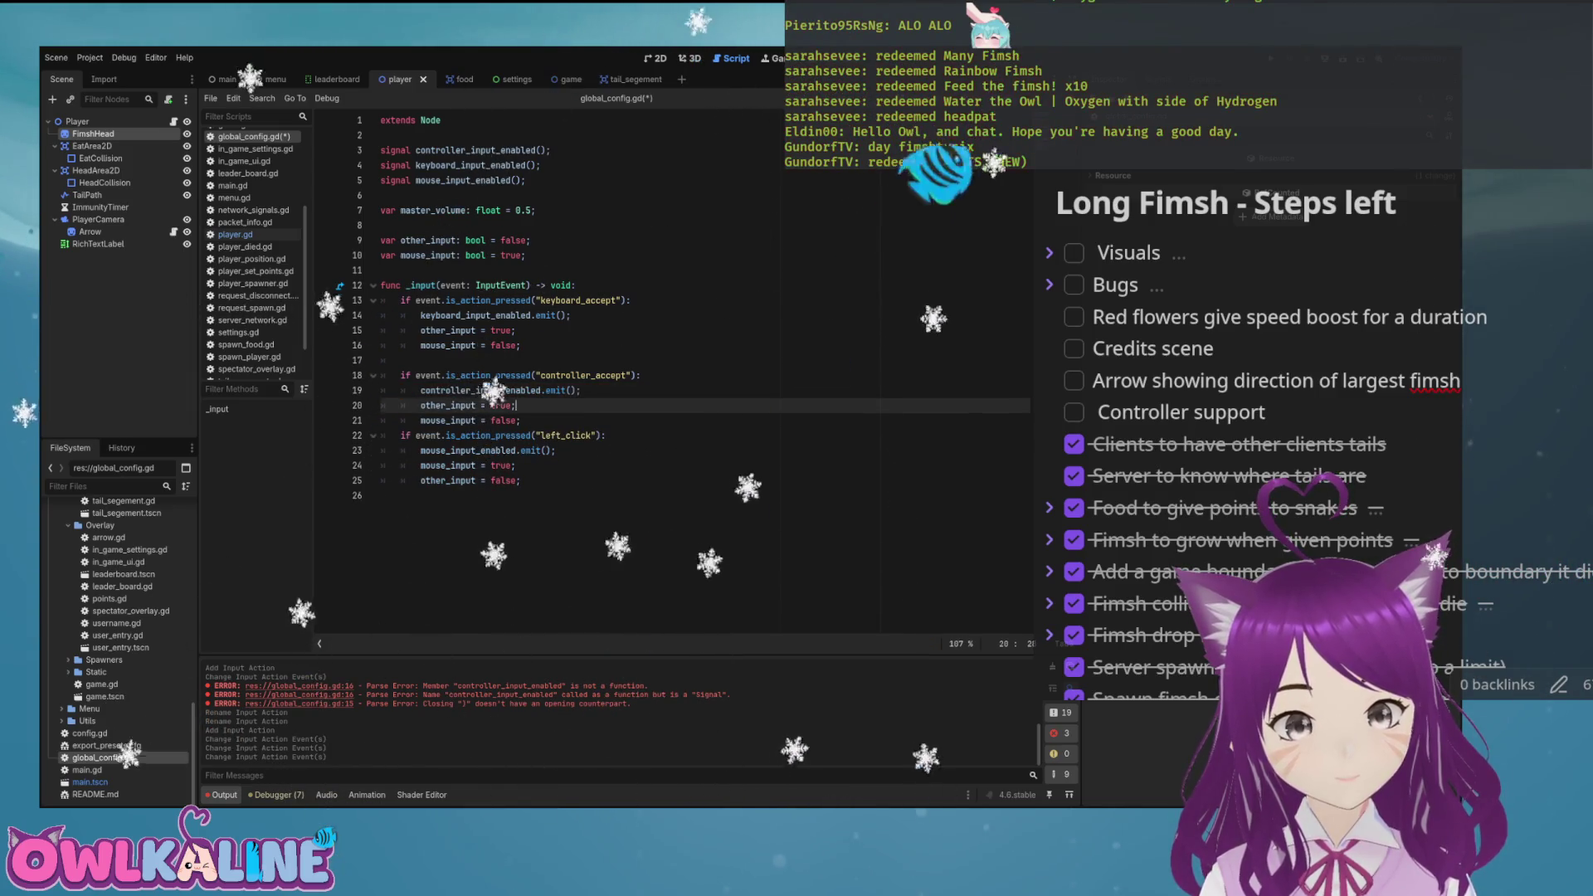
pyautogui.press('Down')
pyautogui.press('Return')
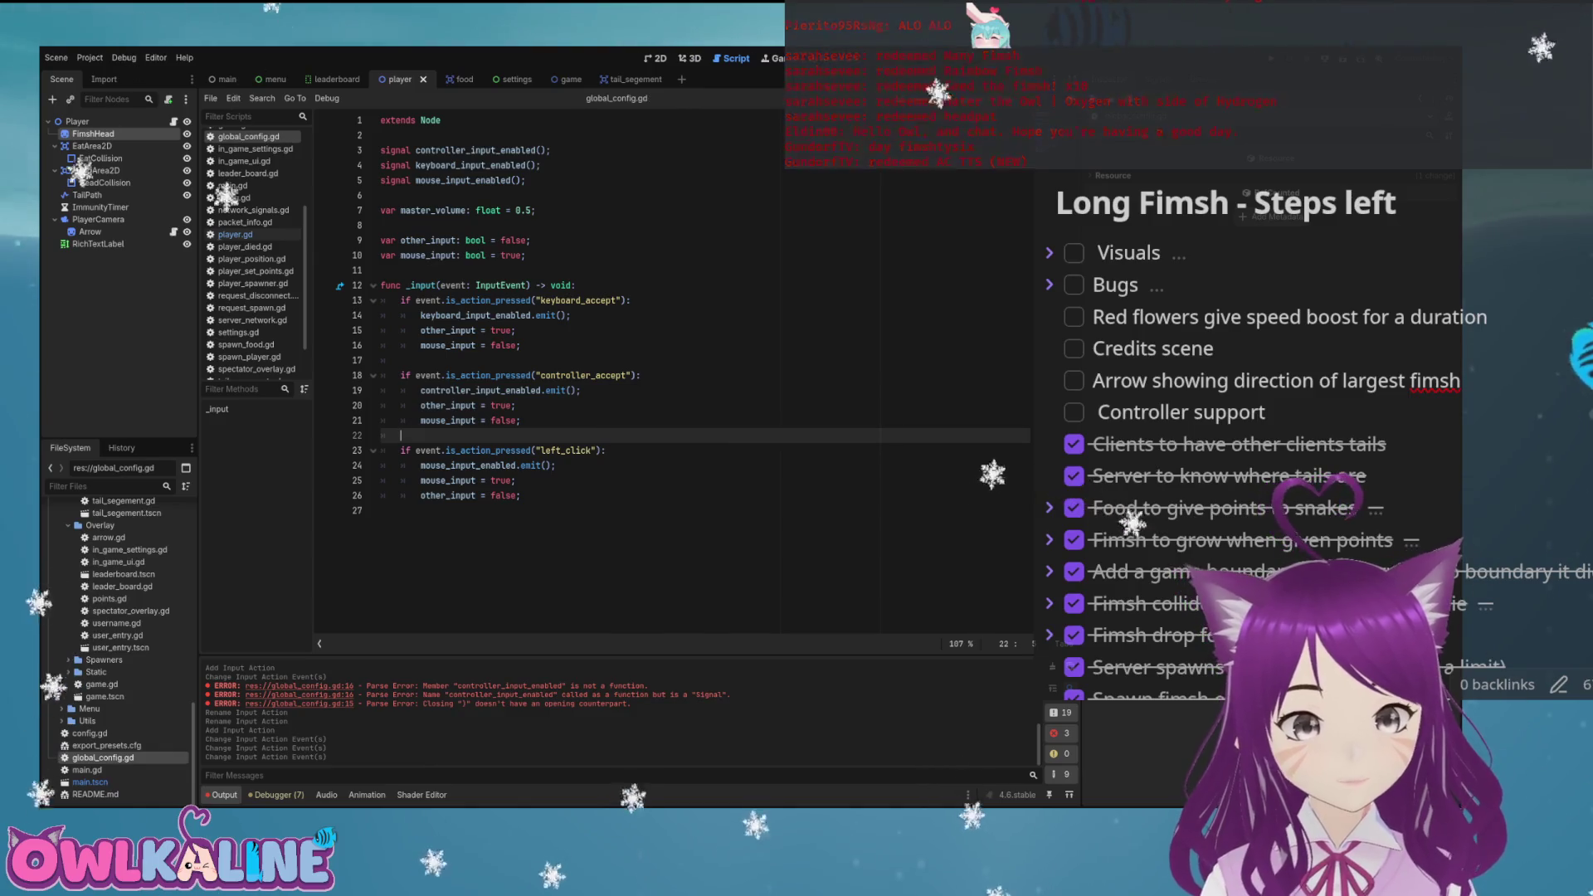
# - Change the mouse block's action from left_click to mouse_accept
pyautogui.moveTo(564, 451); pyautogui.dragTo(541, 451)
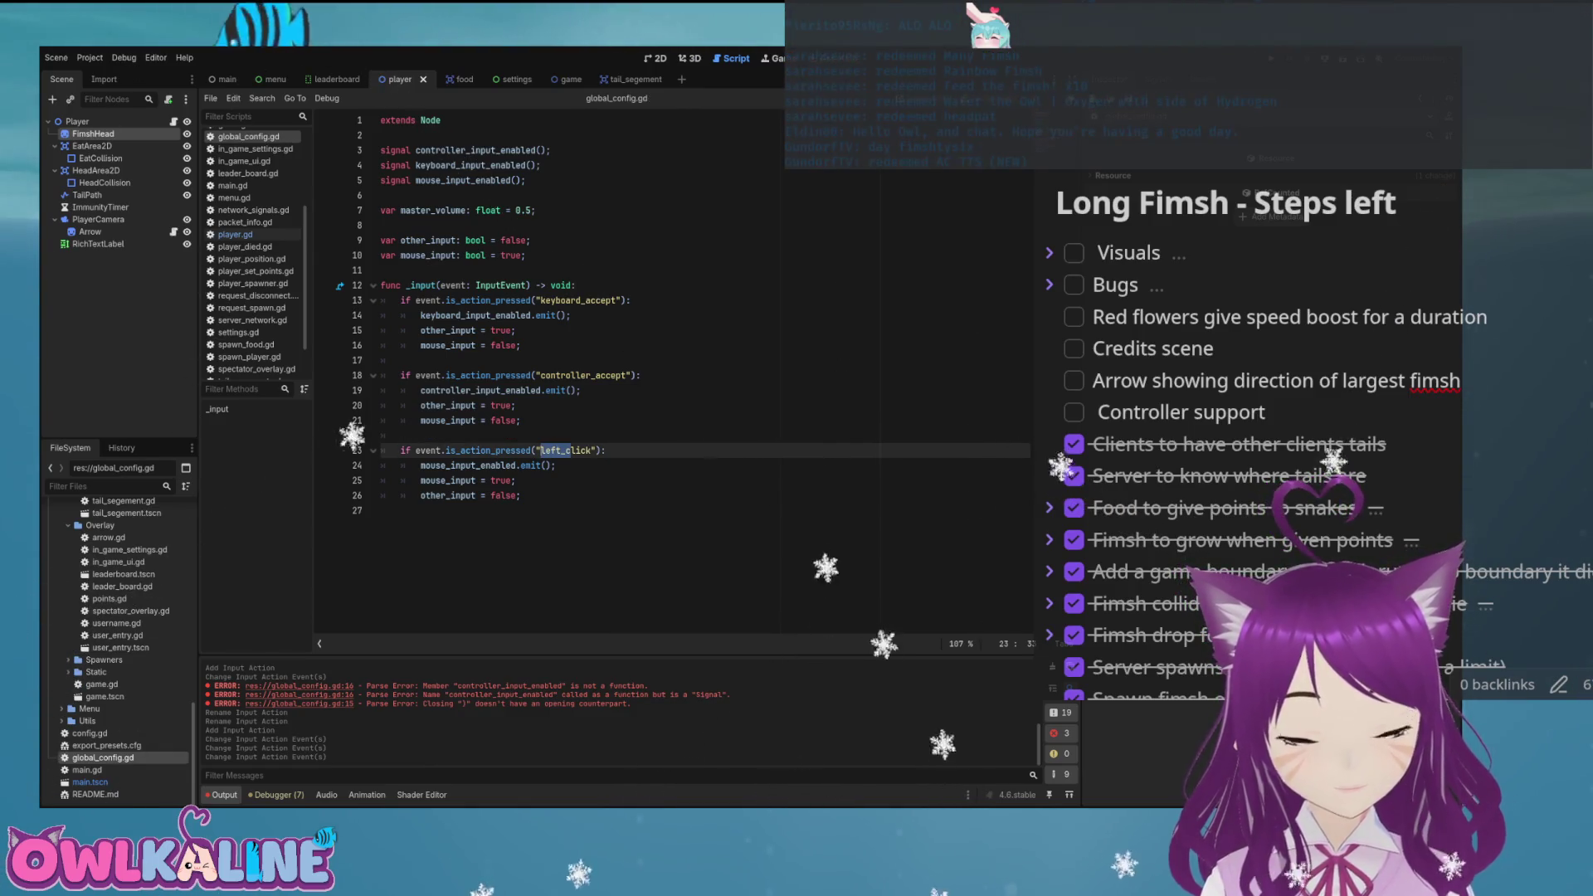
pyautogui.write('mo')
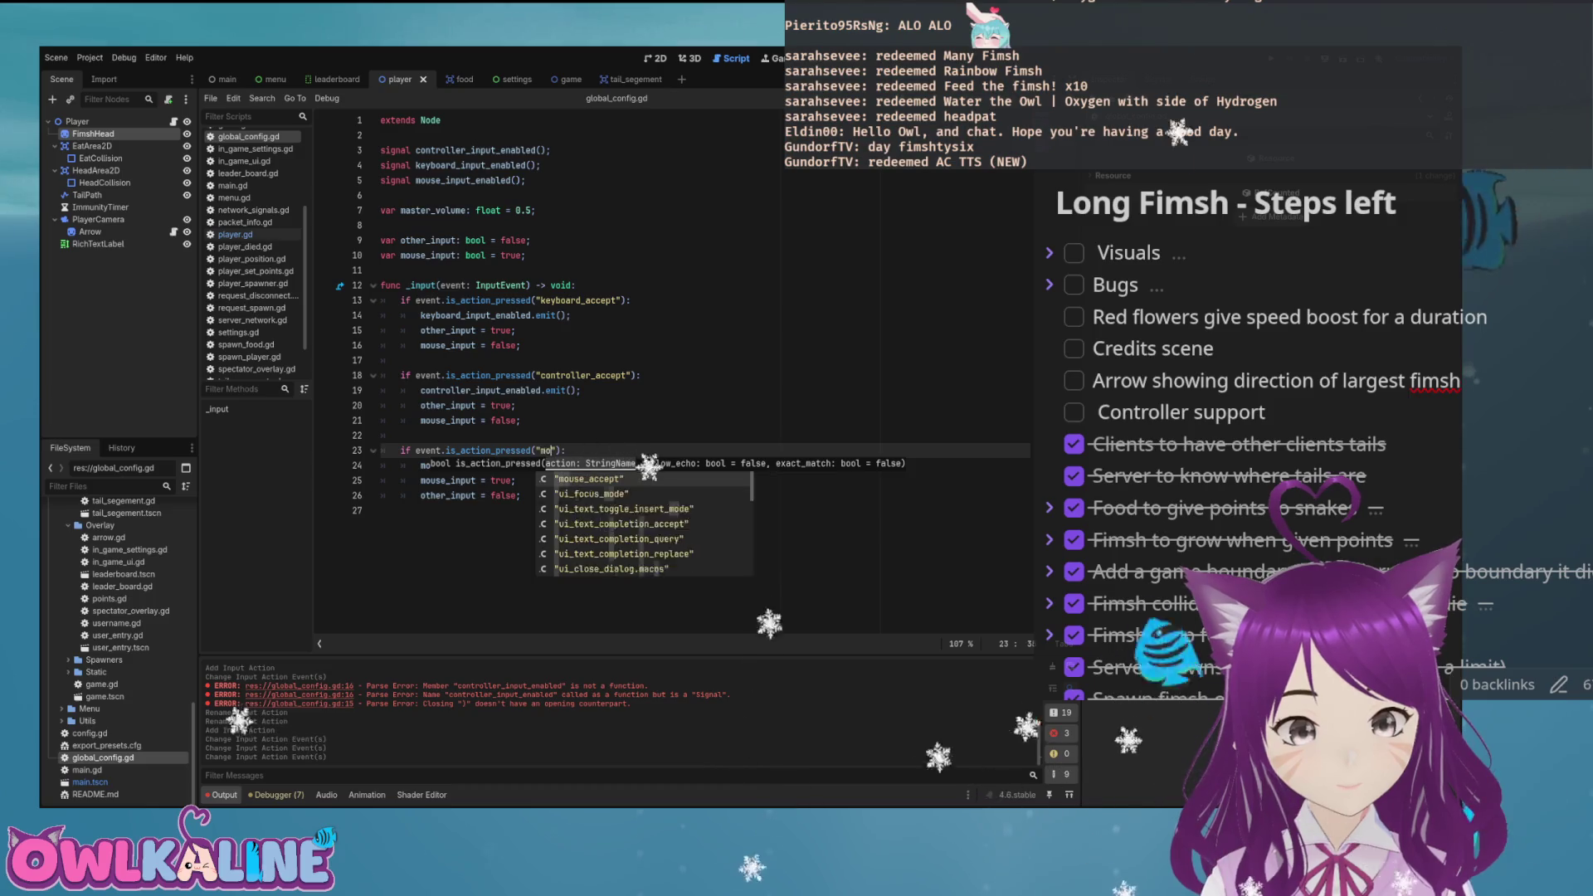
pyautogui.write('use_accept')
pyautogui.click(401, 435)
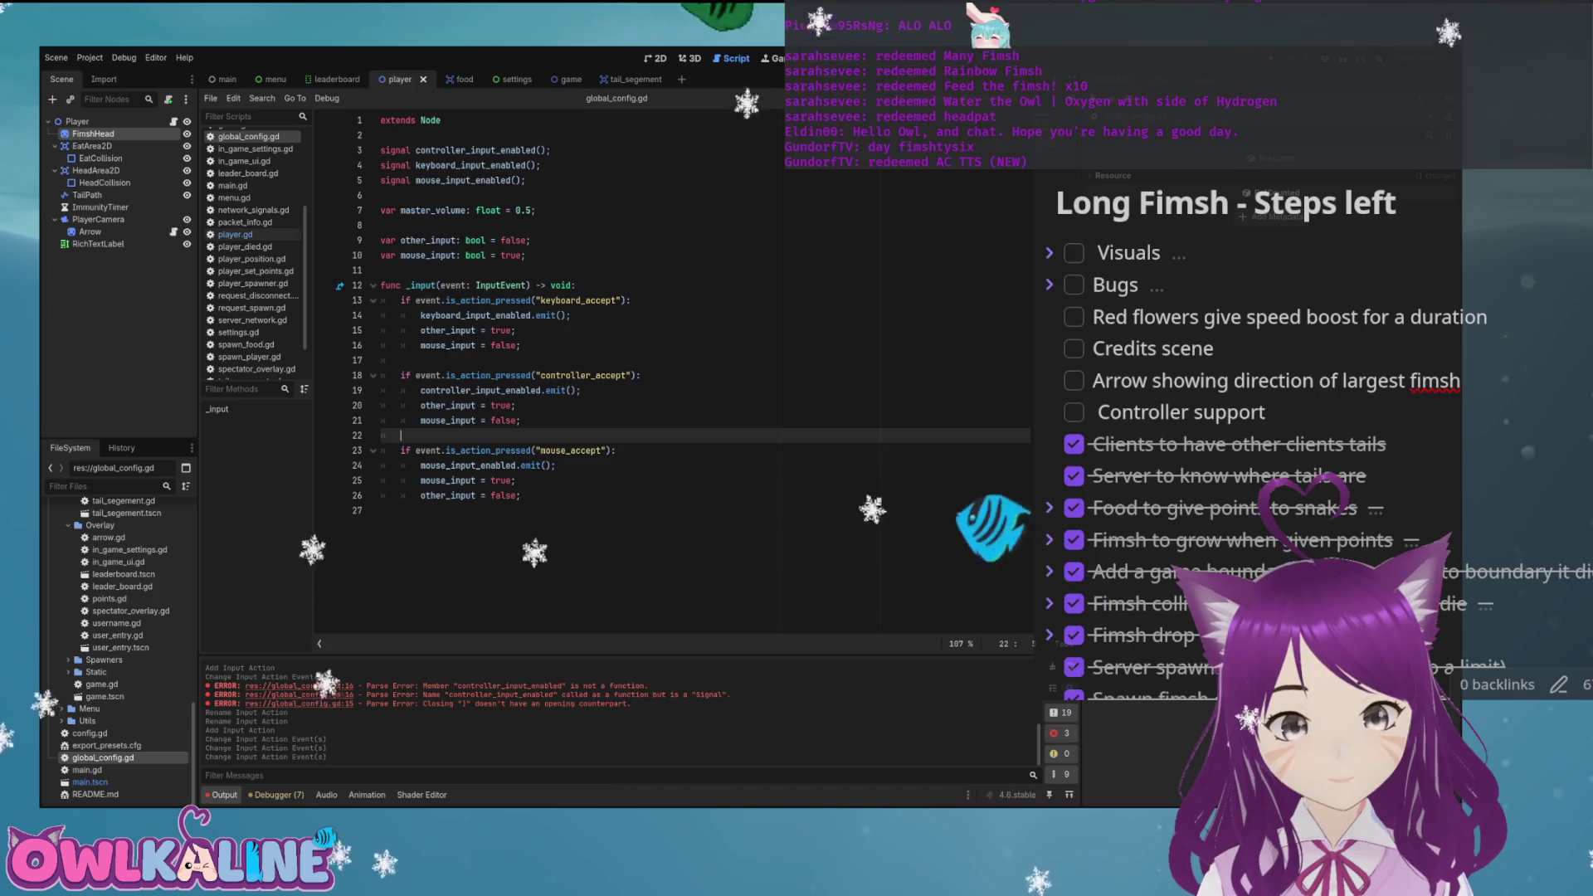
# - Review the mouse_input assignments and declaration, then switch to the game scene
pyautogui.doubleClick(448, 420)
pyautogui.click(476, 330)
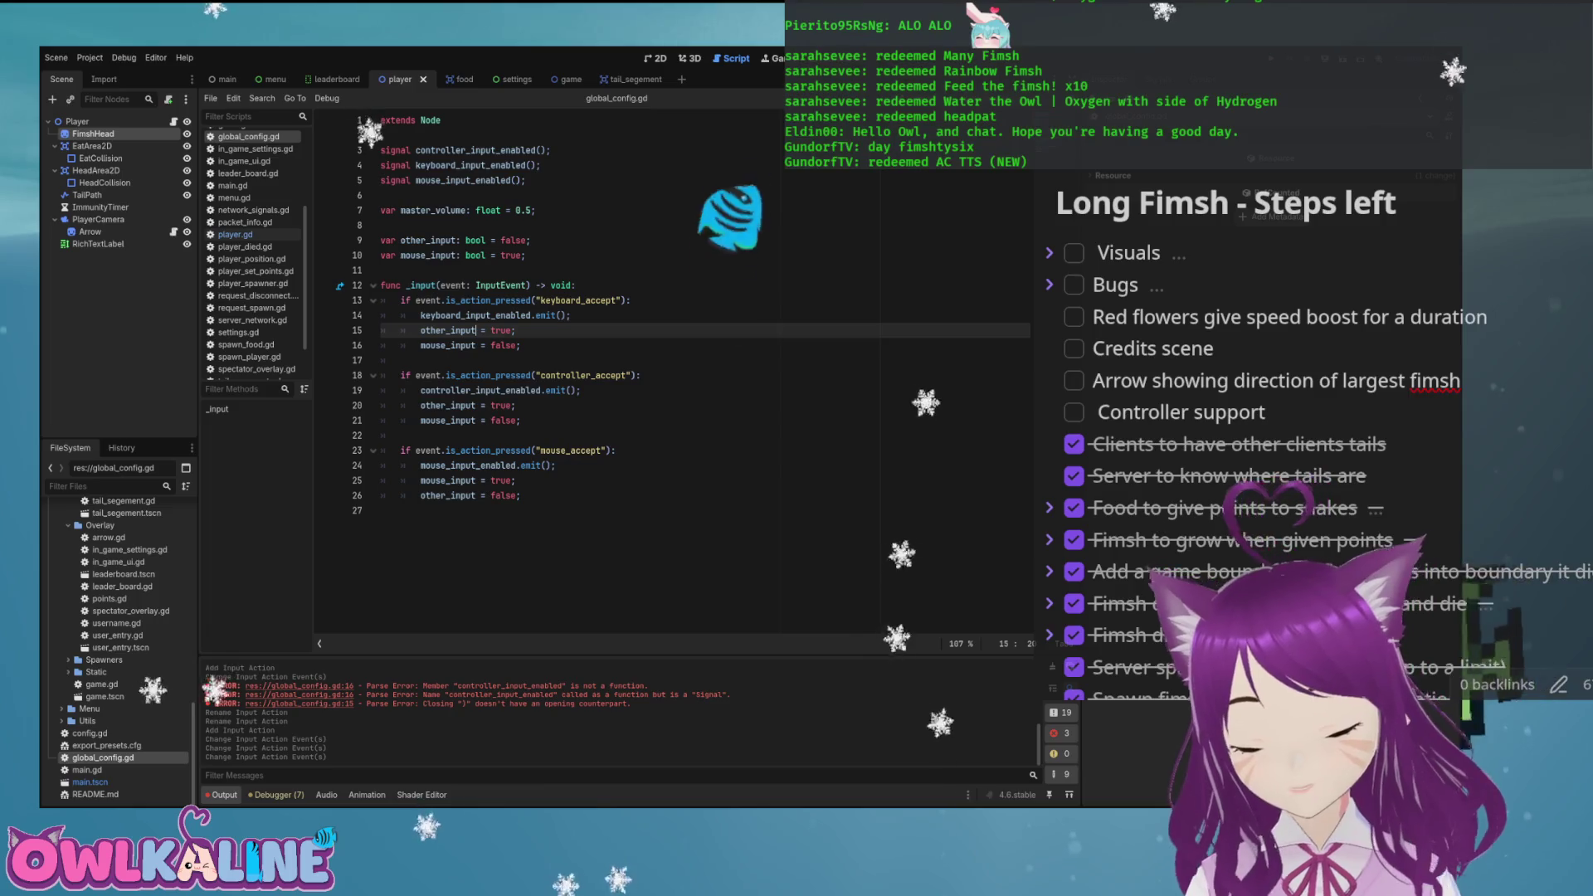
pyautogui.click(528, 255)
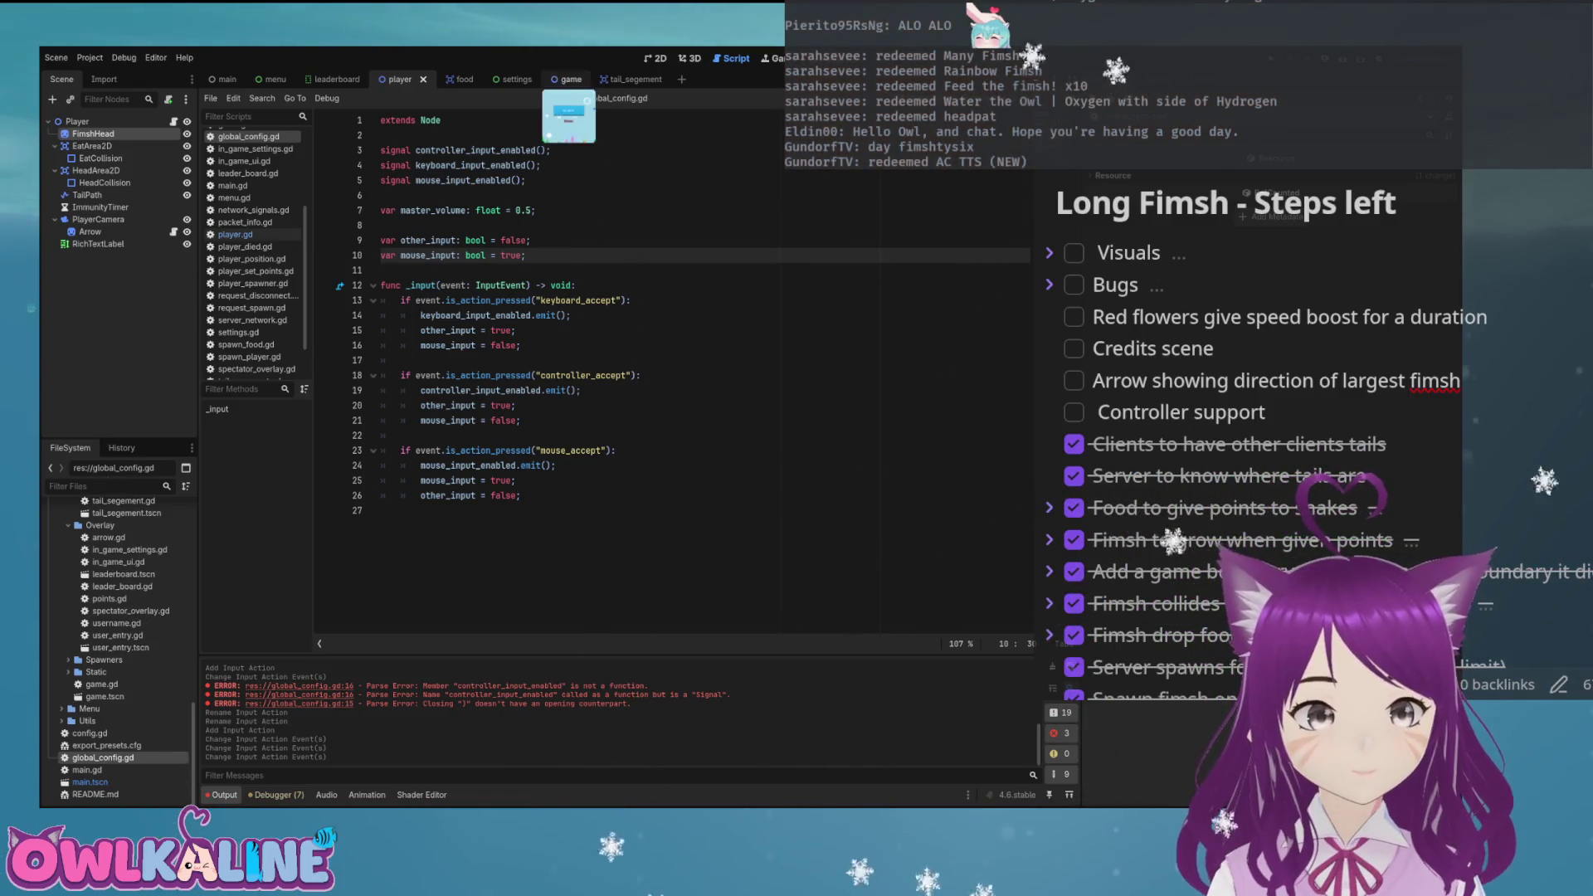
pyautogui.click(571, 79)
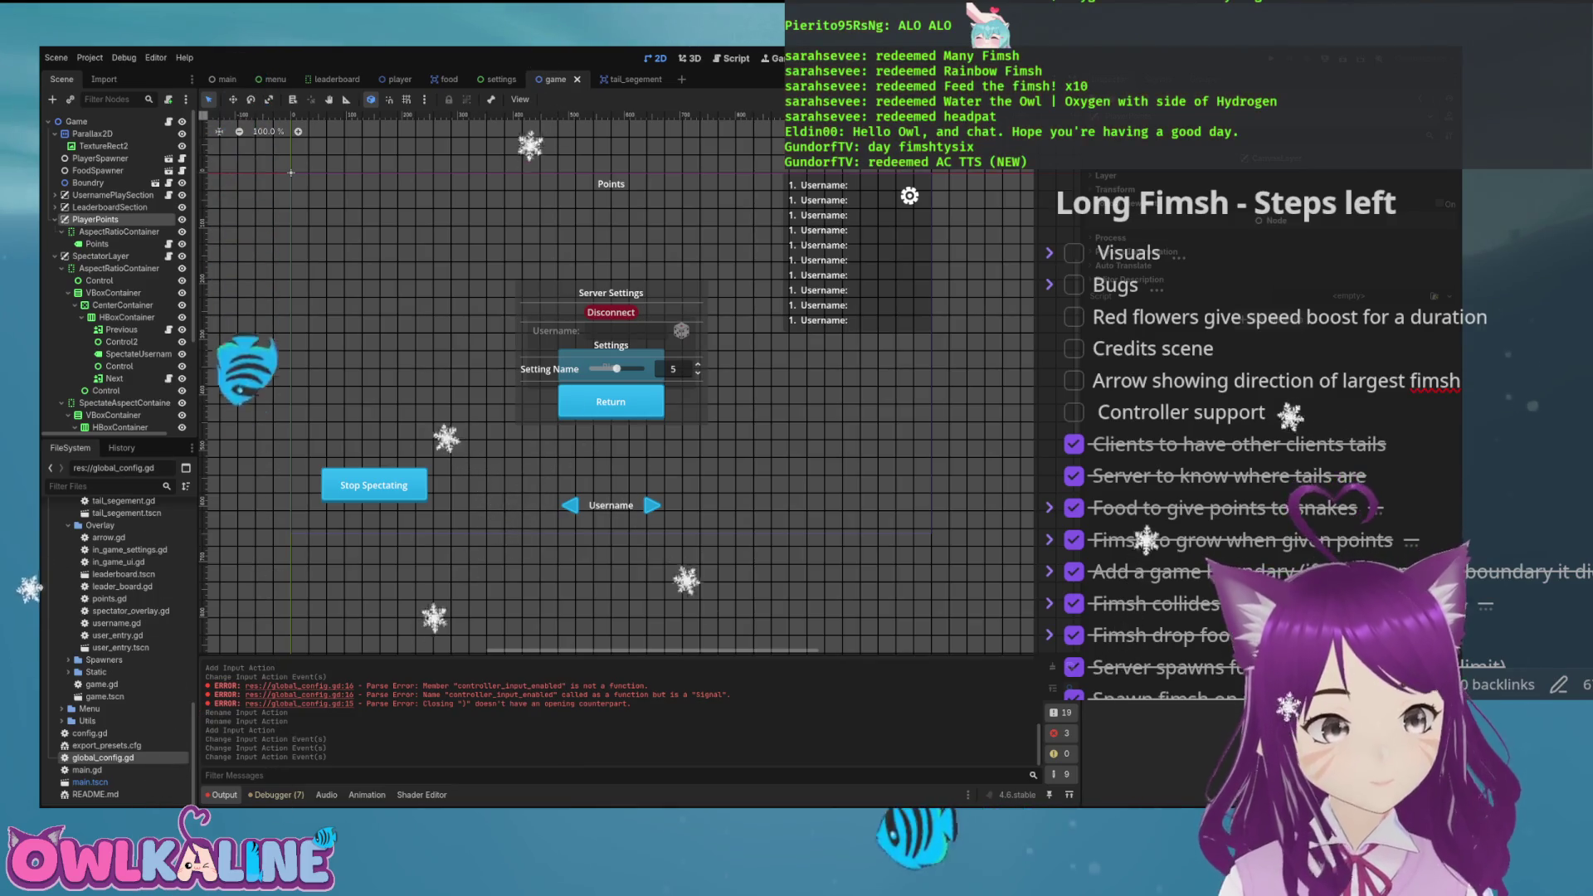
# - Move Points into the VBoxContainer under PlayerPoints and add a new Control node
pyautogui.click(119, 232)
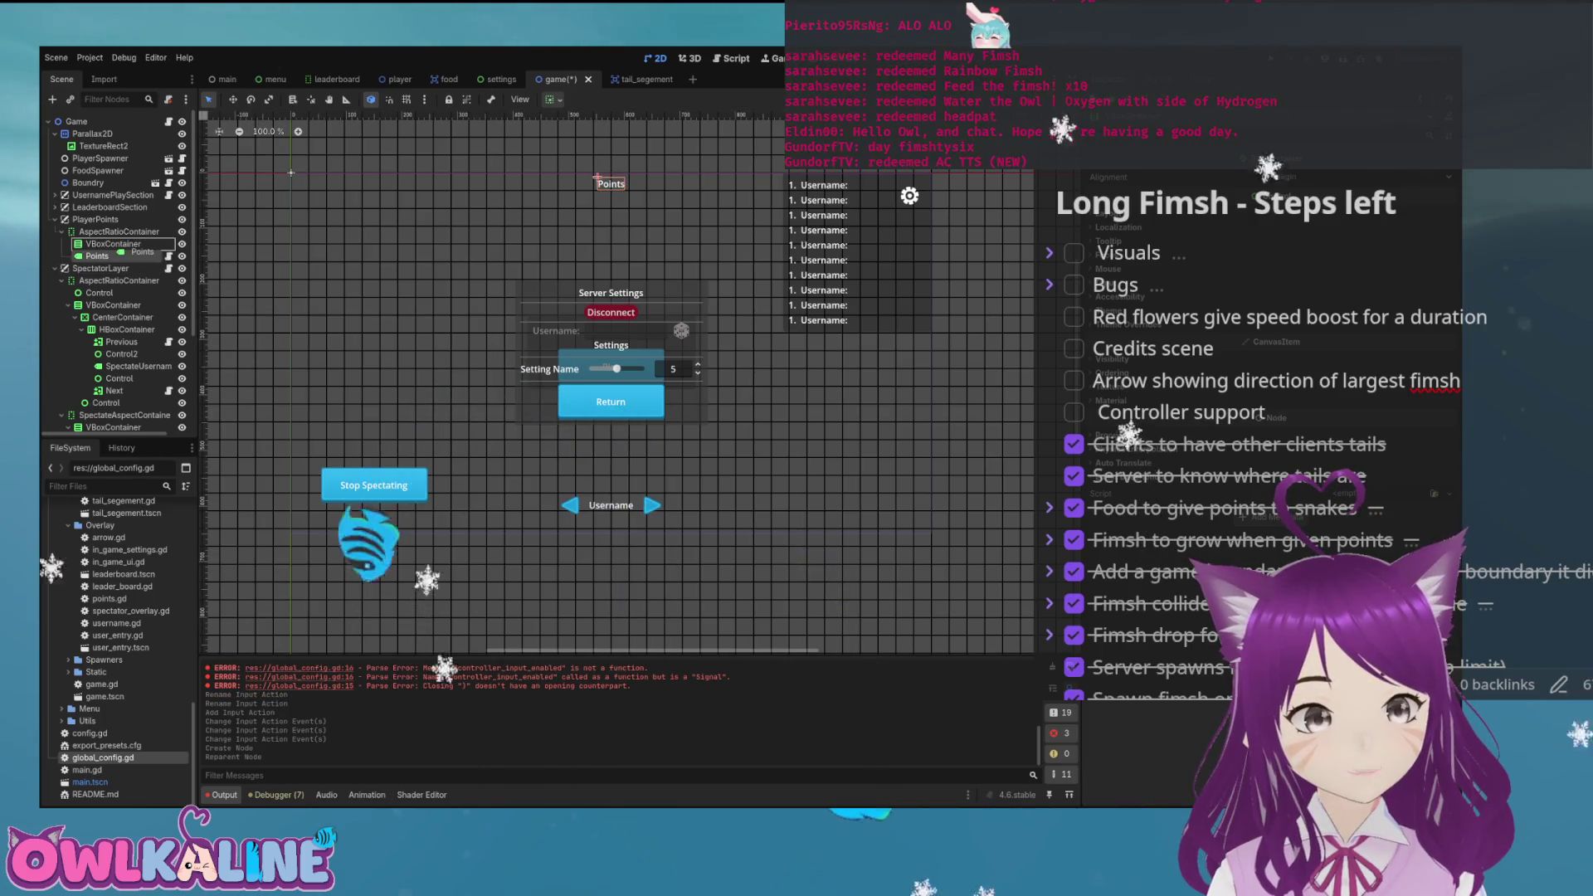
pyautogui.moveTo(116, 247); pyautogui.dragTo(116, 246)
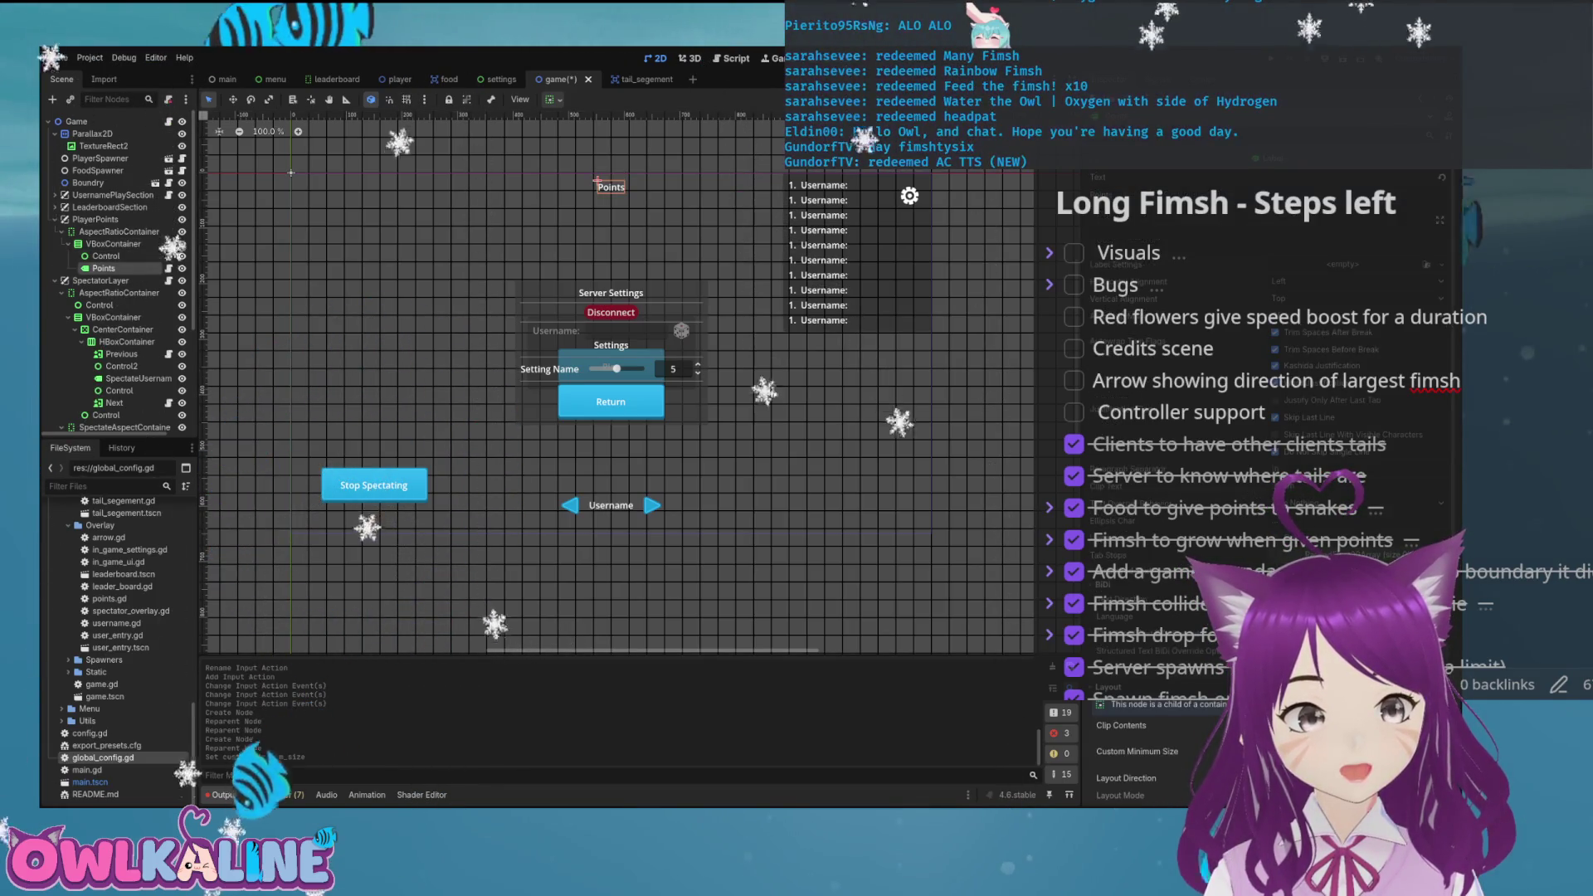
pyautogui.hotkey('ctrl', 'a')
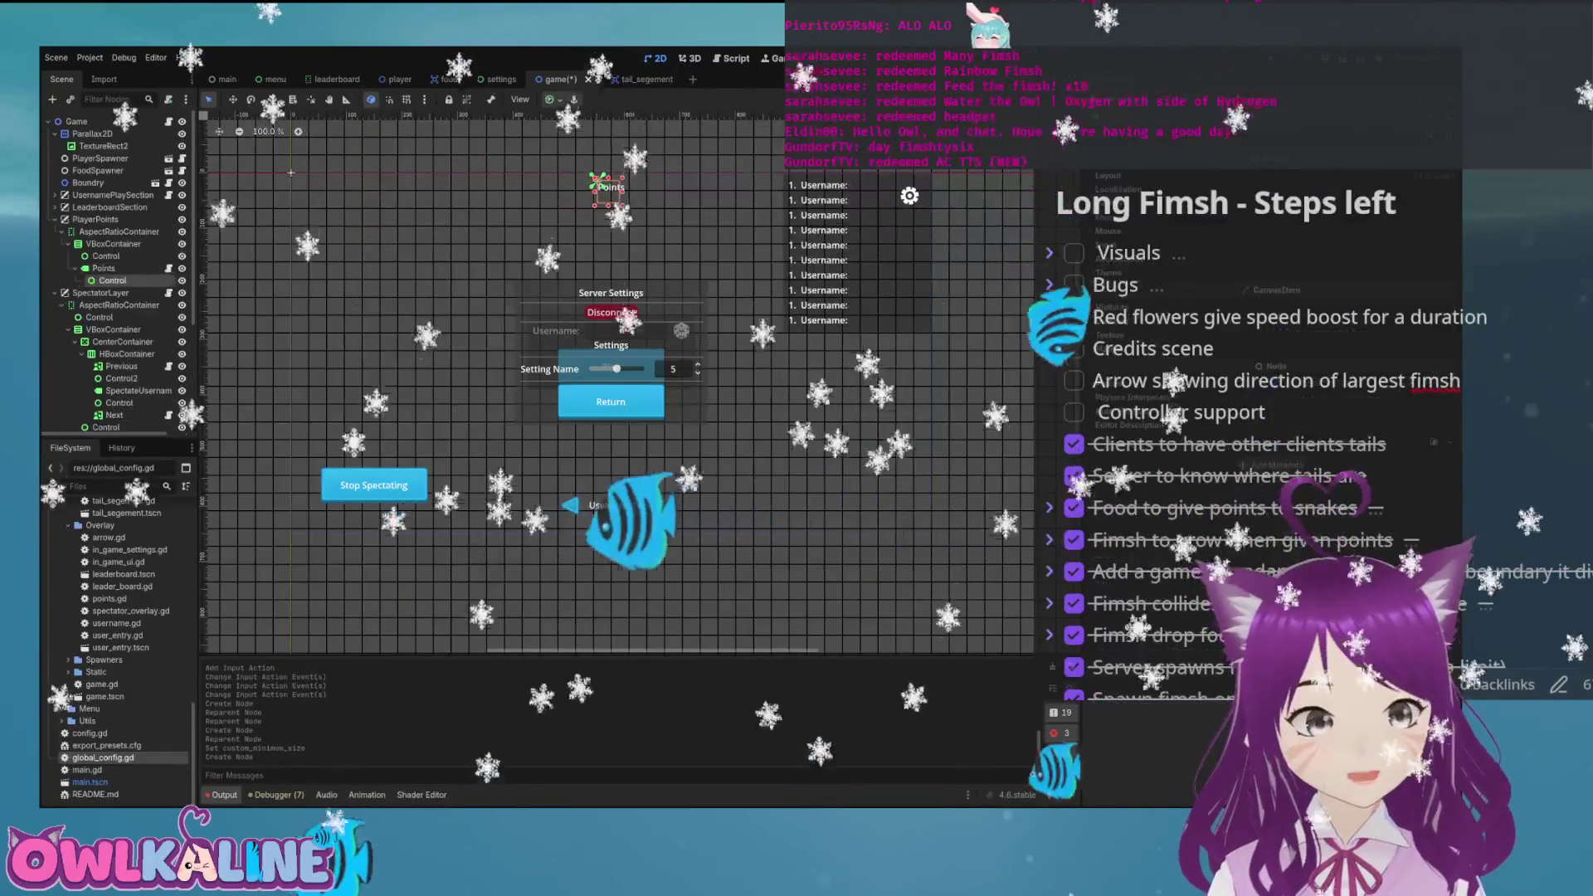
pyautogui.press('Return')
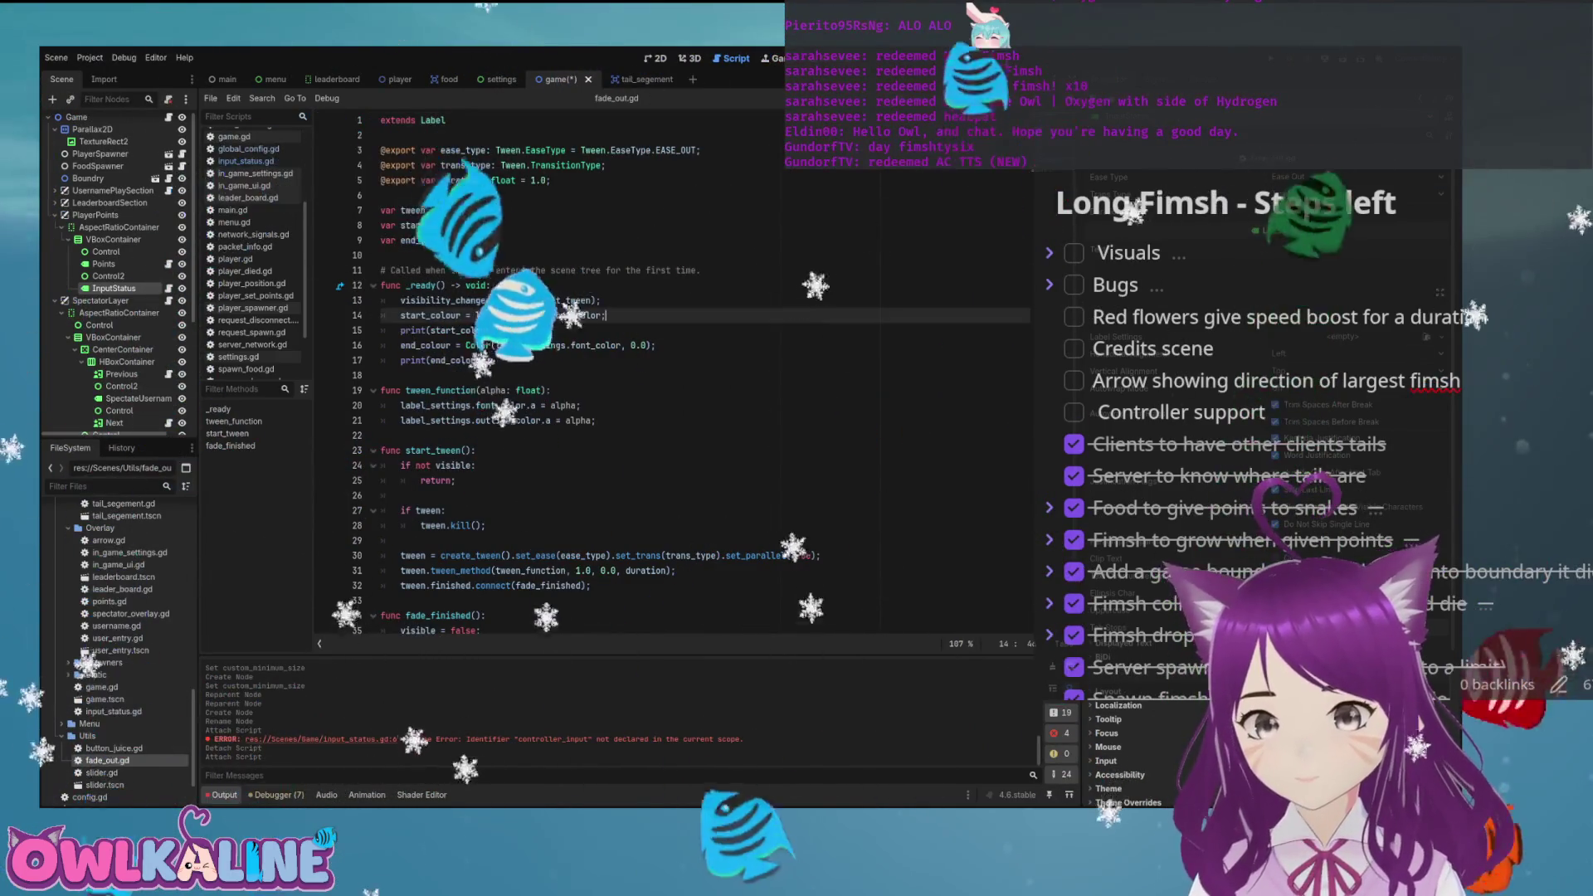
# - Delete the start_colour and end_colour debug print lines from fade_out.gd and save
pyautogui.click(607, 316)
pyautogui.hotkey('ctrl', 's')
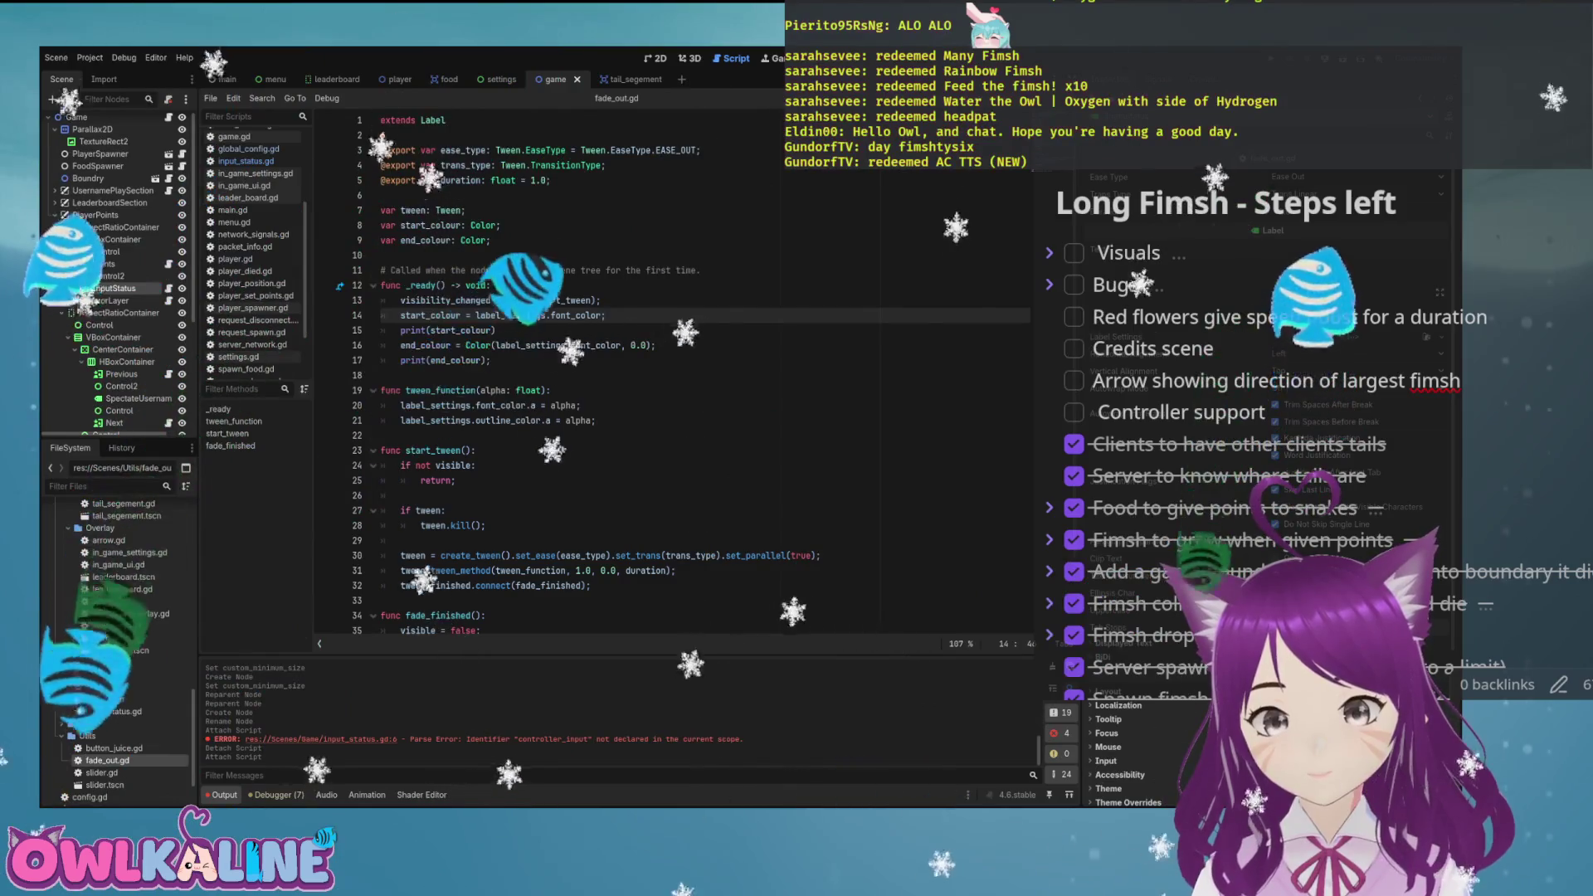
pyautogui.press('Down')
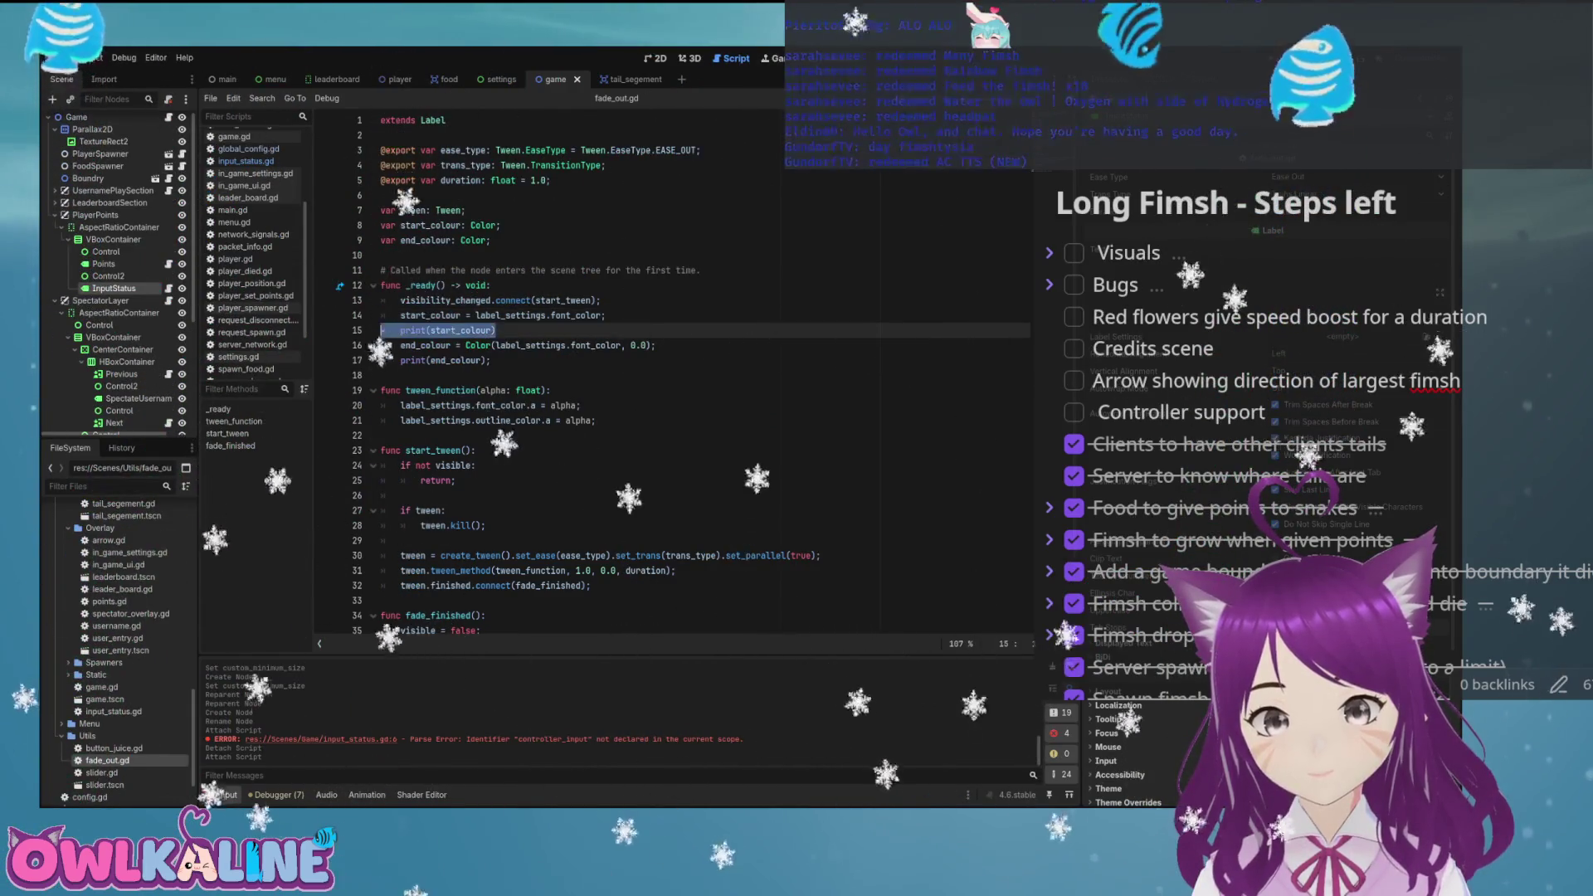
pyautogui.hotkey('ctrl', 'shift', 'k')
pyautogui.press('Down')
pyautogui.hotkey('ctrl', 'shift', 'k')
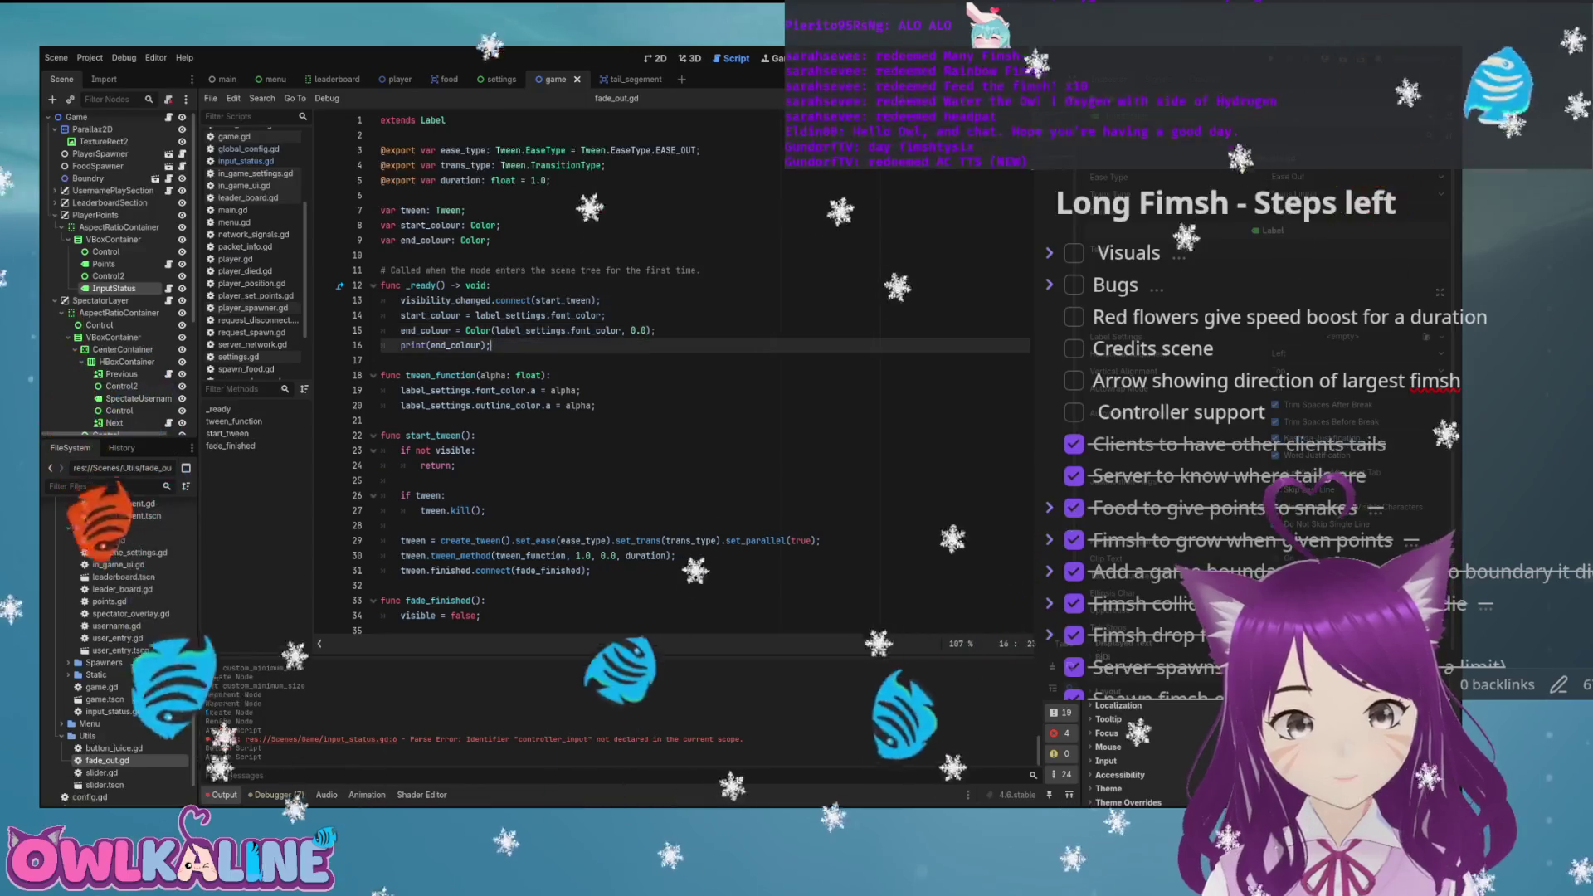
pyautogui.hotkey('ctrl', 's')
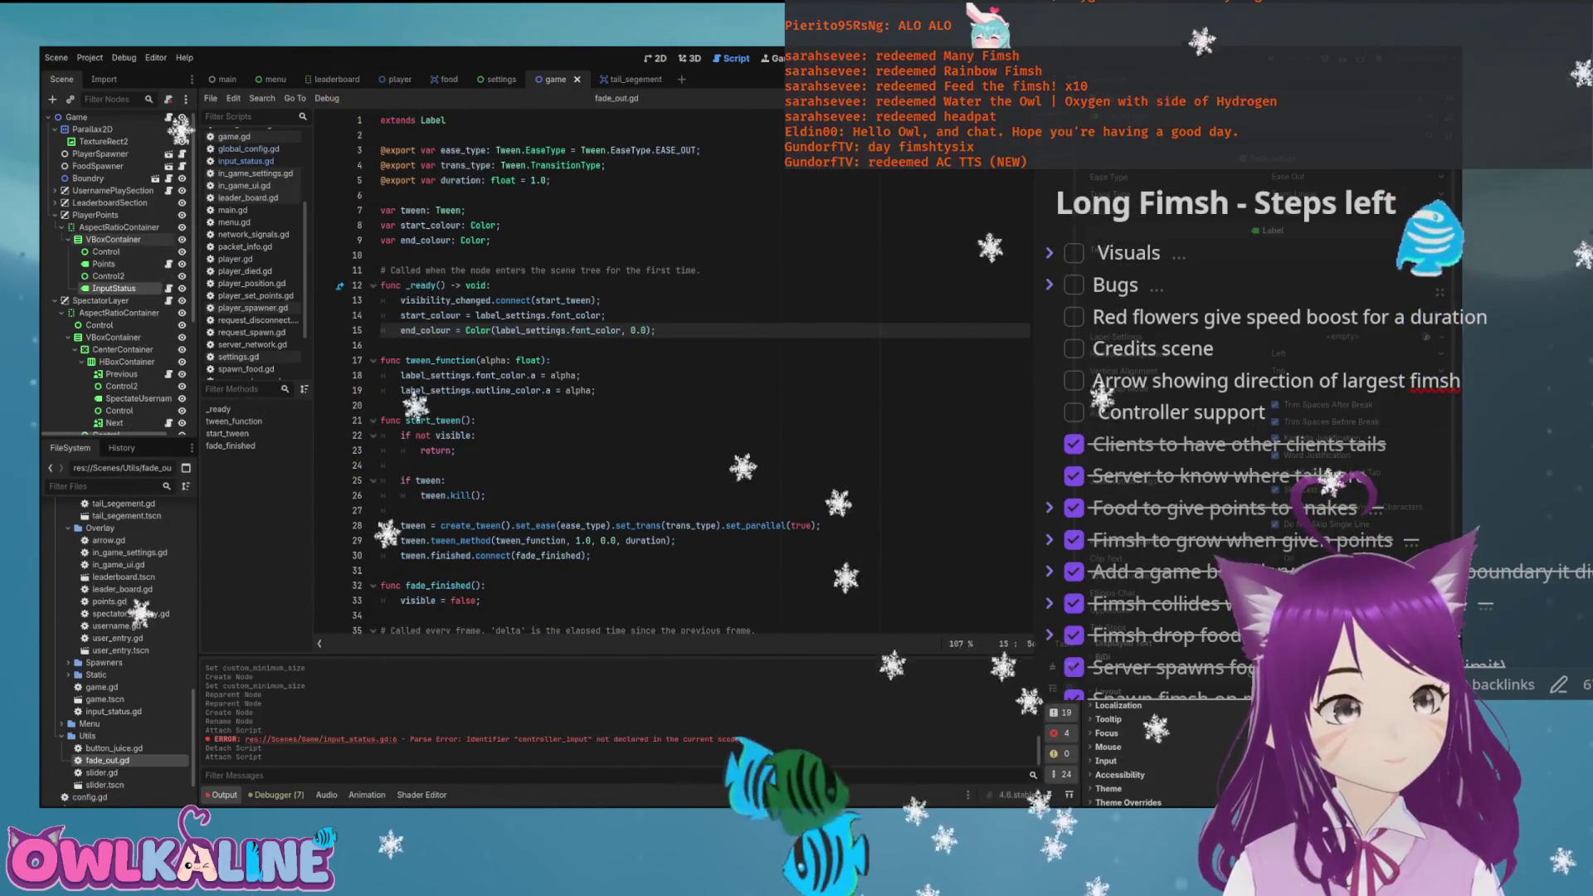
# - Select the VBoxContainer and drag input_status.gd from the FileSystem dock into the scene
pyautogui.click(113, 239)
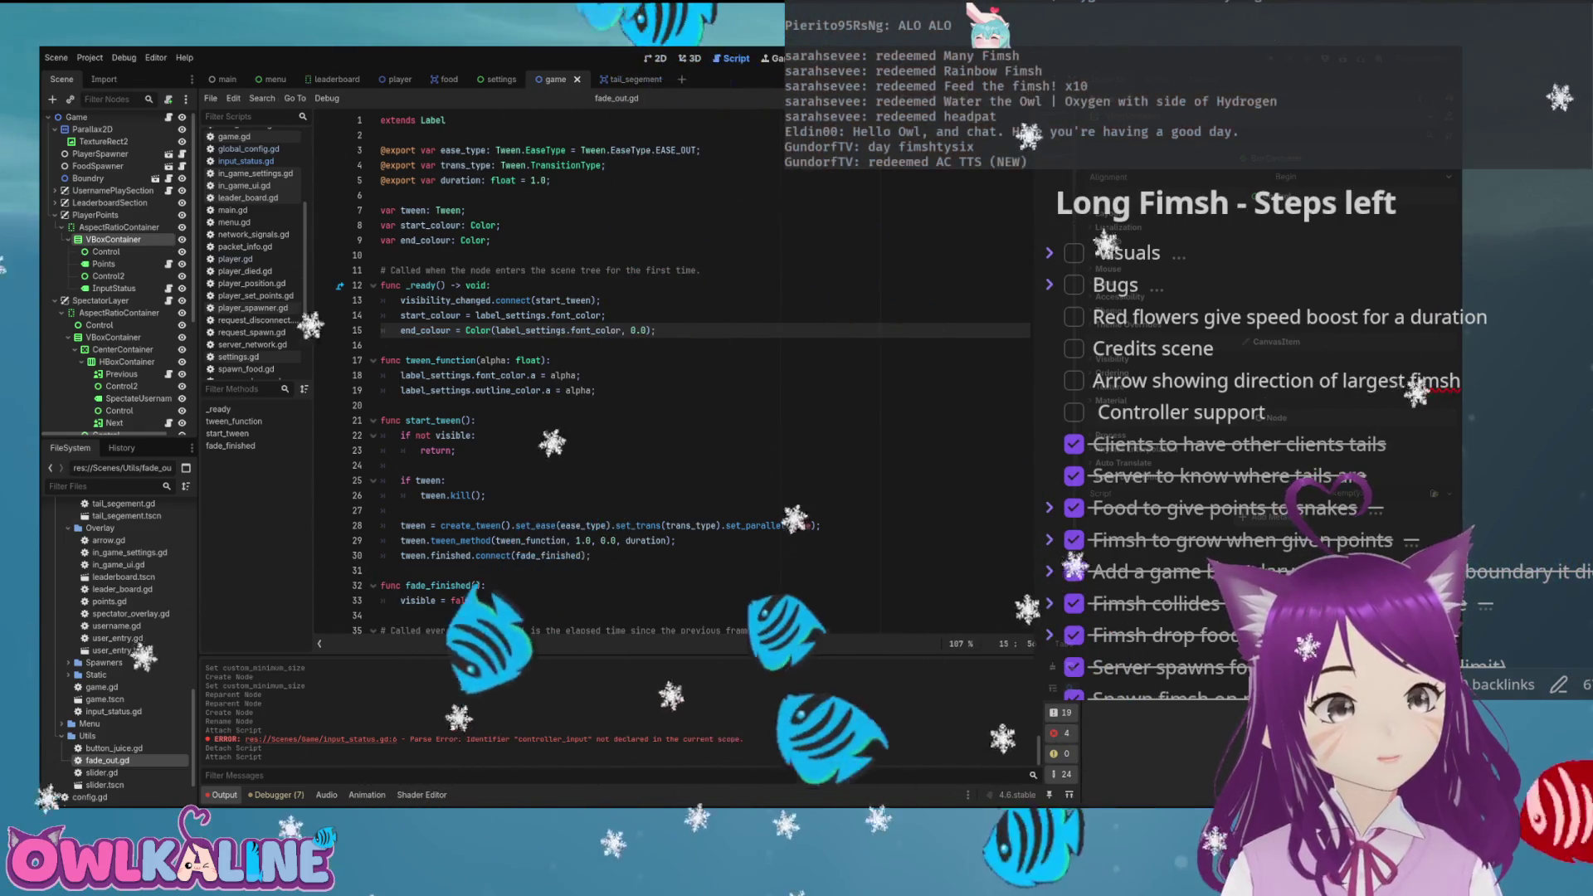
pyautogui.scroll(-3, 117, 648)
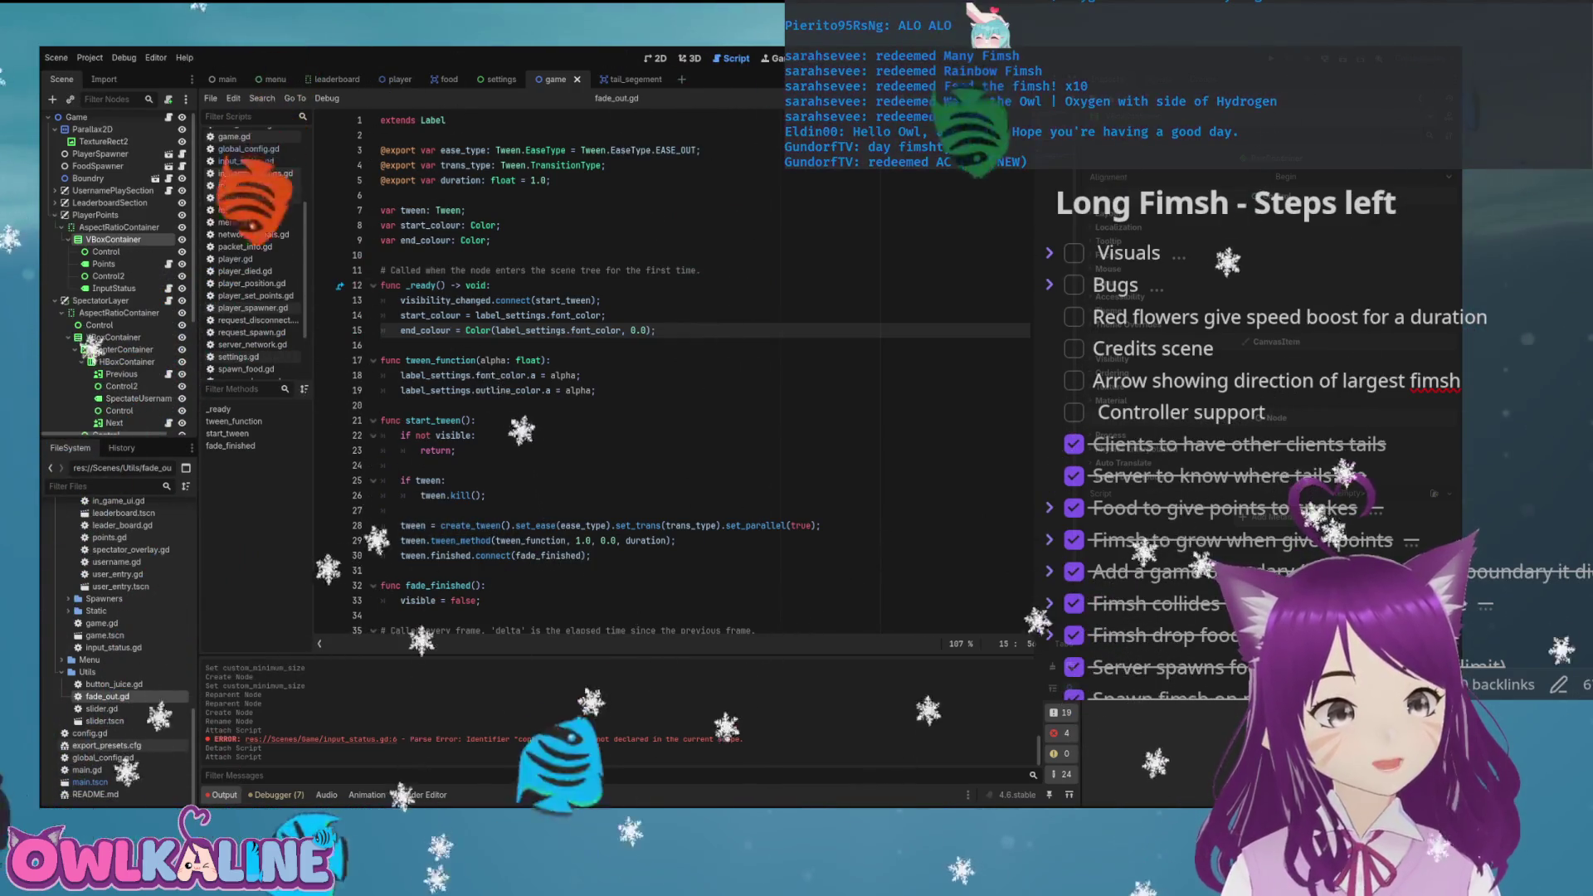
pyautogui.scroll(2, 116, 647)
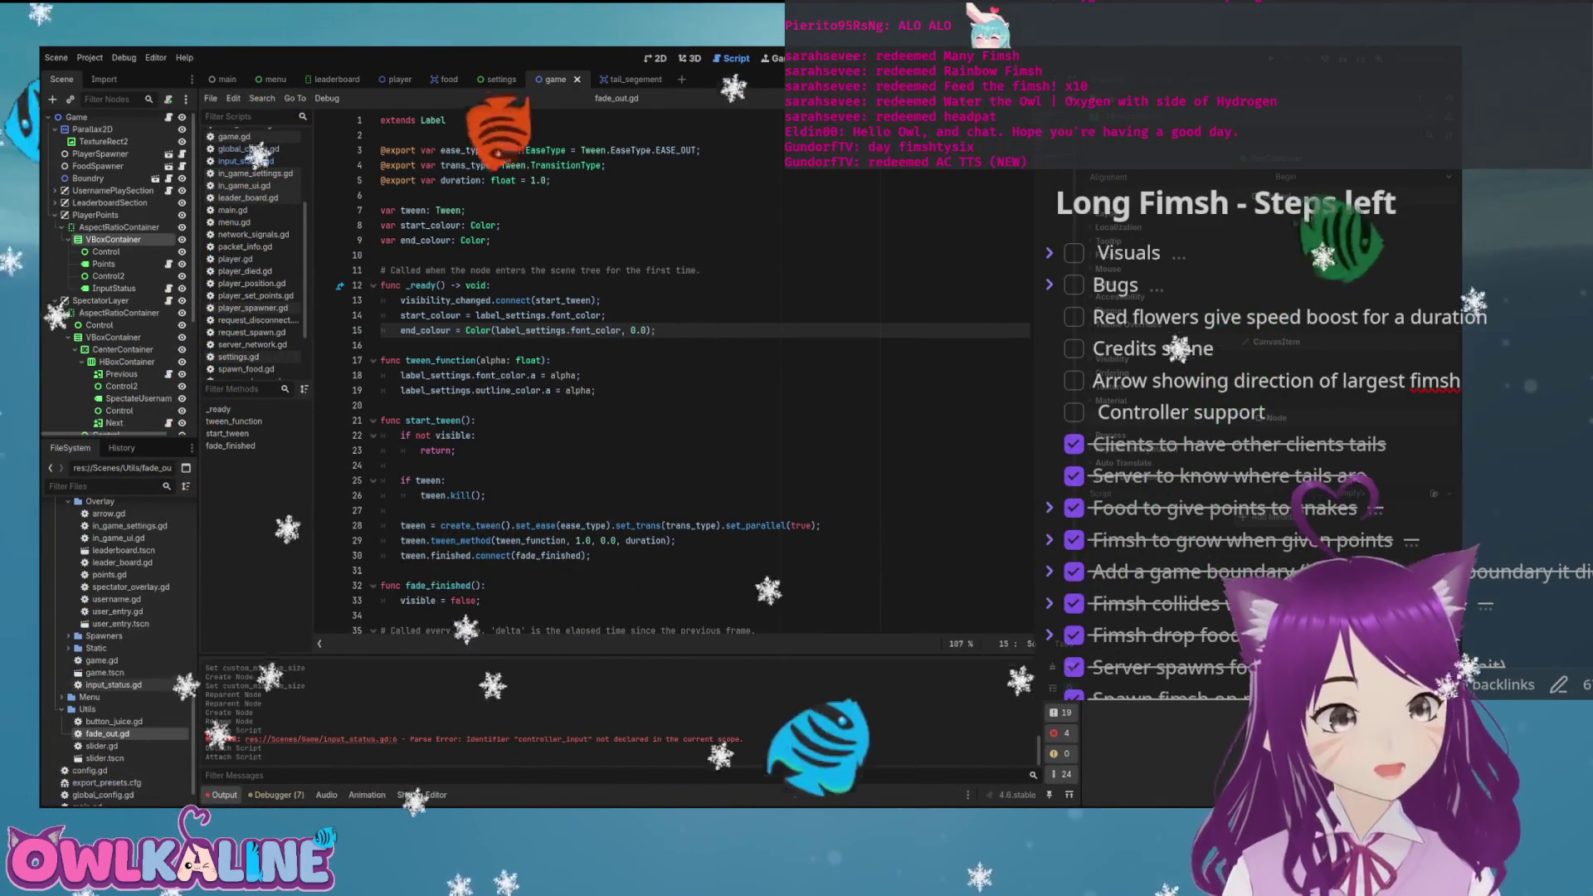
pyautogui.moveTo(107, 696); pyautogui.dragTo(162, 428)
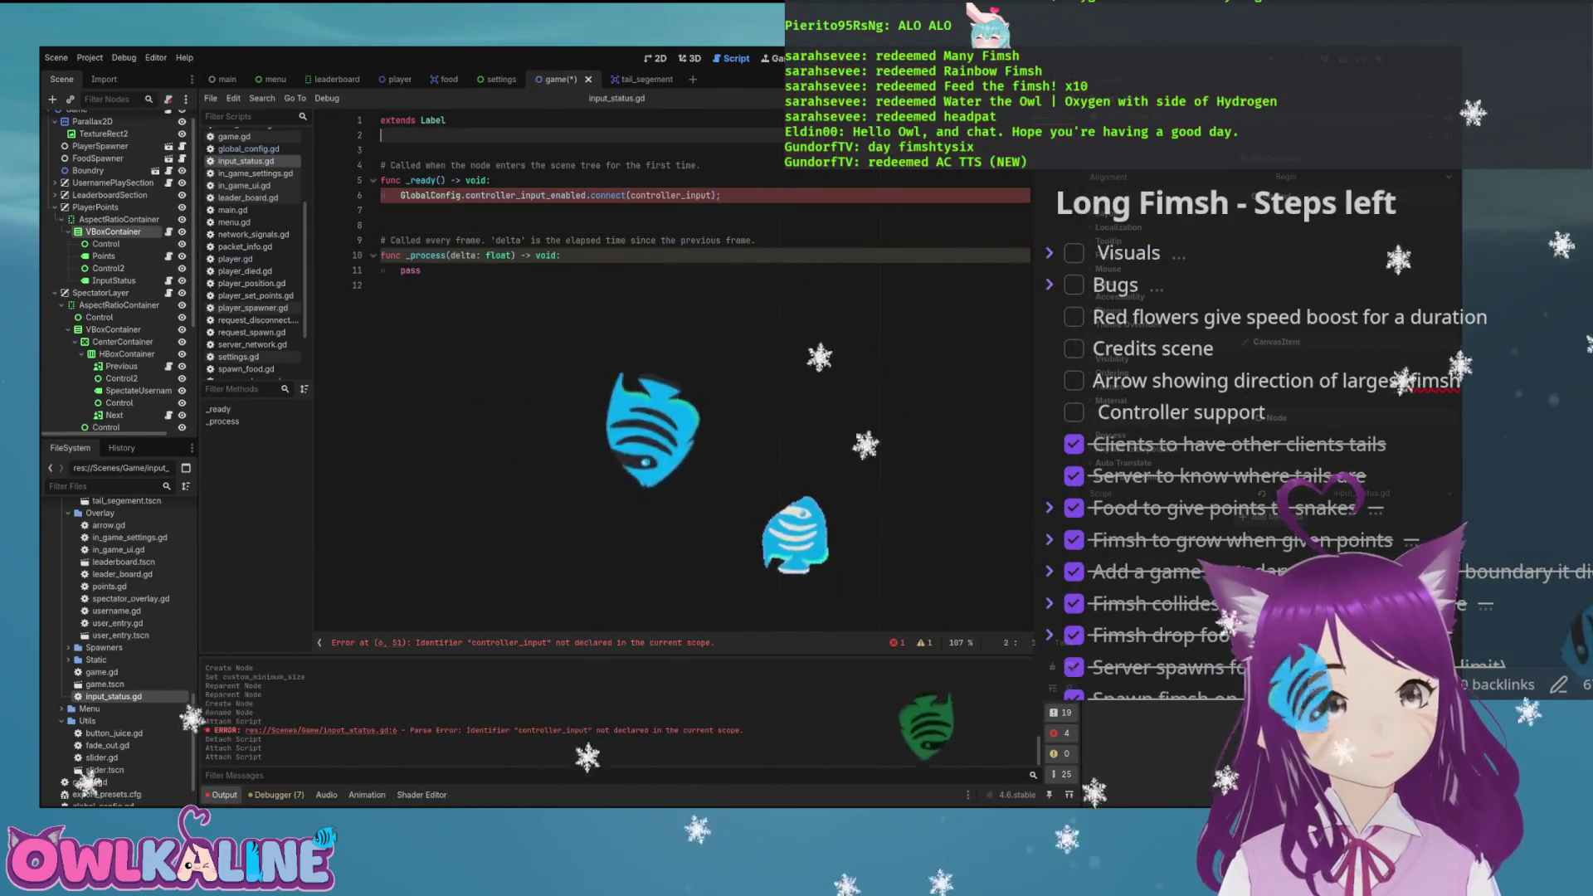
pyautogui.press('Return')
pyautogui.write('@export')
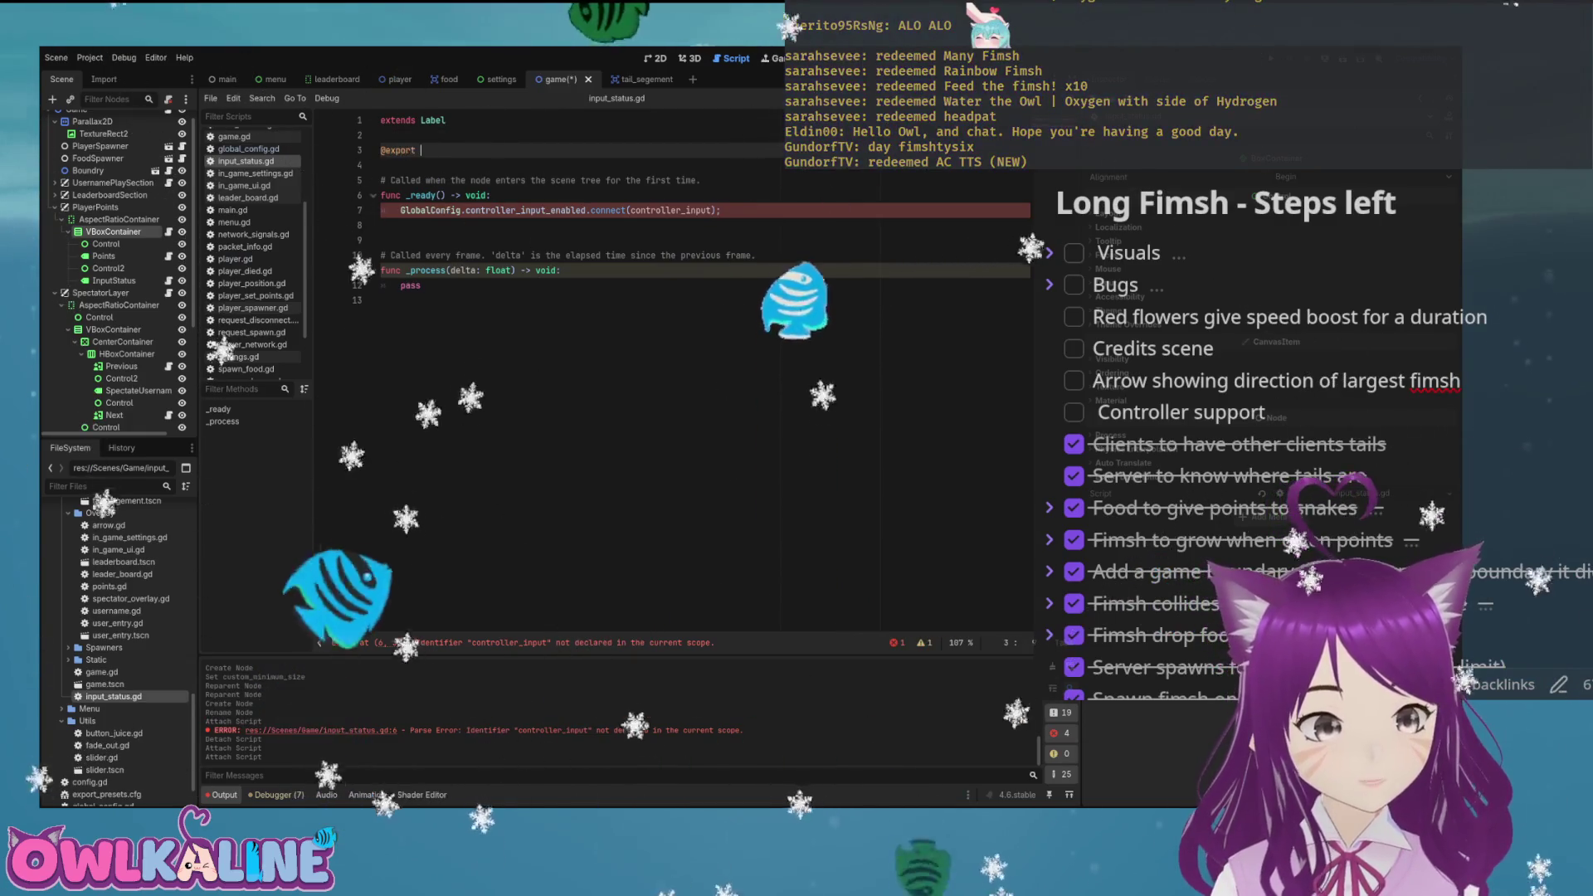
pyautogui.write(' input_statu')
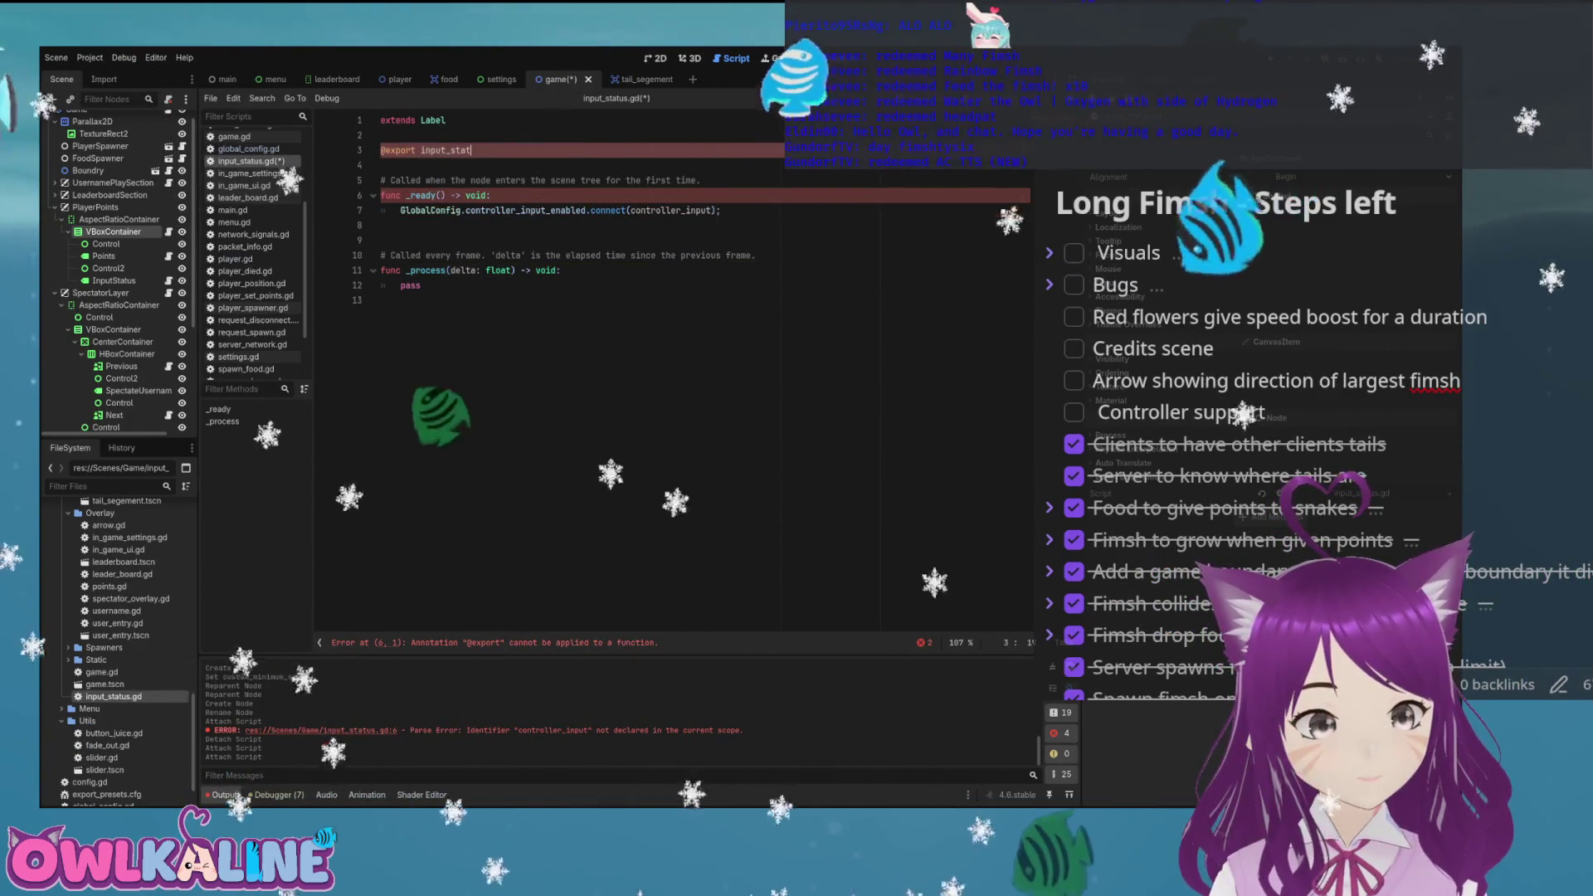
pyautogui.write('s_label: ')
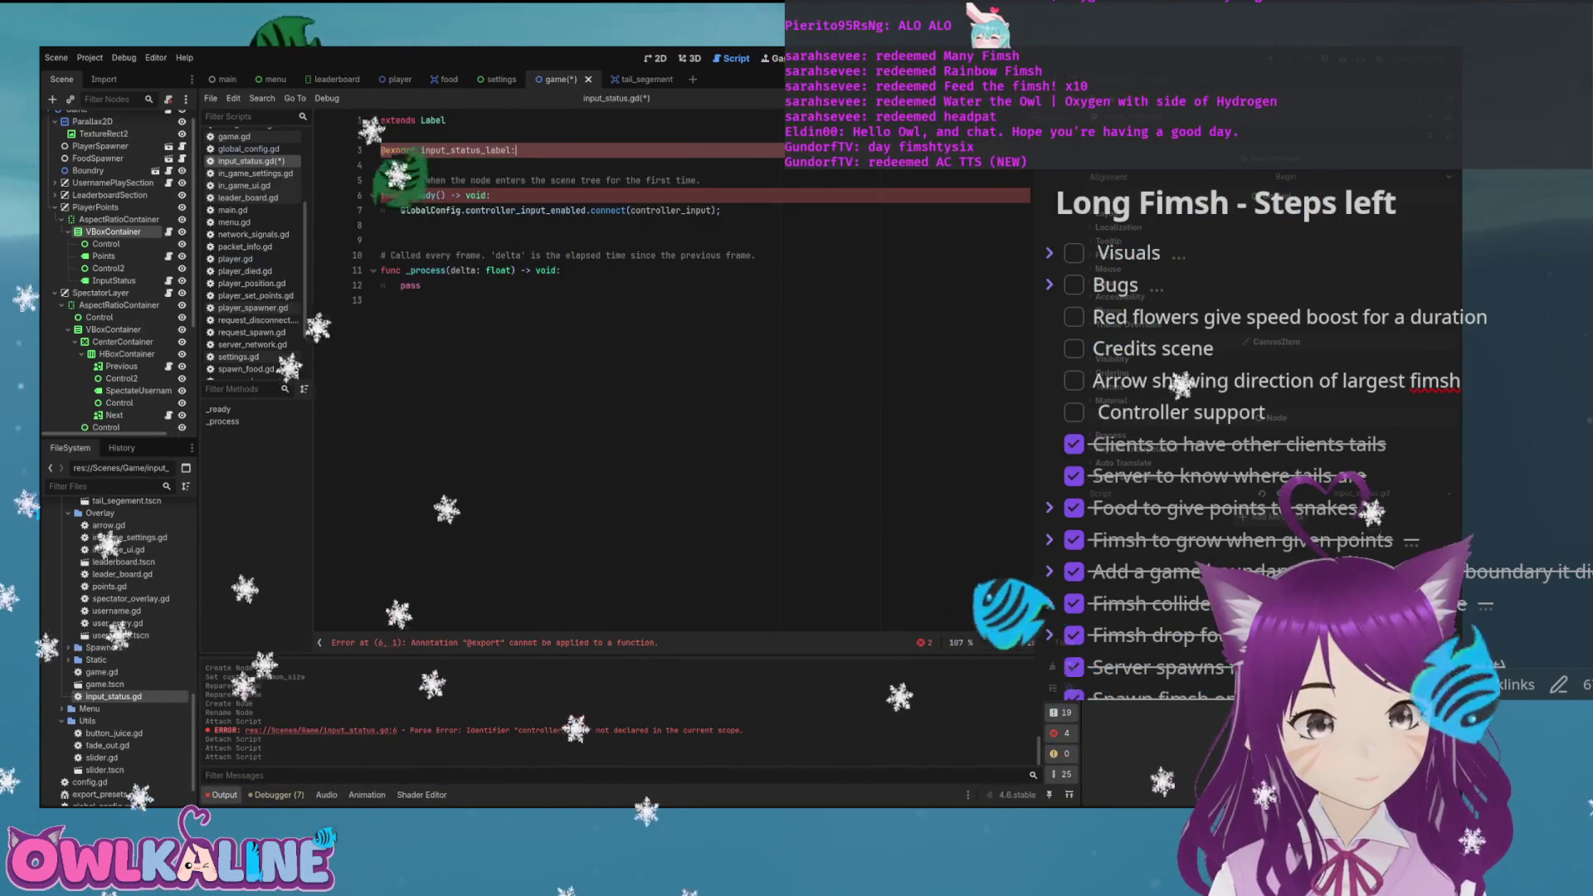
pyautogui.write('Label;')
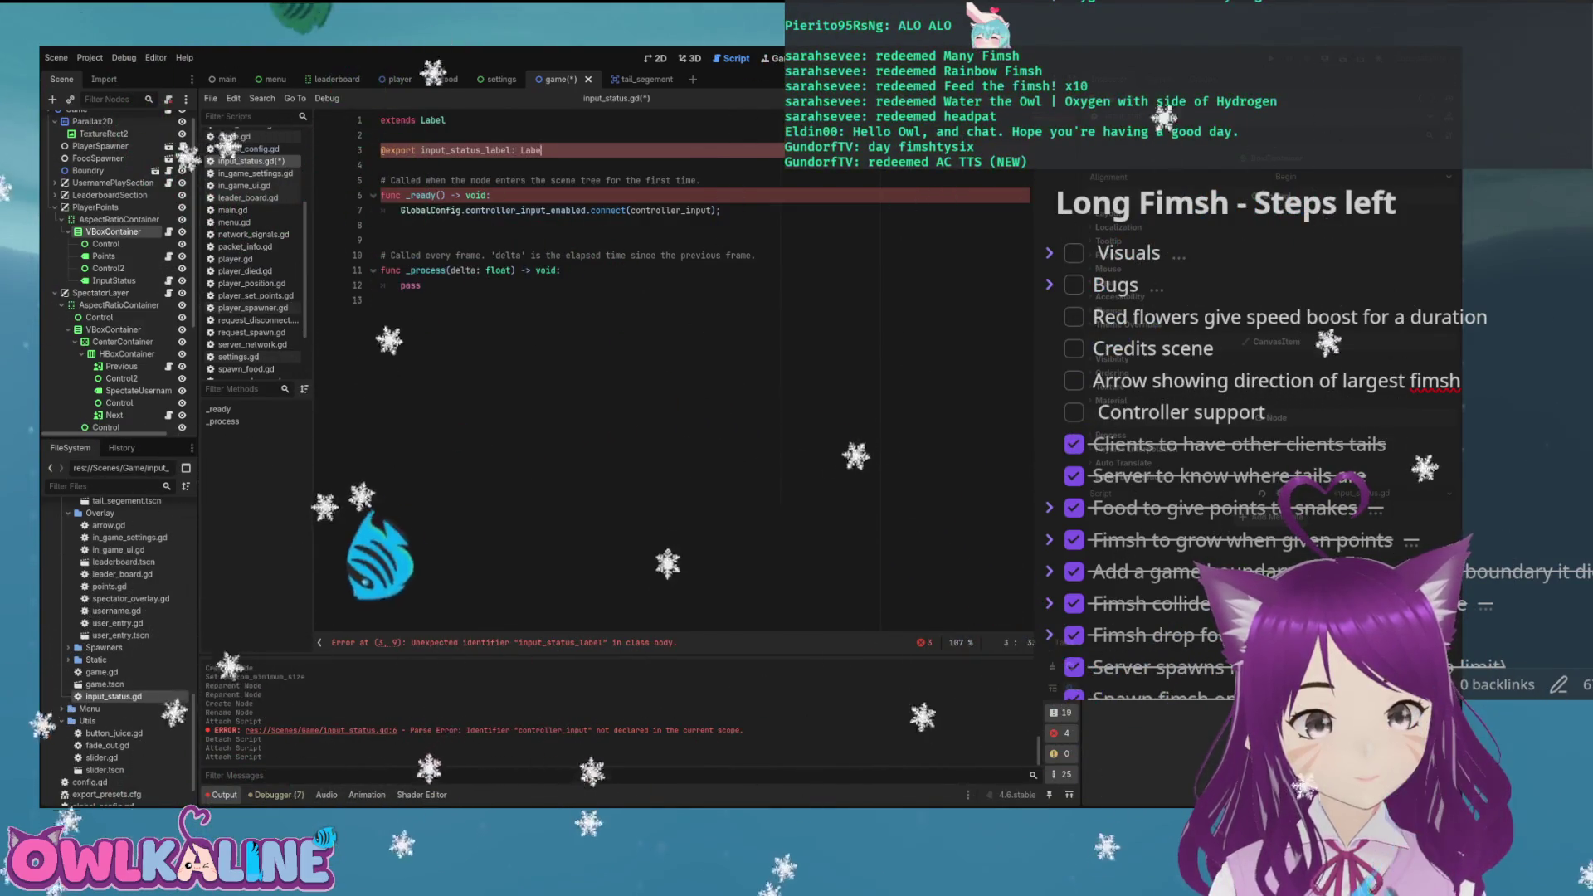
pyautogui.click(390, 150)
pyautogui.press('Right')
pyautogui.press('Right')
pyautogui.write('var')
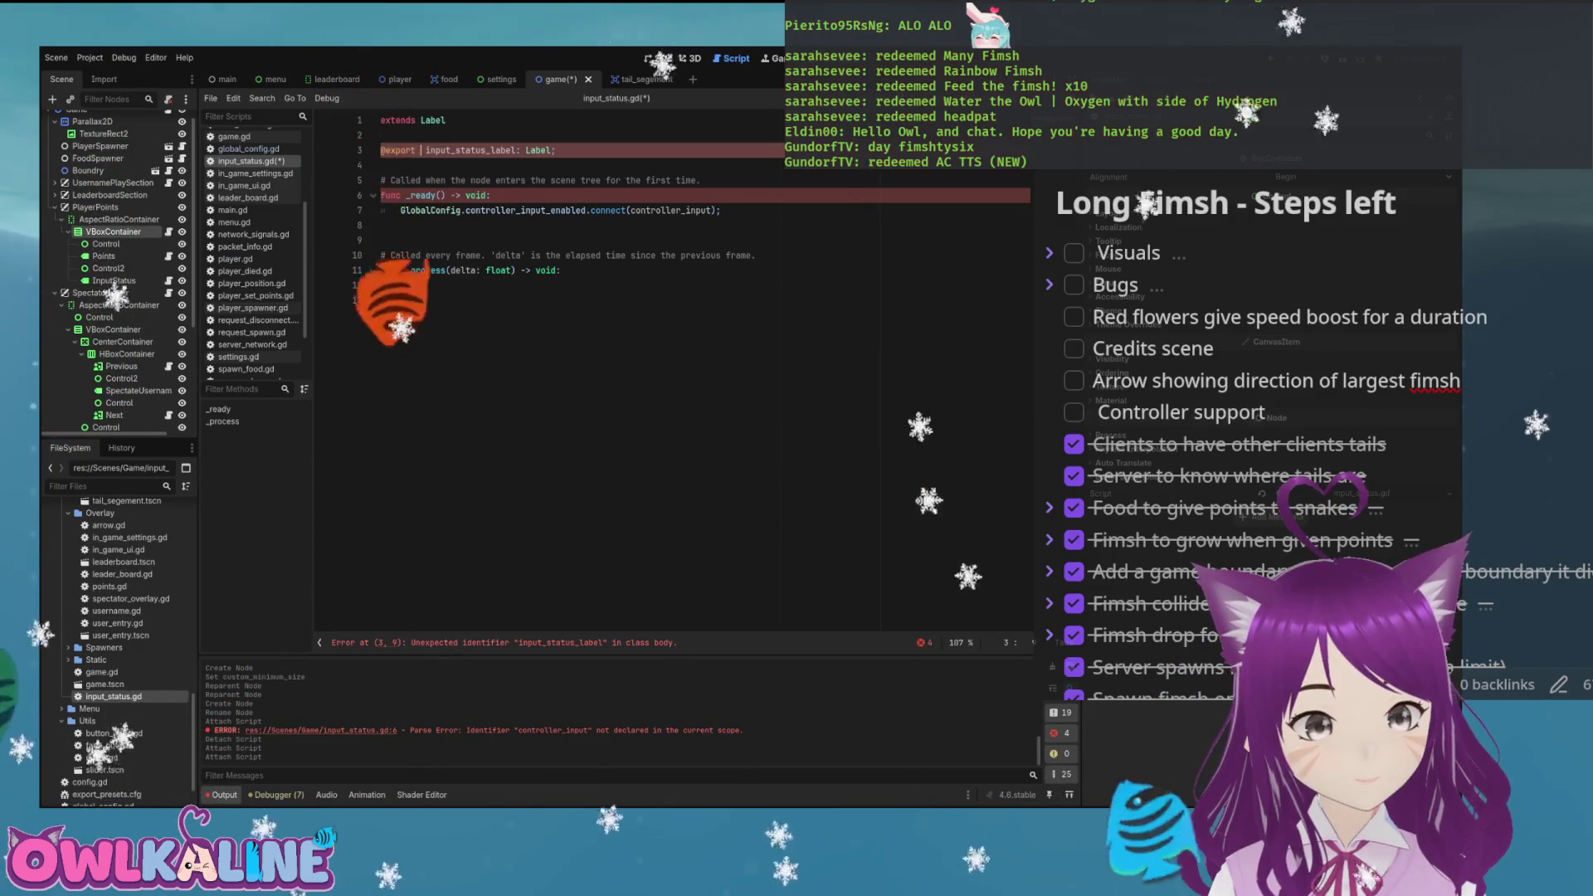
pyautogui.hotkey('ctrl', 's')
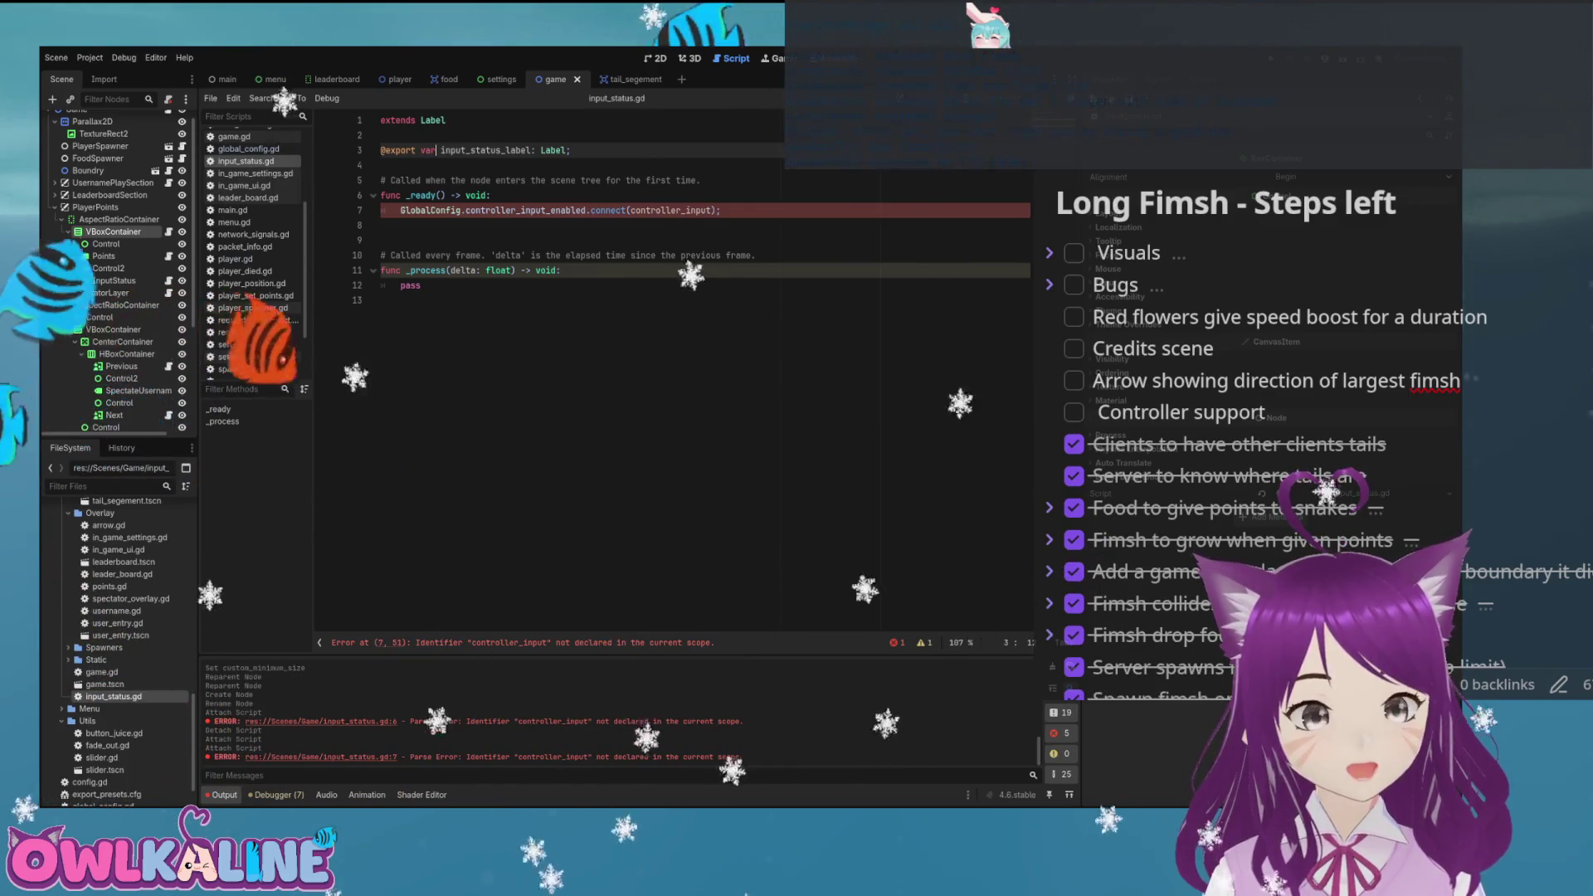
# - Add a stub controller_input function with pass, save, and assign InputStatus to Input Status Label
pyautogui.doubleClick(670, 210)
pyautogui.click(382, 225)
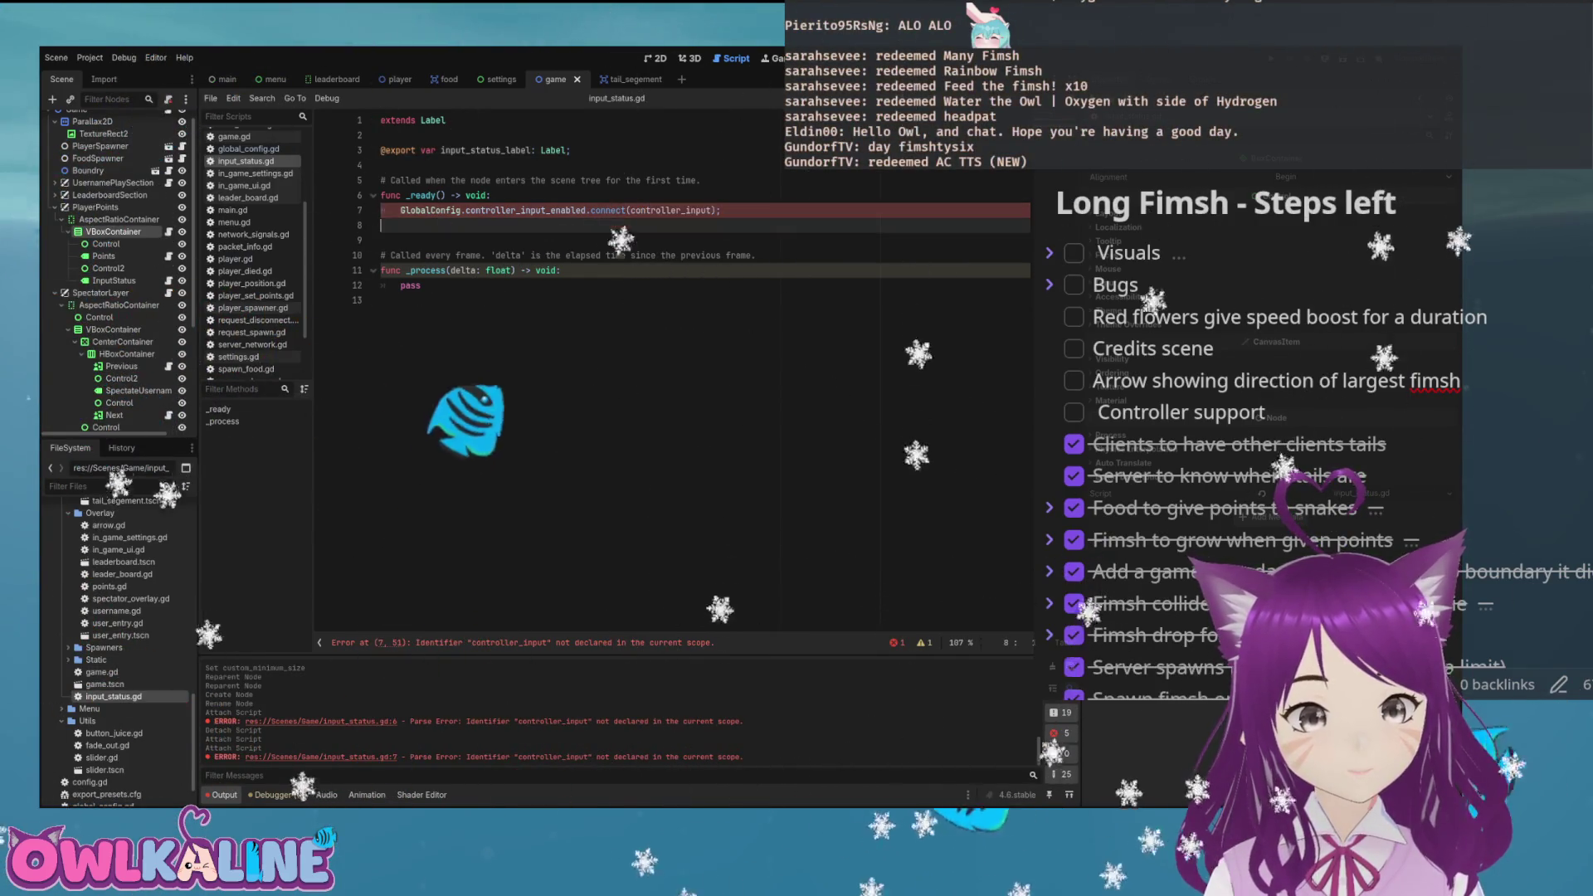
pyautogui.press('Return')
pyautogui.write('func controller_inp')
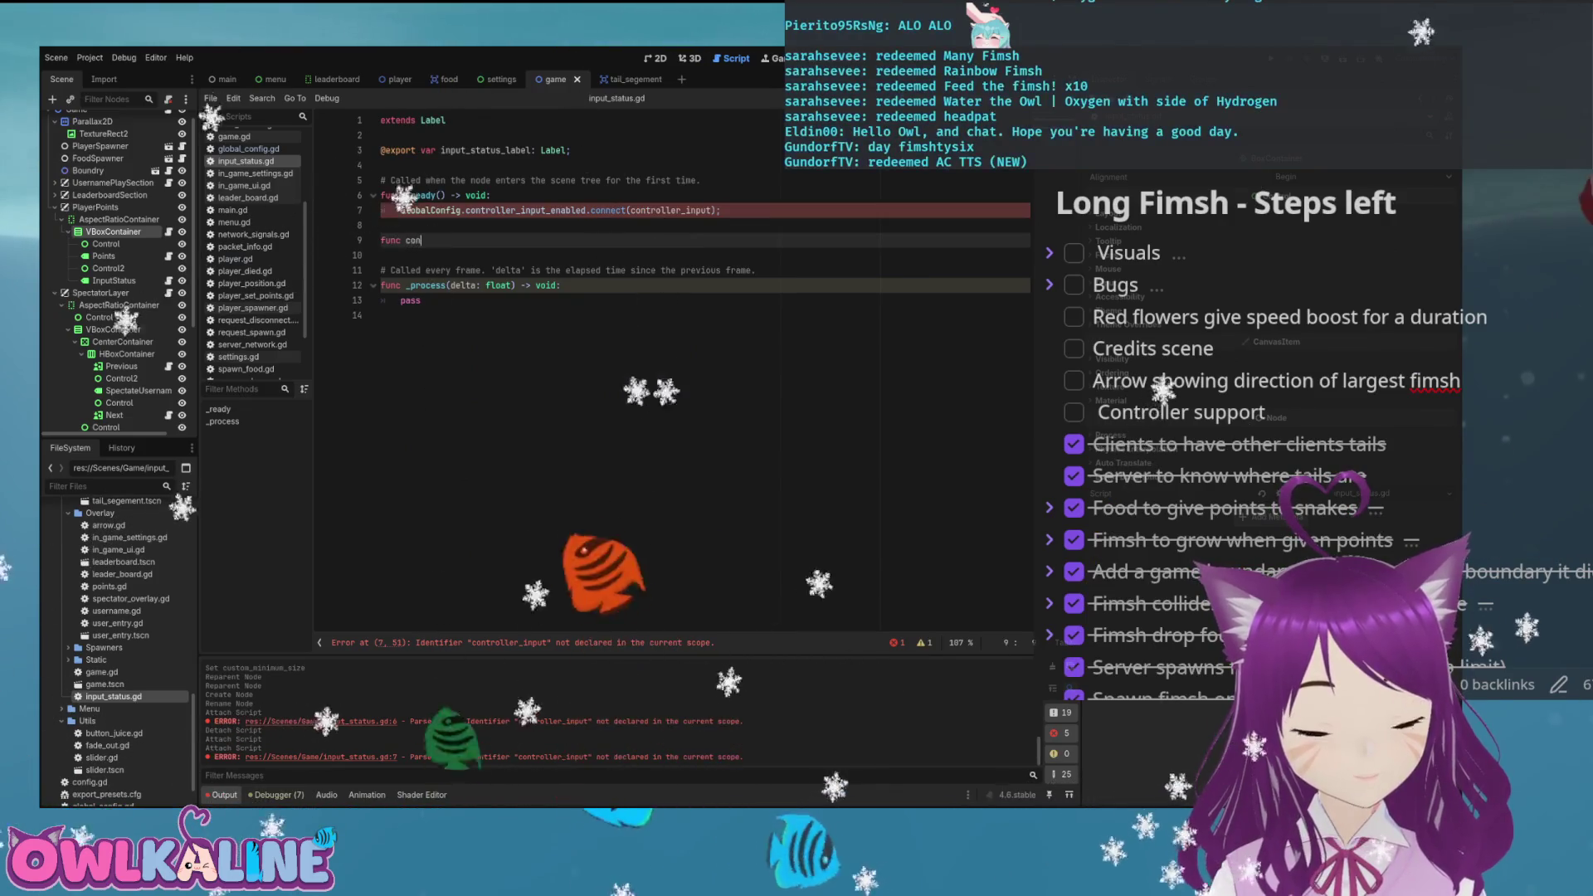
pyautogui.write('ut():')
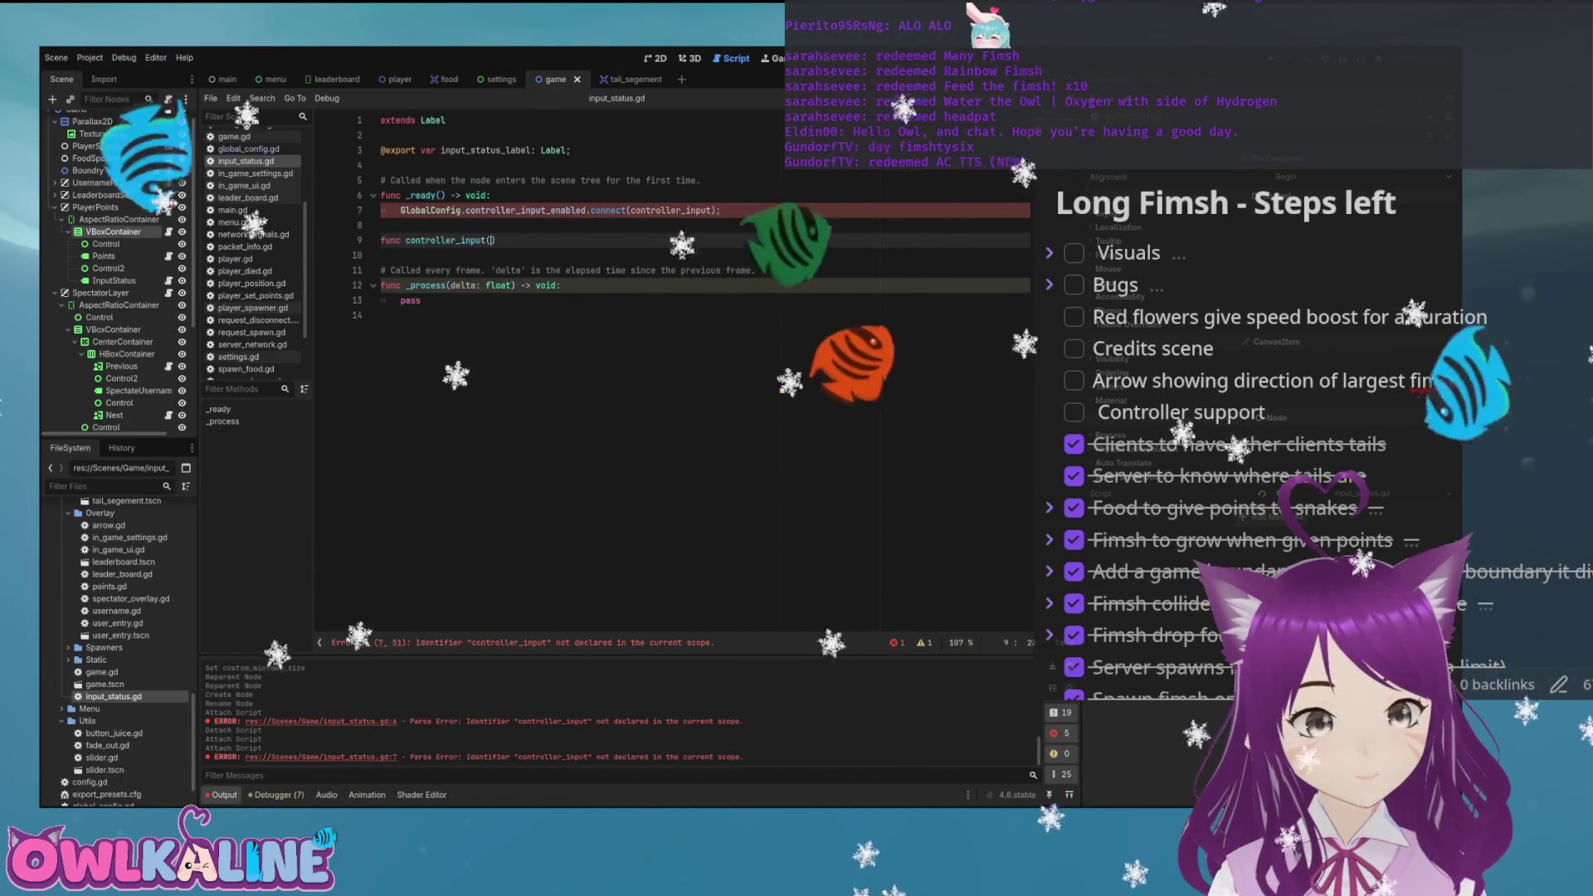
pyautogui.press('Return')
pyautogui.write('pass;')
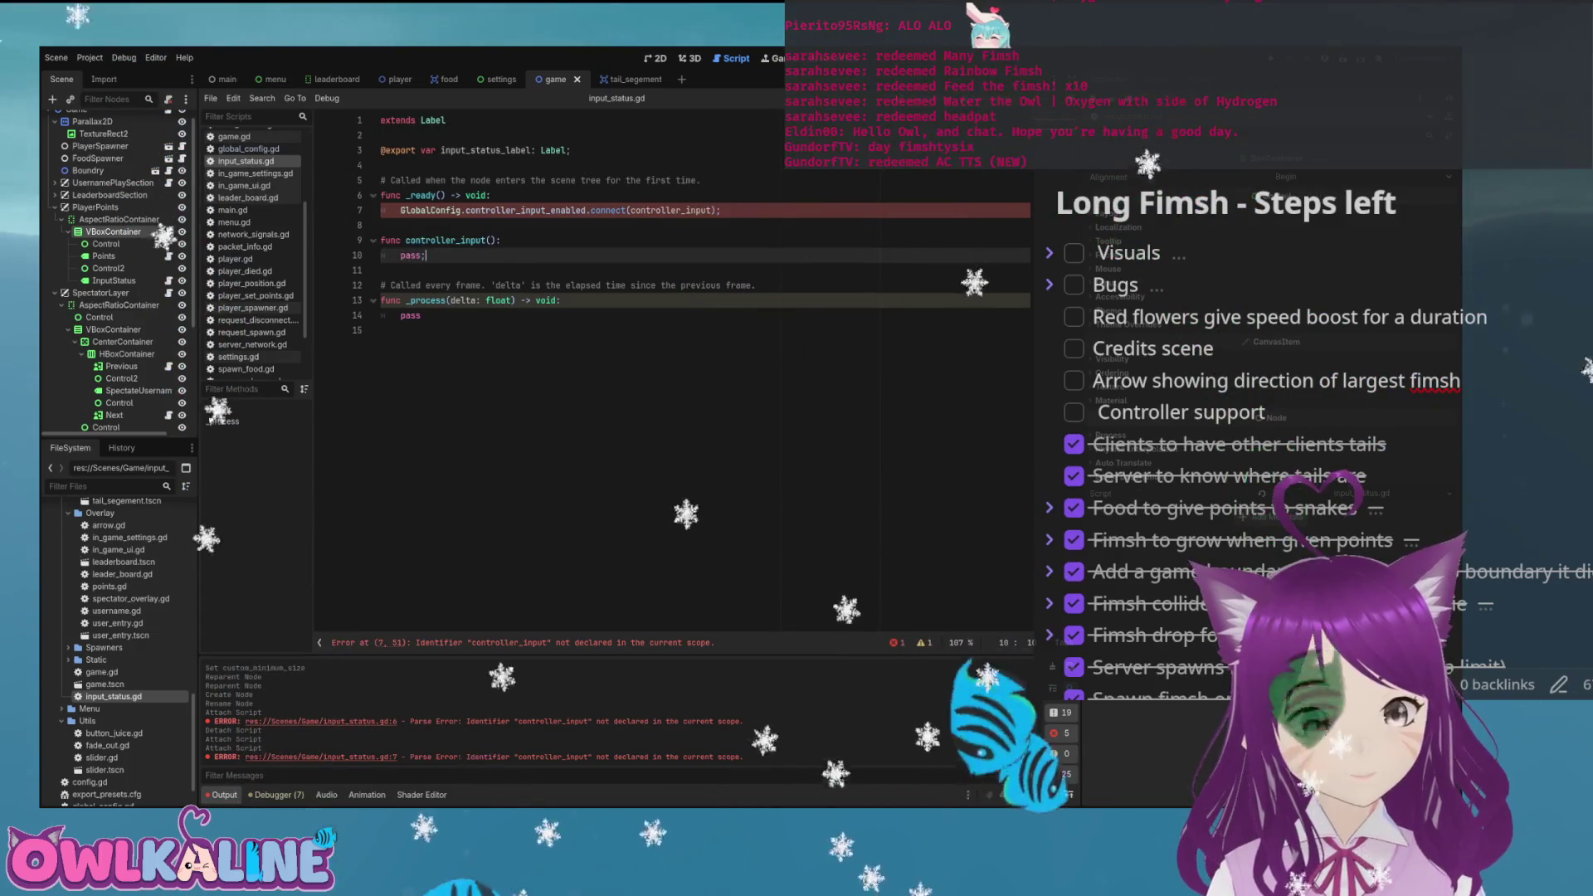
pyautogui.hotkey('ctrl', 's')
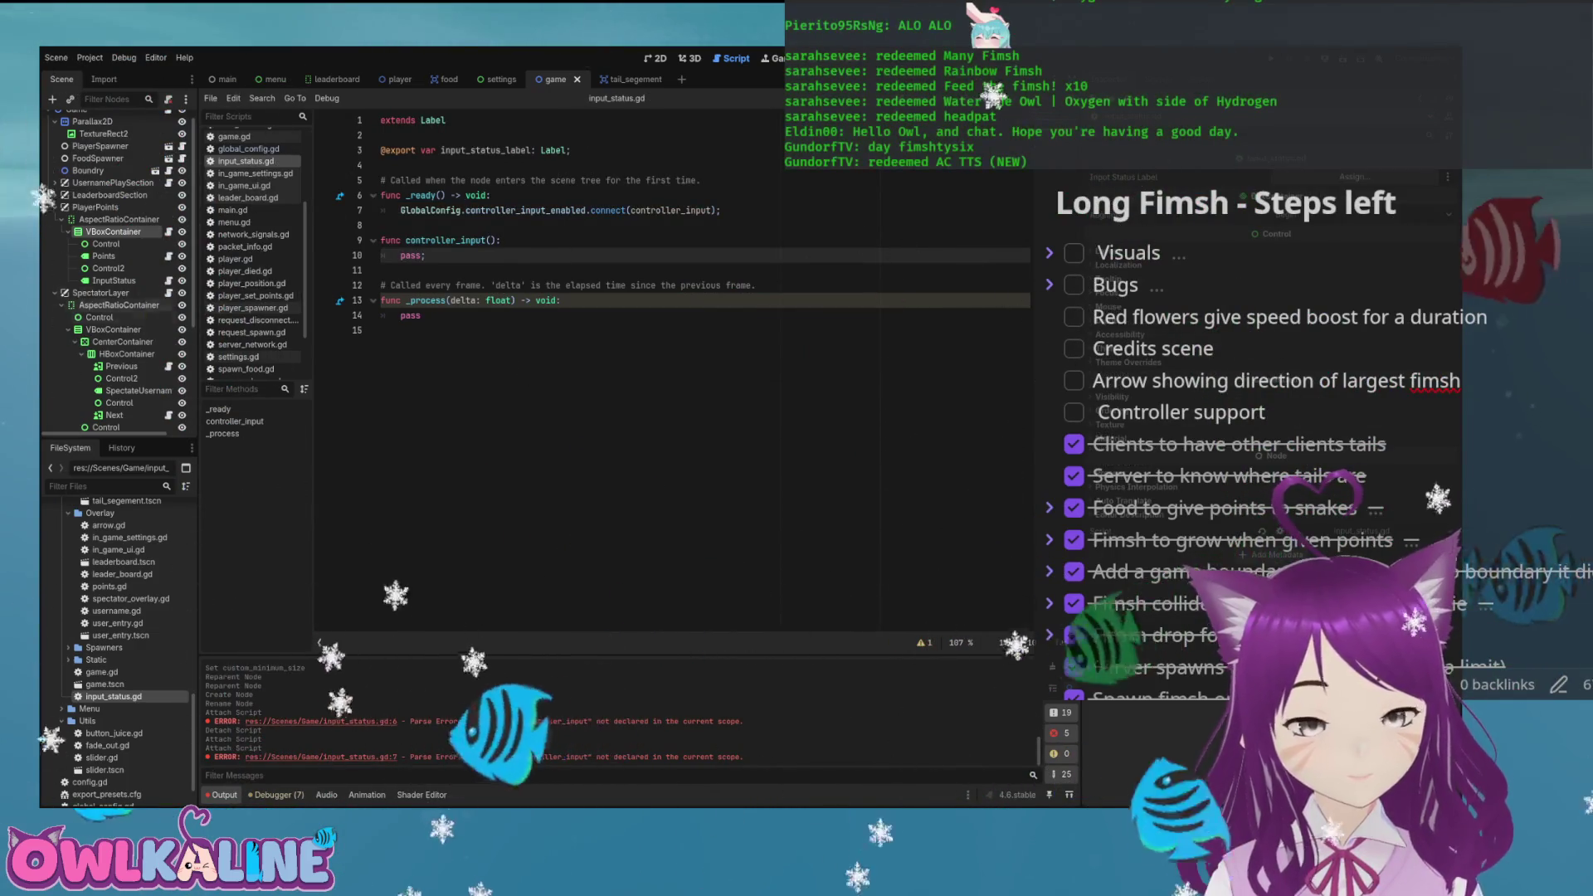
pyautogui.click(104, 281)
pyautogui.moveTo(105, 280); pyautogui.dragTo(1353, 177)
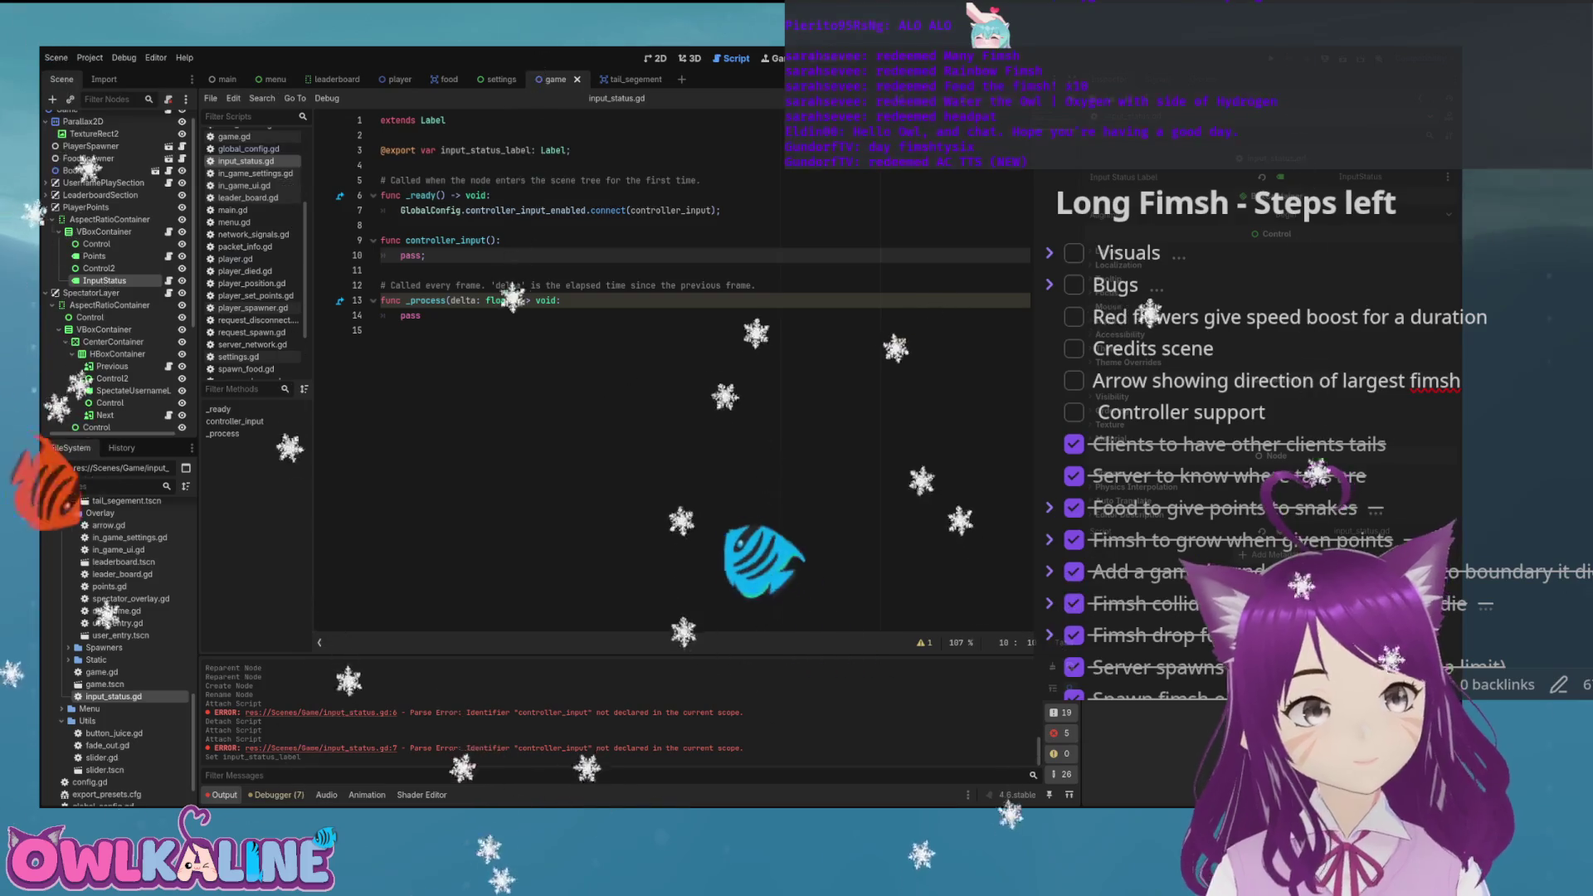
# - Try an input_status_label line in place of pass, undo it, and return to fade_out.gd
pyautogui.hotkey('shift', 'Home')
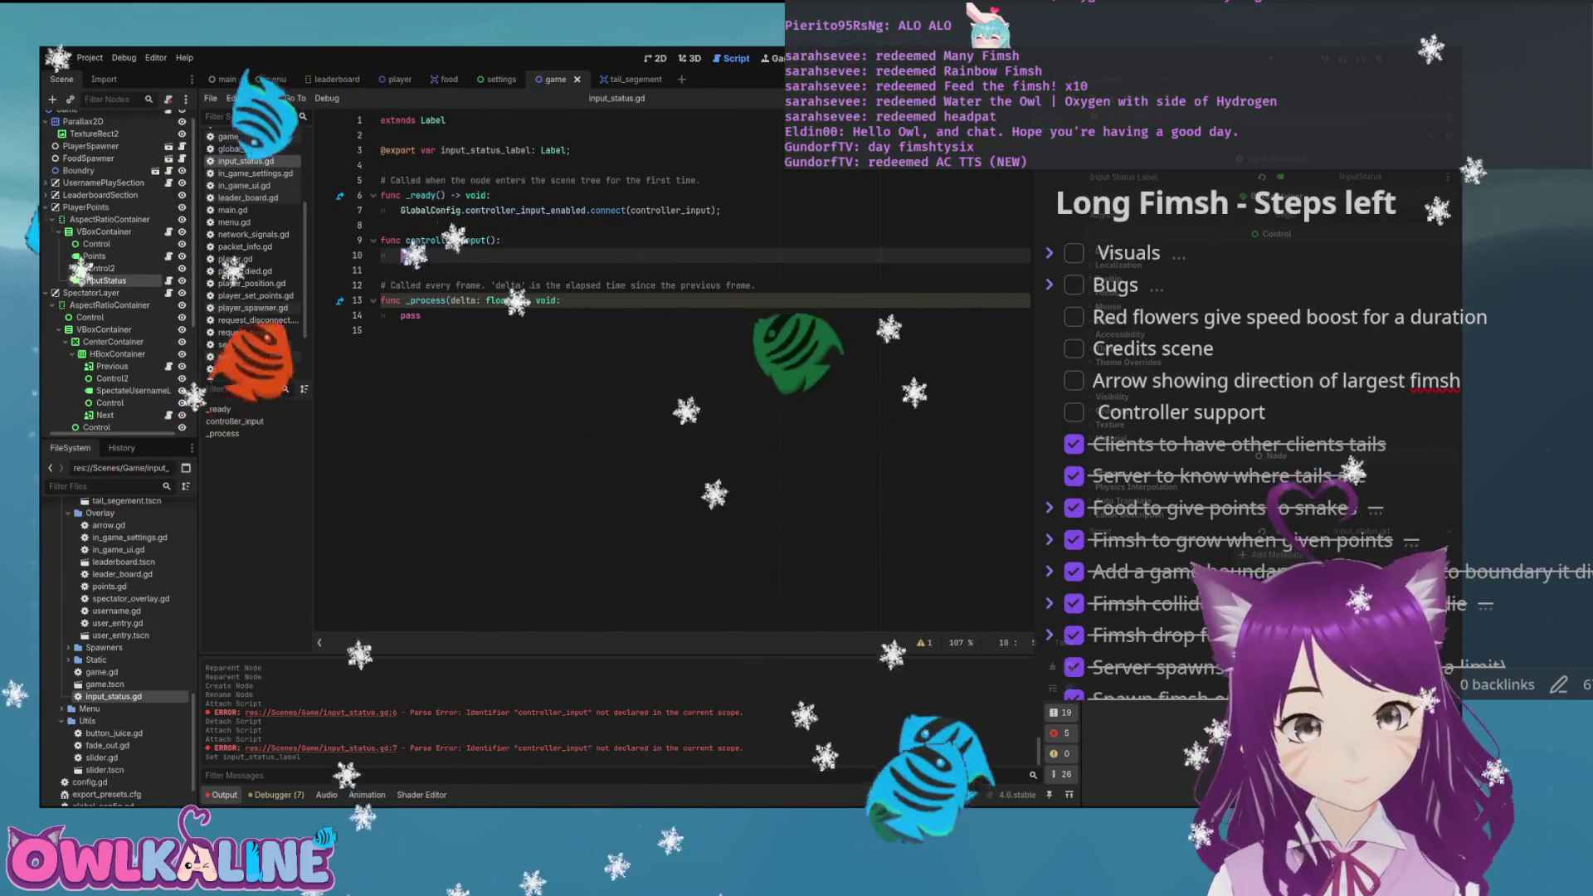
pyautogui.write('input')
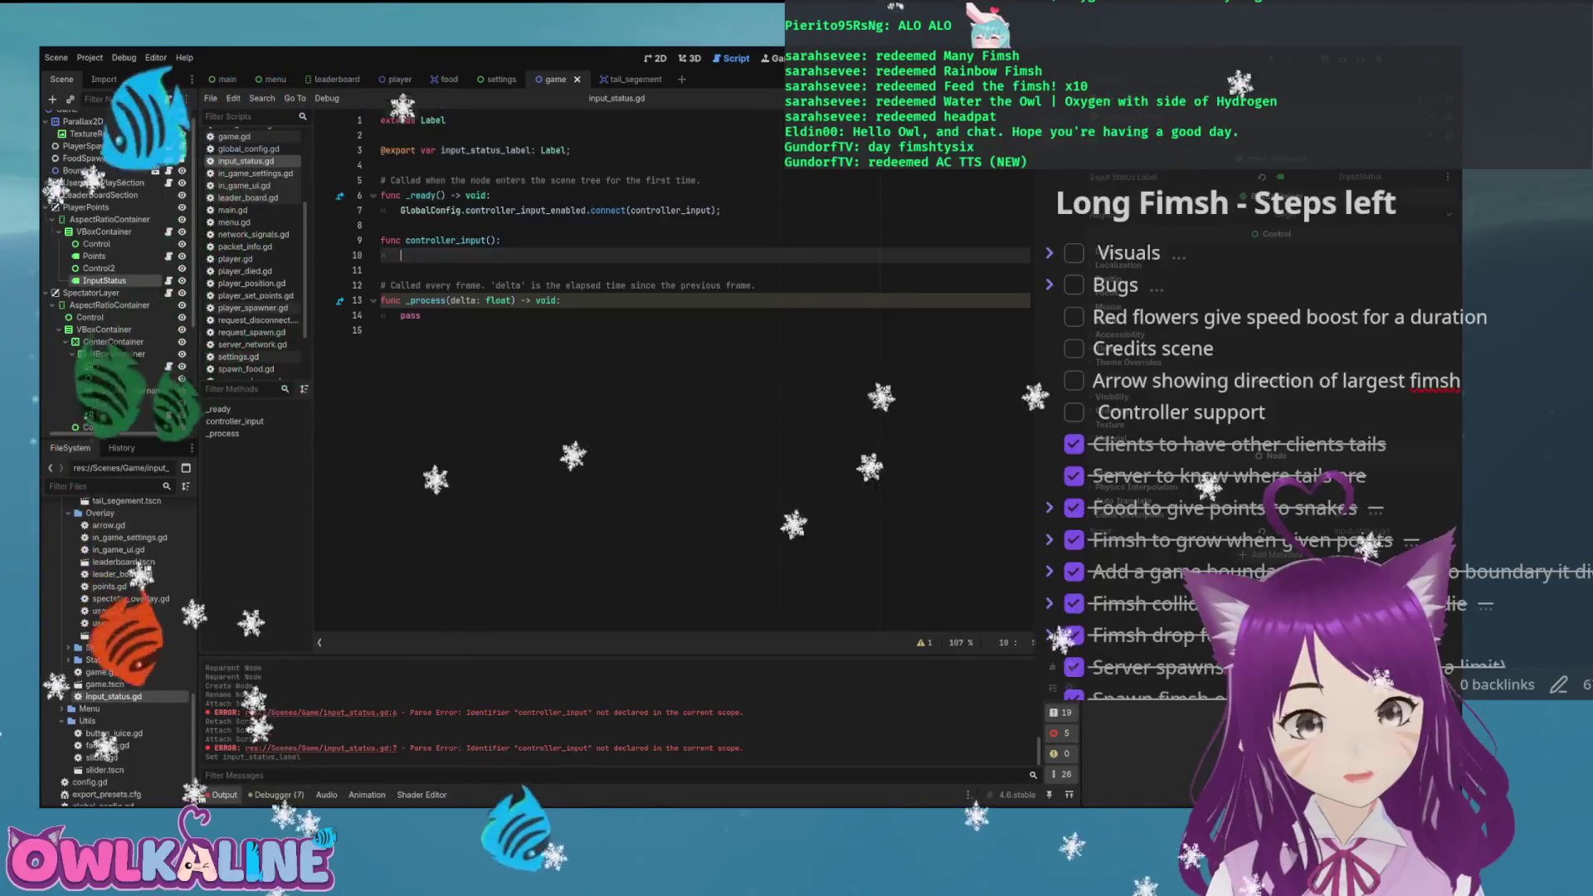
pyautogui.press('Return')
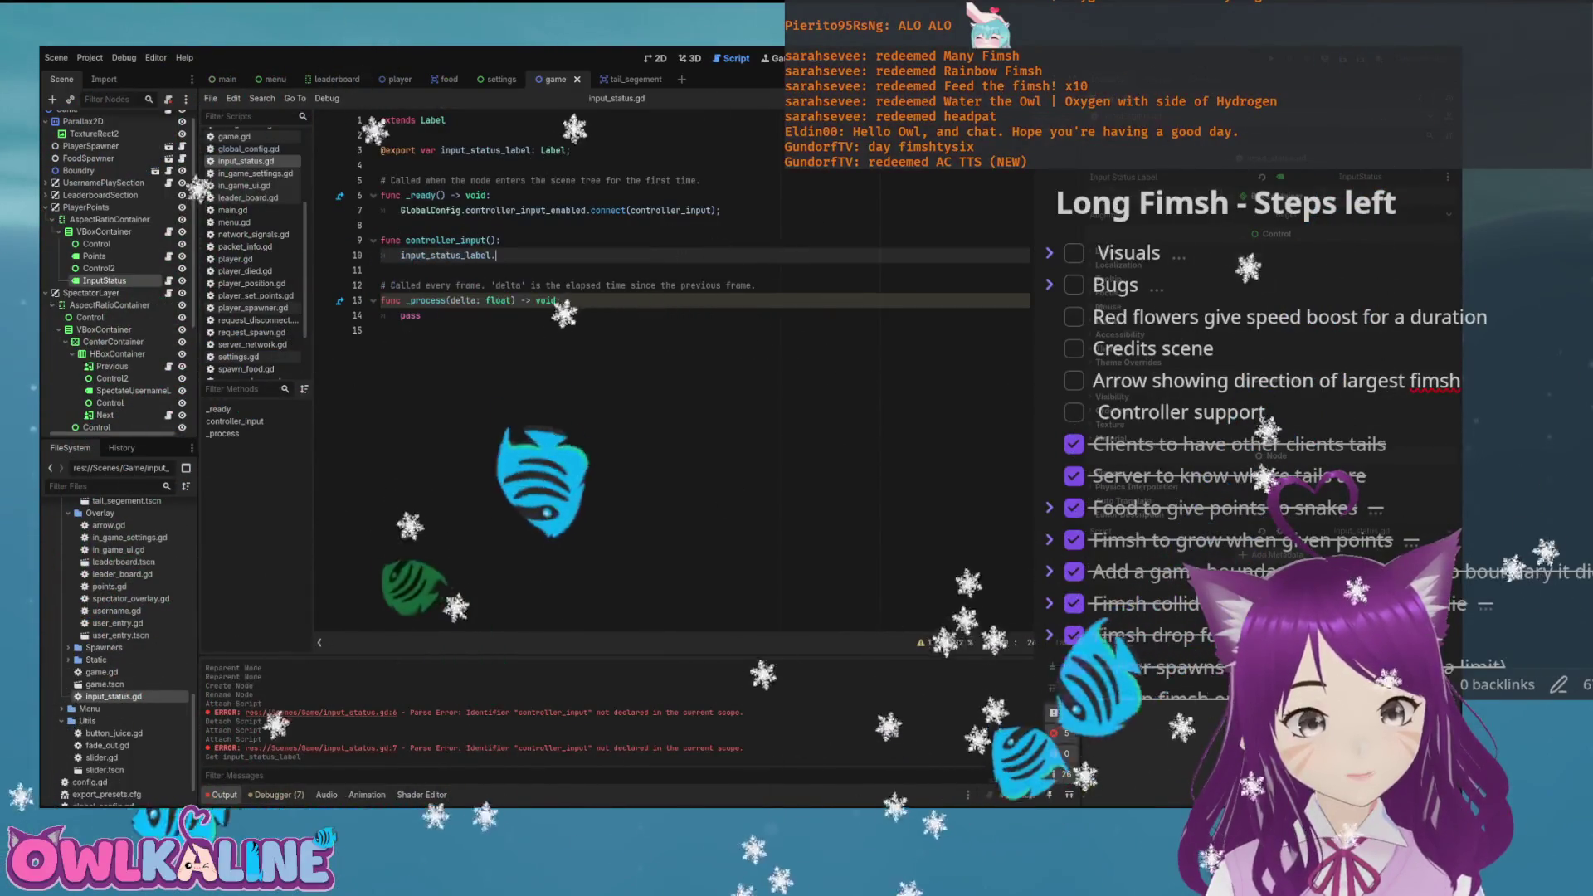
pyautogui.write('.')
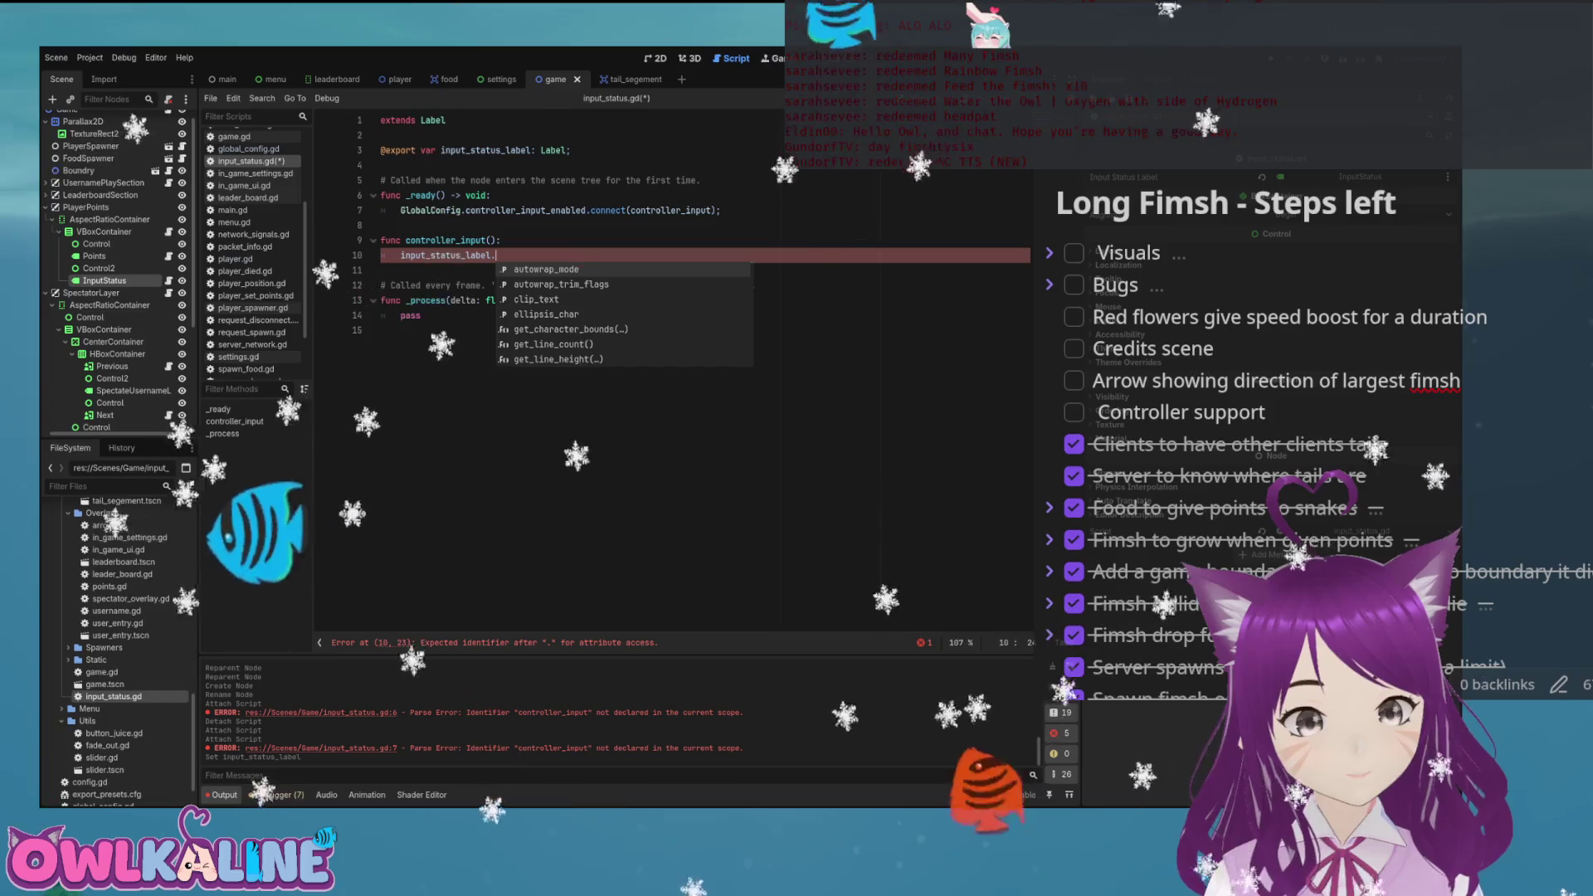
pyautogui.hotkey('shift', 'Home')
pyautogui.press('BackSpace')
pyautogui.hotkey('ctrl', 'z')
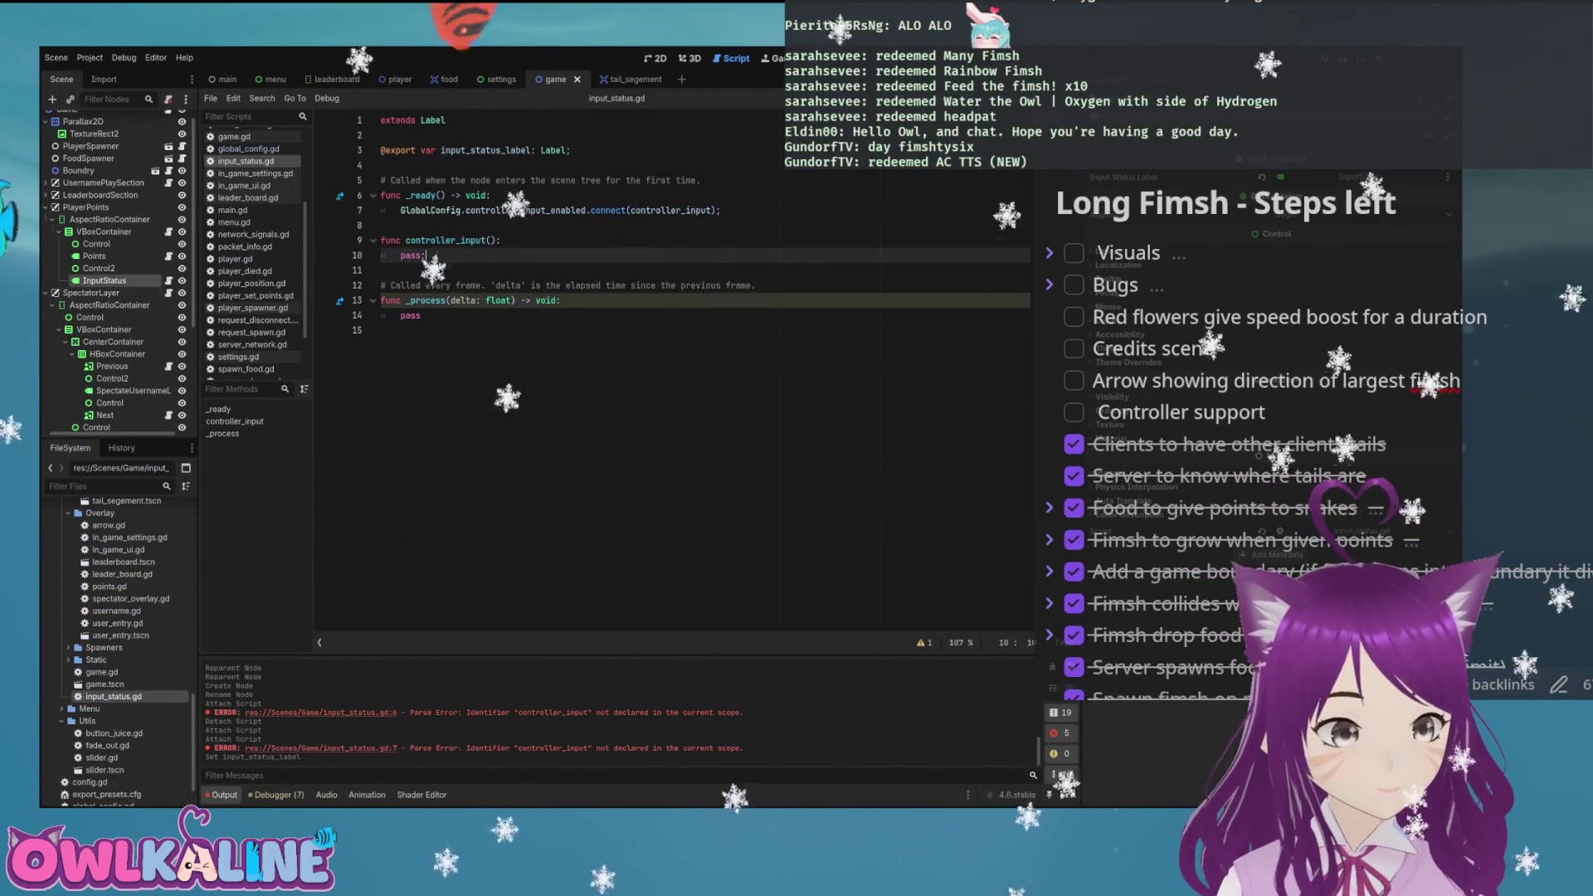
pyautogui.hotkey('alt', 'Left')
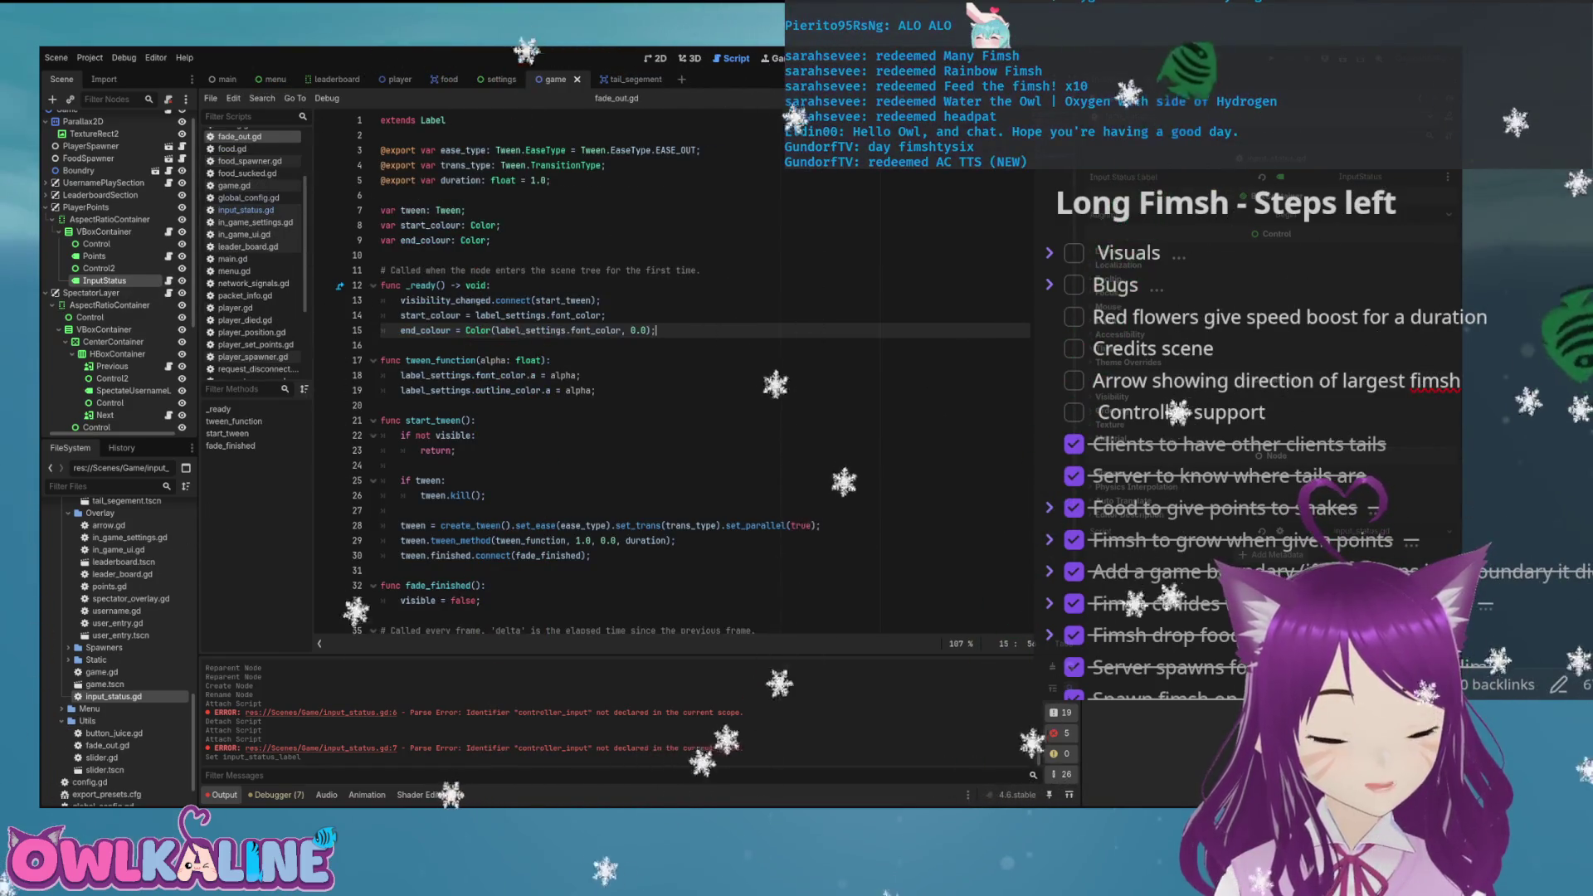
# - Open menu.gd in the menu scene and step through every display_error match
pyautogui.scroll(-1, 614, 373)
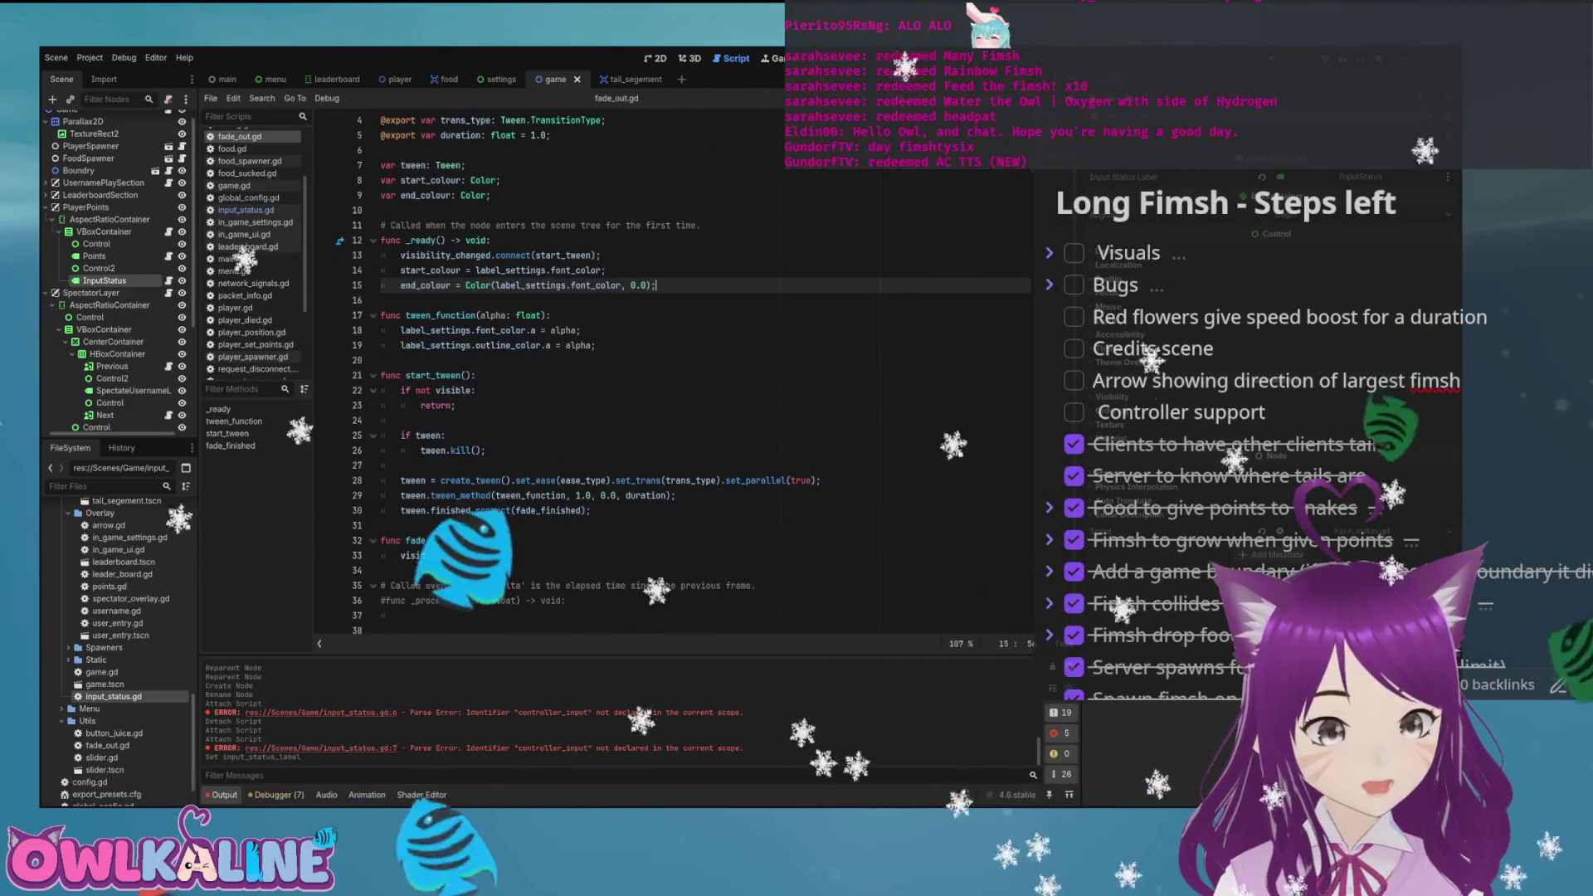
pyautogui.scroll(1, 614, 374)
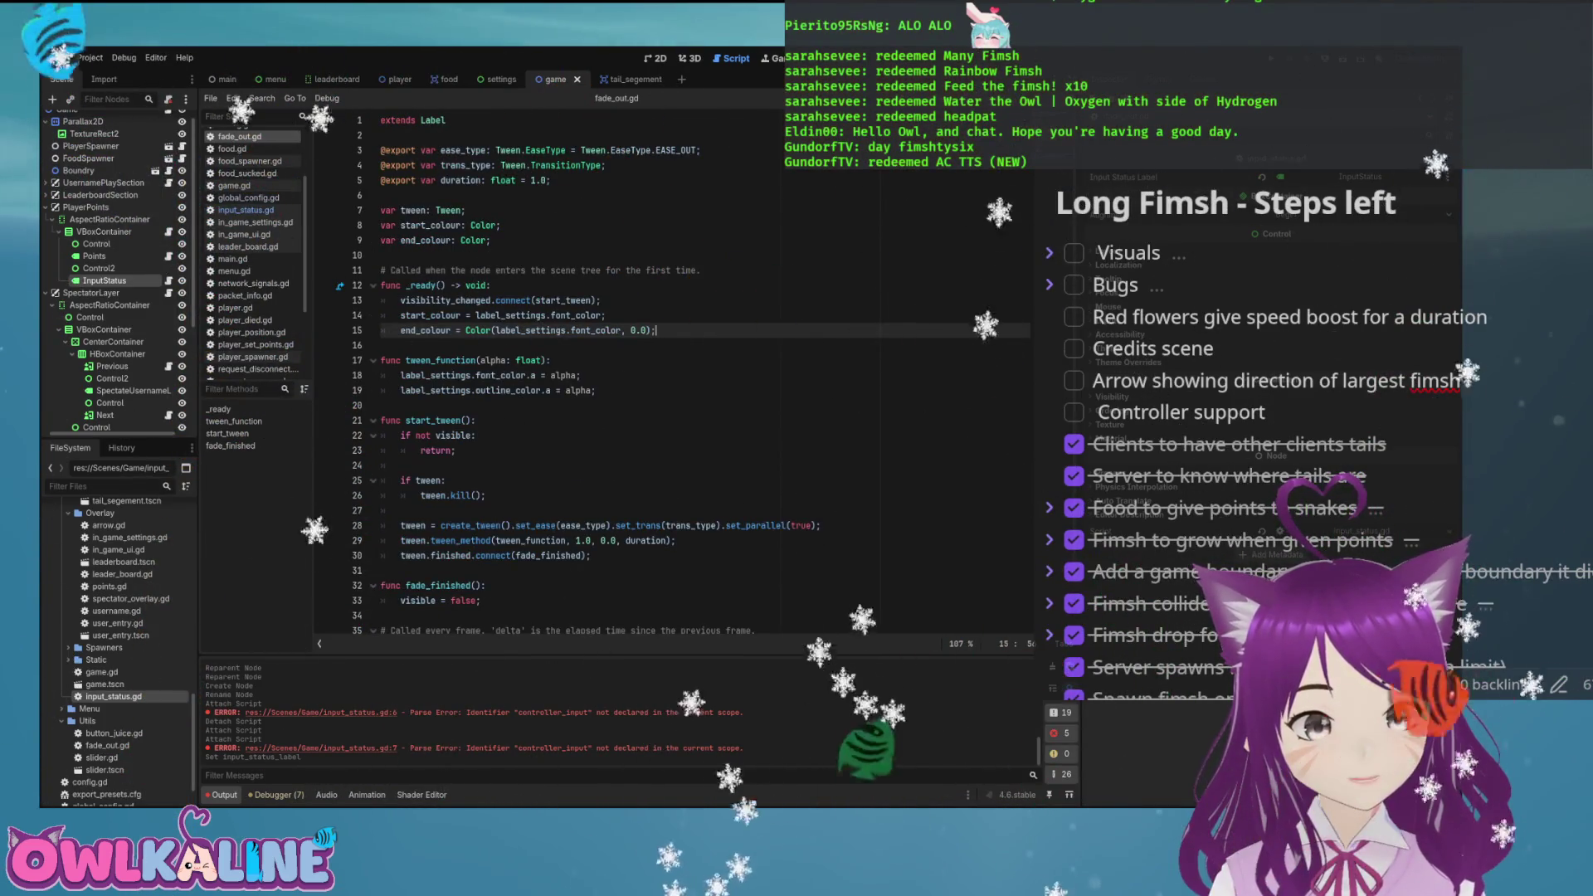
pyautogui.click(270, 79)
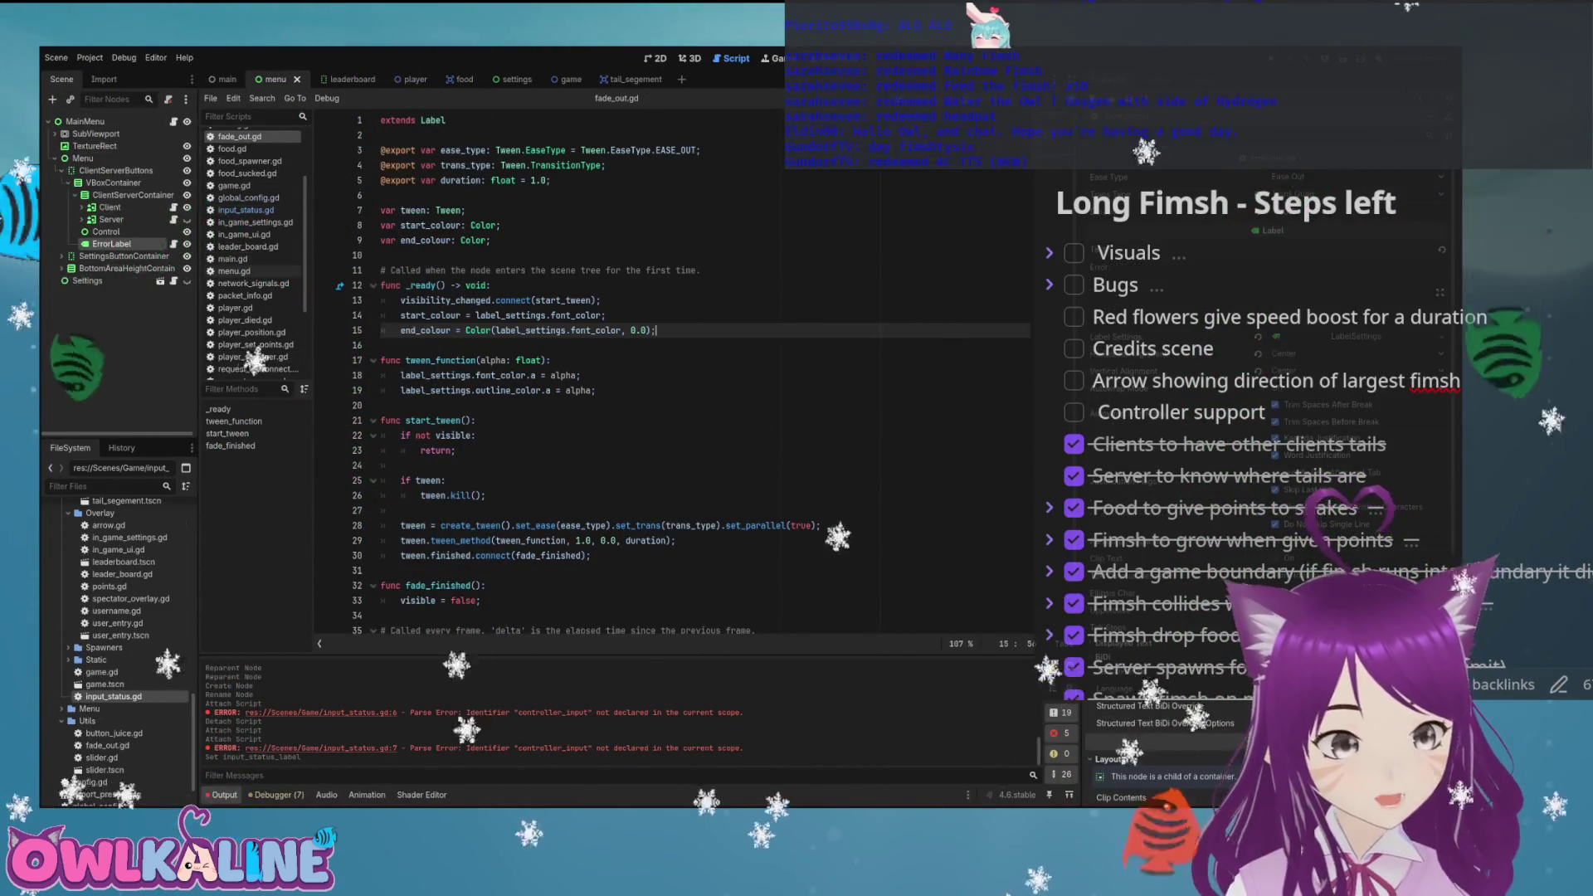
pyautogui.click(234, 271)
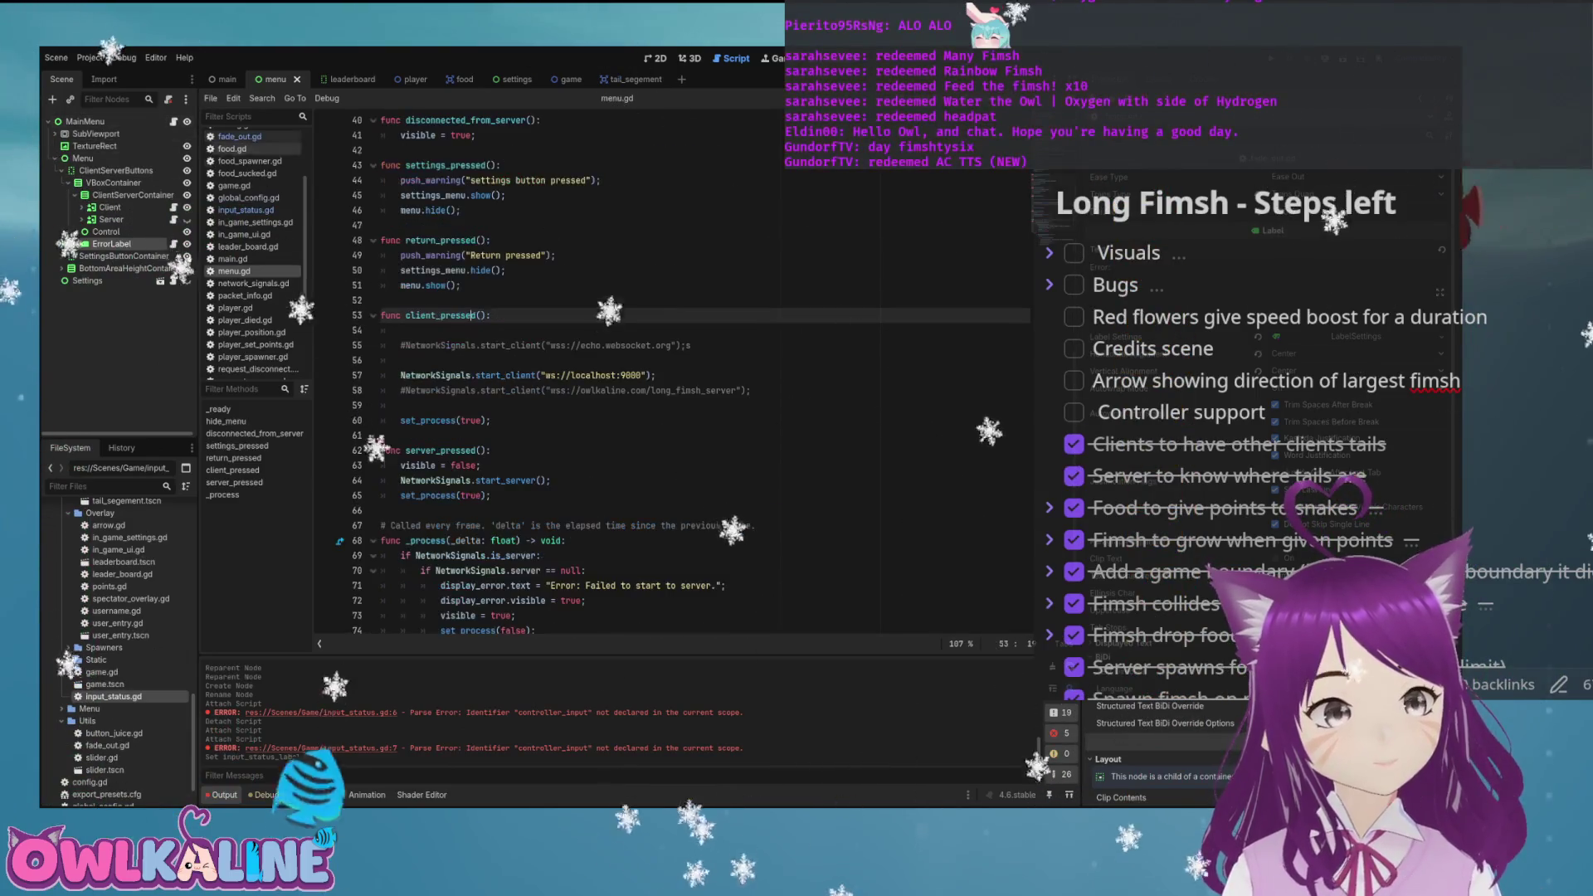
pyautogui.scroll(10, 581, 374)
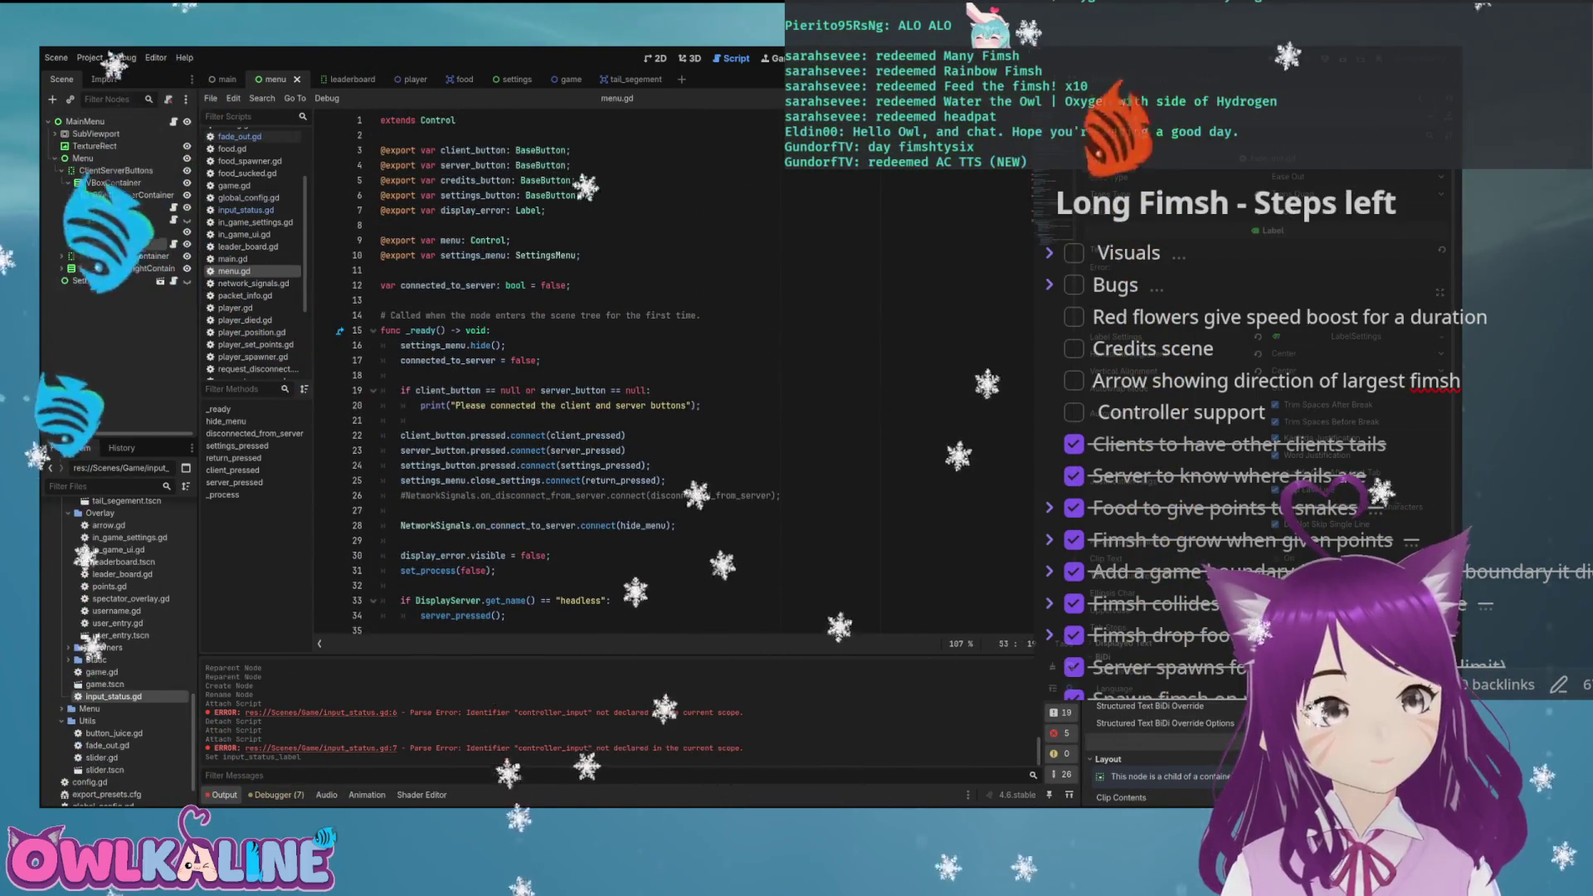
pyautogui.doubleClick(473, 210)
pyautogui.hotkey('ctrl', 'f')
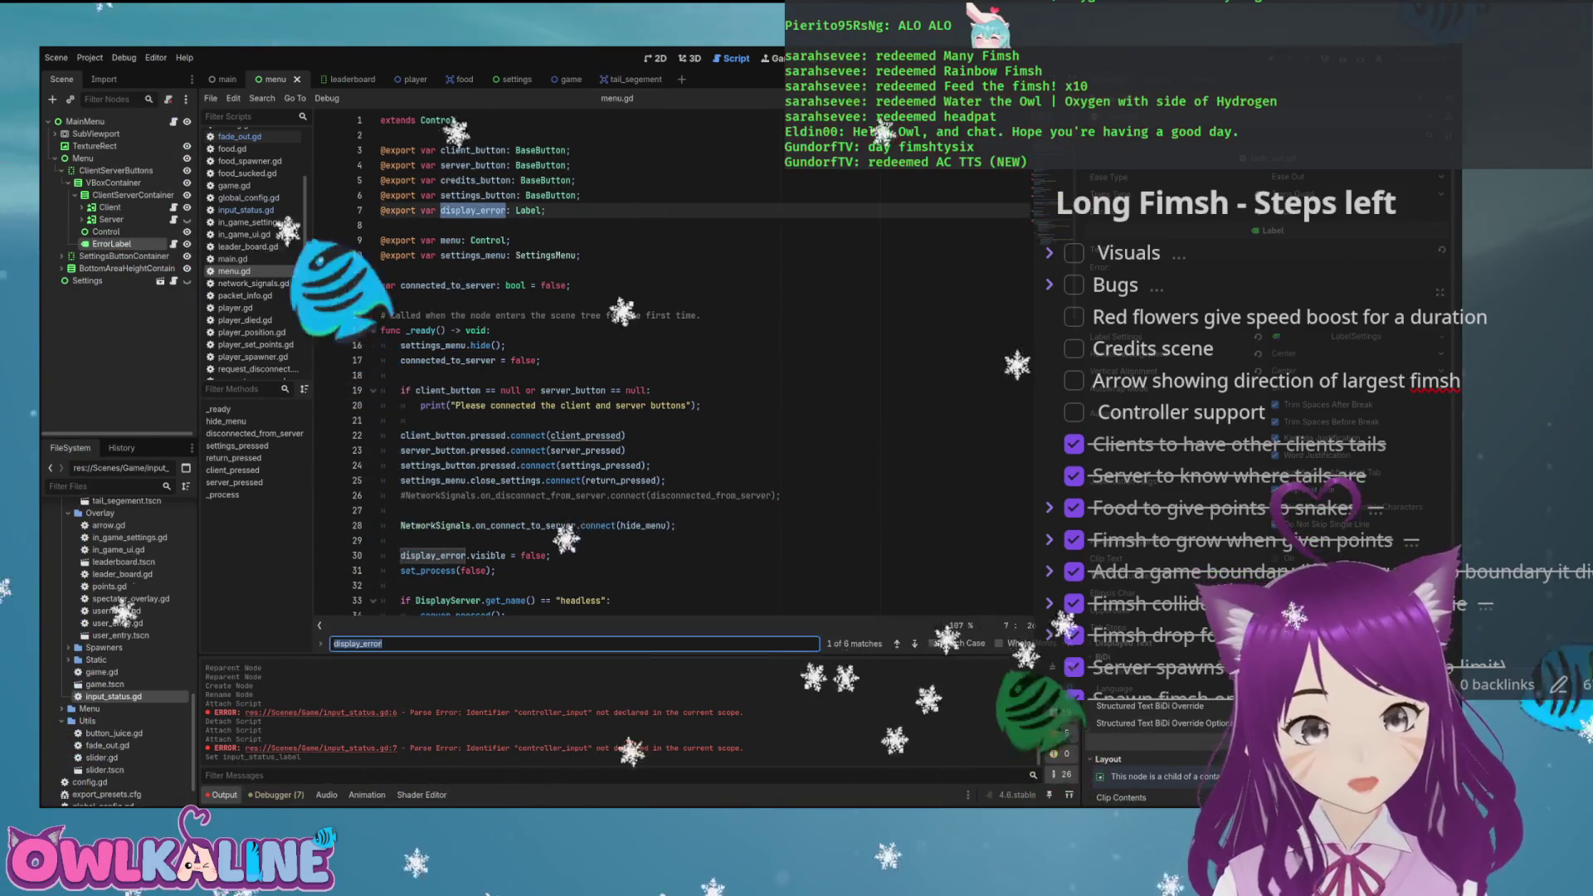
pyautogui.press('Return')
pyautogui.press('Return')
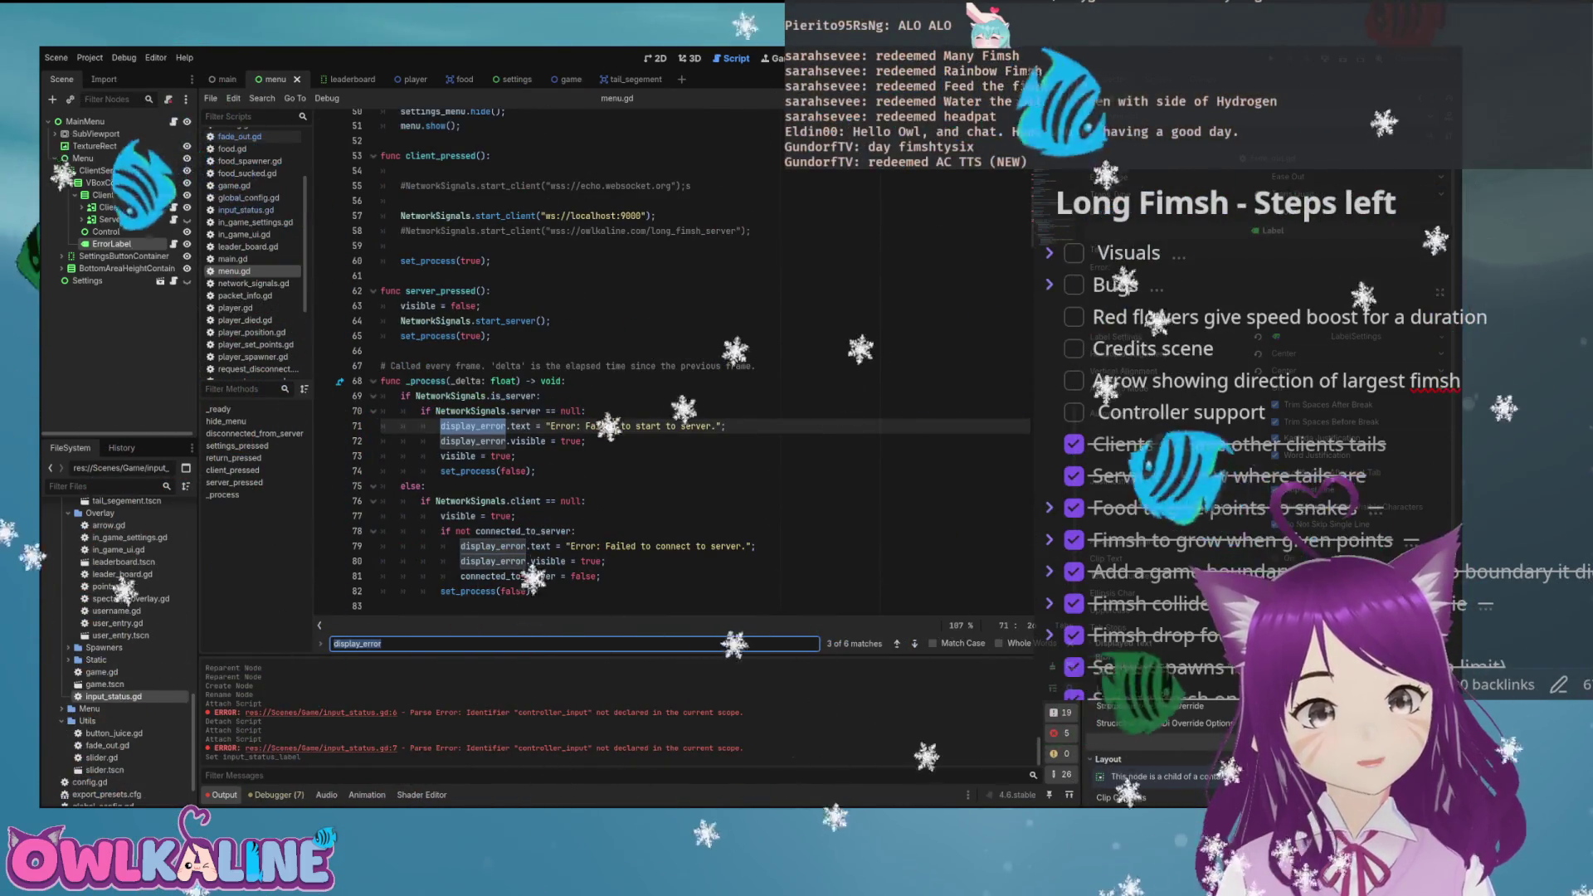
pyautogui.click(915, 644)
pyautogui.click(914, 644)
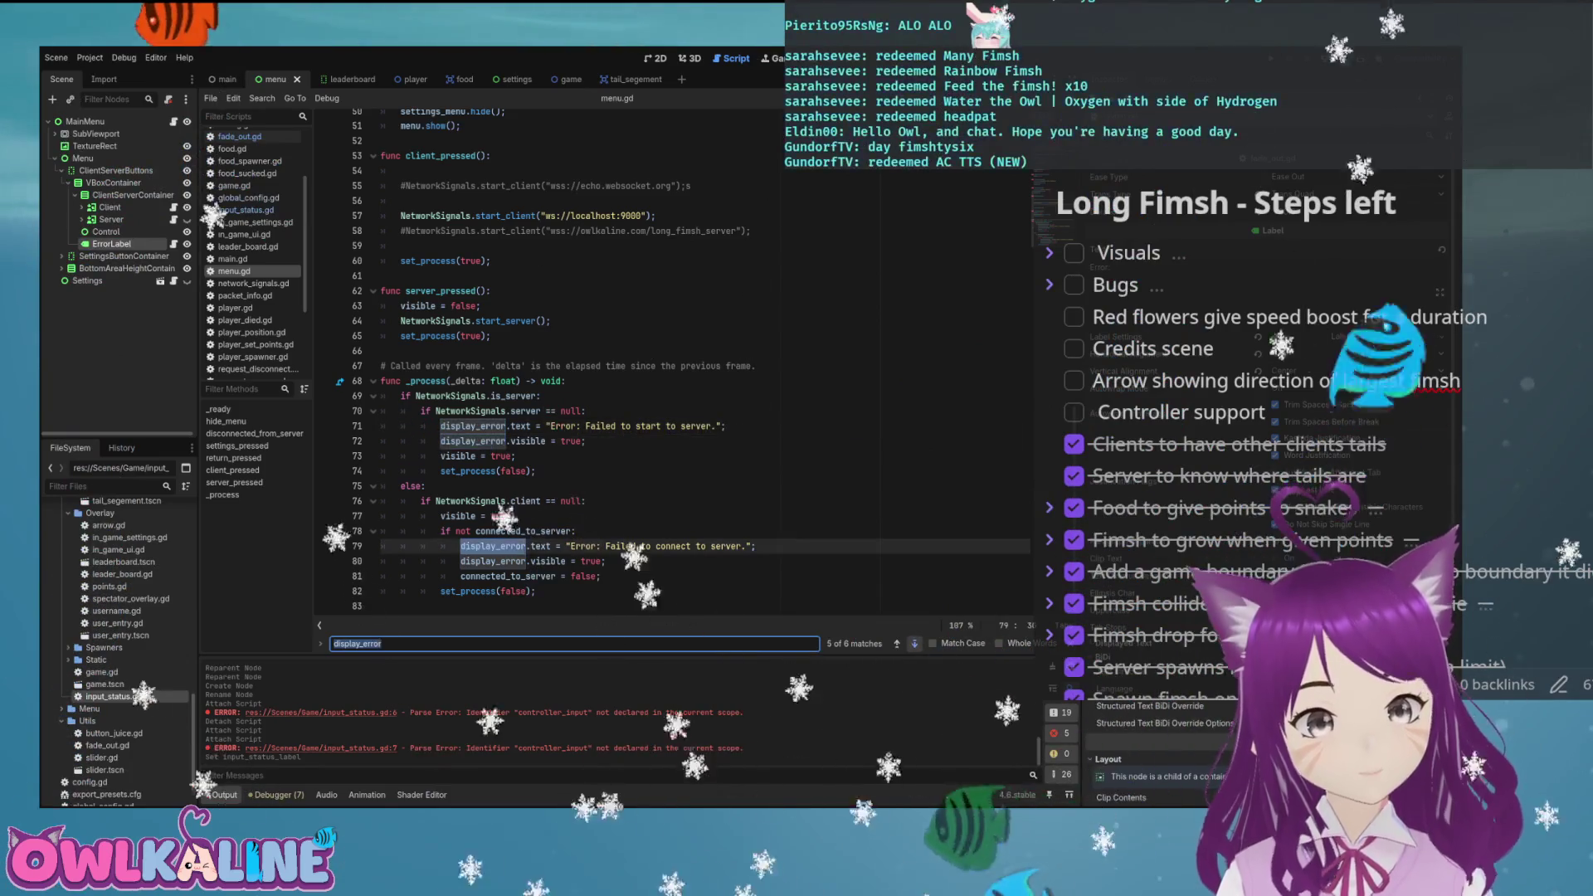
pyautogui.click(915, 644)
pyautogui.click(915, 644)
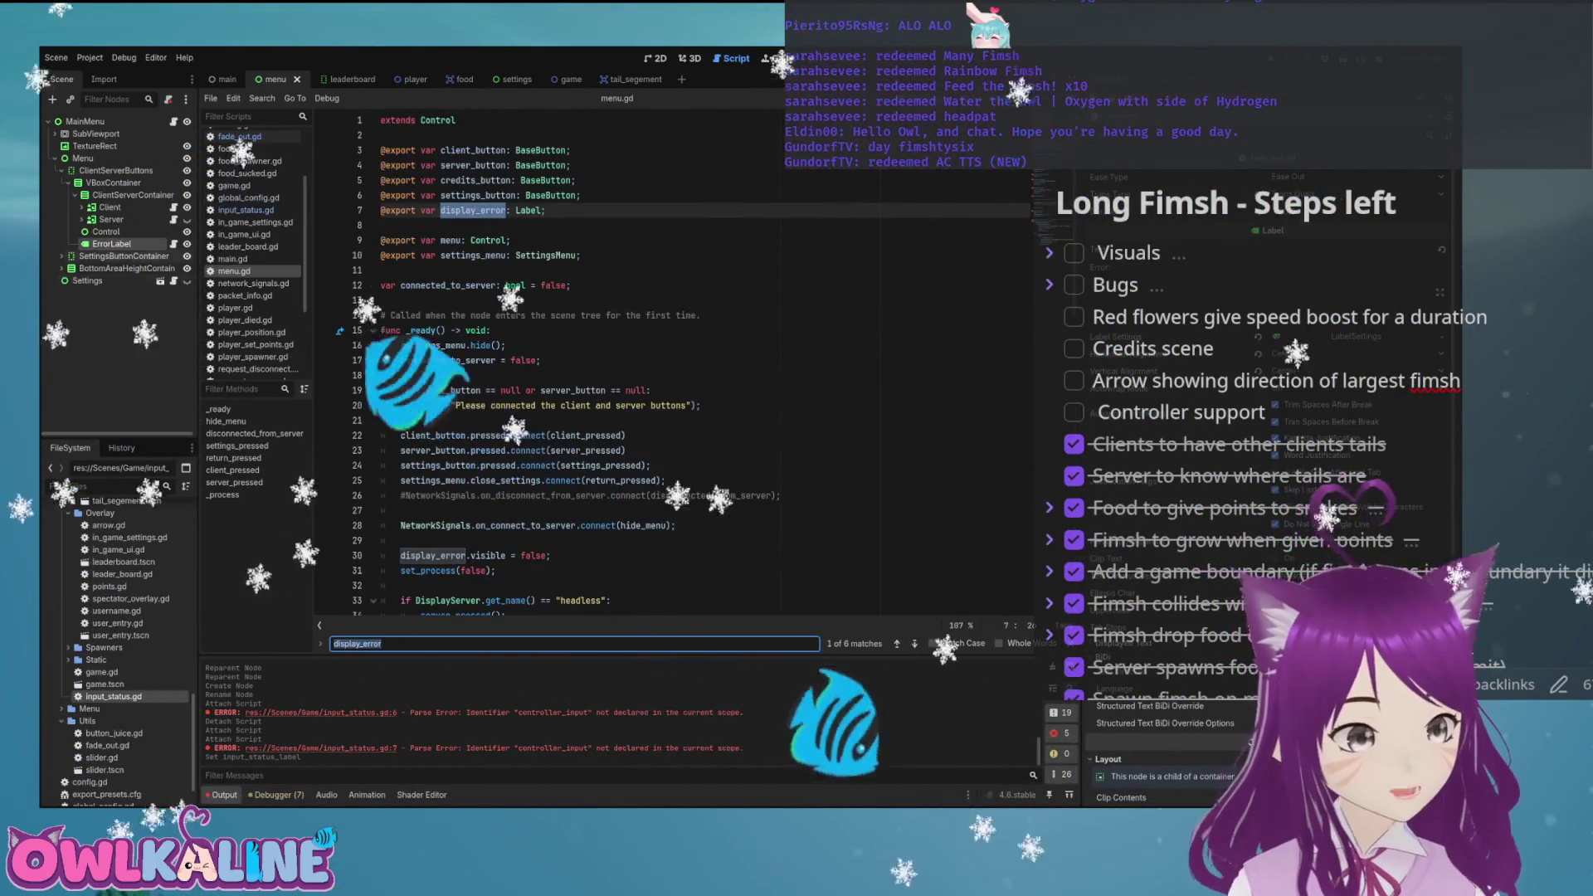
# - Look over fade_out.gd, then switch to the game scene and open input_status.gd
pyautogui.click(240, 136)
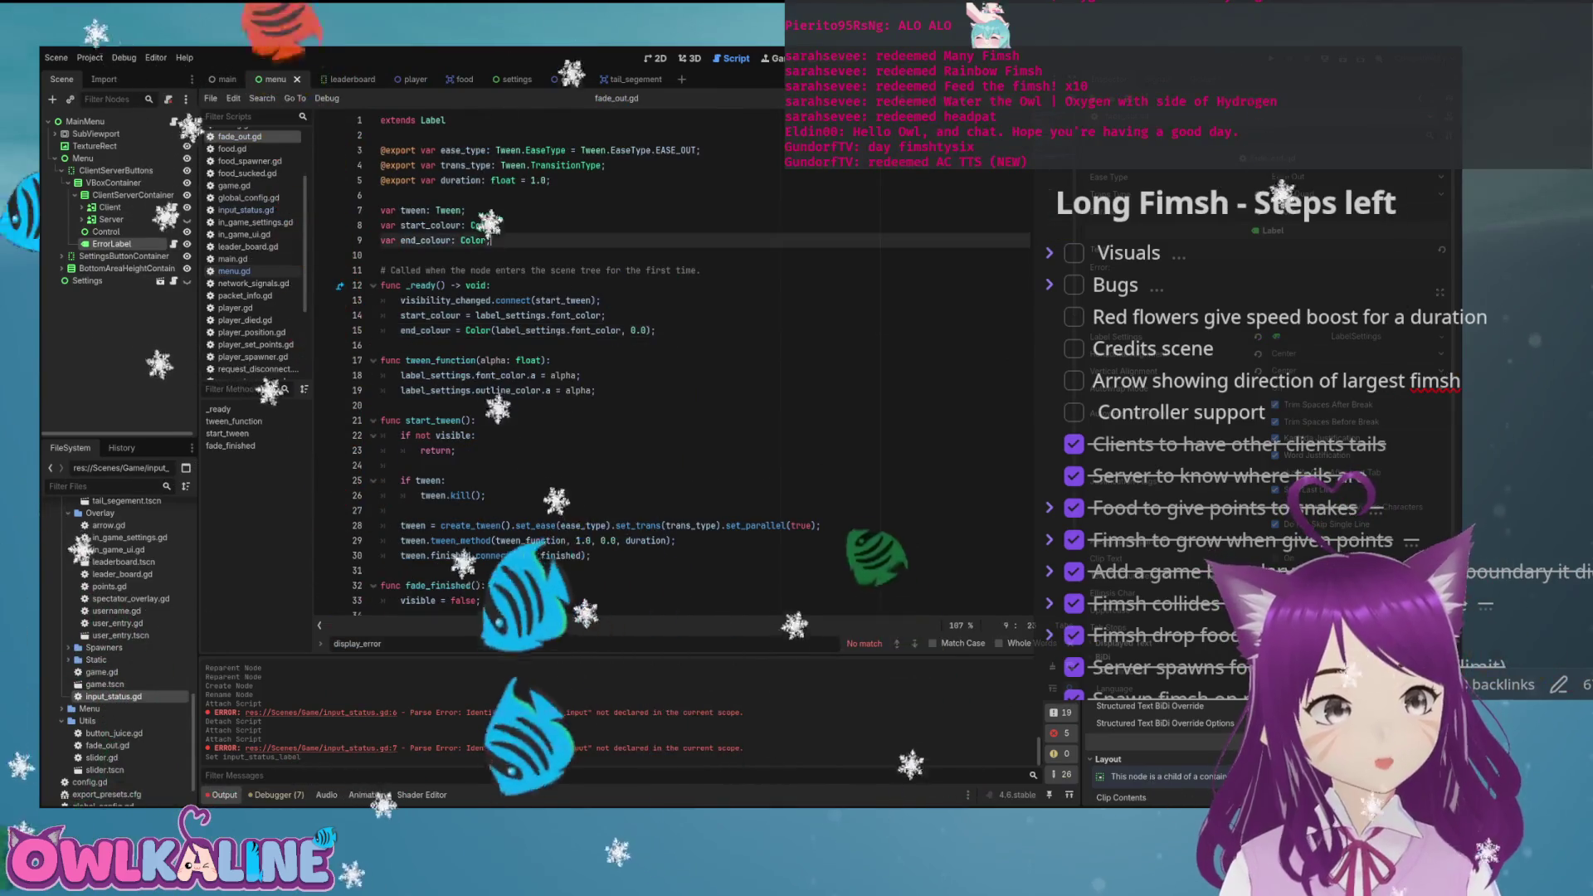
pyautogui.click(547, 301)
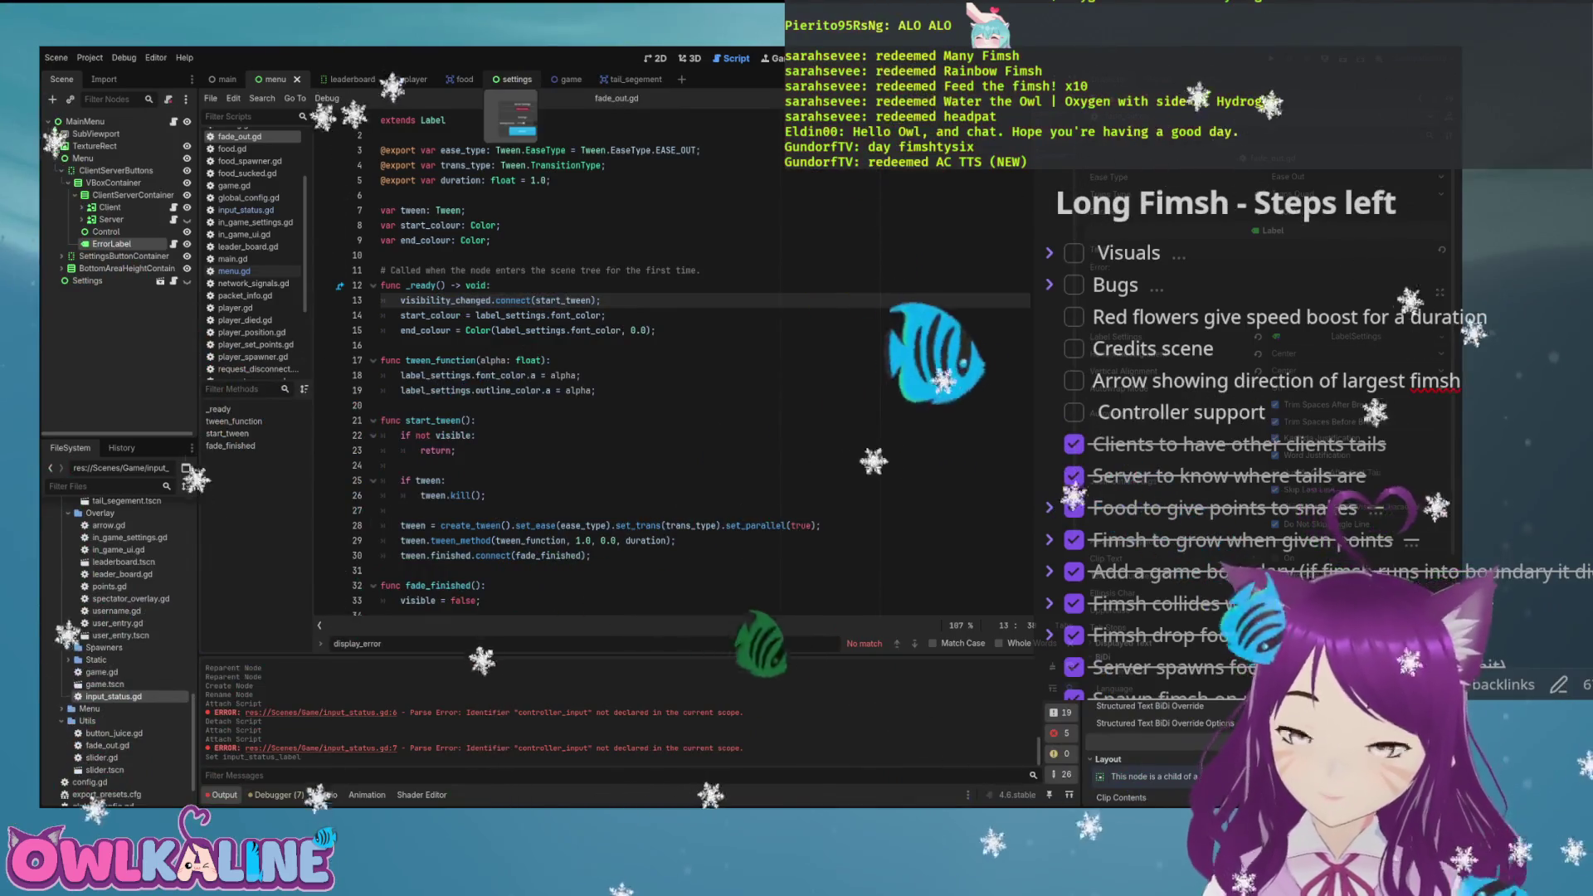
pyautogui.moveTo(514, 80)
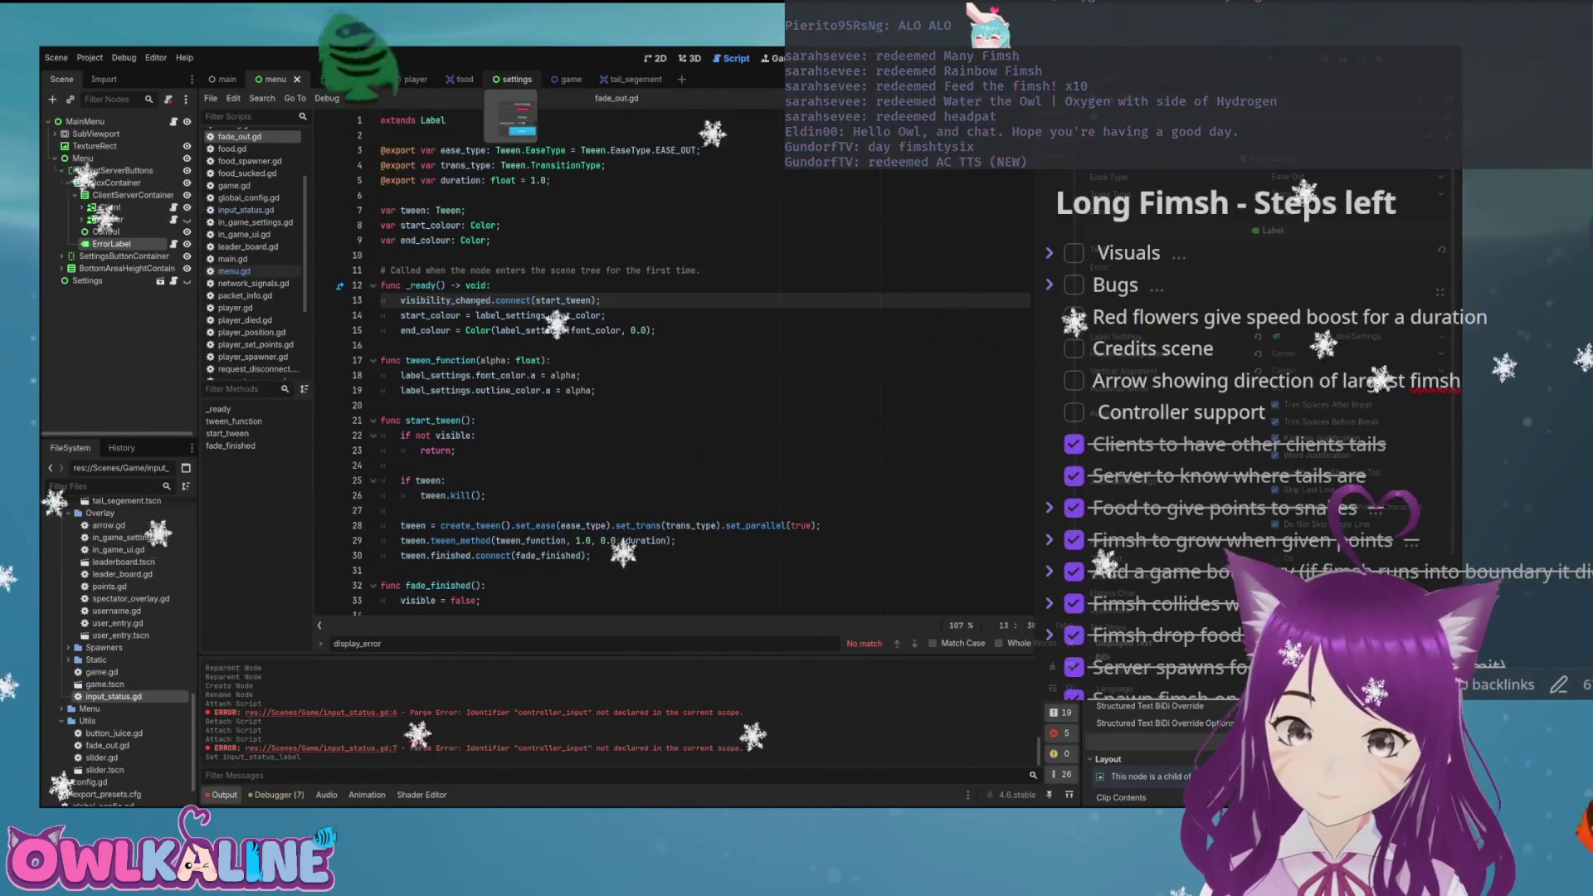
pyautogui.click(569, 80)
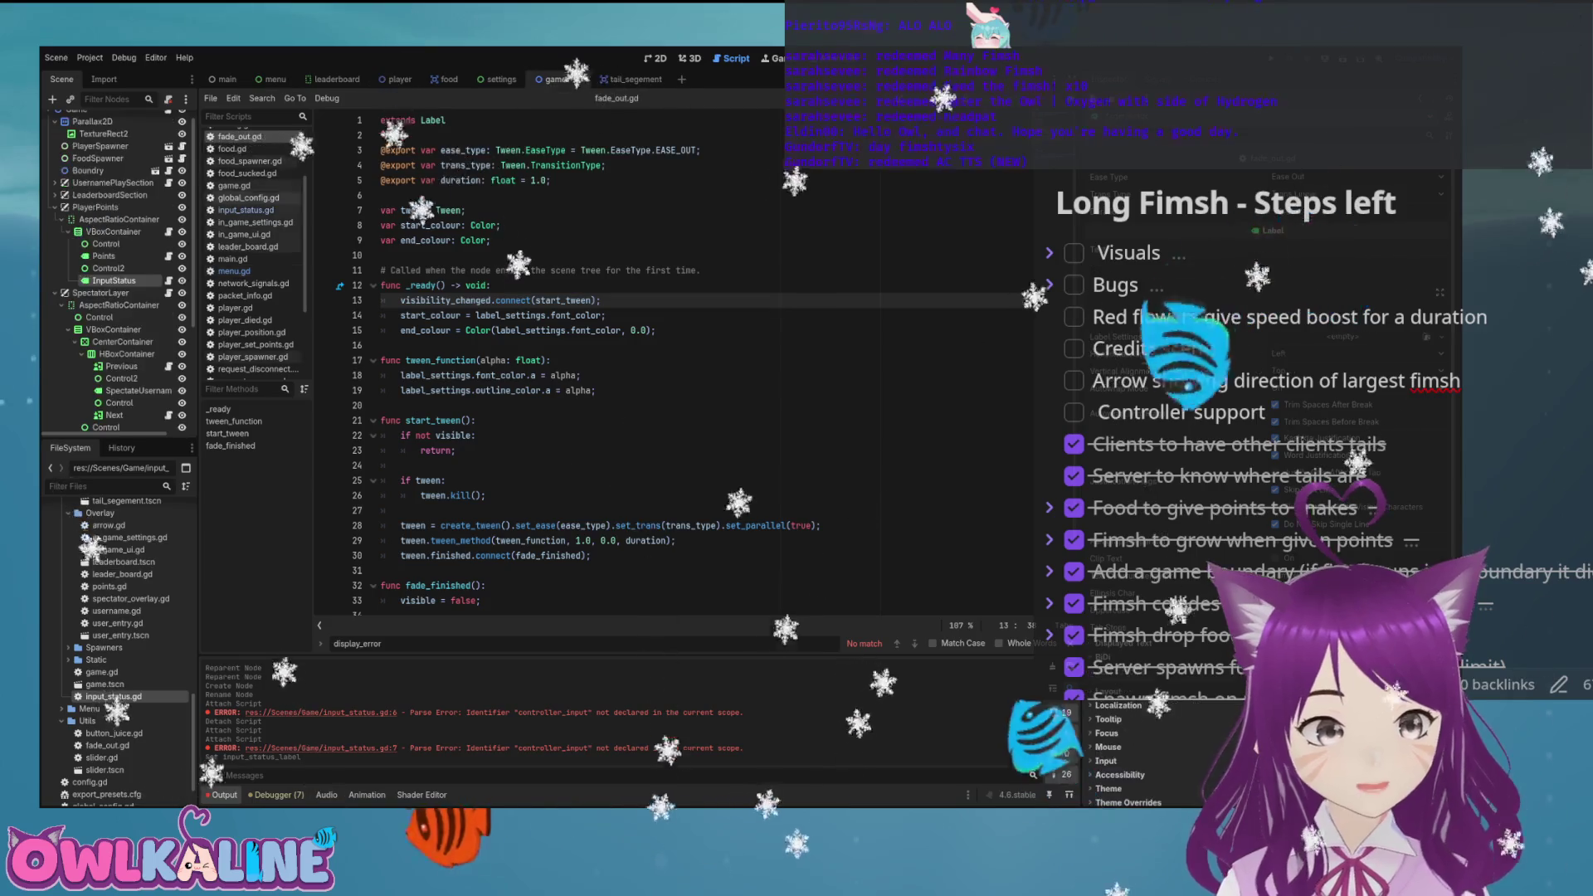
pyautogui.click(282, 712)
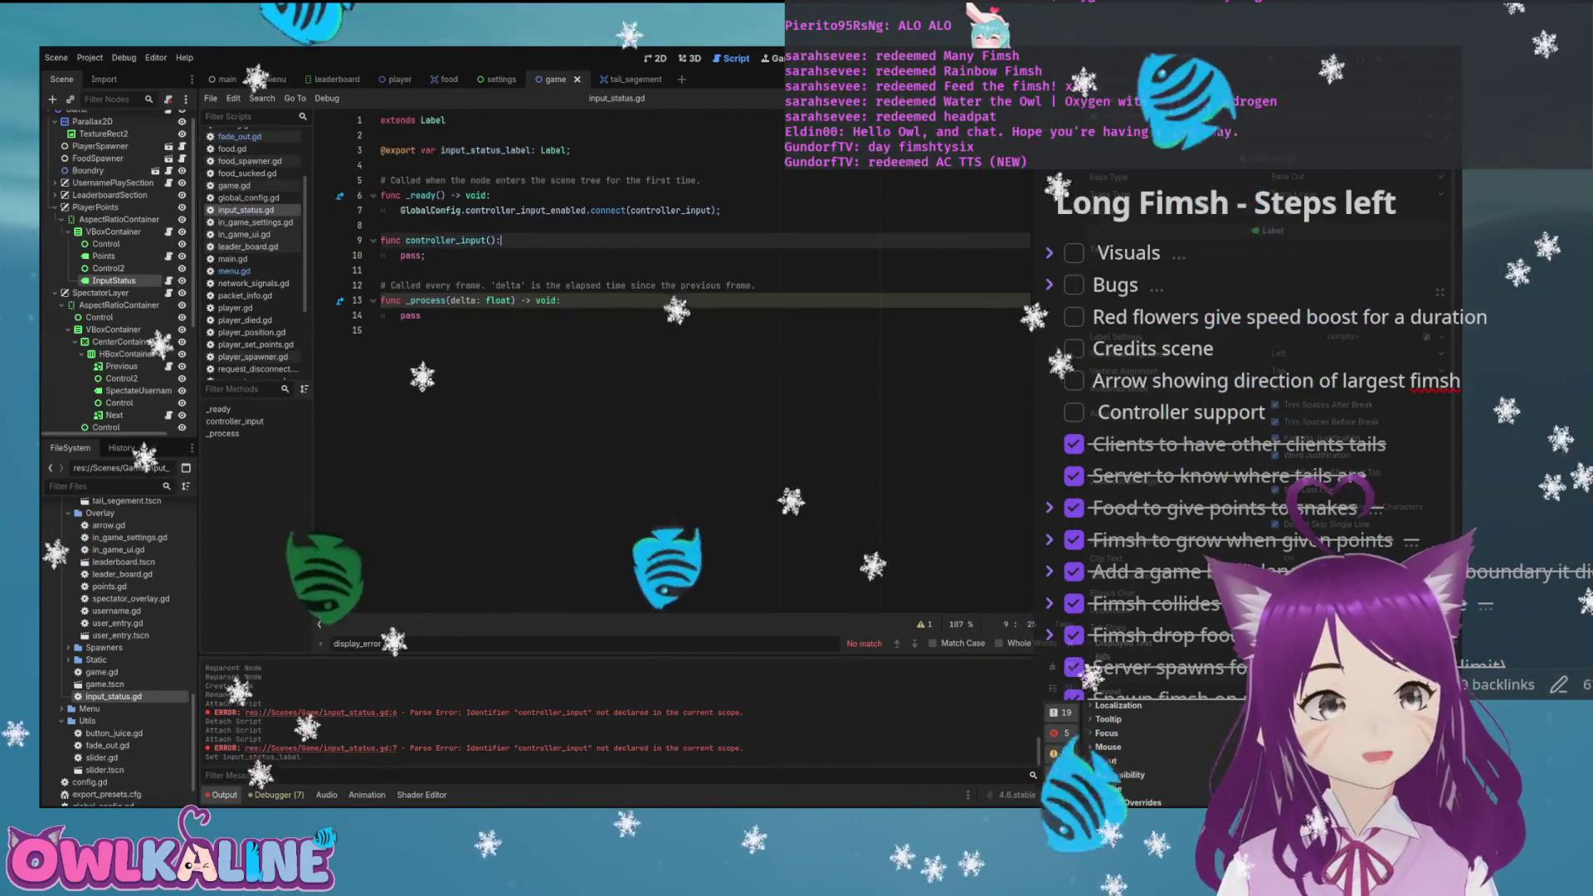
# - Hide the label at startup with input_status_label.visible = false in _ready, and save
pyautogui.press('Return')
pyautogui.press('Return')
pyautogui.press('Up')
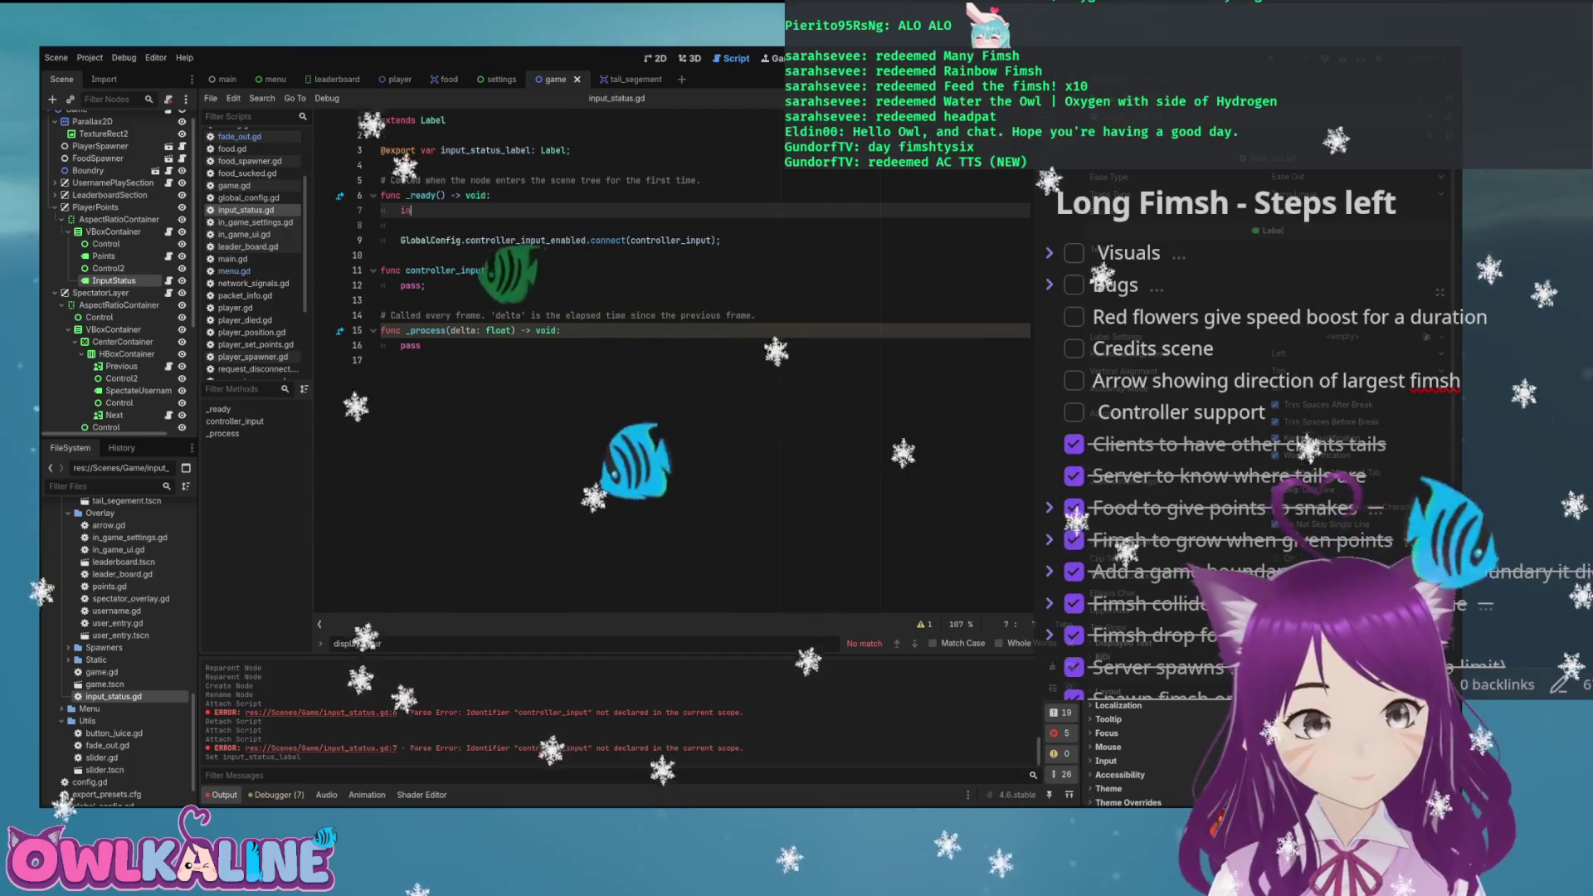
pyautogui.write('put_status_label.')
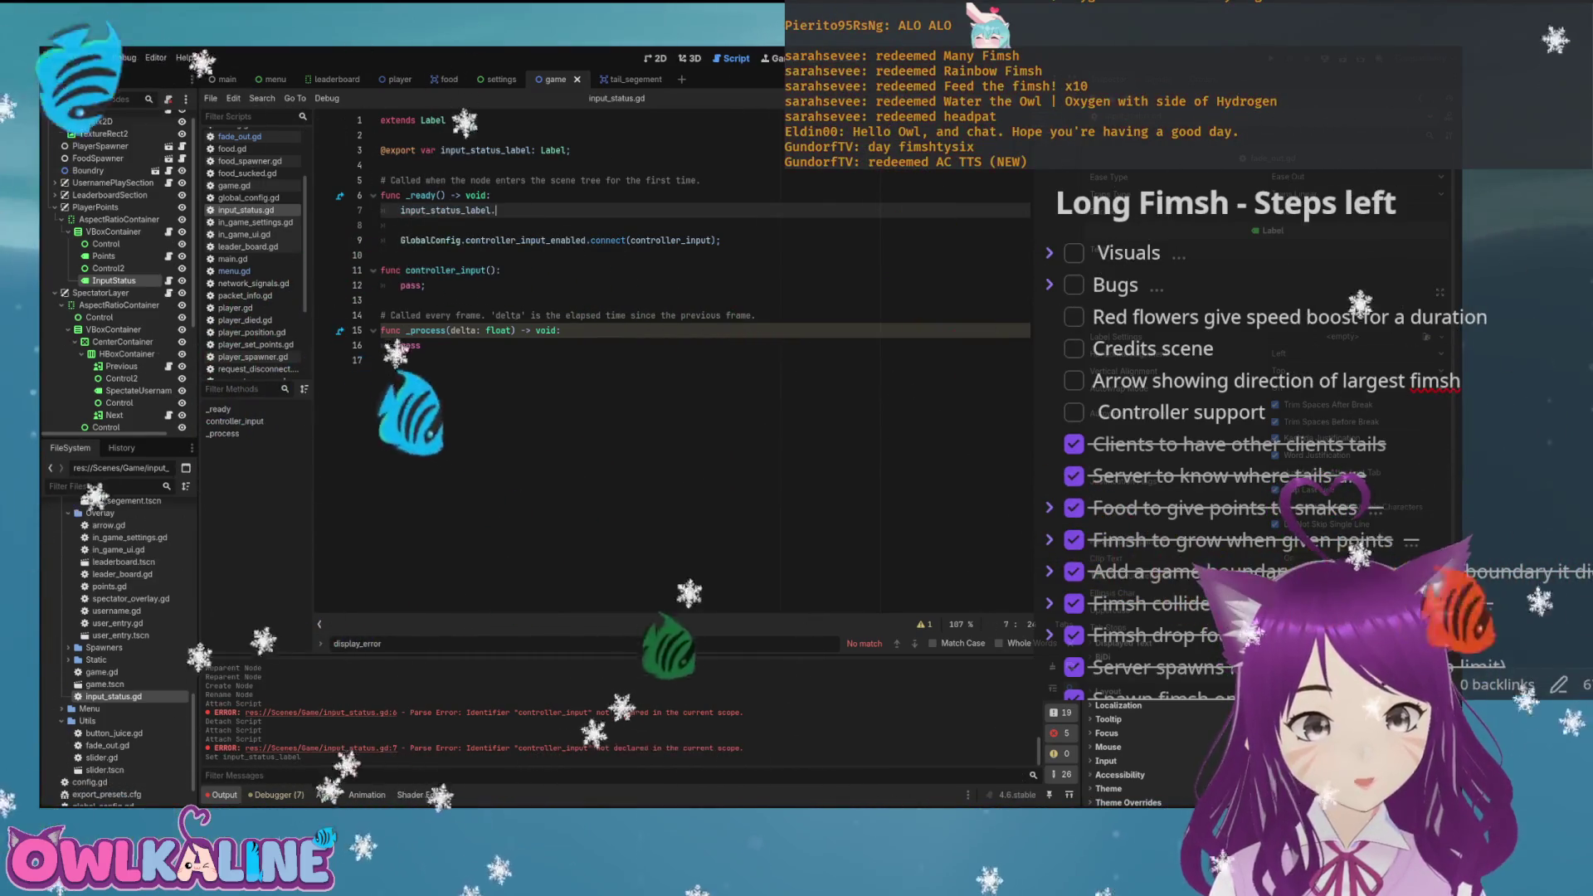
pyautogui.write('visib')
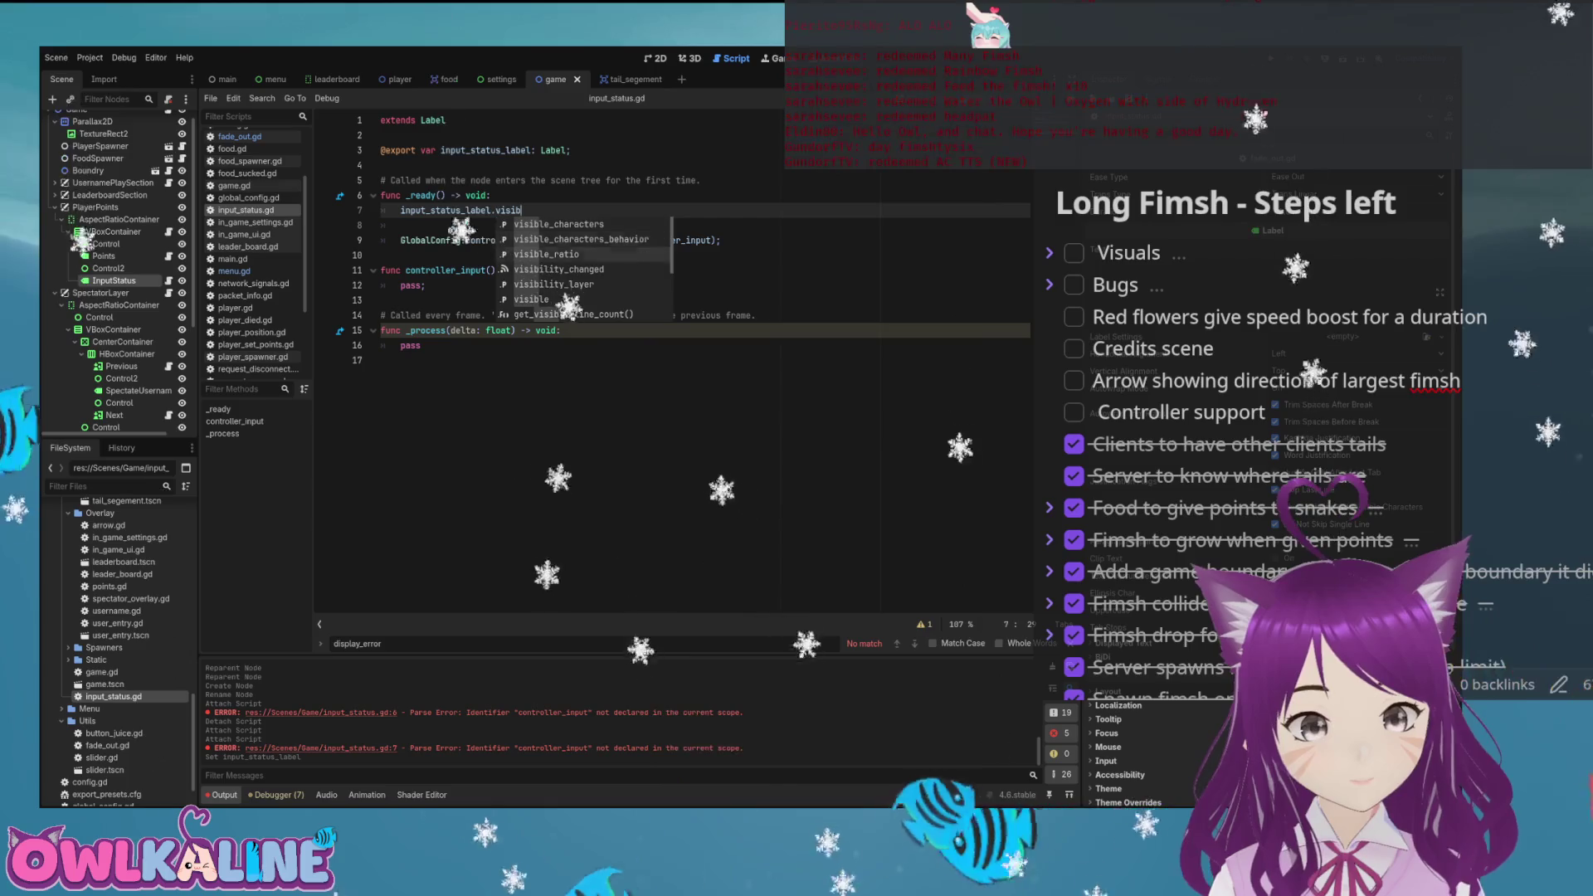
pyautogui.write('le = false;')
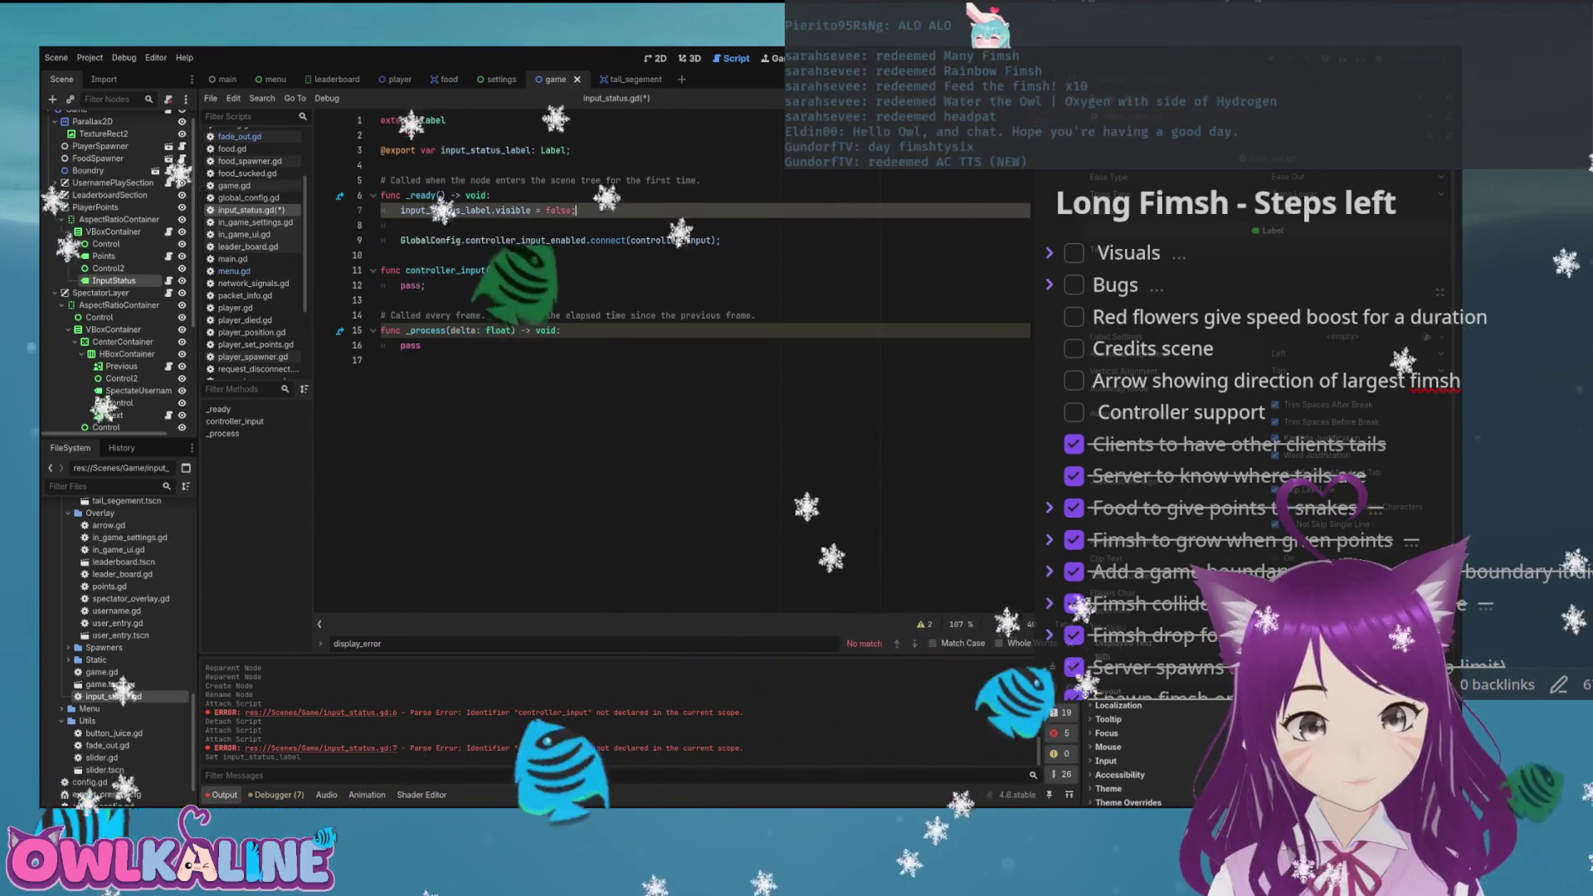
pyautogui.hotkey('ctrl', 's')
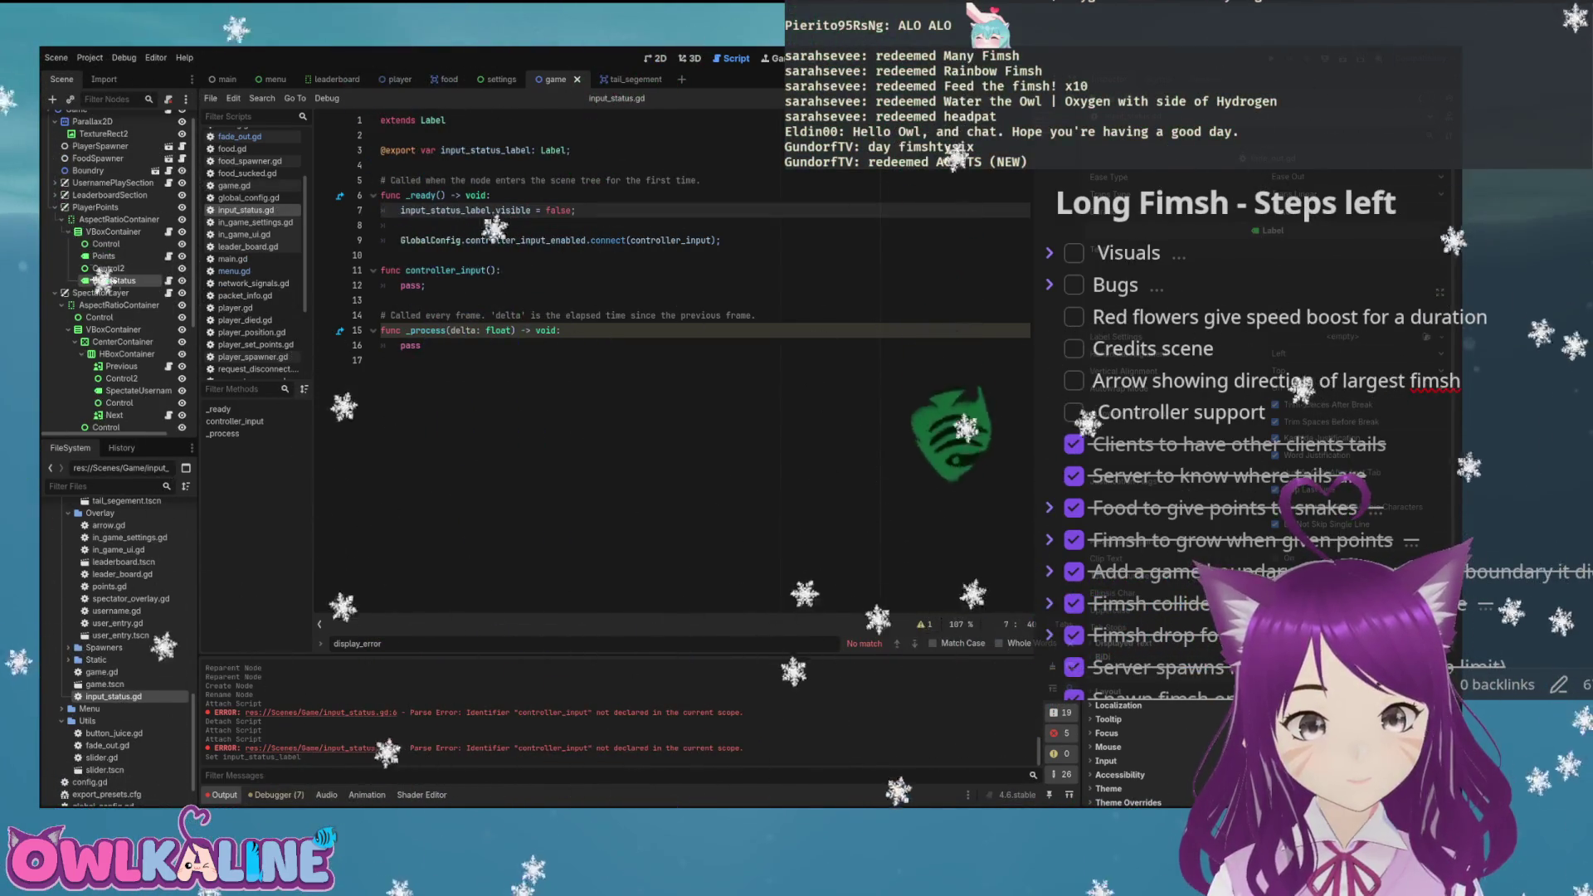
# - Make controller_input set the label text to "Controller Input Enabled" and make it visible
pyautogui.moveTo(400, 285); pyautogui.dragTo(424, 285)
pyautogui.write('inpu')
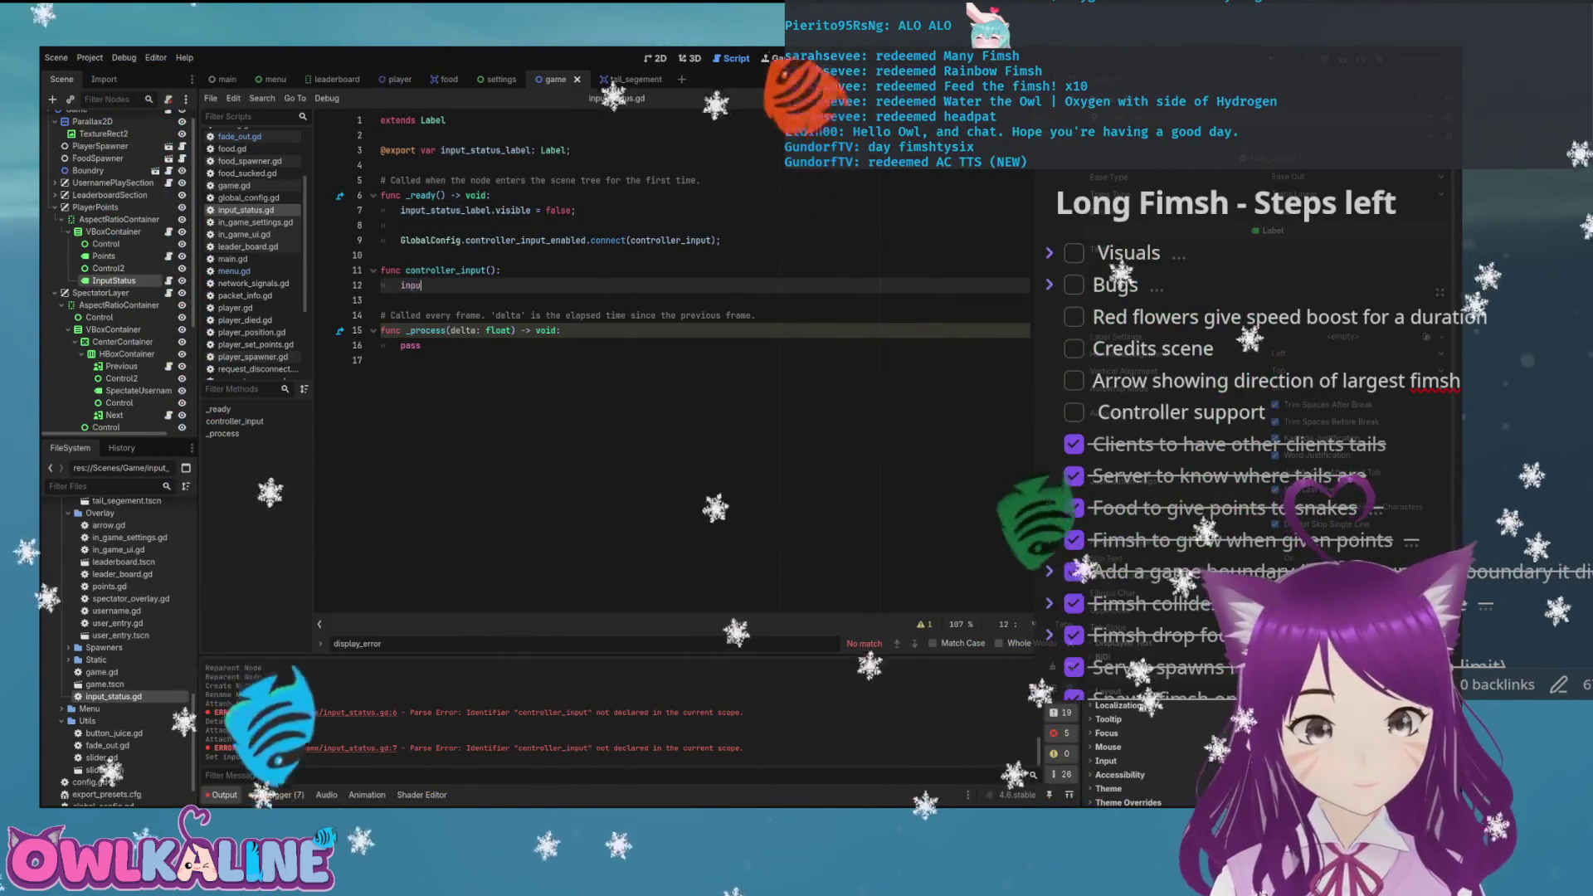
pyautogui.write('t_status_label.')
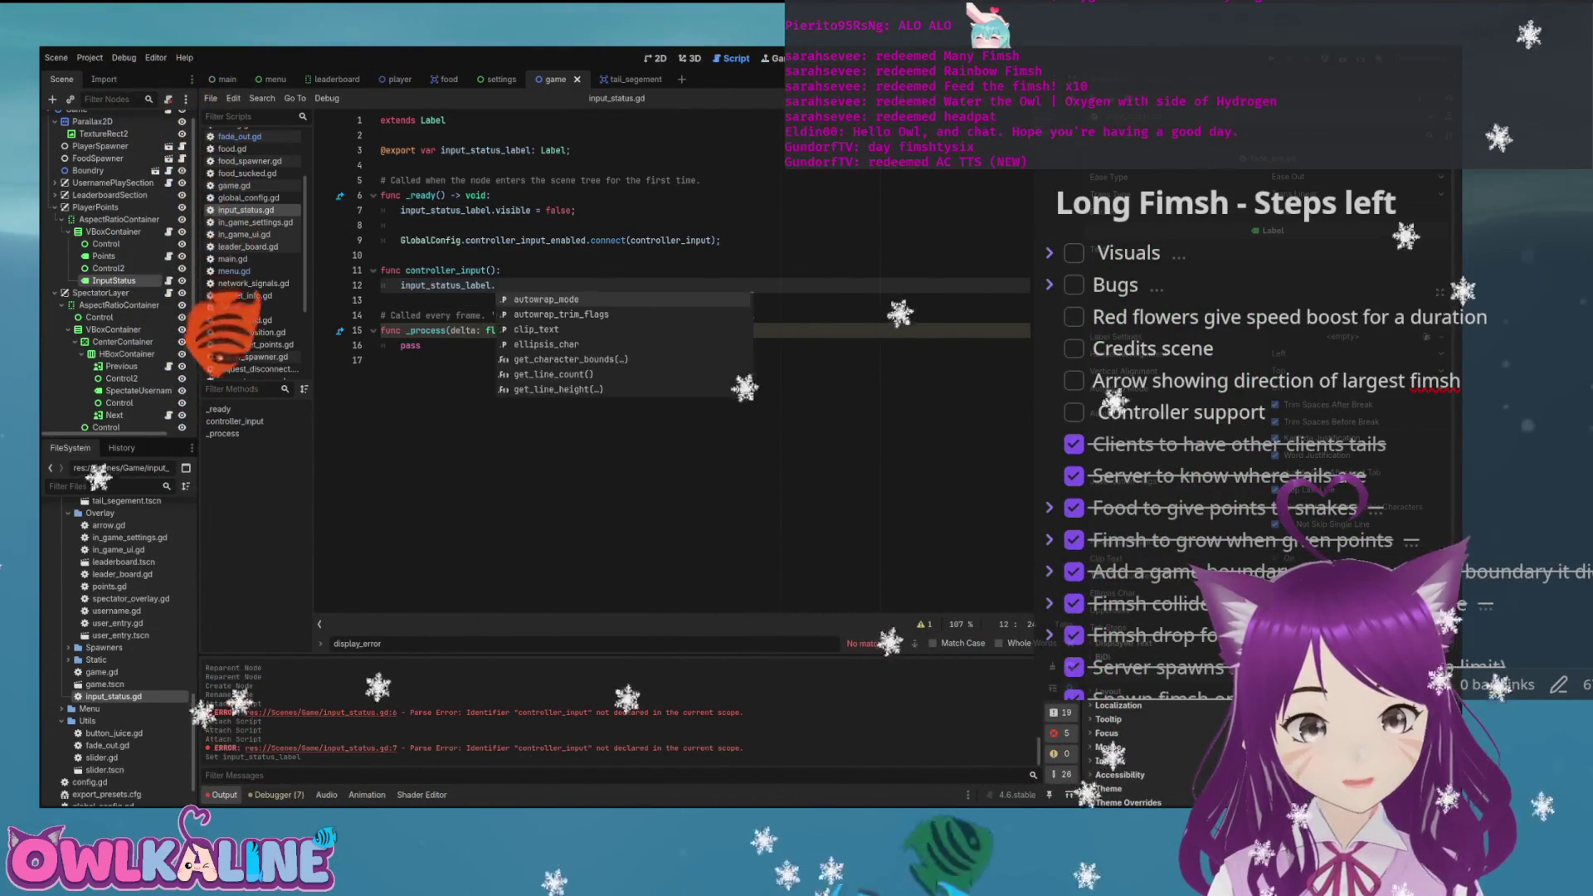
pyautogui.write('visi')
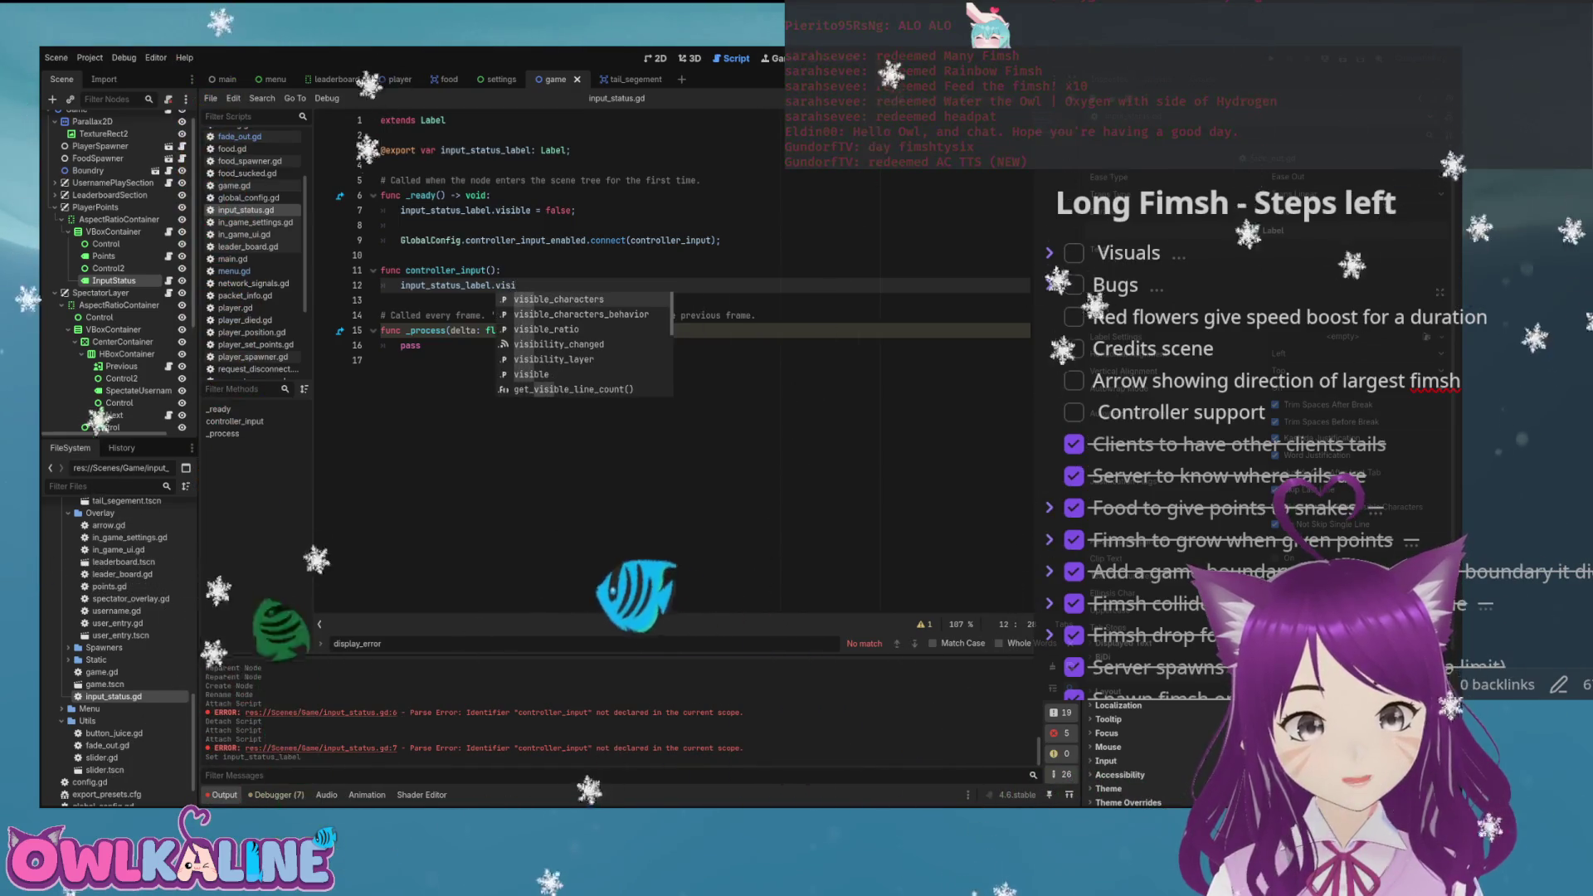
pyautogui.write('ble = true;')
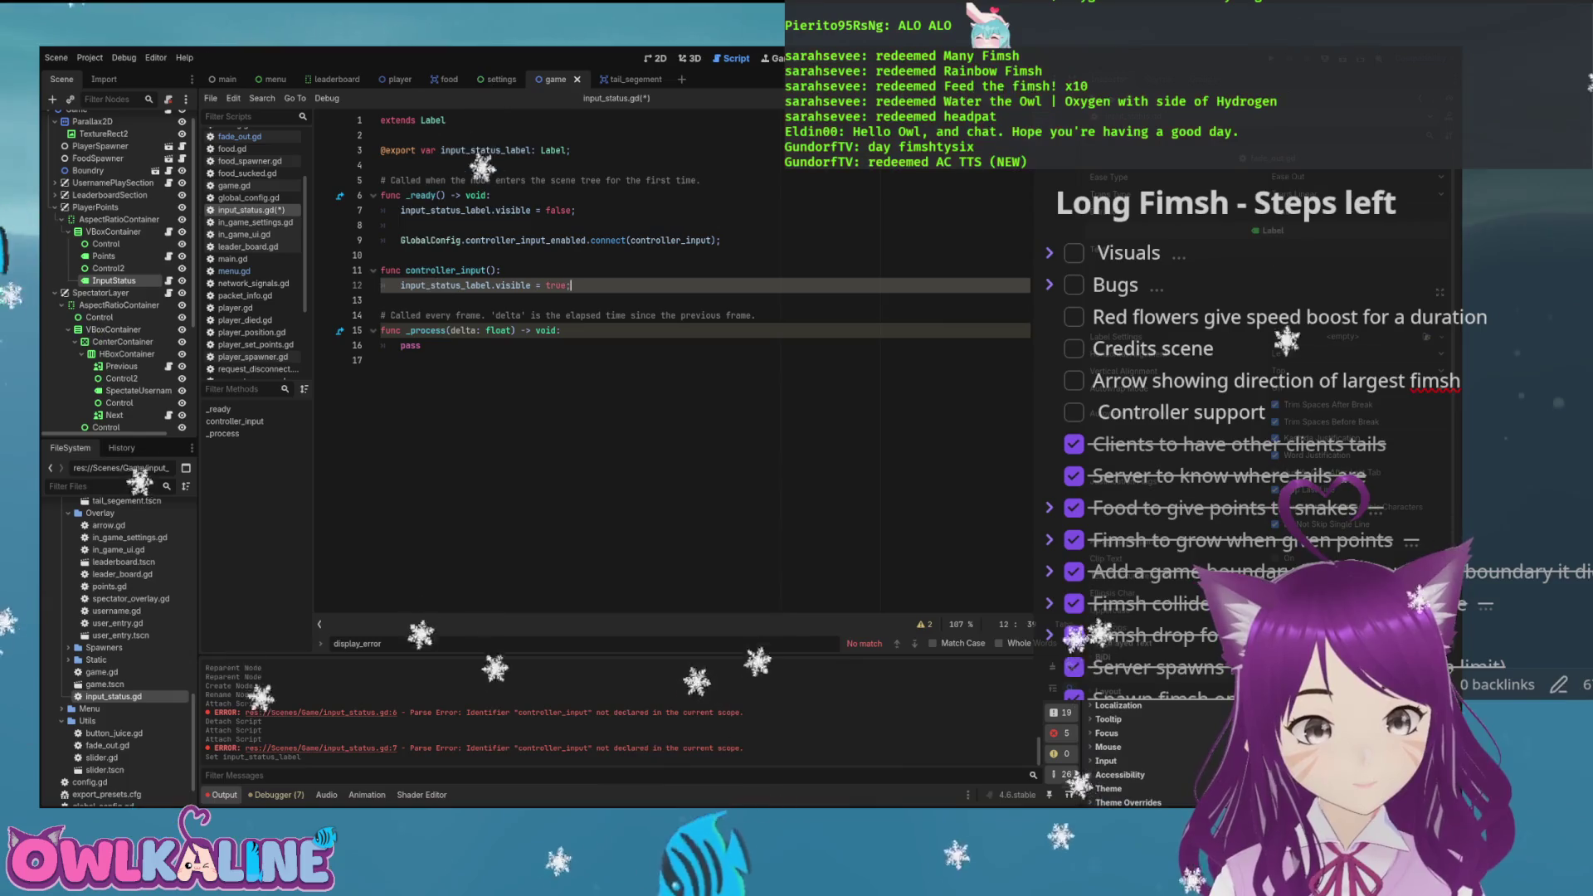
pyautogui.hotkey('ctrl', 'shift', 'Return')
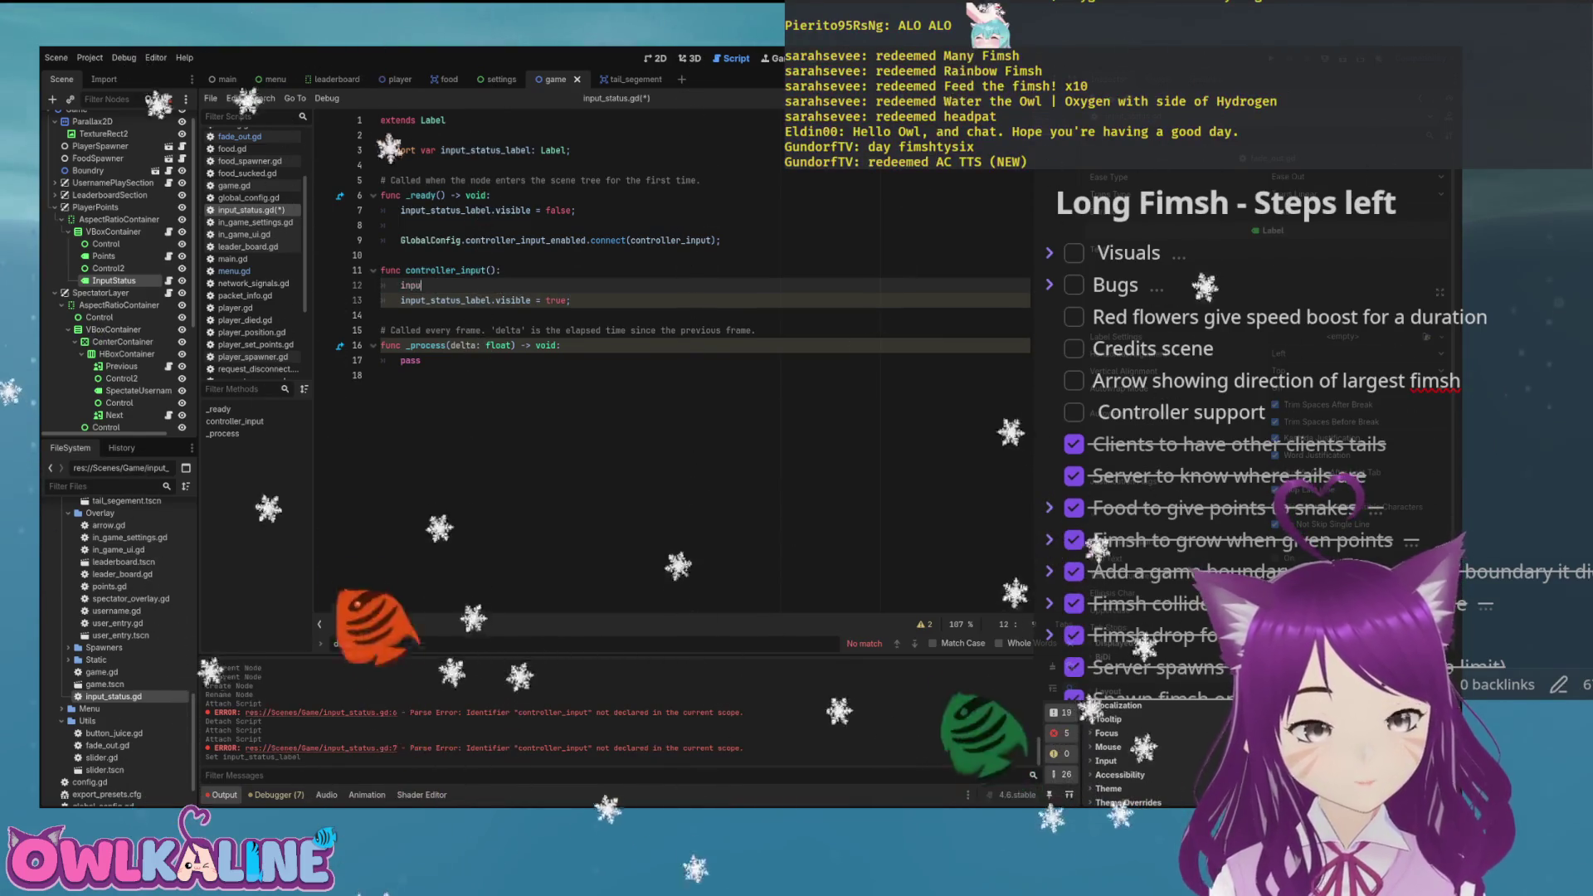
pyautogui.write('t_status_label.text =')
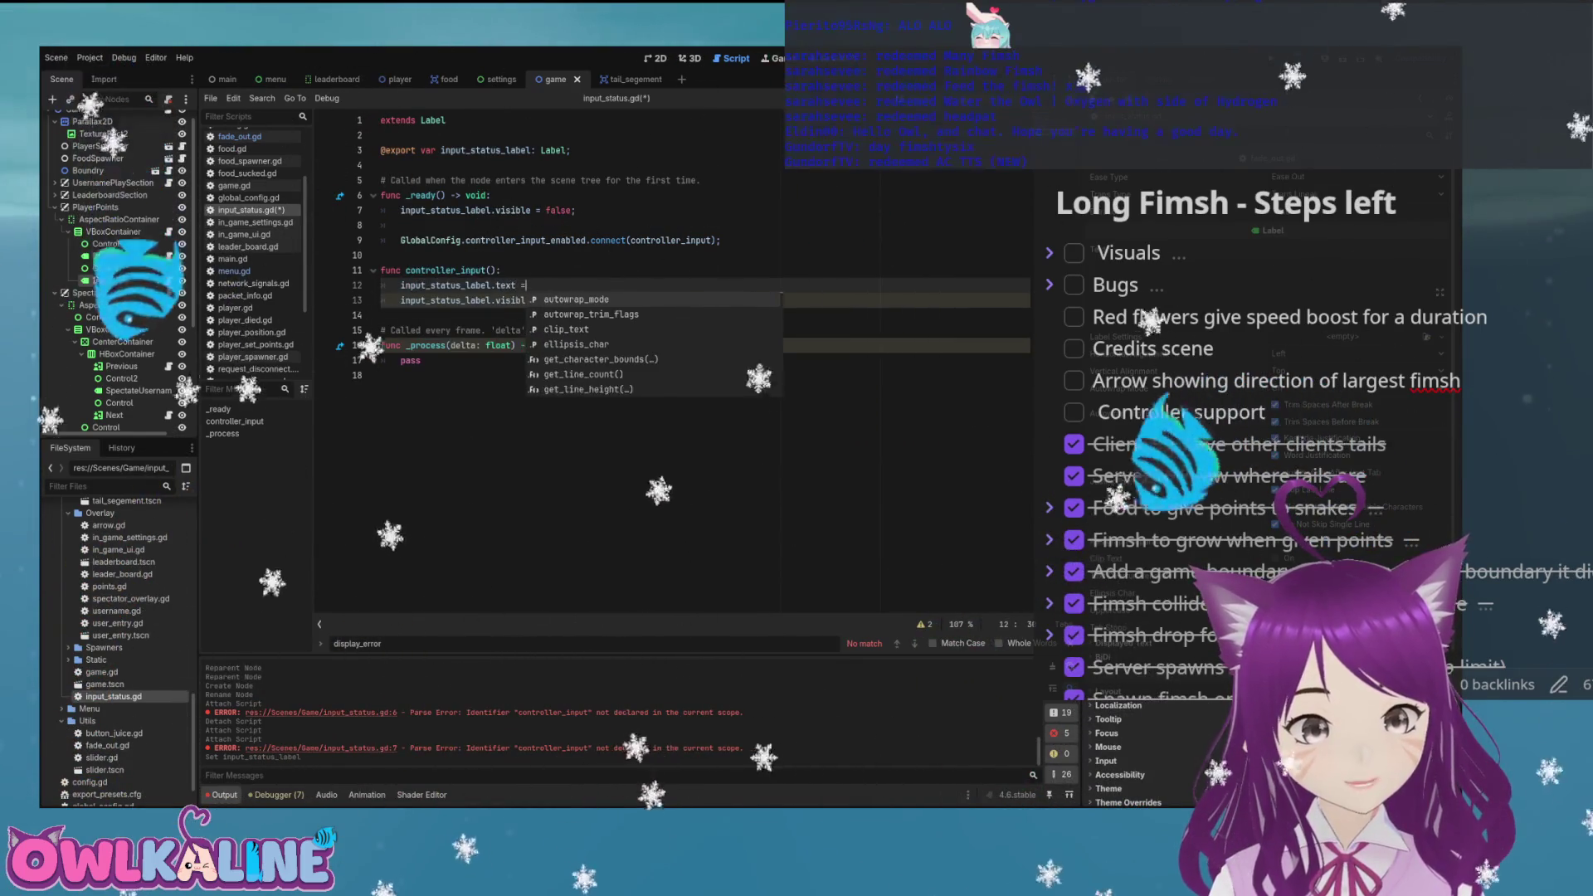
pyautogui.write(' "Controller Inp')
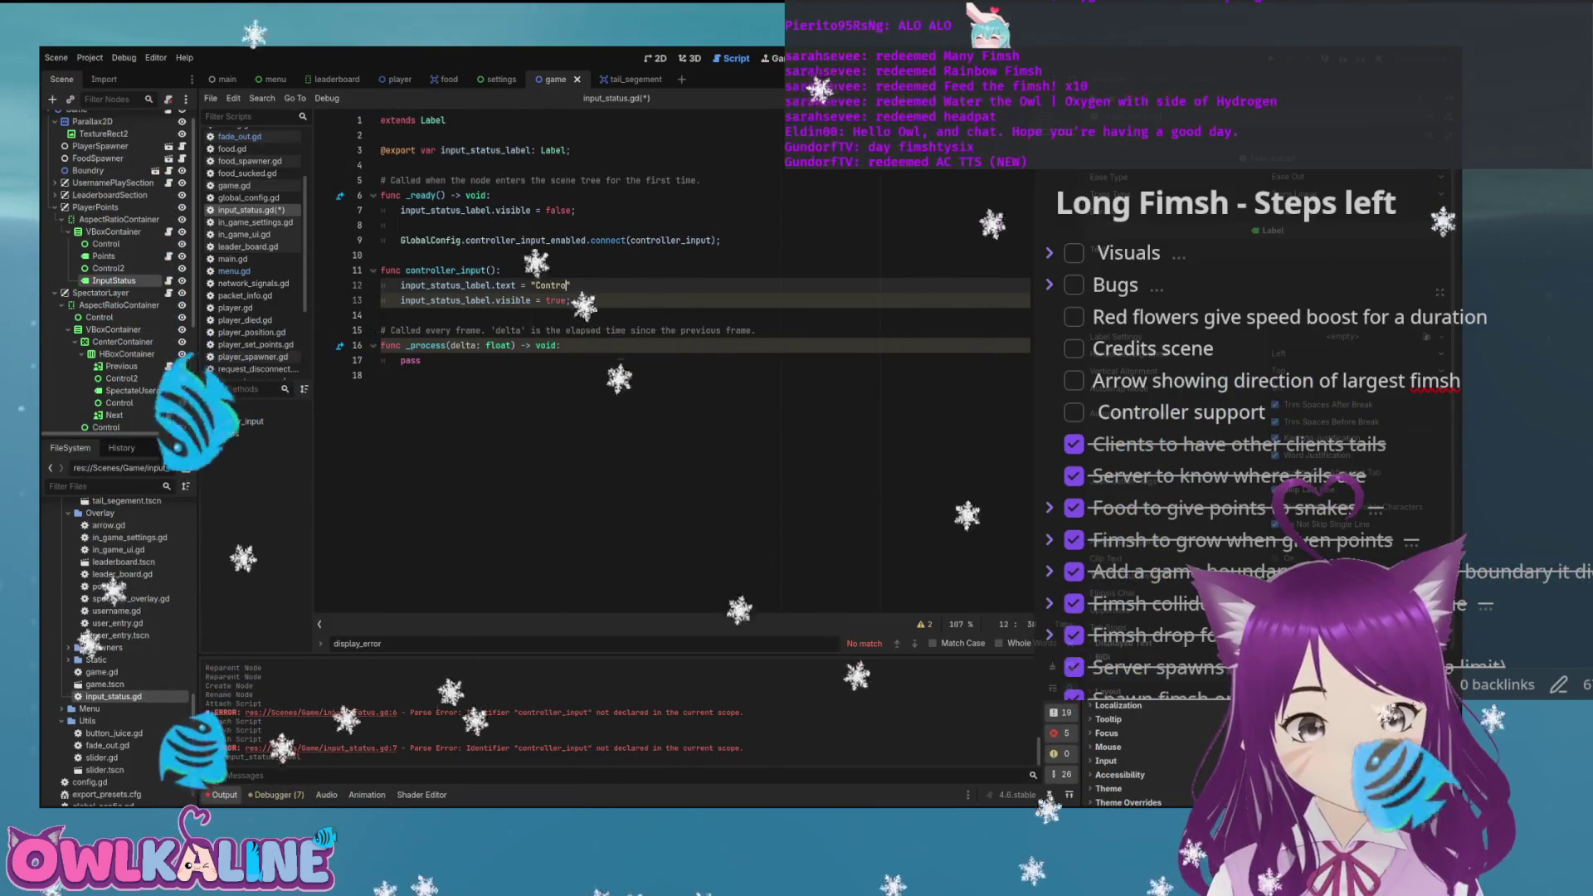
pyautogui.write('ut Enabled";')
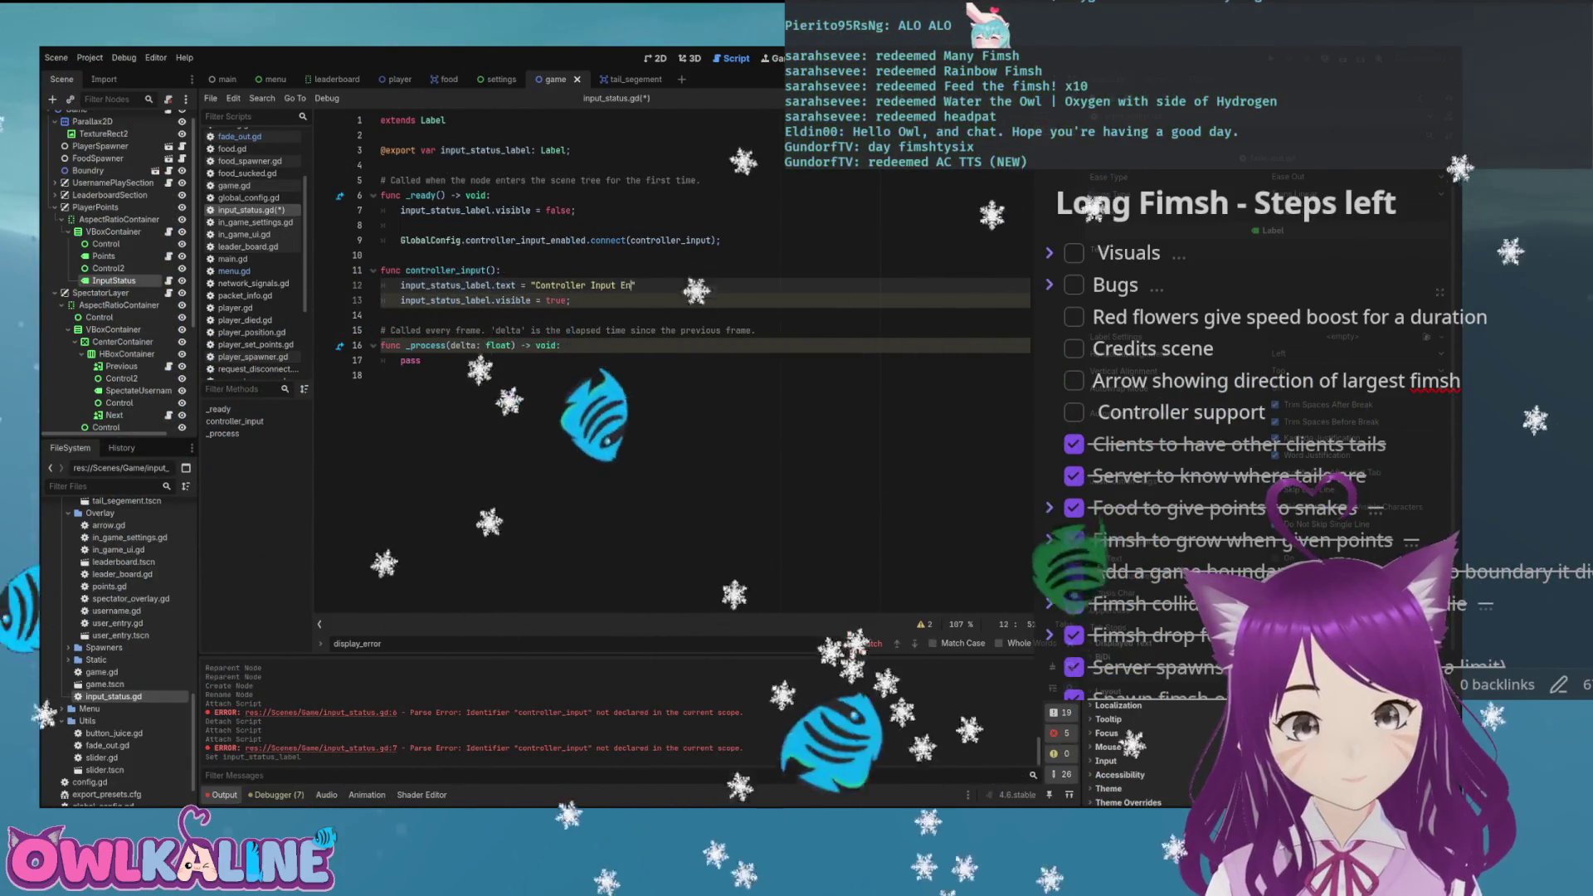
pyautogui.hotkey('ctrl', 's')
# - Copy the controller_input function and paste a duplicate below it
pyautogui.click(572, 300)
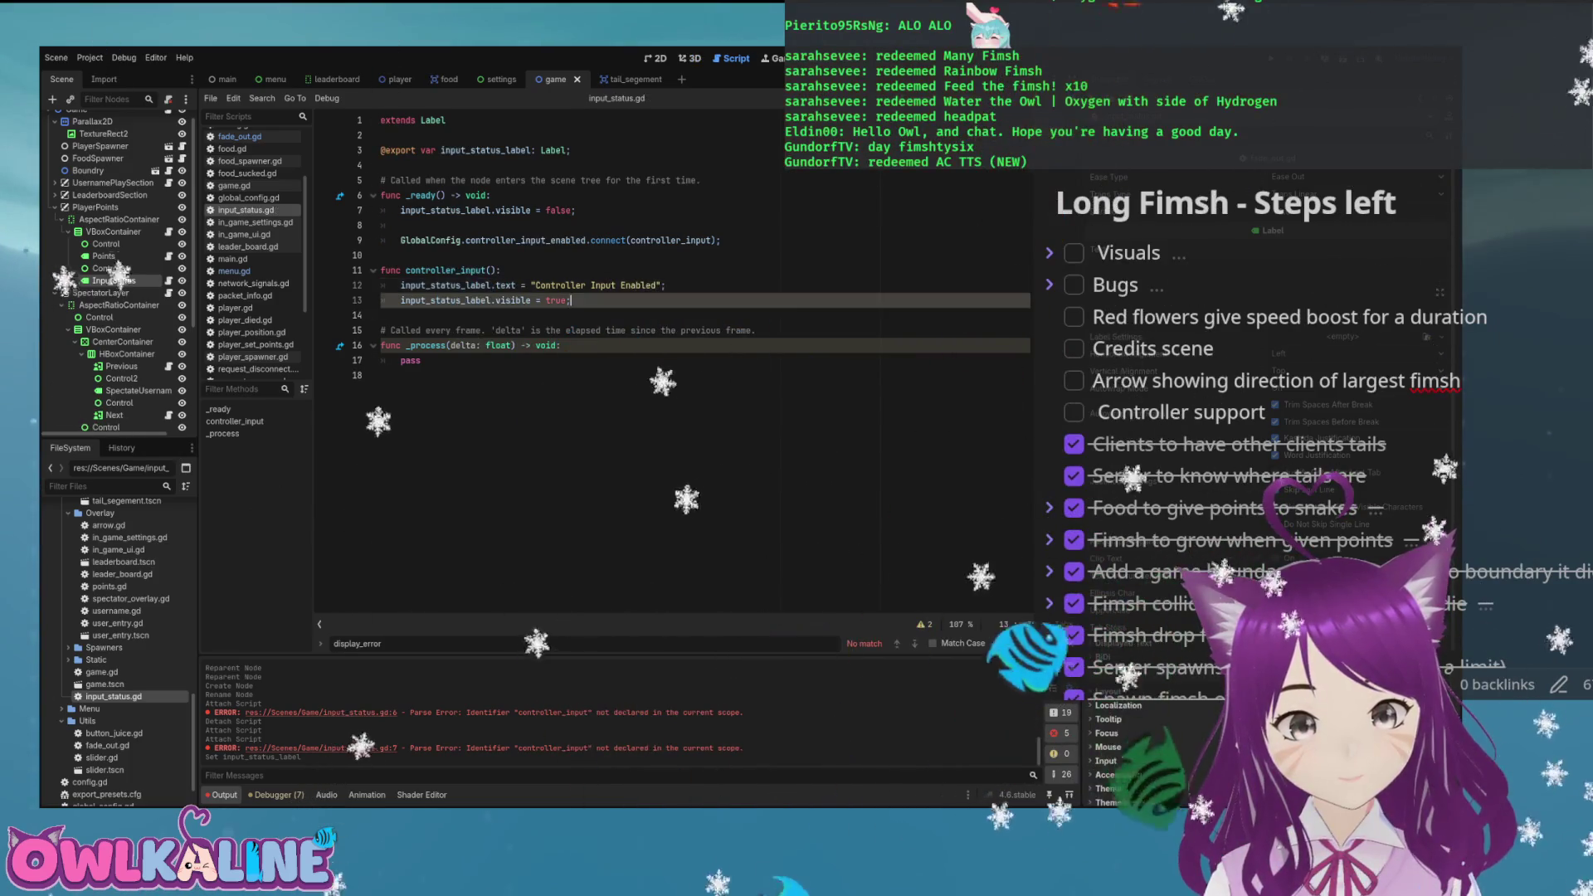
pyautogui.hotkey('shift', 'Up')
pyautogui.hotkey('ctrl', 'c')
pyautogui.hotkey('ctrl', 'v')
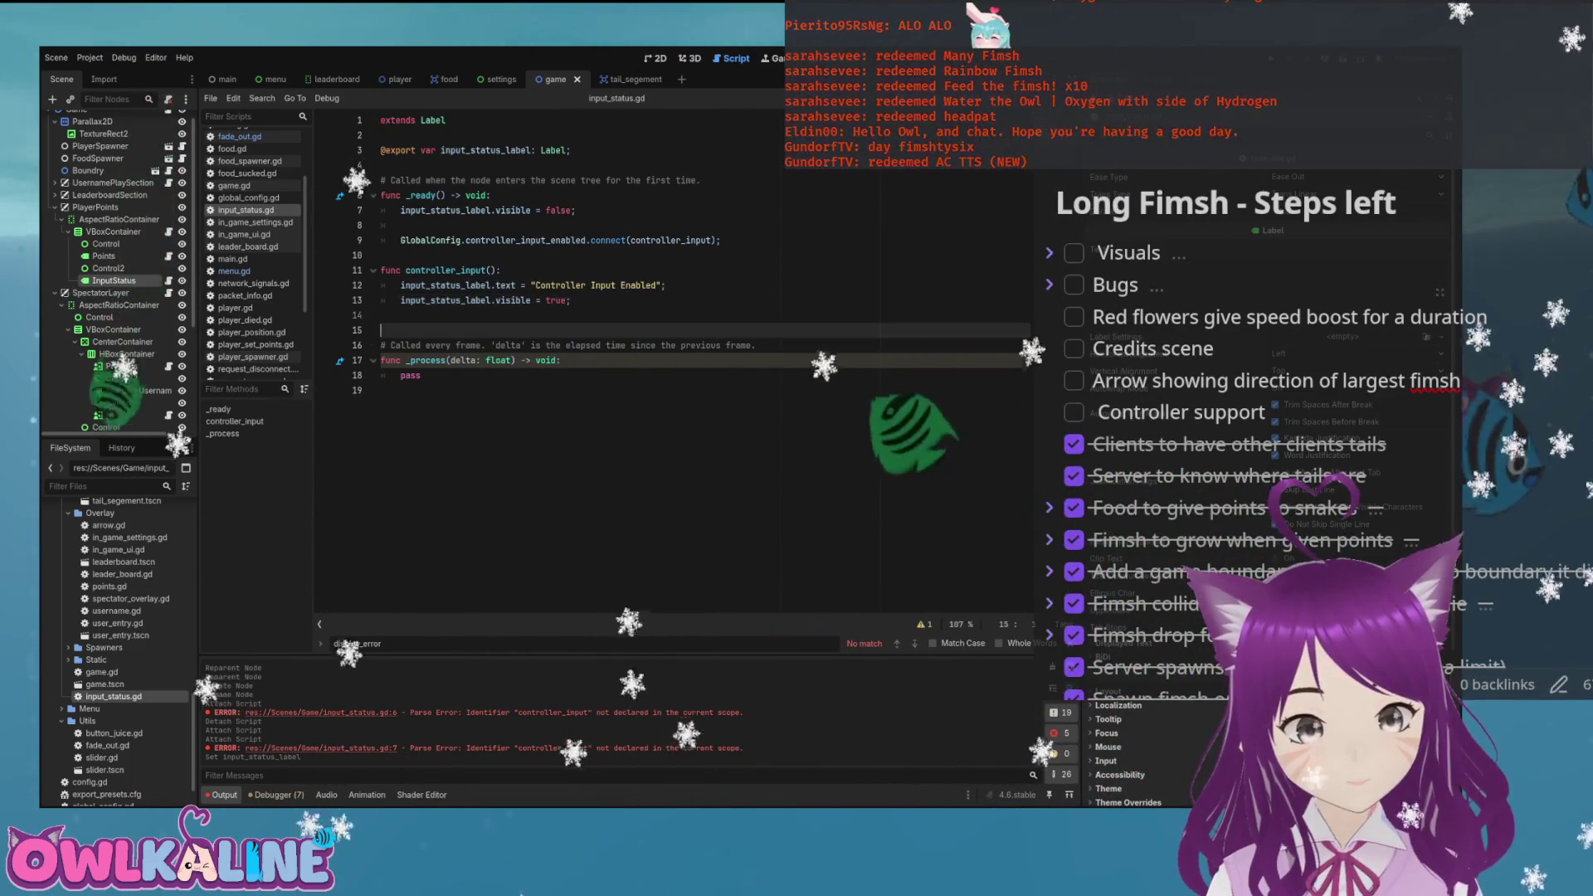
# - Add a third copy and rename the copies to mouse_input and keyboard_input, then save
pyautogui.hotkey('ctrl', 'v')
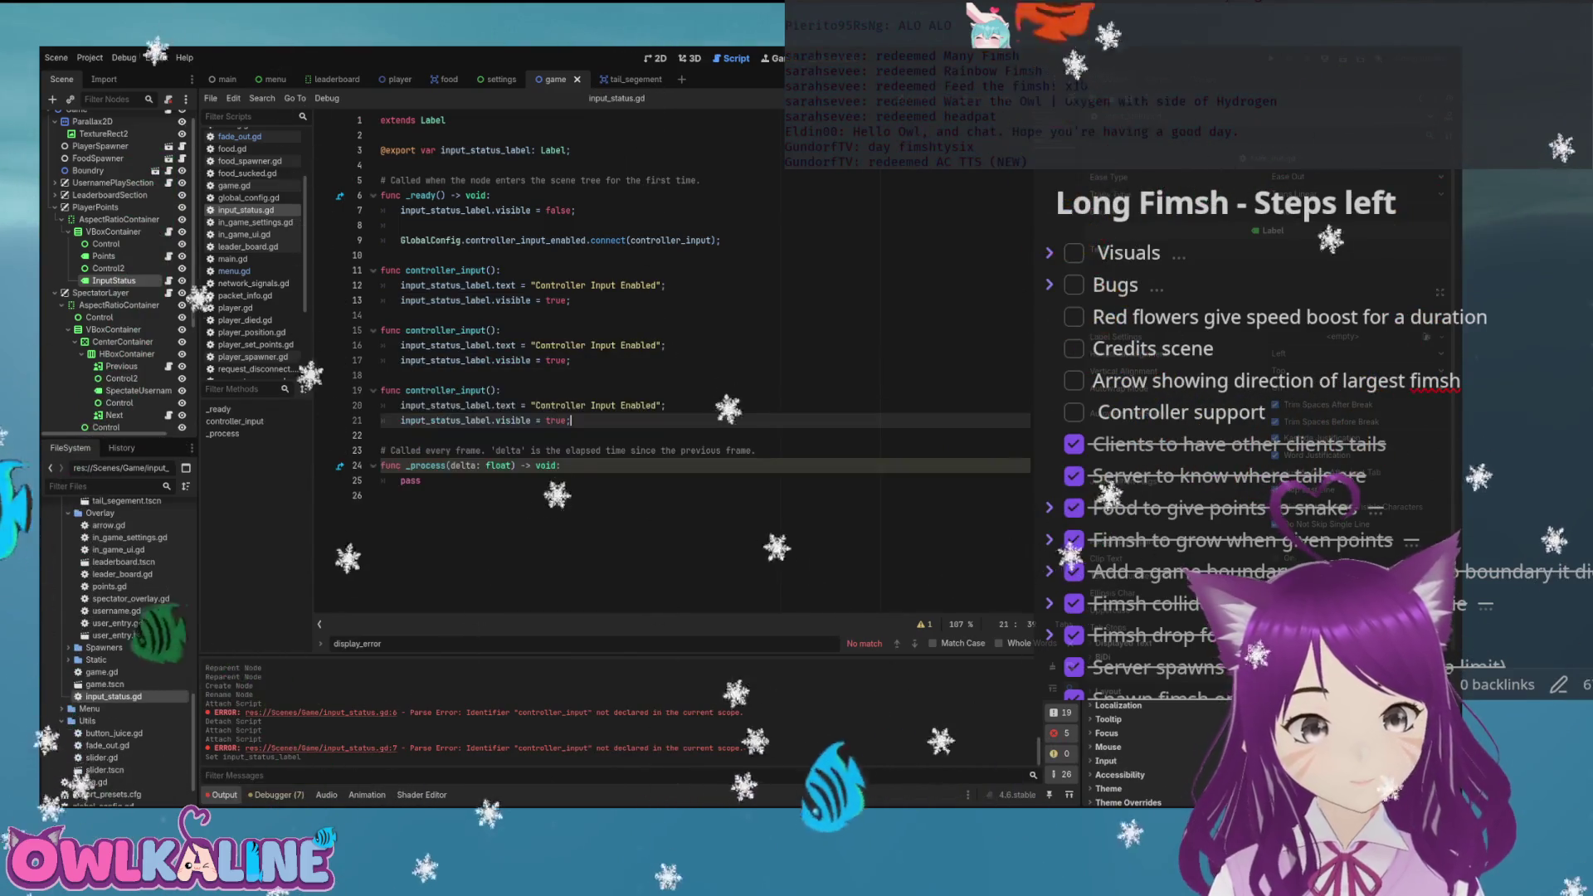
pyautogui.hotkey('ctrl', 'BackSpace')
pyautogui.write('mouse')
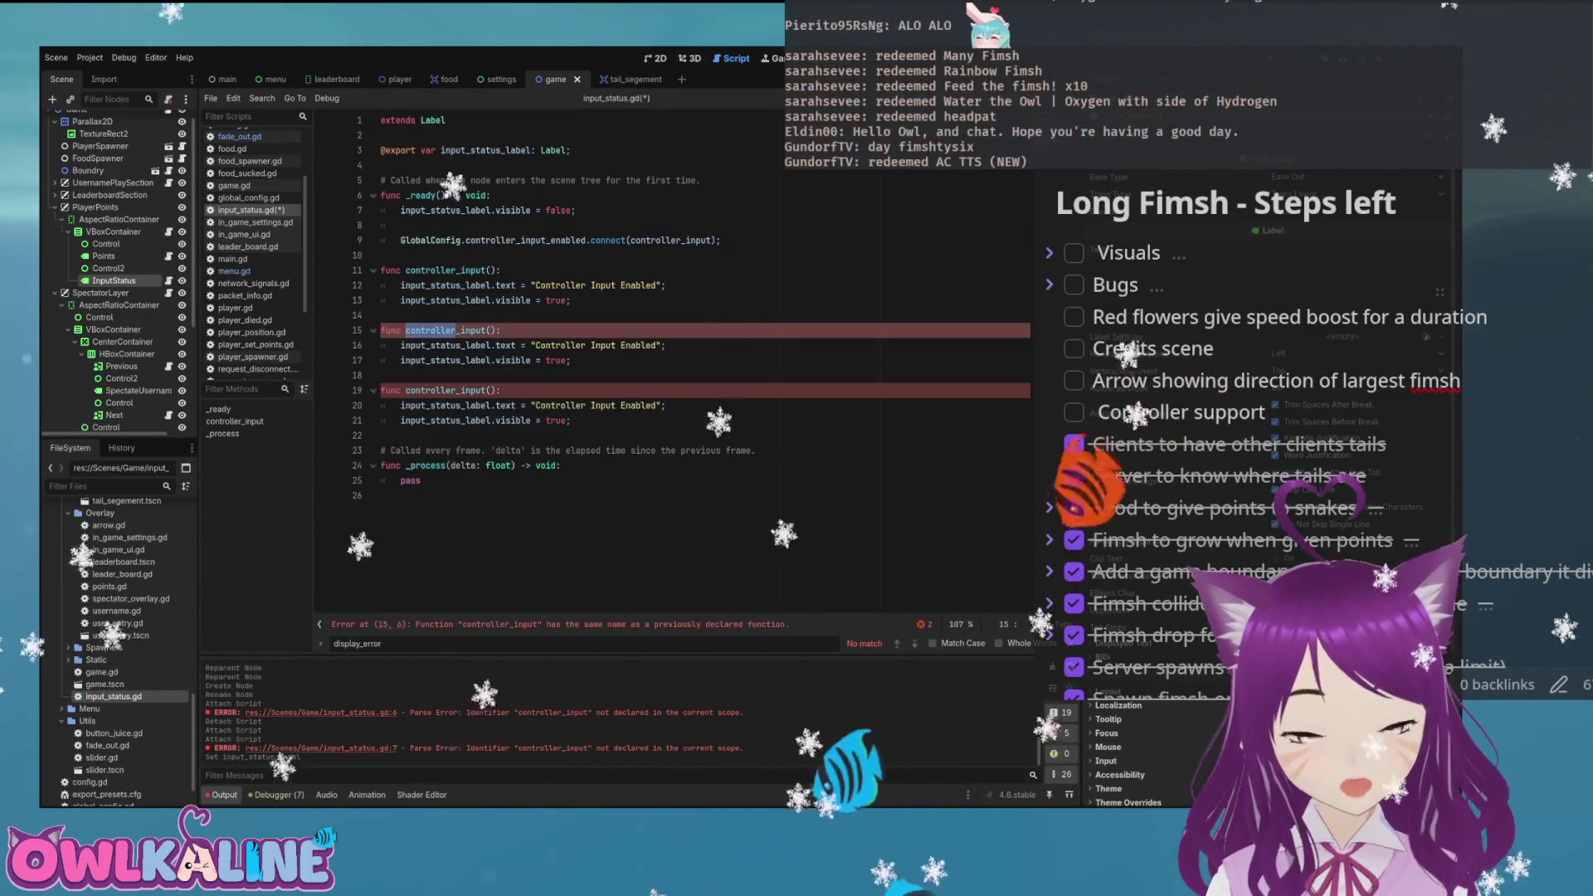
pyautogui.click(432, 390)
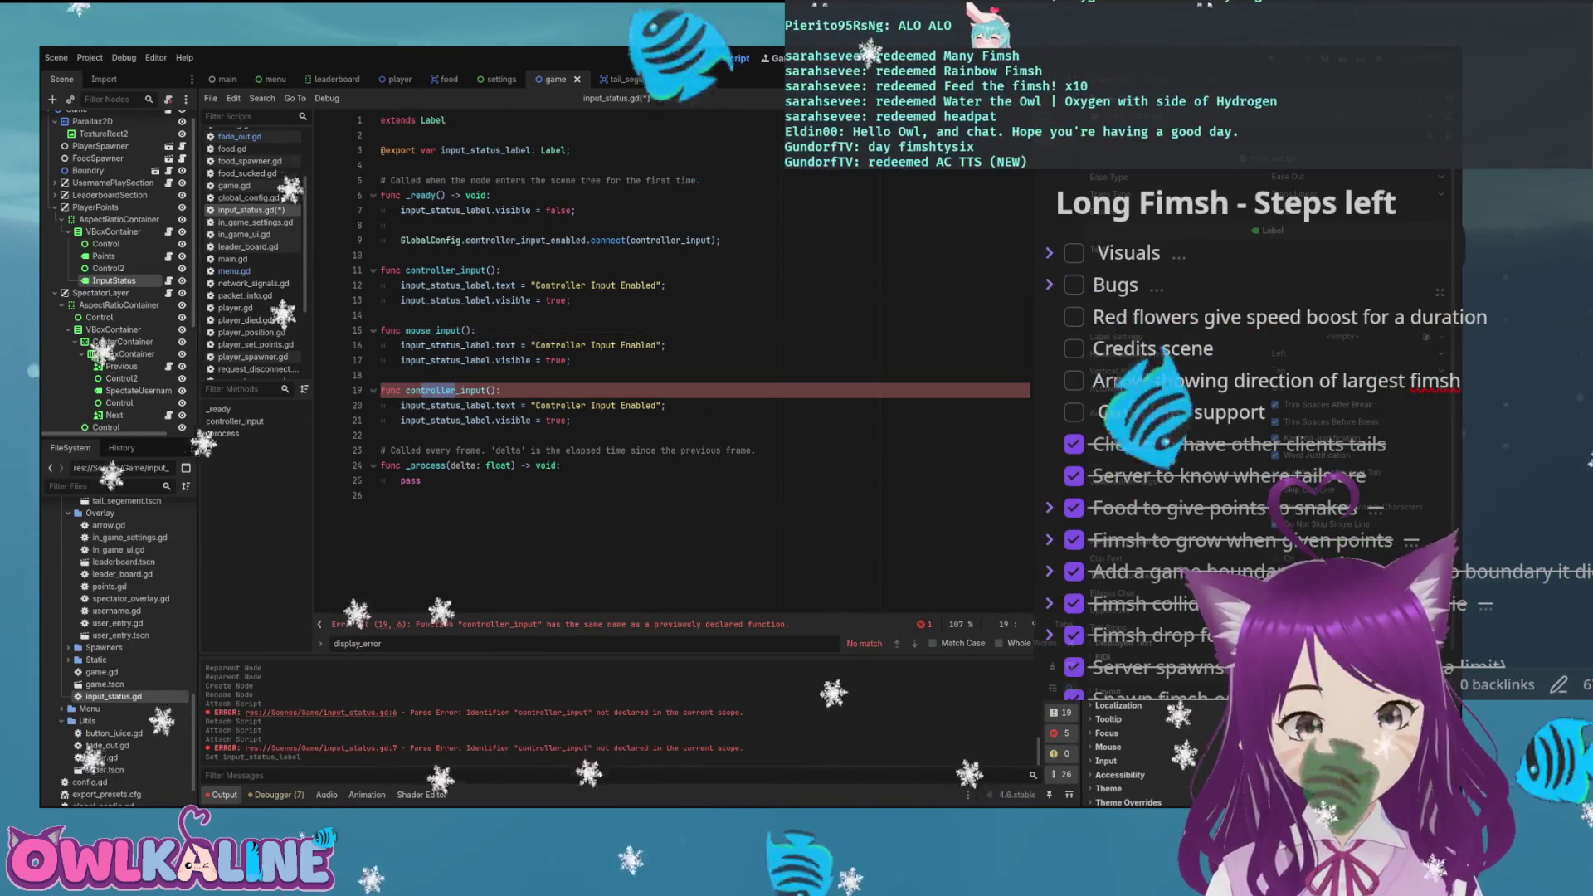
pyautogui.write('keyboard')
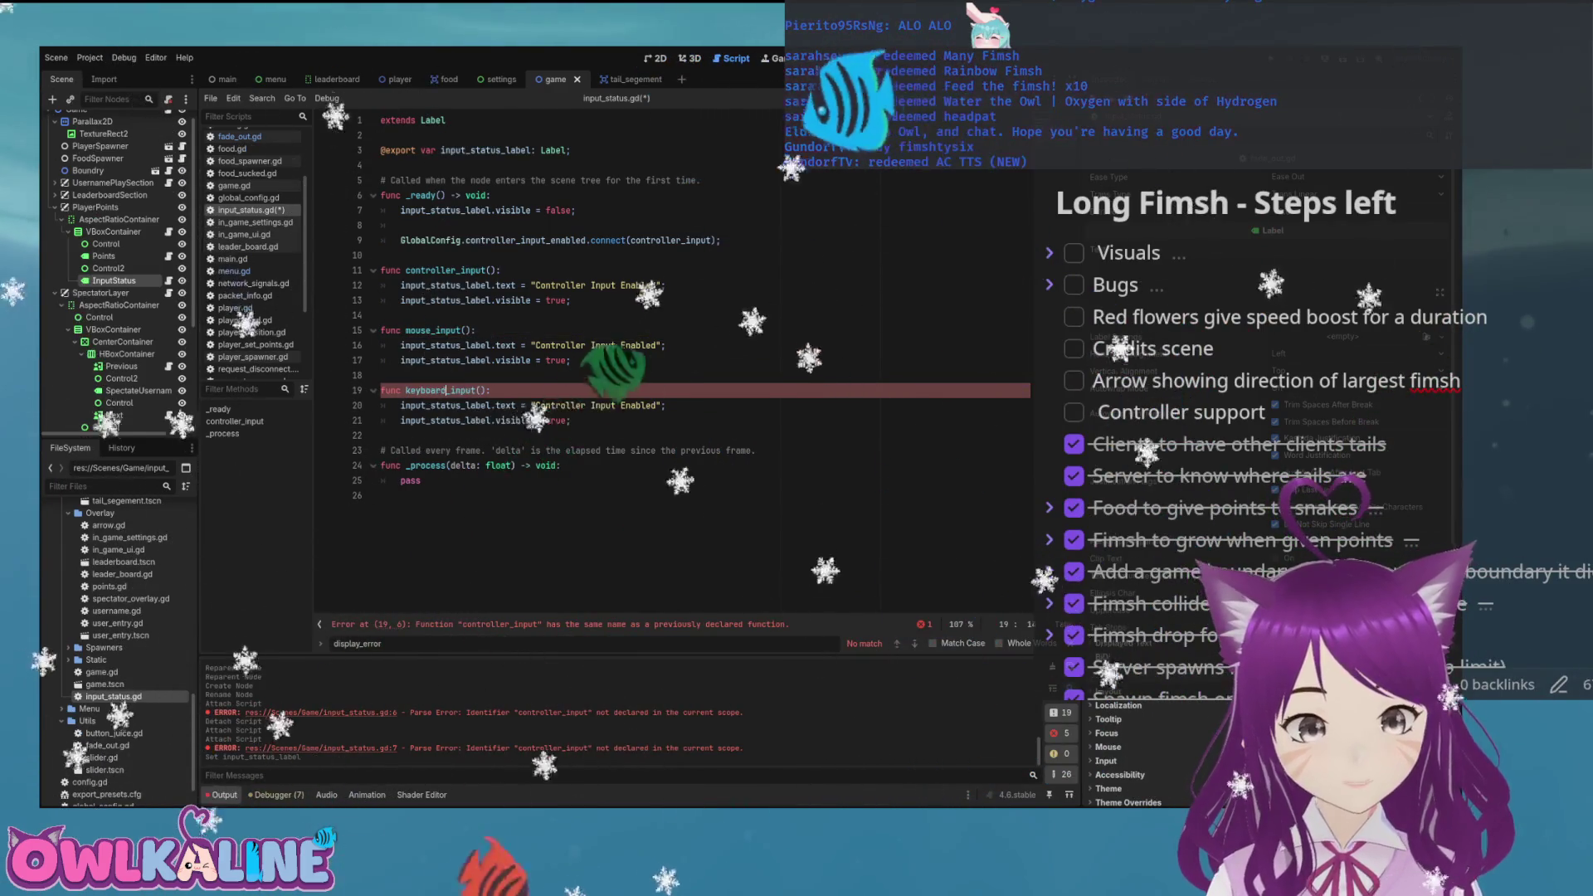
pyautogui.hotkey('ctrl', 's')
# - Change the copied label texts to Keyboard and Mouse Input Enabled, and save
pyautogui.doubleClick(560, 405)
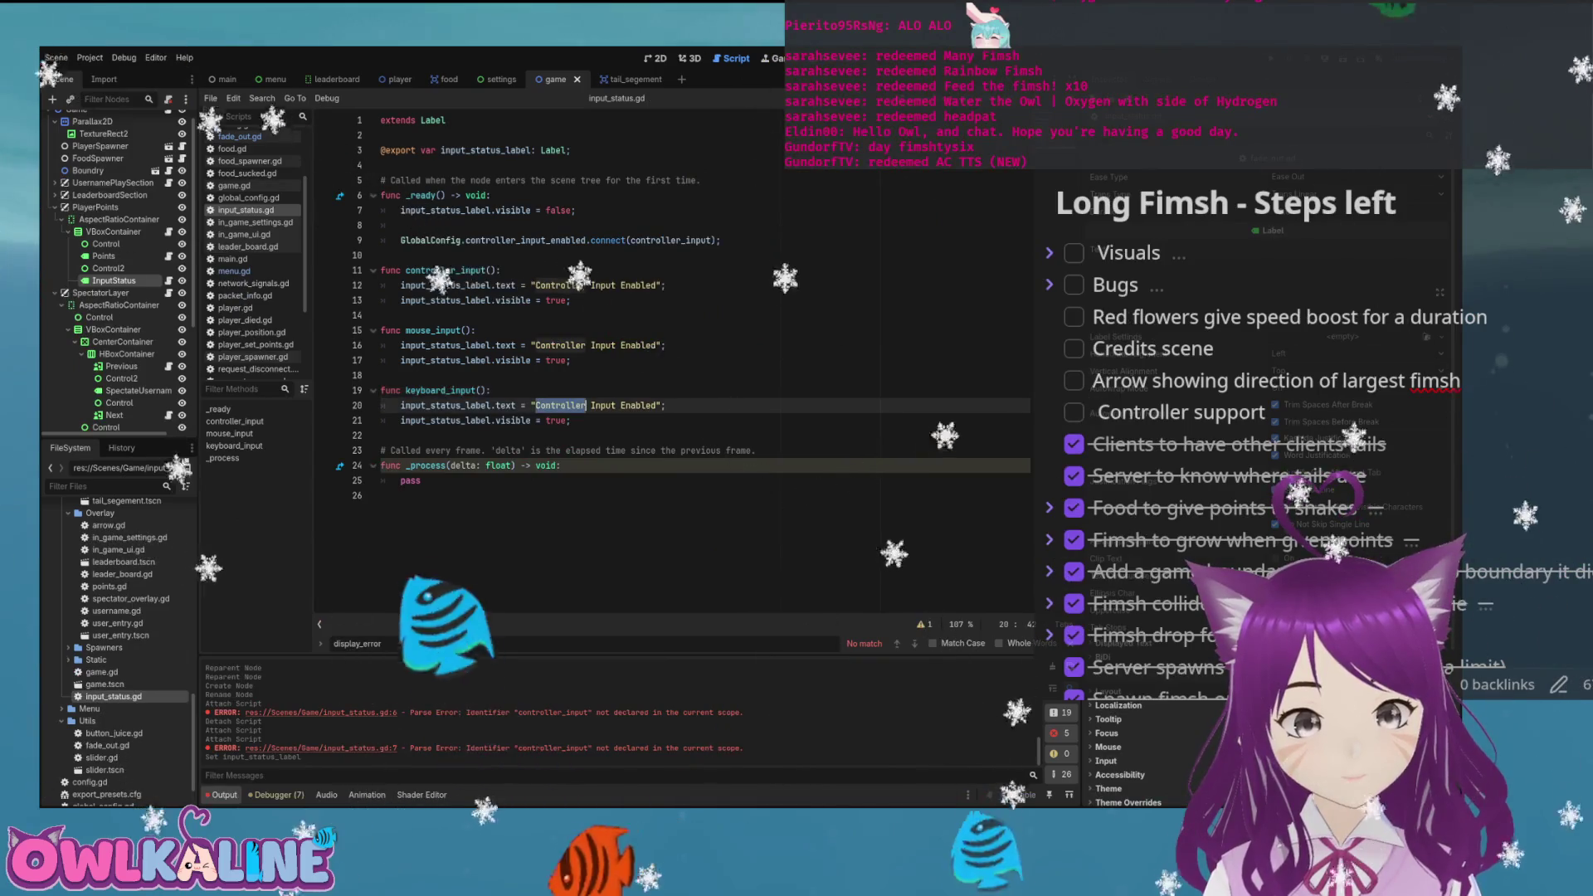
pyautogui.write('Keyboard')
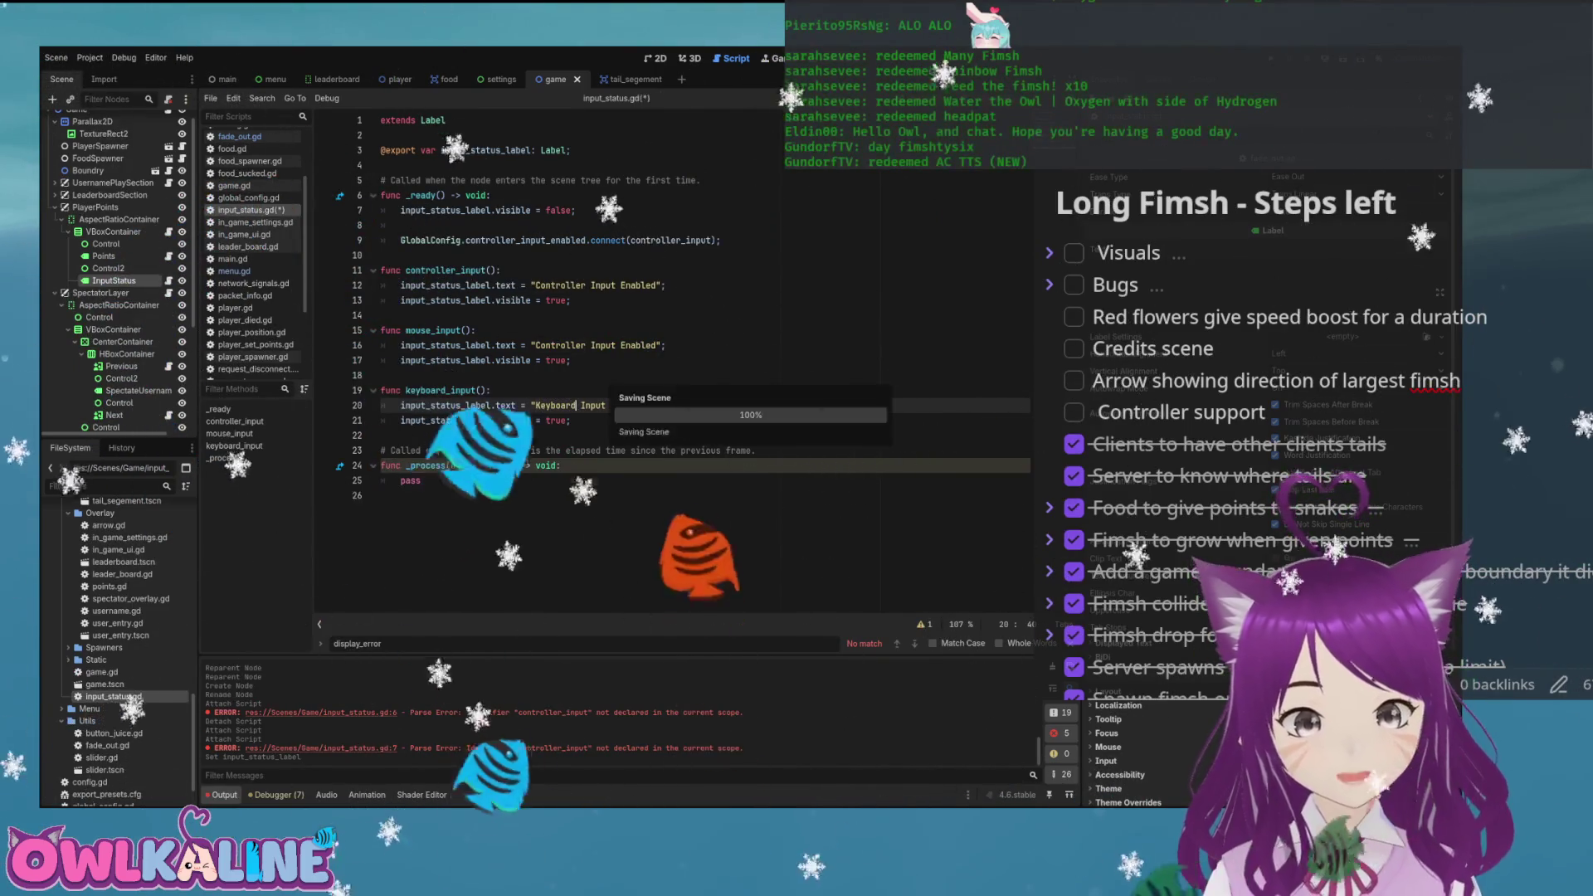
pyautogui.doubleClick(561, 345)
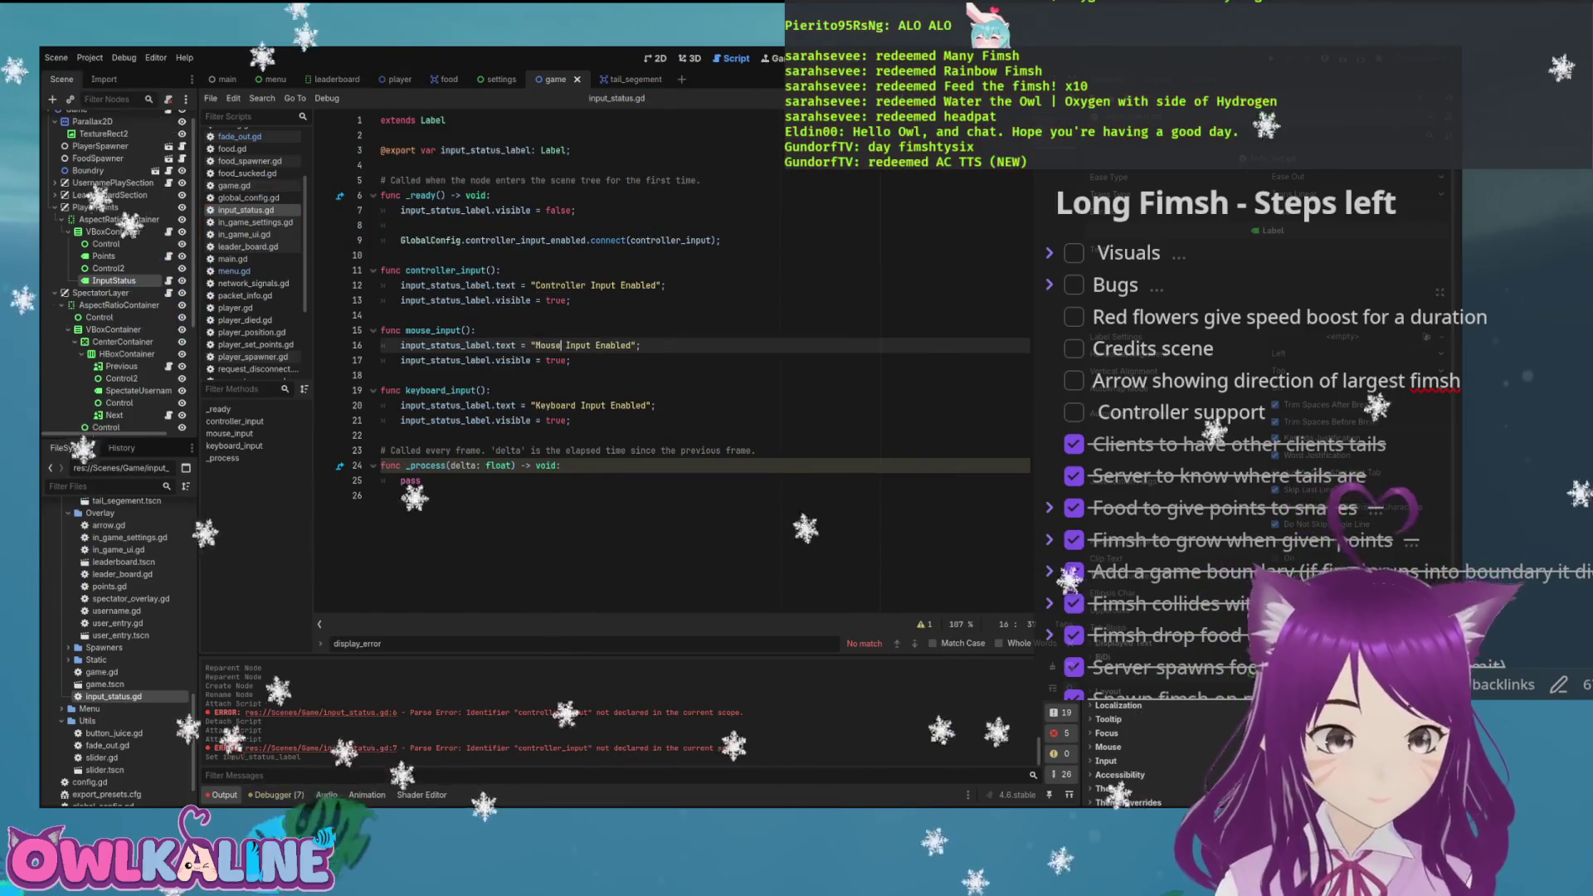
pyautogui.hotkey('ctrl', 's')
# - Delete the unused _process function and its comment, then run the game with F5
pyautogui.moveTo(390, 495)
pyautogui.mouseDown()
pyautogui.moveTo(764, 451)
pyautogui.moveTo(572, 421)
pyautogui.mouseUp()
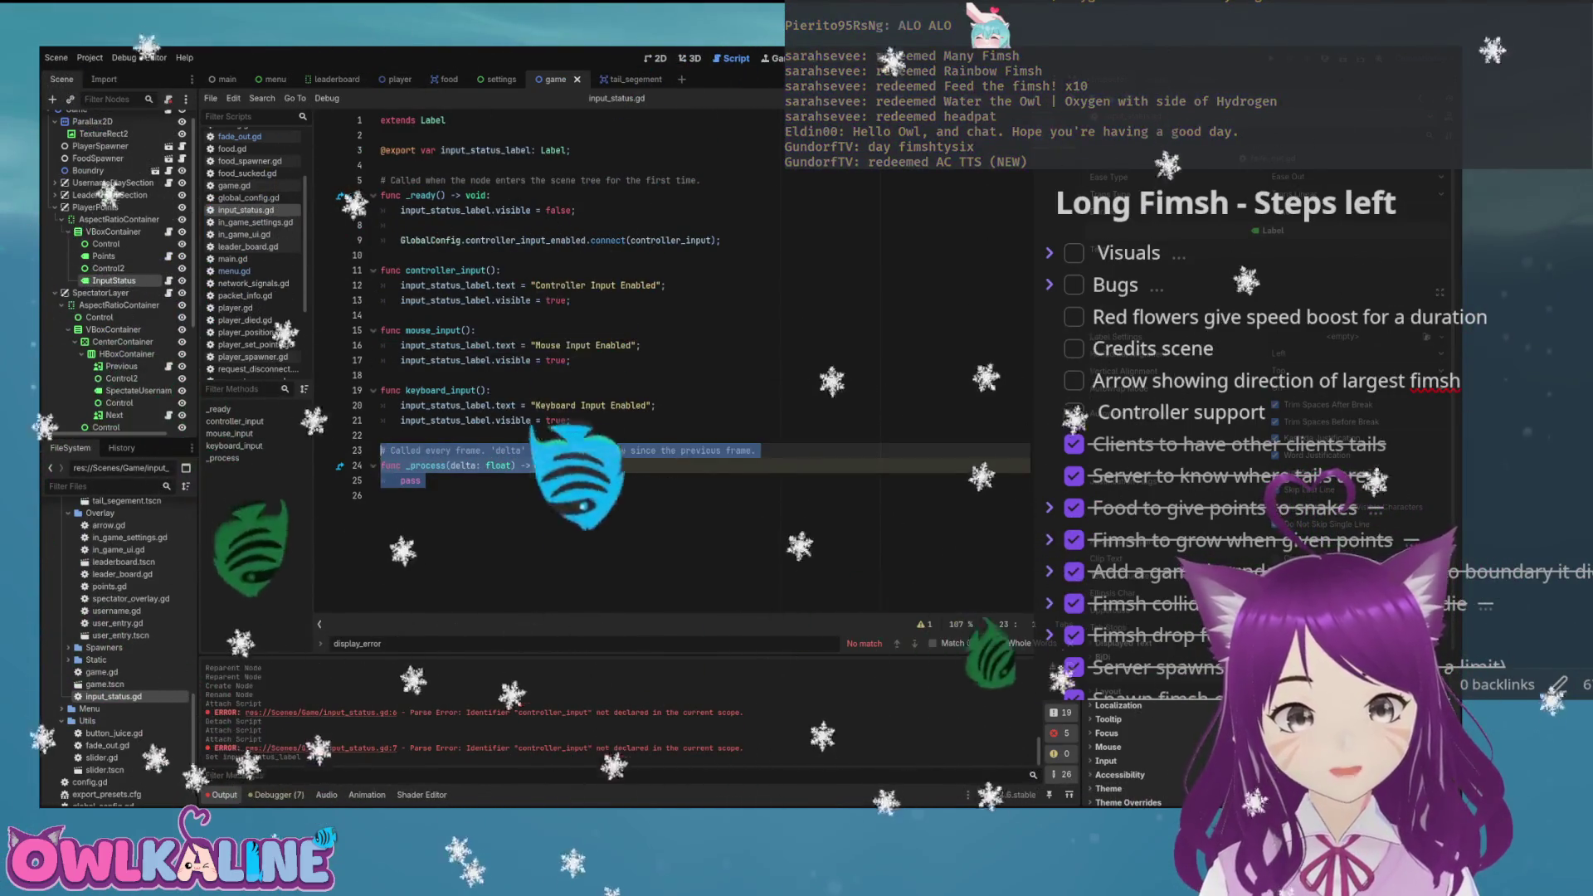
pyautogui.press('BackSpace')
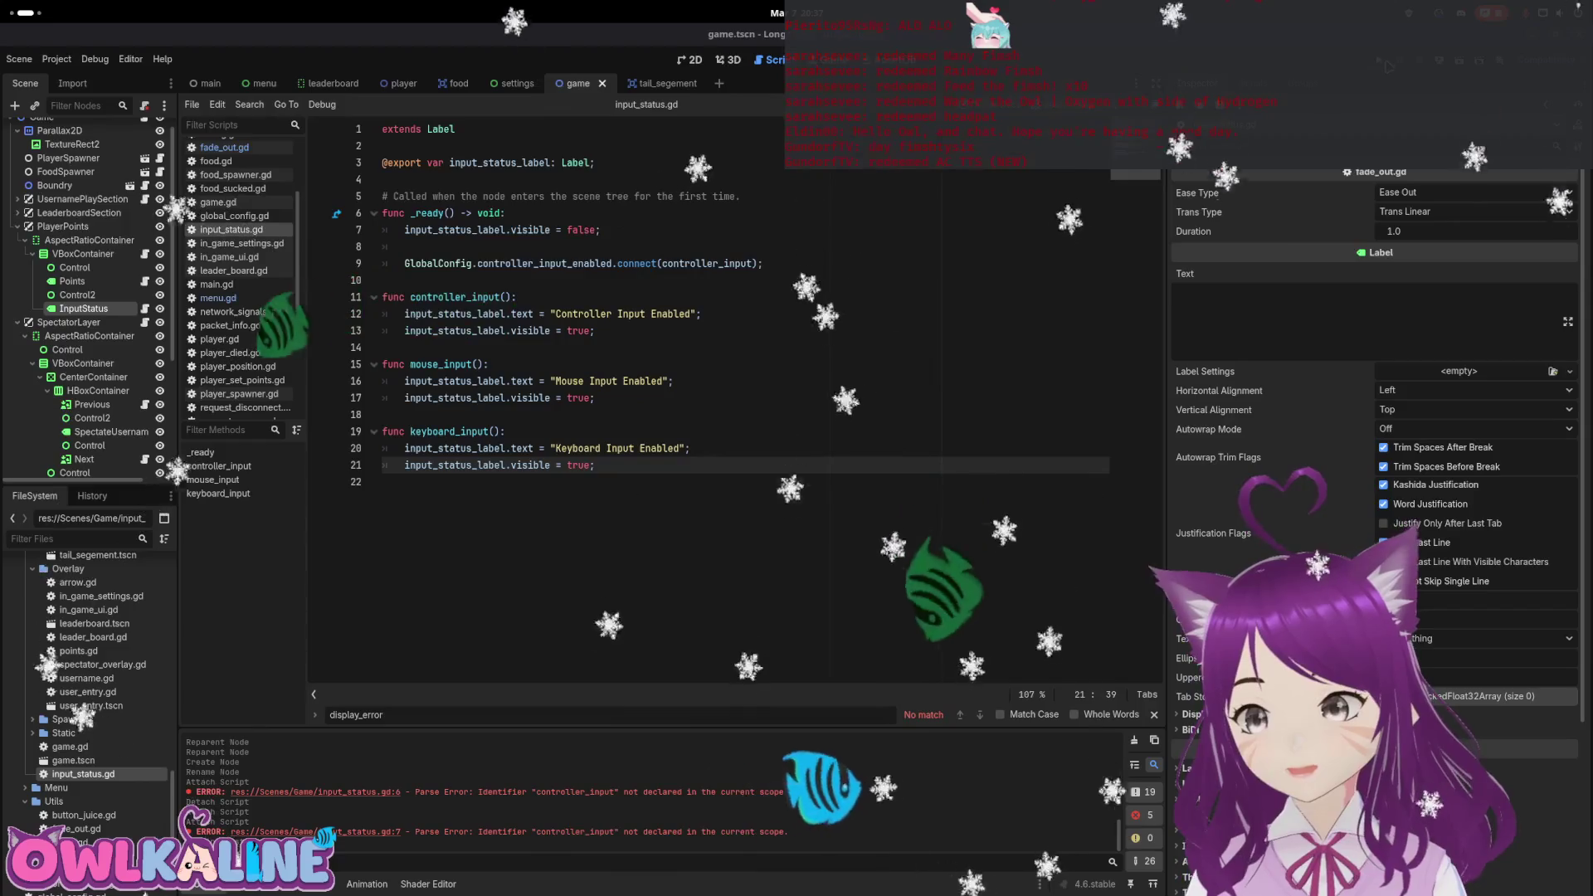
pyautogui.press('F5')
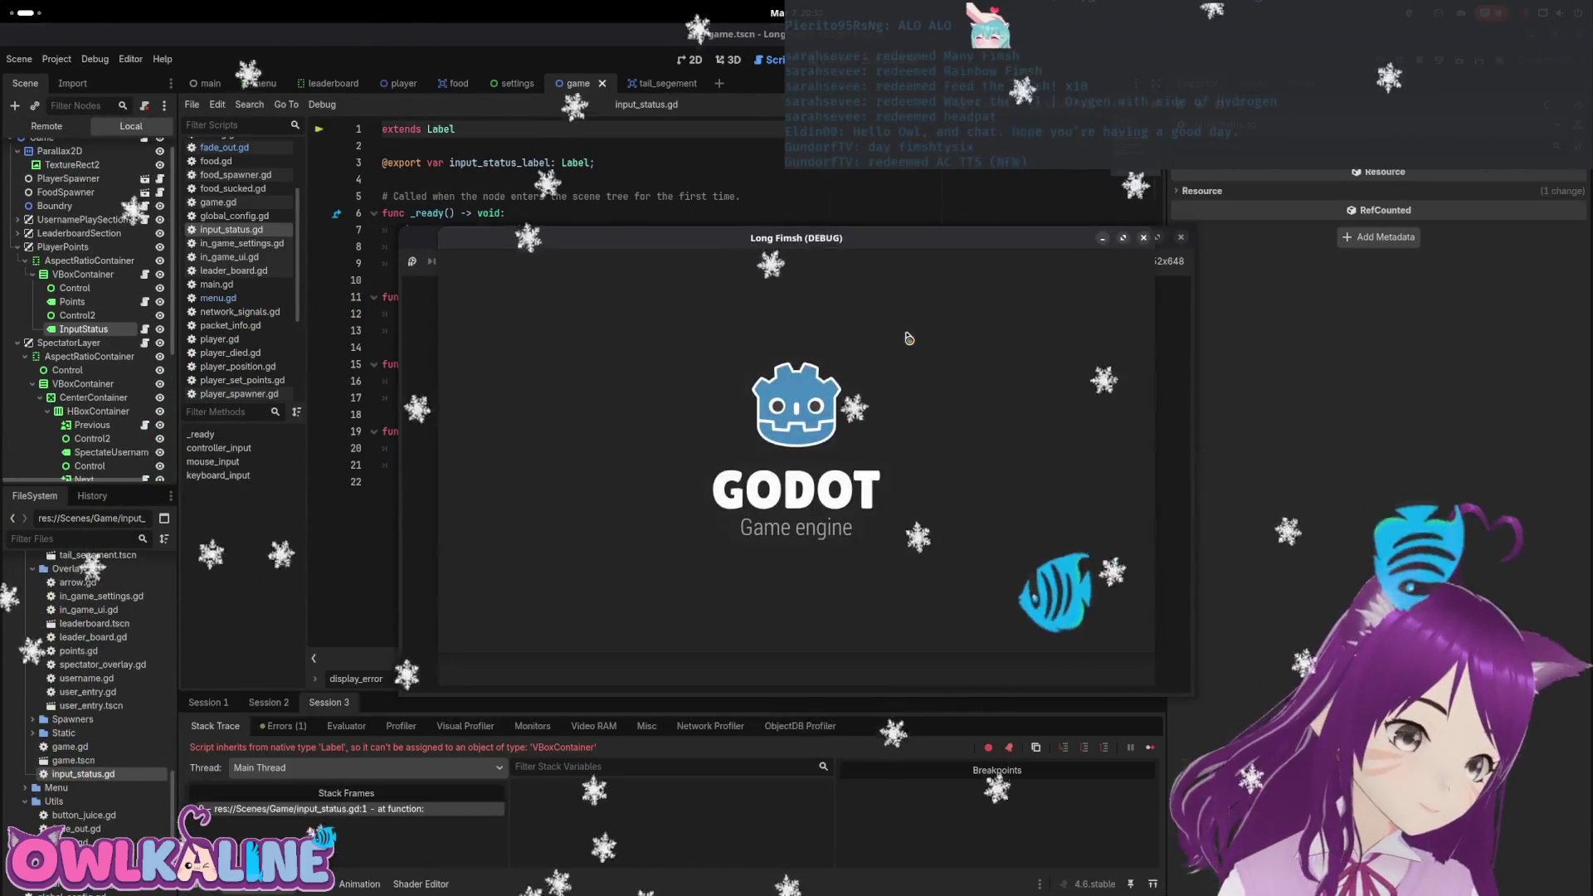
# - Stop the game, rerun it, and stop again after the Label-to-VBoxContainer script error
pyautogui.press('F8')
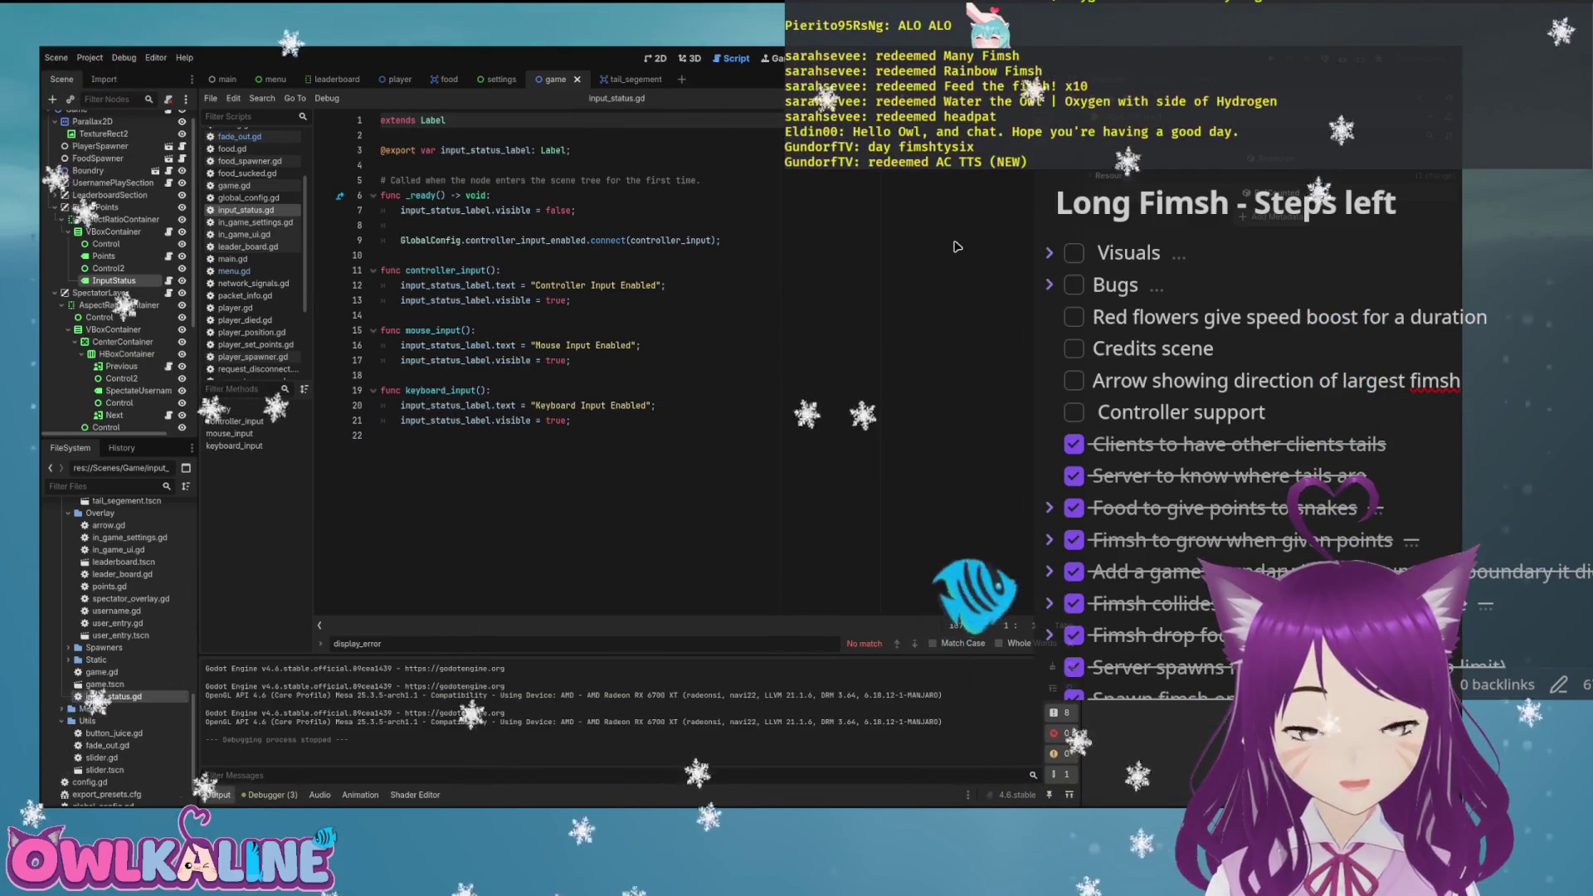
pyautogui.press('F5')
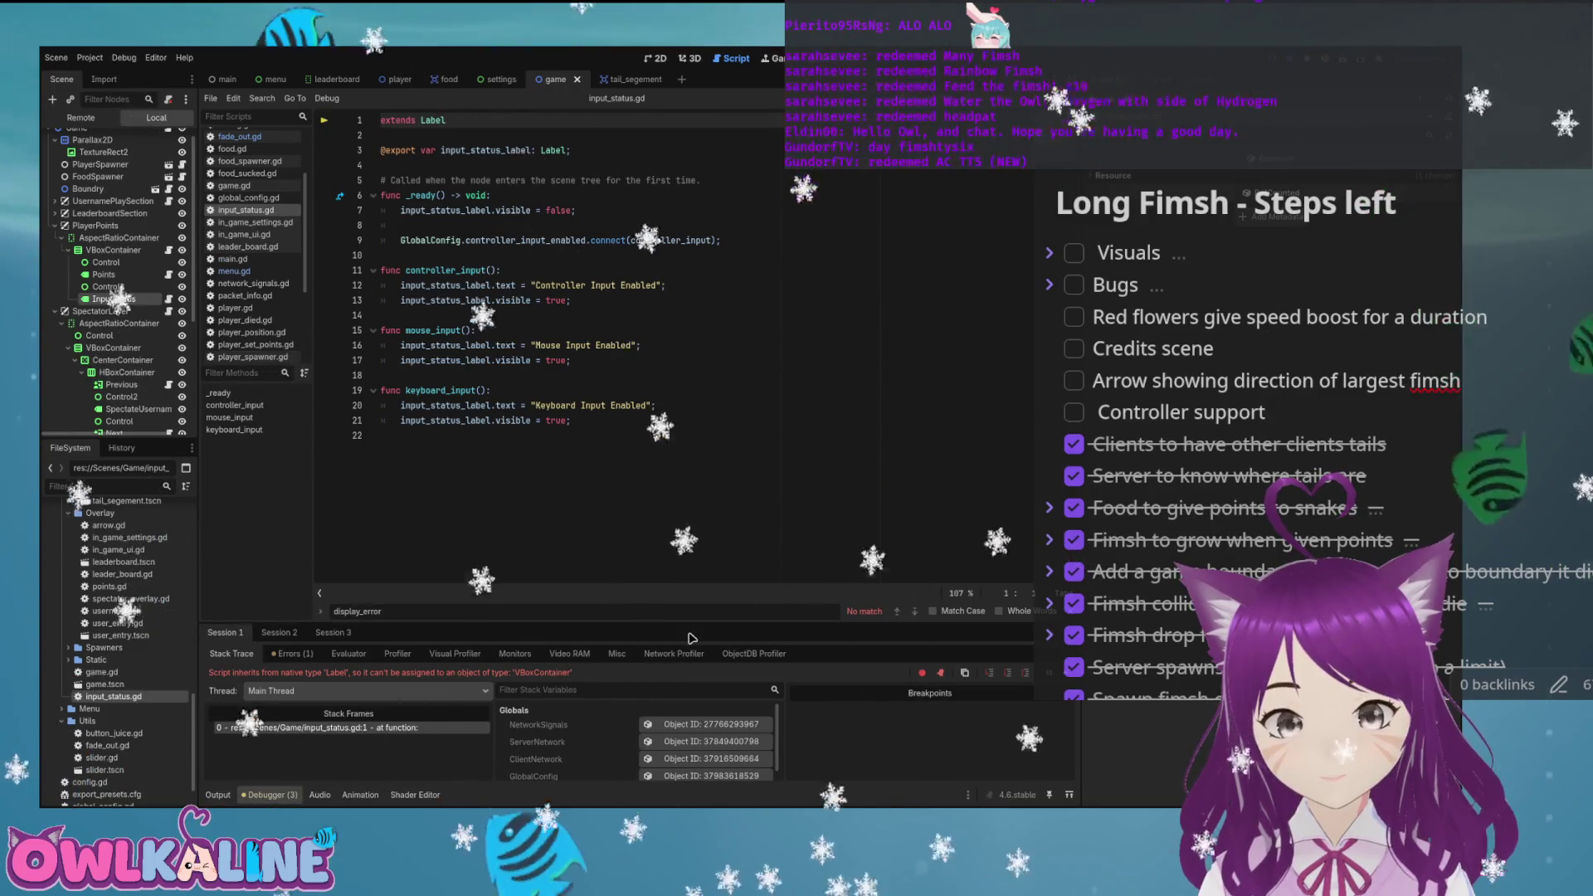
pyautogui.press('F8')
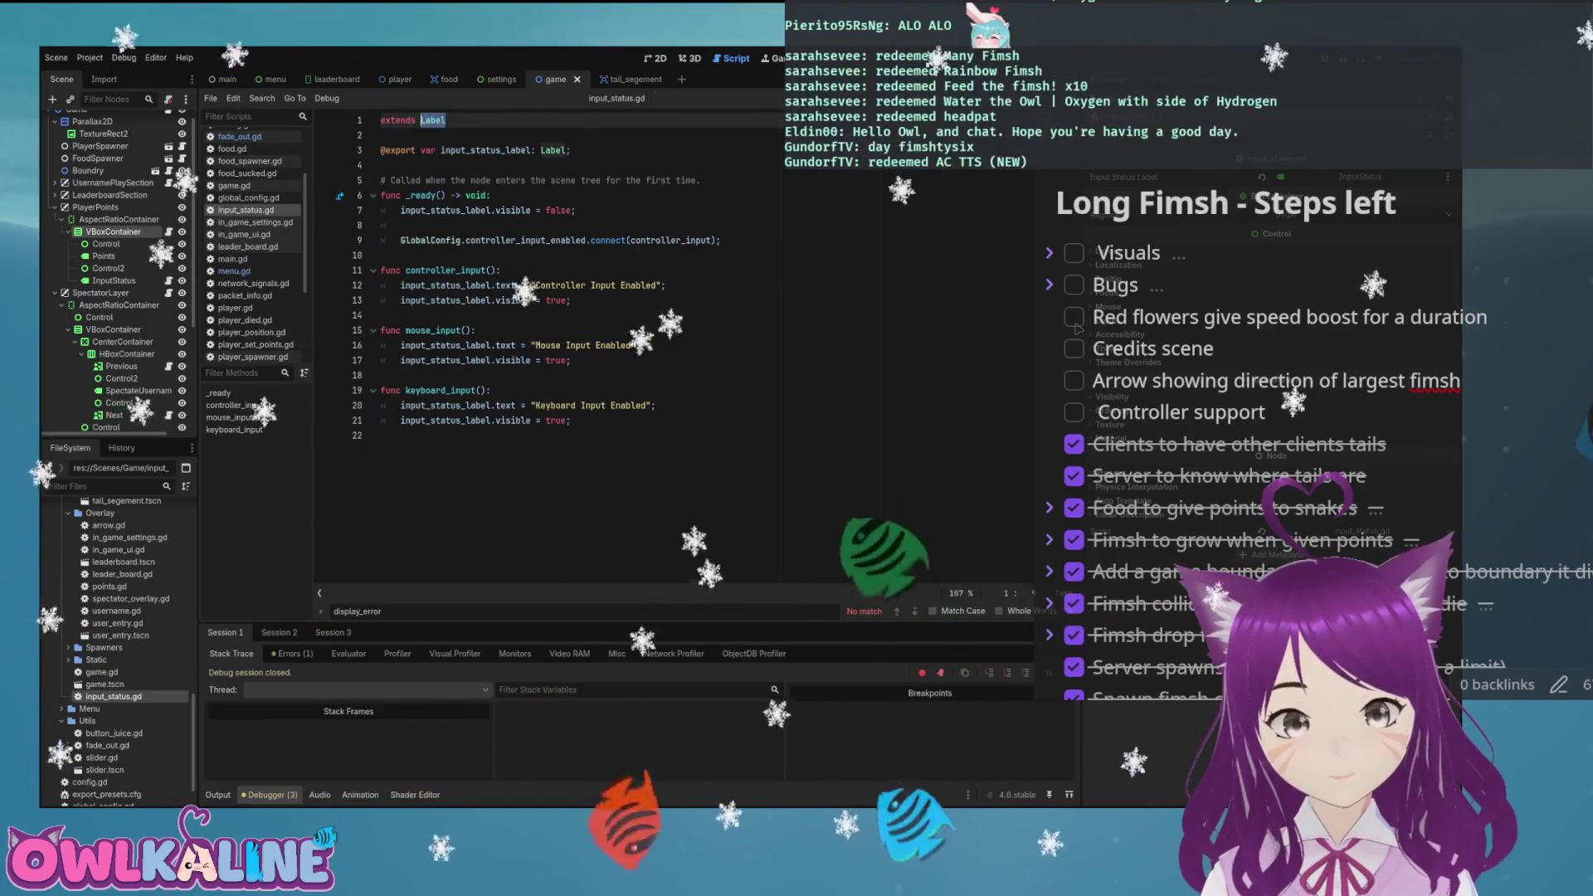
# - Change input_status.gd to extend VBoxContainer, save, and test-run the game
pyautogui.write('VBoxContainer')
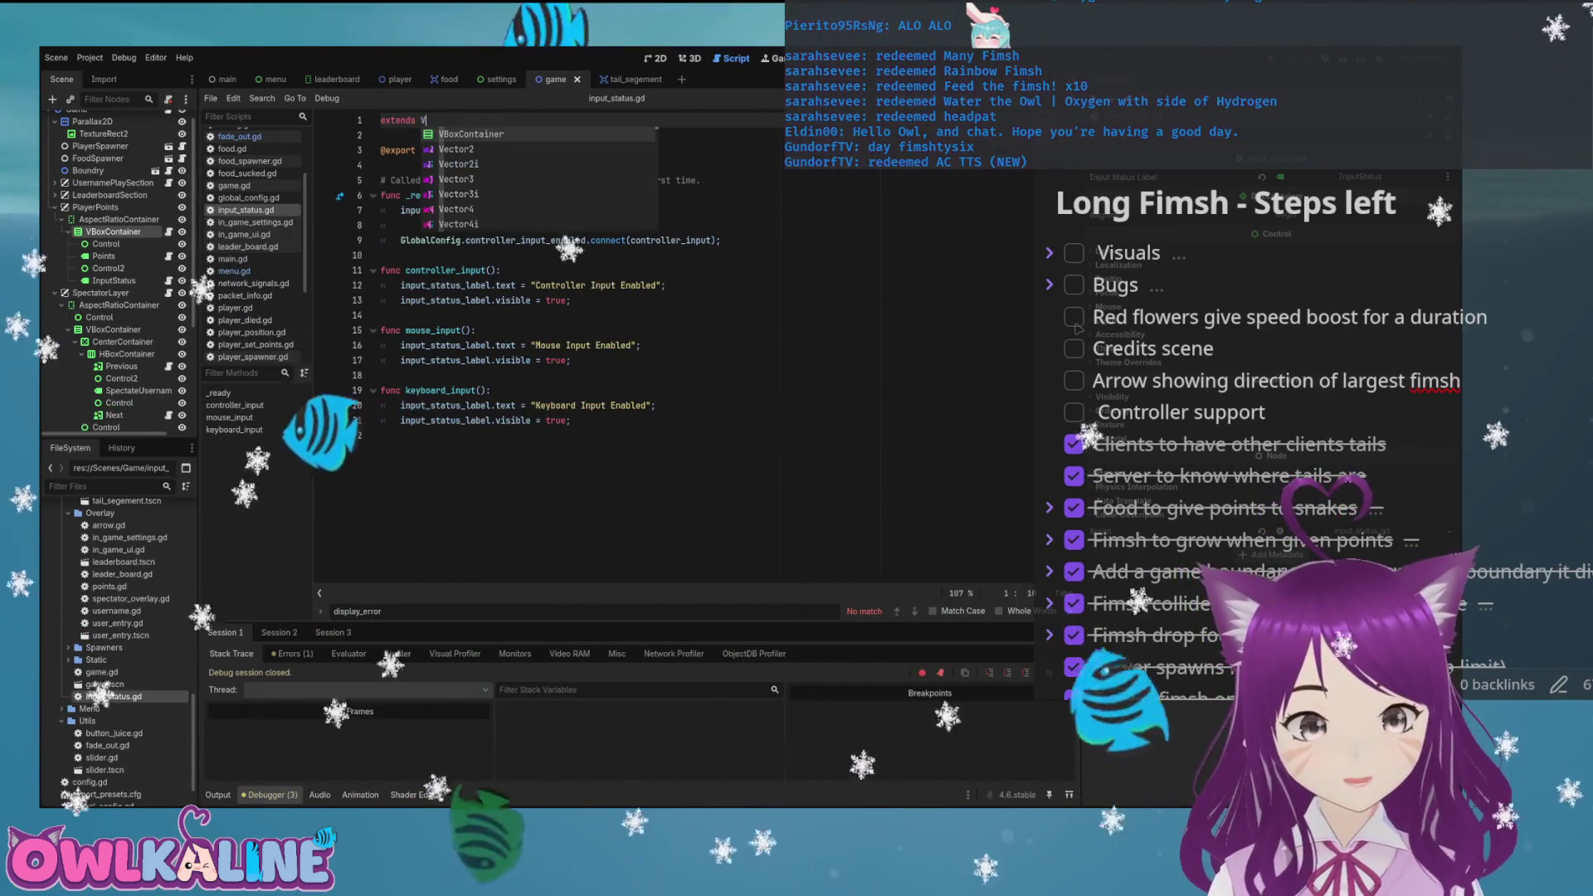
pyautogui.hotkey('ctrl', 's')
pyautogui.click(390, 165)
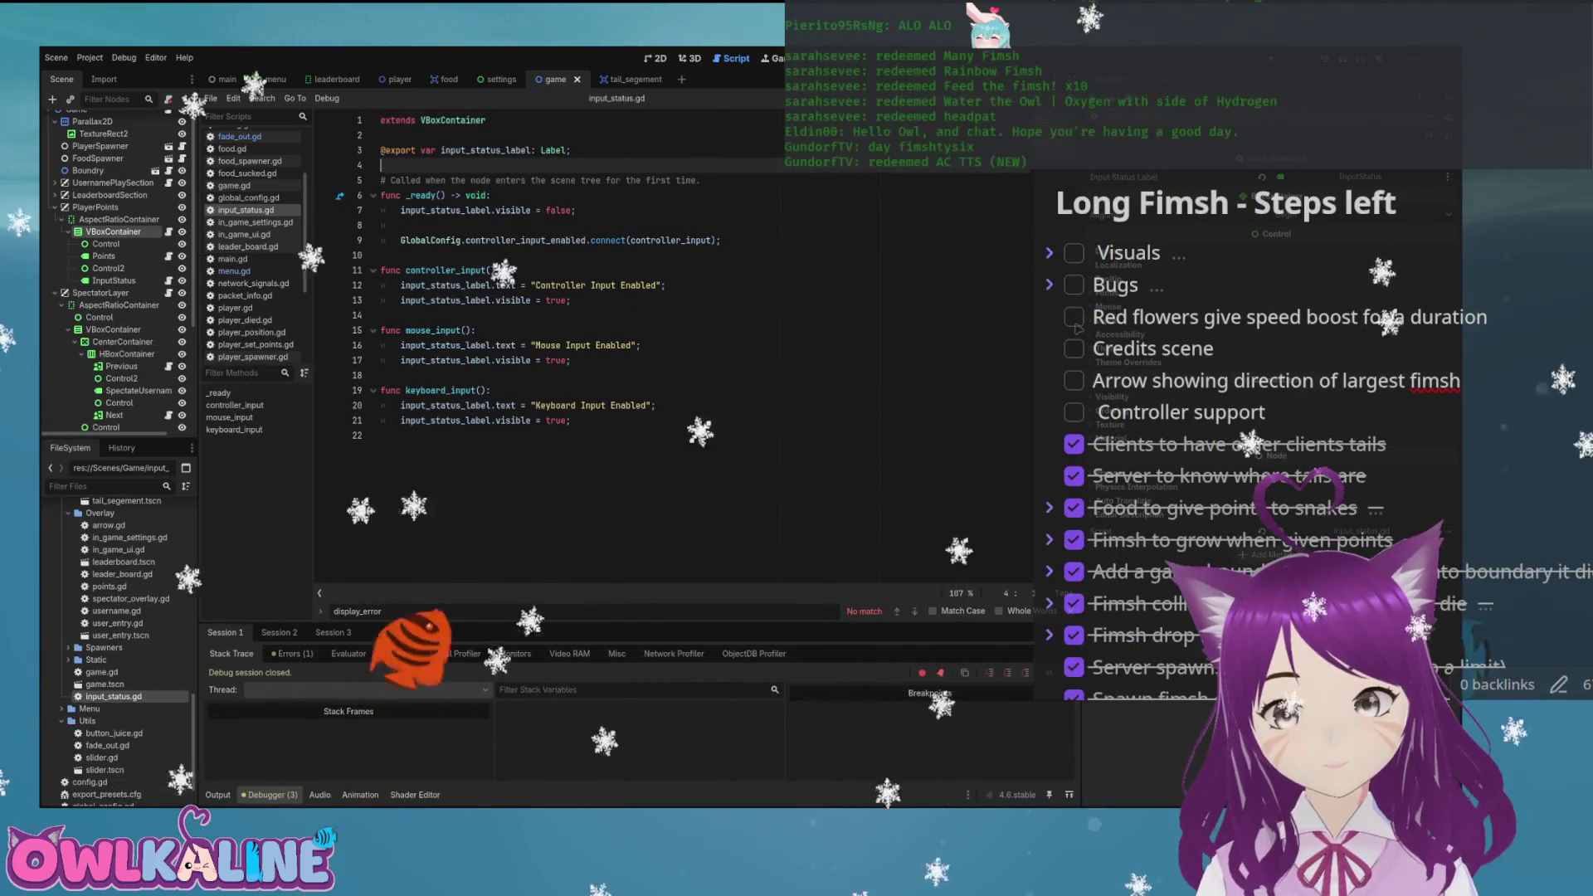
pyautogui.press('F5')
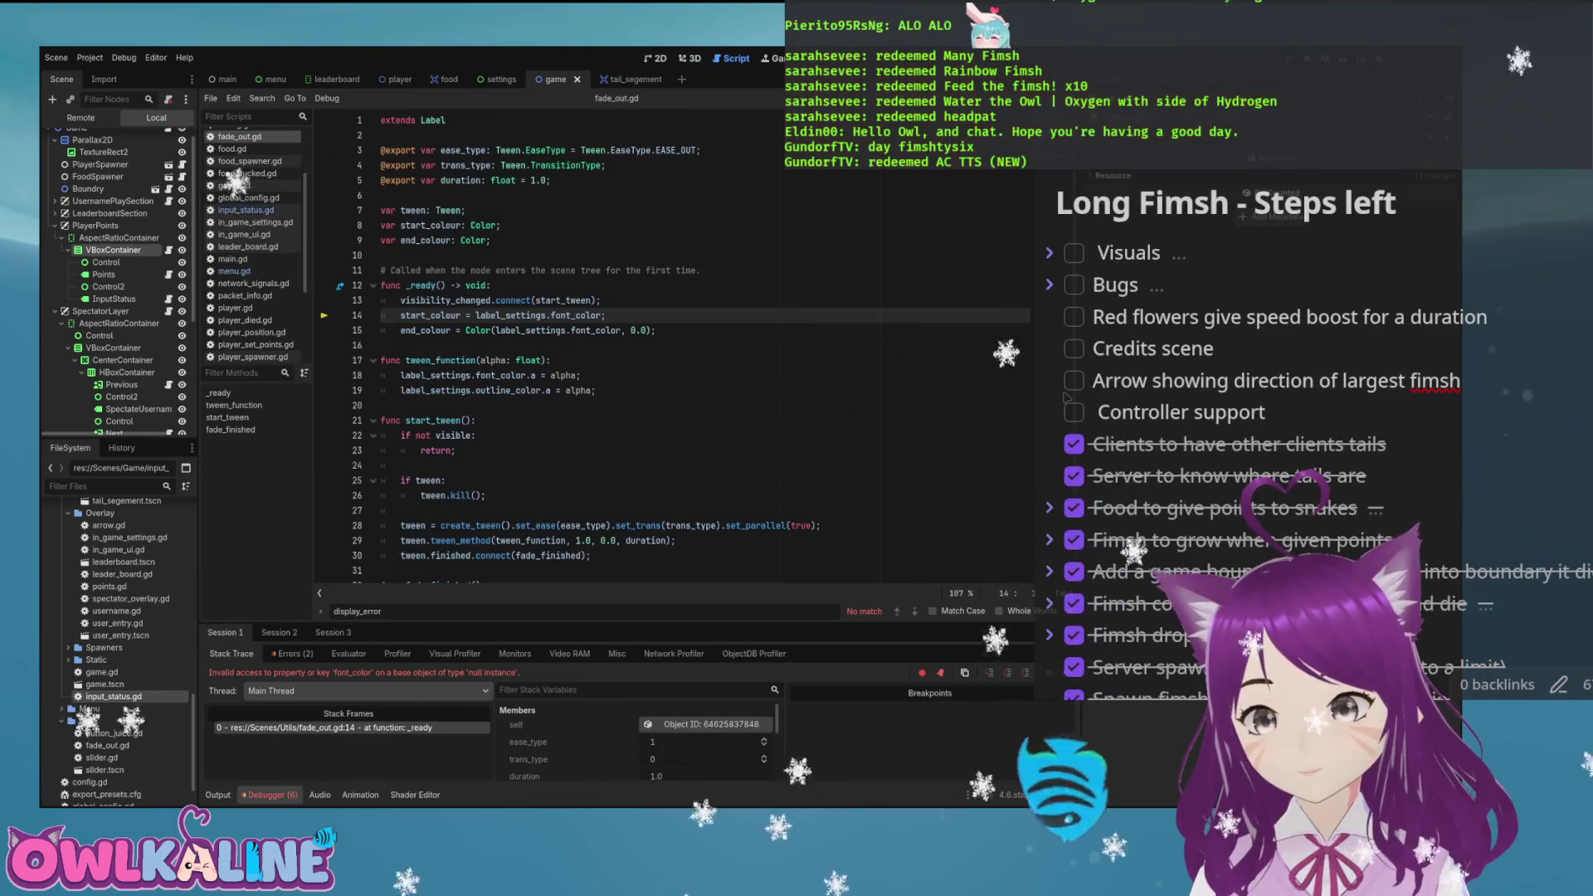
pyautogui.press('F8')
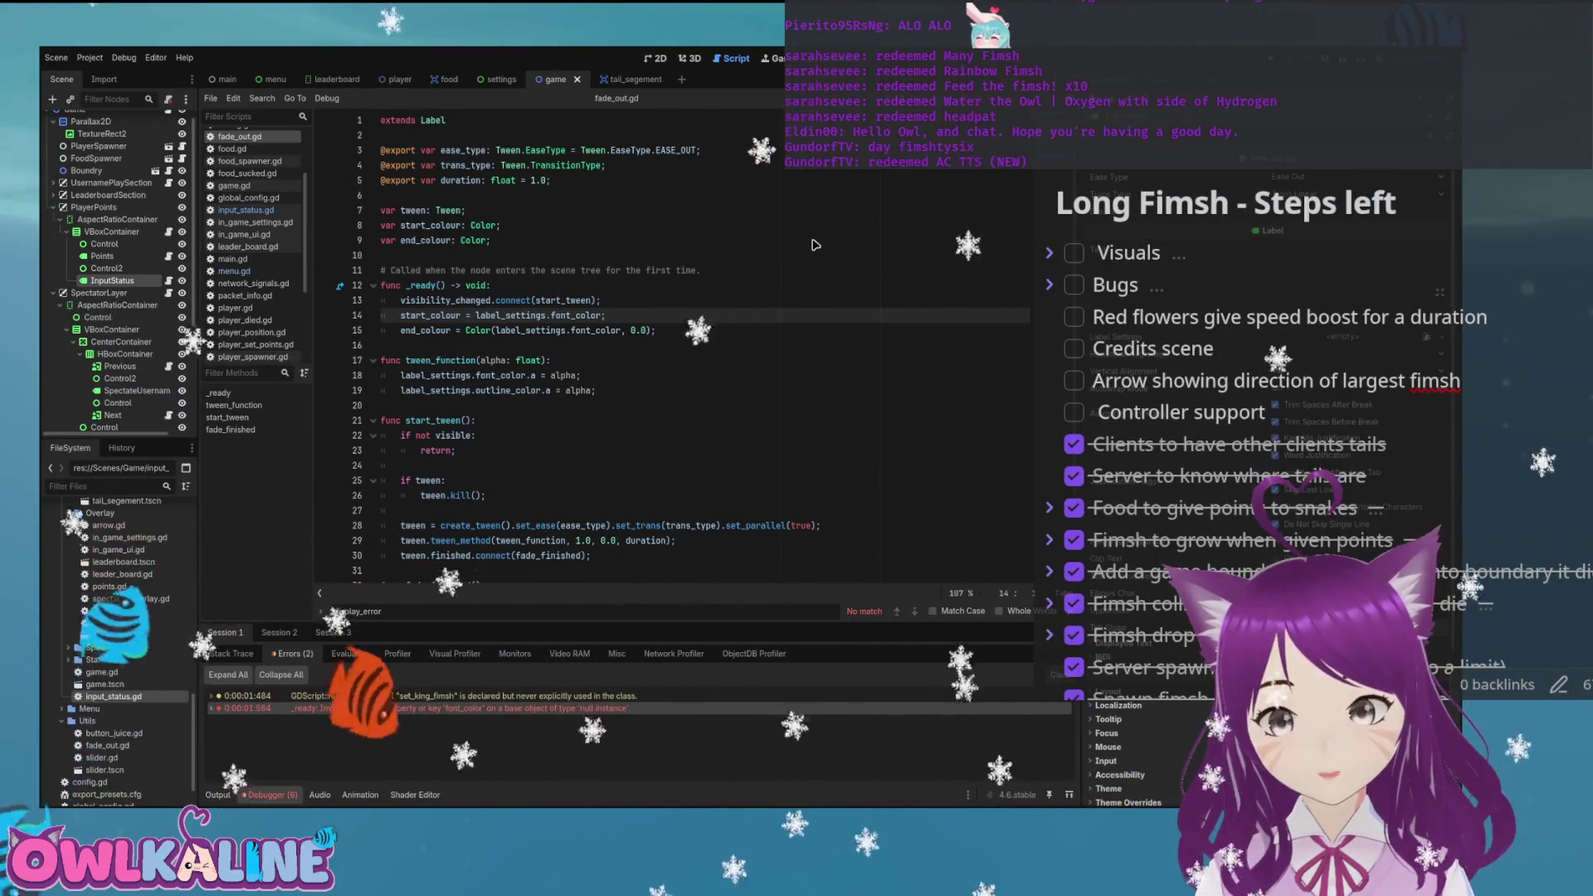
# - Inspect the label_settings.font_color access on line 14 of fade_out.gd
pyautogui.hotkey('ctrl', 'shift', 'Left')
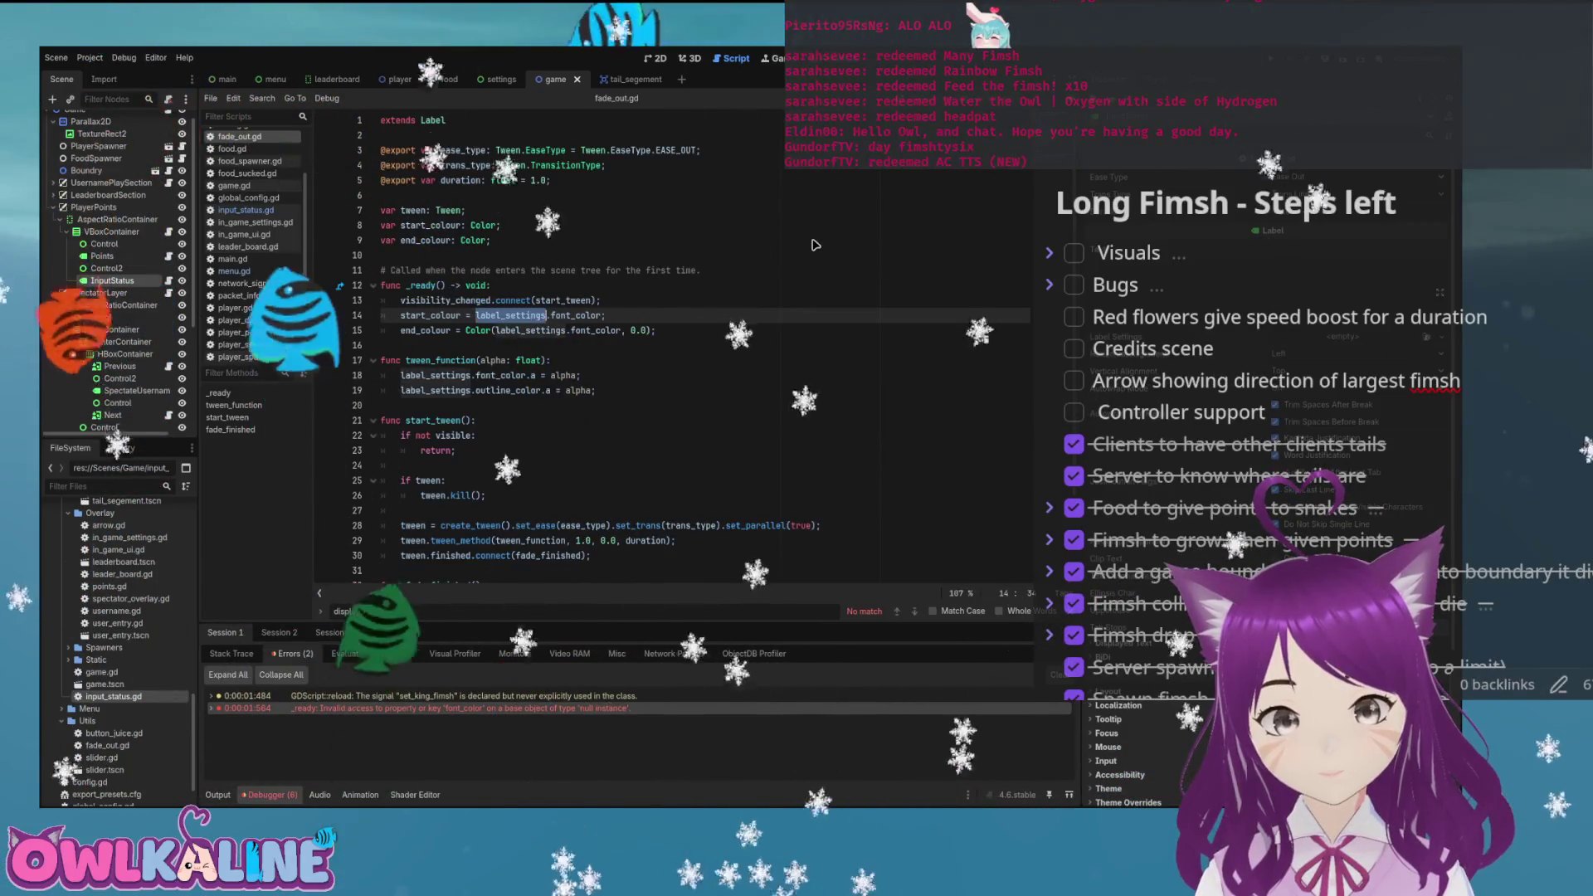
pyautogui.press('Right')
pyautogui.press('Right')
pyautogui.hotkey('ctrl', 'shift', 'Right')
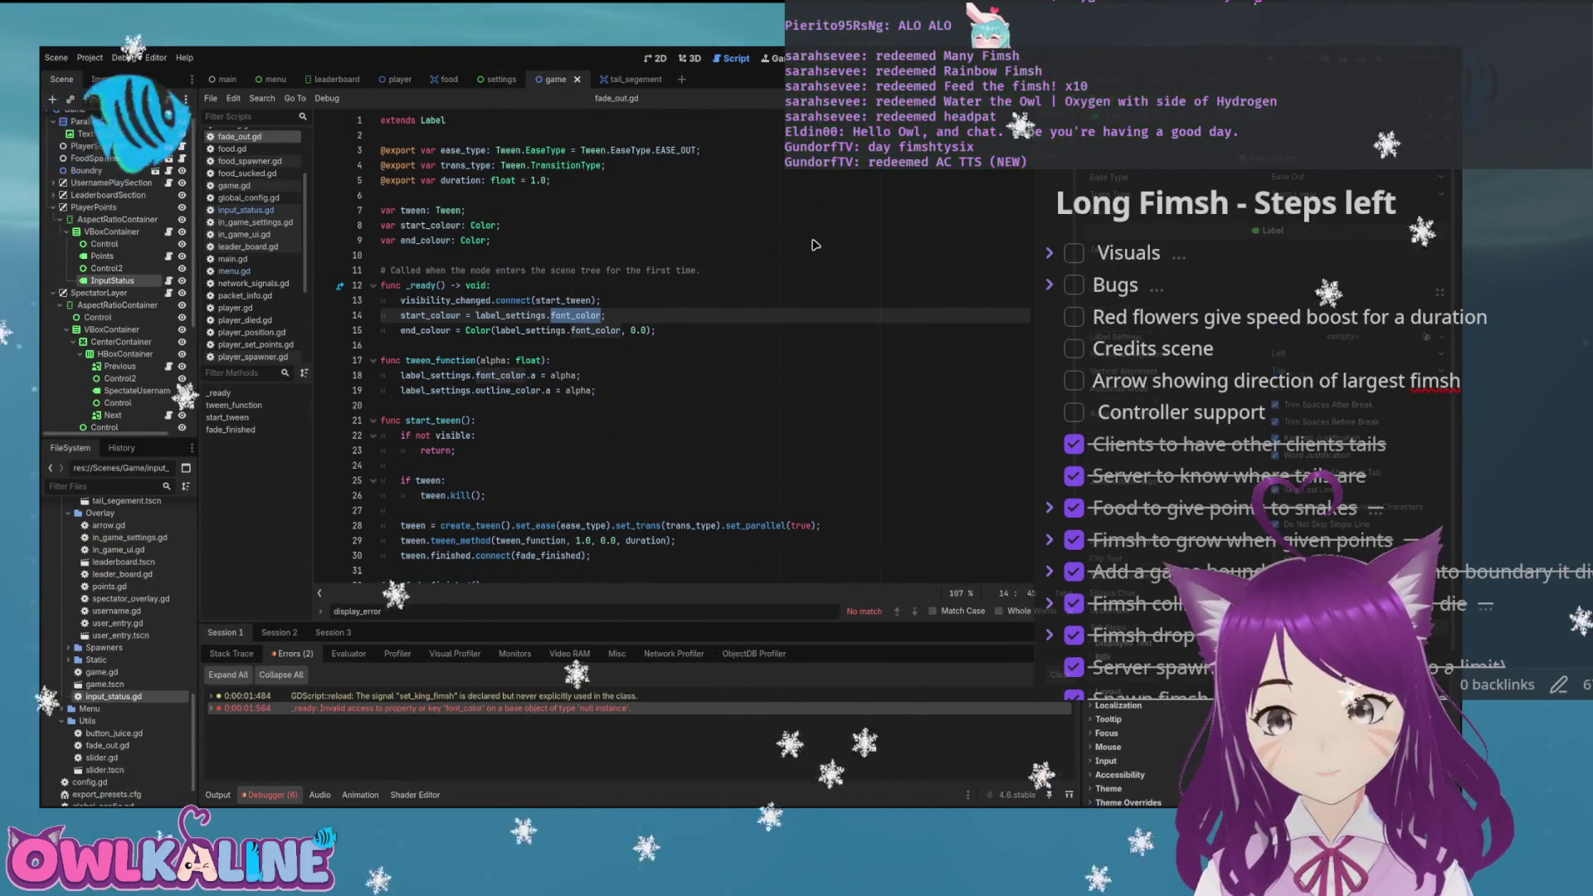
pyautogui.click(813, 240)
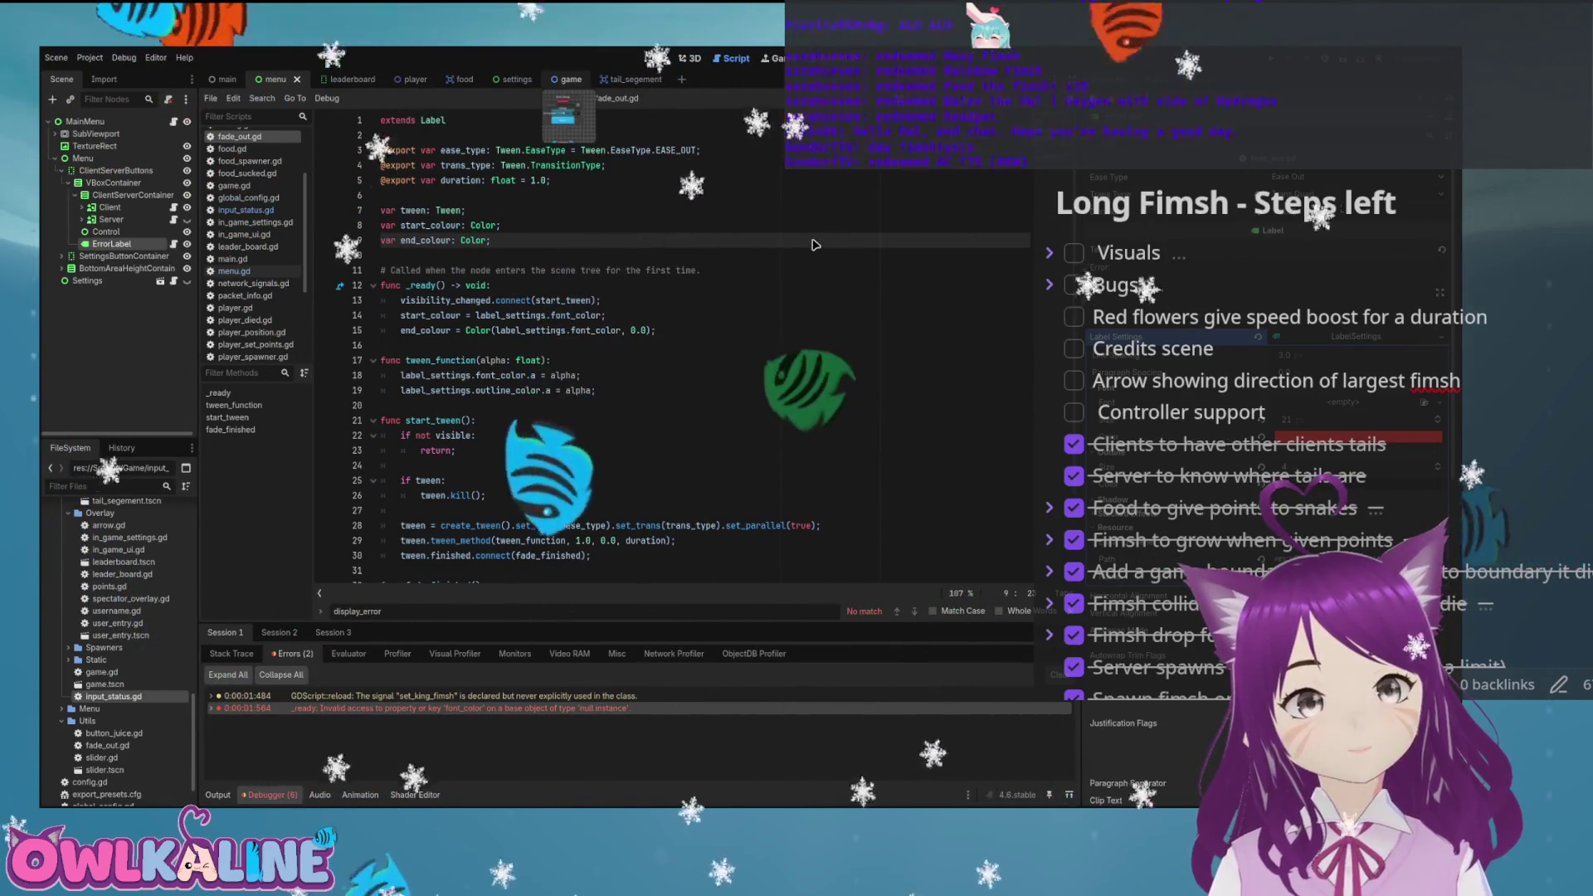
# - Switch back to the game scene tab and launch the project again with F5
pyautogui.hotkey('ctrl', 'Tab')
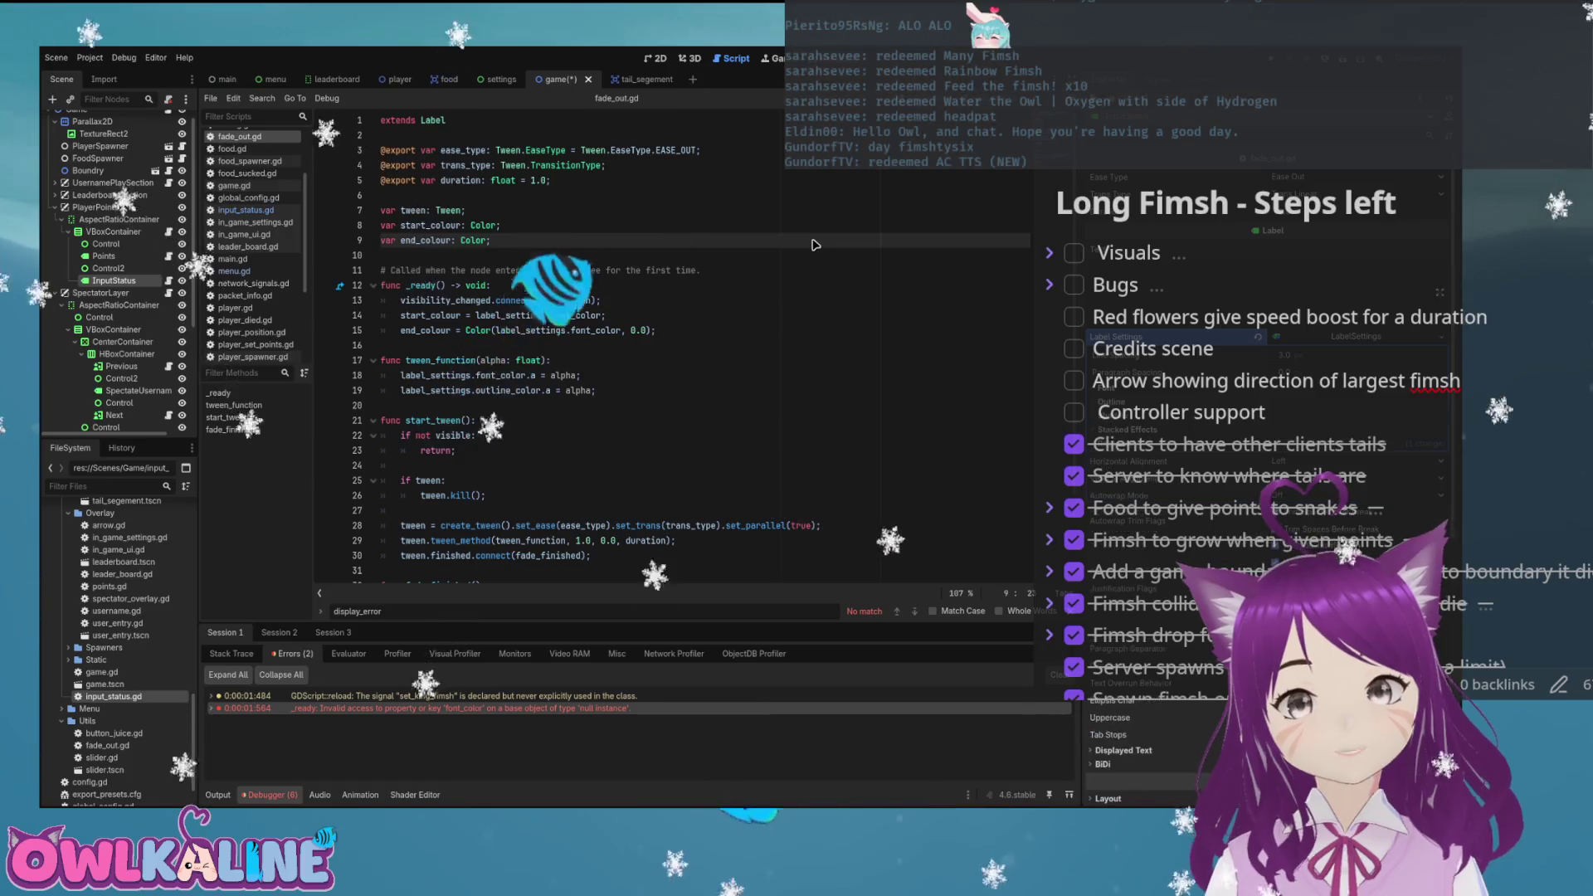
pyautogui.press('Down')
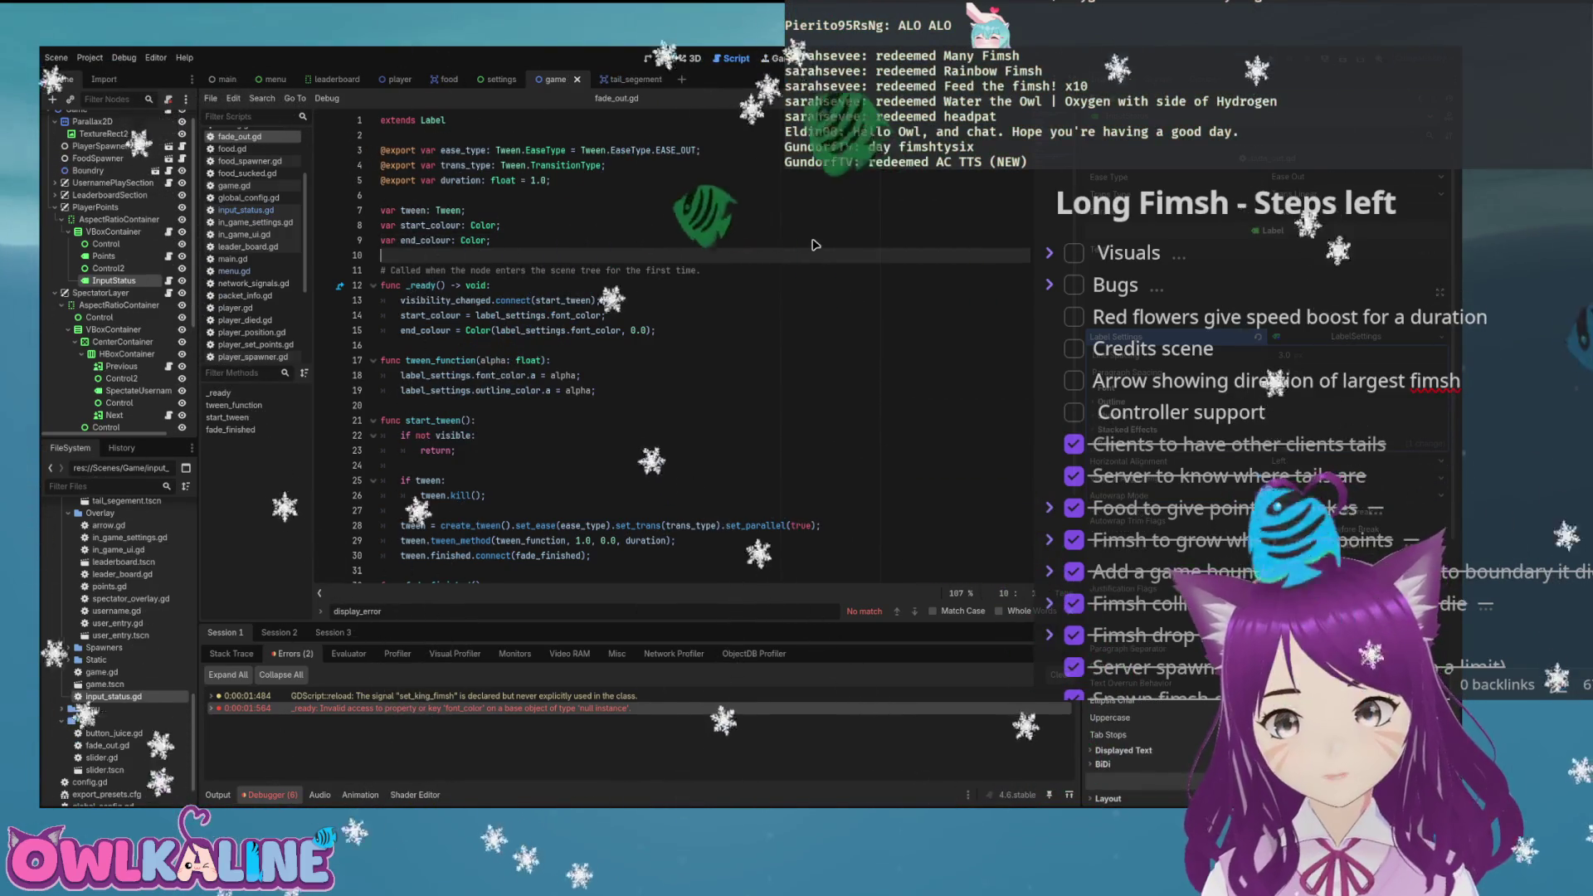
pyautogui.press('F5')
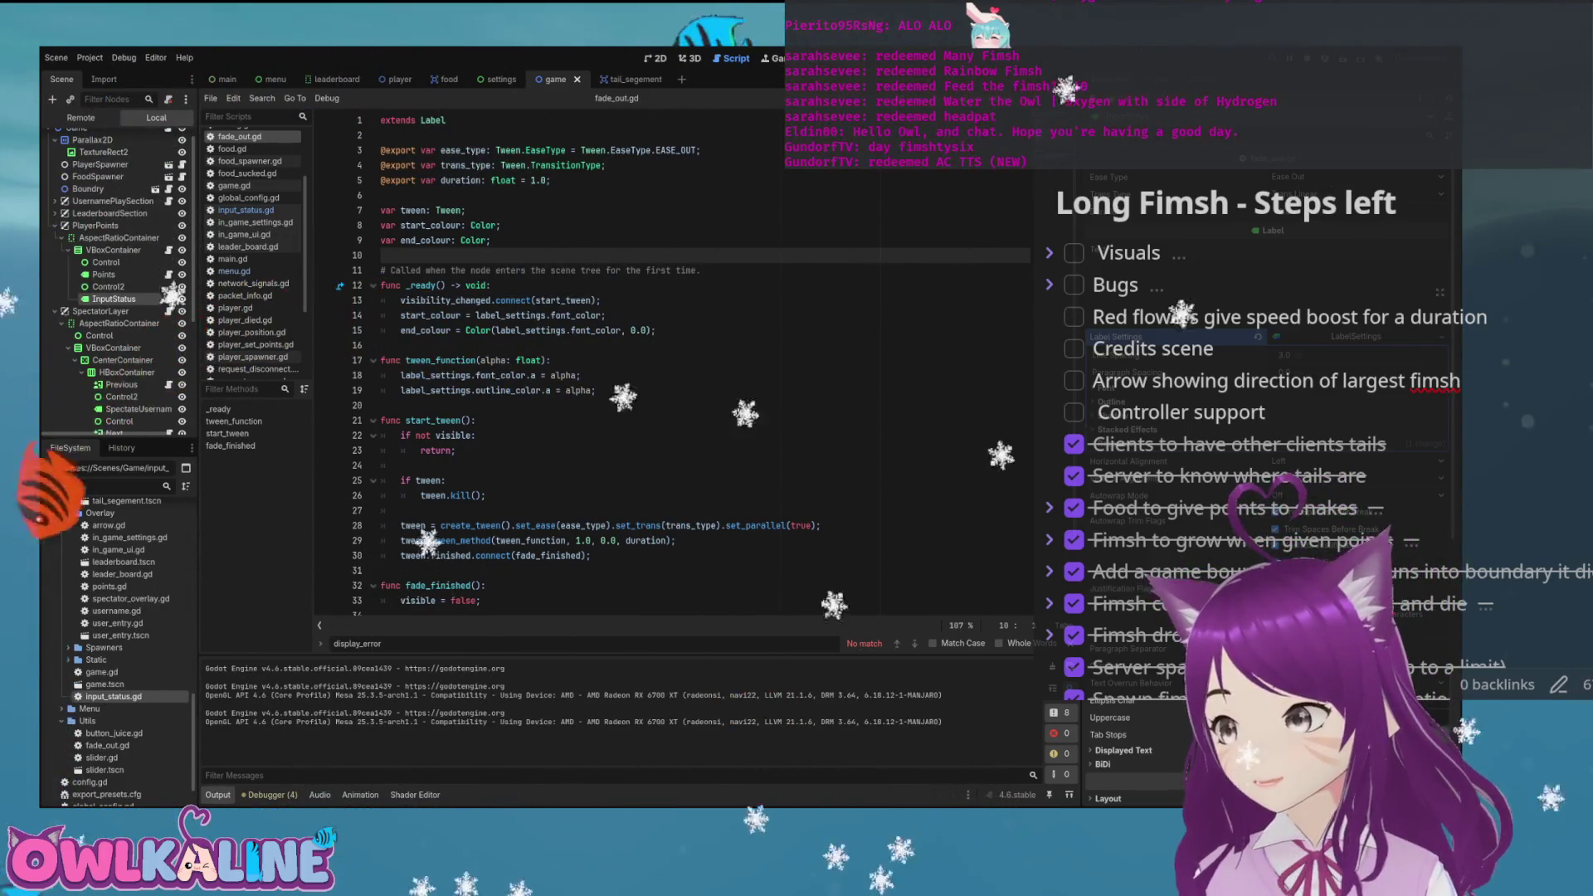
# - Join as a client, play with the default username, then stop the game and return to the editor
pyautogui.press('F5')
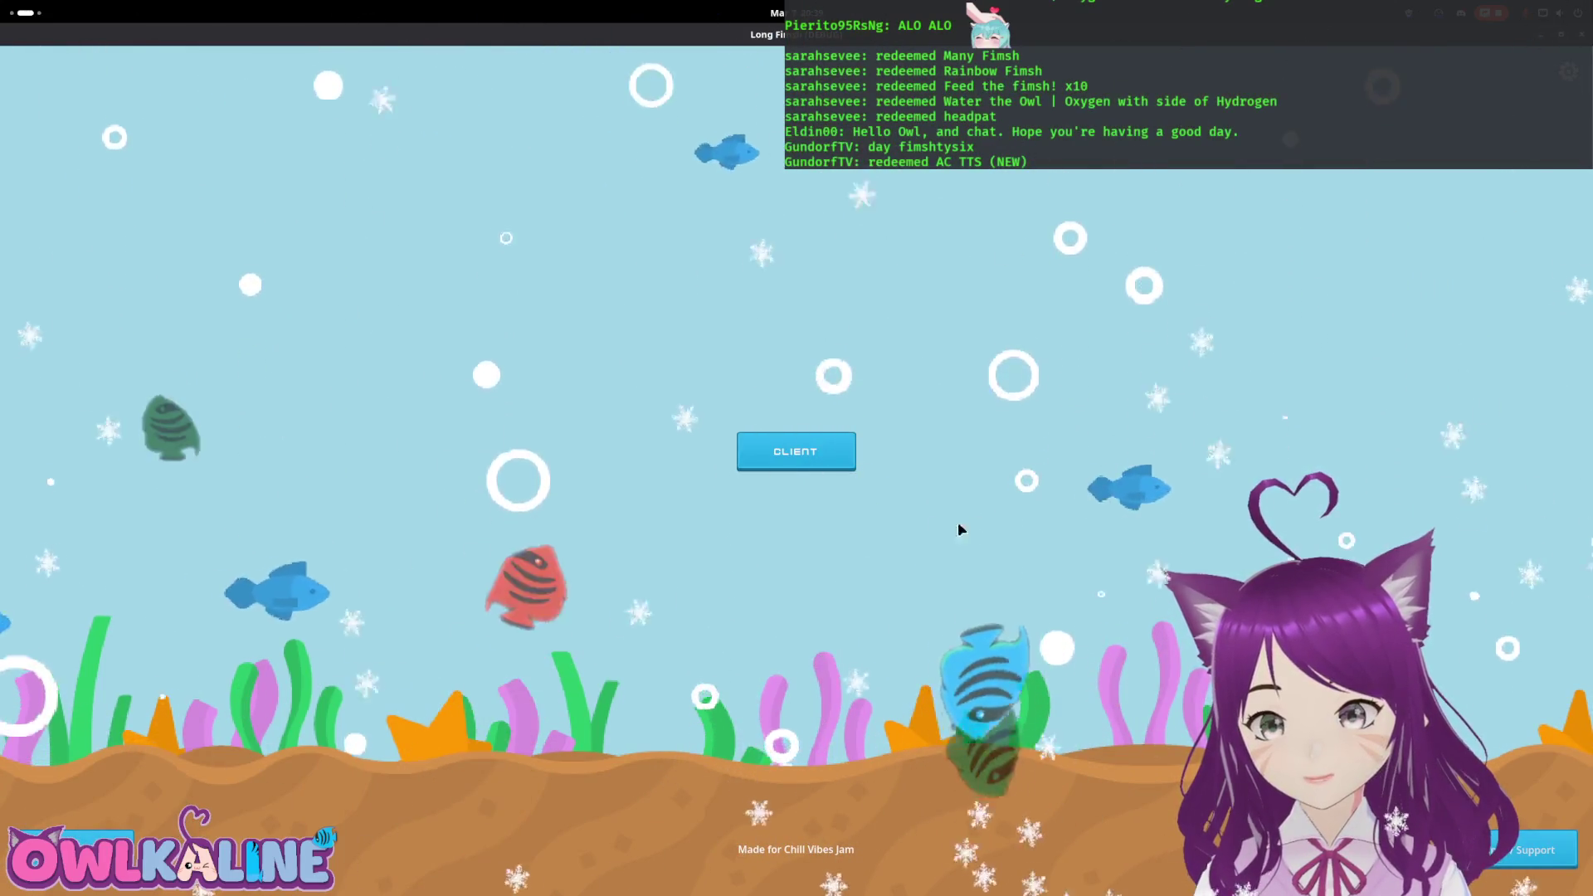
pyautogui.click(801, 449)
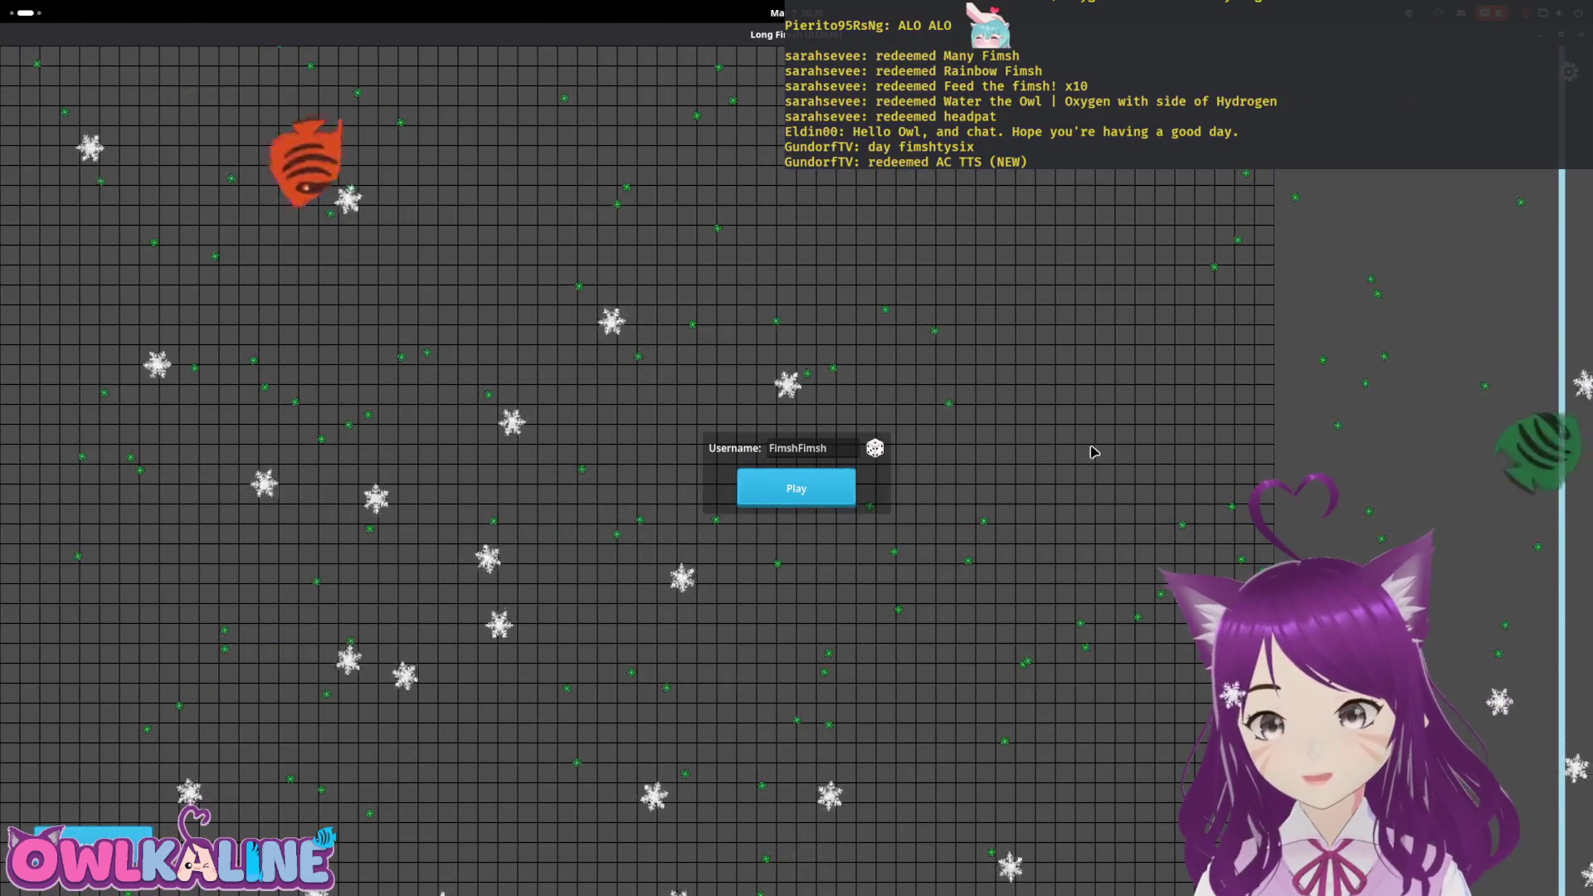
pyautogui.click(802, 490)
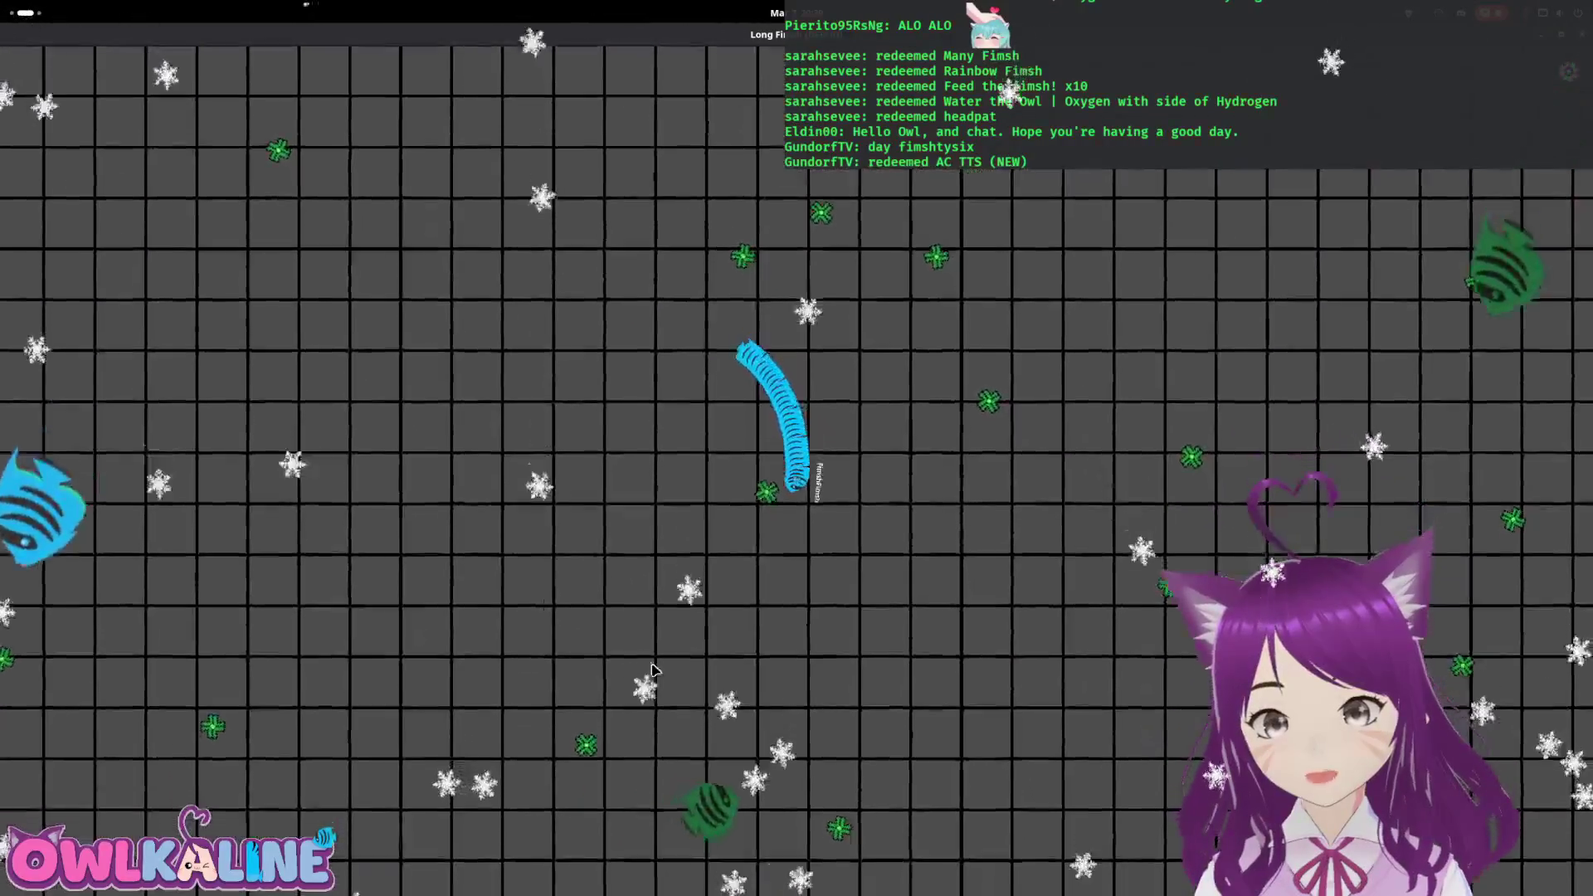
pyautogui.press('F11')
pyautogui.press('F8')
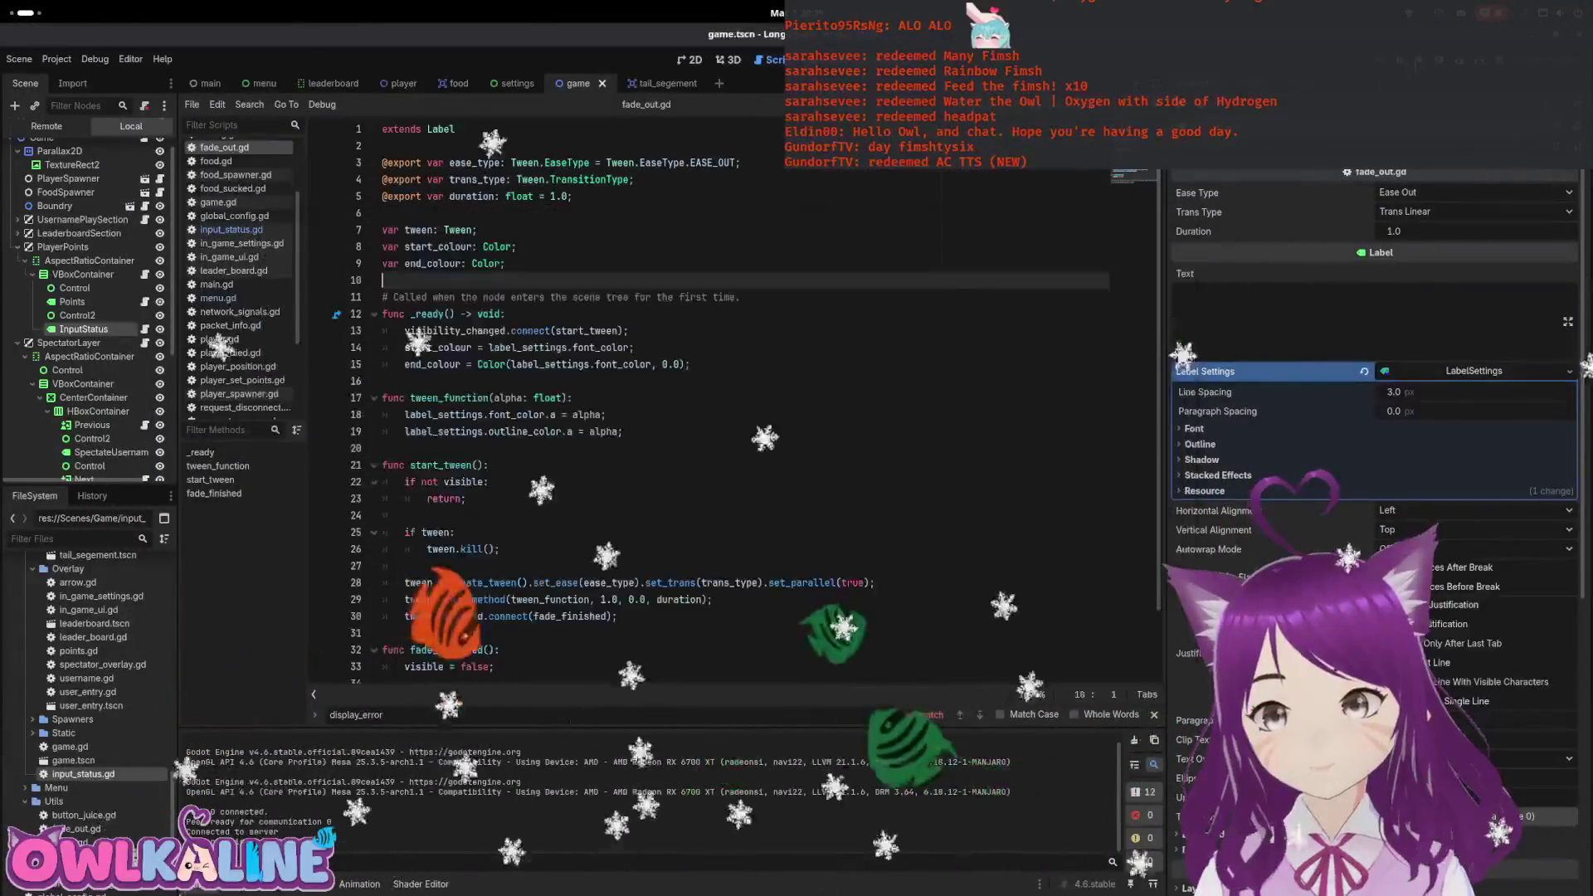
# - Check input_status_label in input_status.gd, then return to fade_out.gd and the game scene
pyautogui.click(146, 255)
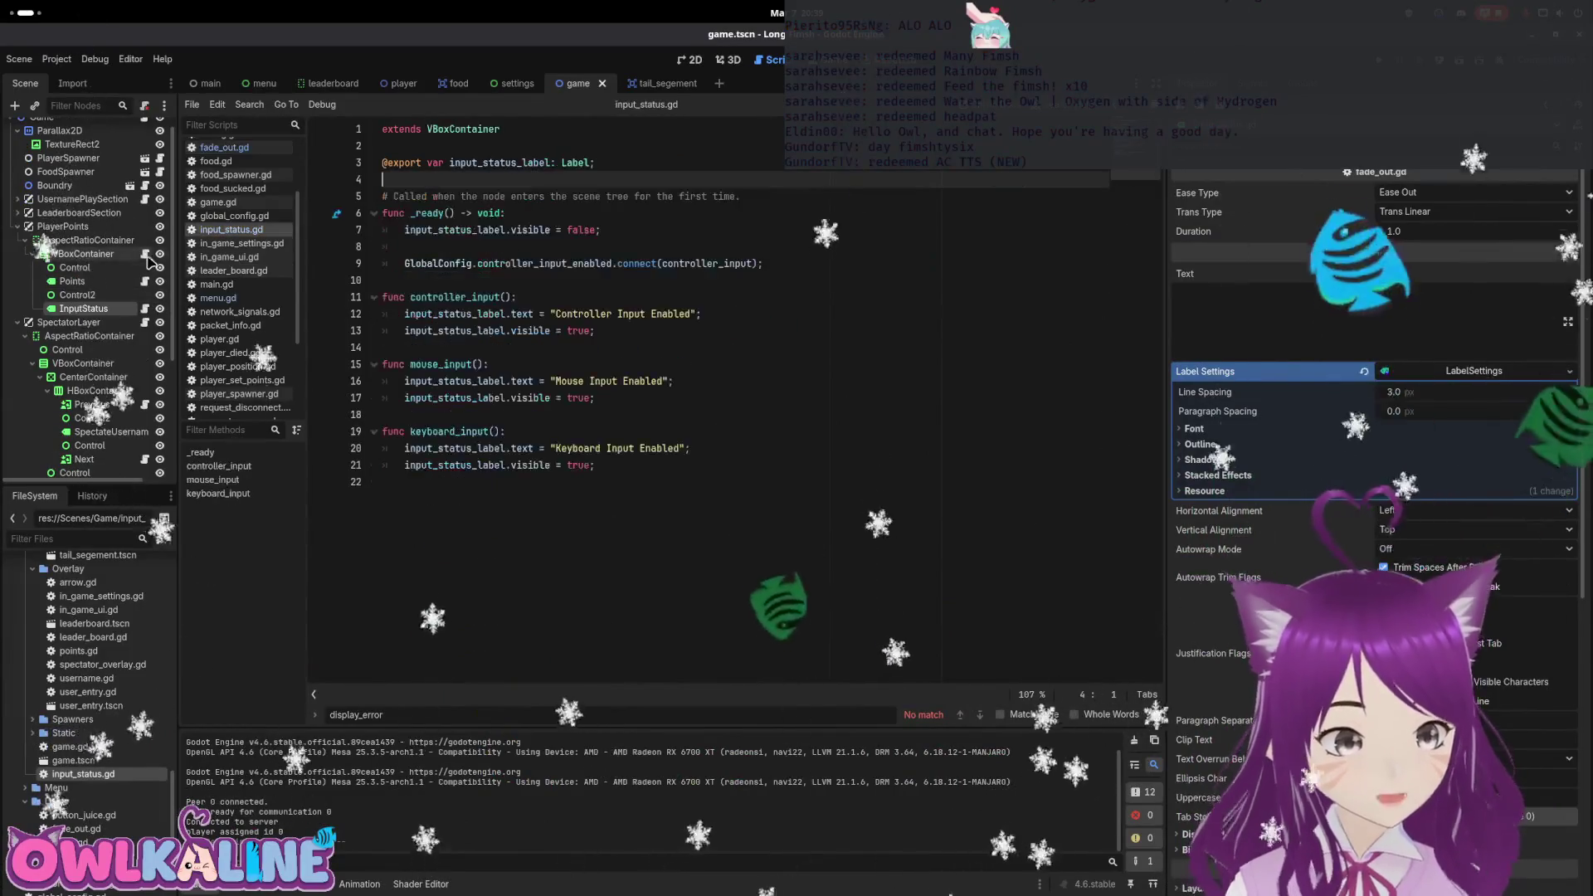
pyautogui.doubleClick(479, 397)
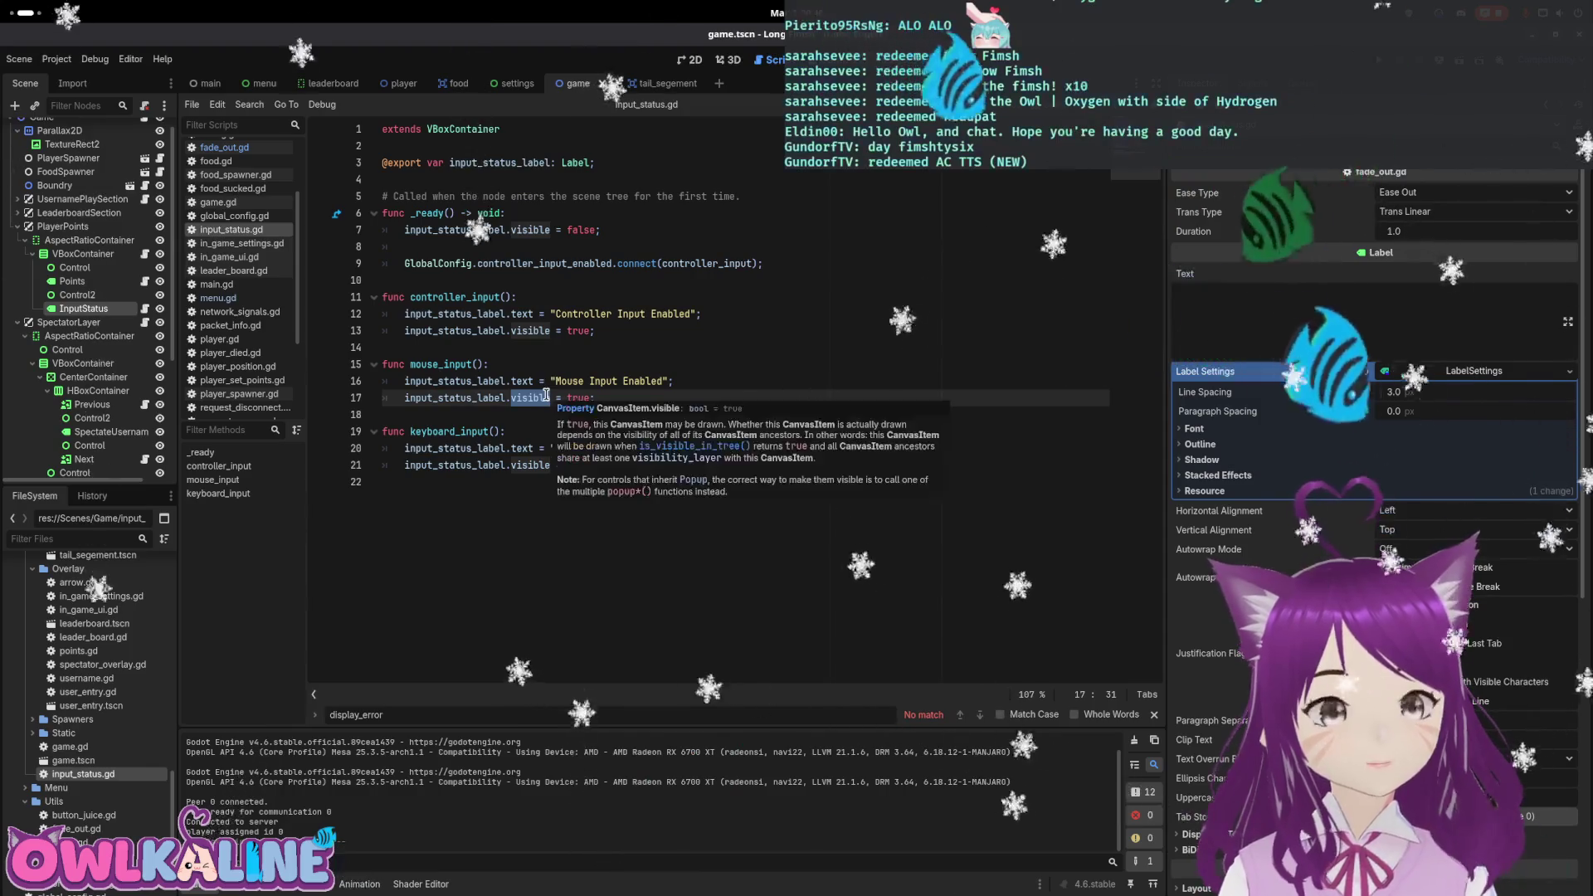
pyautogui.hotkey('alt', 'Left')
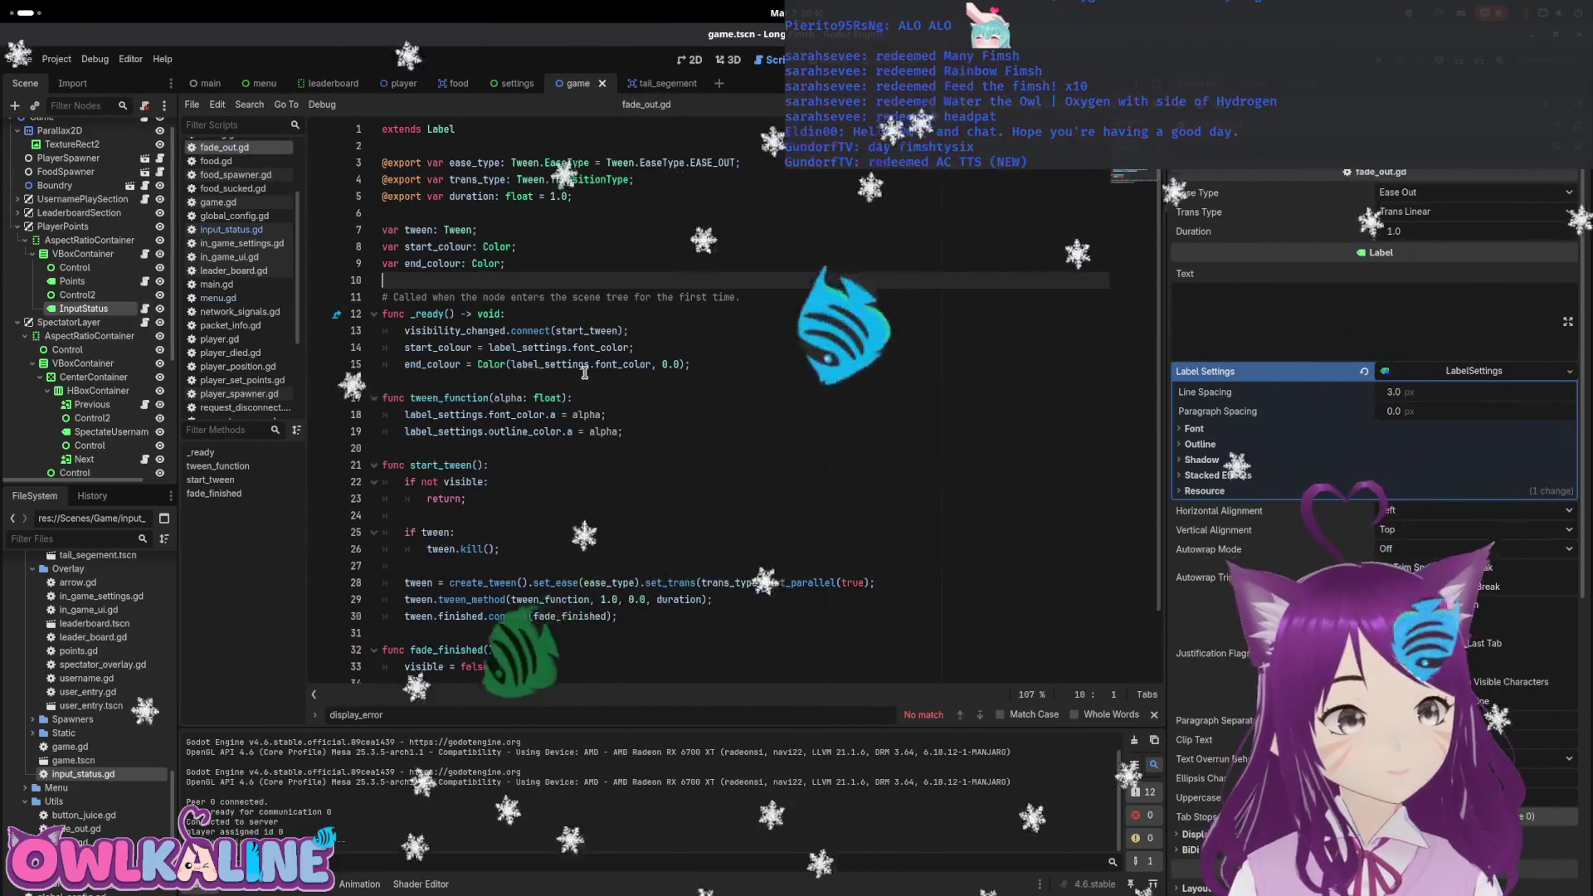
pyautogui.scroll(-2, 584, 373)
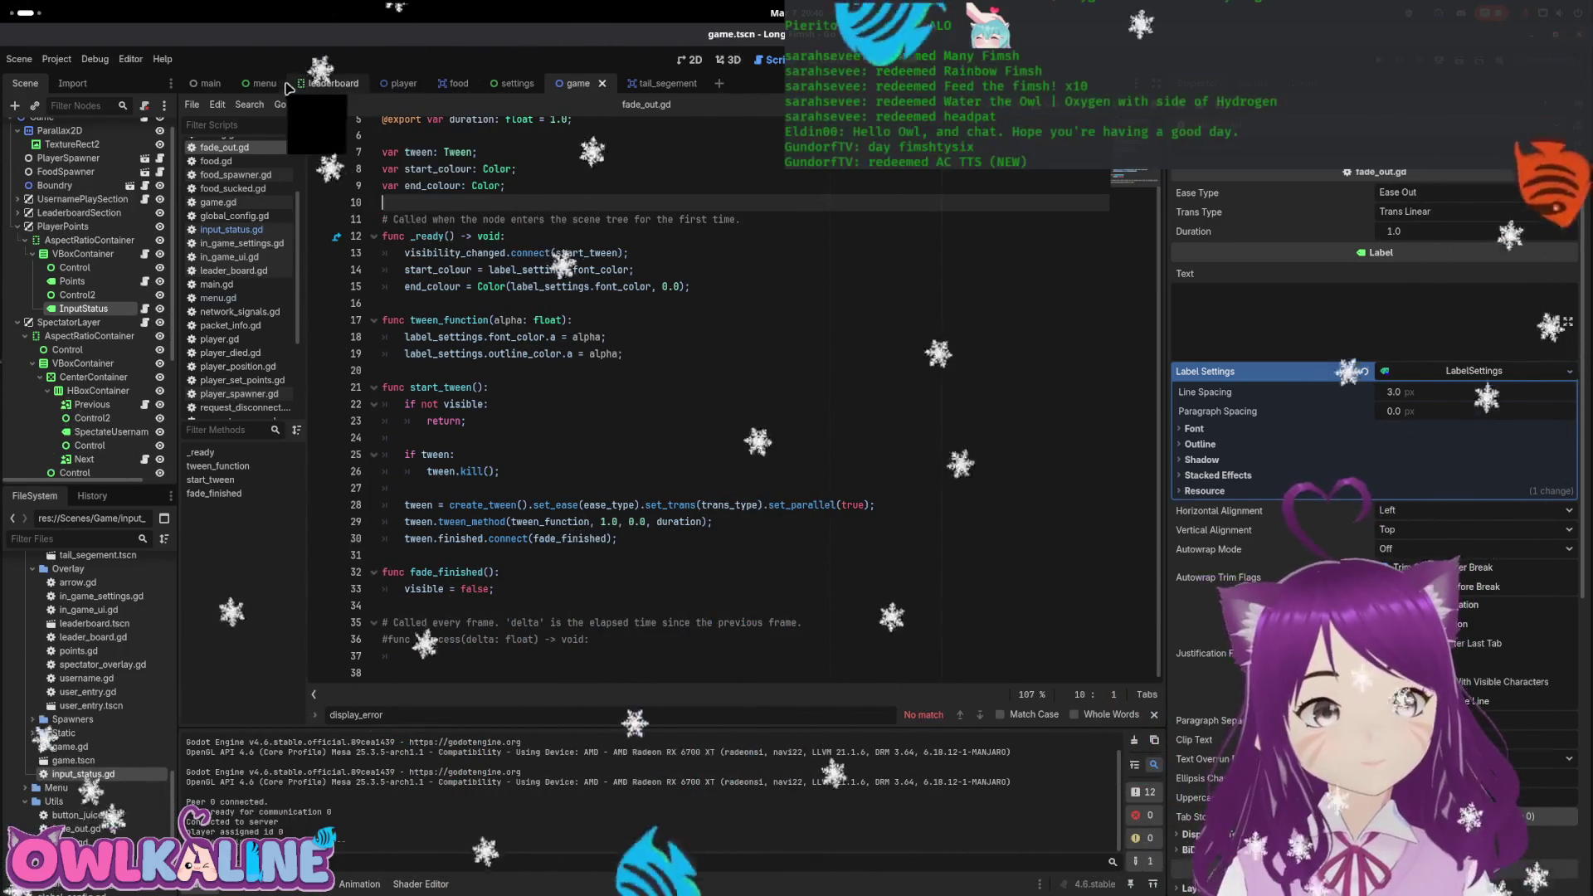
pyautogui.click(284, 86)
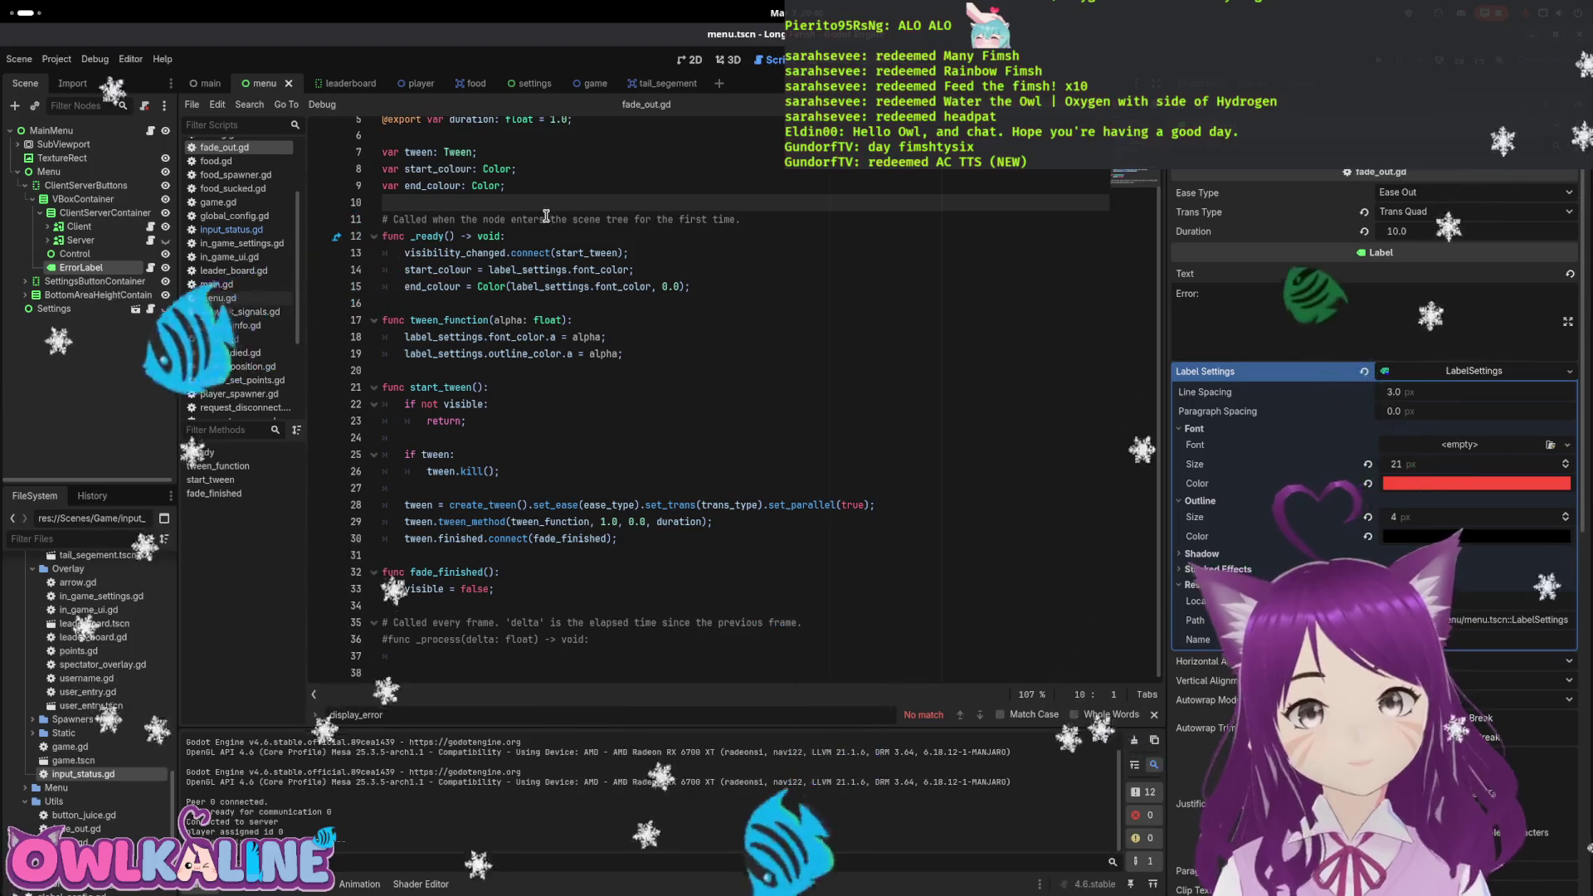
pyautogui.click(591, 85)
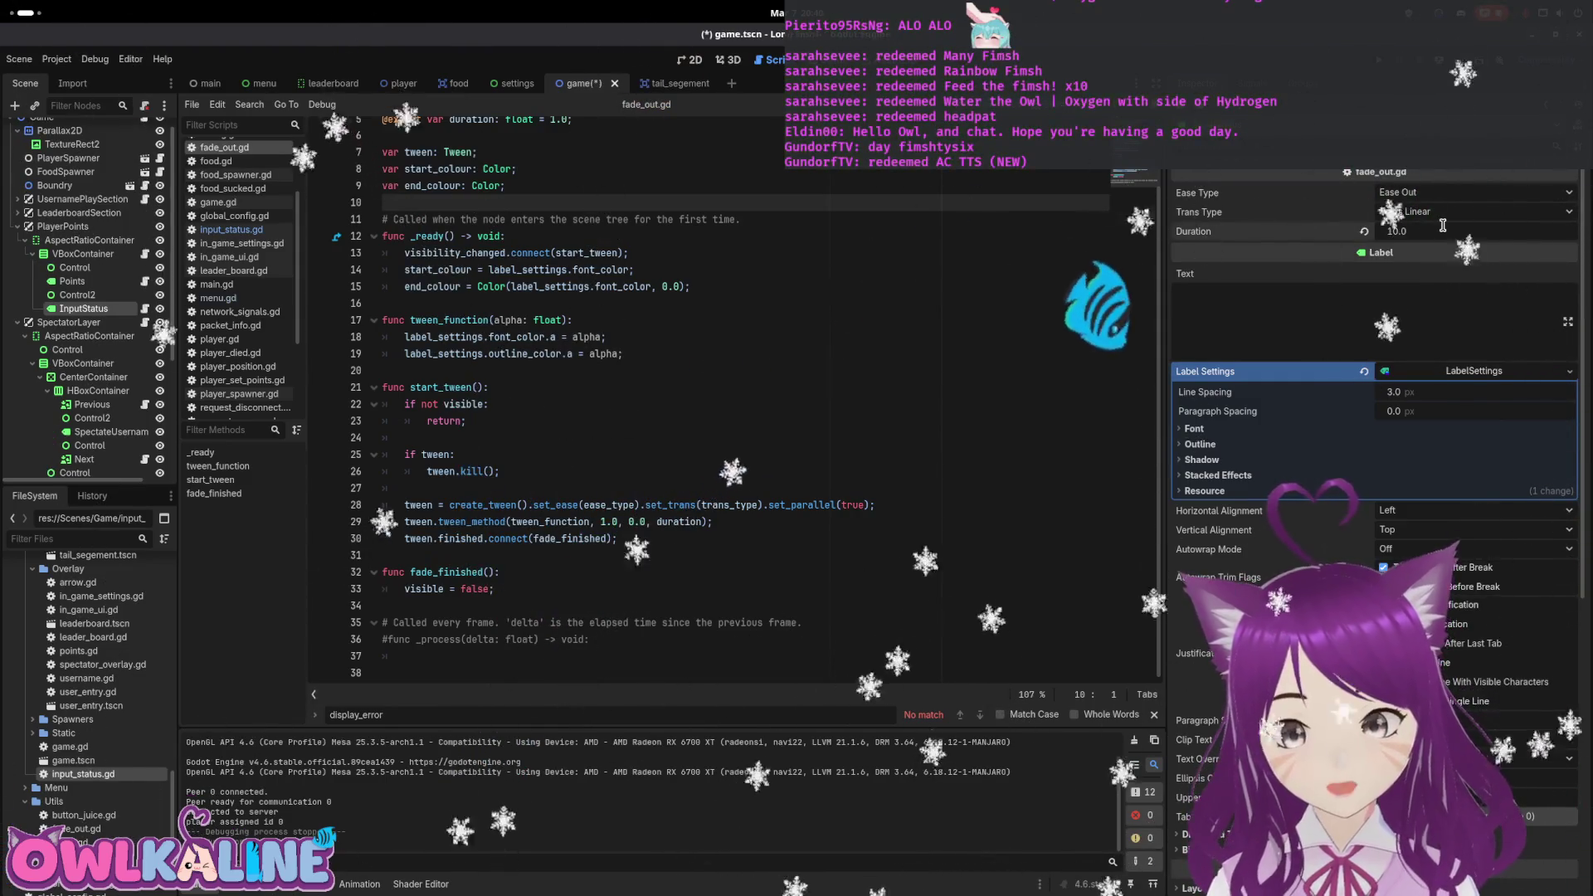
# - Set the label fade's transition type to Trans Quad and compare the menu and settings scenes
pyautogui.click(1446, 211)
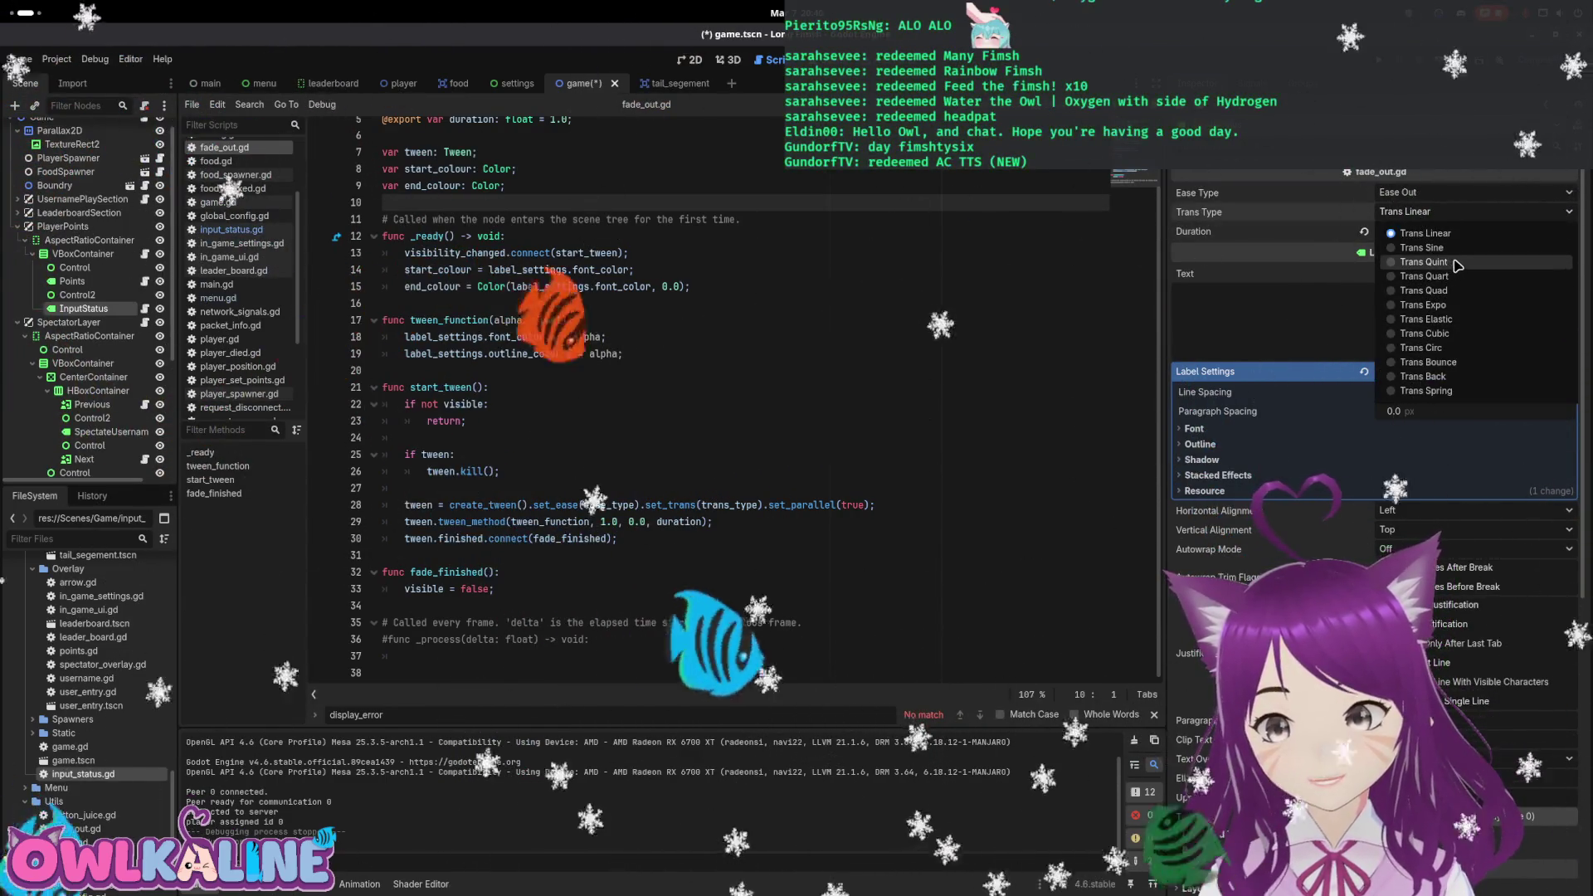
pyautogui.click(1436, 290)
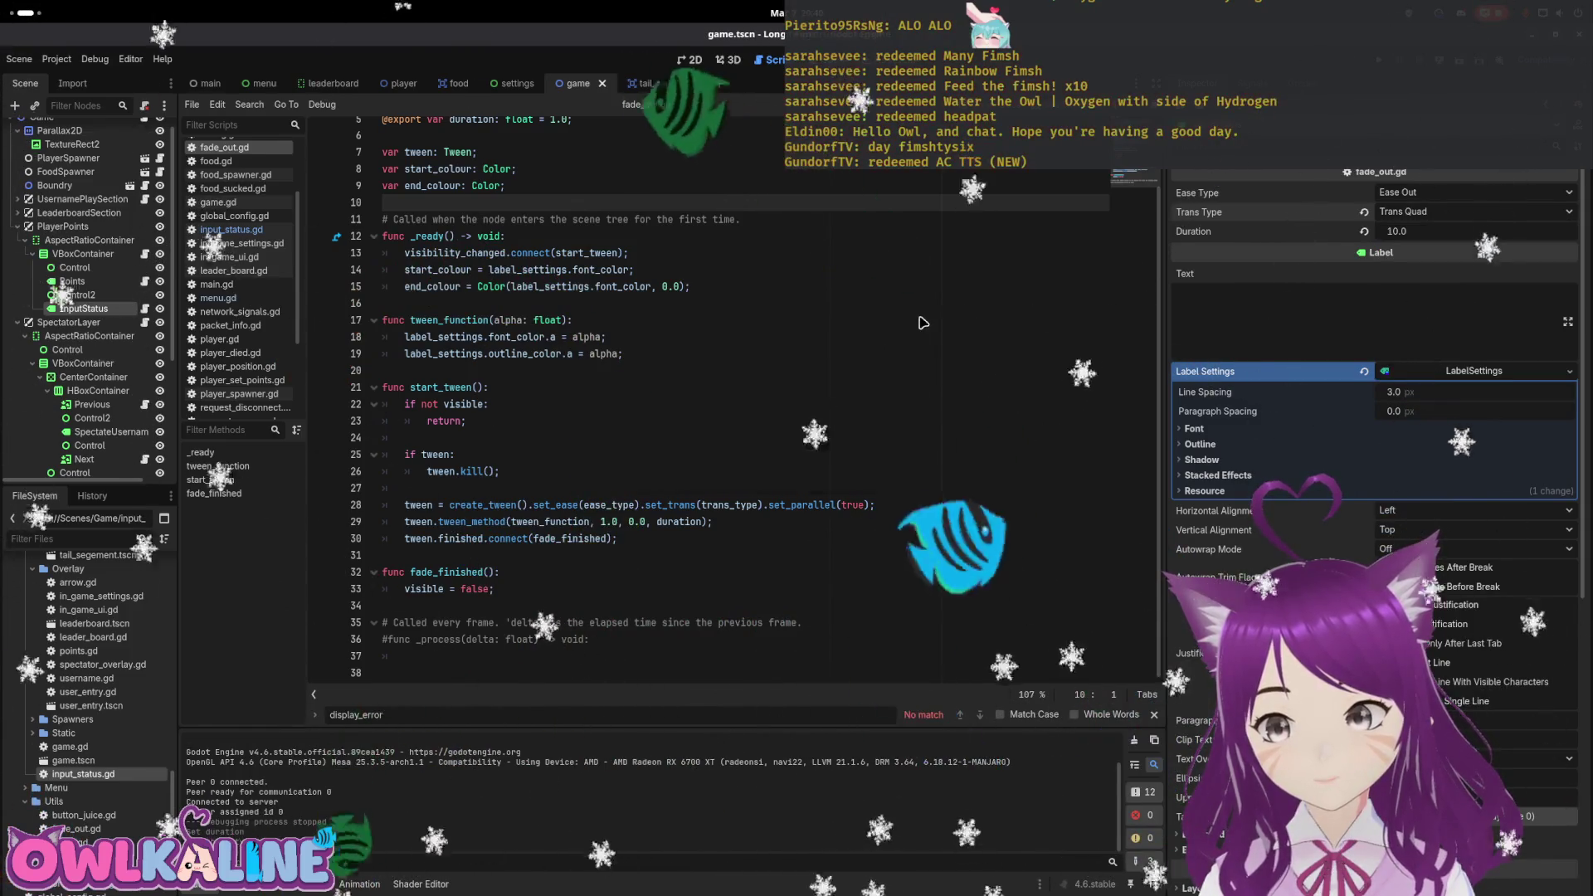
pyautogui.click(264, 84)
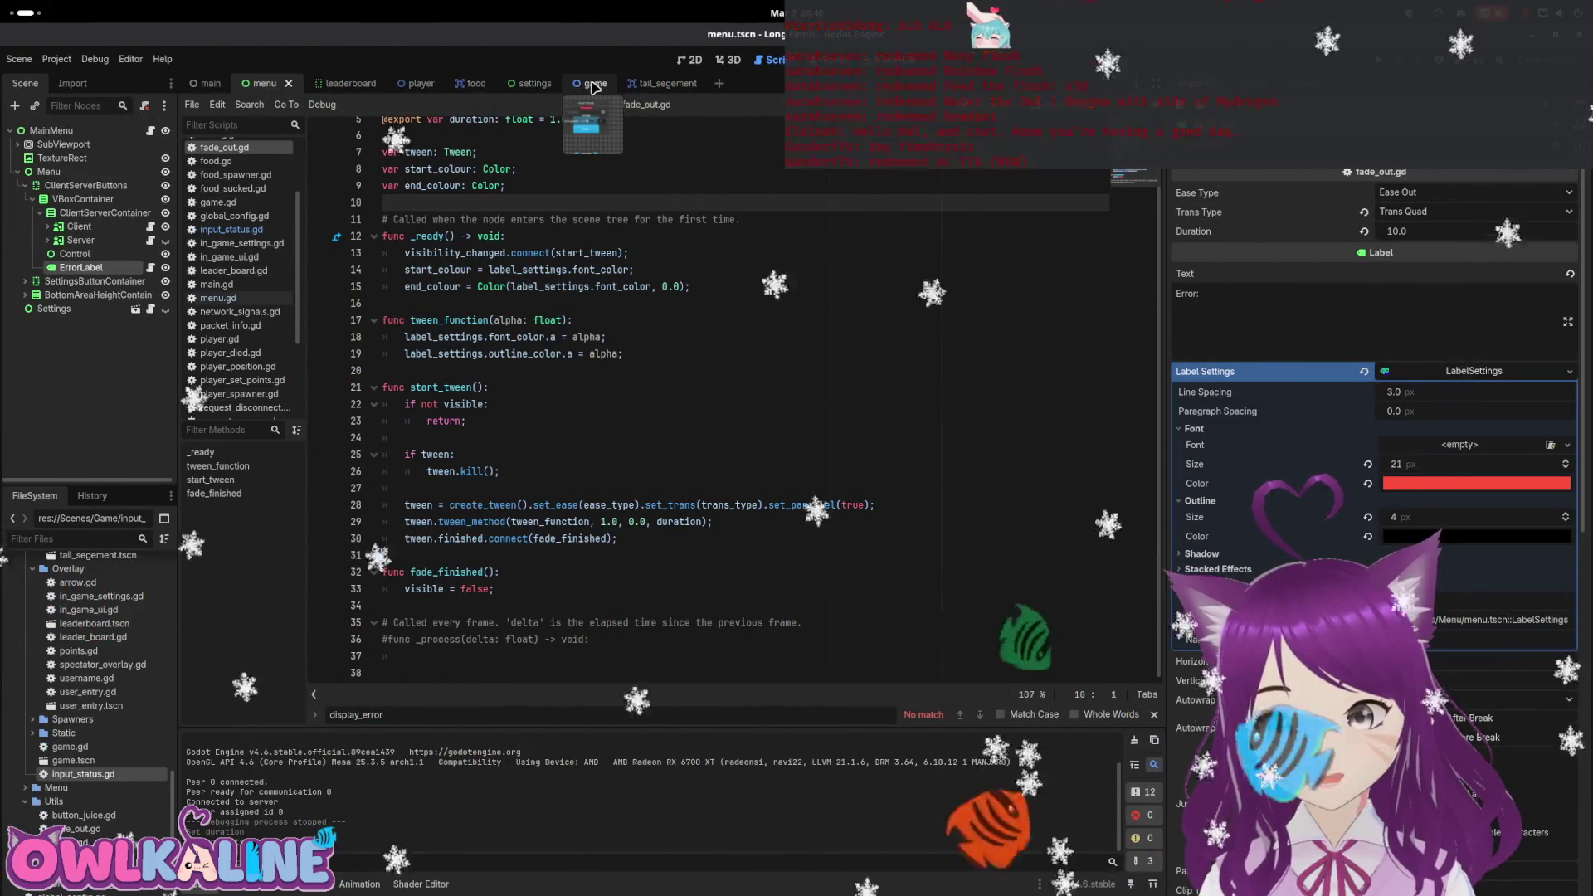
pyautogui.click(594, 84)
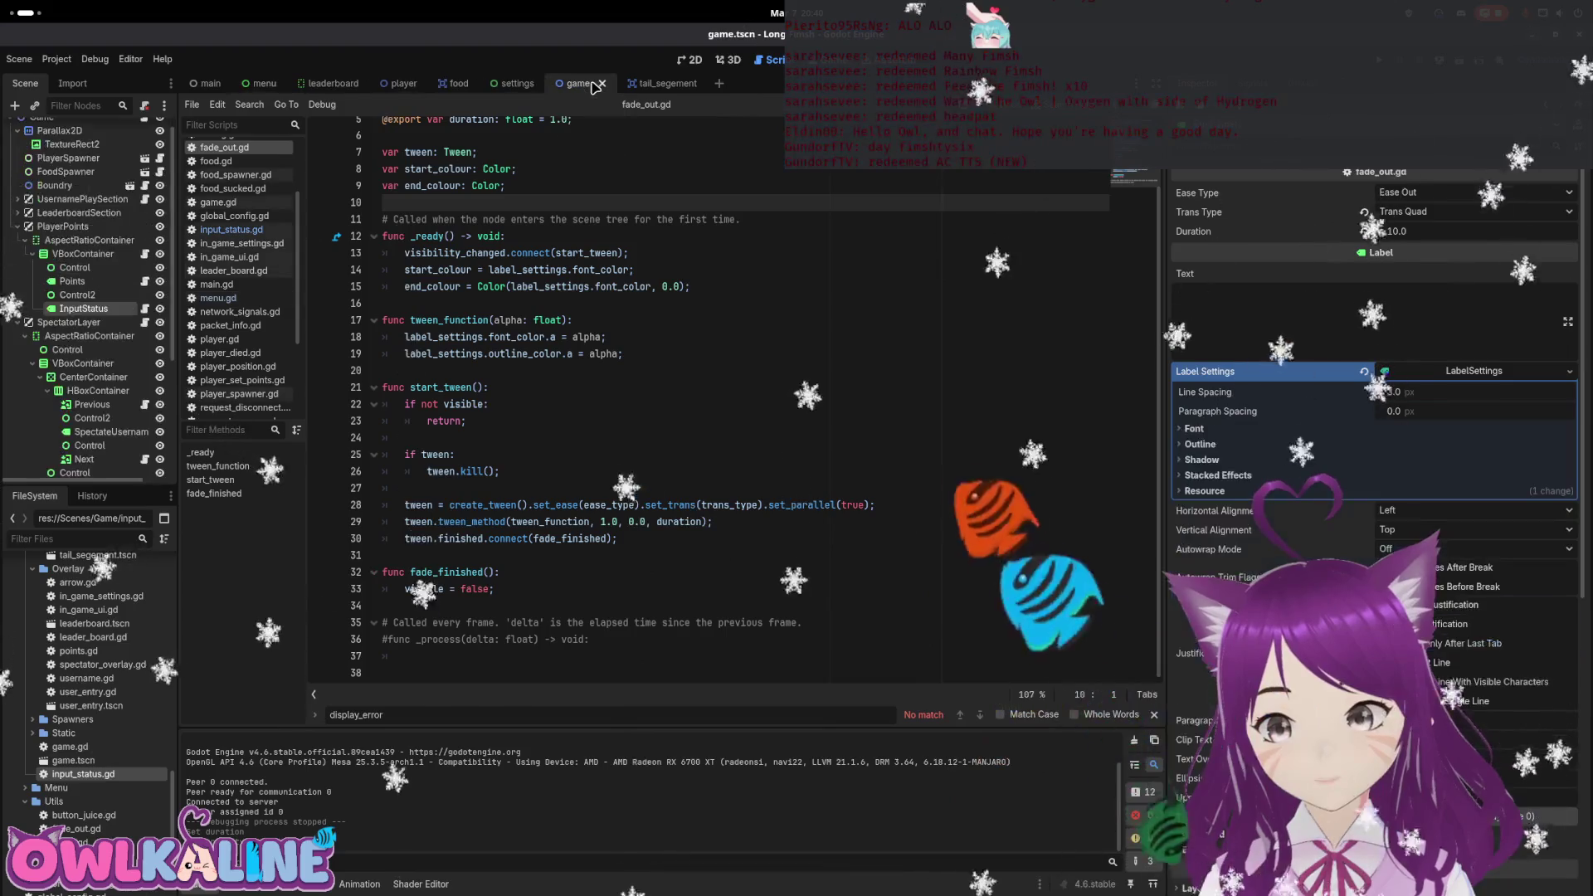
pyautogui.click(263, 83)
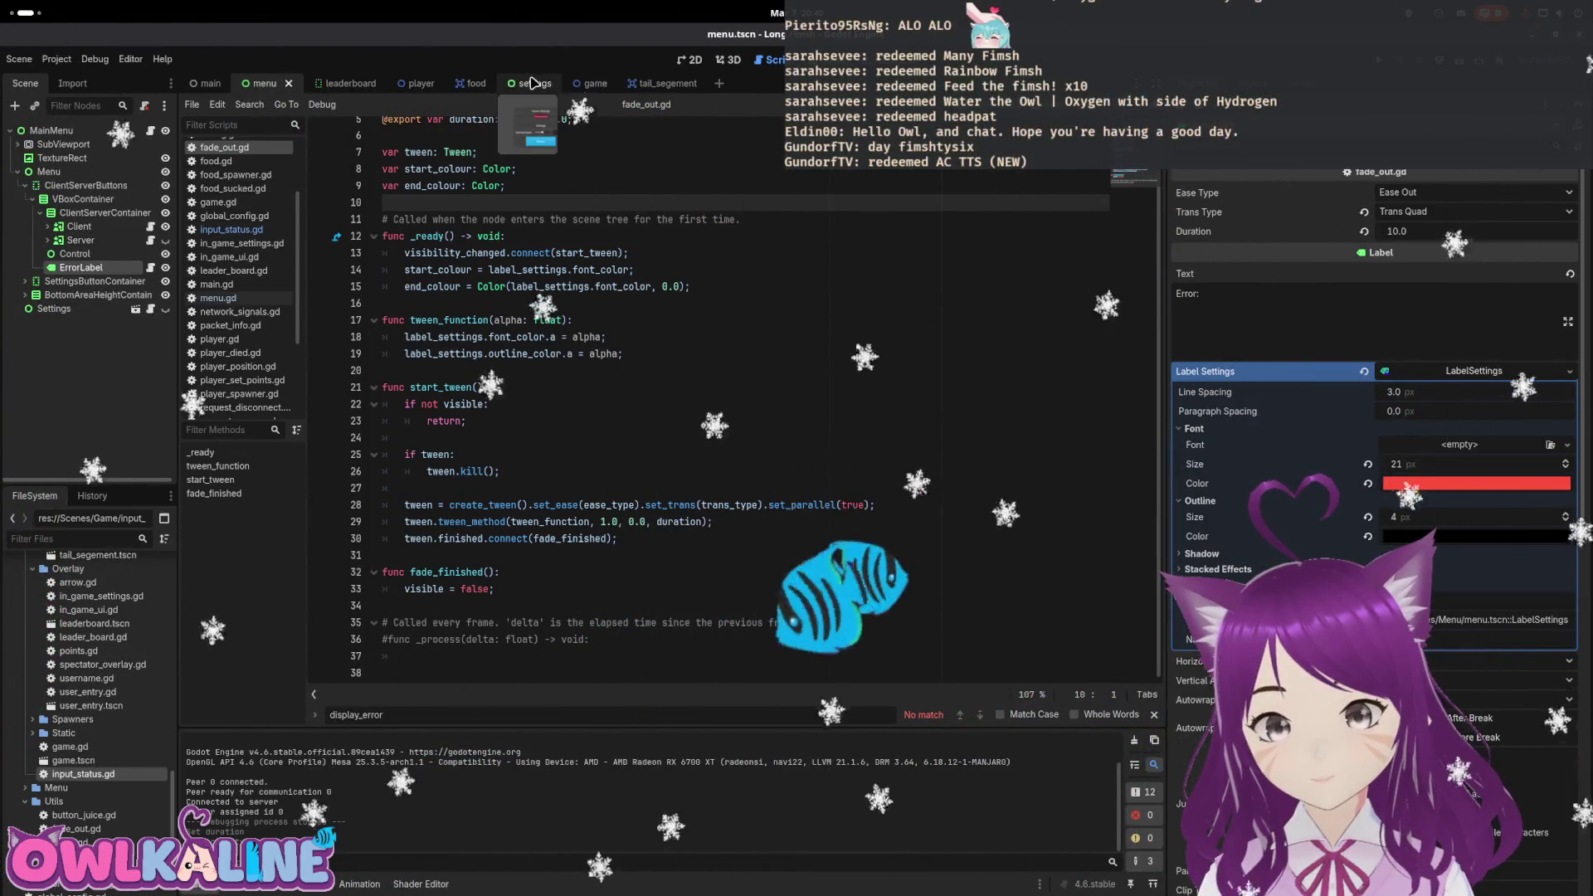
pyautogui.click(533, 83)
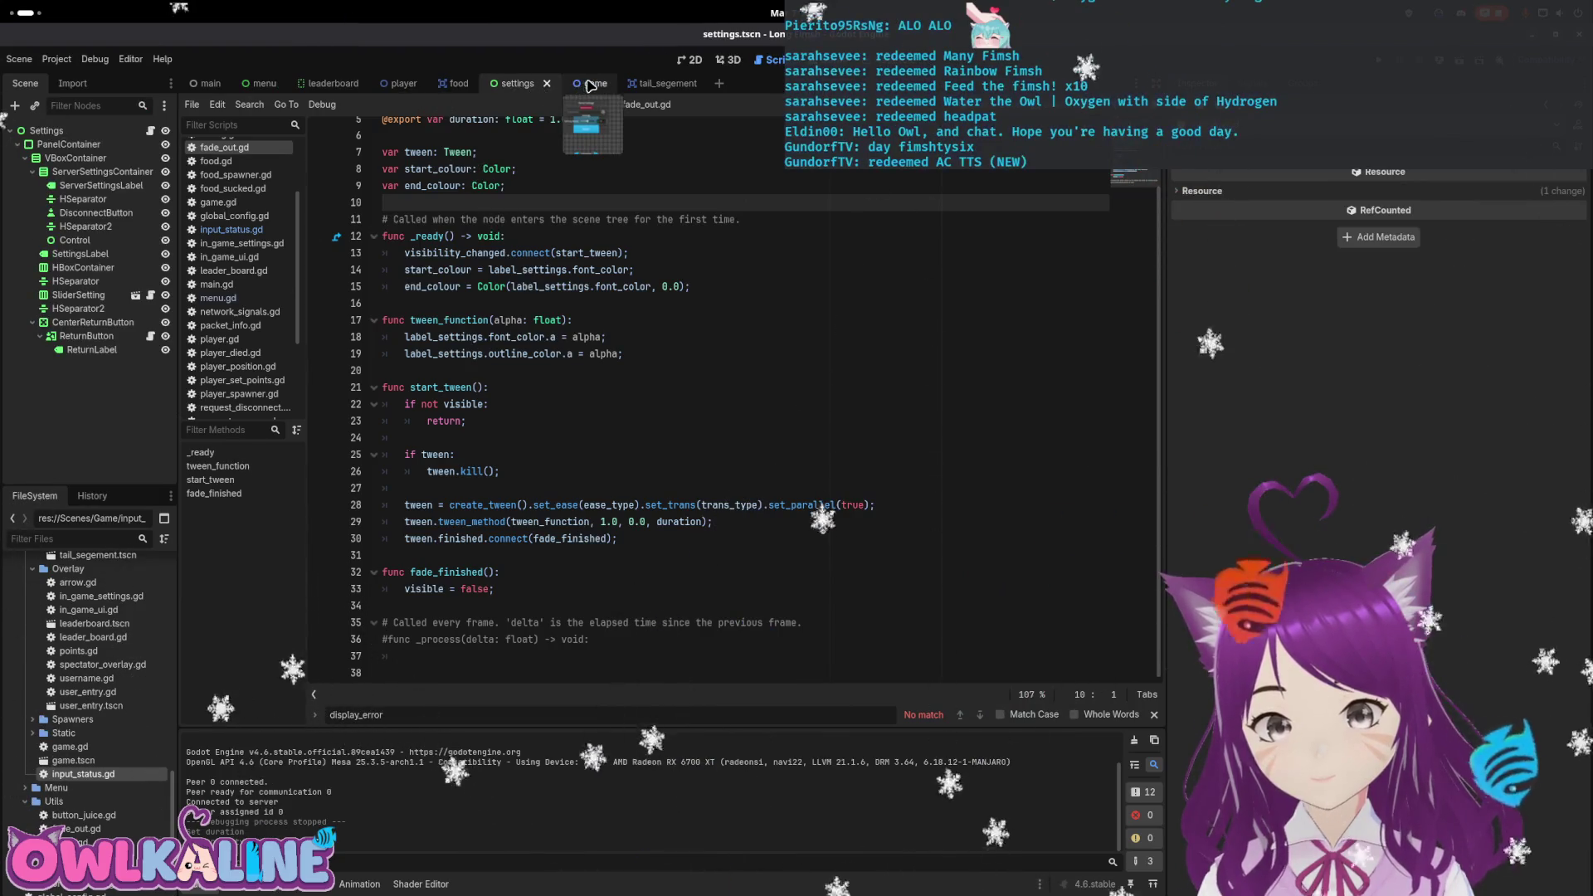
pyautogui.click(591, 91)
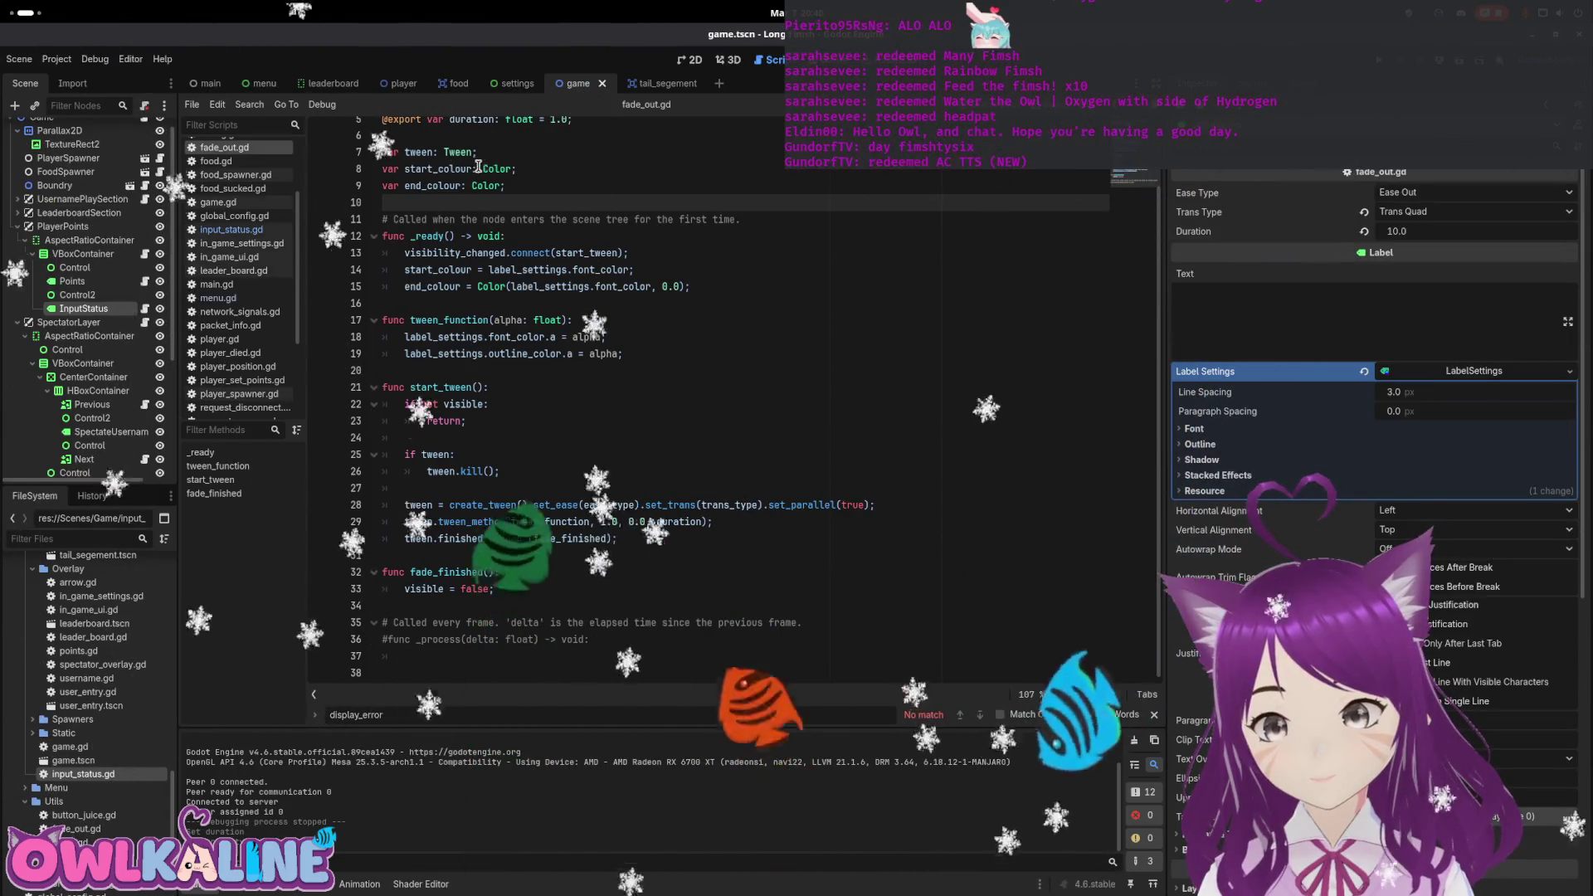
pyautogui.click(249, 84)
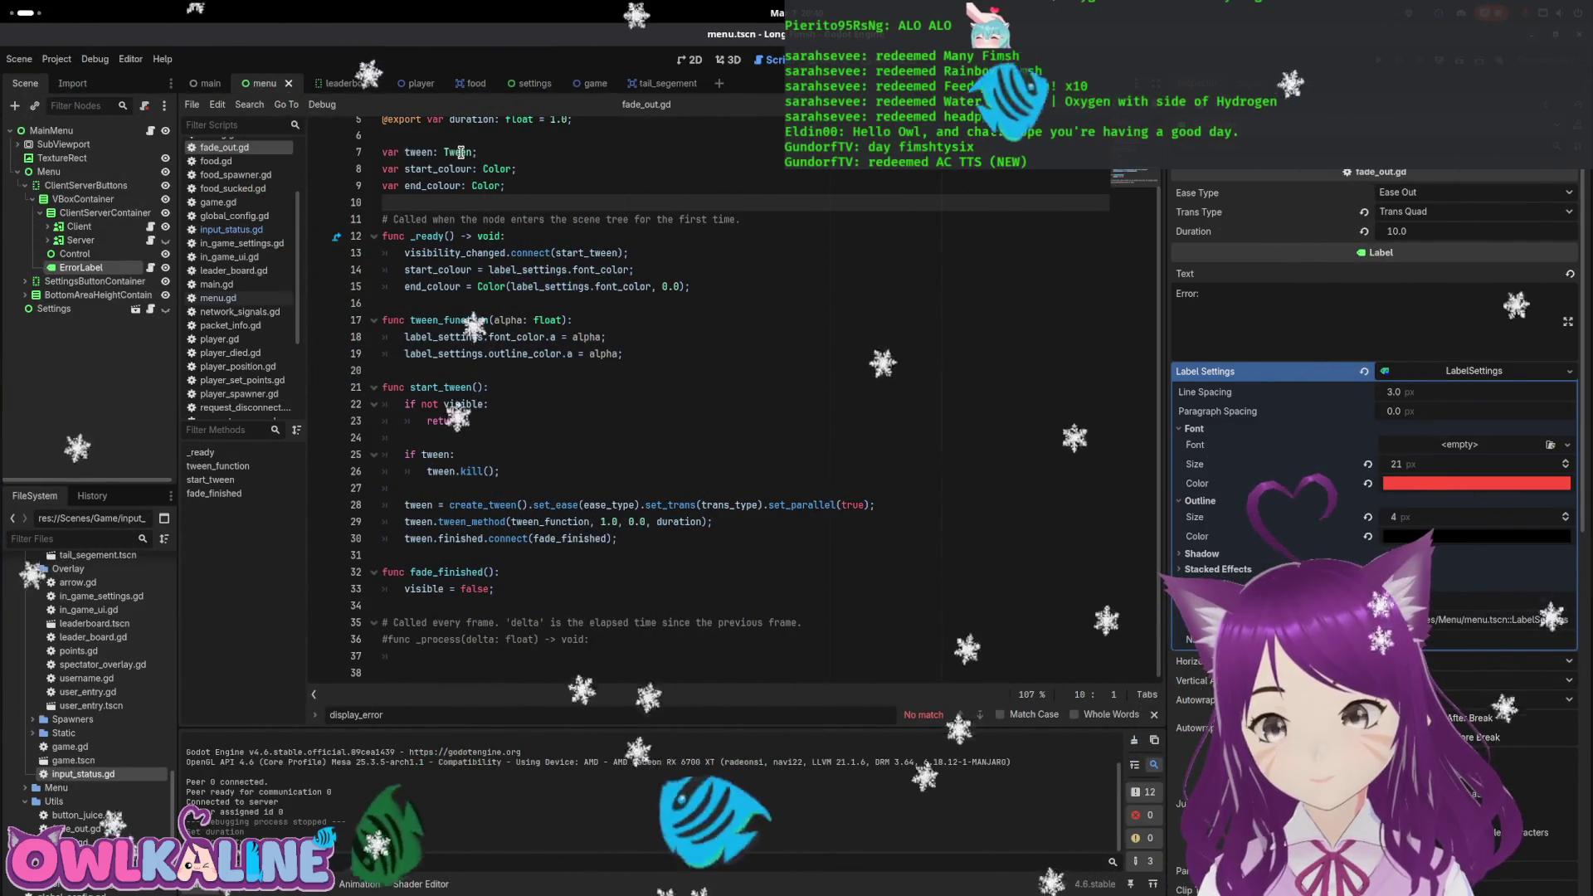
pyautogui.click(594, 84)
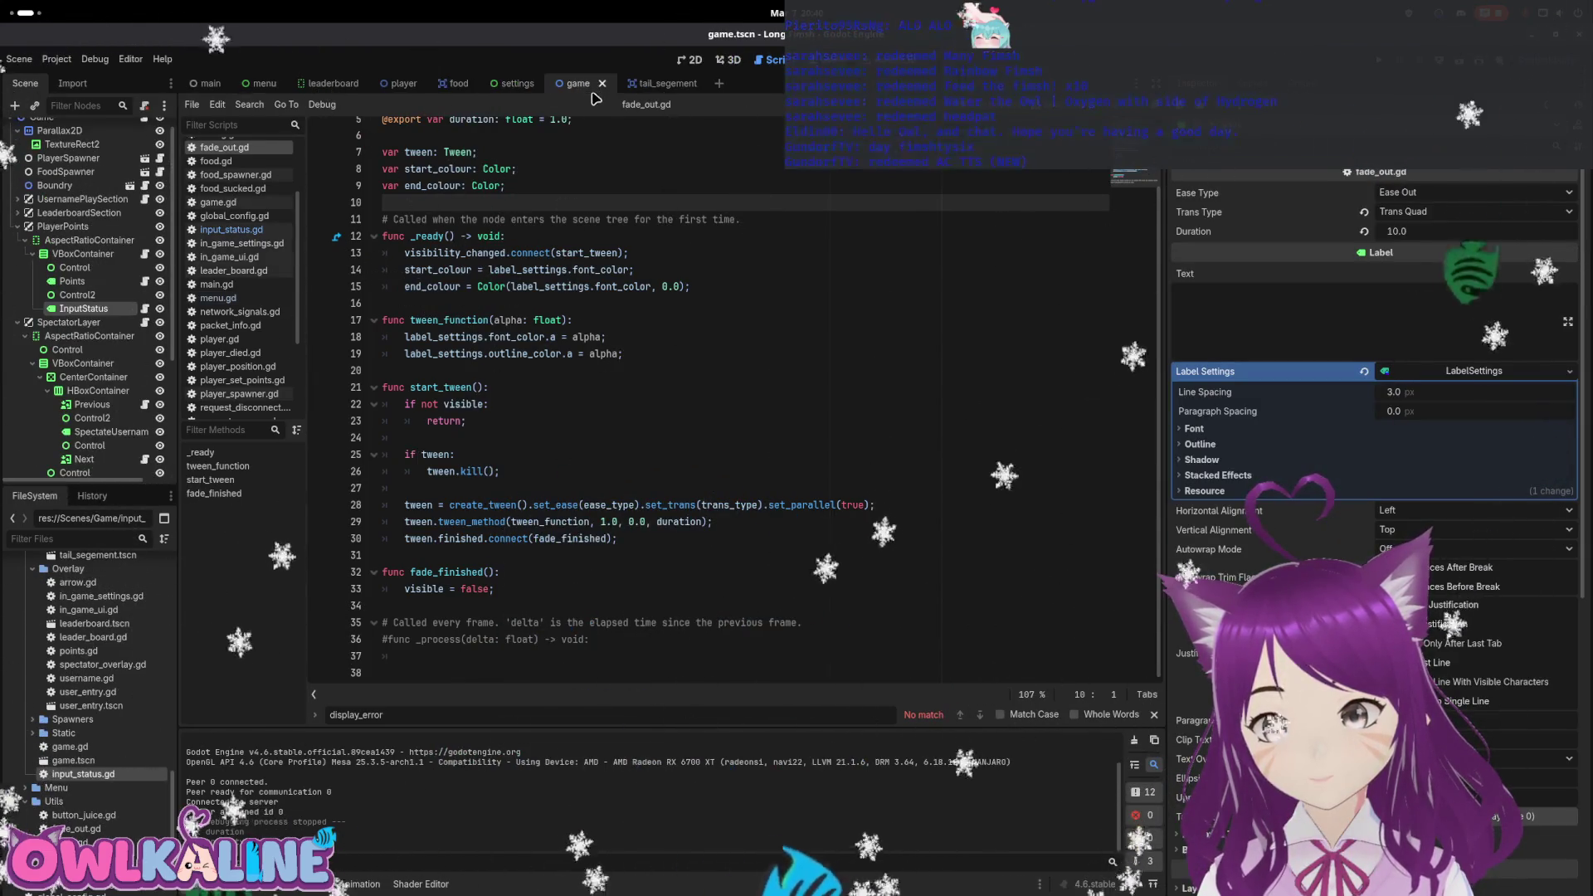
# - Inspect the label's LabelSettings resource and stacked effects, then save the game scene
pyautogui.click(1197, 491)
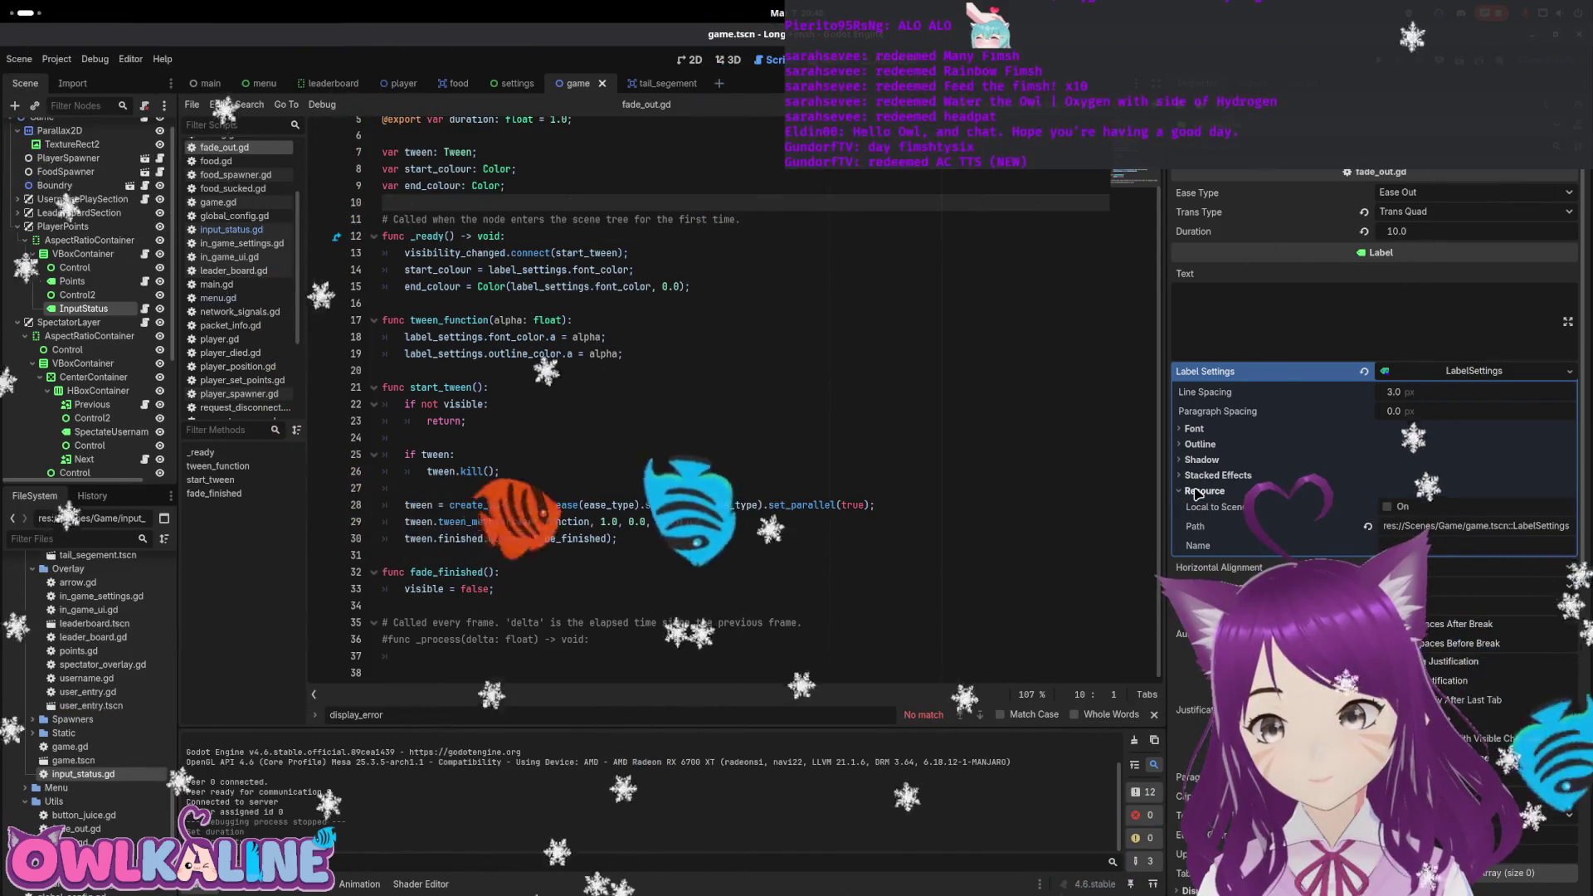
pyautogui.click(1197, 492)
pyautogui.click(1201, 475)
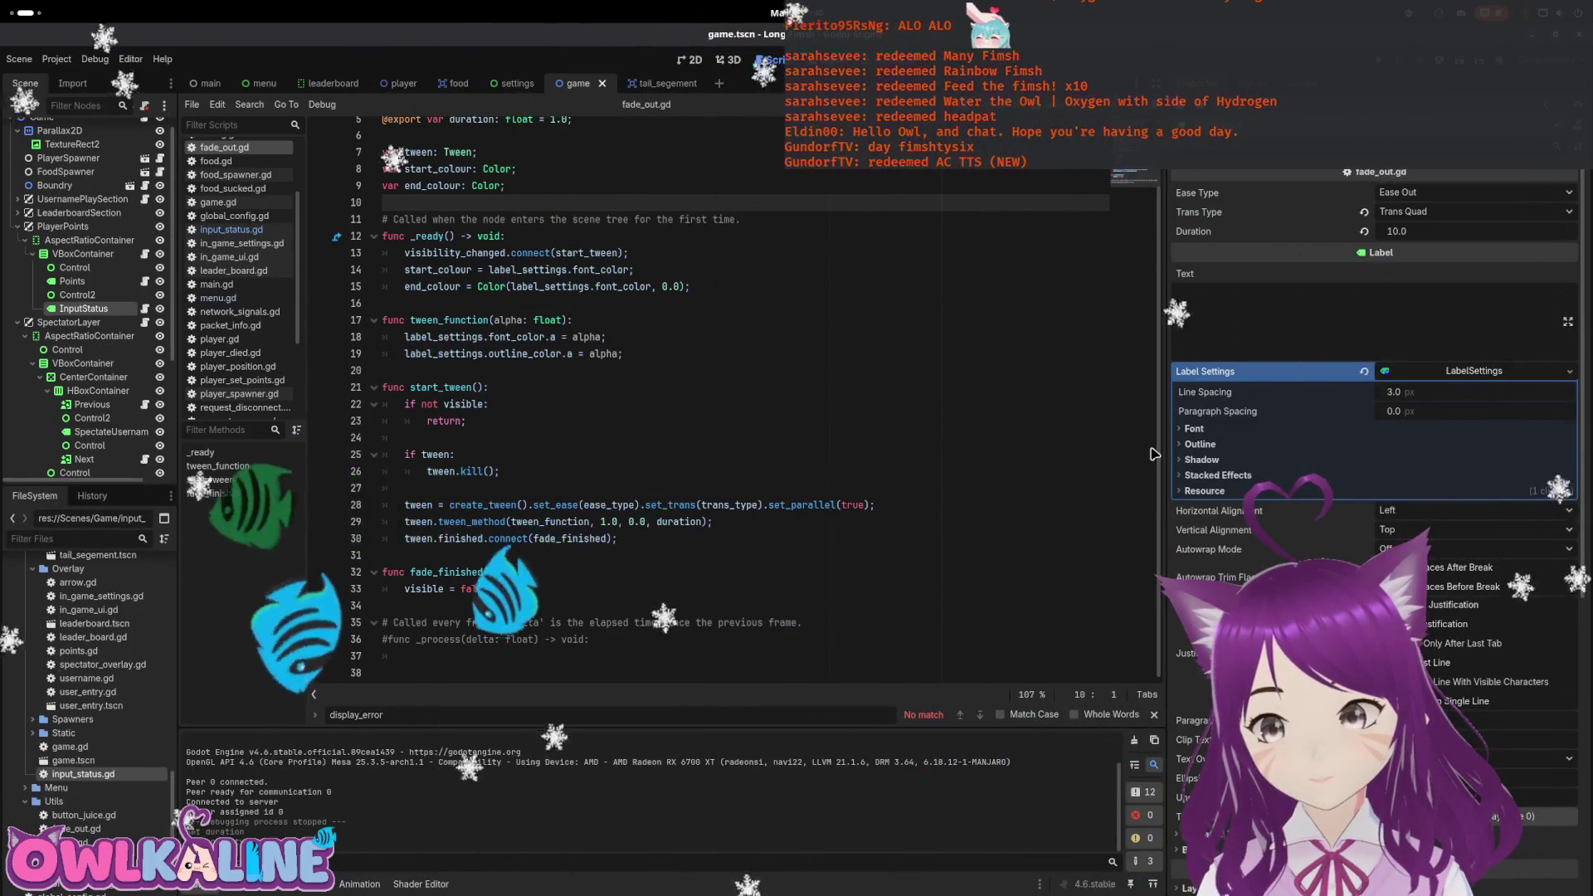
pyautogui.hotkey('ctrl', 's')
pyautogui.hotkey('ctrl', 'F1')
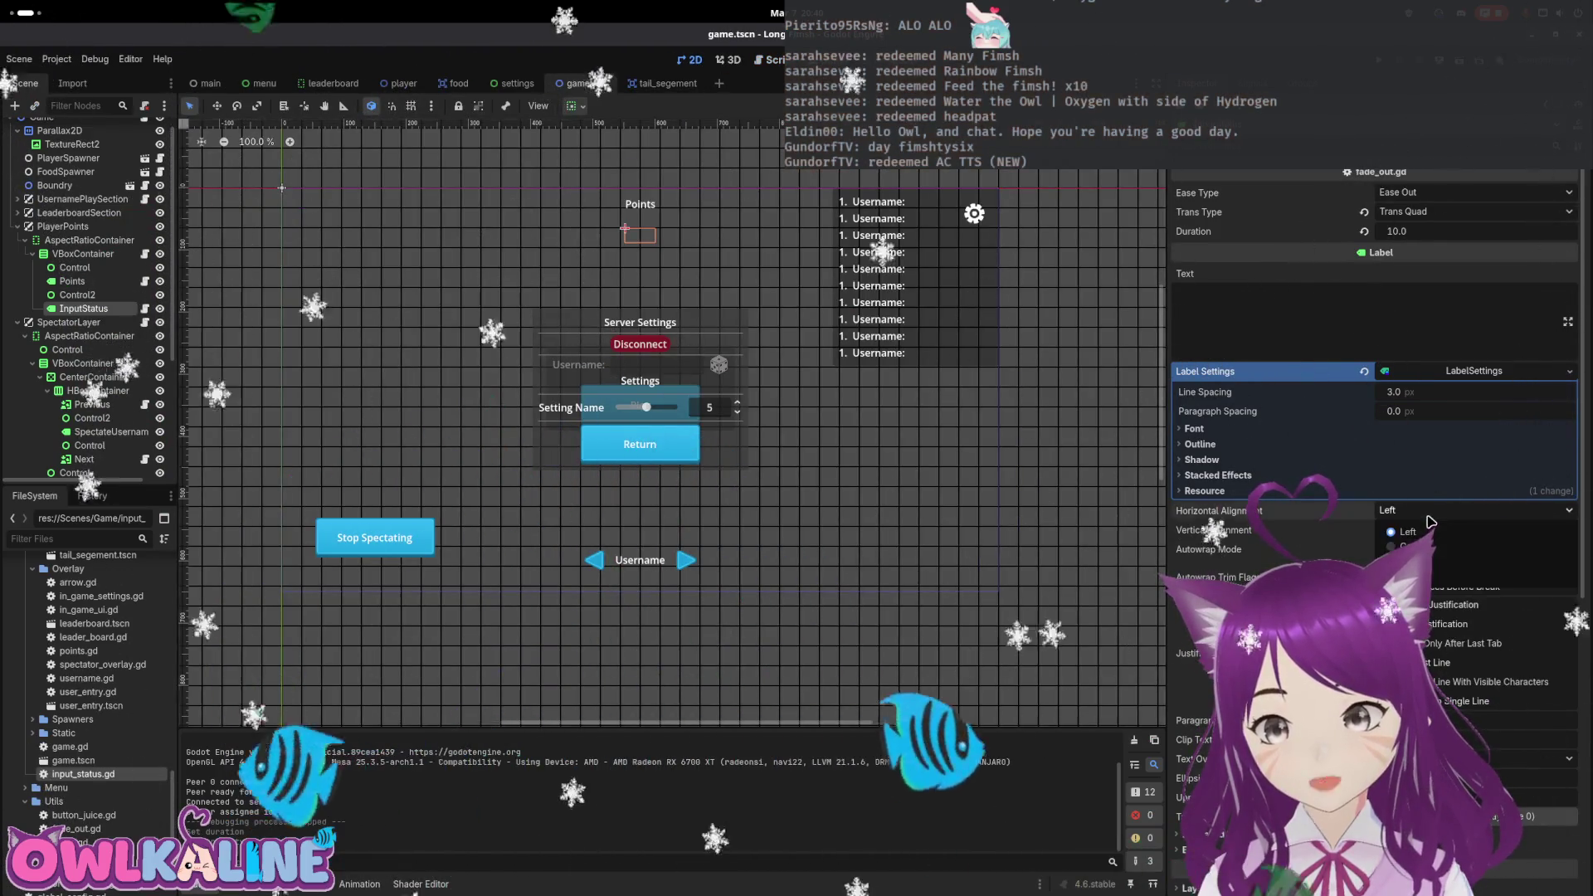
# - Set the InputStatus label's horizontal and vertical alignment both to Center
pyautogui.click(1472, 510)
pyautogui.click(1410, 546)
pyautogui.click(1435, 551)
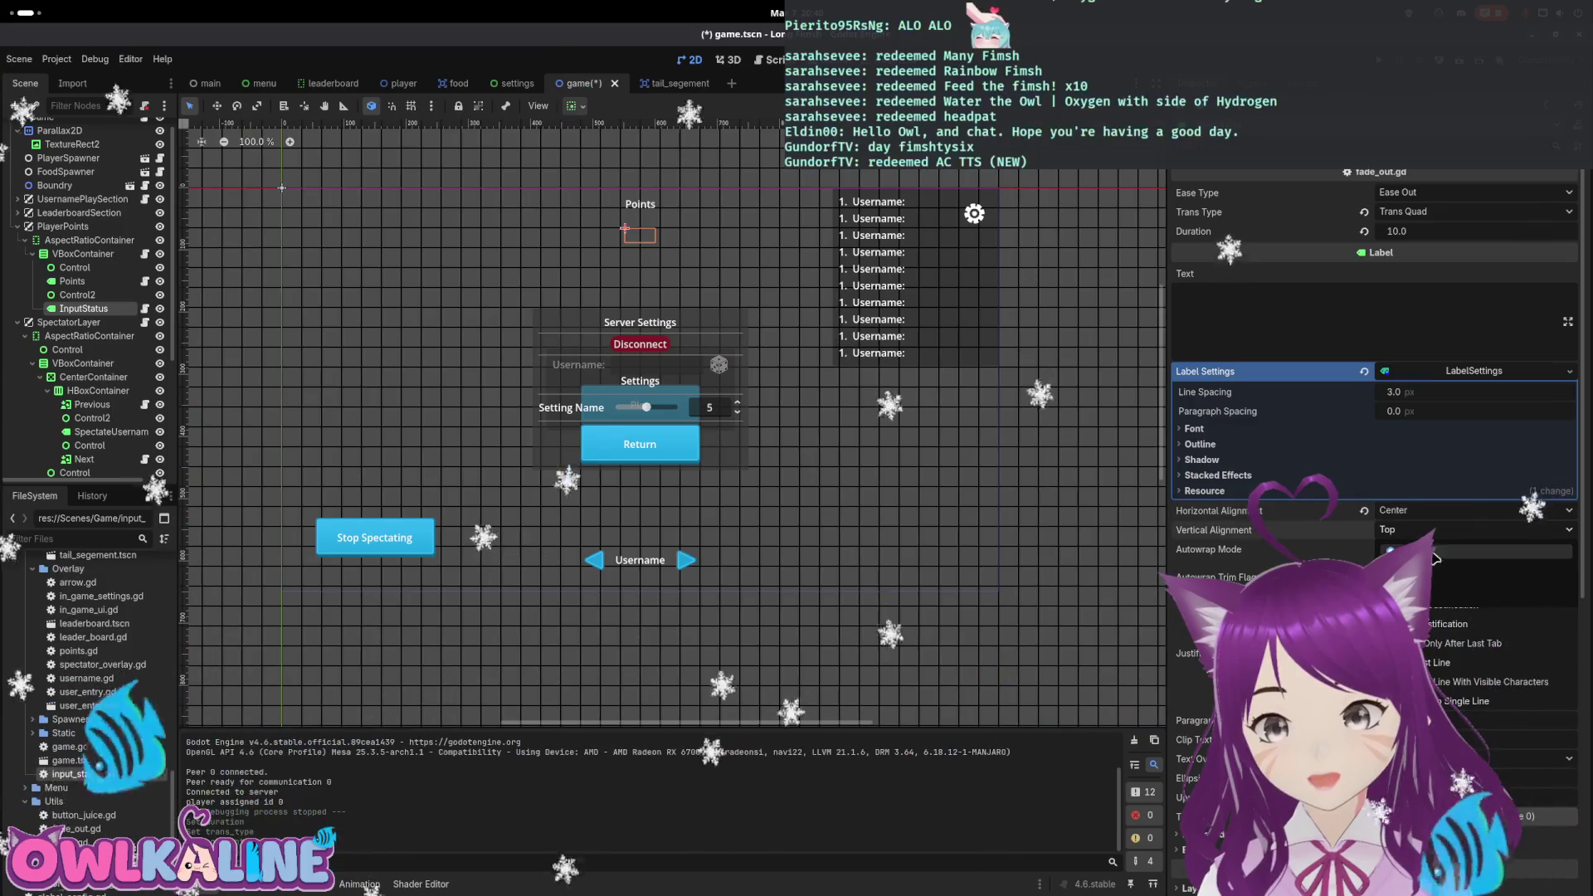
pyautogui.click(1433, 569)
# - Change the label text to 'Input Info' and run the game to test it
pyautogui.click(1271, 316)
pyautogui.write('I')
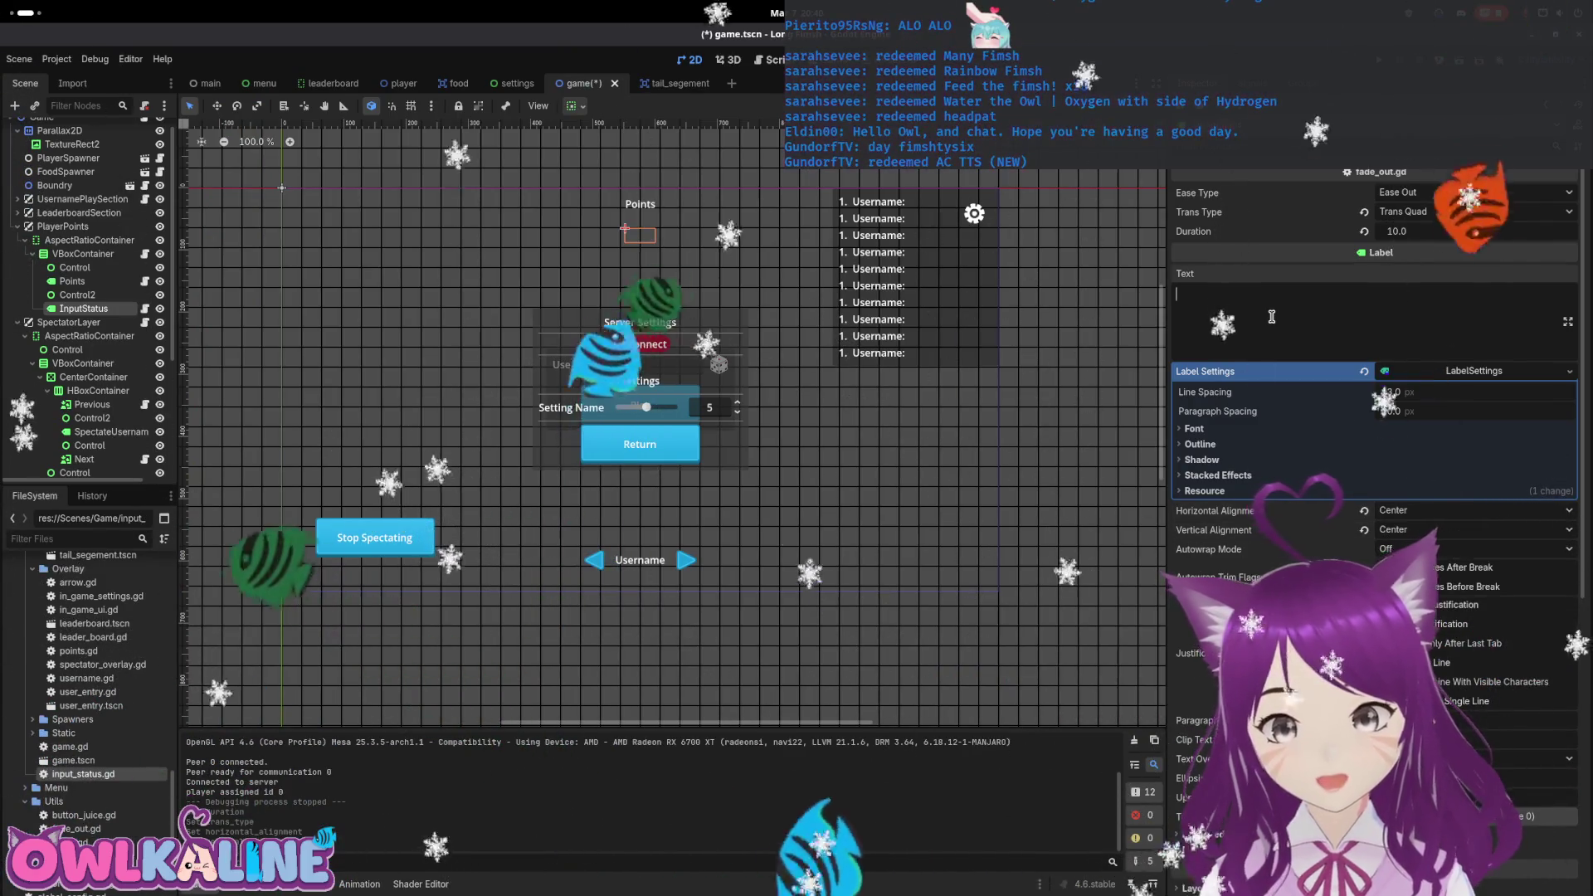
pyautogui.write('nput Info')
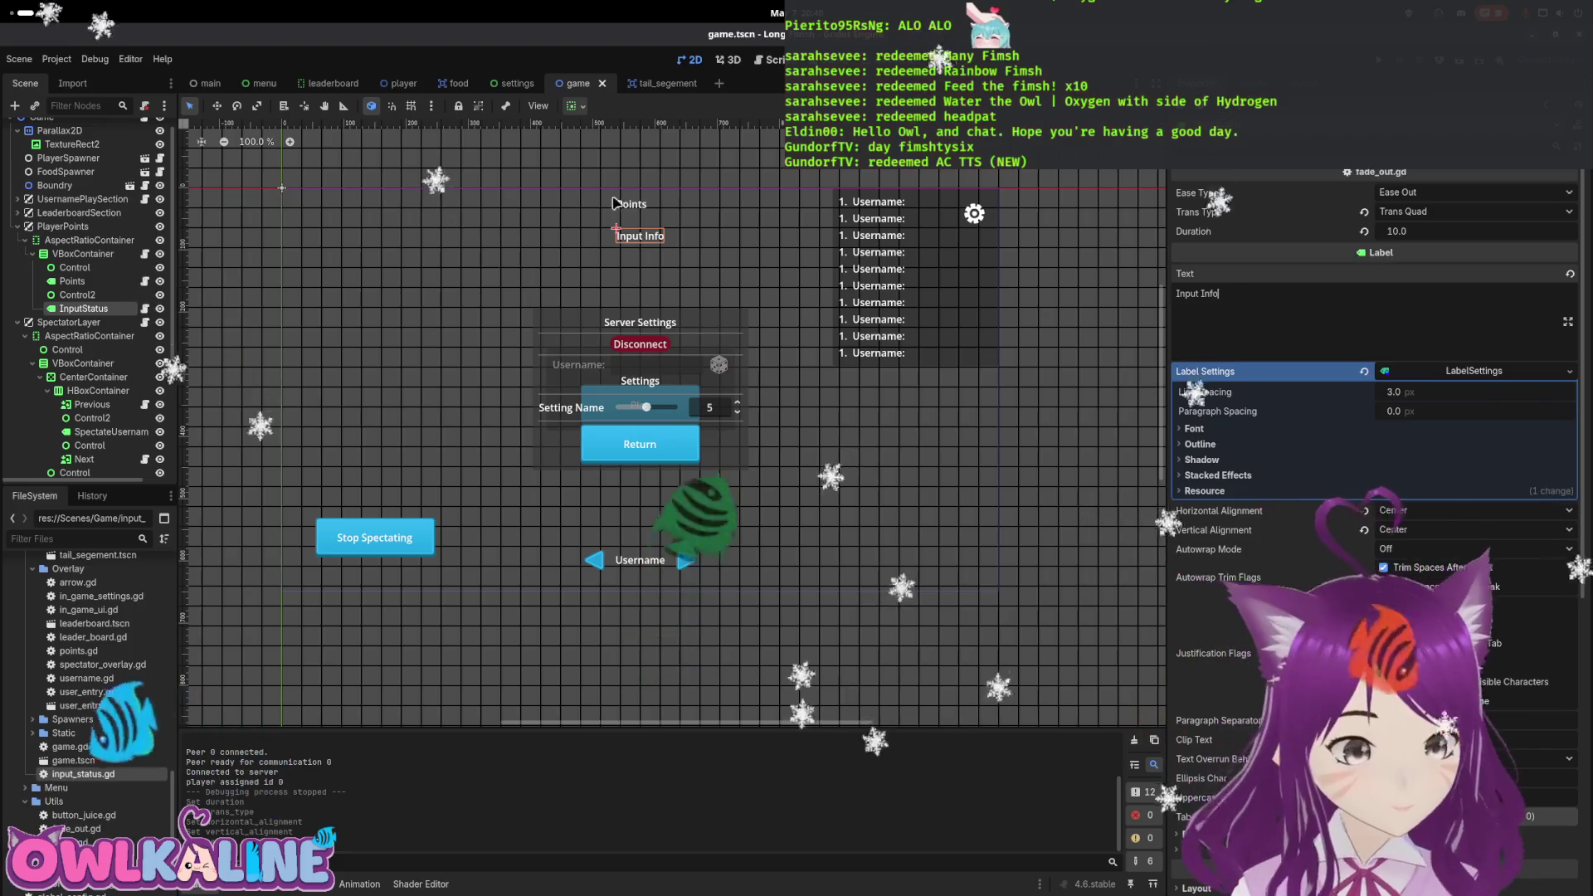
pyautogui.press('F5')
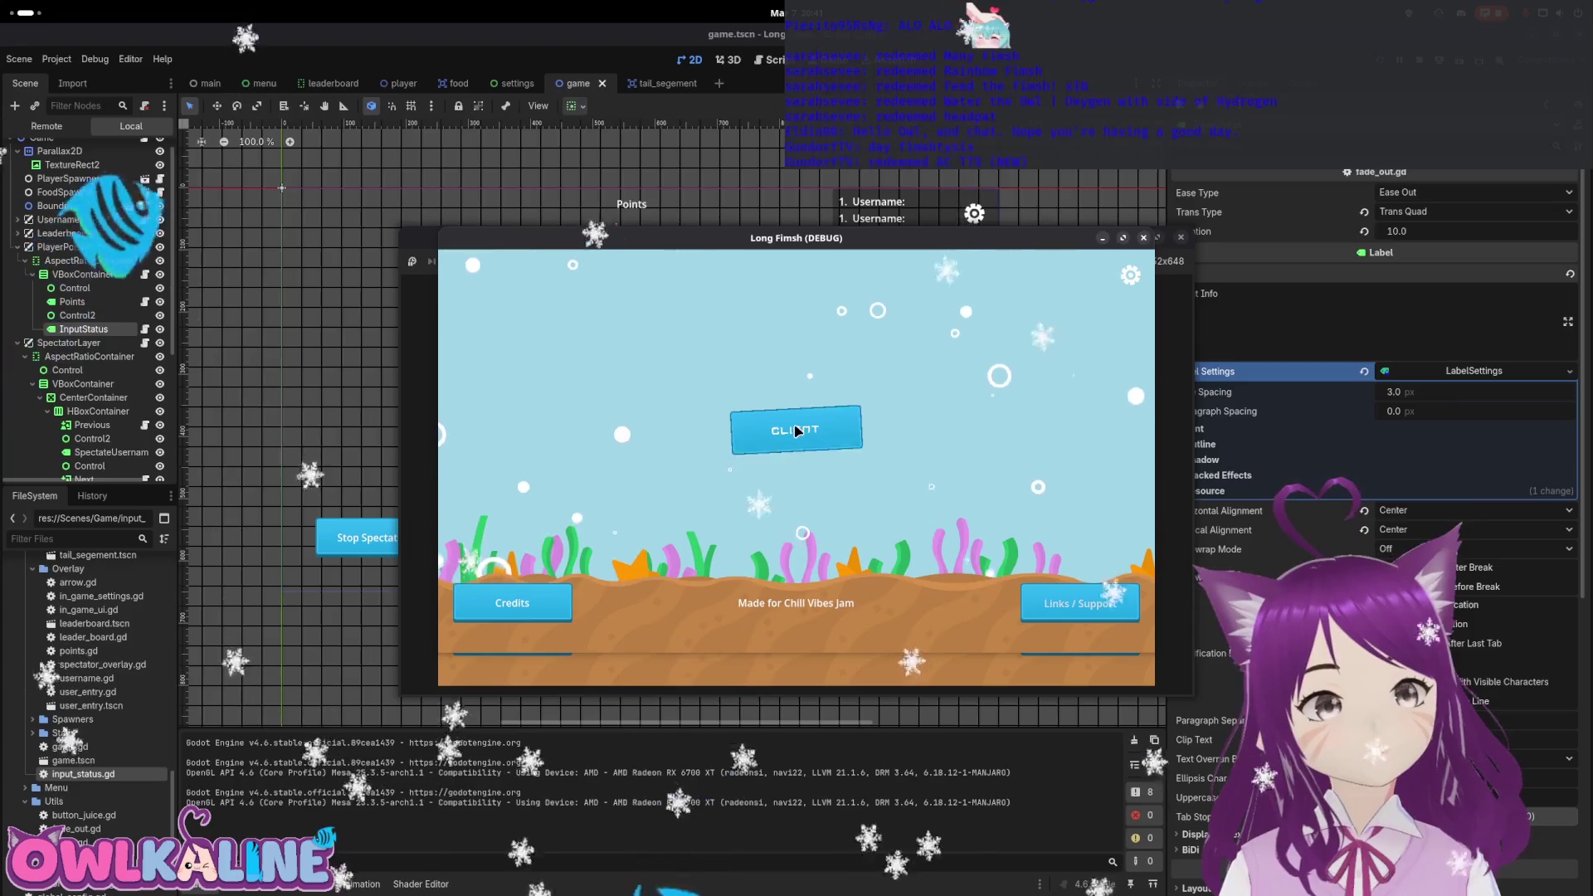
# - Join as a client and start a round to check the label, then stop the game and reopen input_status.gd
pyautogui.click(800, 425)
pyautogui.click(797, 463)
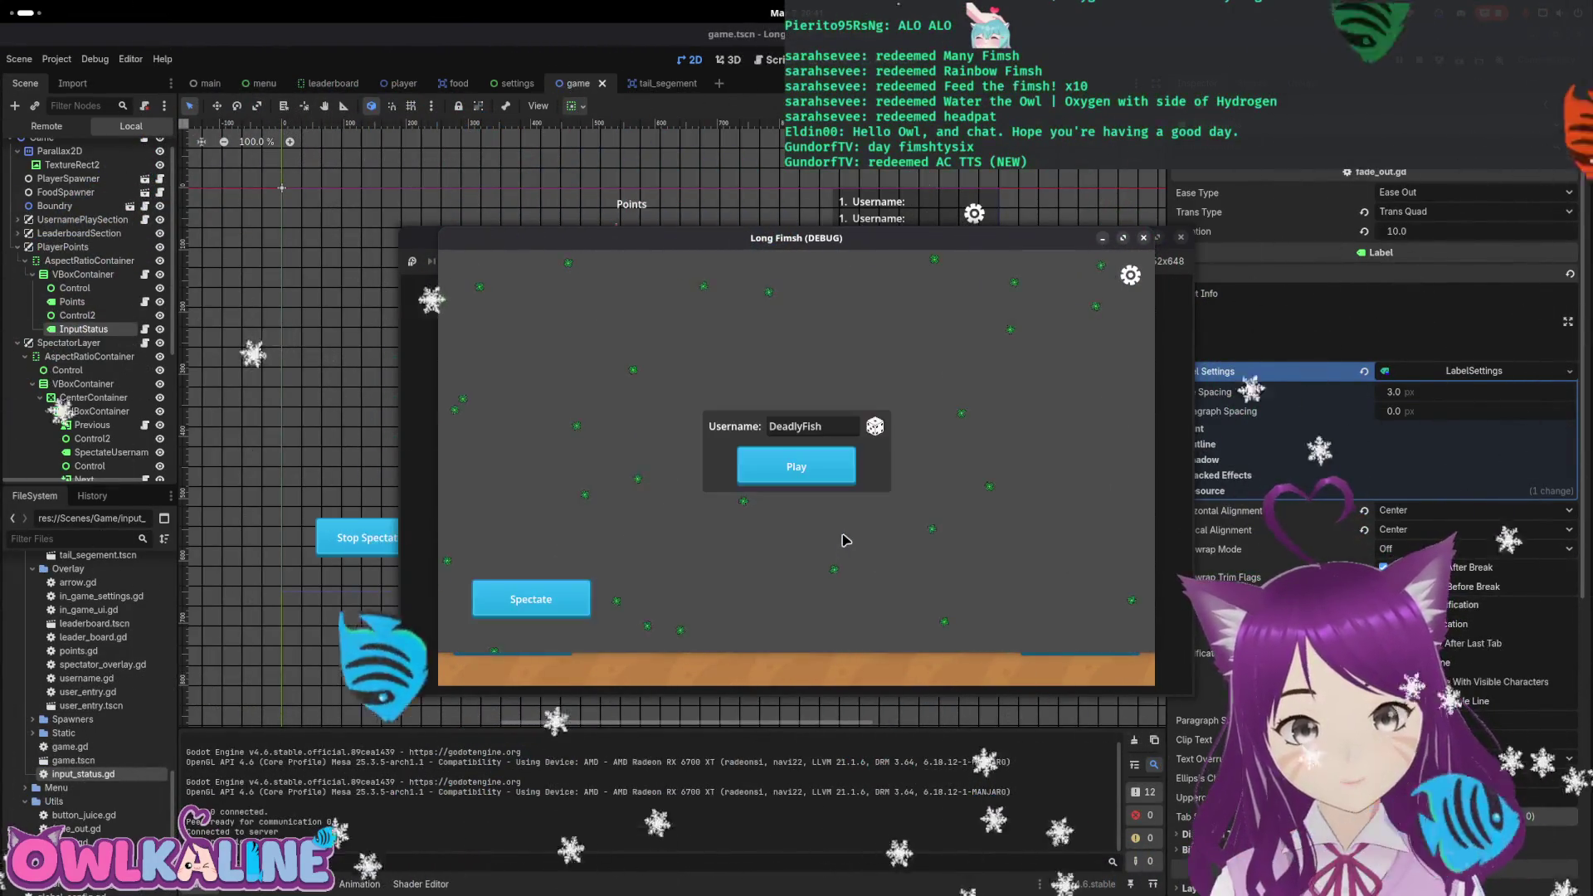
pyautogui.press('F8')
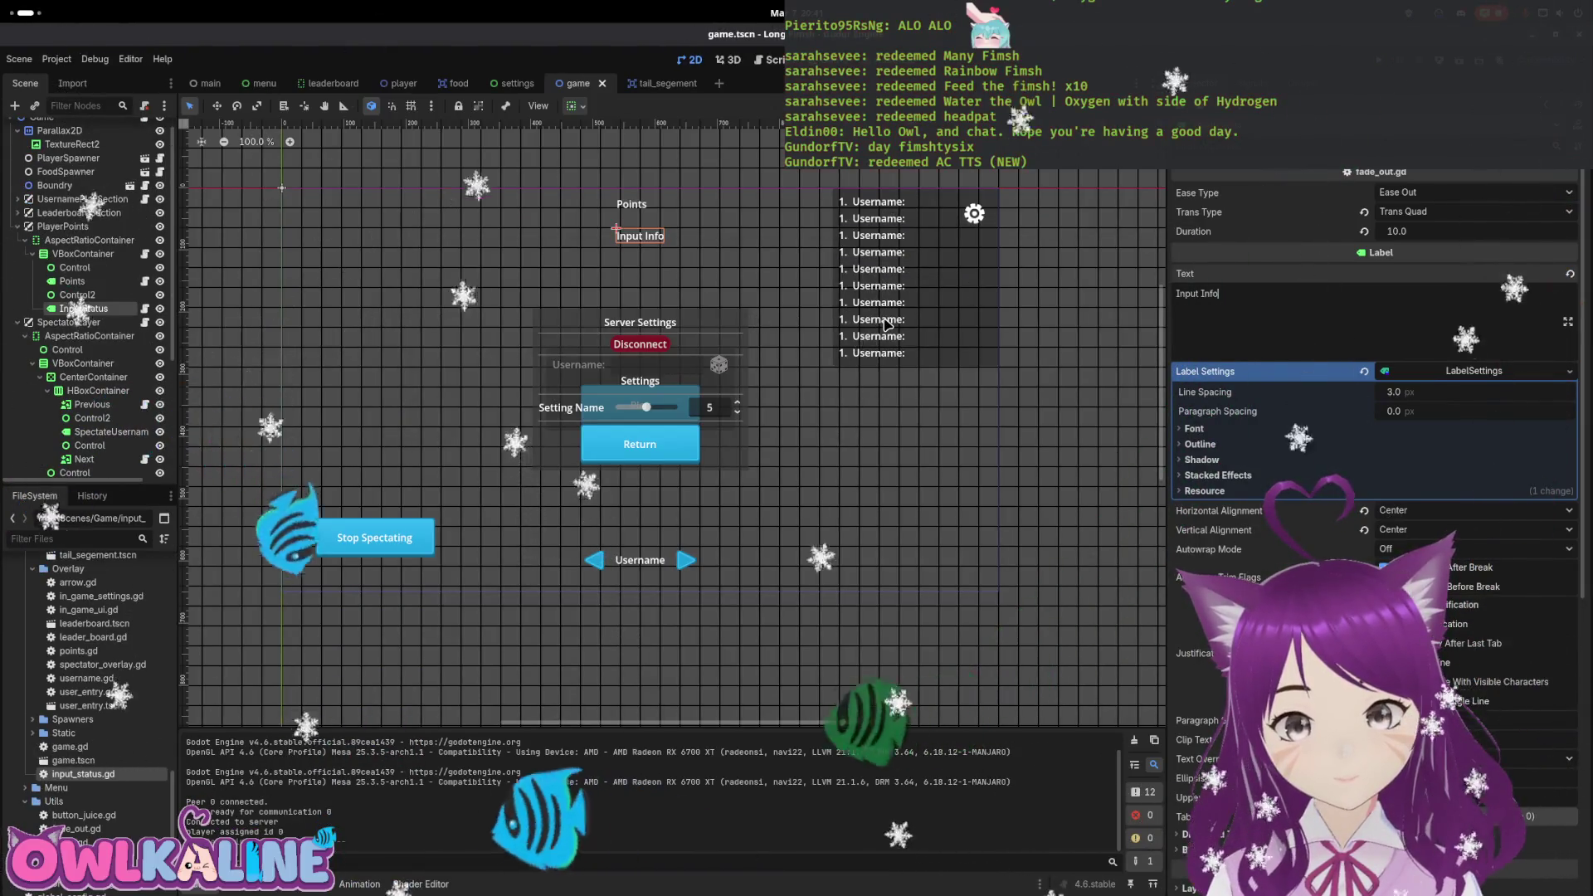
pyautogui.click(145, 254)
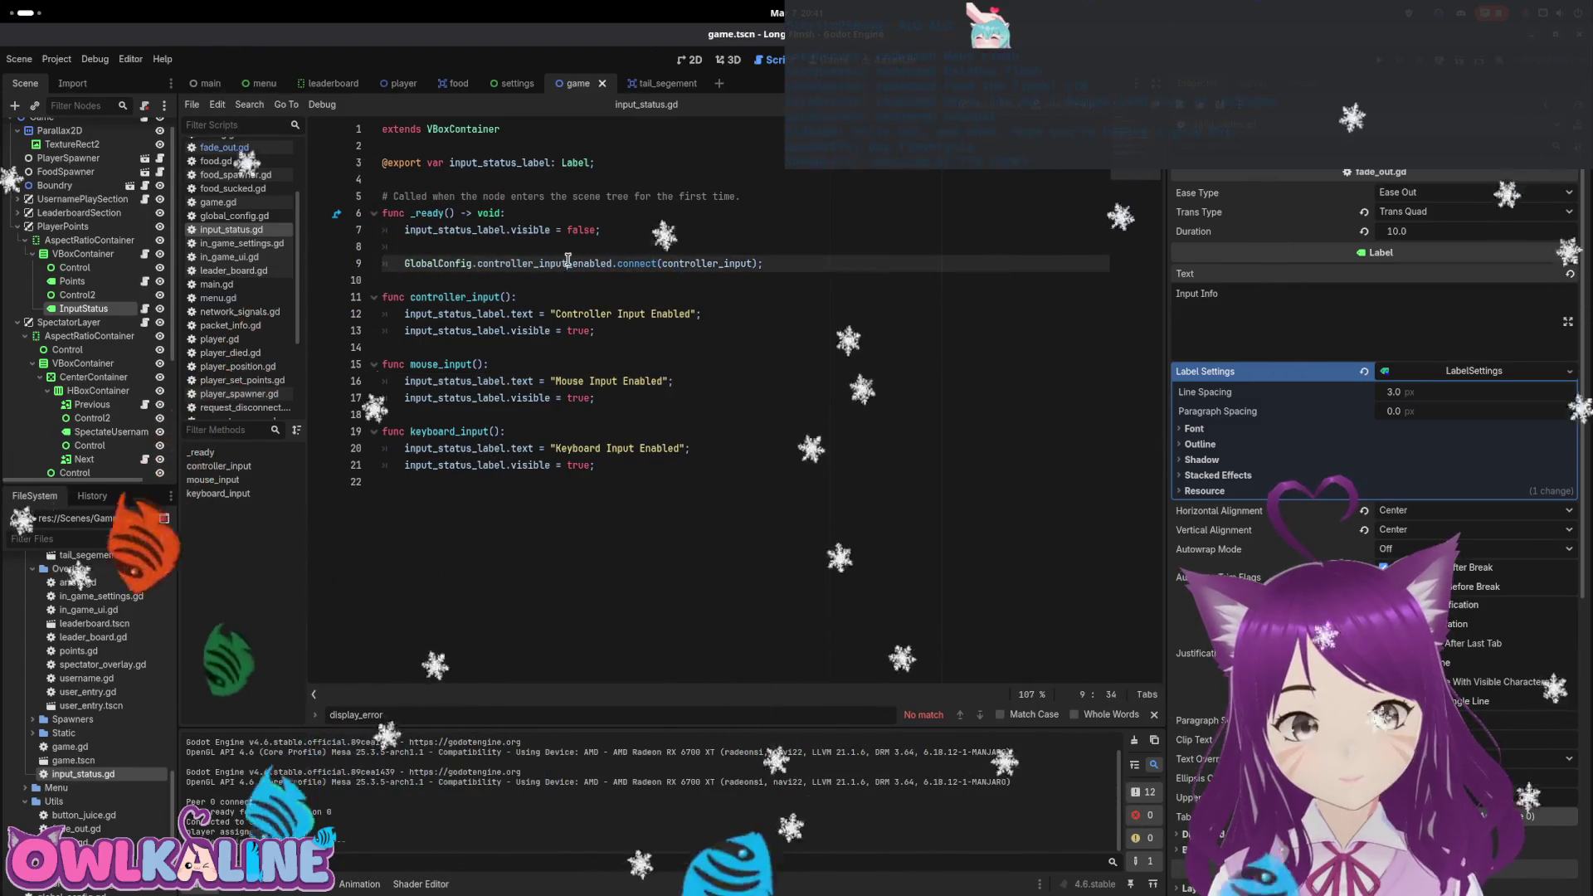
# - Duplicate the connect line twice and wire the first copy as mouse_input_enabled to mouse_input
pyautogui.moveTo(407, 247)
pyautogui.mouseDown()
pyautogui.moveTo(488, 272)
pyautogui.moveTo(808, 263)
pyautogui.mouseUp()
pyautogui.click(537, 264)
pyautogui.hotkey('ctrl', 'shift', 'd')
pyautogui.hotkey('ctrl', 'shift', 'd')
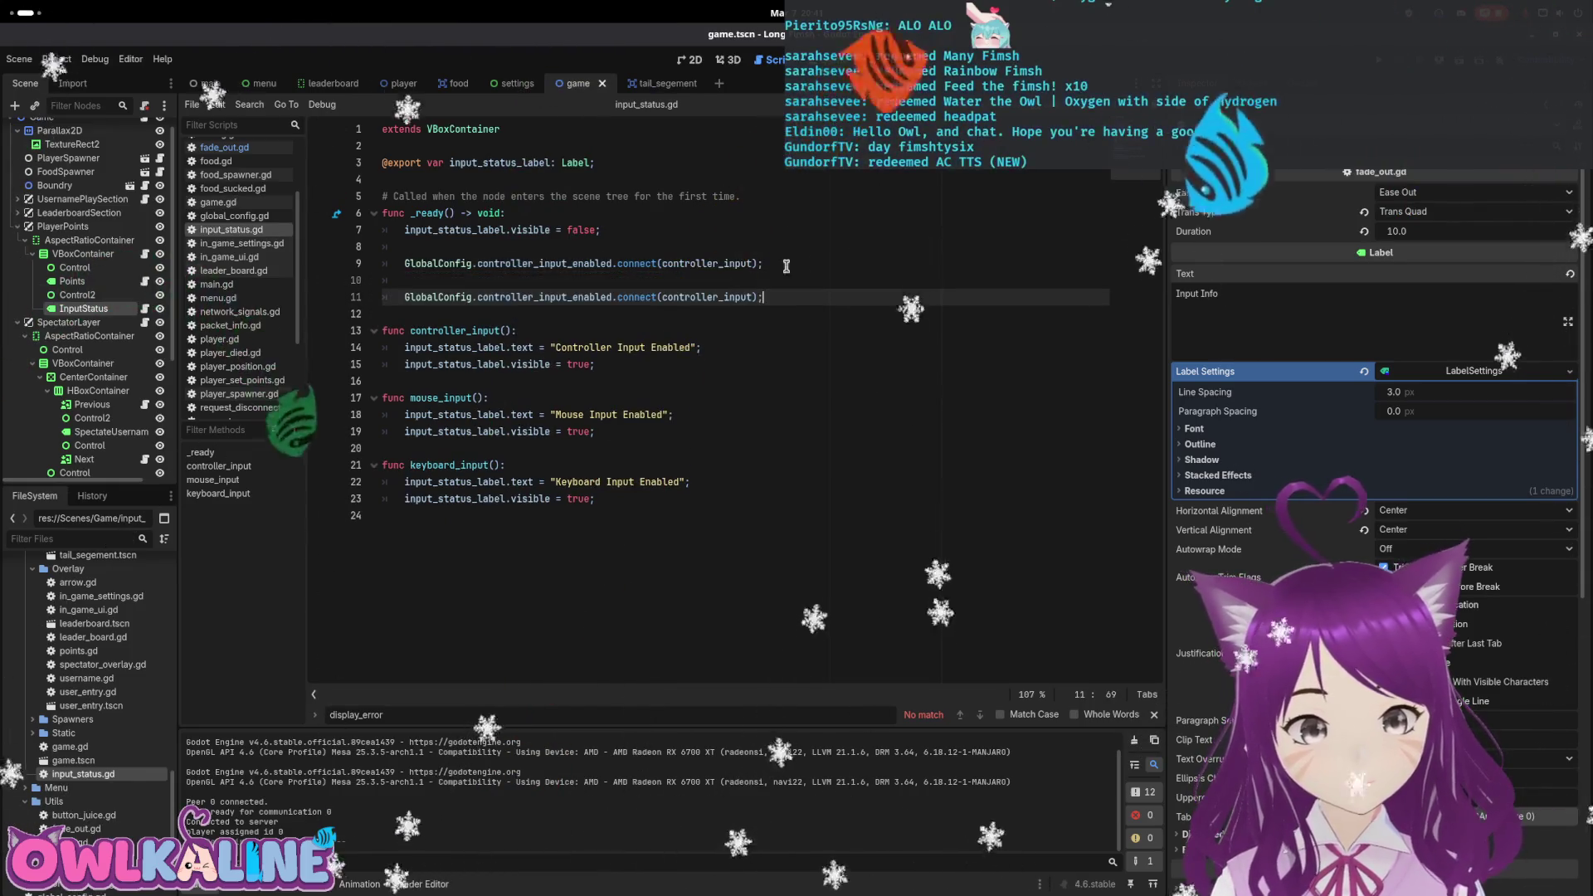
pyautogui.press('Up')
pyautogui.moveTo(532, 280); pyautogui.dragTo(478, 281)
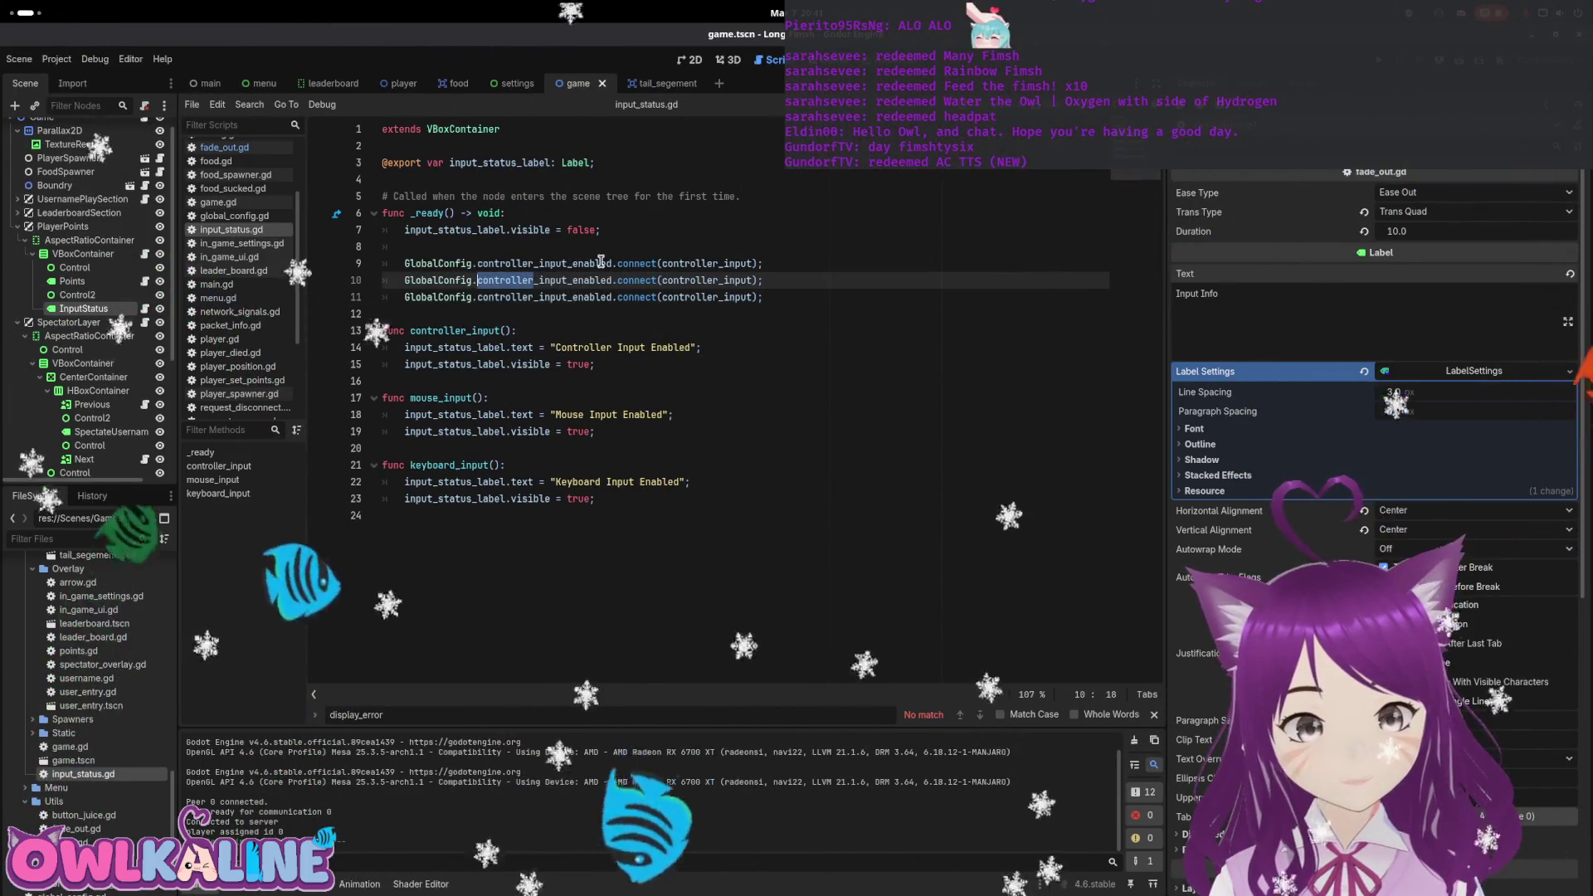
pyautogui.write('mouse')
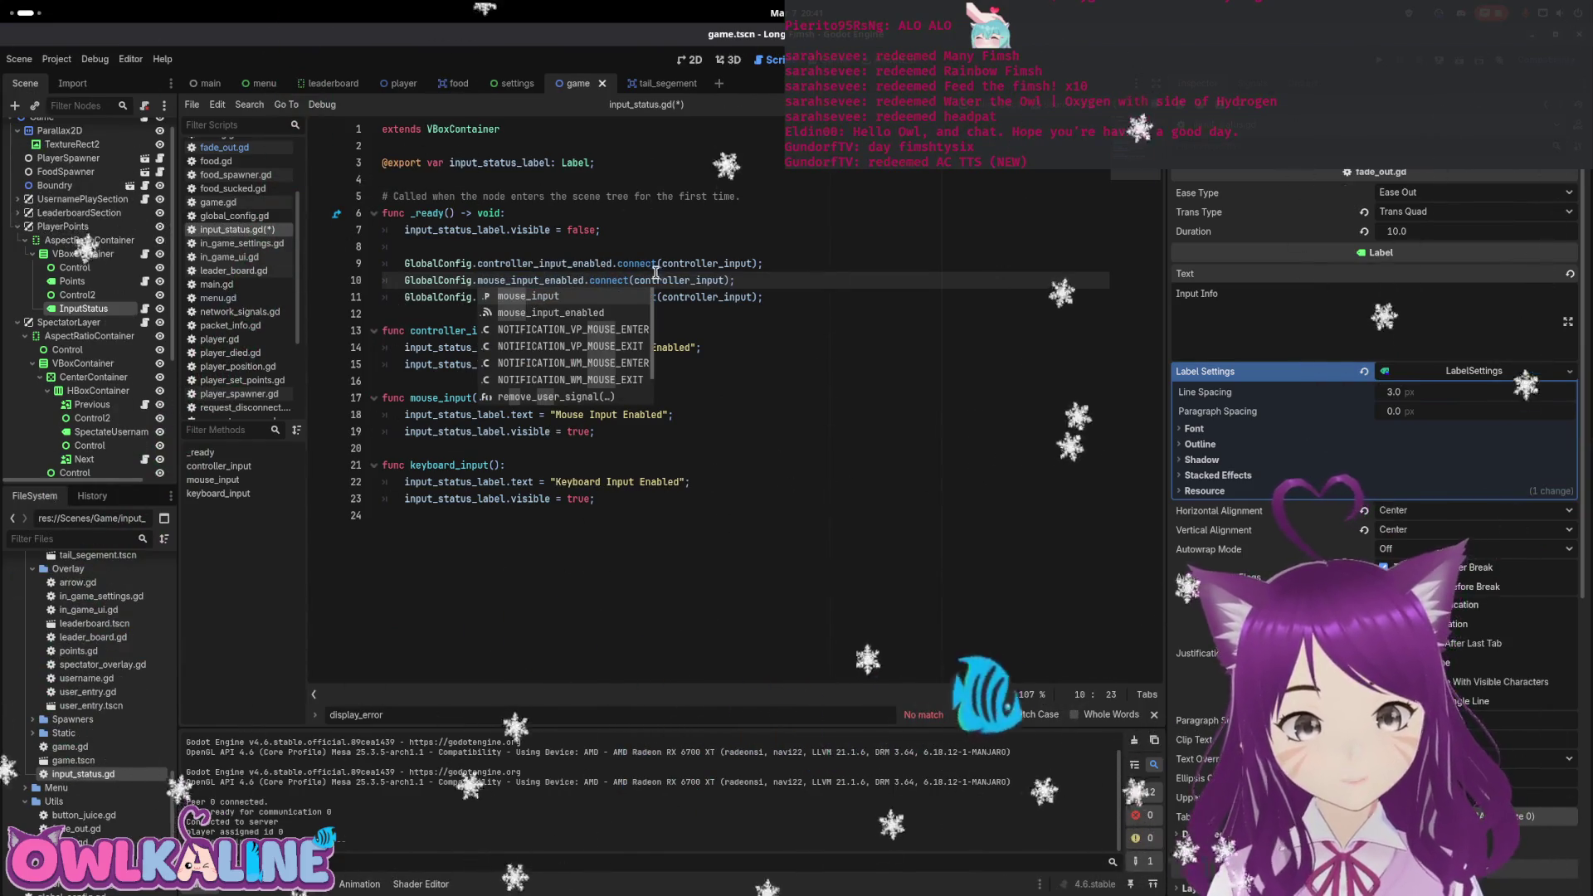
pyautogui.click(656, 279)
pyautogui.doubleClick(436, 397)
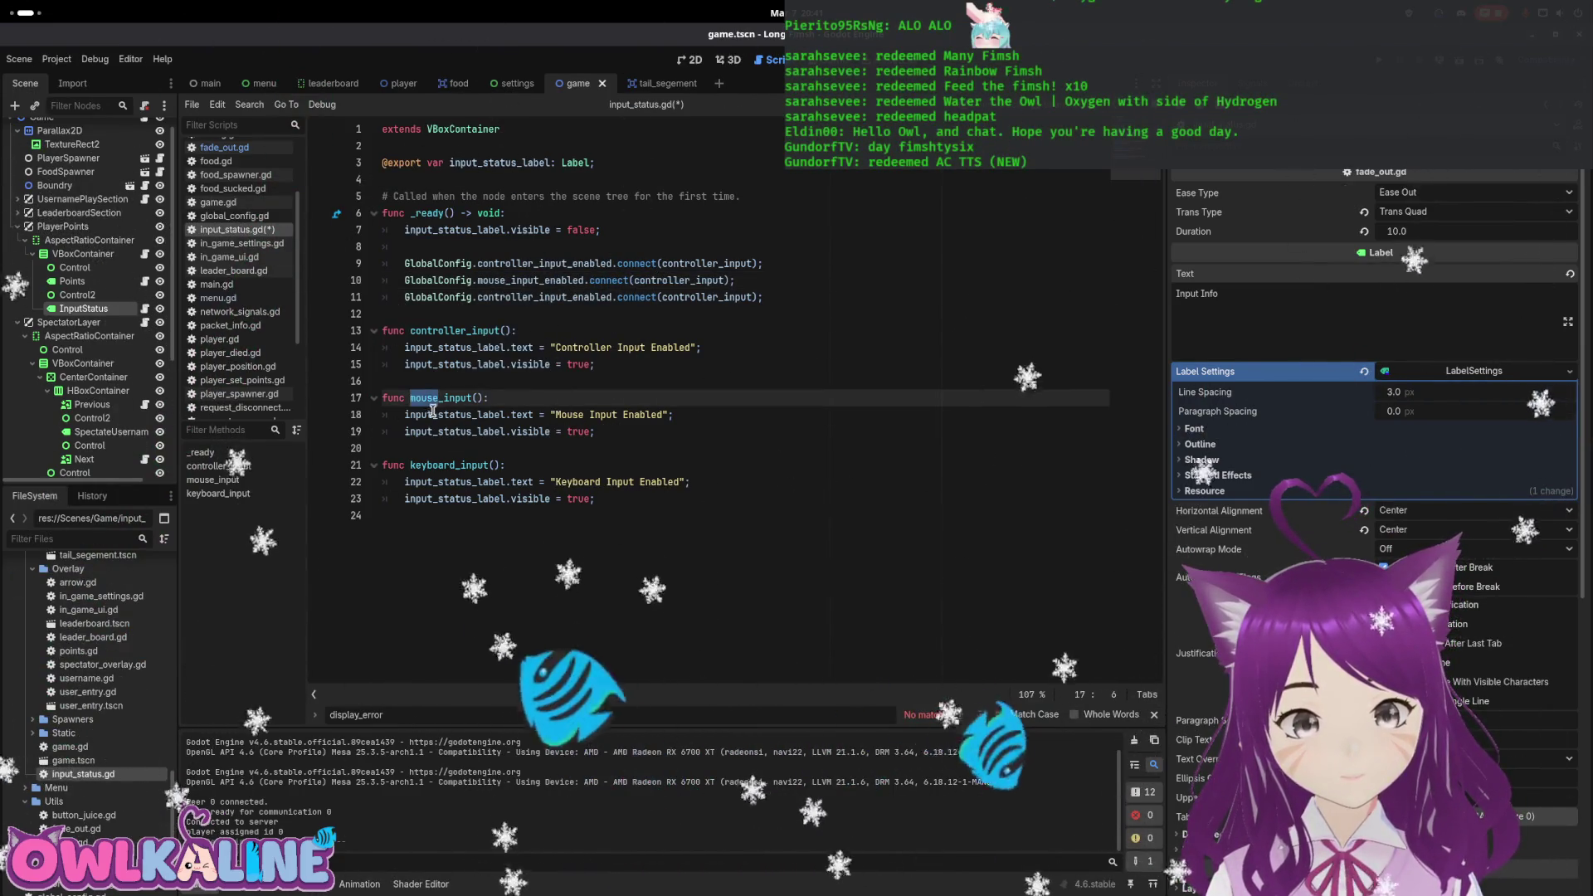
pyautogui.hotkey('ctrl', 'c')
pyautogui.doubleClick(664, 279)
pyautogui.hotkey('ctrl', 'v')
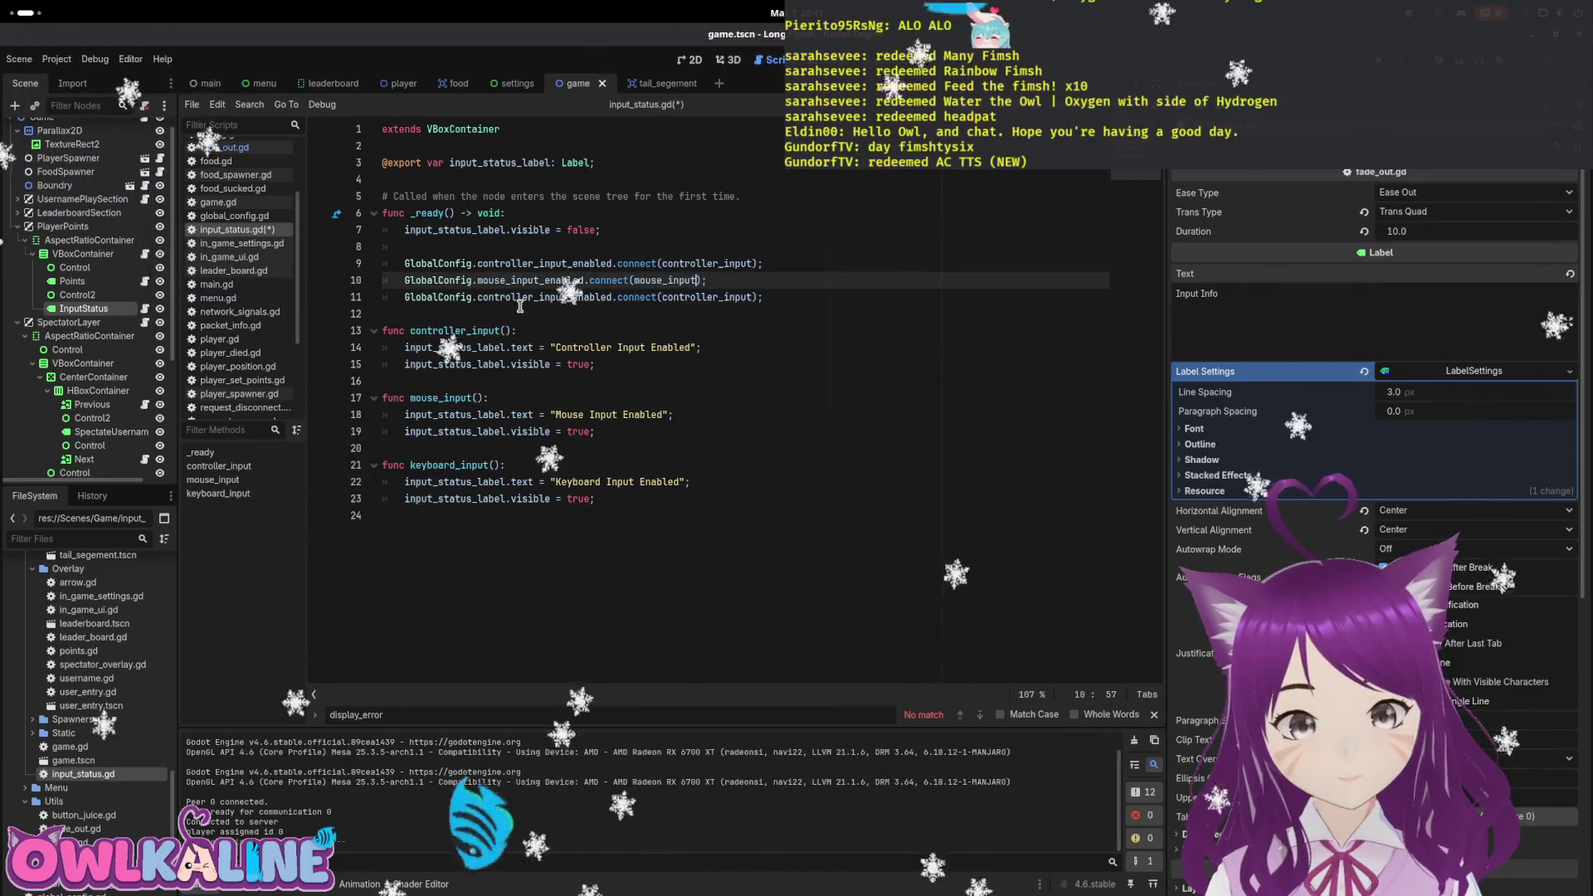
# - Wire the second copy as keyboard_input_enabled to keyboard_input, save the script, and run the game
pyautogui.moveTo(528, 297); pyautogui.dragTo(467, 302)
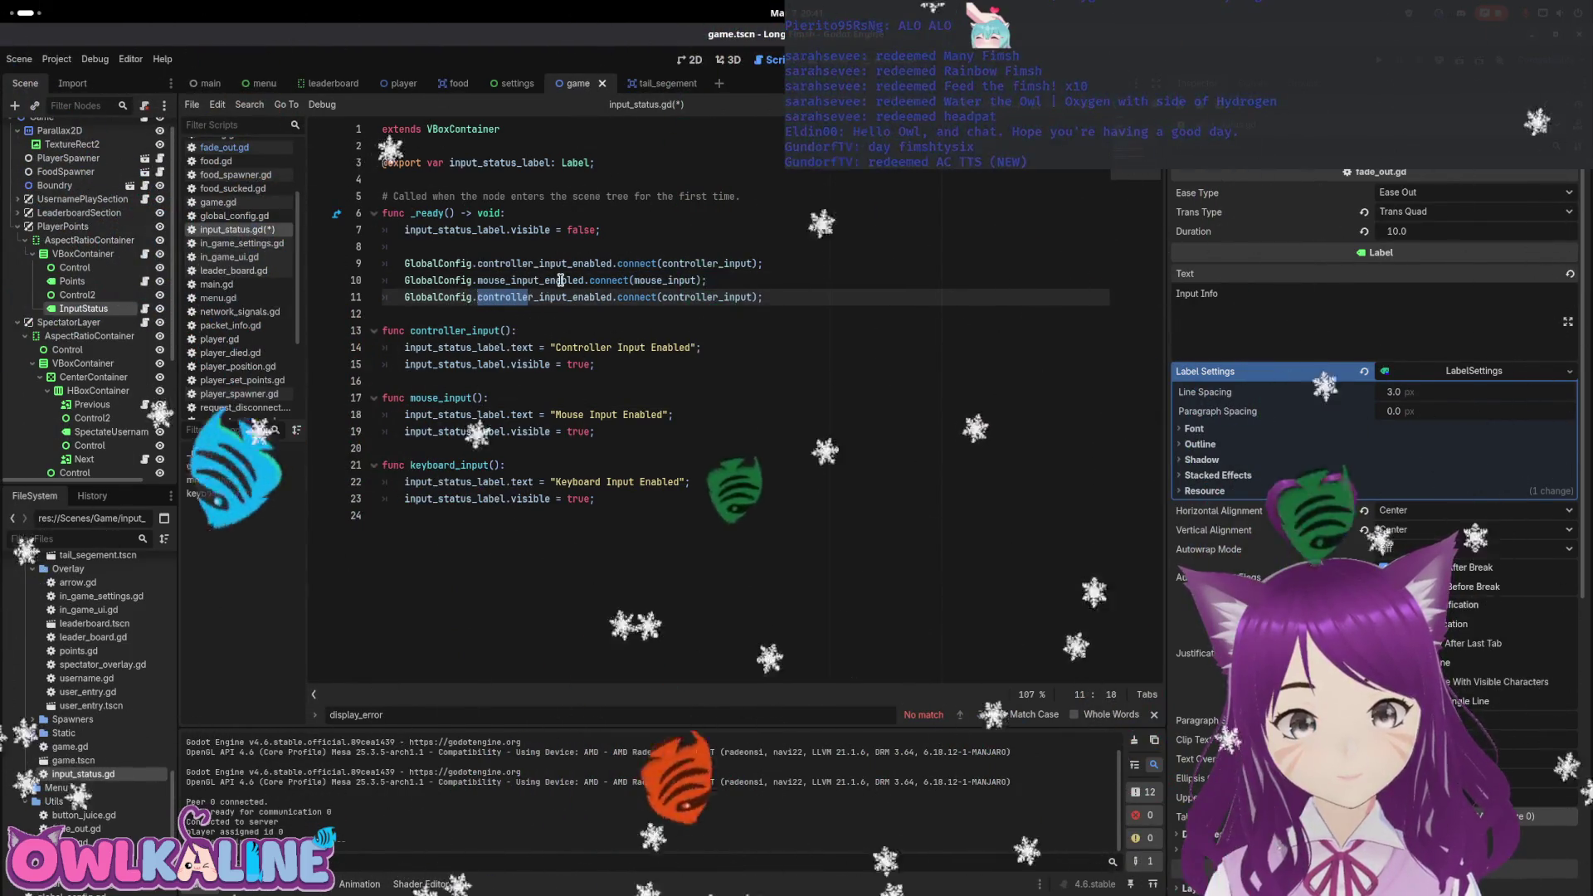
pyautogui.write('keyboard')
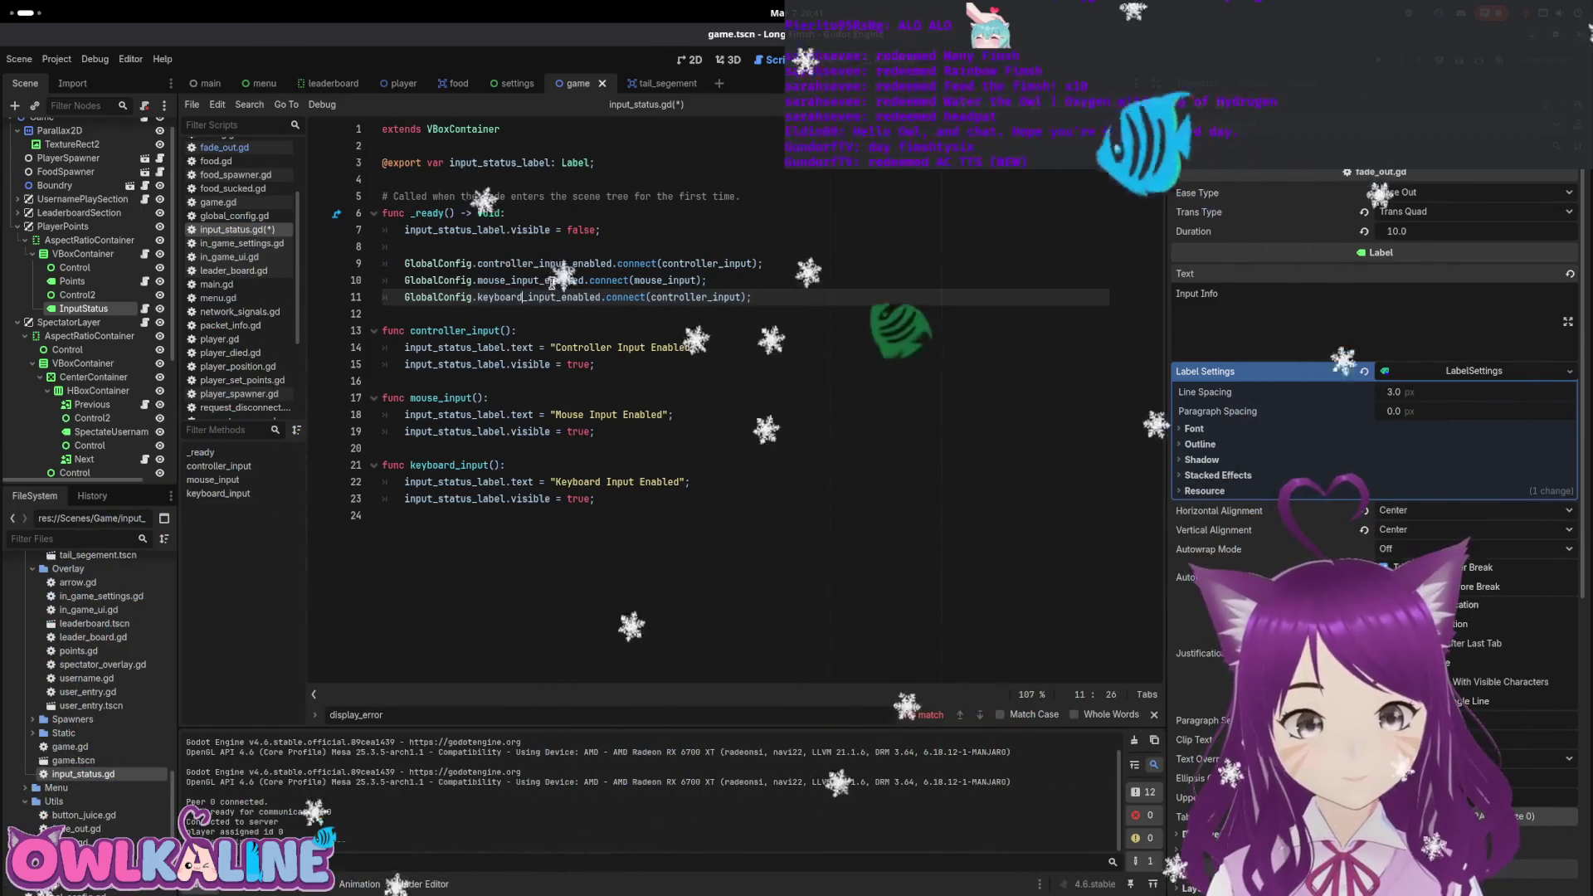
pyautogui.click(689, 282)
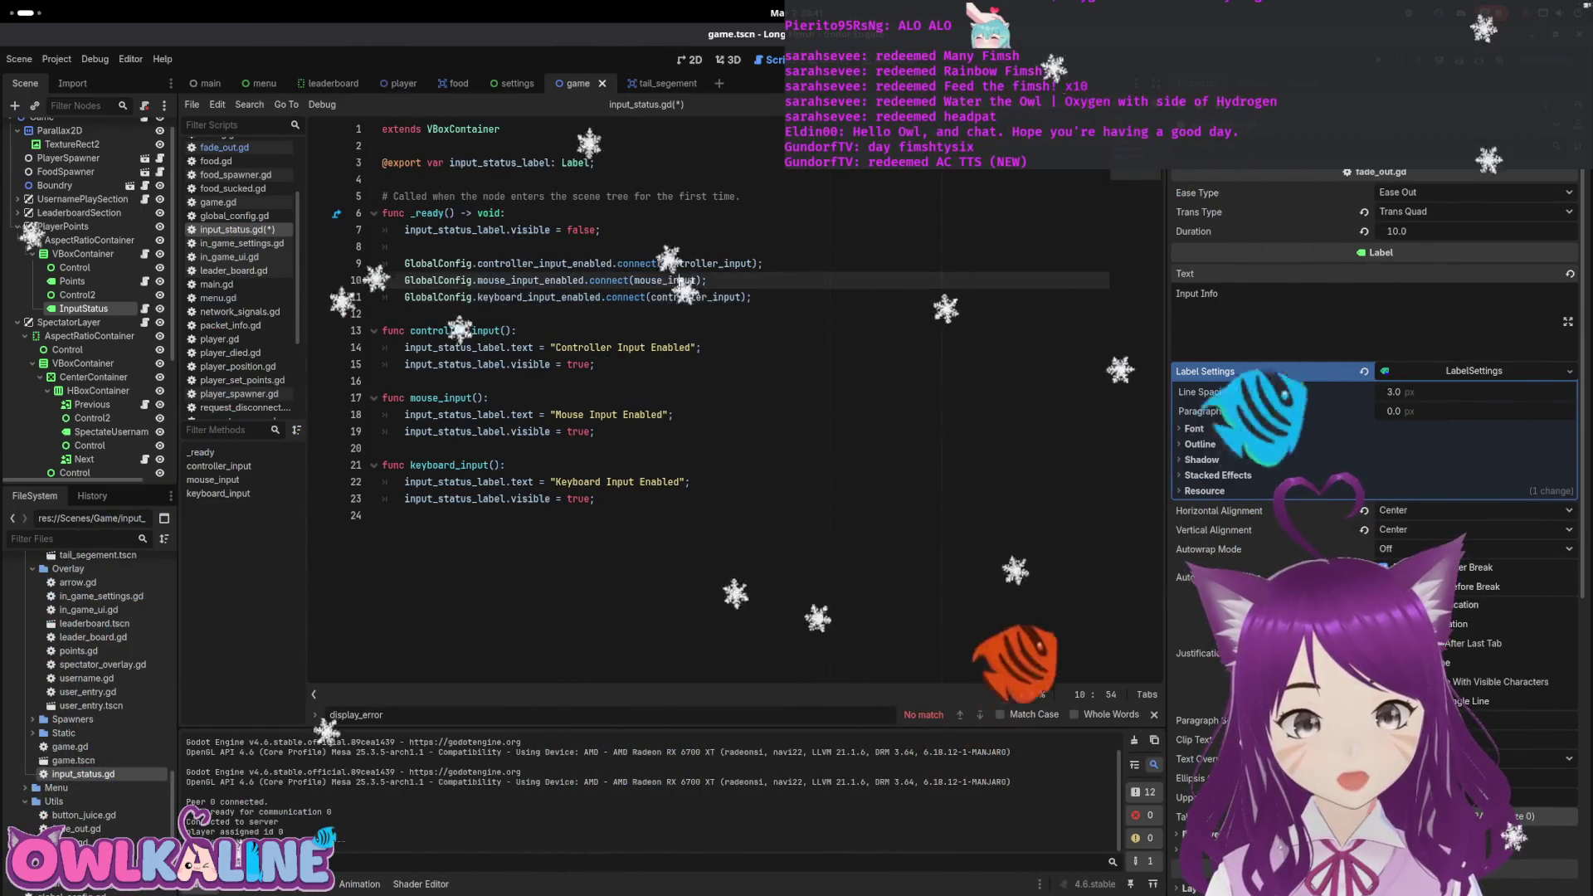
pyautogui.doubleClick(442, 465)
pyautogui.hotkey('ctrl', 'c')
pyautogui.doubleClick(706, 297)
pyautogui.hotkey('ctrl', 'v')
pyautogui.hotkey('ctrl', 's')
pyautogui.click(823, 328)
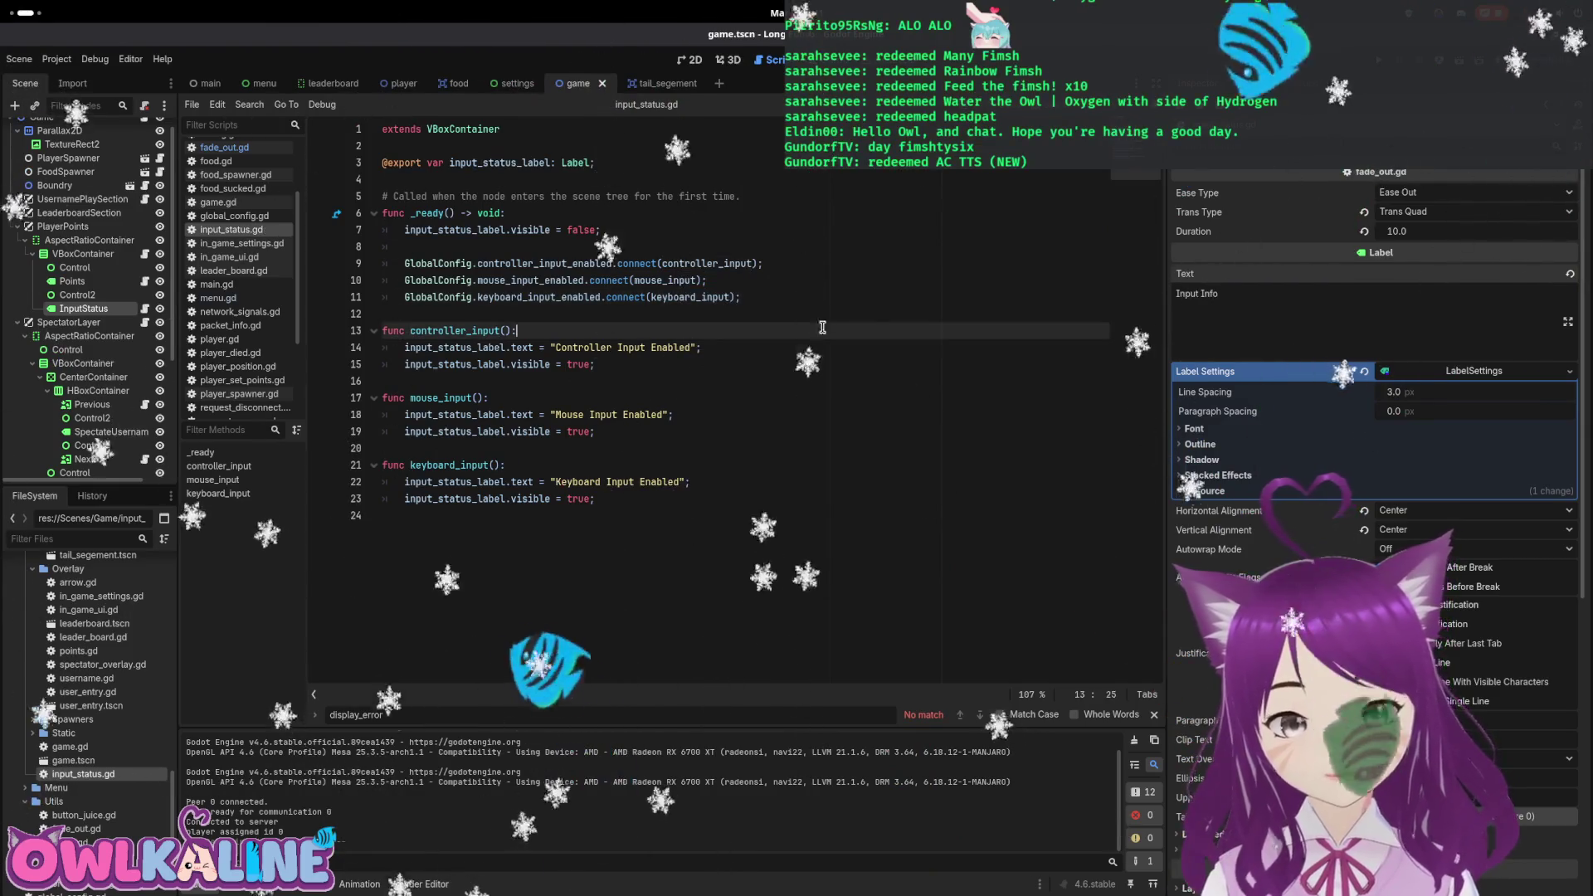
pyautogui.press('F5')
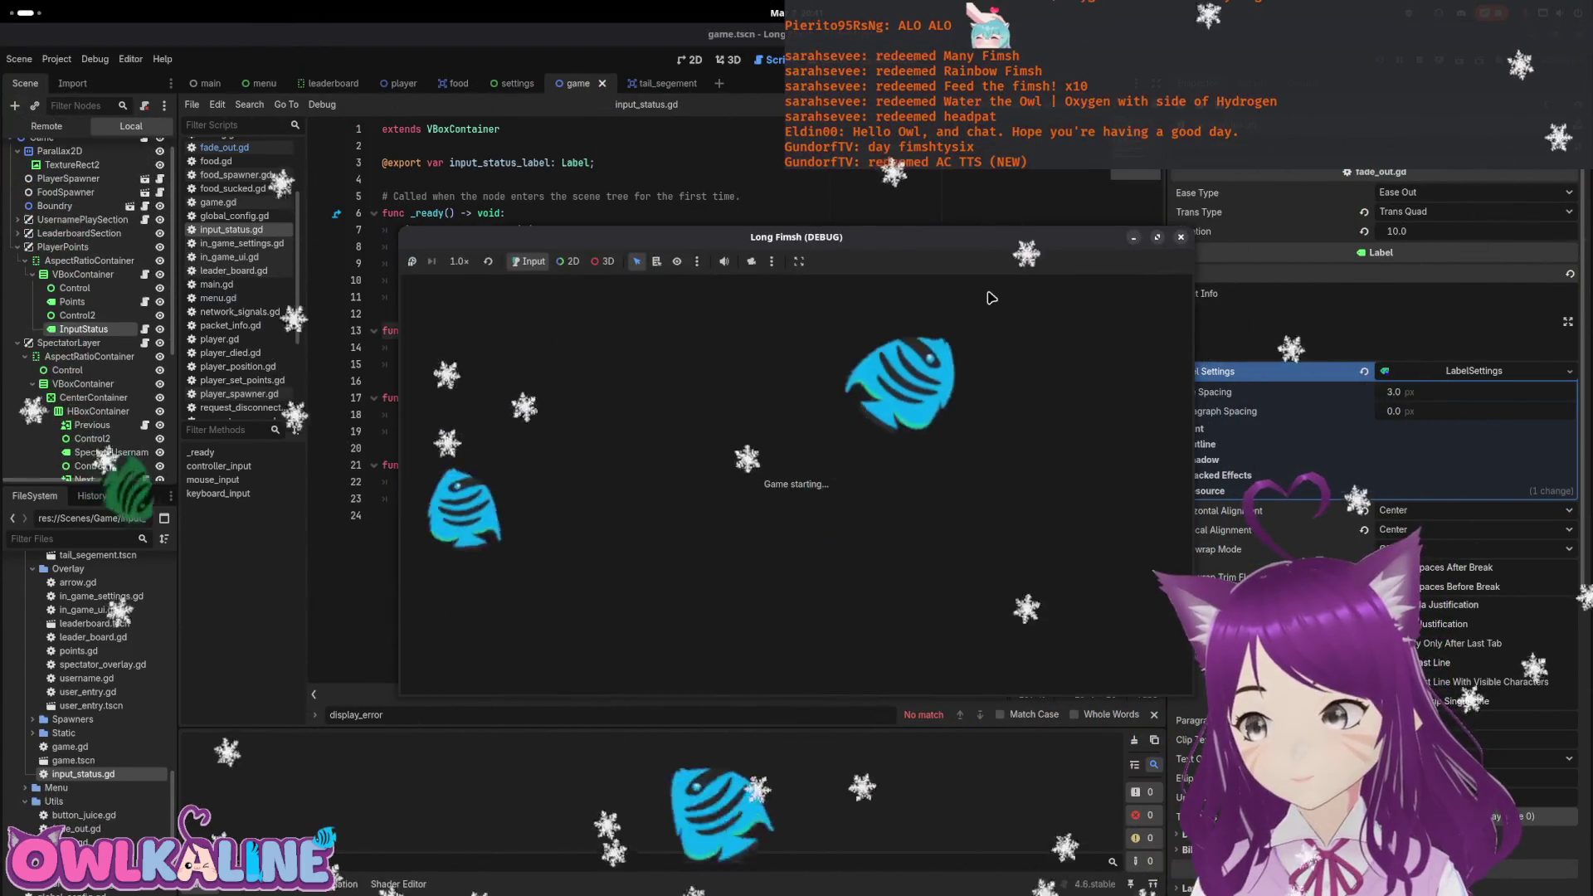
# - Join as a client and play a round to watch the Keyboard/Mouse Input Enabled label, then stop the game
pyautogui.click(847, 442)
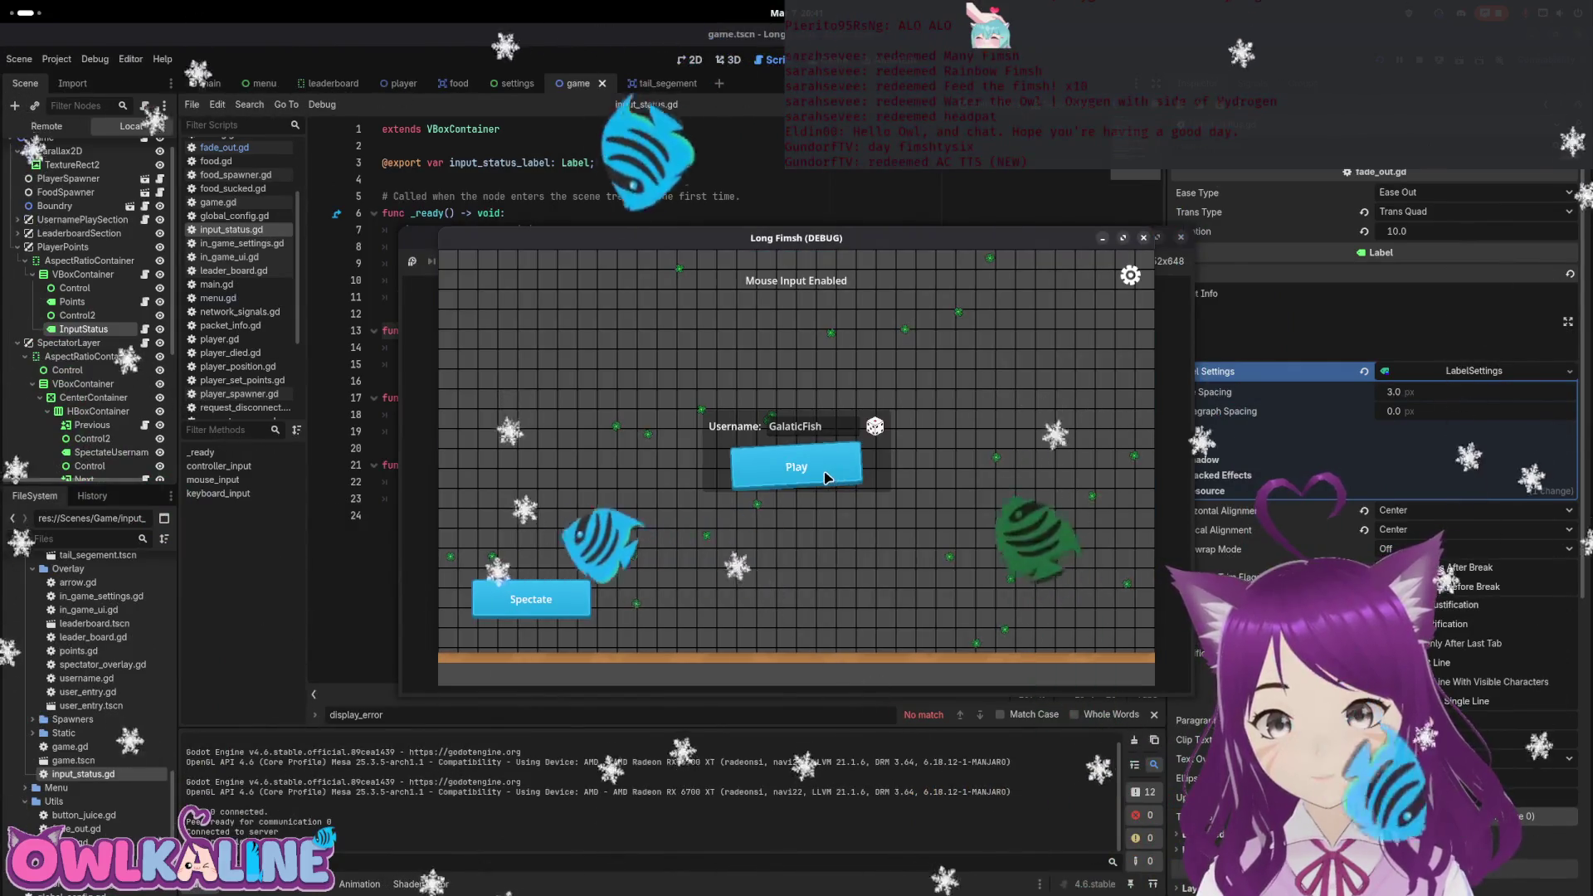
pyautogui.click(825, 477)
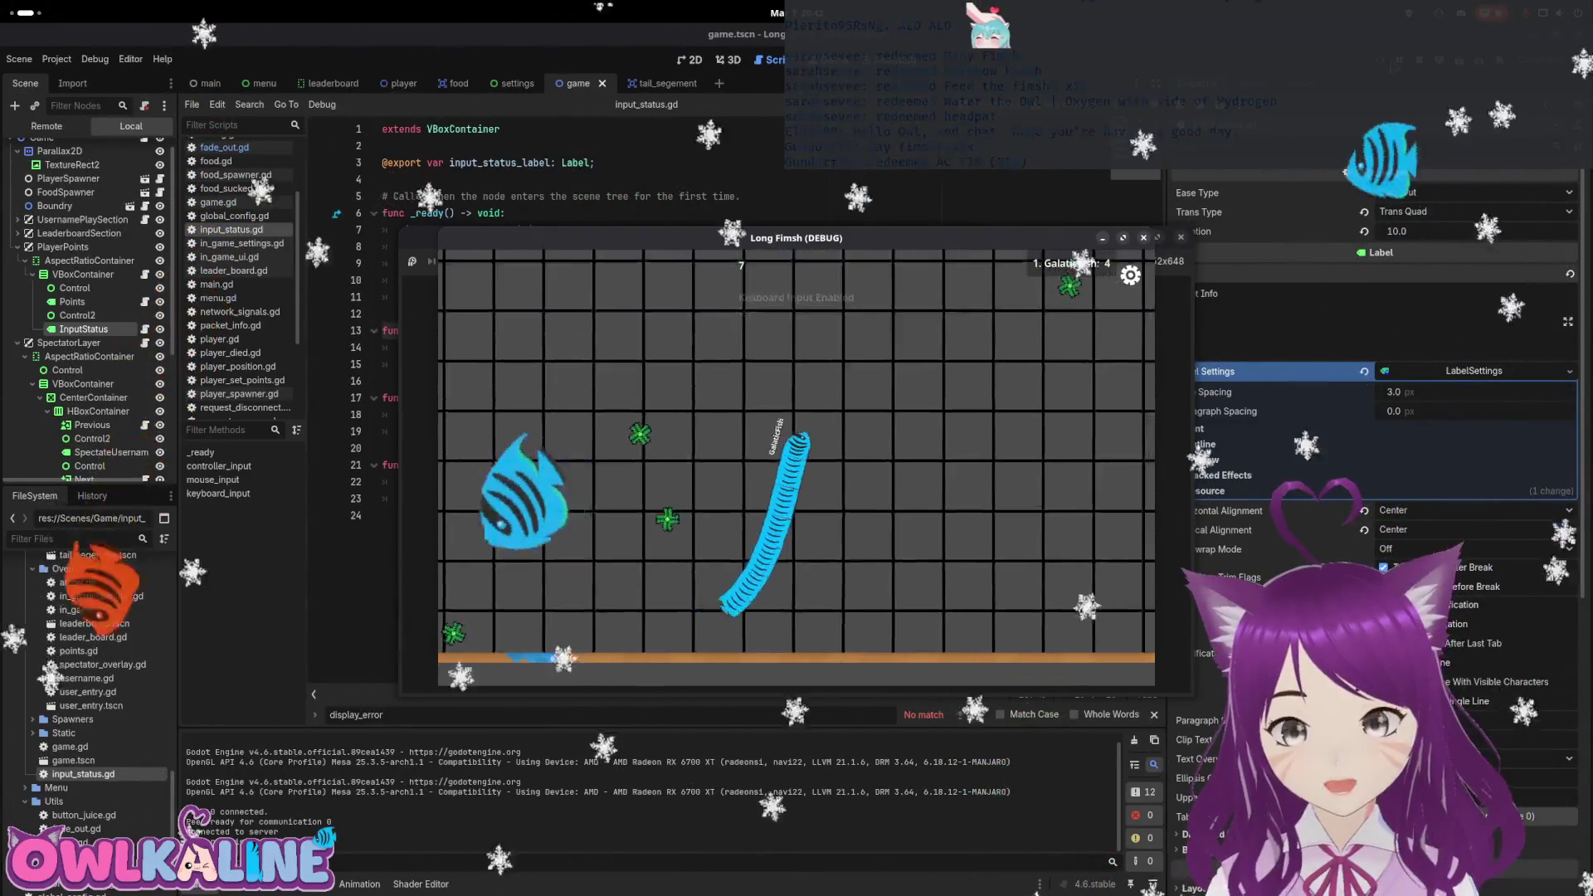
pyautogui.press('F8')
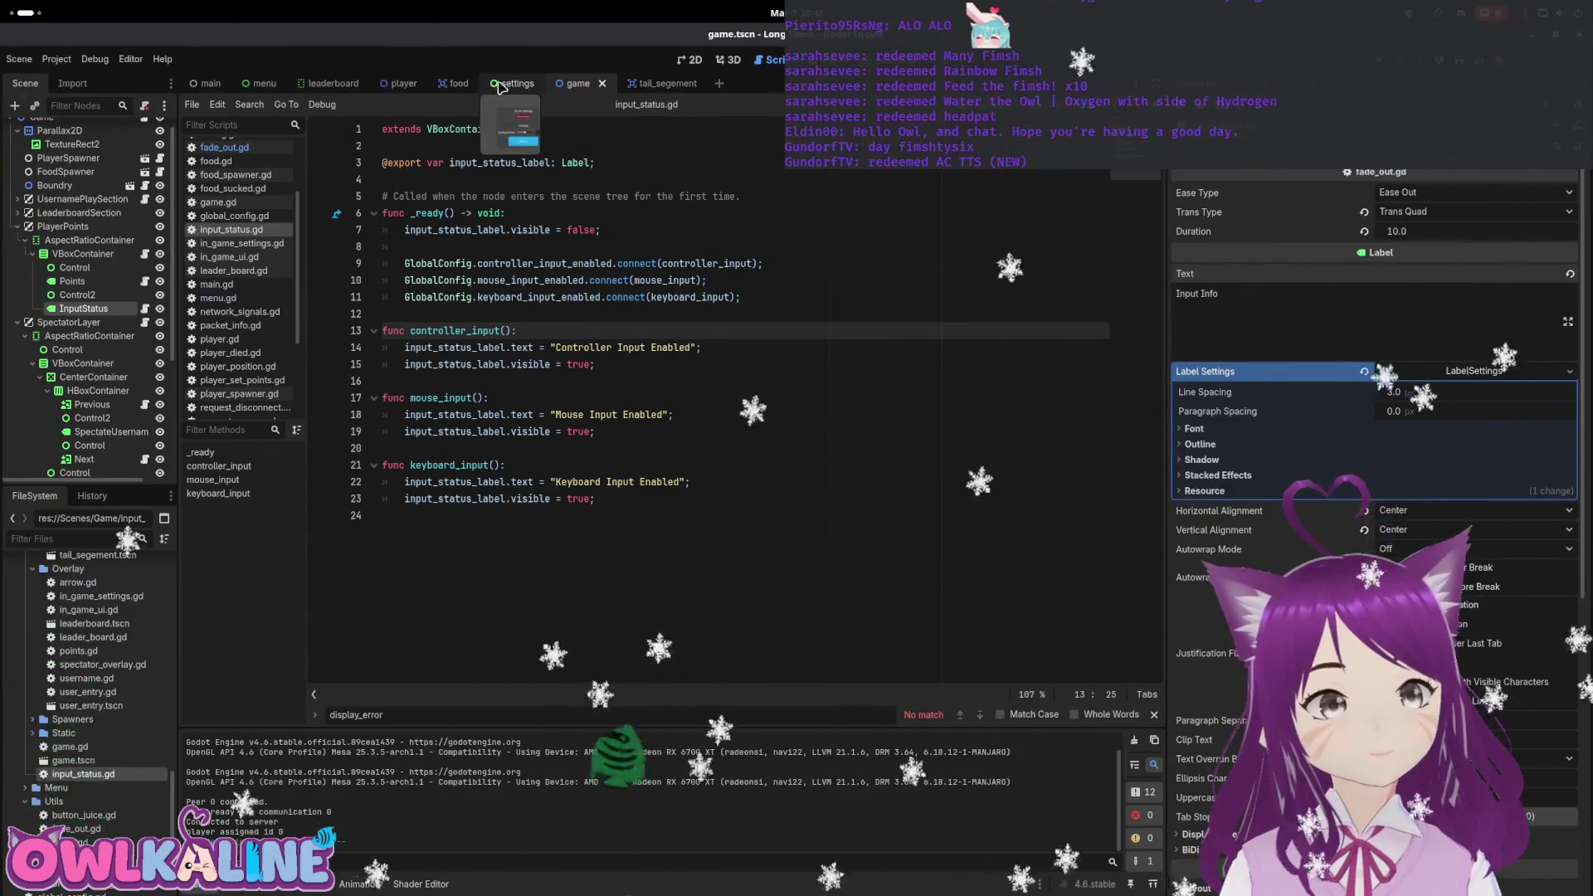
# - Open global_config.gd and add a new bool variable defaulting to false below the other declarations
pyautogui.scroll(-2, 83, 747)
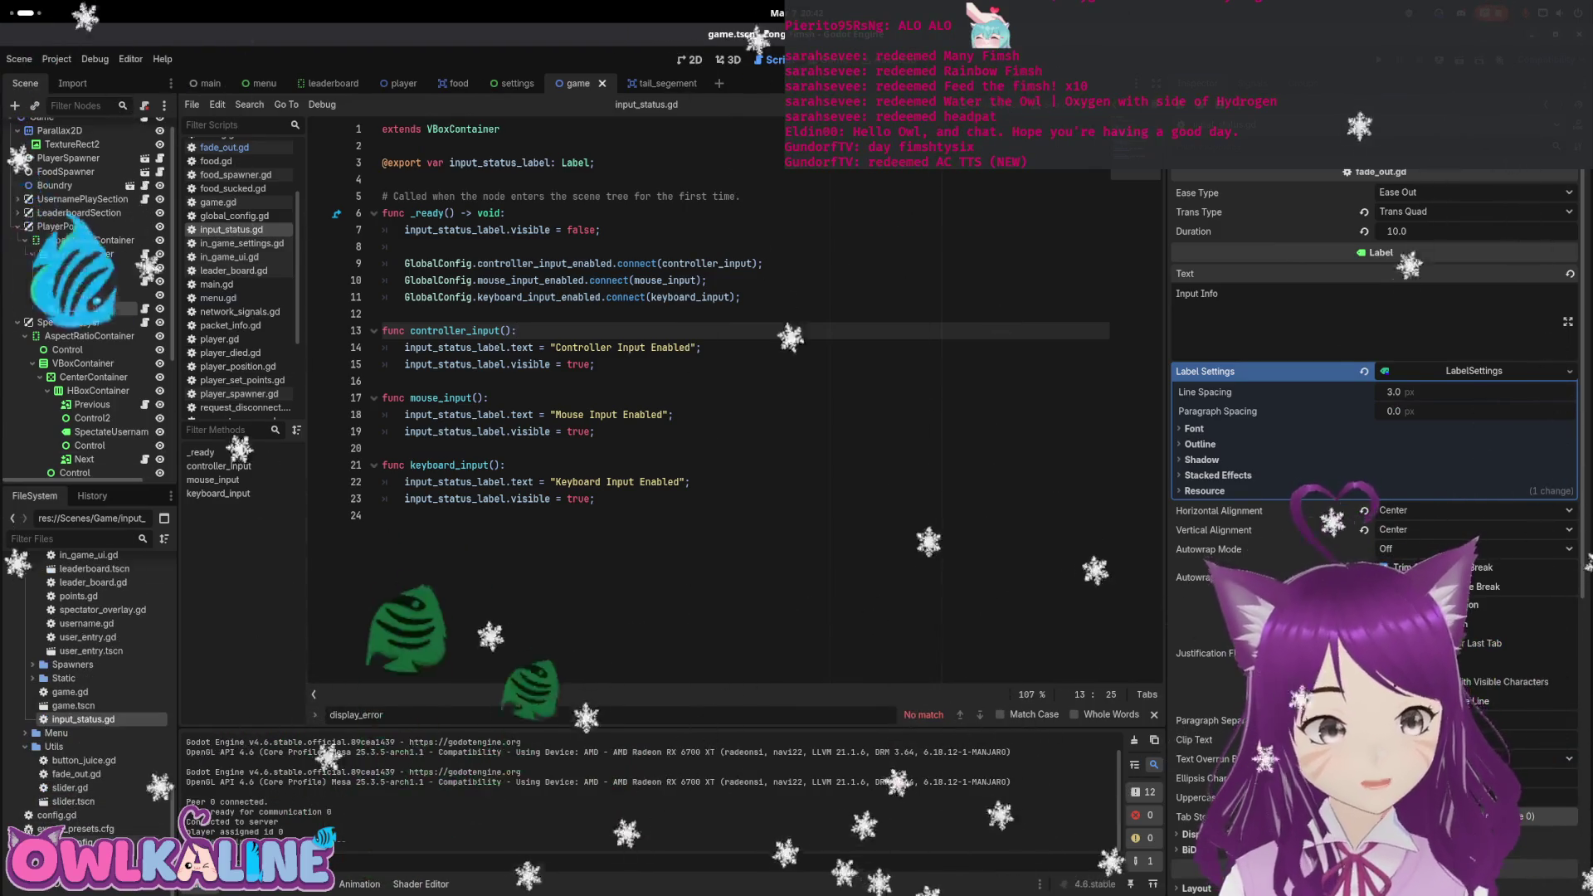
pyautogui.doubleClick(74, 815)
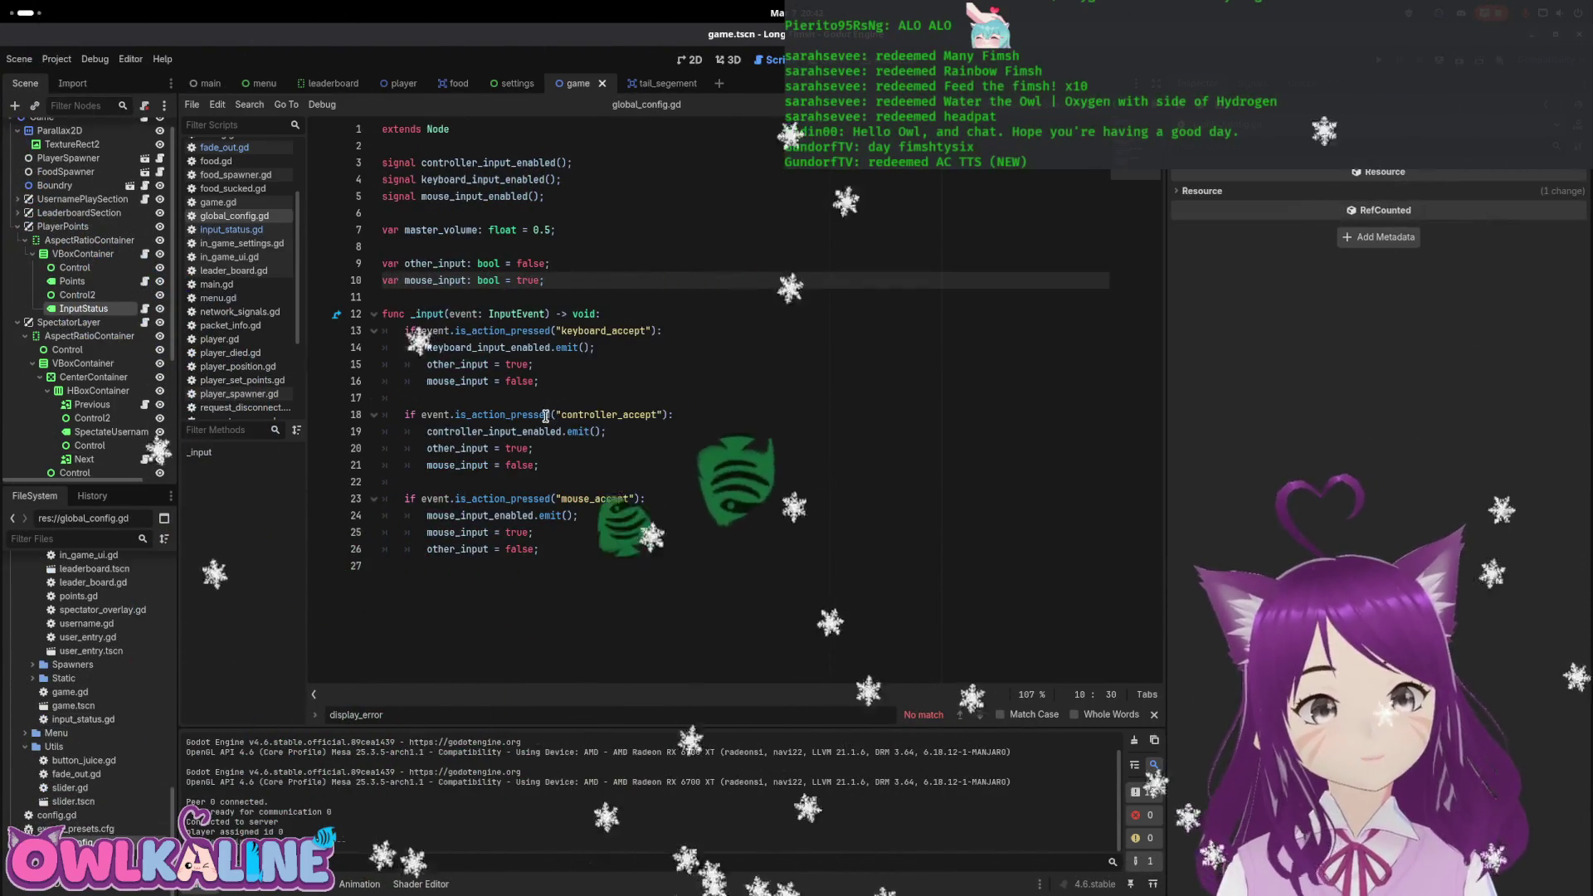
pyautogui.moveTo(545, 416)
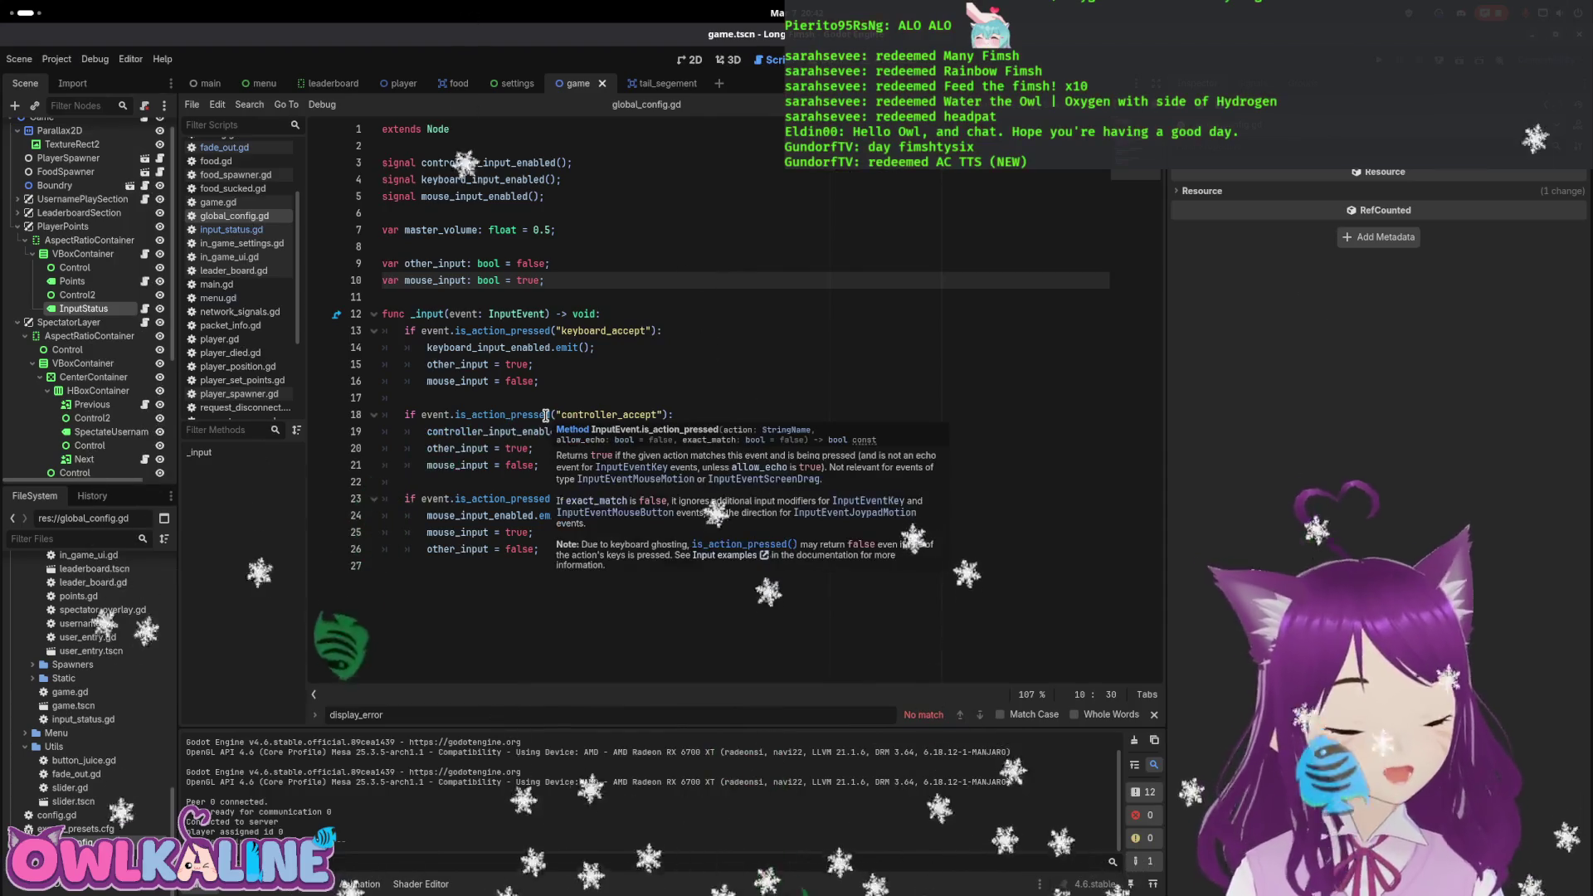
pyautogui.click(496, 482)
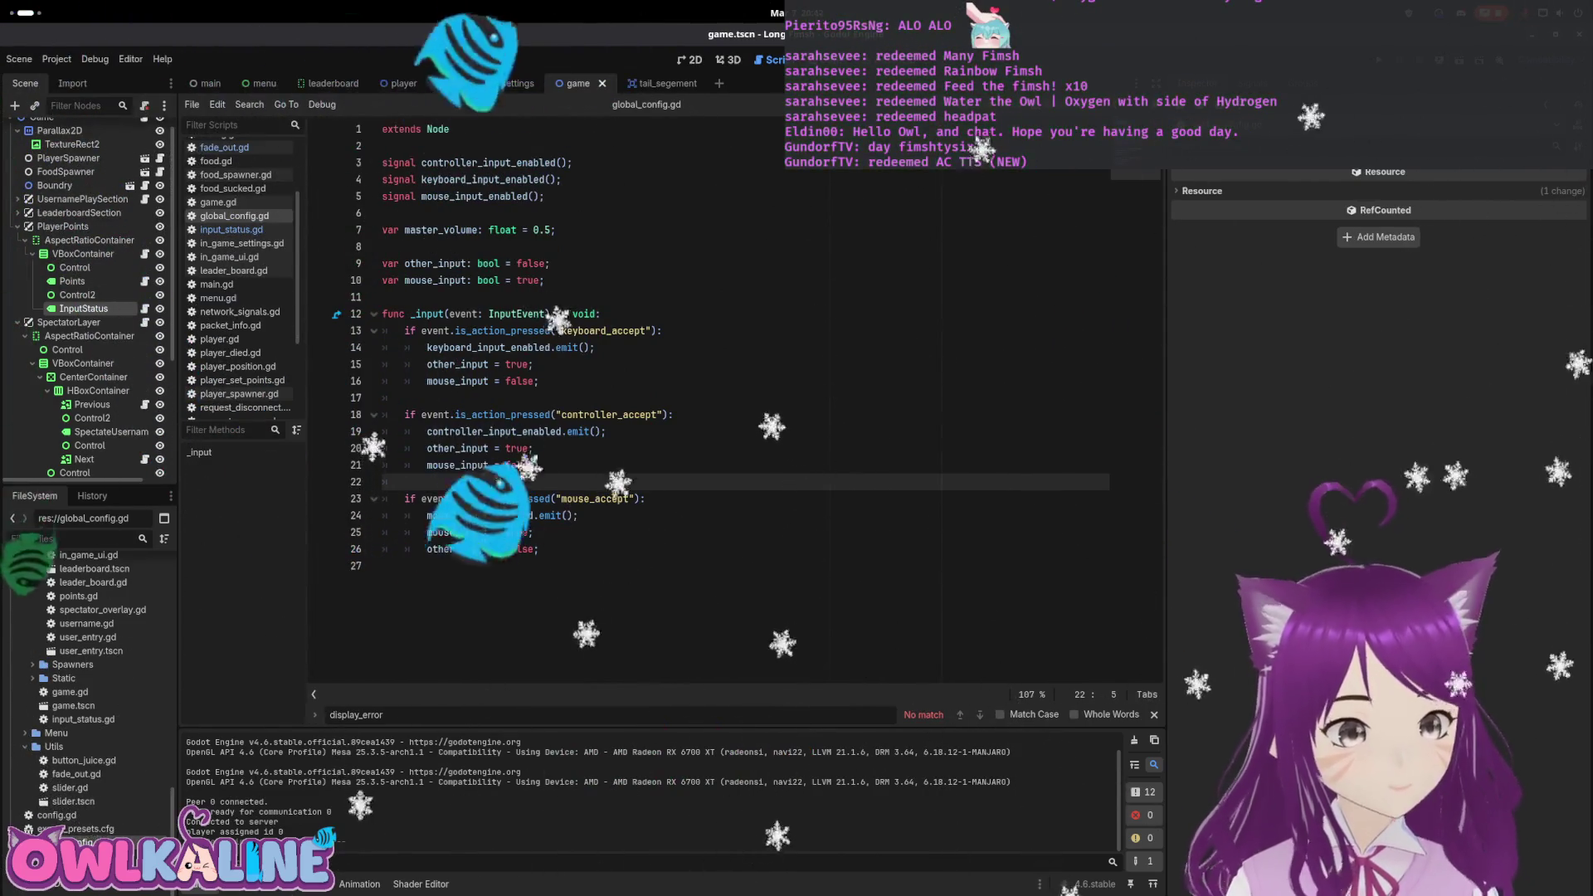
pyautogui.click(598, 292)
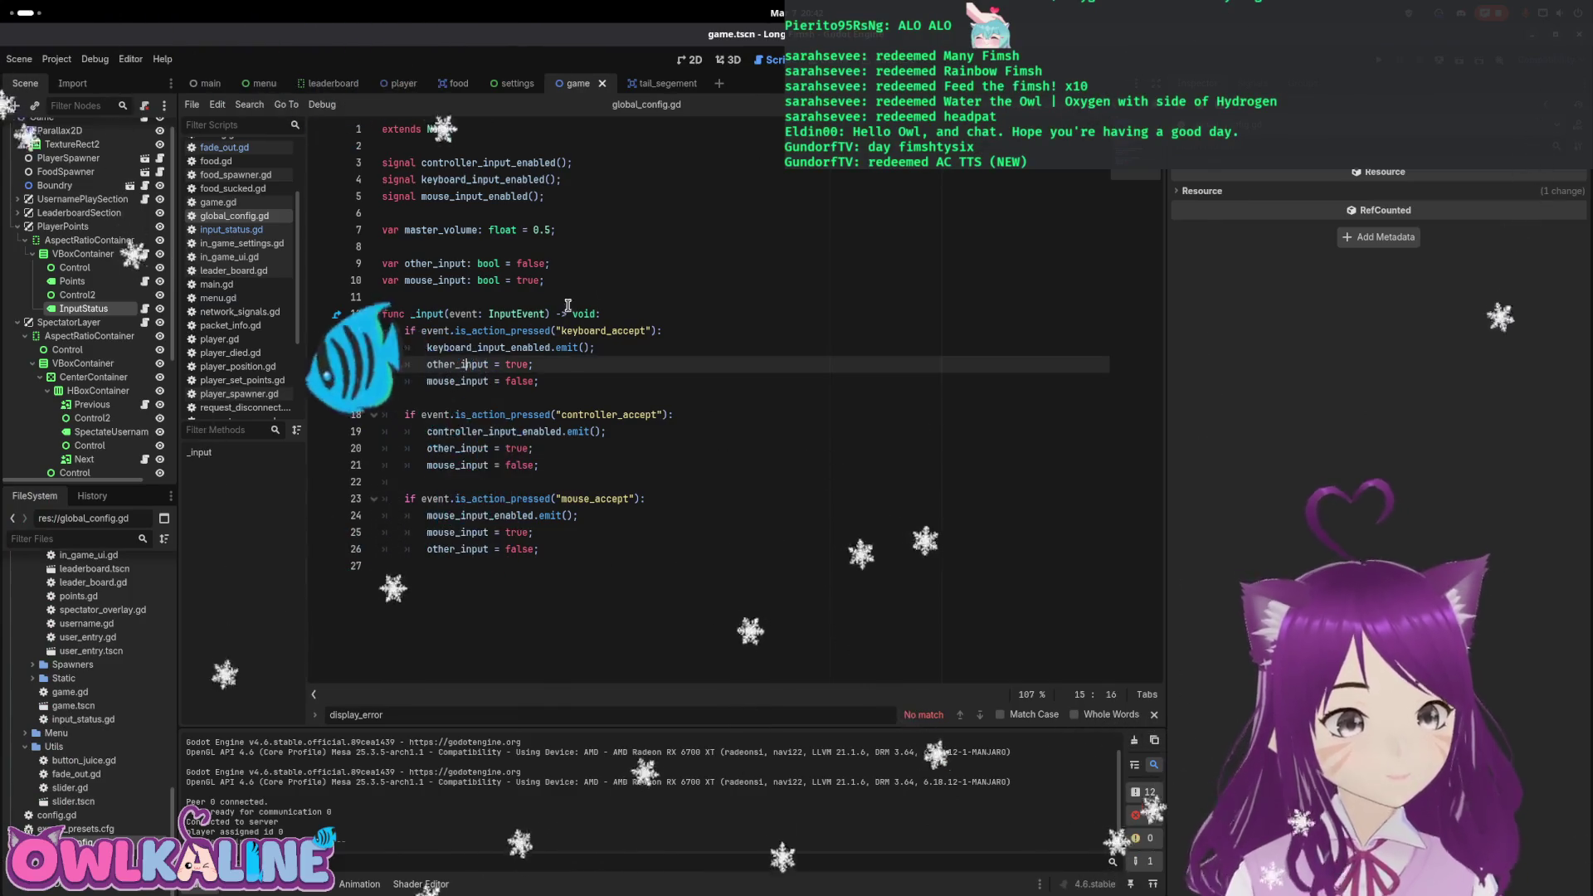
pyautogui.press('Return')
pyautogui.press('Return')
pyautogui.press('Up')
pyautogui.write('var ')
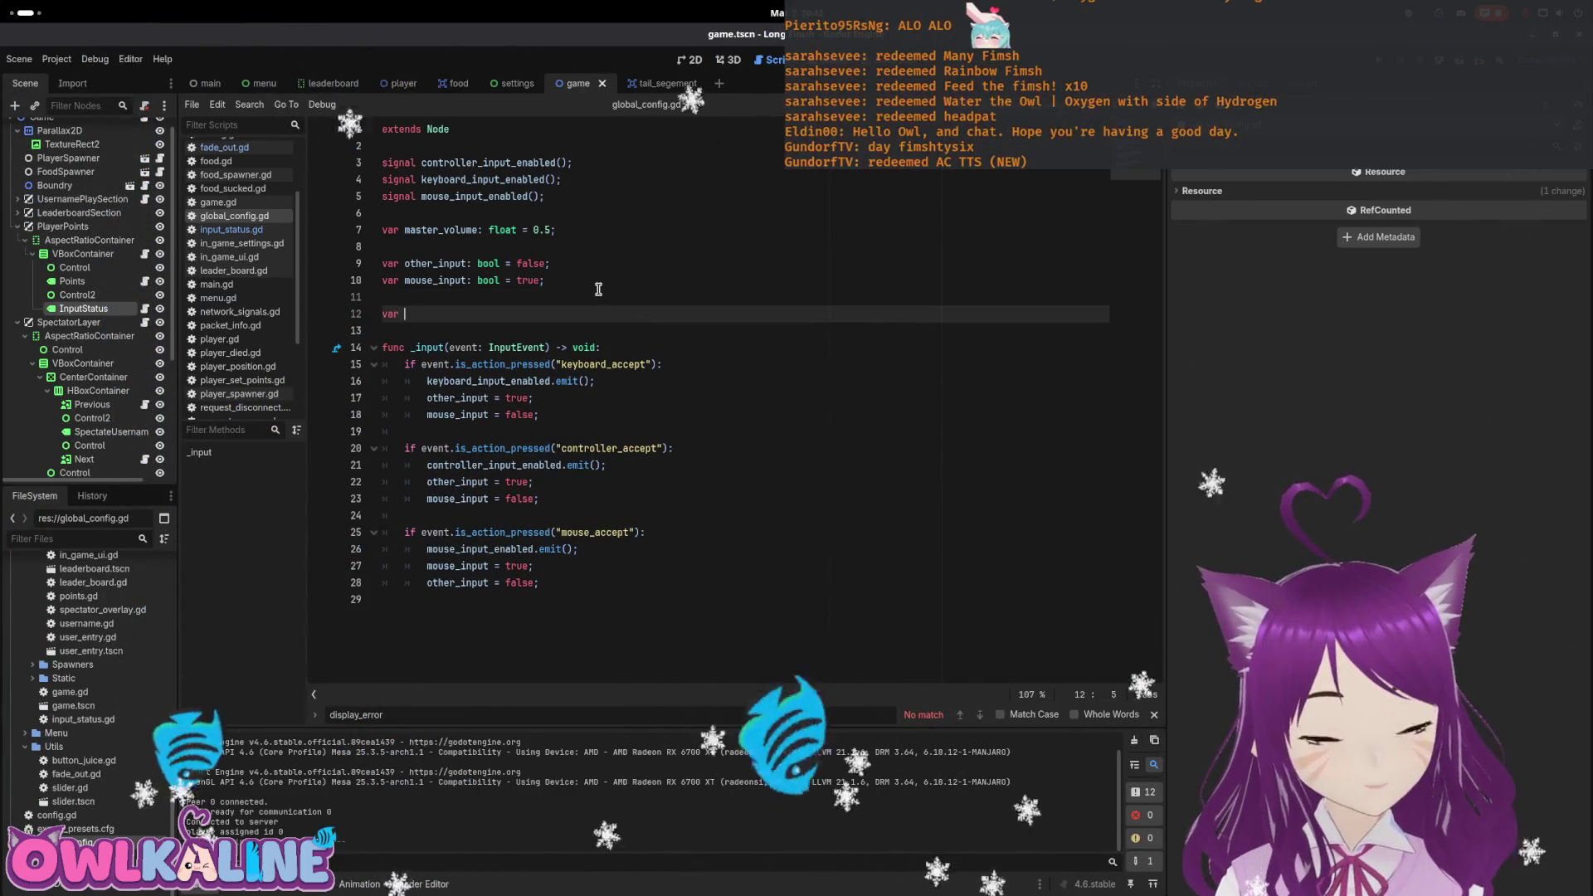
pyautogui.write('keyboard_input')
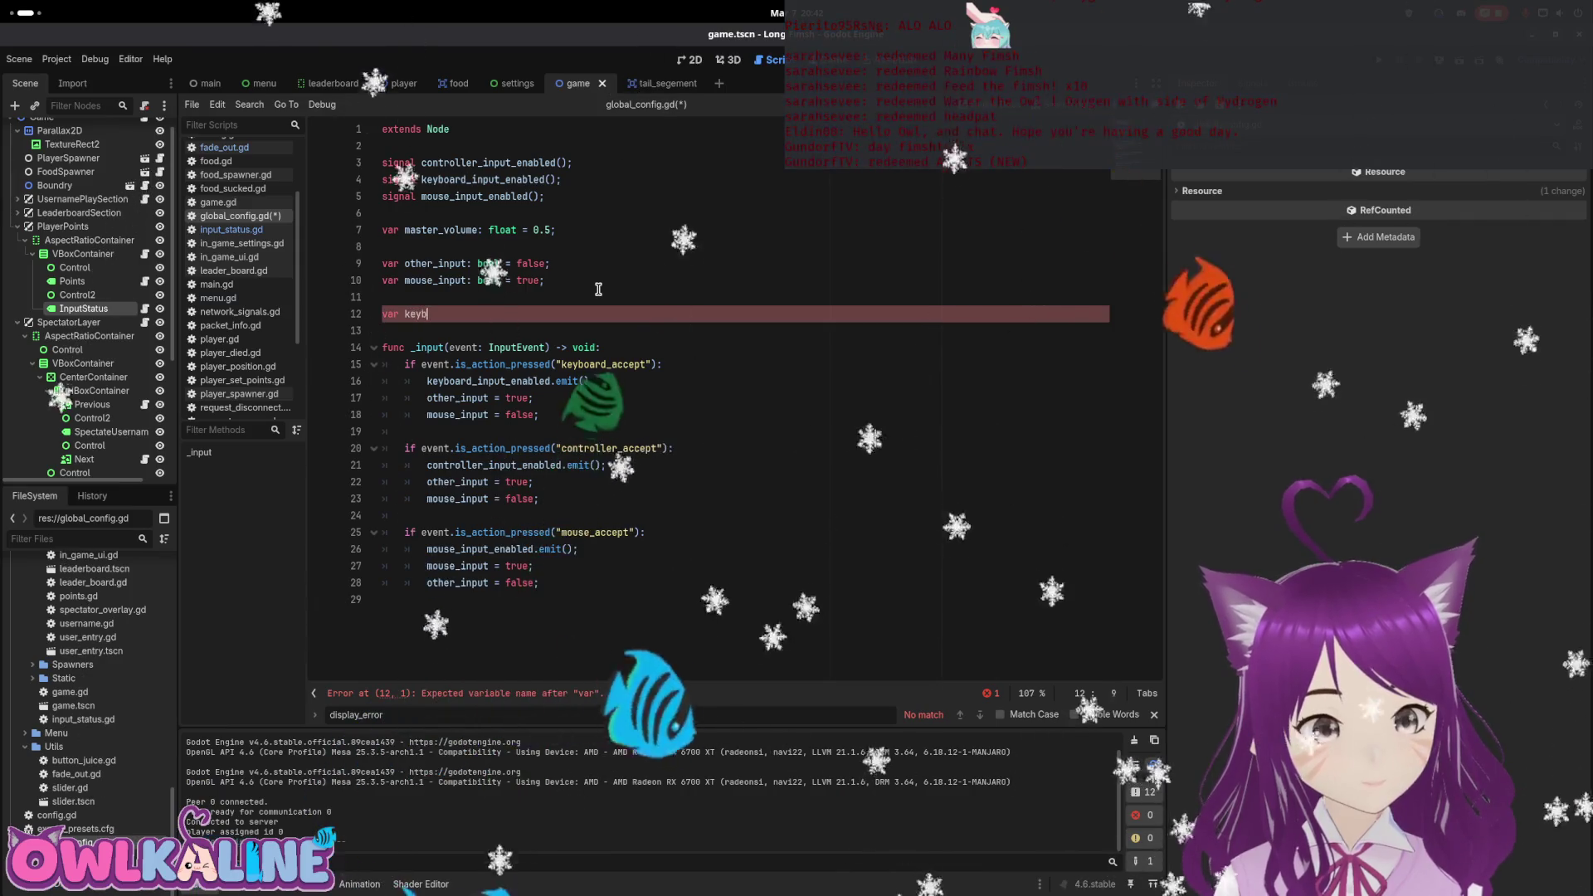
pyautogui.write(': bool = false;')
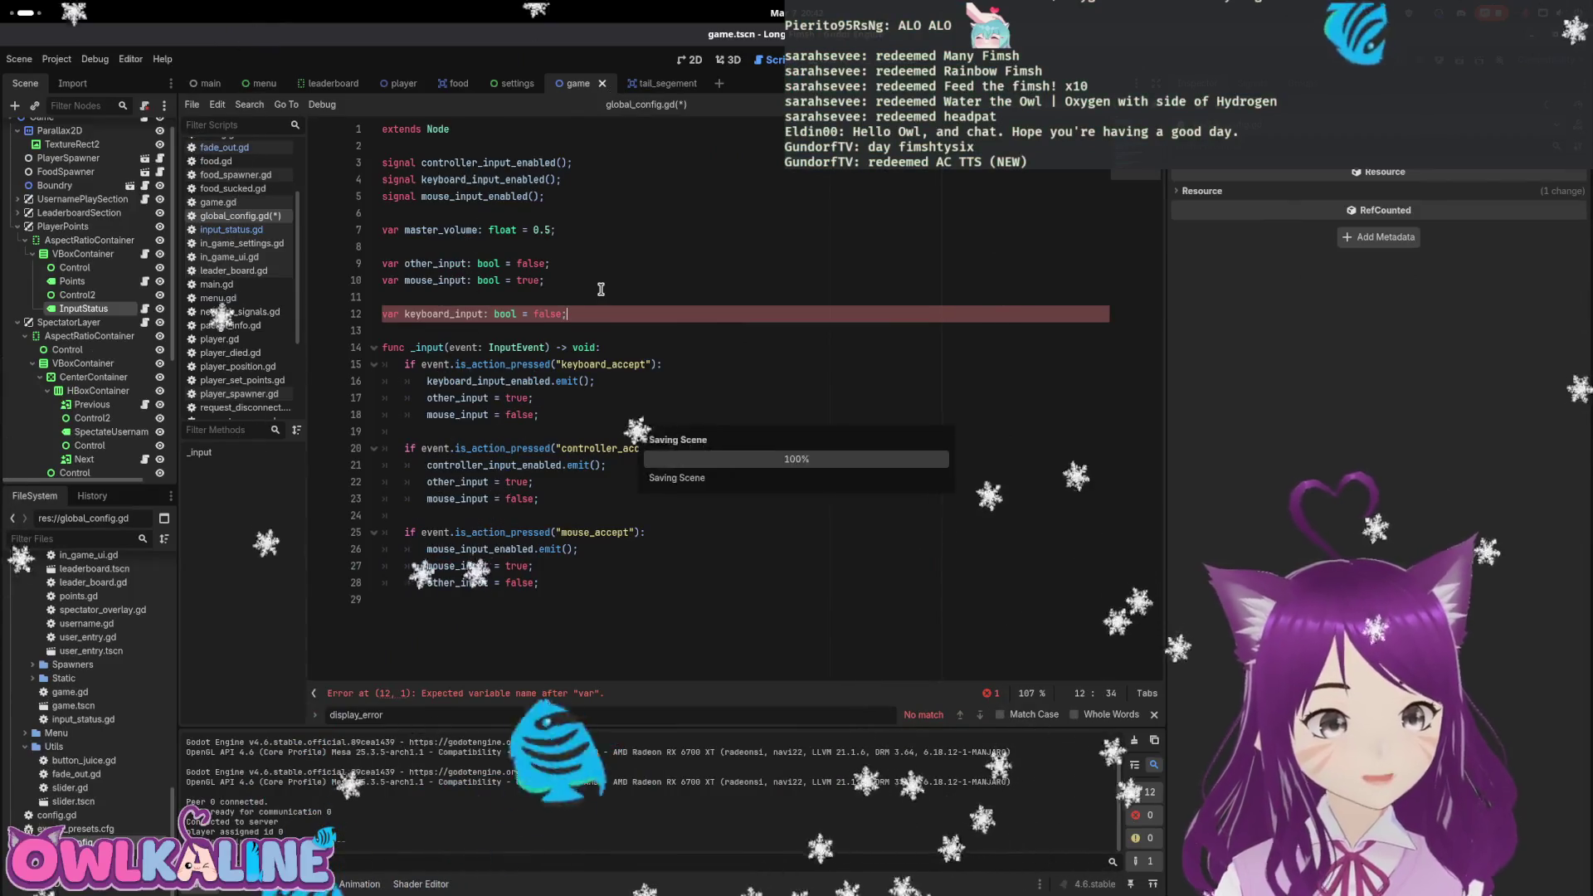
pyautogui.hotkey('ctrl', 's')
# - Rename the variable to temp_controller_input and paste its name on a new line in the controller branch
pyautogui.moveTo(449, 314); pyautogui.dragTo(404, 314)
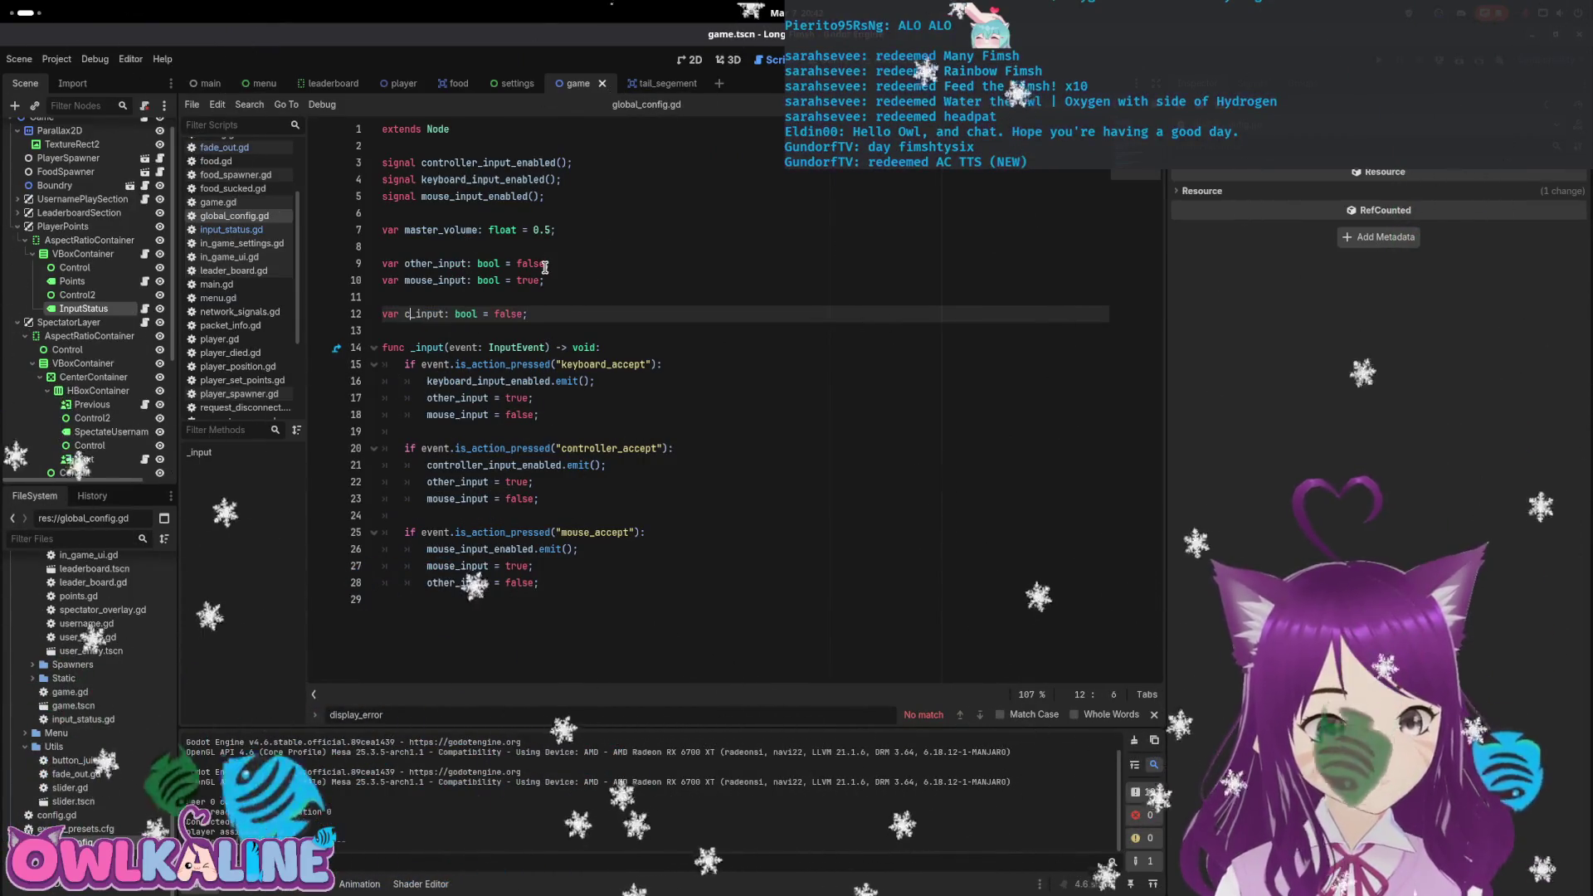
pyautogui.write('ontroller')
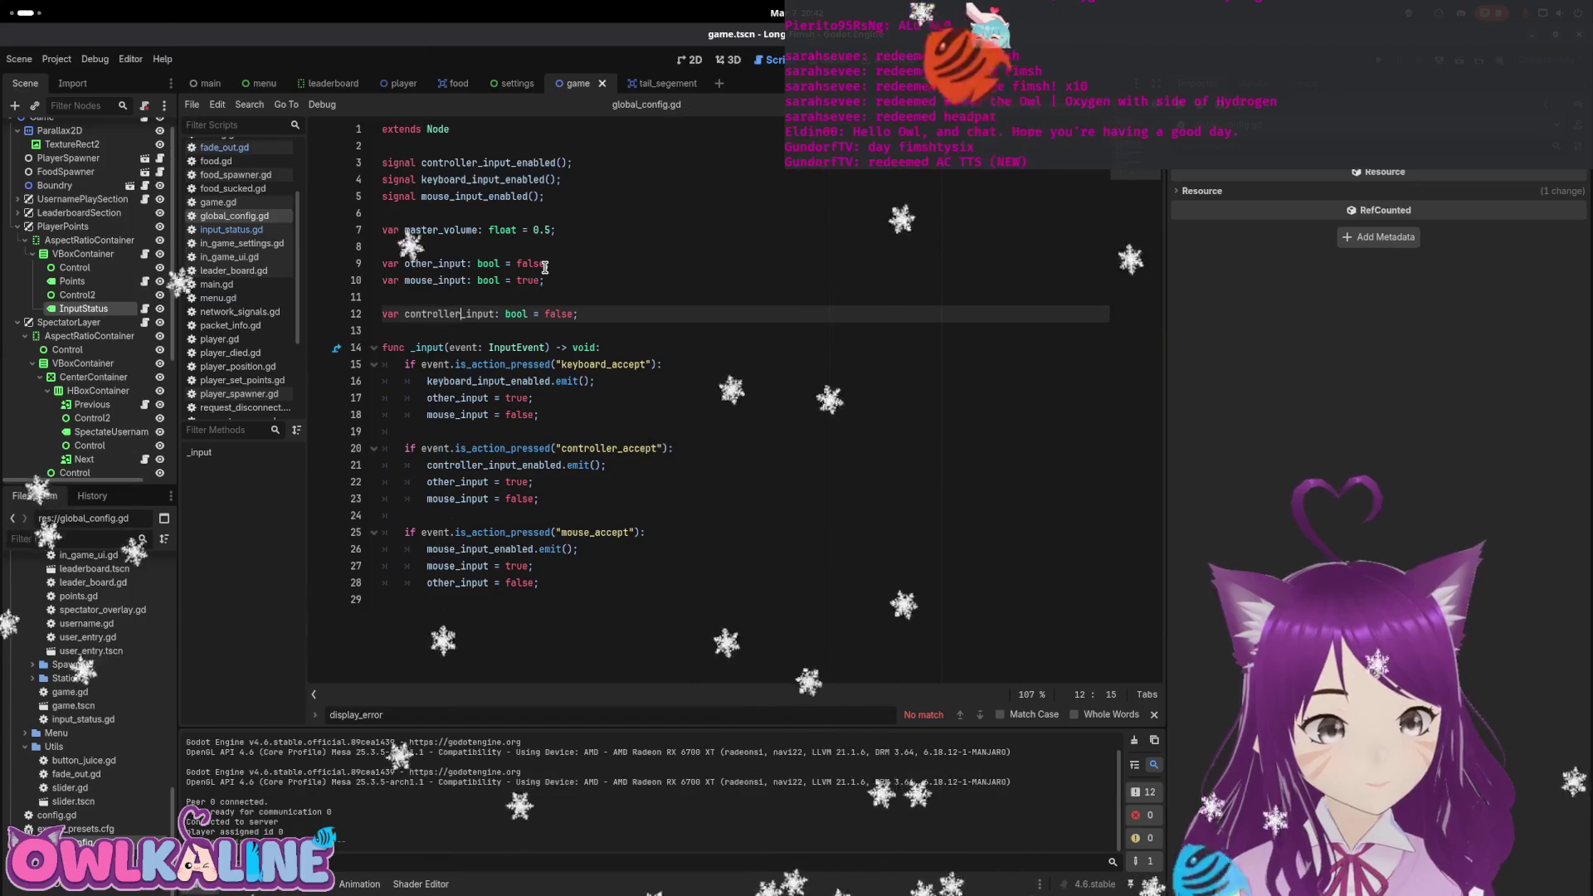
pyautogui.press('Right')
pyautogui.press('Right')
pyautogui.press('Right')
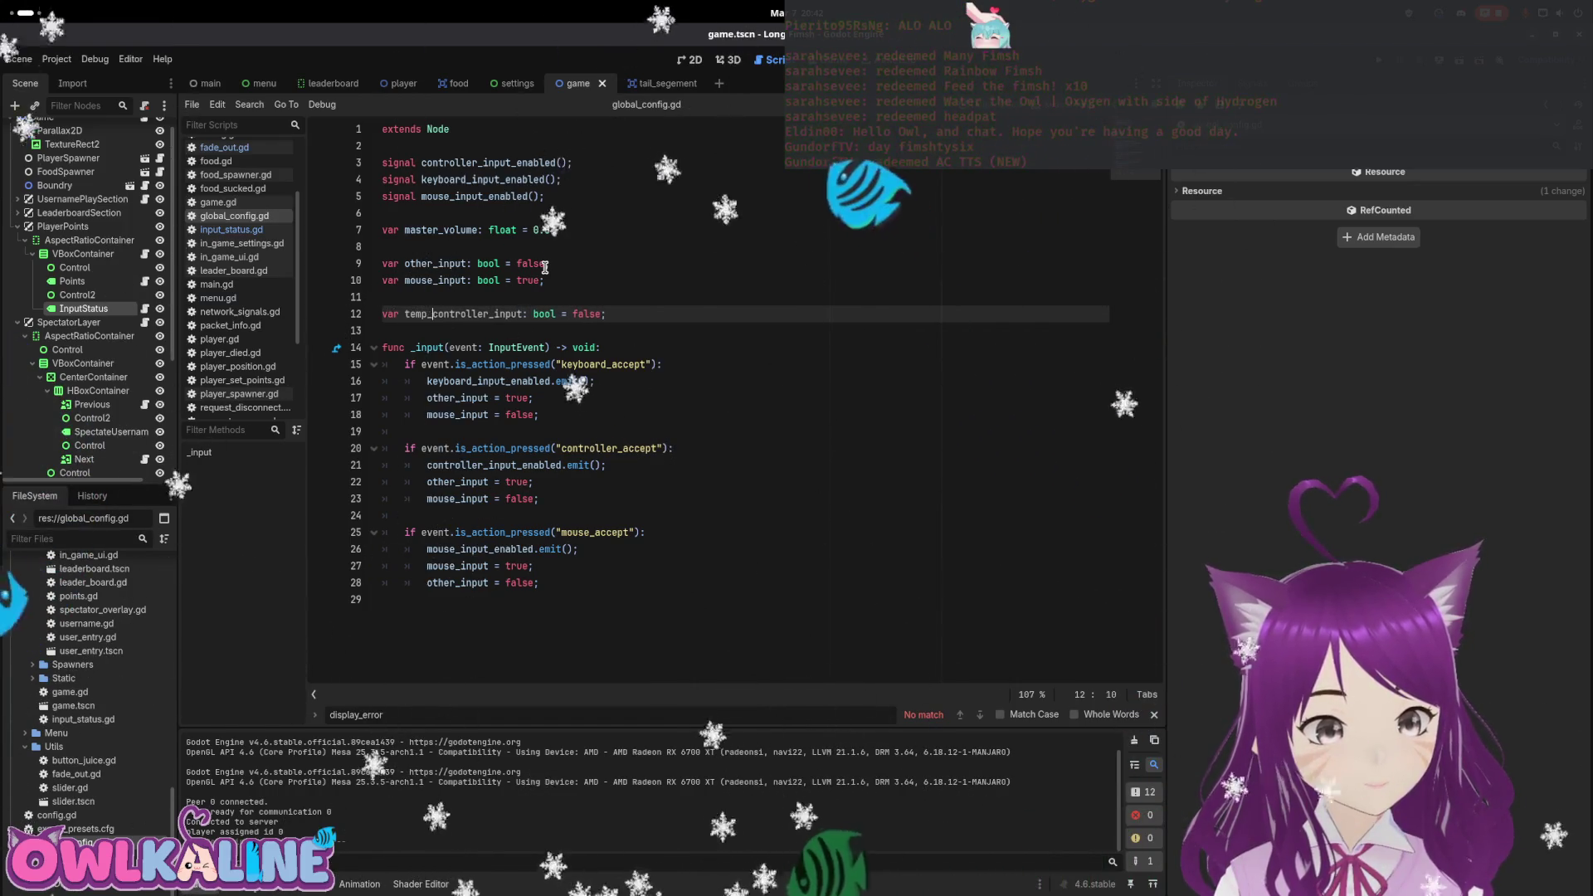
pyautogui.doubleClick(468, 315)
pyautogui.hotkey('ctrl', 'c')
pyautogui.click(555, 498)
pyautogui.press('Return')
pyautogui.hotkey('ctrl', 'v')
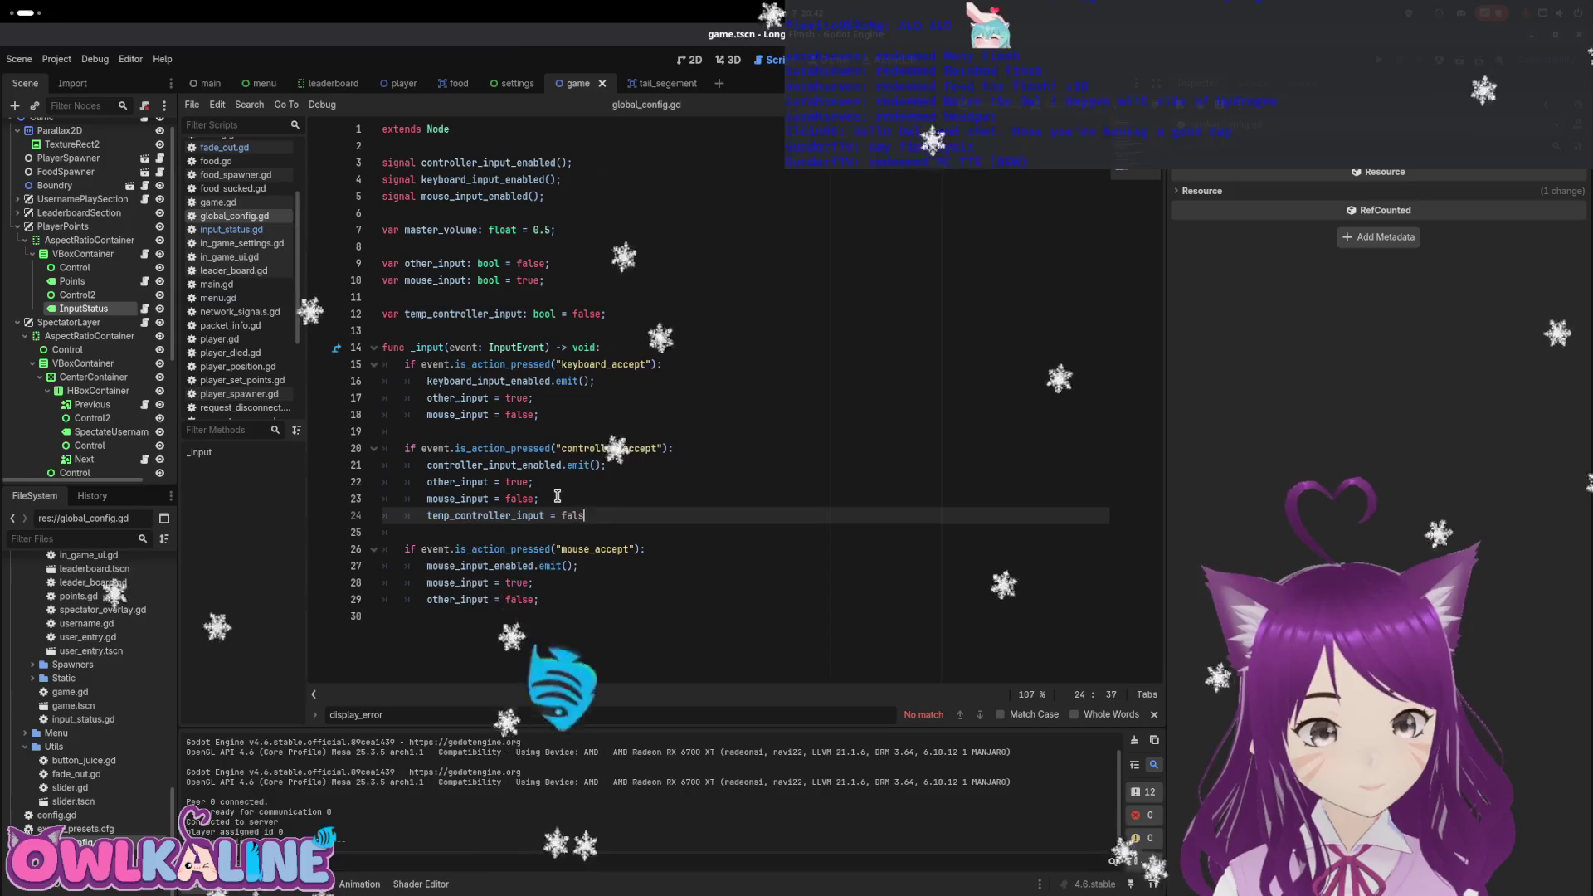
# - Complete 'temp_controller_input = true;' in the controller branch and copy it into the keyboard branch with false
pyautogui.write('e;')
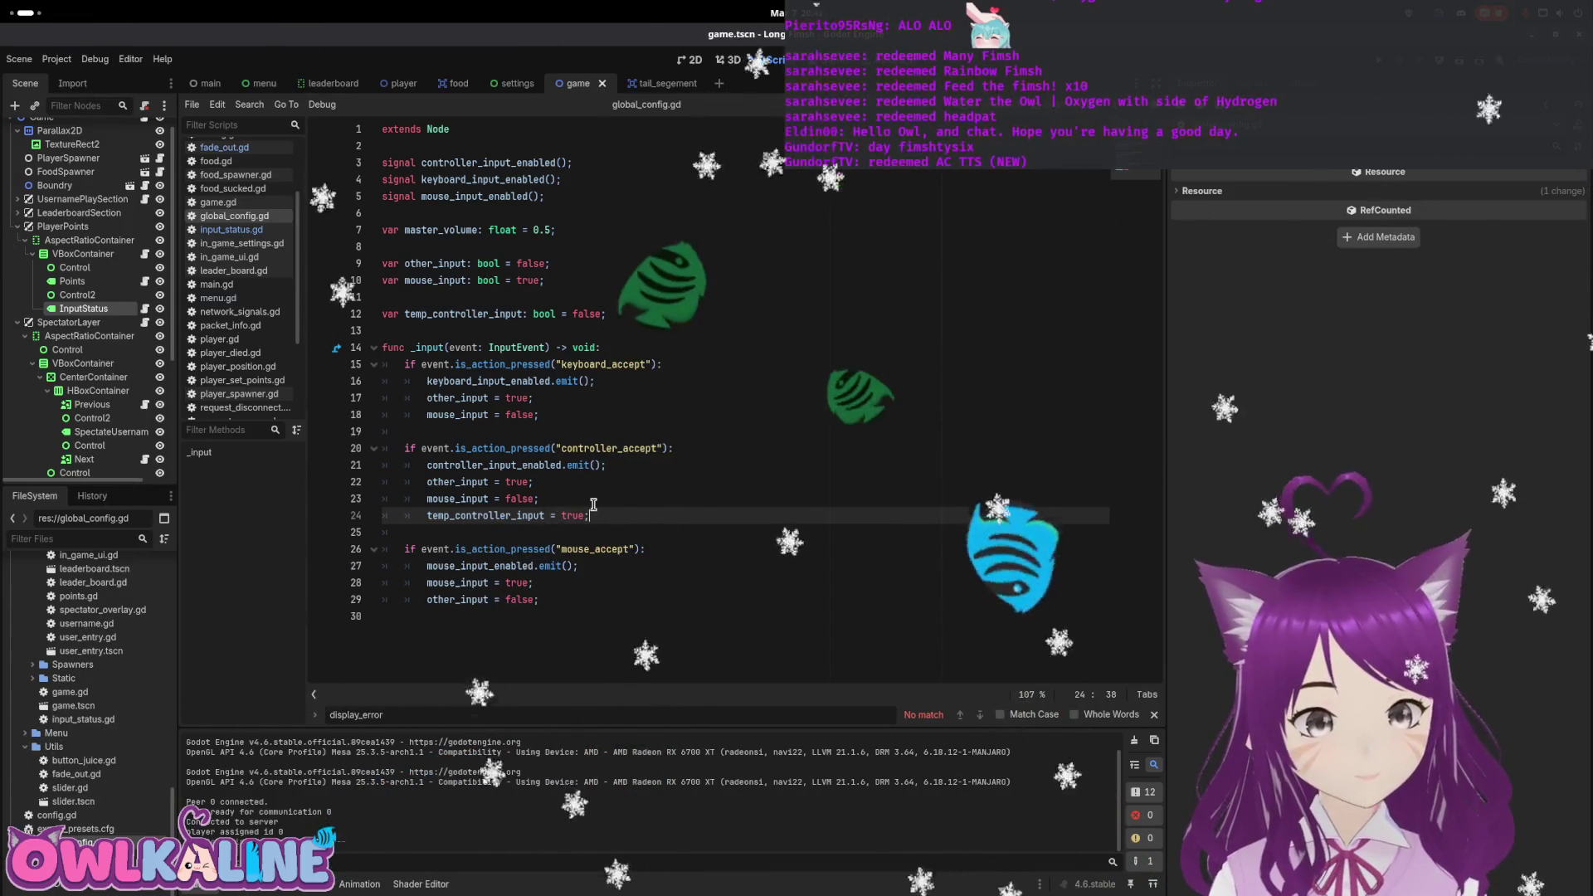
pyautogui.moveTo(590, 516); pyautogui.dragTo(432, 515)
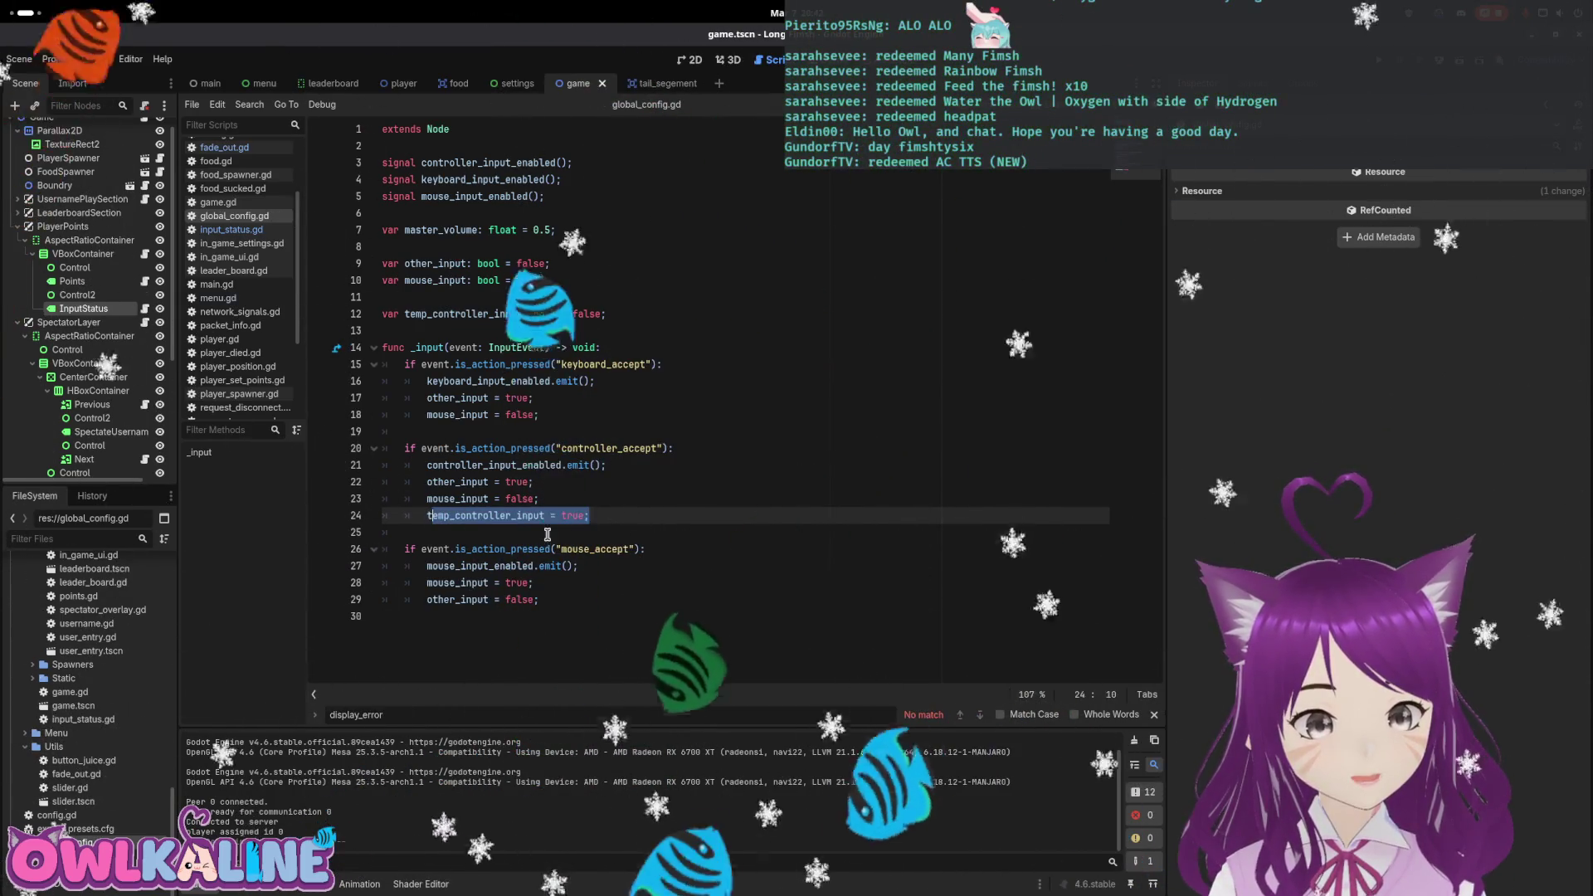
pyautogui.keyDown('shift'); pyautogui.click(434, 516); pyautogui.keyUp('shift')
pyautogui.keyDown('shift'); pyautogui.click(426, 515); pyautogui.keyUp('shift')
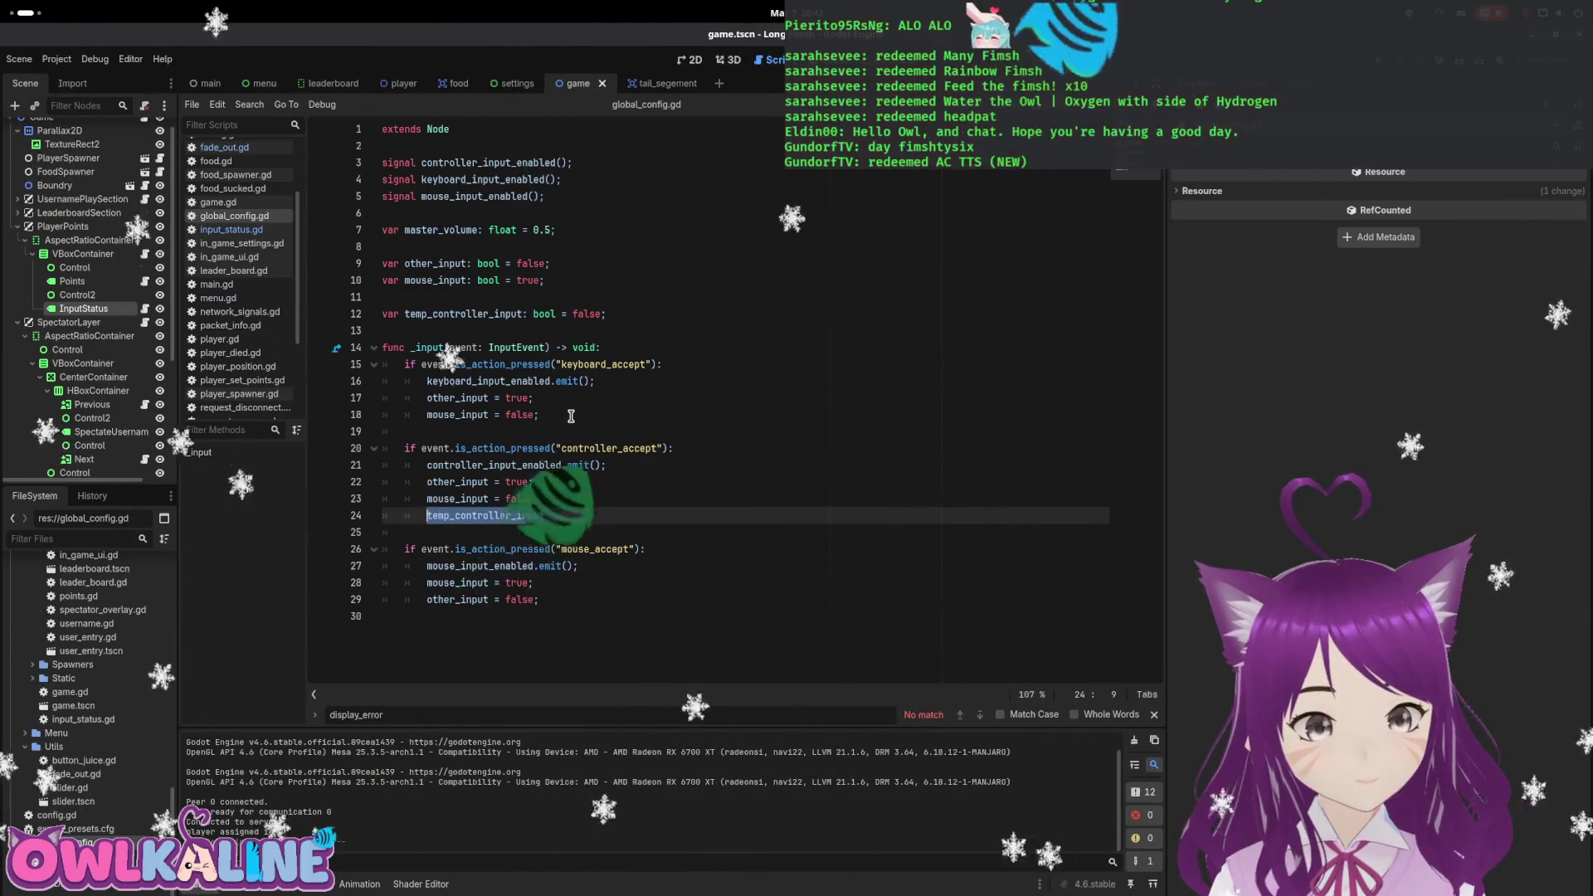
pyautogui.hotkey('ctrl', 'c')
pyautogui.click(571, 414)
pyautogui.press('Return')
pyautogui.hotkey('ctrl', 'v')
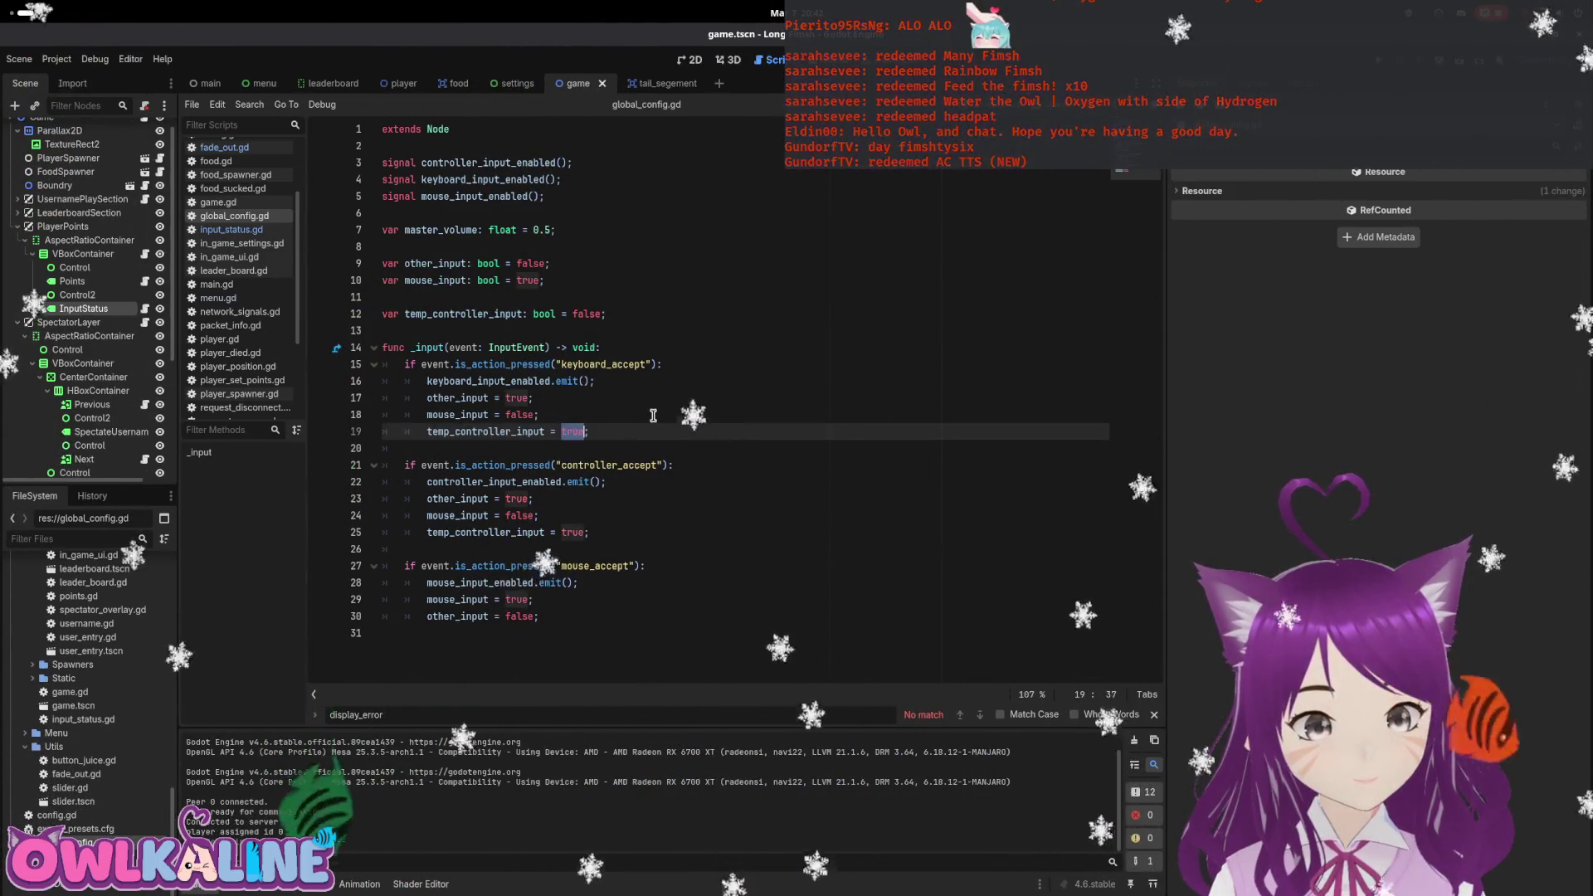
pyautogui.write('false')
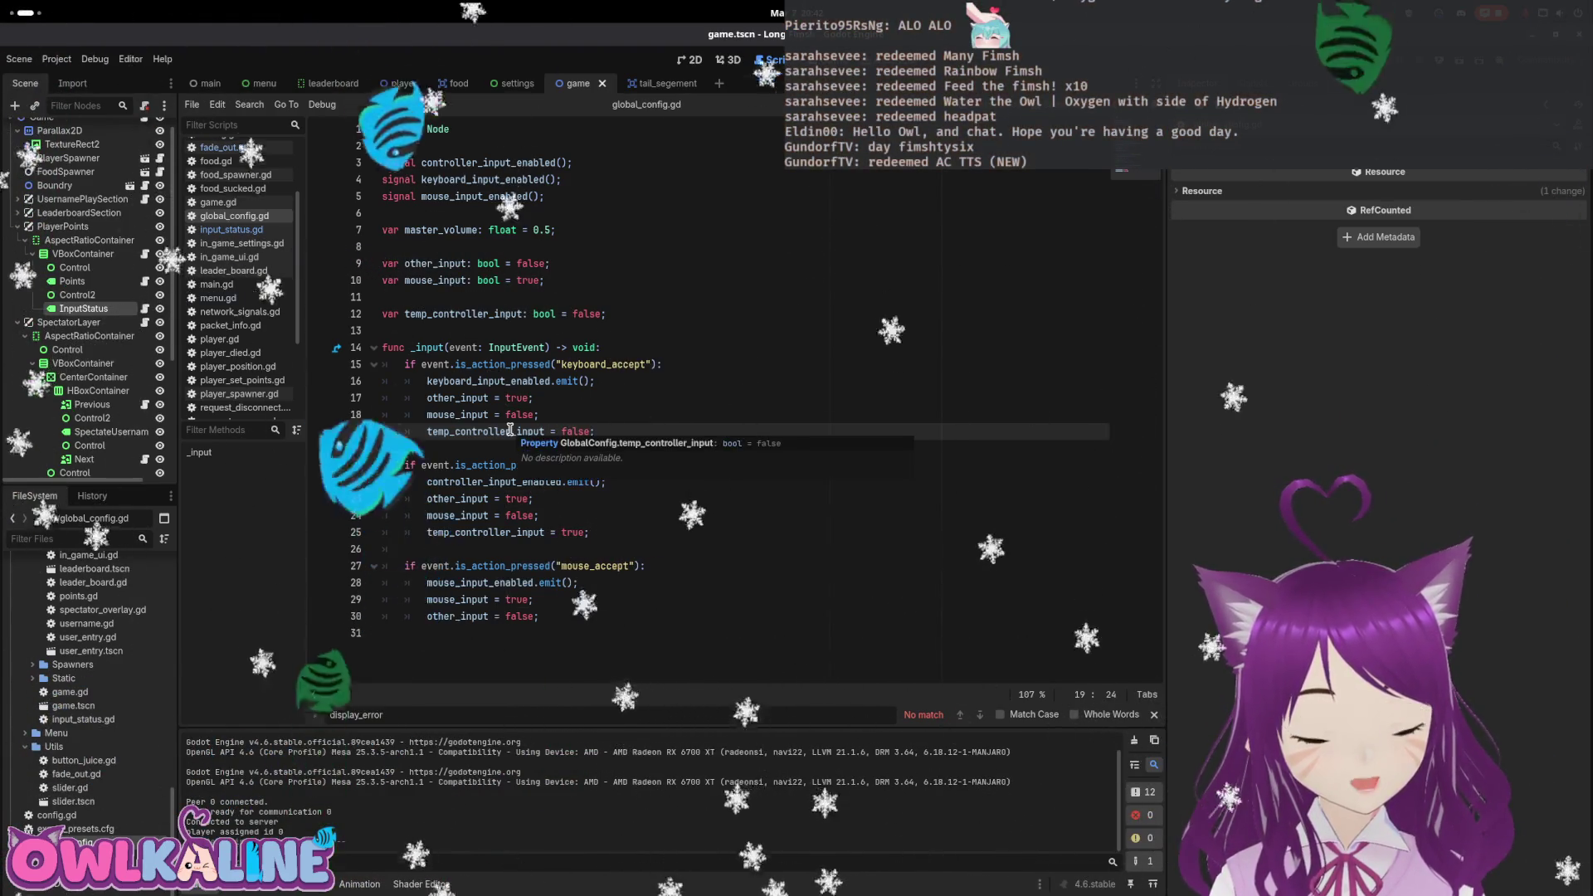
pyautogui.click(534, 364)
pyautogui.press('Return')
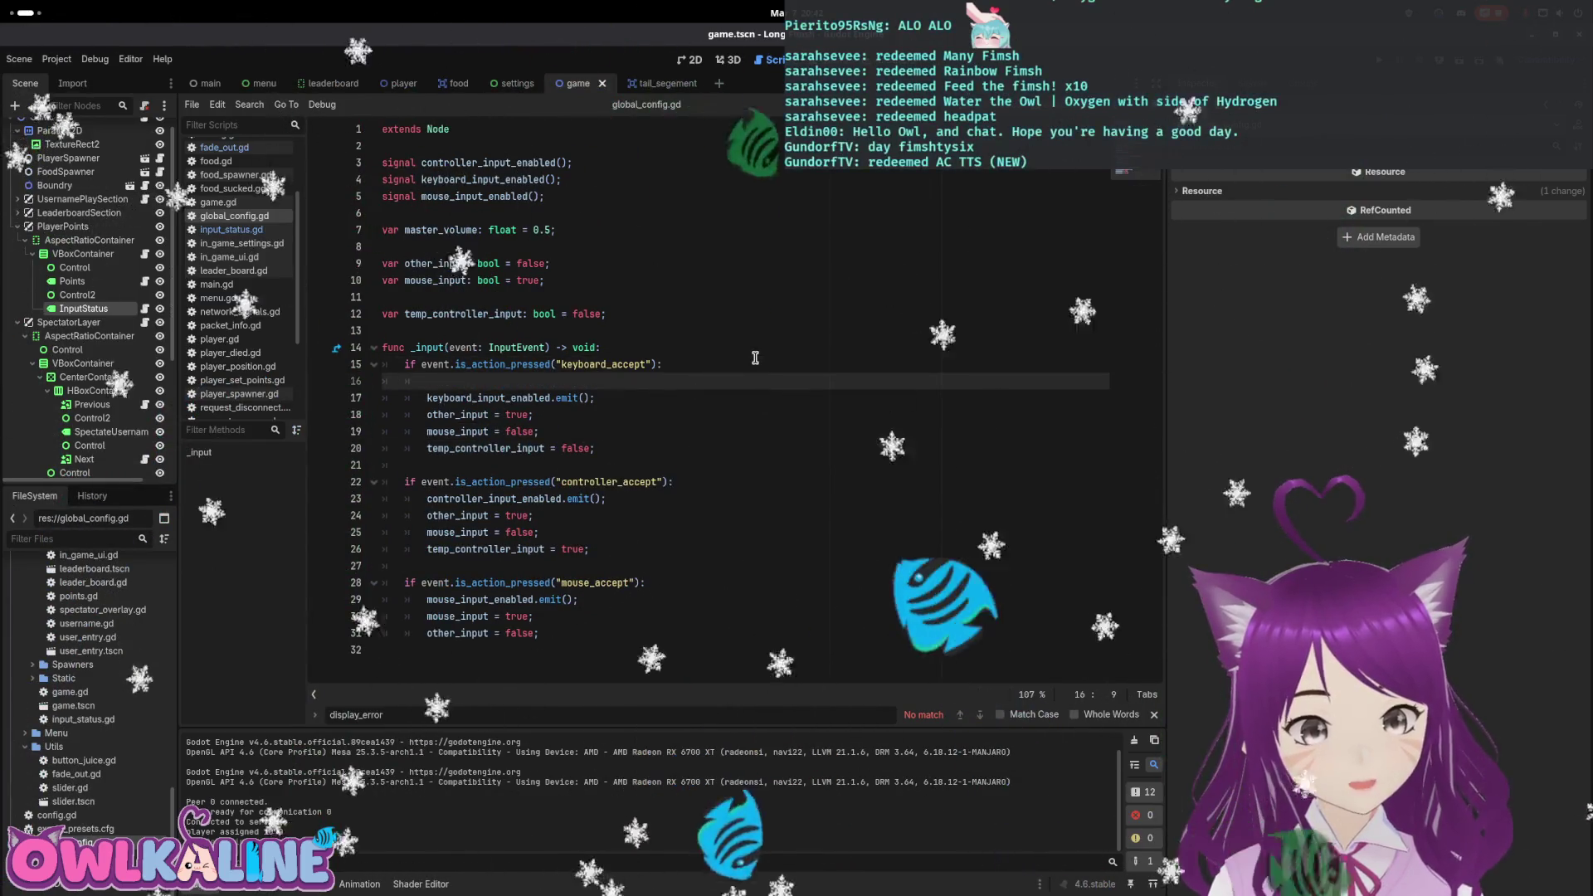
# - Wrap the keyboard emit in an 'if temp_controller_input:' condition
pyautogui.write('if t')
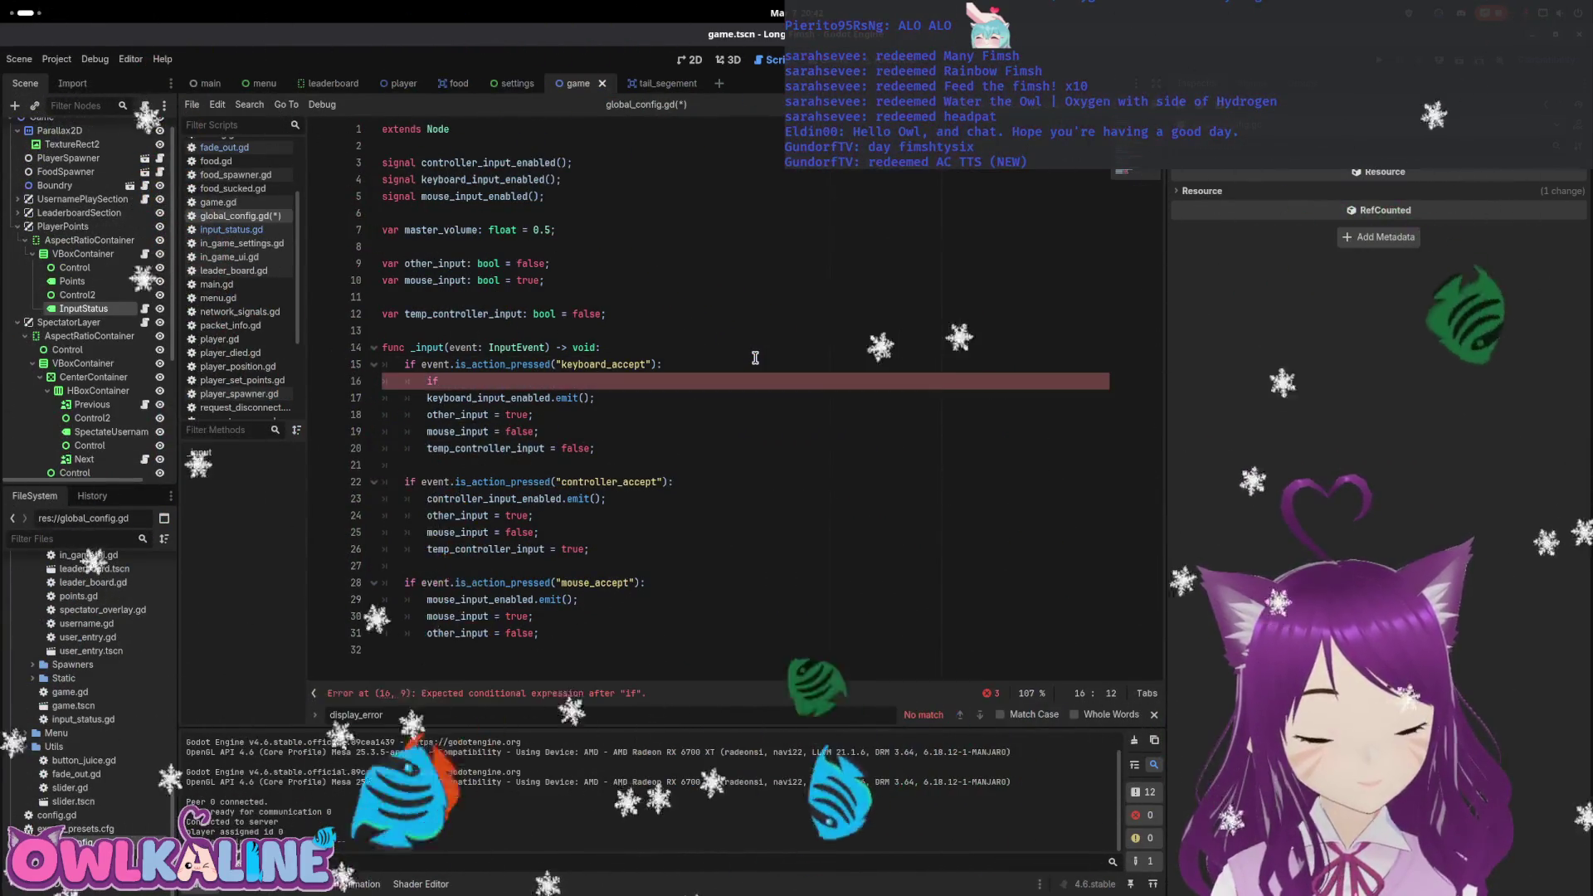
pyautogui.write('emp')
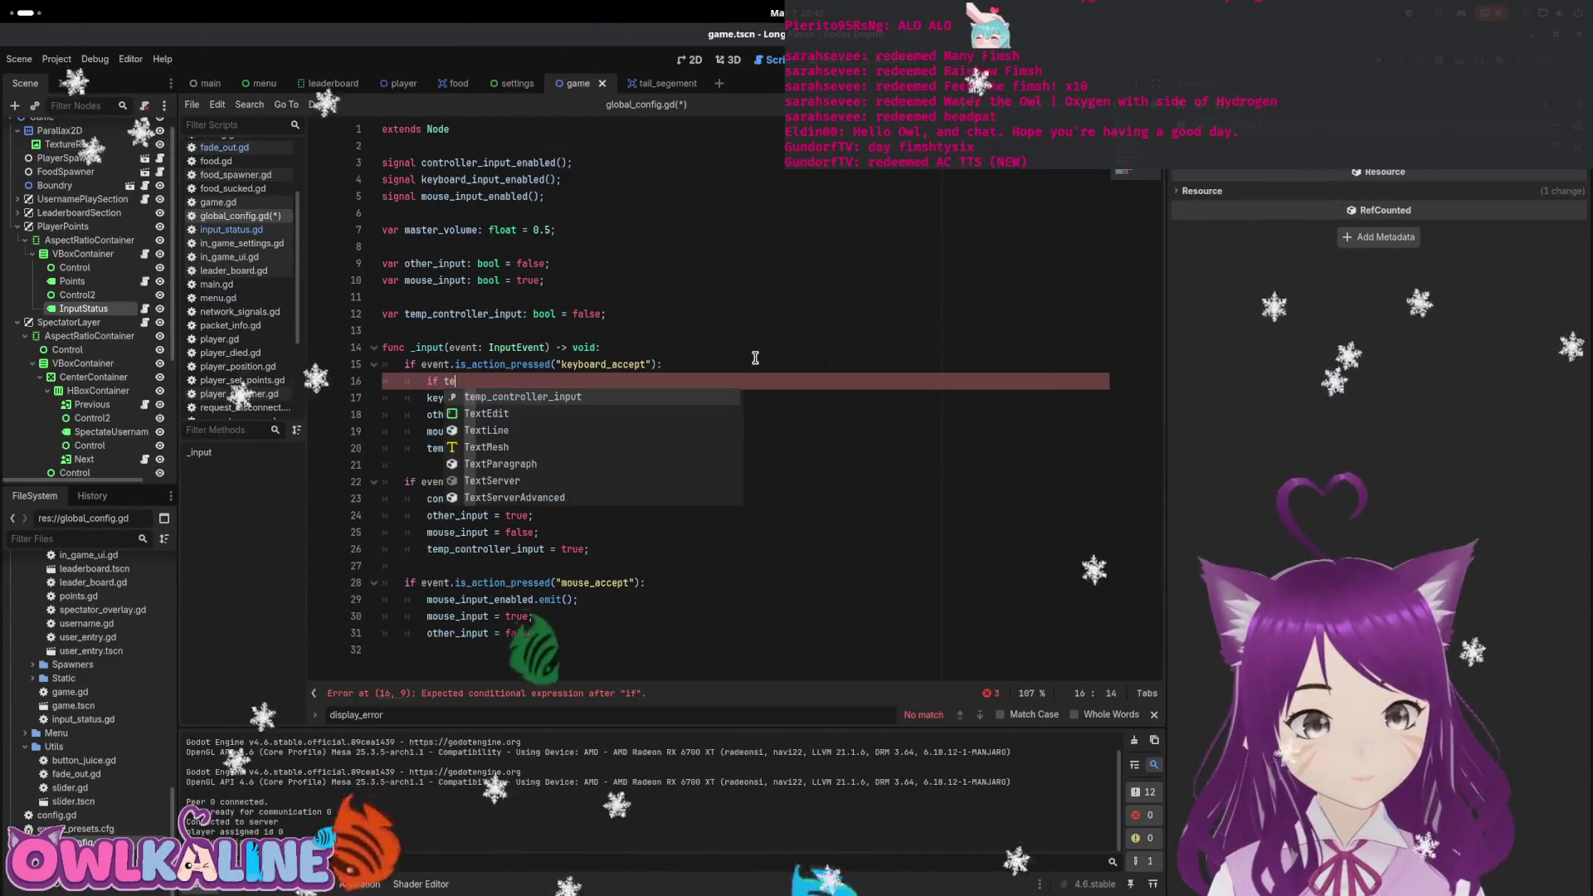
pyautogui.press('Return')
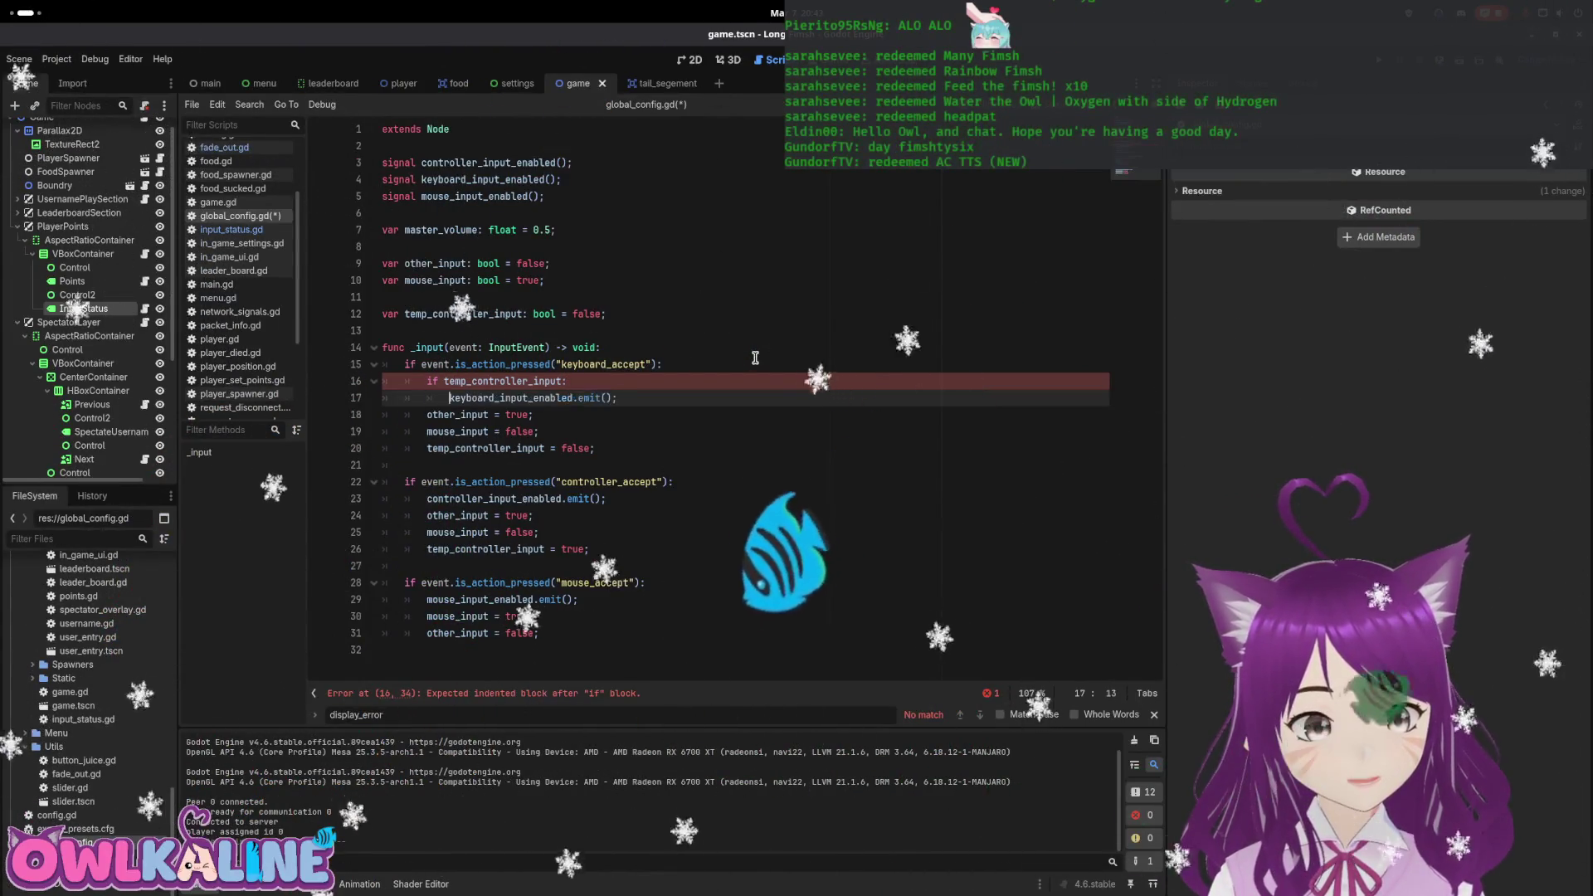
pyautogui.write(':')
pyautogui.press('Down')
pyautogui.press('Home')
pyautogui.press('Tab')
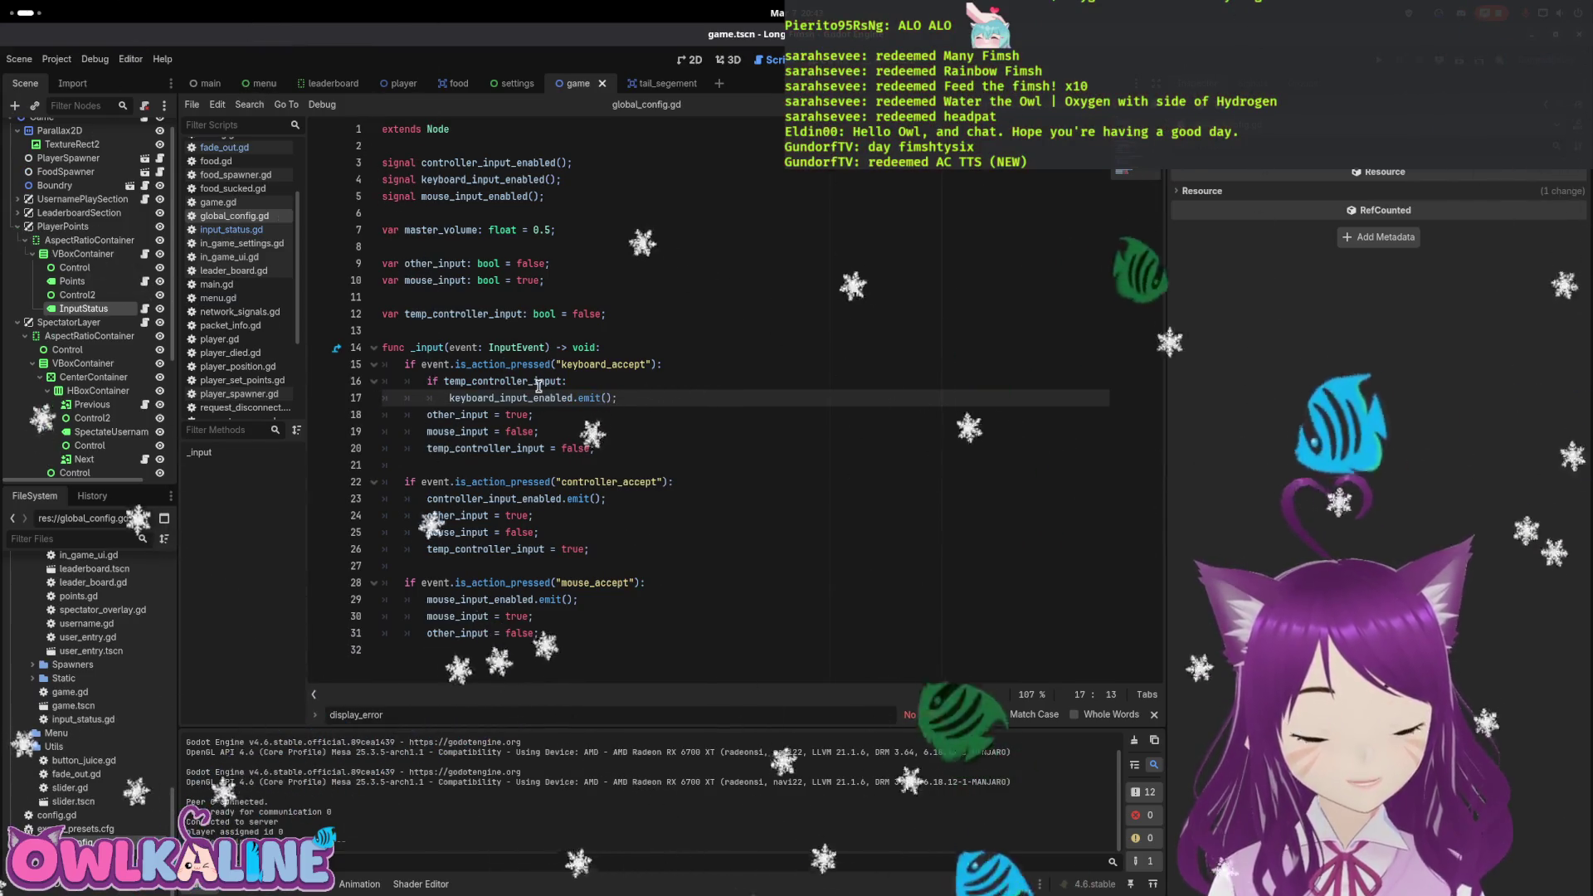
pyautogui.click(498, 383)
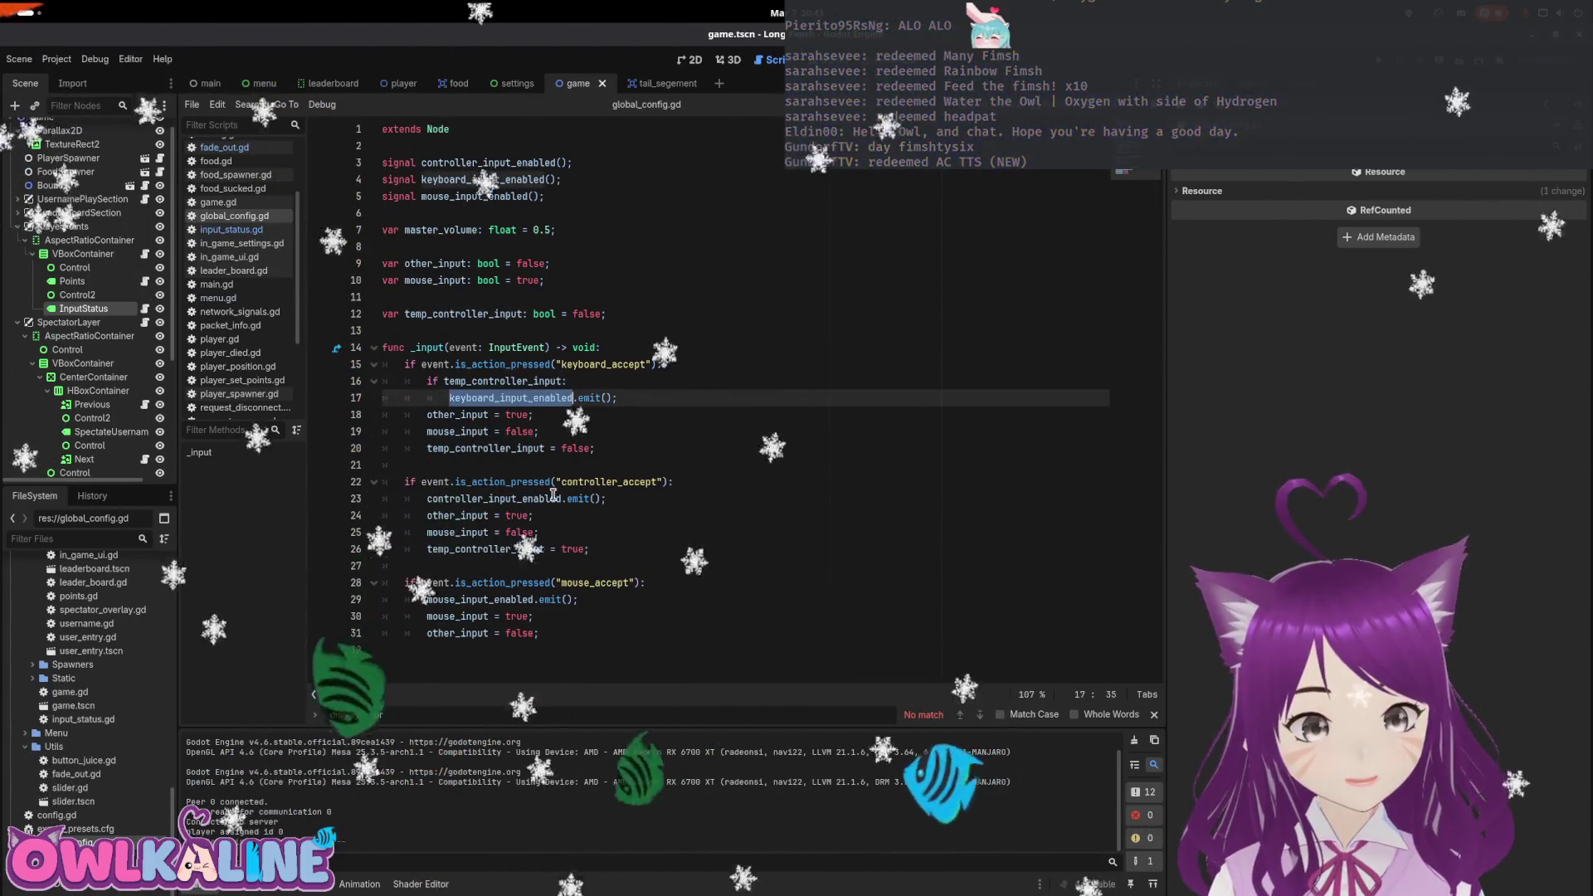
# - Guard the controller emit with 'if not temp_controller_input:' and save the script
pyautogui.click(732, 488)
pyautogui.press('Return')
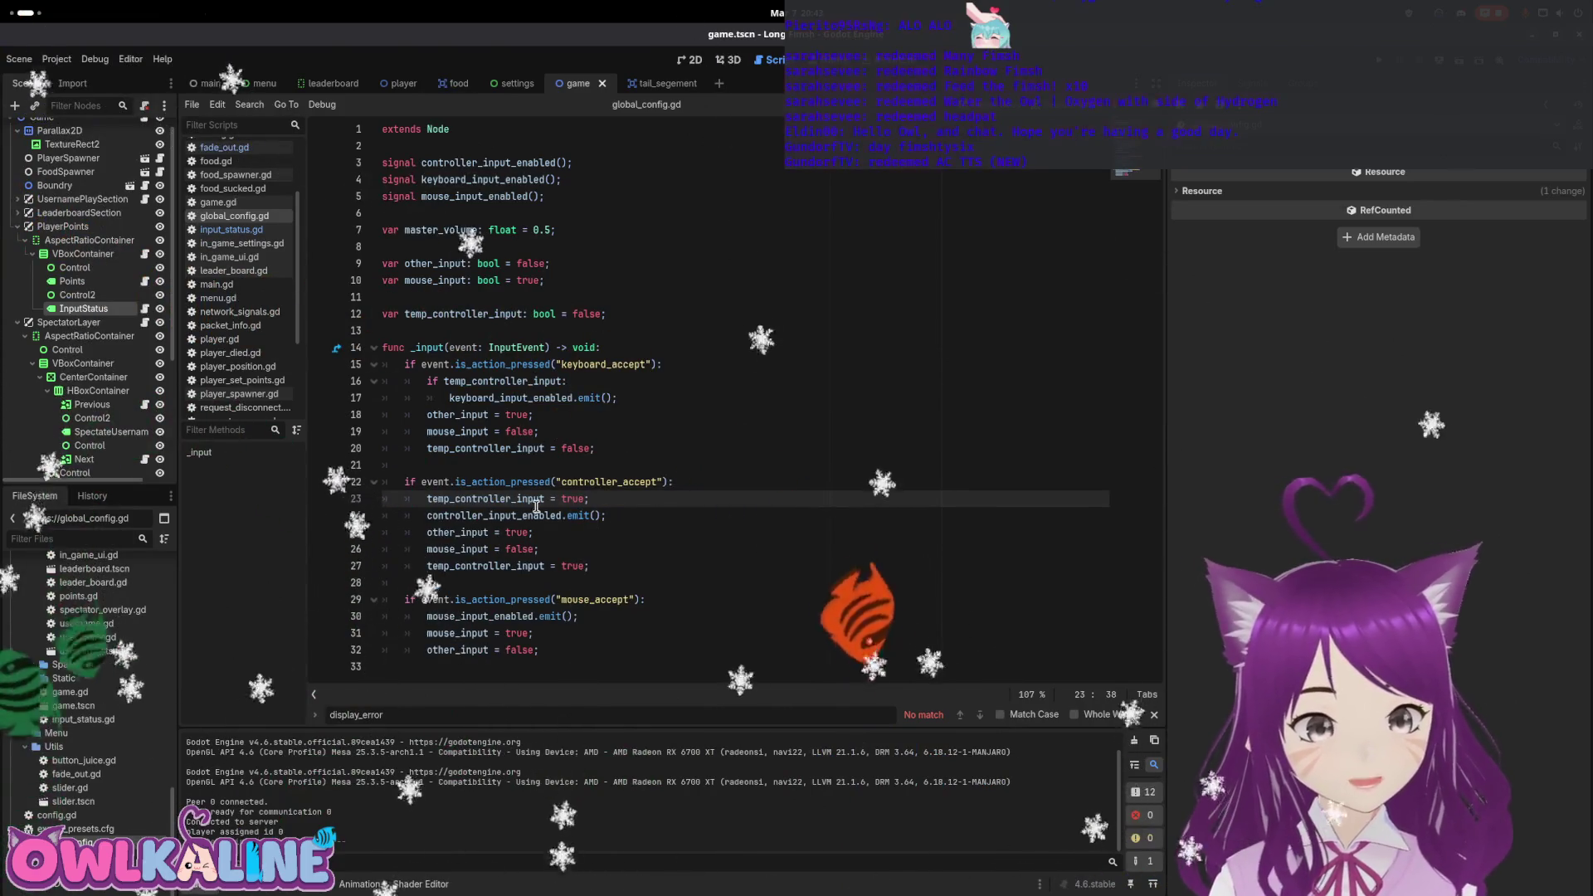
pyautogui.click(561, 380)
pyautogui.moveTo(562, 381); pyautogui.dragTo(427, 381)
pyautogui.hotkey('ctrl', 'c')
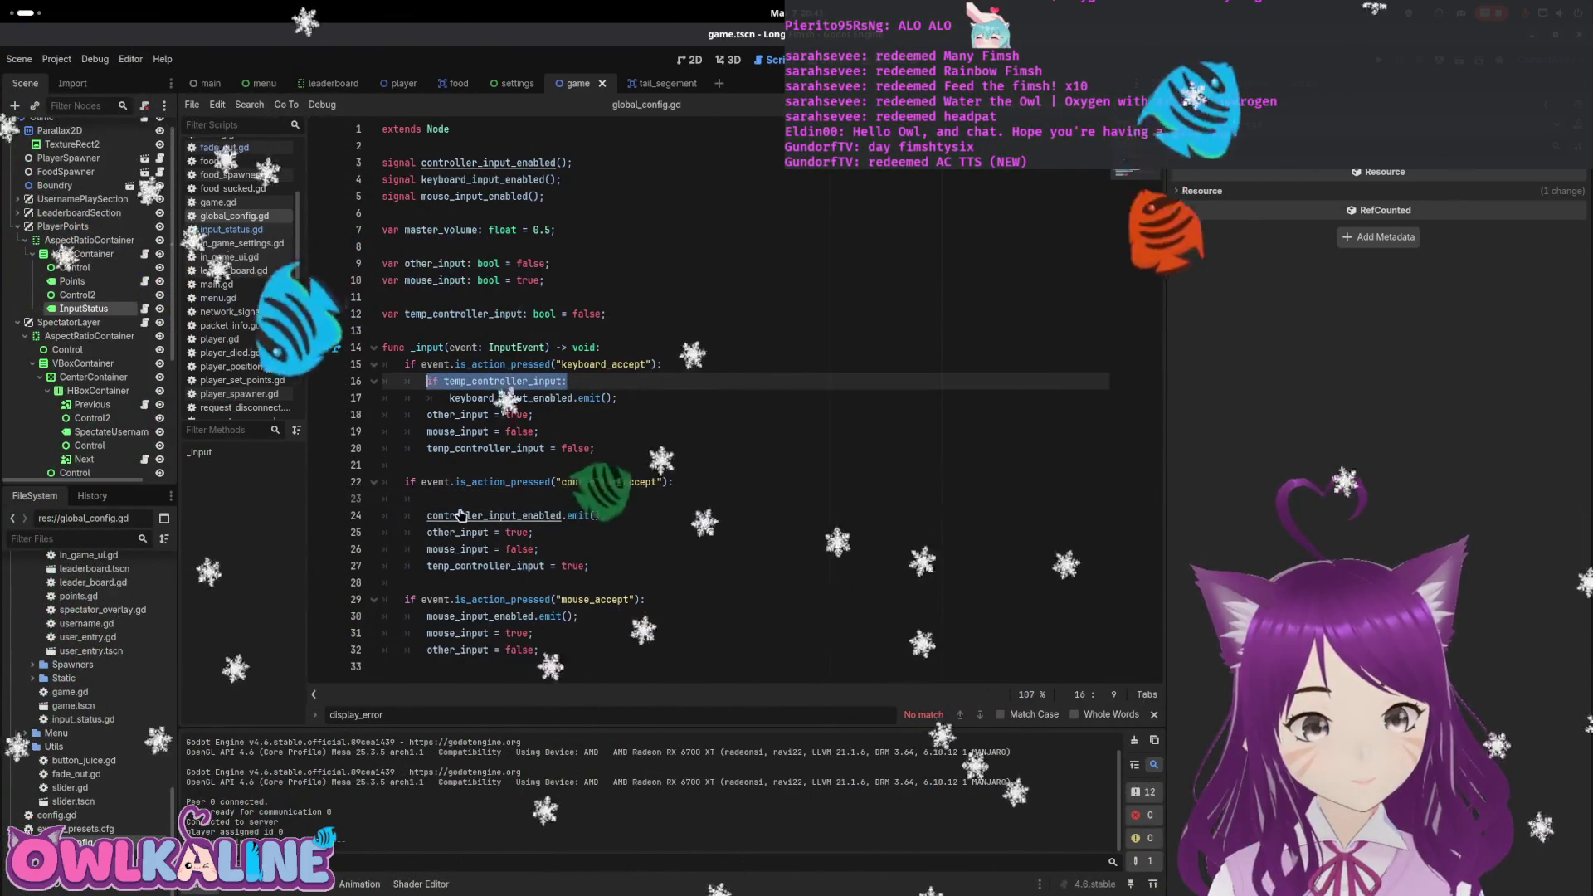
pyautogui.click(427, 499)
pyautogui.hotkey('ctrl', 'v')
pyautogui.click(427, 515)
pyautogui.press('Tab')
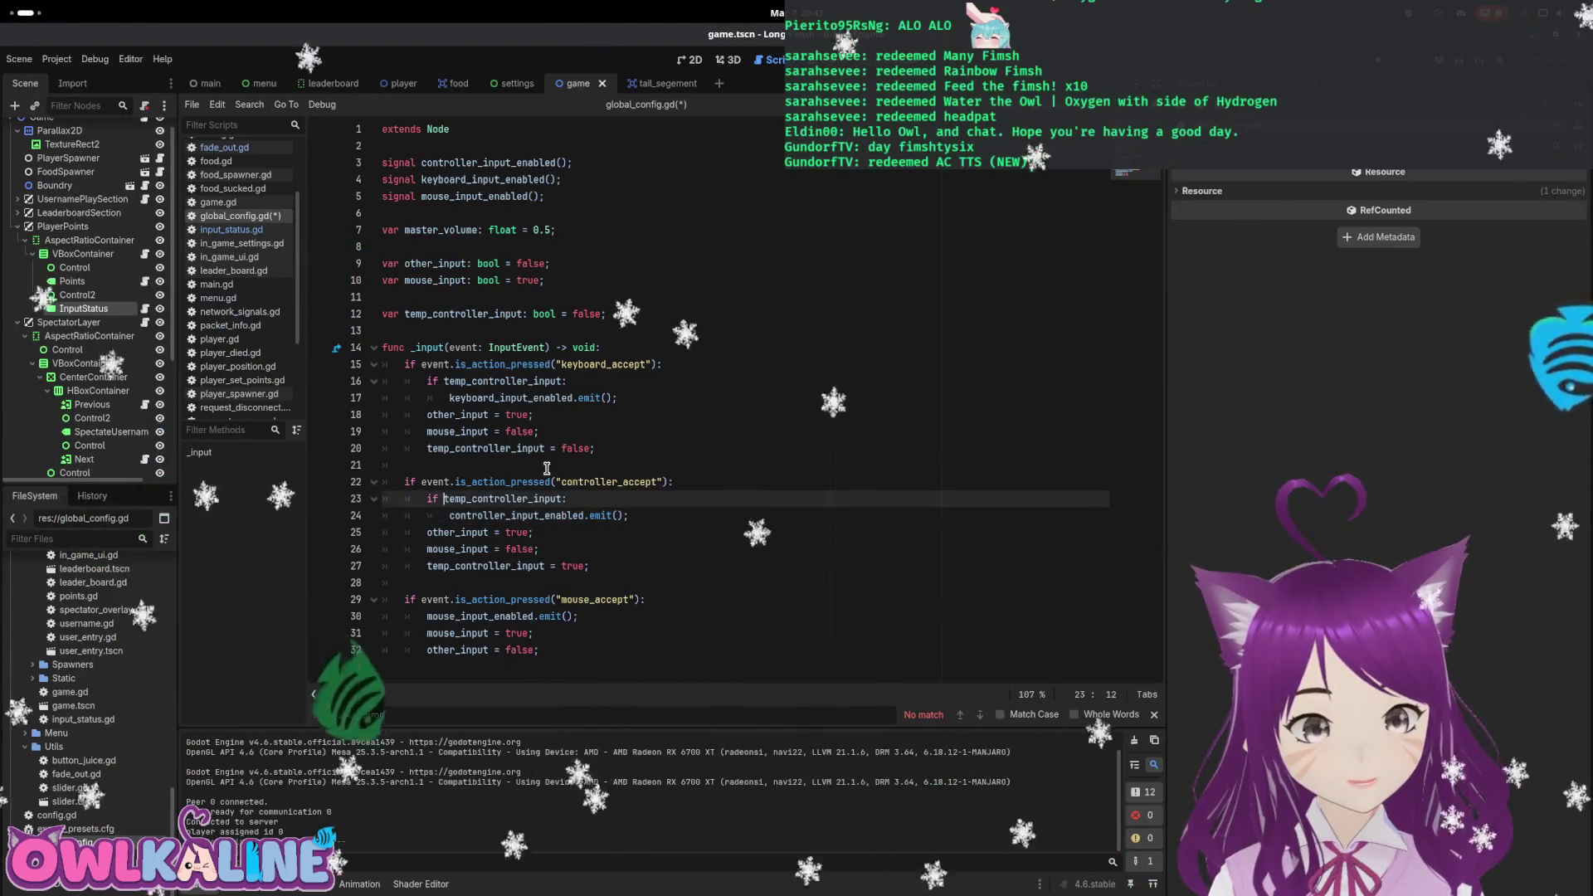
pyautogui.click(467, 499)
pyautogui.write('not')
pyautogui.hotkey('ctrl', 's')
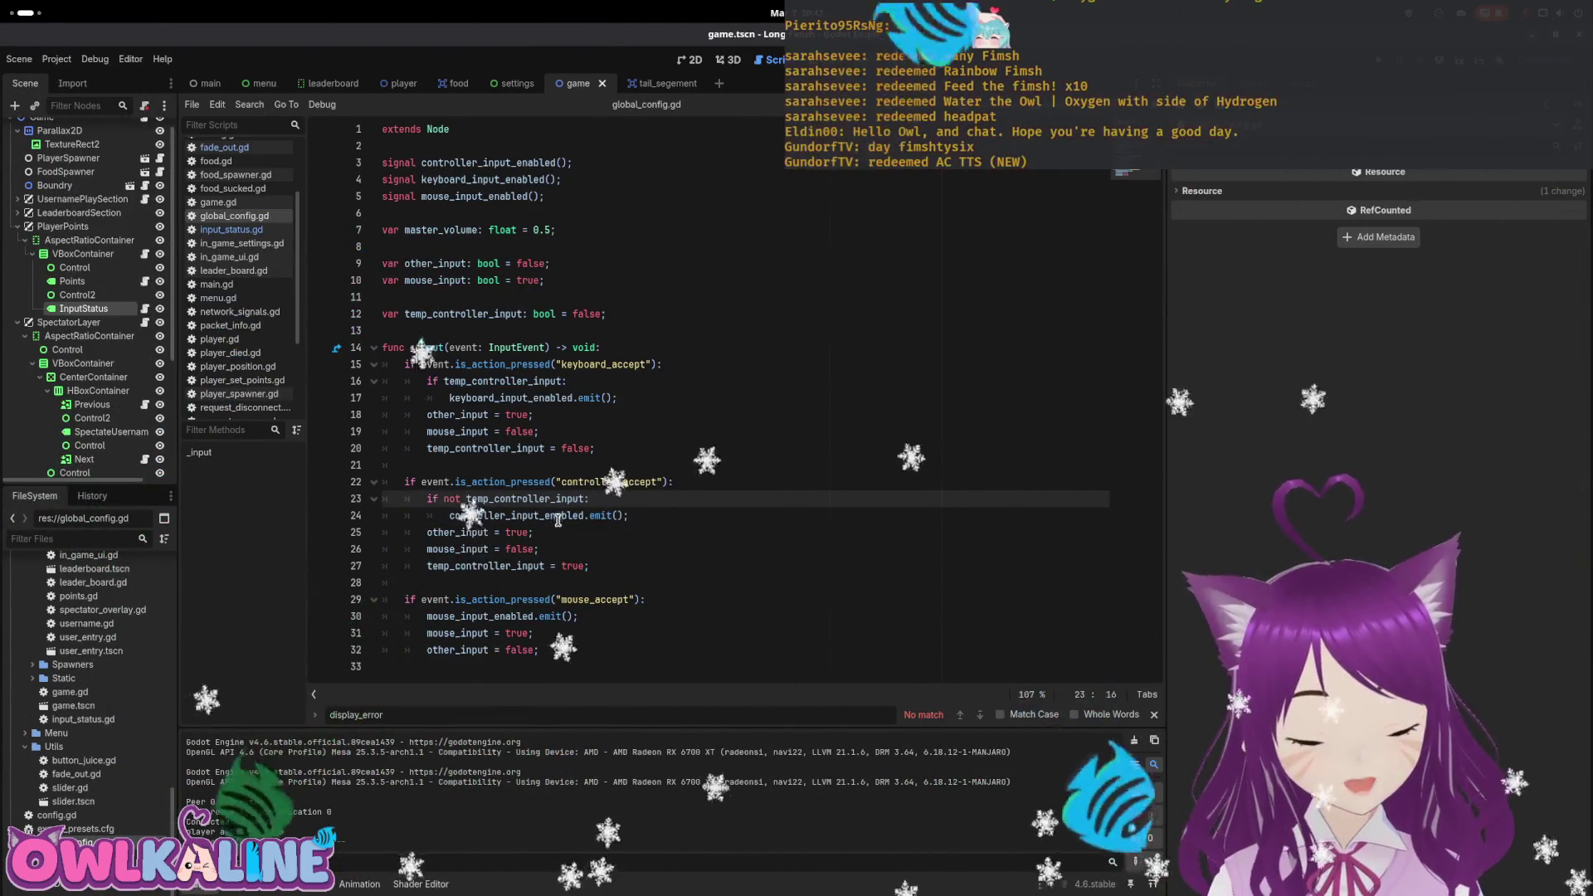
# - Remove the old assignment line and add 'if mouse_input: return;' before the mouse signal emit, then save
pyautogui.moveTo(589, 566); pyautogui.dragTo(520, 566)
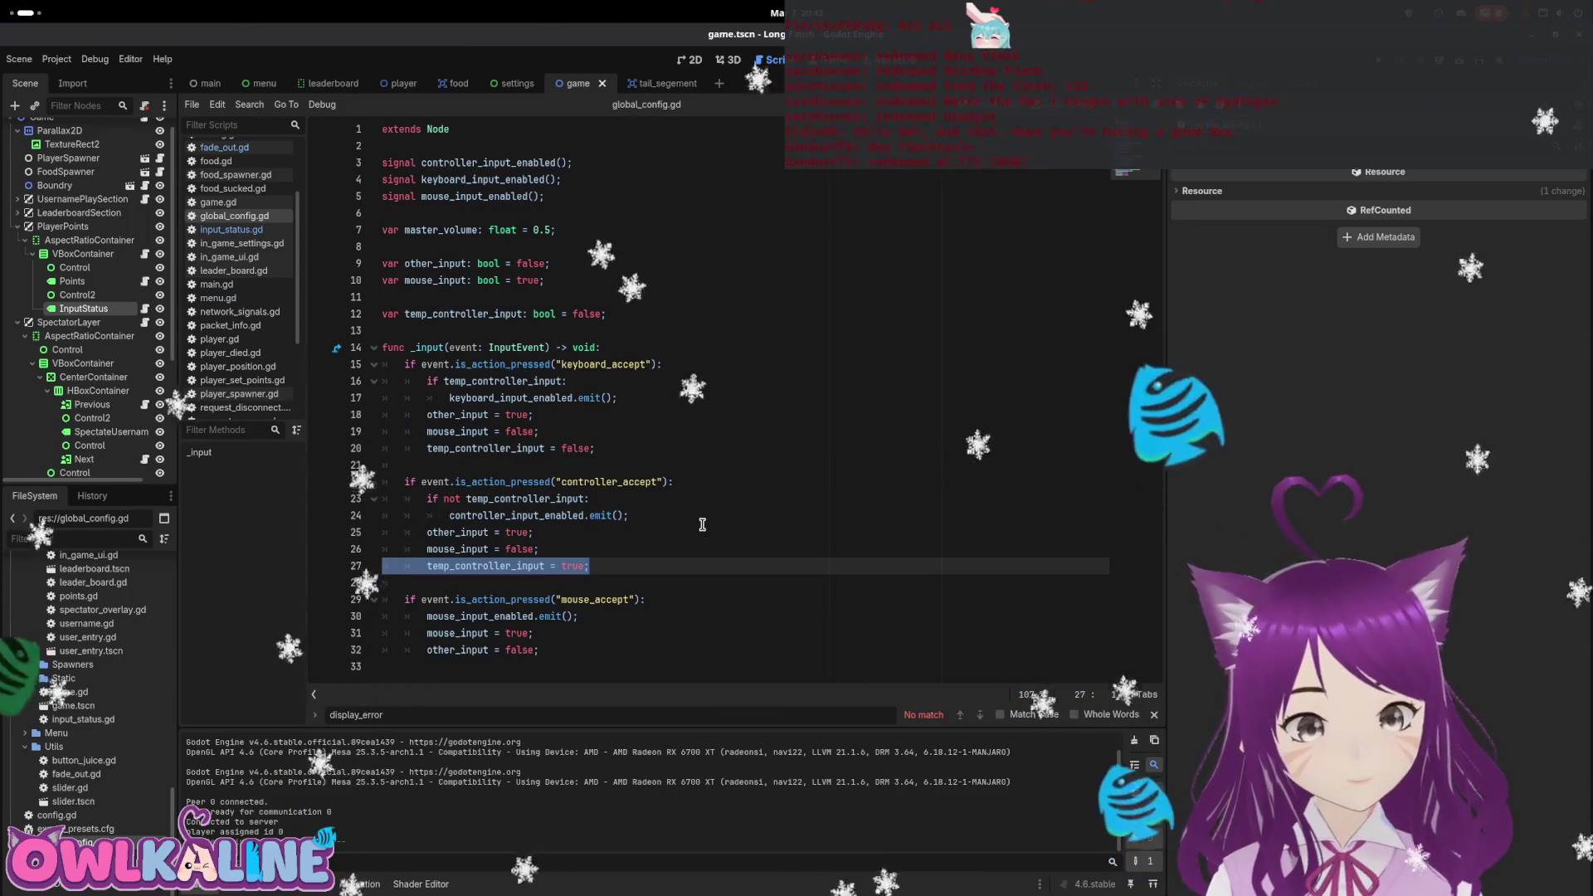
pyautogui.press('BackSpace')
pyautogui.press('BackSpace')
pyautogui.doubleClick(548, 600)
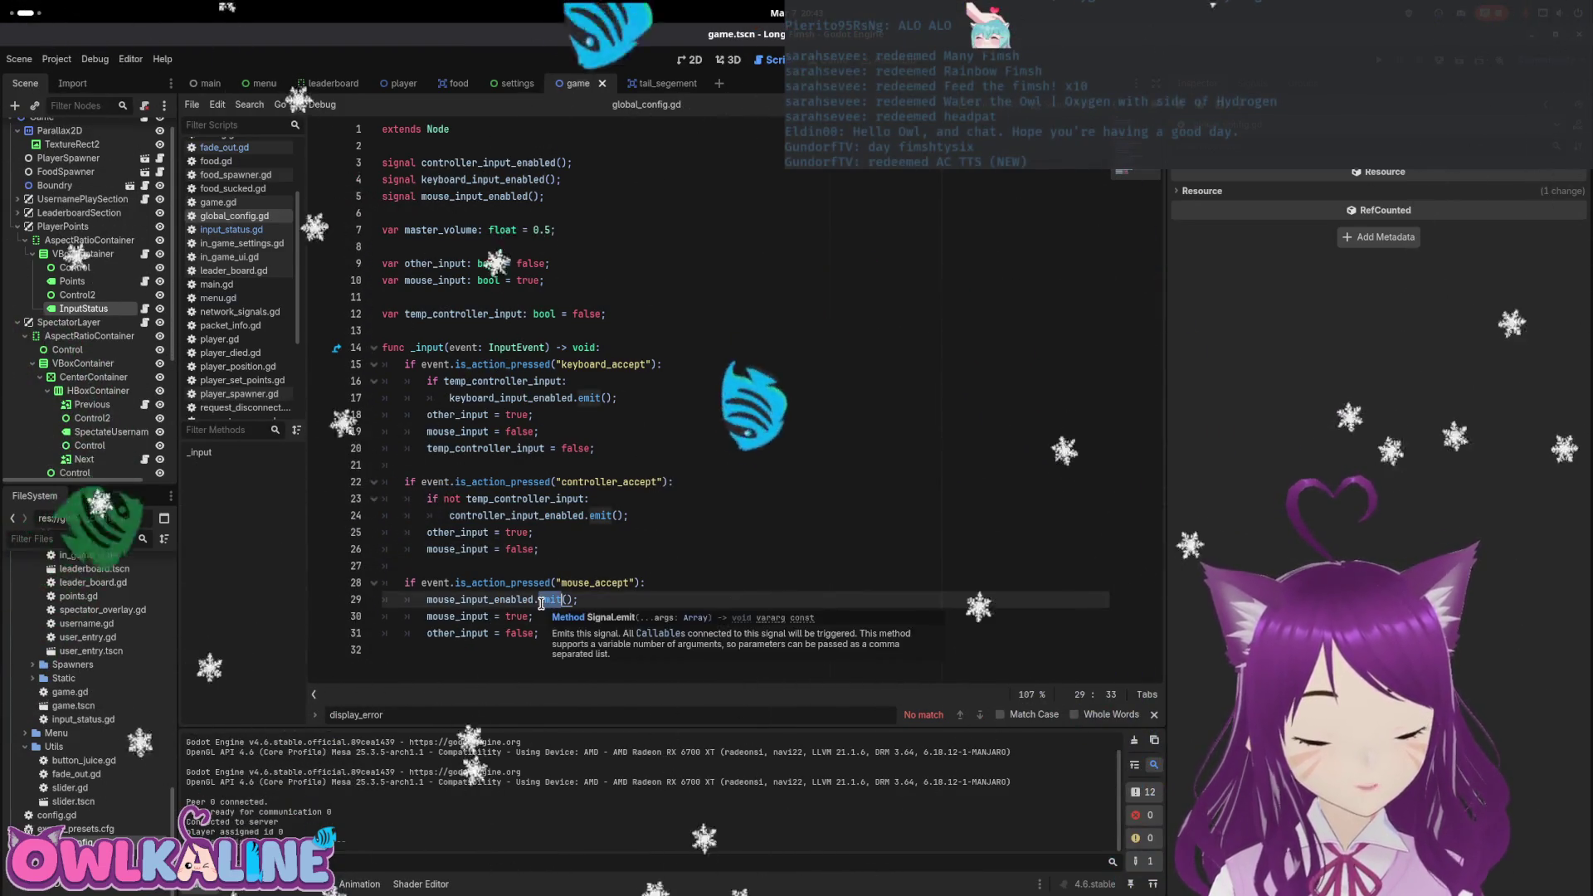
pyautogui.hotkey('ctrl', 'shift', 'Return')
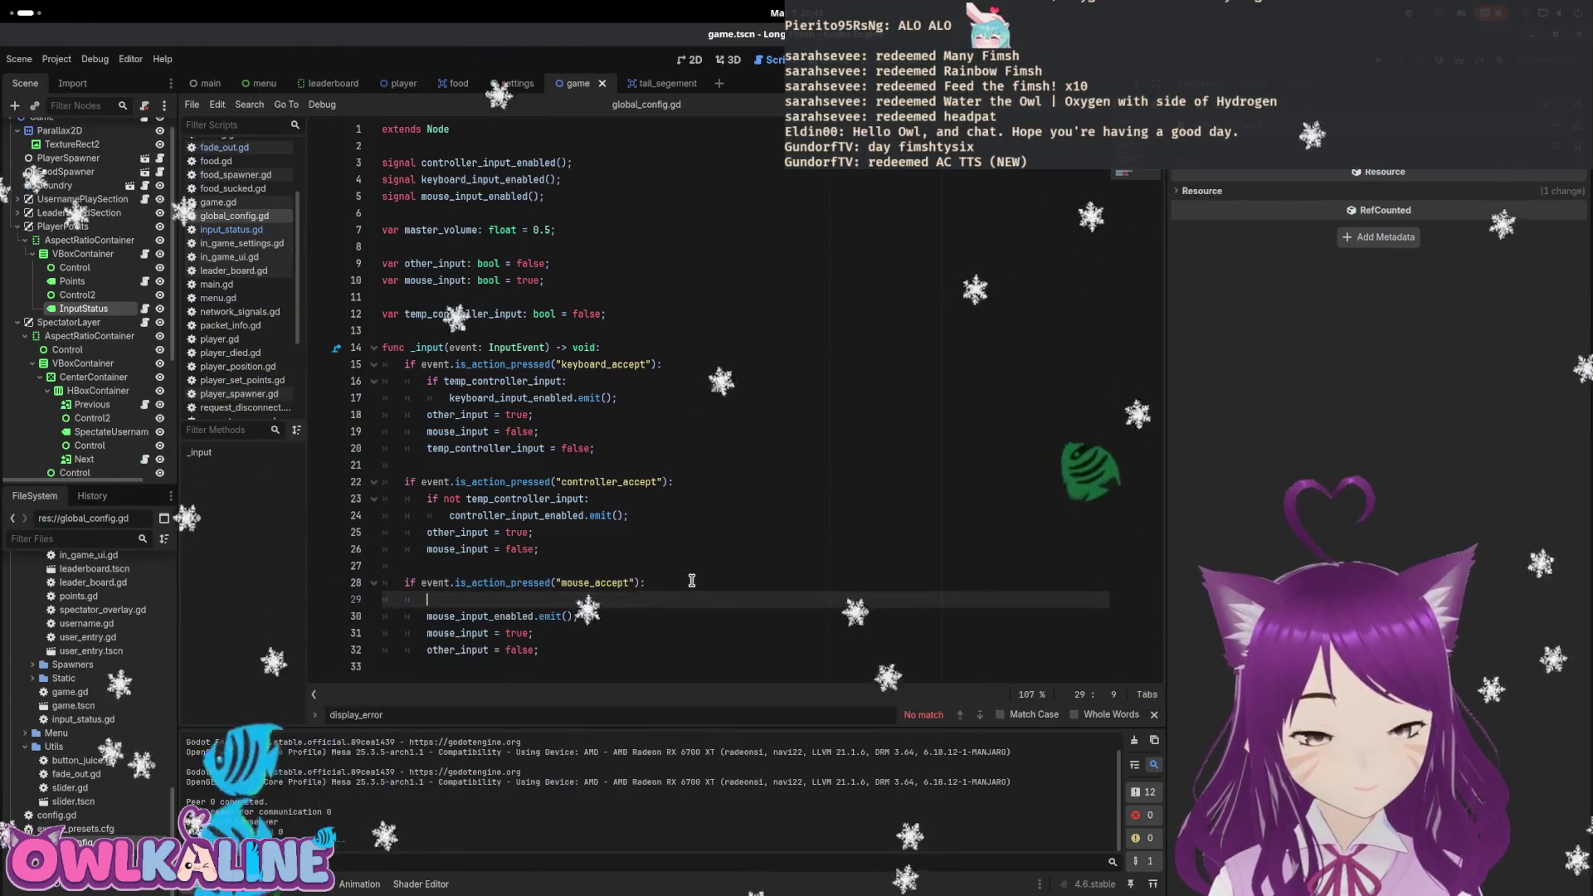
pyautogui.write('if mous')
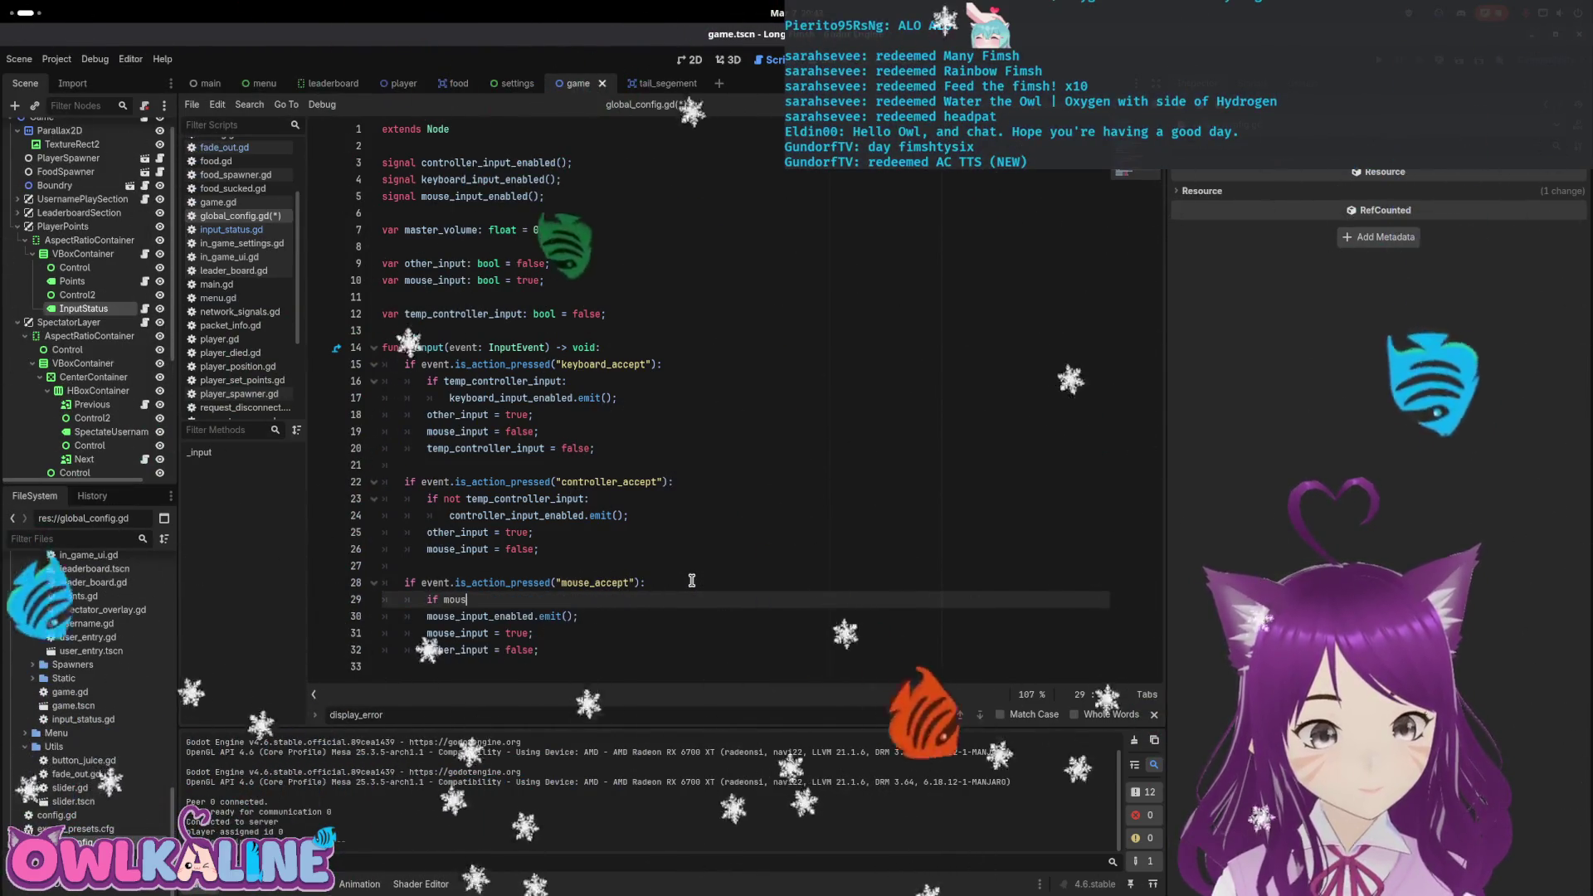
pyautogui.write('e_input:')
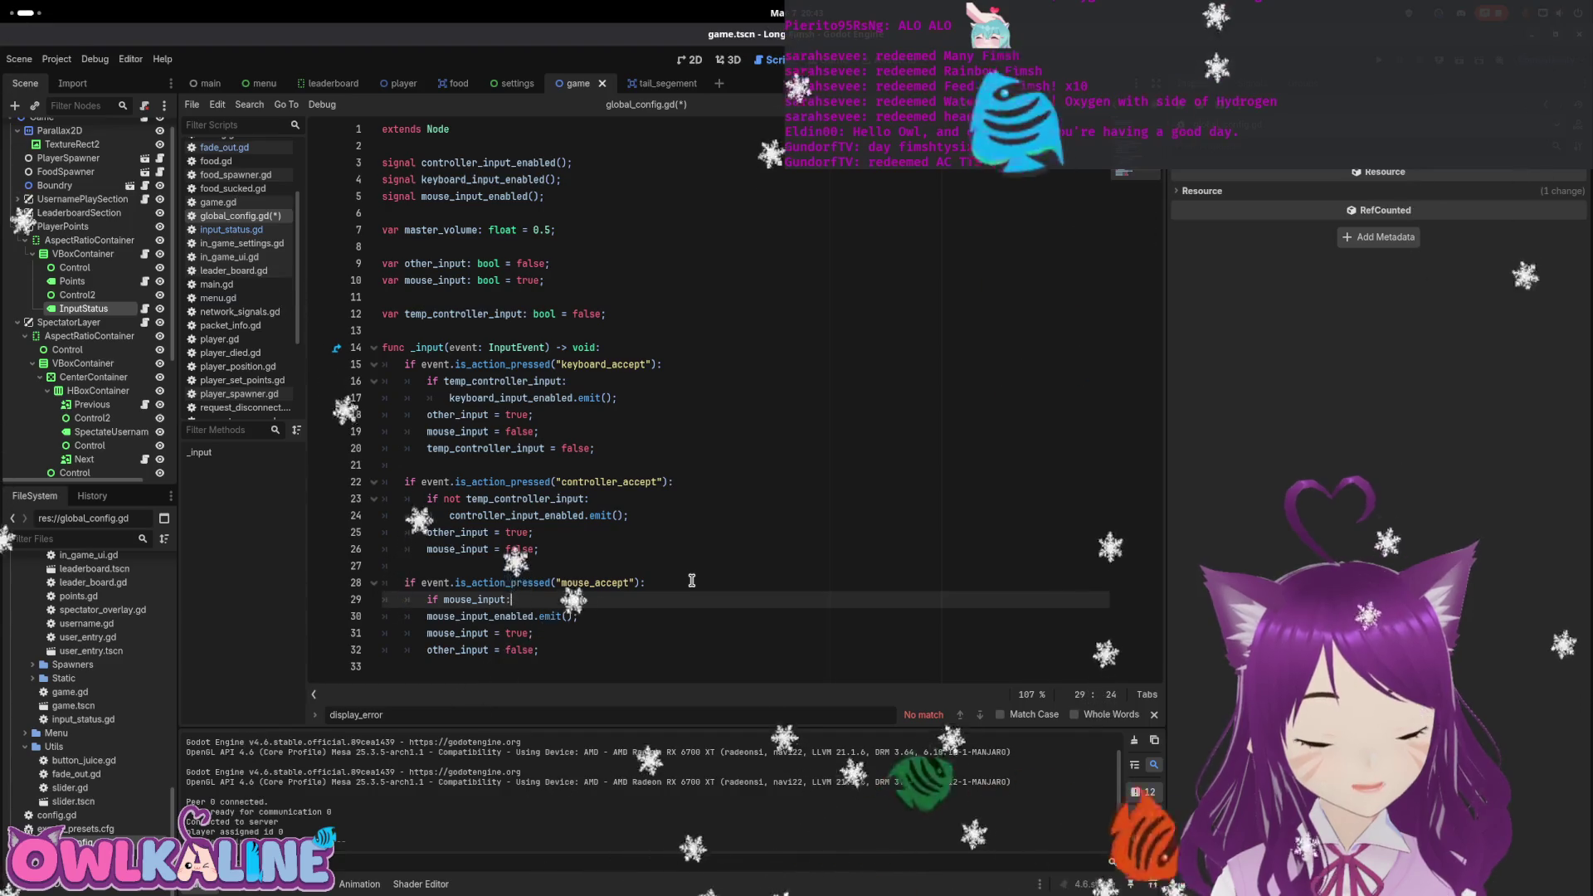
pyautogui.press('Return')
pyautogui.write('return;')
pyautogui.press('Return')
pyautogui.hotkey('ctrl', 's')
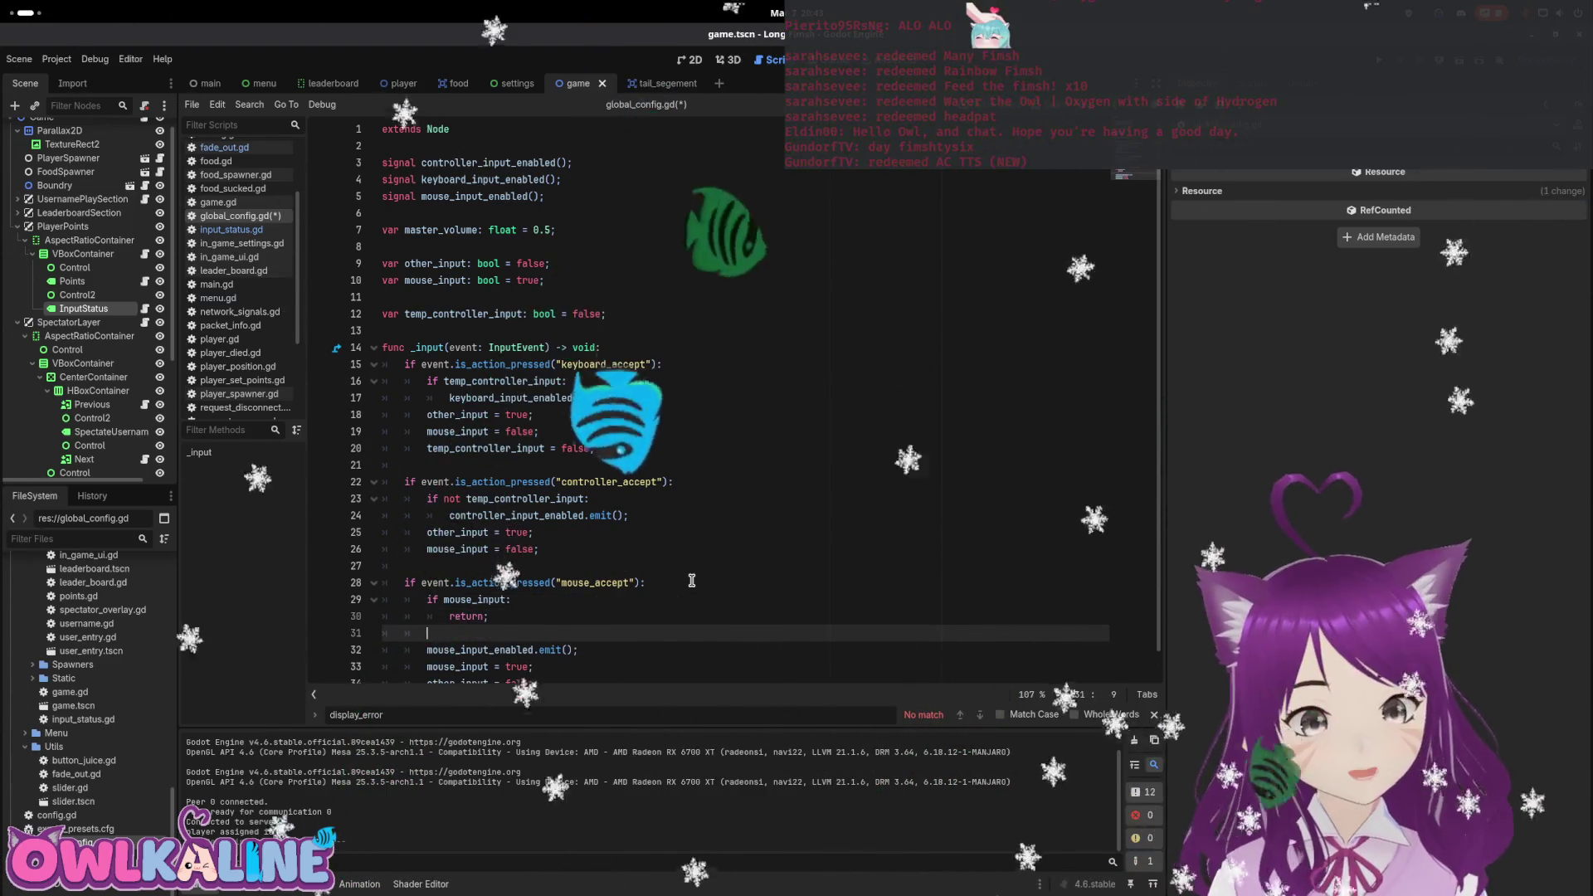
# - Select and compare the new mouse guard with the keyboard and controller check blocks
pyautogui.moveTo(490, 616); pyautogui.dragTo(382, 599)
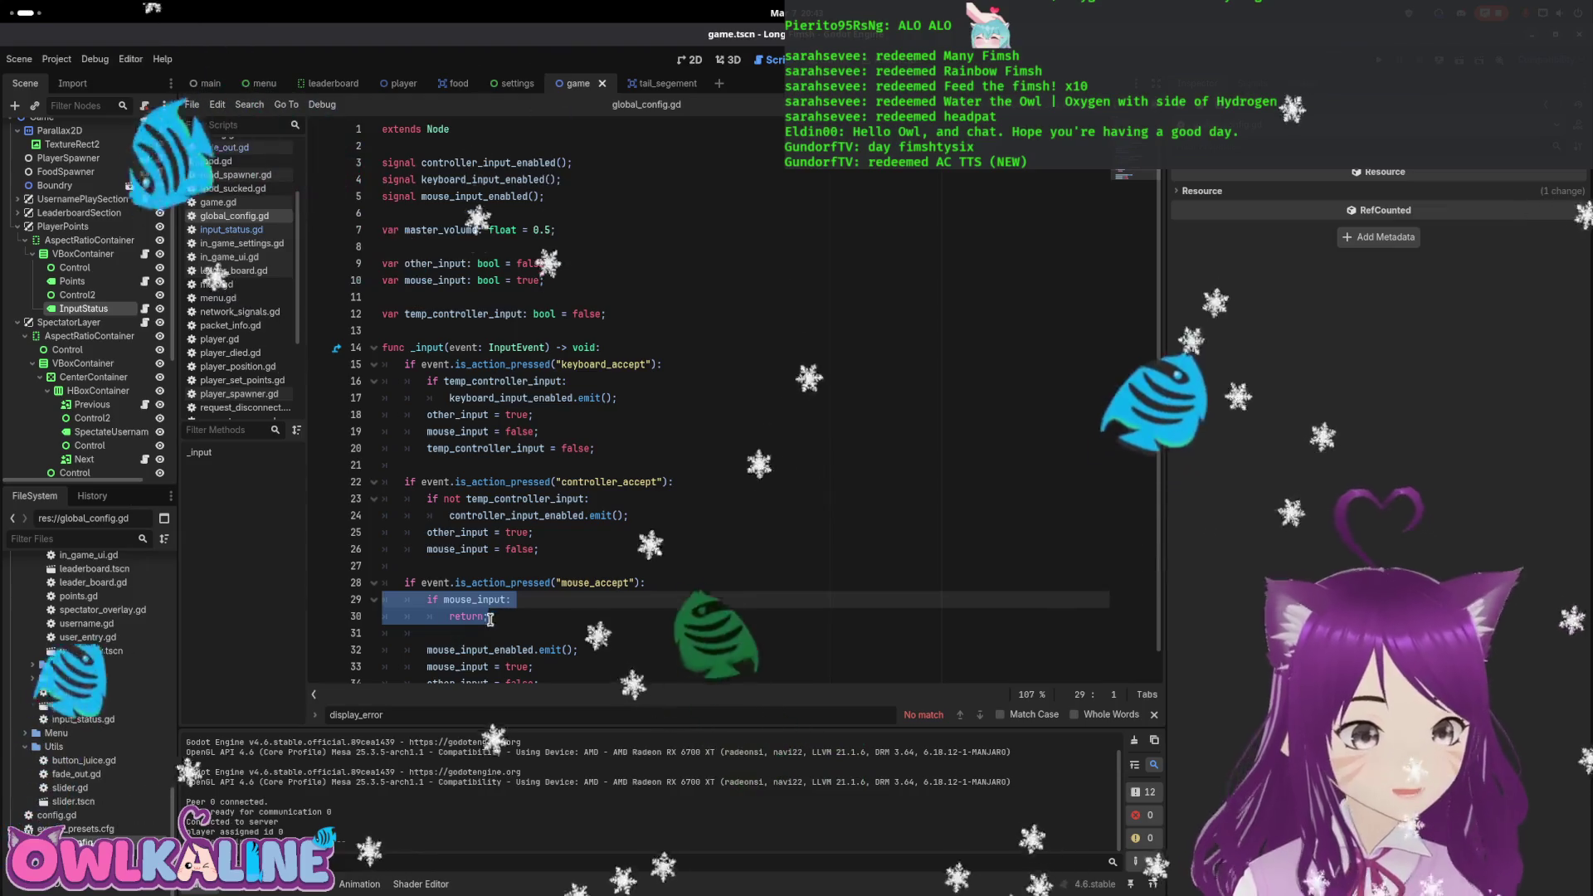
pyautogui.click(488, 499)
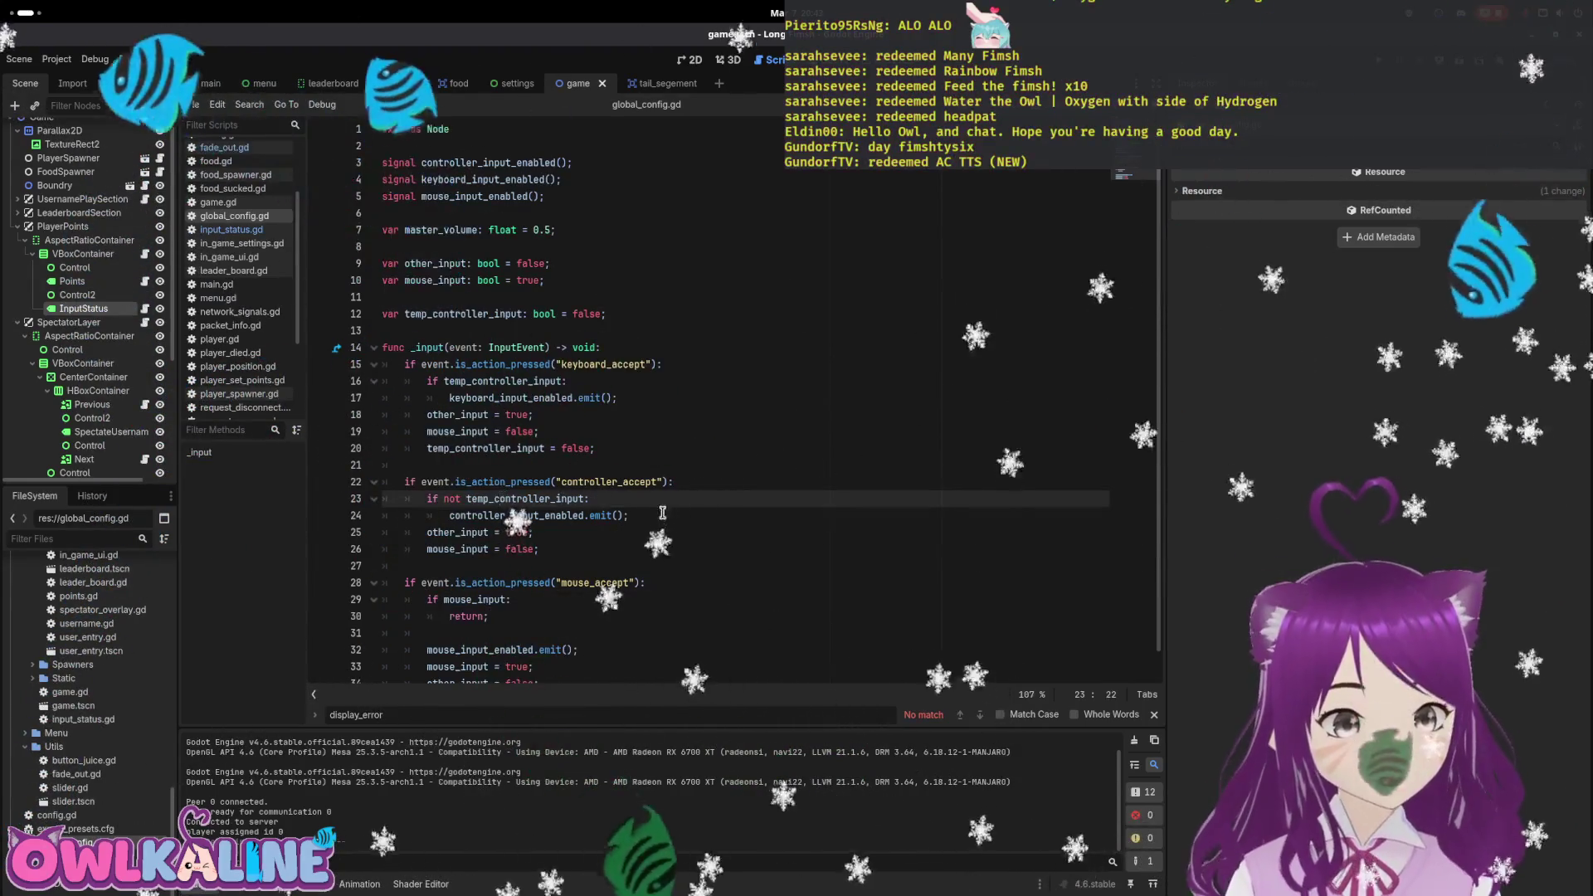
pyautogui.moveTo(489, 499); pyautogui.dragTo(390, 481)
pyautogui.click(489, 498)
pyautogui.moveTo(617, 399); pyautogui.dragTo(404, 381)
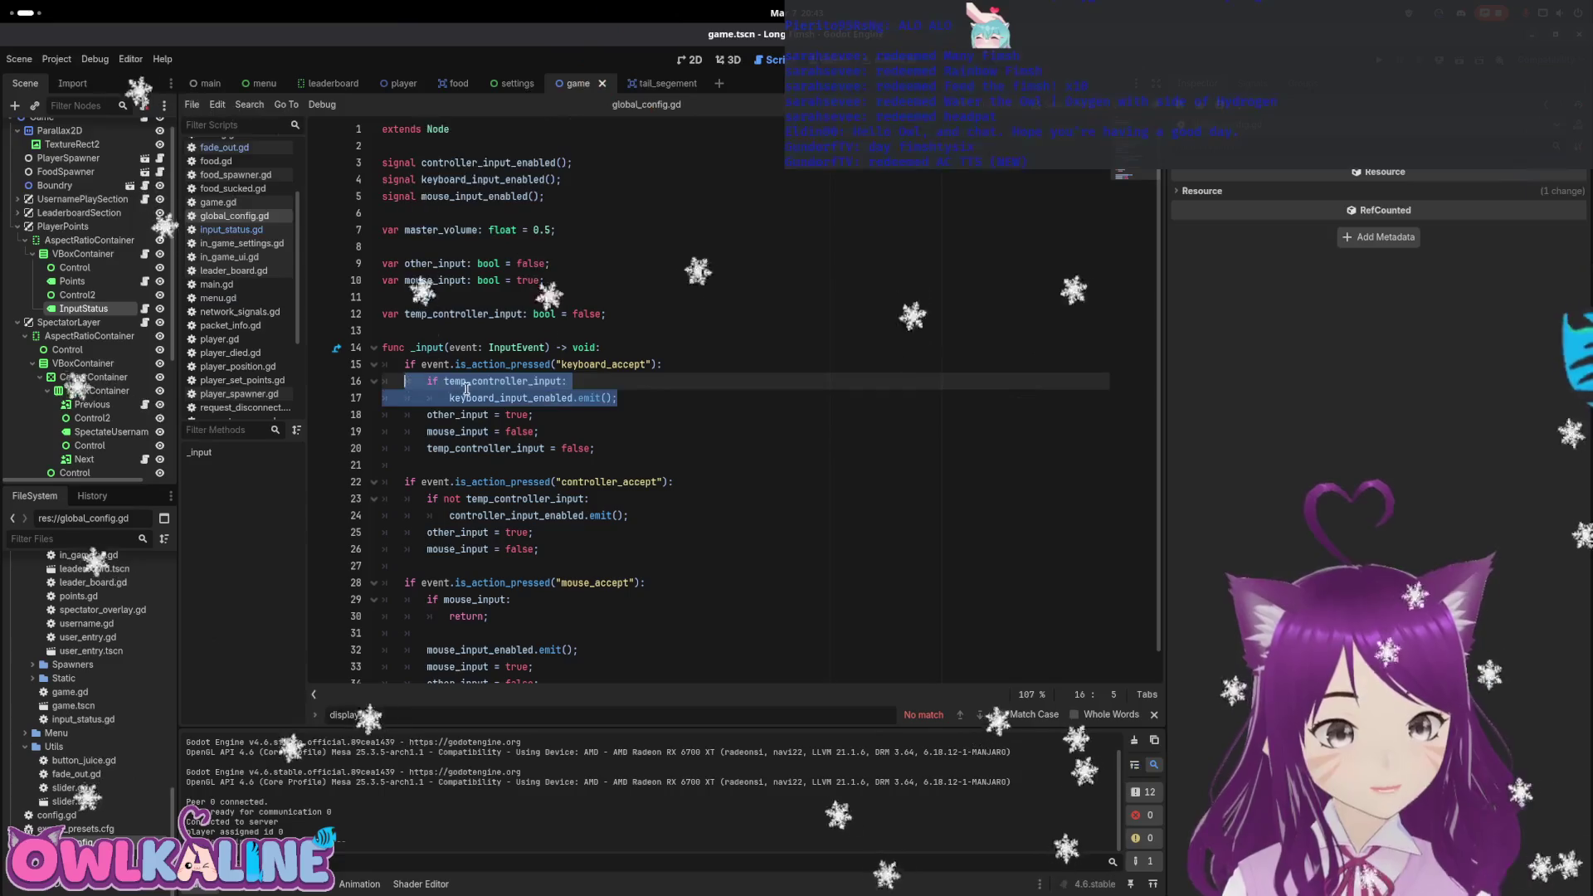
pyautogui.moveTo(595, 515); pyautogui.dragTo(390, 489)
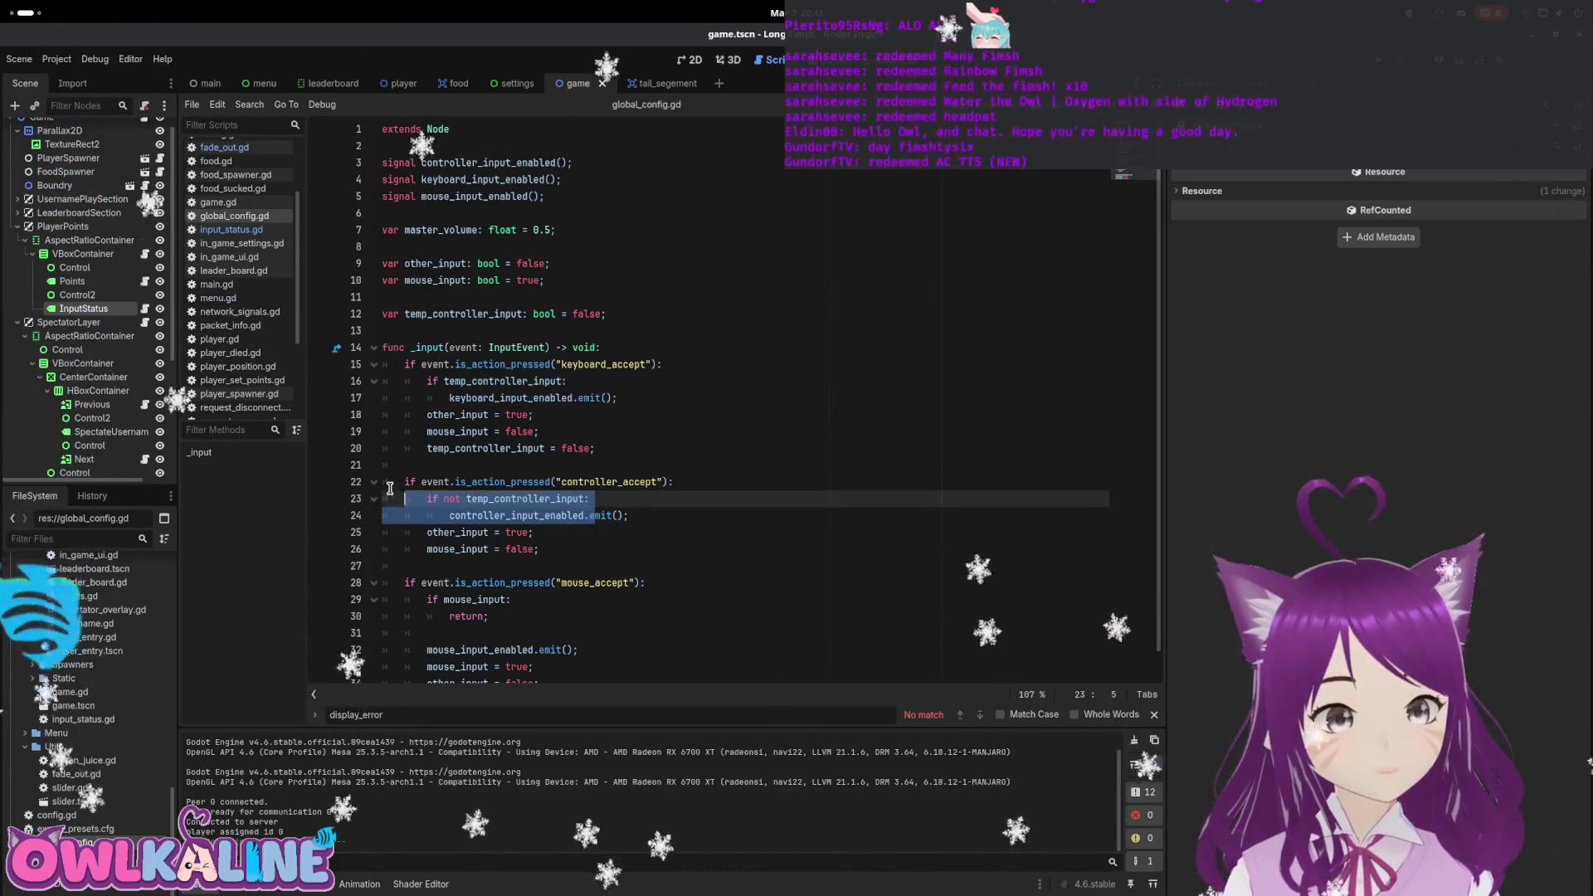
# - Copy the temp_controller_input assignment into the controller block set to true, then reopen input_status.gd
pyautogui.moveTo(567, 448); pyautogui.dragTo(595, 448)
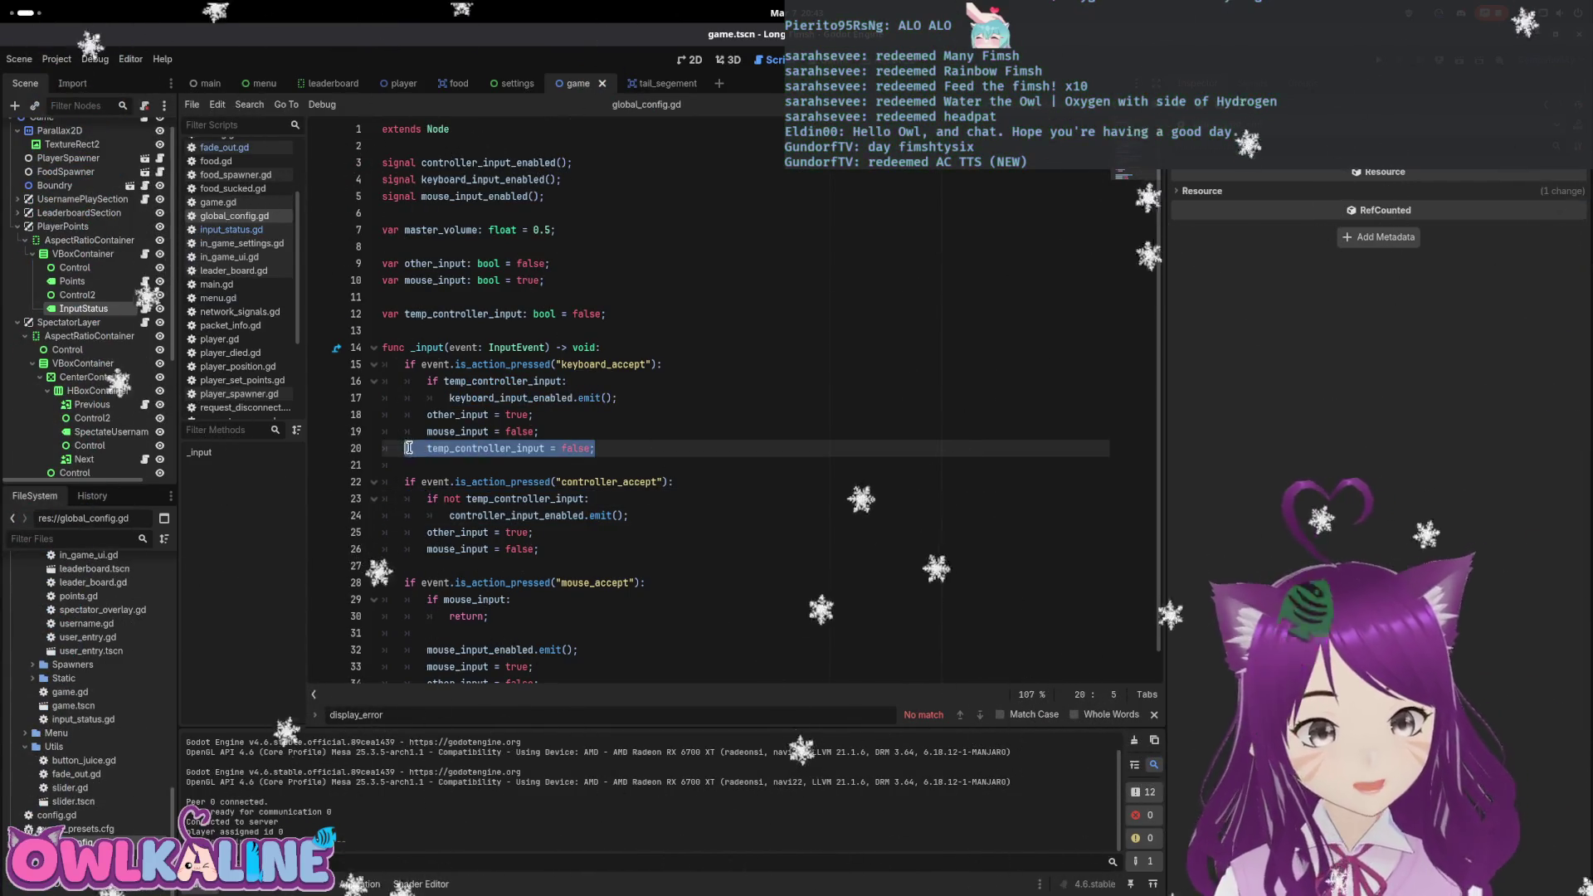
pyautogui.hotkey('ctrl', 'c')
pyautogui.click(556, 550)
pyautogui.press('Return')
pyautogui.hotkey('ctrl', 'v')
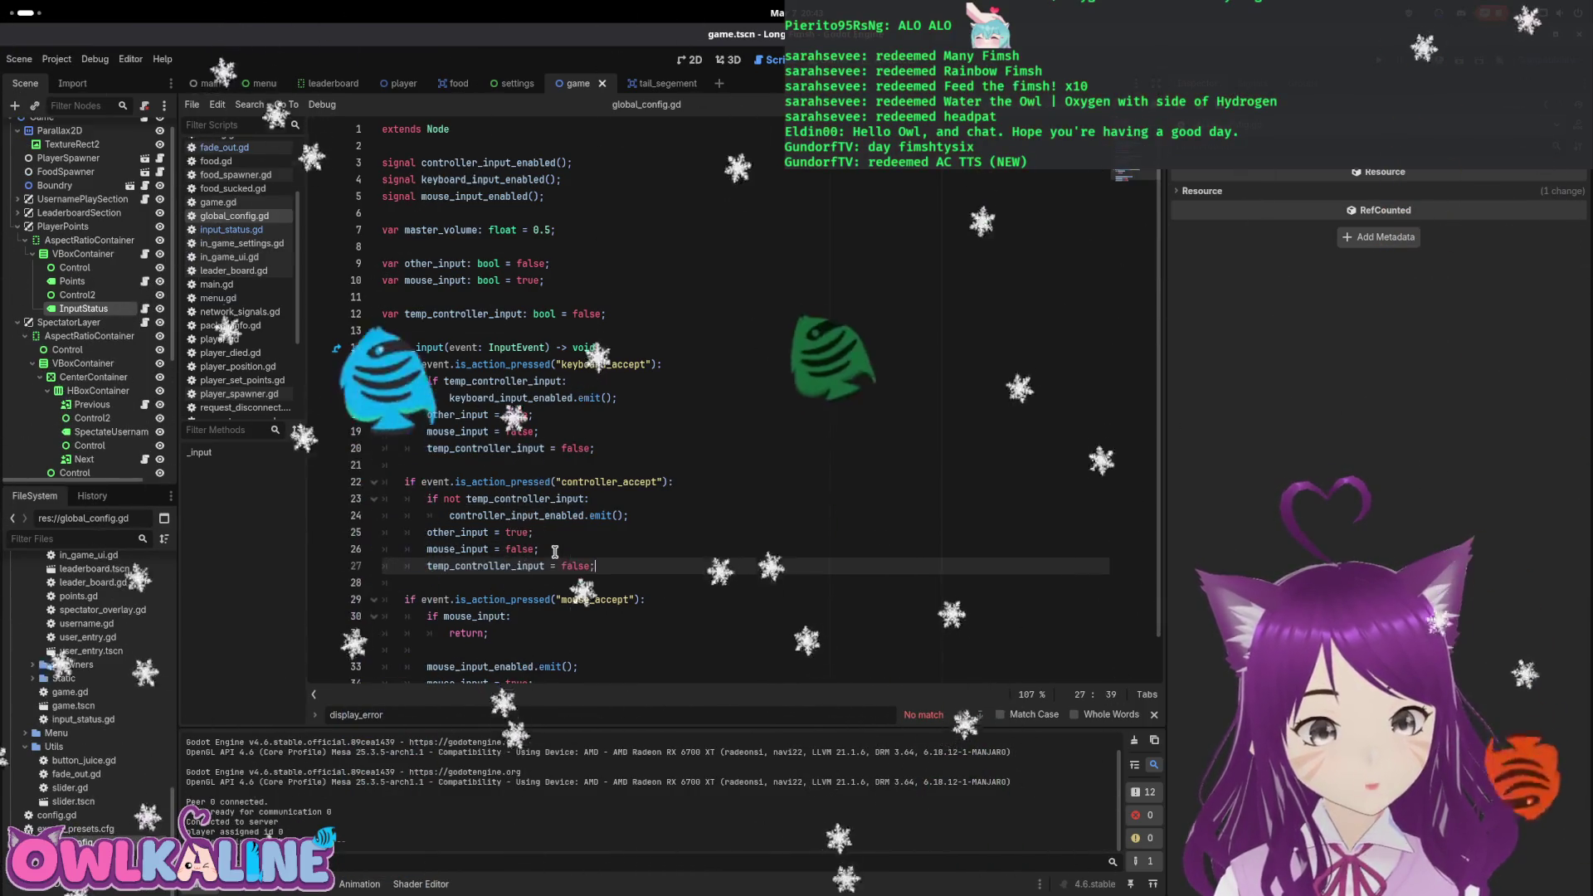
pyautogui.write('true')
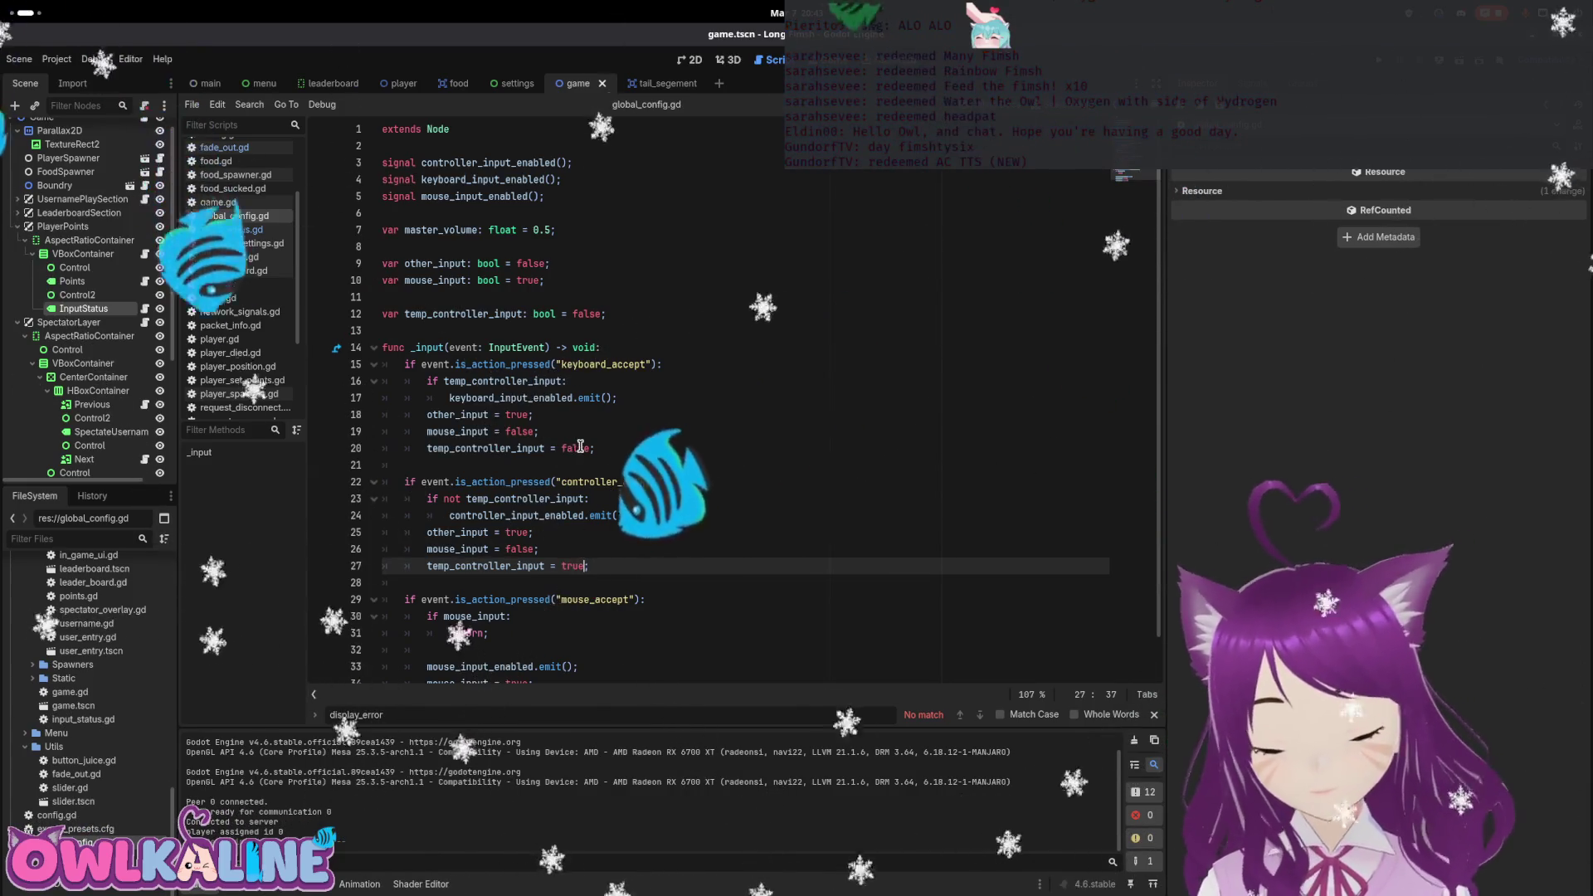
pyautogui.click(697, 419)
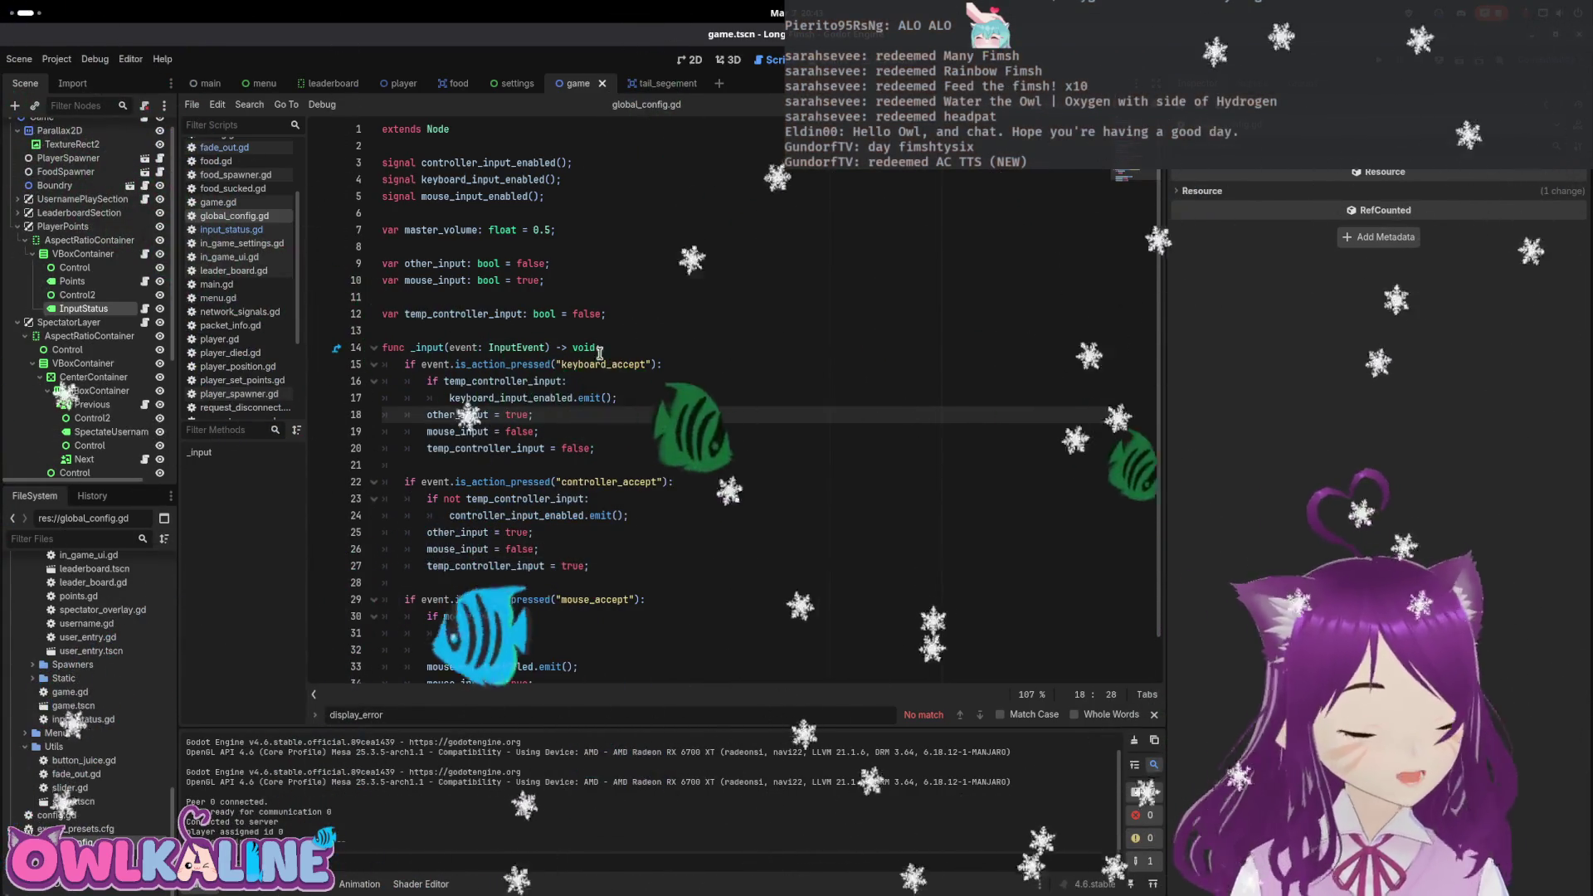
pyautogui.click(145, 256)
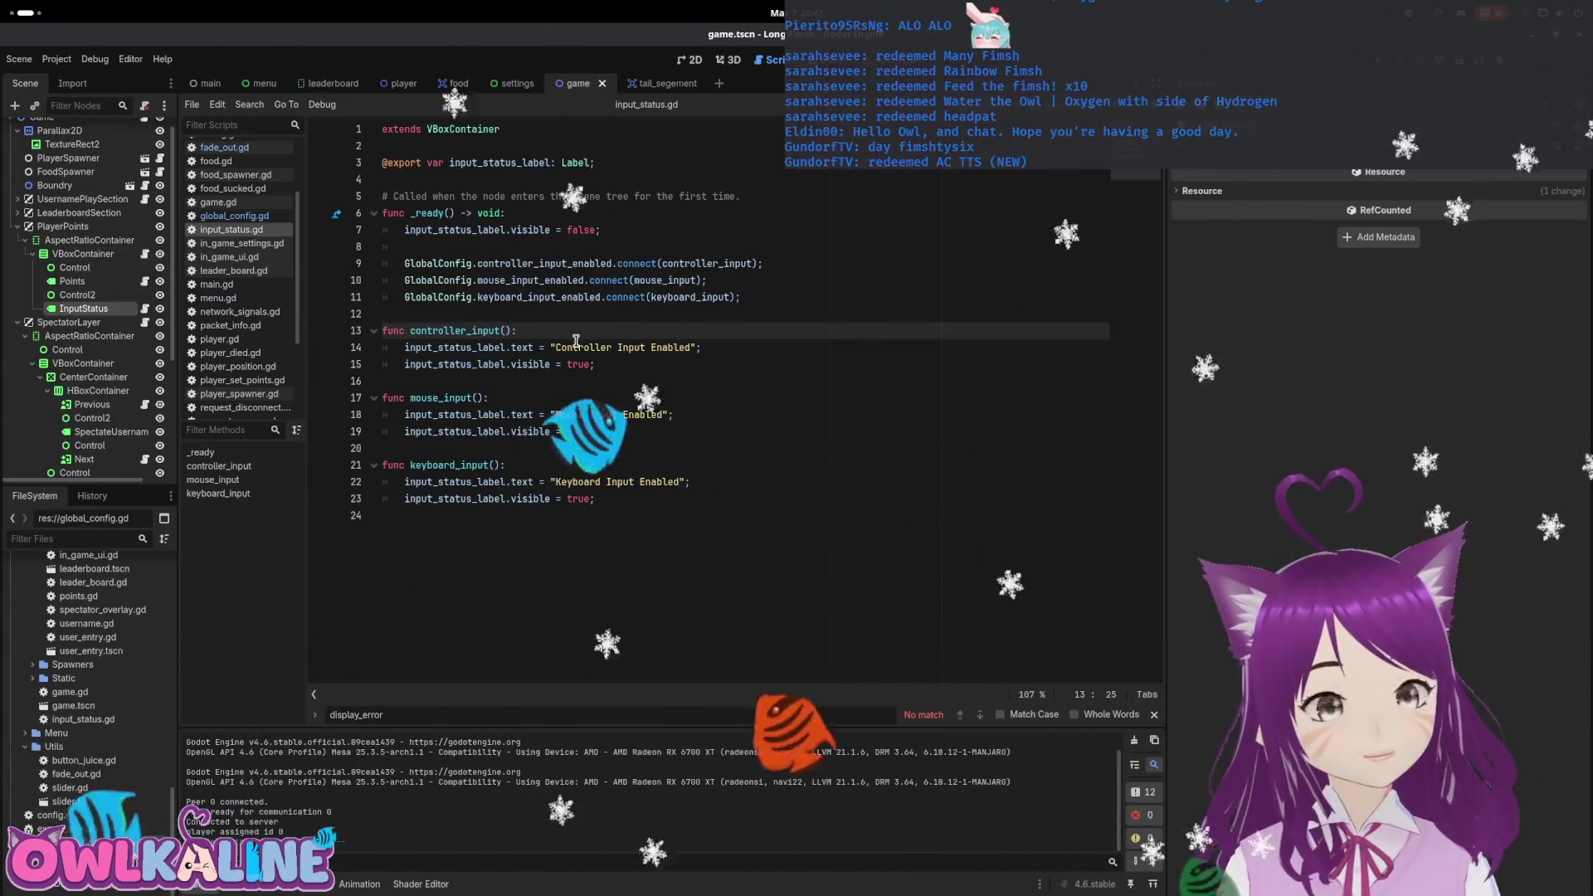
# - Compare input_status.gd's label-visible line with fade_out.gd's start_tween not-visible check
pyautogui.click(148, 308)
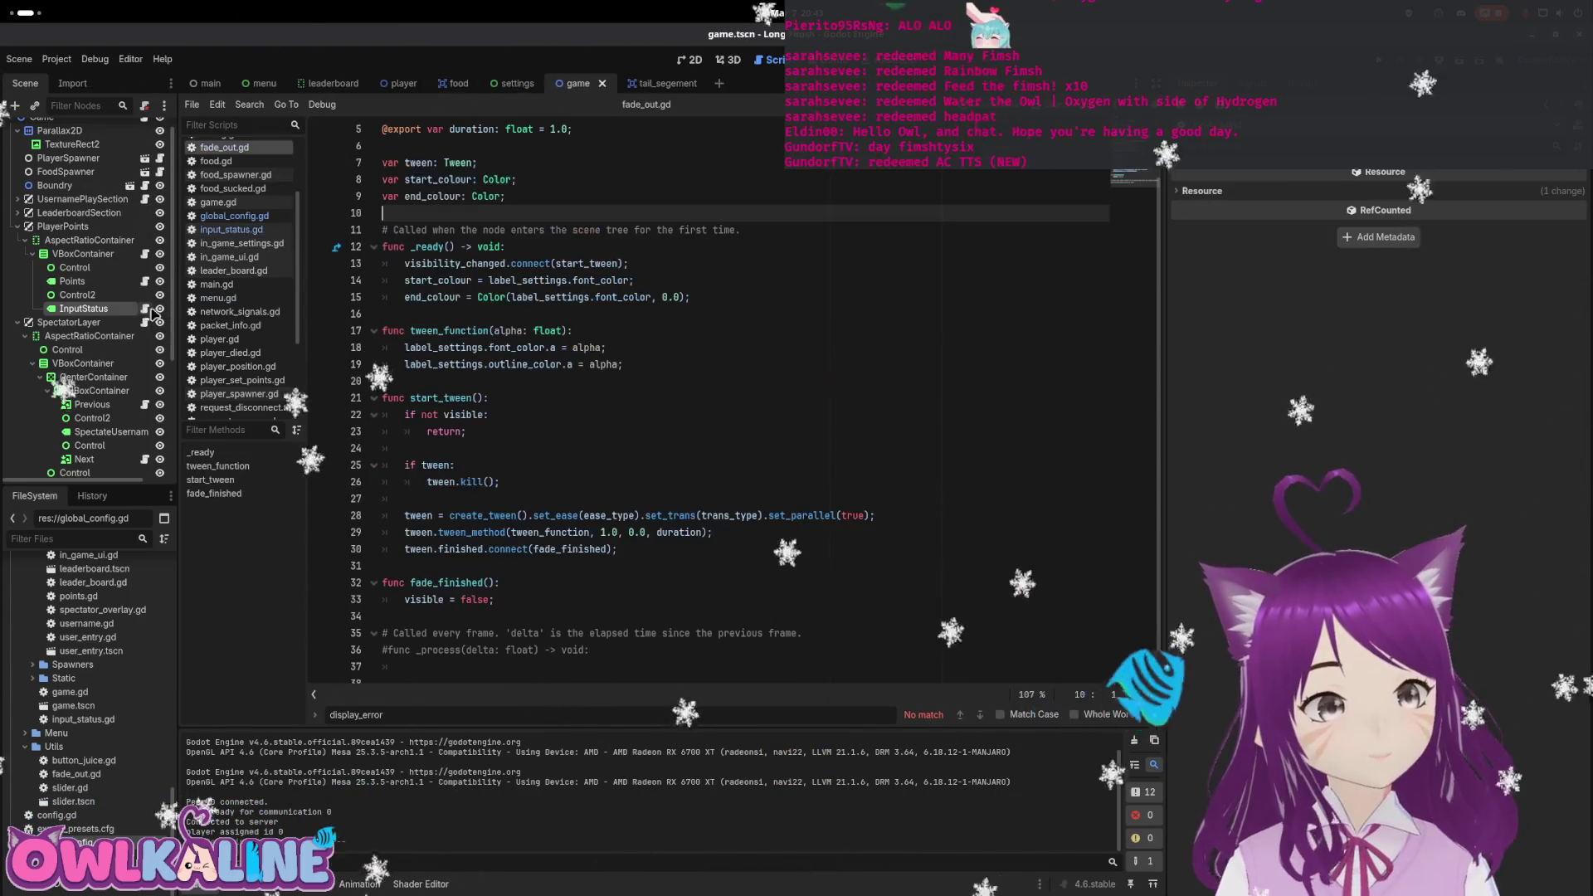
pyautogui.scroll(3, 562, 301)
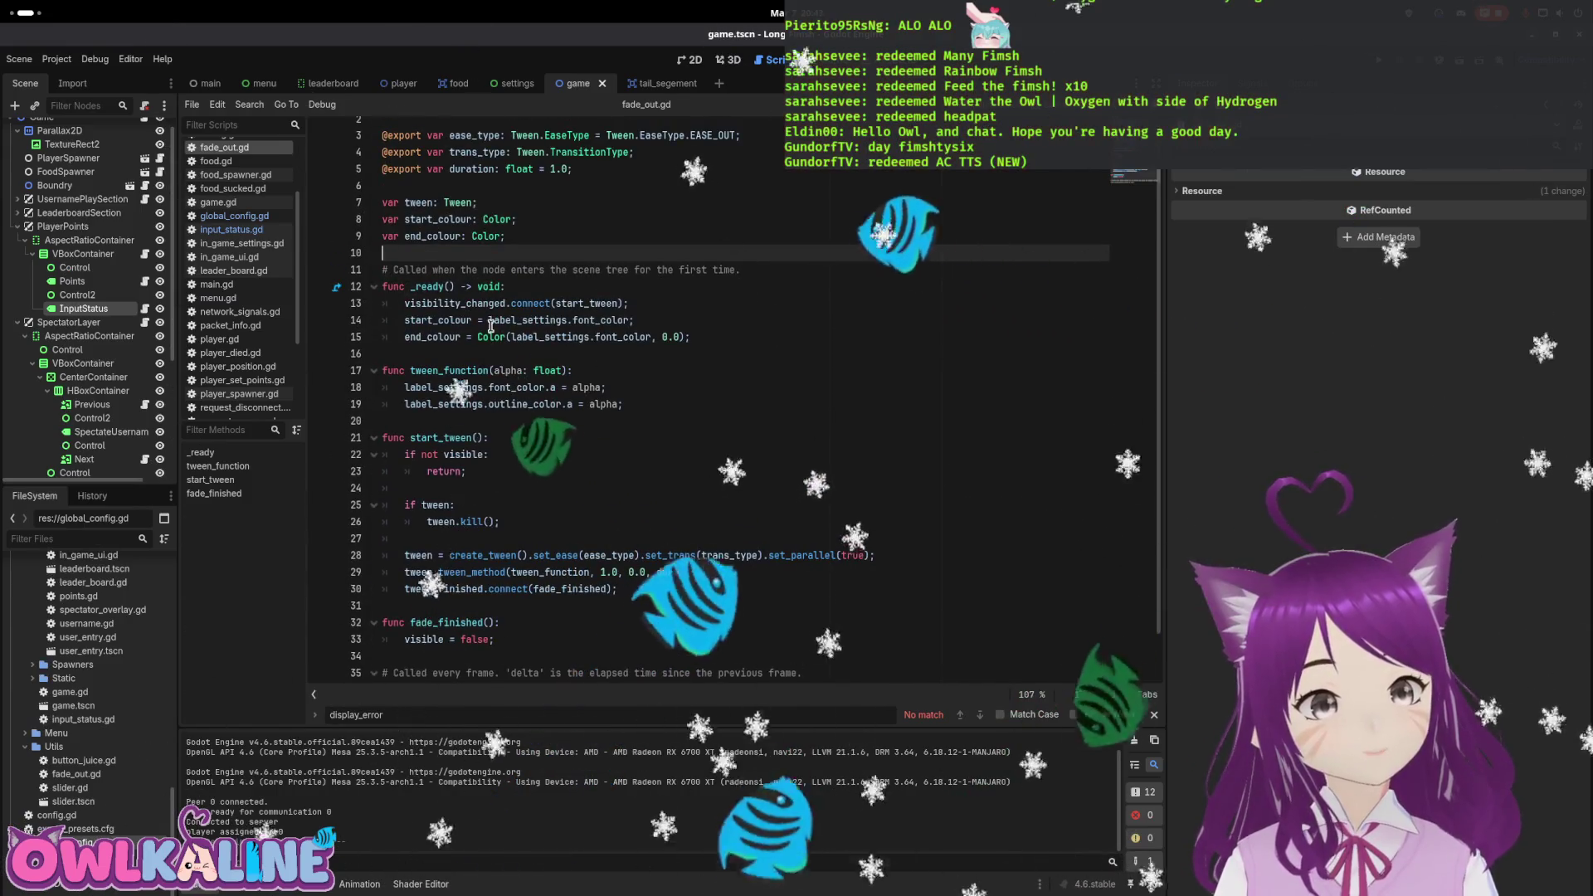
pyautogui.scroll(1, 557, 179)
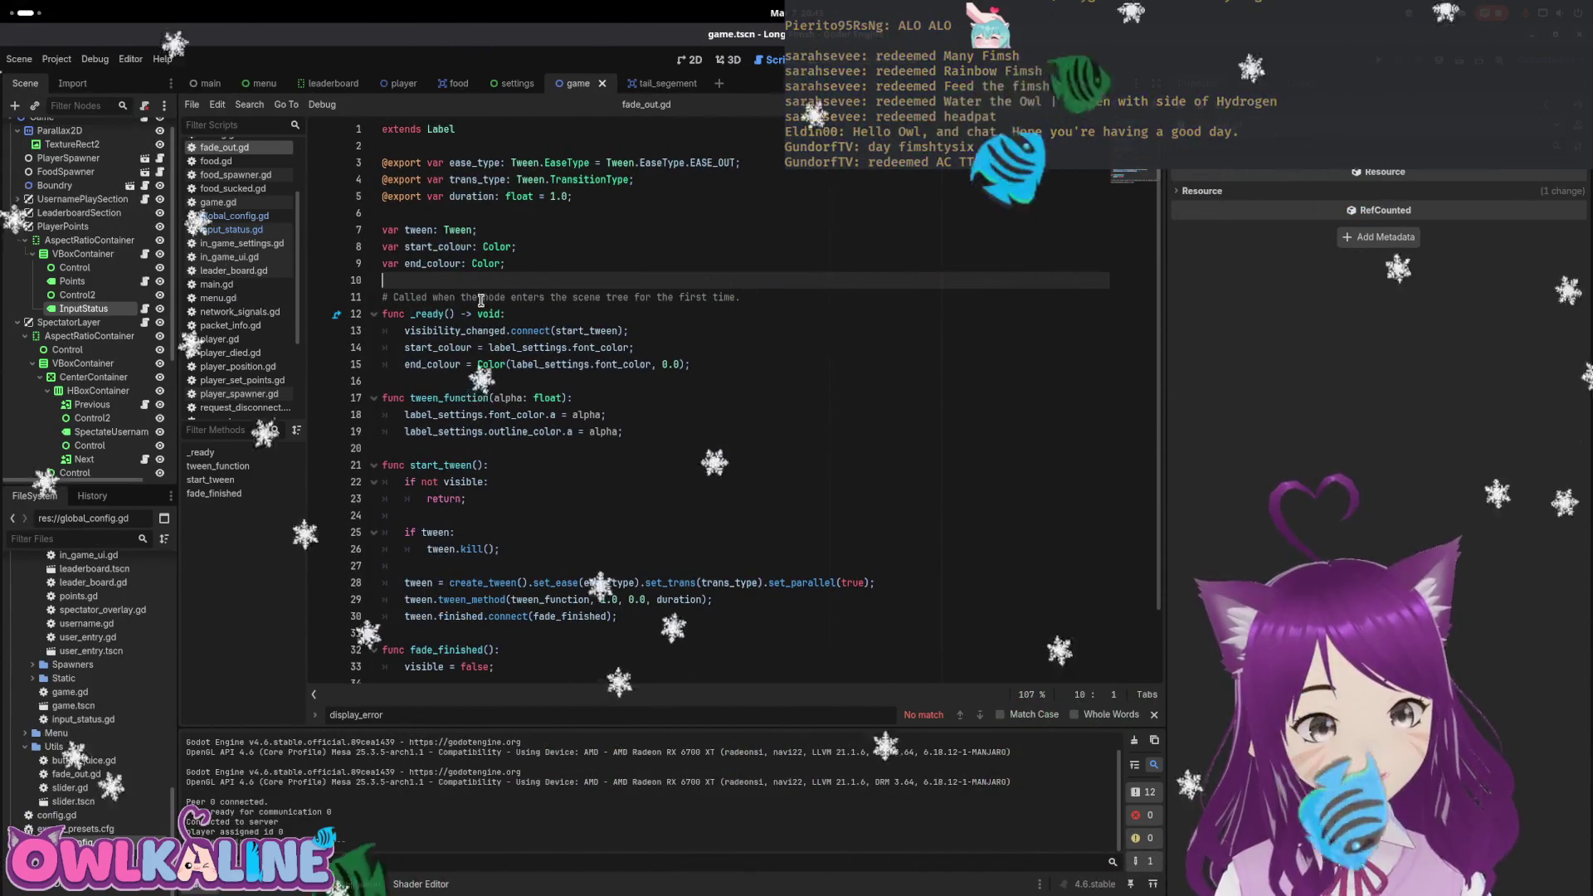
pyautogui.doubleClick(586, 331)
pyautogui.scroll(-3, 451, 384)
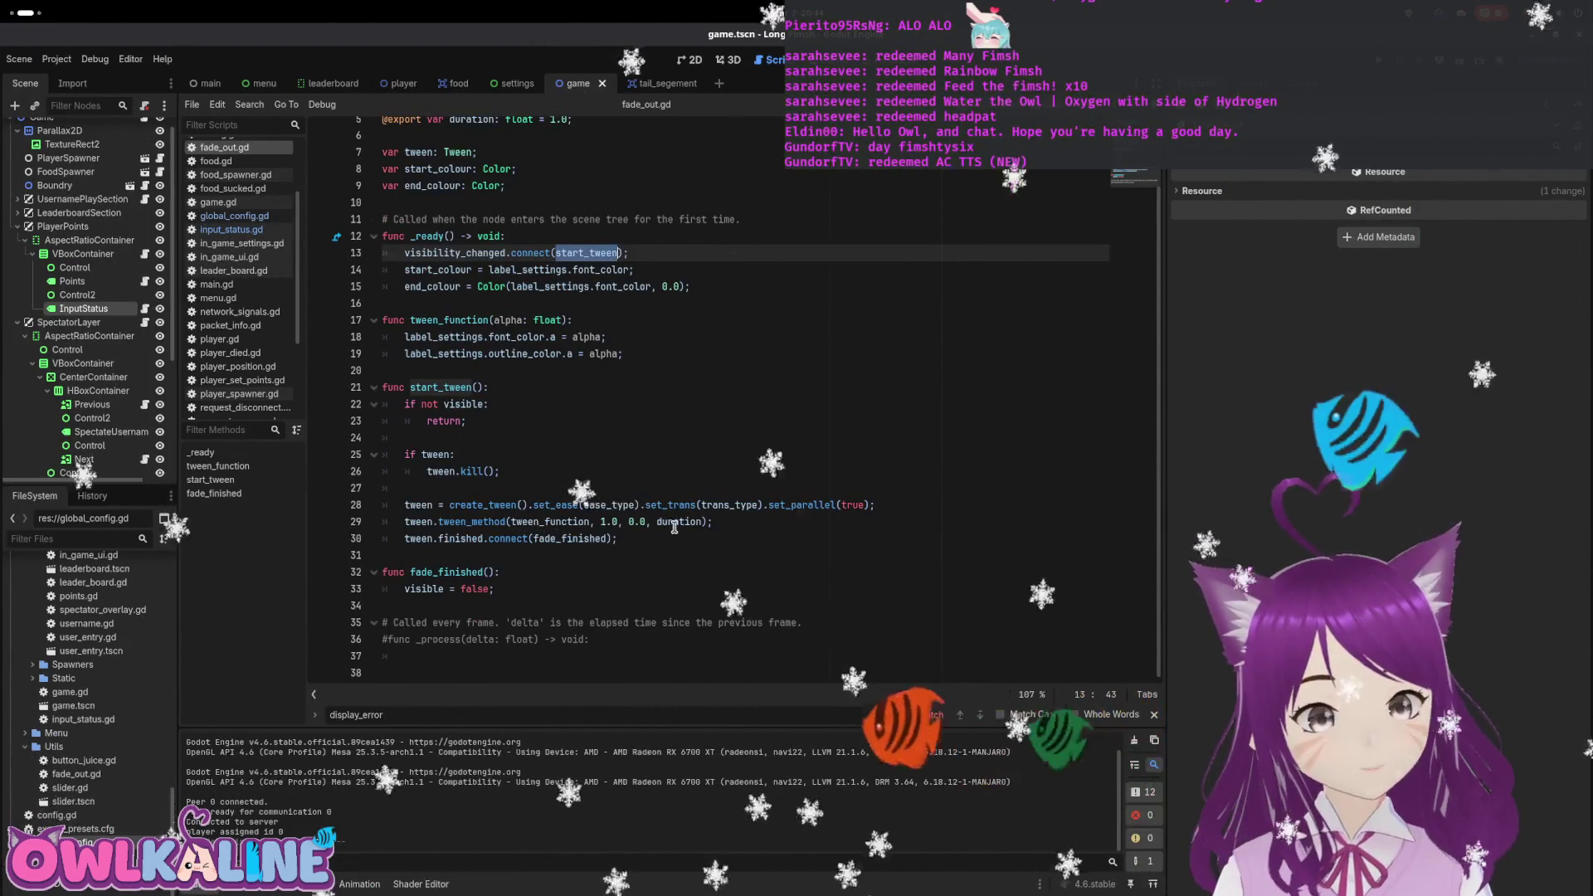
pyautogui.click(144, 254)
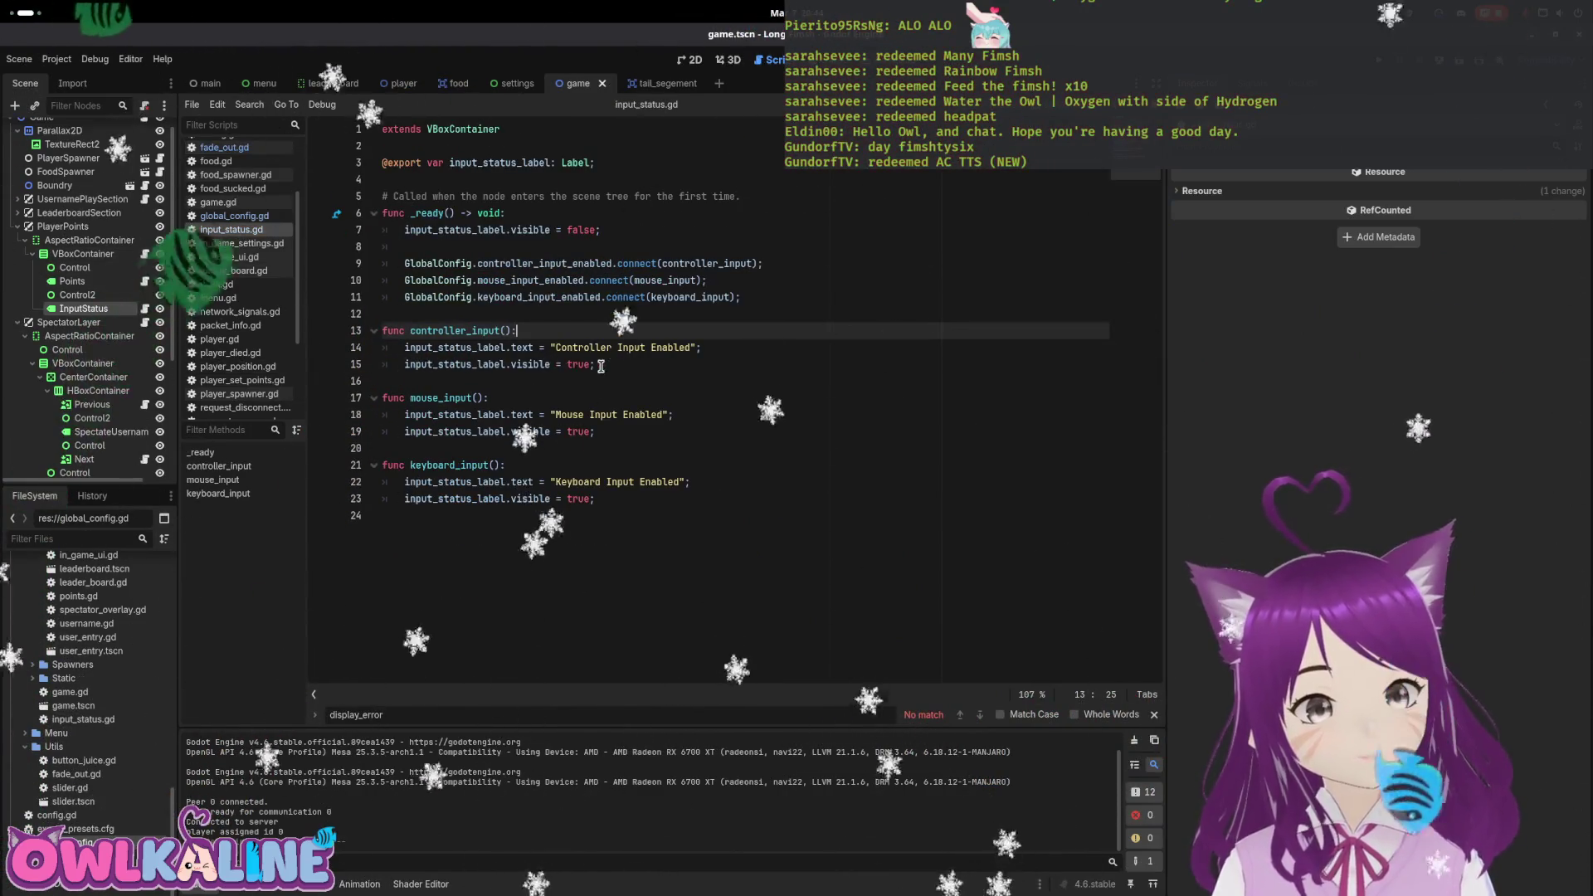
pyautogui.moveTo(604, 366); pyautogui.dragTo(403, 365)
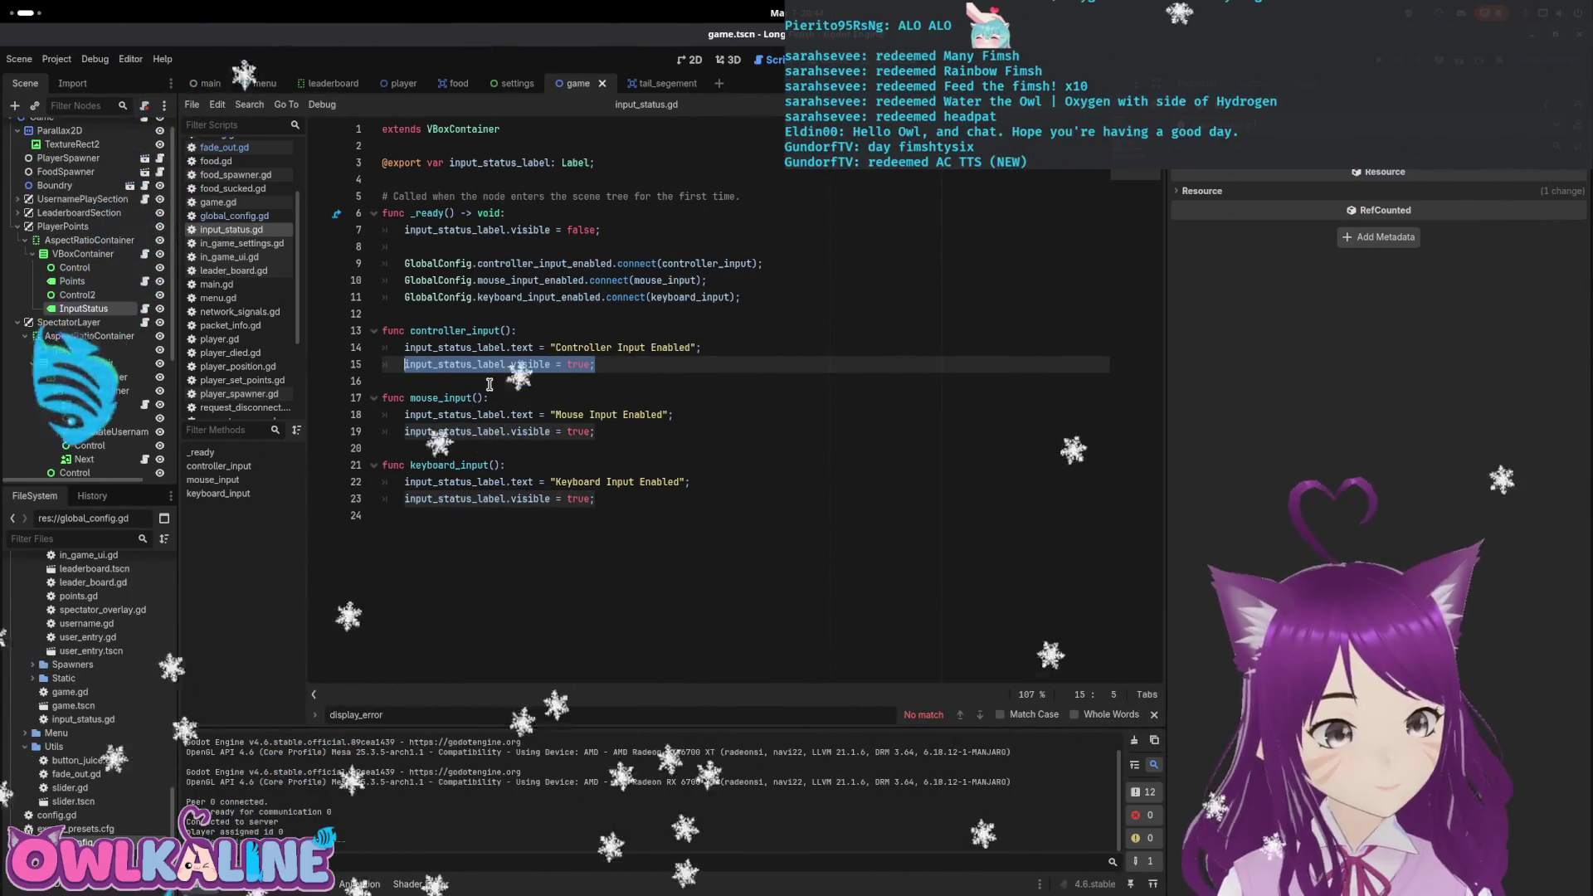
pyautogui.click(146, 309)
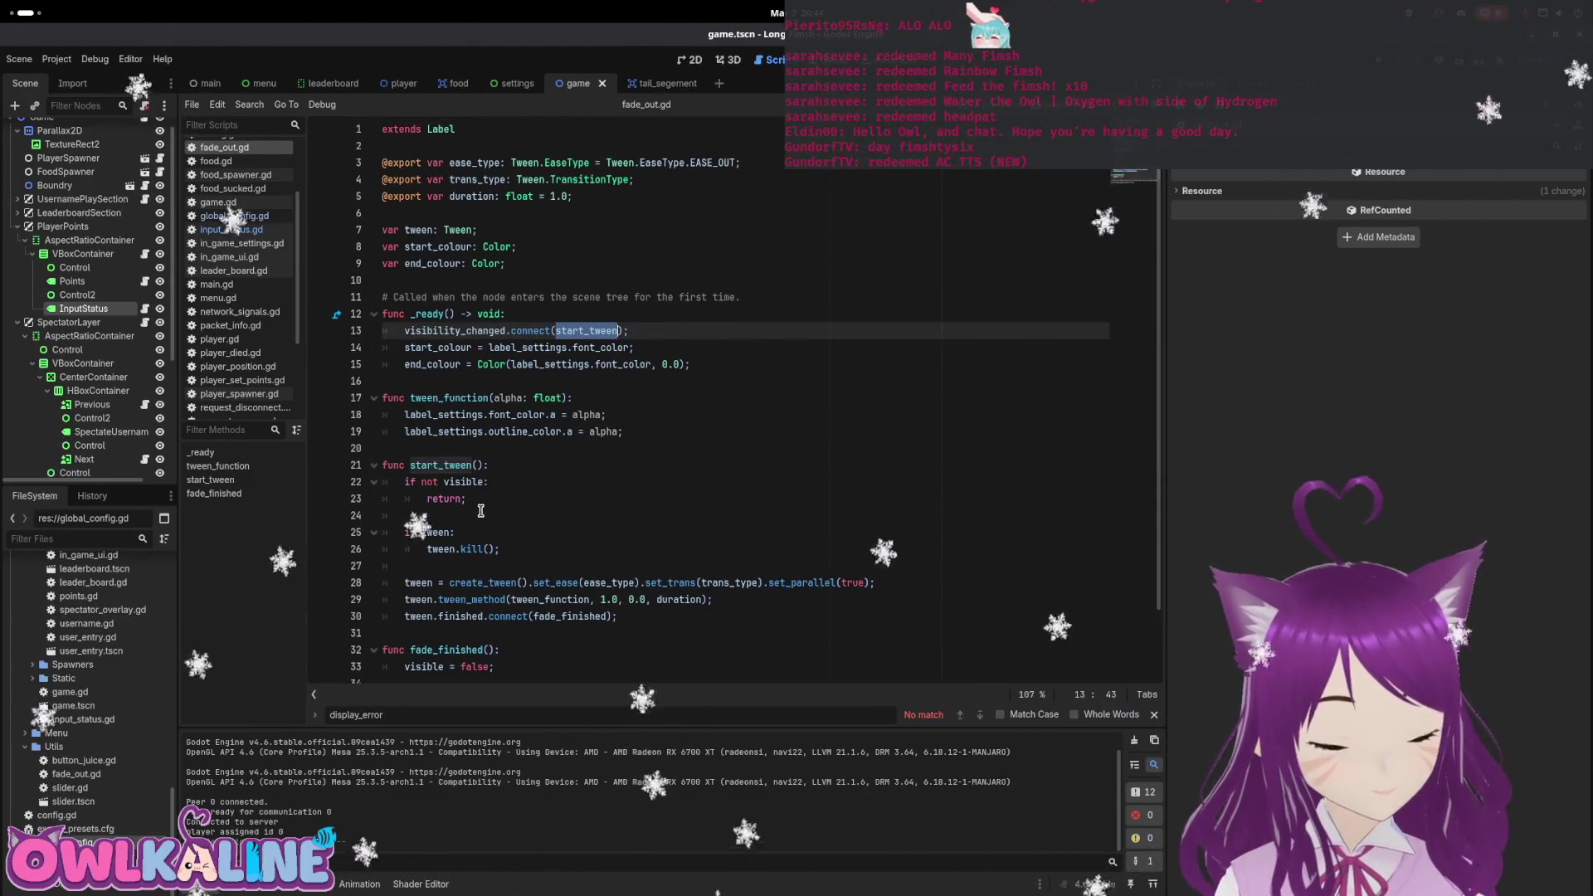
pyautogui.moveTo(420, 481); pyautogui.dragTo(484, 482)
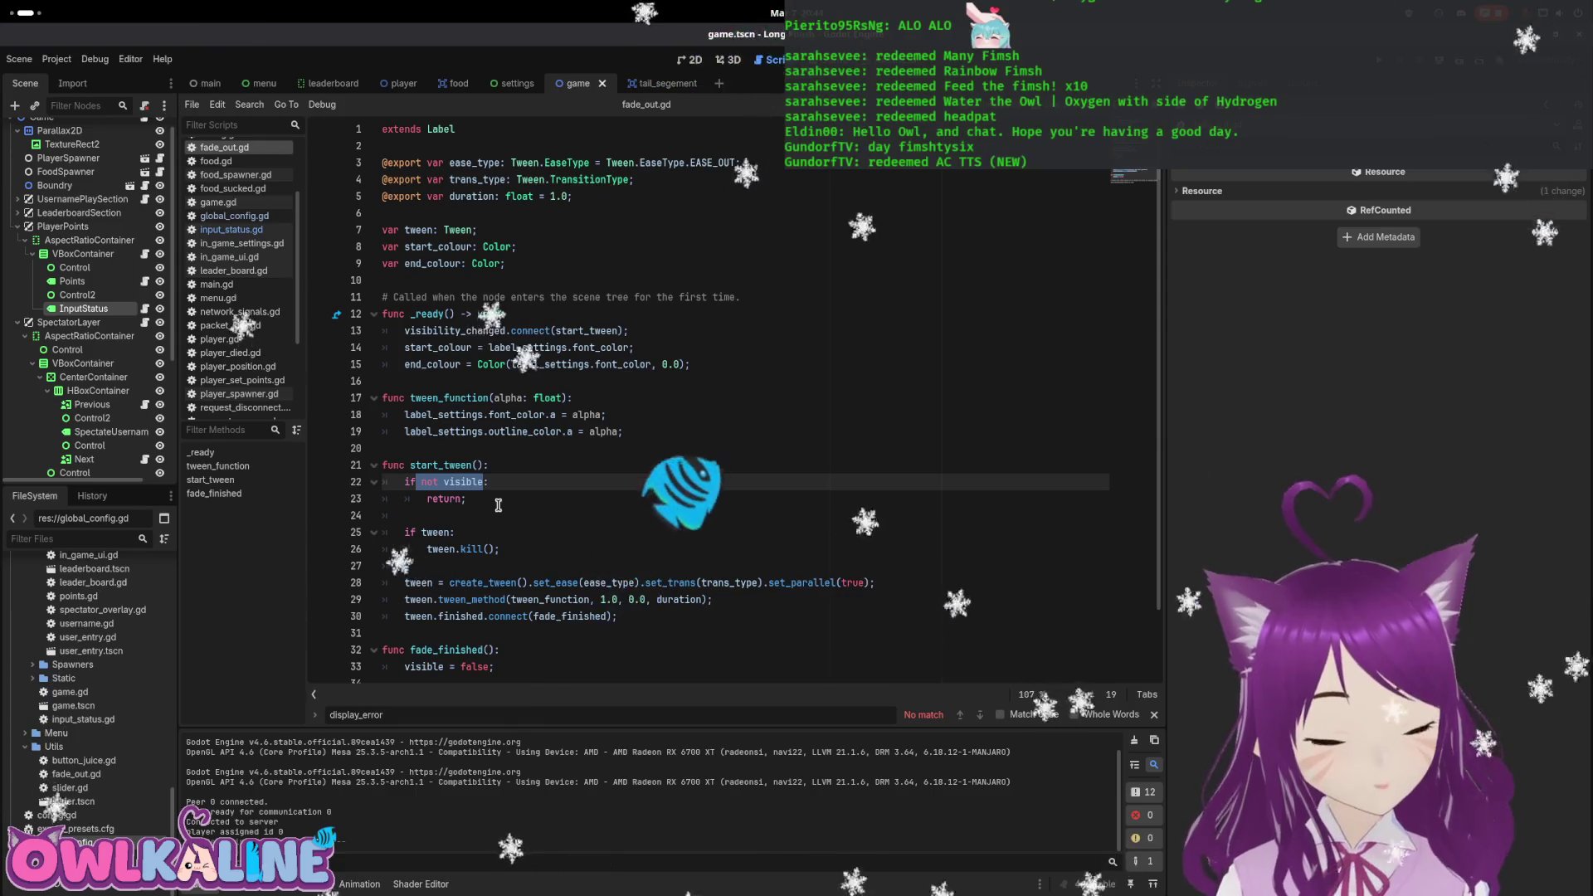
# - In input_status.gd, open a new empty line after line 15's visibility statement in controller_input
pyautogui.click(145, 254)
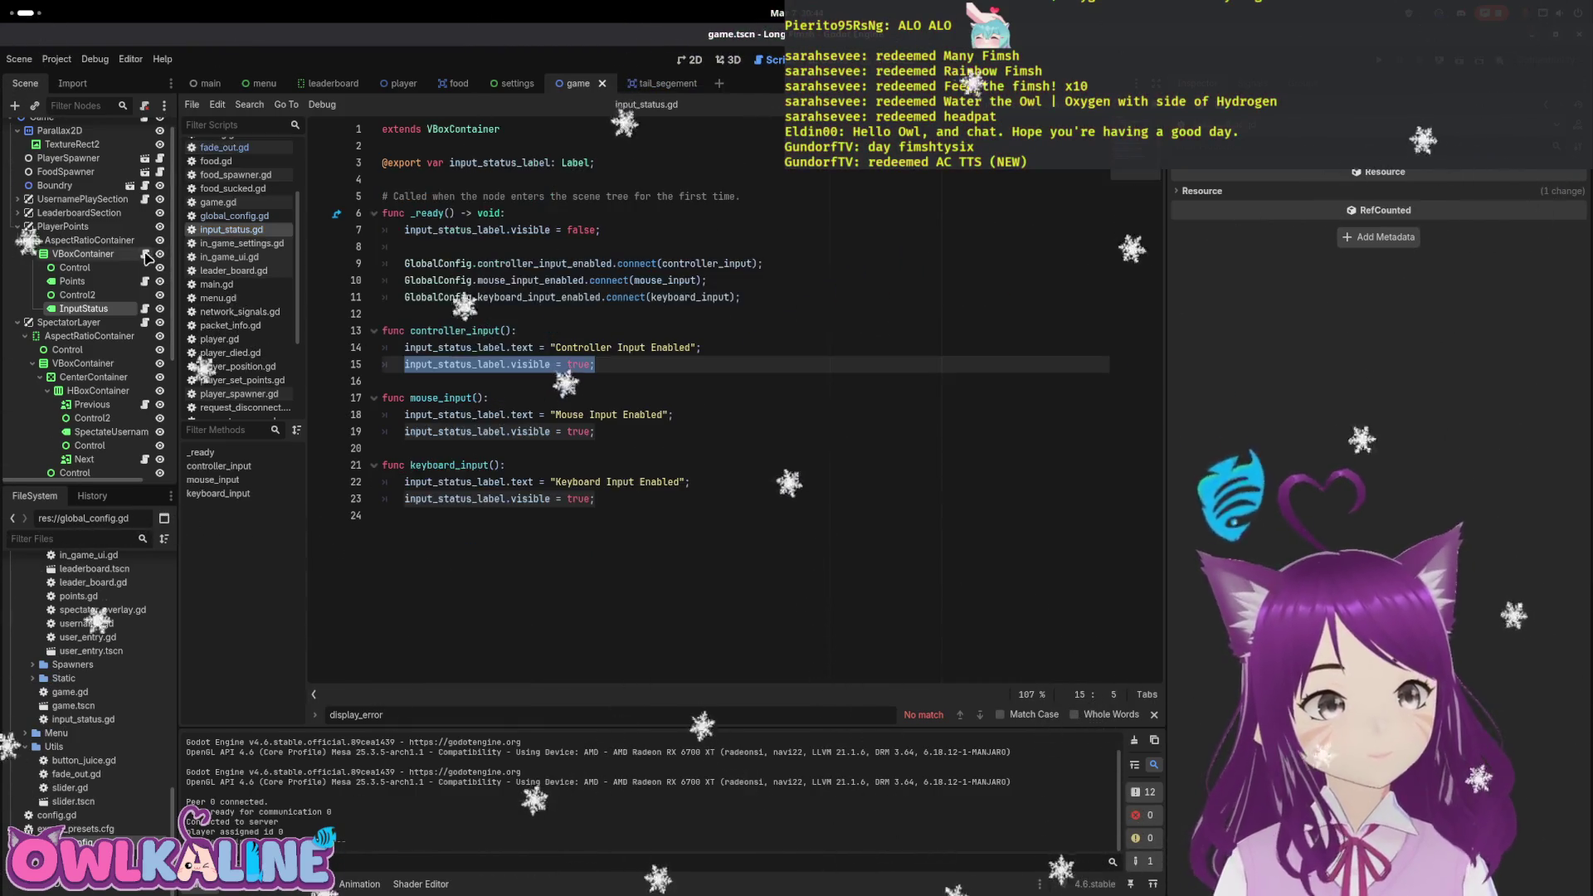
pyautogui.press('End')
pyautogui.hotkey('shift', 'Home')
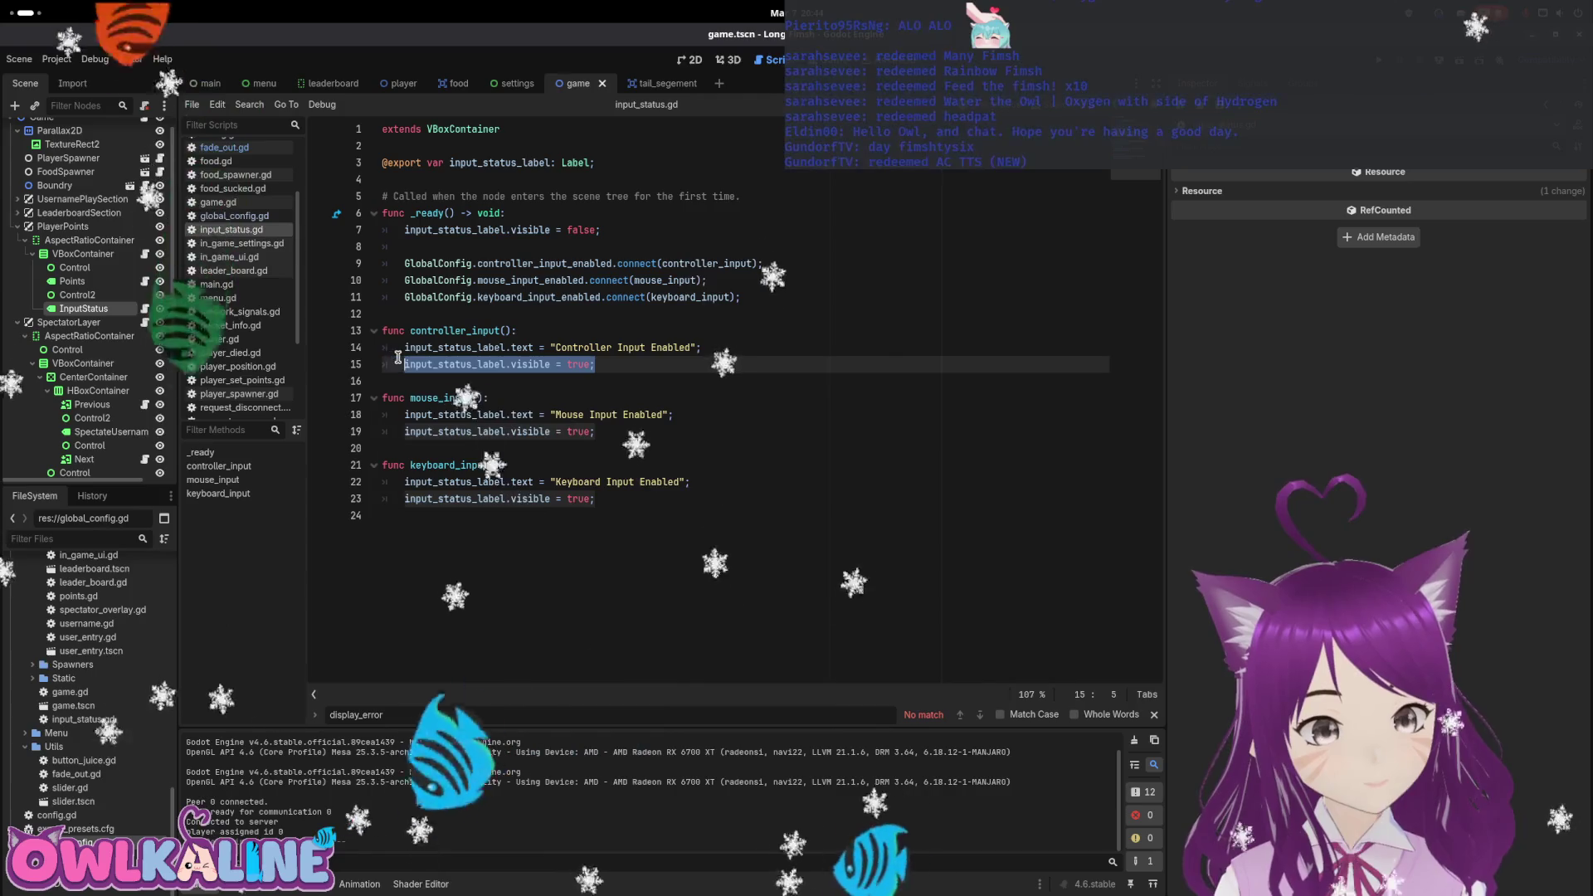
pyautogui.click(743, 348)
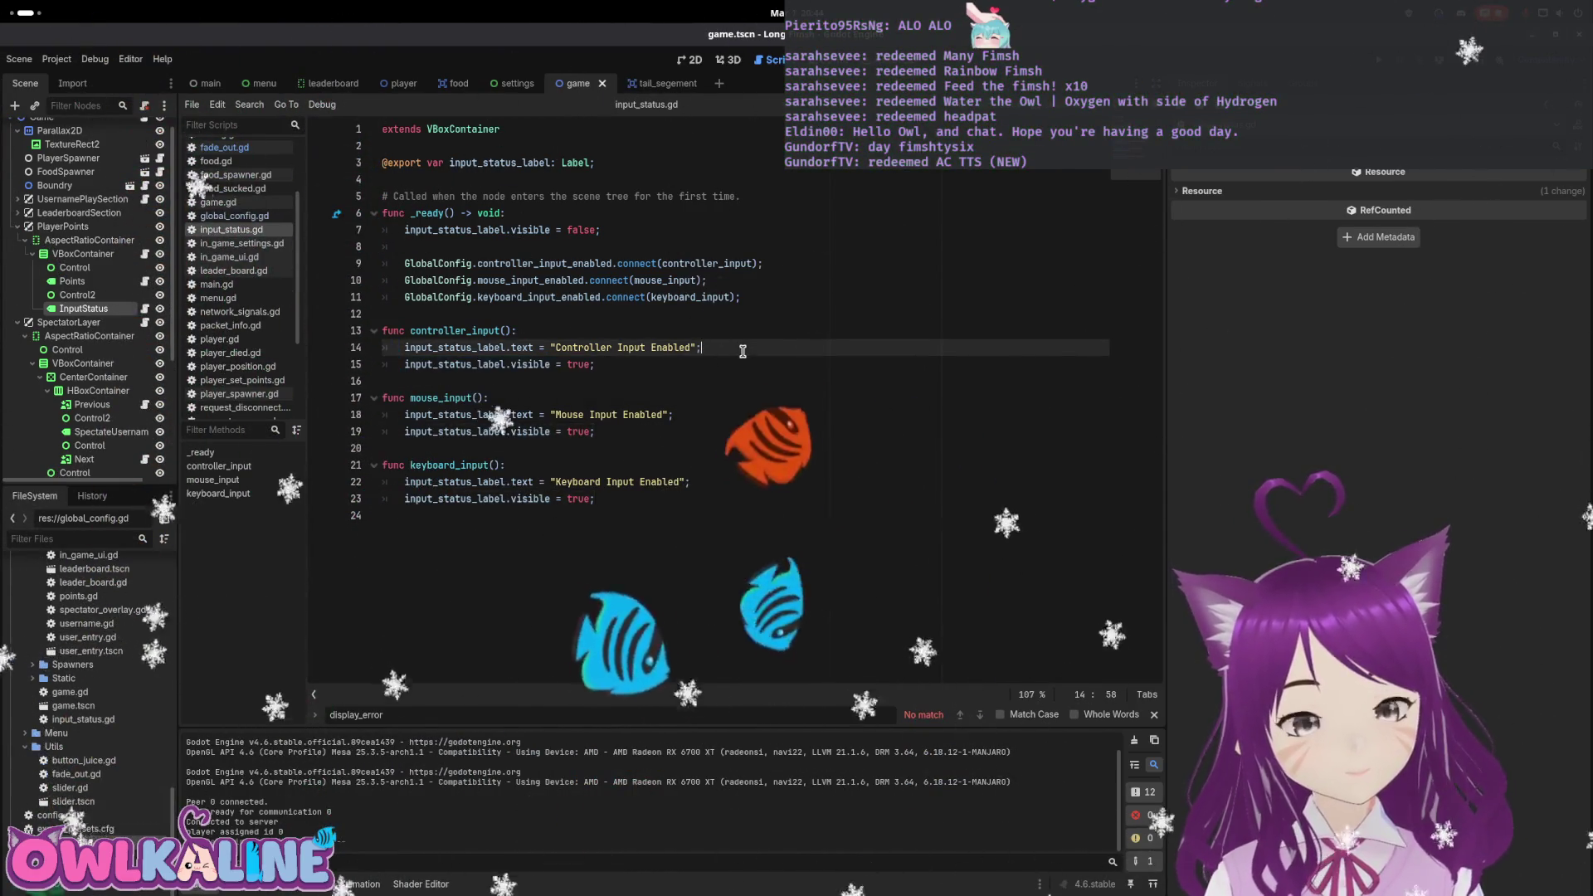
pyautogui.click(734, 363)
pyautogui.press('Return')
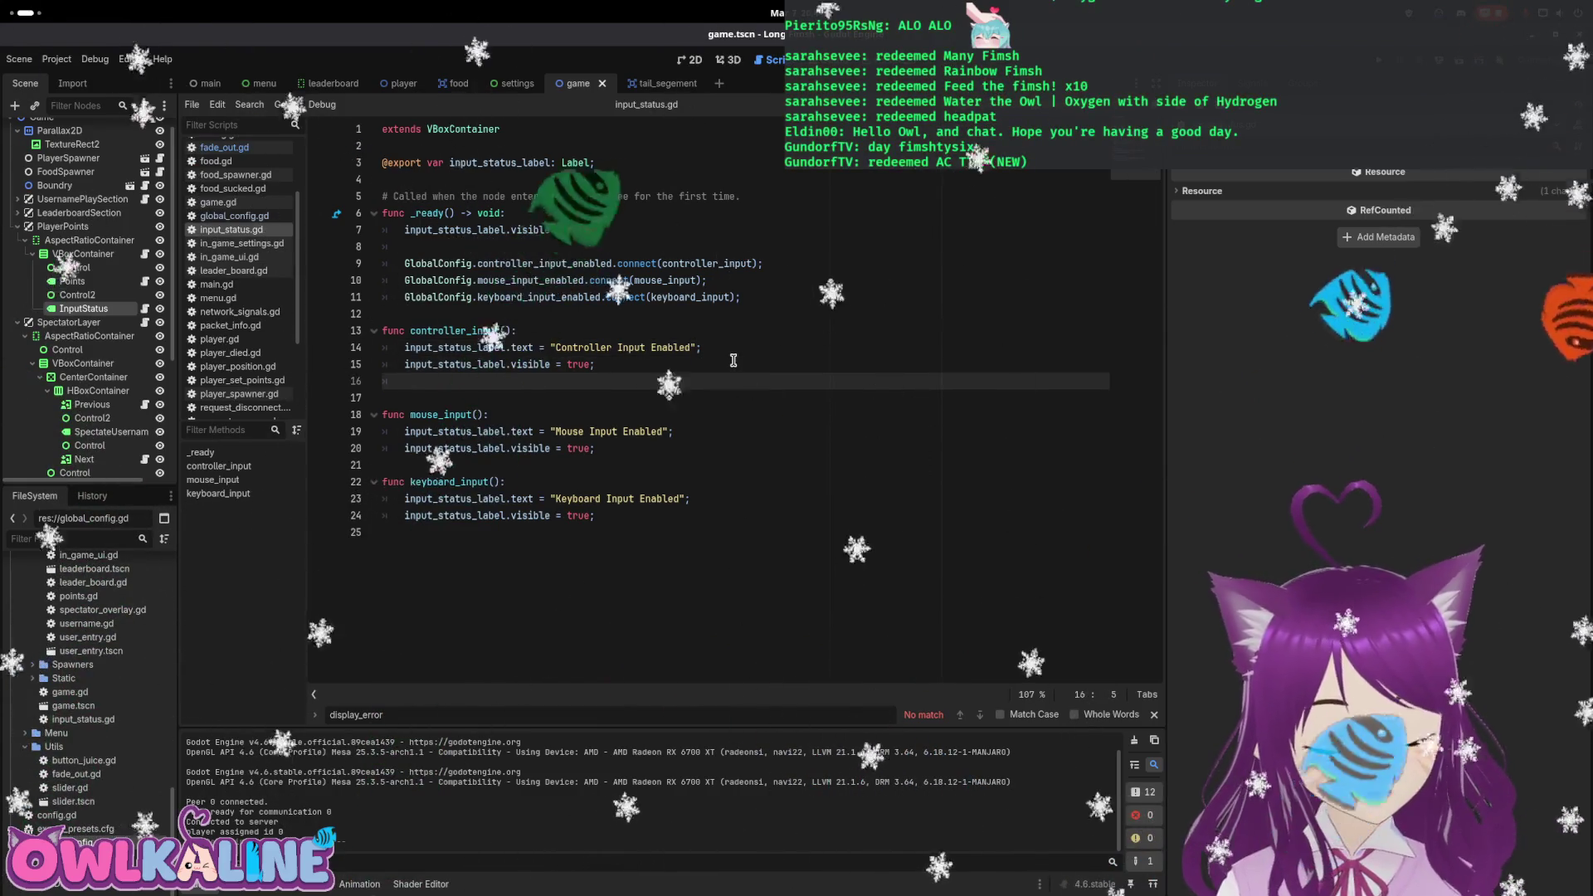
pyautogui.write('input_status_label')
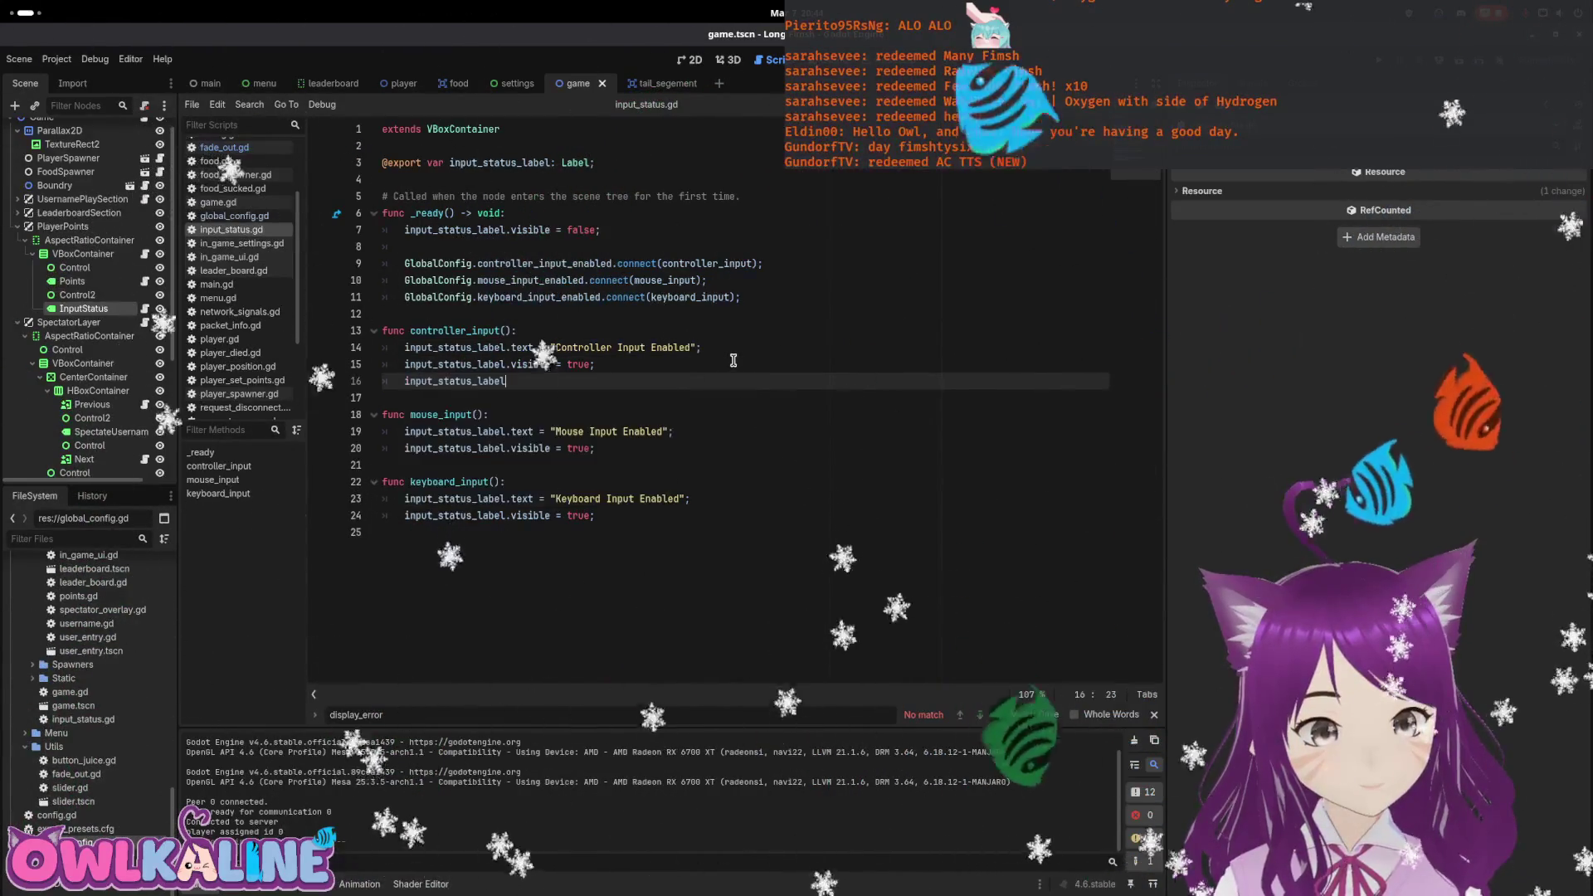
pyautogui.press('BackSpace')
pyautogui.press('BackSpace')
pyautogui.press('BackSpace')
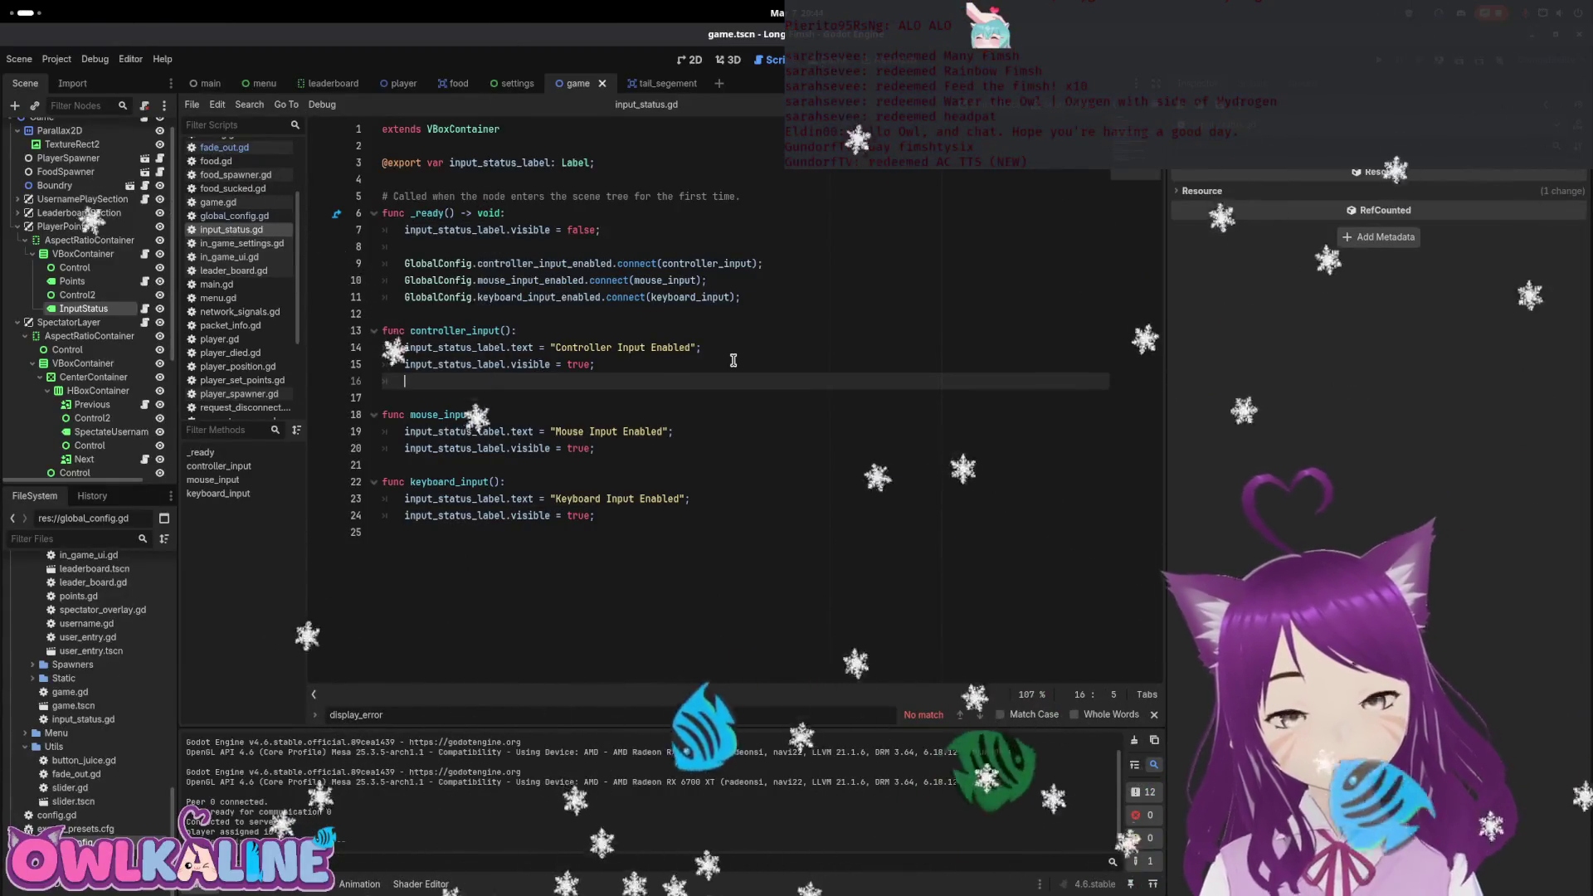
pyautogui.write('input_status_label')
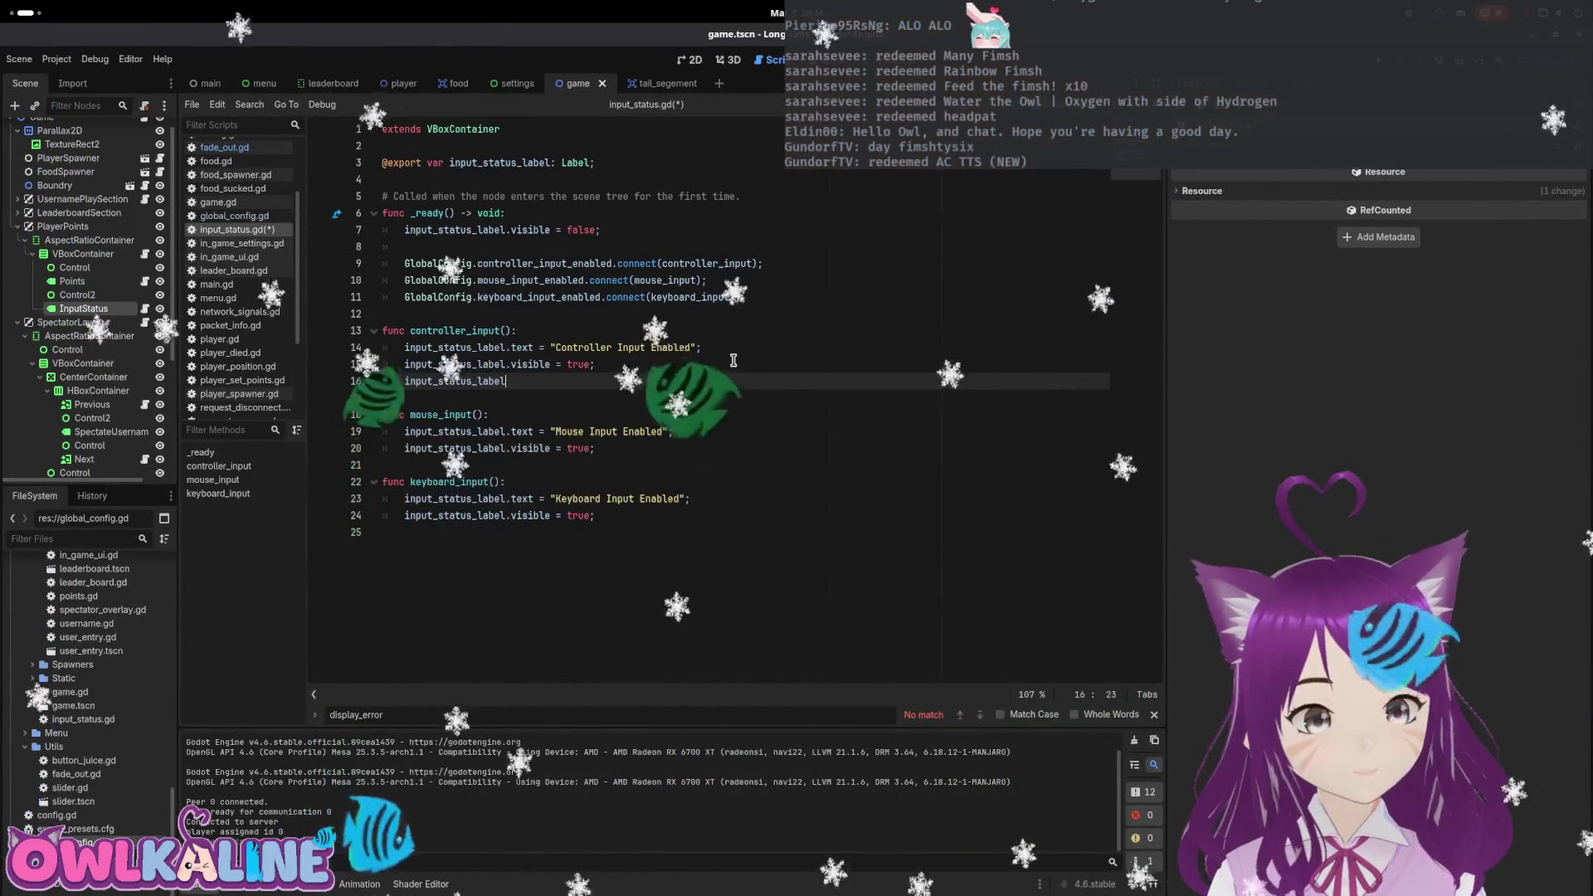
pyautogui.write('.star')
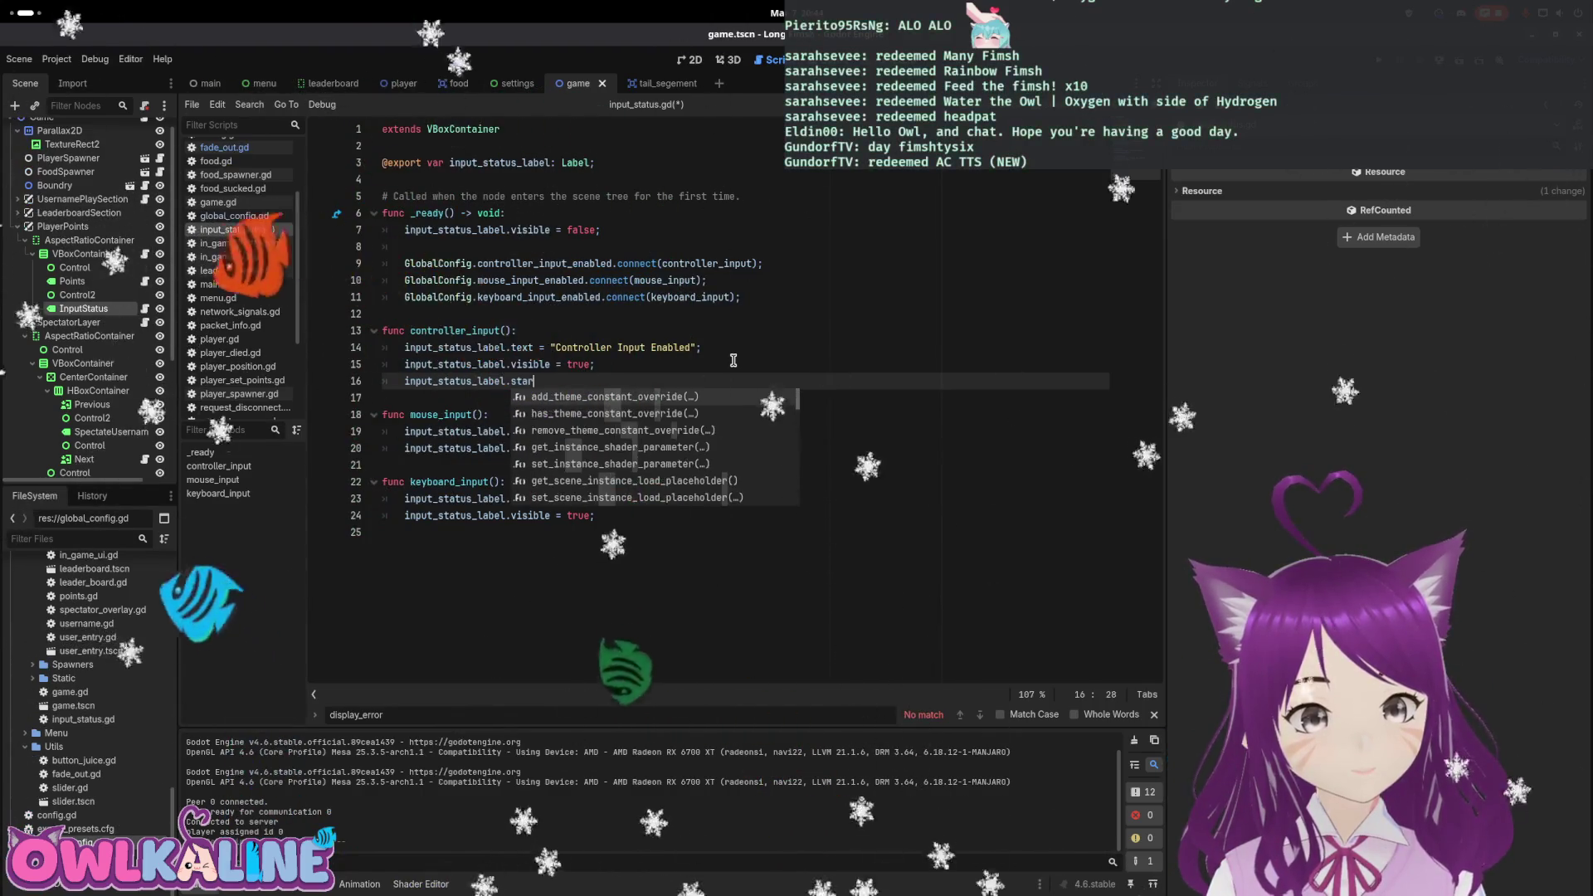
pyautogui.write('t_input_status_label.visible = true;')
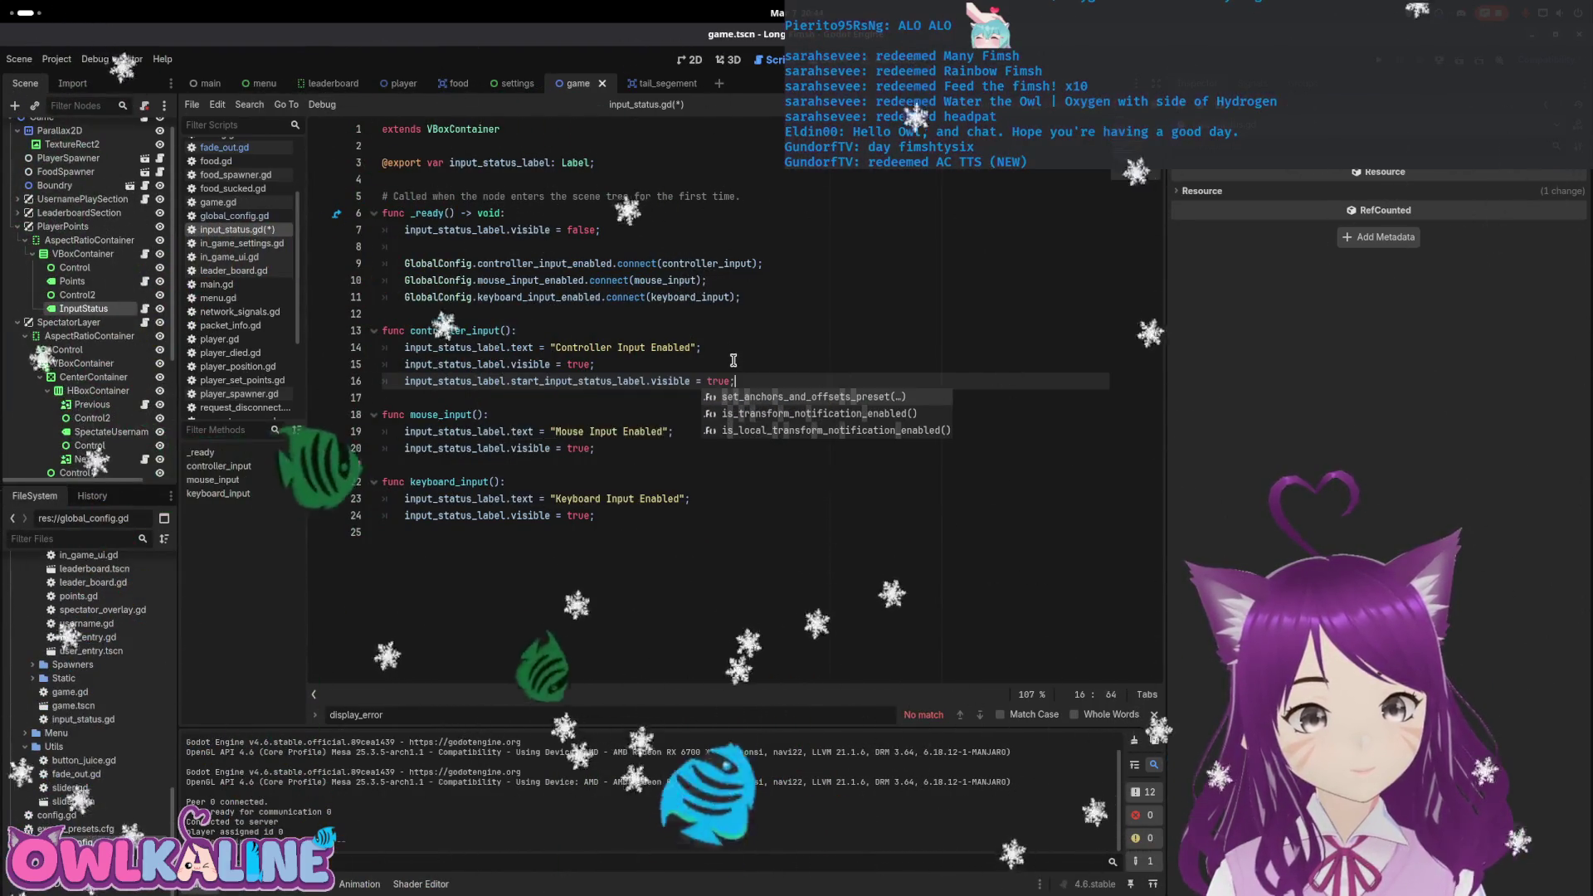
pyautogui.hotkey('ctrl', 'z')
pyautogui.hotkey('ctrl', 'z')
pyautogui.hotkey('ctrl', 'z')
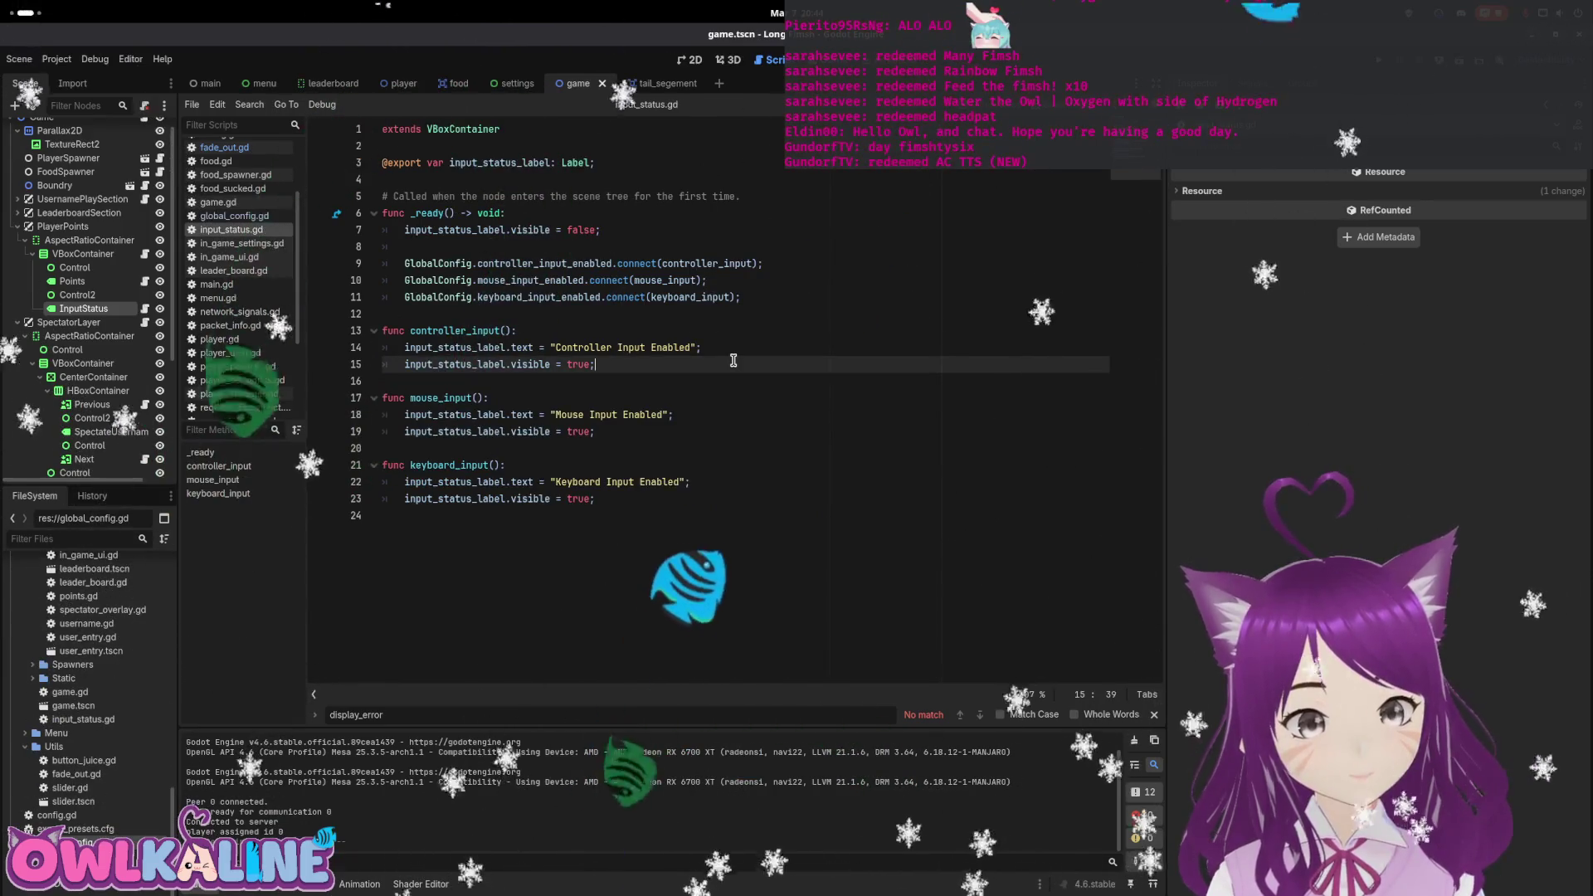
pyautogui.press('Up')
pyautogui.press('Up')
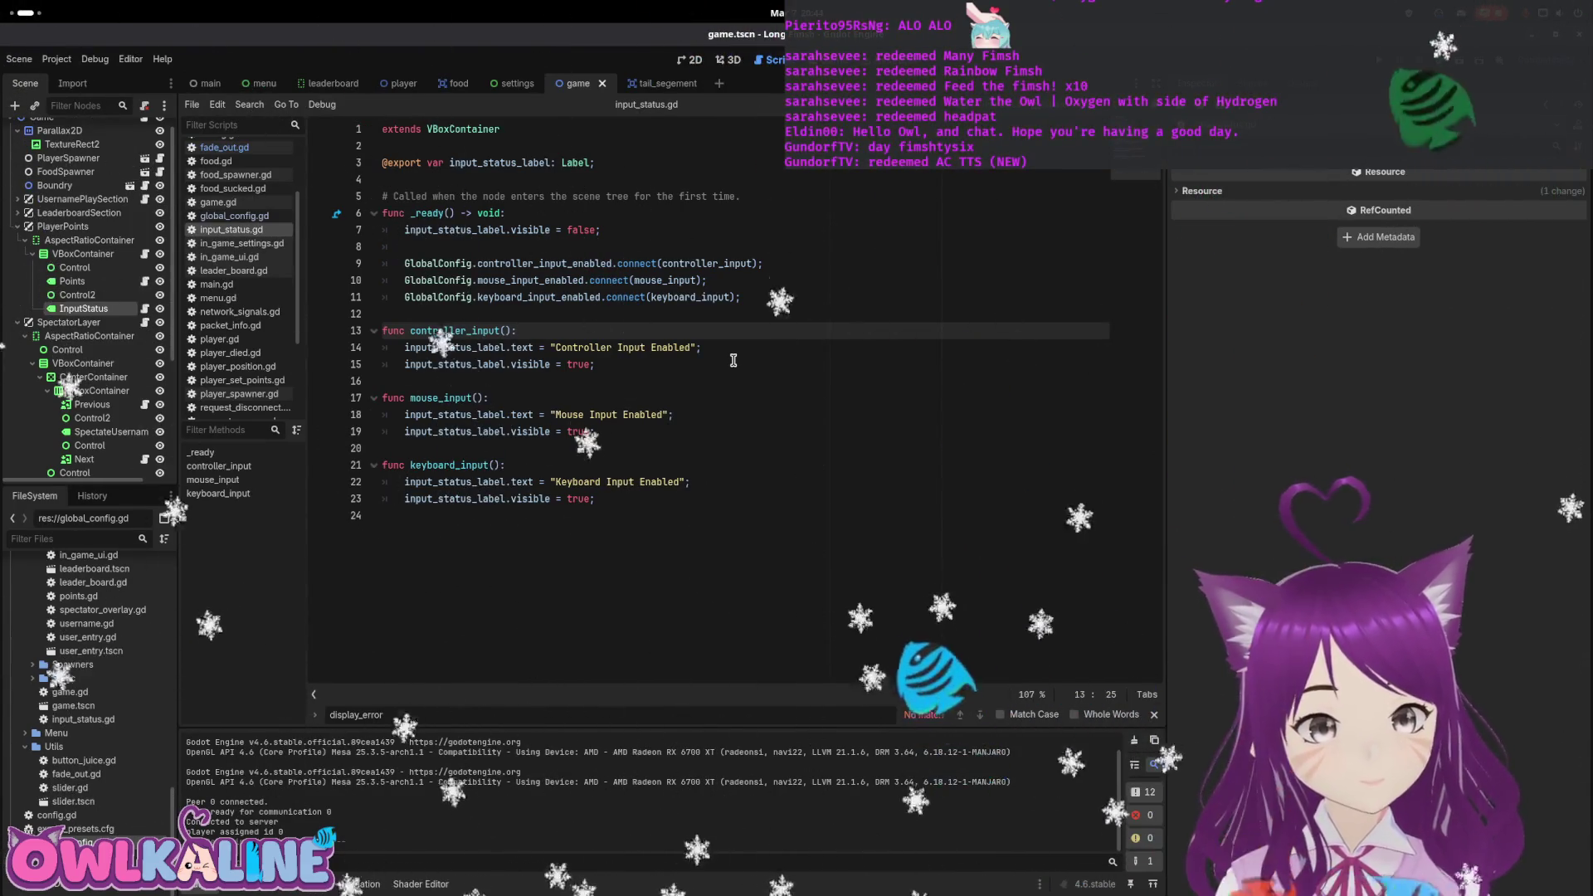
# - Above controller_input, start func set_label_visible() with an if input_status_label.visible: check
pyautogui.press('Up')
pyautogui.press('Return')
pyautogui.press('Return')
pyautogui.press('Up')
pyautogui.write('func se')
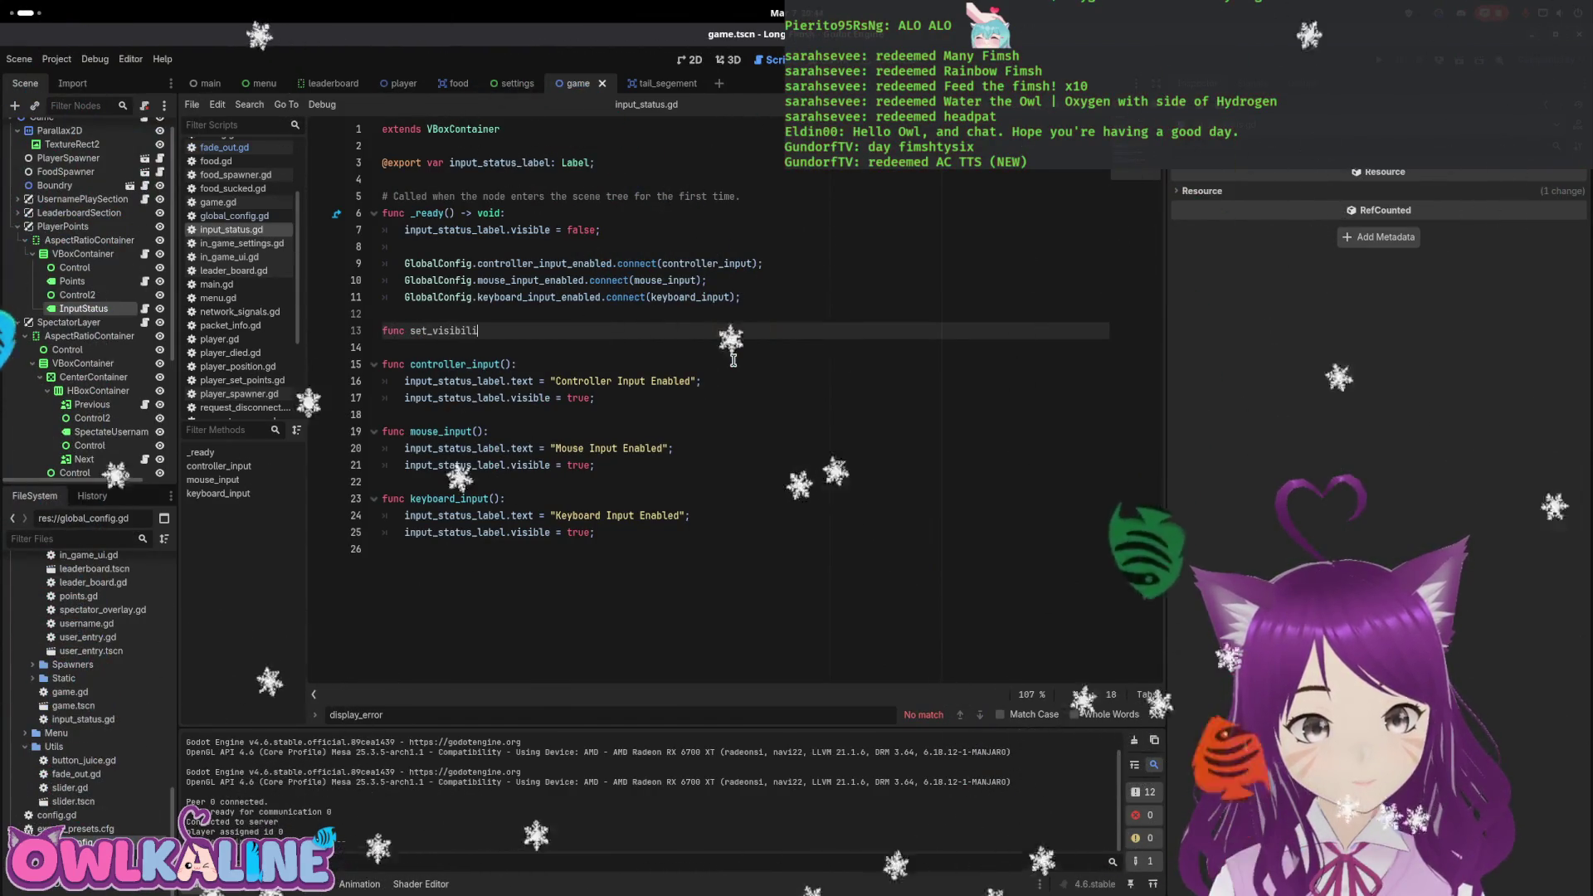
pyautogui.press('BackSpace')
pyautogui.press('BackSpace')
pyautogui.press('BackSpace')
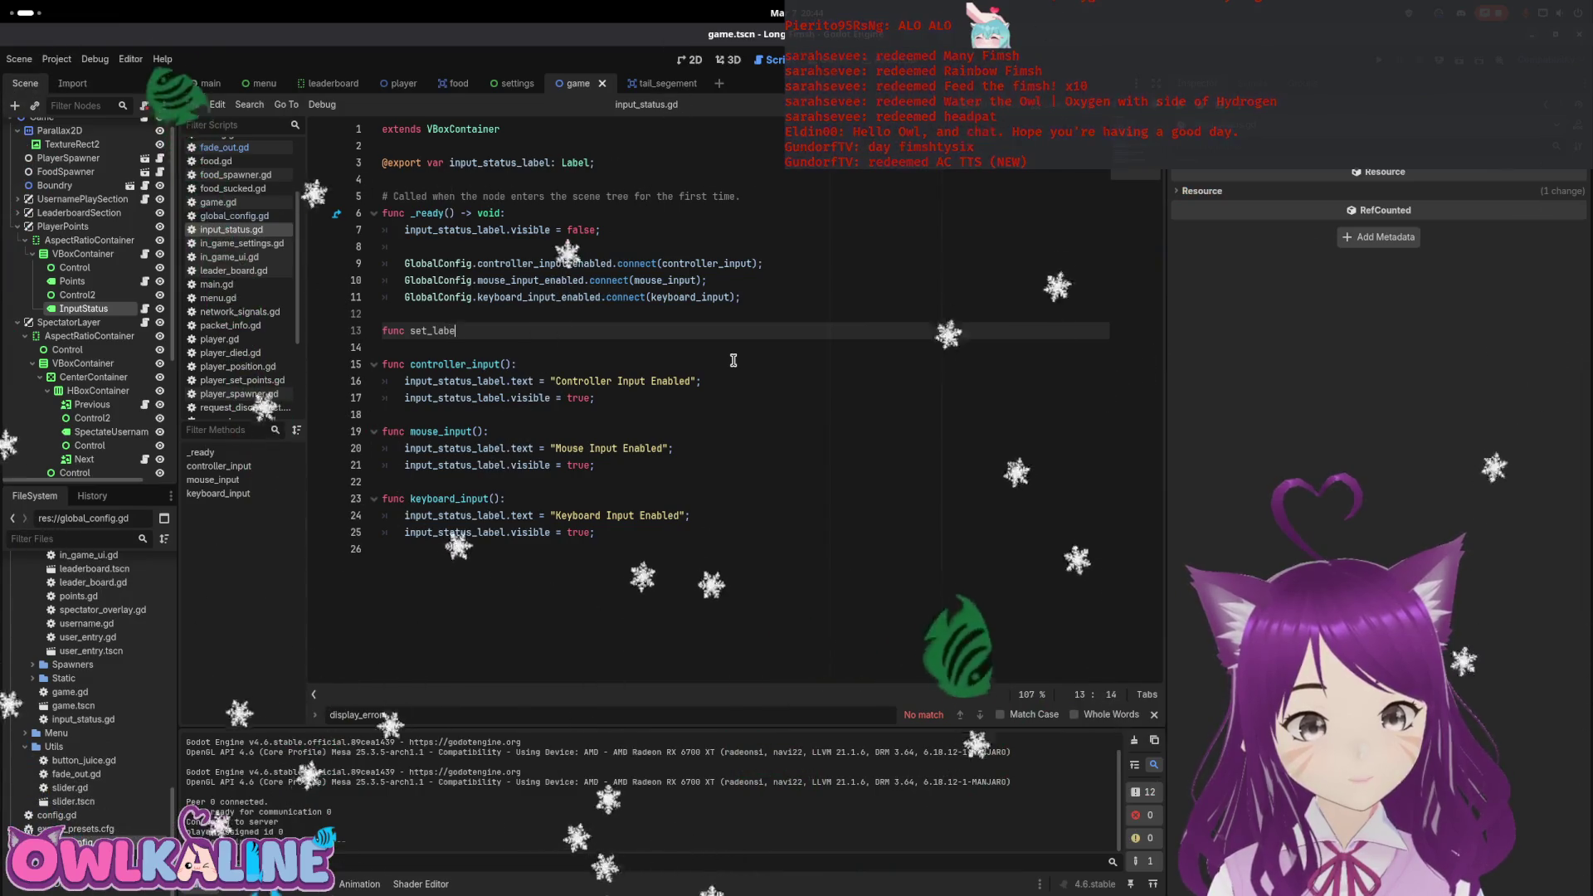
pyautogui.write('isible():')
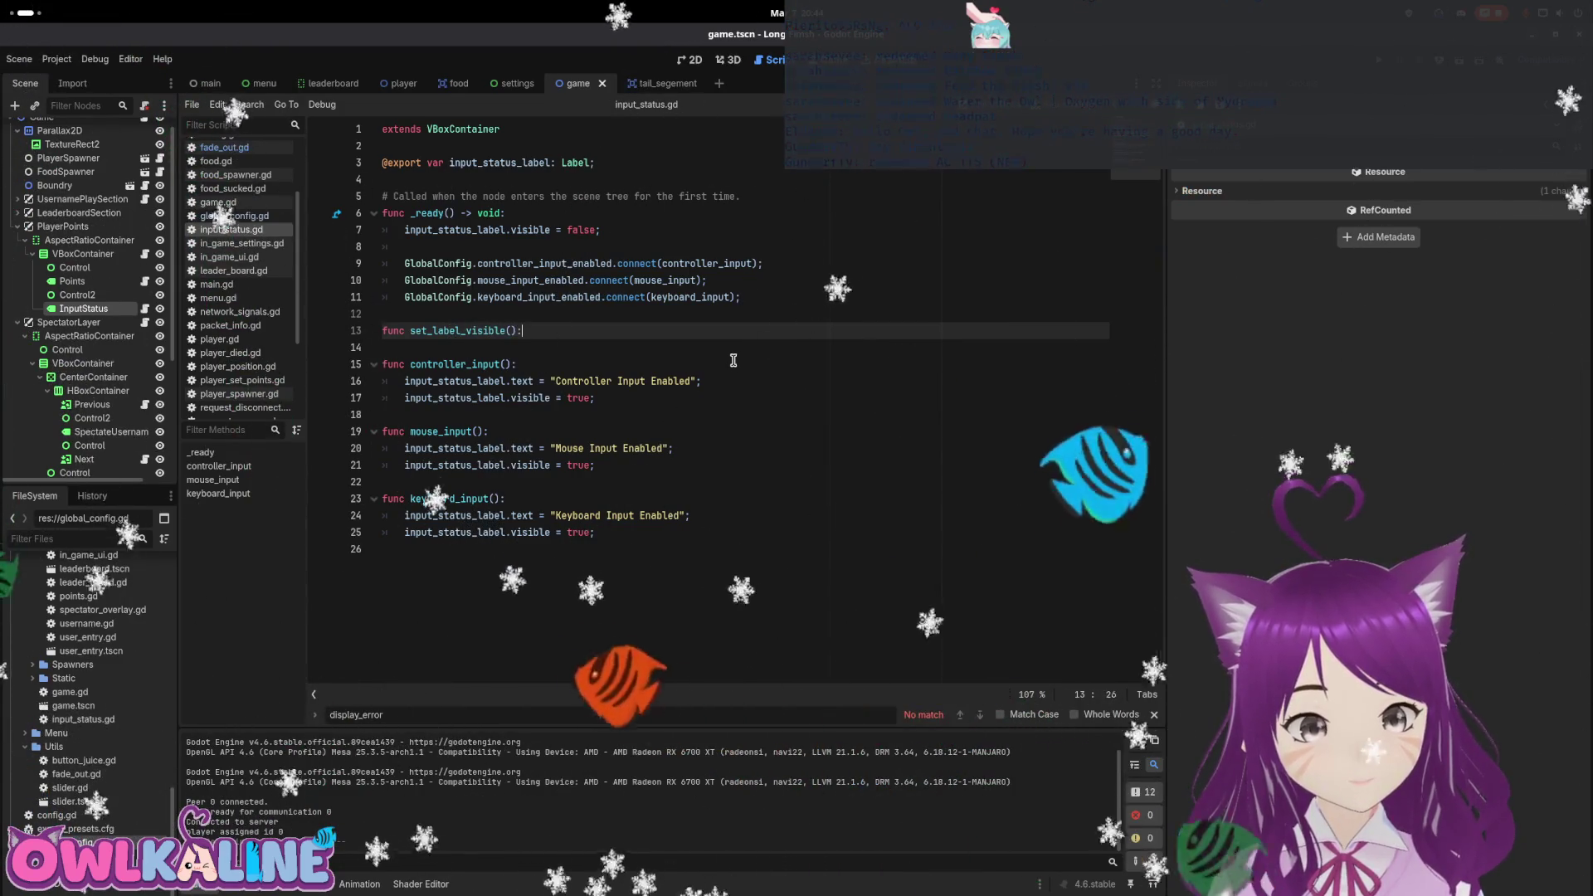
pyautogui.press('Return')
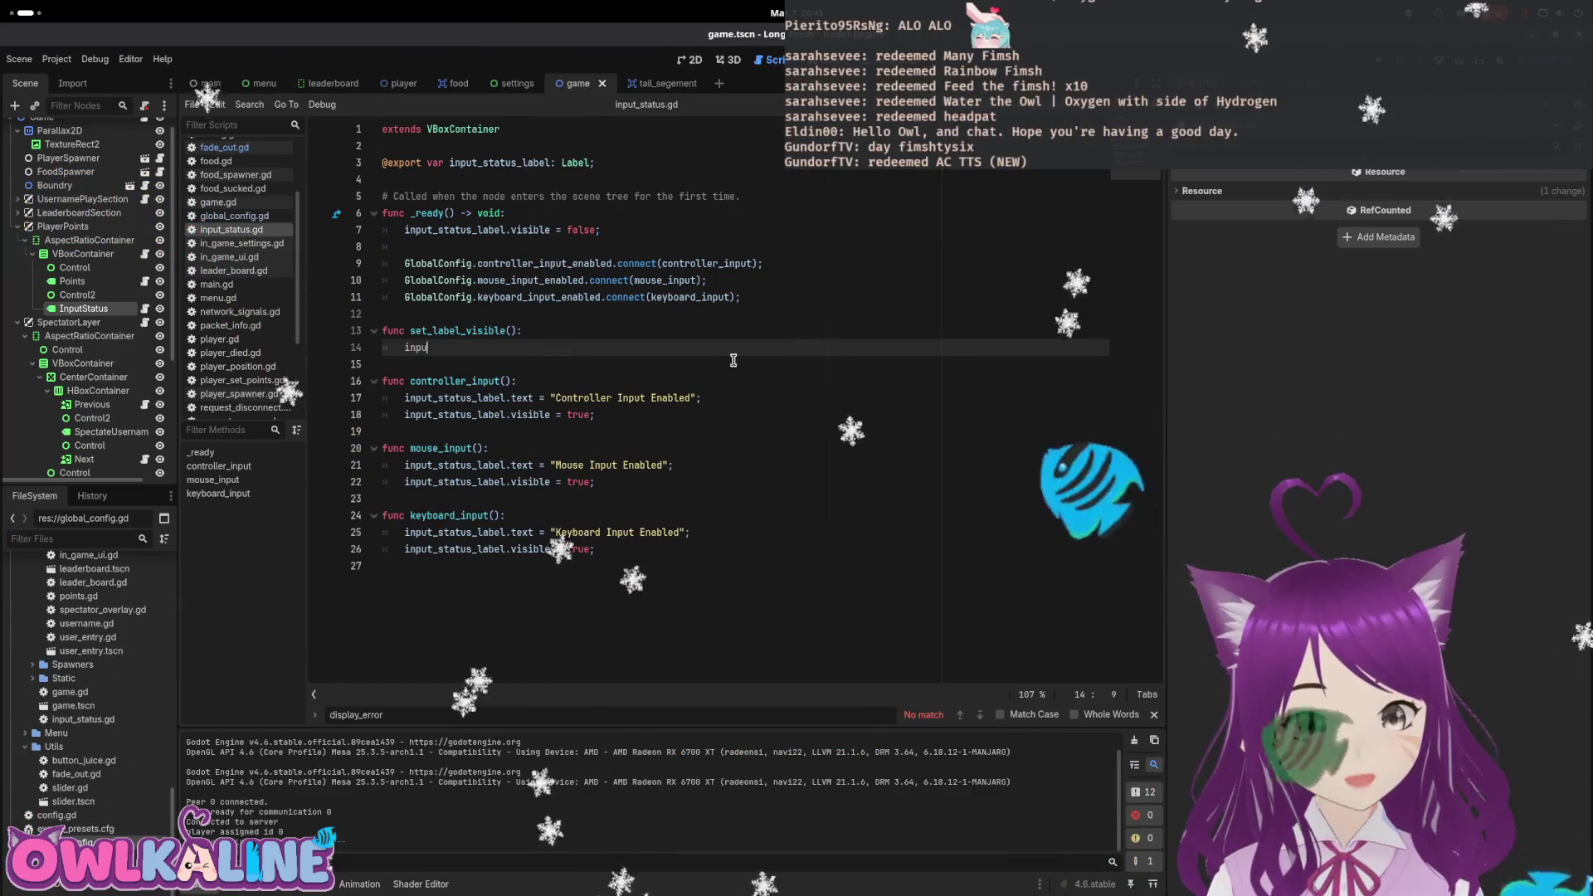
pyautogui.write('t')
pyautogui.press('BackSpace')
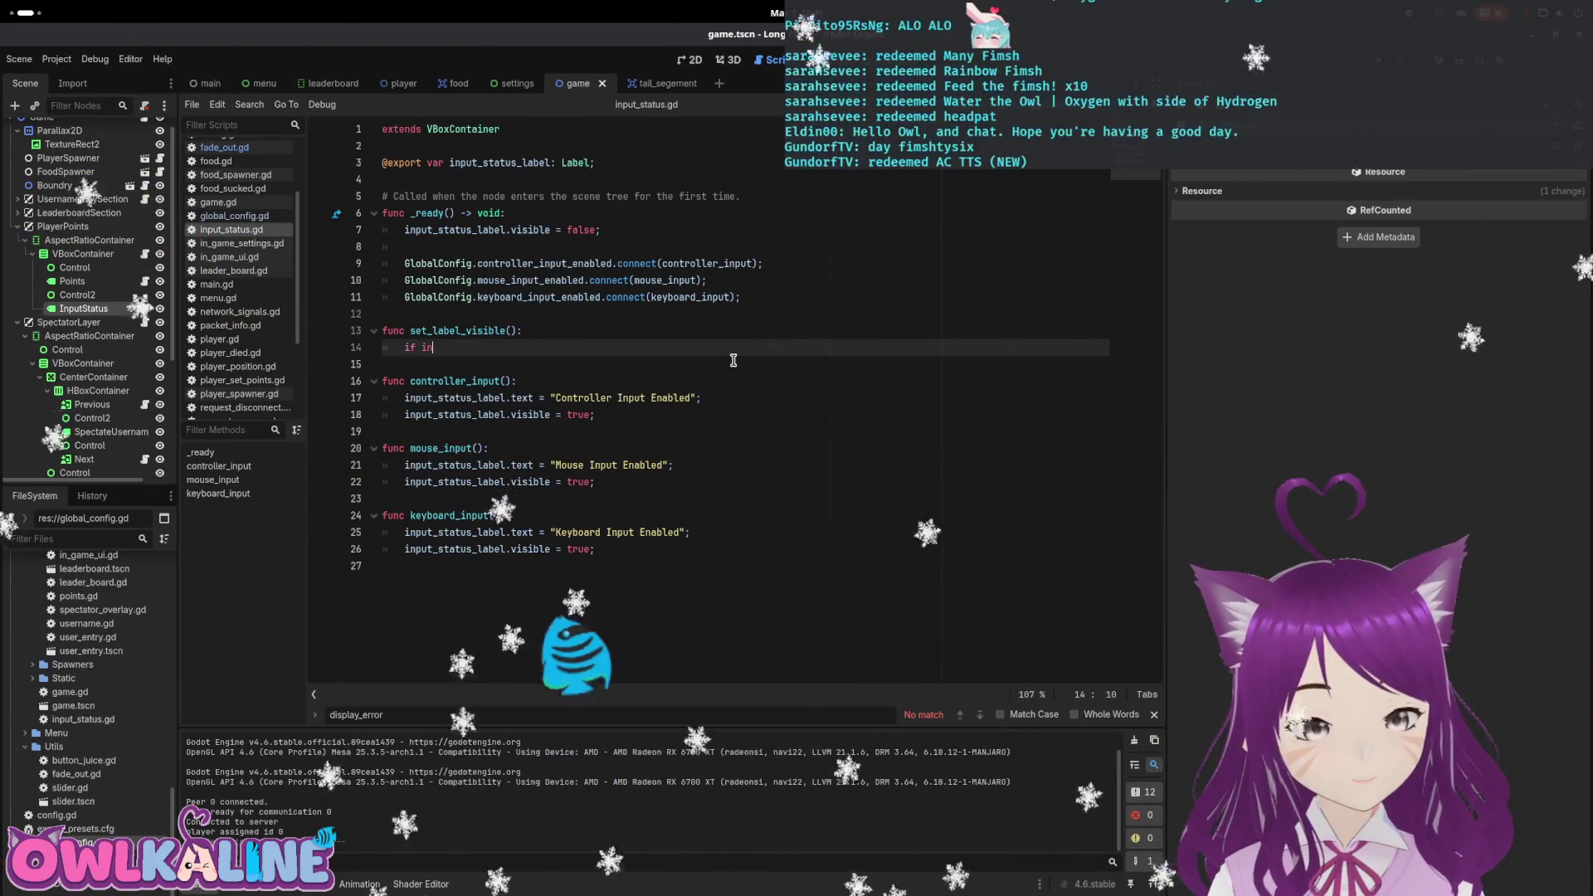
pyautogui.write('t_status_label.visi')
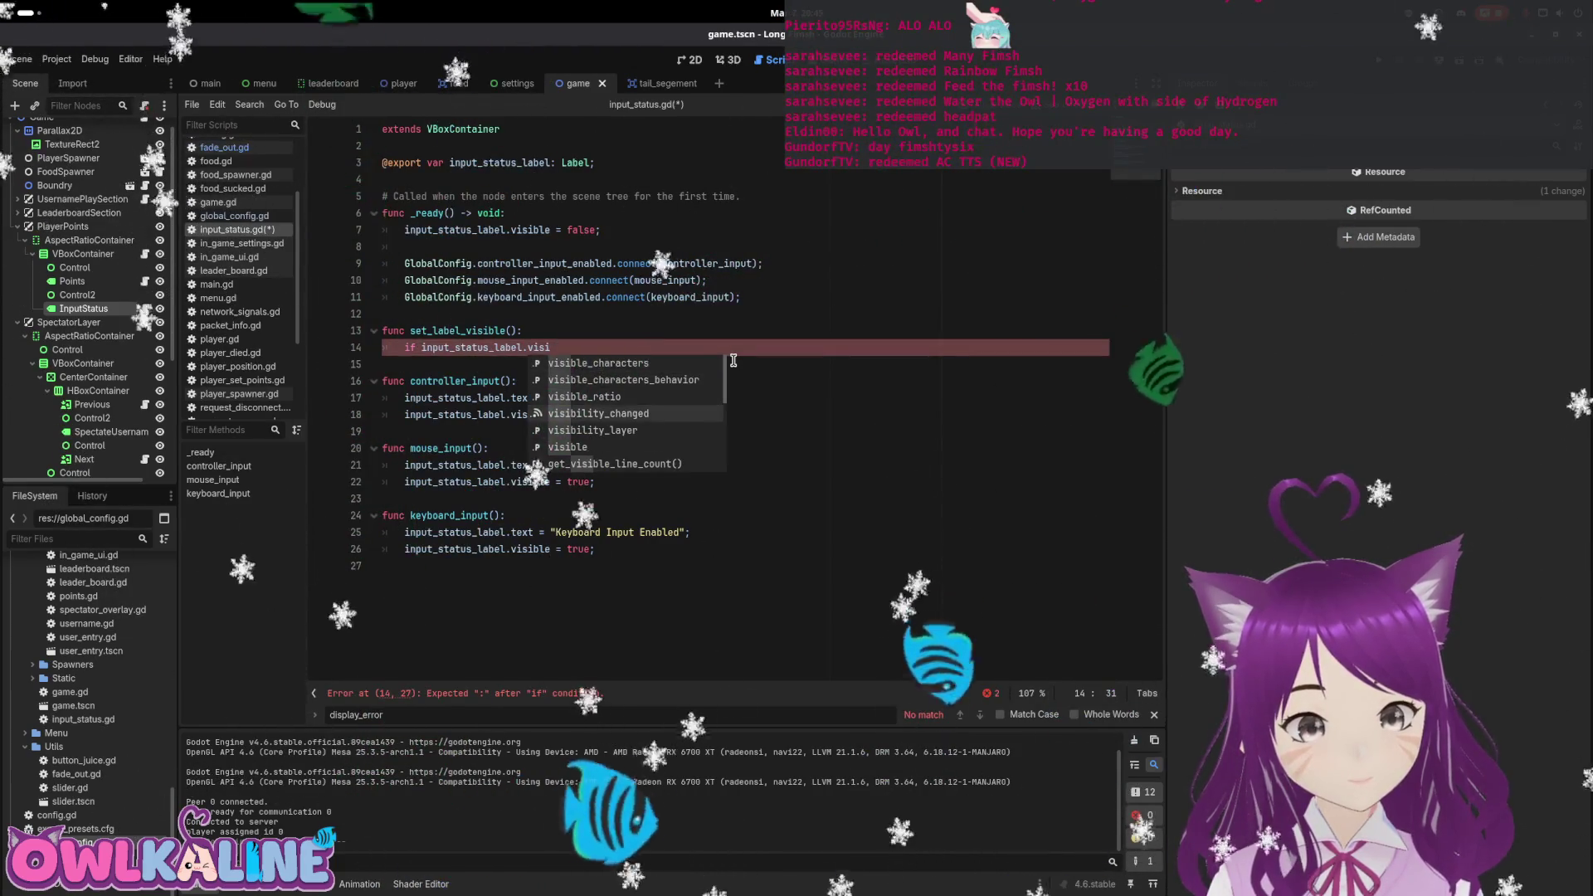
pyautogui.write('ble:')
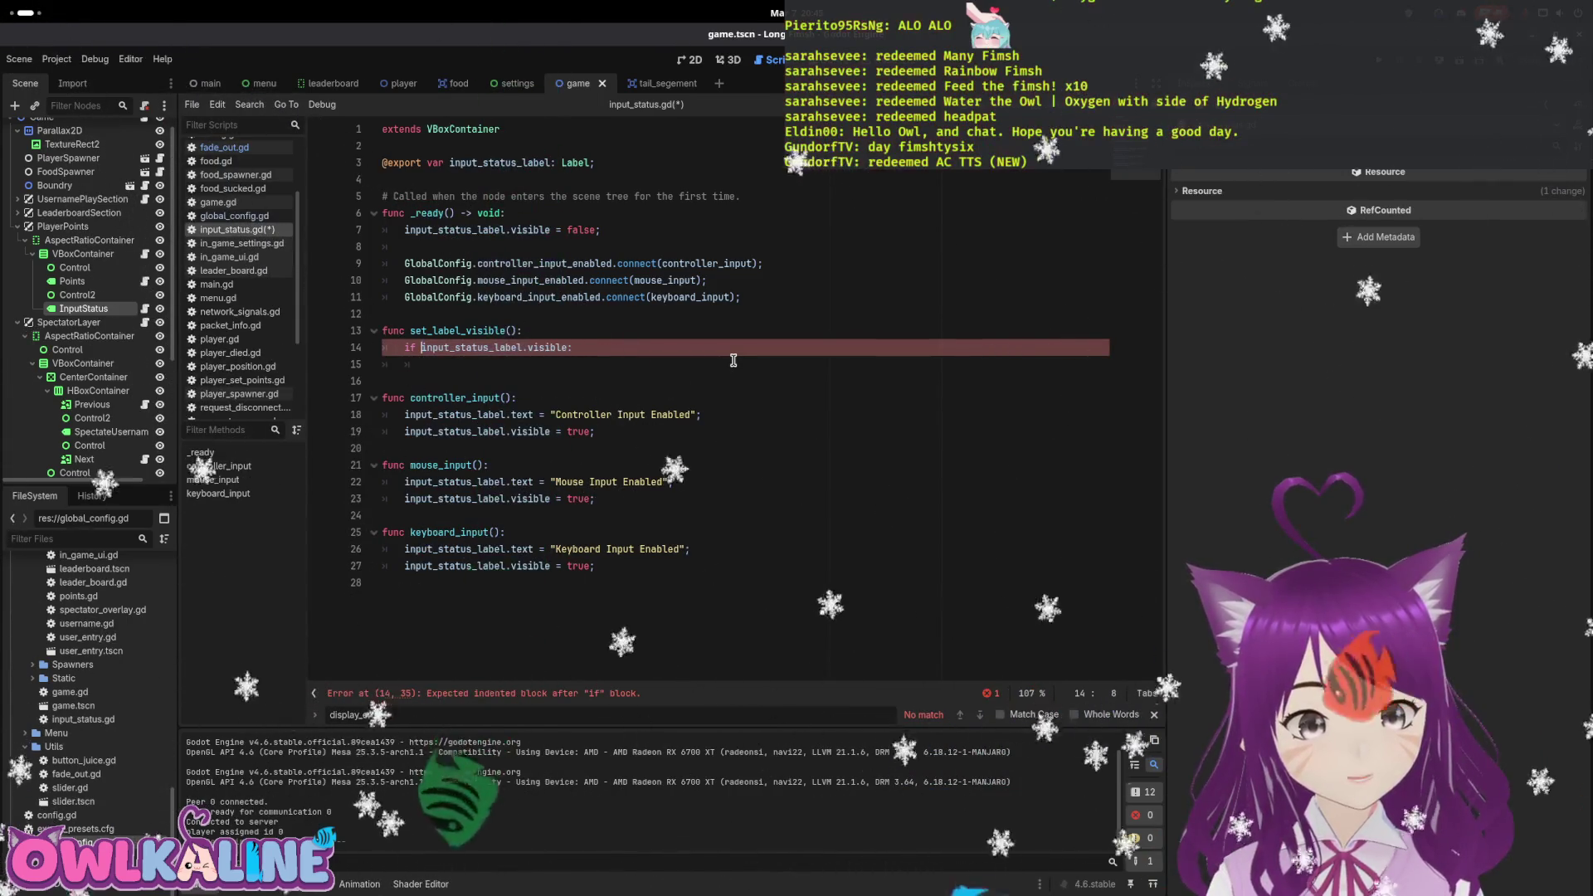
# - Make the helper set the label's visible to false, then back to true, and save
pyautogui.press('Return')
pyautogui.write('input_status_label.visible.')
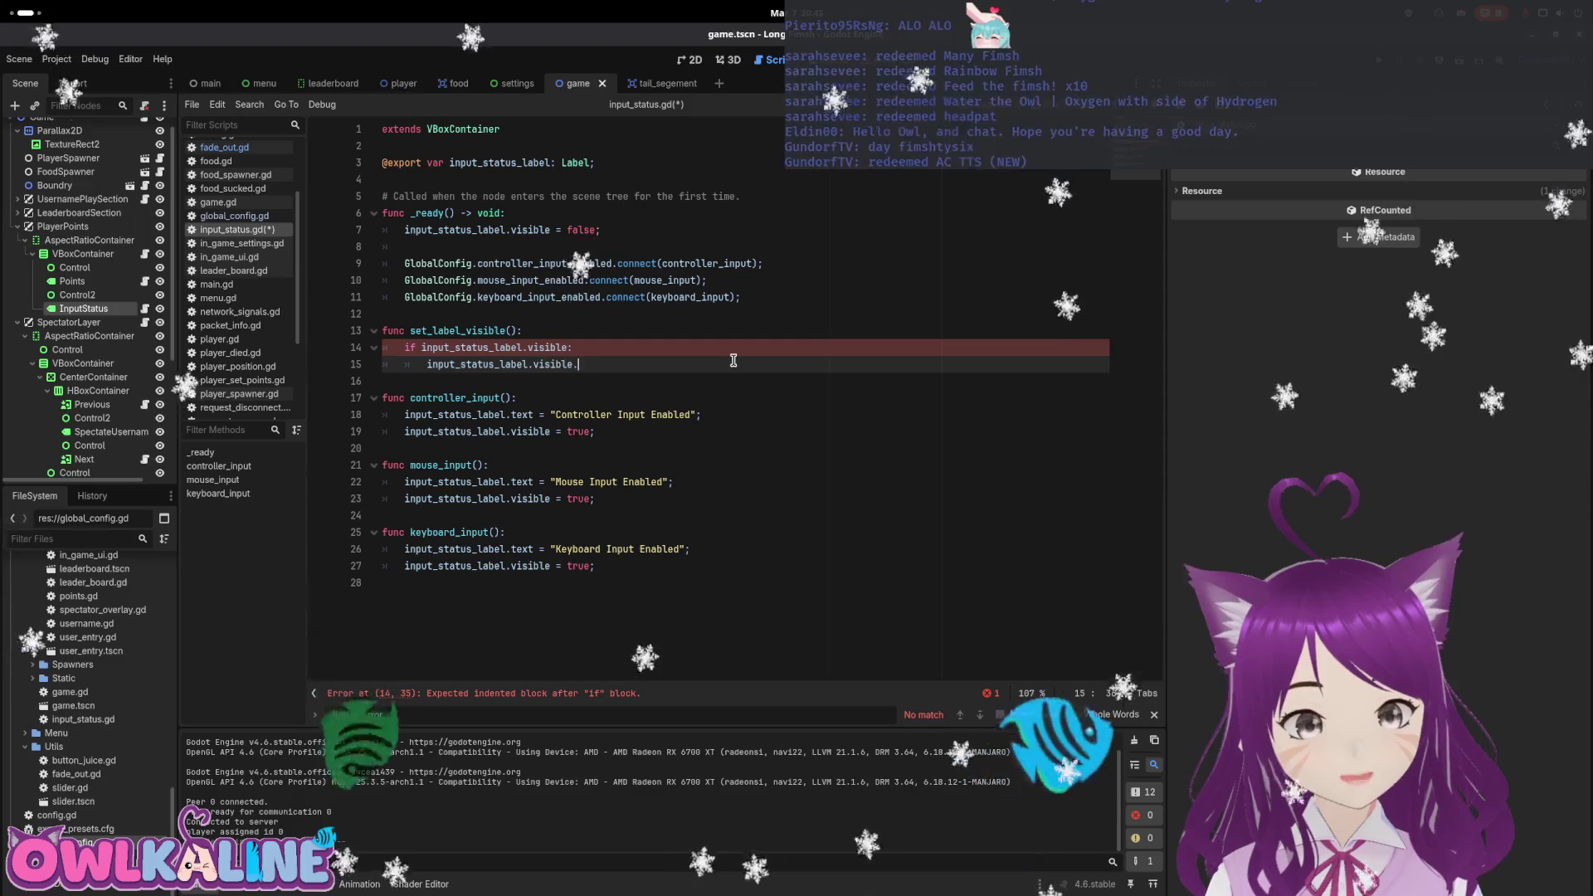
pyautogui.write('false;')
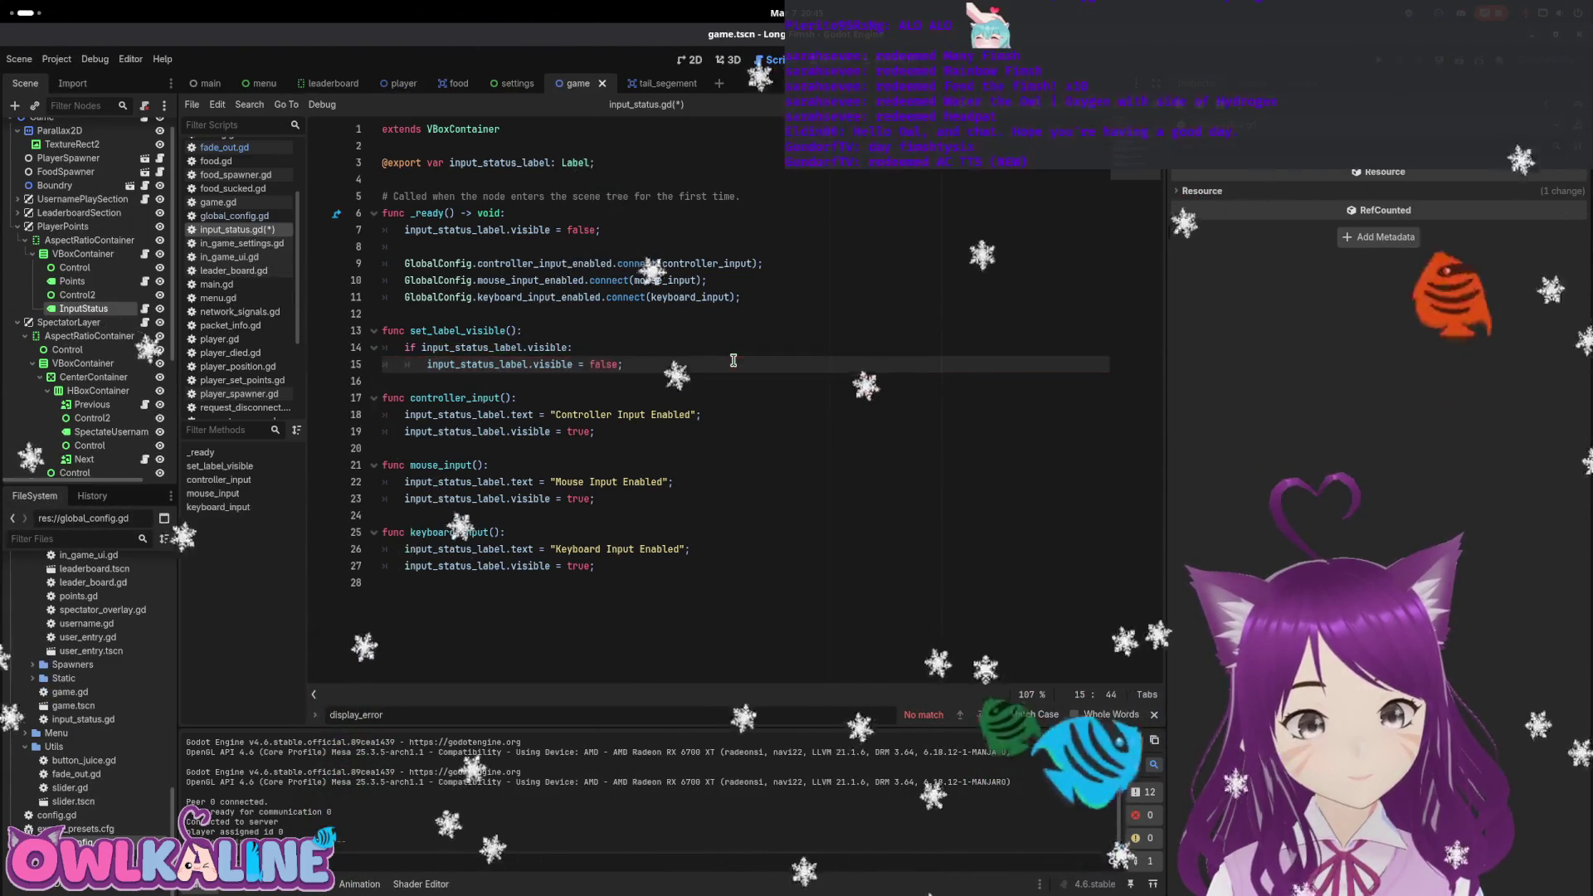
pyautogui.press('Return')
pyautogui.press('BackSpace')
pyautogui.press('Up')
pyautogui.hotkey('shift', 'End')
pyautogui.hotkey('ctrl', 'c')
pyautogui.press('Down')
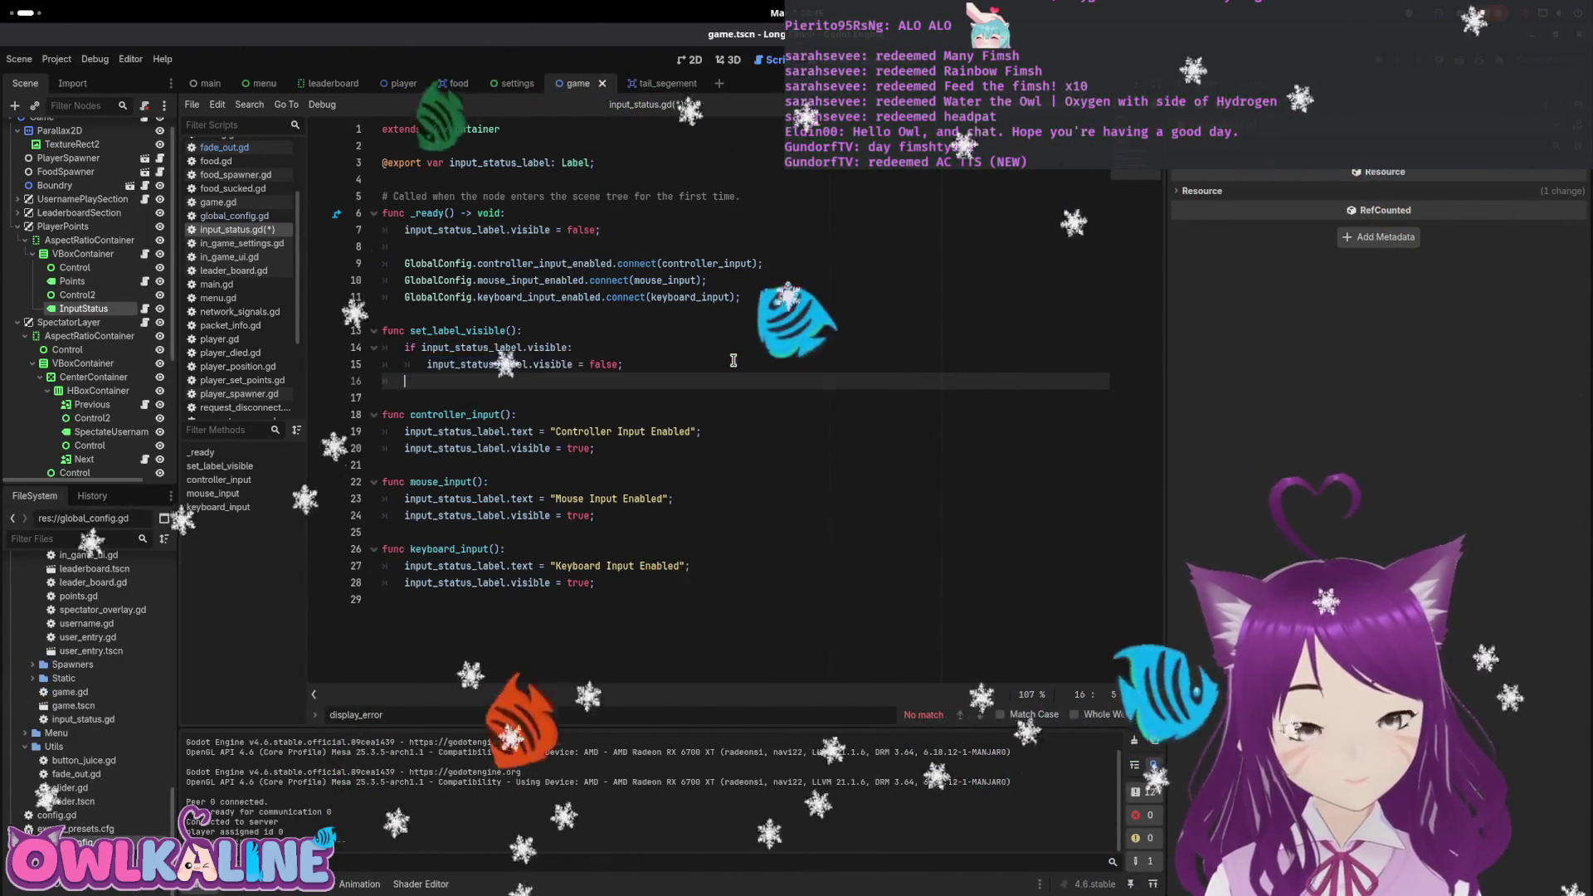
pyautogui.hotkey('ctrl', 'v')
pyautogui.press('Home')
pyautogui.press('BackSpace')
pyautogui.press('BackSpace')
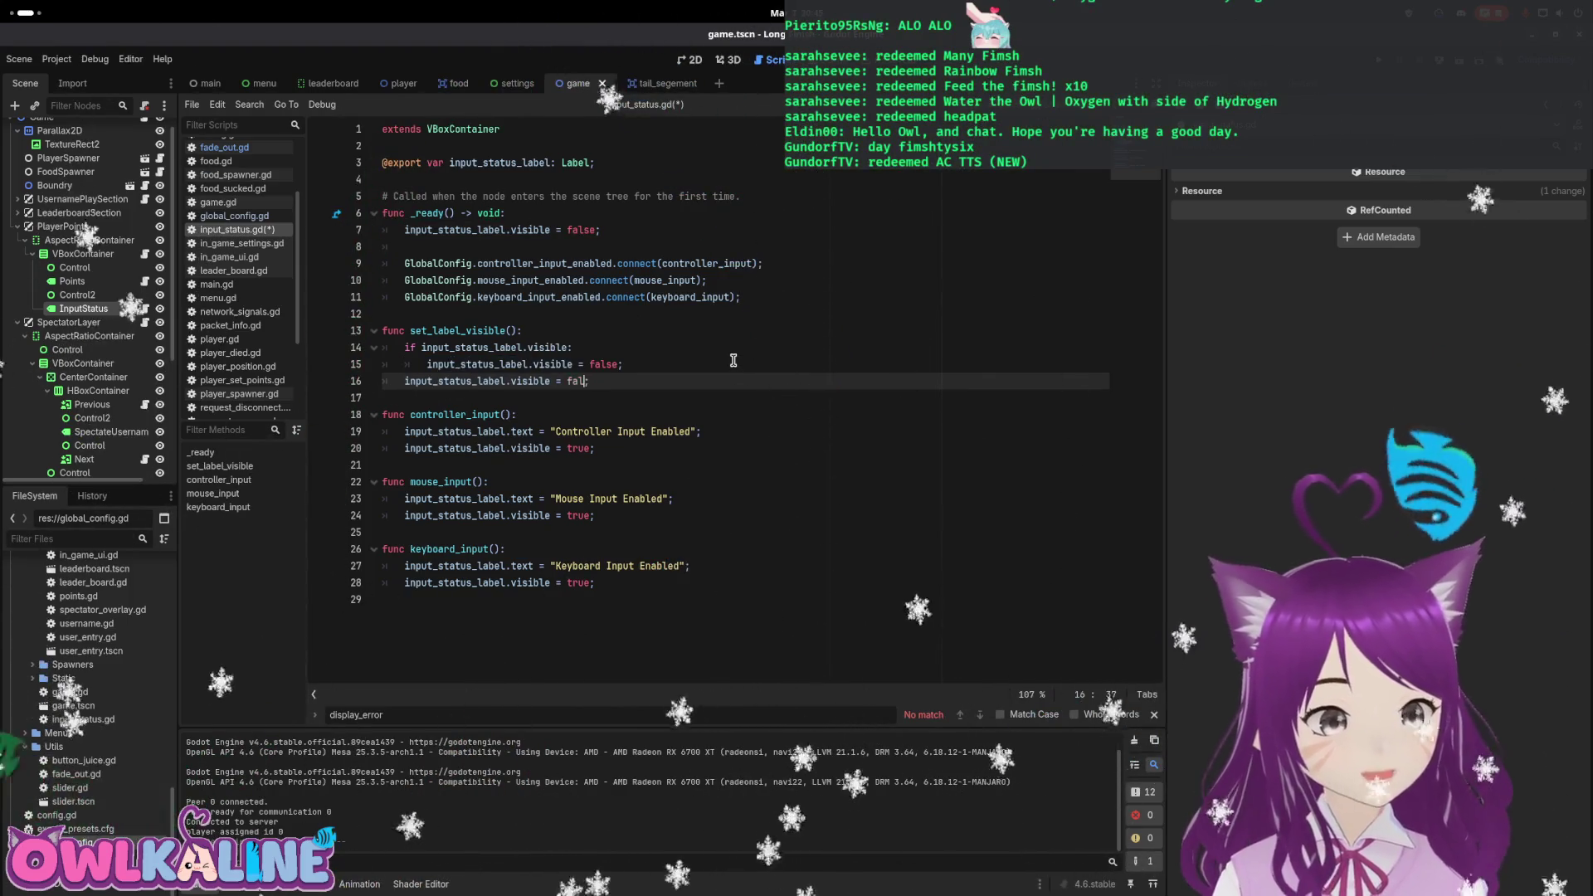
pyautogui.hotkey('ctrl', 's')
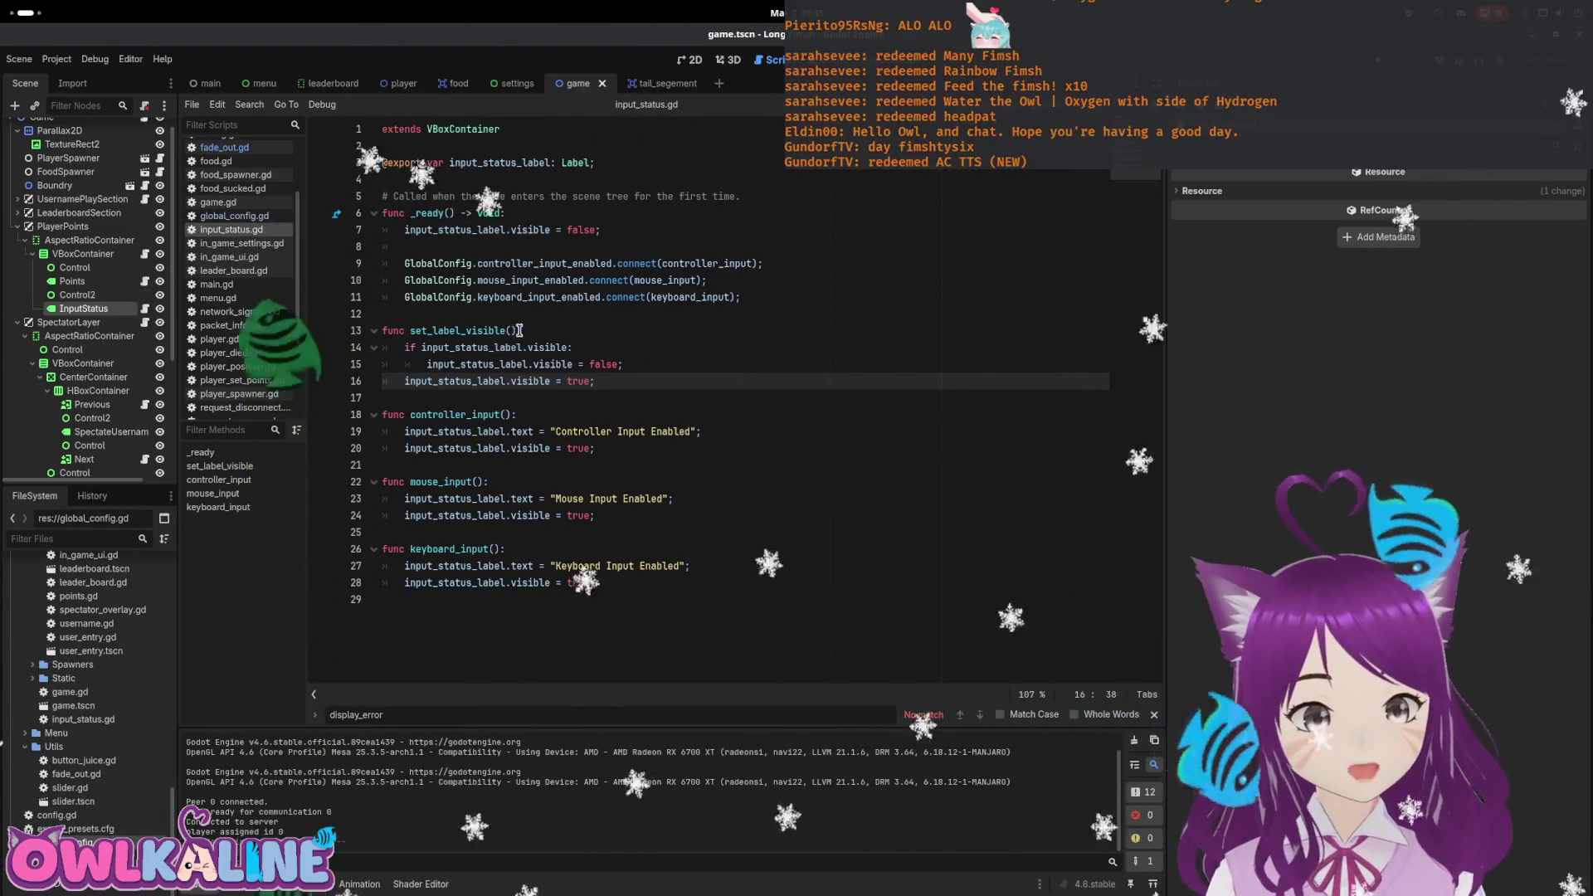
# - Replace the visibility lines in controller_input, mouse_input and keyboard_input with set_label_visible(), then run as Client
pyautogui.click(513, 329)
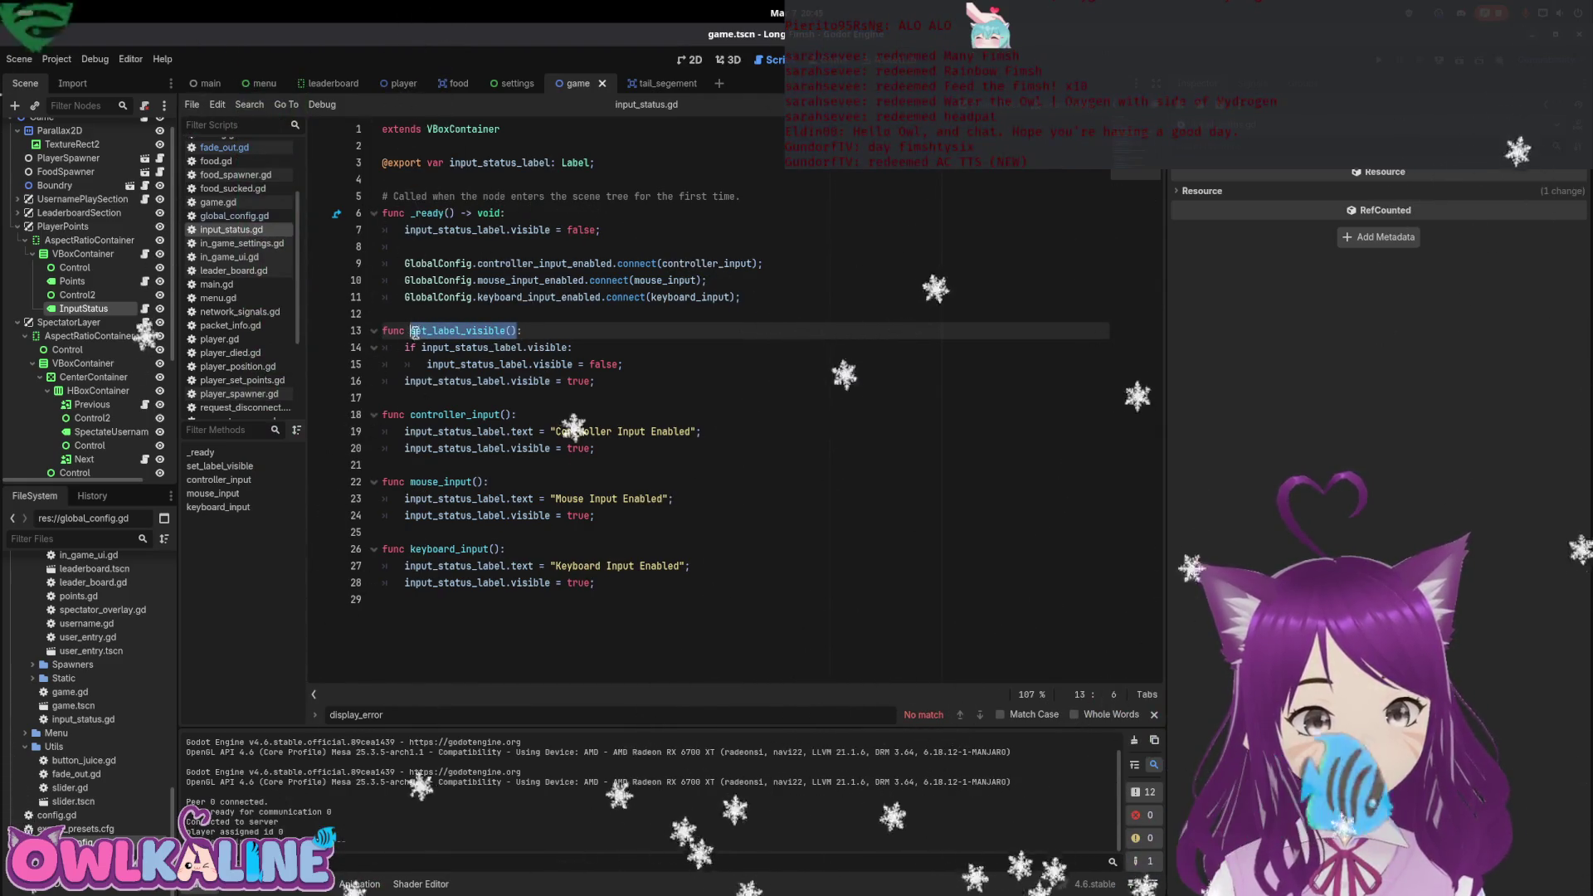
pyautogui.moveTo(405, 448); pyautogui.dragTo(595, 448)
pyautogui.hotkey('ctrl', 'v')
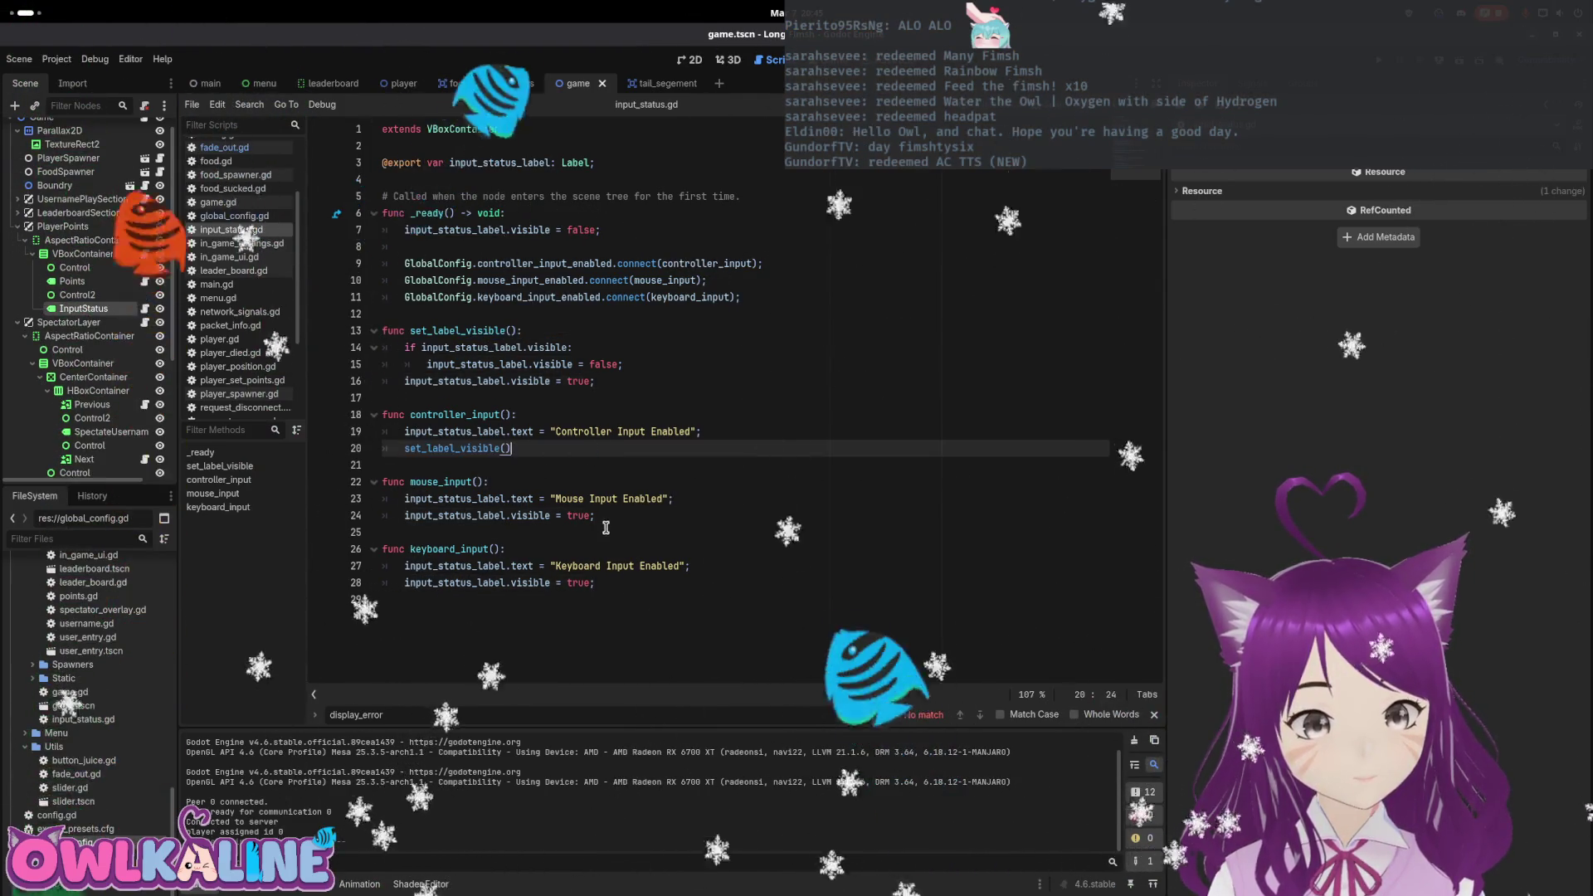
pyautogui.doubleClick(571, 516)
pyautogui.moveTo(595, 515); pyautogui.dragTo(405, 516)
pyautogui.hotkey('ctrl', 'v')
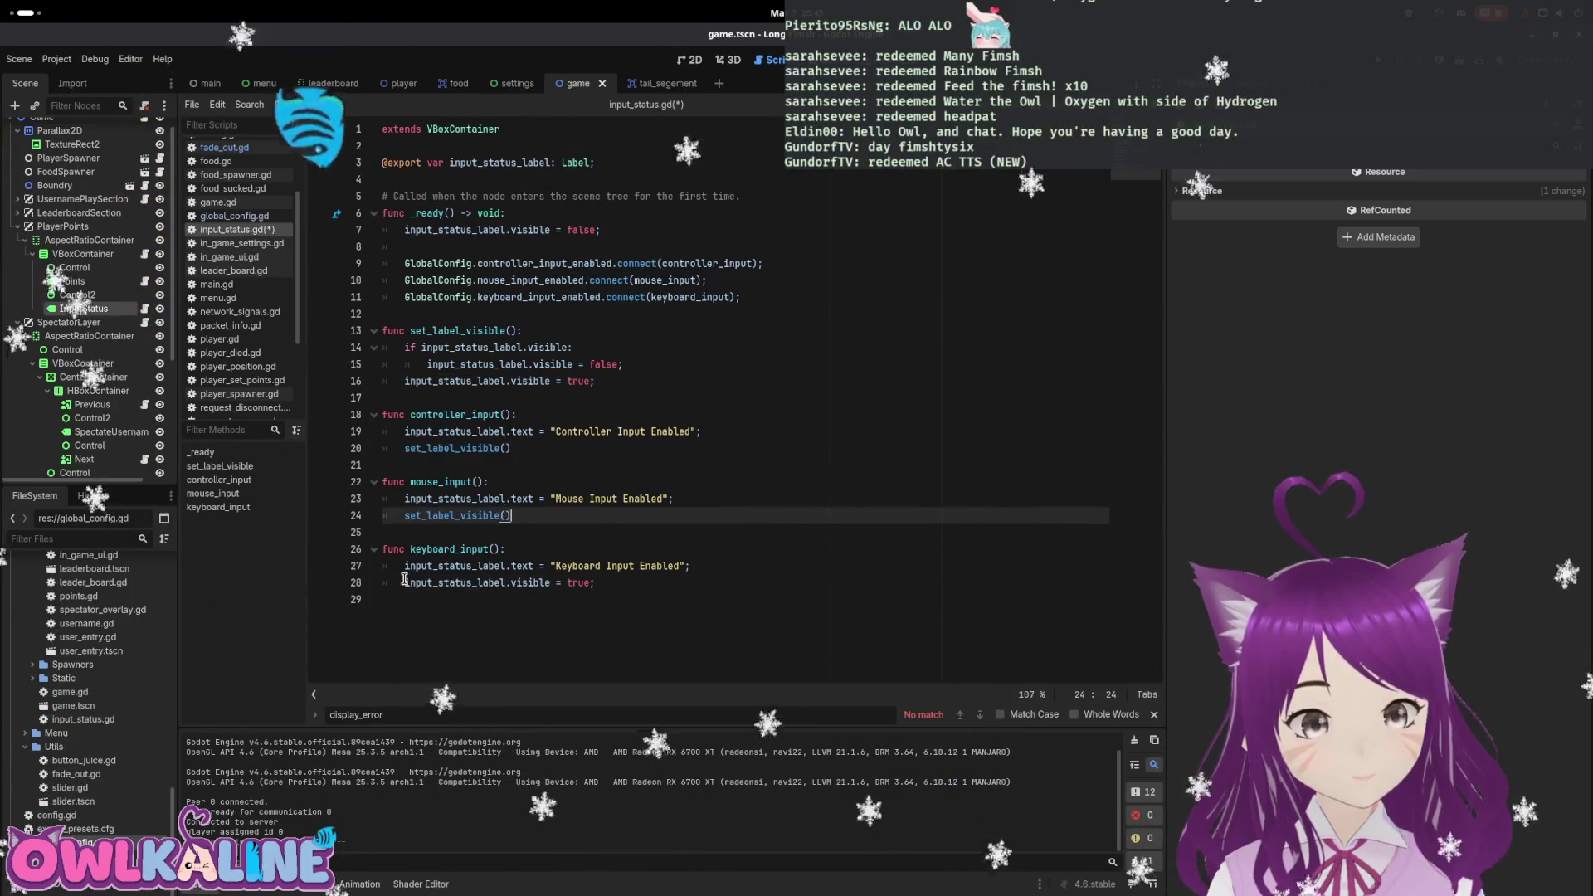
pyautogui.moveTo(405, 582); pyautogui.dragTo(592, 585)
pyautogui.hotkey('ctrl', 'v')
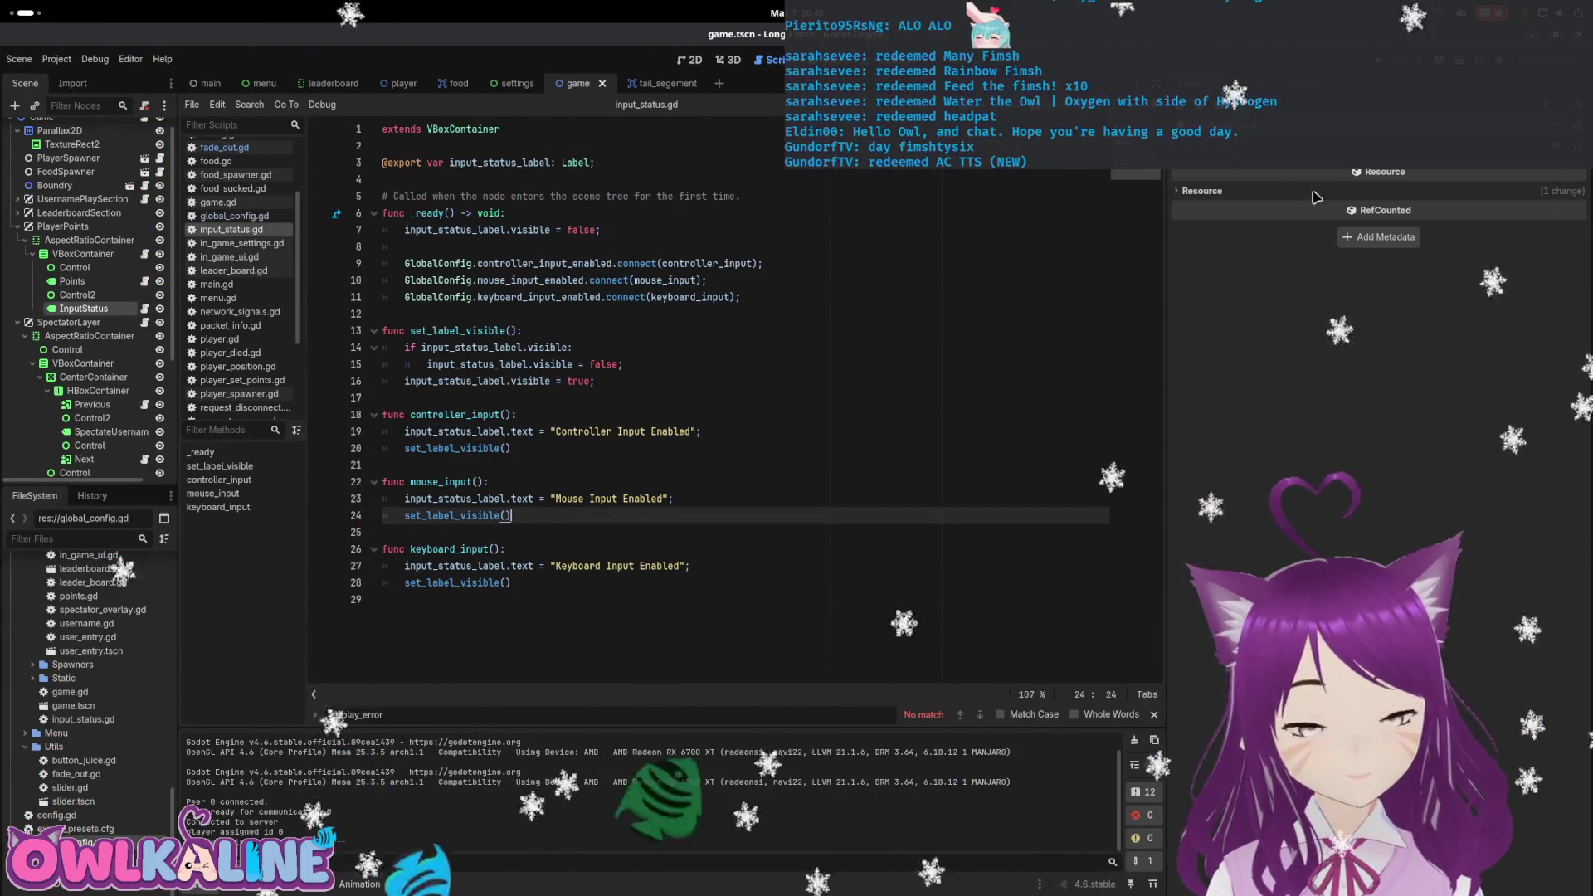
pyautogui.press('F5')
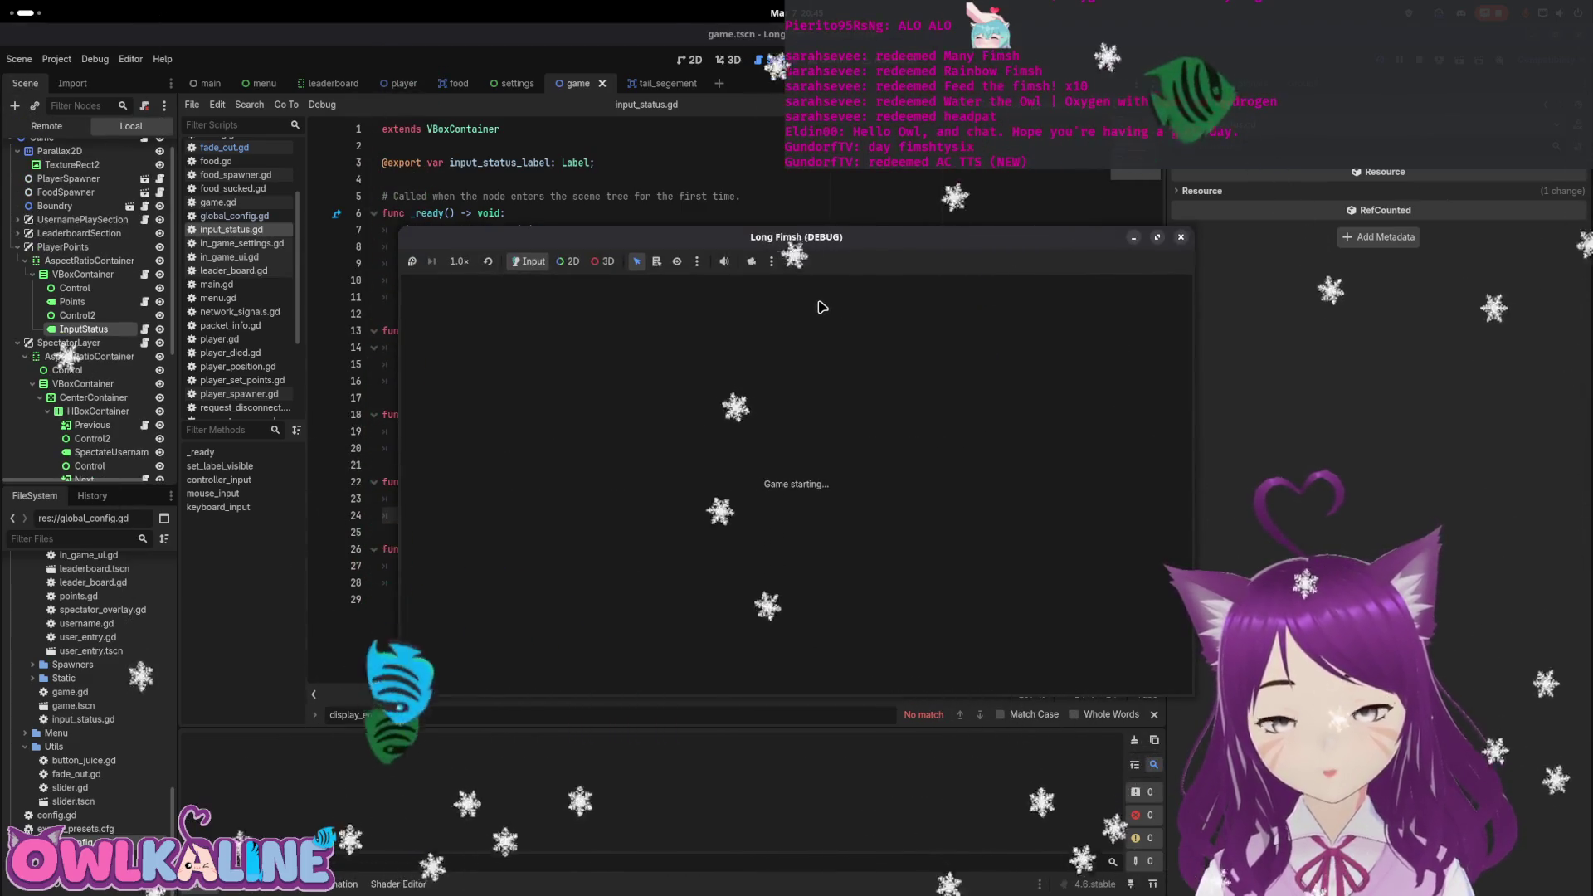
pyautogui.click(807, 434)
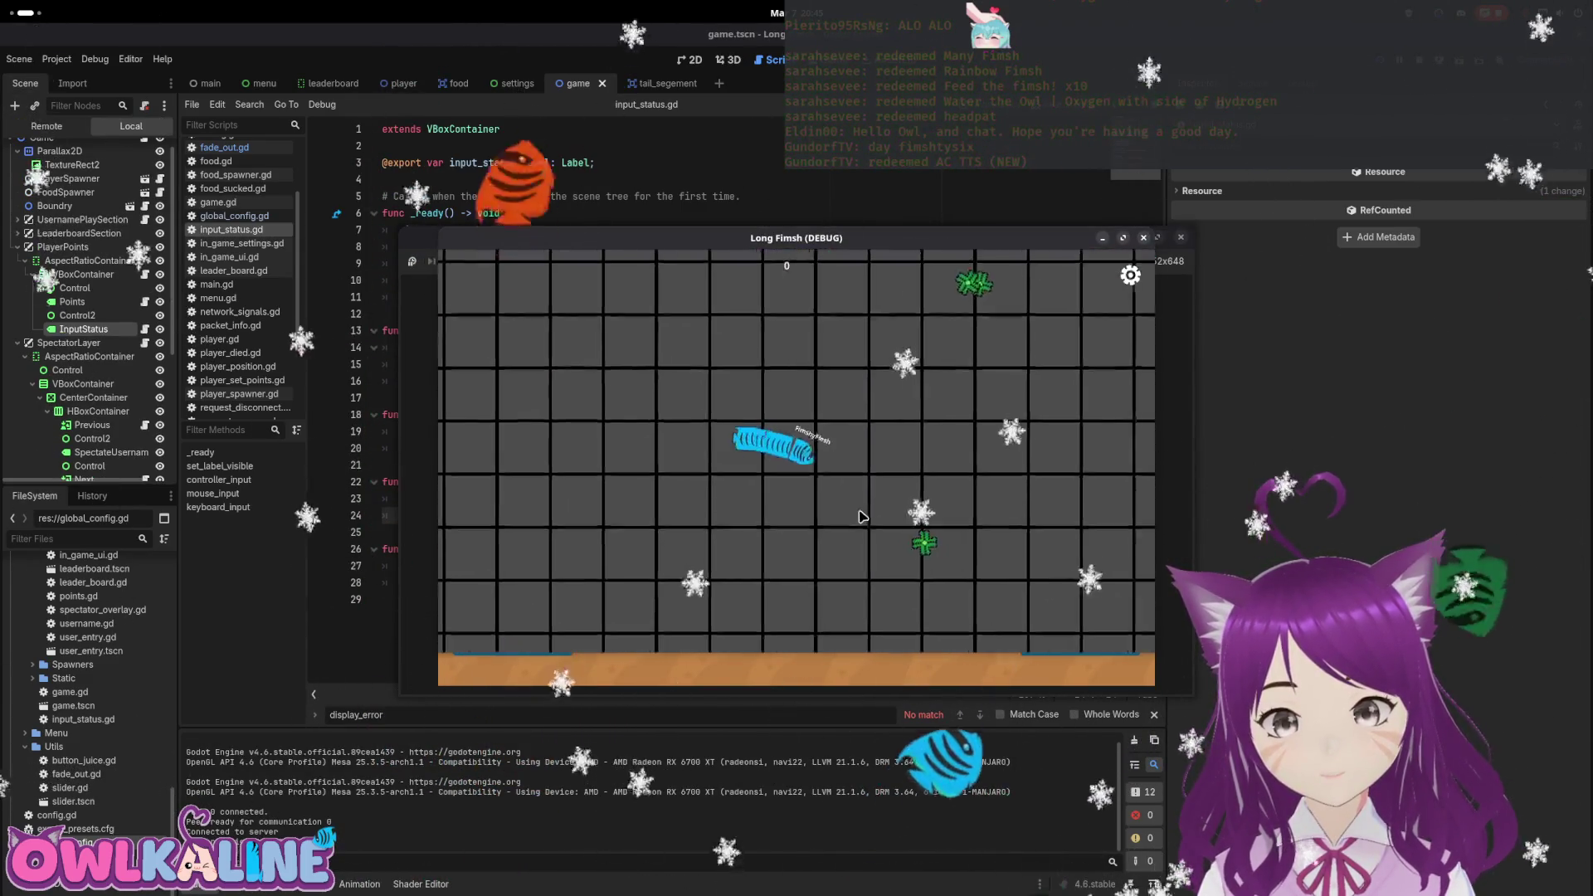
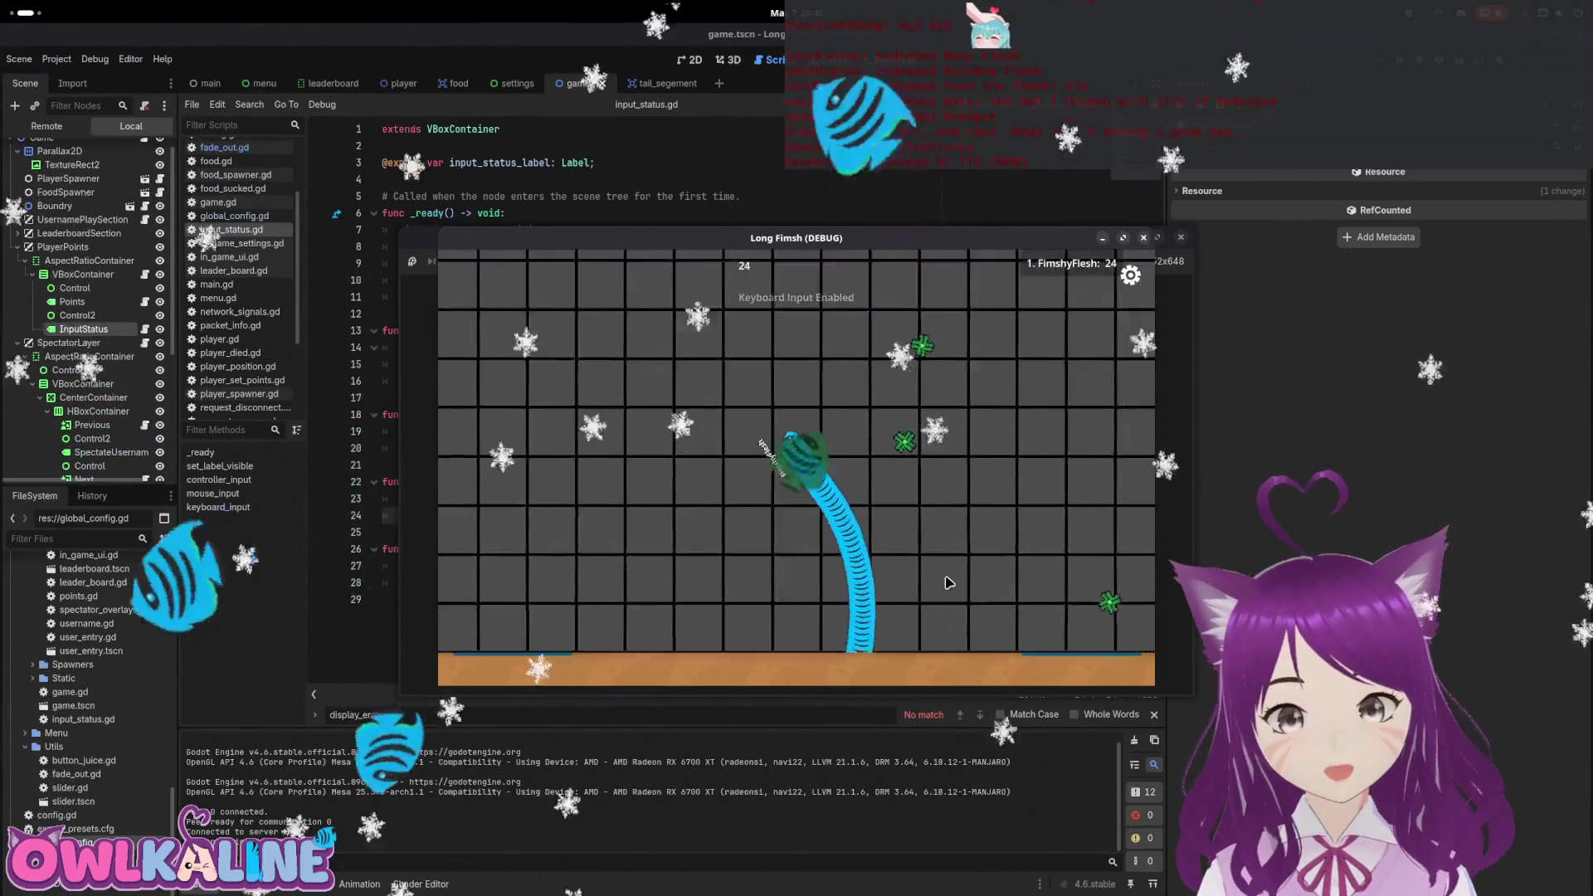
# - Steer the fish with the Right arrow key, then click to switch the status label to mouse input
pyautogui.press('Right')
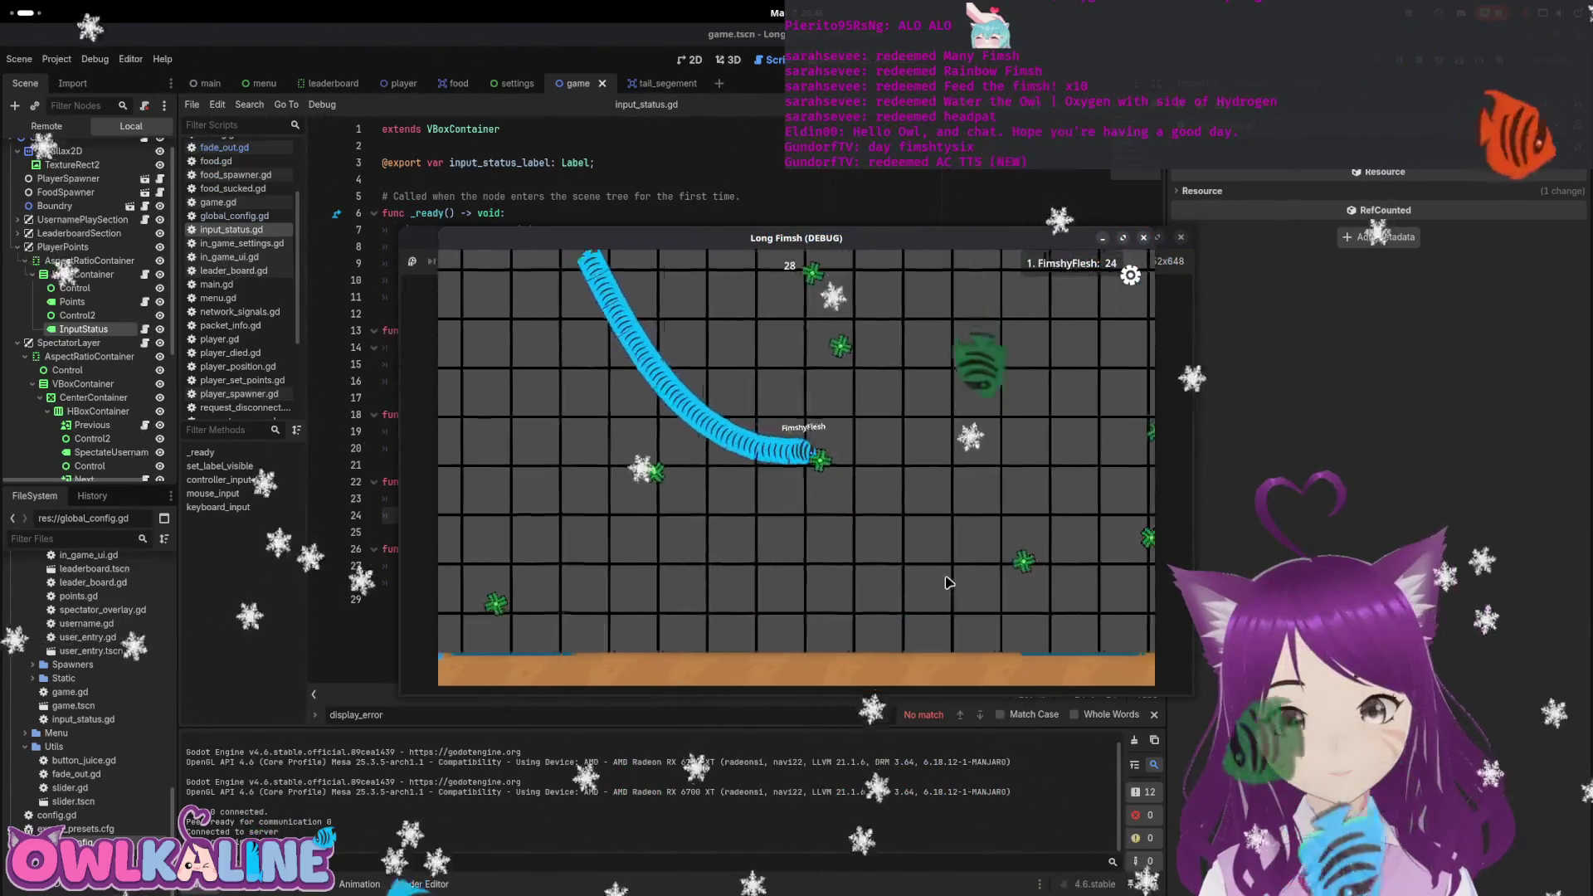
pyautogui.click(949, 583)
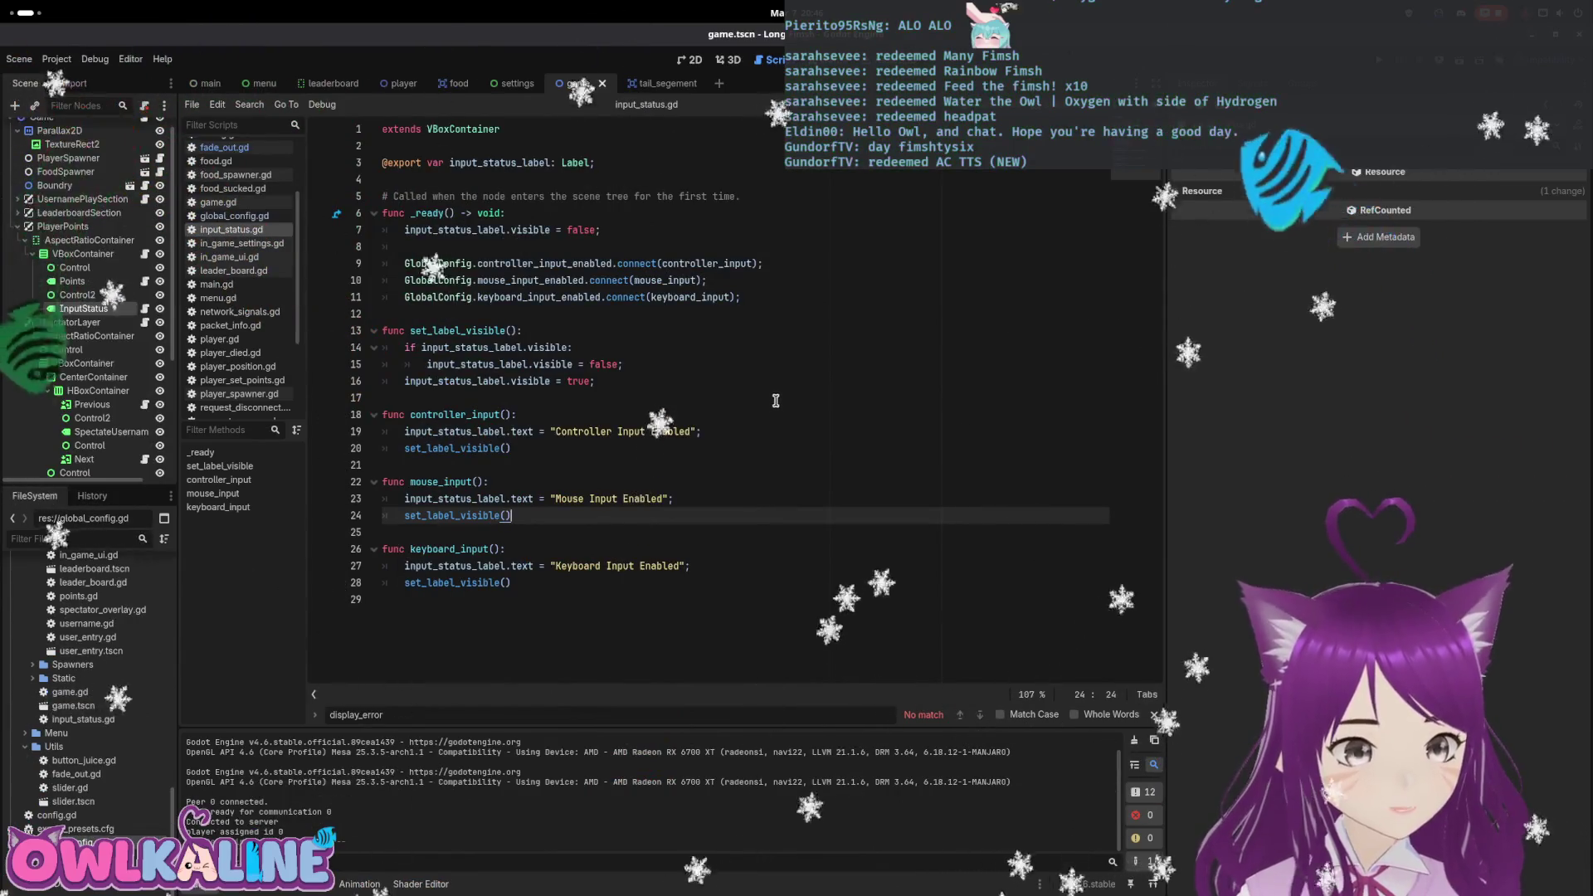
# - Review the temp_controller_input and mouse_accept checks in global_config.gd, then open Project Settings' Input Map
pyautogui.click(234, 216)
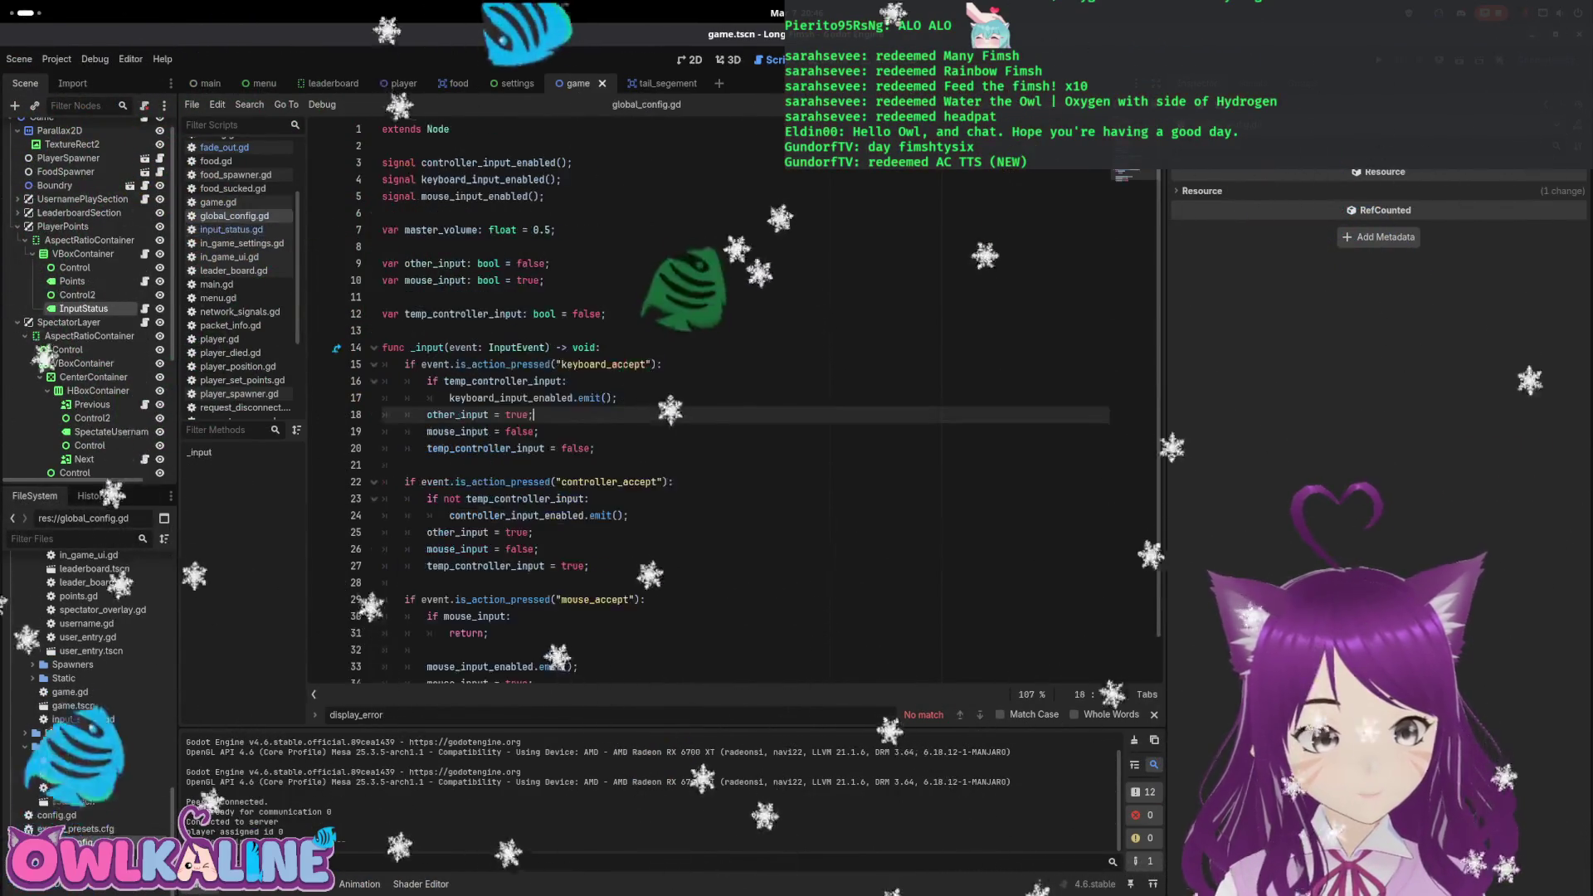
pyautogui.moveTo(664, 364); pyautogui.dragTo(489, 381)
pyautogui.scroll(-1, 548, 426)
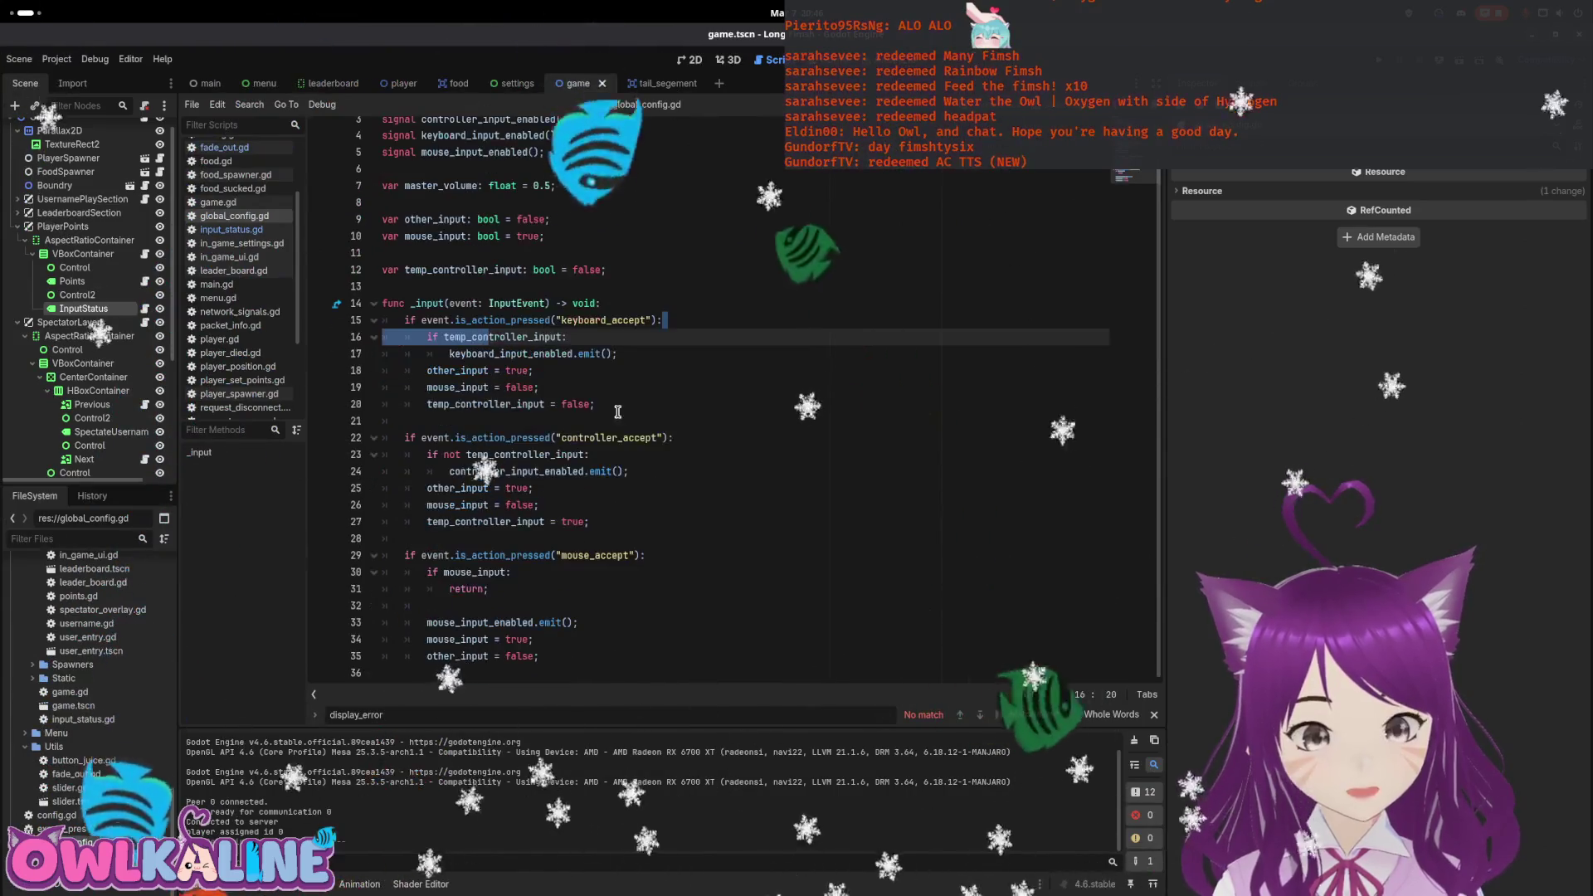
pyautogui.doubleClick(605, 438)
pyautogui.click(599, 555)
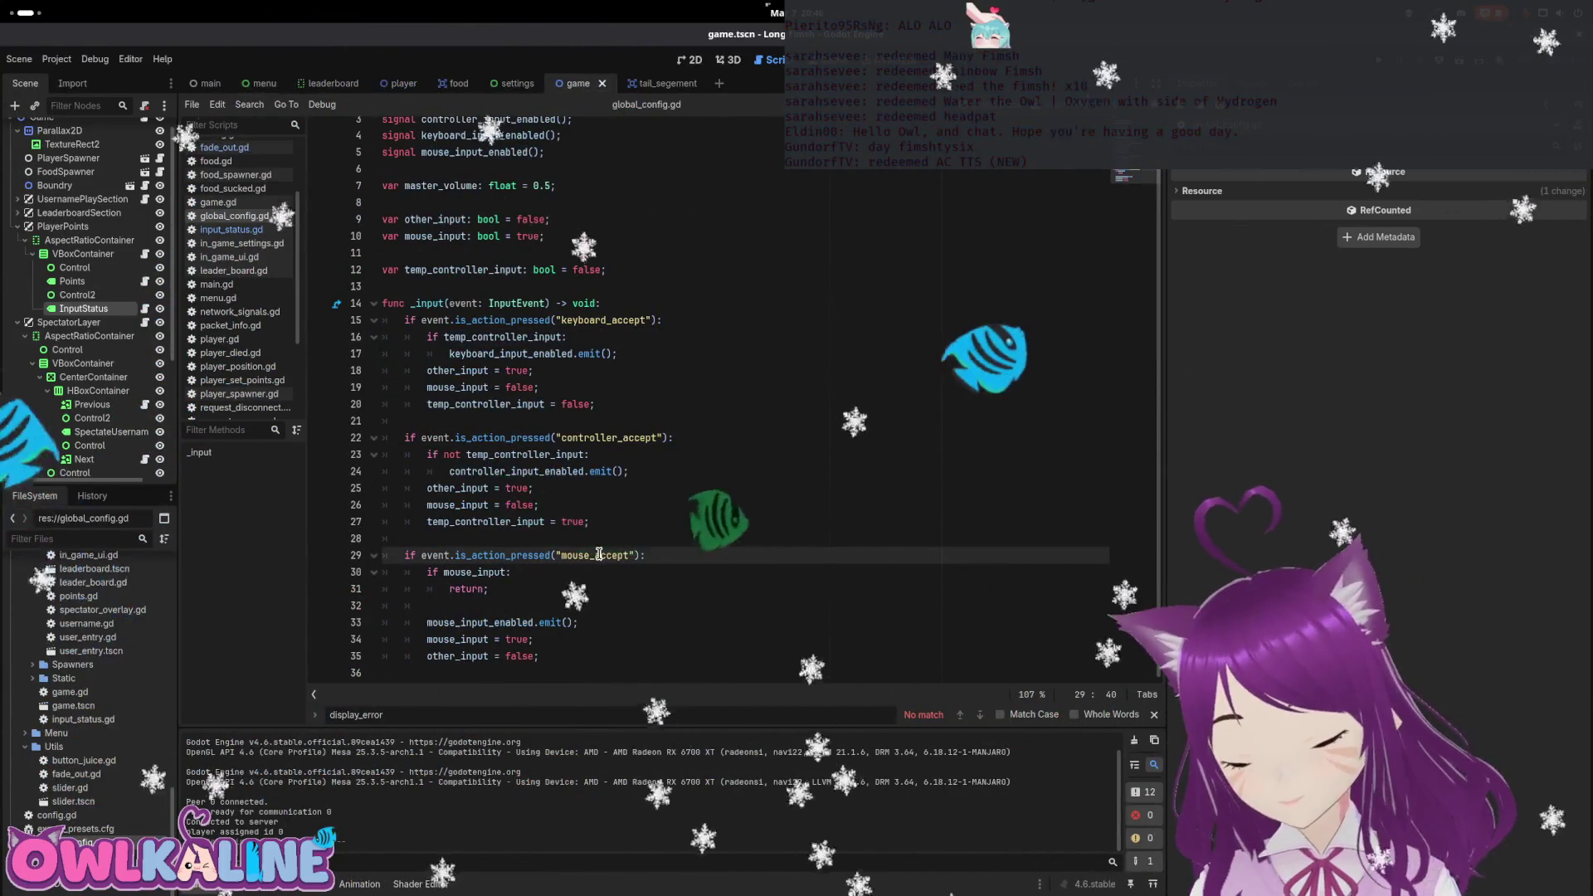
pyautogui.click(693, 370)
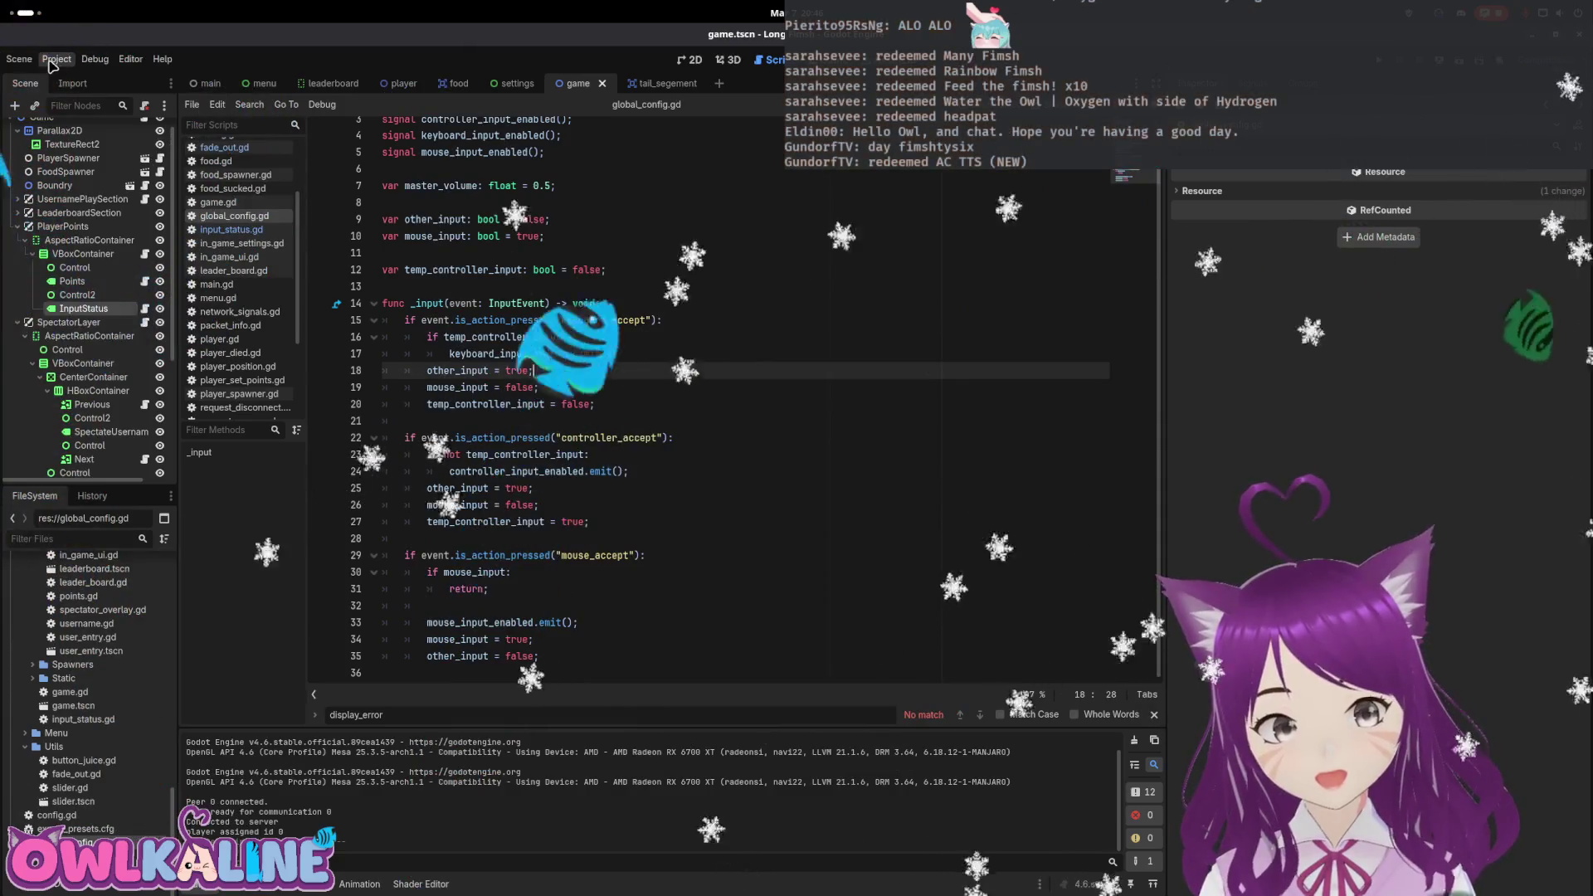
pyautogui.click(55, 60)
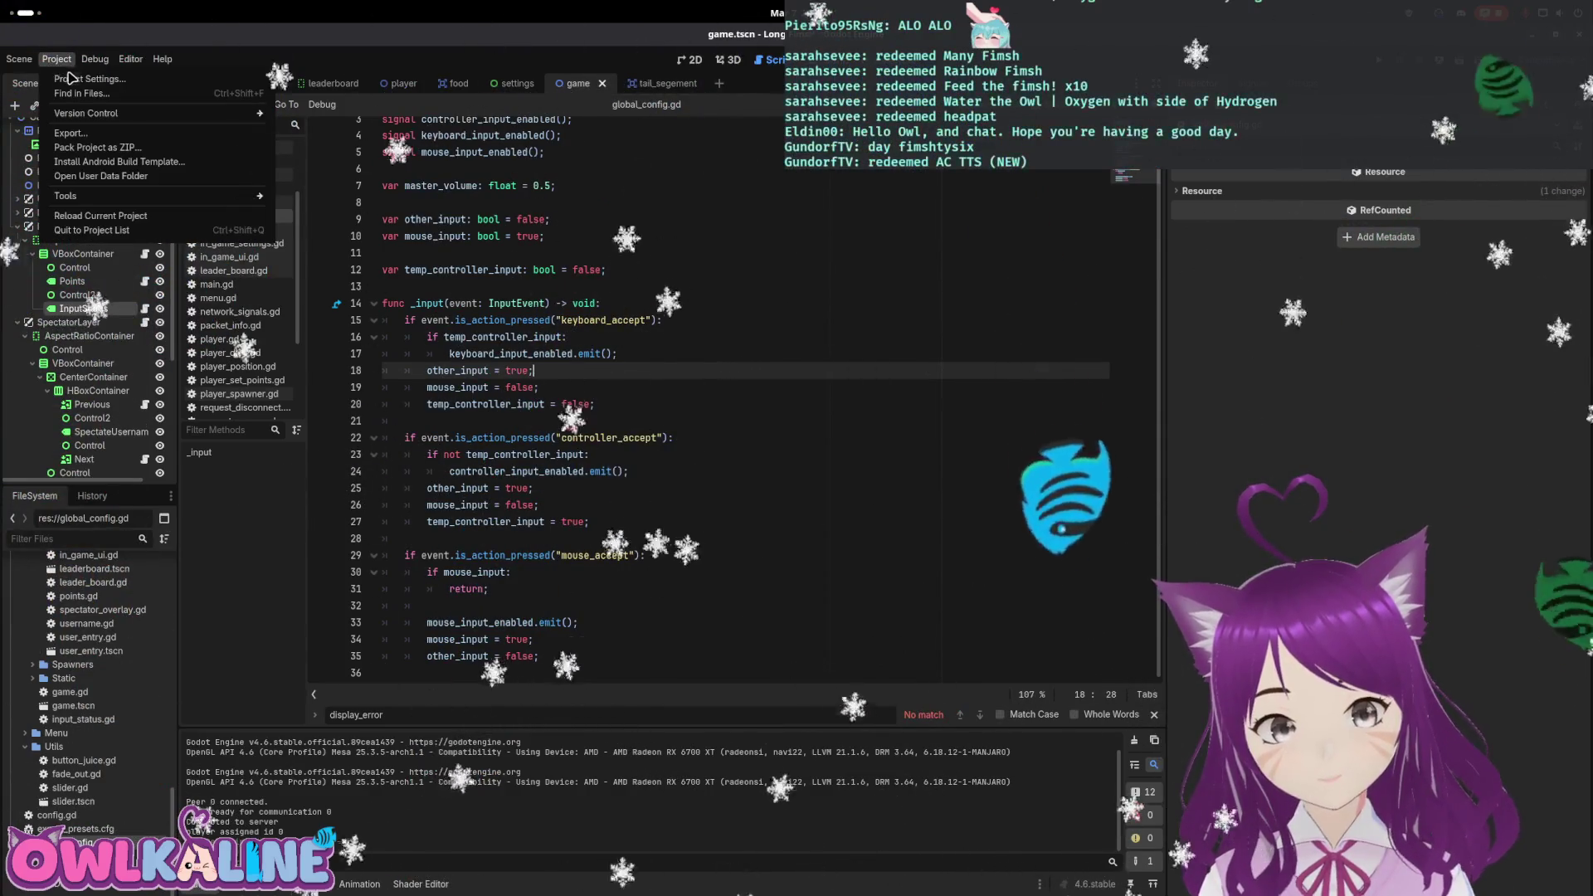
pyautogui.click(90, 79)
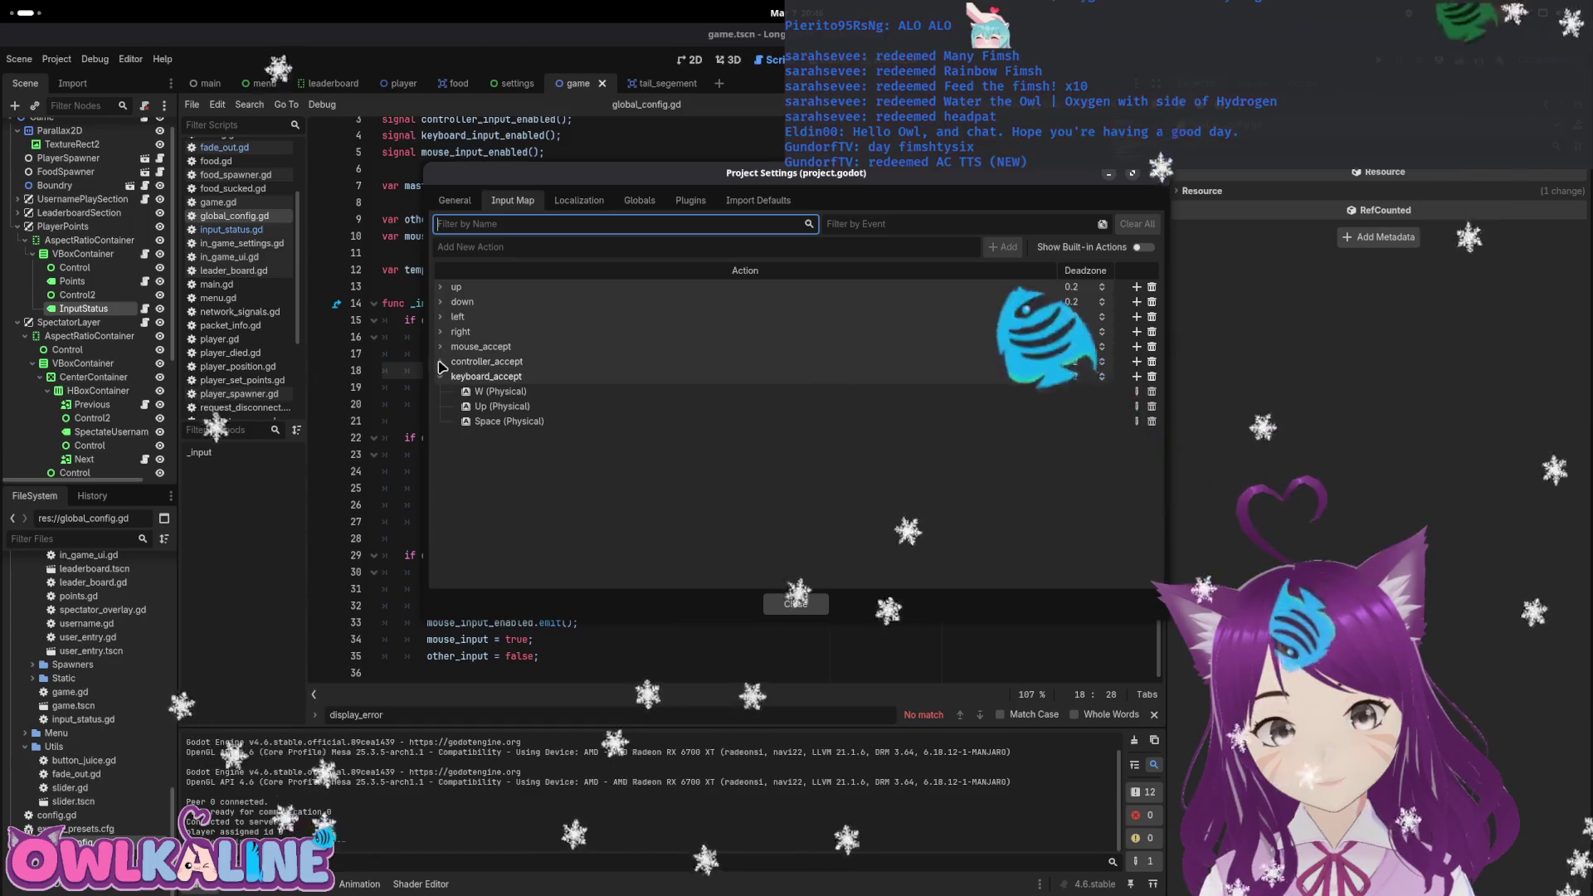
# - Expand the controller_accept and mouse_accept bindings, step through keyboard_accept's keys, and close Project Settings
pyautogui.click(441, 361)
pyautogui.click(441, 347)
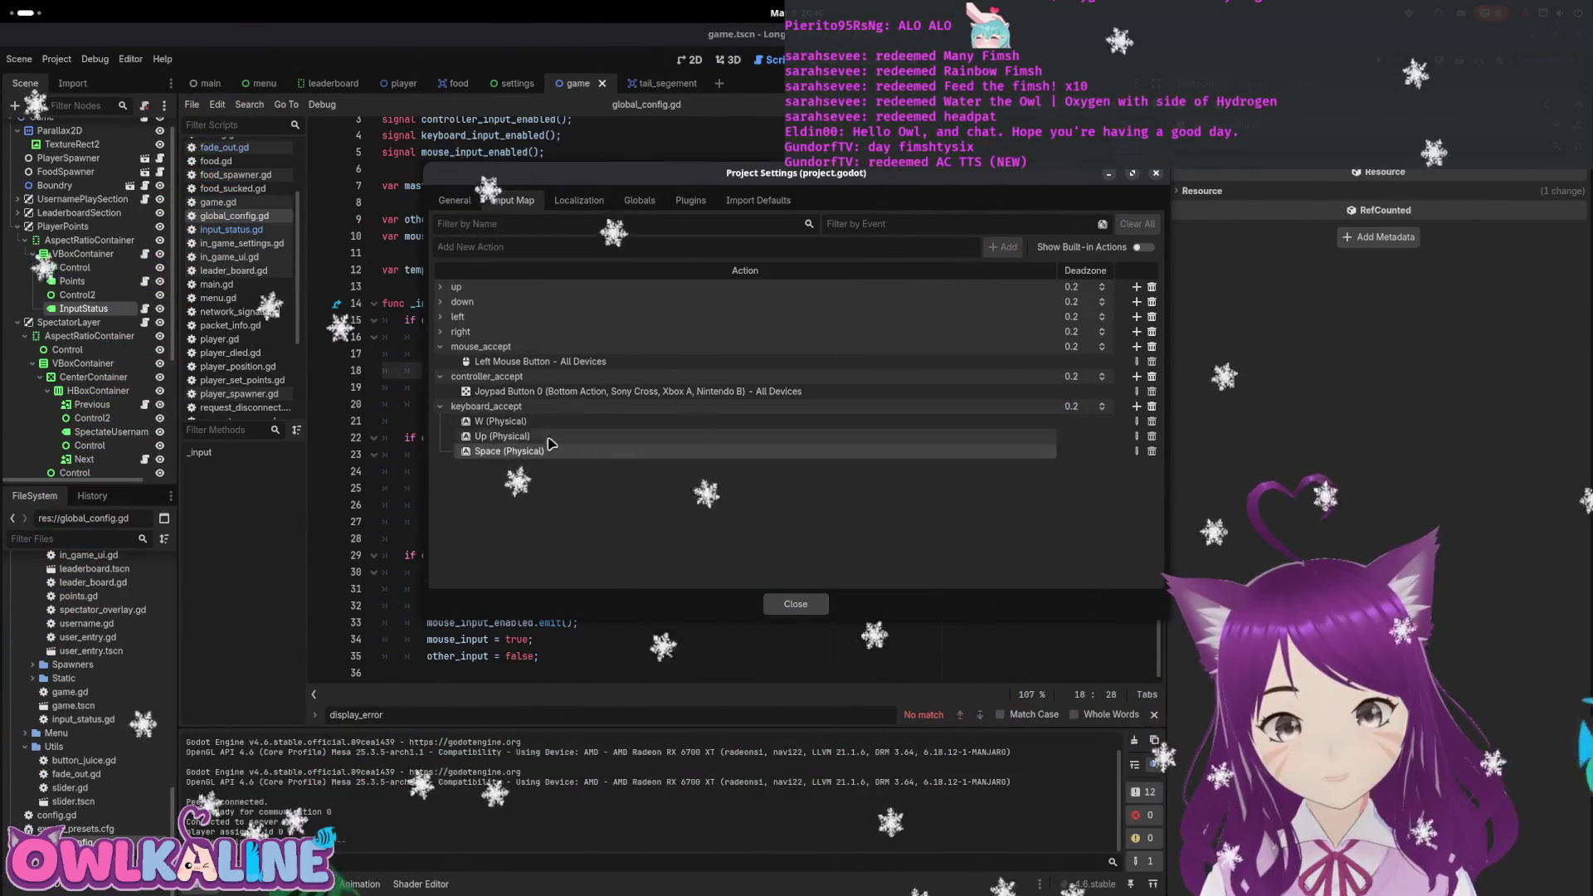
pyautogui.press('Up')
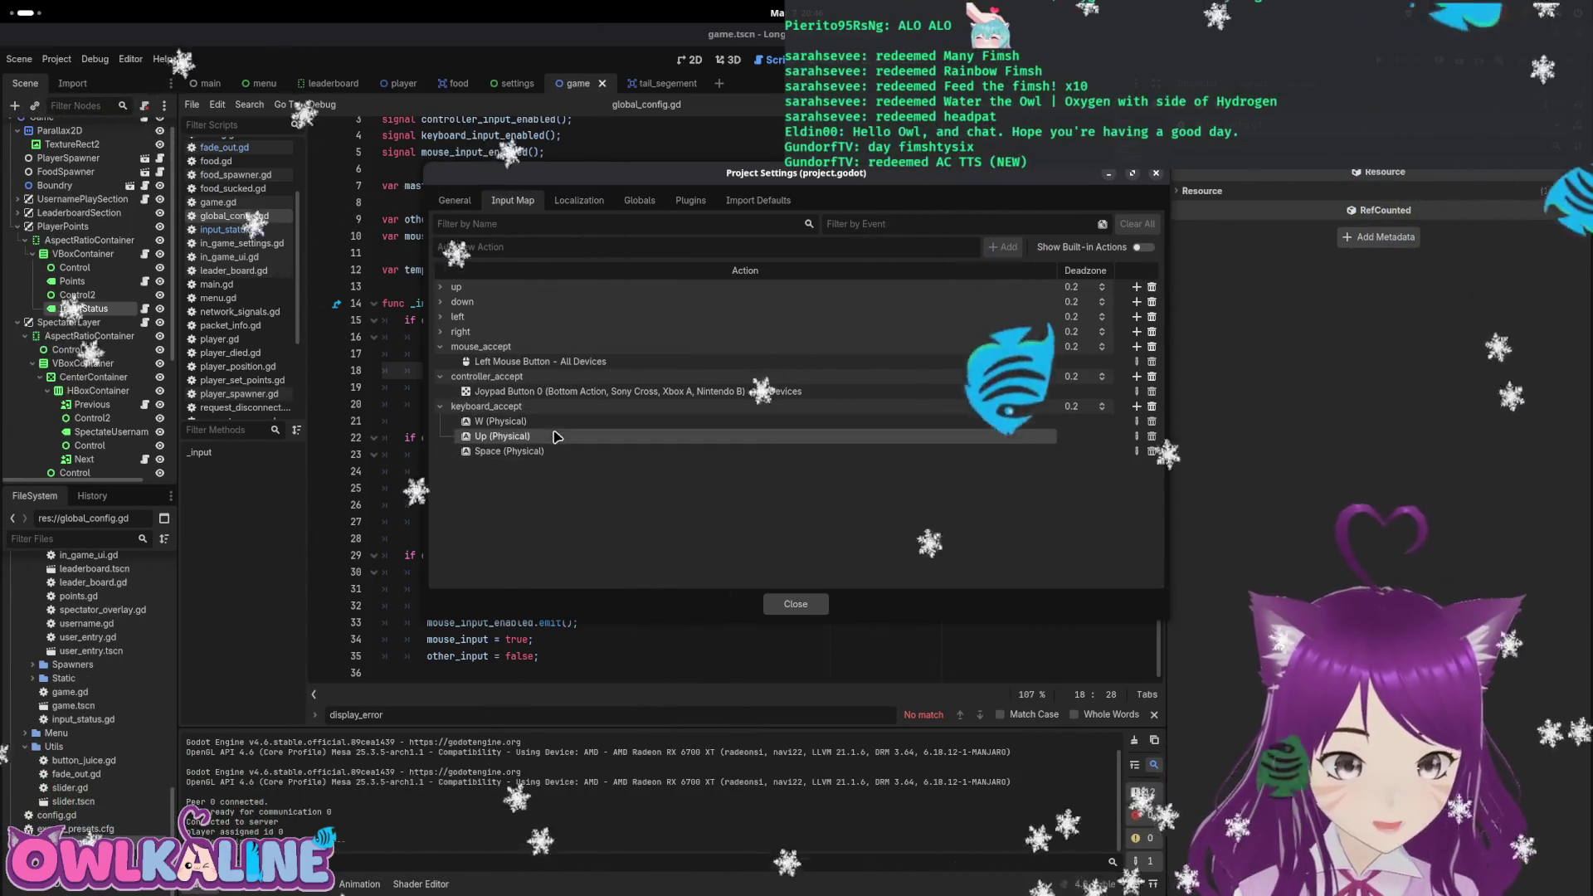
pyautogui.press('Escape')
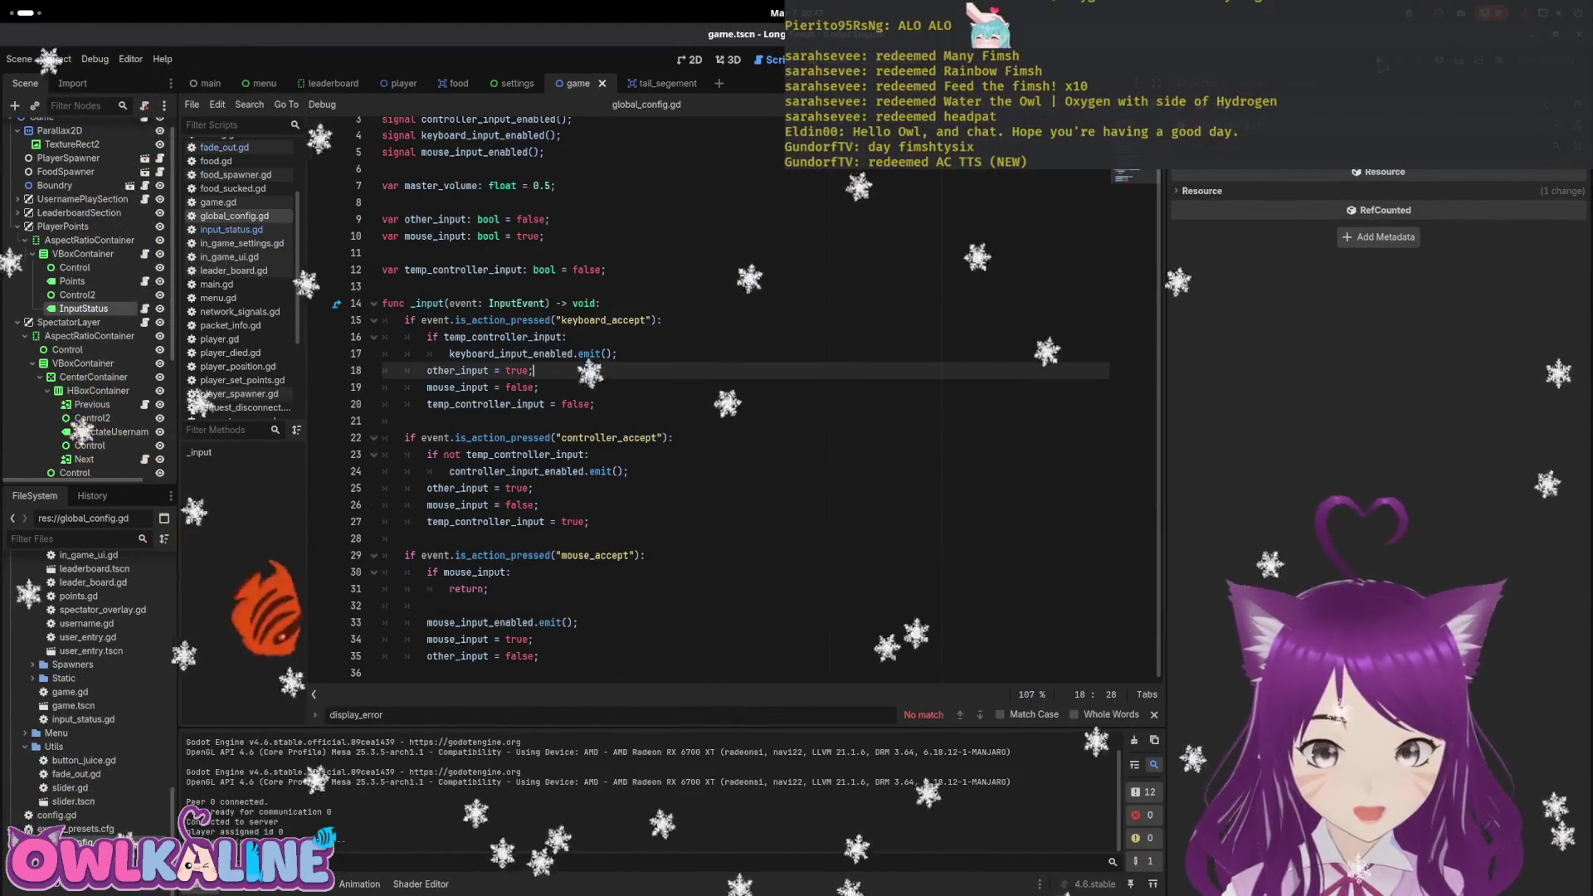
# - Run Long Fimsh with F5, join as a client and play in the arena, then stop it
pyautogui.press('F5')
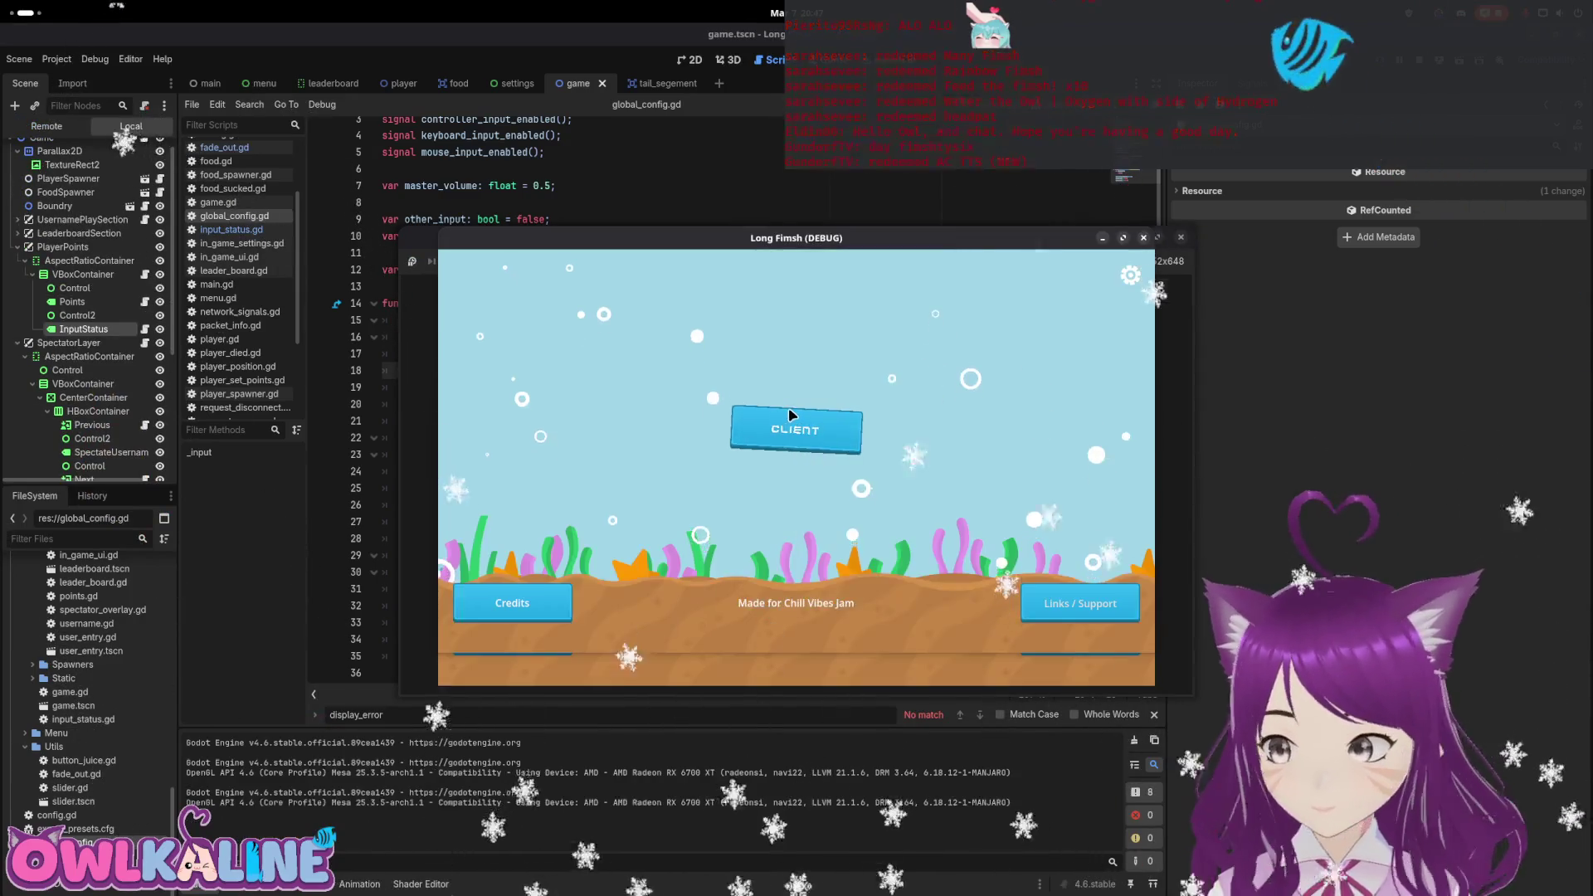
pyautogui.click(784, 446)
pyautogui.click(798, 464)
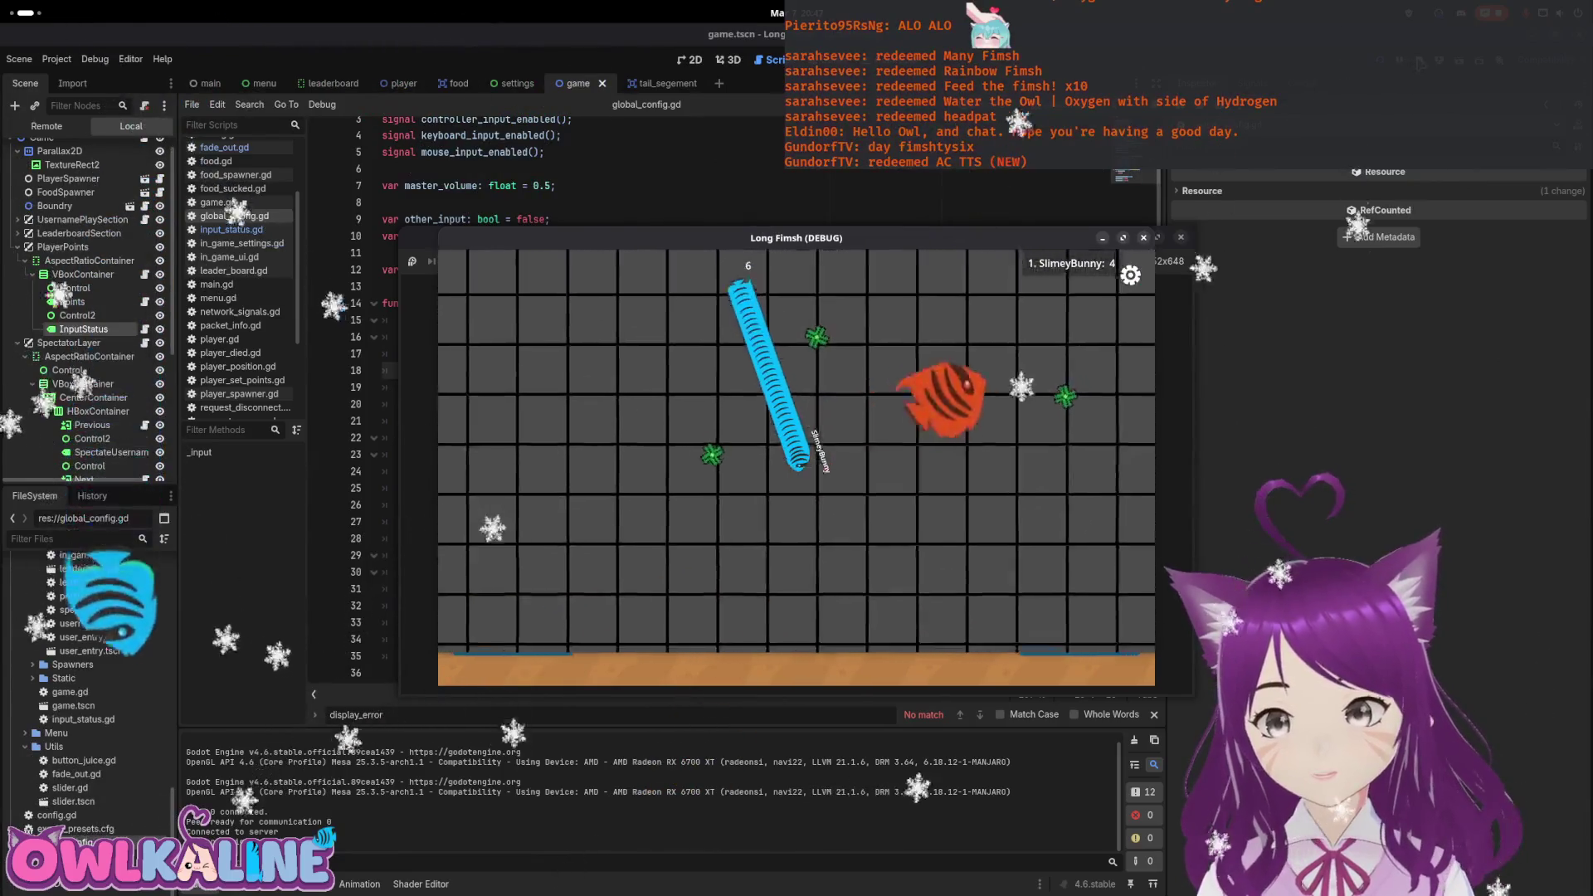
pyautogui.press('F8')
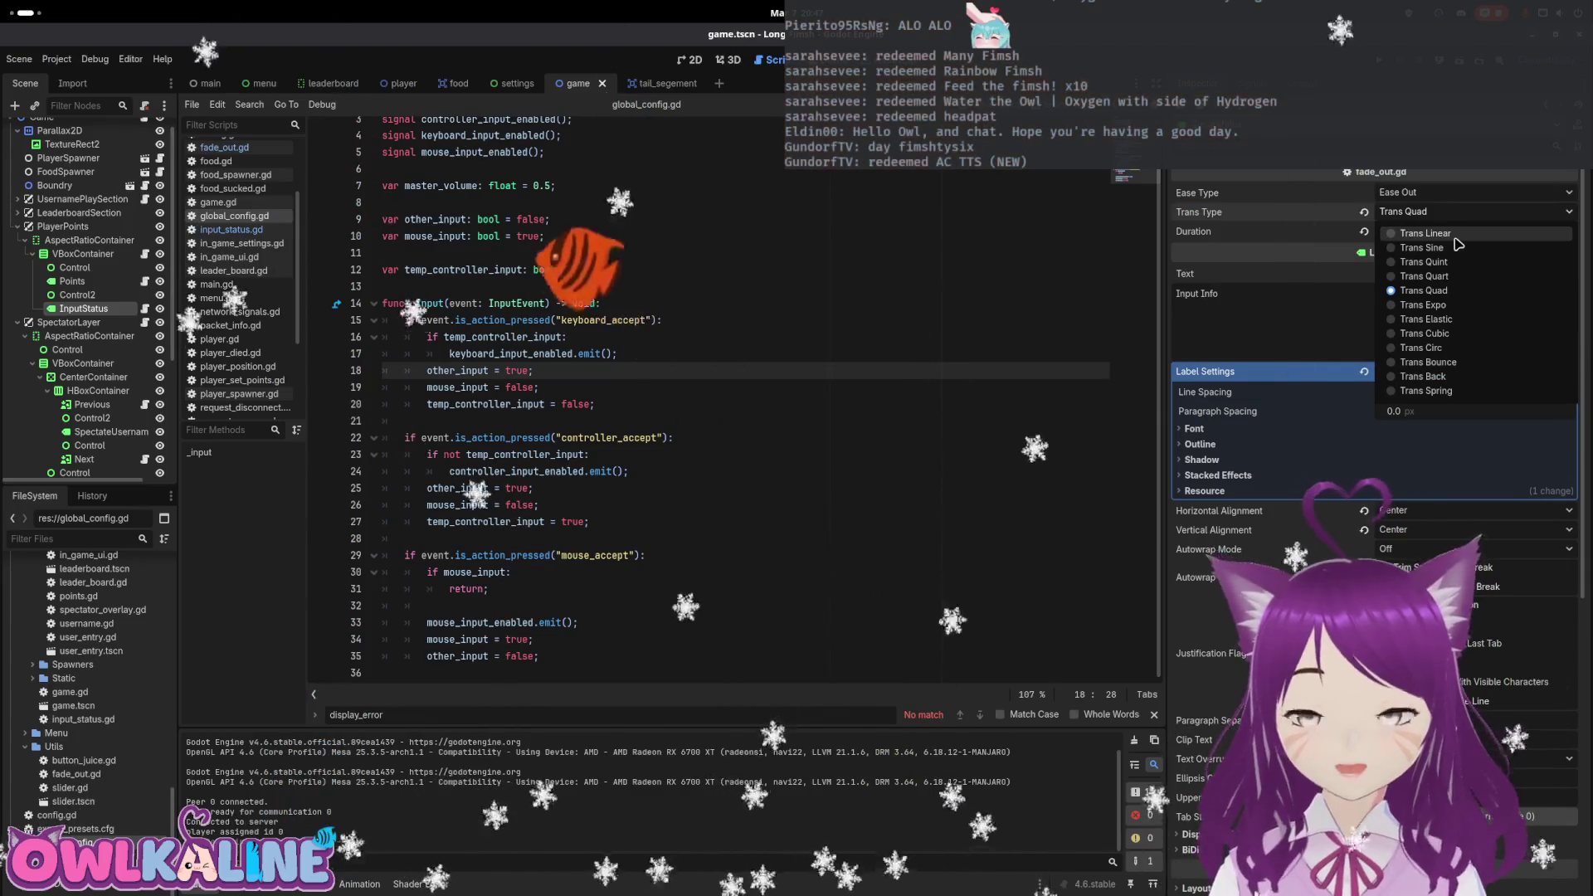
# - Set the fade transition to Trans Linear and test-run the game with keyboard steering
pyautogui.click(1454, 236)
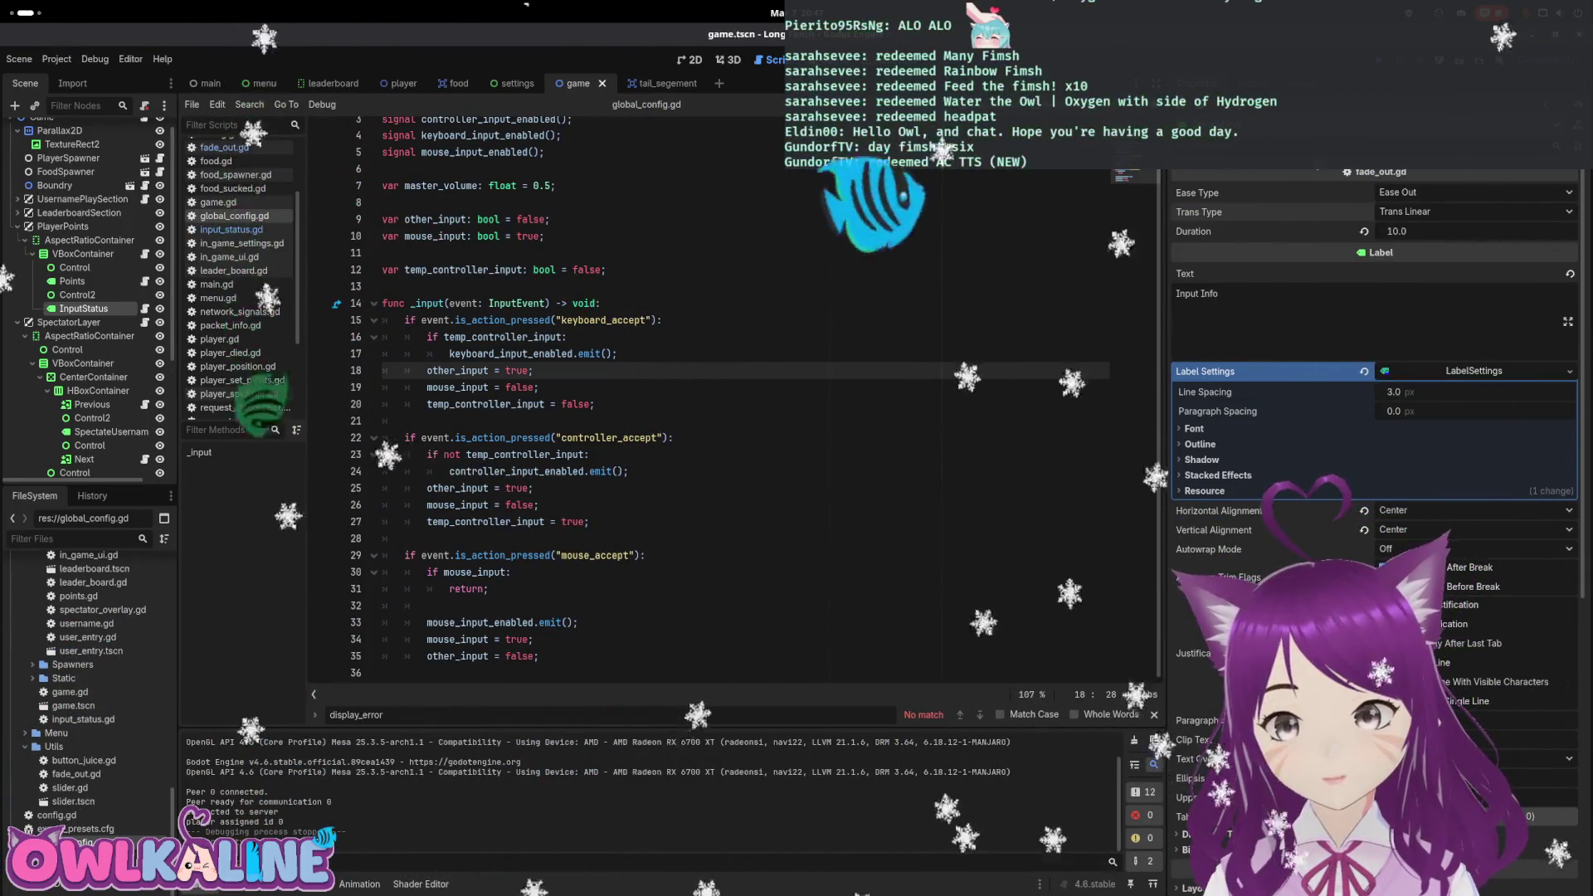
pyautogui.press('F5')
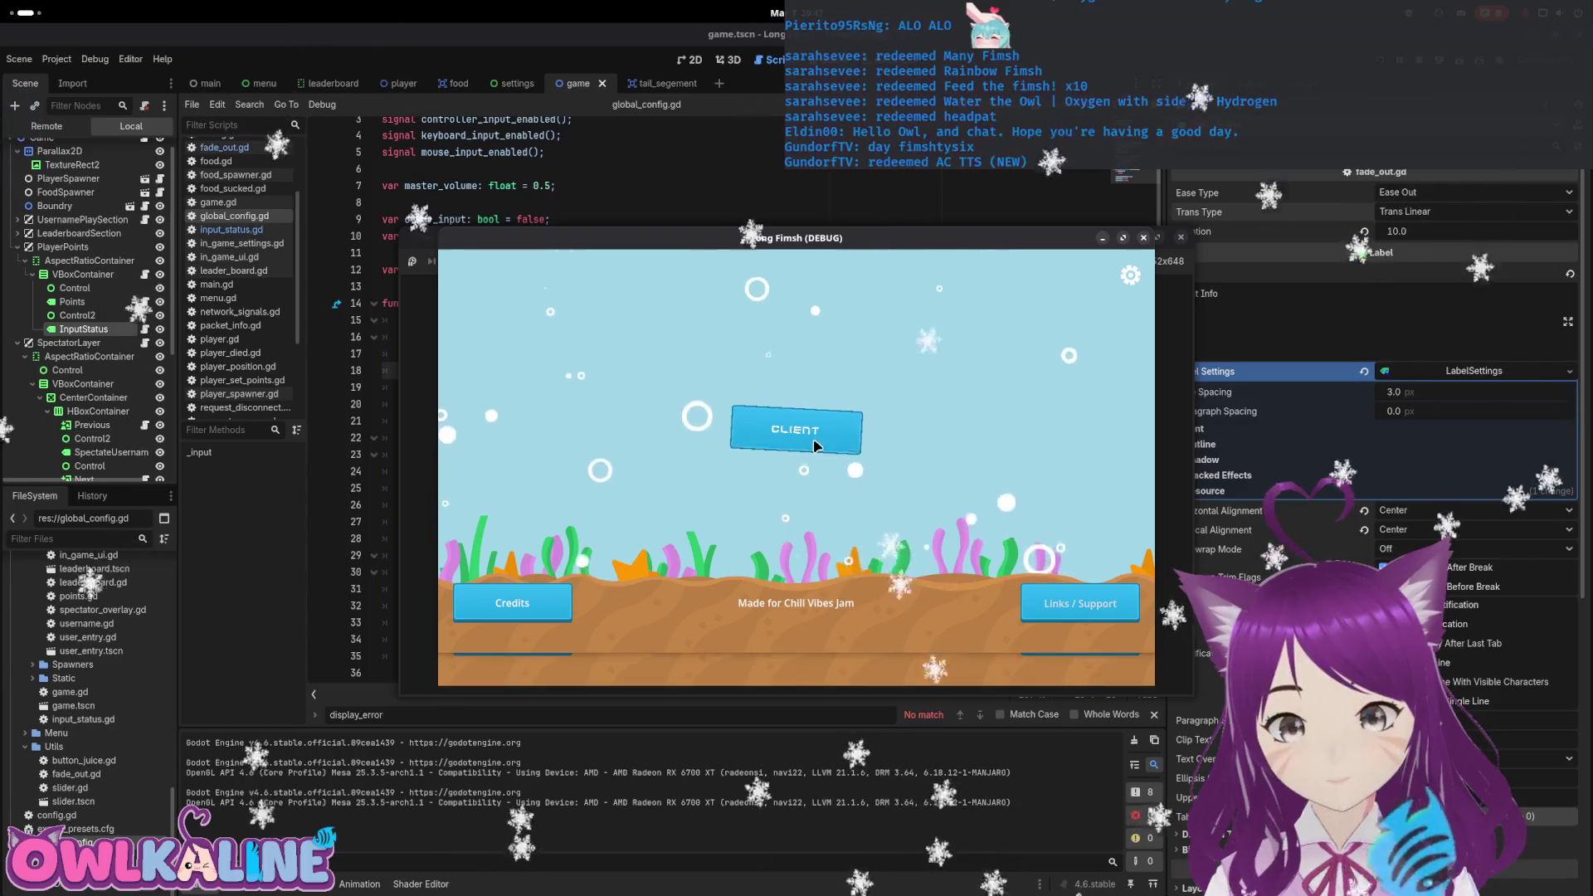
pyautogui.click(816, 445)
pyautogui.click(814, 463)
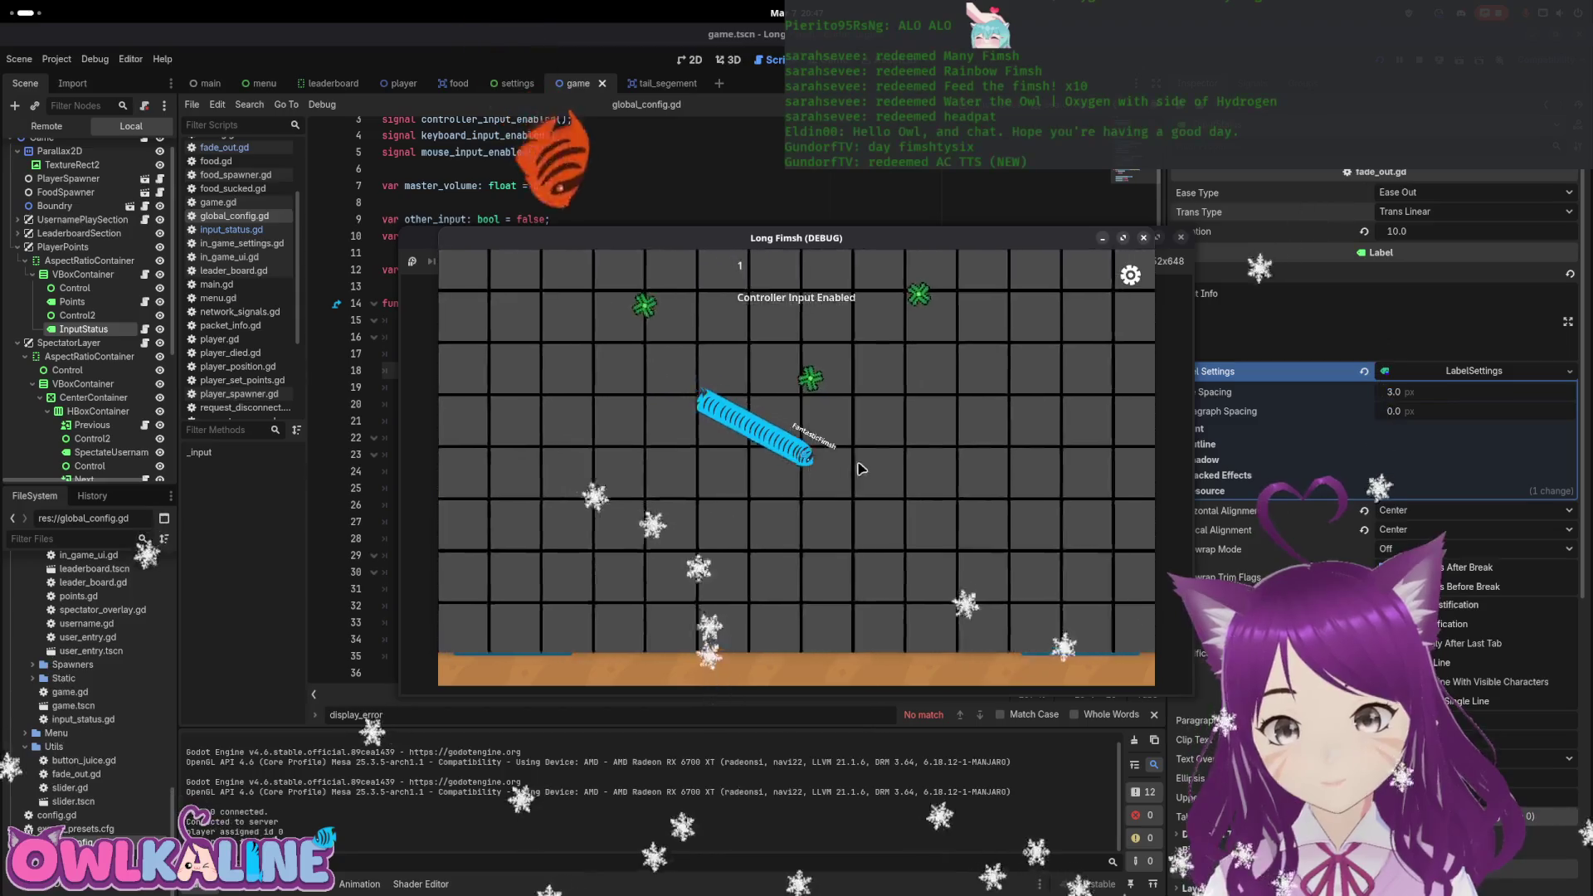
pyautogui.press('Up')
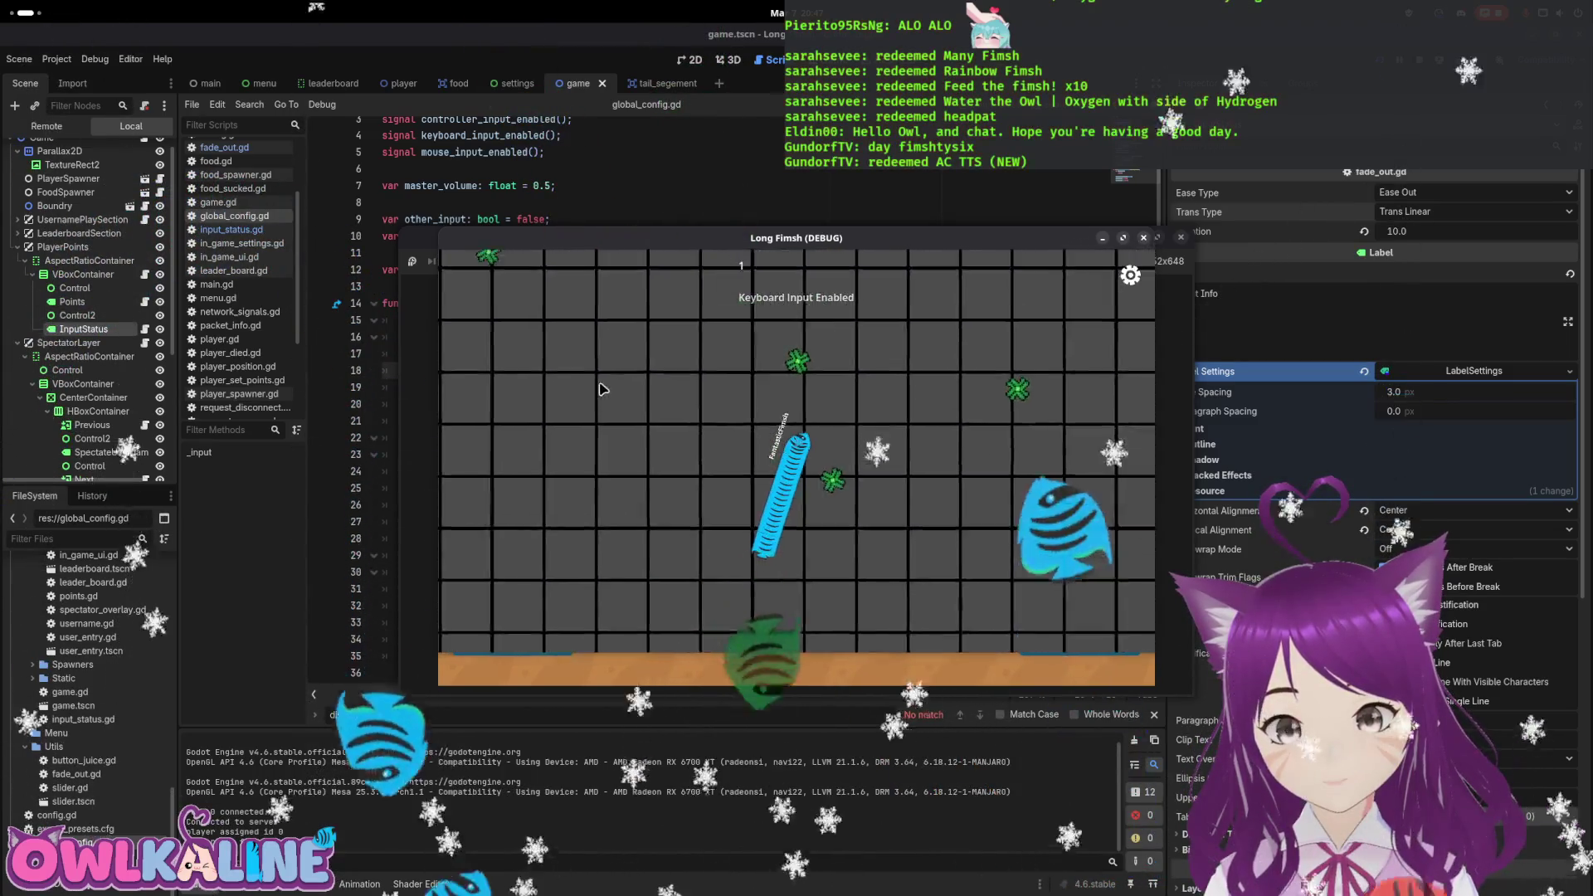
pyautogui.press('Left')
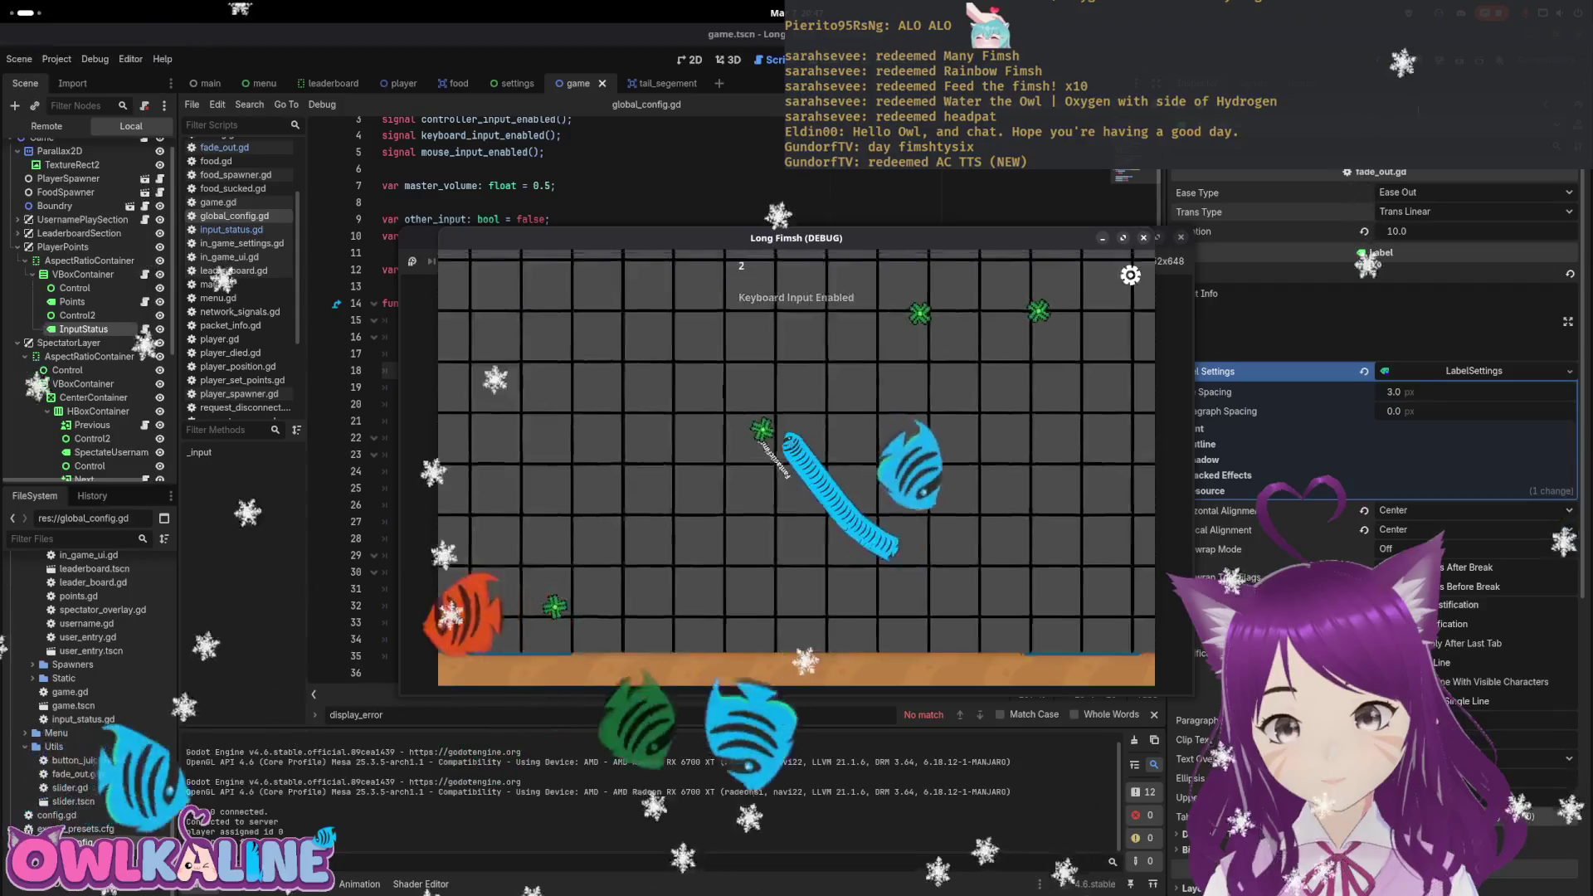
pyautogui.press('F8')
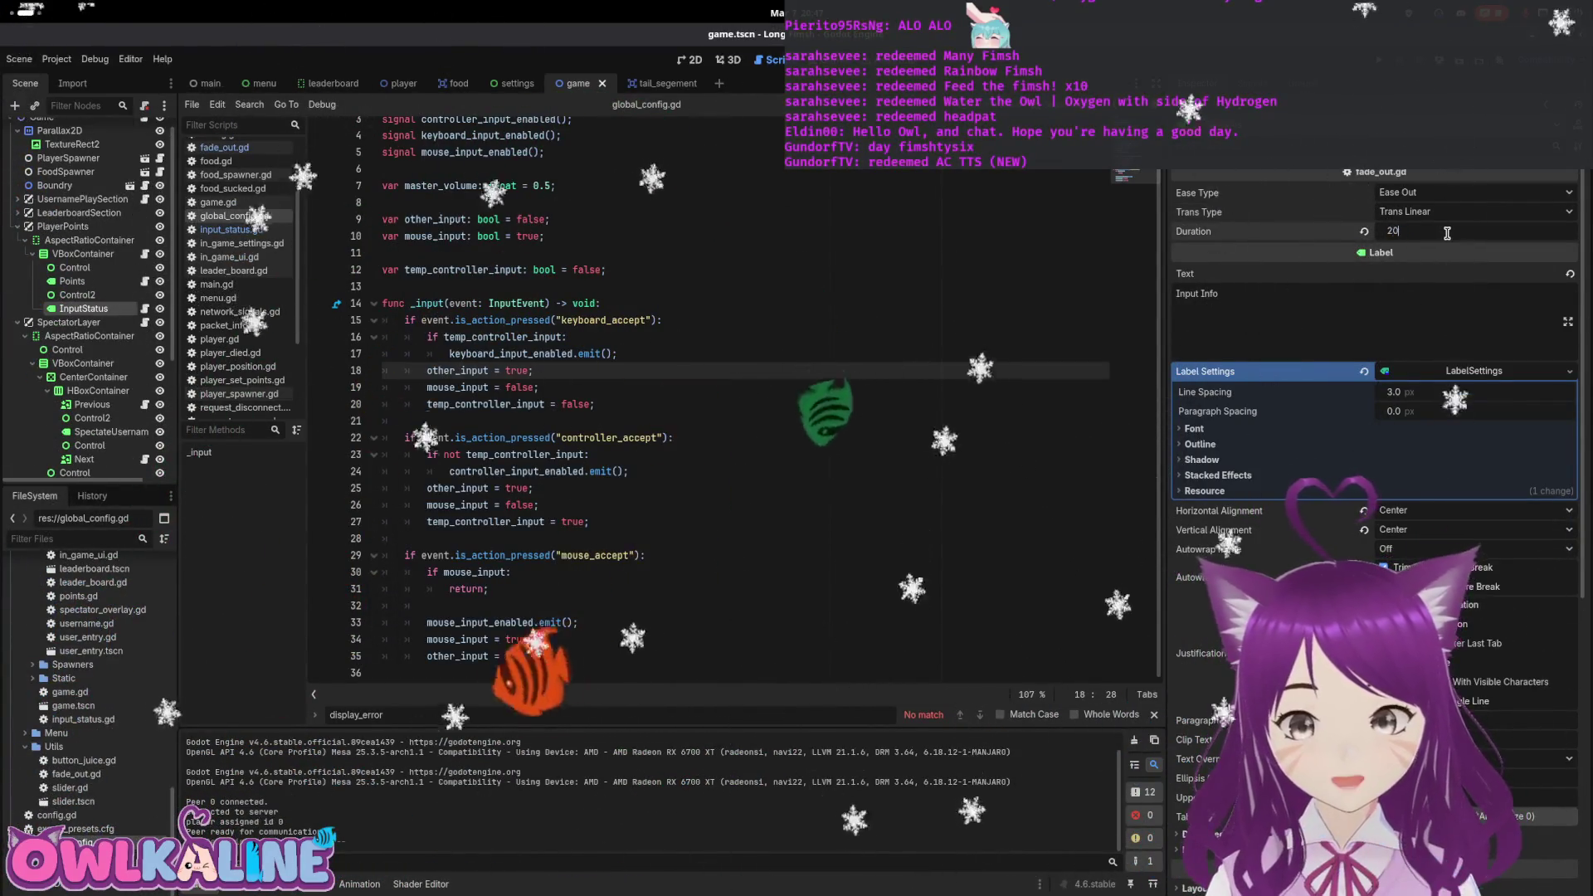
# - Commit the 2.0 fade duration and test the label switching in another run
pyautogui.press('Return')
pyautogui.press('F5')
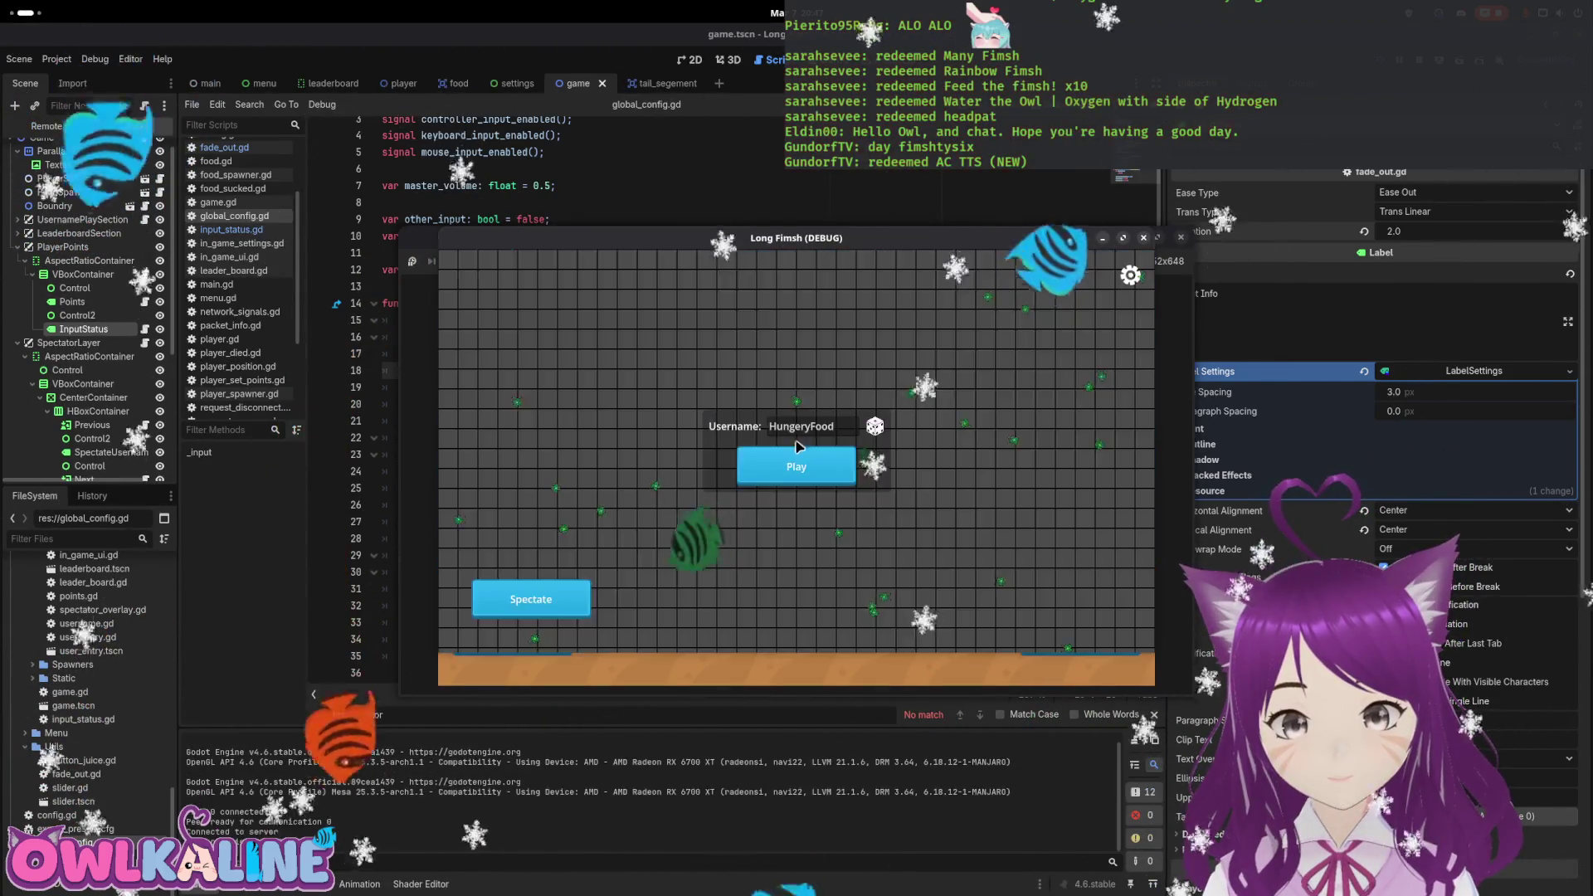
pyautogui.click(789, 467)
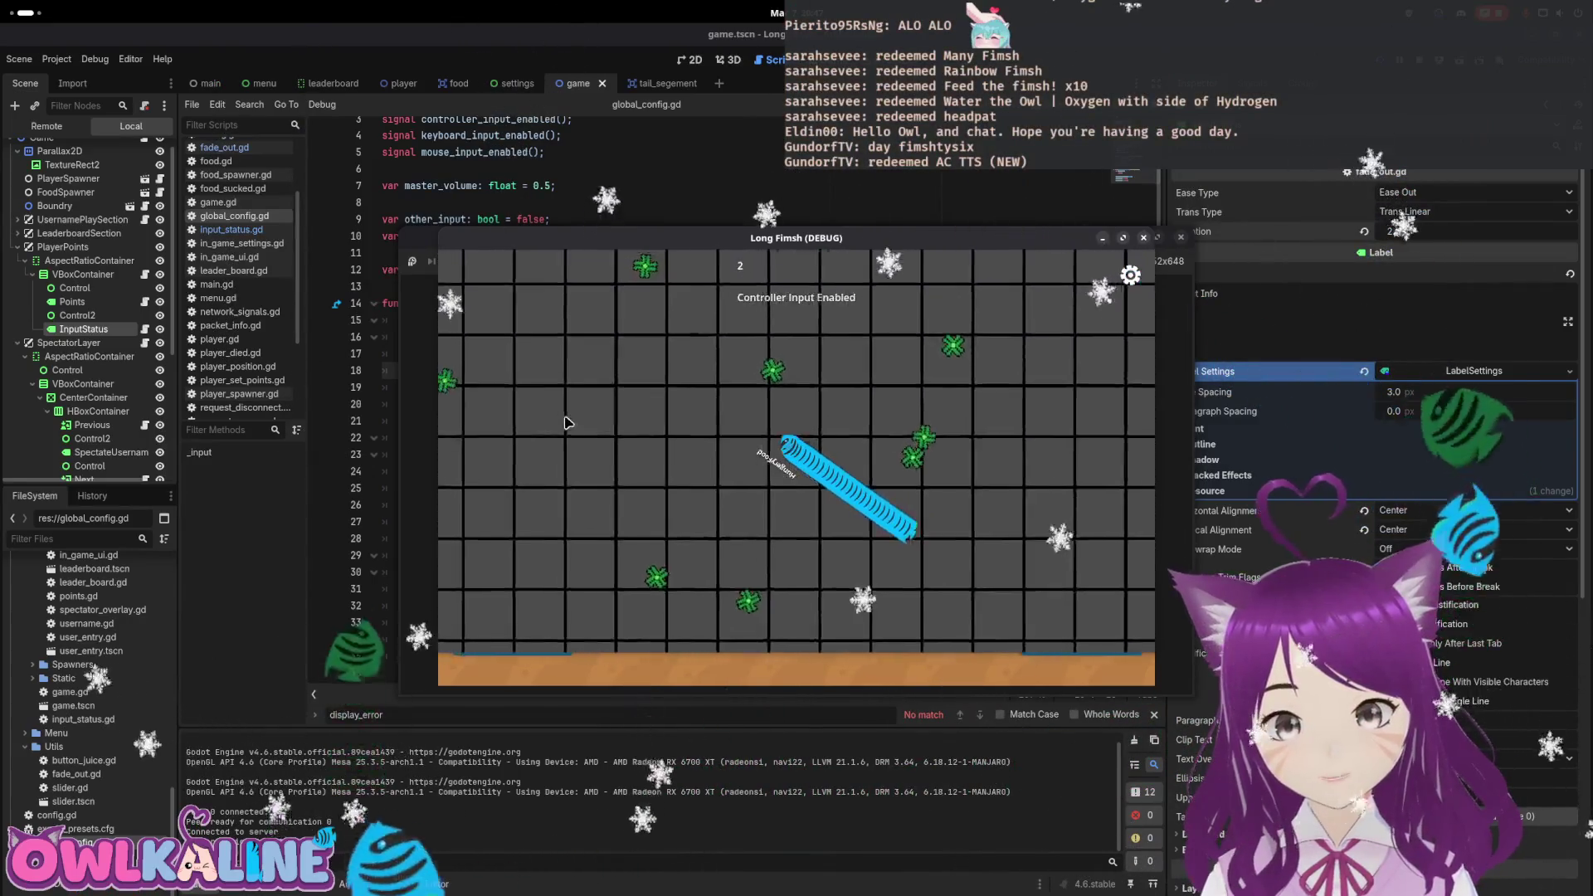
pyautogui.press('Up')
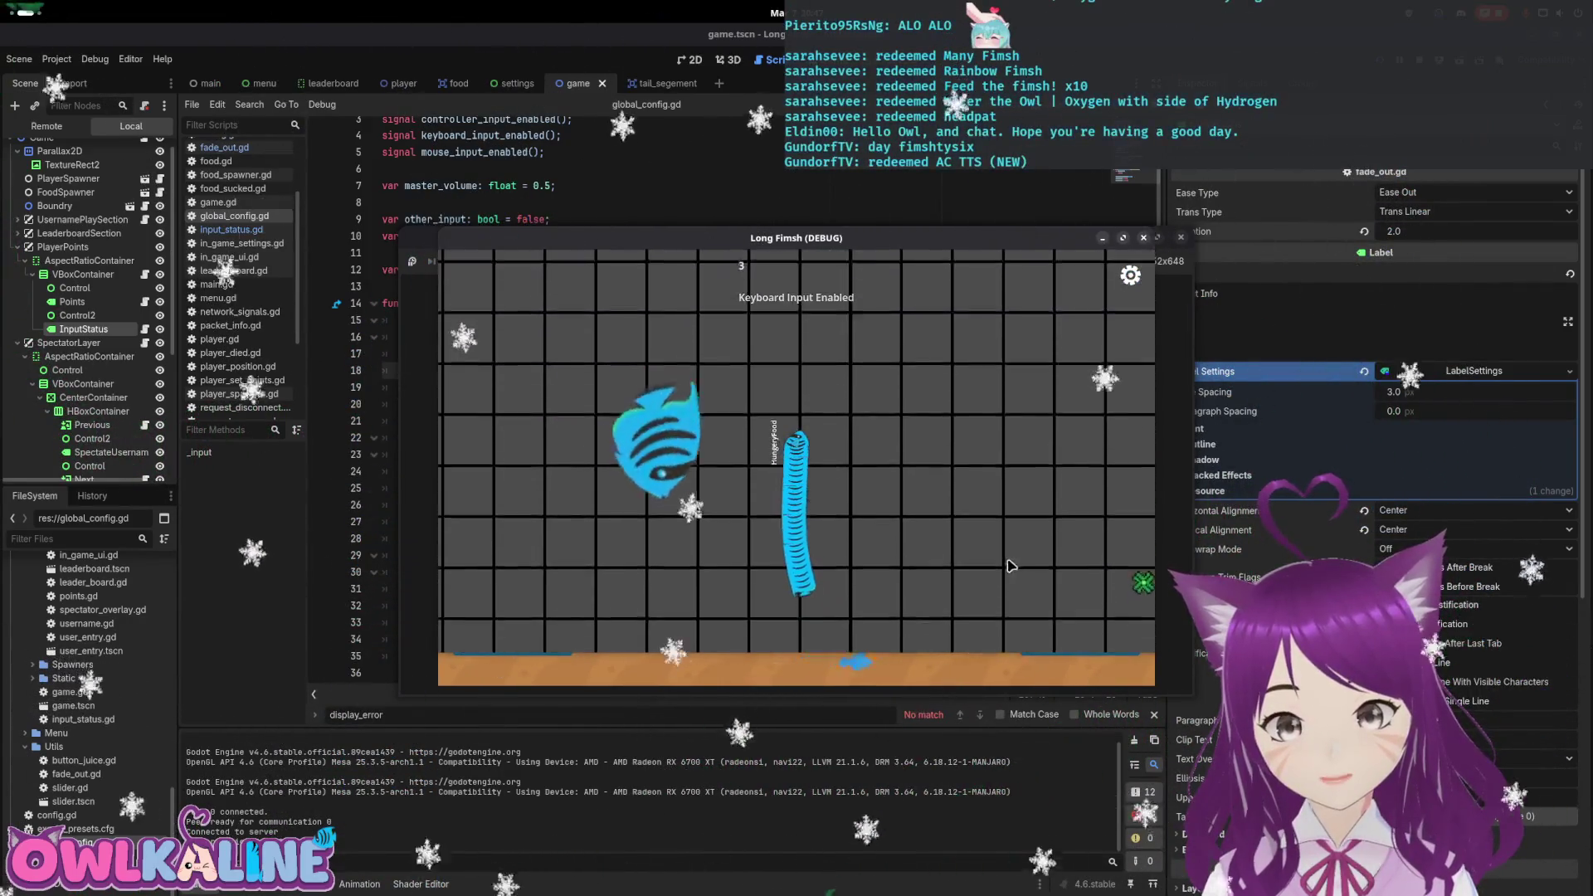
pyautogui.moveTo(1012, 568)
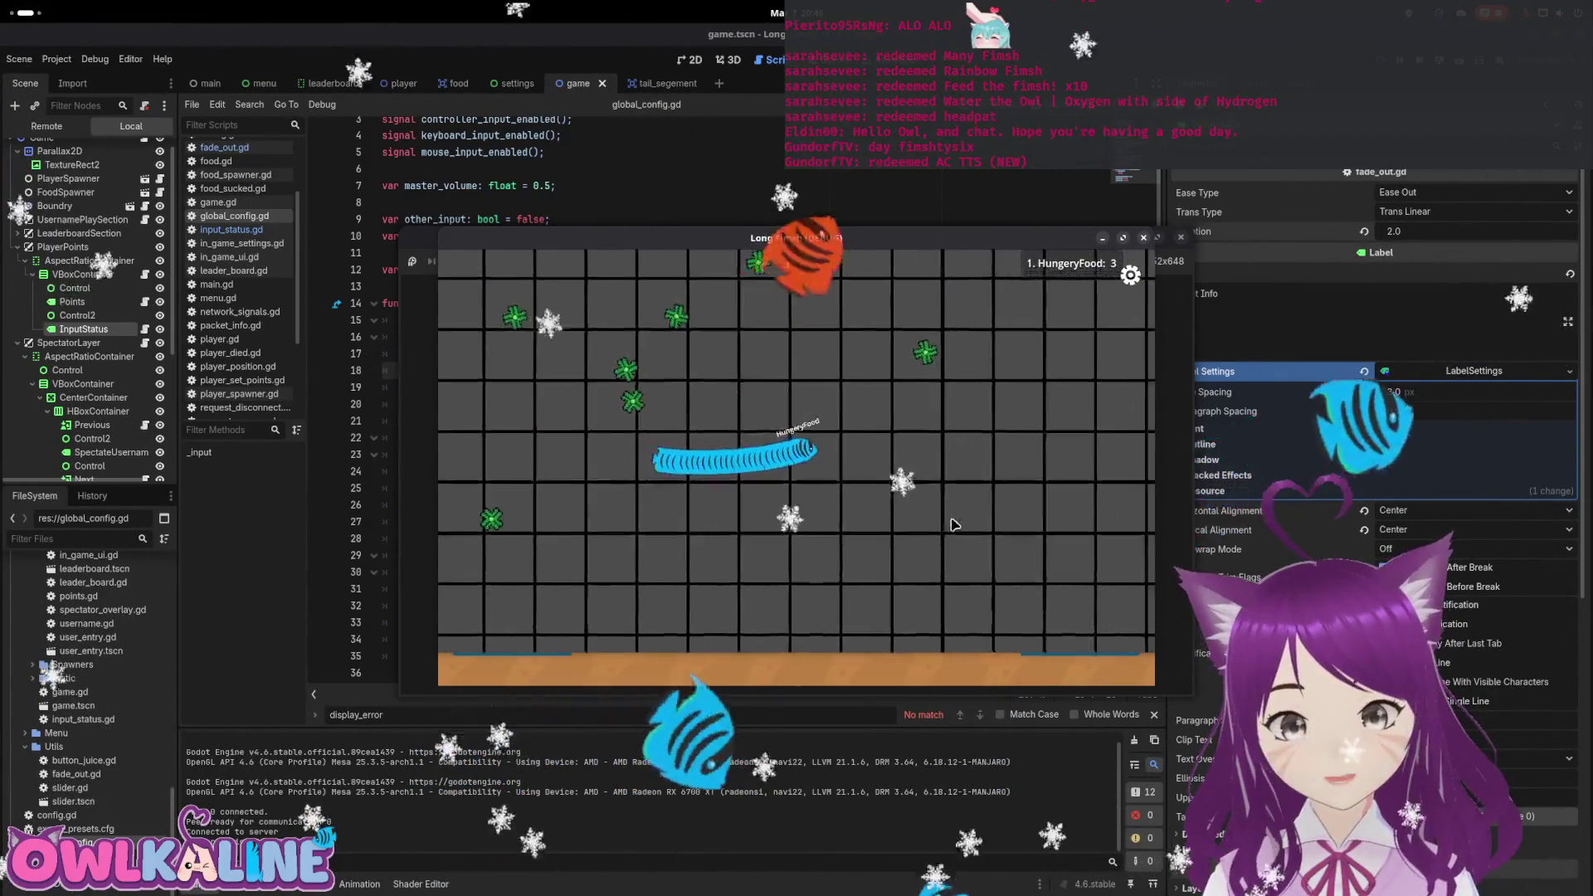
pyautogui.press('F8')
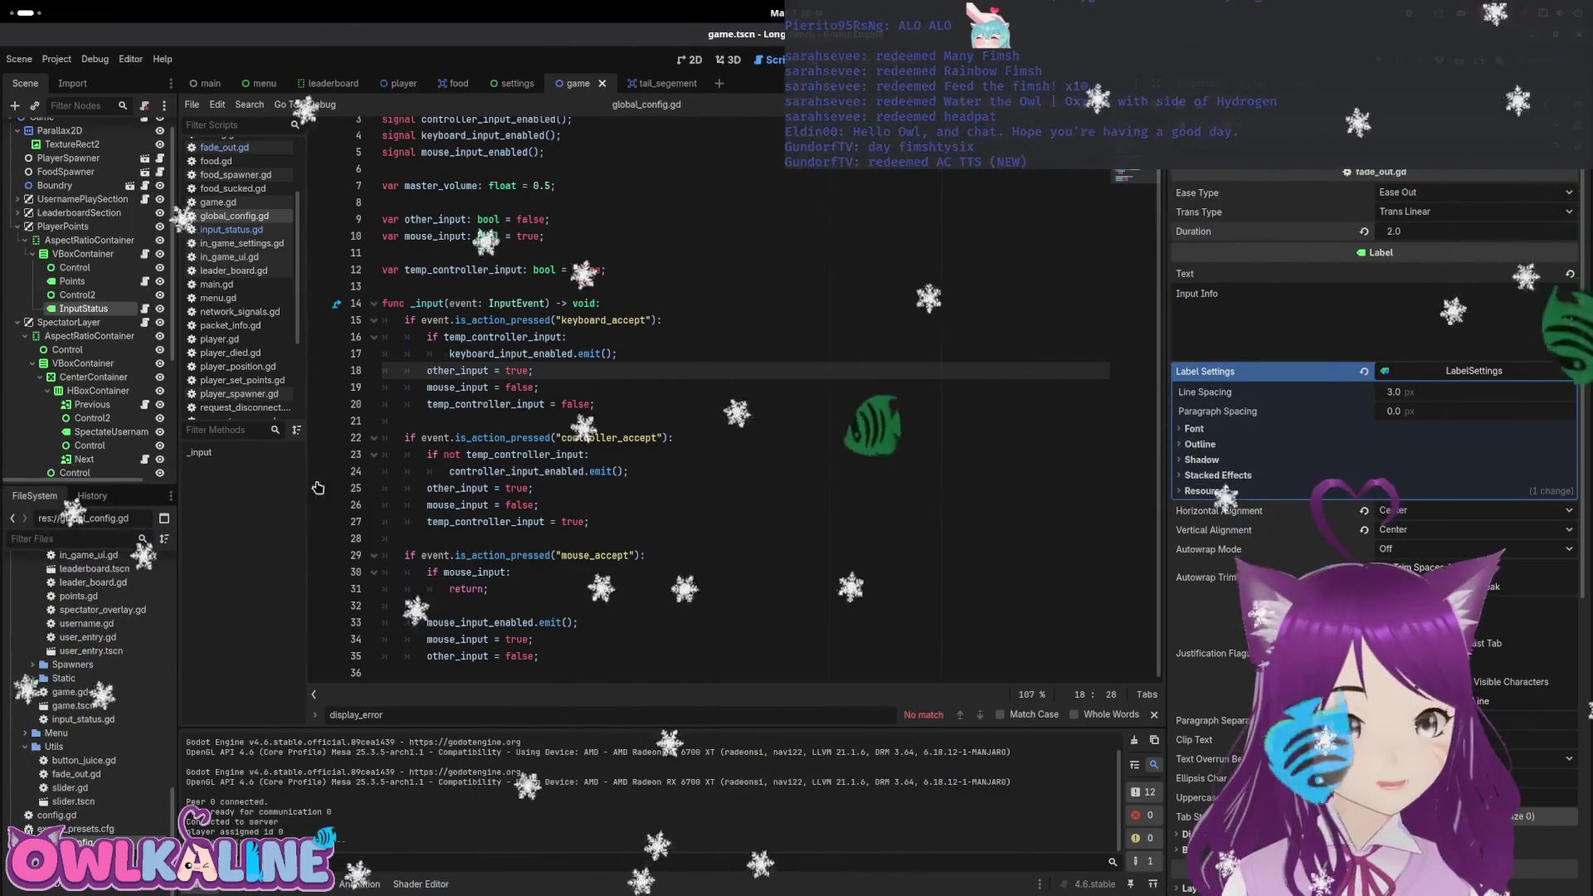
# - Add 'or mouse_input' to the input conditions on lines 16 and 23, then save and run
pyautogui.click(506, 379)
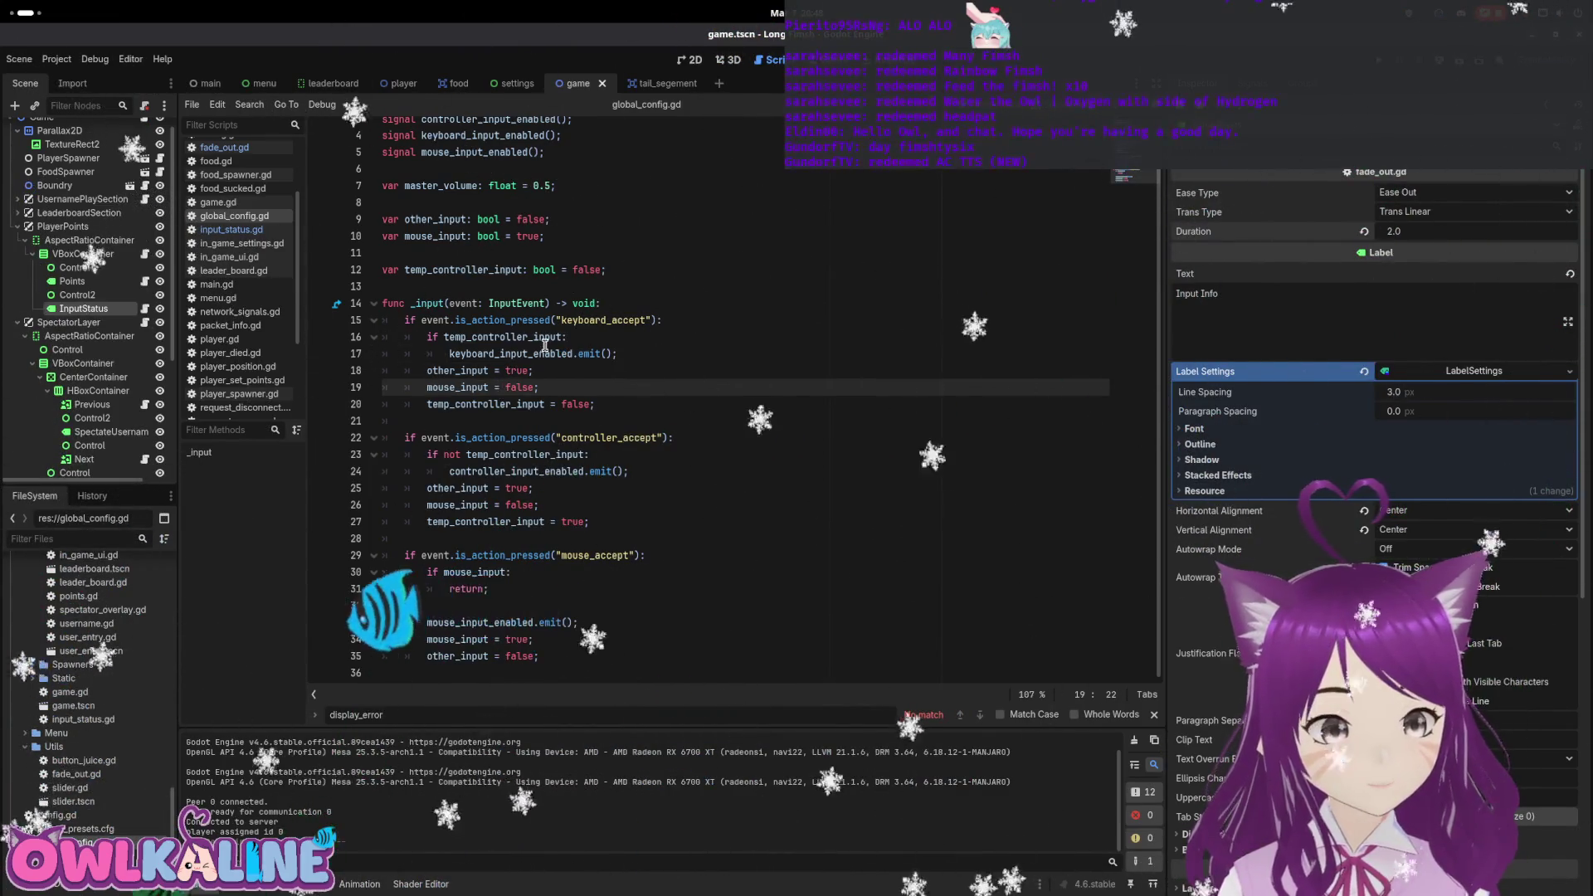
pyautogui.click(571, 336)
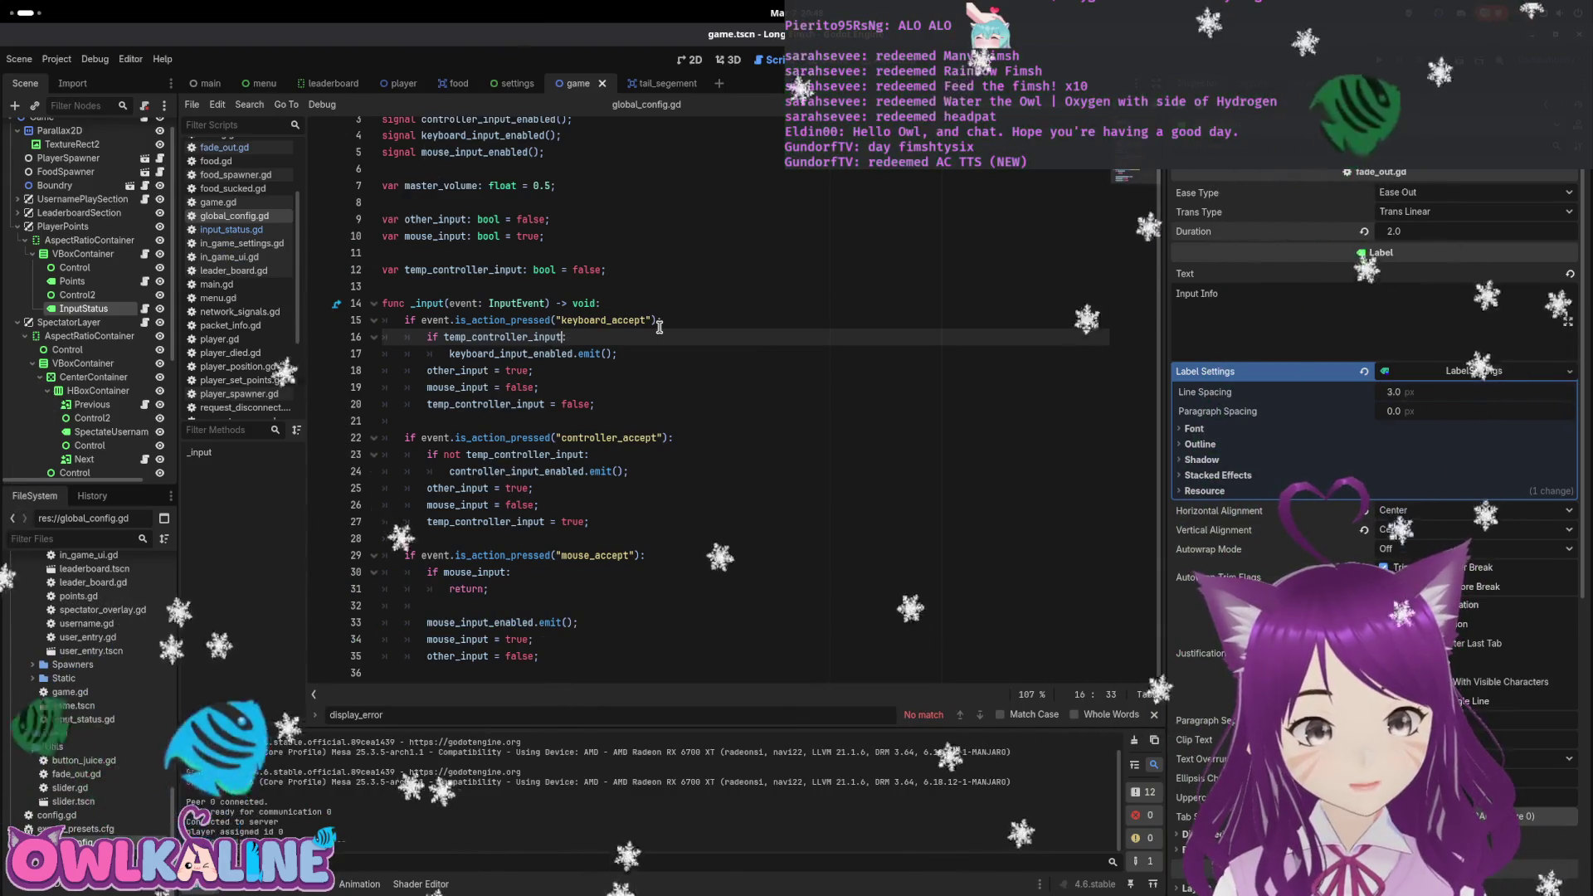
pyautogui.write('p')
pyautogui.press('BackSpace')
pyautogui.write('or mous')
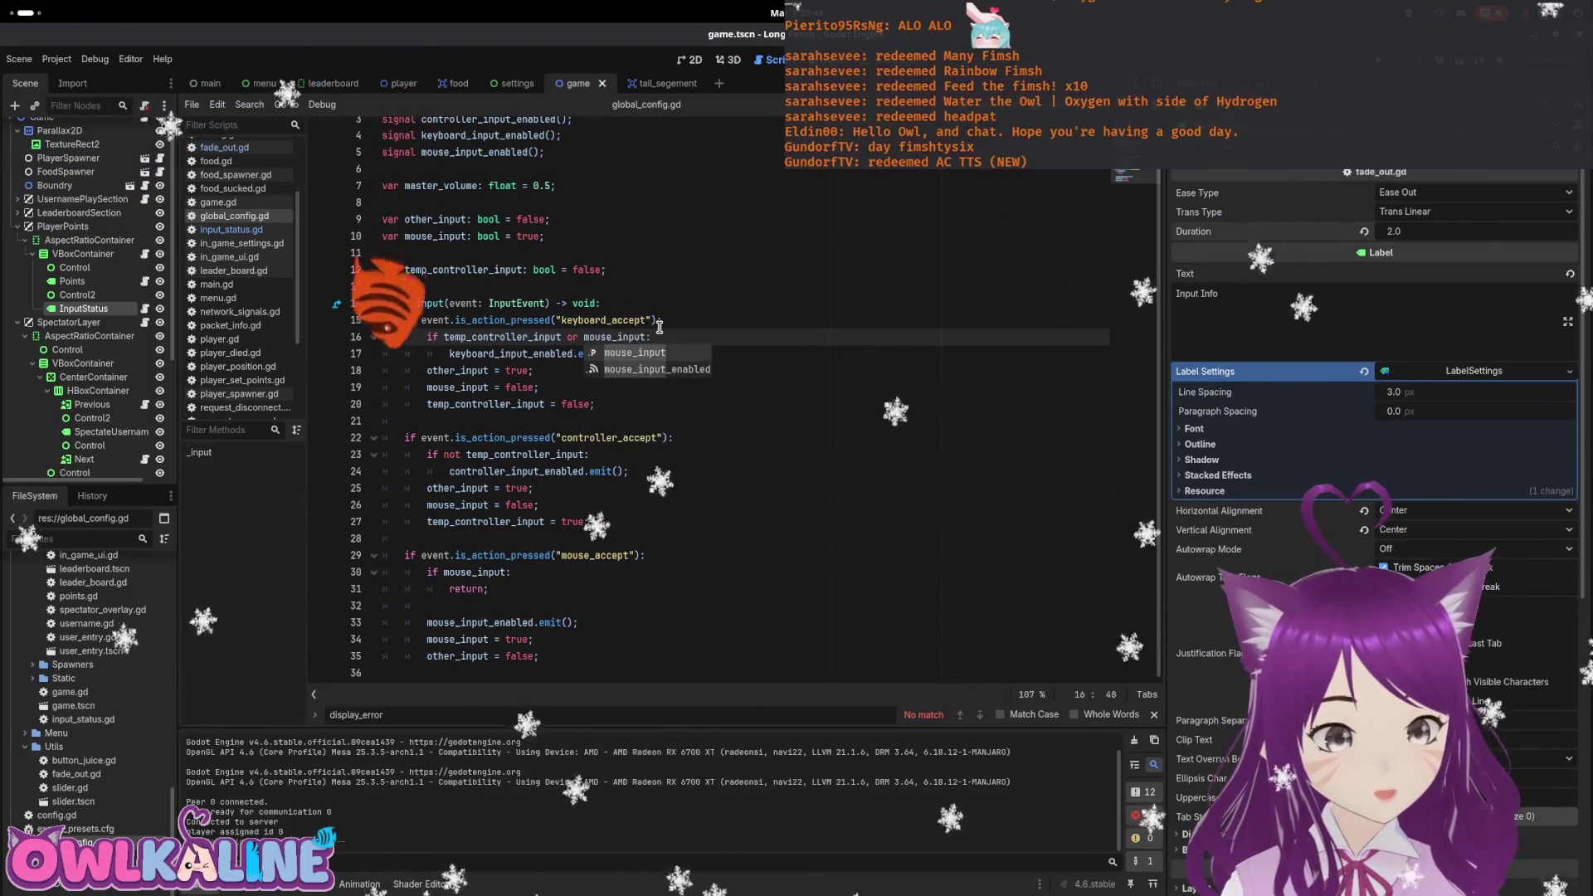
pyautogui.write('e_input')
pyautogui.press('Escape')
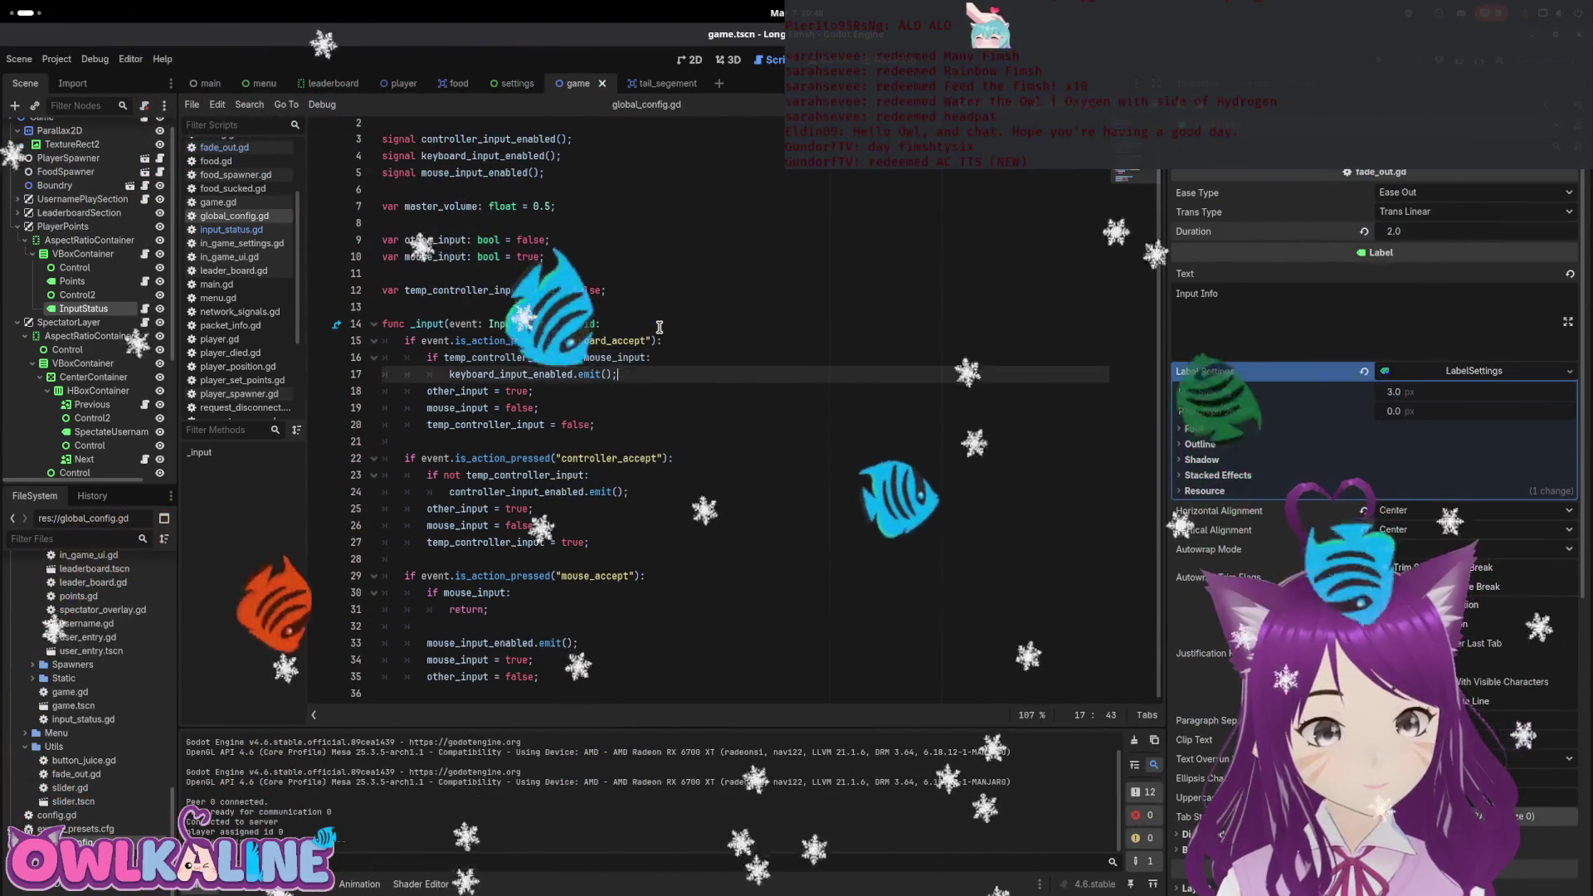
pyautogui.press('Down')
pyautogui.press('Down')
pyautogui.press('Down')
pyautogui.press('Left')
pyautogui.write('or m')
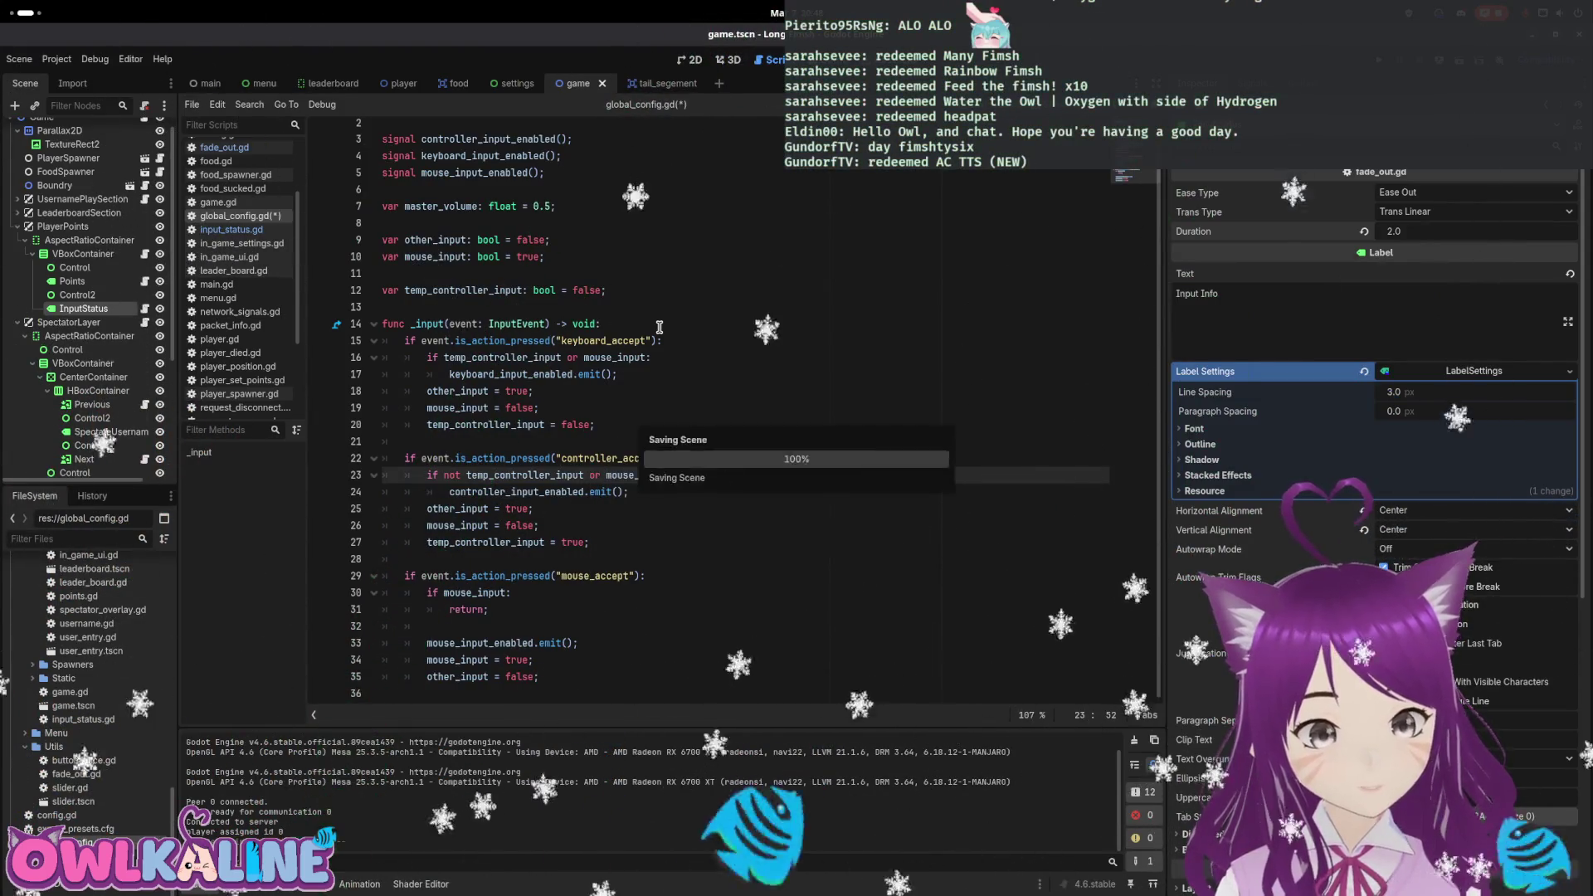
pyautogui.press('F5')
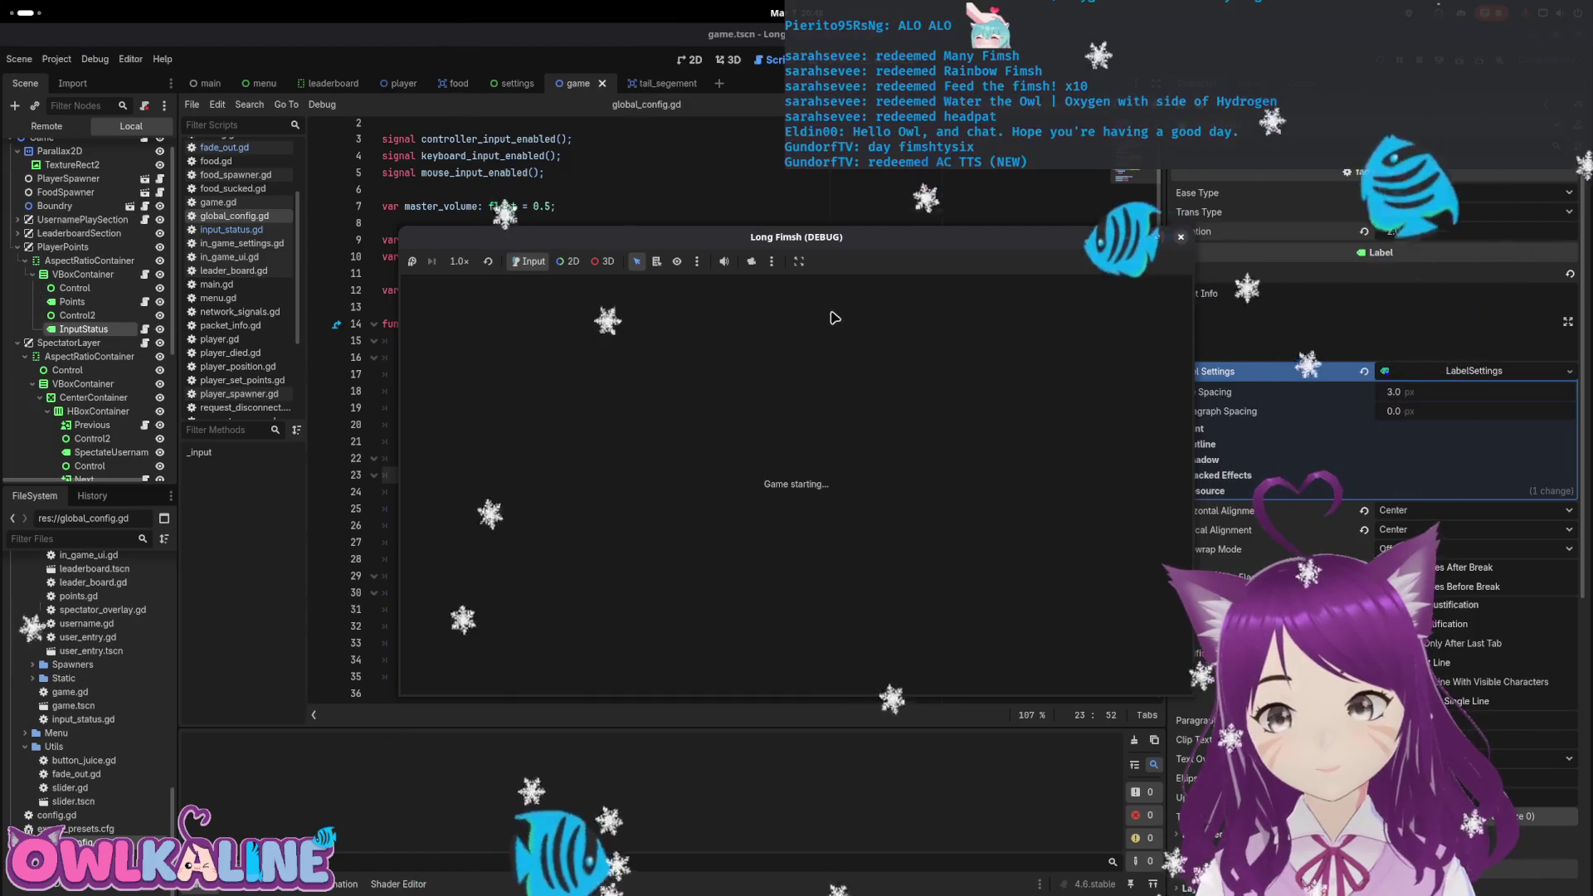
# - Enter the game, trigger the Mouse Input Enabled label, then return to the script editor
pyautogui.click(778, 439)
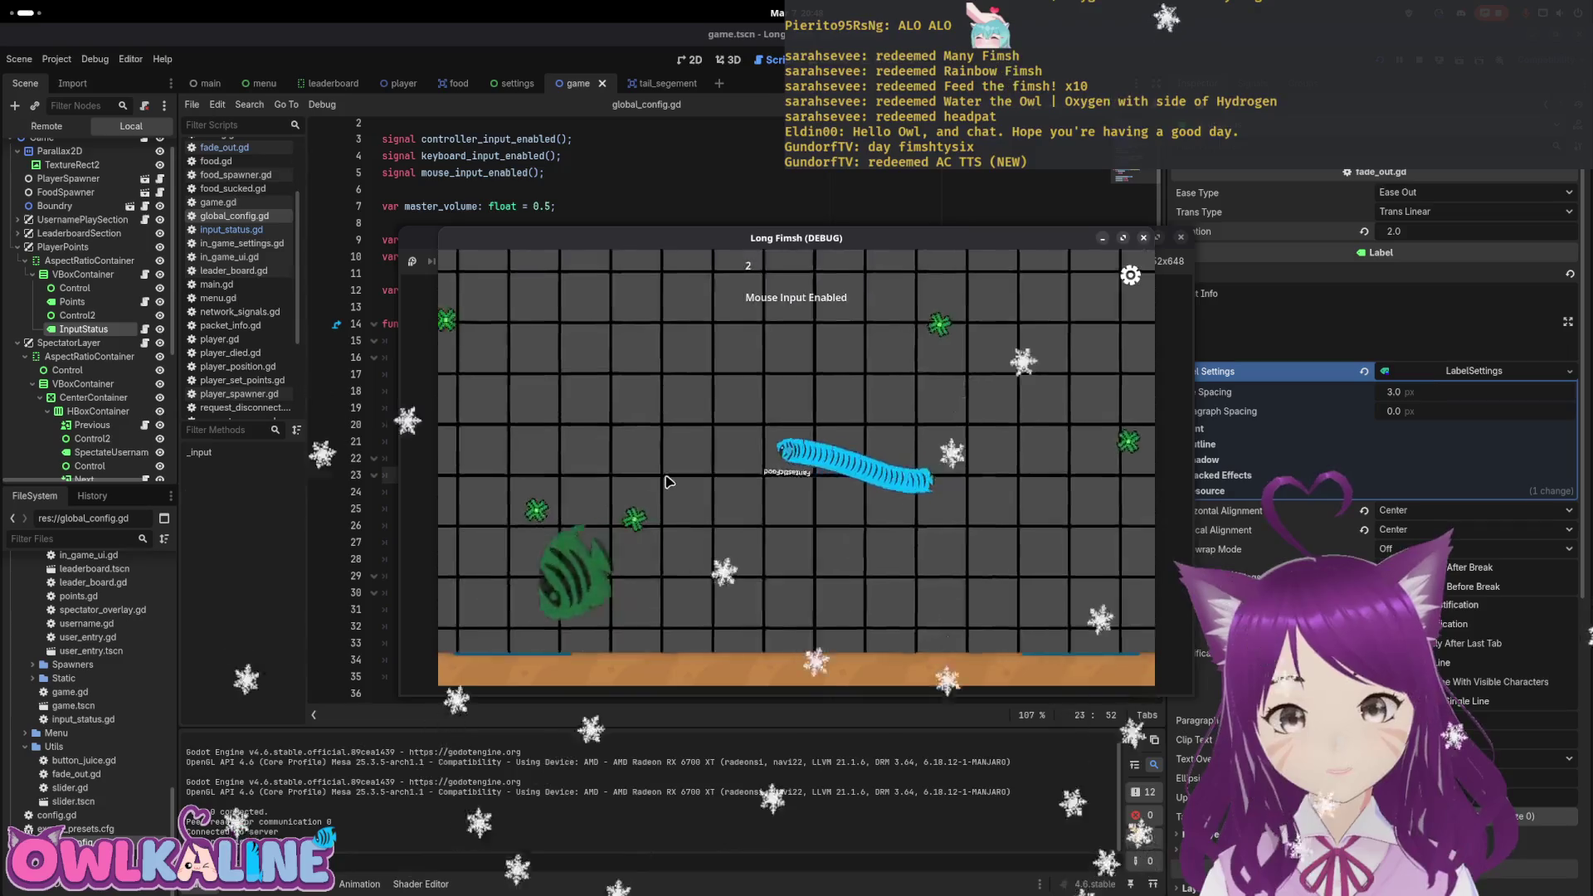
pyautogui.moveTo(771, 336)
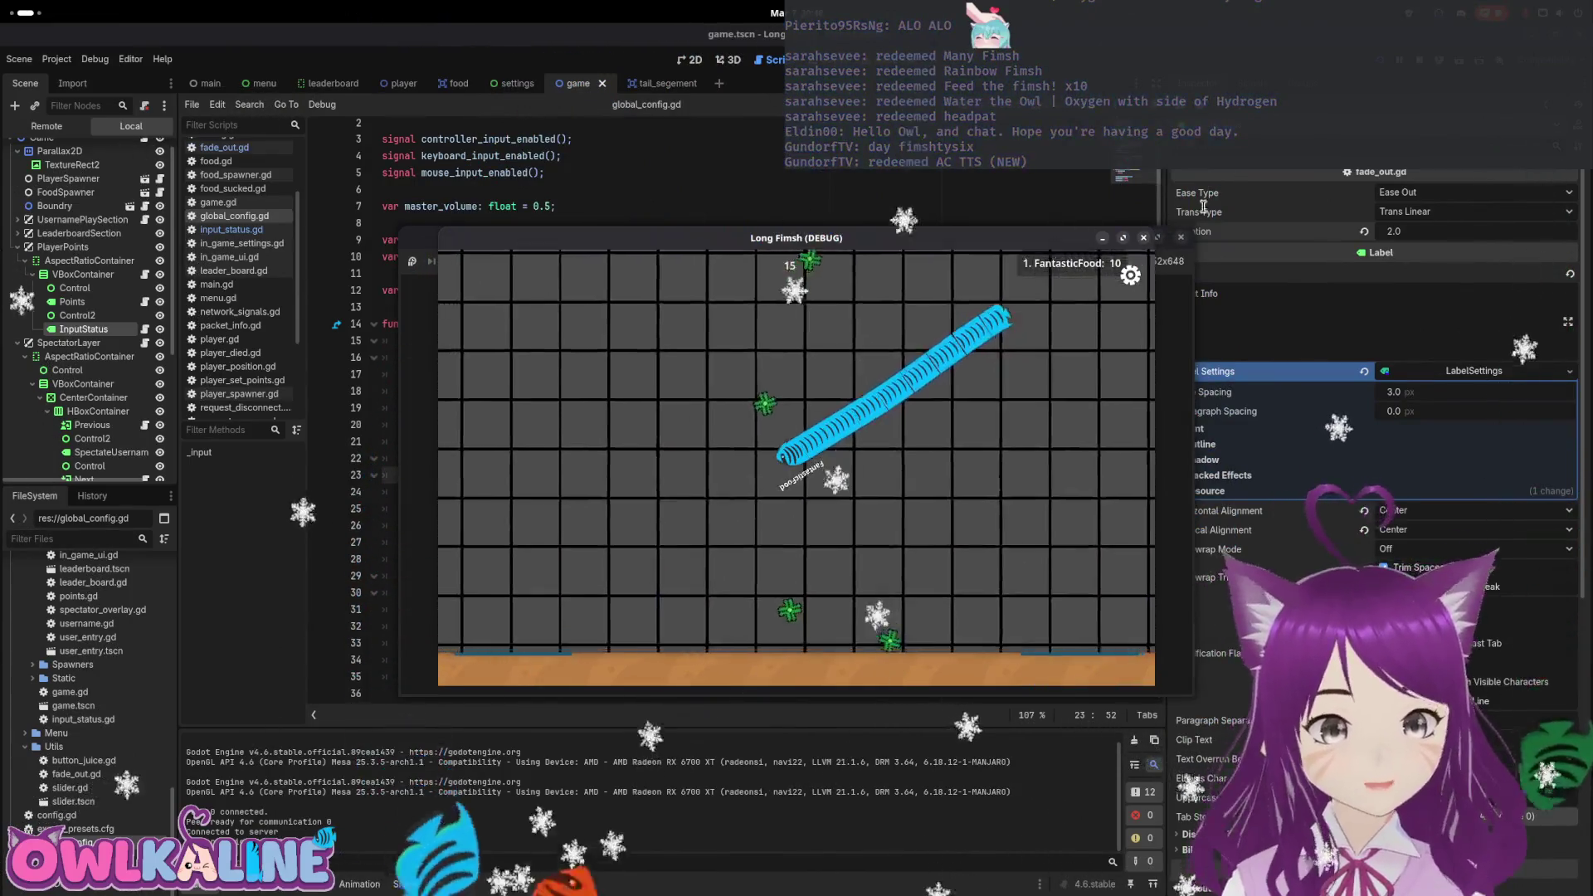
pyautogui.click(514, 437)
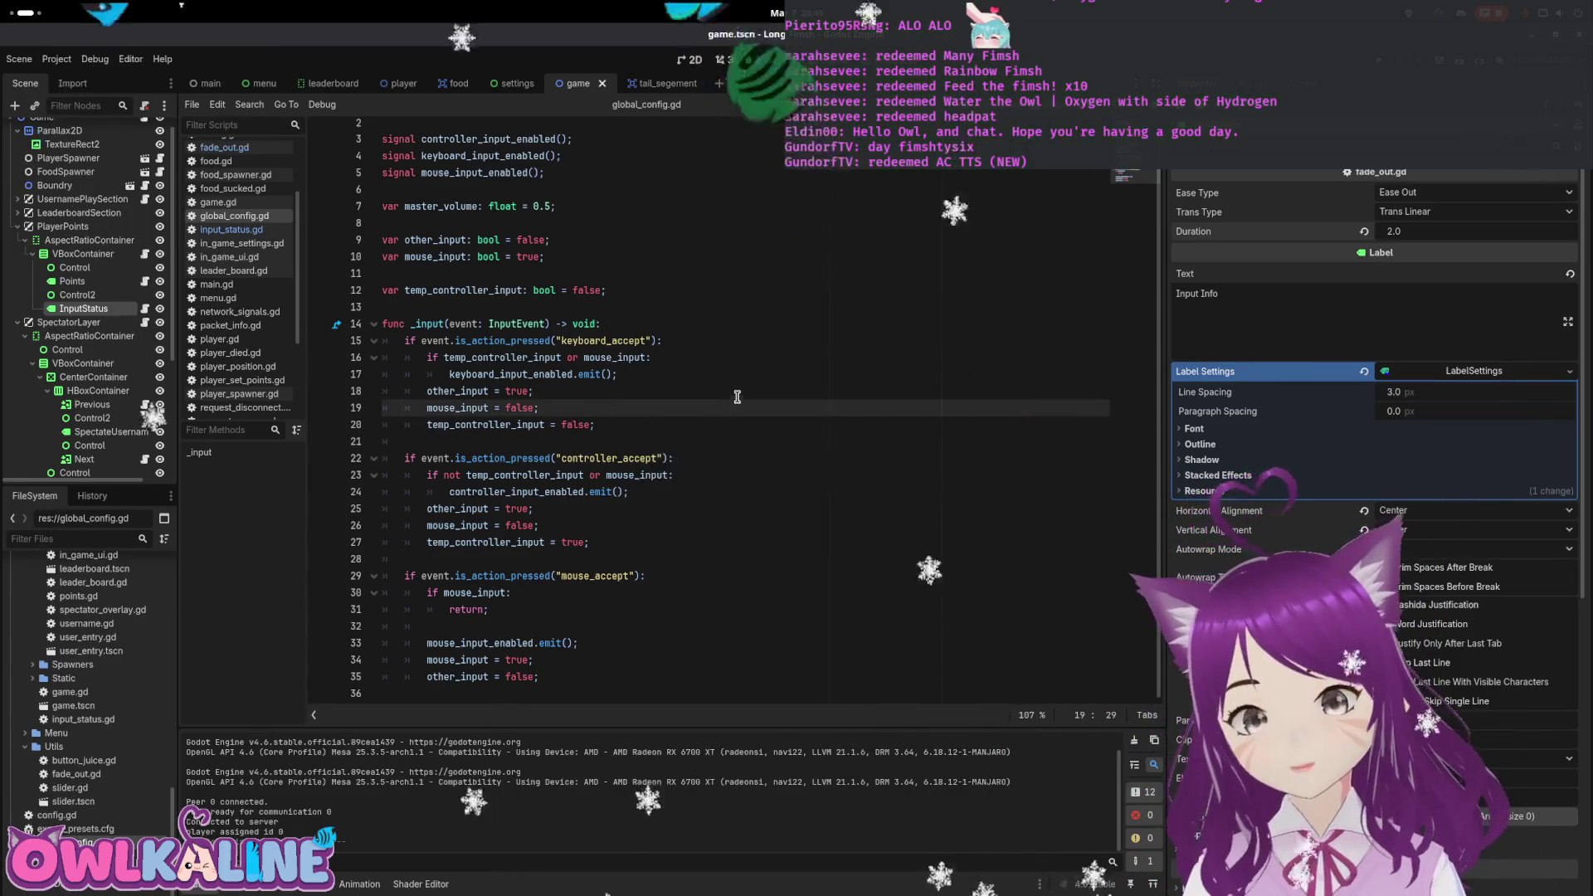
# - In the 2D scene, inspect the VBoxContainer's nodes and move Control and Points out of it
pyautogui.click(689, 59)
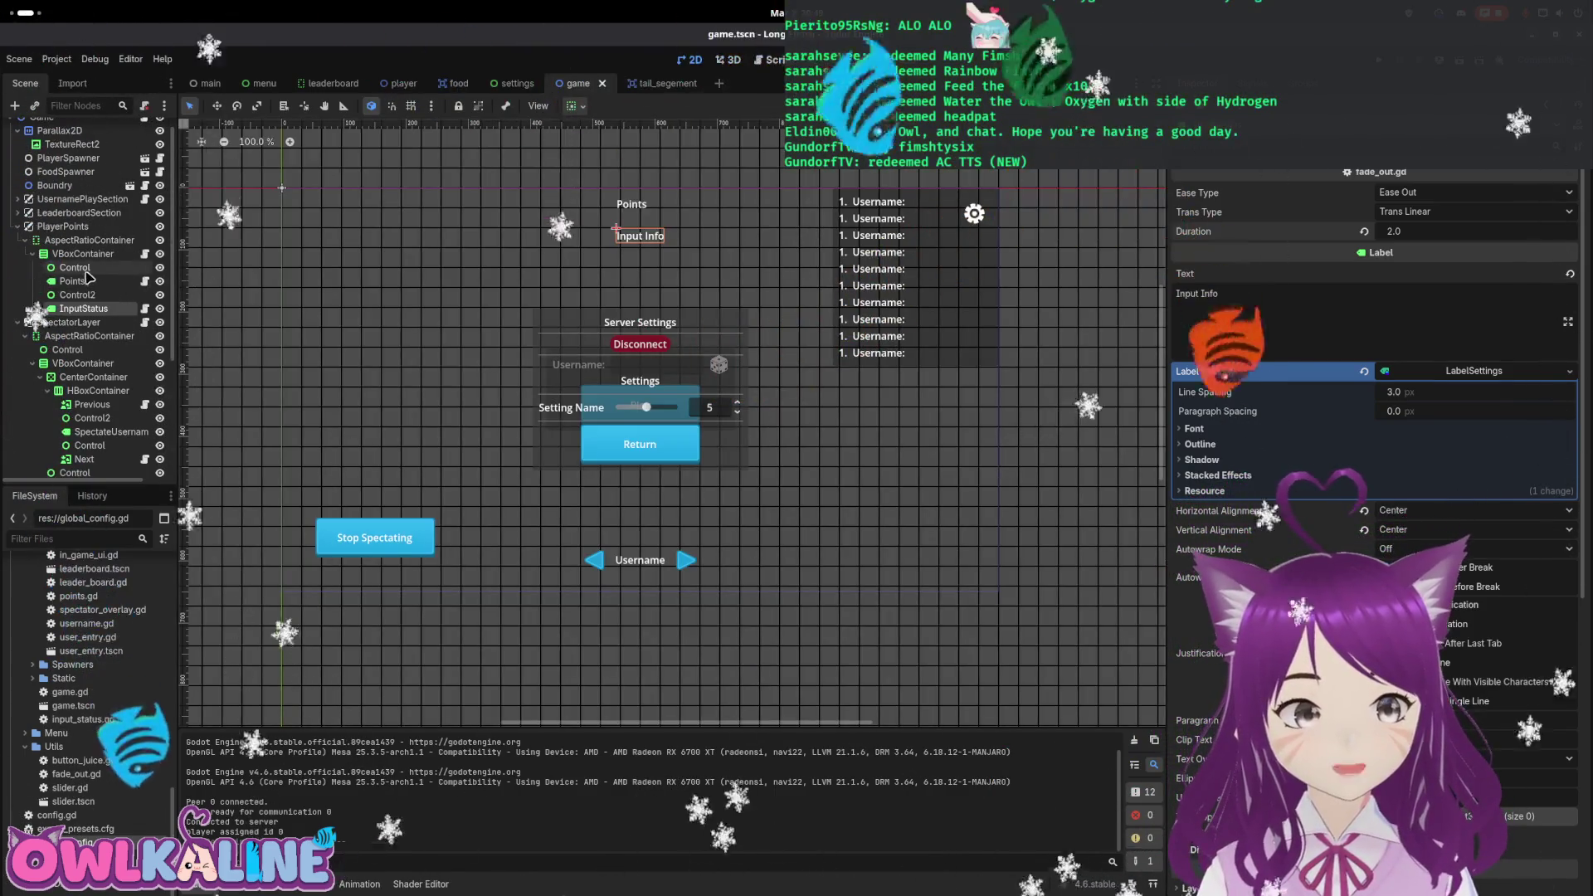
pyautogui.click(87, 253)
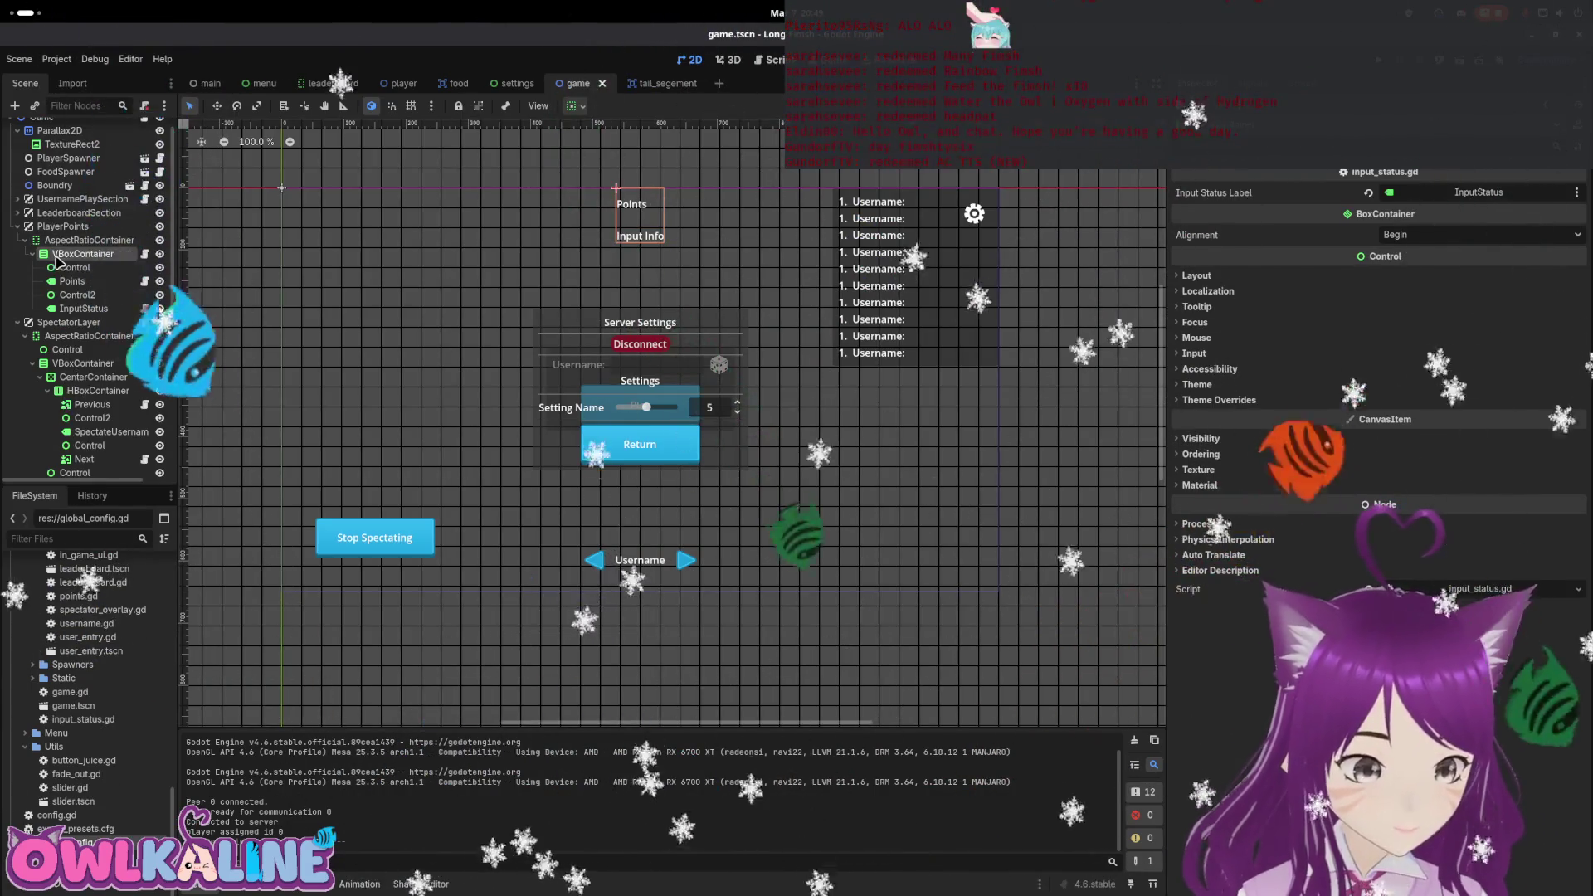
pyautogui.click(77, 294)
pyautogui.click(84, 309)
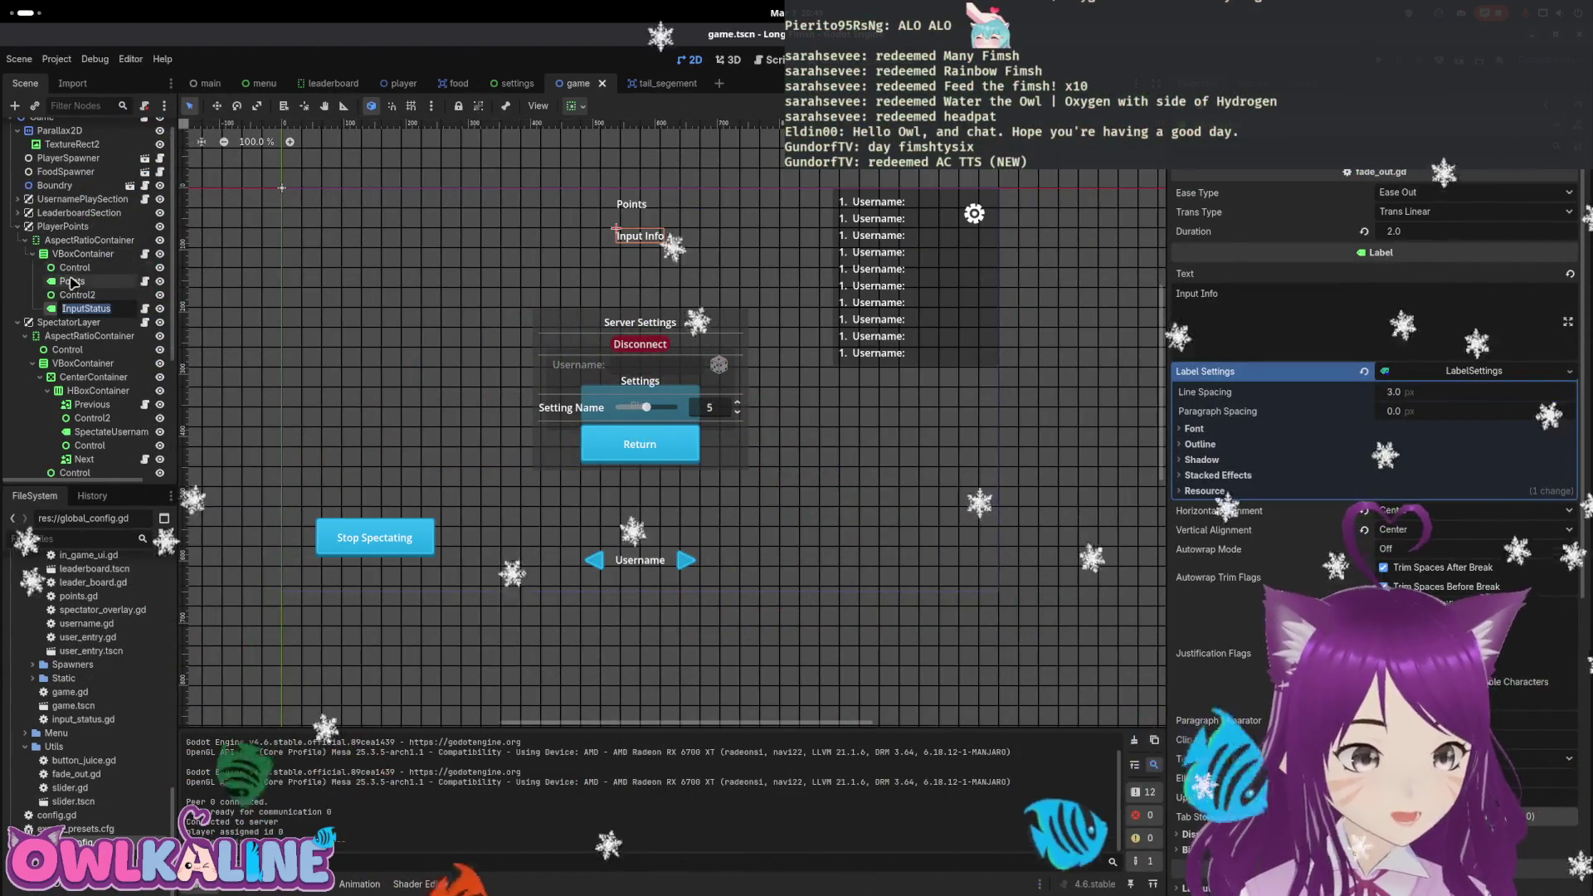
pyautogui.click(74, 269)
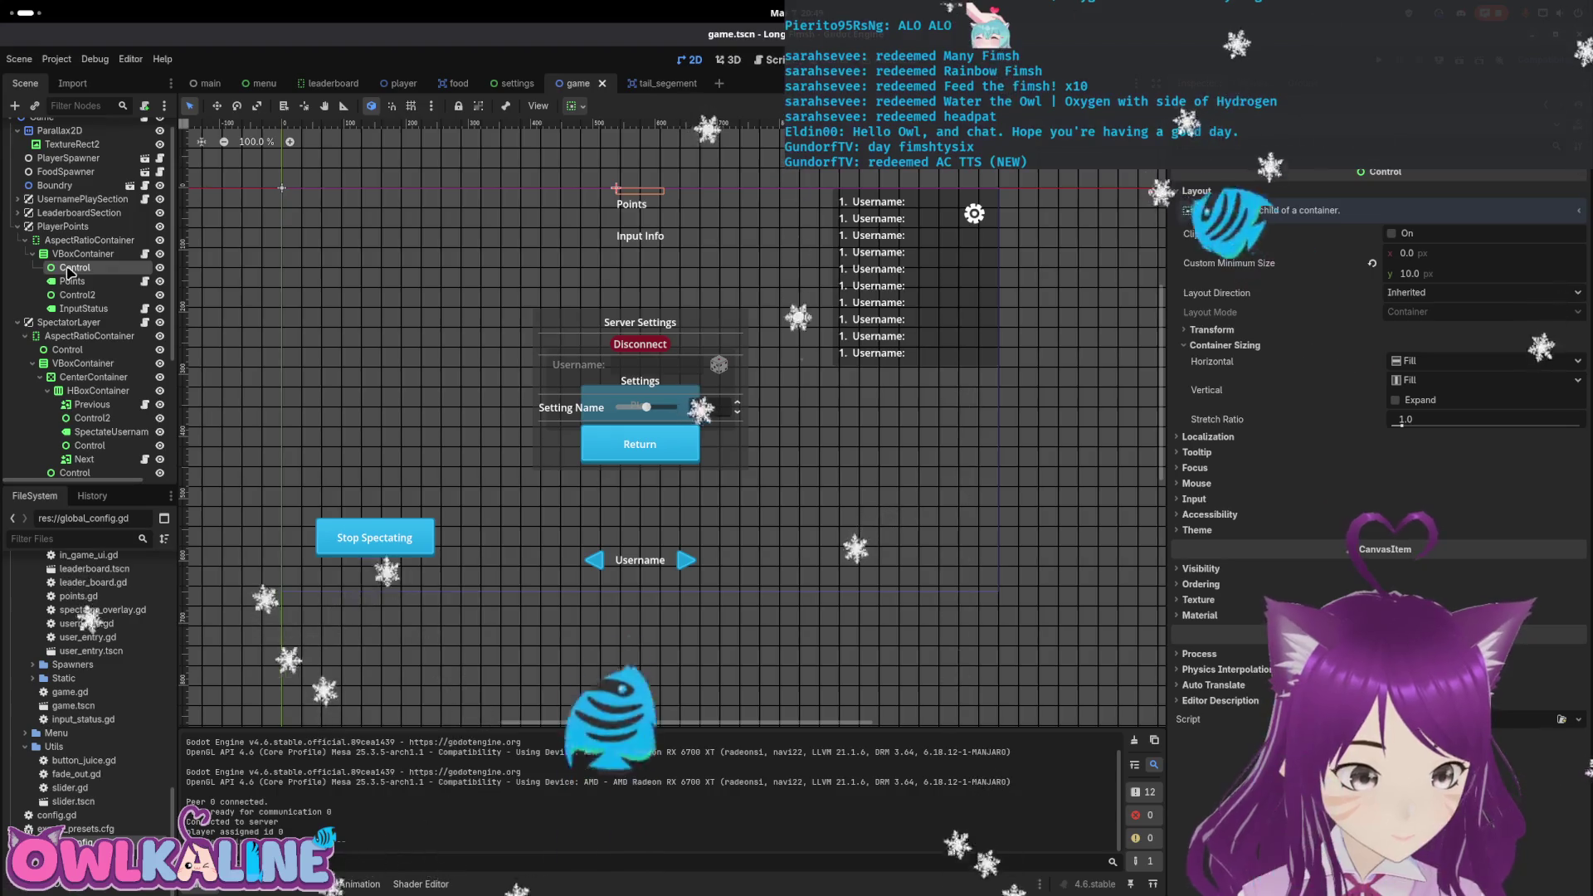
pyautogui.moveTo(74, 268); pyautogui.dragTo(68, 254)
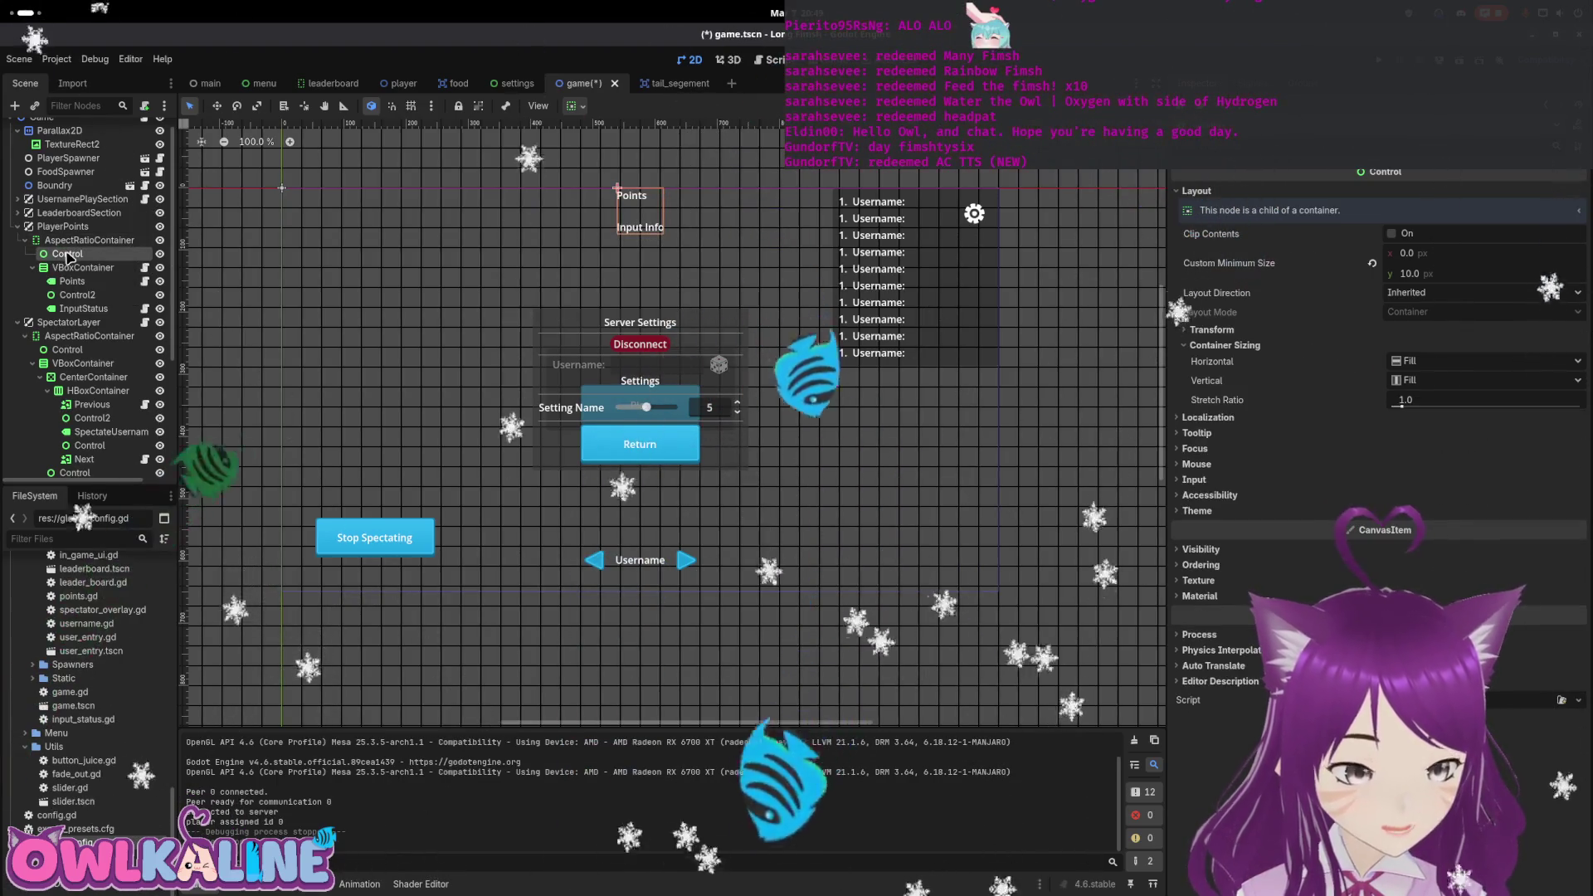
pyautogui.moveTo(72, 281)
pyautogui.mouseDown()
pyautogui.moveTo(66, 263)
pyautogui.moveTo(75, 294)
pyautogui.moveTo(72, 279)
pyautogui.mouseUp()
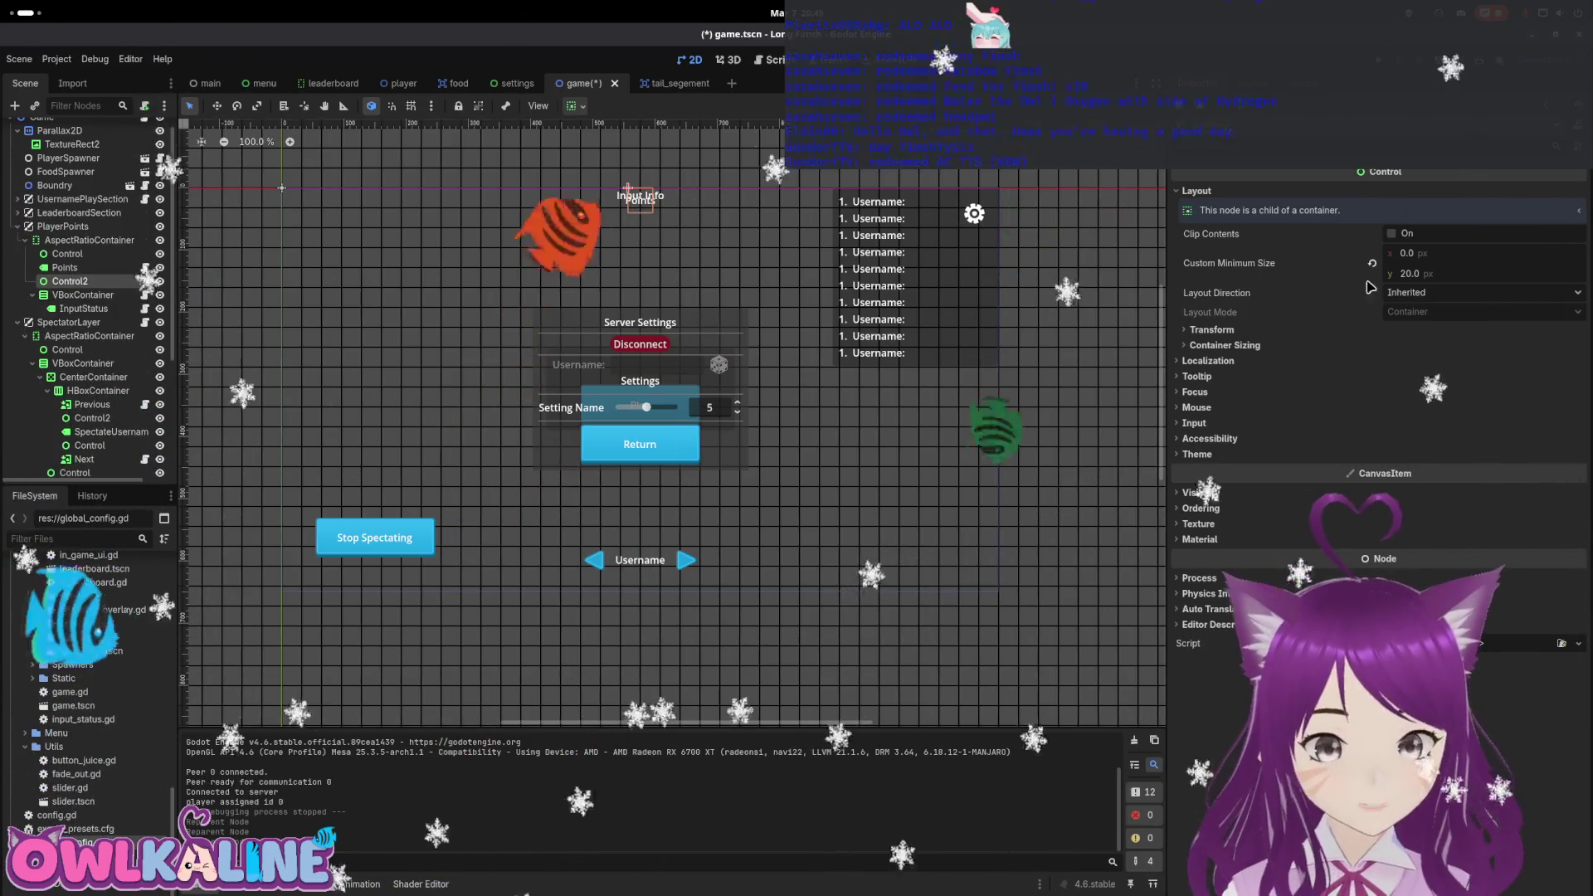
# - Try spacer minimum heights of 50 and then 100, then undo those changes
pyautogui.click(1427, 273)
pyautogui.write('50')
pyautogui.press('Return')
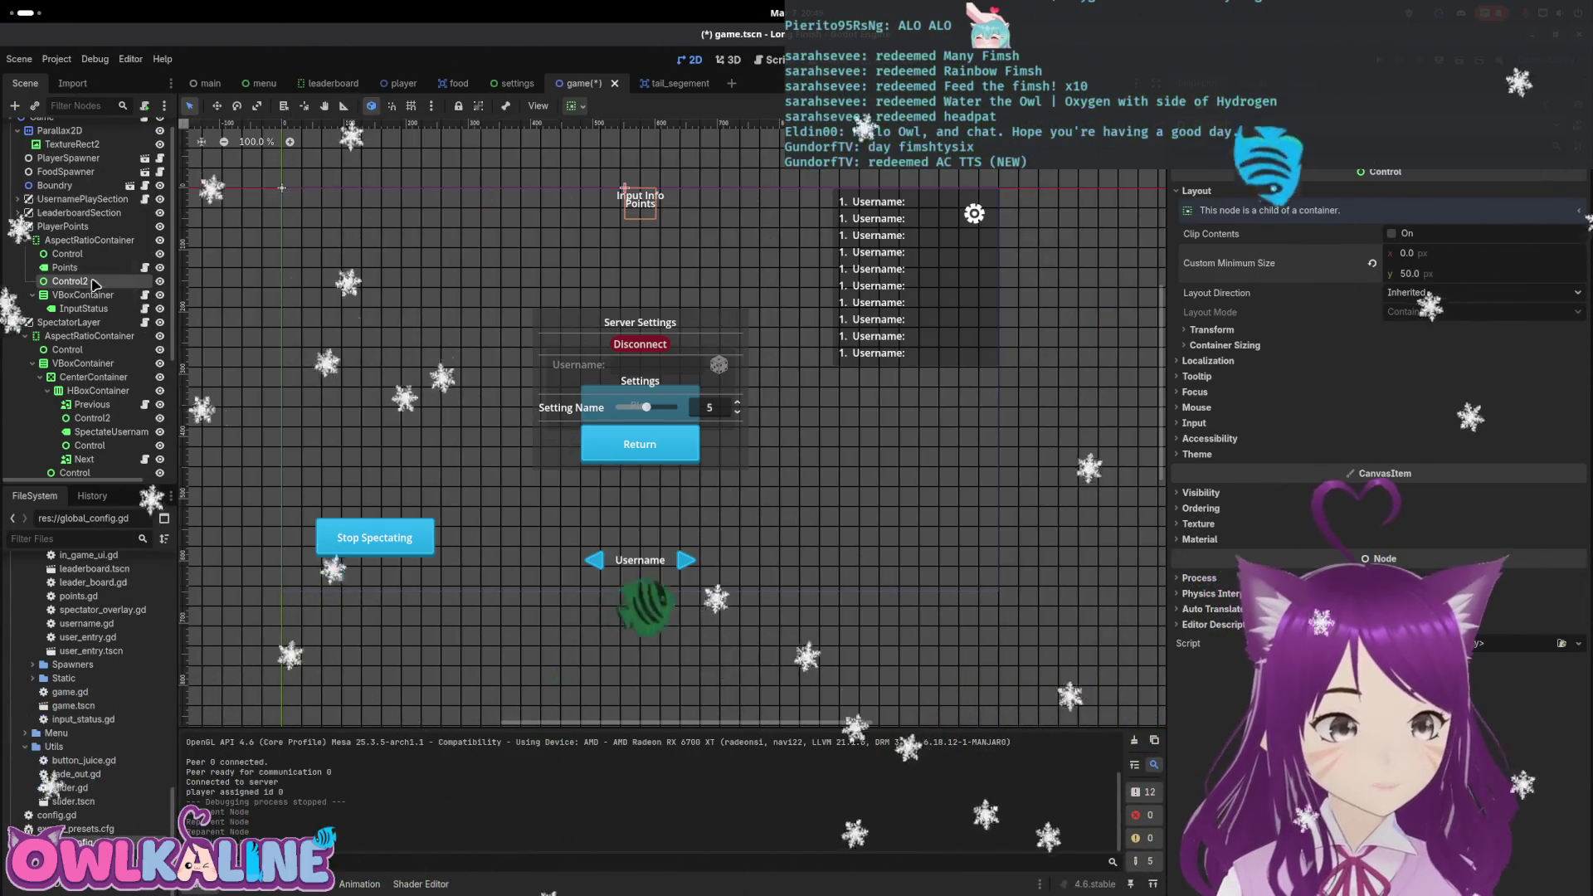
pyautogui.click(67, 253)
pyautogui.click(1427, 273)
pyautogui.write('100')
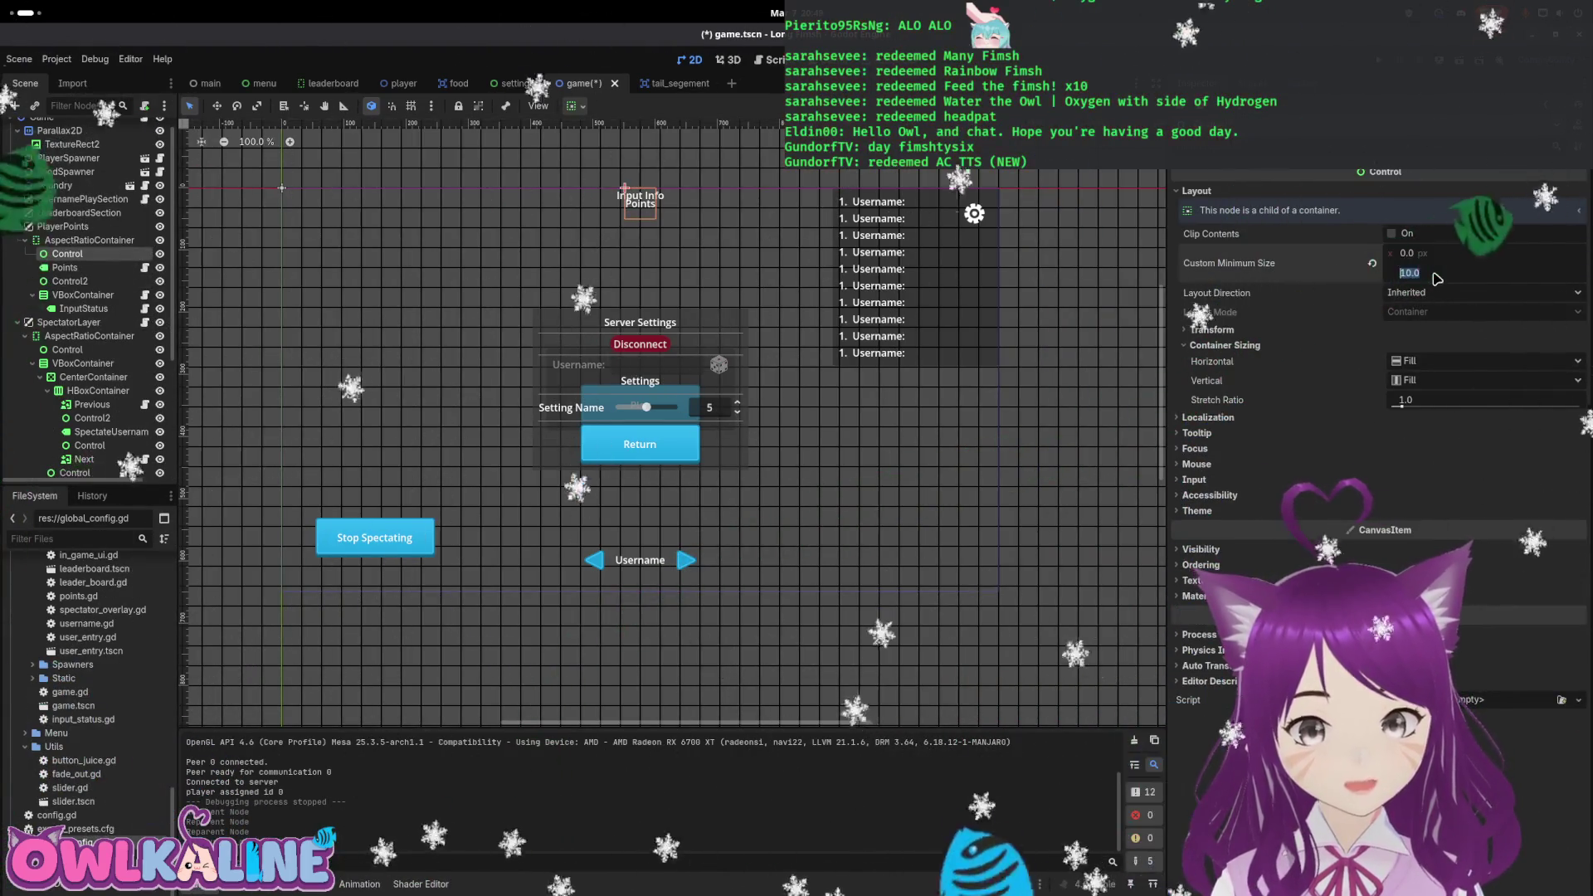
pyautogui.press('Return')
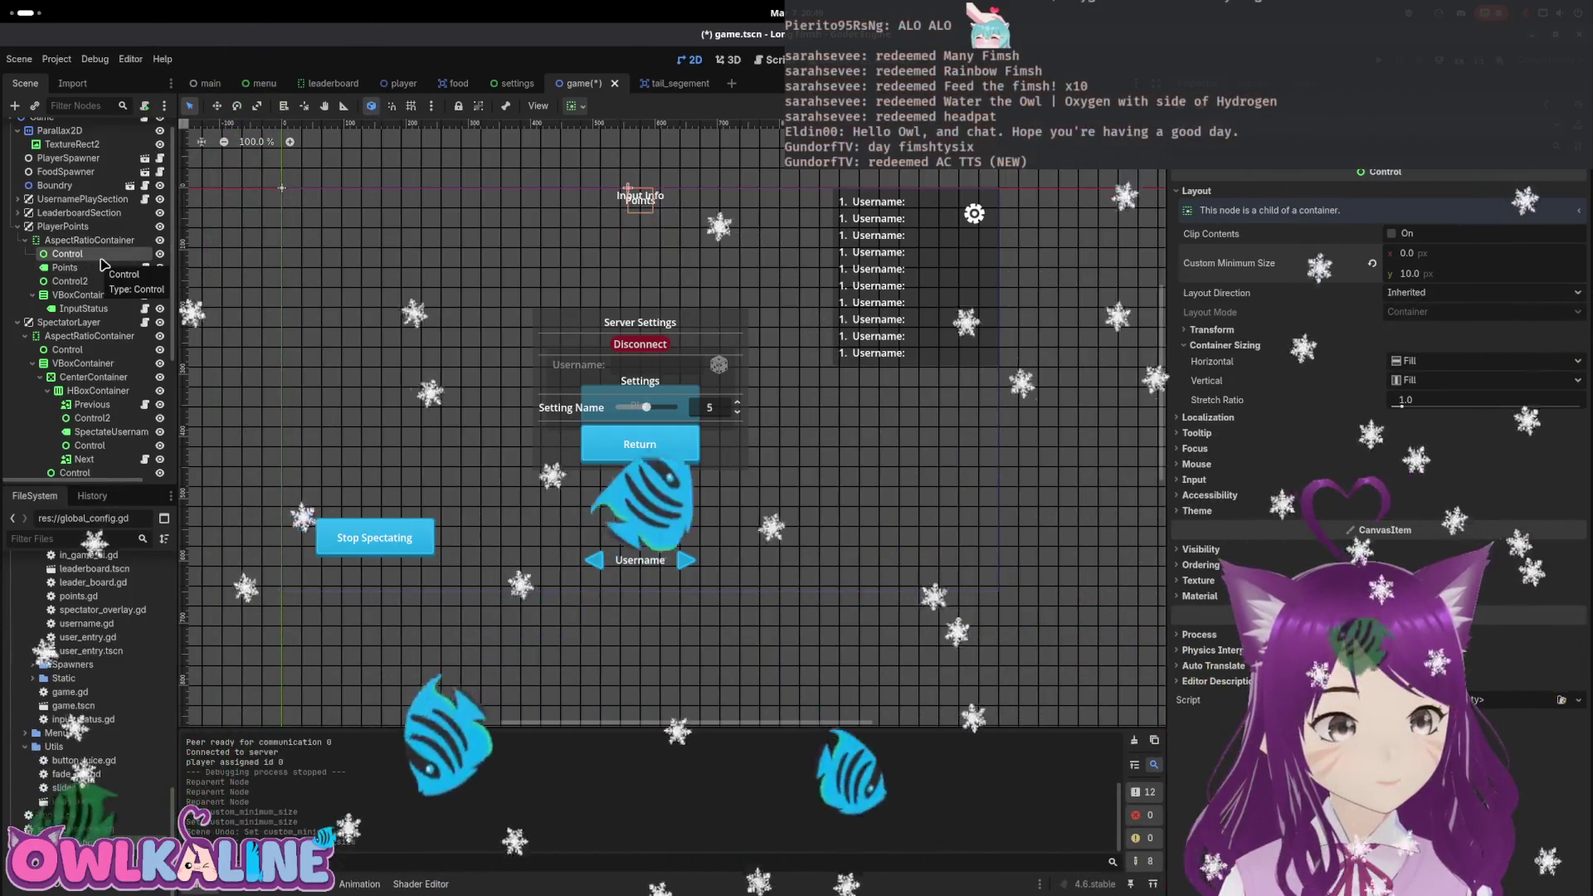
pyautogui.hotkey('ctrl', 'z')
pyautogui.hotkey('ctrl', 'z')
pyautogui.hotkey('ctrl', 'z')
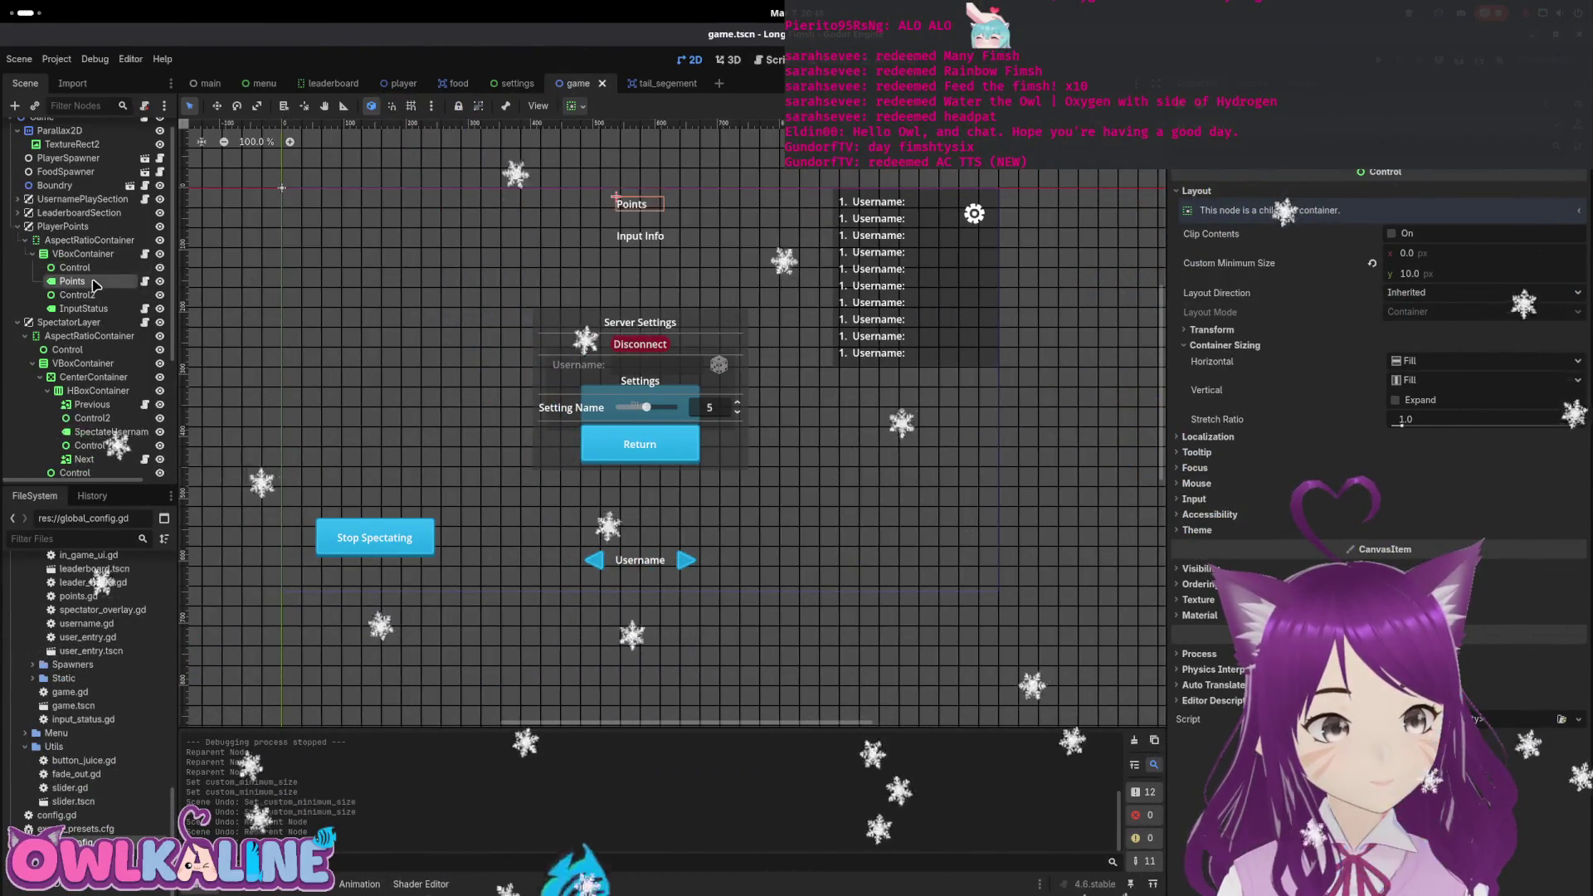
# - Move Points under AspectRatioContainer and add an AspectRatioContainer2 under PlayerPoints anchored Center Top
pyautogui.moveTo(94, 284); pyautogui.dragTo(80, 261)
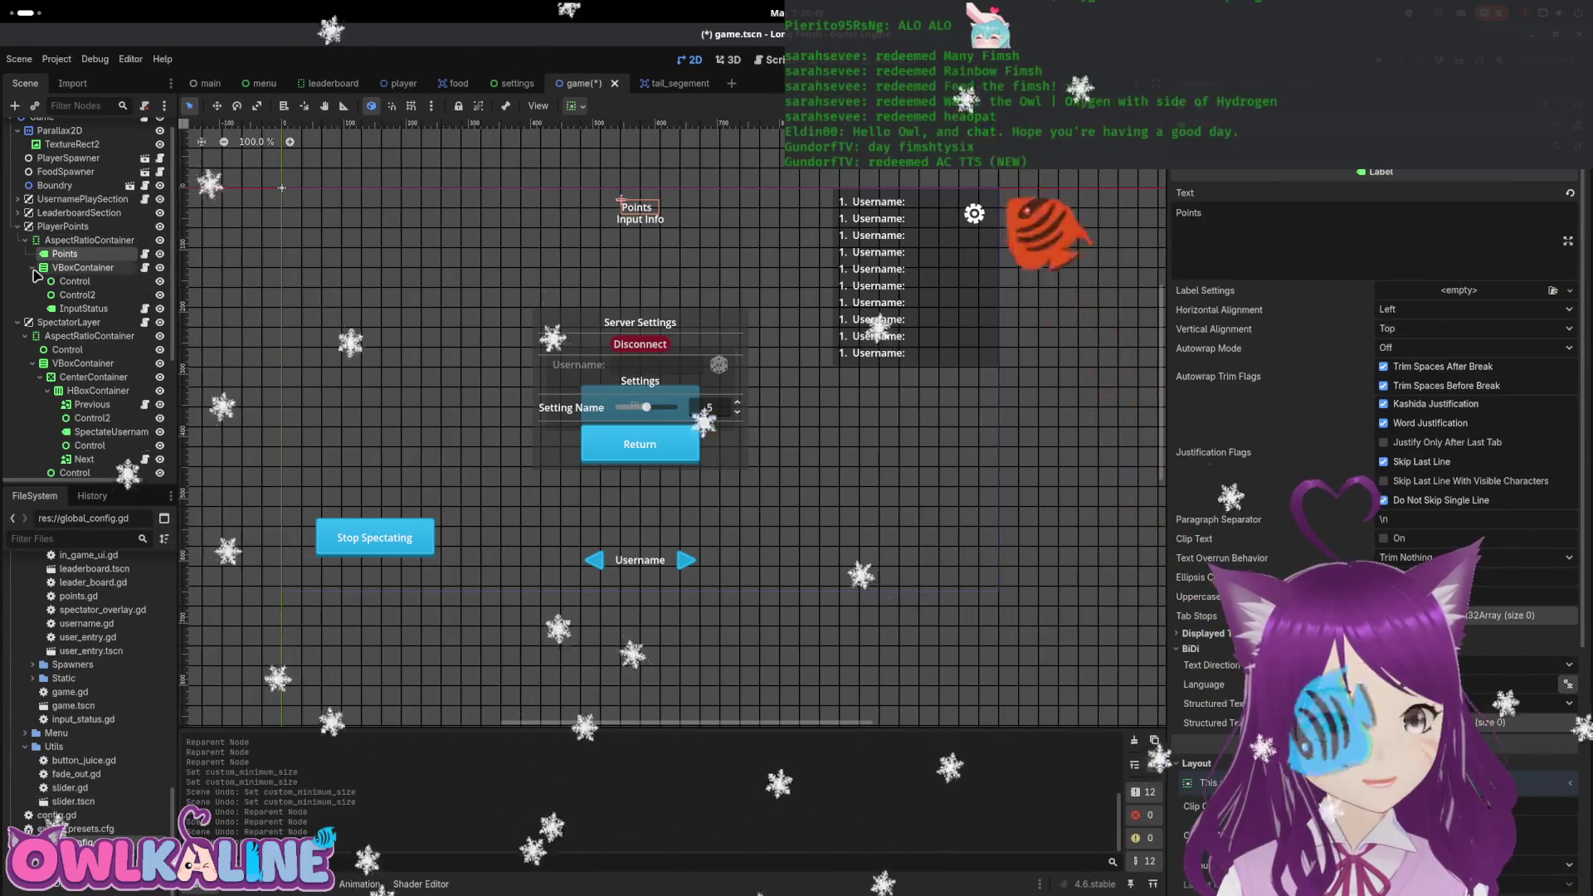
pyautogui.rightClick(43, 226)
pyautogui.click(73, 241)
pyautogui.write('aspe')
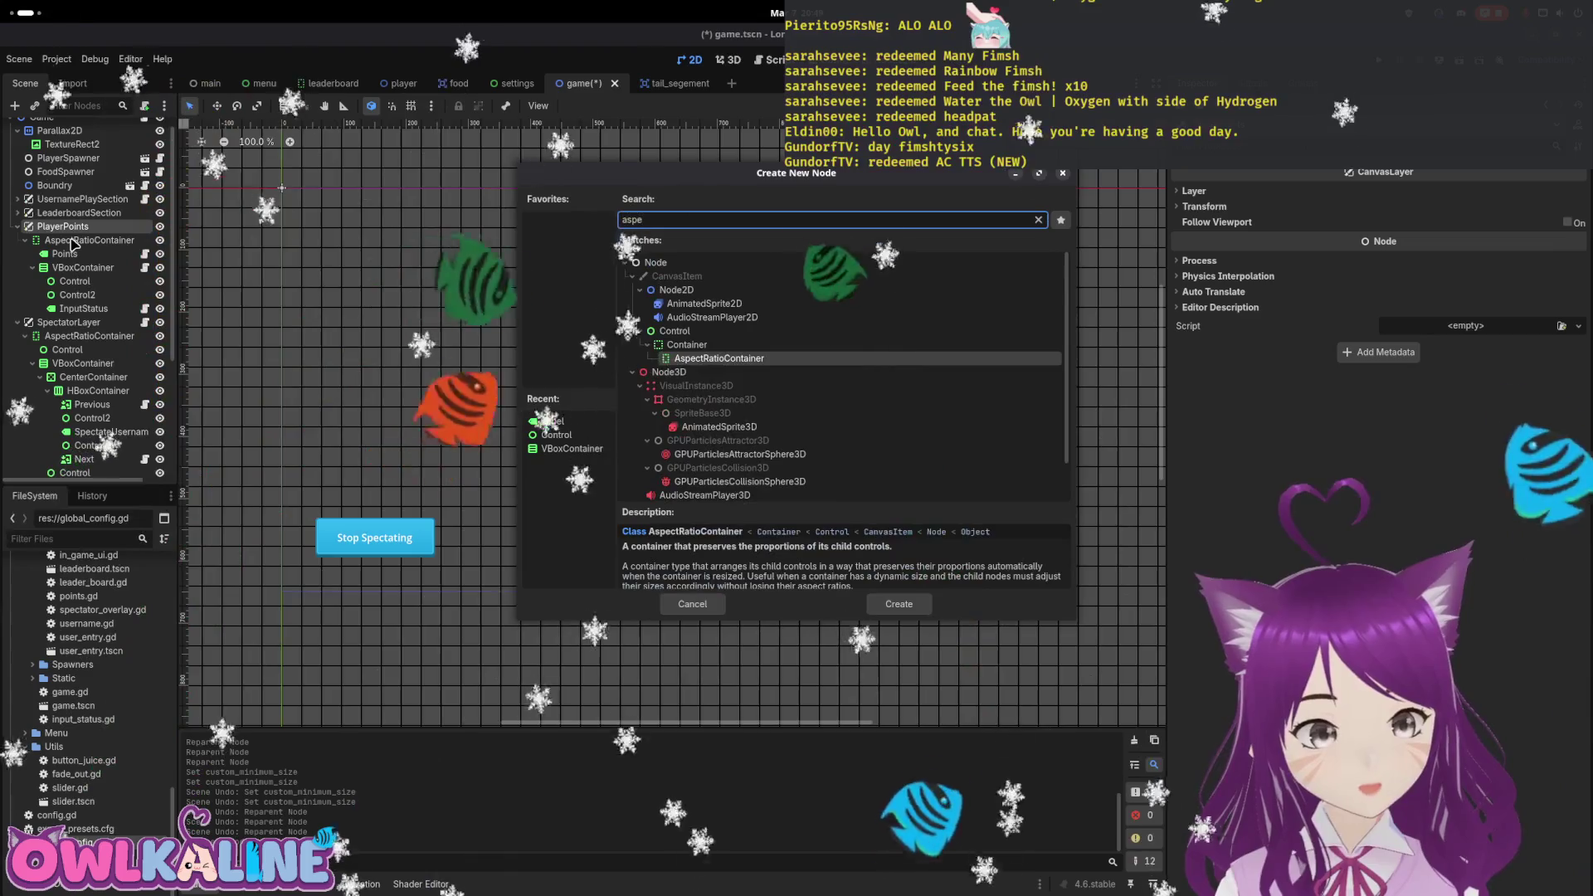
pyautogui.press('Return')
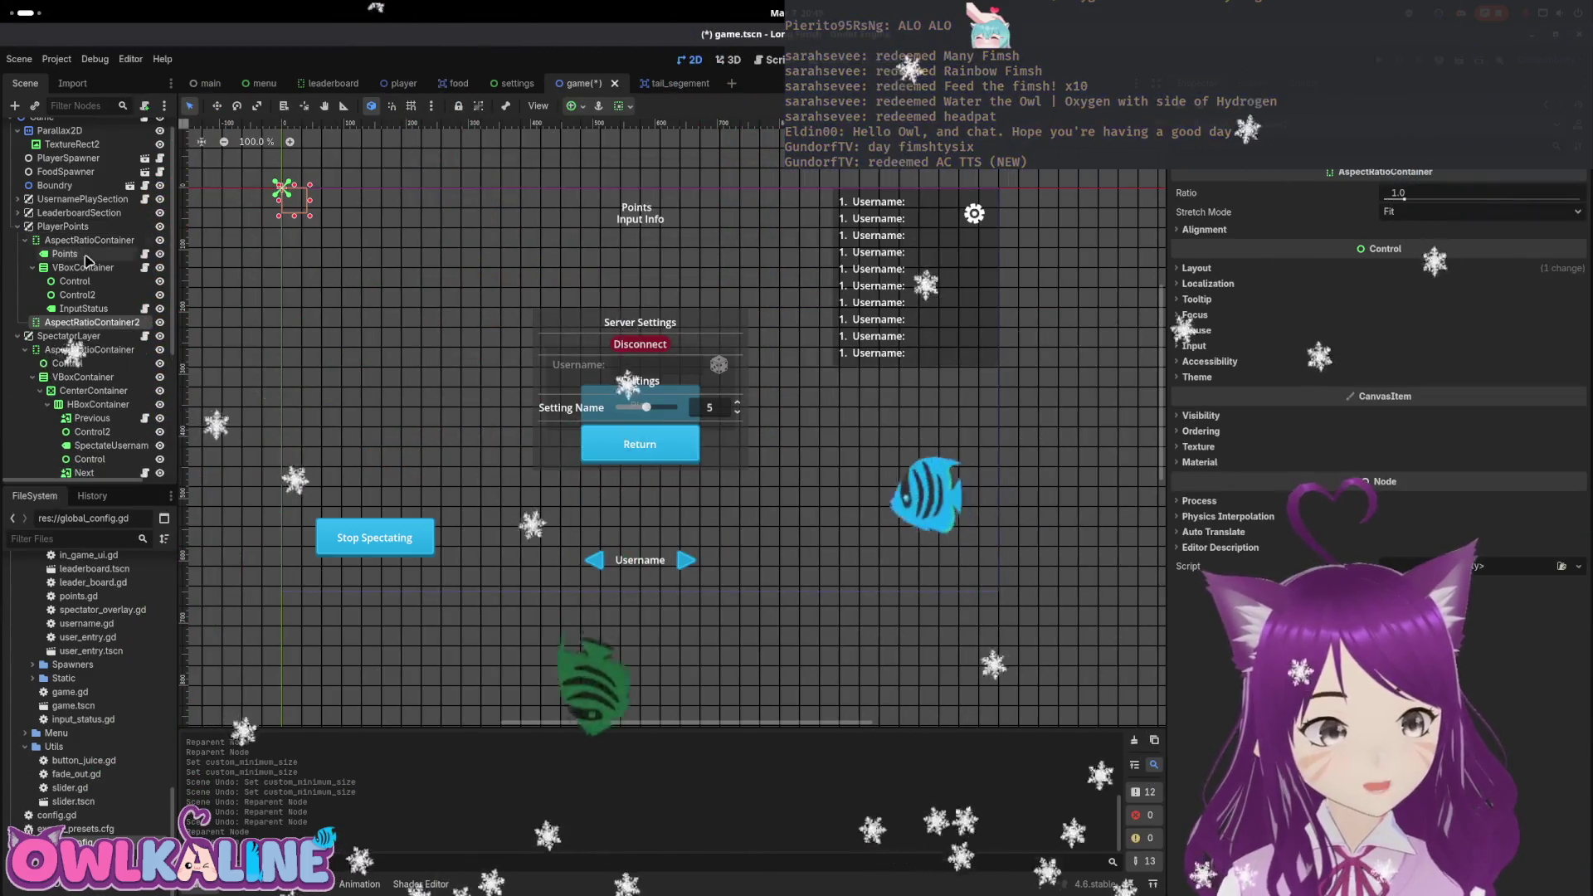
pyautogui.click(69, 245)
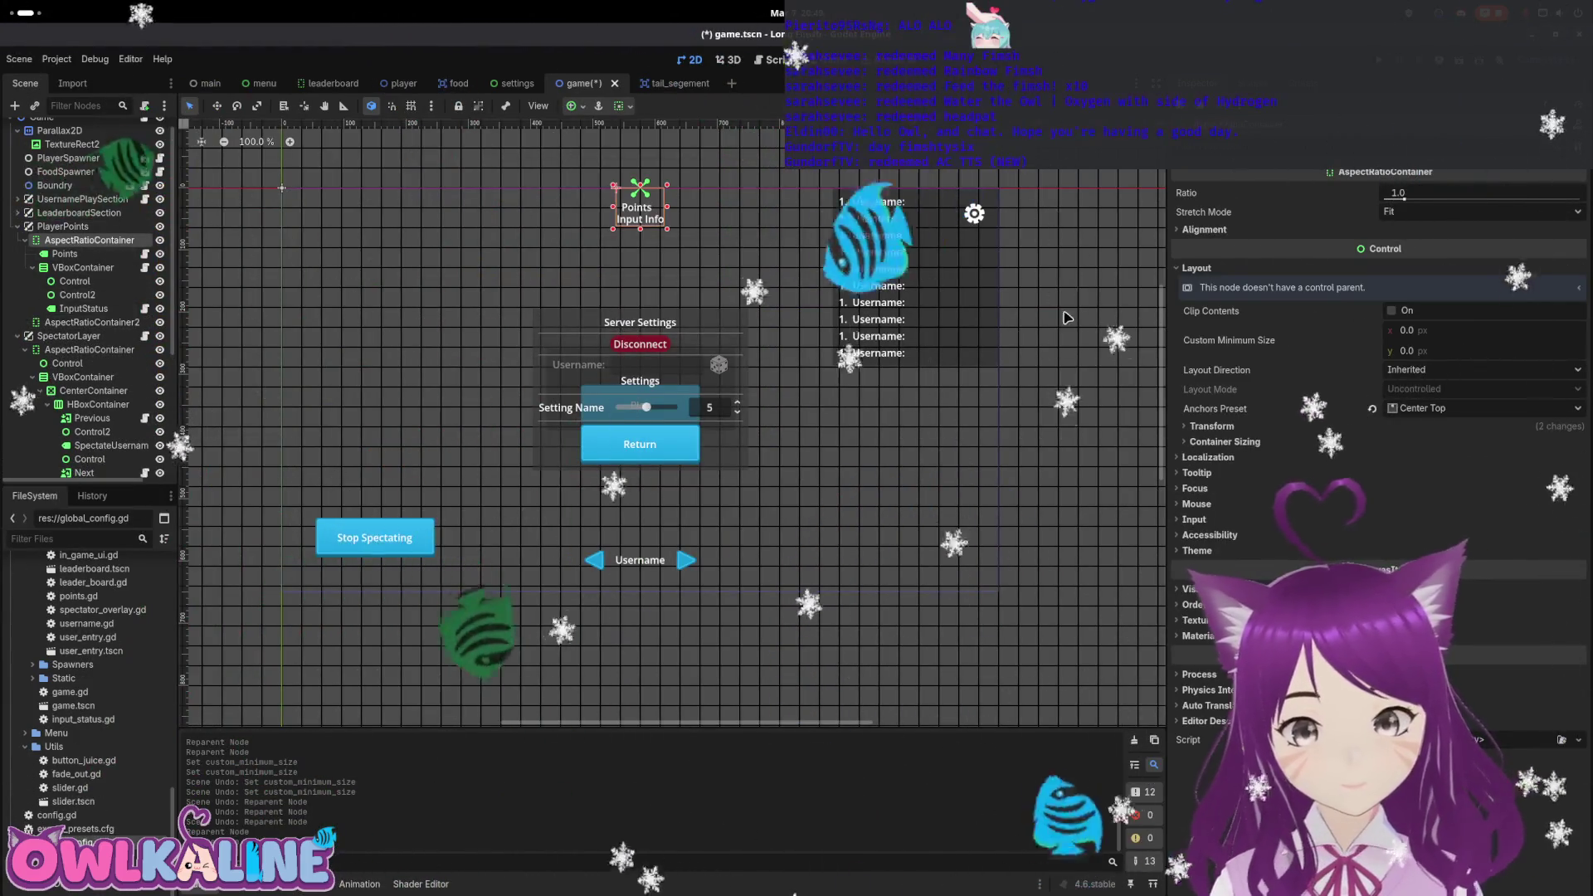
pyautogui.press('Down')
pyautogui.press('Down')
pyautogui.press('Down')
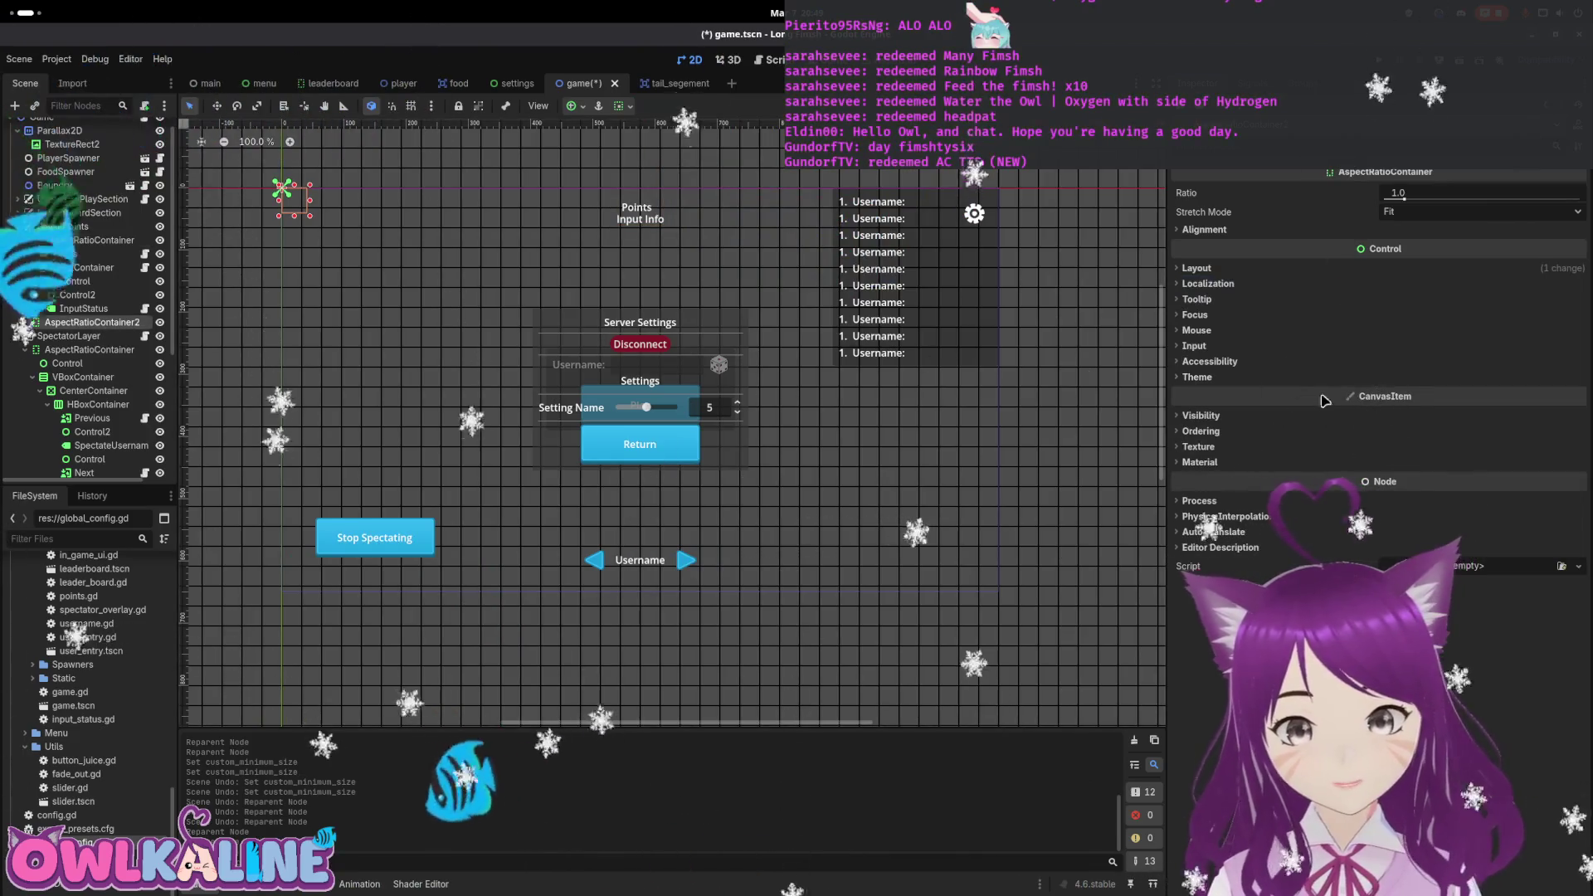
pyautogui.click(1197, 268)
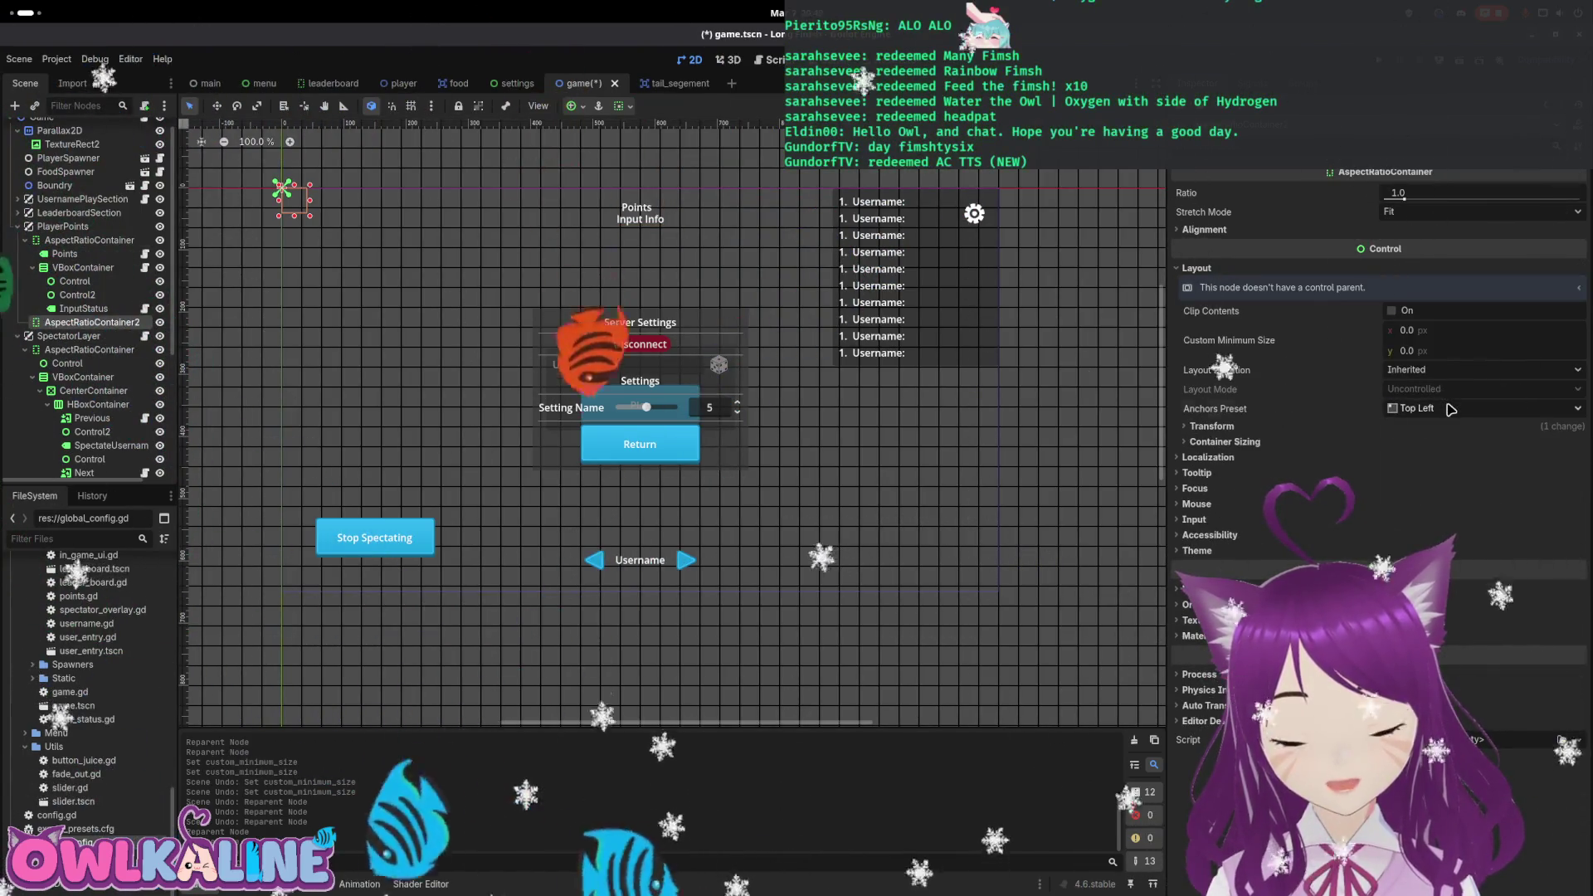
pyautogui.click(1450, 409)
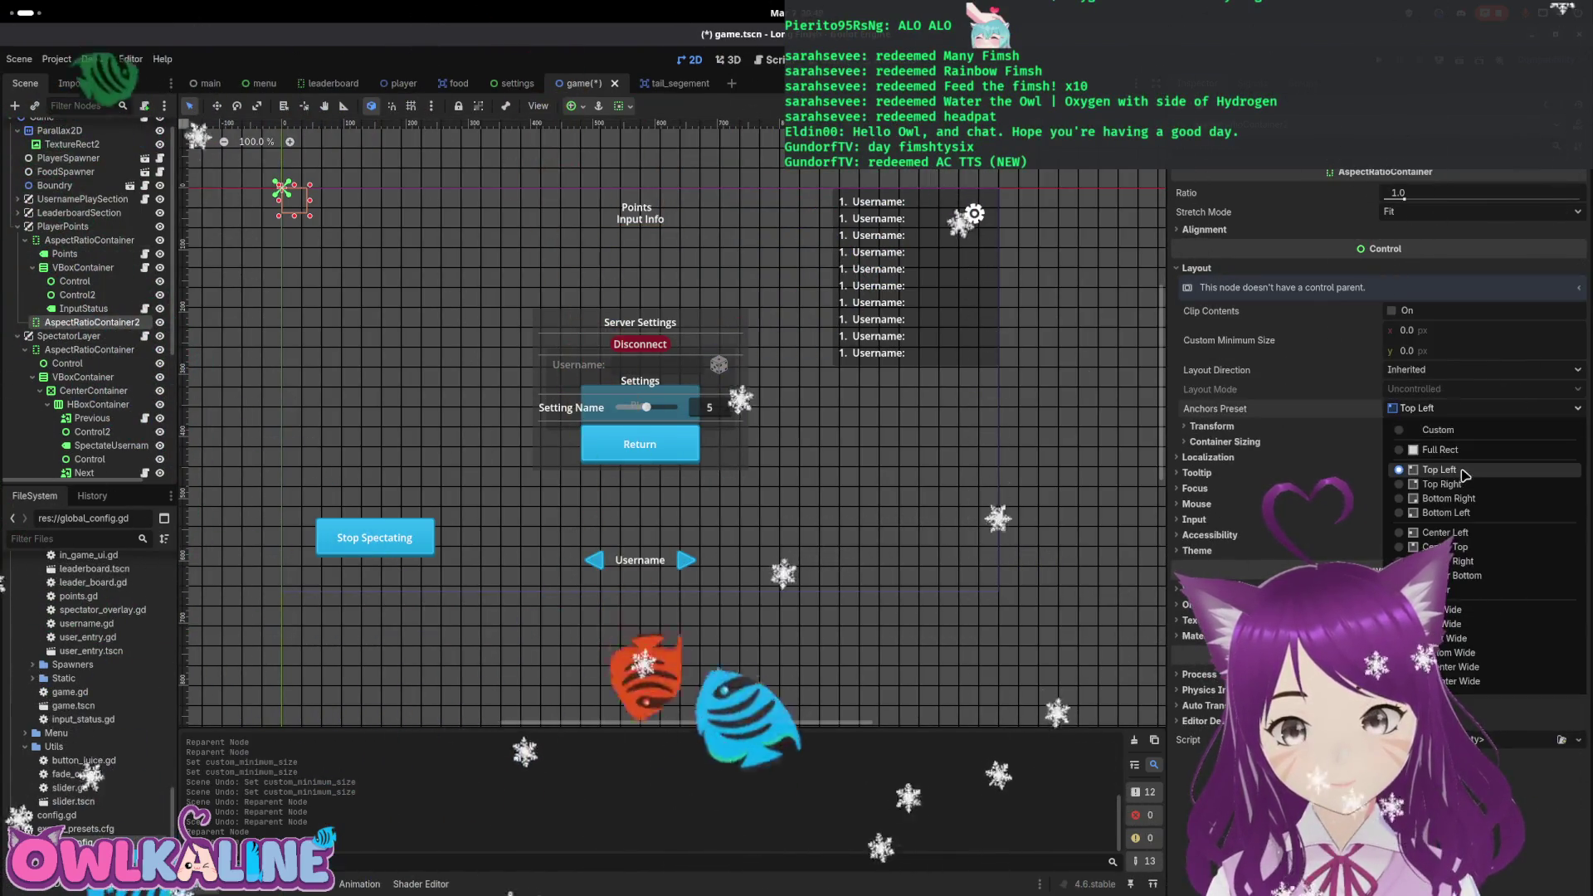
pyautogui.click(1469, 546)
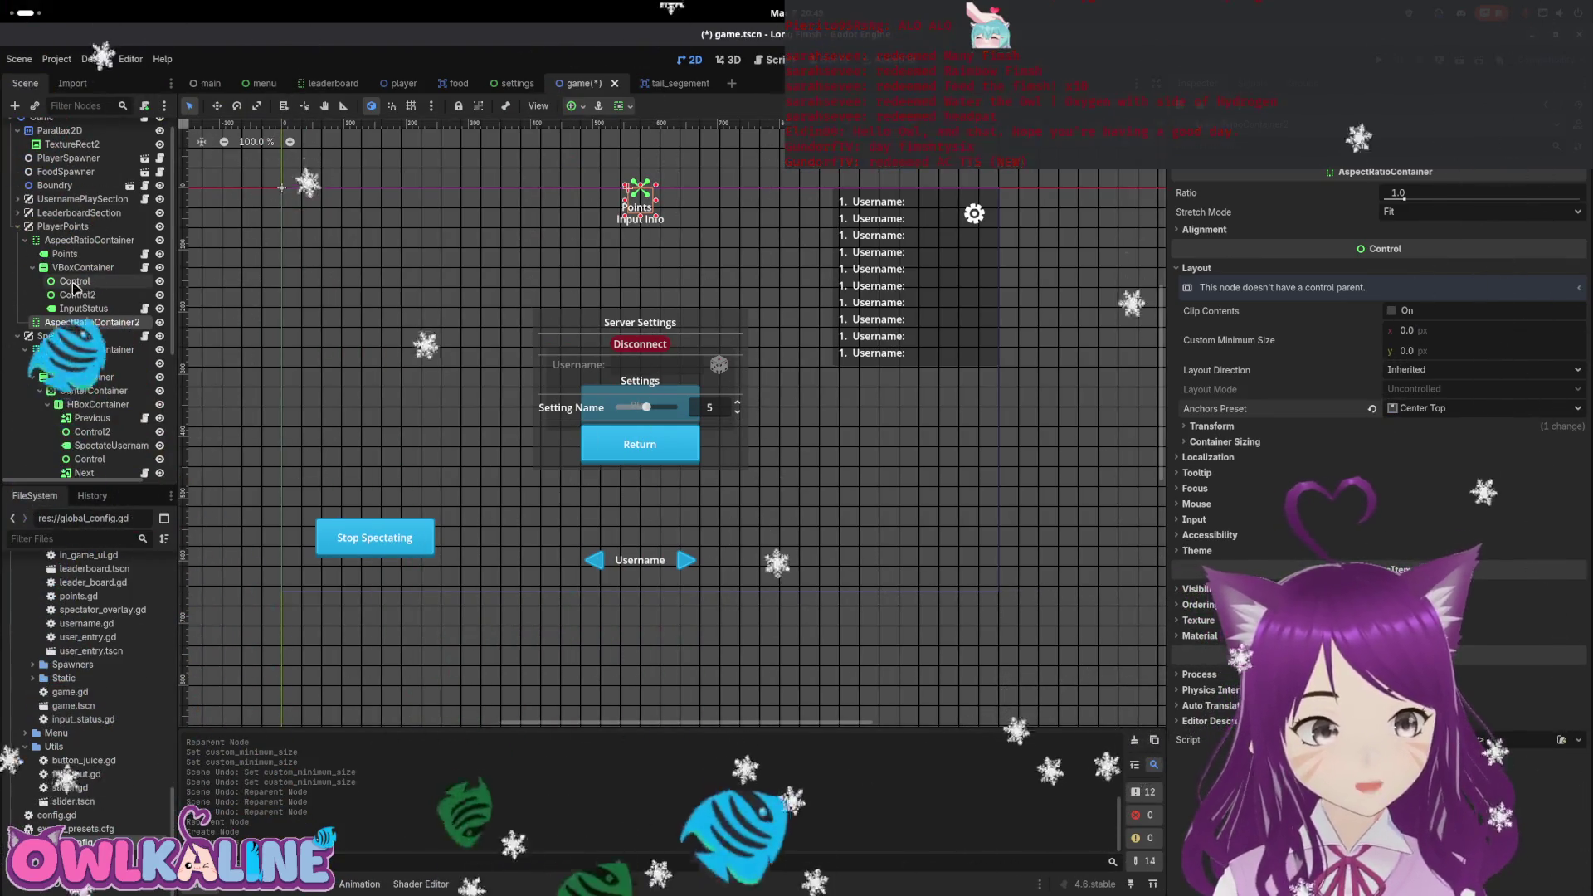
# - Move InputStatus into AspectRatioContainer2, delete the old VBoxContainer, and give the spacer 100 px height
pyautogui.moveTo(81, 308)
pyautogui.mouseDown()
pyautogui.moveTo(98, 323)
pyautogui.moveTo(83, 302)
pyautogui.mouseUp()
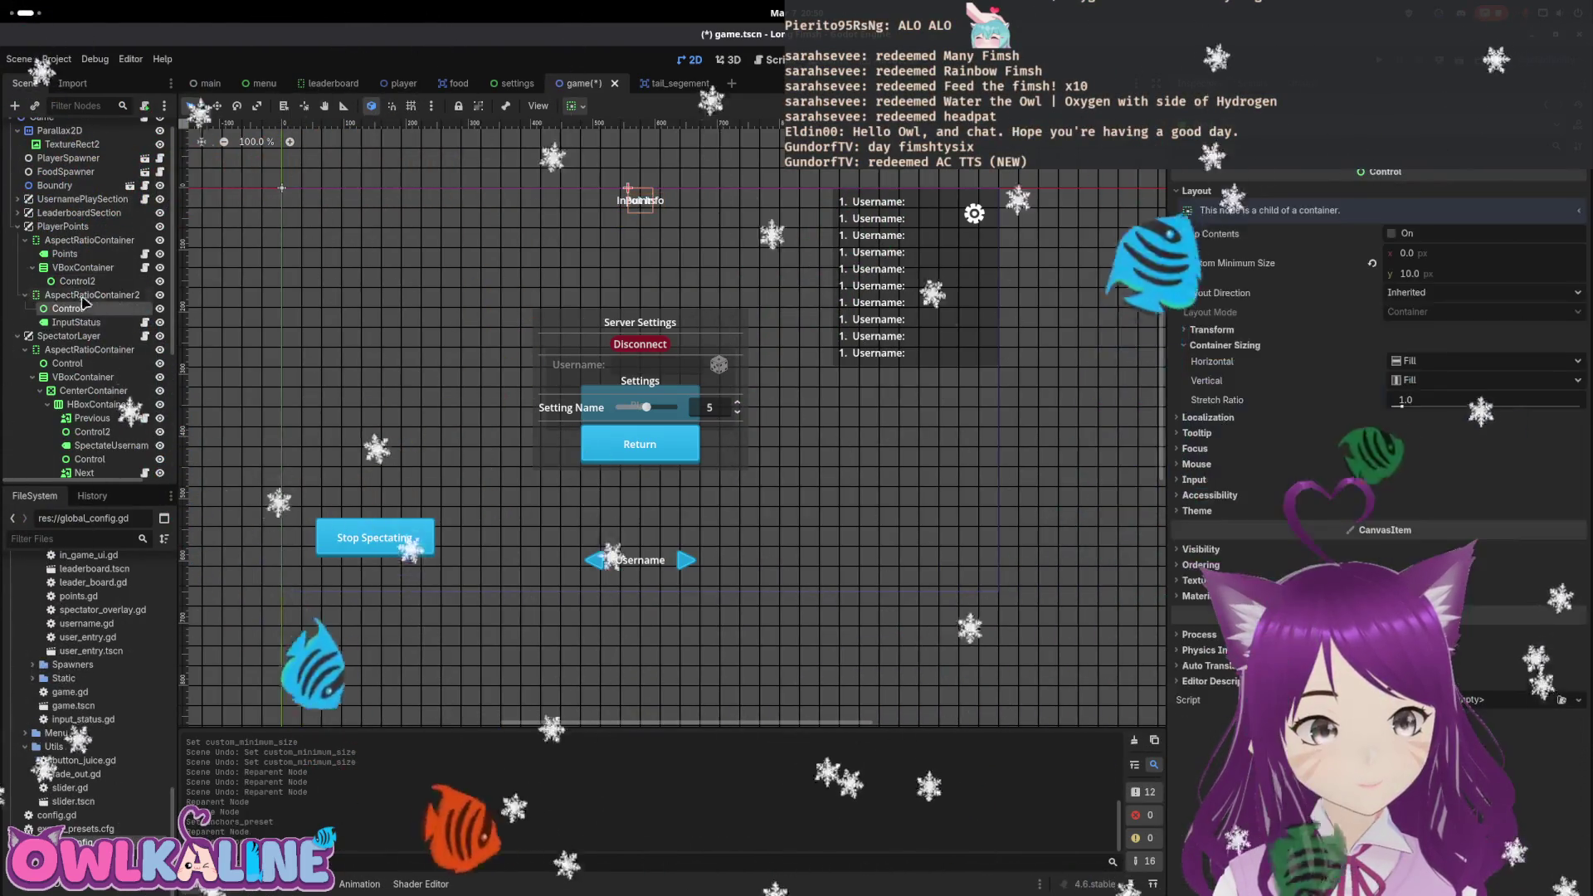
pyautogui.rightClick(70, 269)
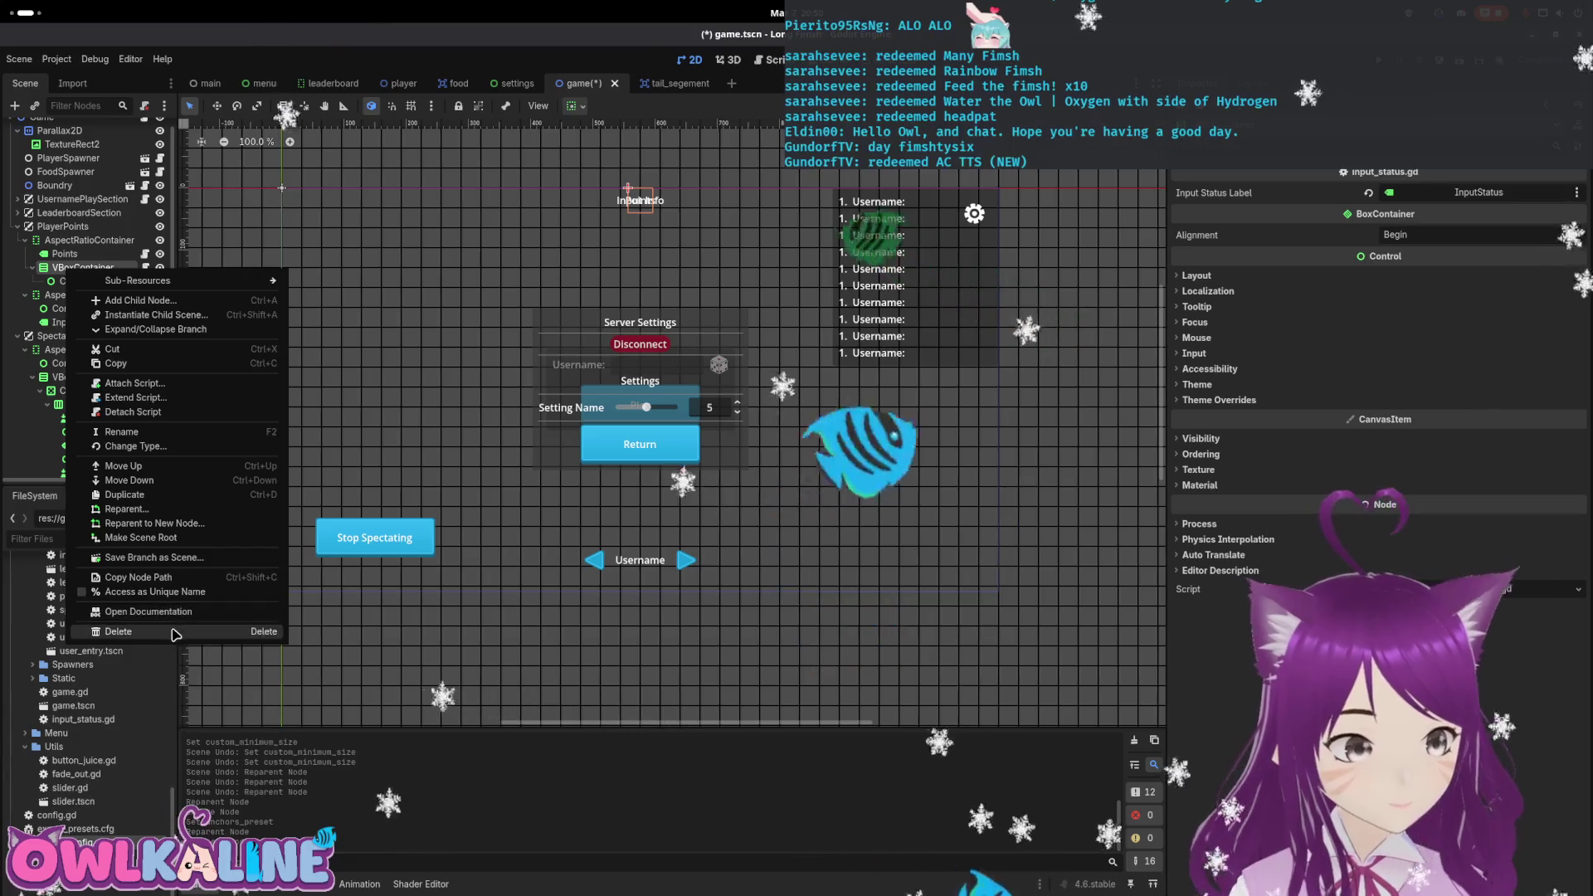
pyautogui.click(174, 633)
pyautogui.click(846, 355)
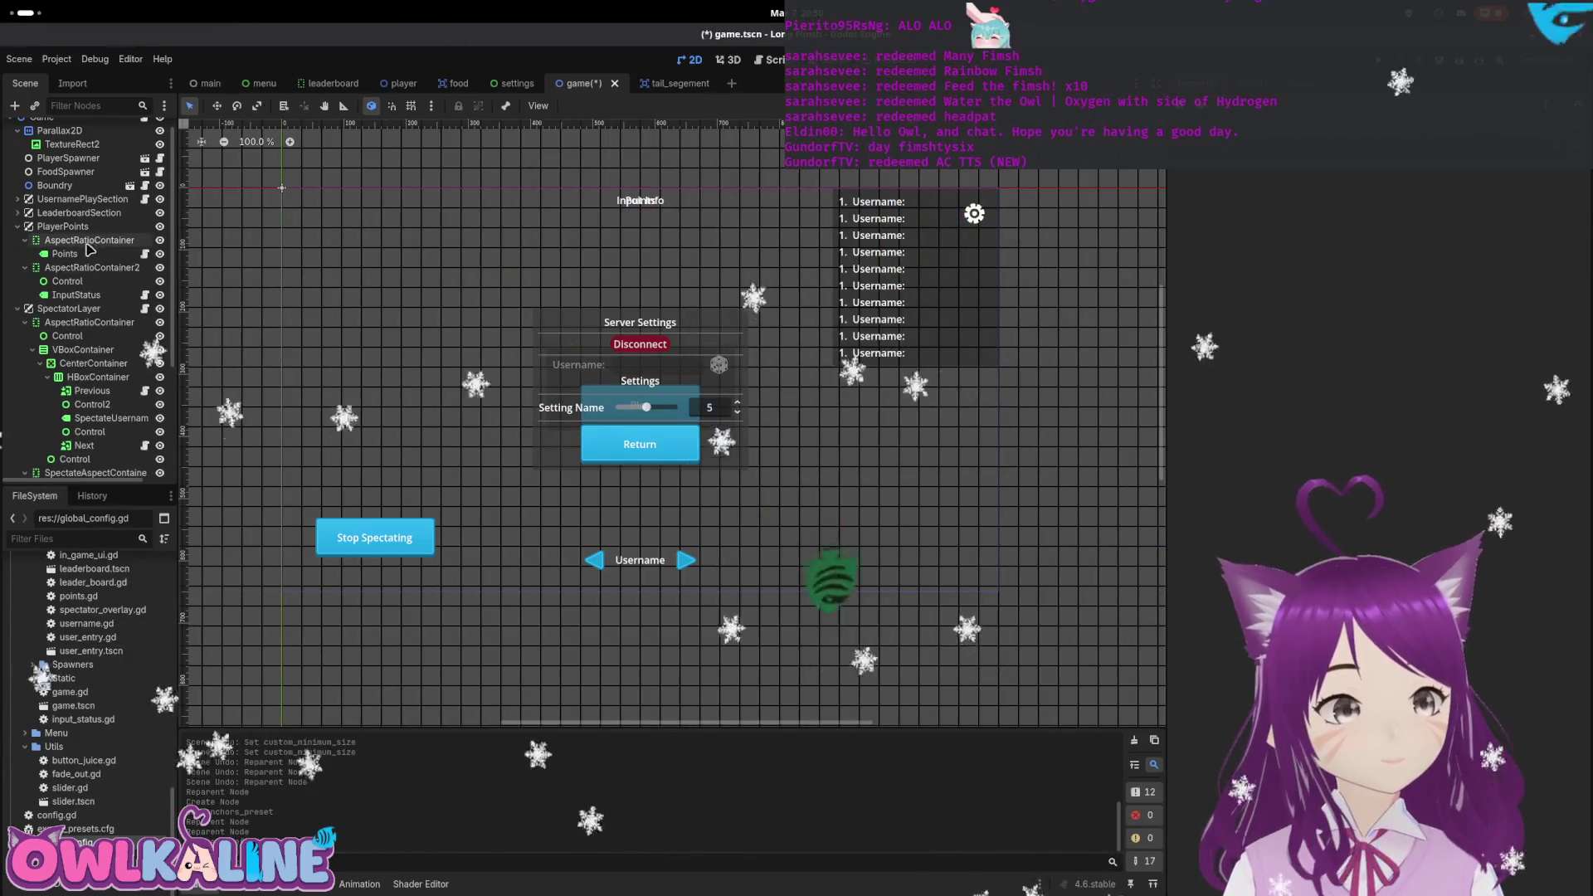
pyautogui.click(73, 281)
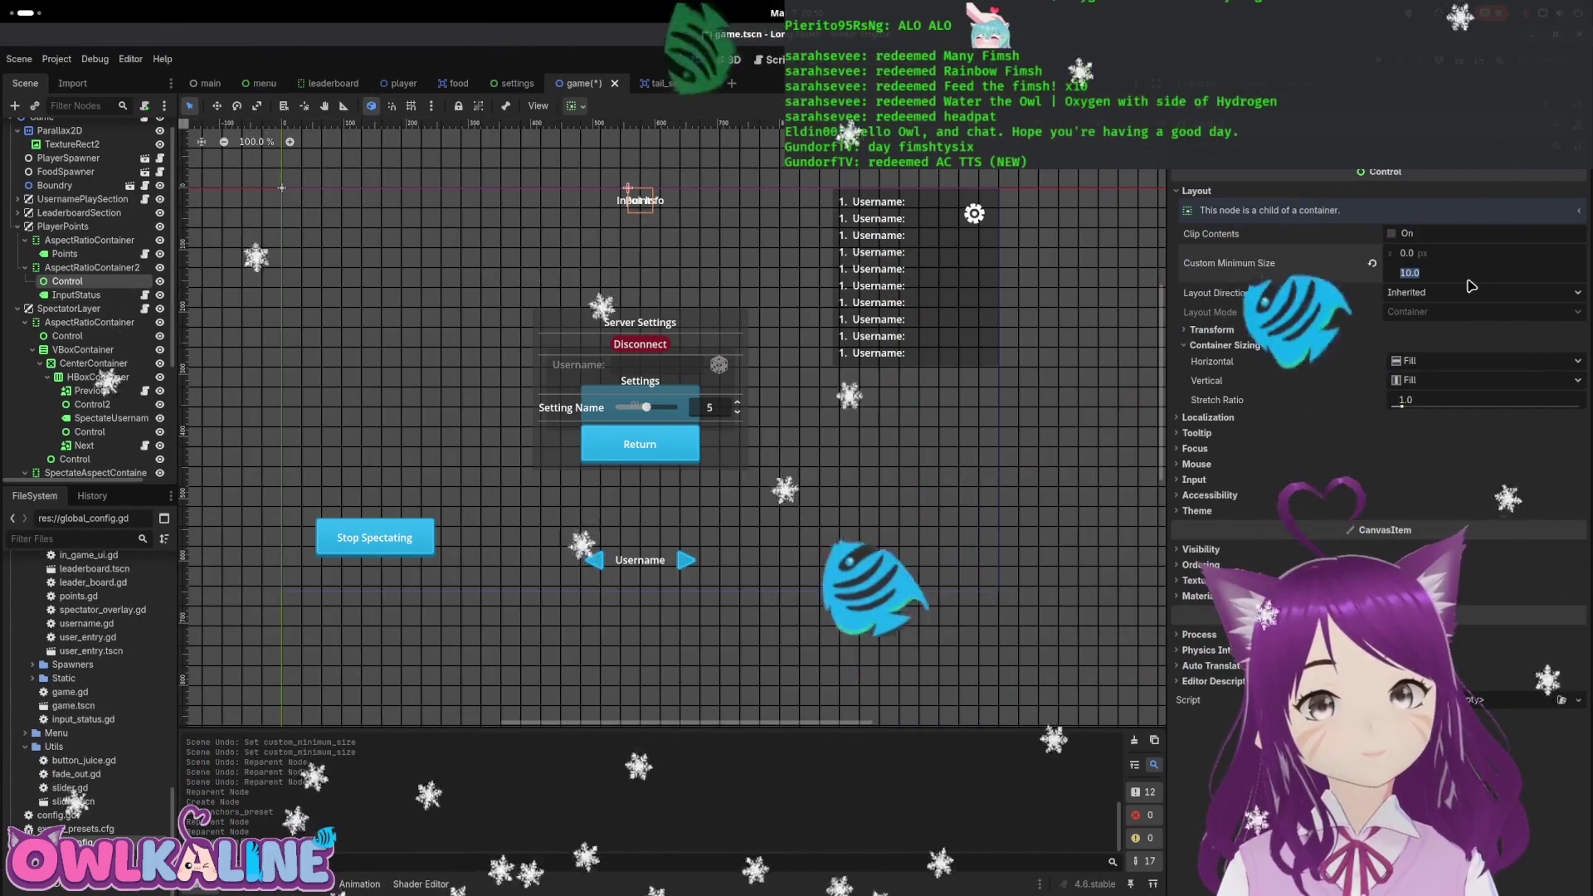
pyautogui.write('100')
pyautogui.press('Return')
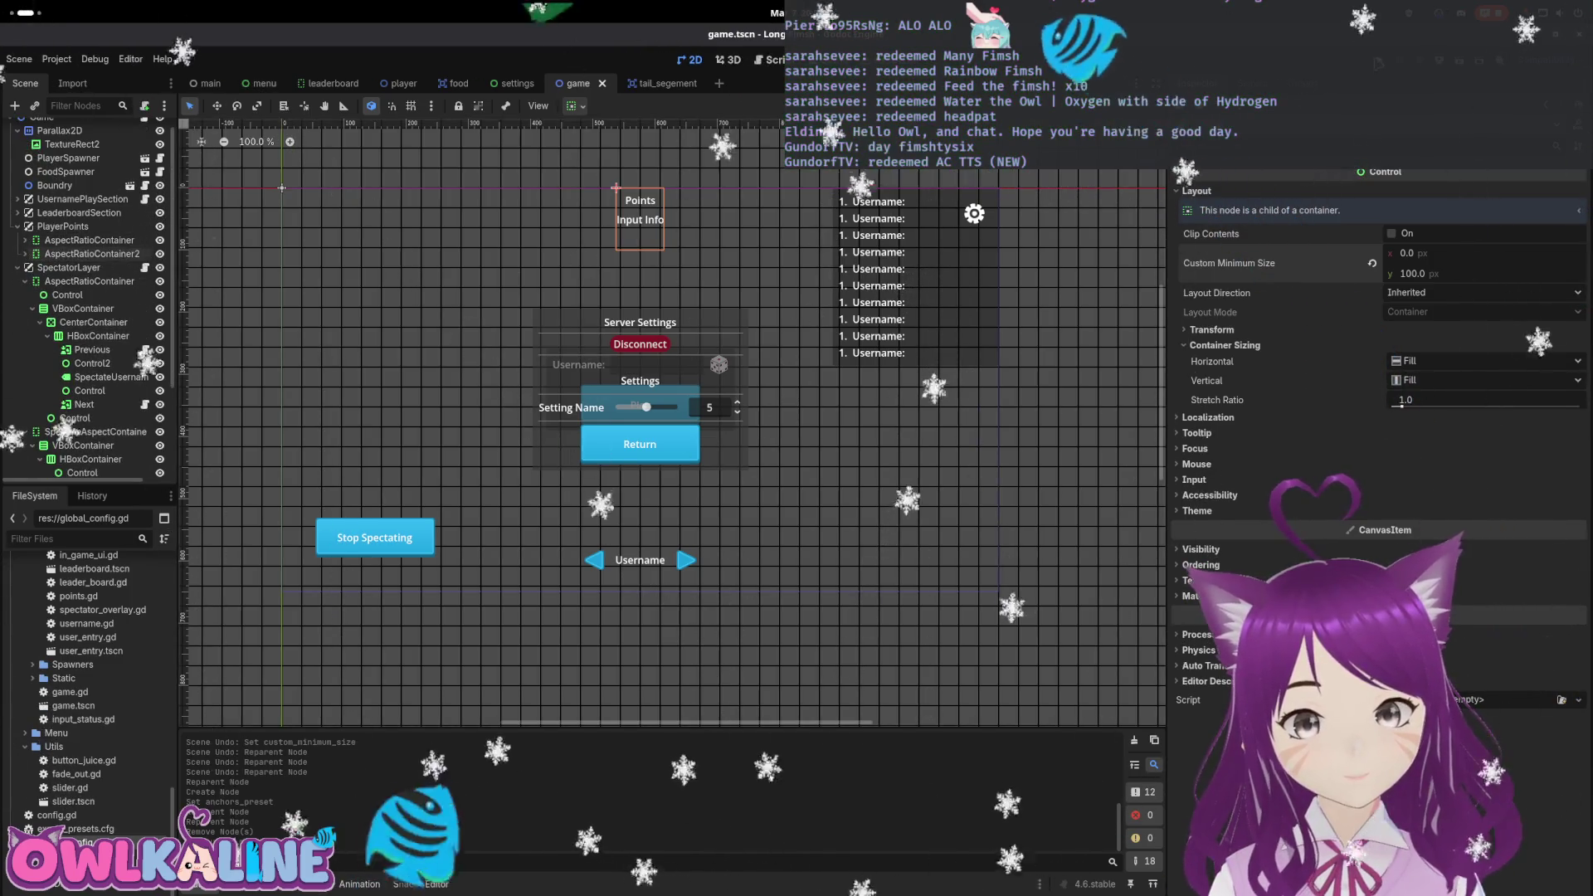
# - Test-run the new label layout as a client, then stop the game
pyautogui.press('F5')
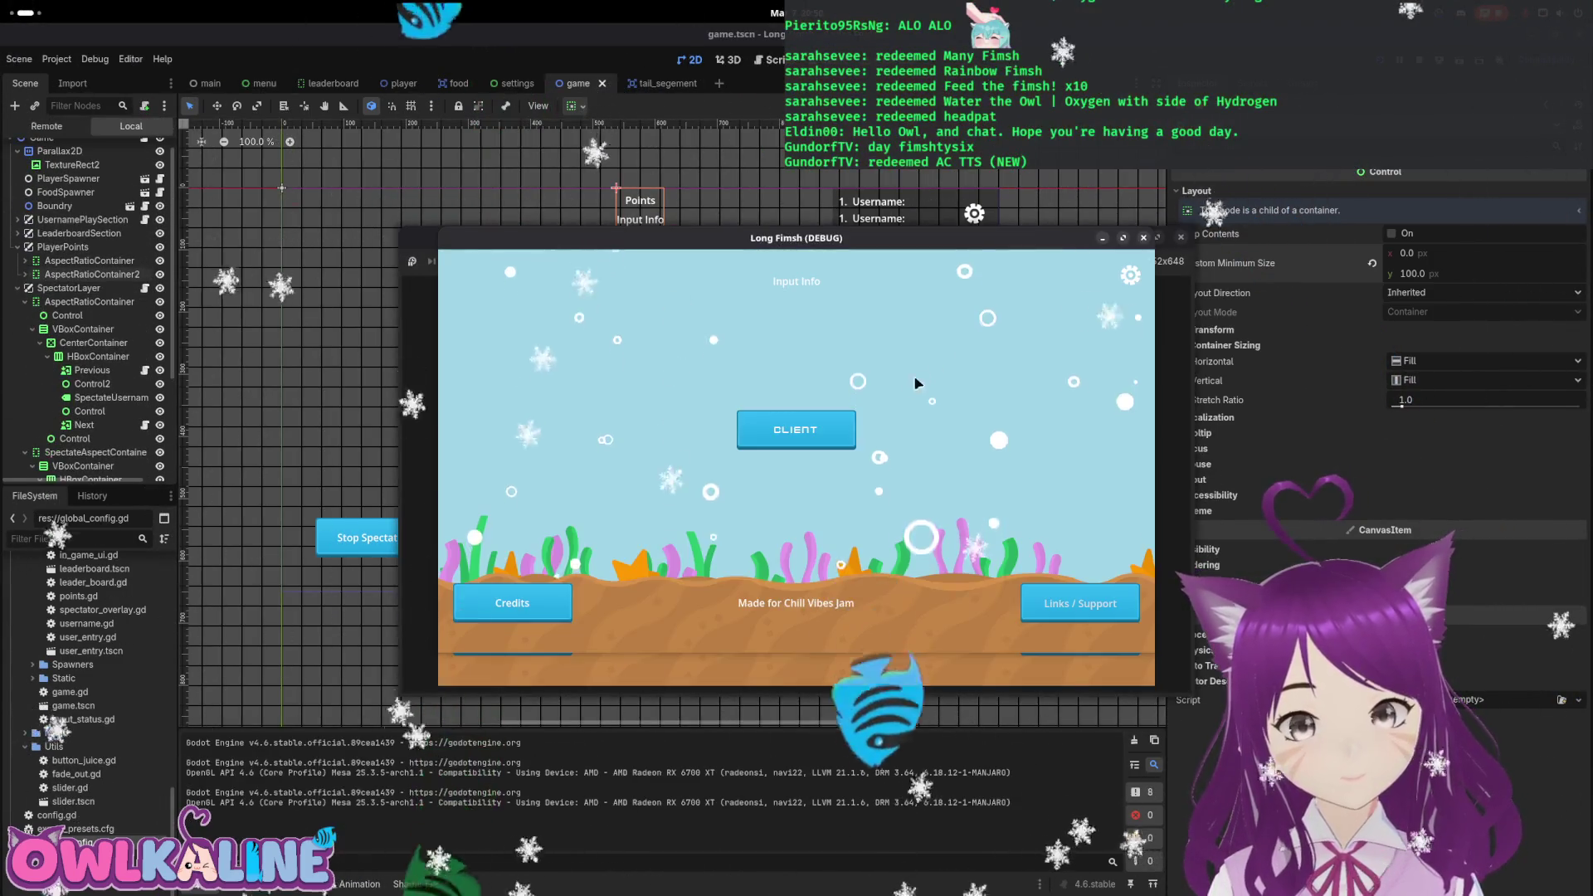
pyautogui.click(814, 441)
pyautogui.click(837, 455)
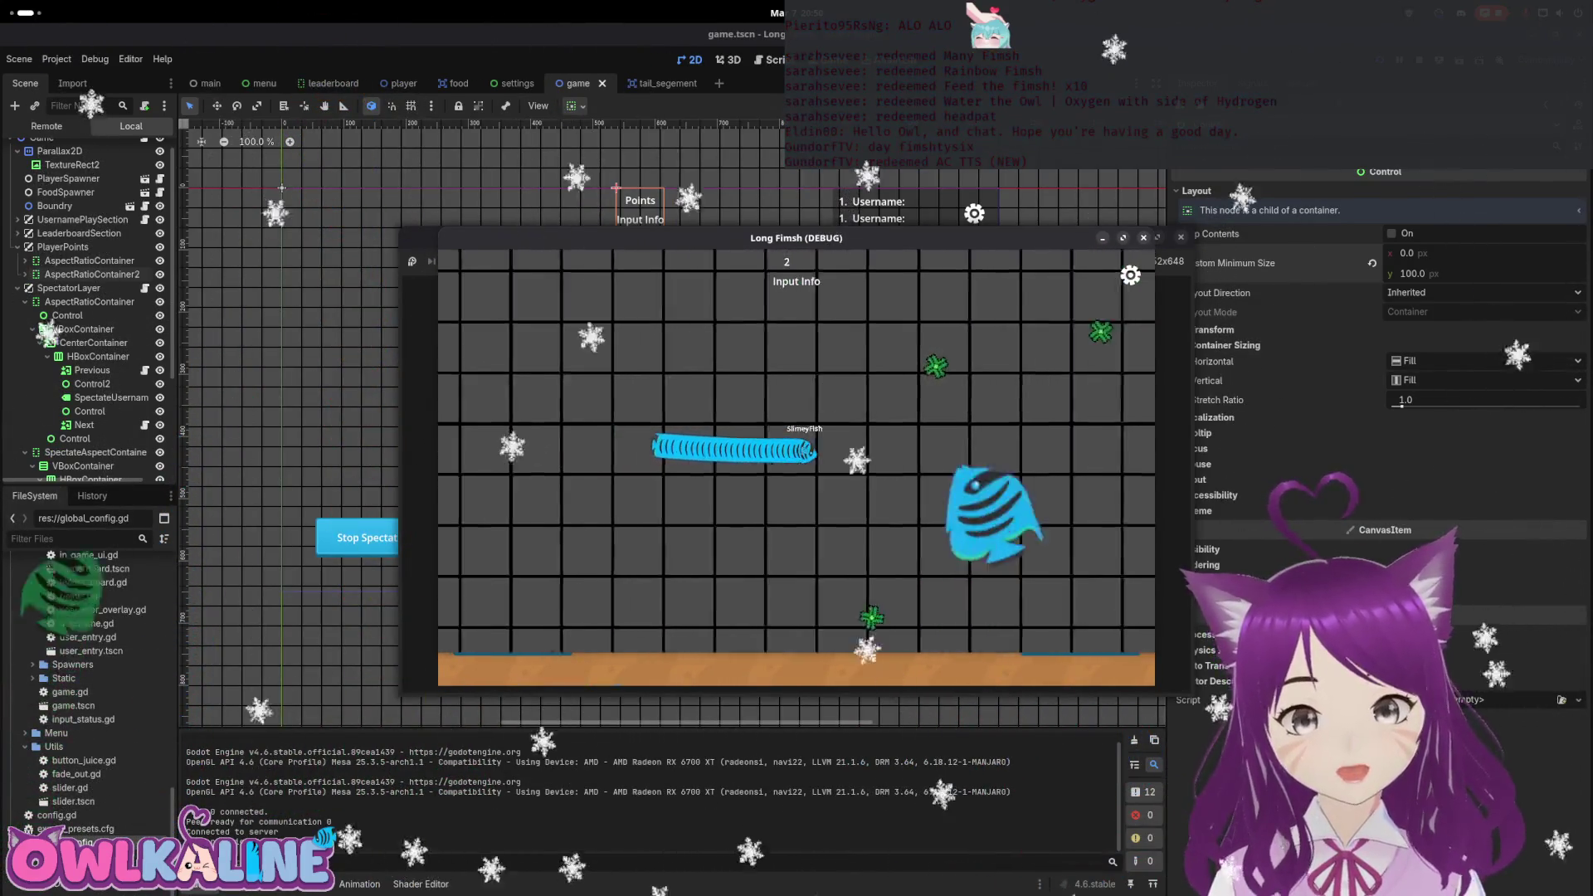
pyautogui.press('F8')
# - Attach input_status.gd to AspectRatioContainer2, set its Input Status Label to InputStatus, and save
pyautogui.click(24, 253)
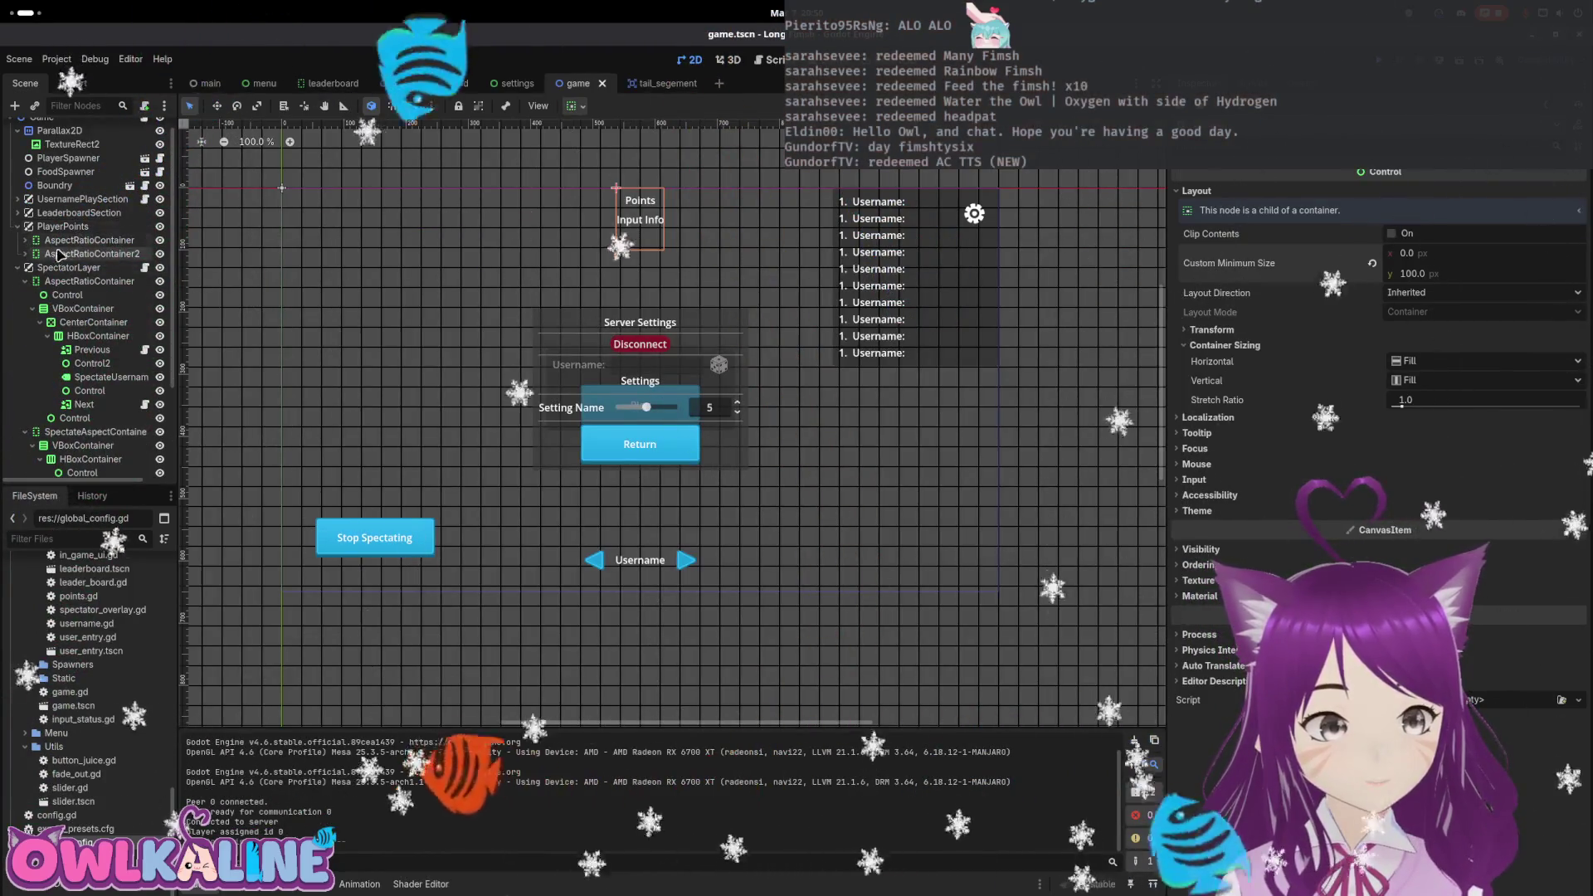
pyautogui.click(25, 240)
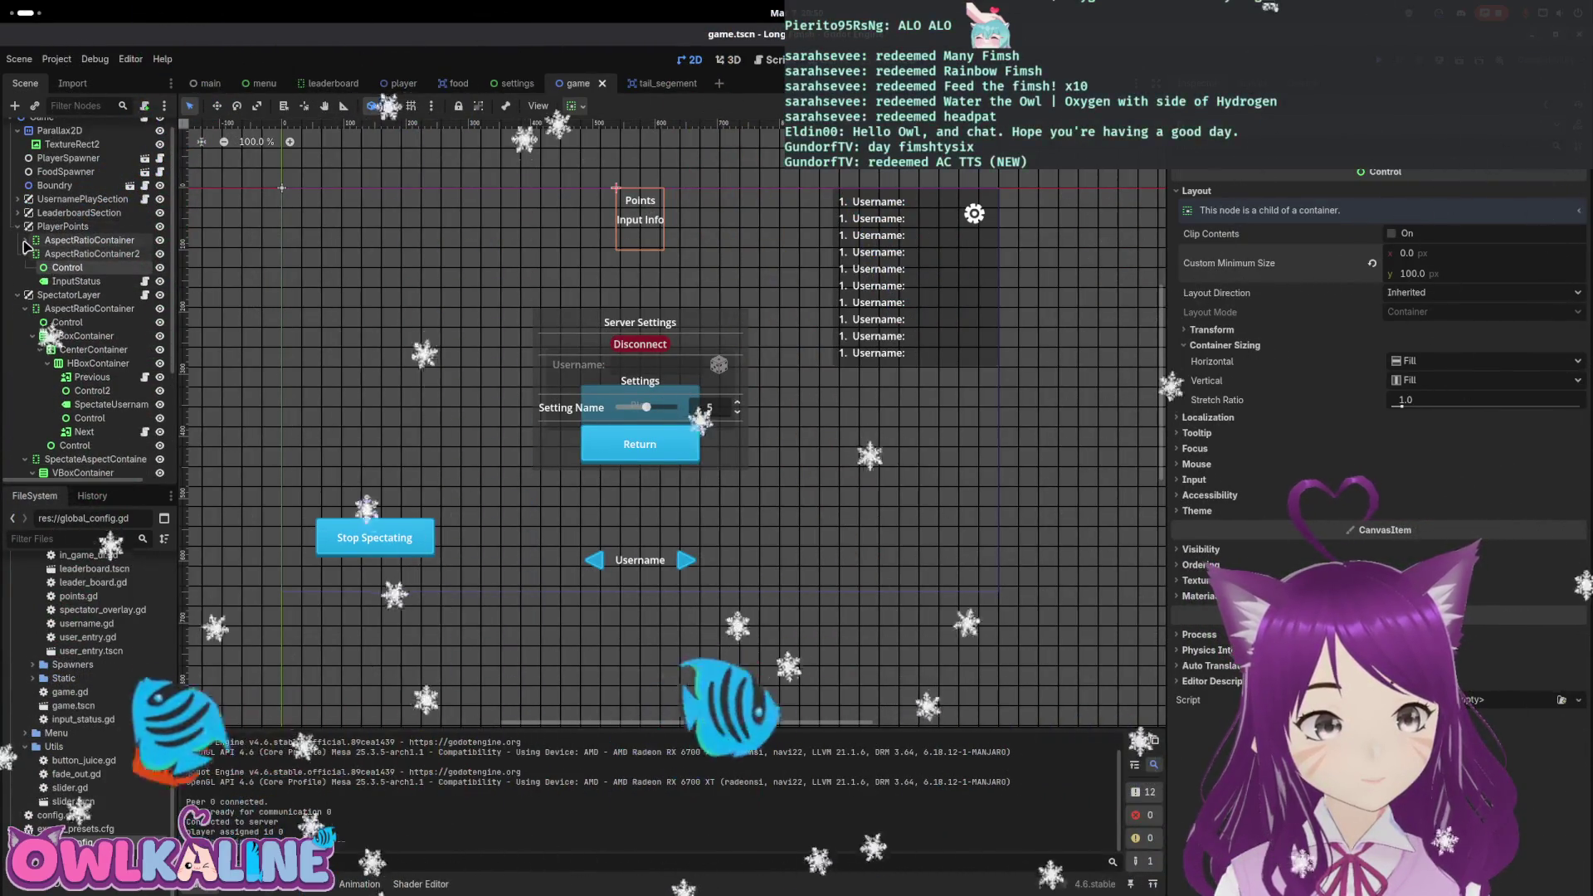
pyautogui.click(91, 267)
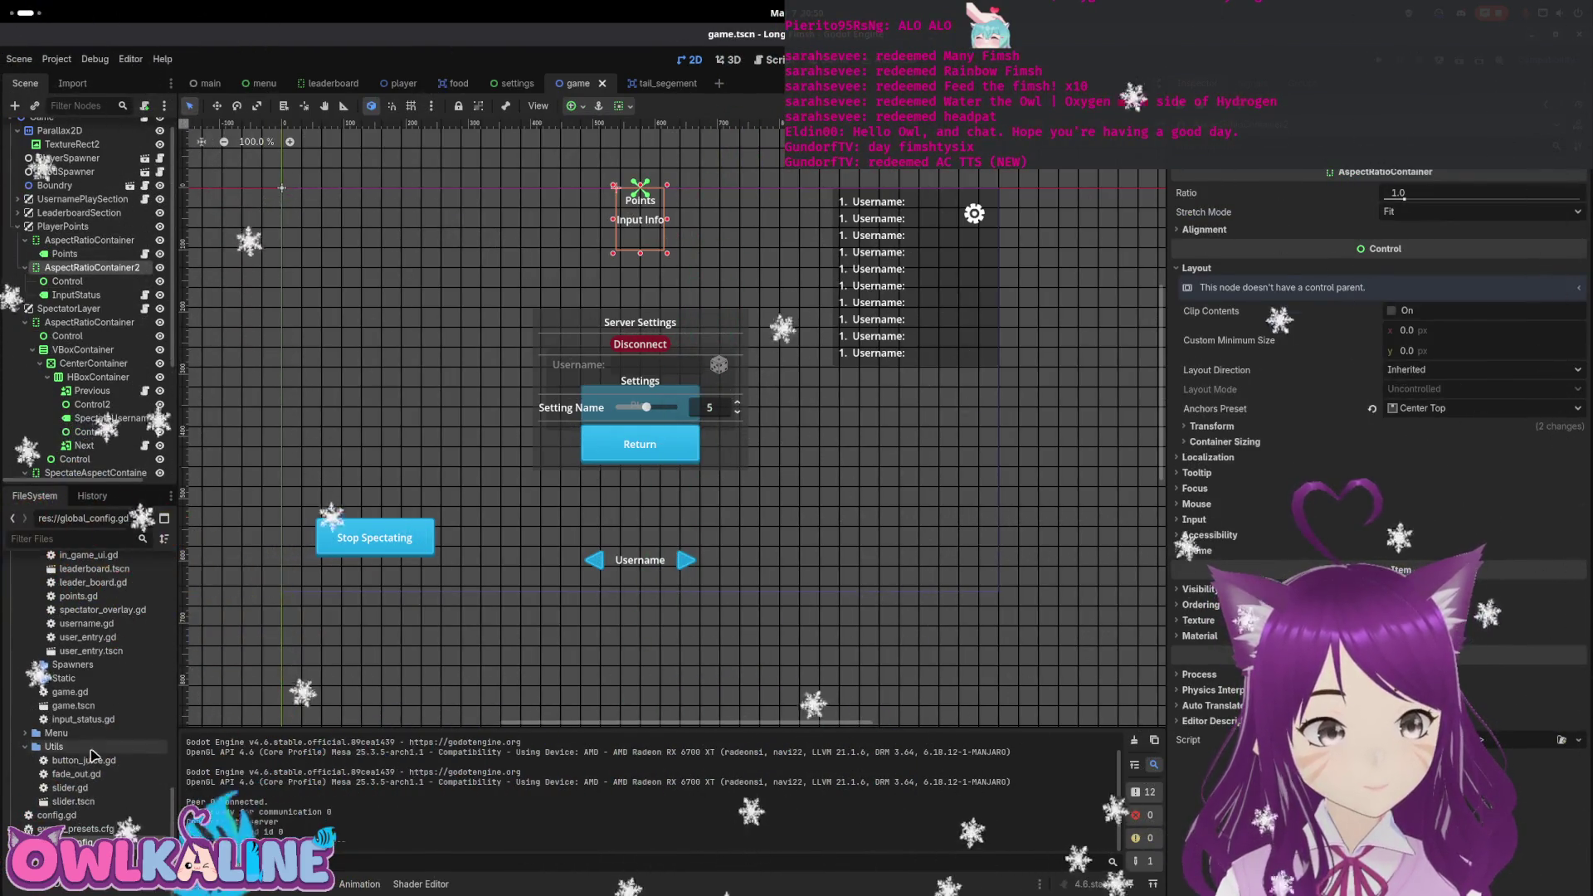
pyautogui.moveTo(93, 727)
pyautogui.mouseDown()
pyautogui.moveTo(103, 264)
pyautogui.moveTo(539, 264)
pyautogui.mouseUp()
pyautogui.click(97, 263)
pyautogui.moveTo(1437, 195); pyautogui.dragTo(1436, 195)
pyautogui.hotkey('ctrl', 's')
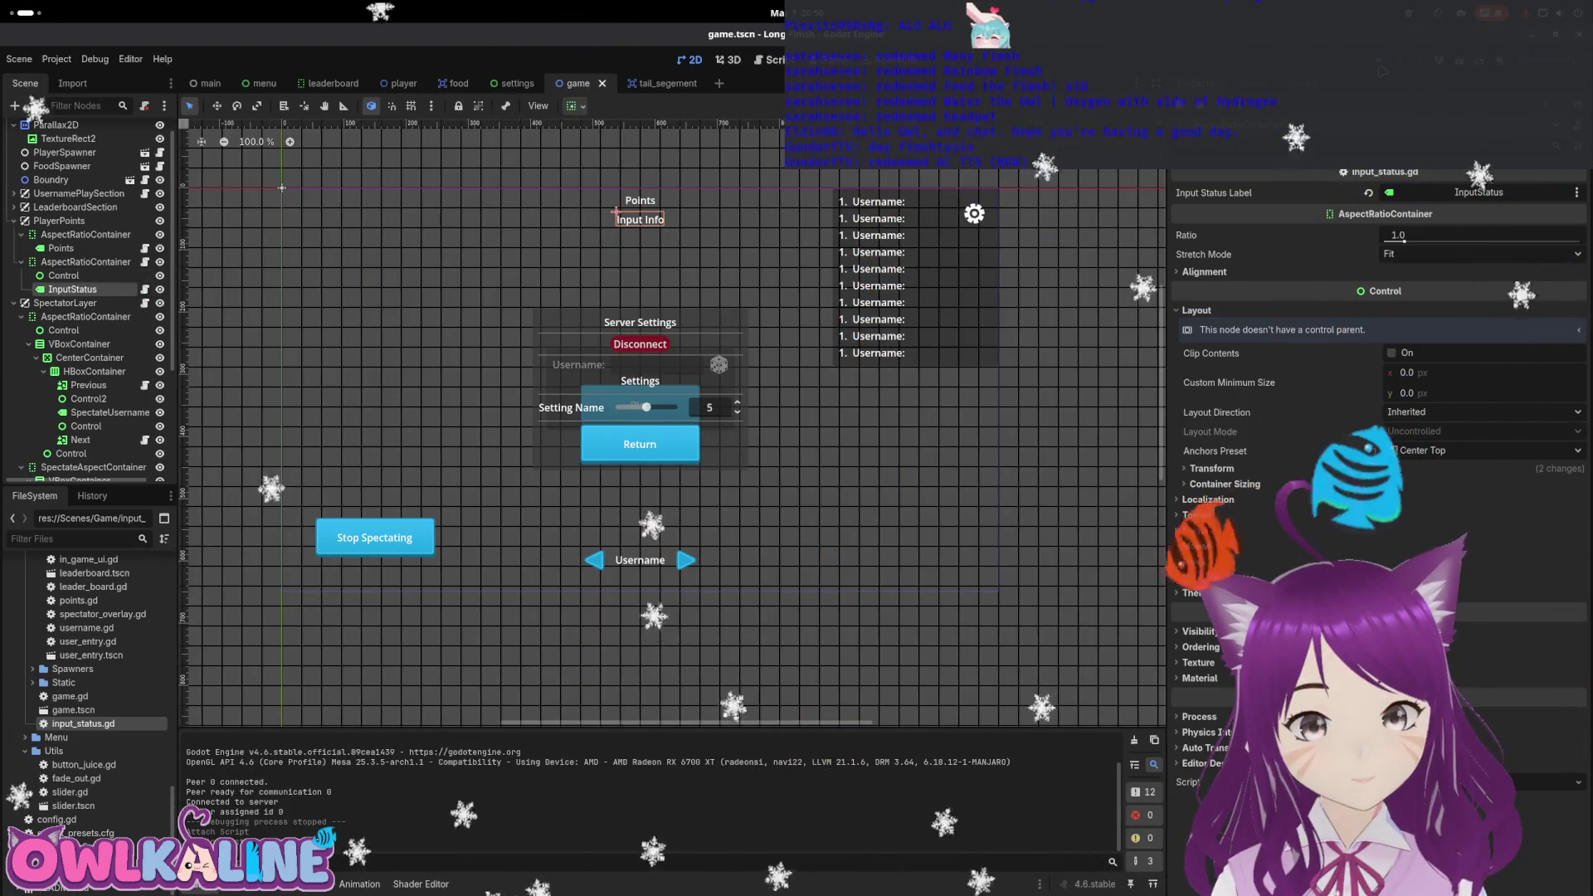
# - Run the project, hit the script error, and change input_status.gd to 'extends Control'
pyautogui.press('F5')
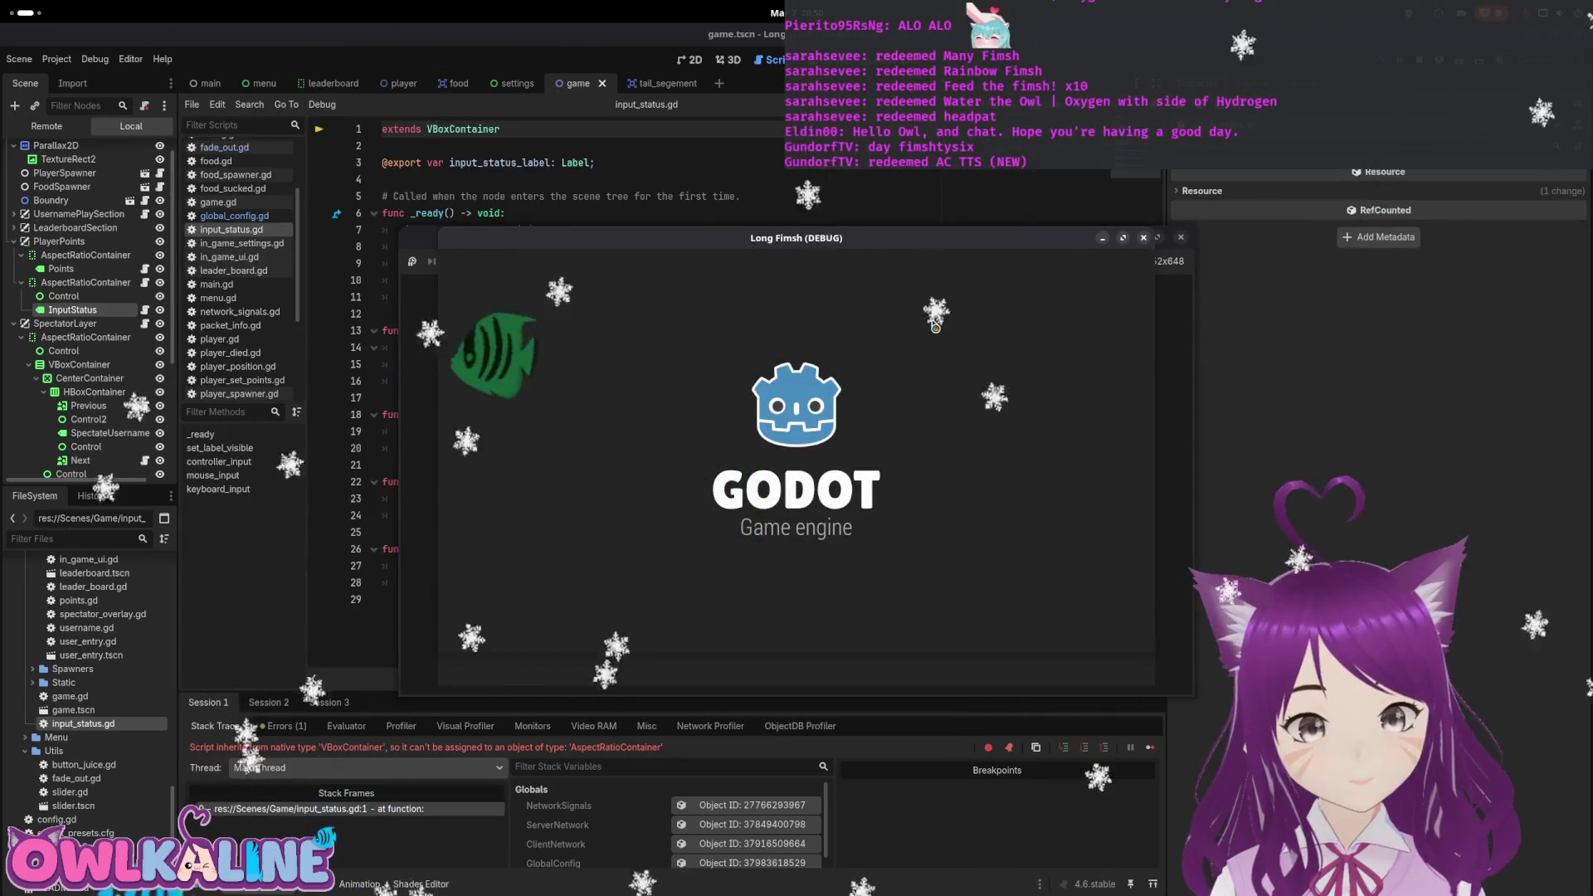
pyautogui.press('F8')
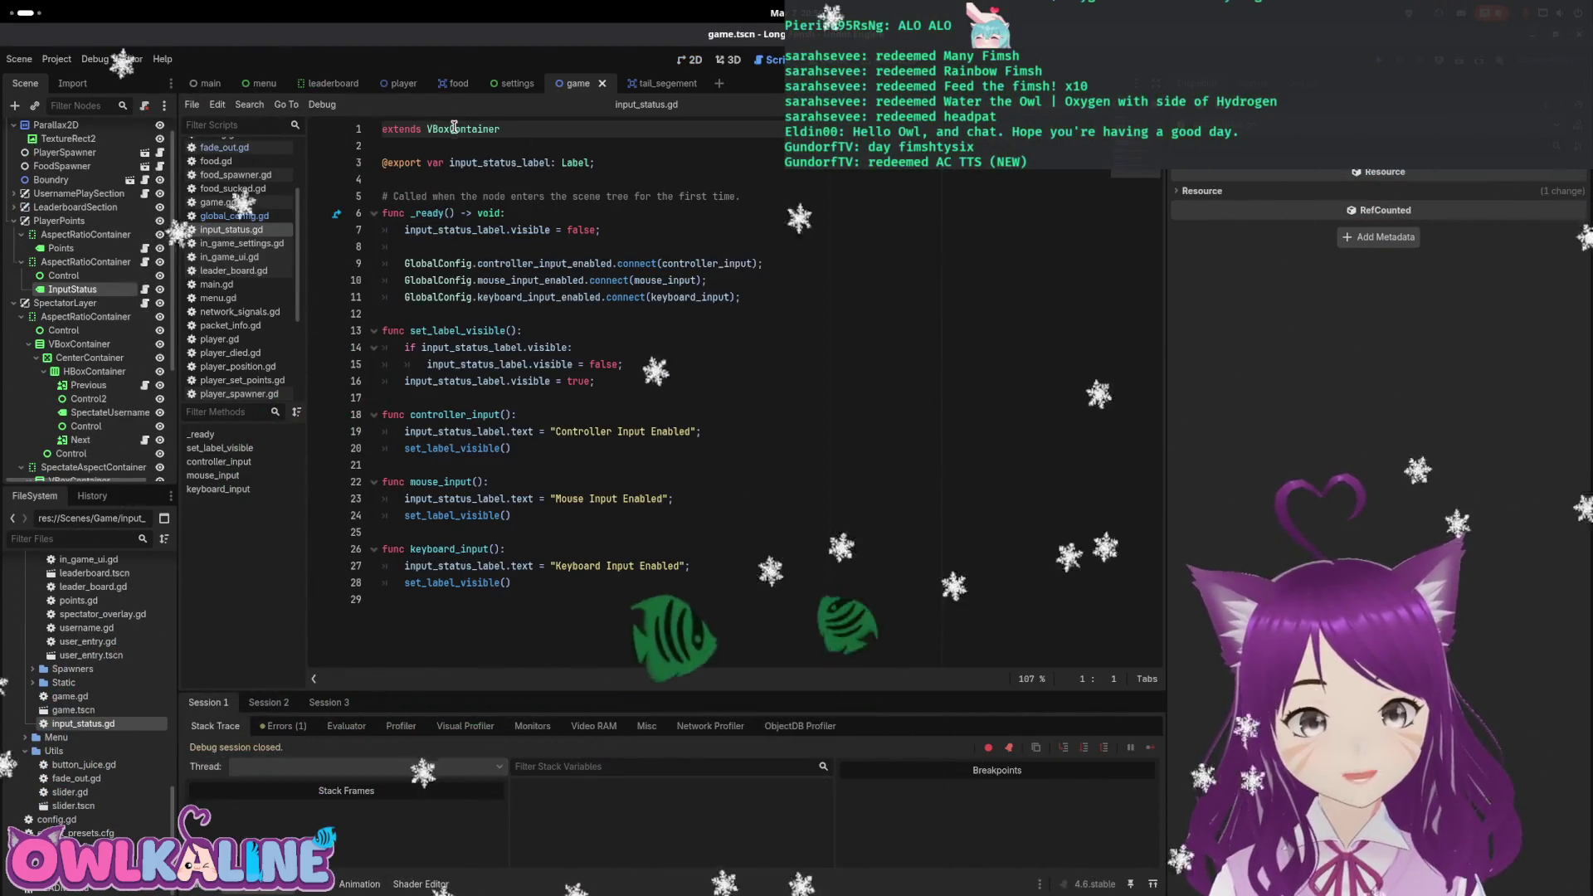
pyautogui.write('ontrol')
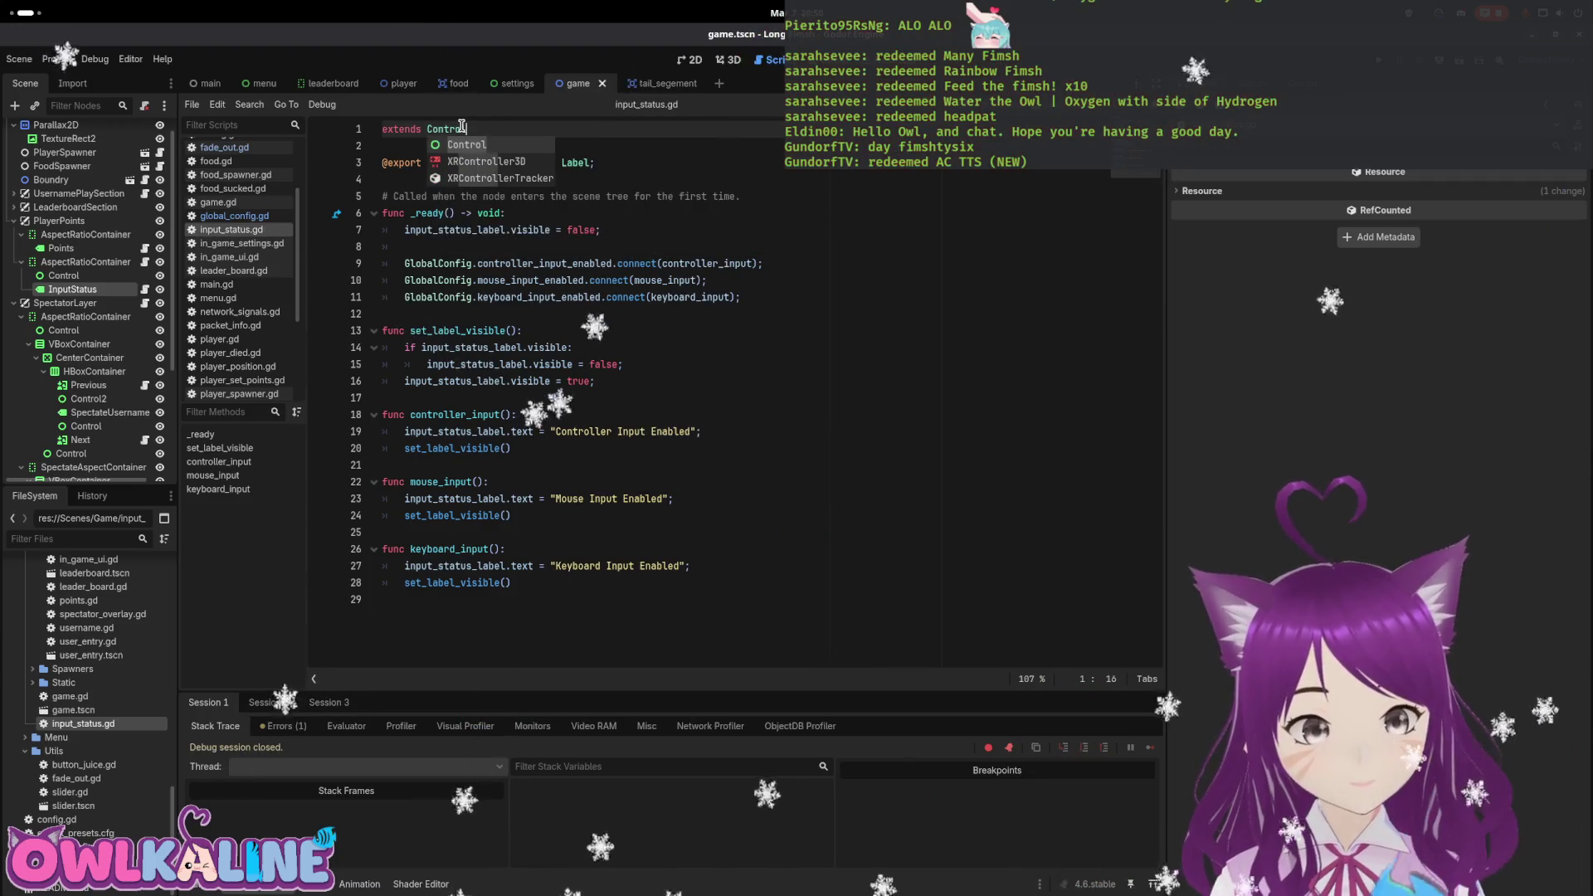
# - Run again as a client and steer with the keyboard to show Keyboard Input Enabled
pyautogui.press('F5')
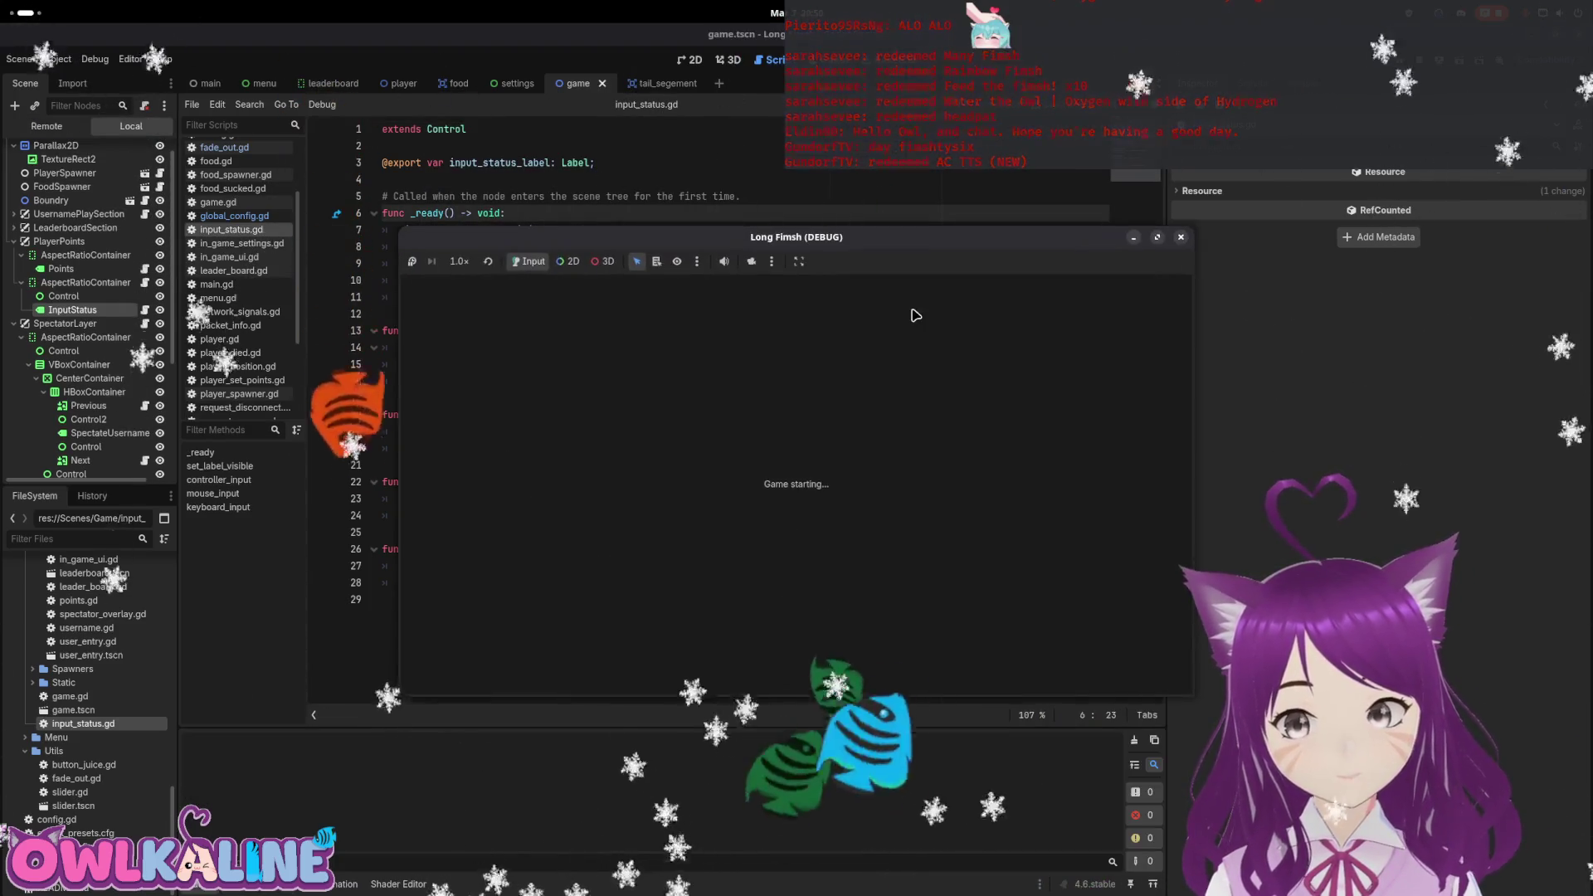
pyautogui.click(515, 597)
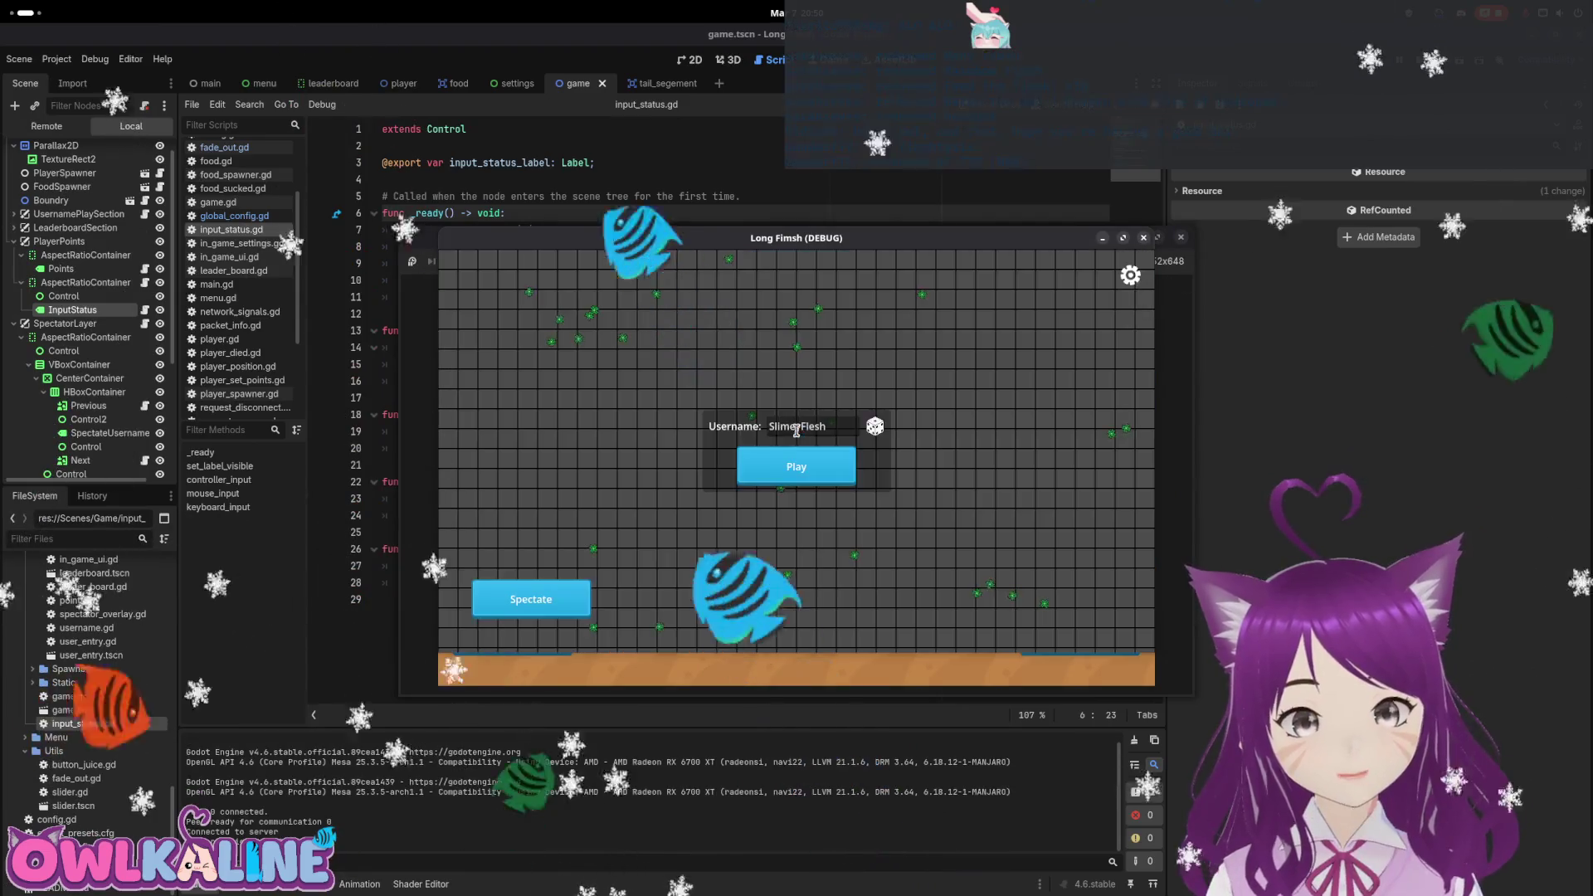
pyautogui.click(797, 462)
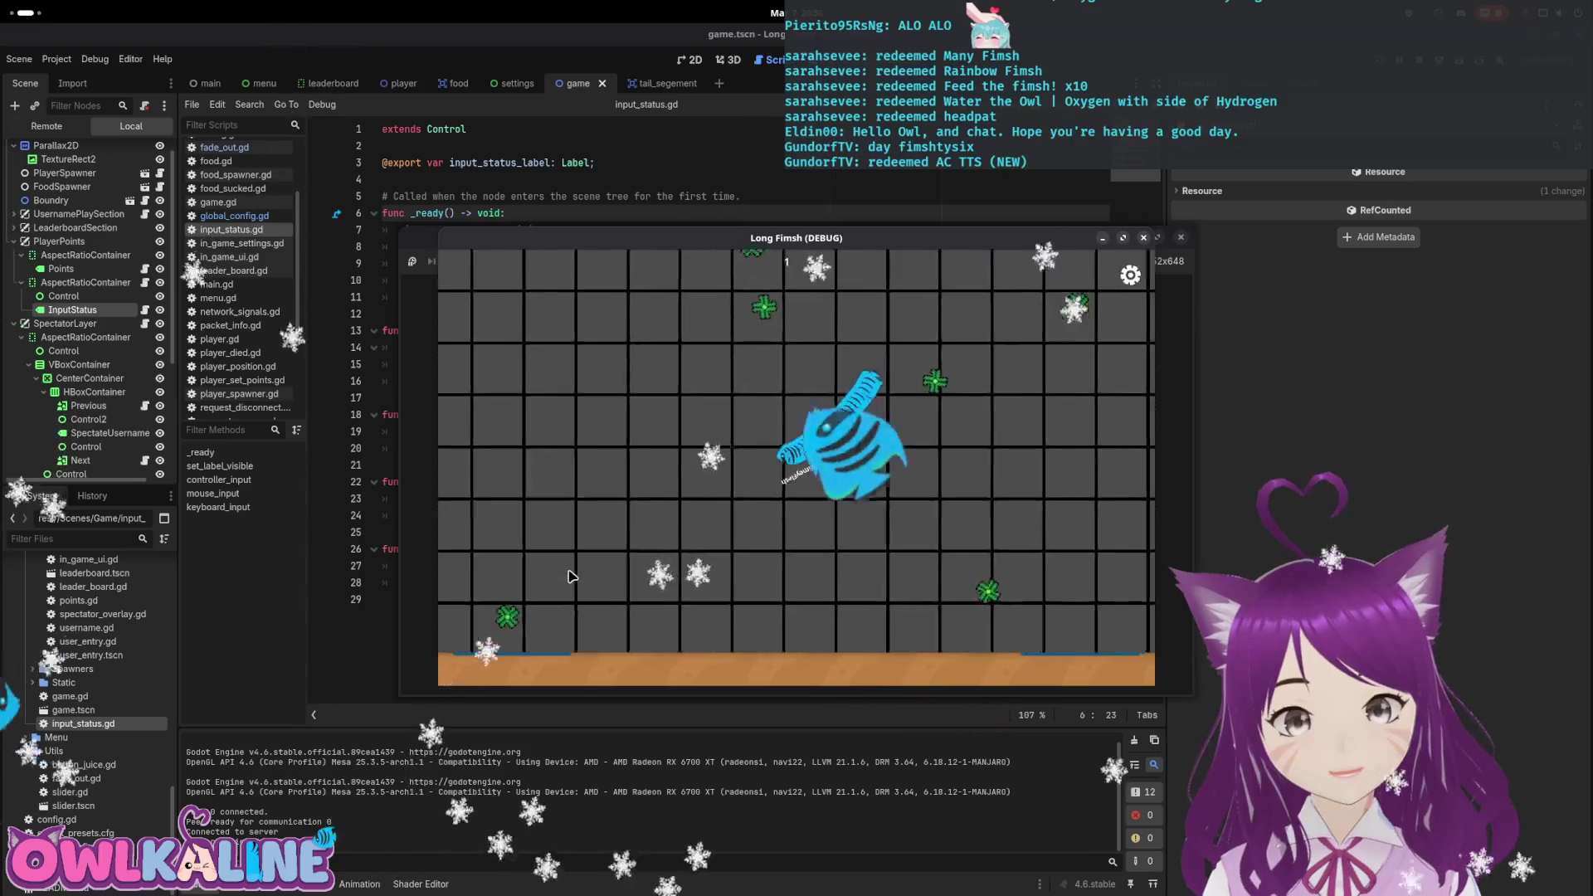
pyautogui.press('Left')
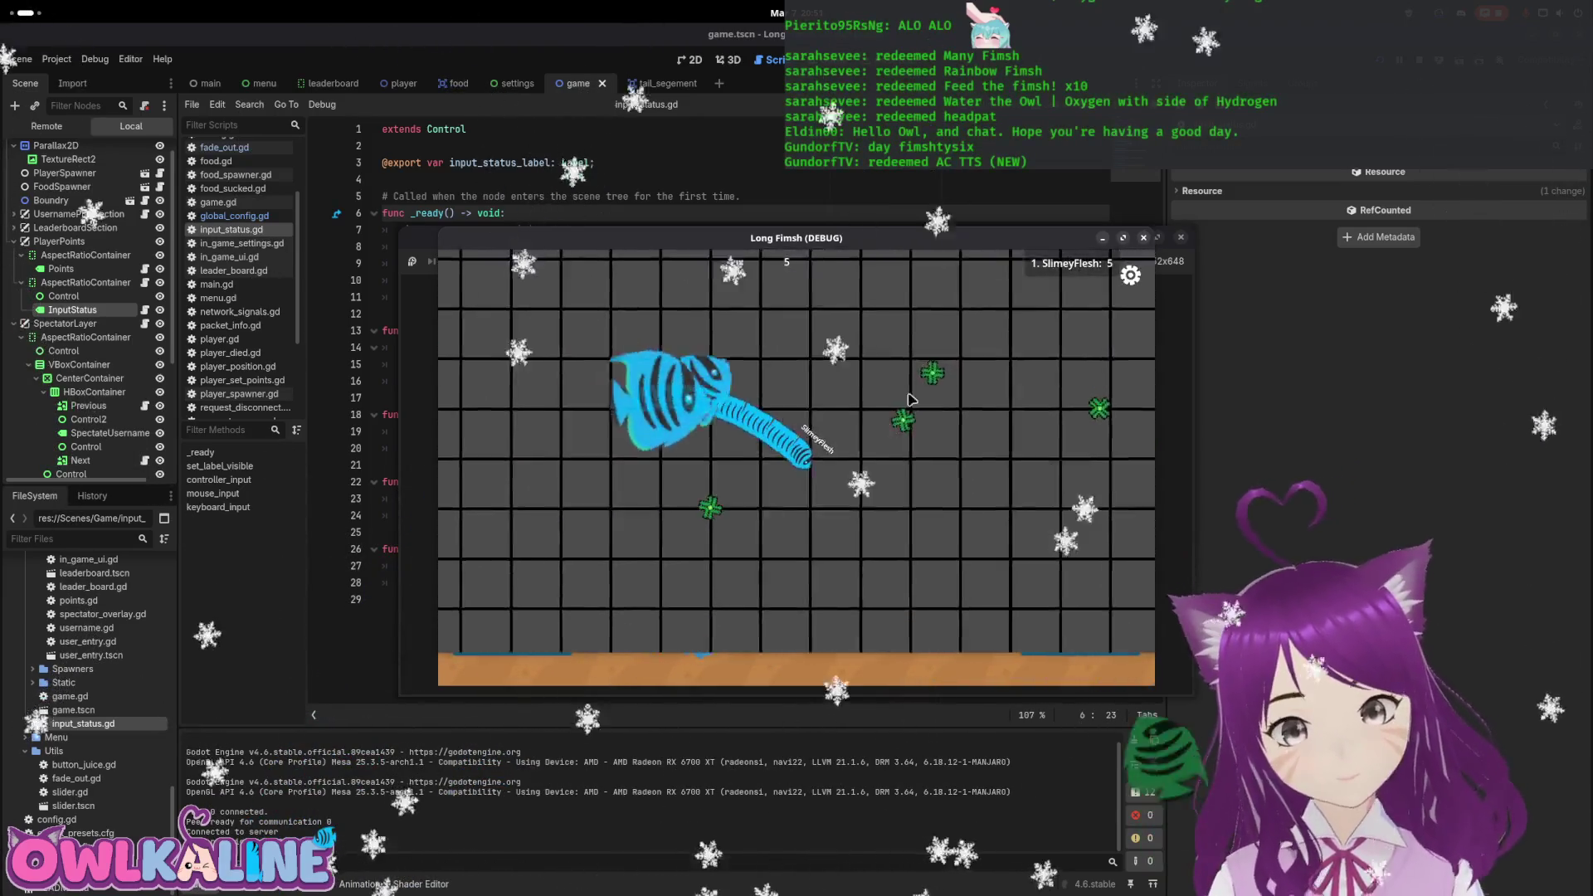
pyautogui.press('Right')
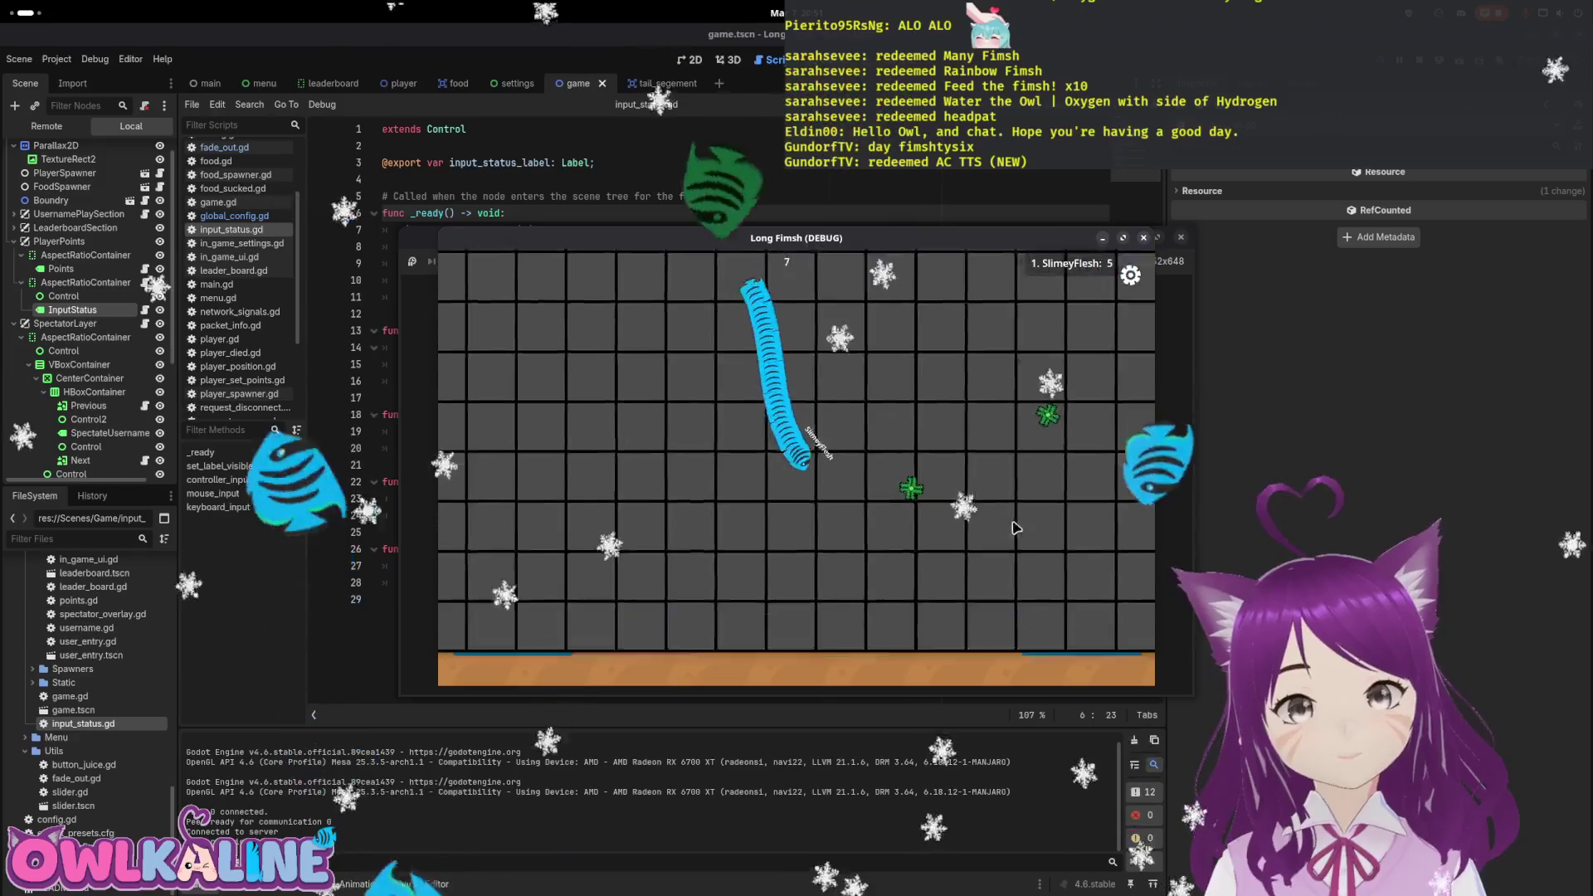
pyautogui.press('Left')
pyautogui.press('F8')
# - Return to the 2D scene, collapse PlayerPoints and SpectatorLayer, and bring up the window overview
pyautogui.click(481, 330)
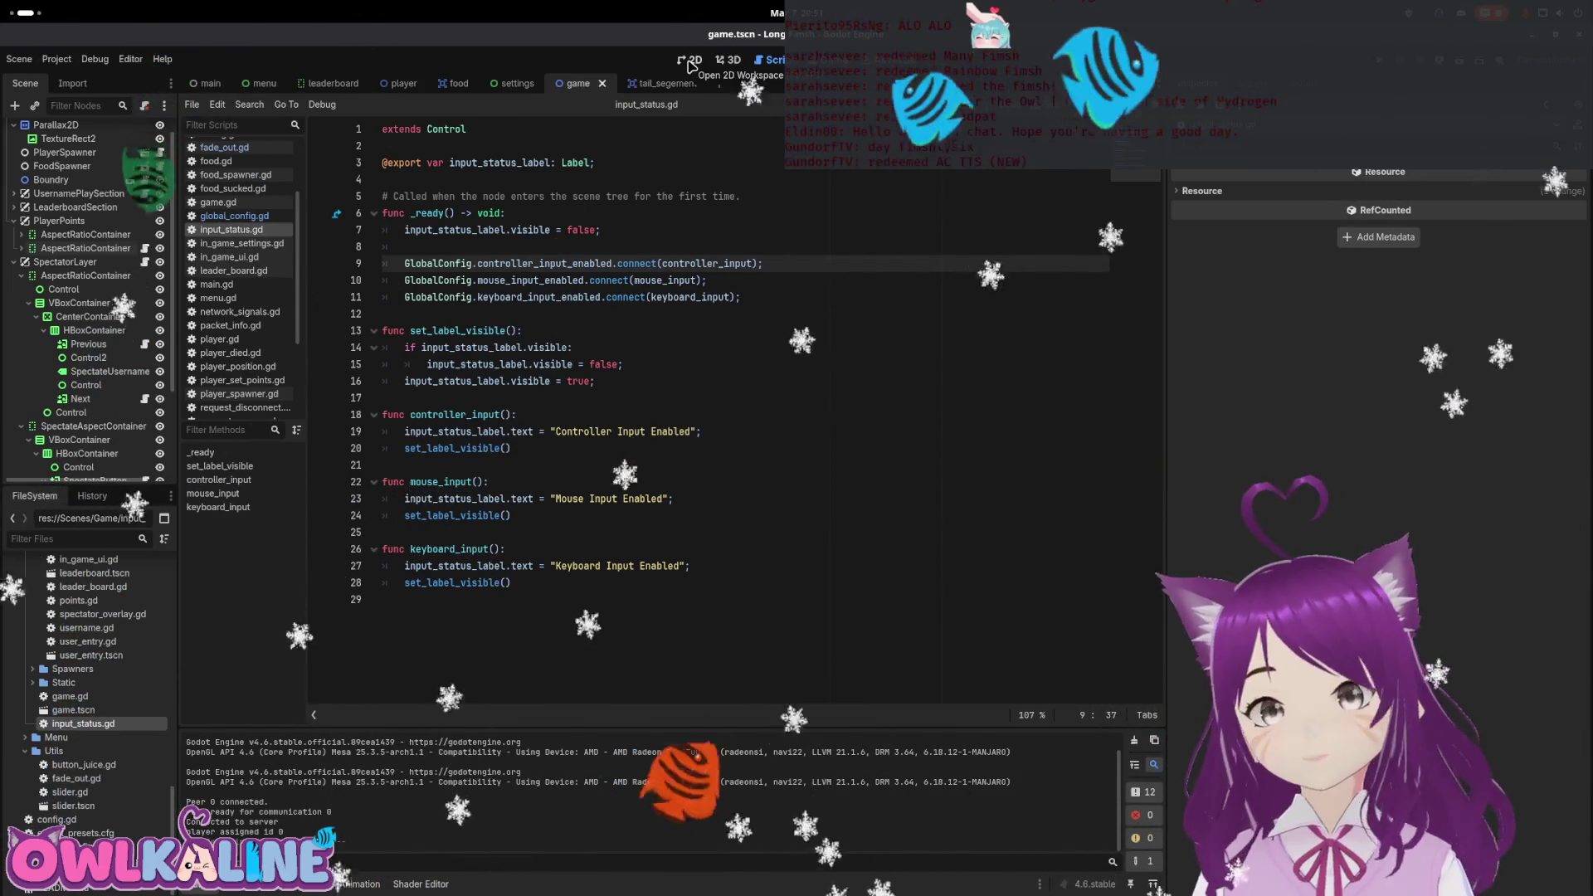
pyautogui.click(689, 64)
pyautogui.scroll(3, 673, 226)
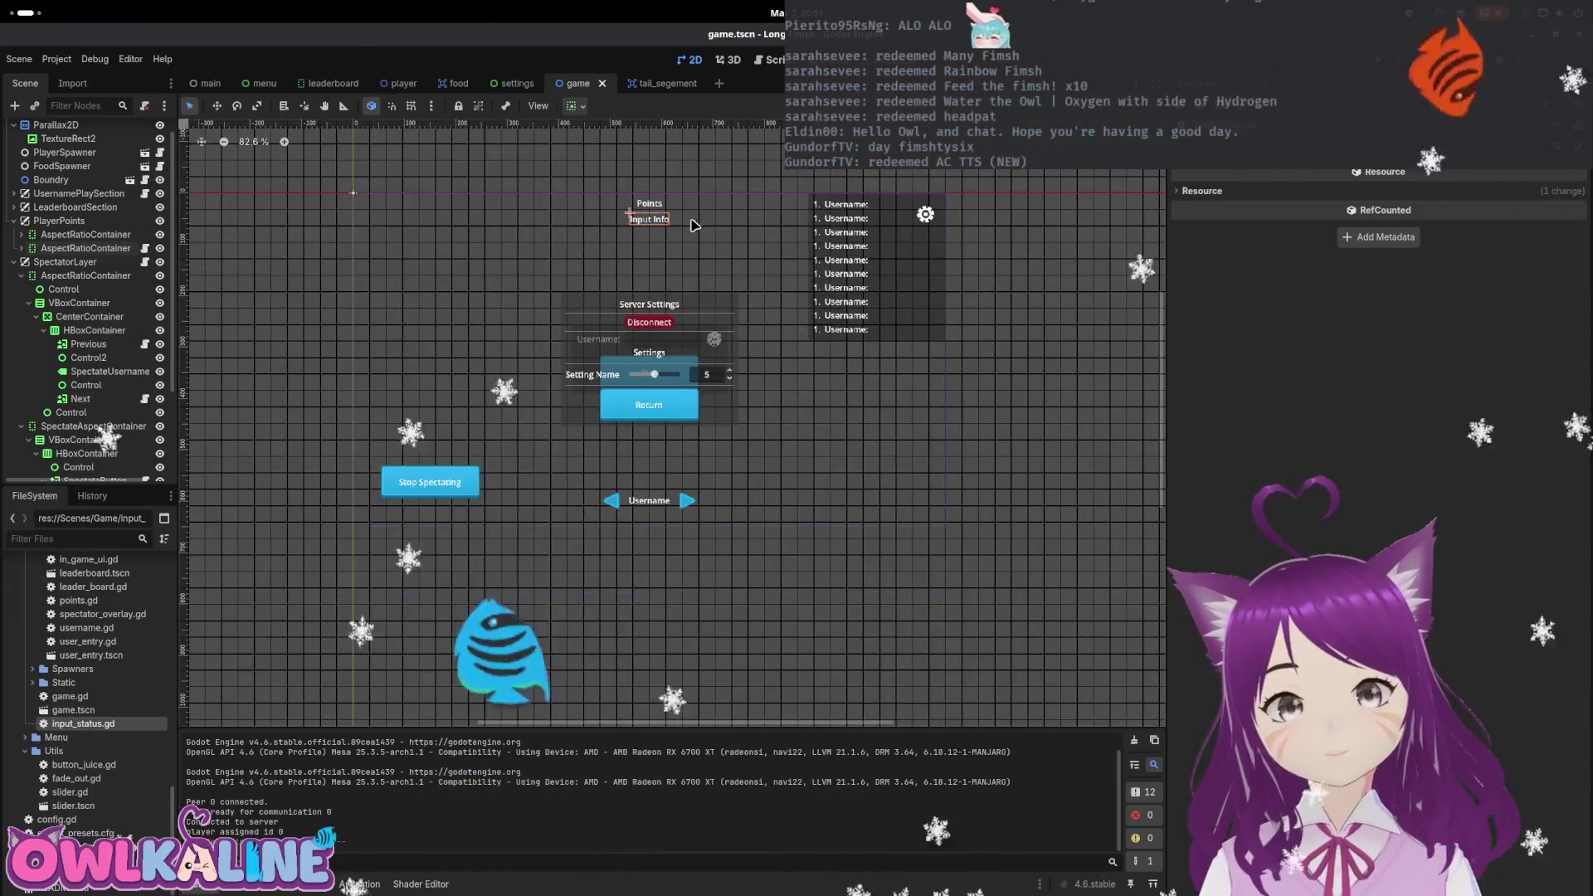
pyautogui.scroll(1, 20, 257)
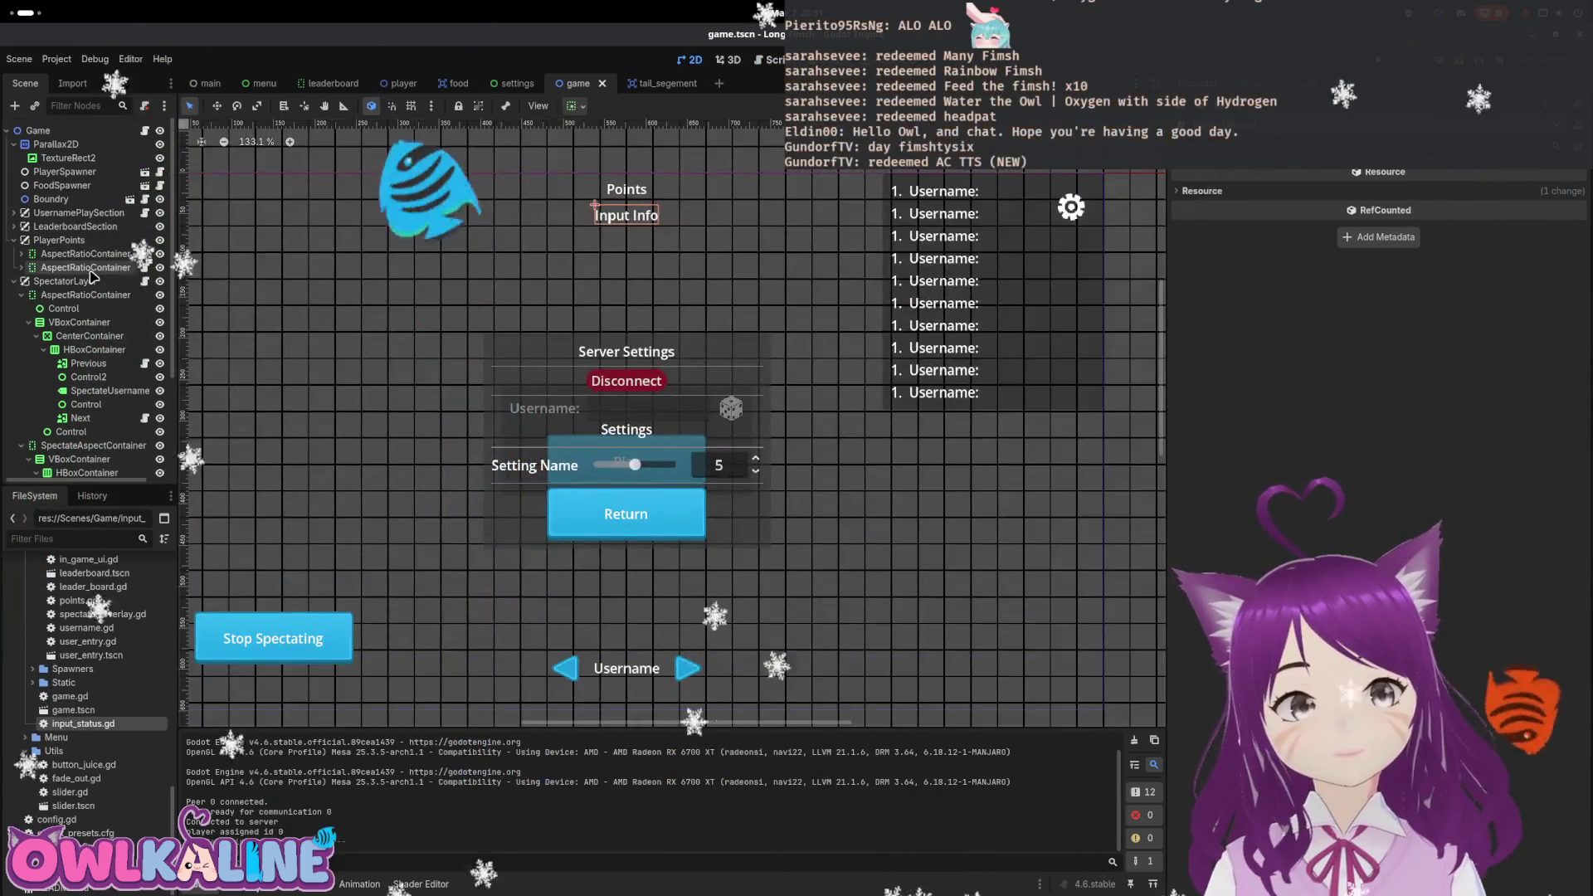
pyautogui.click(14, 240)
pyautogui.click(17, 253)
pyautogui.press('super')
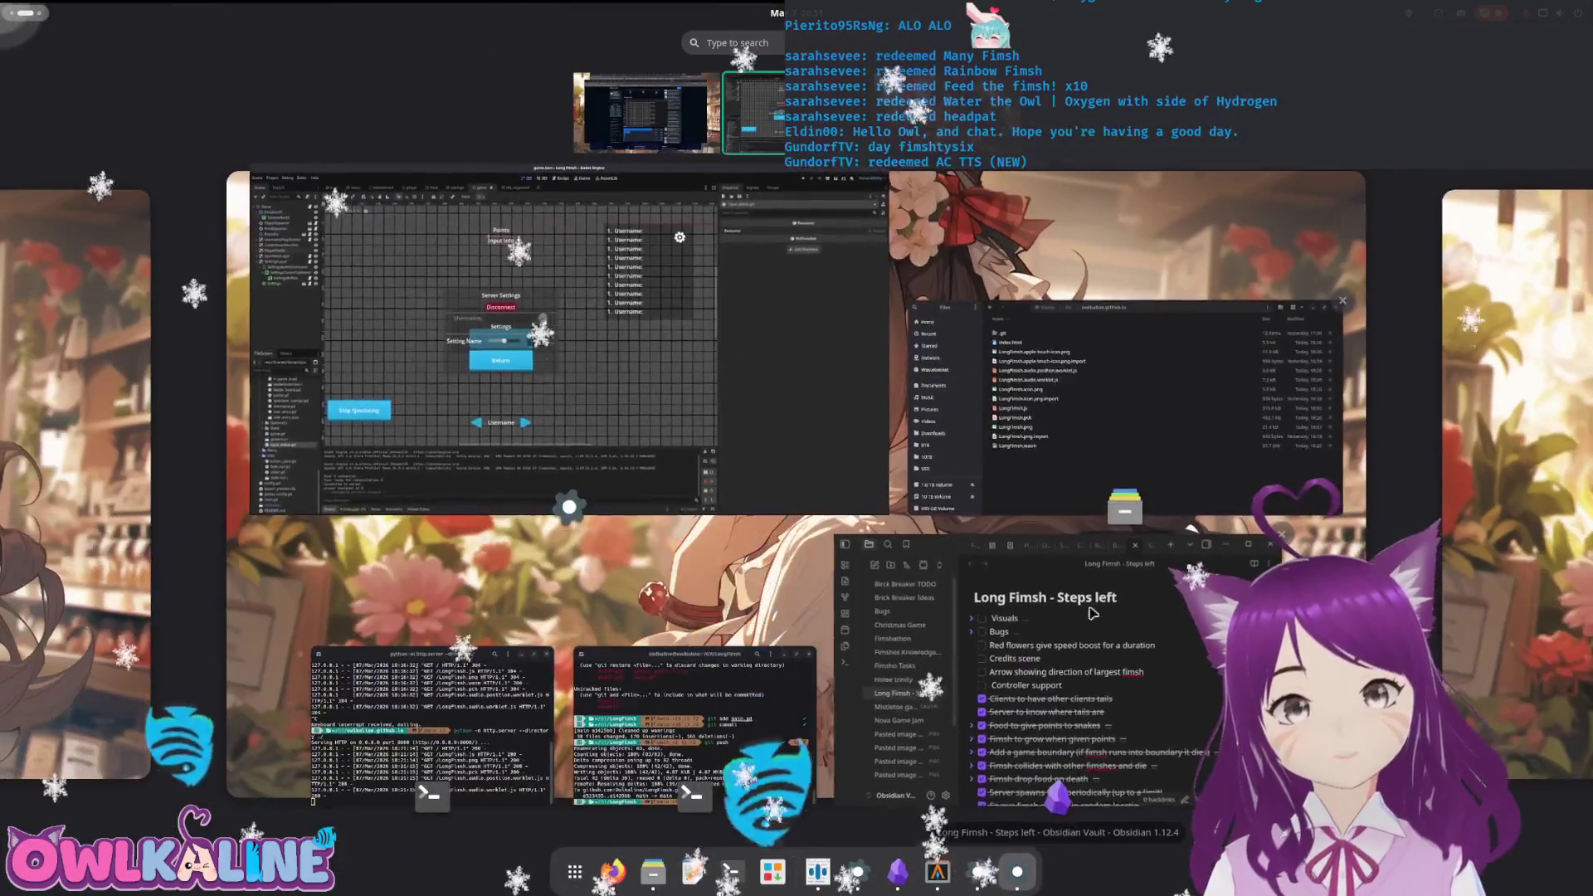
# - In the Obsidian steps-left note, add 'Add settings for disabling controller' below the speed boost item
pyautogui.click(886, 517)
pyautogui.scroll(-3, 887, 517)
pyautogui.scroll(3, 886, 516)
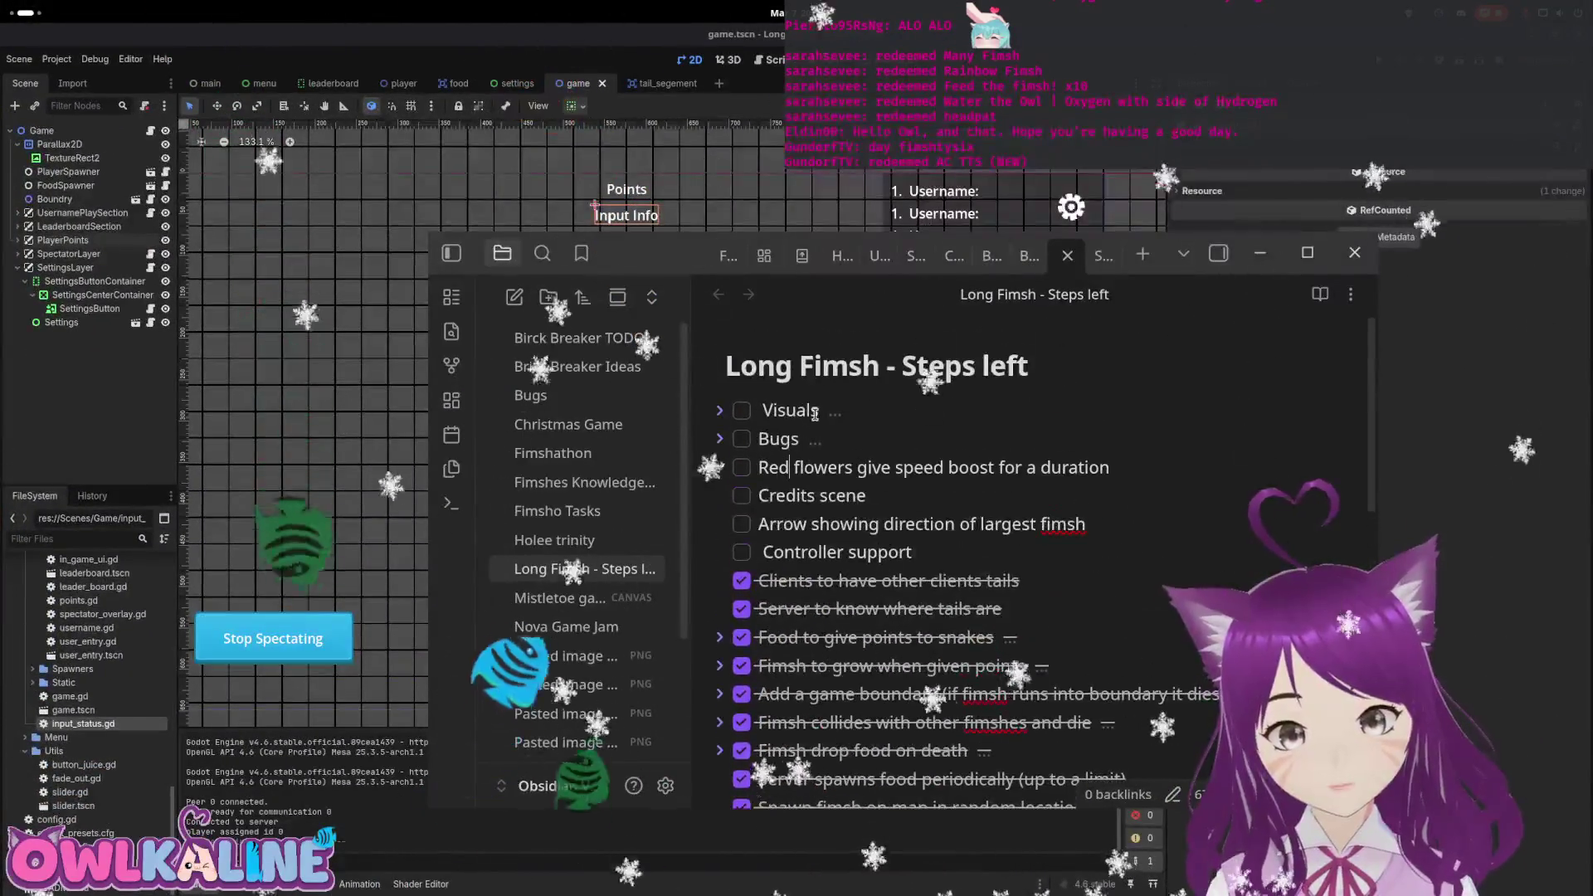
pyautogui.click(1165, 468)
pyautogui.press('Return')
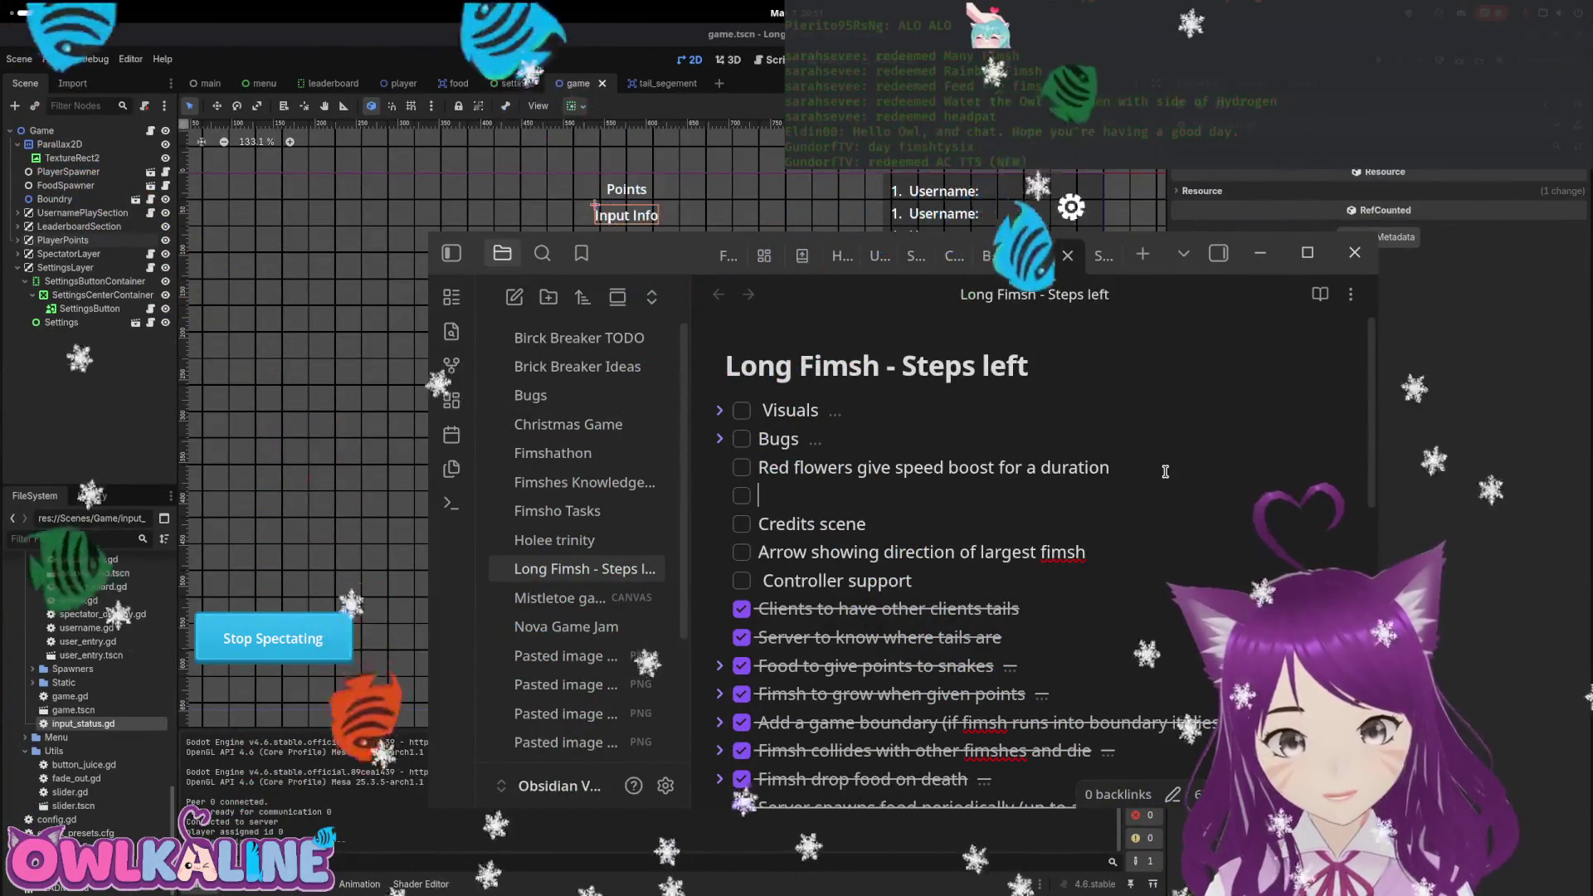
pyautogui.write('Add settings ')
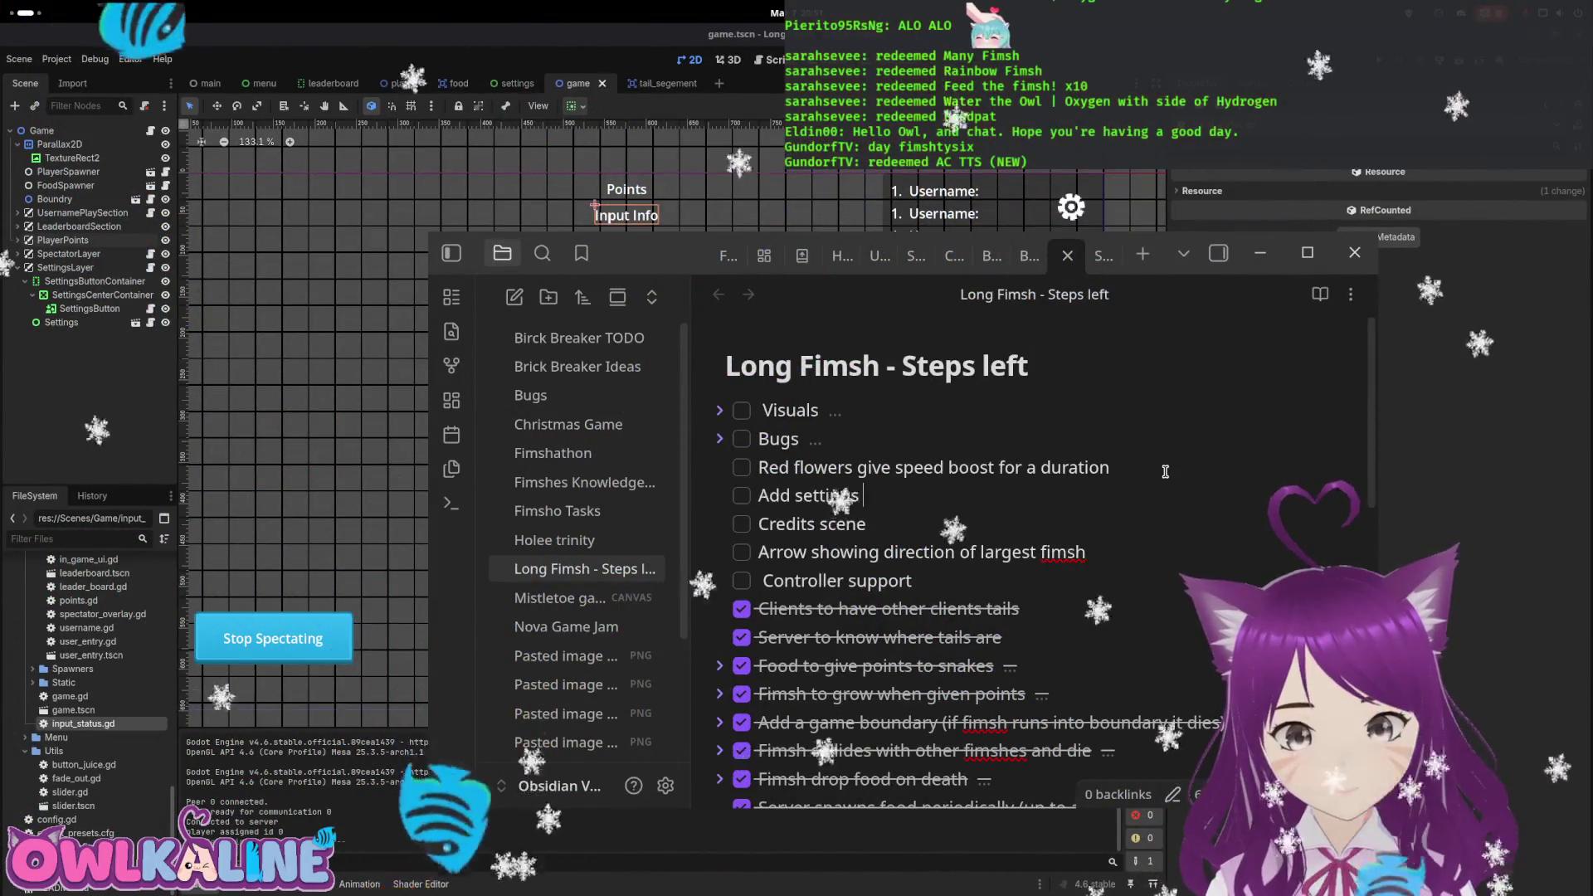
pyautogui.write('for i')
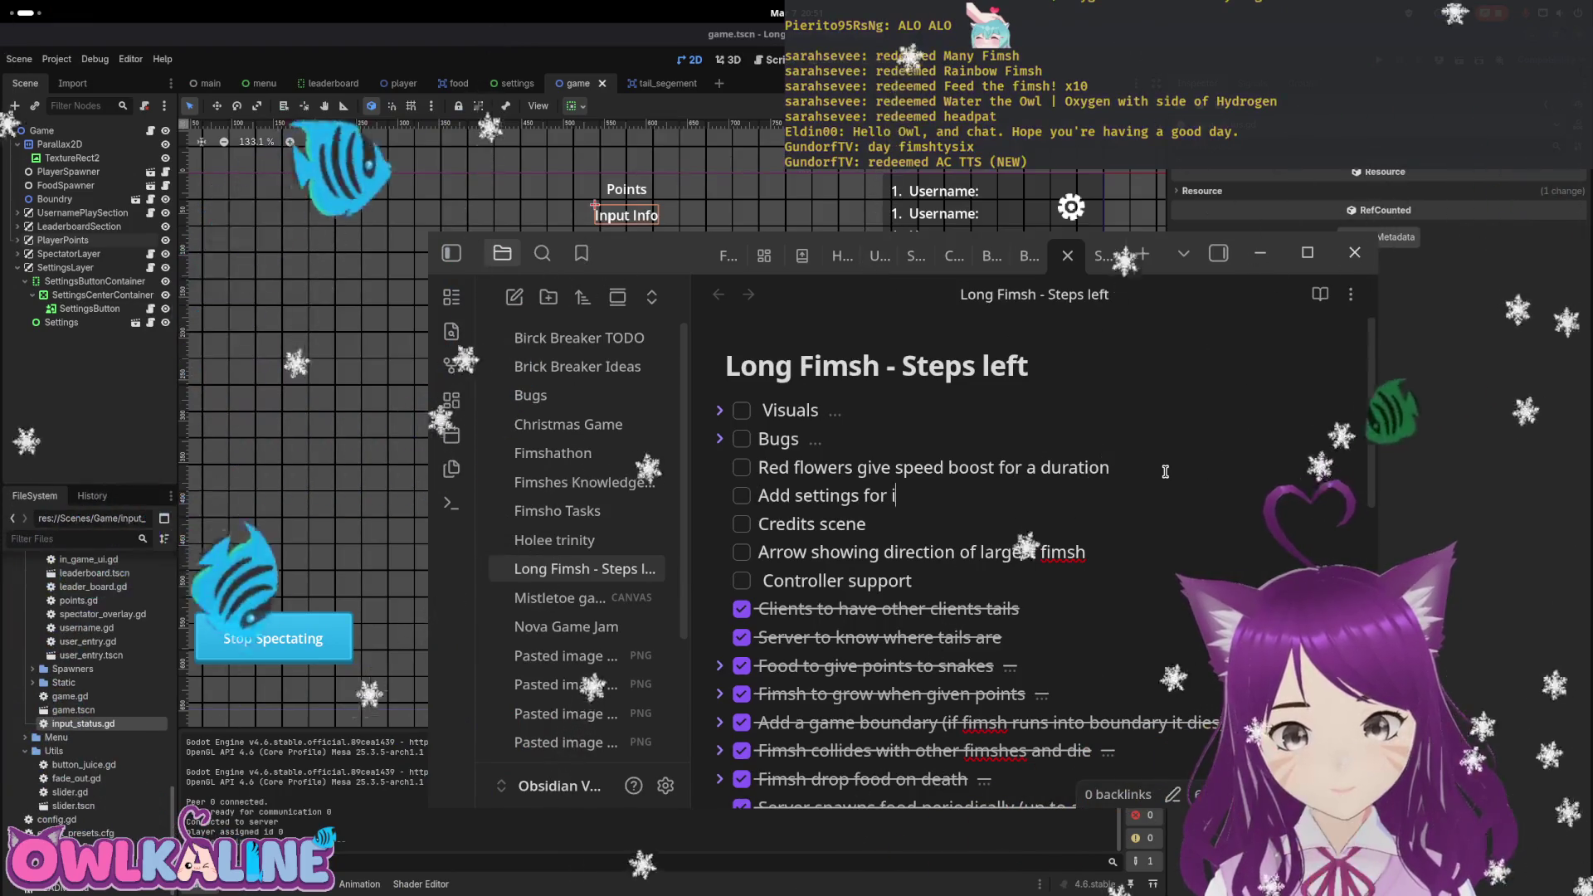
pyautogui.press('BackSpace')
pyautogui.write('disabling contro')
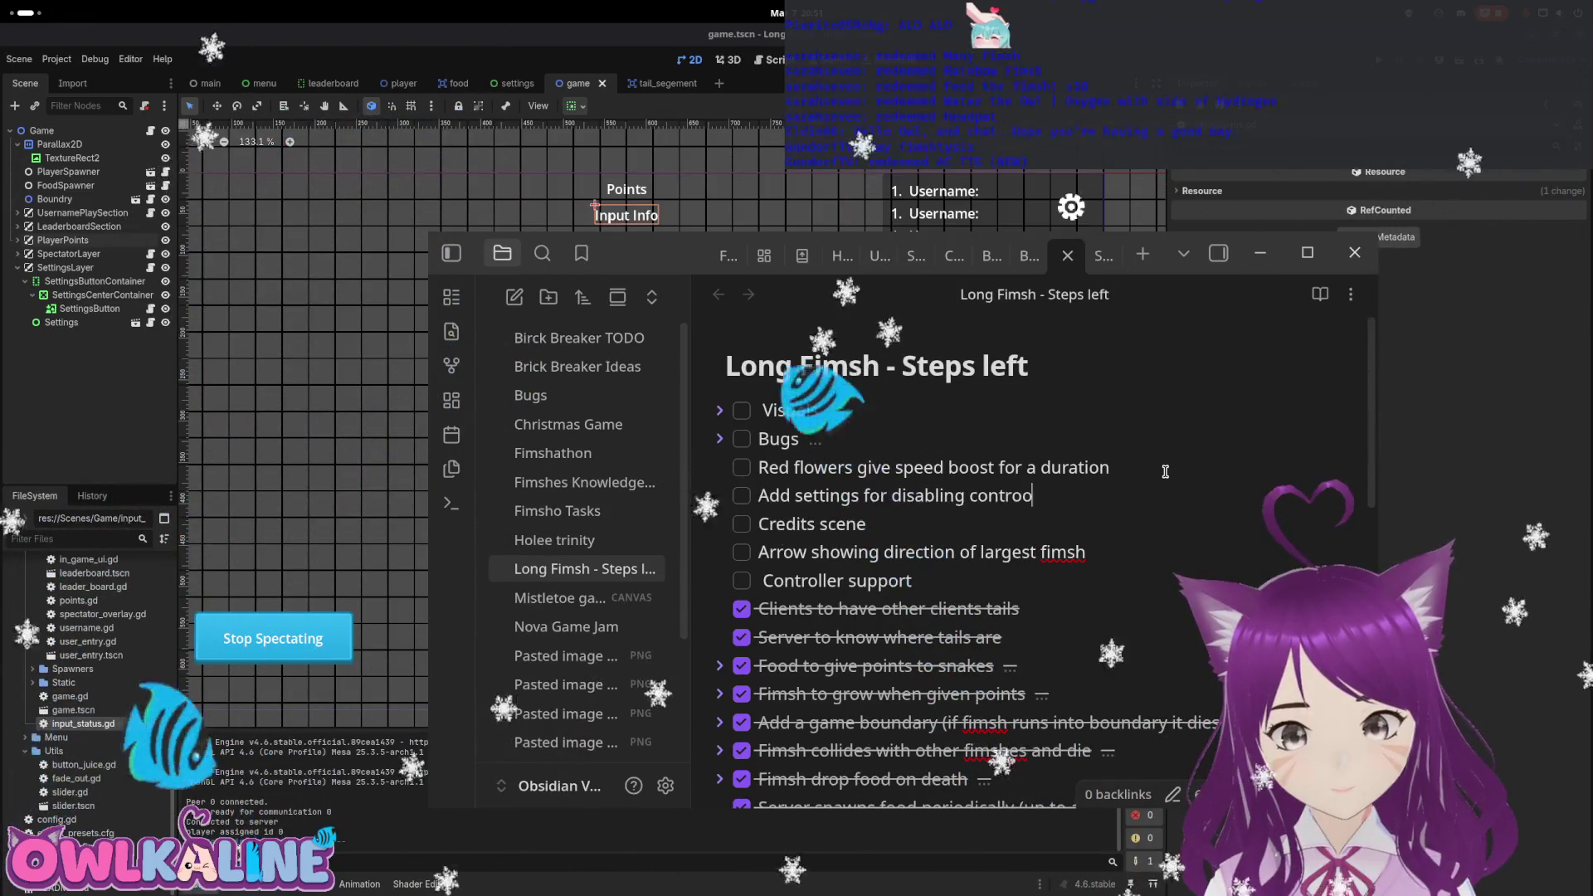
pyautogui.write('ller')
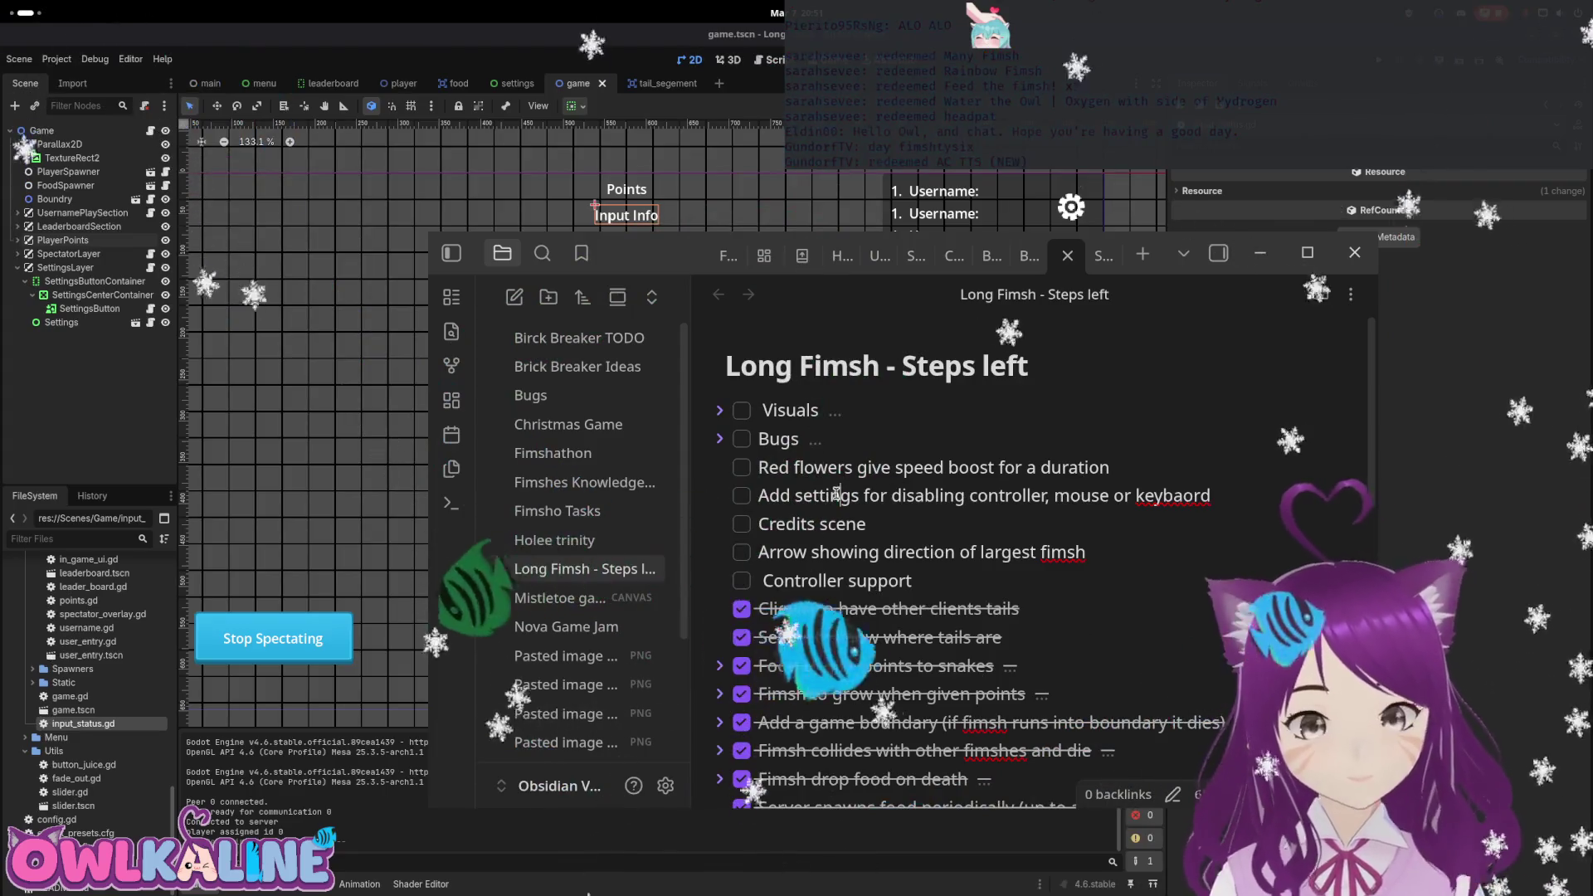
# - Tick off the Controller support item as completed
pyautogui.moveTo(838, 496); pyautogui.dragTo(1071, 495)
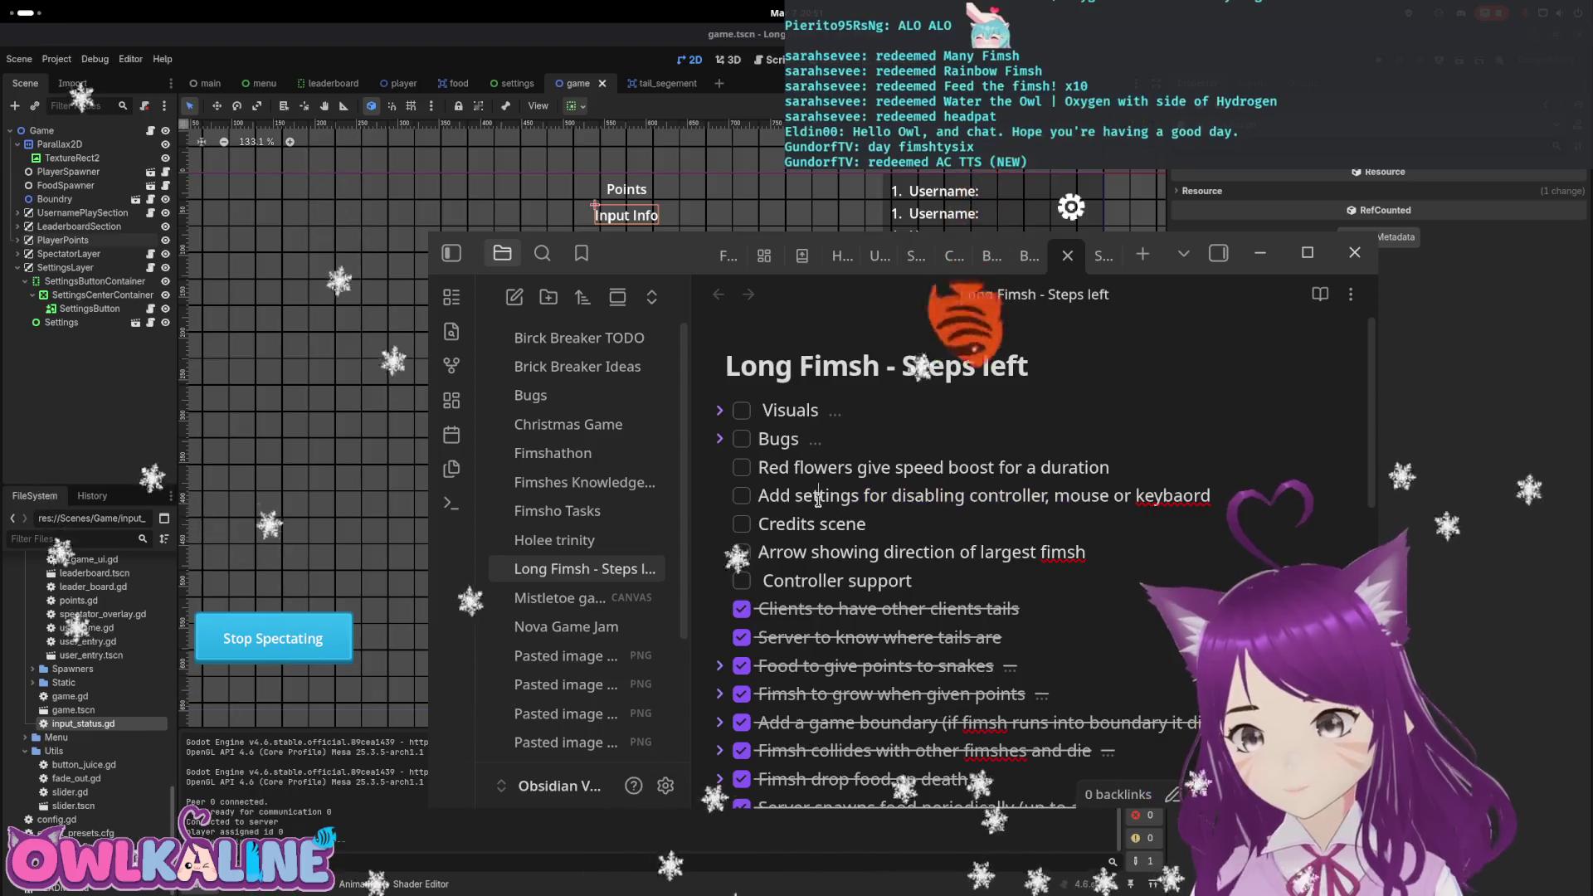
pyautogui.moveTo(819, 524); pyautogui.dragTo(867, 523)
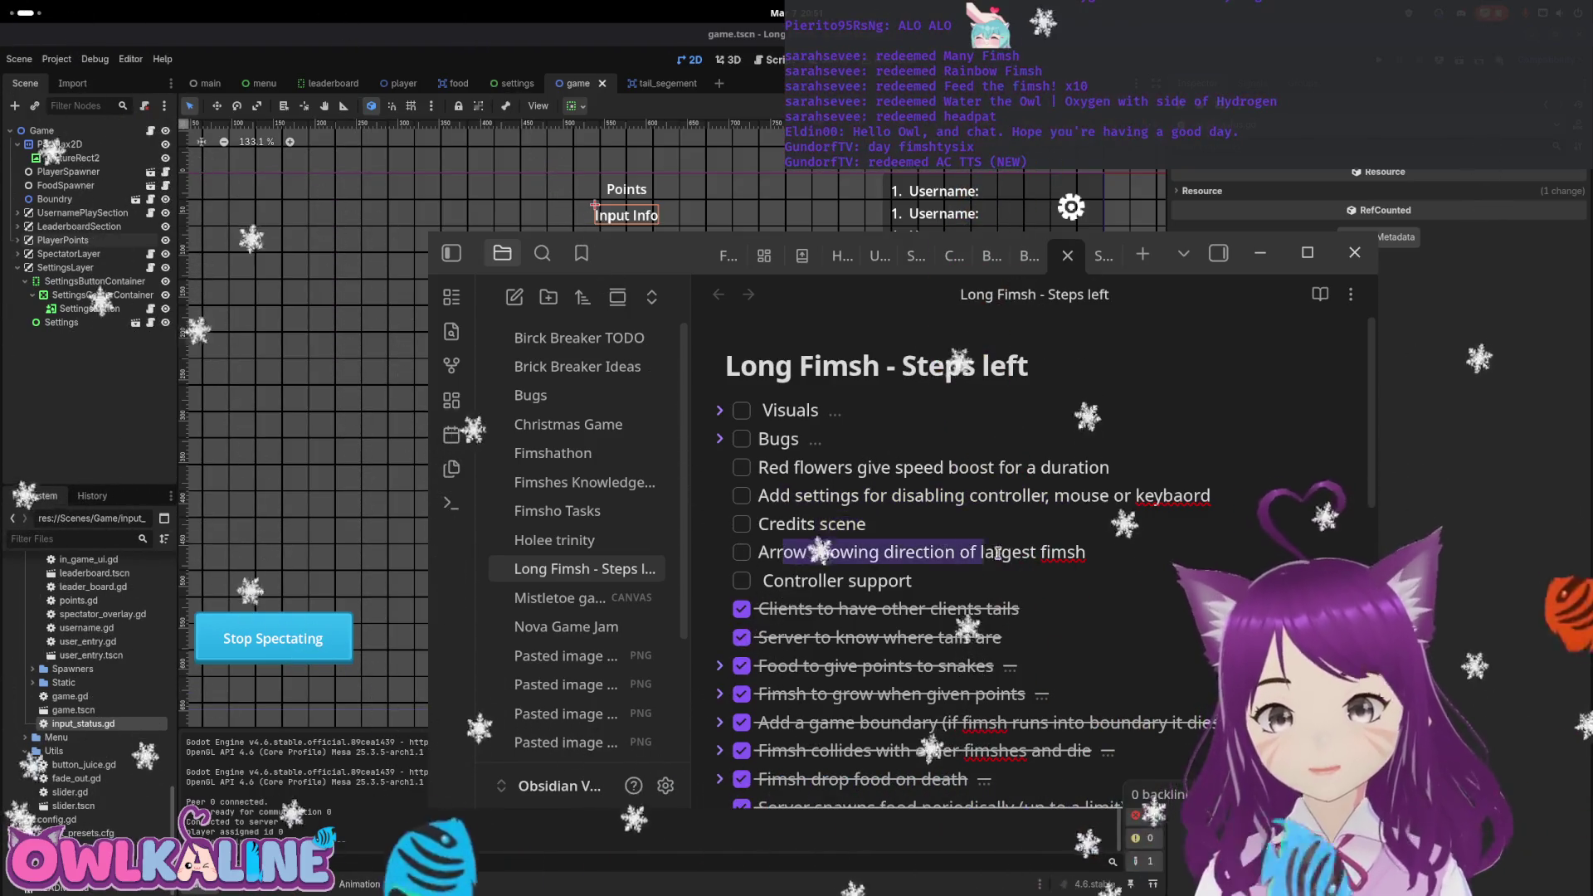
pyautogui.click(838, 581)
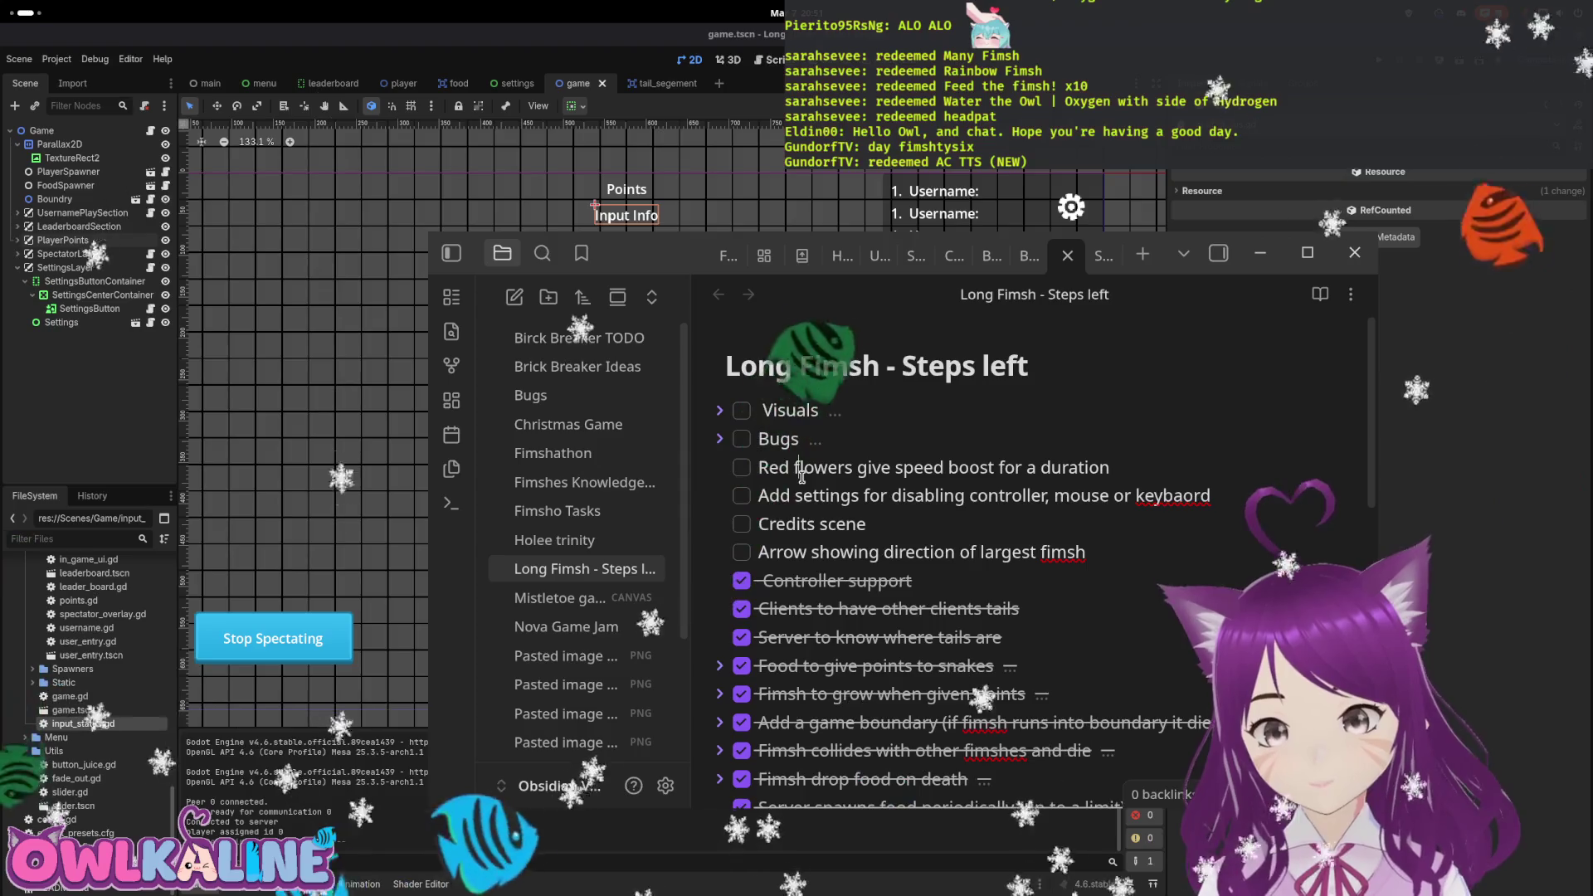
# - Review the Red flowers item and briefly expand and collapse the Bugs and Visuals lists
pyautogui.moveTo(790, 467); pyautogui.dragTo(994, 465)
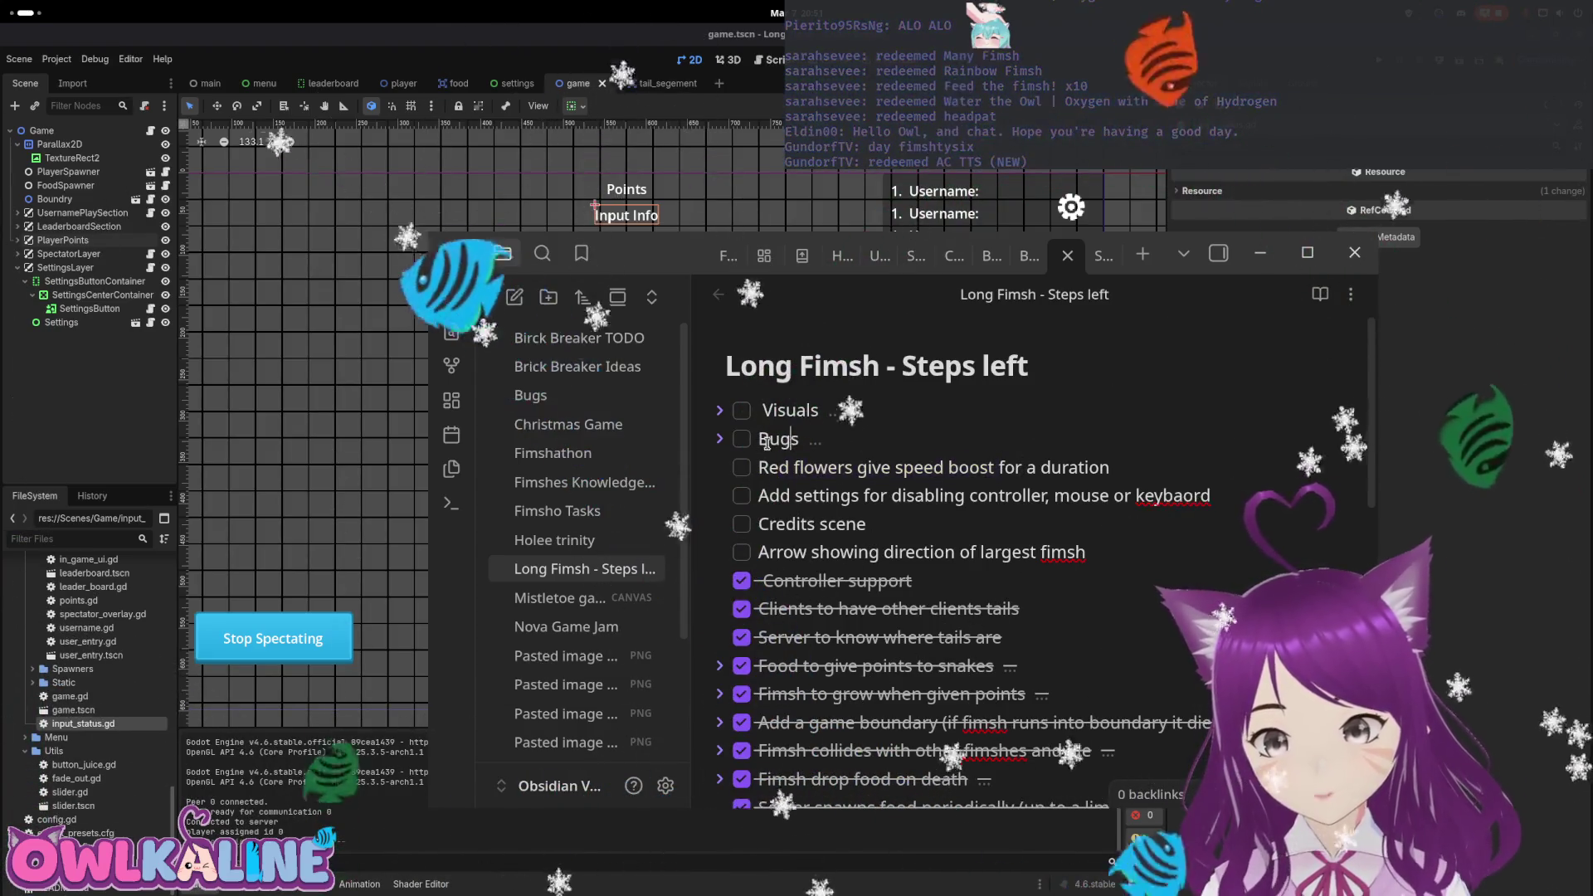
pyautogui.click(719, 439)
pyautogui.click(719, 439)
pyautogui.click(722, 412)
pyautogui.click(721, 412)
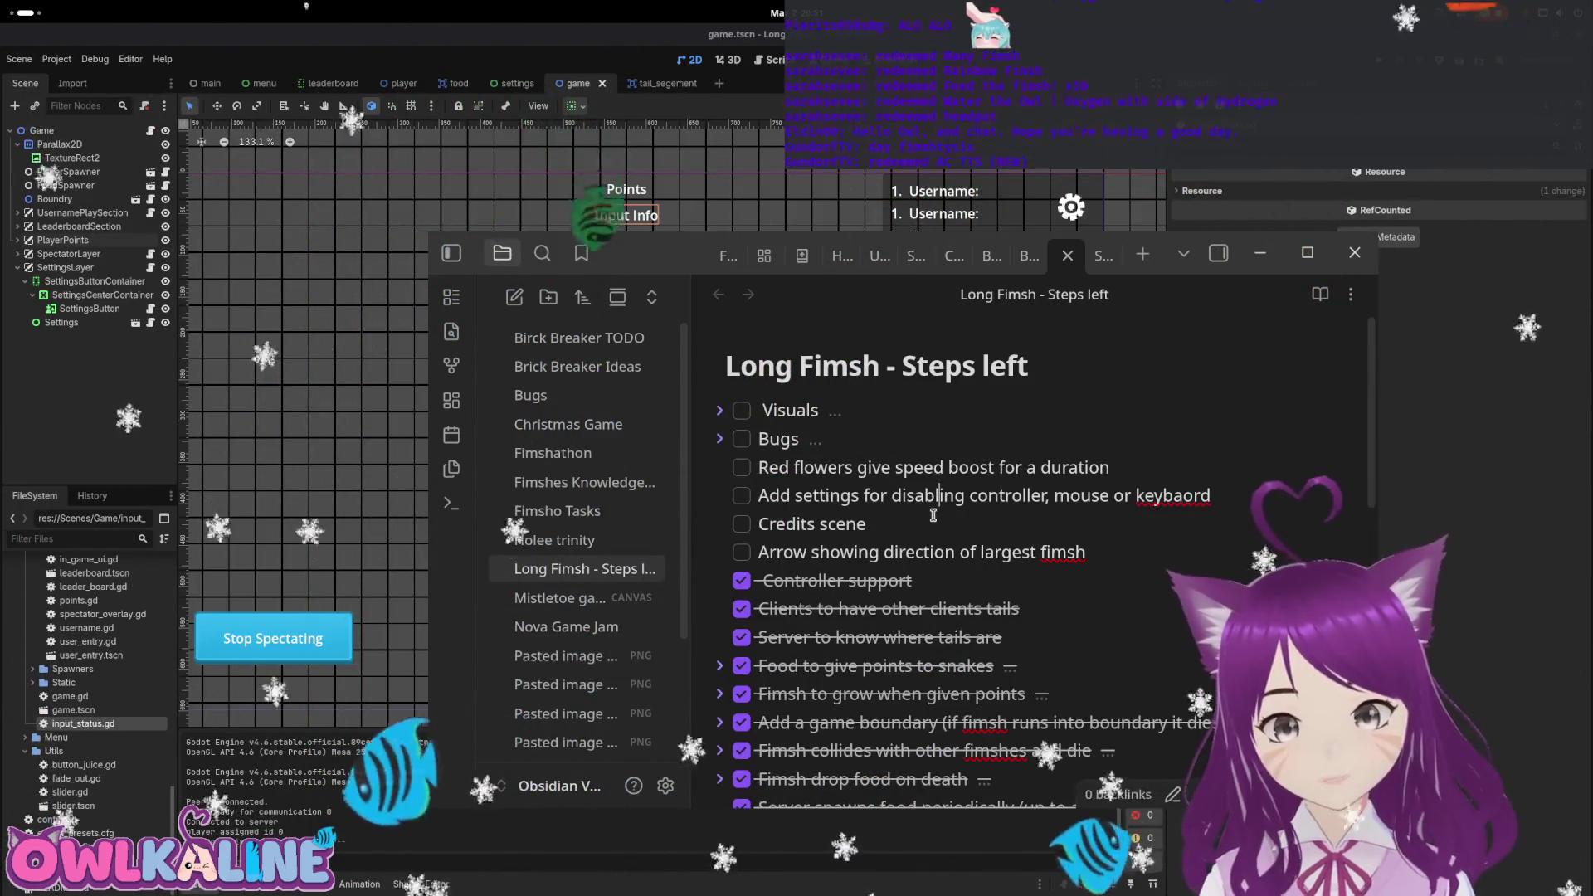